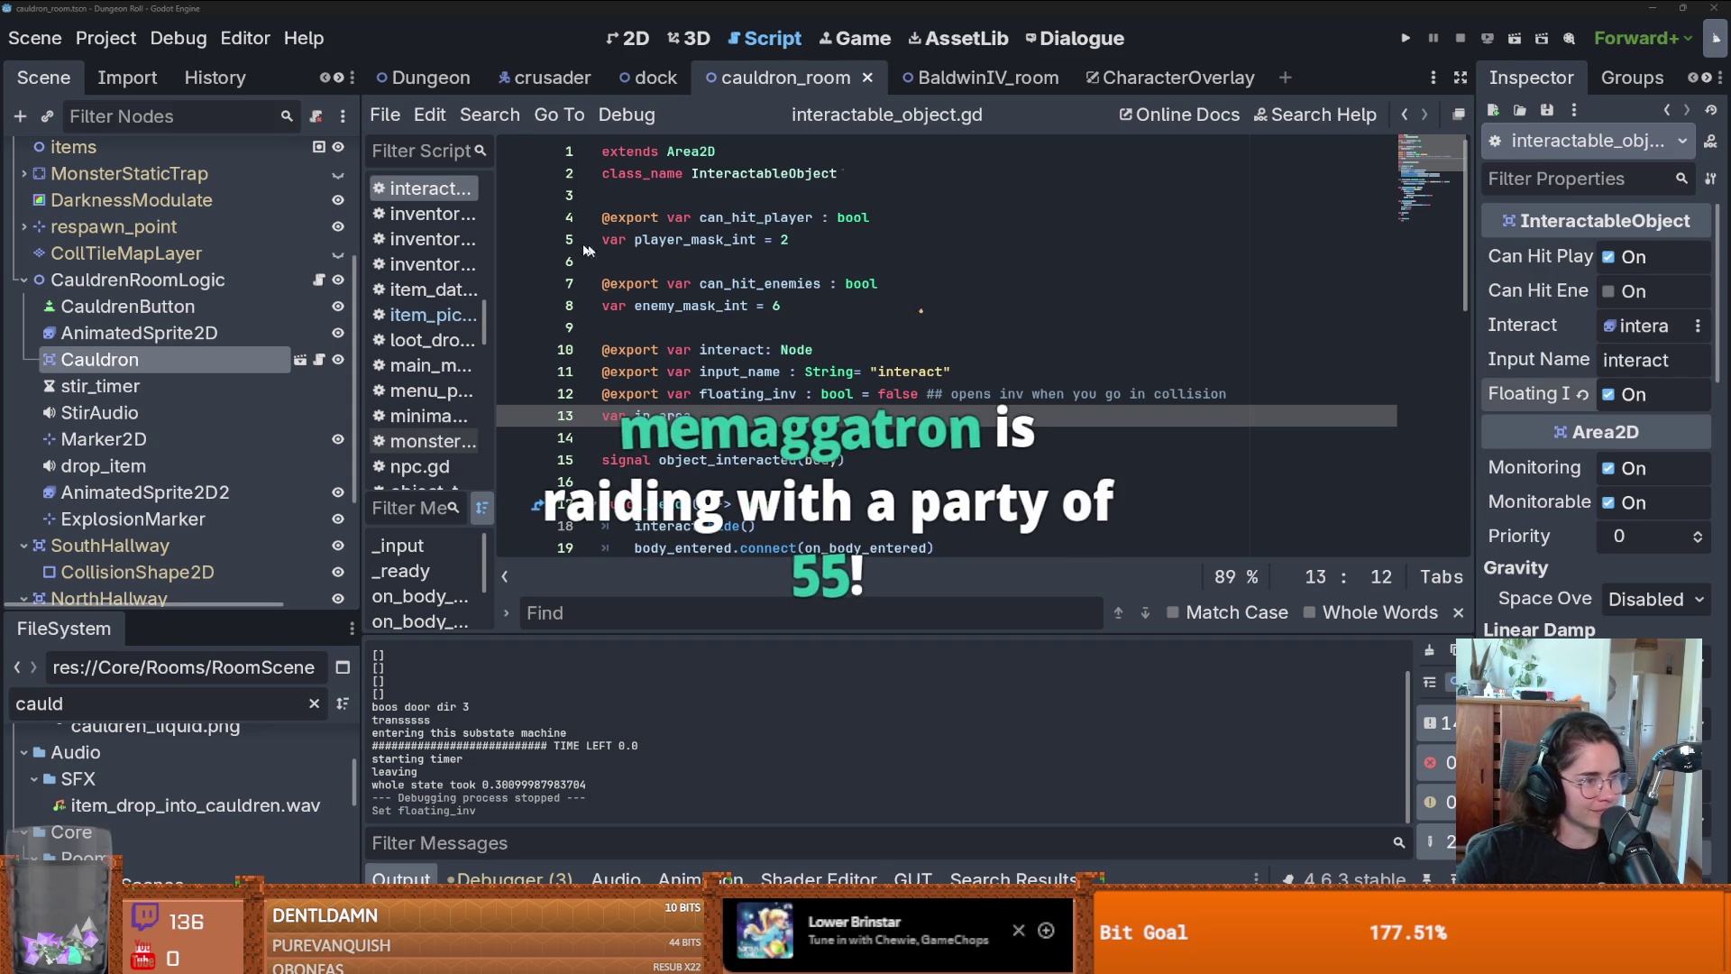
# Save the interactable object script after checking the floating_inv declaration.
pyautogui.click(1056, 393)
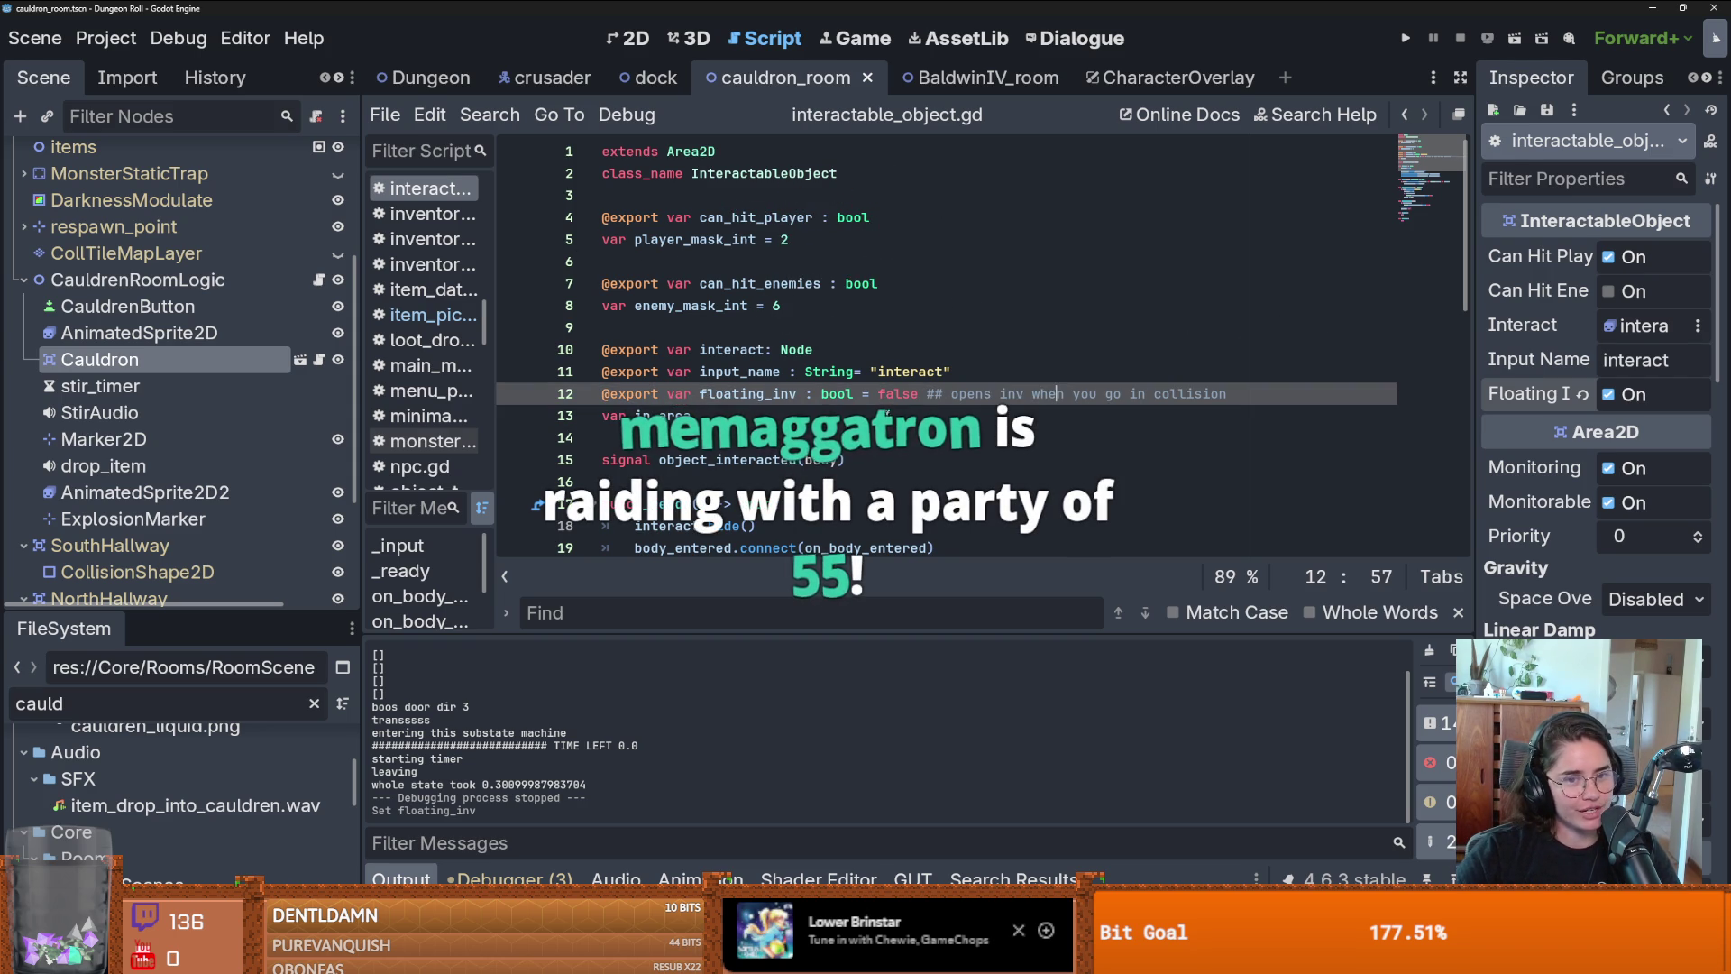
pyautogui.hotkey('ctrl', 's')
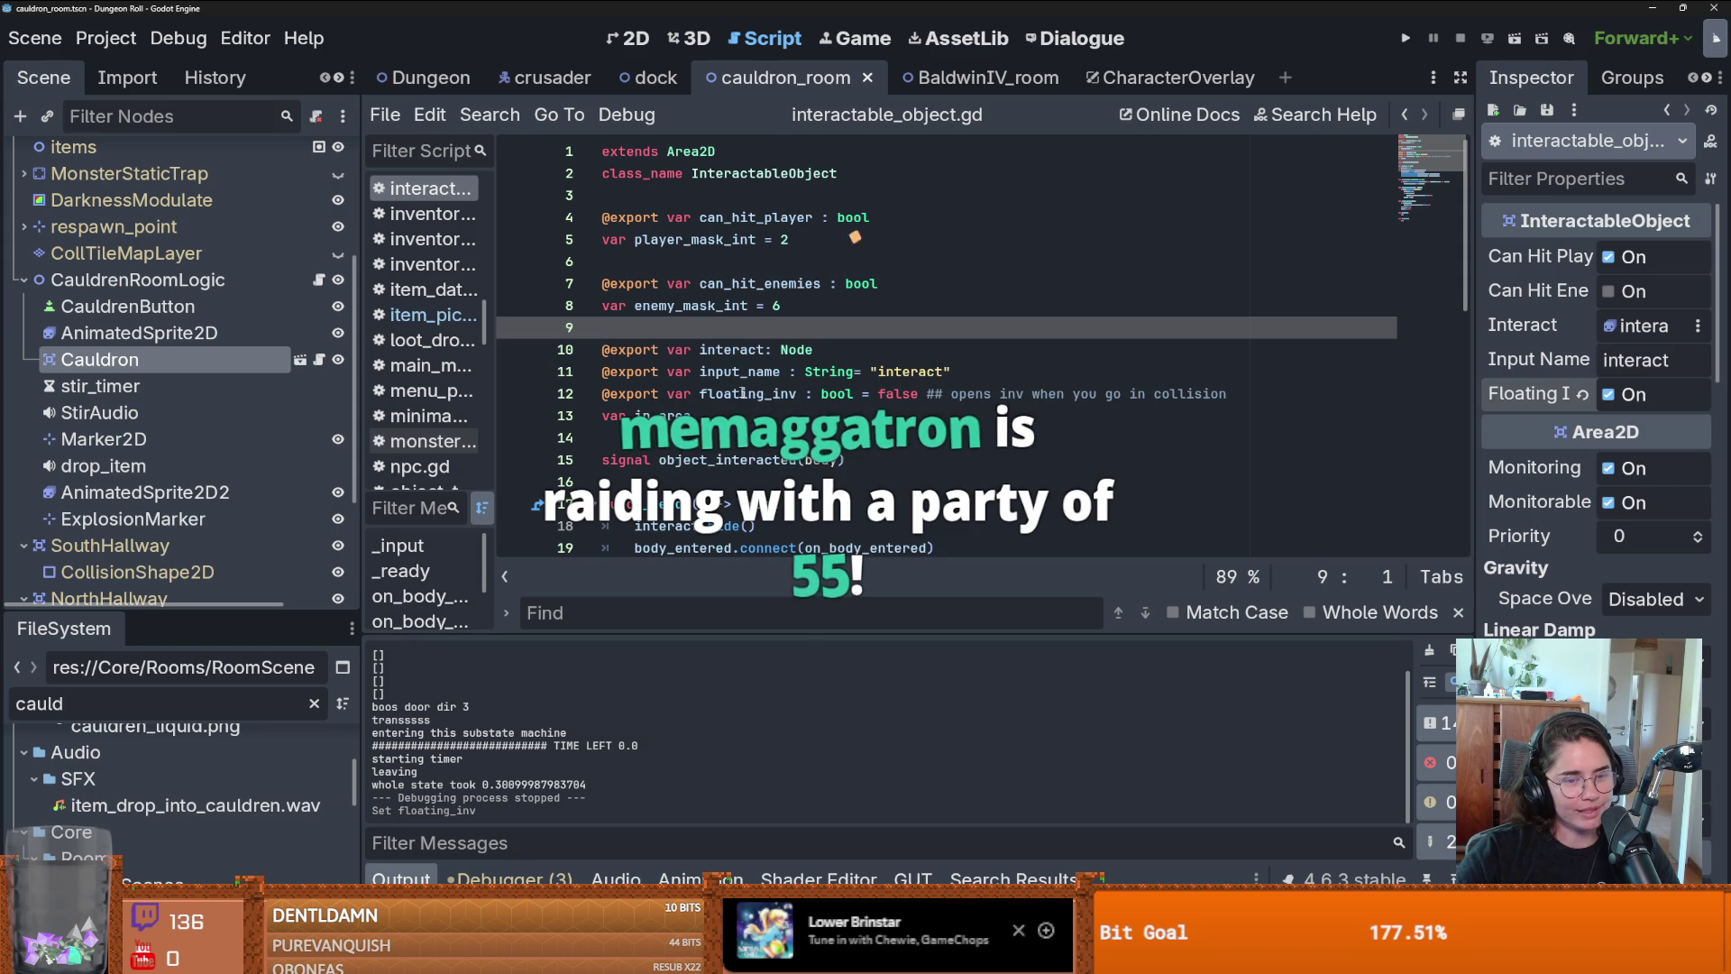
pyautogui.click(715, 438)
pyautogui.scroll(-3, 884, 433)
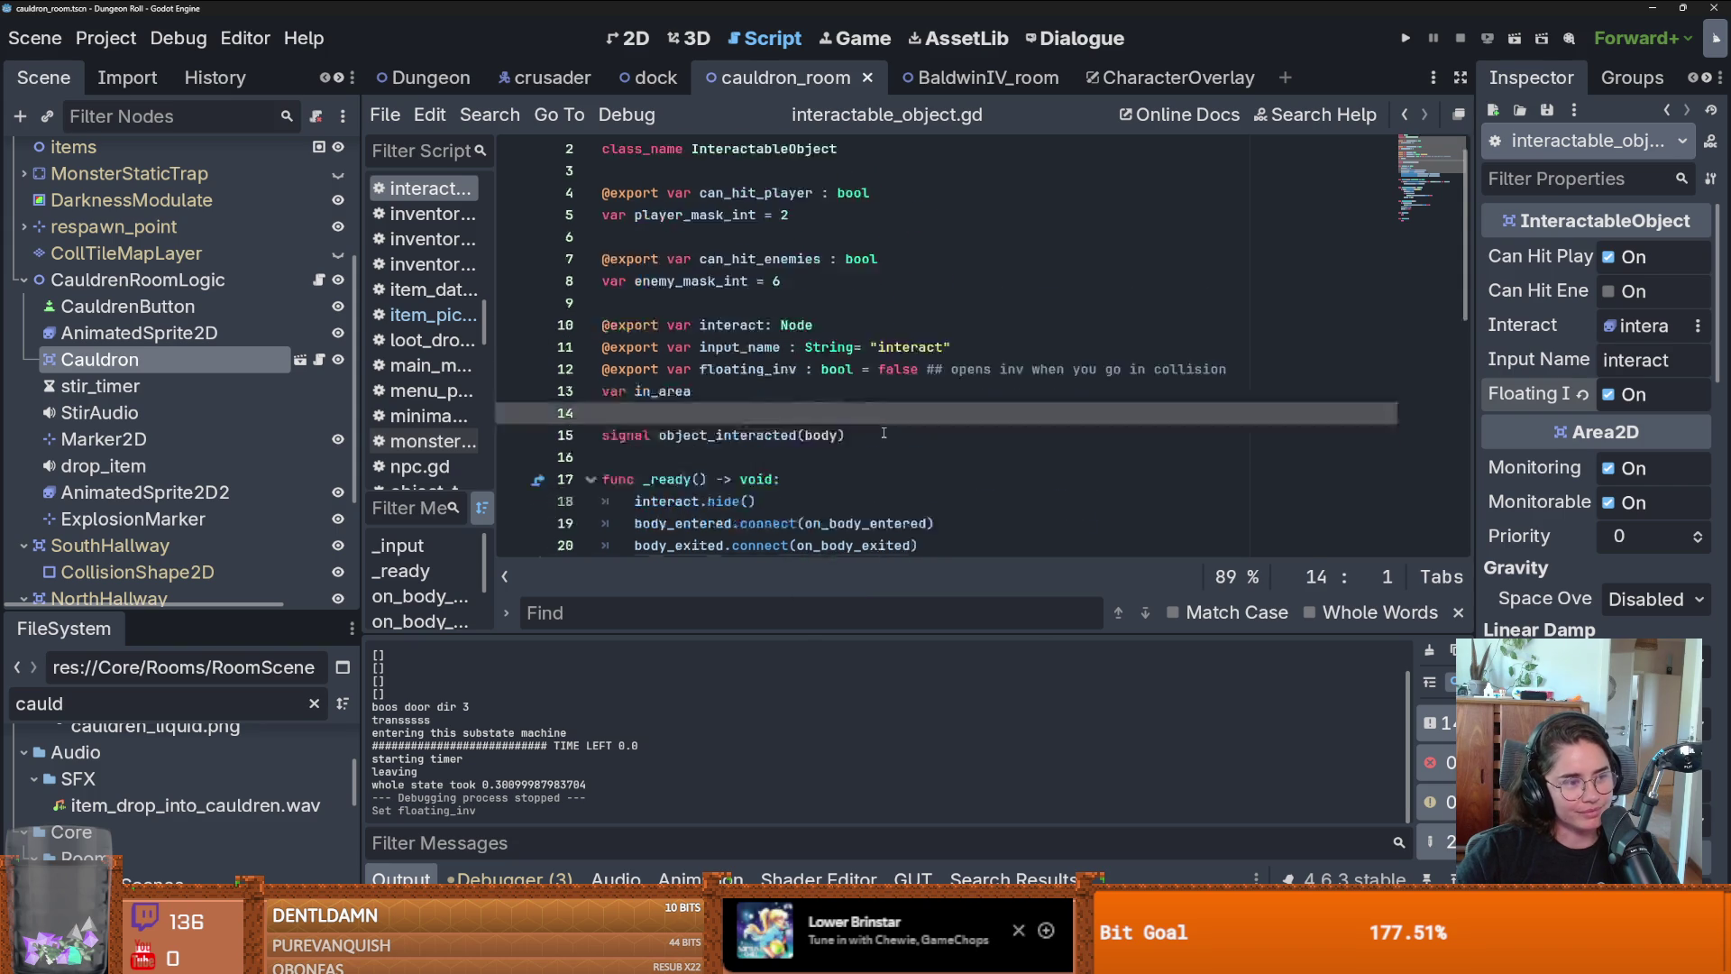
pyautogui.scroll(3, 884, 433)
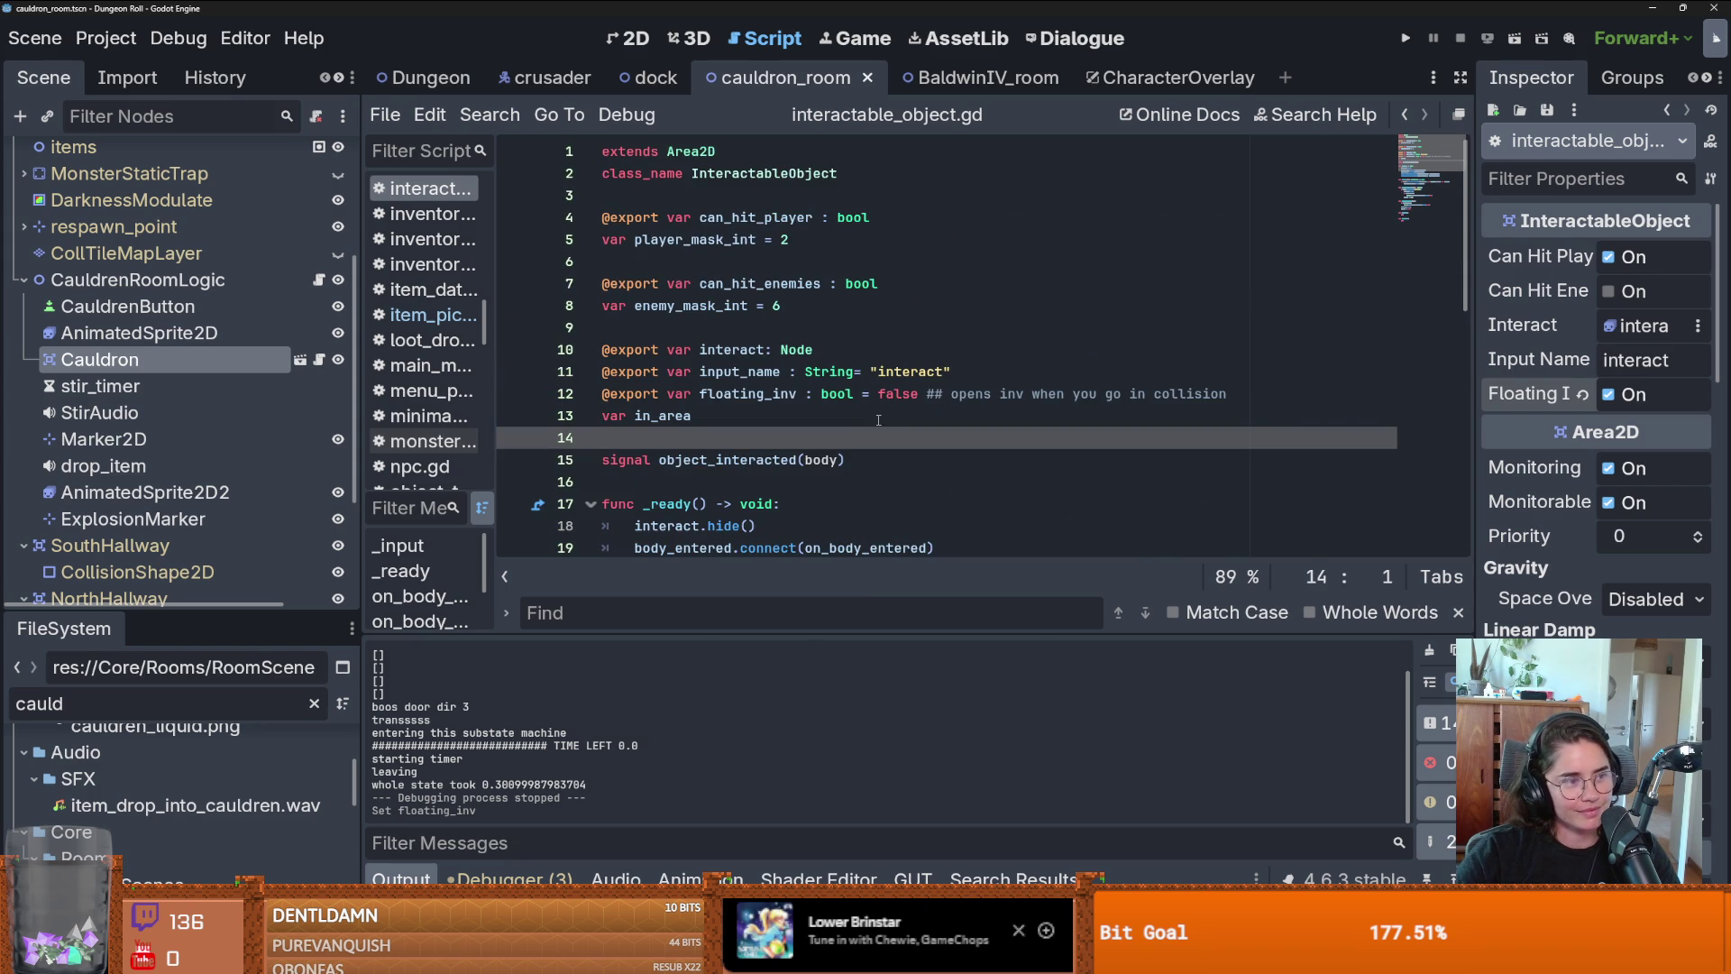
# Test-run the game, stop it, and return to the cauldron_room scene in 2D.
pyautogui.click(1405, 38)
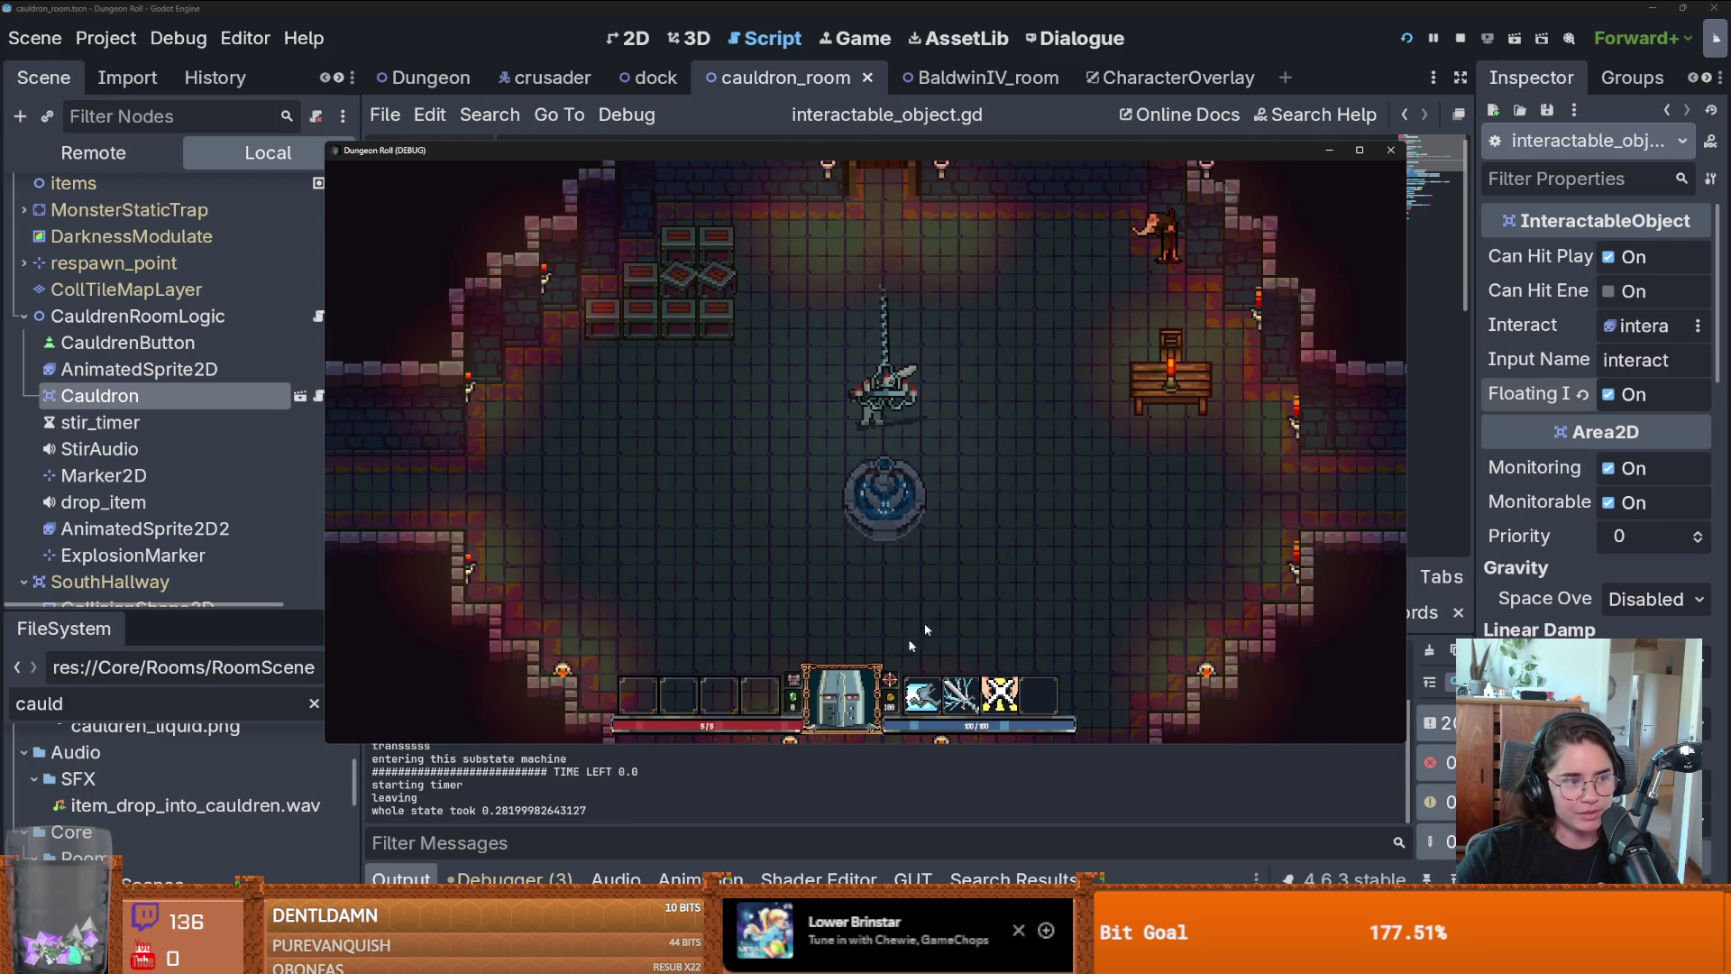
pyautogui.click(1394, 148)
pyautogui.hotkey('ctrl', 's')
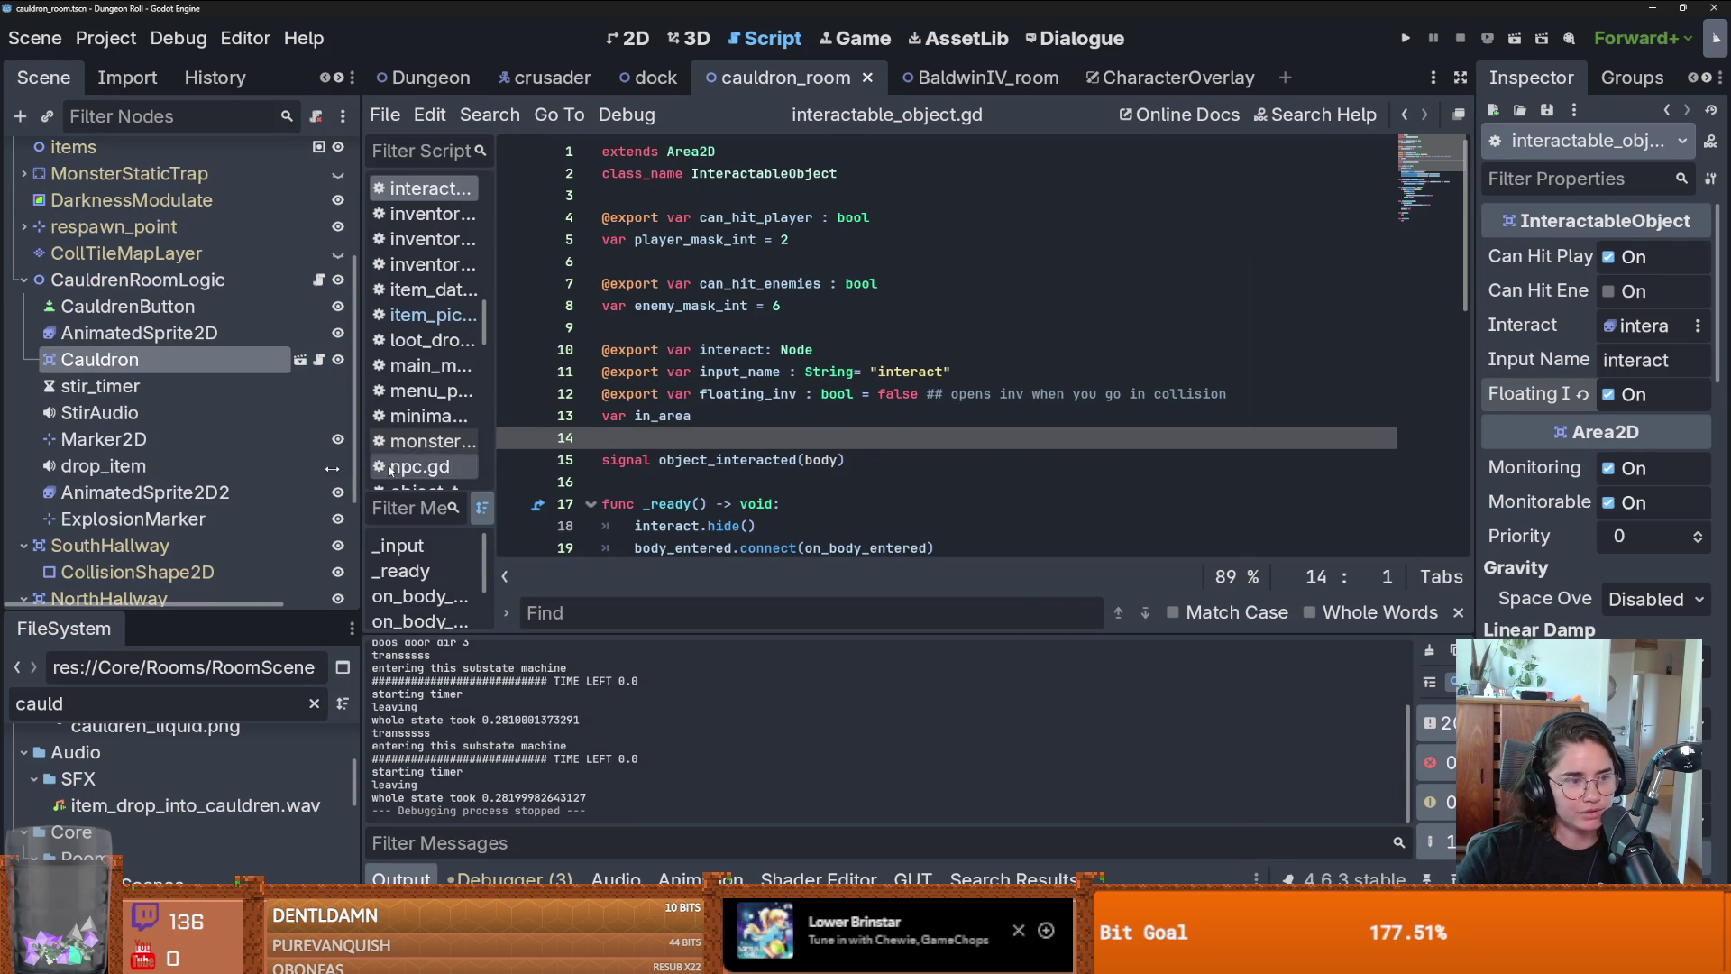
pyautogui.click(632, 38)
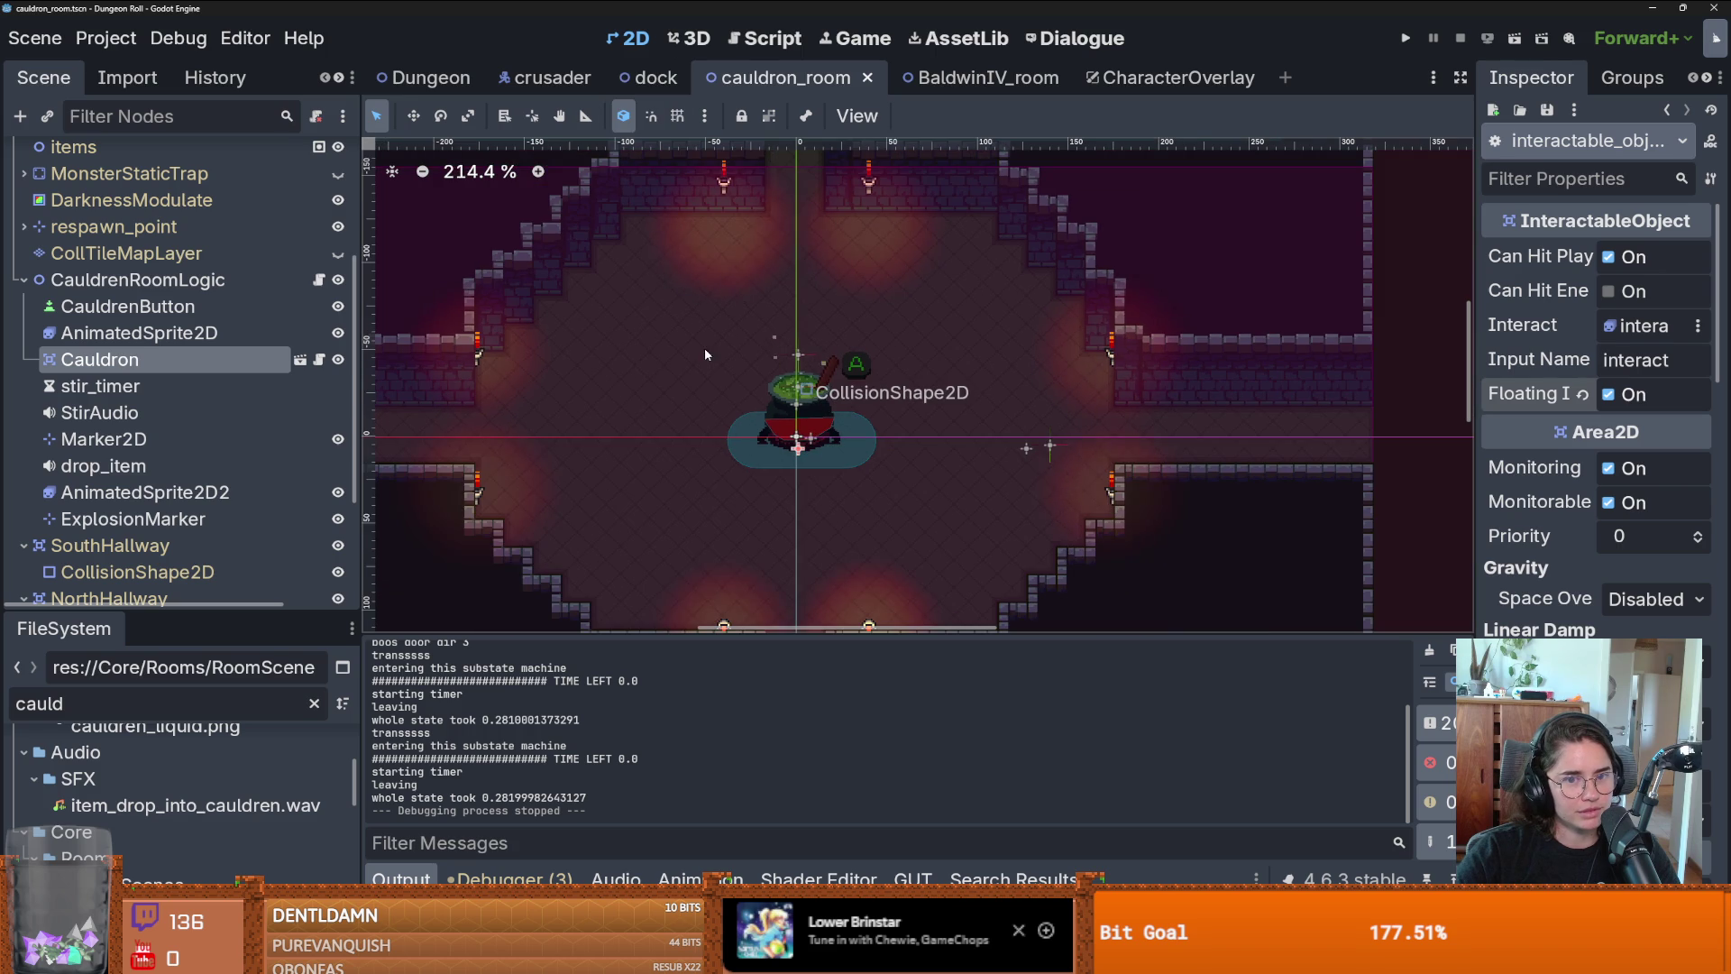
# Switch to the CharacterOverlay scene and zoom in on the HUD bar.
pyautogui.click(1172, 77)
pyautogui.scroll(4, 702, 426)
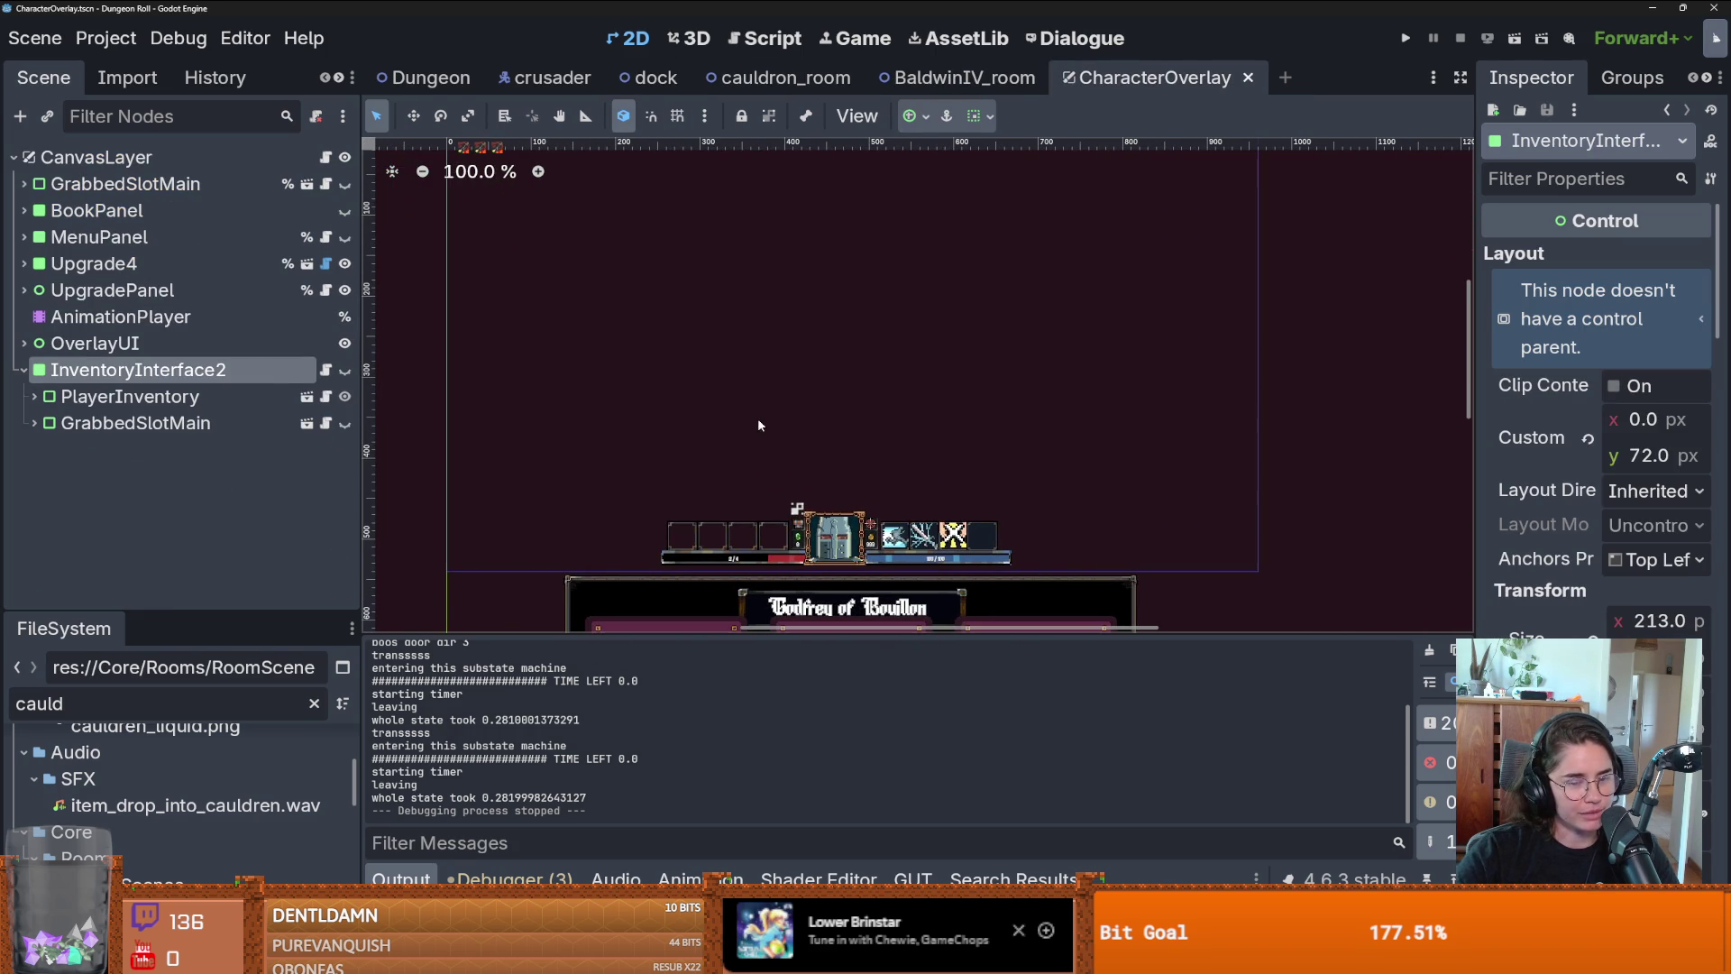
pyautogui.scroll(2, 797, 416)
pyautogui.scroll(-2, 848, 386)
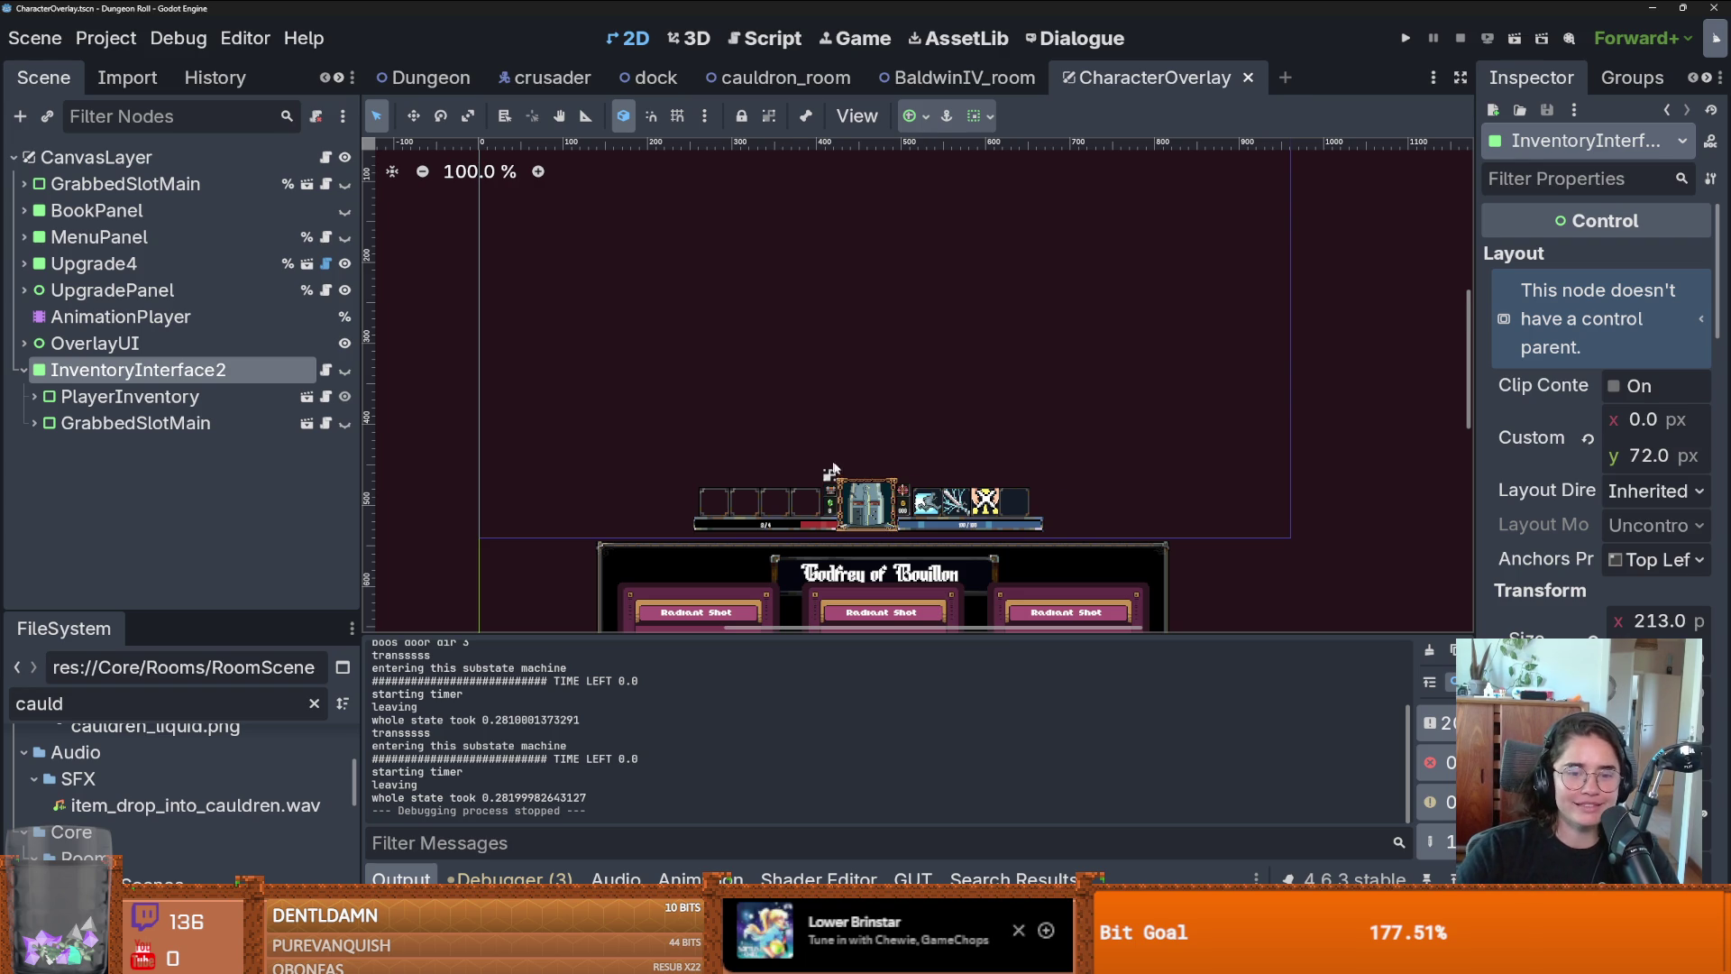
pyautogui.scroll(10, 836, 483)
# Select the PlayerPortrait node and inspect its place under OverlayUI in the Scene dock.
pyautogui.click(819, 513)
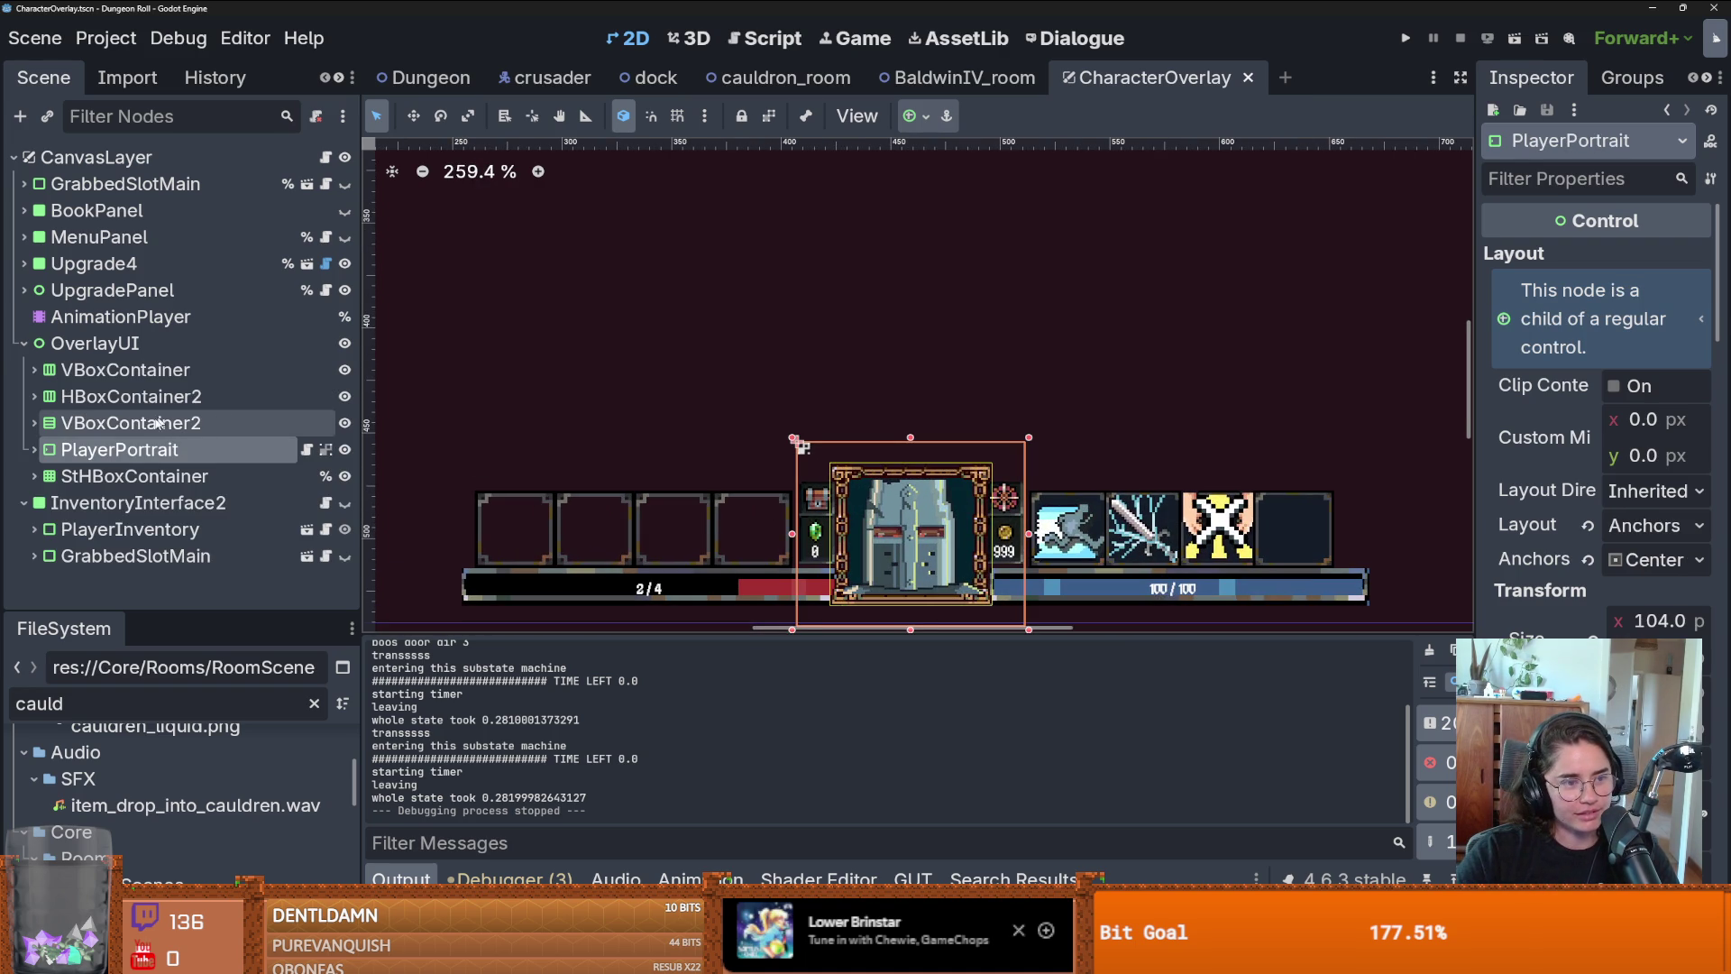
pyautogui.click(24, 344)
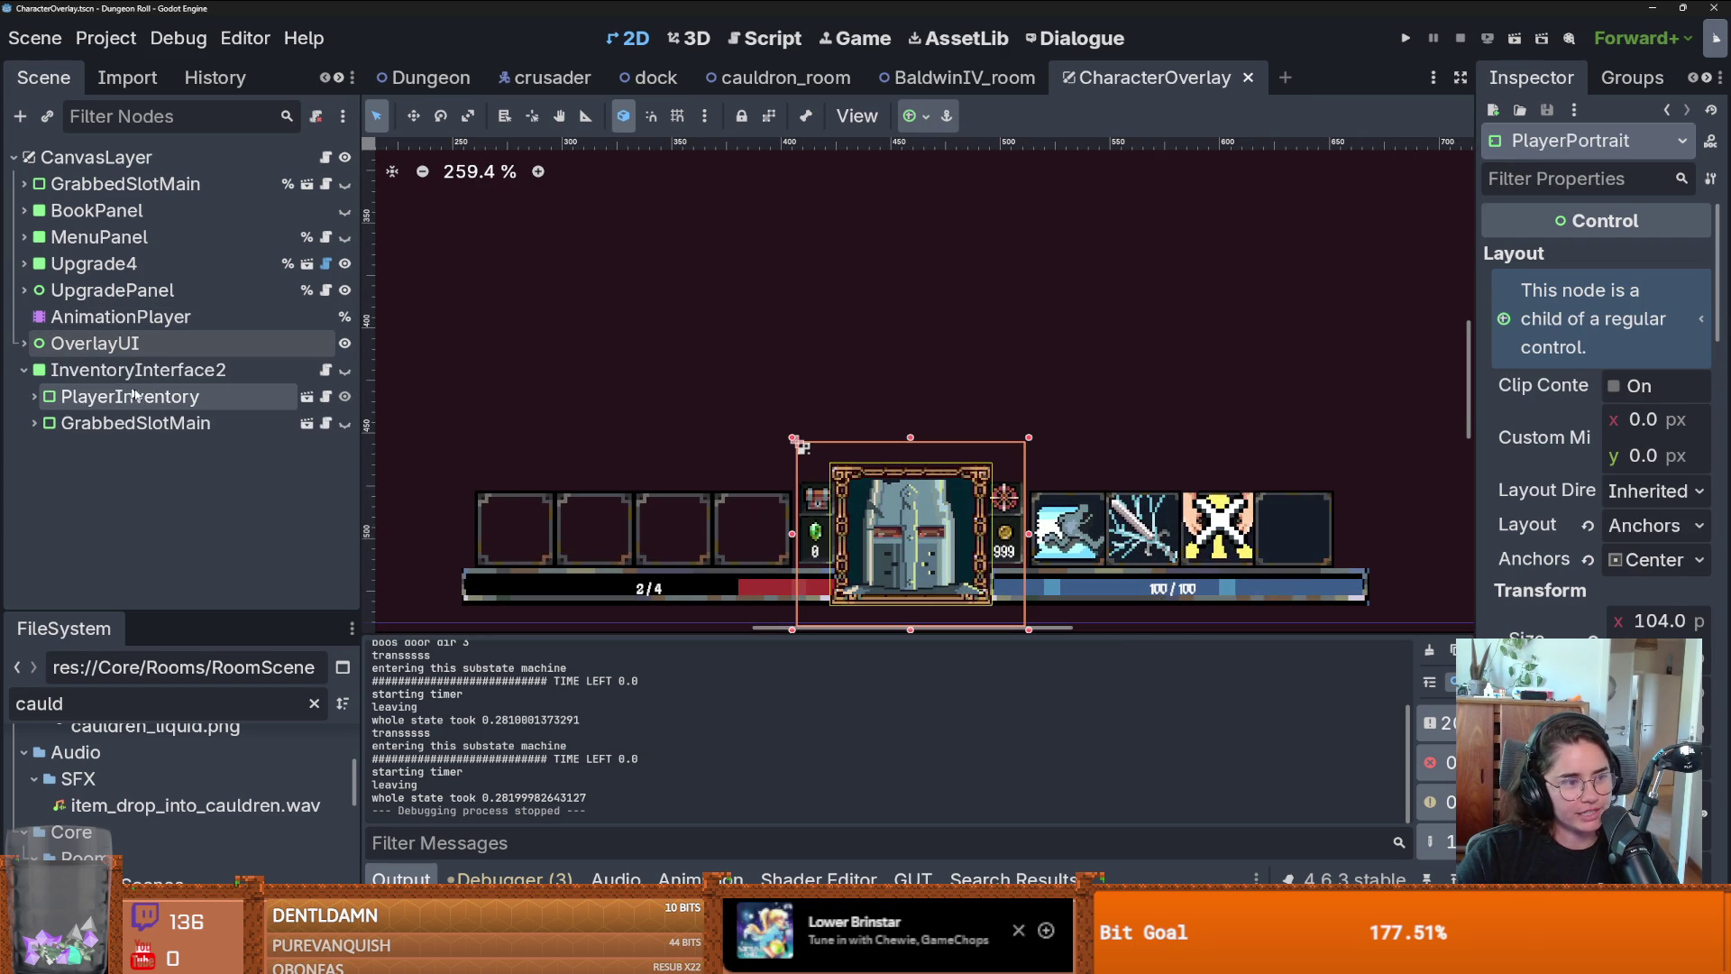
pyautogui.scroll(5, 800, 480)
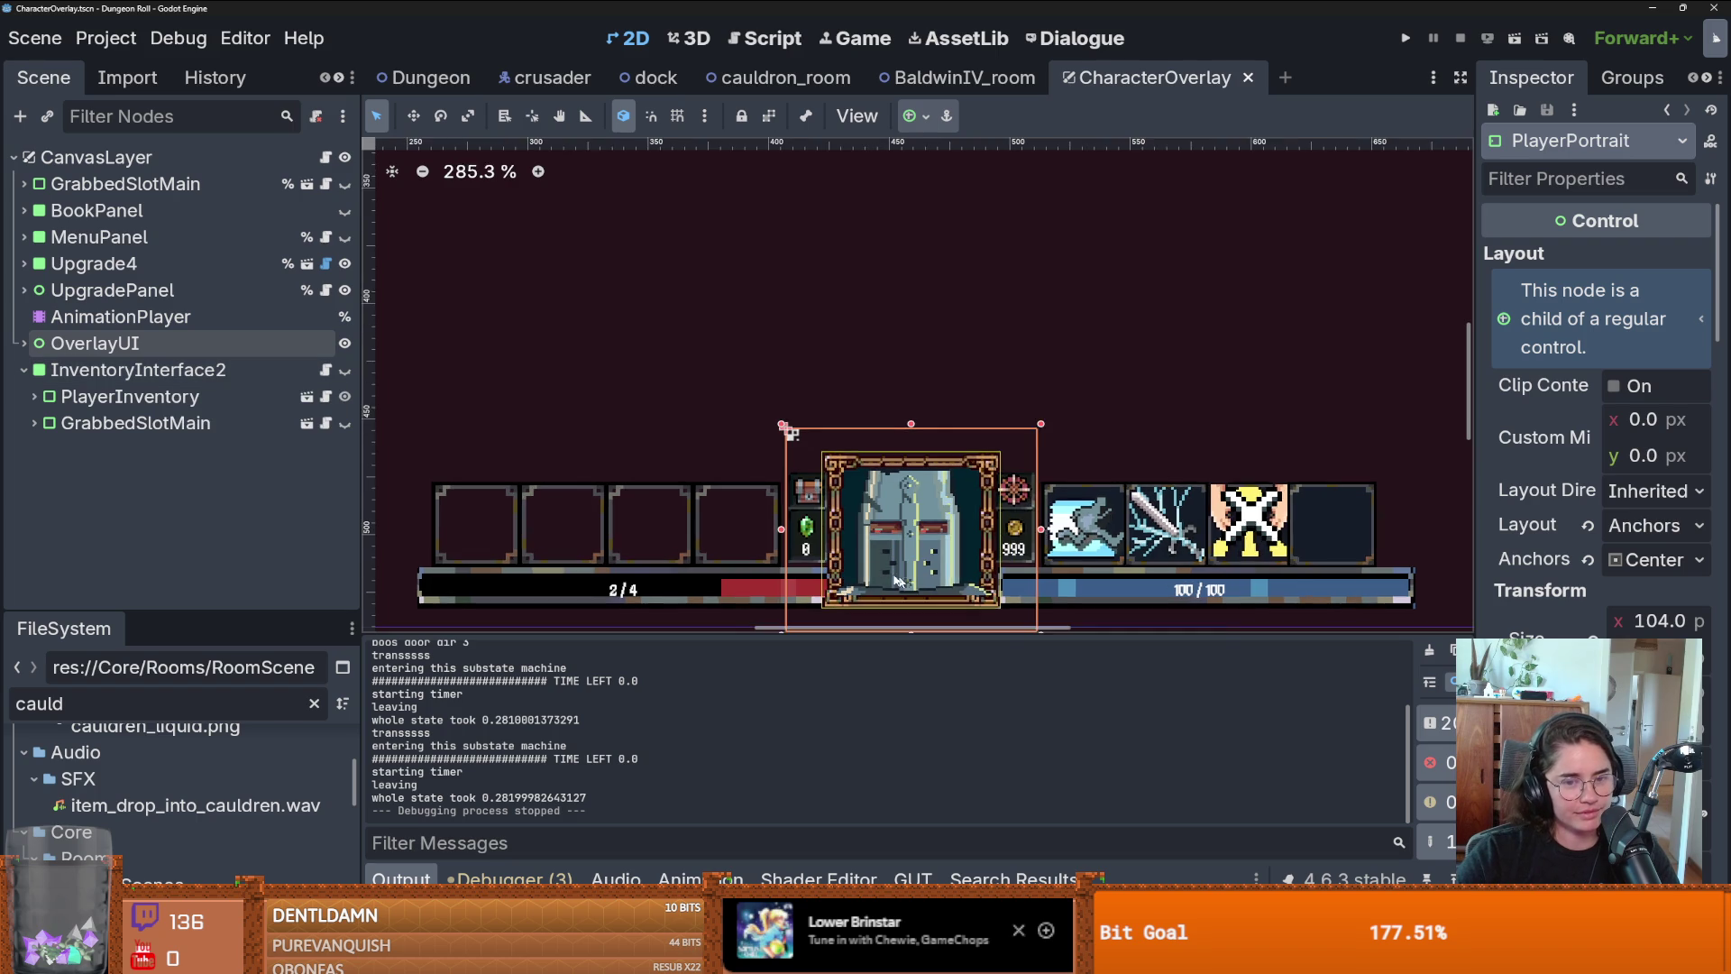
pyautogui.click(760, 431)
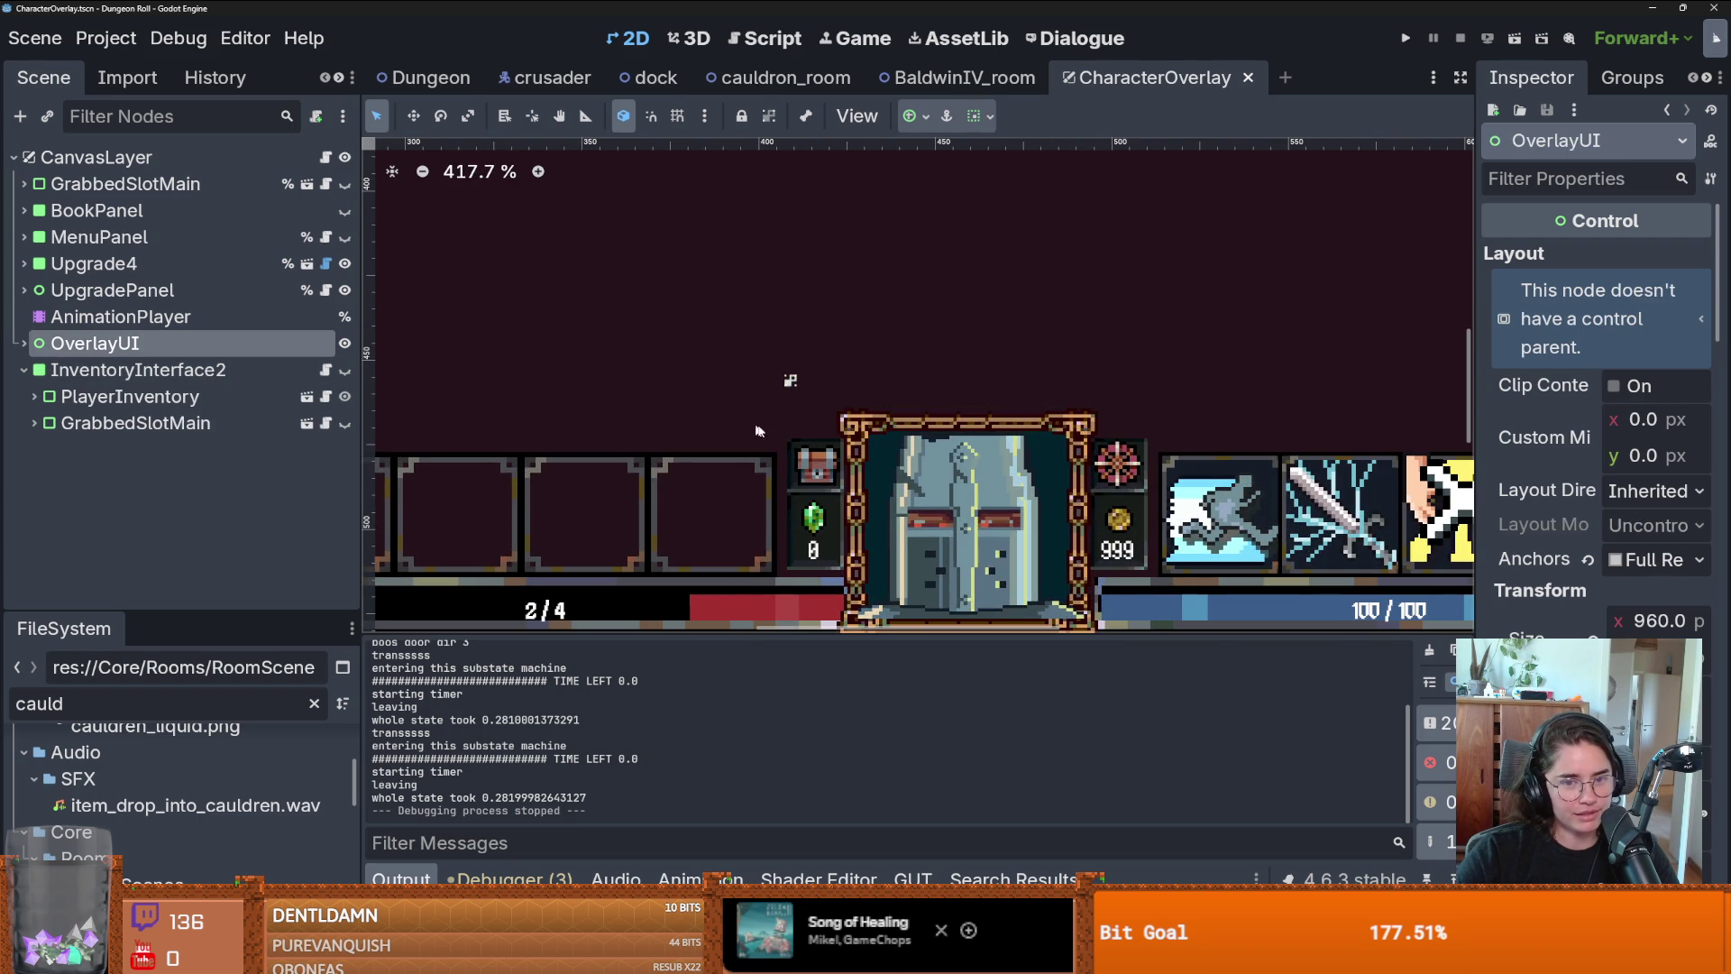
pyautogui.click(802, 458)
pyautogui.click(23, 370)
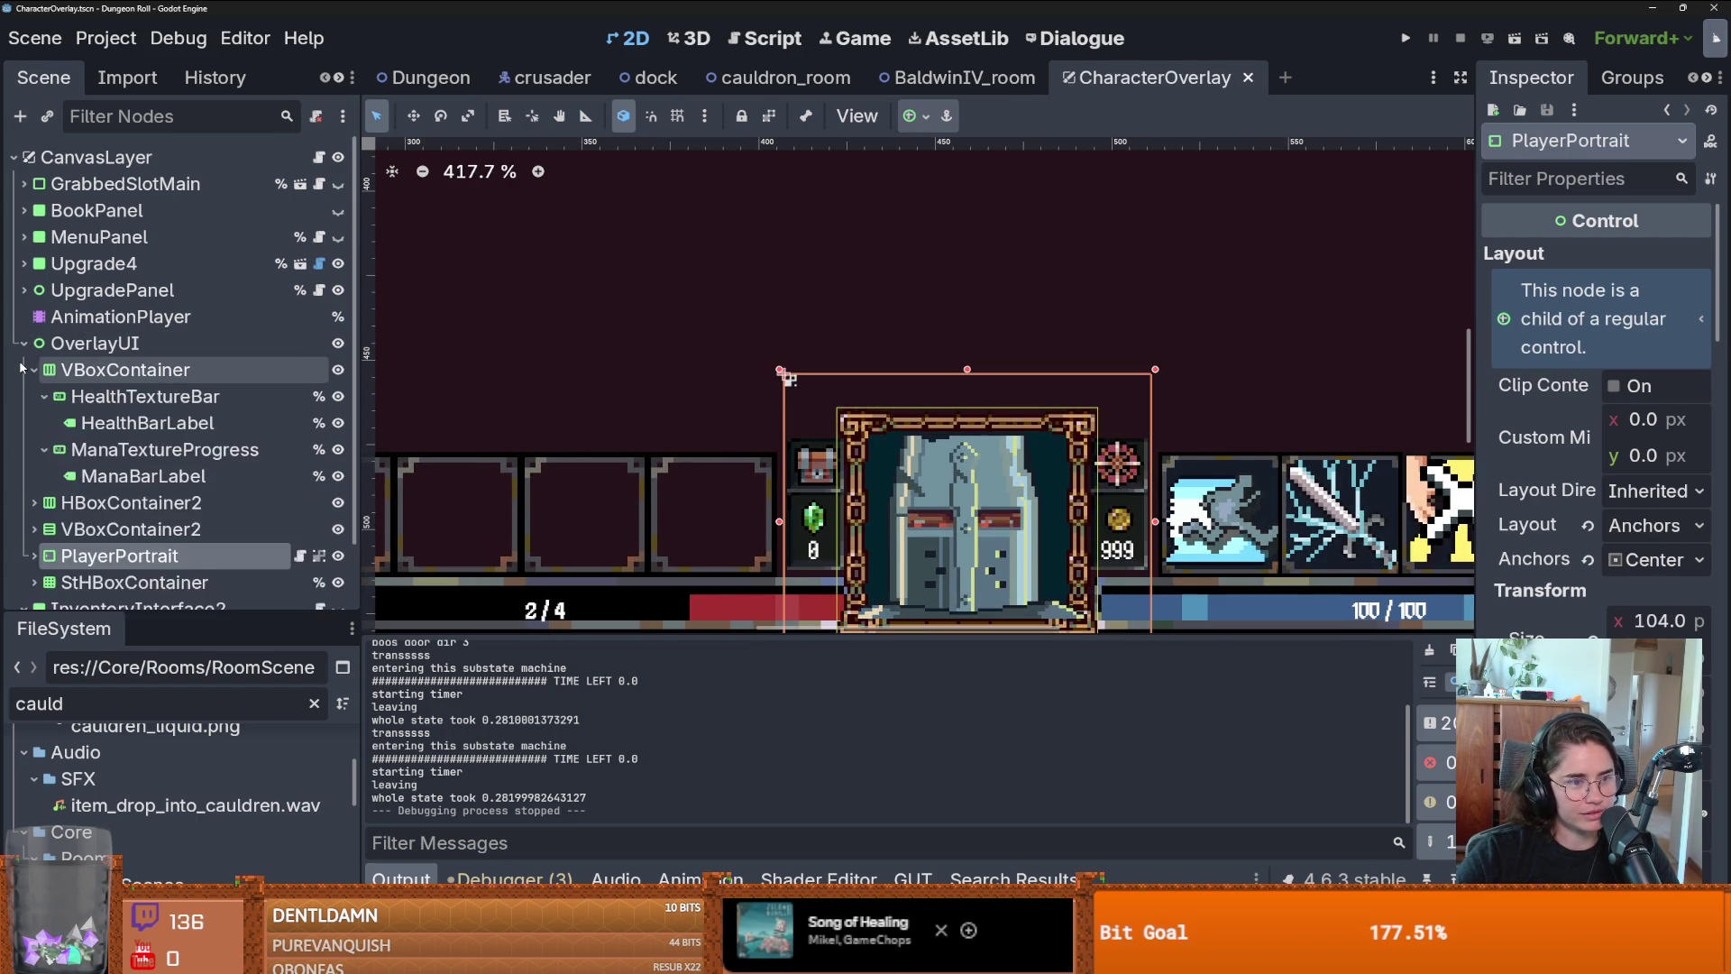
pyautogui.click(22, 369)
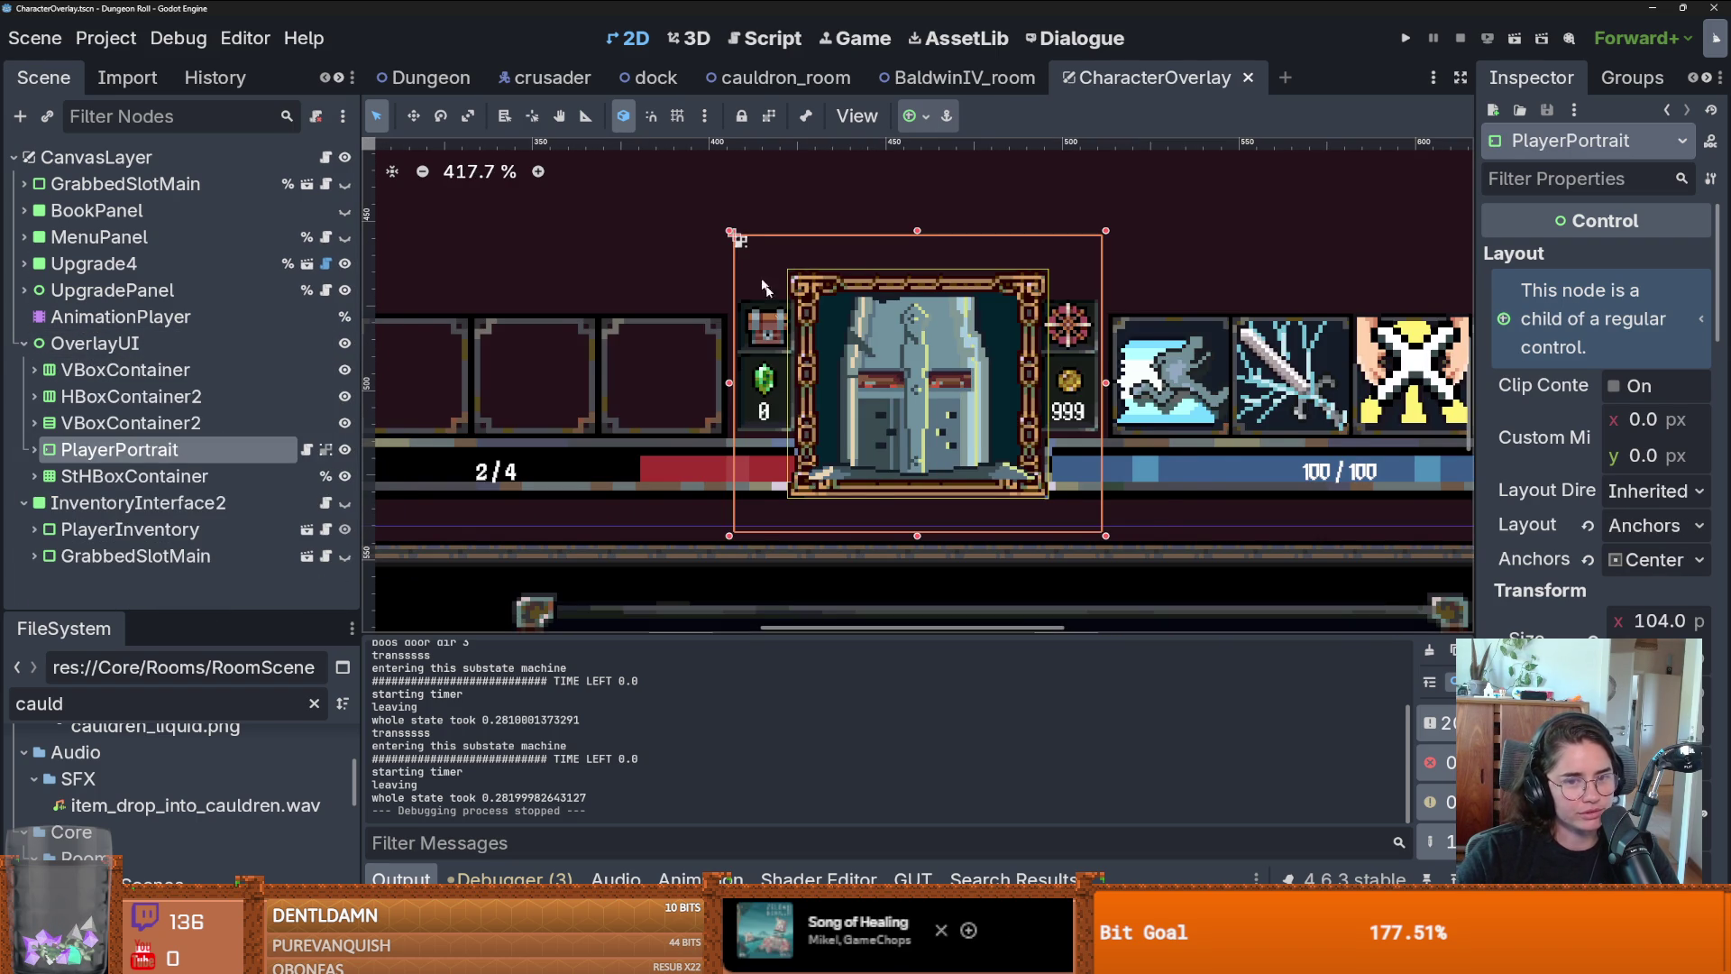
pyautogui.scroll(1, 764, 379)
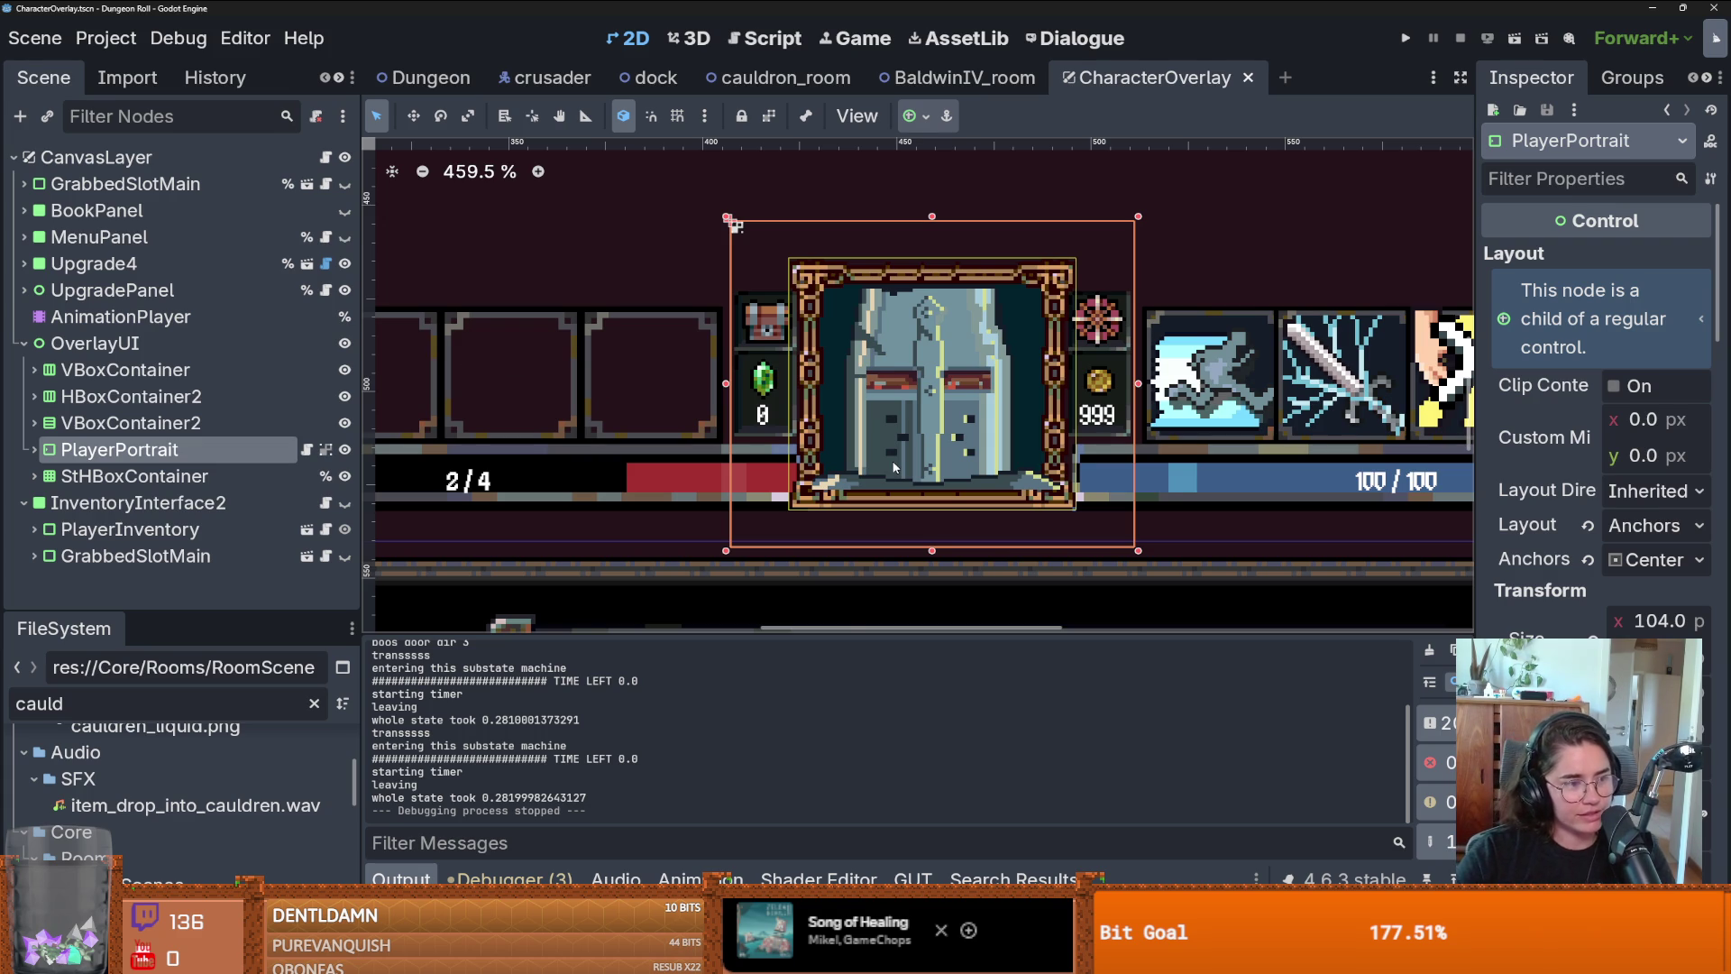
pyautogui.moveTo(1424, 952)
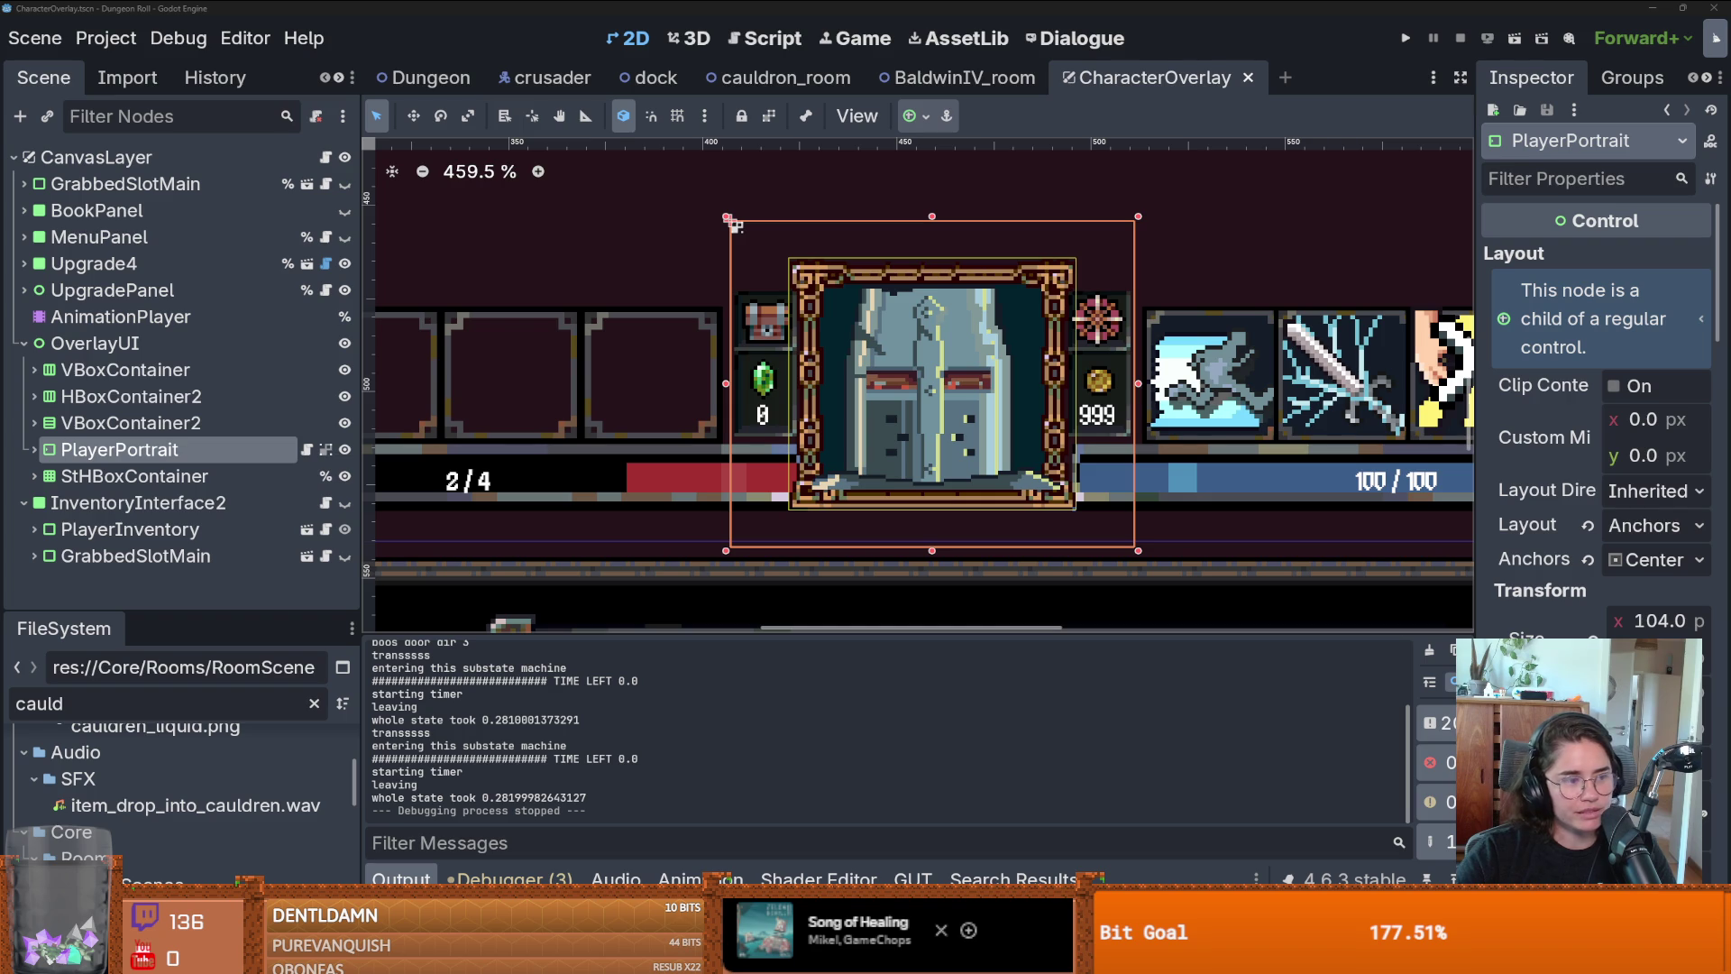
pyautogui.hotkey('alt', 'Tab')
pyautogui.click(981, 75)
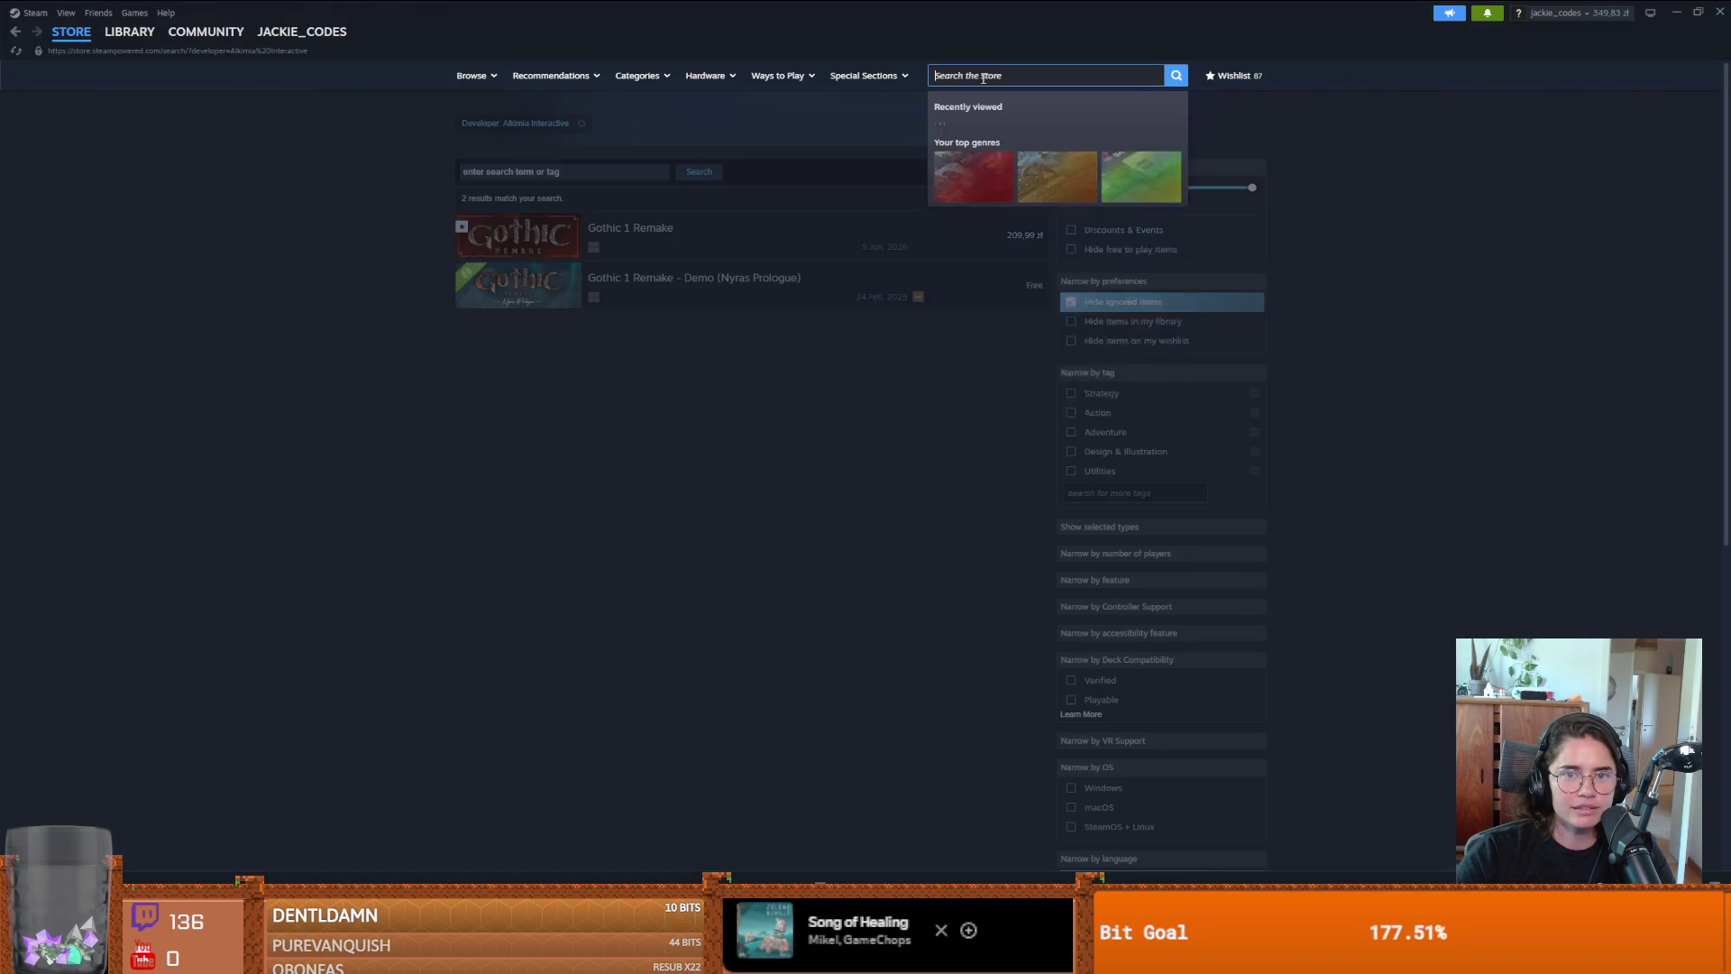
pyautogui.write('lib')
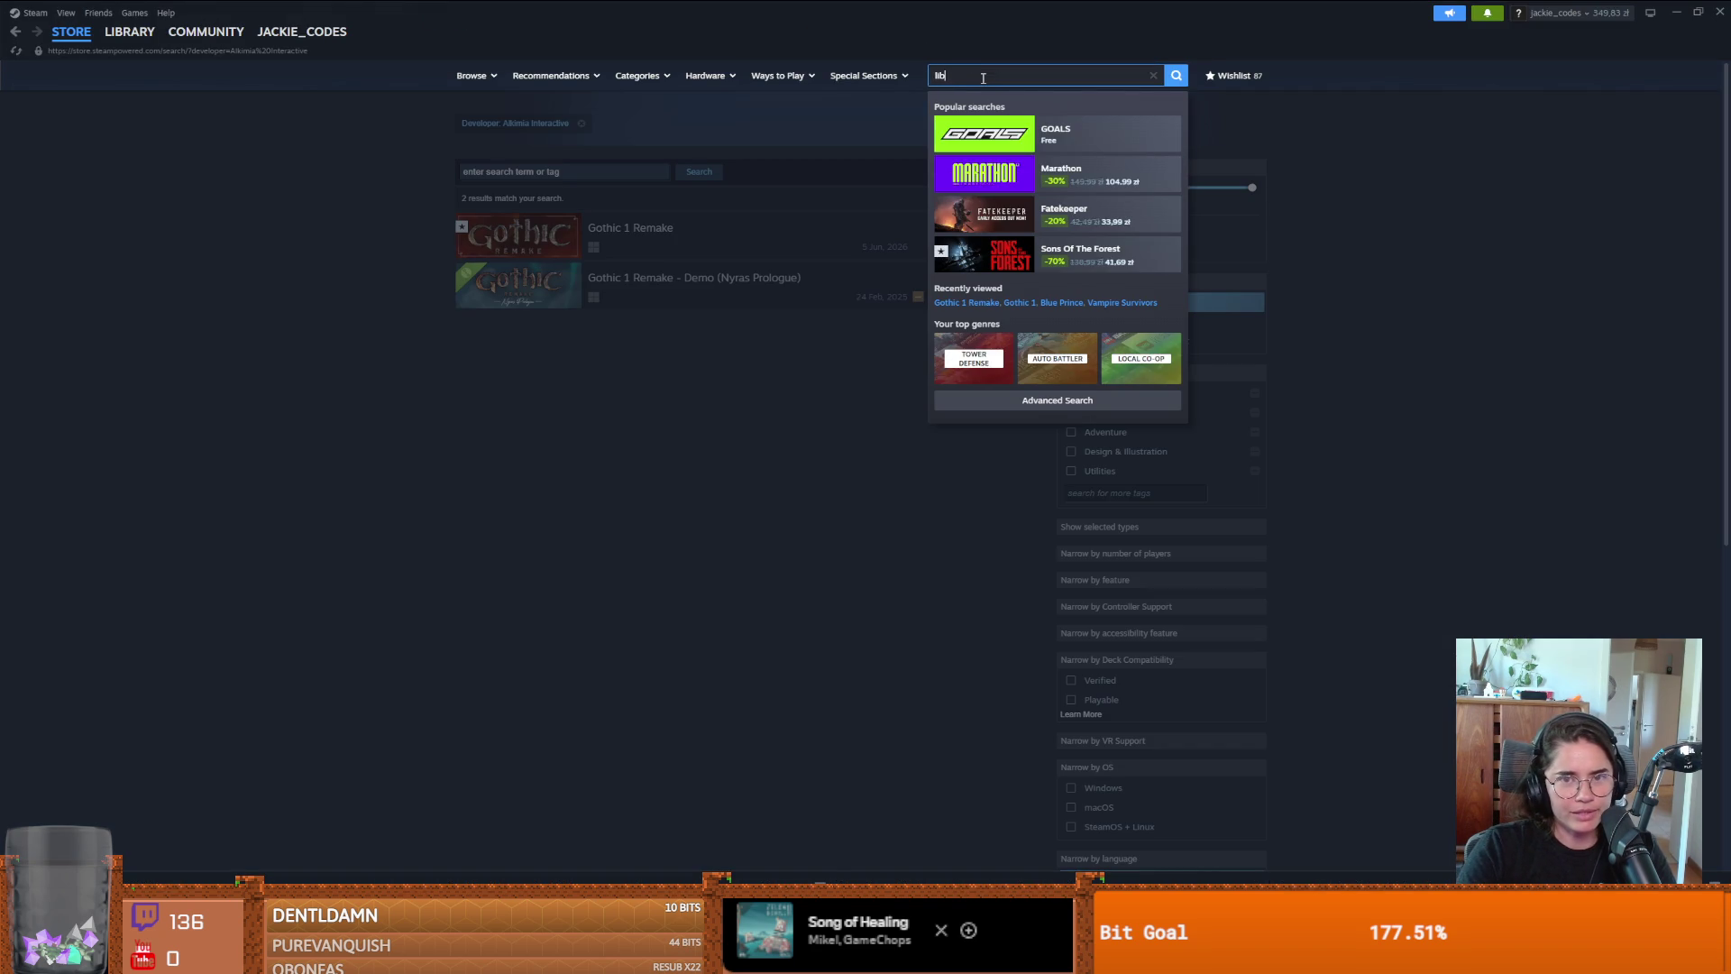
pyautogui.write('rari')
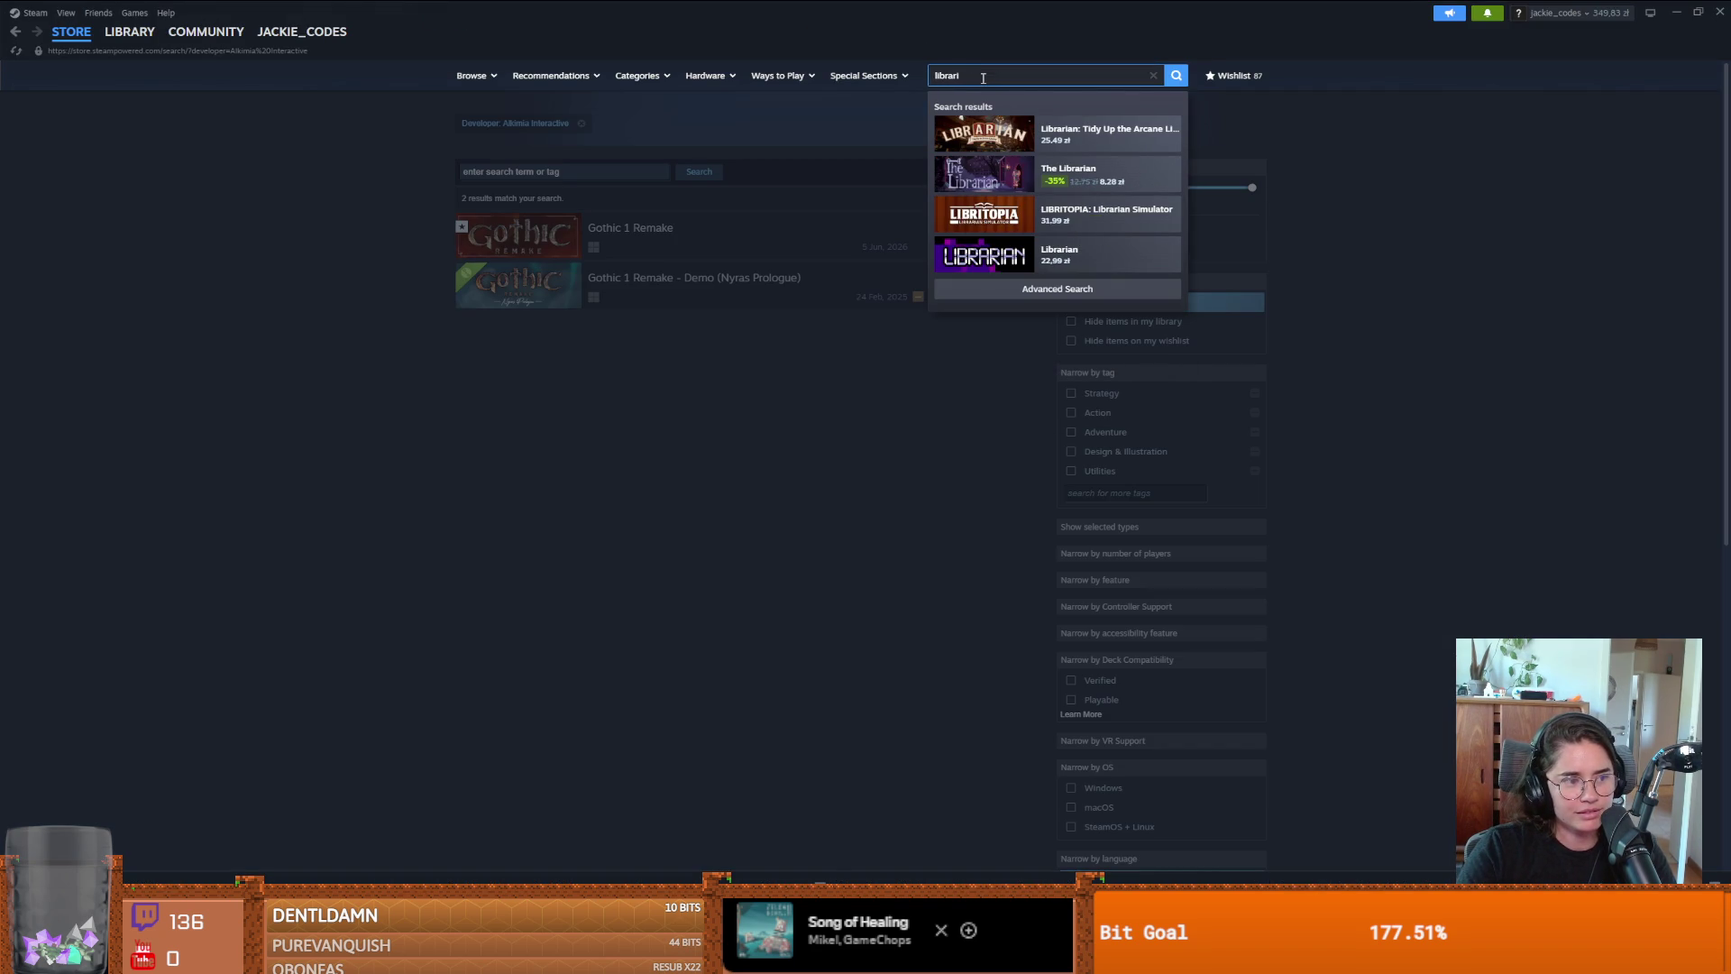
pyautogui.click(1122, 143)
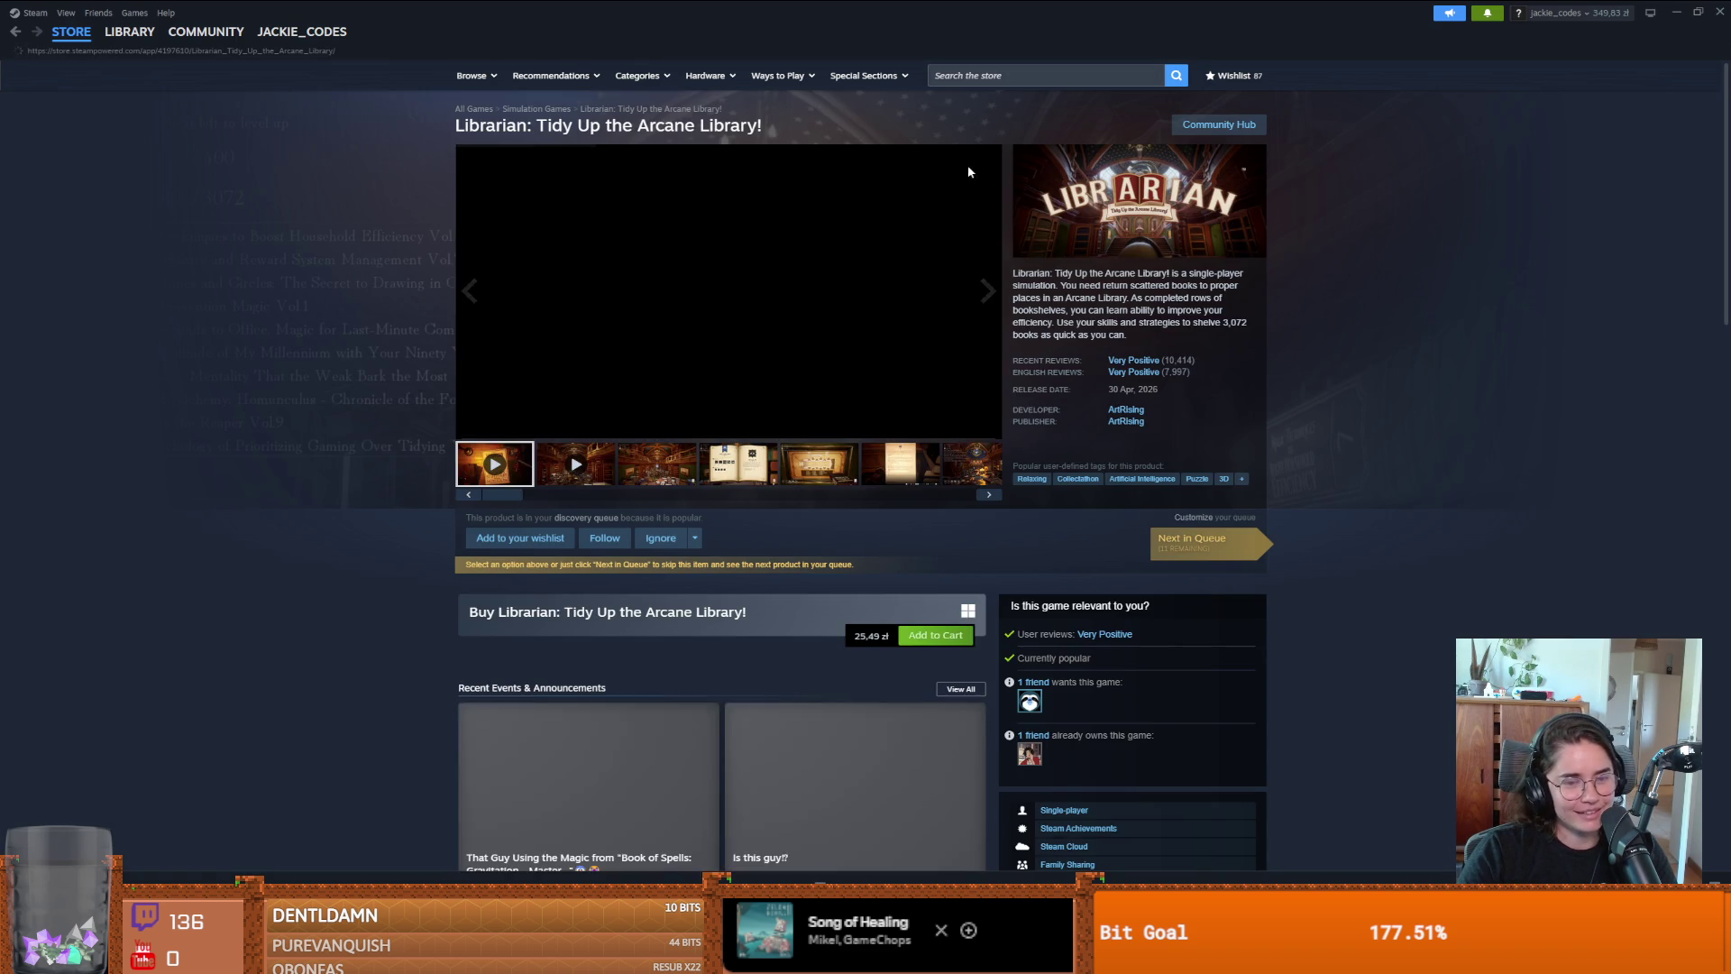
pyautogui.click(911, 397)
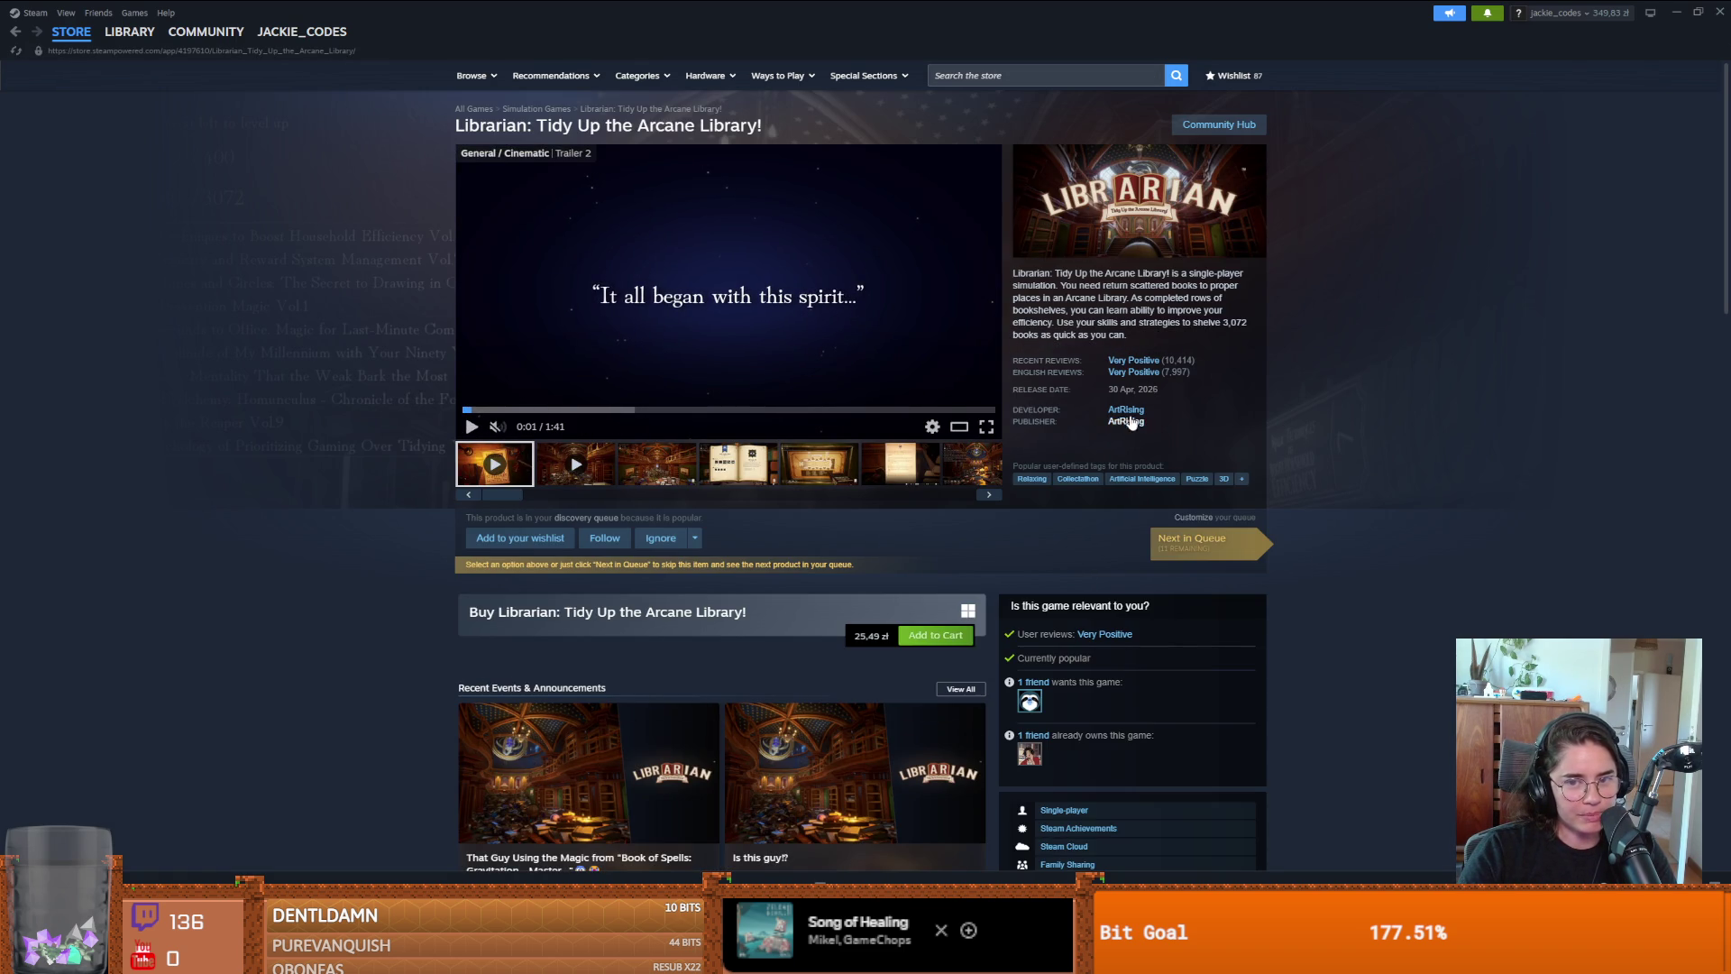
pyautogui.click(818, 368)
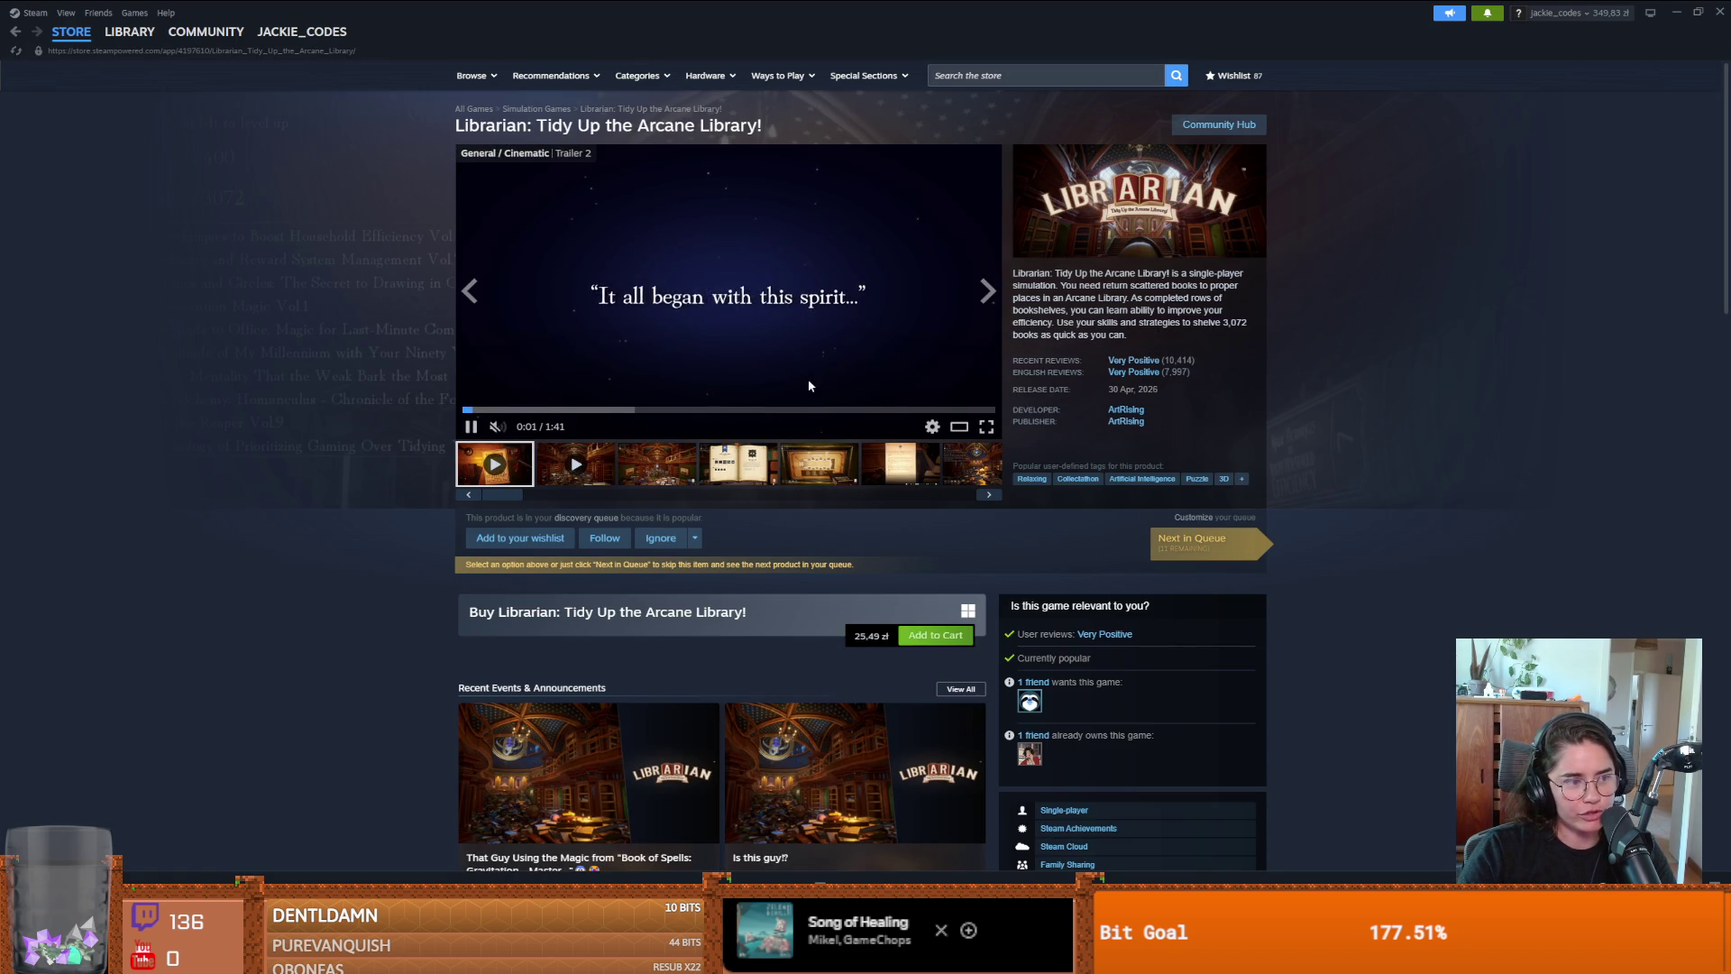
pyautogui.click(581, 411)
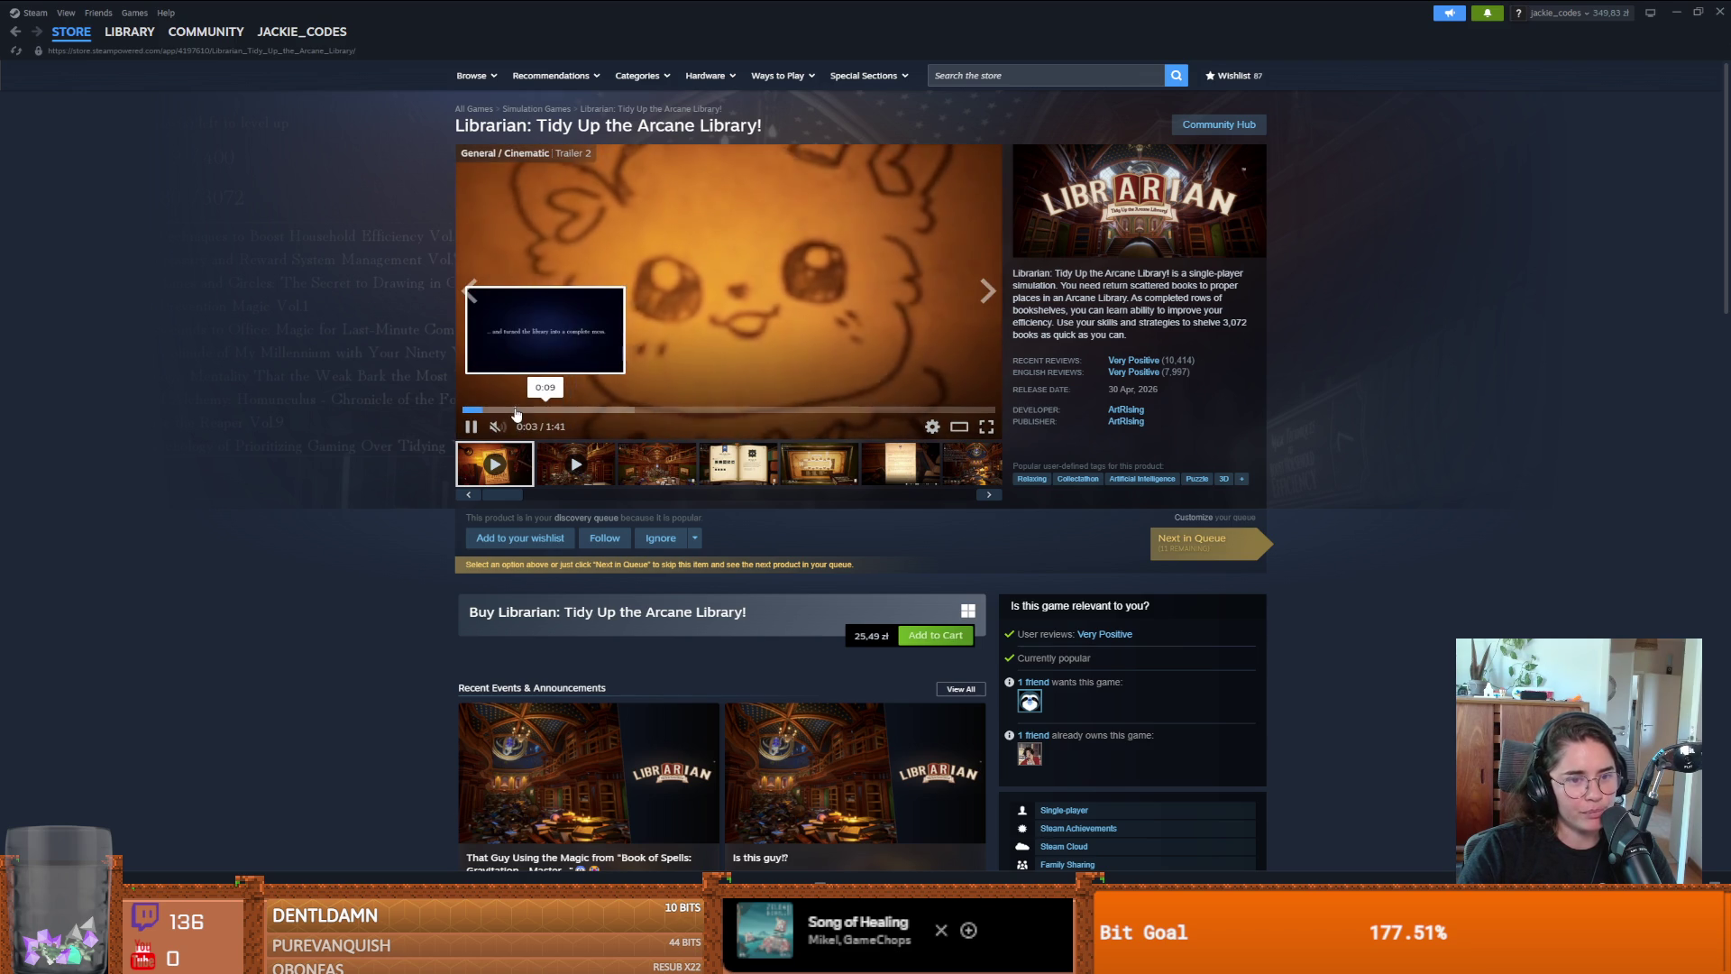
pyautogui.click(986, 426)
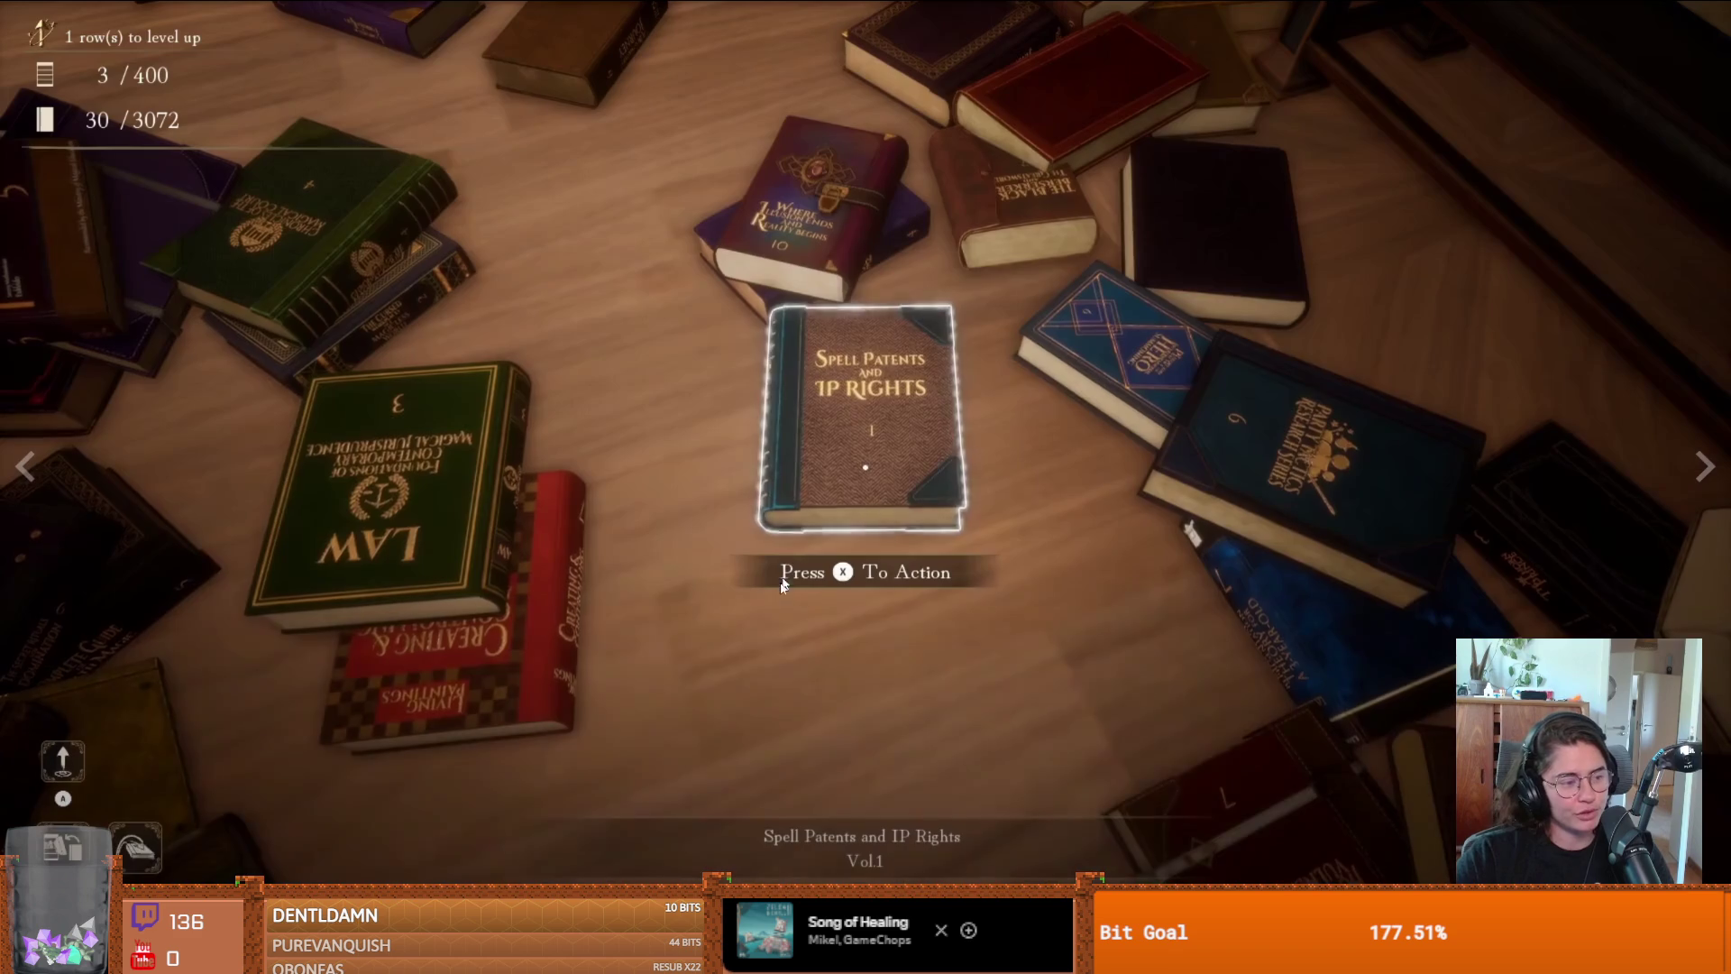
pyautogui.press('Escape')
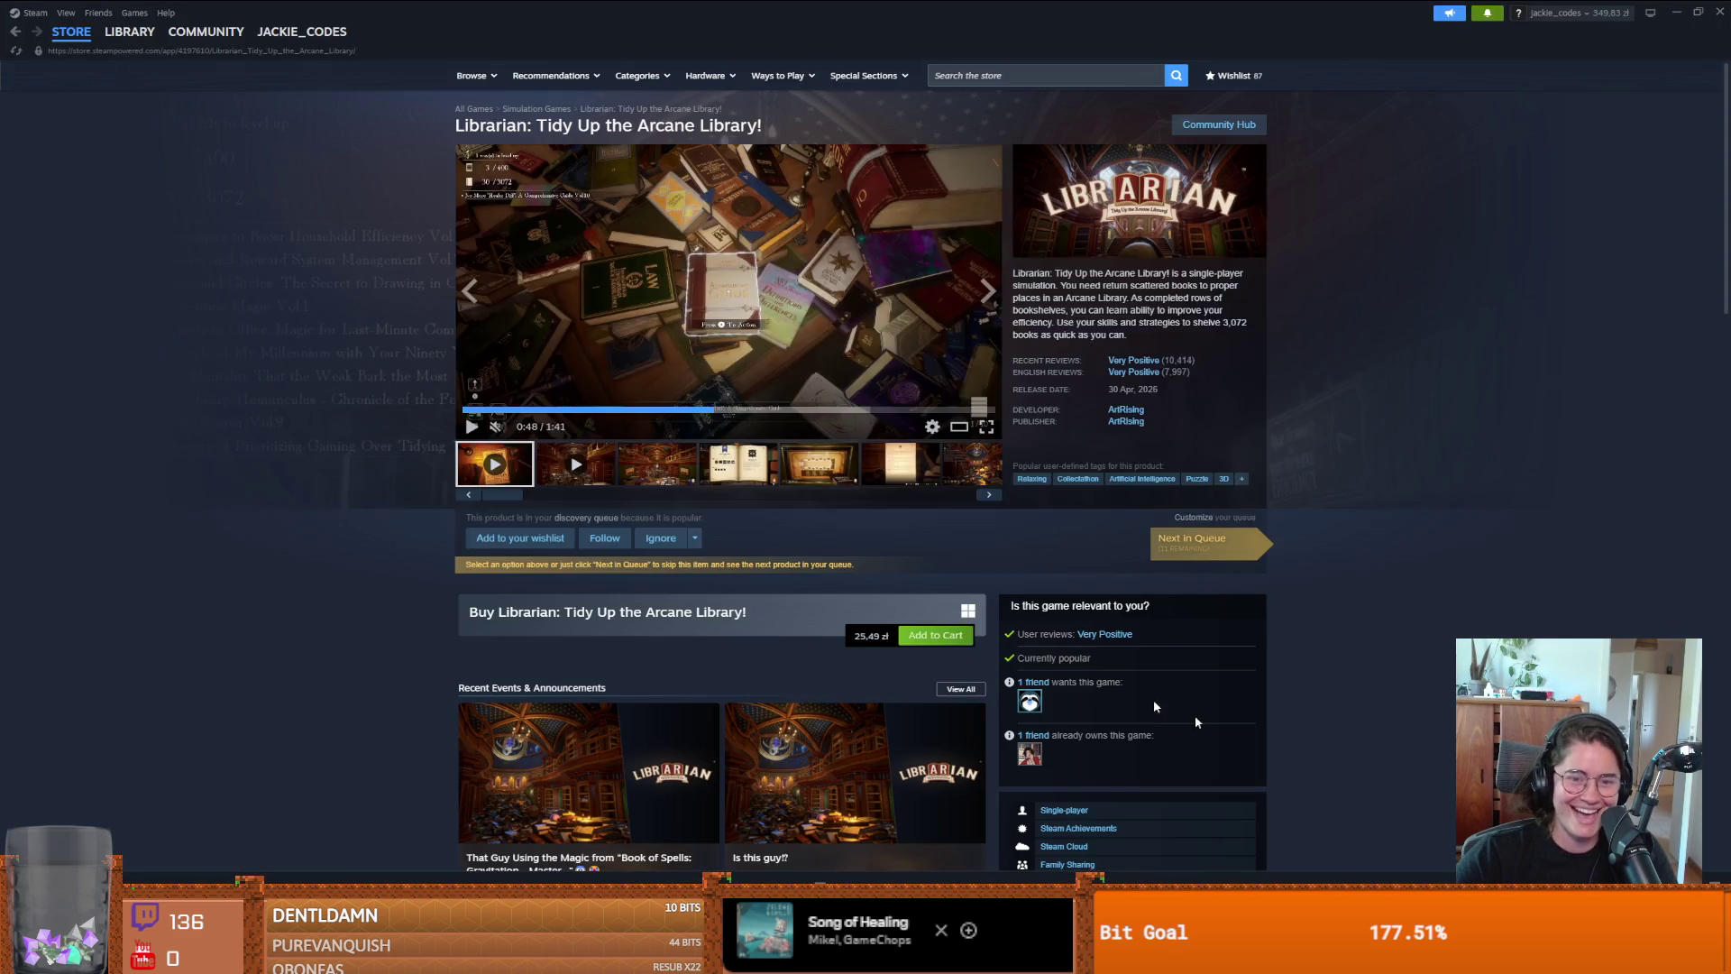
pyautogui.click(727, 333)
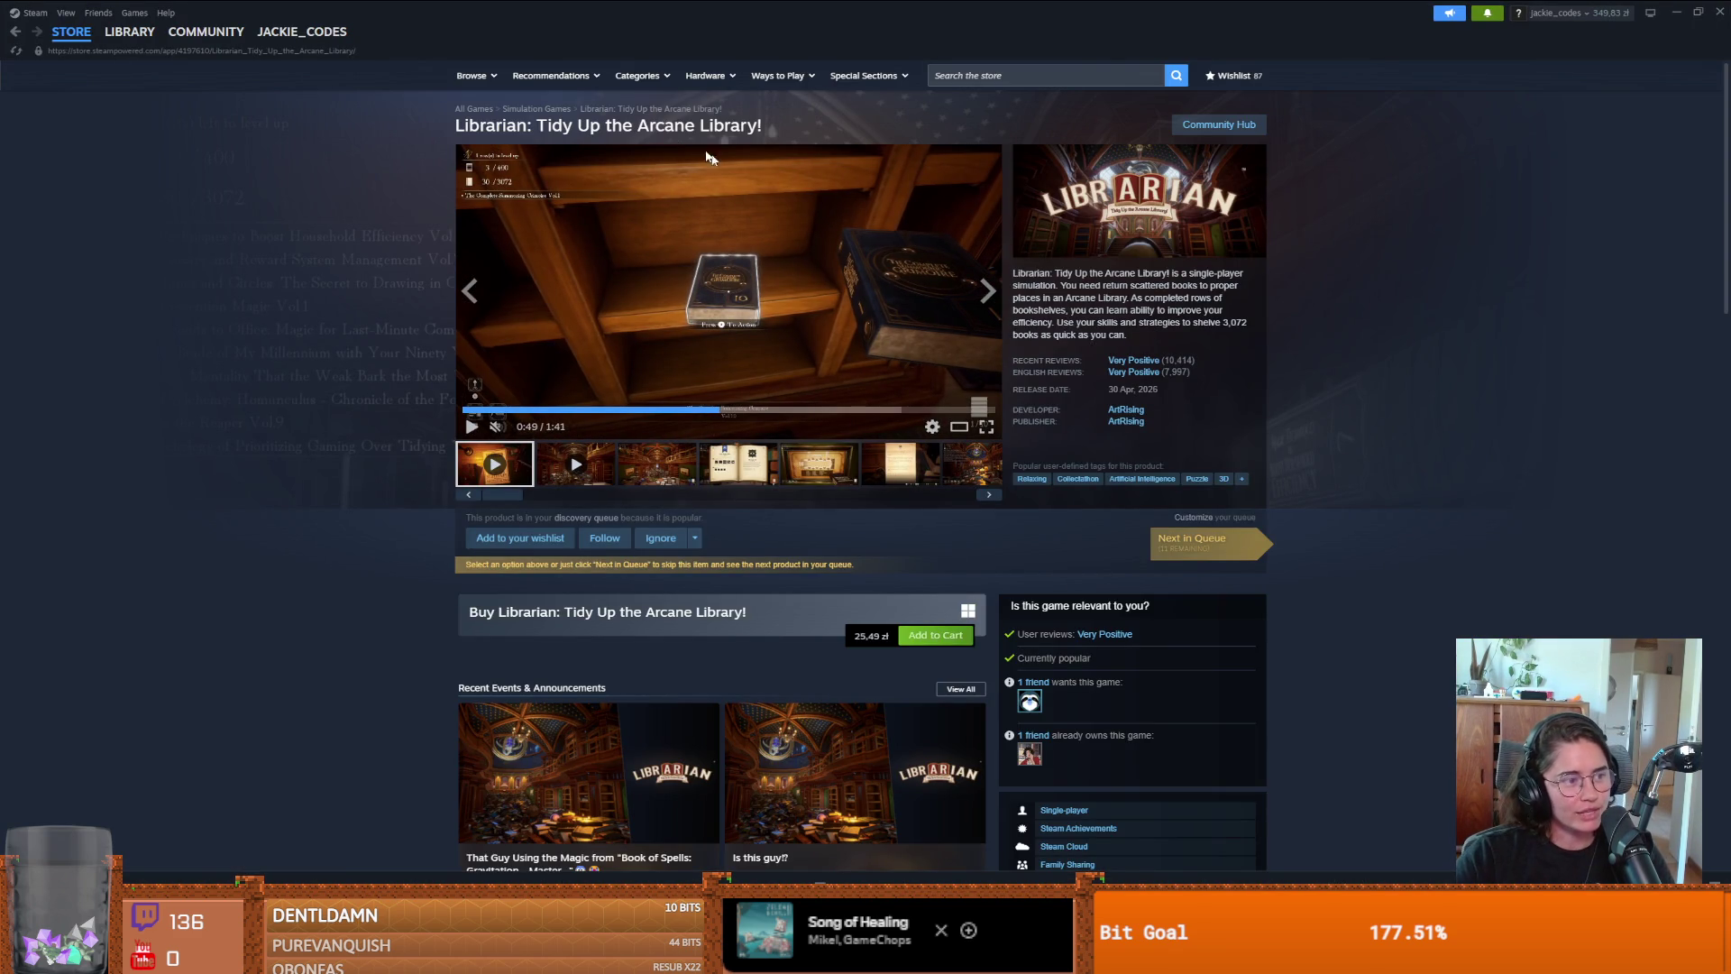
pyautogui.hotkey('alt', 'Tab')
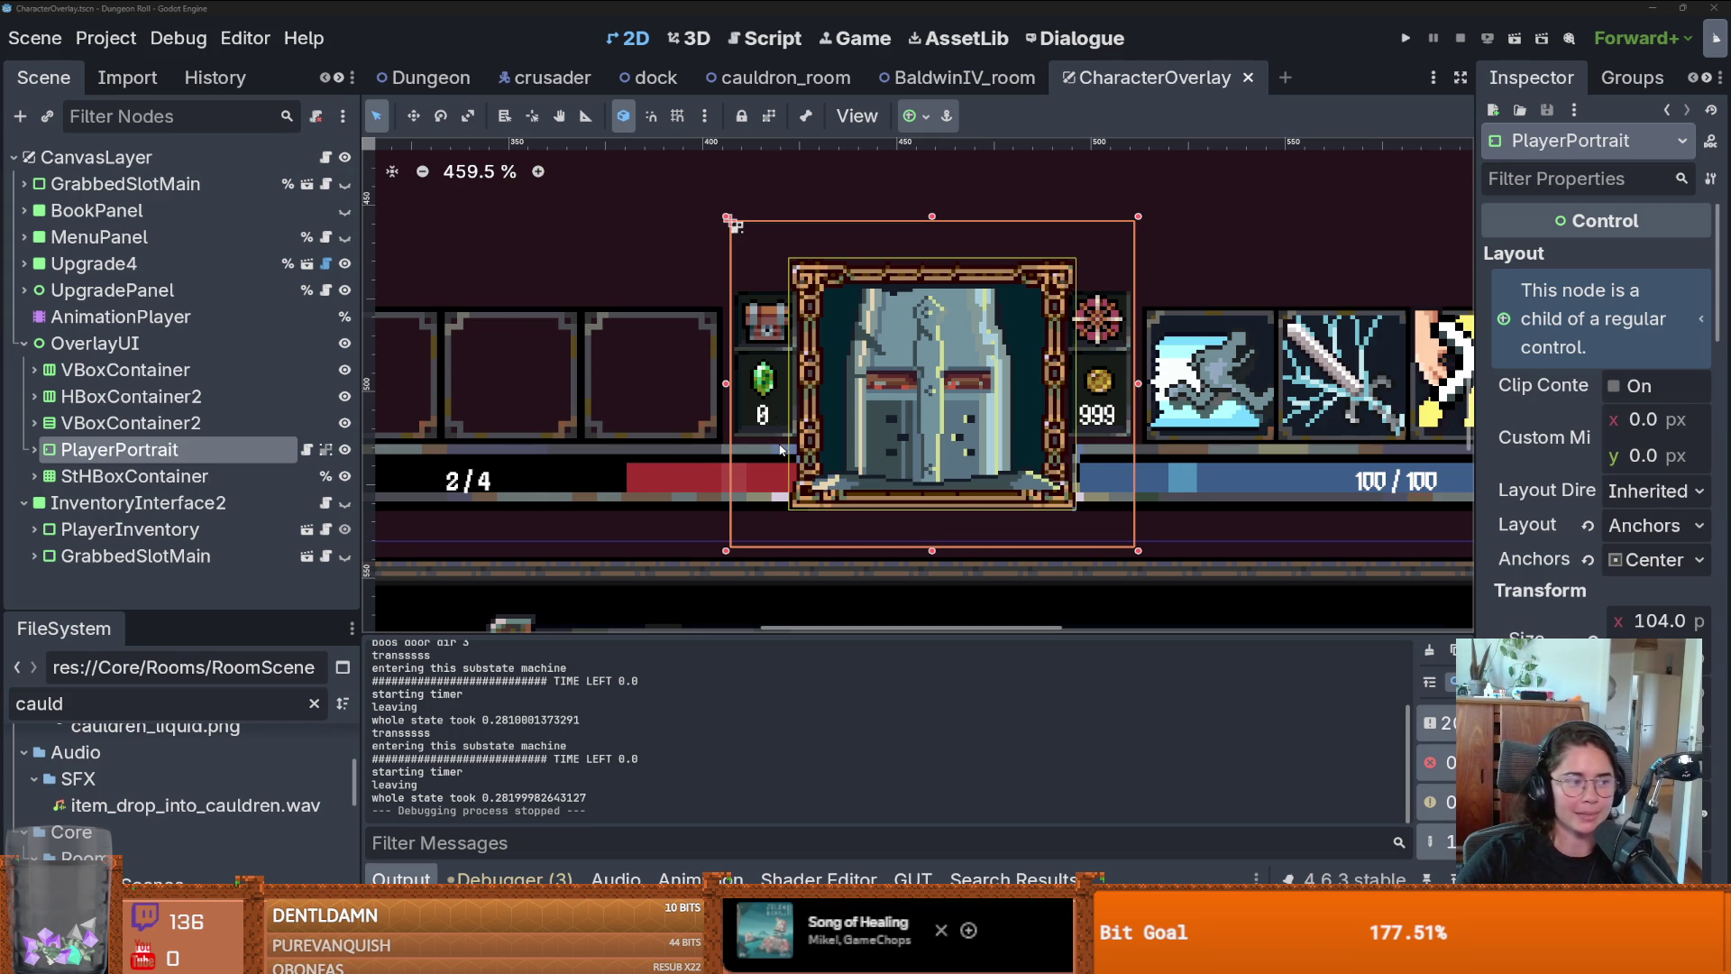
# Expand VBoxContainer2 in the Scene dock to reveal the Panel nodes beside the portrait.
pyautogui.scroll(-1, 775, 457)
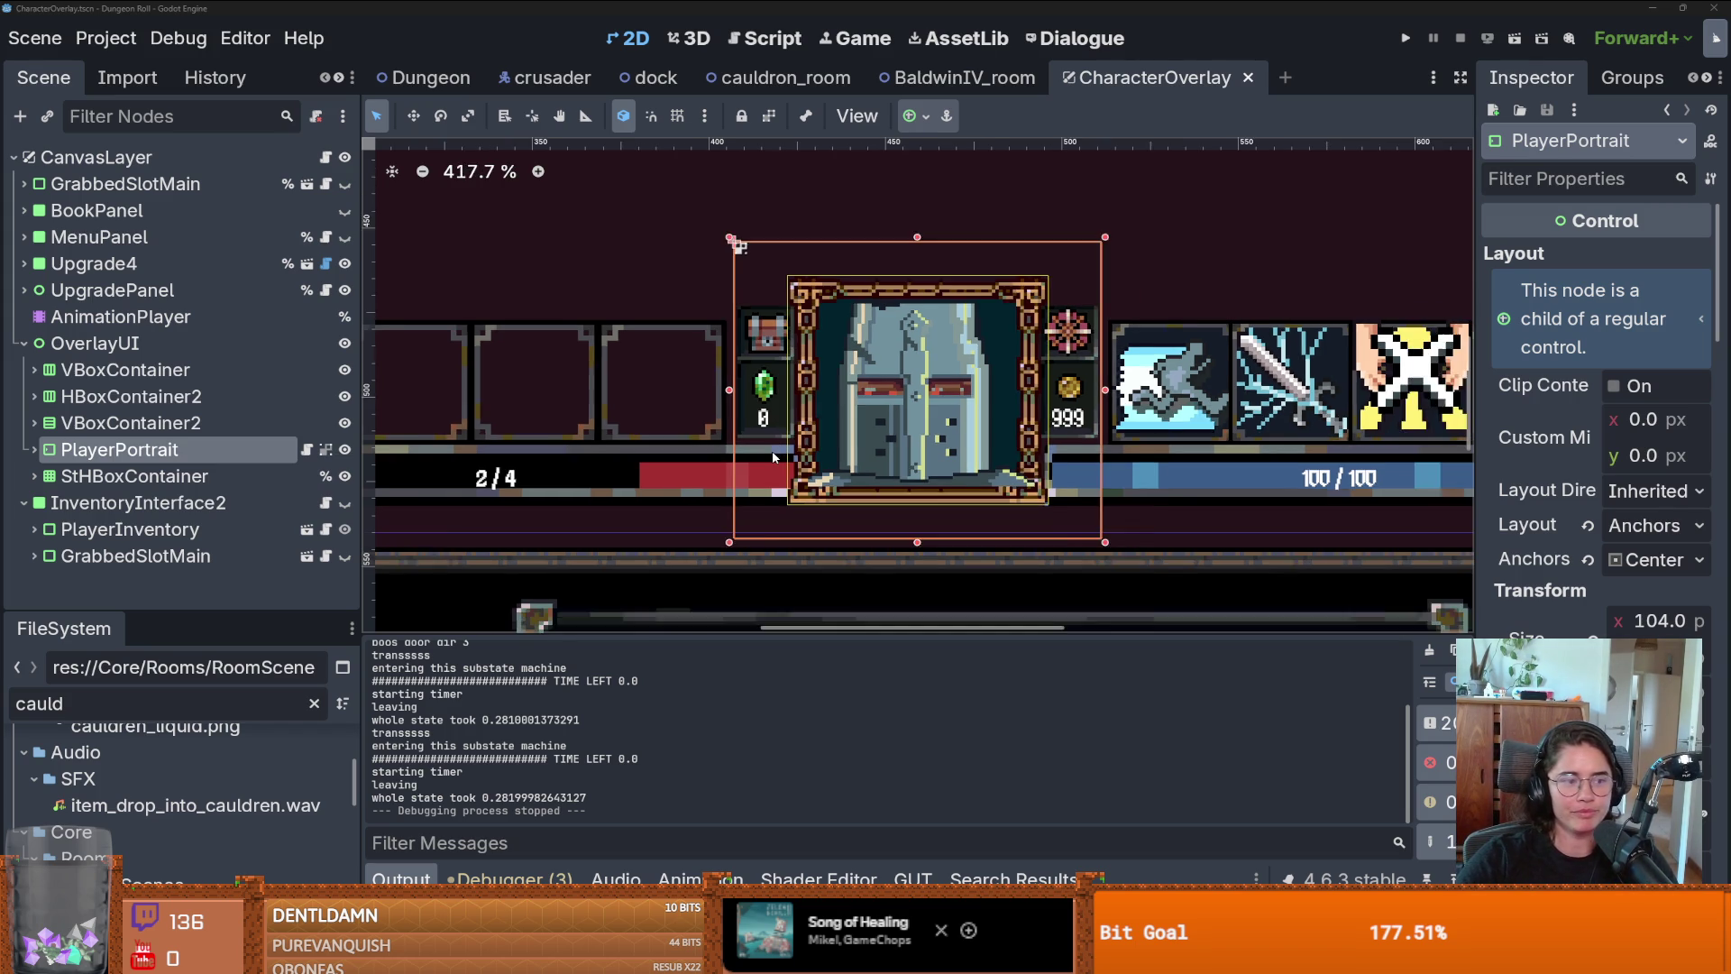
pyautogui.scroll(1, 773, 456)
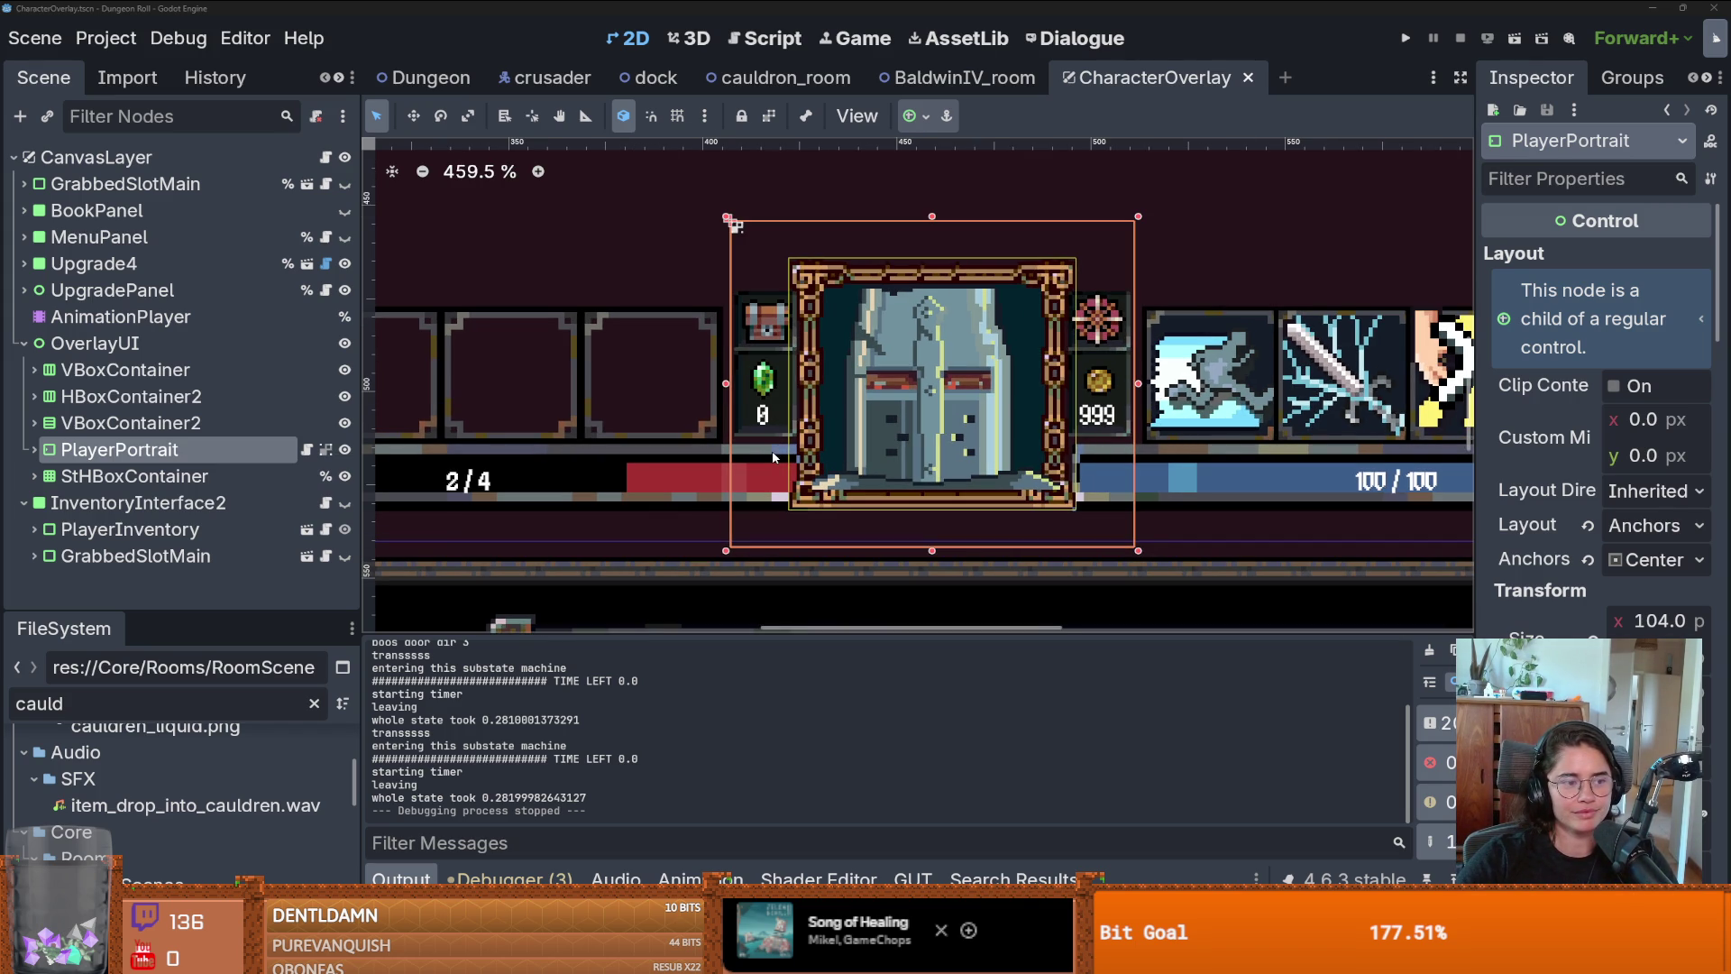
pyautogui.scroll(-2, 773, 457)
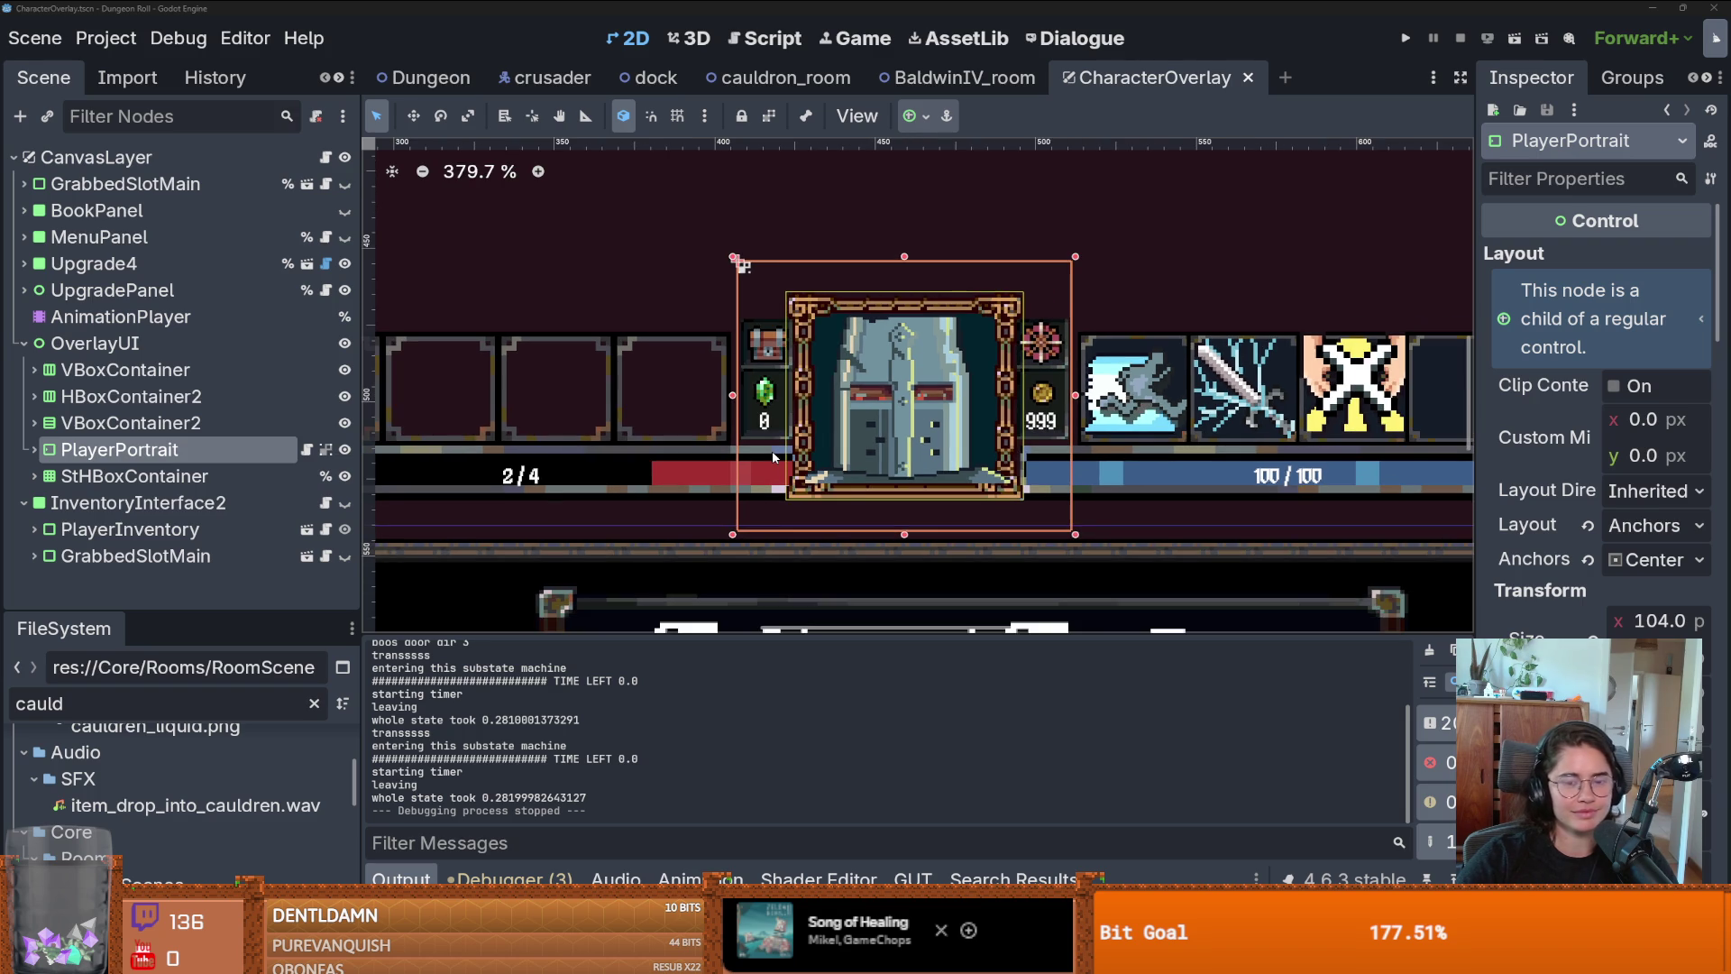
pyautogui.scroll(2, 773, 456)
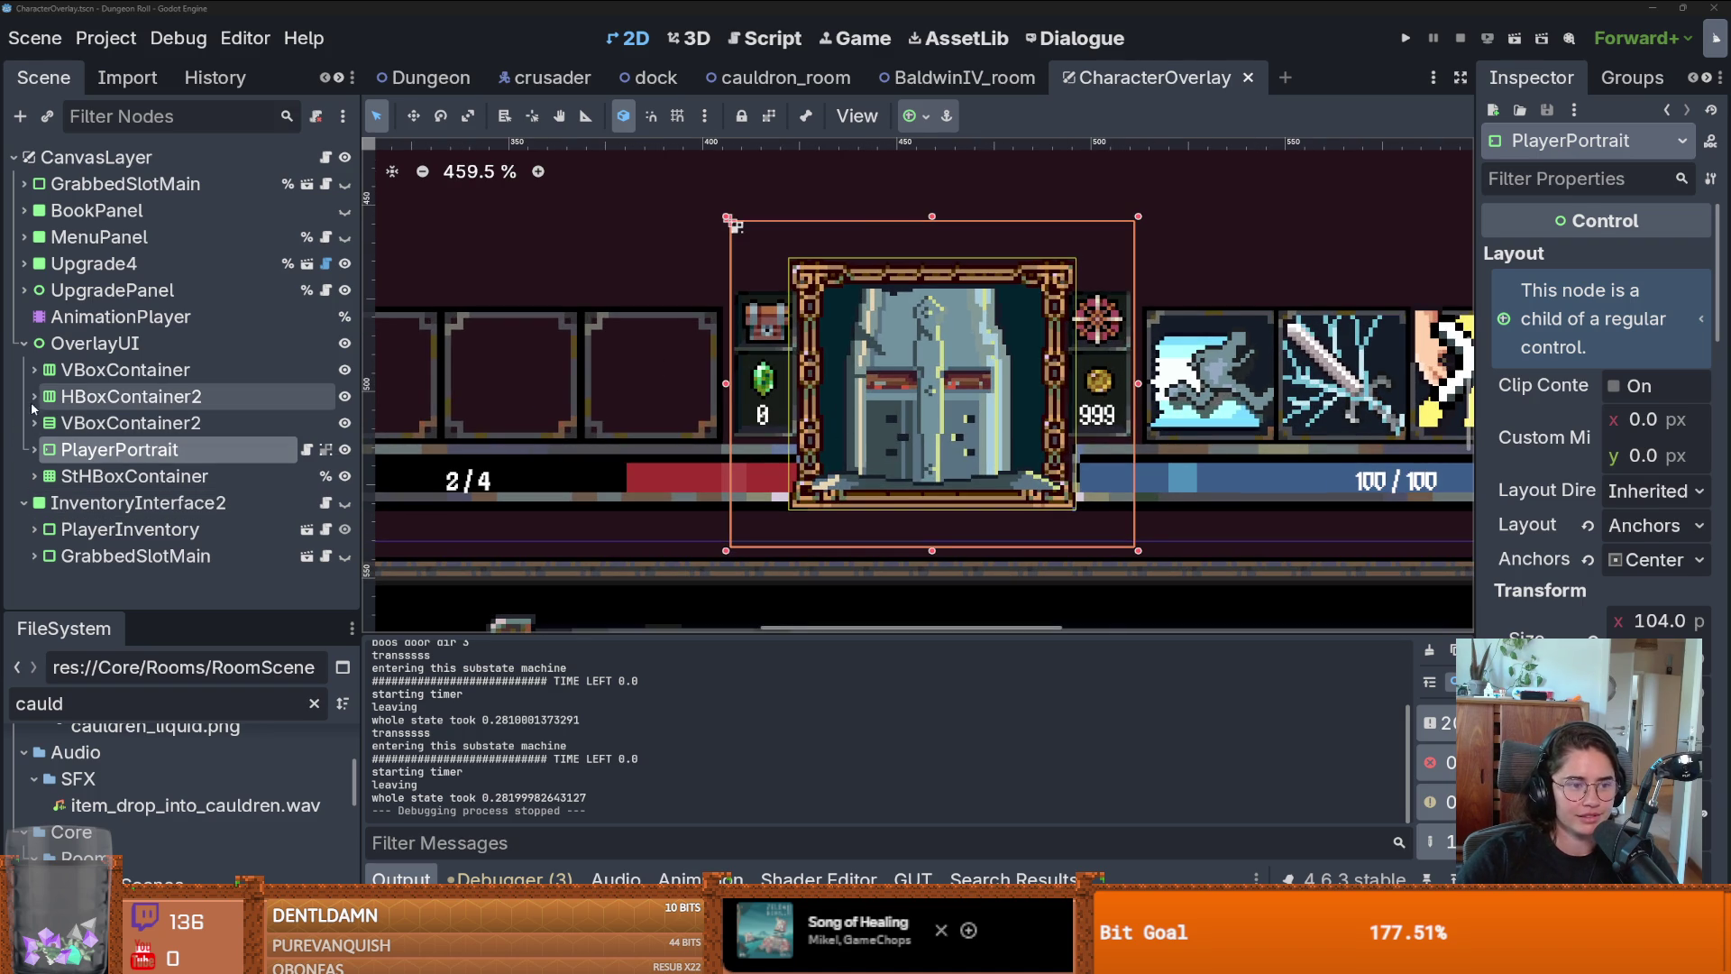
pyautogui.click(90, 371)
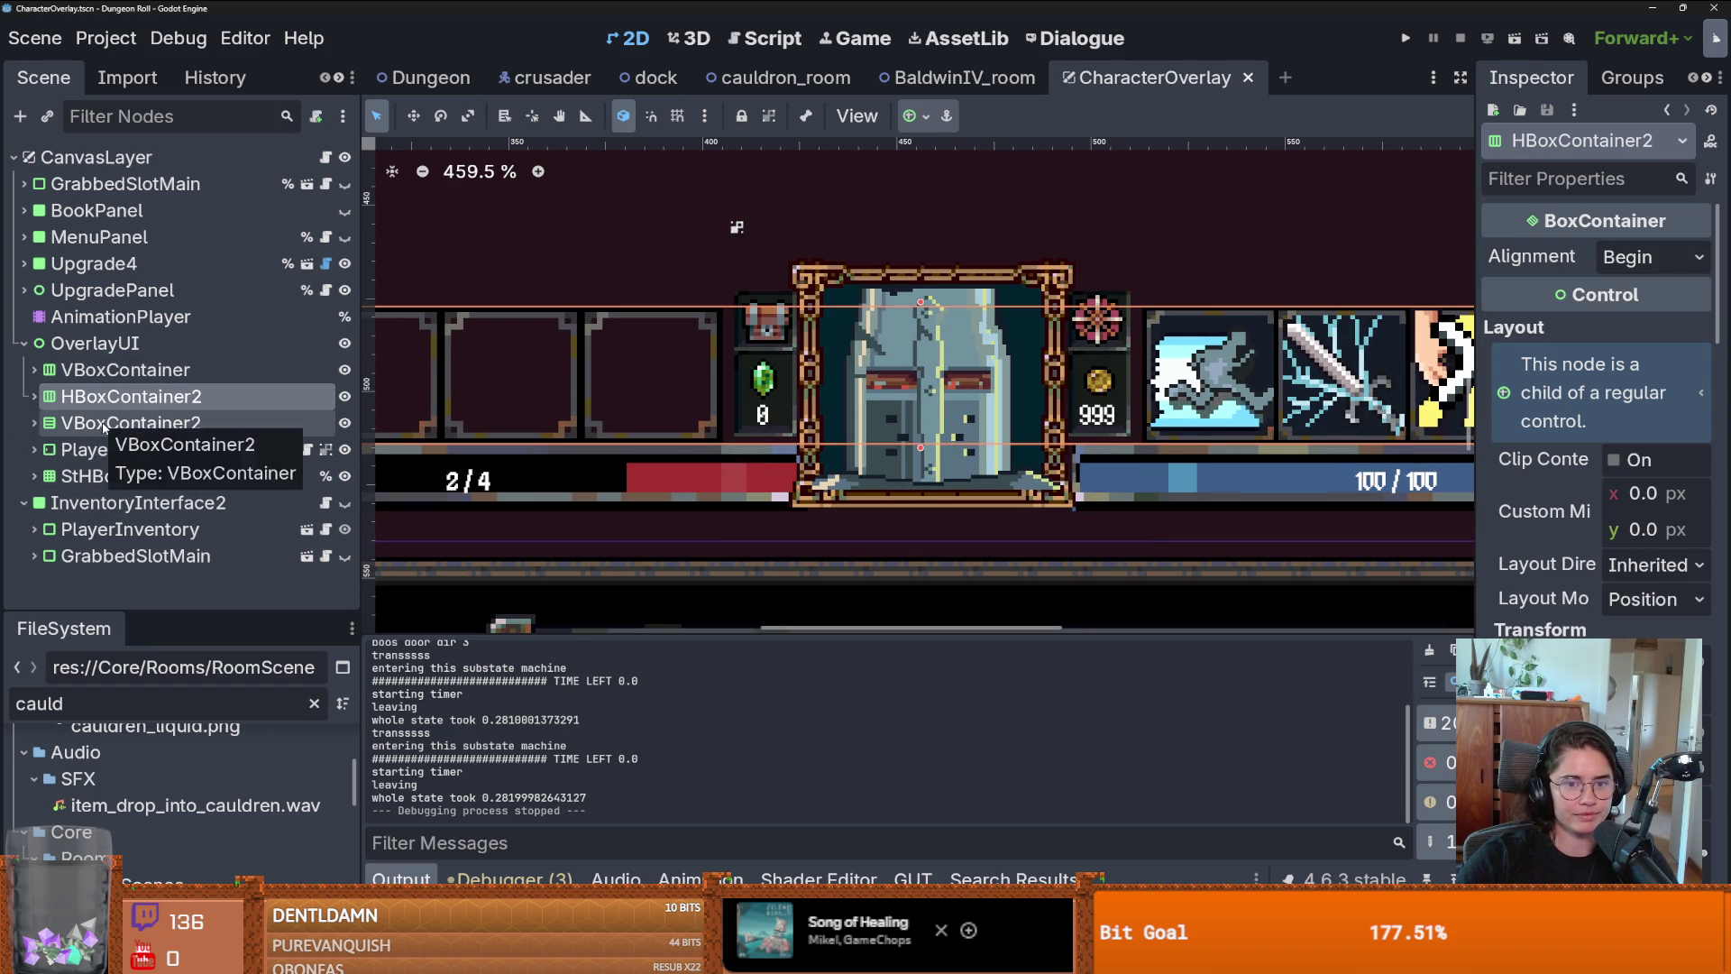
pyautogui.click(88, 416)
pyautogui.press('Right')
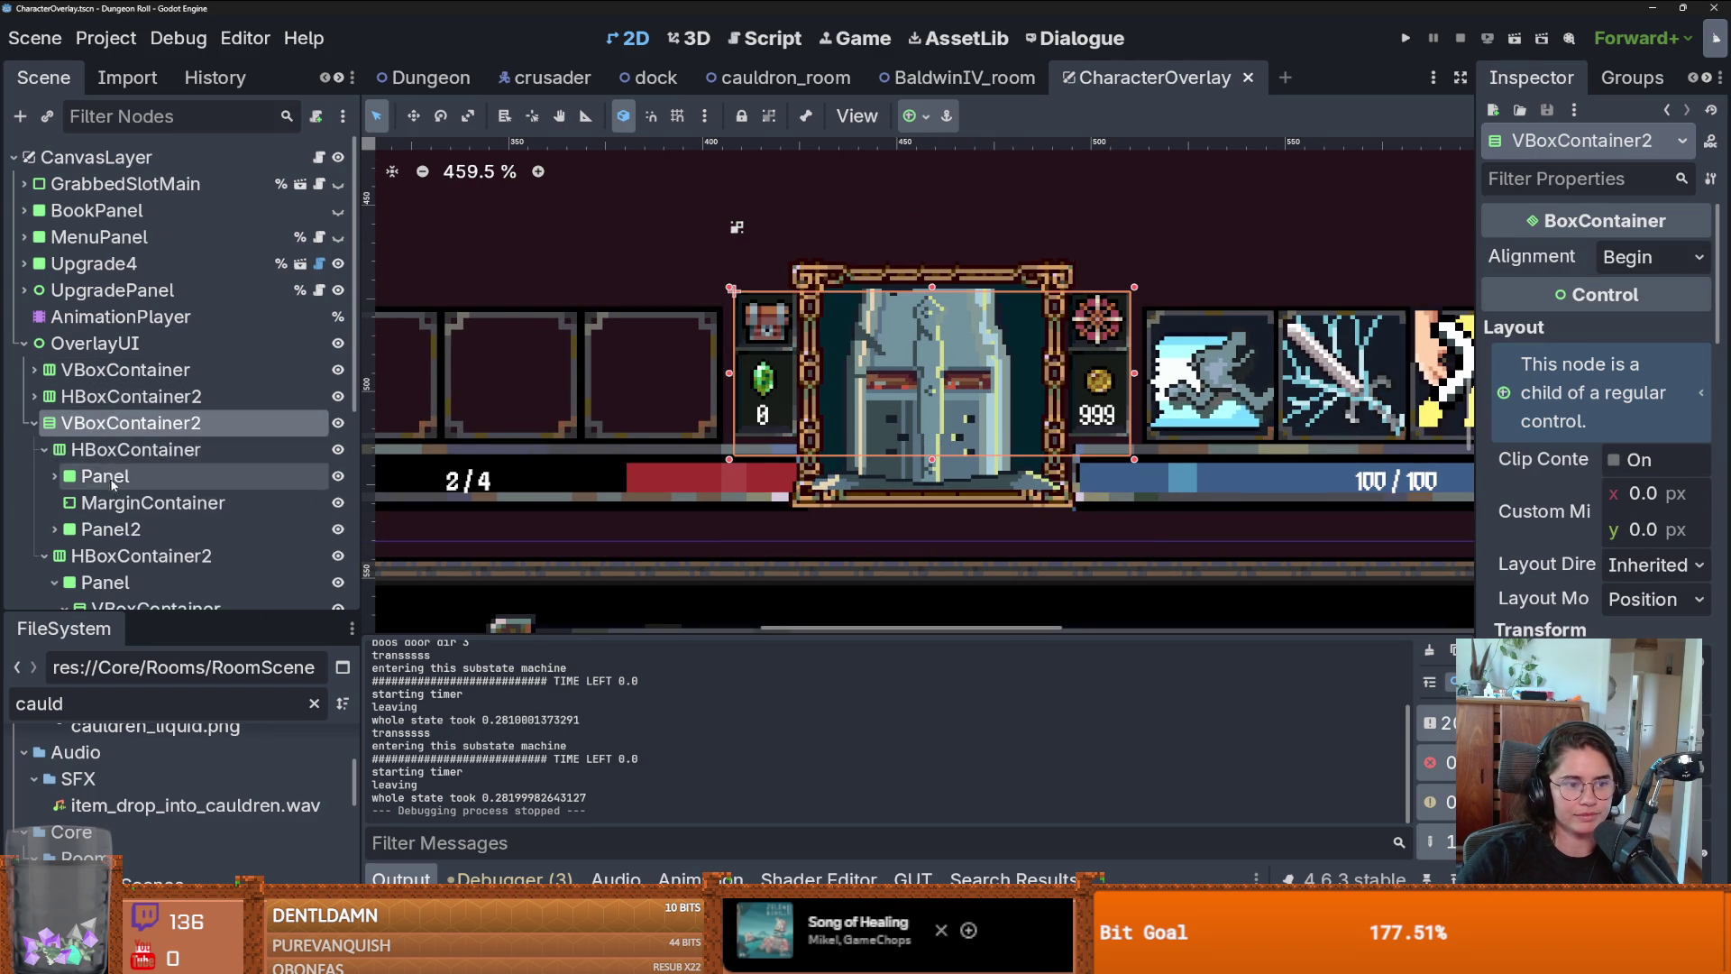
pyautogui.scroll(-2, 90, 416)
# Rename the TextureButton under the first Panel to InventoryButton.
pyautogui.click(55, 361)
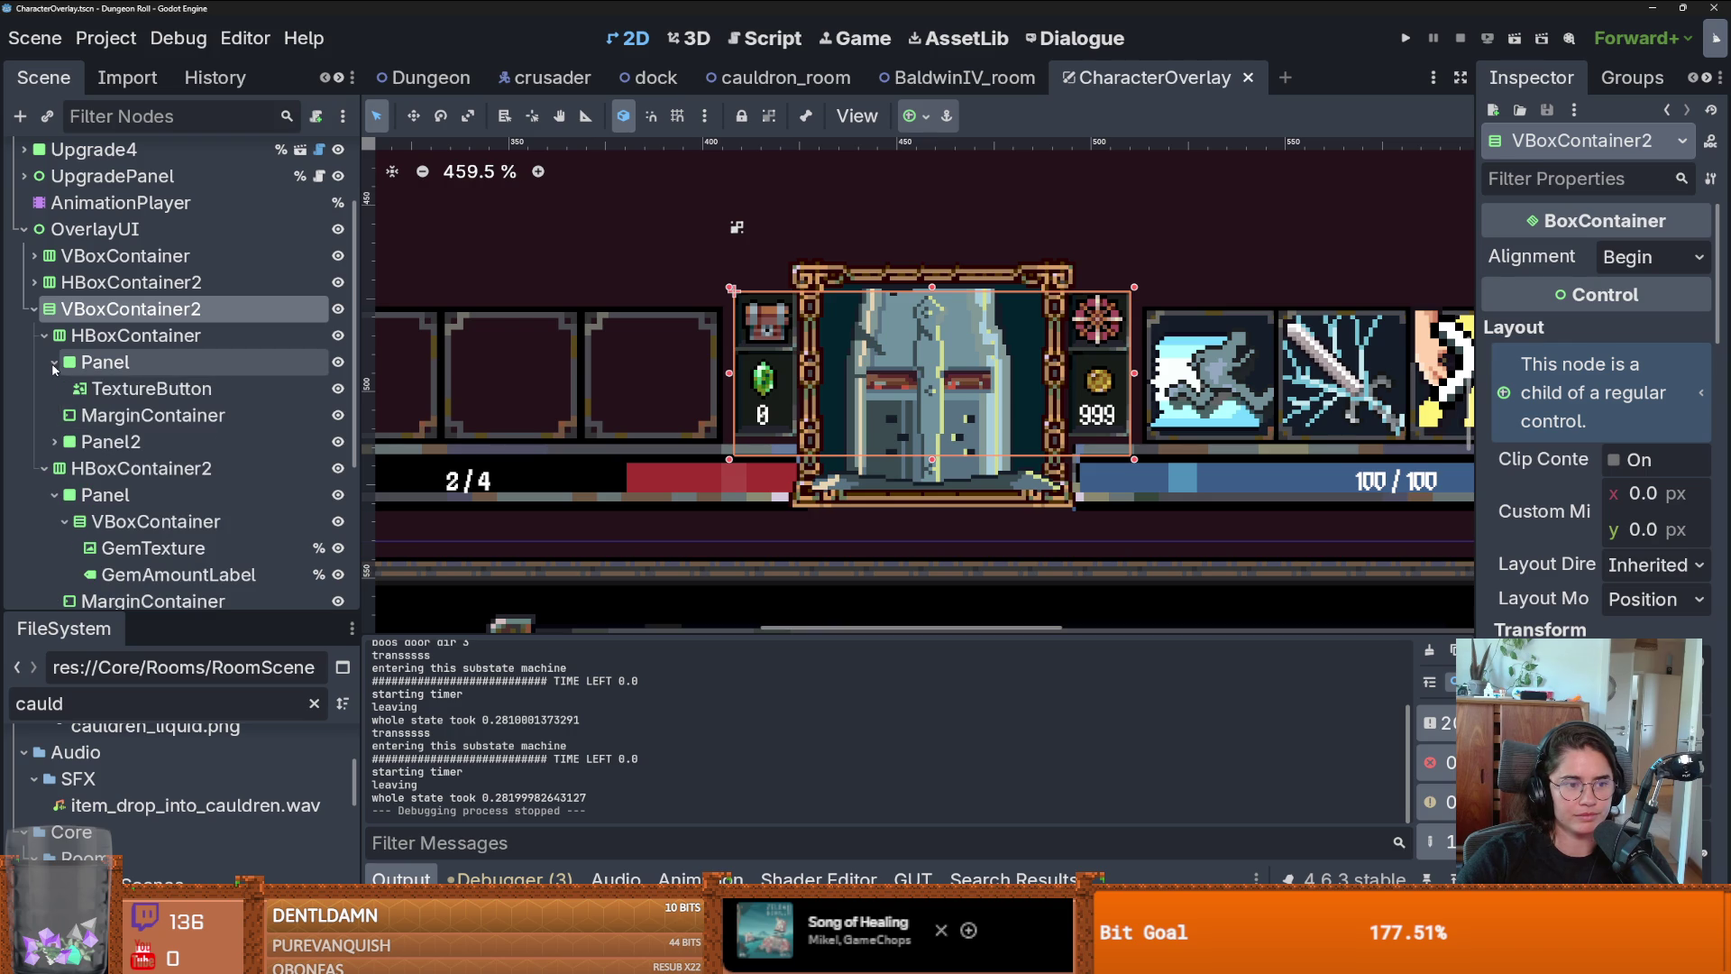
pyautogui.click(108, 389)
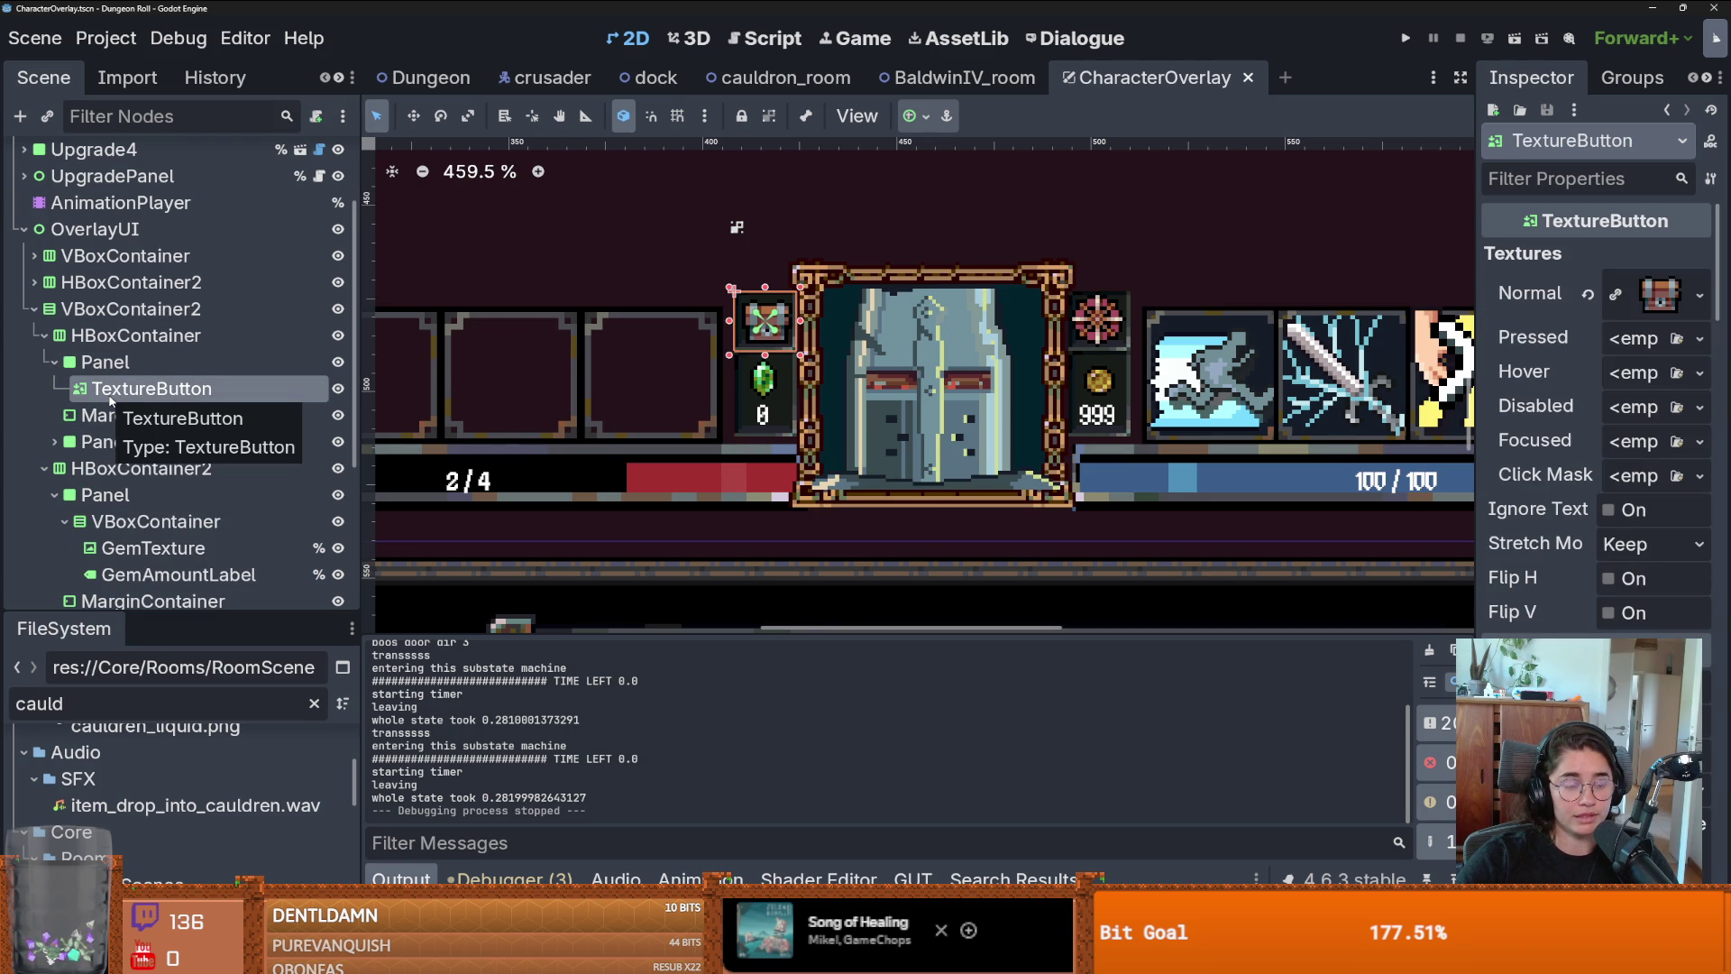
pyautogui.doubleClick(122, 389)
pyautogui.click(125, 388)
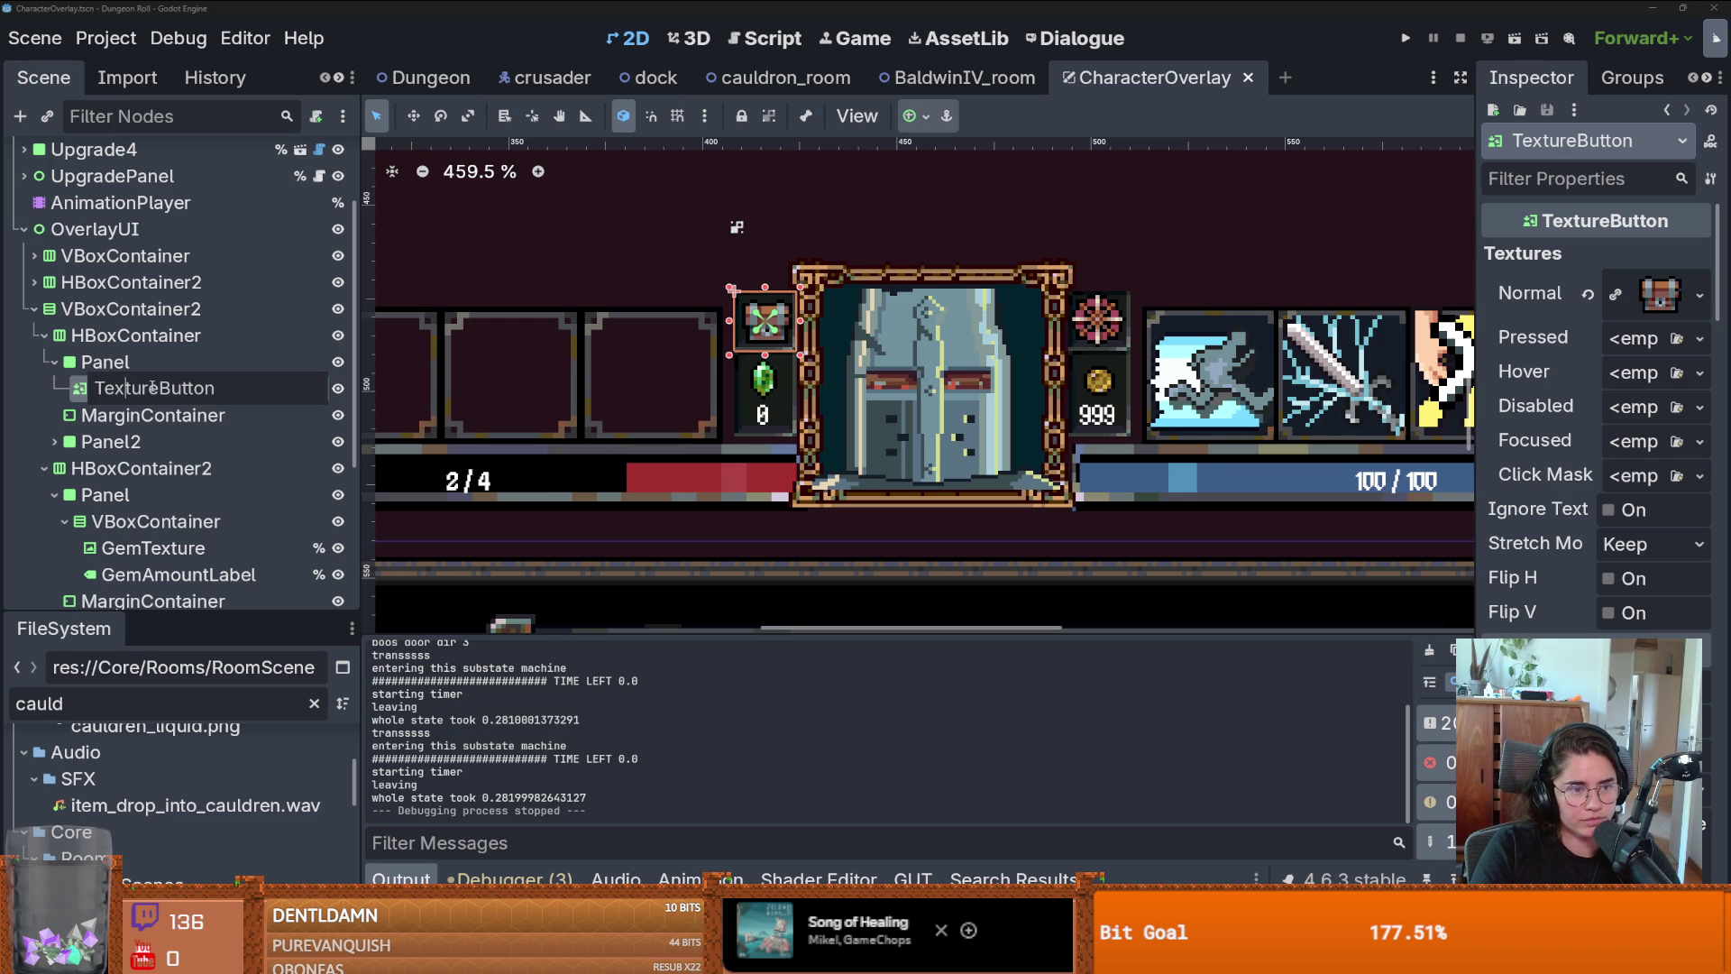
pyautogui.moveTo(158, 388); pyautogui.dragTo(94, 388)
pyautogui.write('ventory')
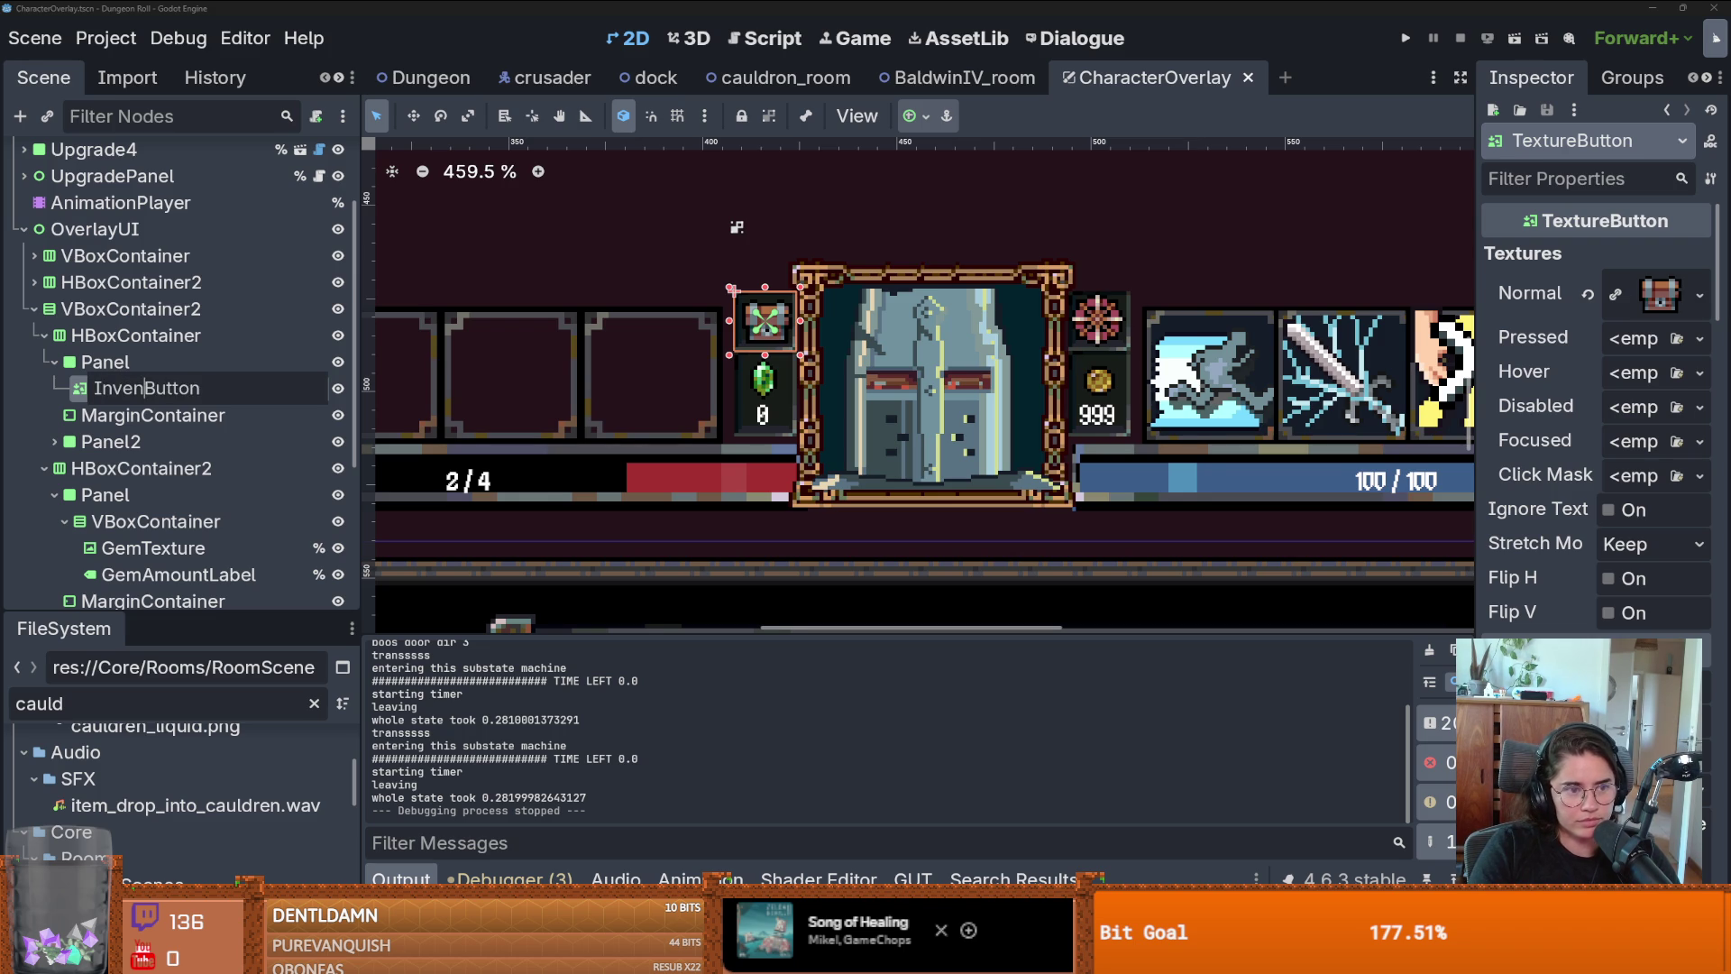
pyautogui.write('Butto')
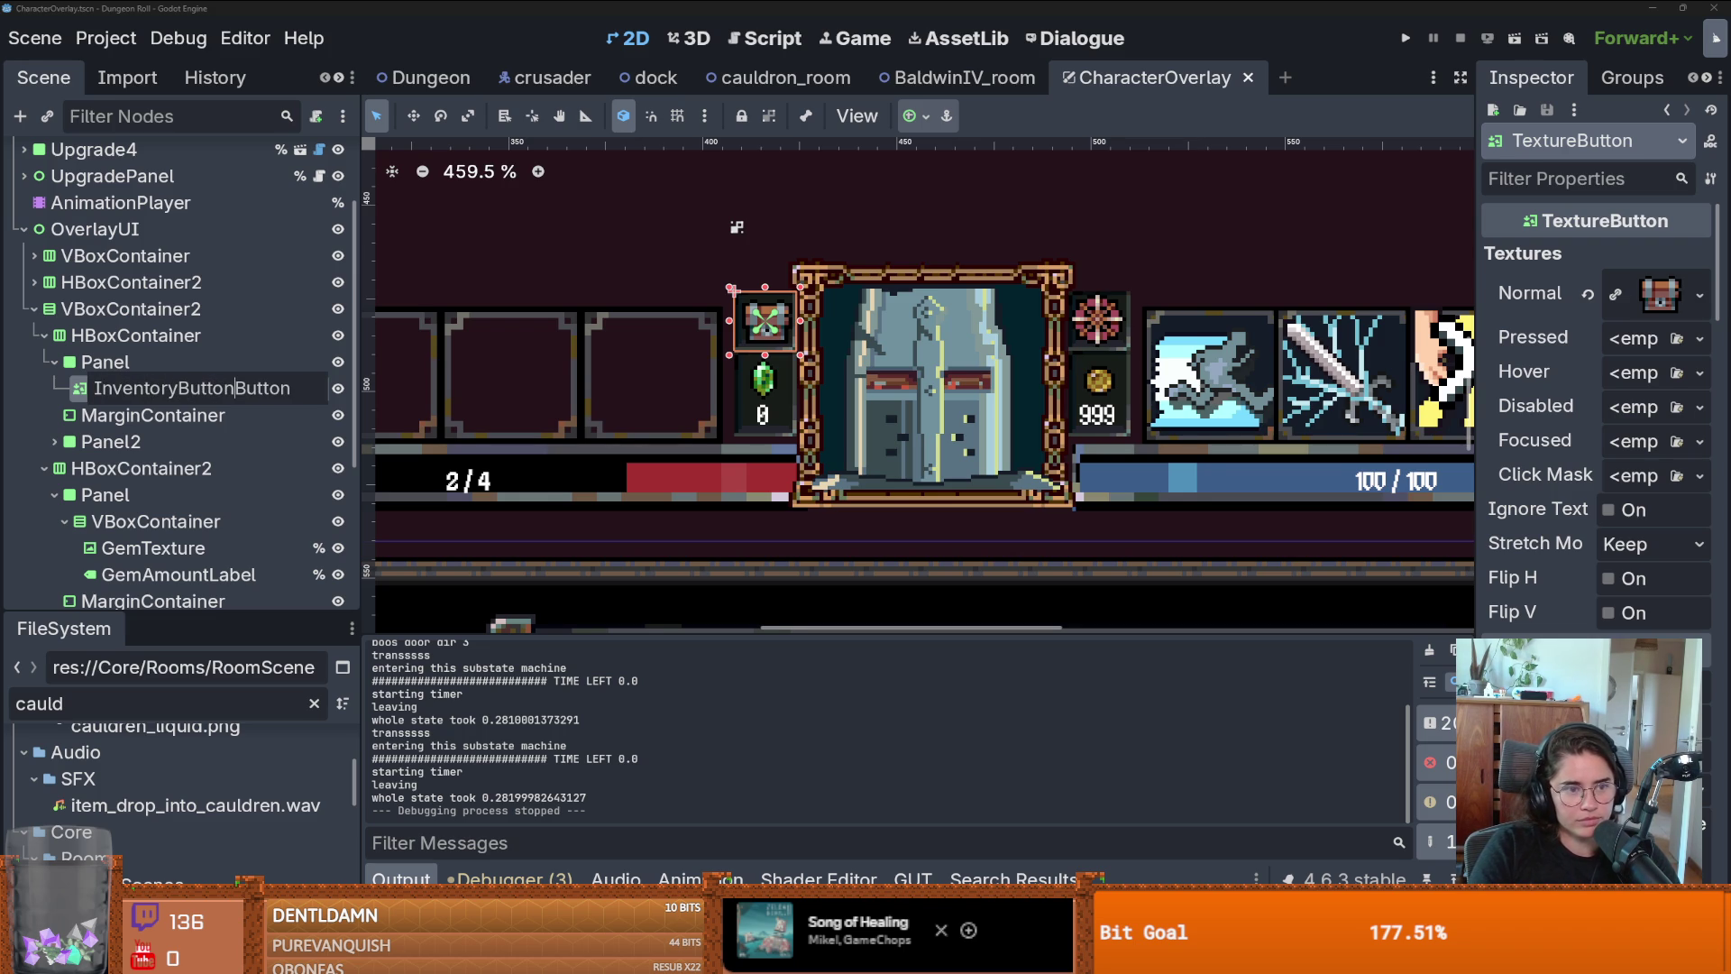
pyautogui.press('BackSpace')
pyautogui.press('BackSpace')
pyautogui.press('BackSpace')
pyautogui.press('Return')
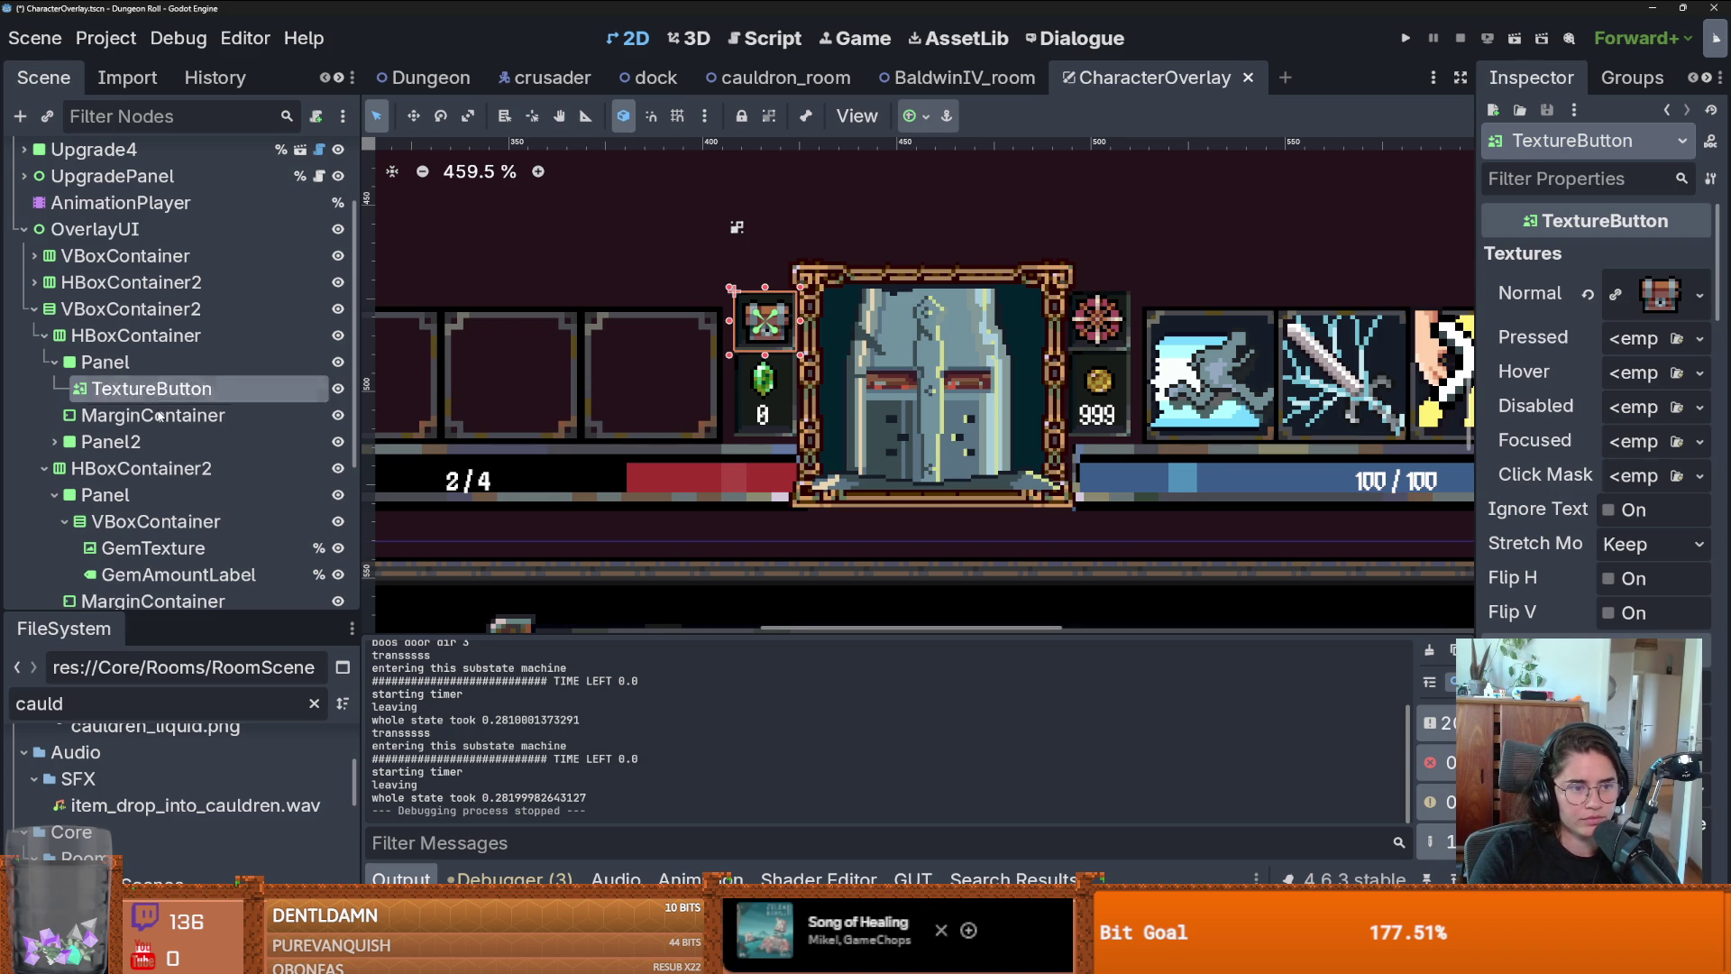
# Rename the TextureButton under Panel2 to MinimapButton and save the scene.
pyautogui.click(53, 442)
pyautogui.click(155, 467)
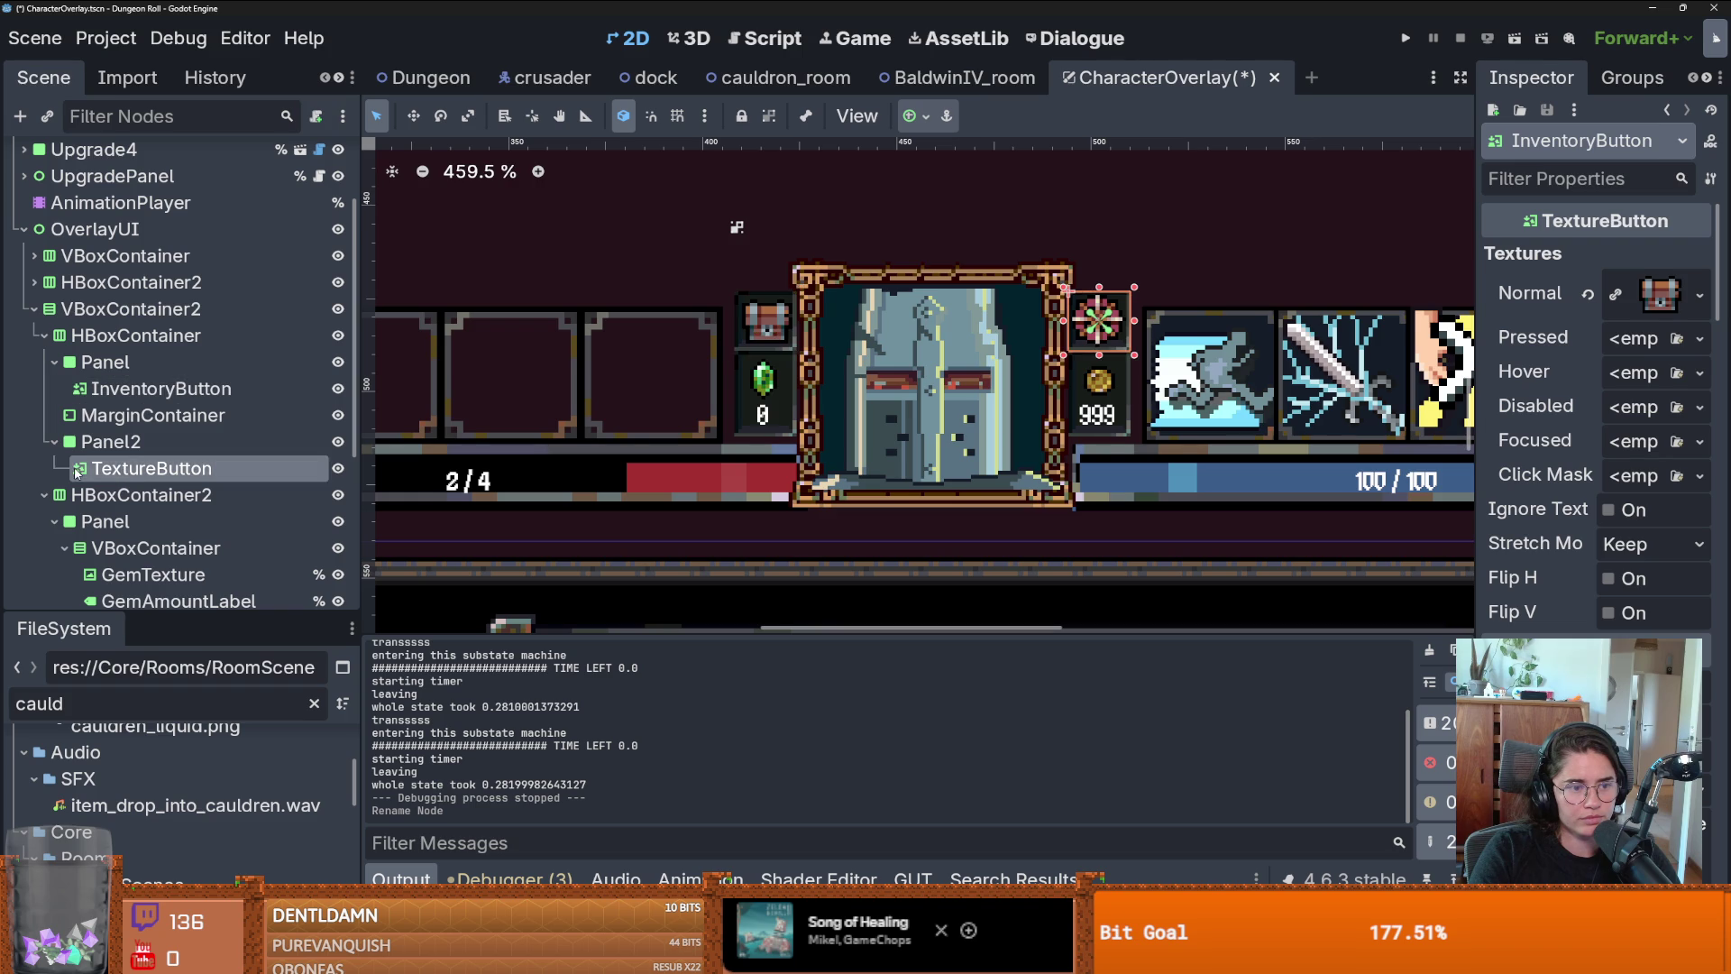
pyautogui.click(159, 467)
pyautogui.hotkey('shift', 'Home')
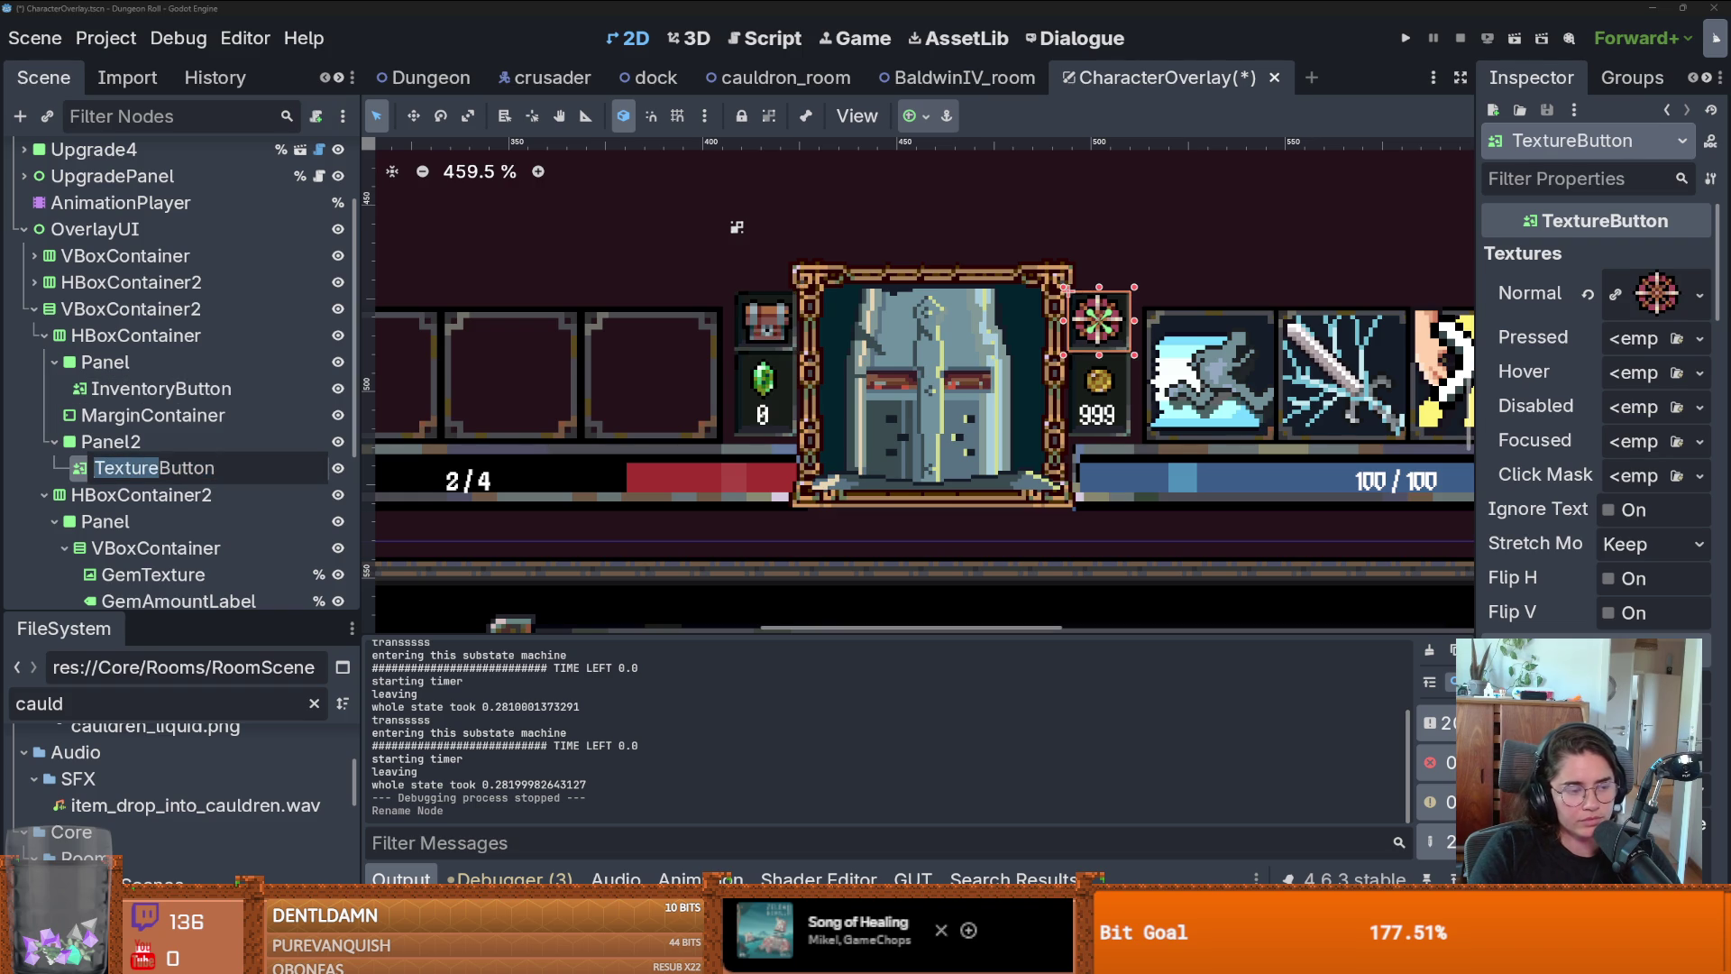
pyautogui.write('Minimap')
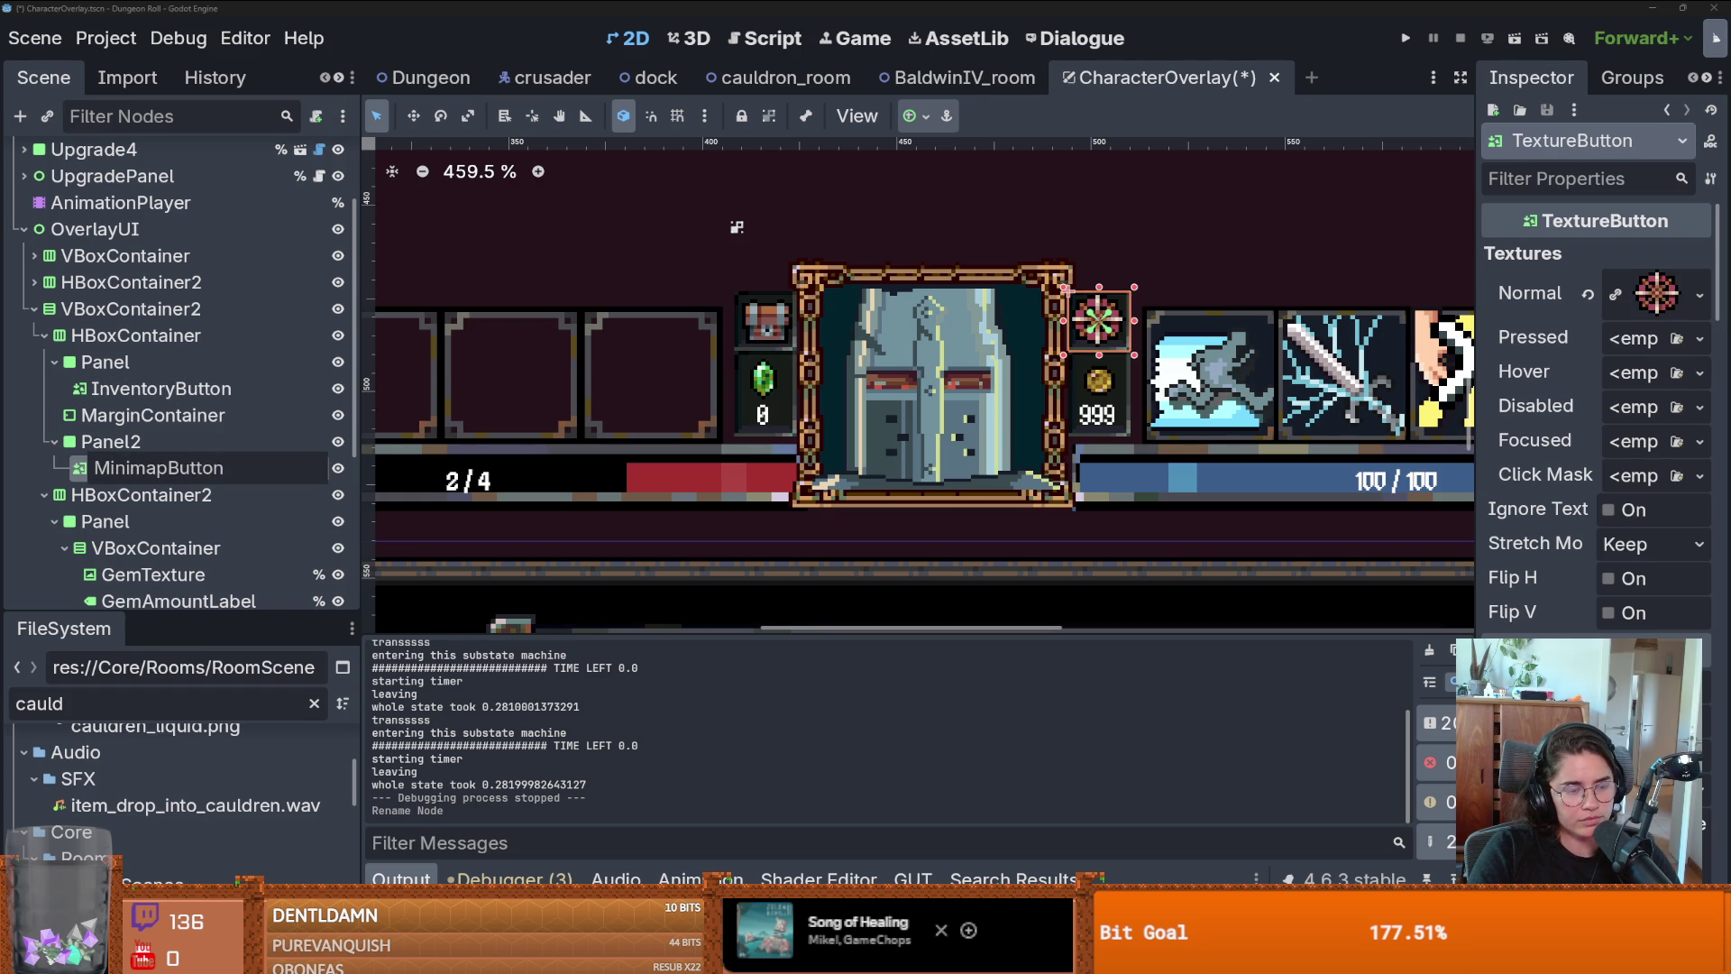
pyautogui.press('Return')
pyautogui.hotkey('ctrl', 's')
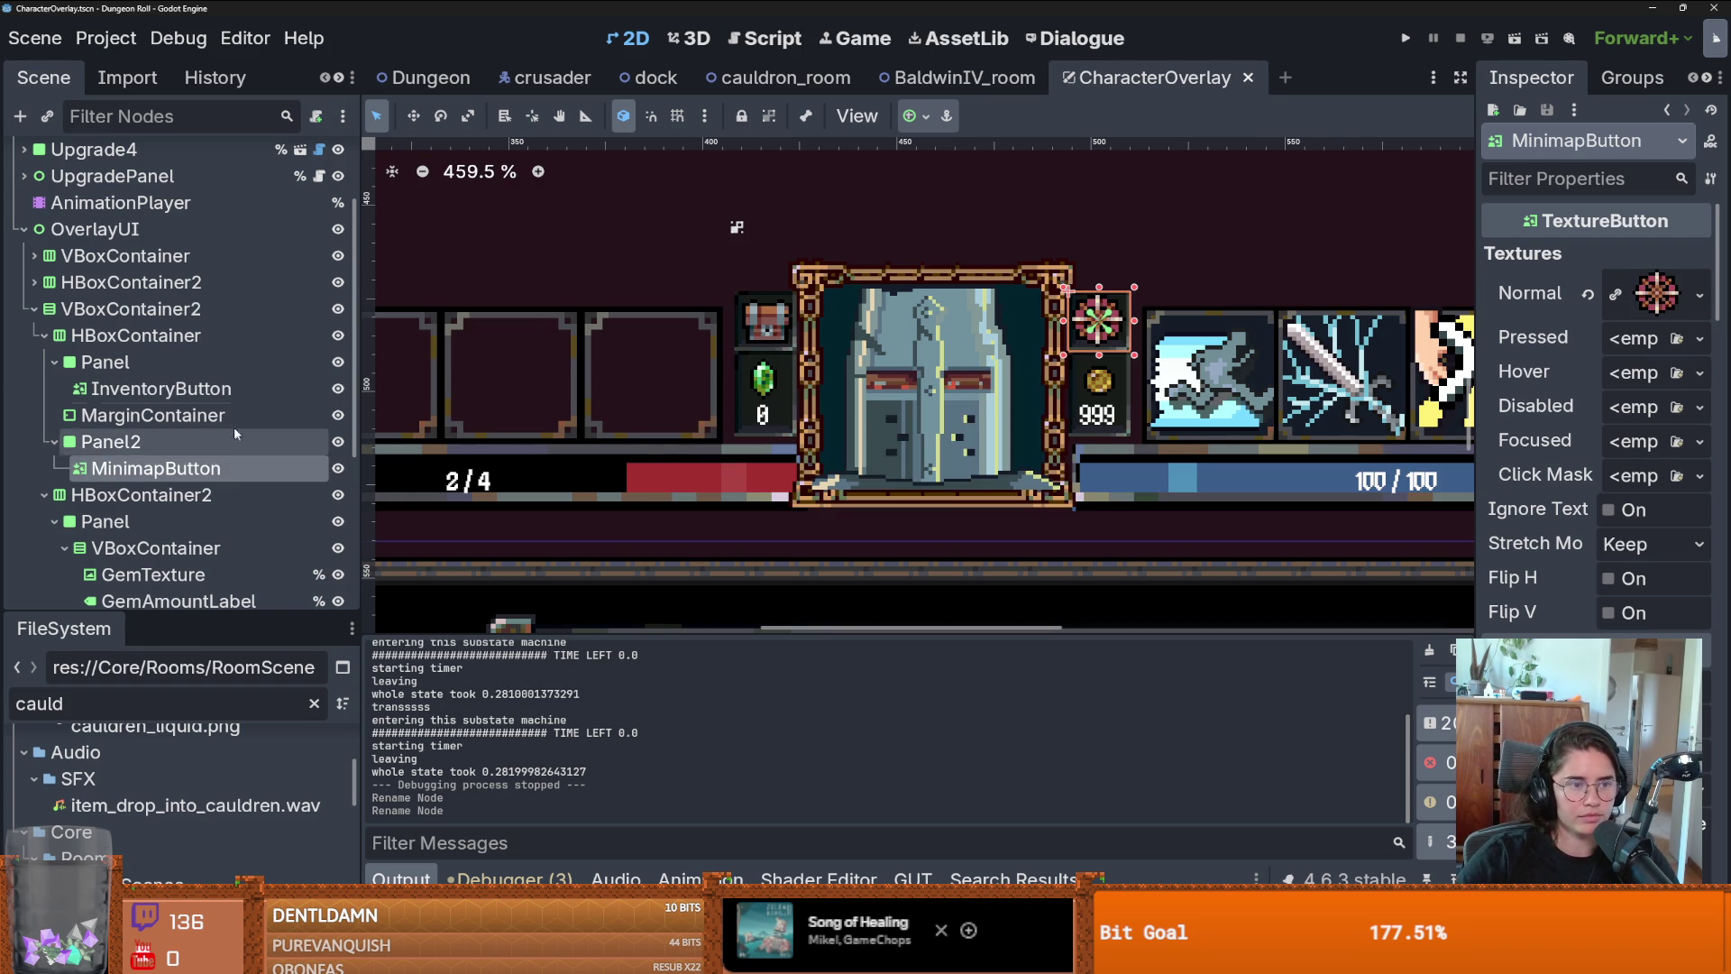
pyautogui.click(146, 365)
pyautogui.keyDown('shift'); pyautogui.click(126, 313); pyautogui.keyUp('shift')
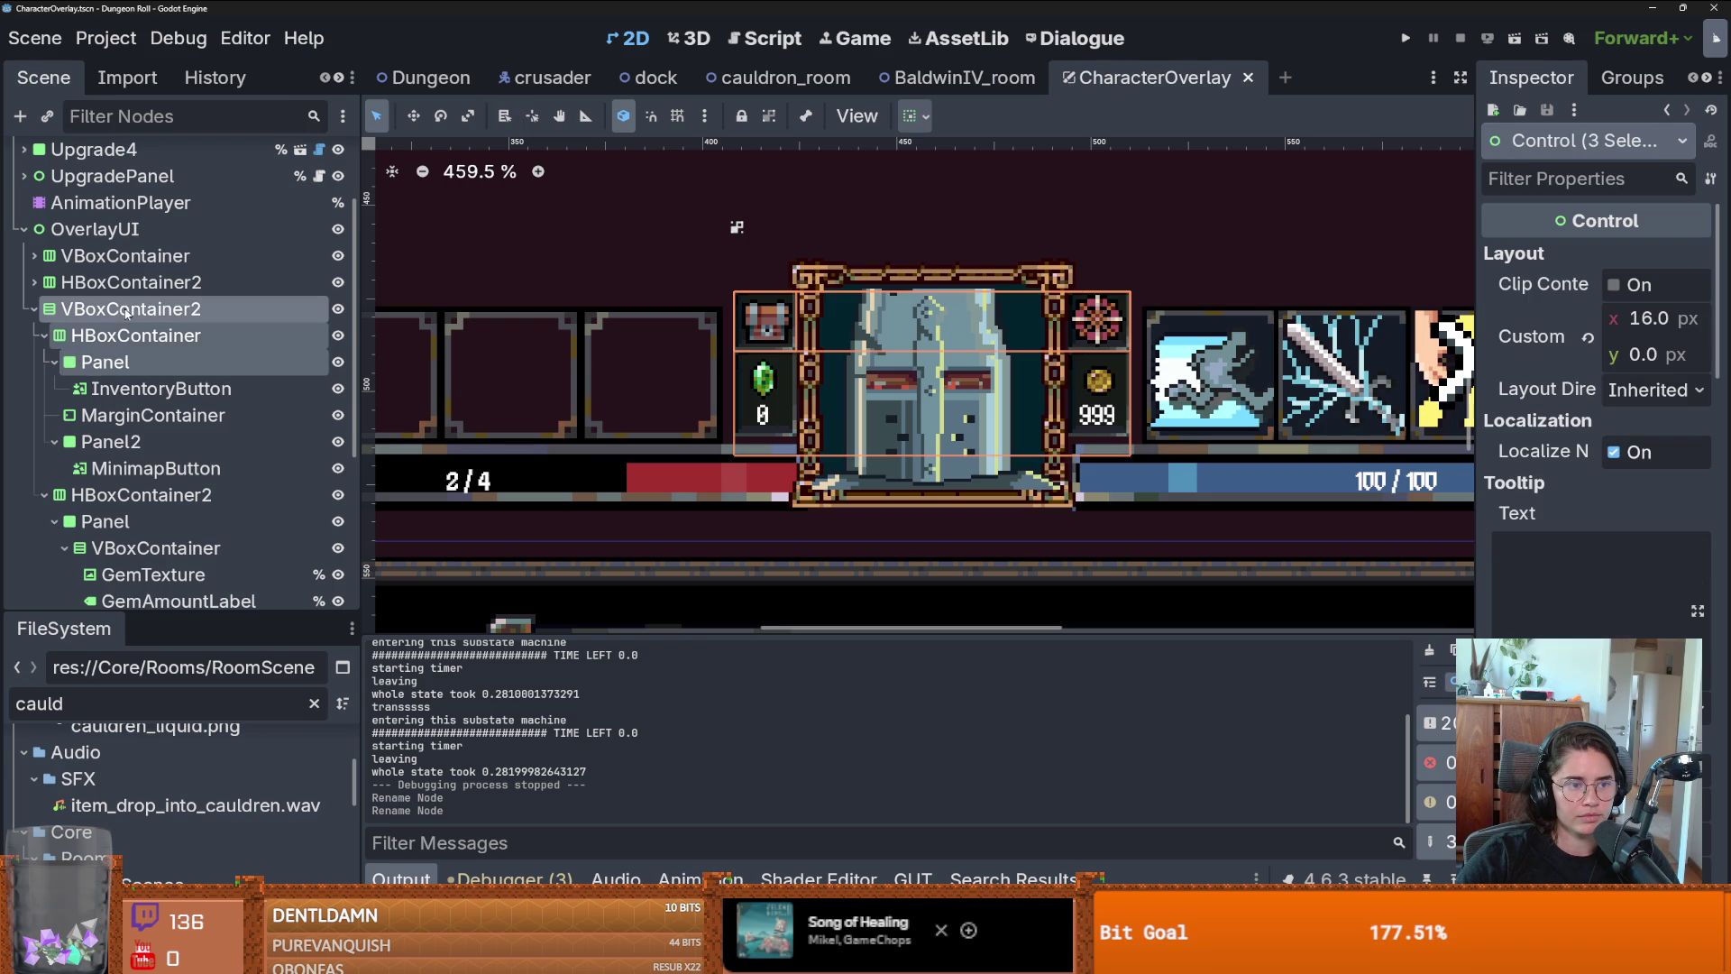
# Set Mouse Filter to Ignore on VBoxContainer2, HBoxContainer and Panel.
pyautogui.scroll(-5, 1567, 589)
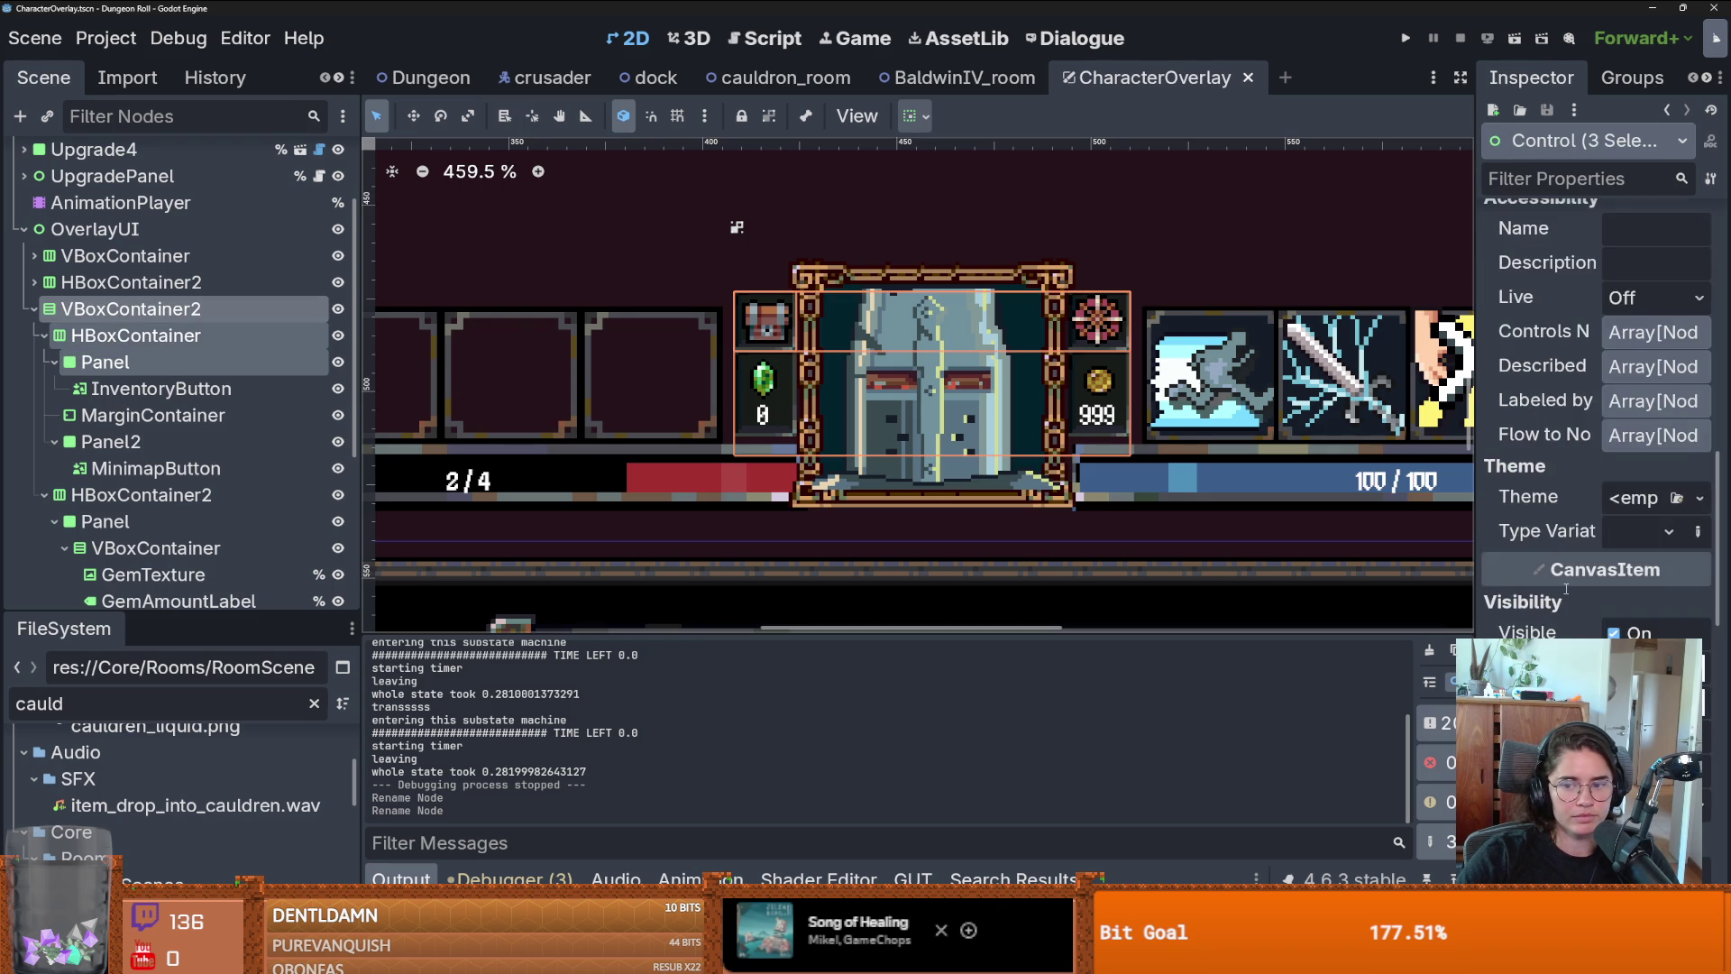
pyautogui.scroll(-5, 1567, 588)
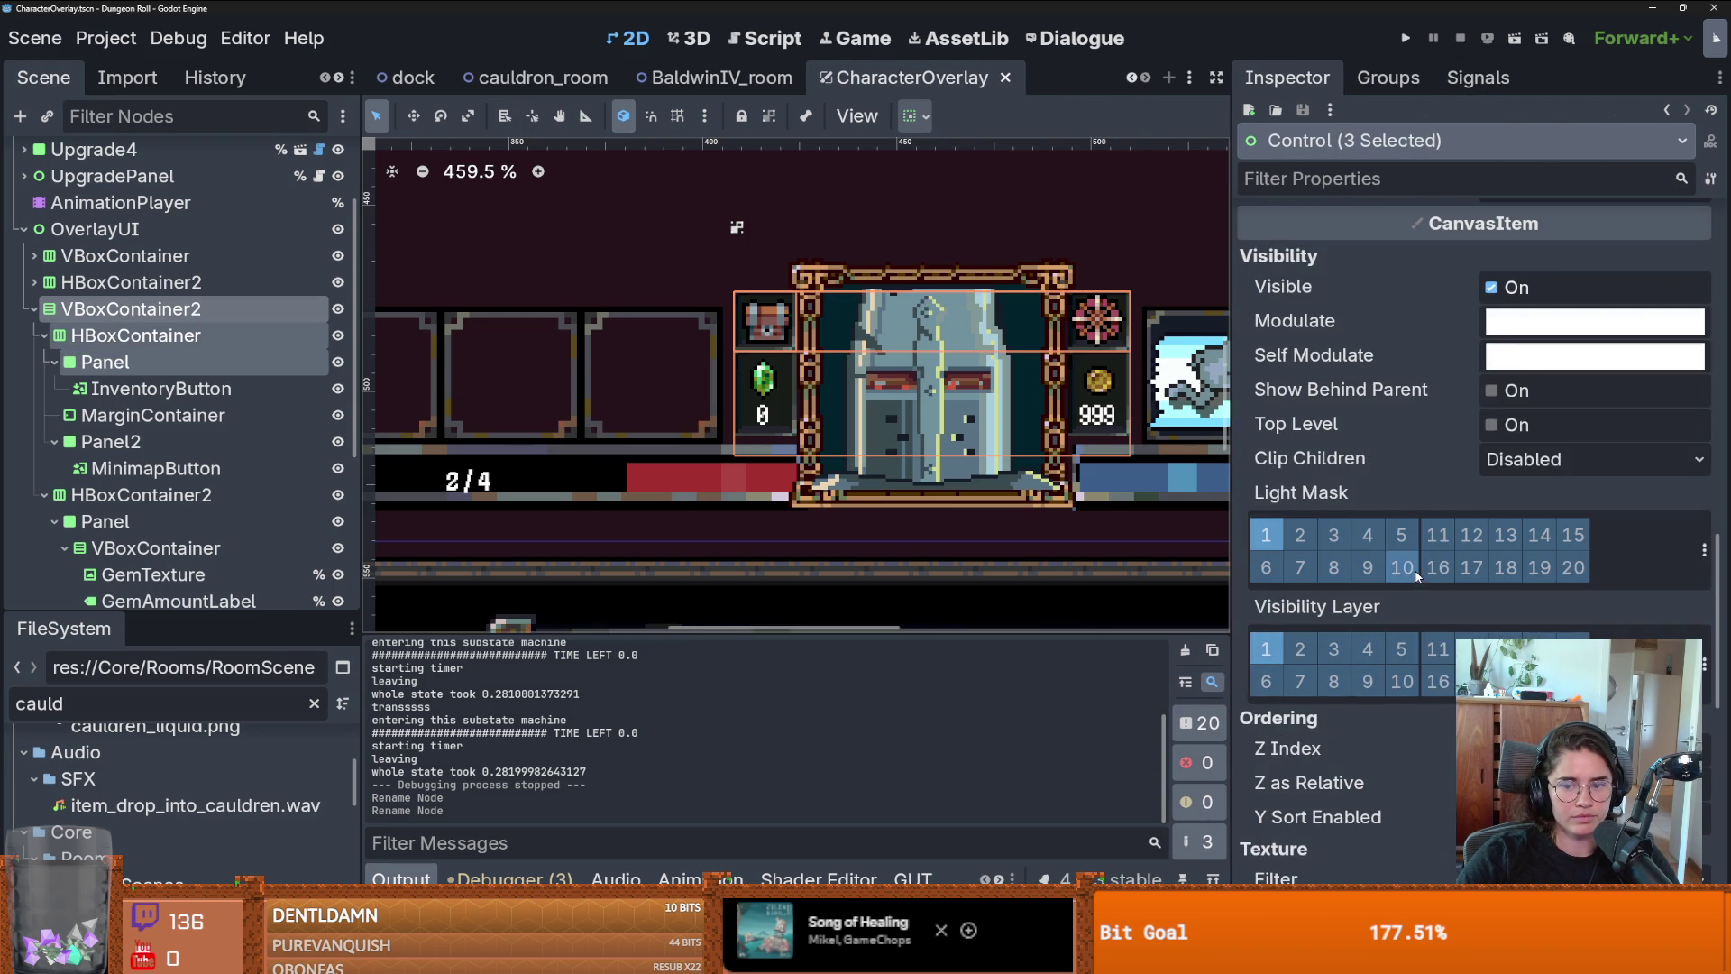
pyautogui.scroll(-2, 1417, 576)
pyautogui.scroll(4, 1465, 638)
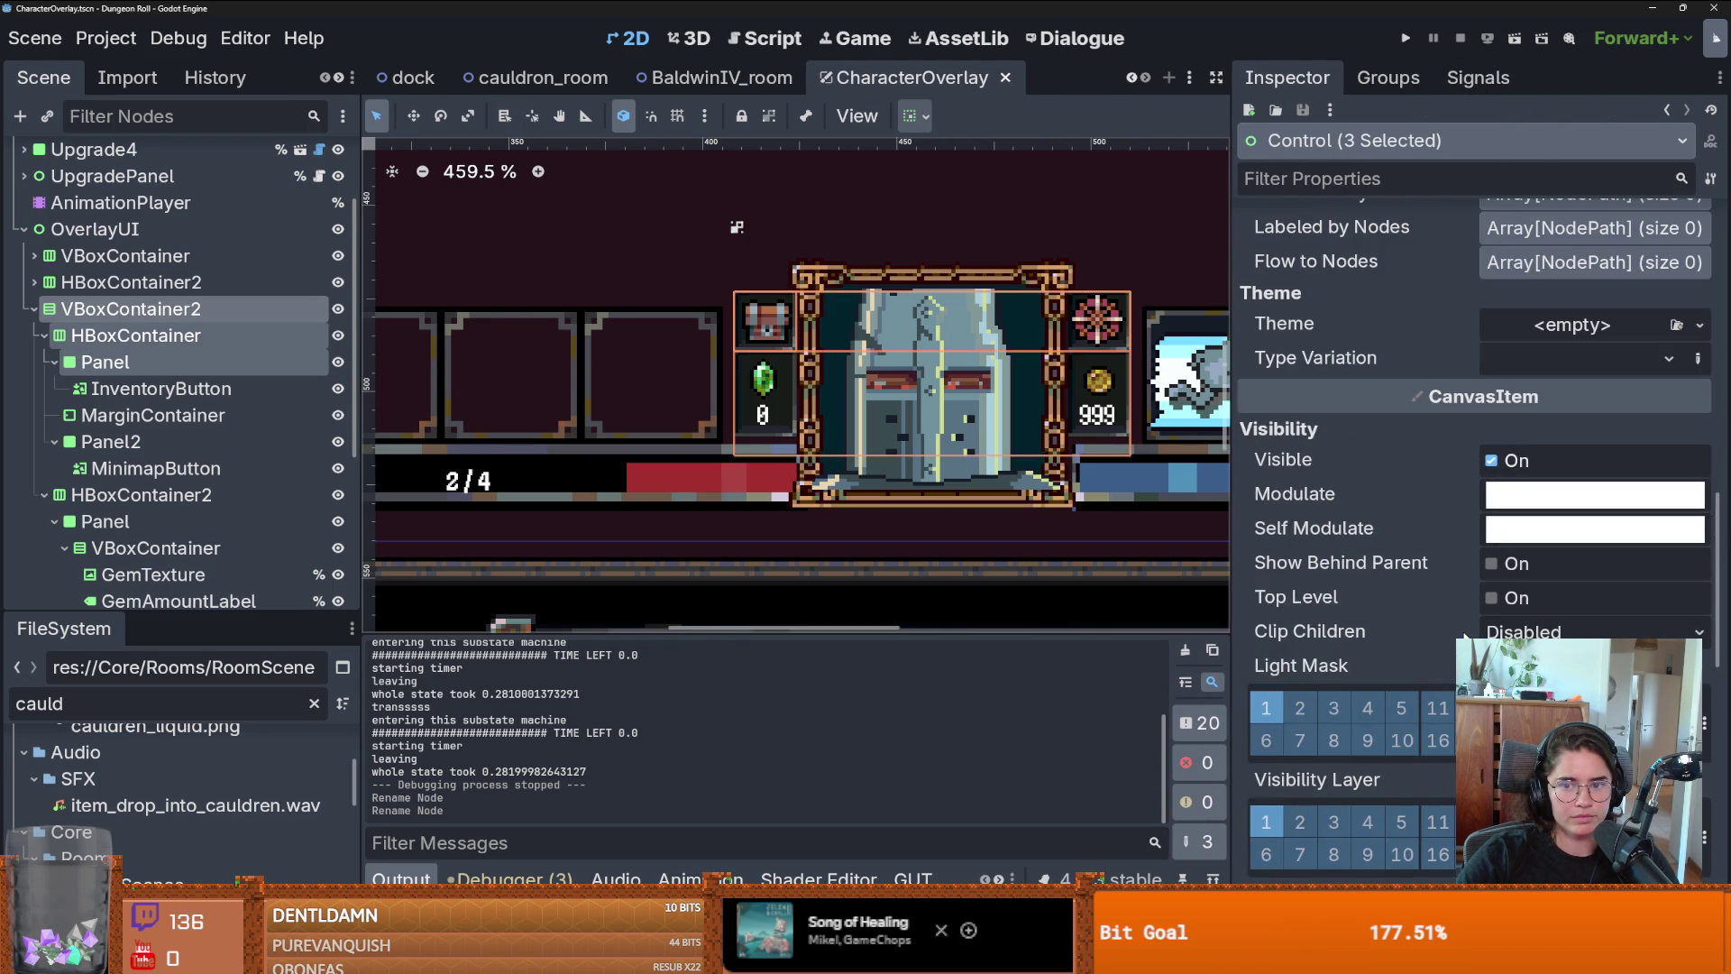
pyautogui.scroll(8, 1479, 622)
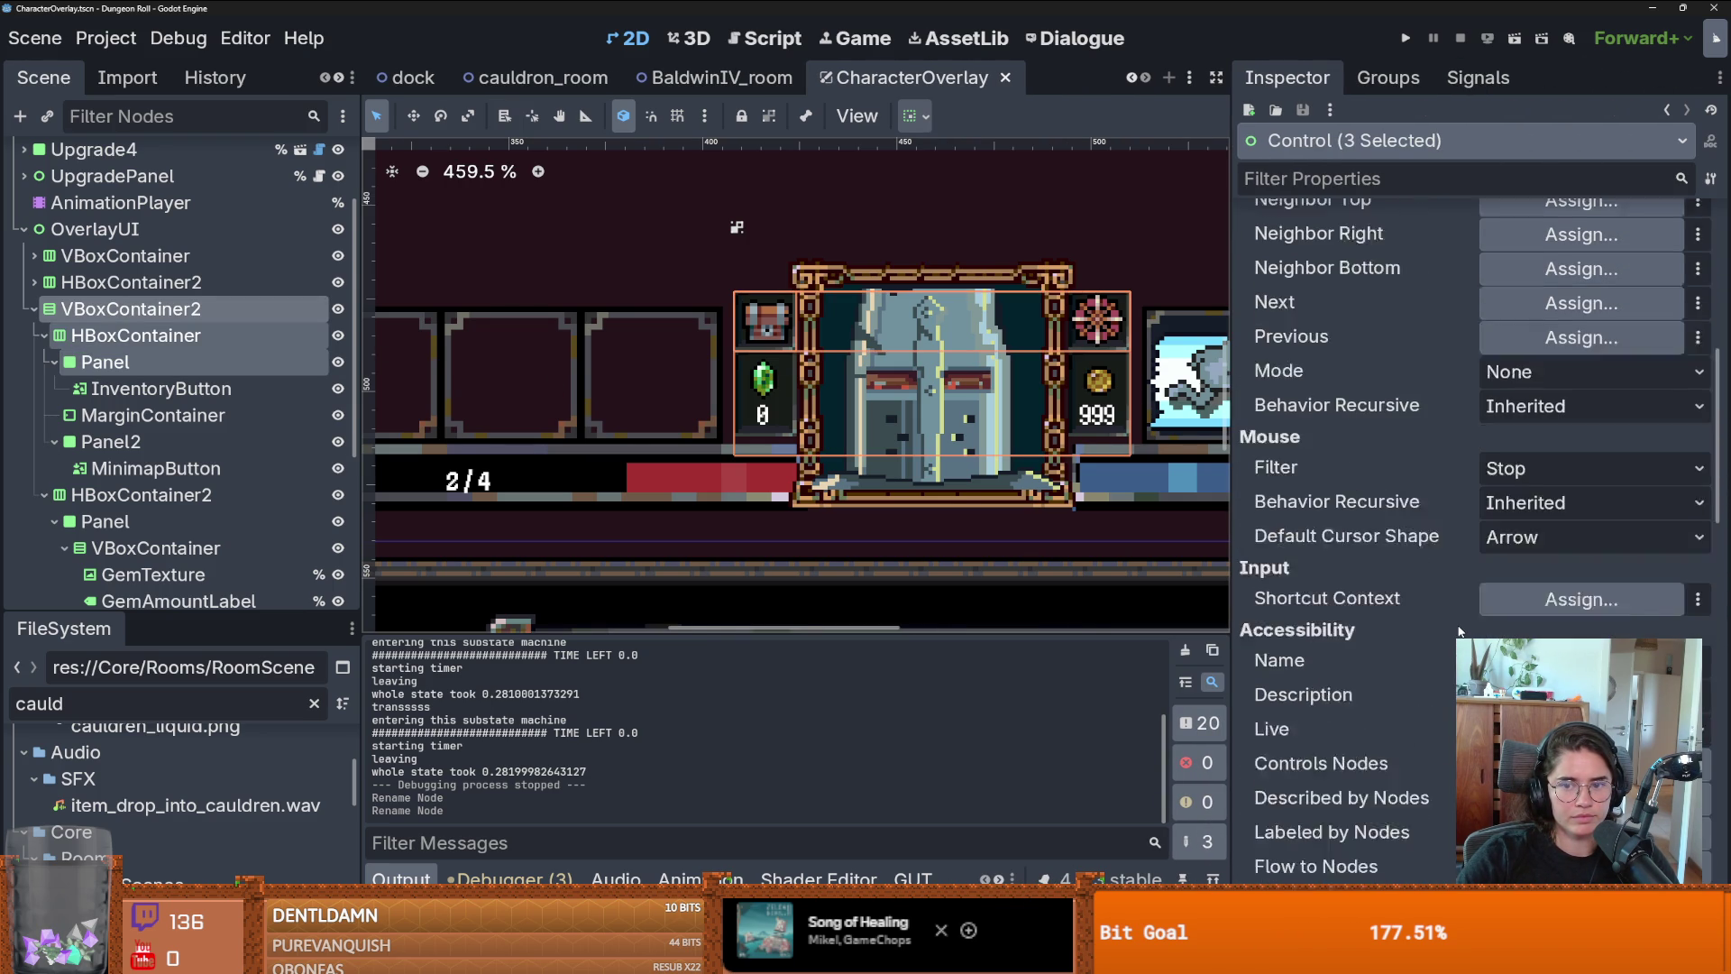
pyautogui.click(1533, 555)
pyautogui.click(1533, 642)
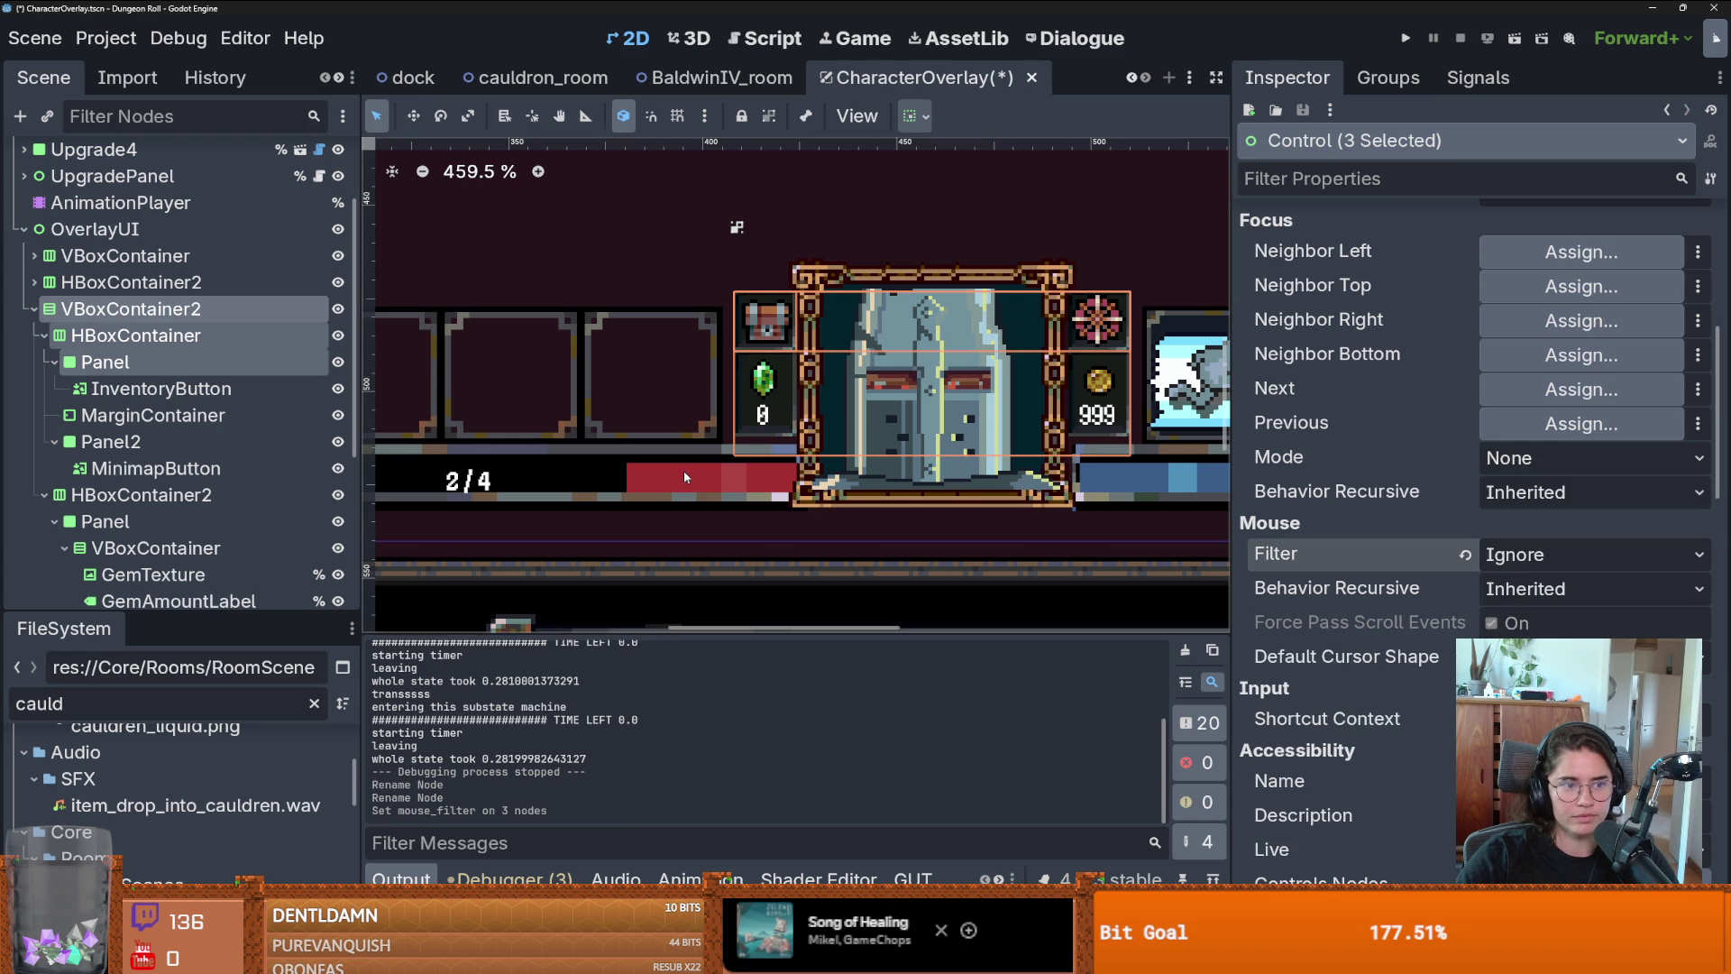
# Change the Mouse Filter of MarginContainer and Panel2 together in the Inspector.
pyautogui.click(146, 416)
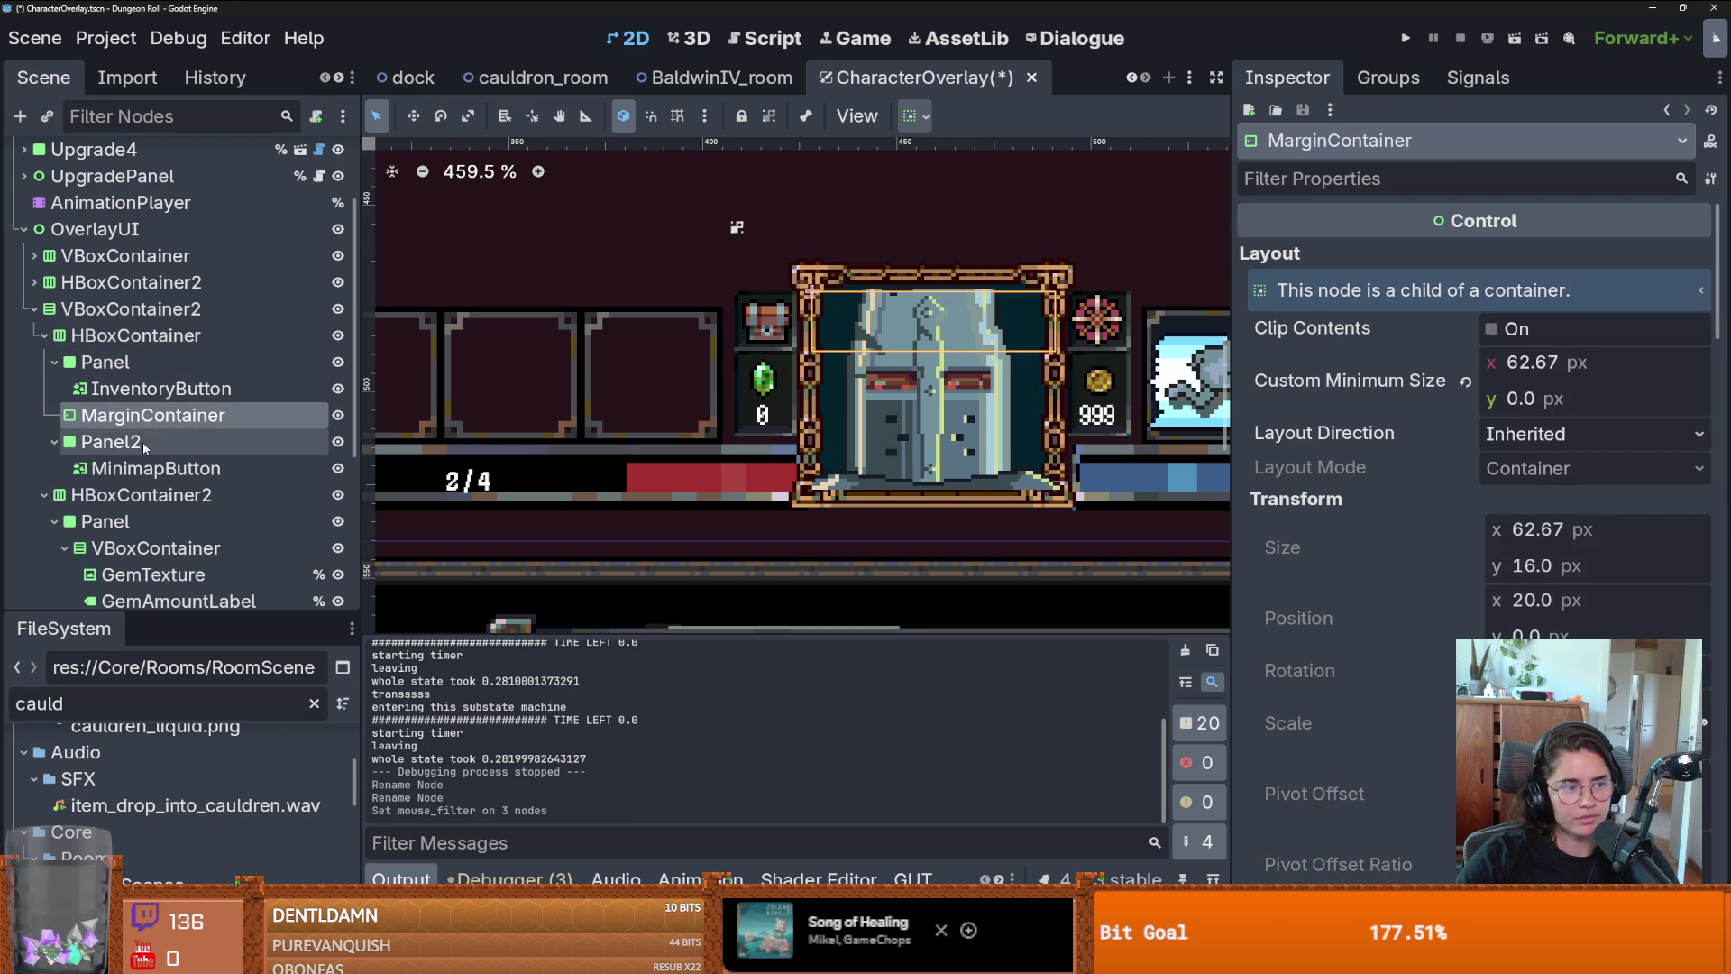
pyautogui.keyDown('ctrl'); pyautogui.click(142, 442); pyautogui.keyUp('ctrl')
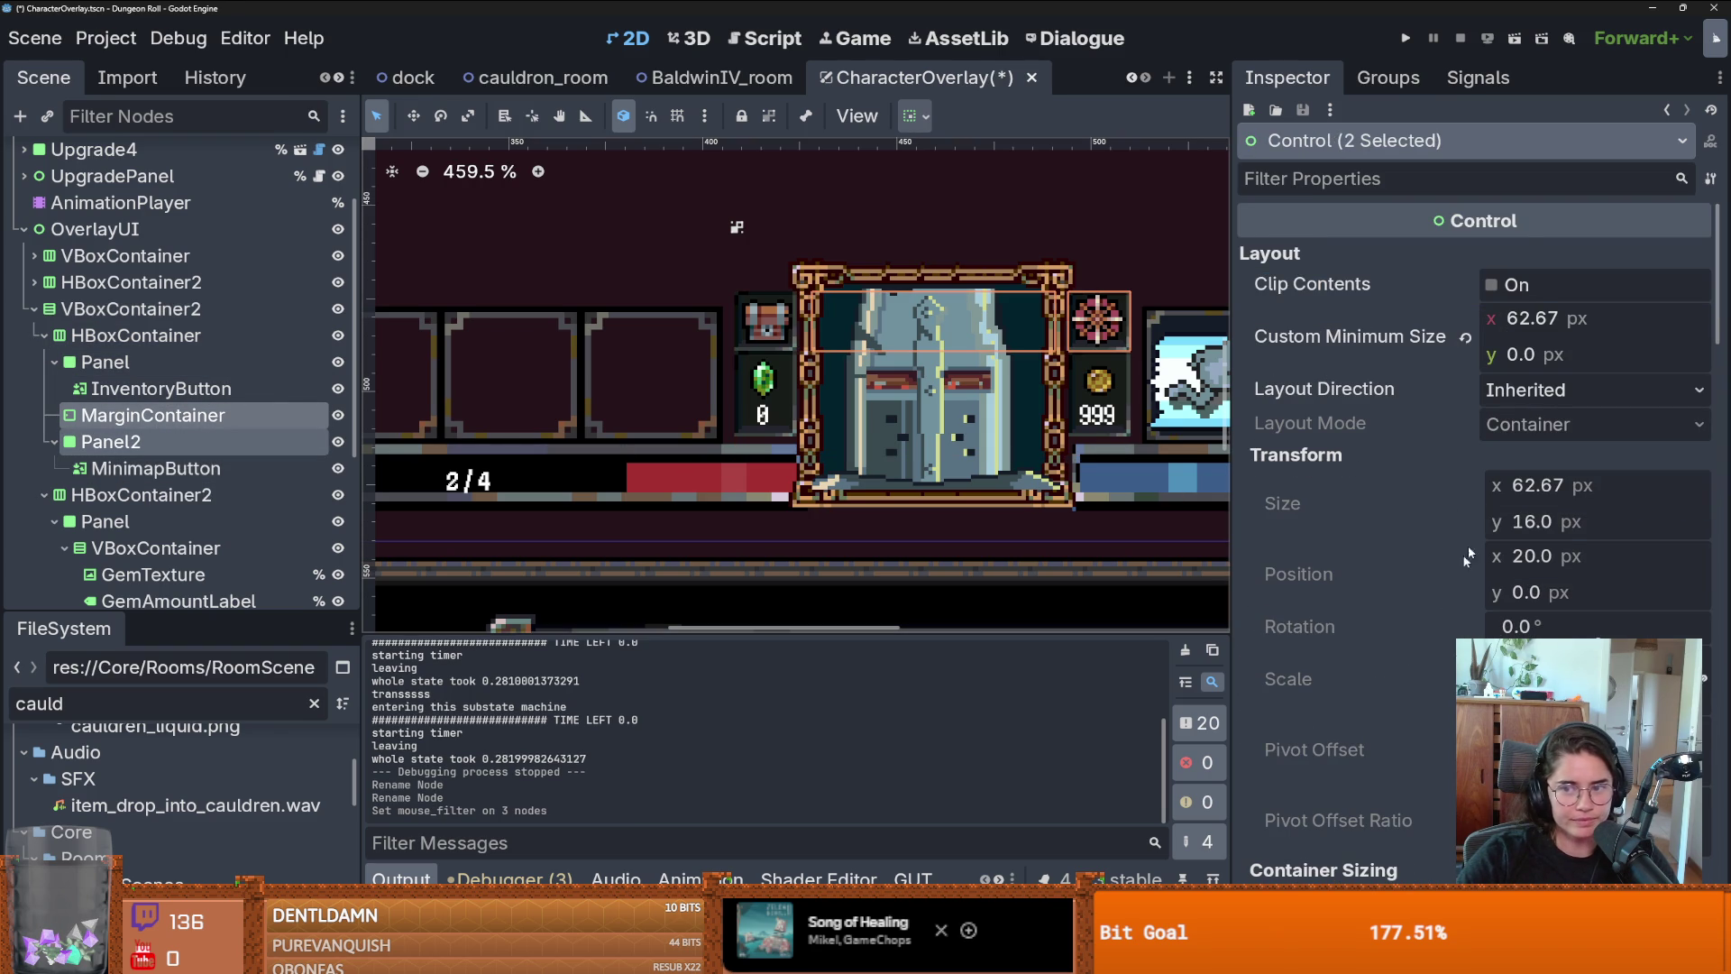
pyautogui.scroll(-10, 1421, 635)
pyautogui.scroll(-1, 1421, 634)
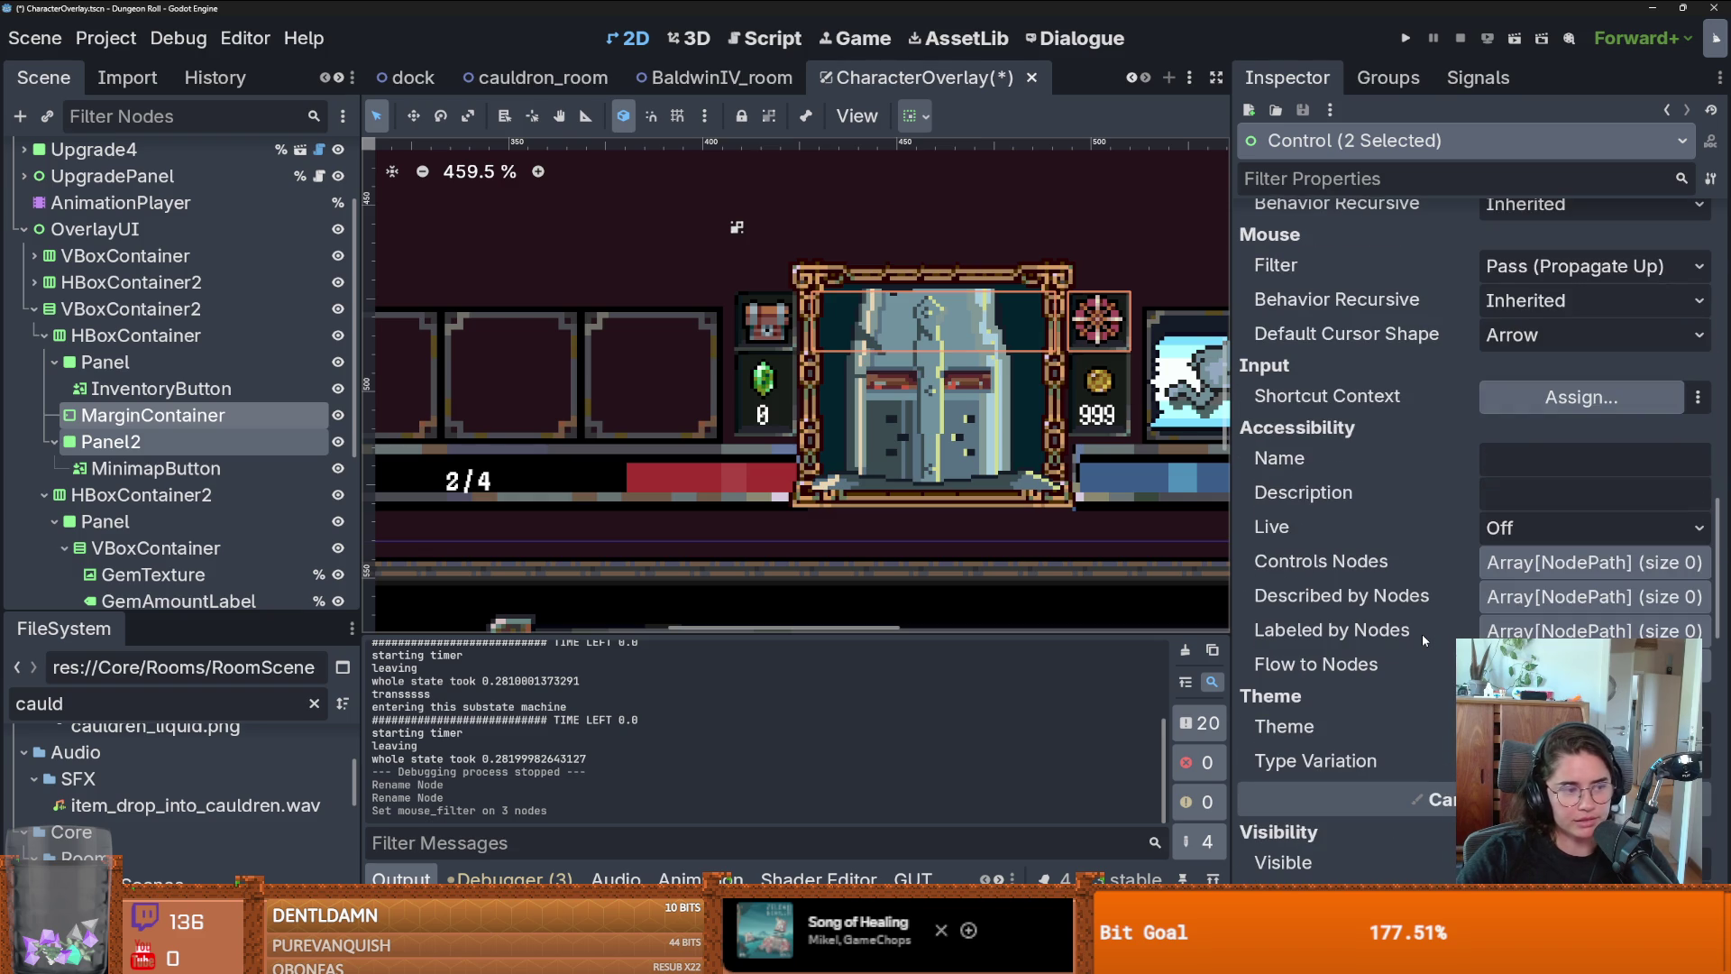
pyautogui.scroll(-5, 1421, 635)
pyautogui.scroll(8, 1421, 631)
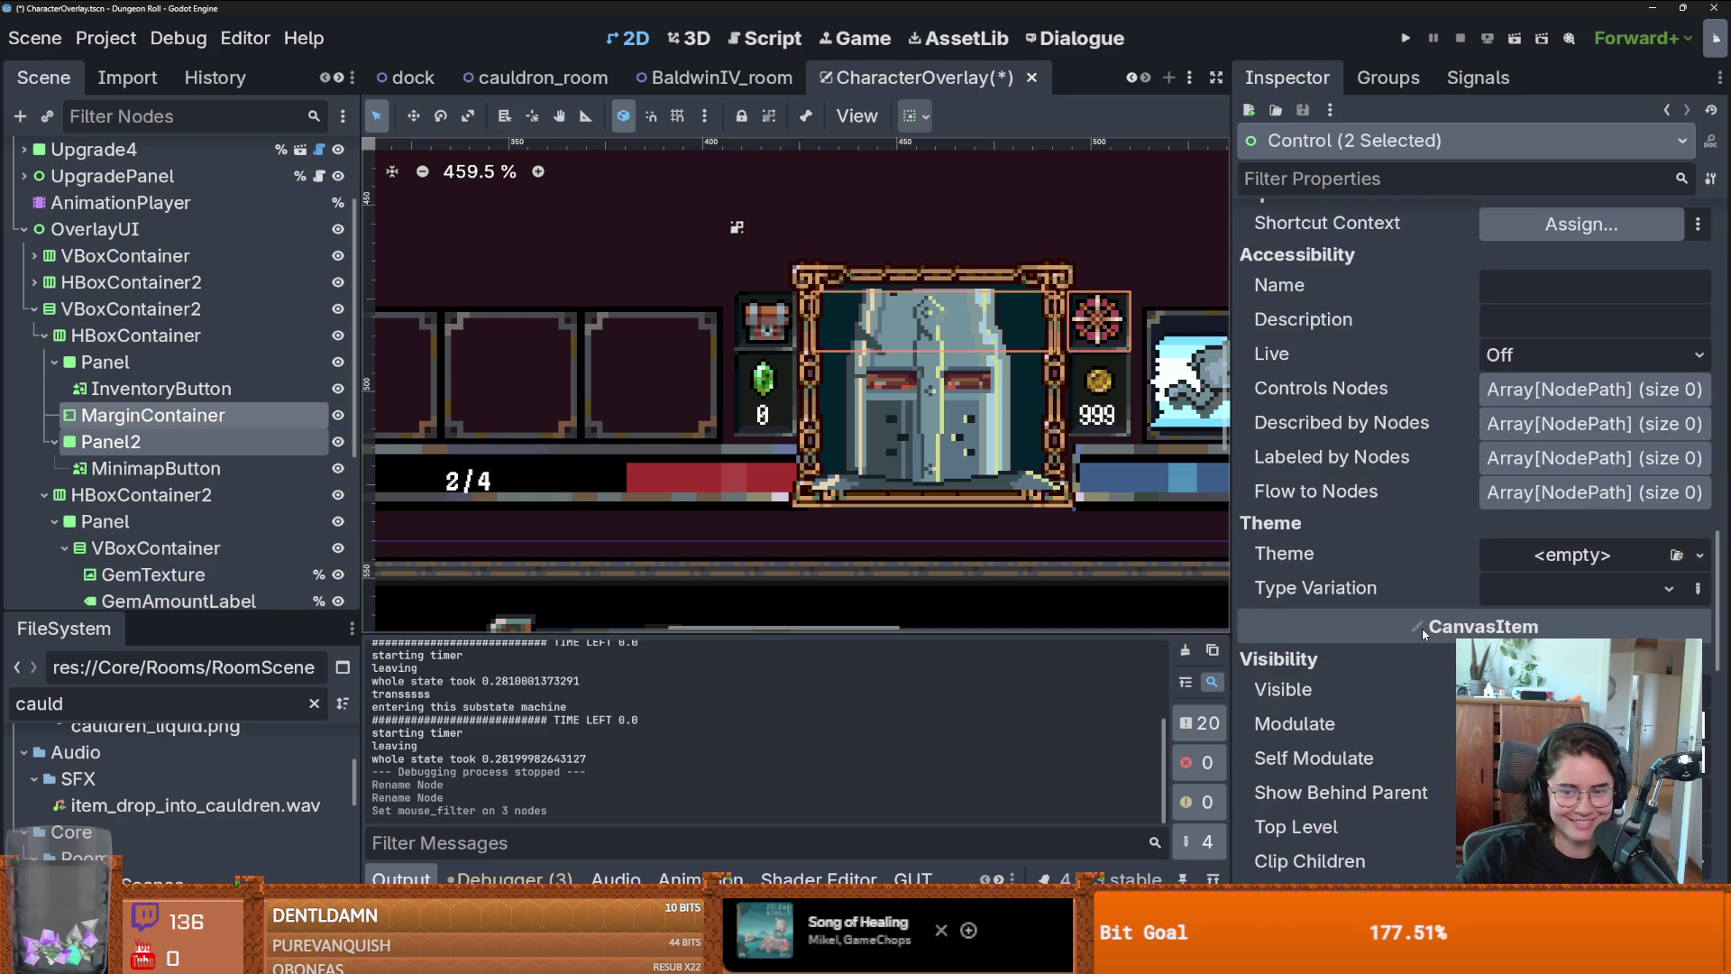
pyautogui.click(1530, 611)
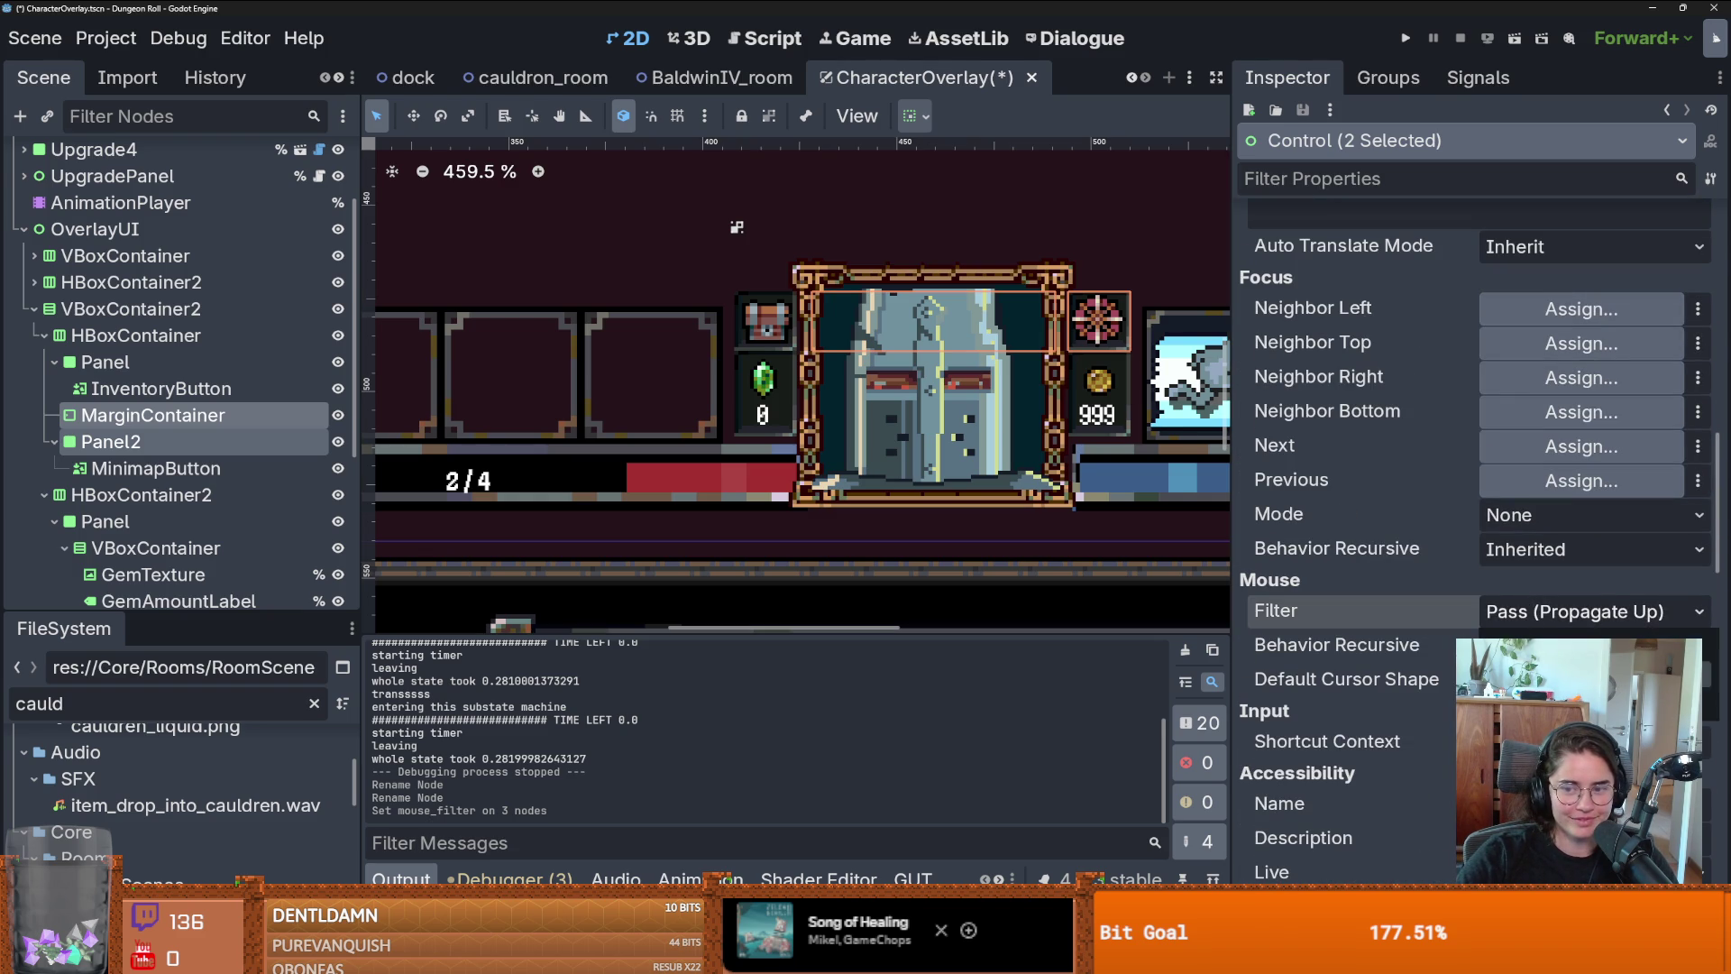
pyautogui.click(1533, 707)
# Select HBoxContainer2 through GemAmountLabel and CoinAmountLabel and browse their Inspector properties.
pyautogui.doubleClick(135, 494)
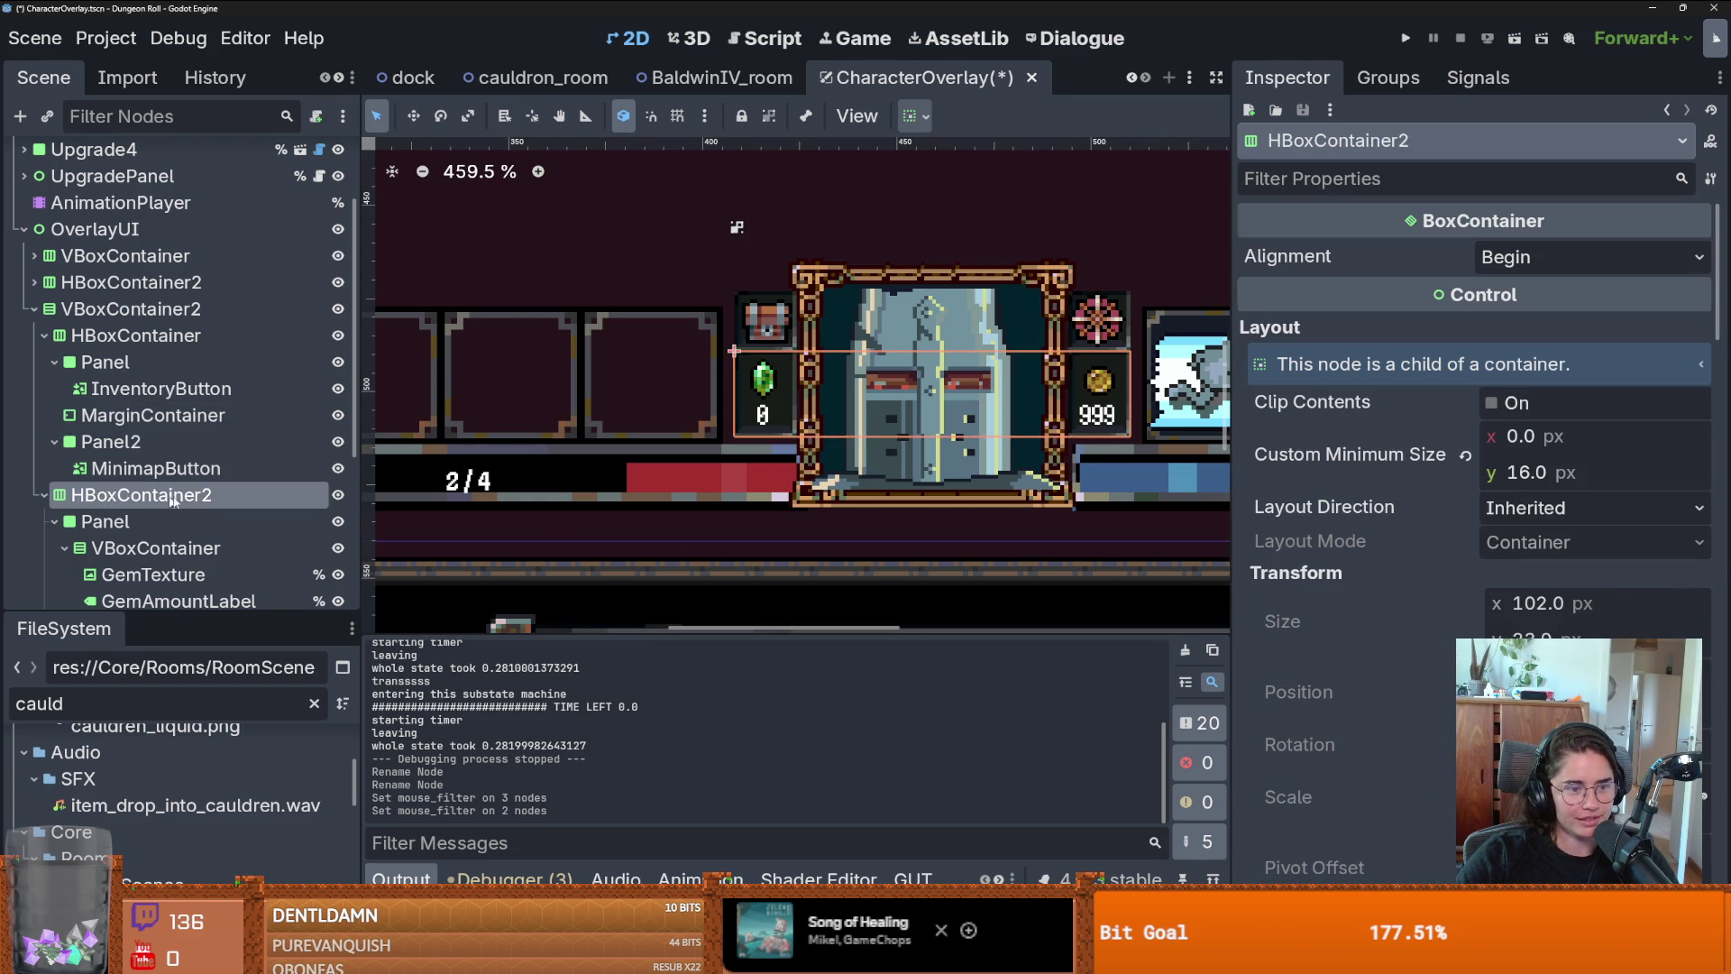
pyautogui.scroll(-2, 171, 541)
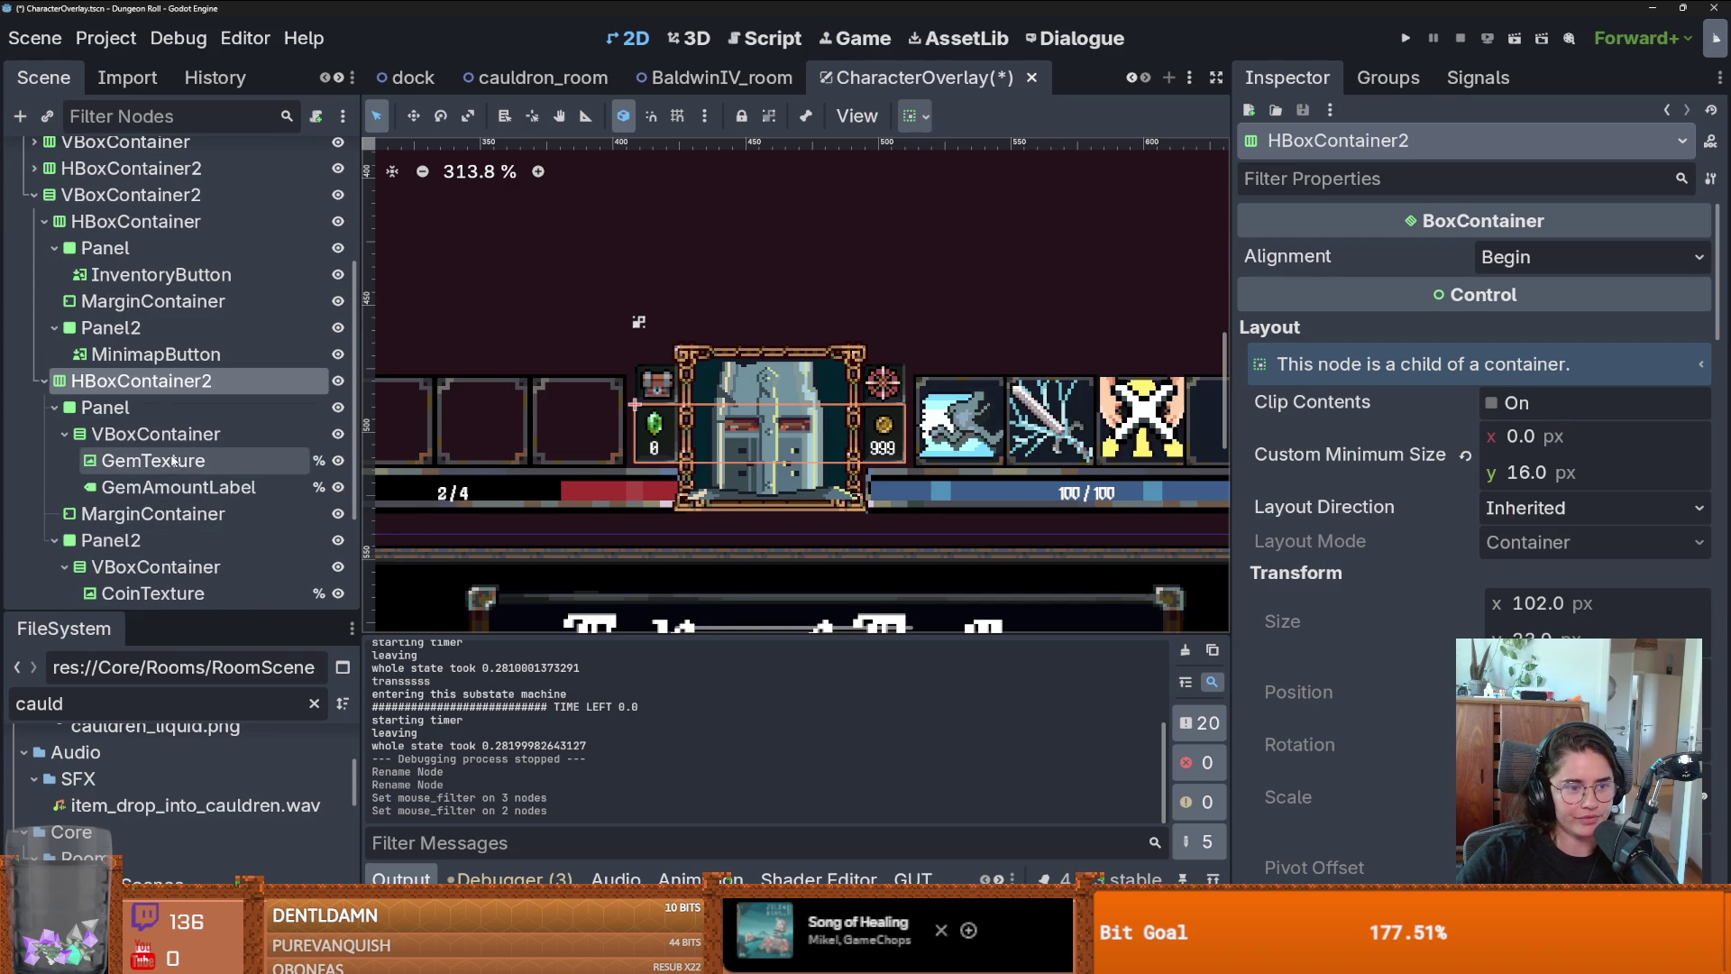
pyautogui.keyDown('shift'); pyautogui.click(178, 487); pyautogui.keyUp('shift')
pyautogui.scroll(-2, 178, 484)
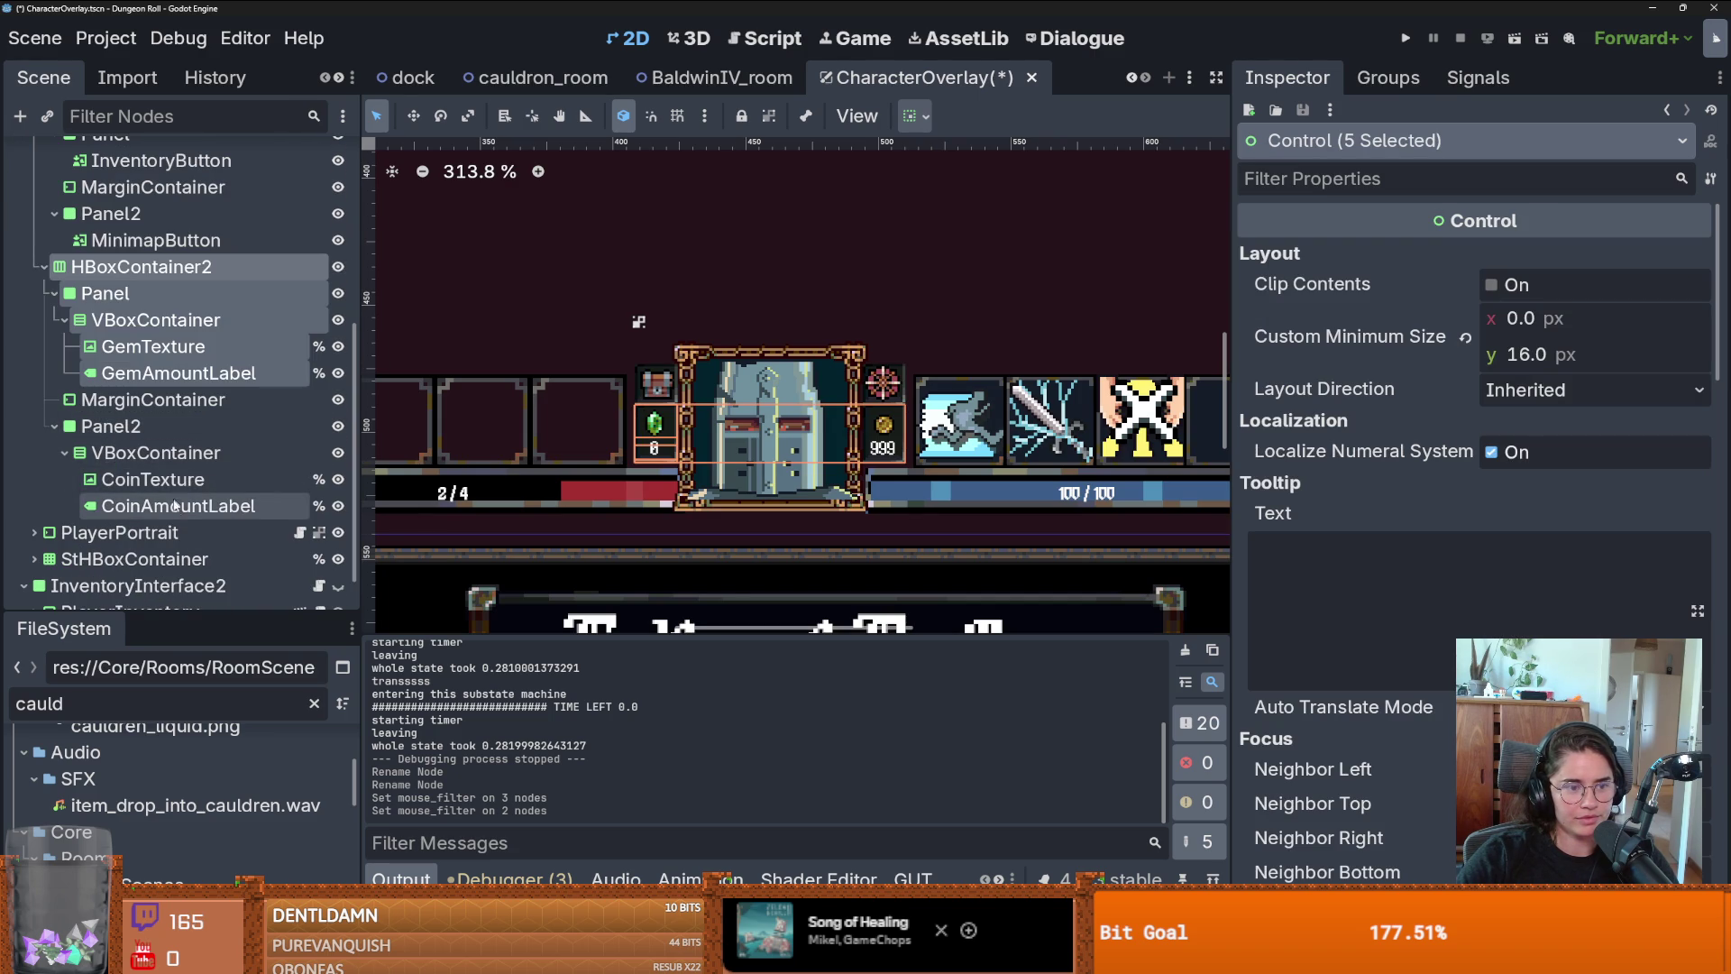
pyautogui.keyDown('shift'); pyautogui.click(178, 505); pyautogui.keyUp('shift')
pyautogui.scroll(-5, 1428, 620)
pyautogui.scroll(-12, 1428, 619)
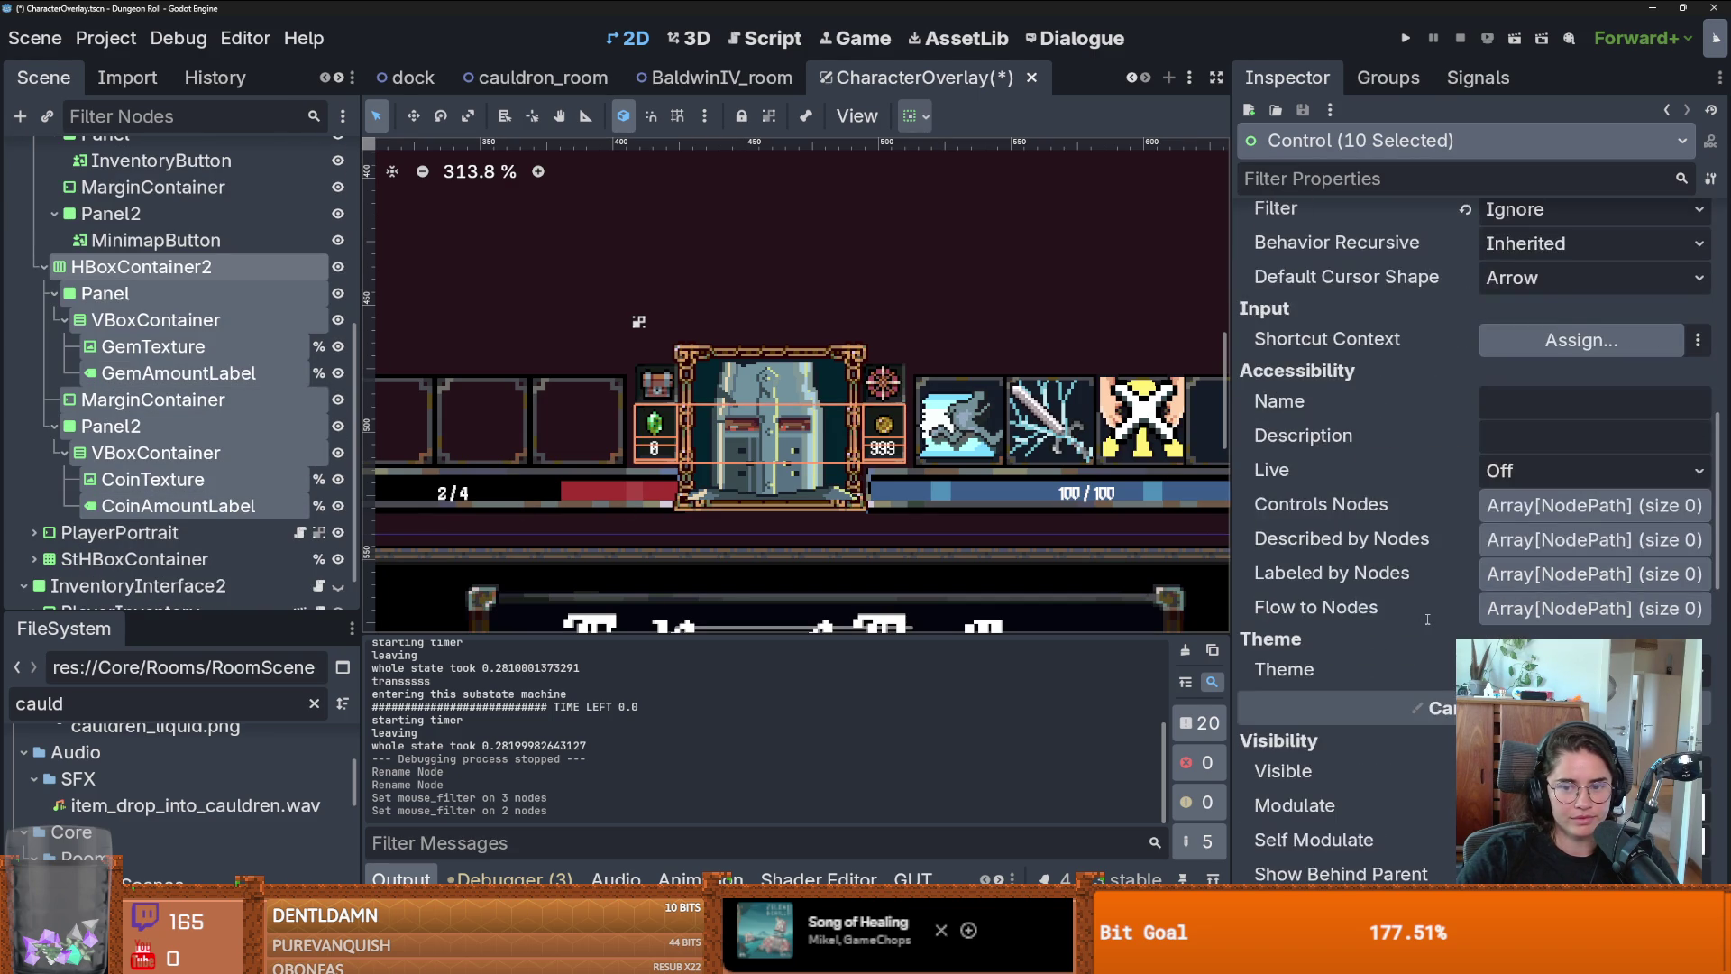
pyautogui.scroll(-3, 1428, 619)
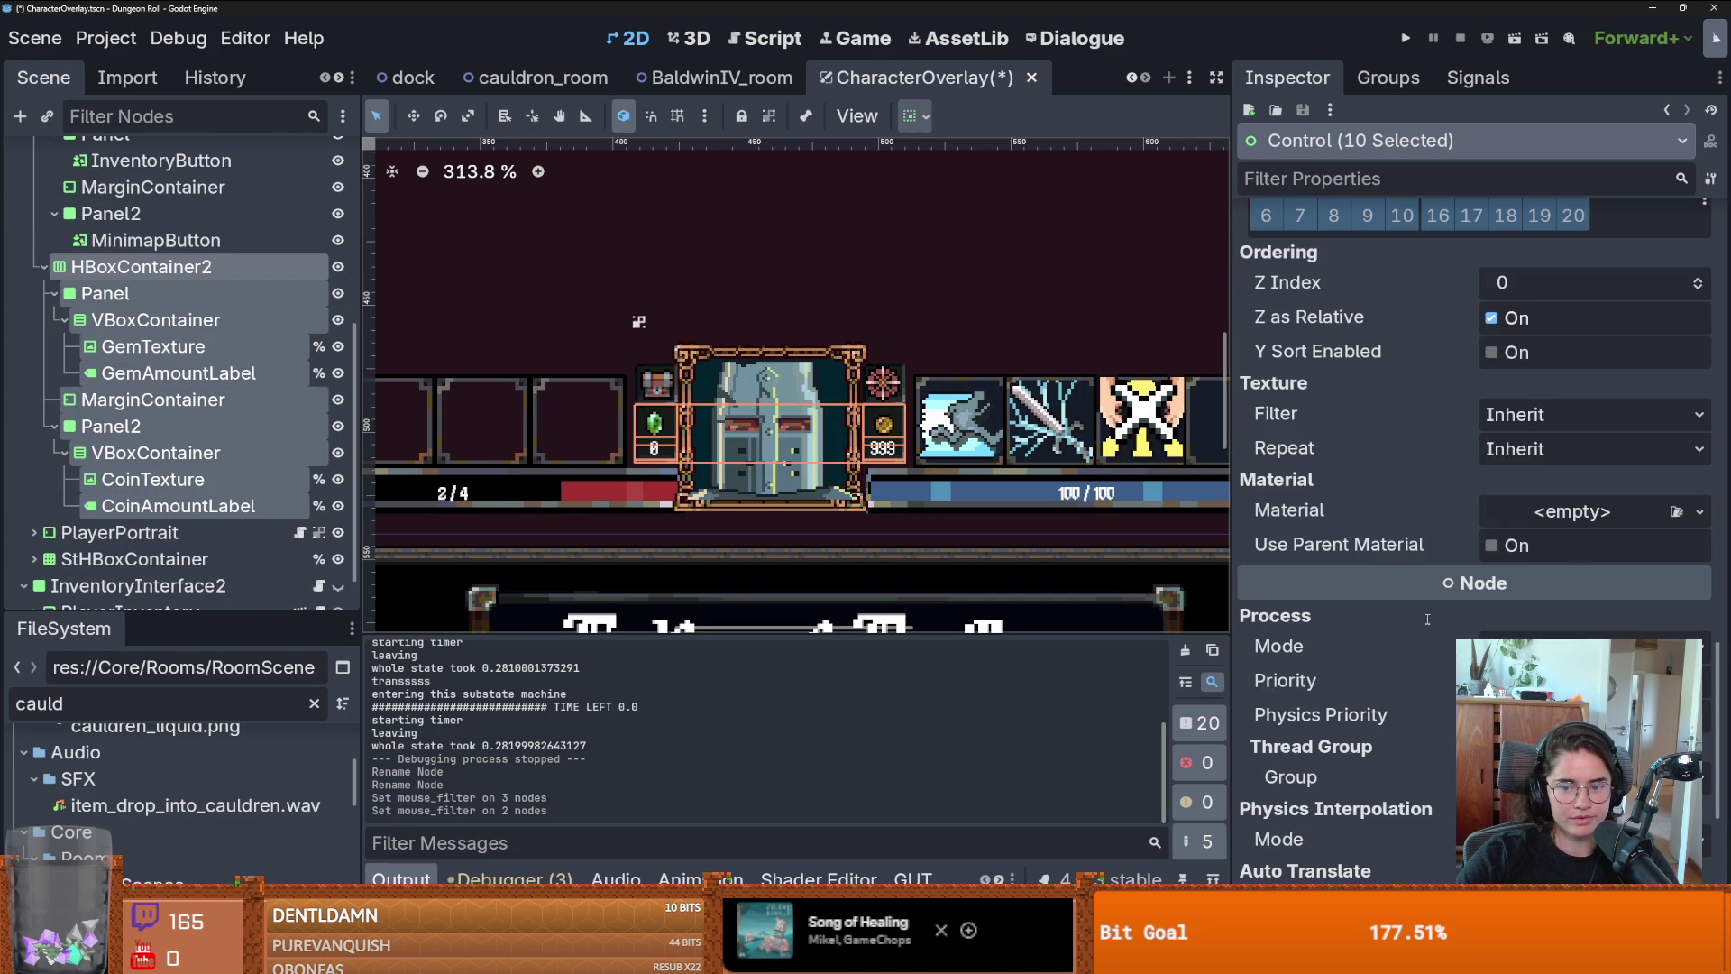
pyautogui.scroll(12, 1428, 619)
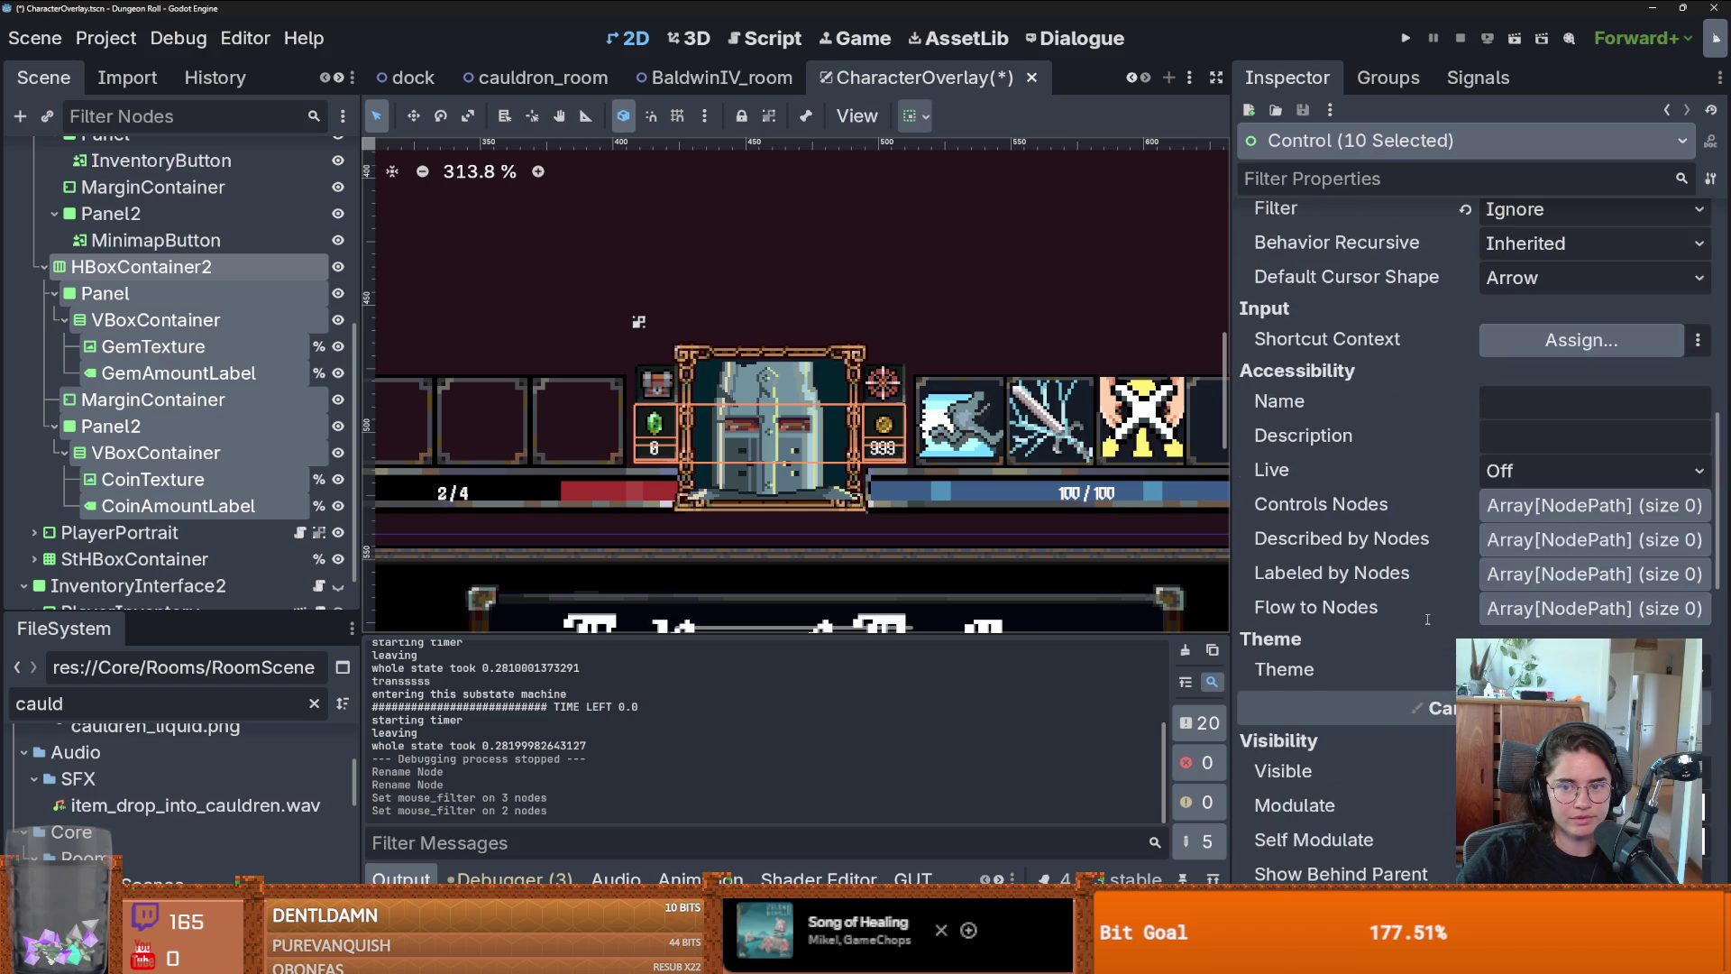
pyautogui.scroll(3, 1427, 620)
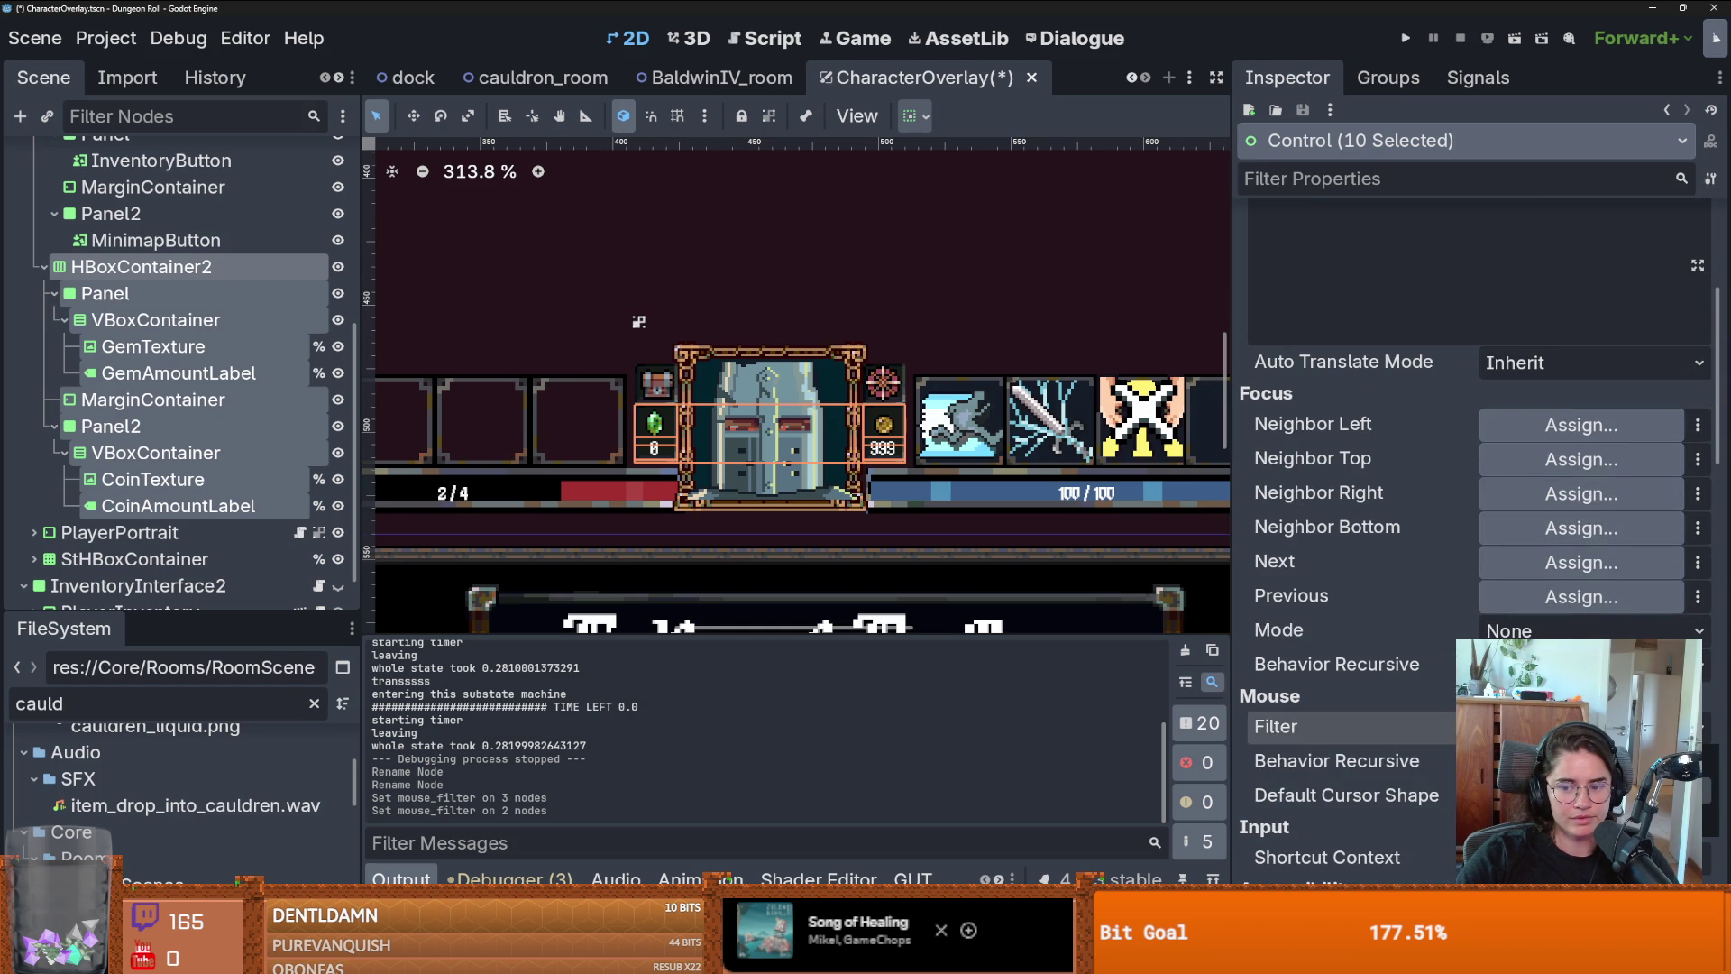
pyautogui.scroll(-1, 166, 494)
# Expand PlayerPortrait and its StHBoxContainer to reveal the child nodes.
pyautogui.click(165, 487)
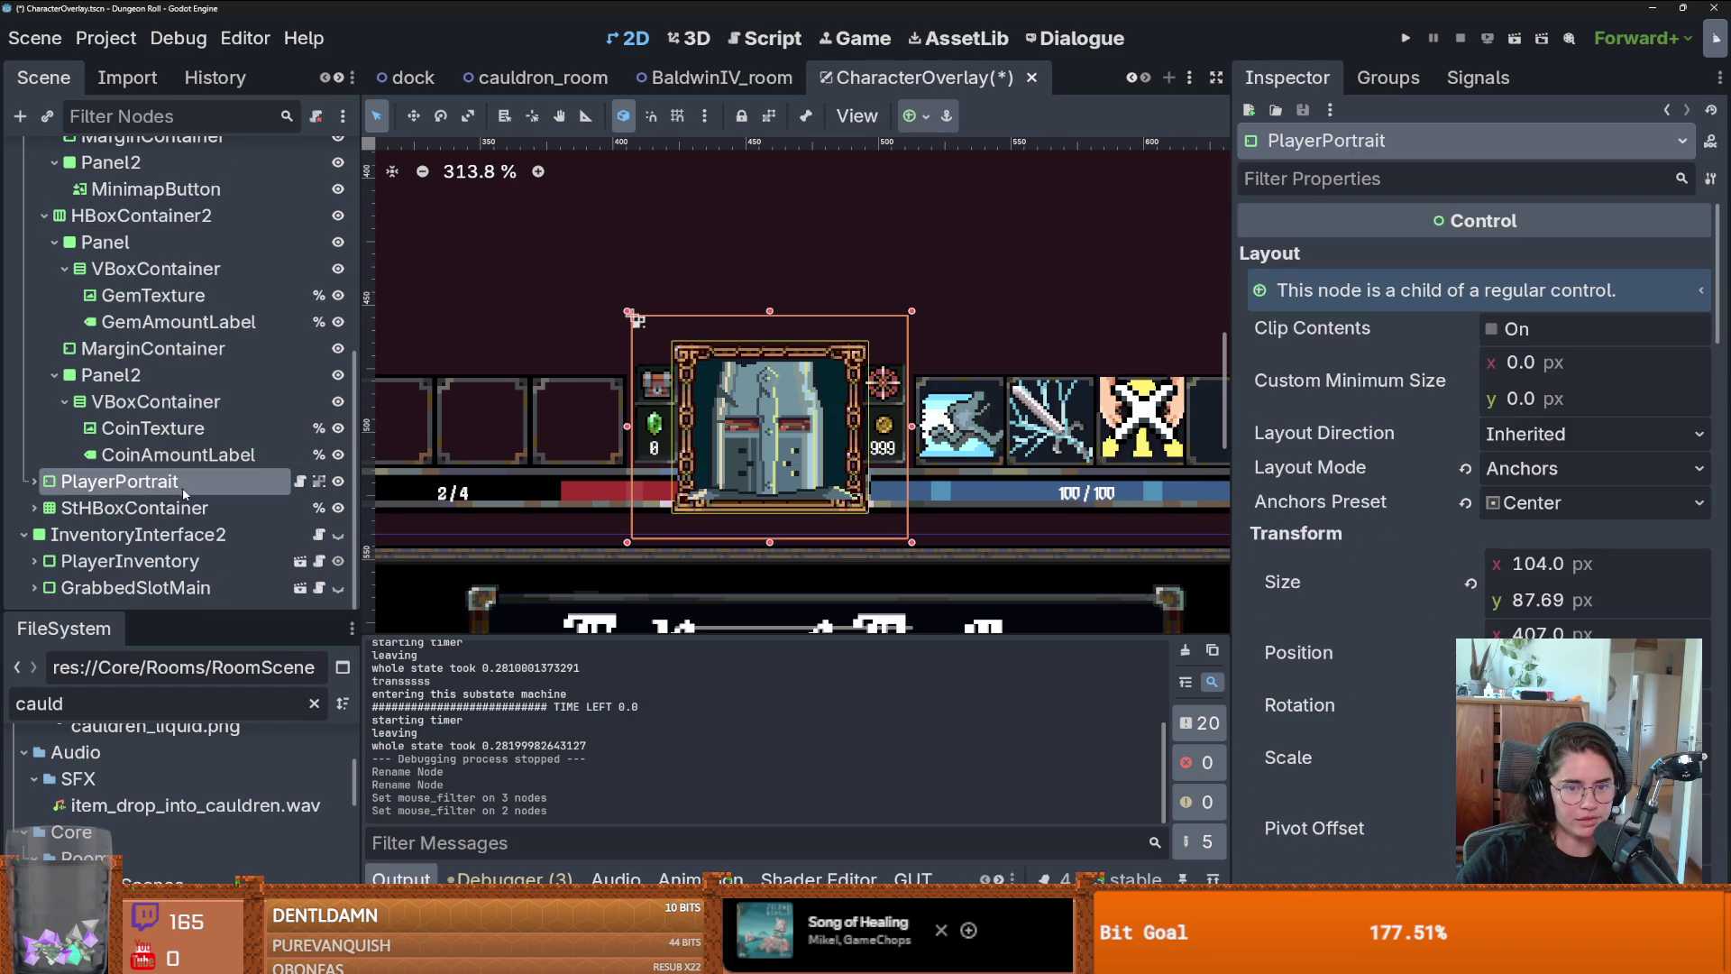
pyautogui.press('Right')
pyautogui.scroll(-2, 133, 501)
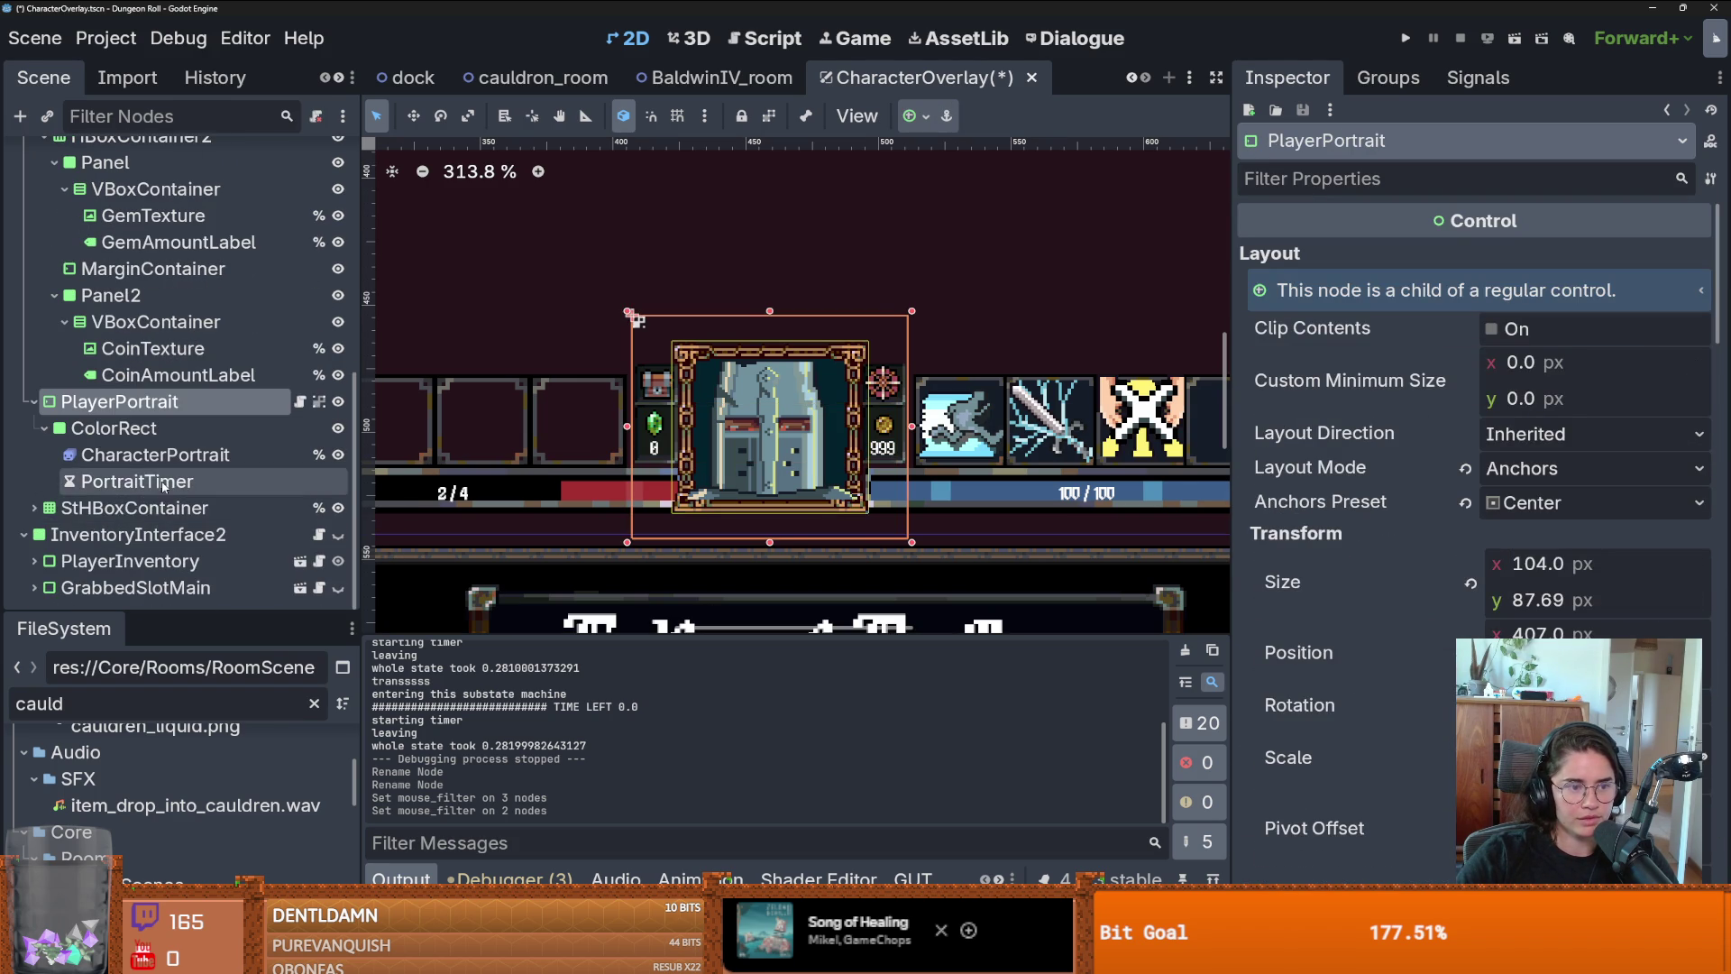
pyautogui.keyDown('shift'); pyautogui.click(148, 507); pyautogui.keyUp('shift')
pyautogui.click(36, 510)
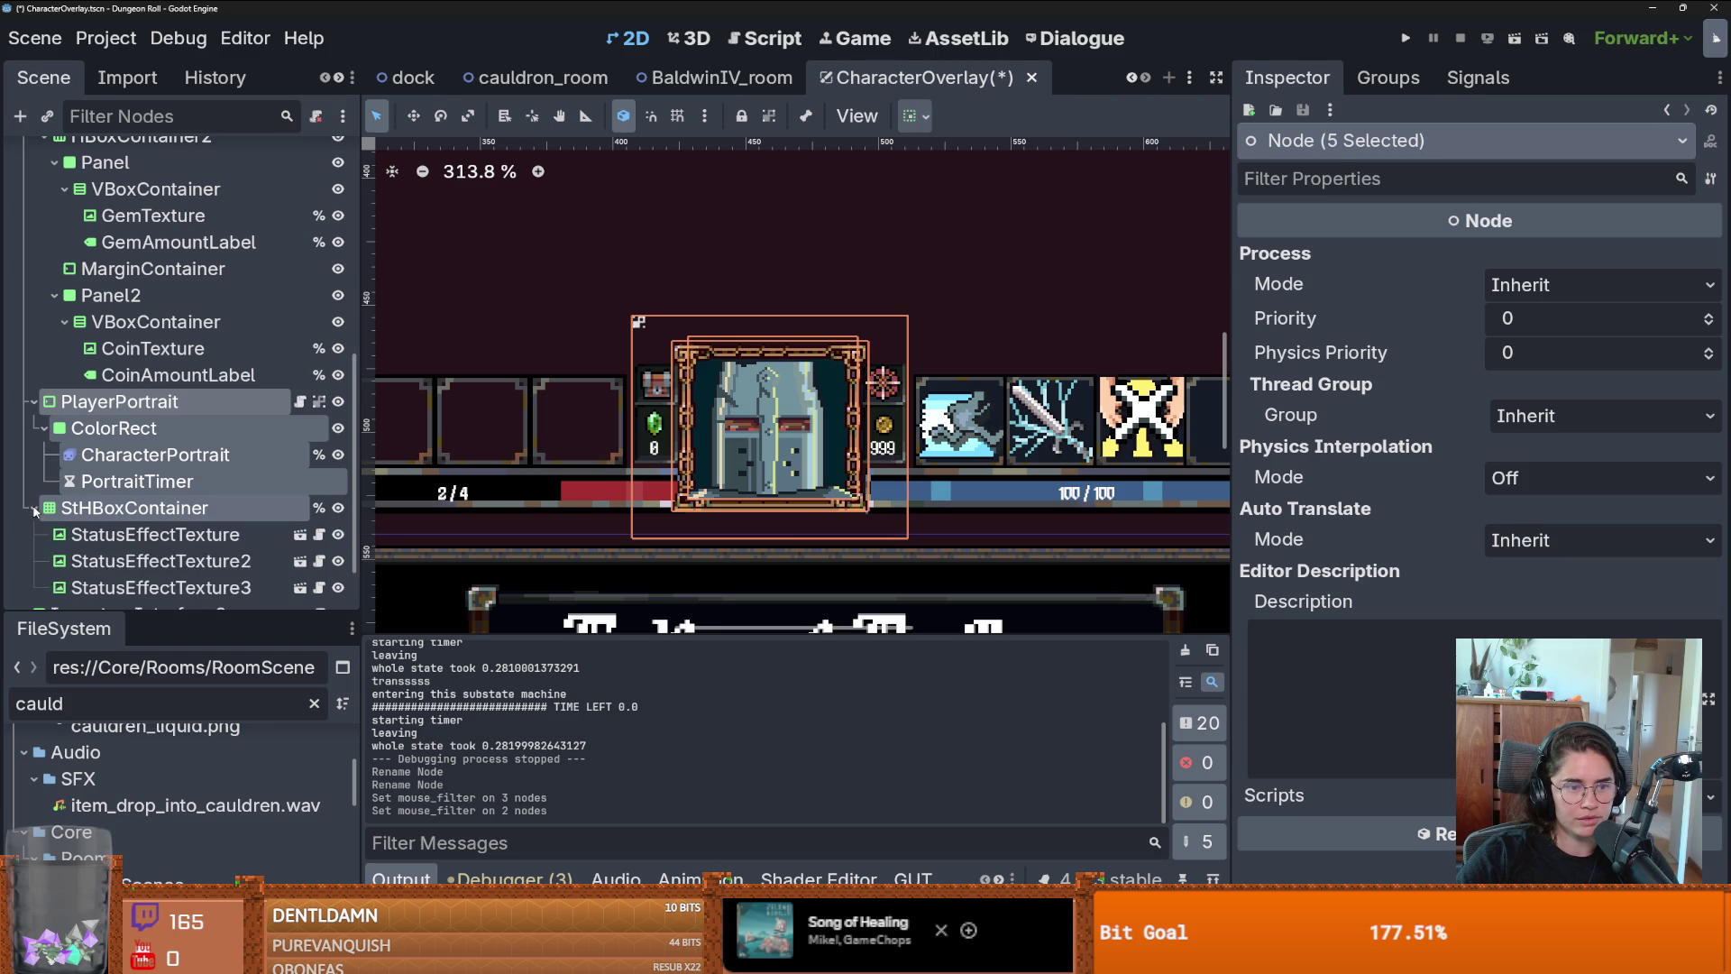
pyautogui.scroll(-2, 55, 505)
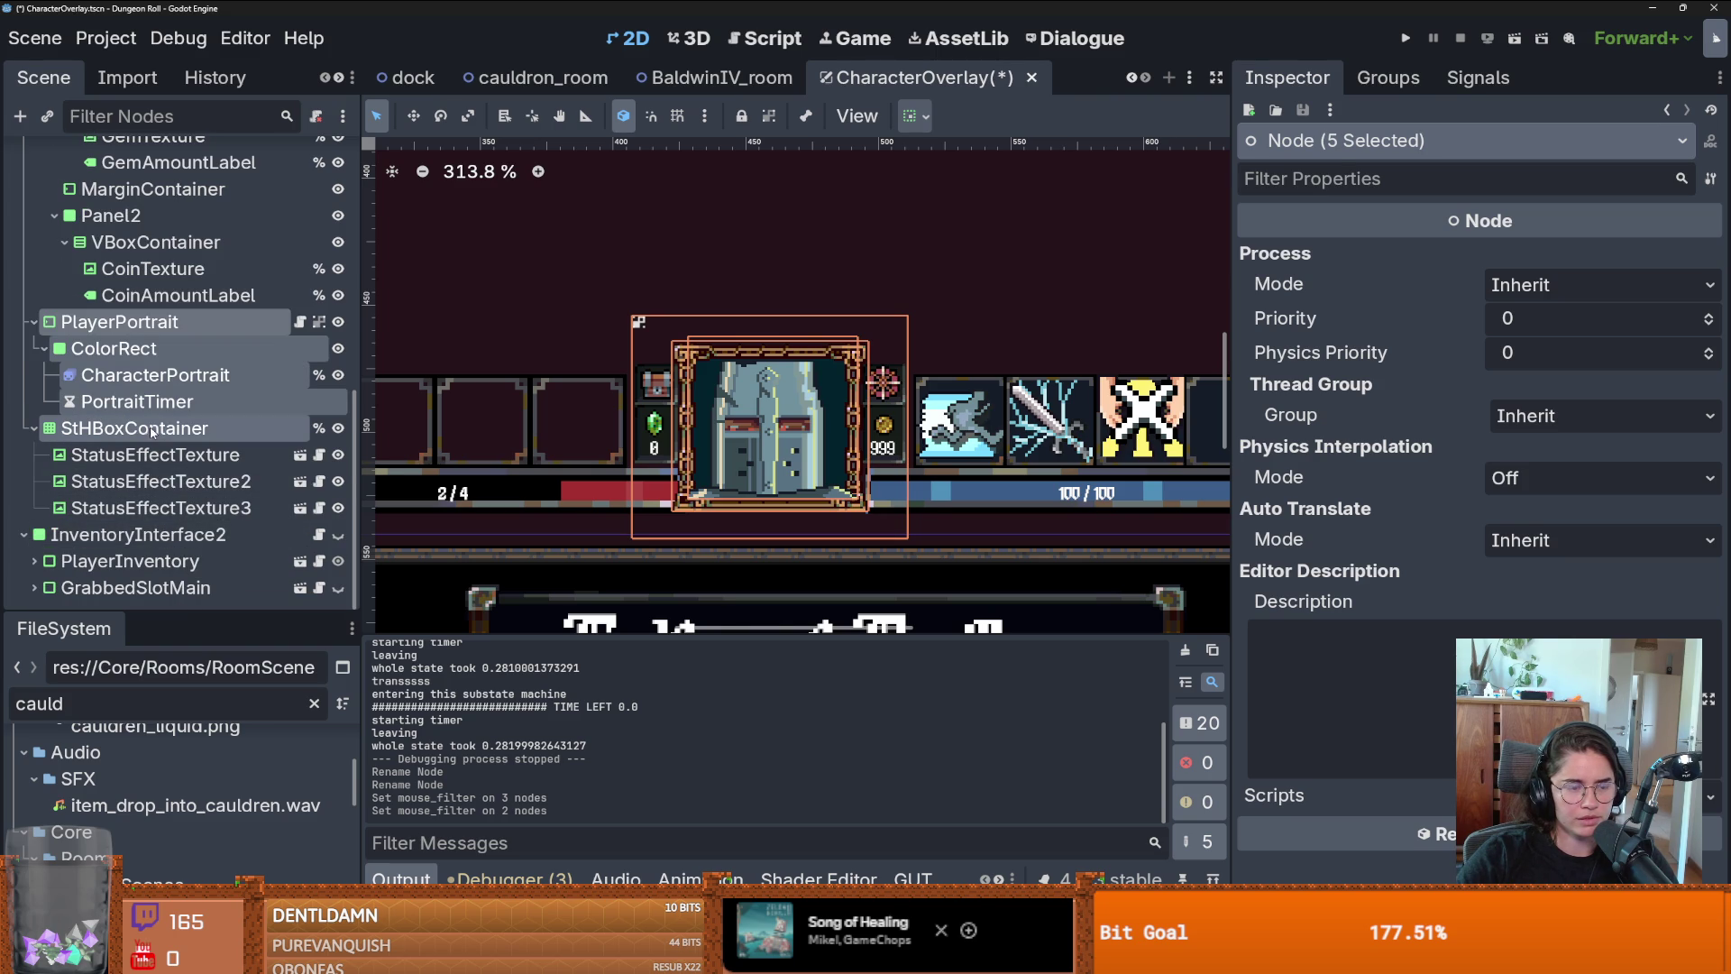
# Set Mouse Filter to Ignore on PlayerPortrait and ColorRect, then save the scene.
pyautogui.click(107, 330)
pyautogui.keyDown('ctrl'); pyautogui.click(111, 356); pyautogui.keyUp('ctrl')
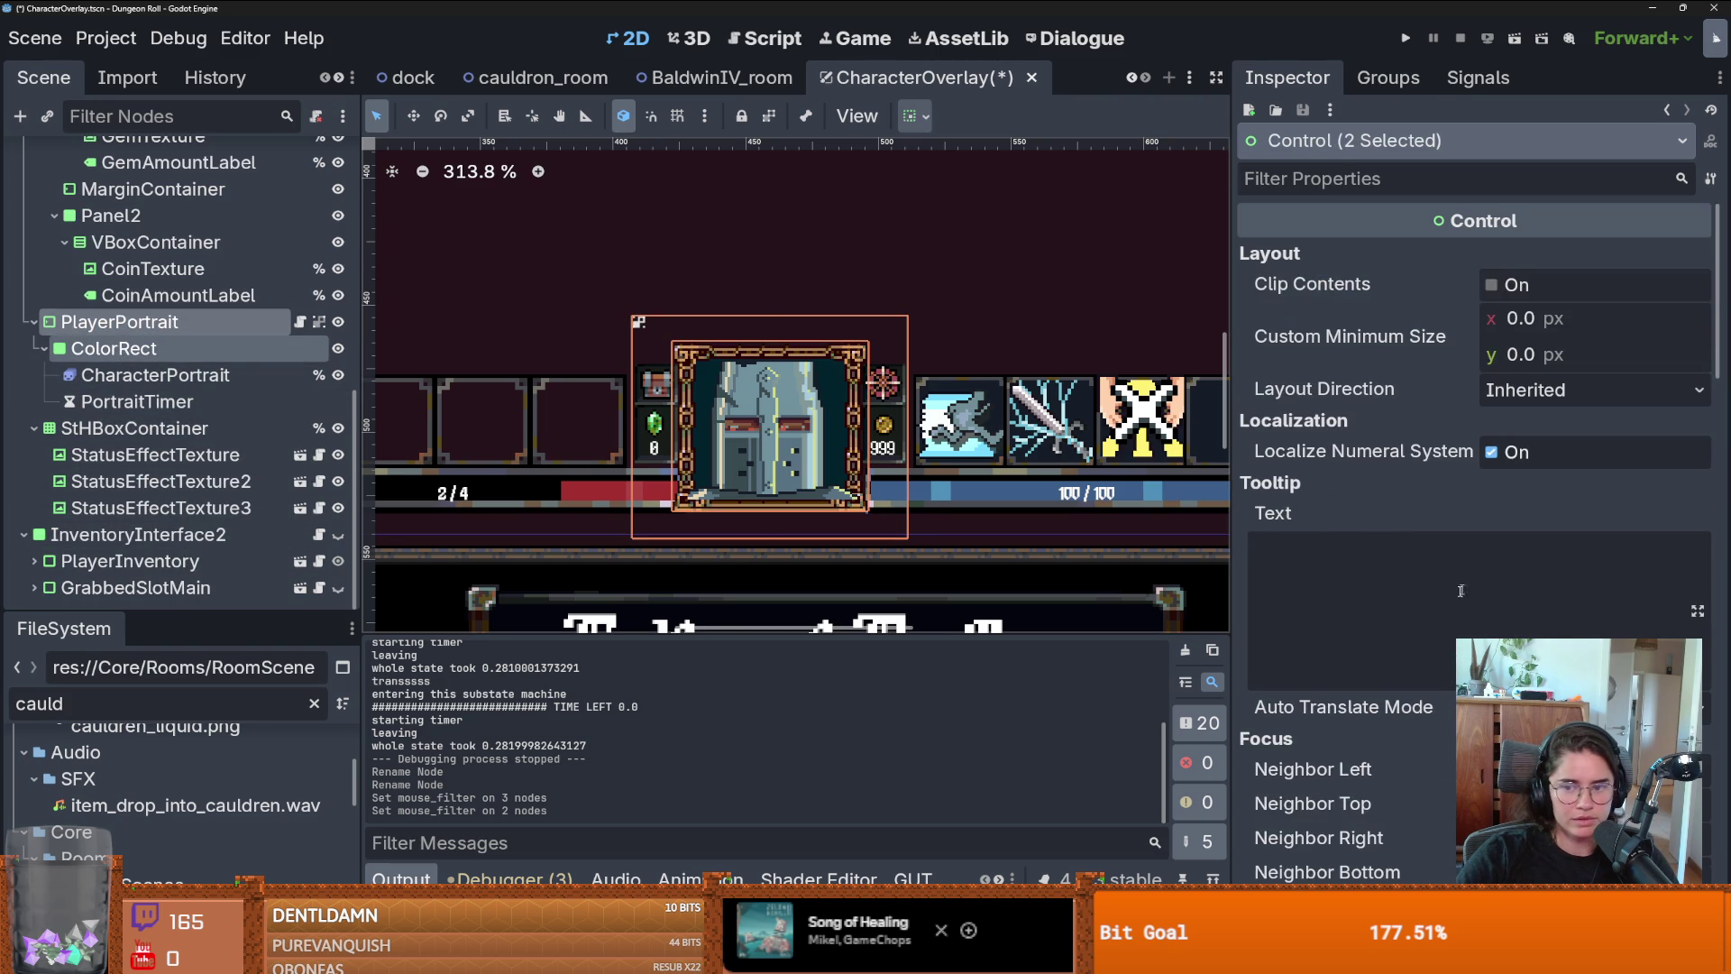
pyautogui.scroll(-10, 1479, 541)
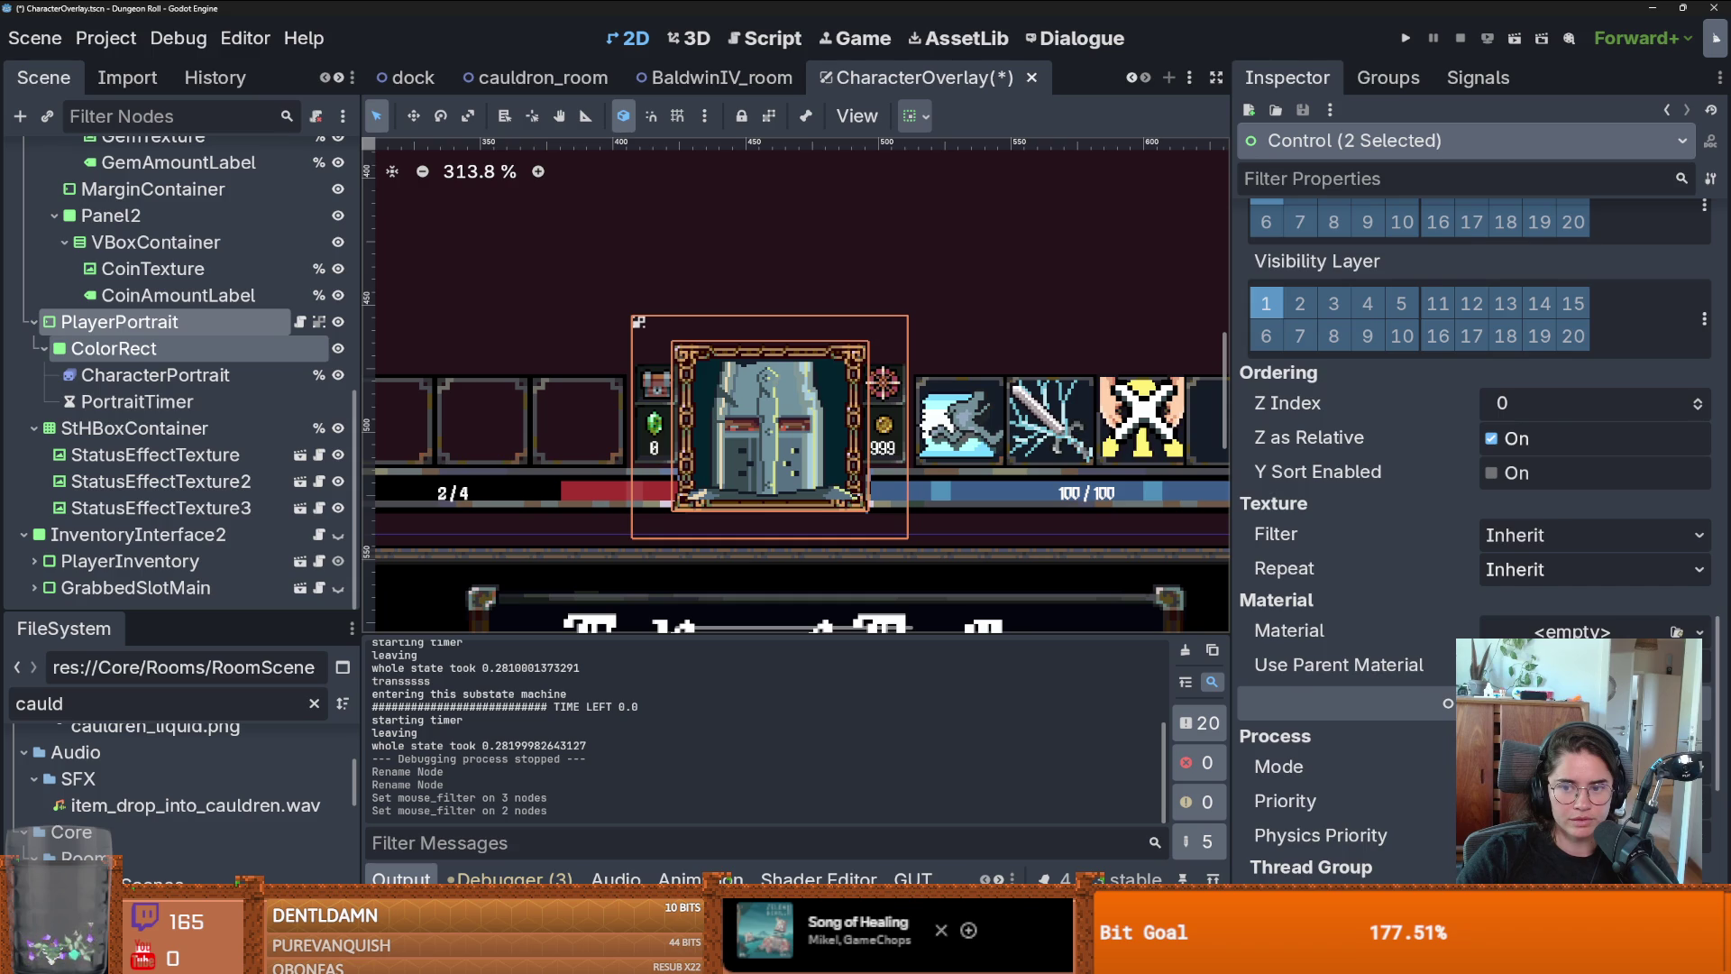
pyautogui.scroll(-5, 1479, 541)
pyautogui.scroll(10, 1479, 541)
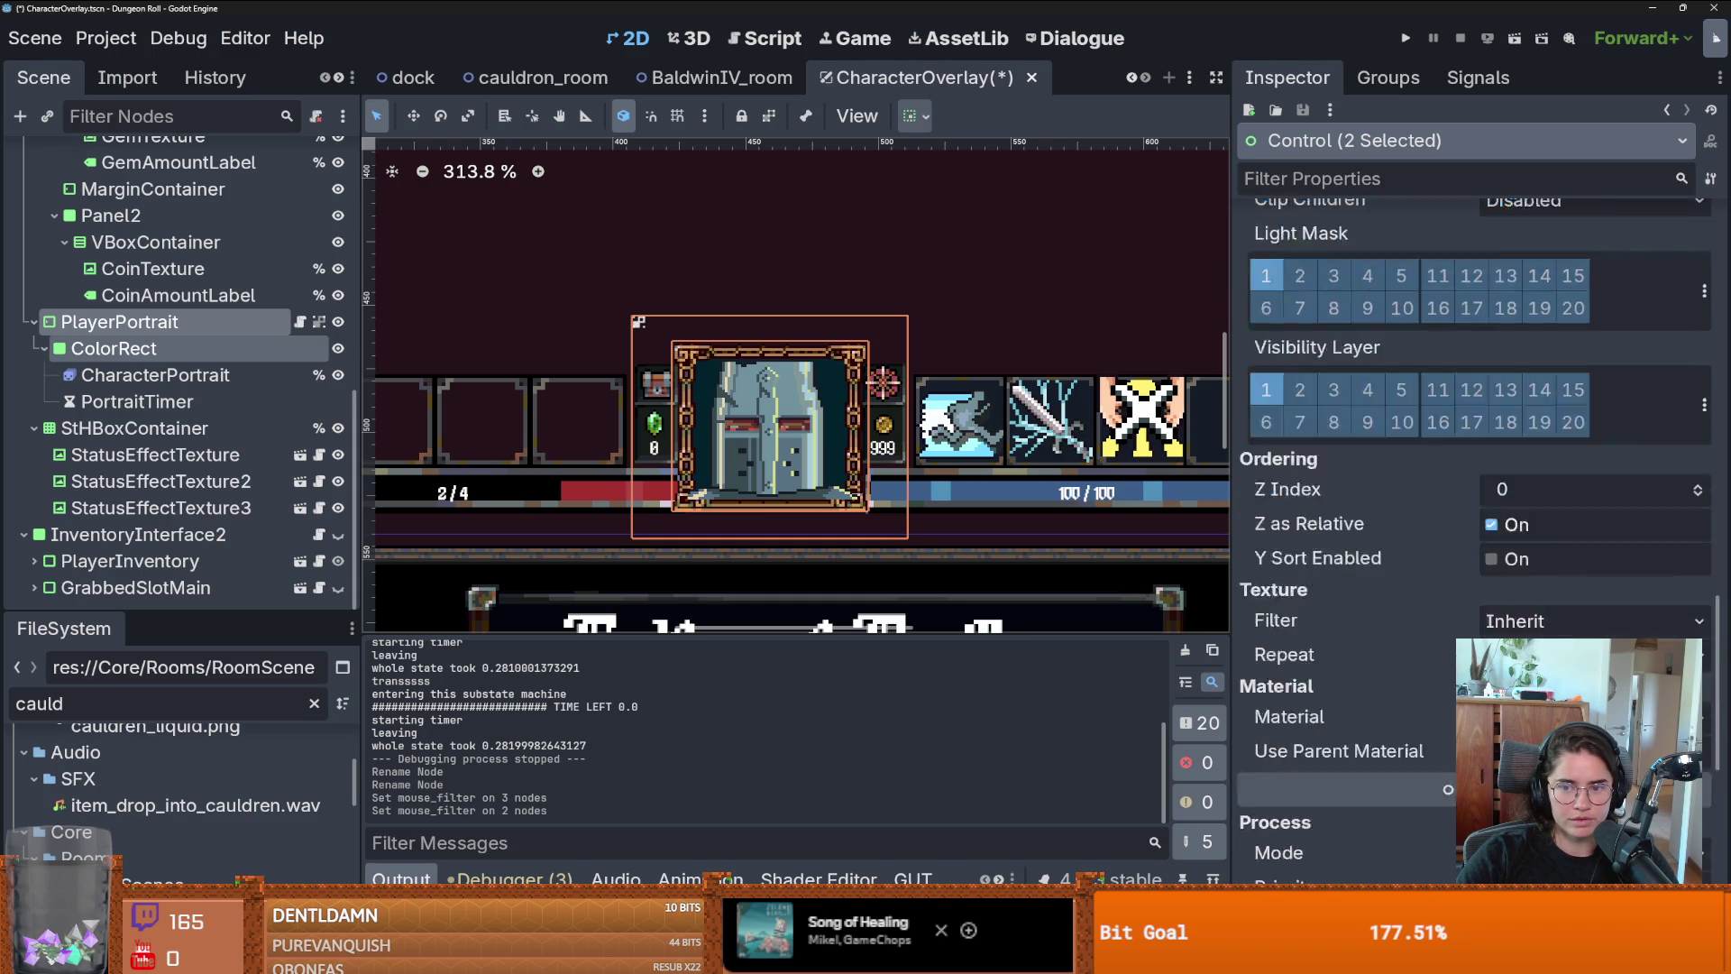
pyautogui.scroll(6, 1479, 541)
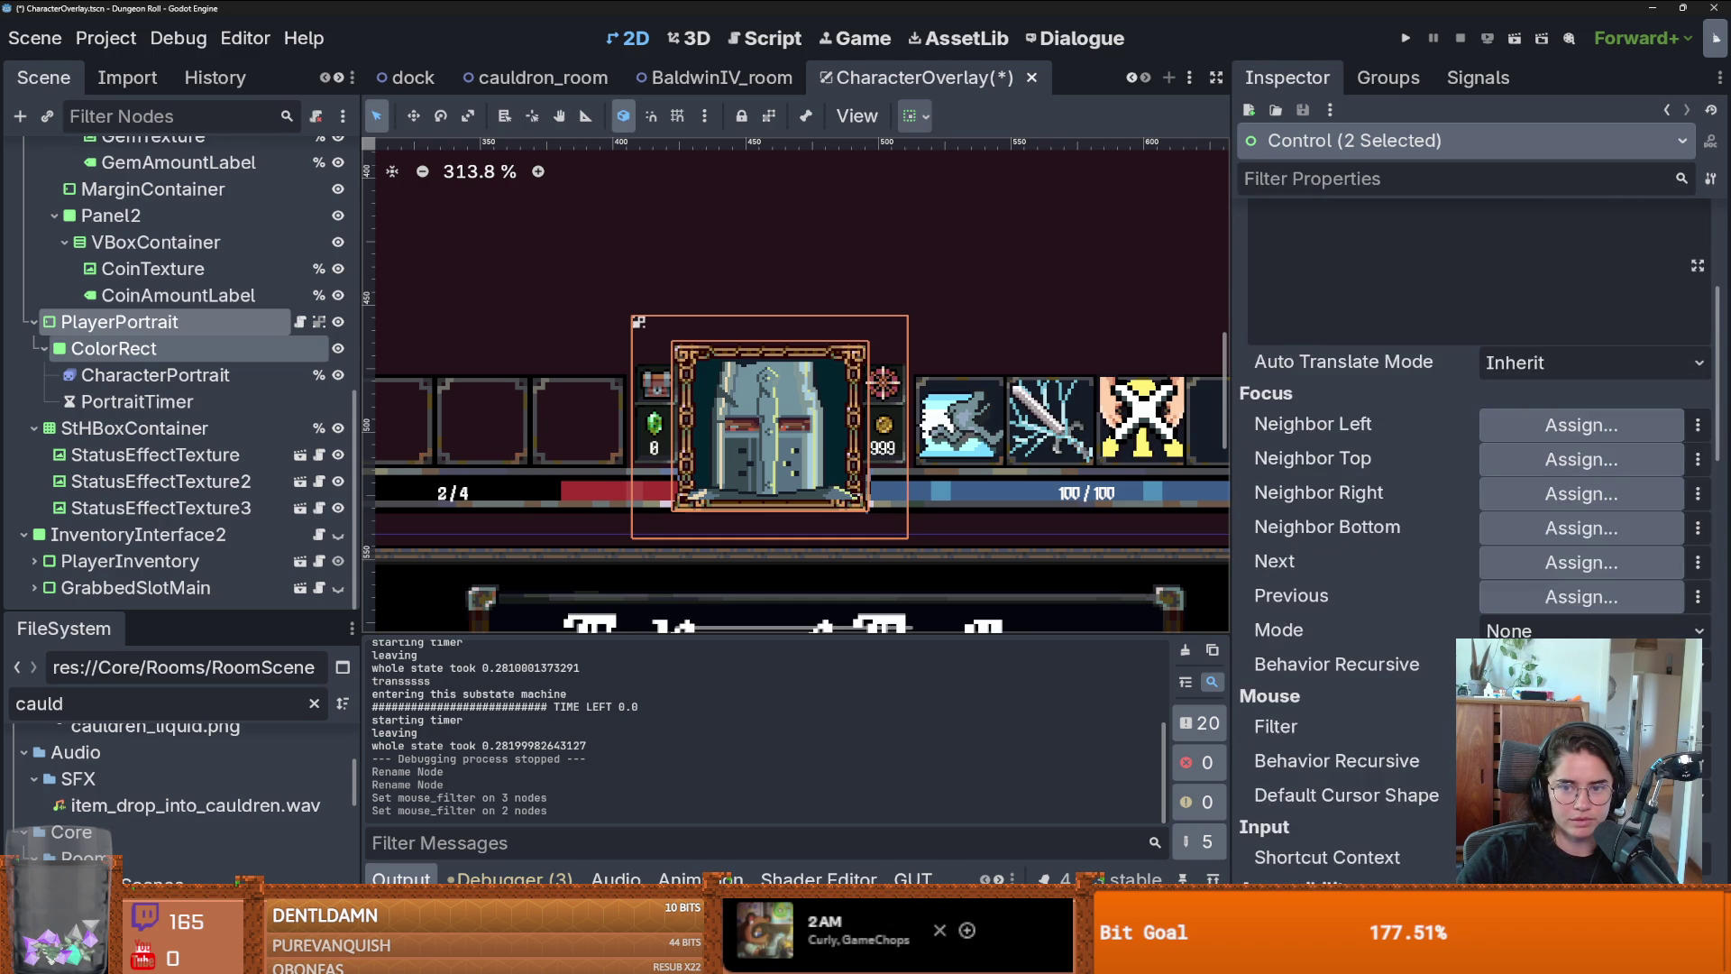
pyautogui.scroll(-5, 1479, 541)
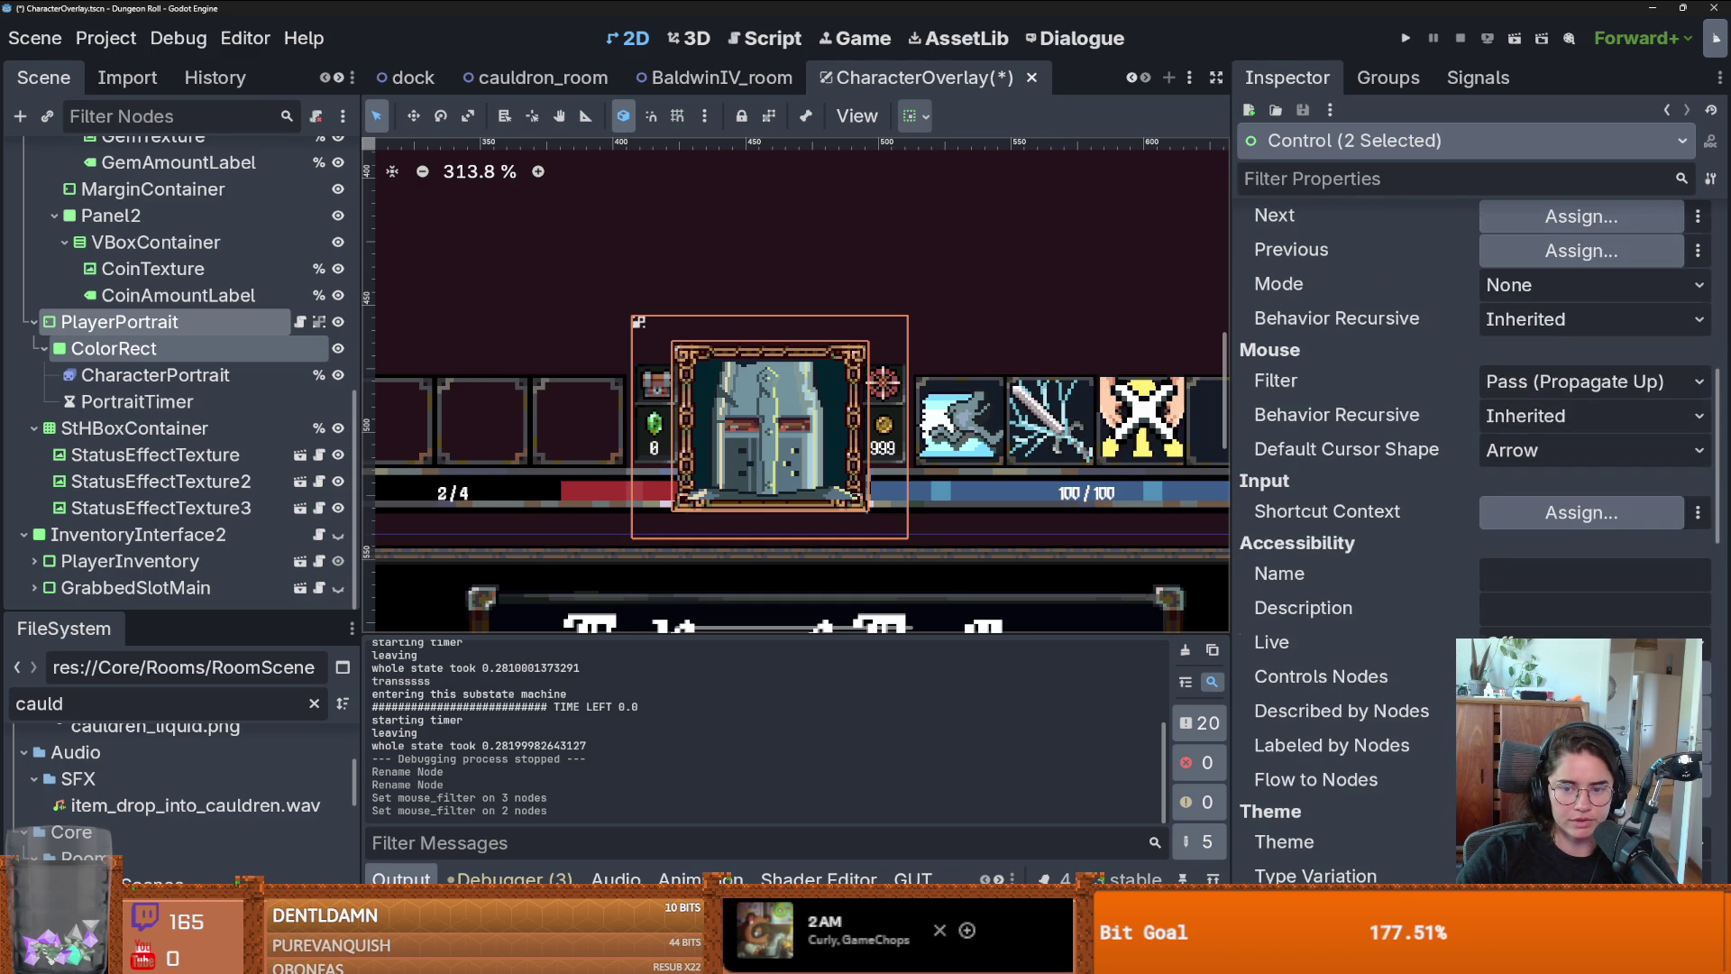
pyautogui.click(1544, 381)
pyautogui.click(1544, 468)
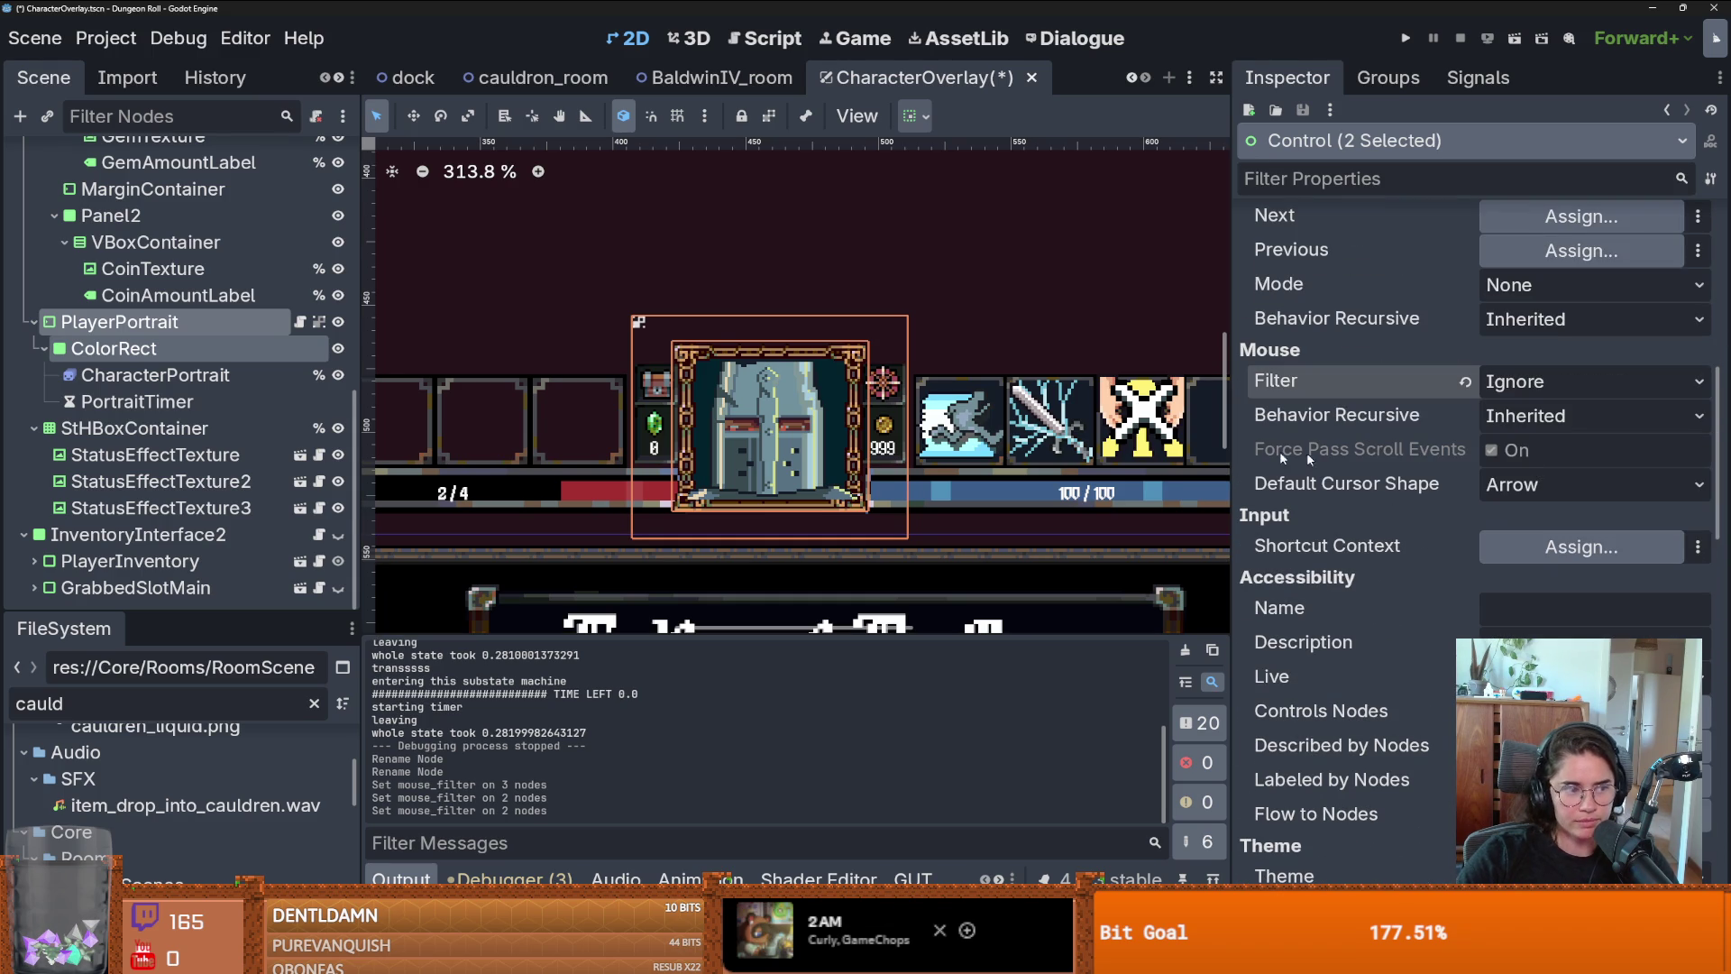
pyautogui.hotkey('ctrl', 's')
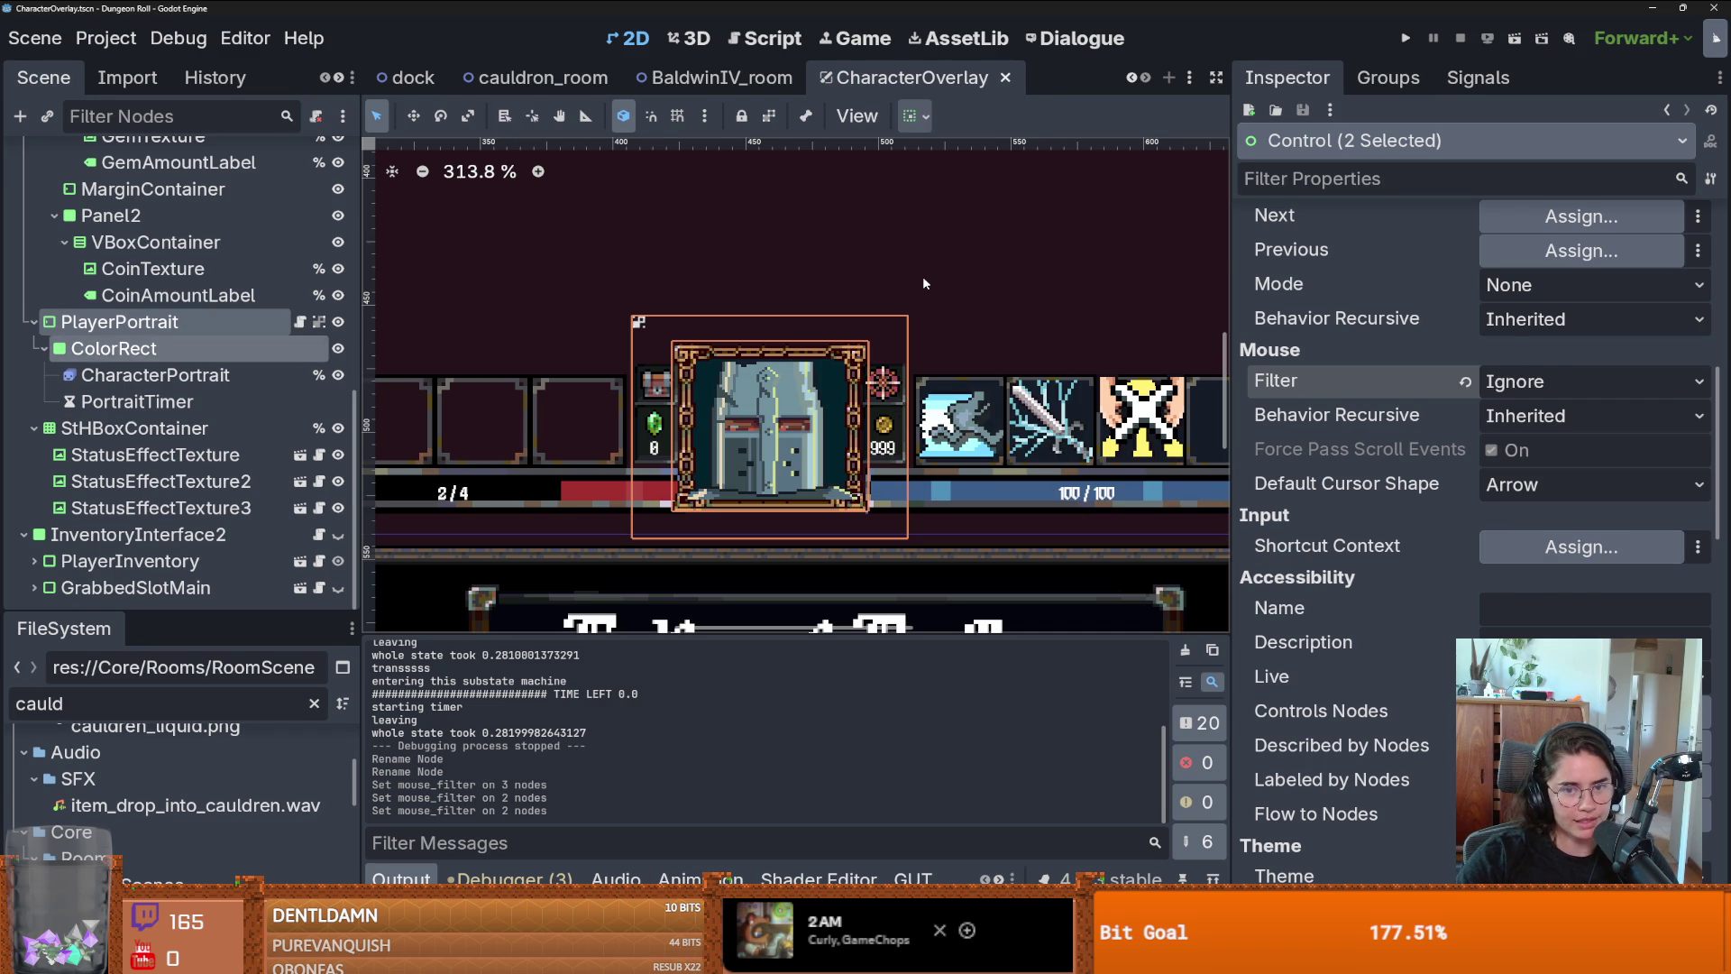
pyautogui.click(738, 413)
pyautogui.scroll(-5, 721, 392)
# Zoom and pan the 2D viewport to review the full OverlayUI HUD.
pyautogui.scroll(-4, 719, 386)
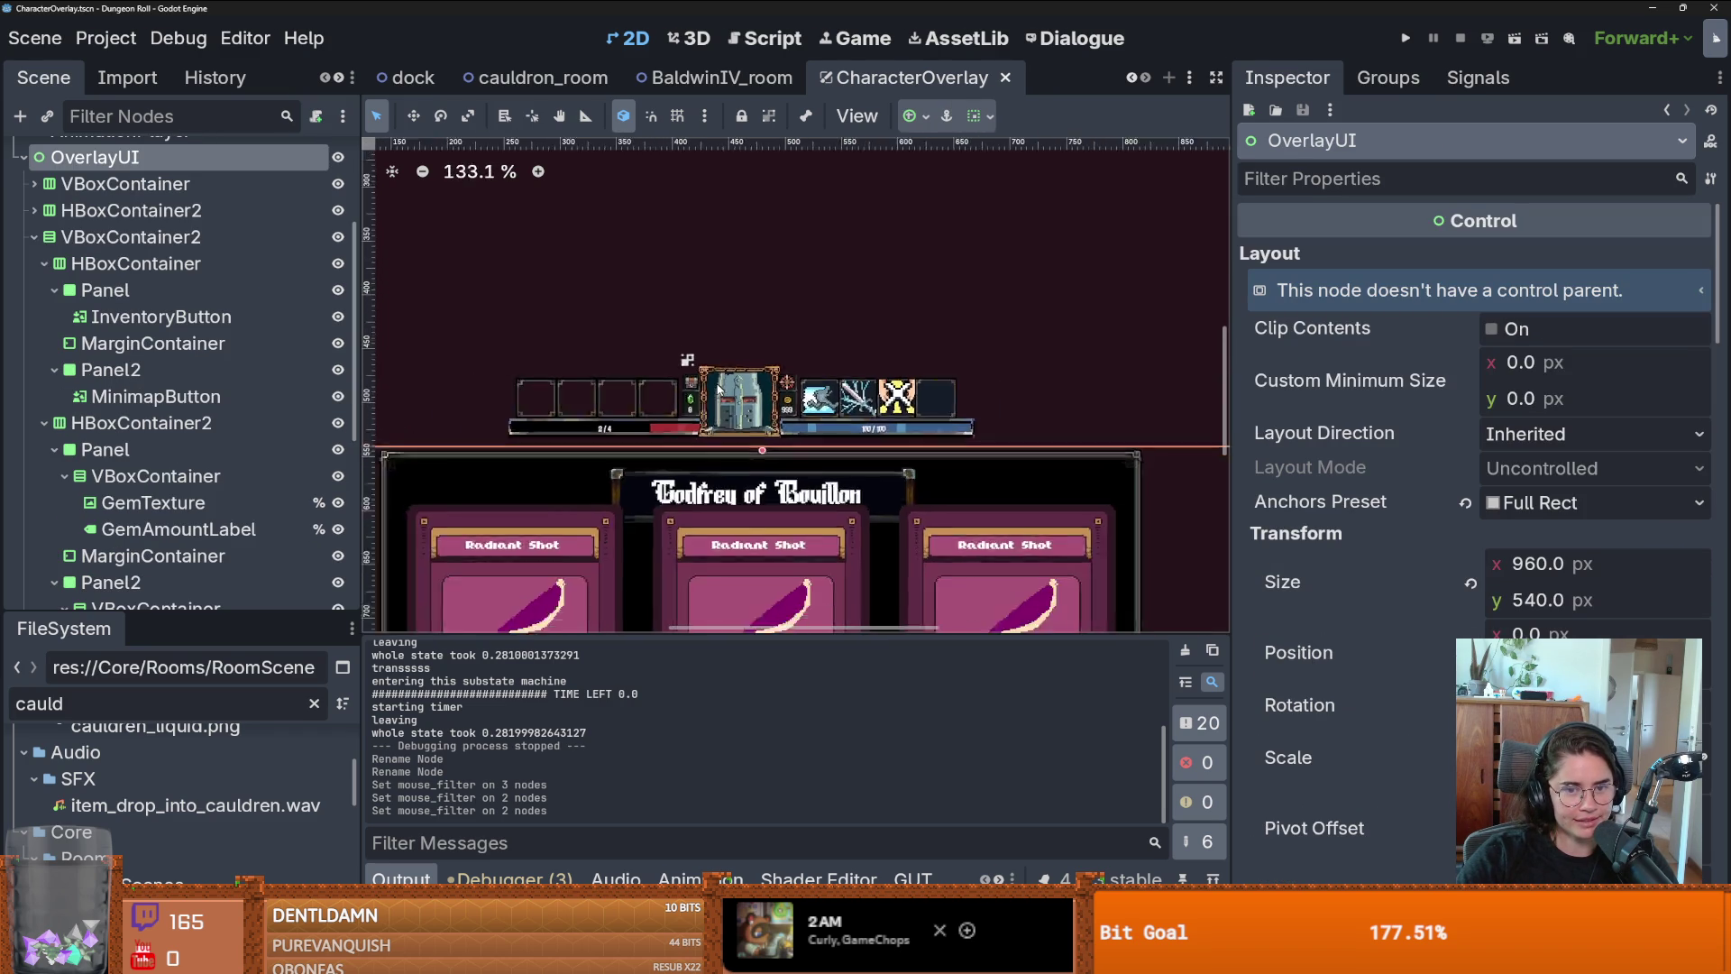
pyautogui.scroll(2, 834, 514)
pyautogui.scroll(-2, 834, 514)
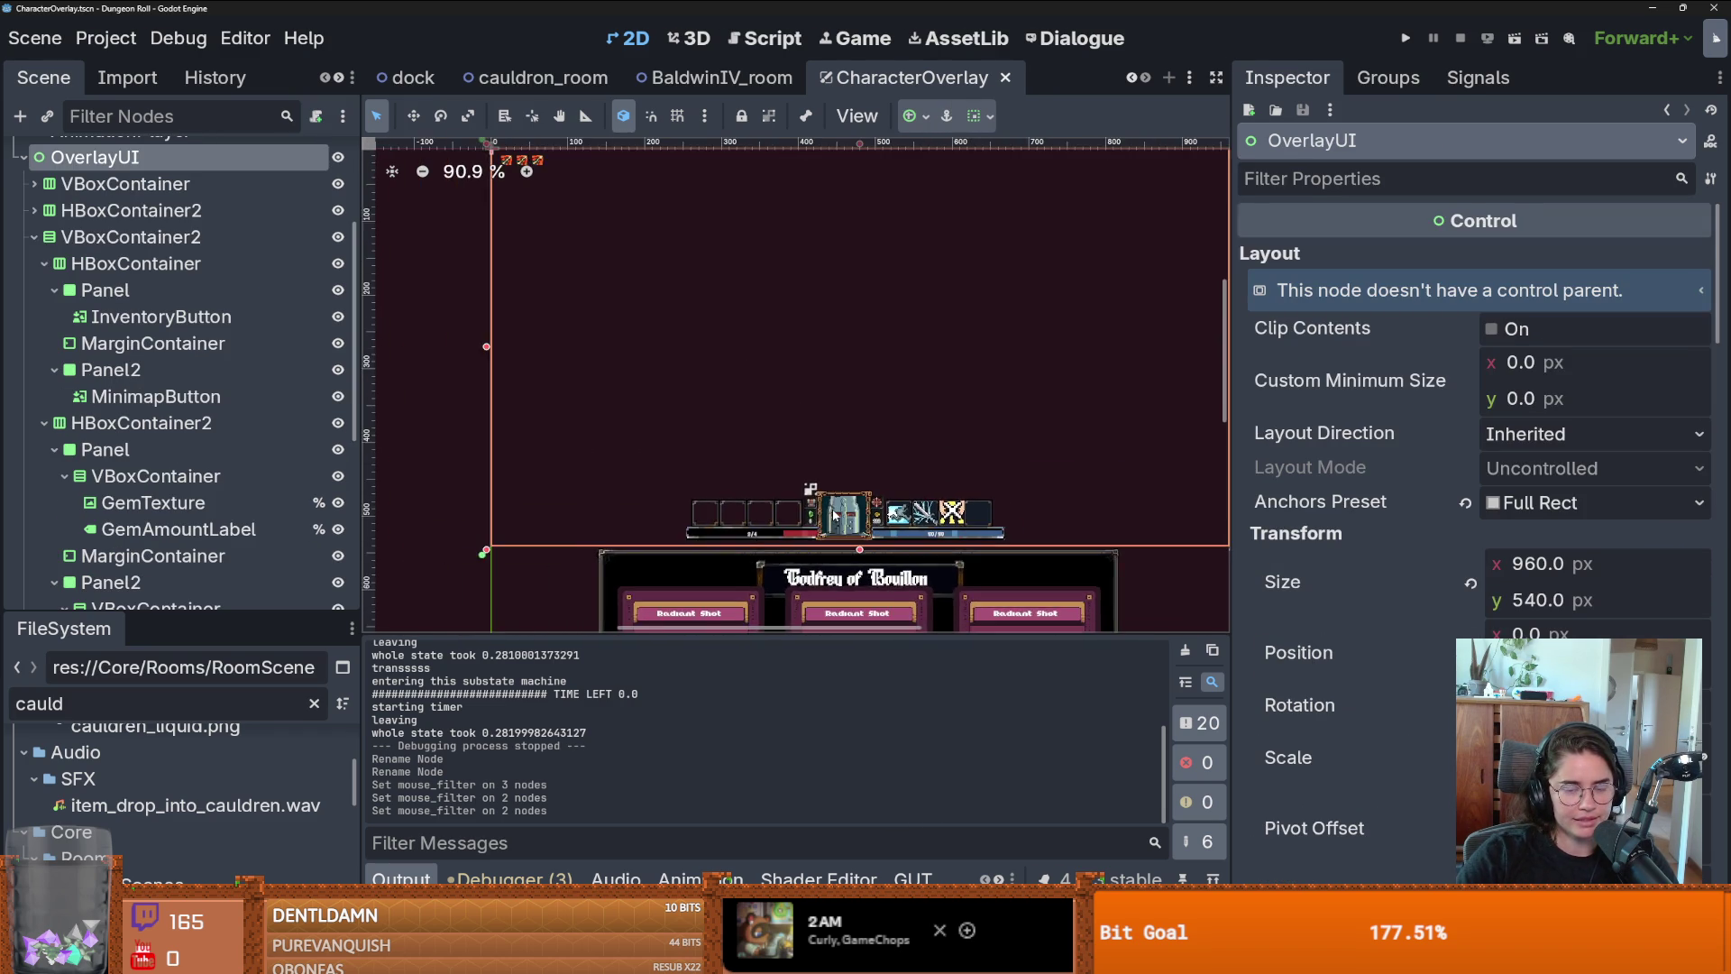
pyautogui.scroll(4, 834, 514)
pyautogui.scroll(-4, 834, 512)
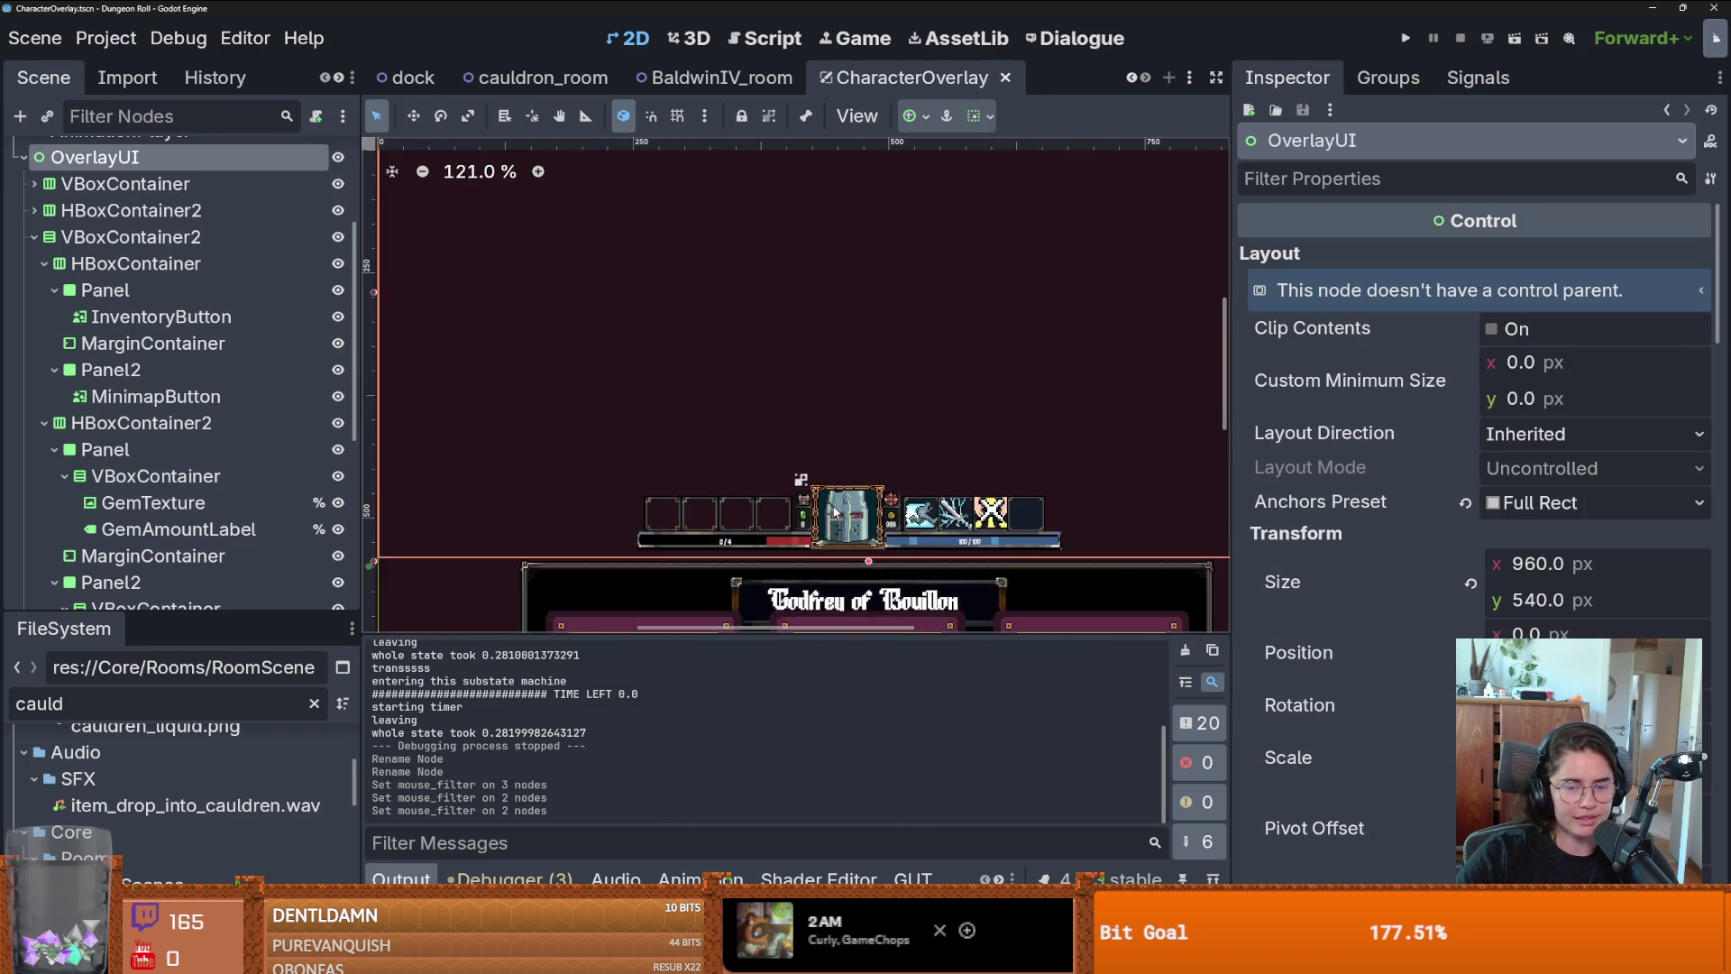
pyautogui.scroll(5, 834, 512)
pyautogui.scroll(-2, 836, 510)
pyautogui.scroll(2, 836, 511)
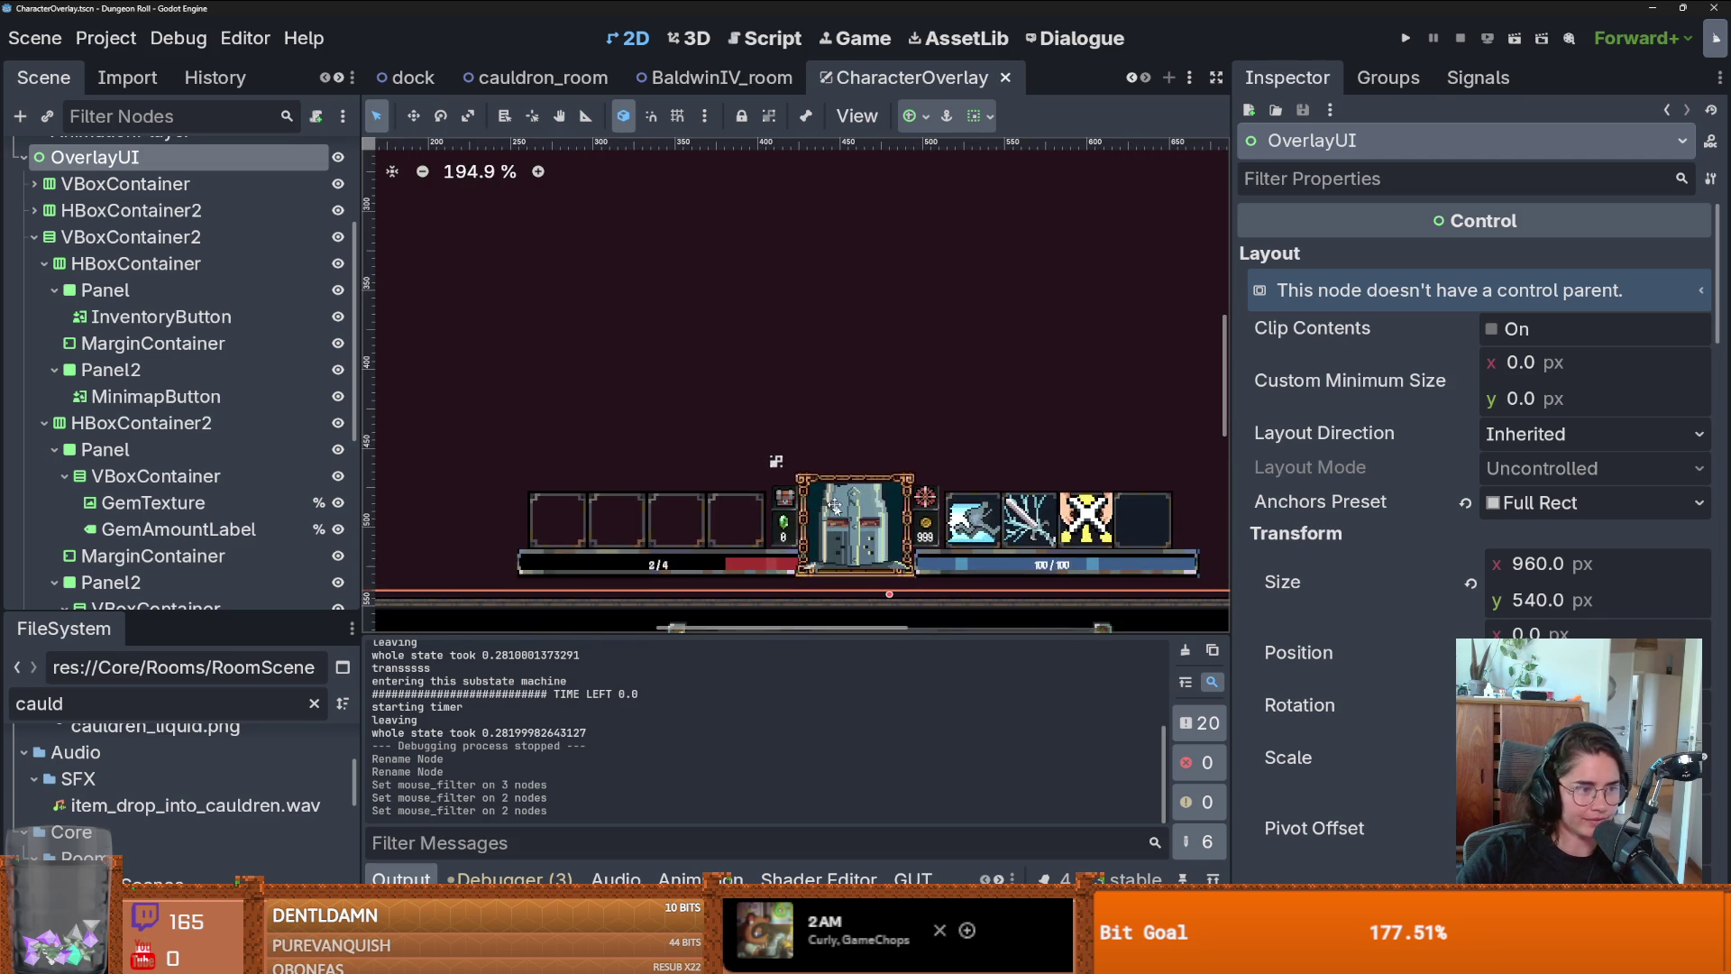
pyautogui.scroll(-2, 835, 510)
pyautogui.scroll(1, 821, 505)
pyautogui.scroll(-2, 803, 501)
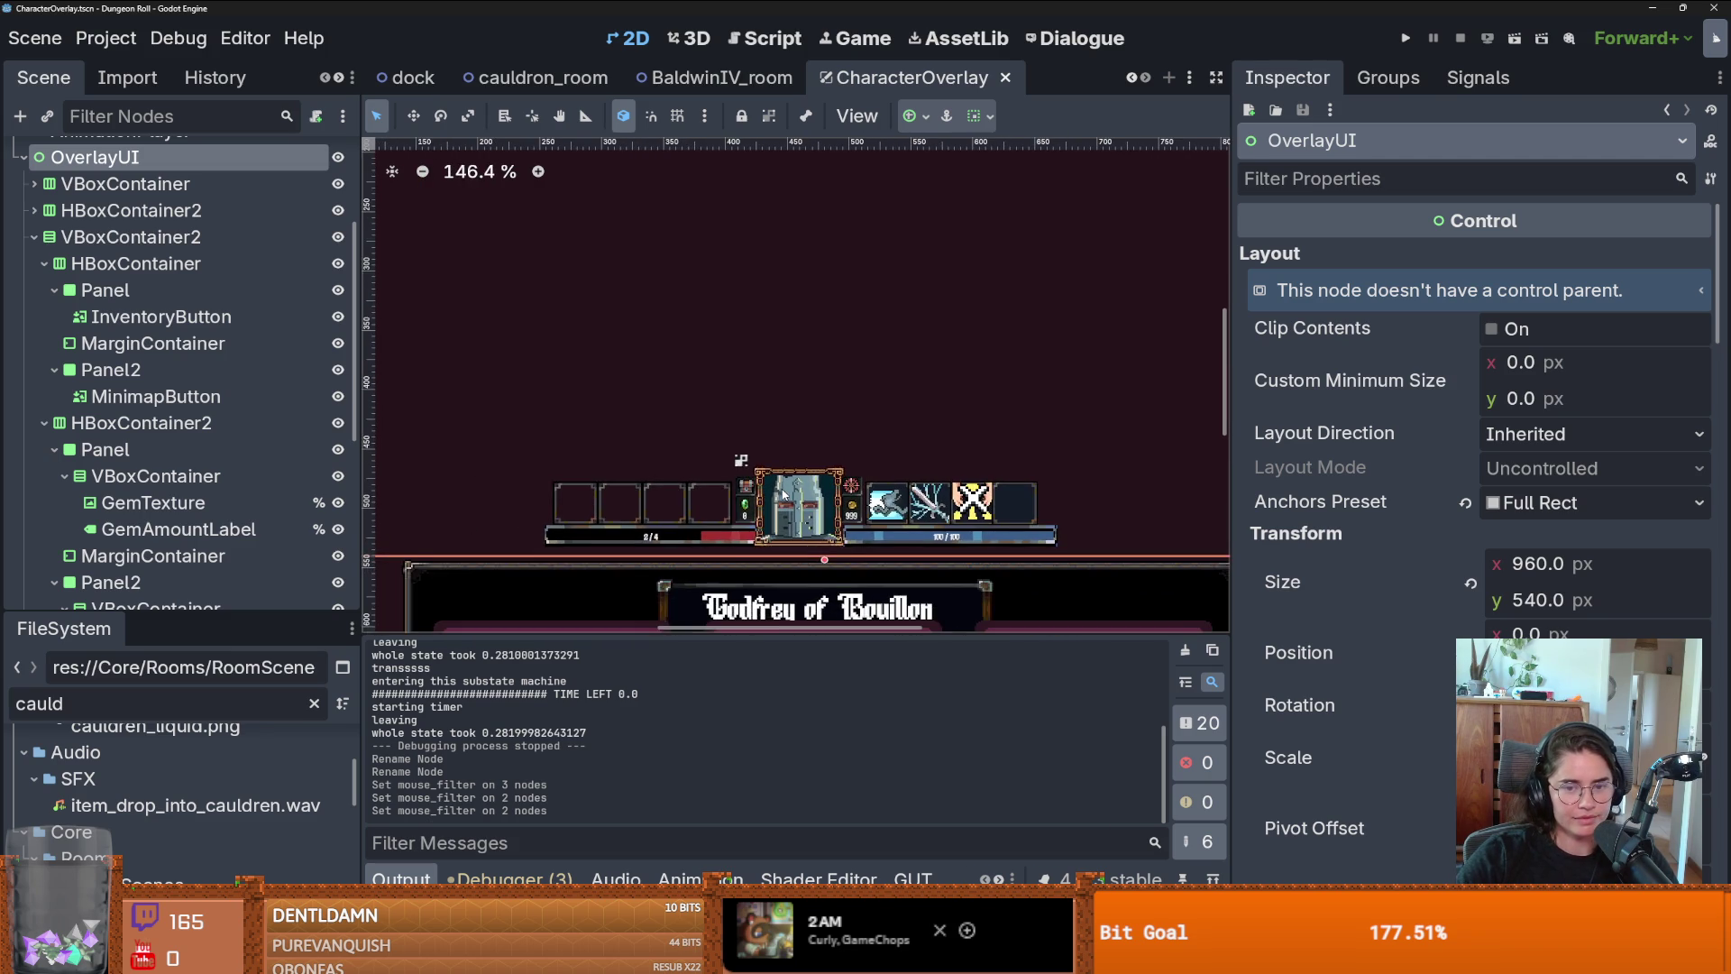
pyautogui.scroll(1, 784, 494)
pyautogui.scroll(4, 783, 494)
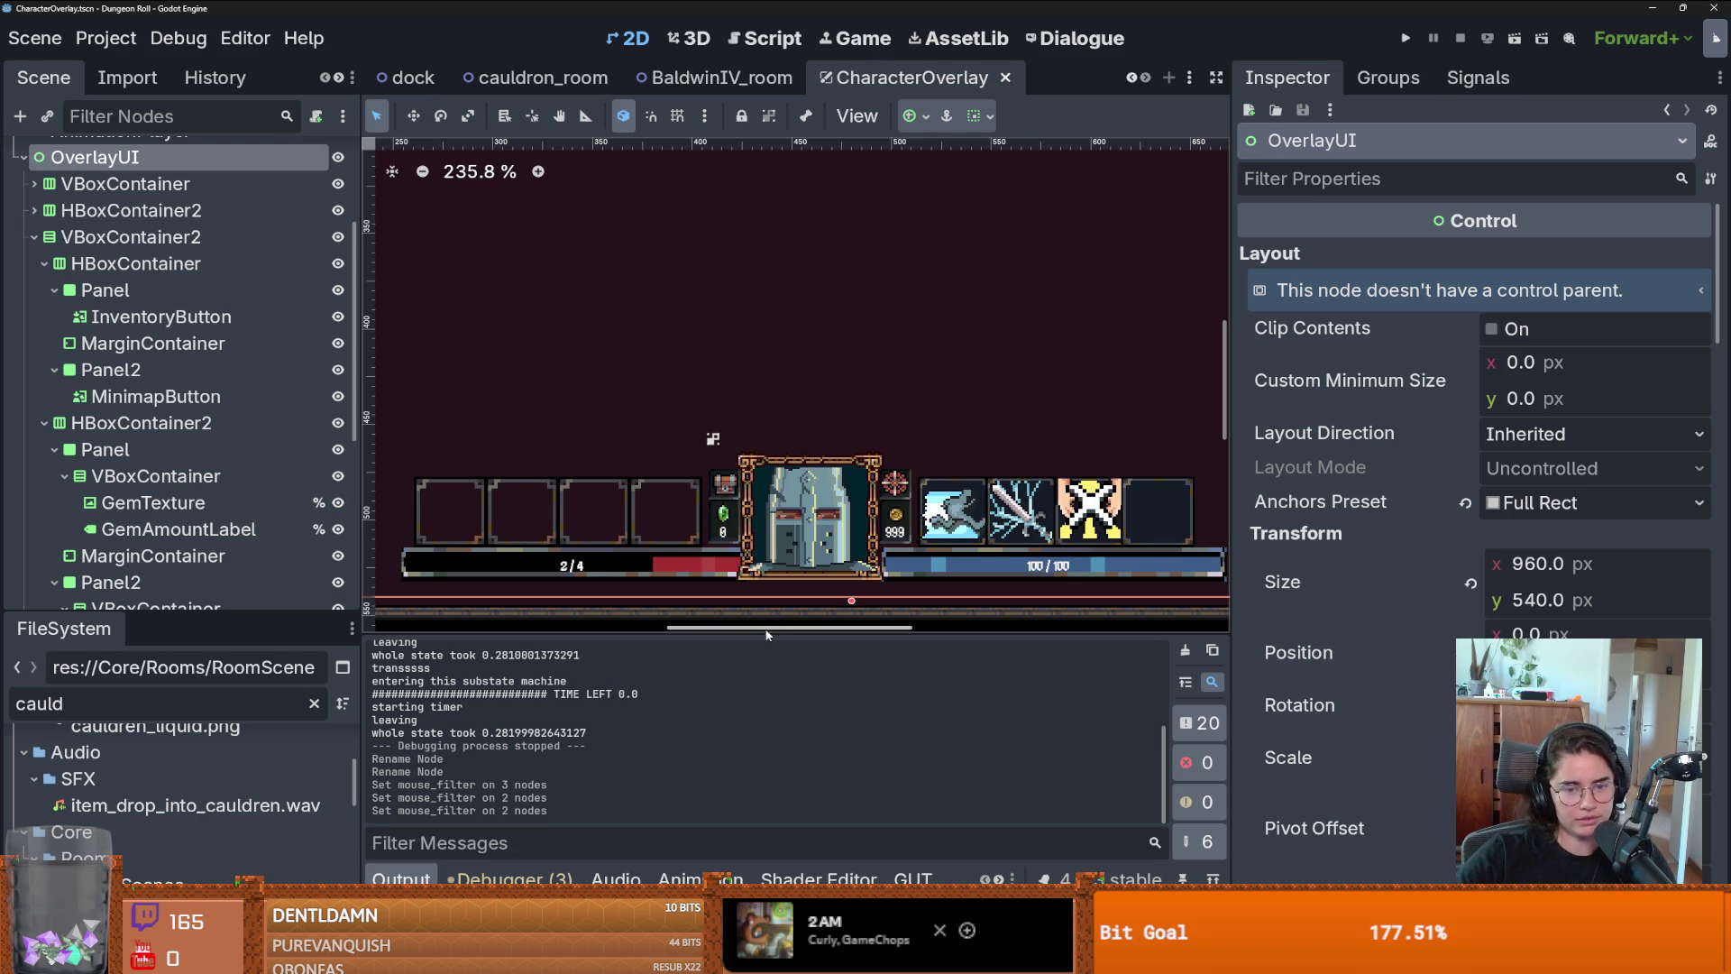
pyautogui.hscroll(2, 790, 552)
pyautogui.scroll(-4, 751, 512)
pyautogui.scroll(-2, 902, 541)
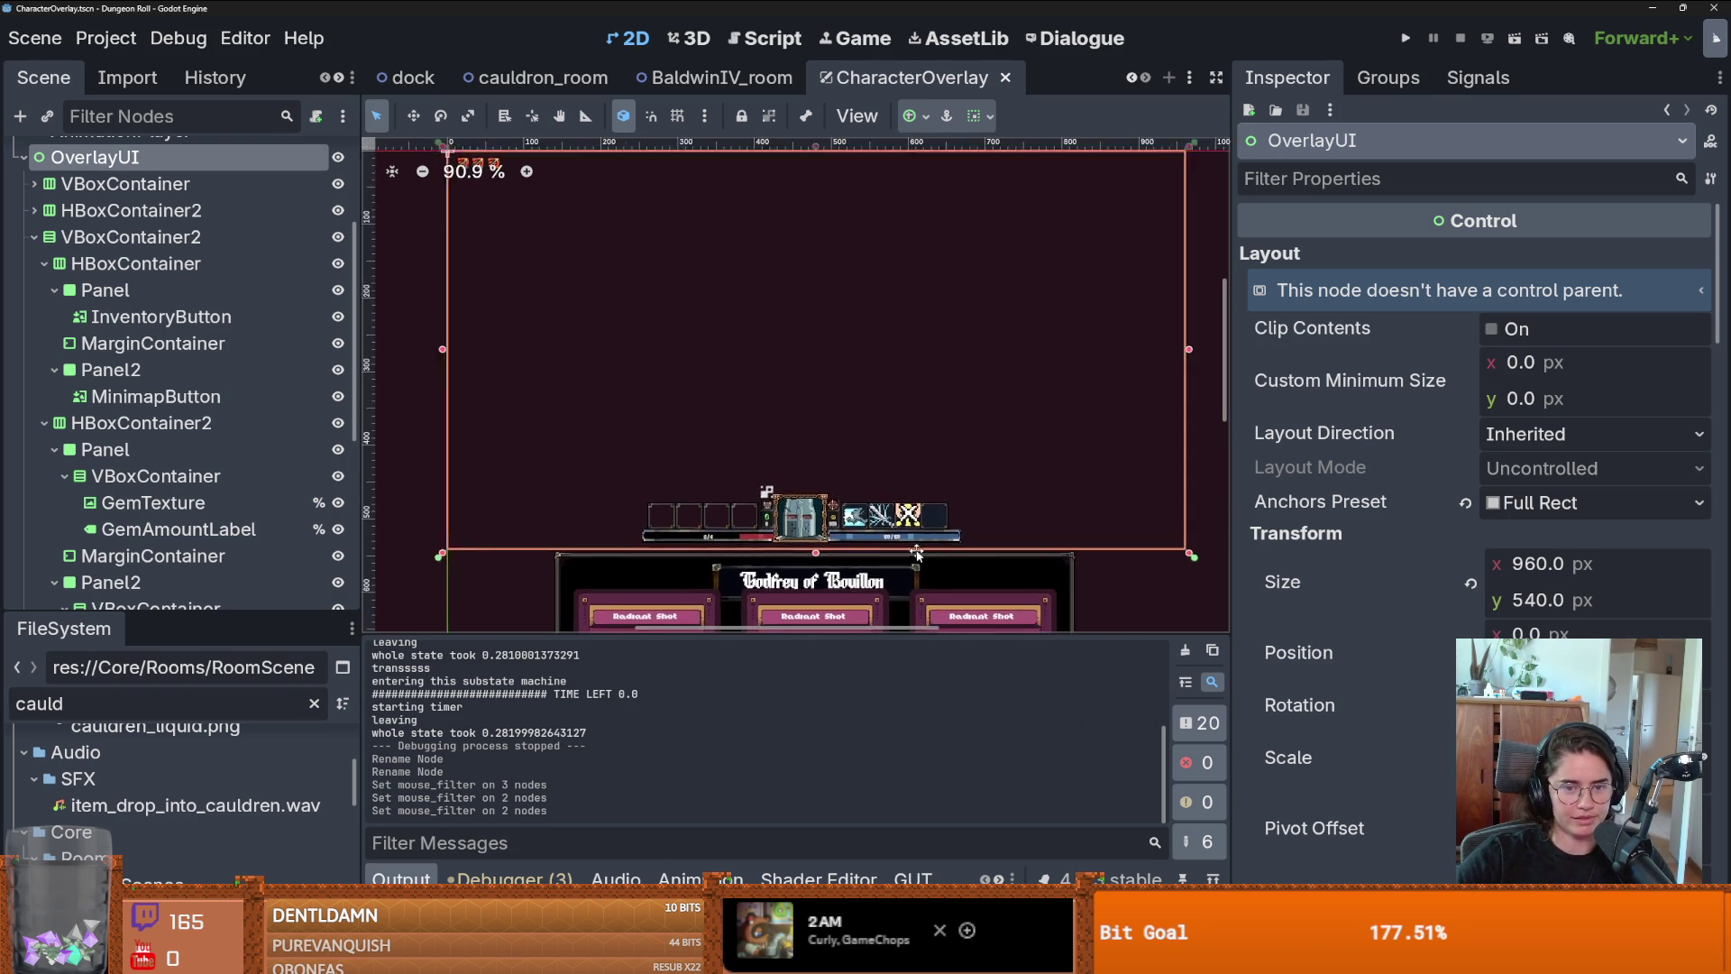
pyautogui.scroll(10, 883, 536)
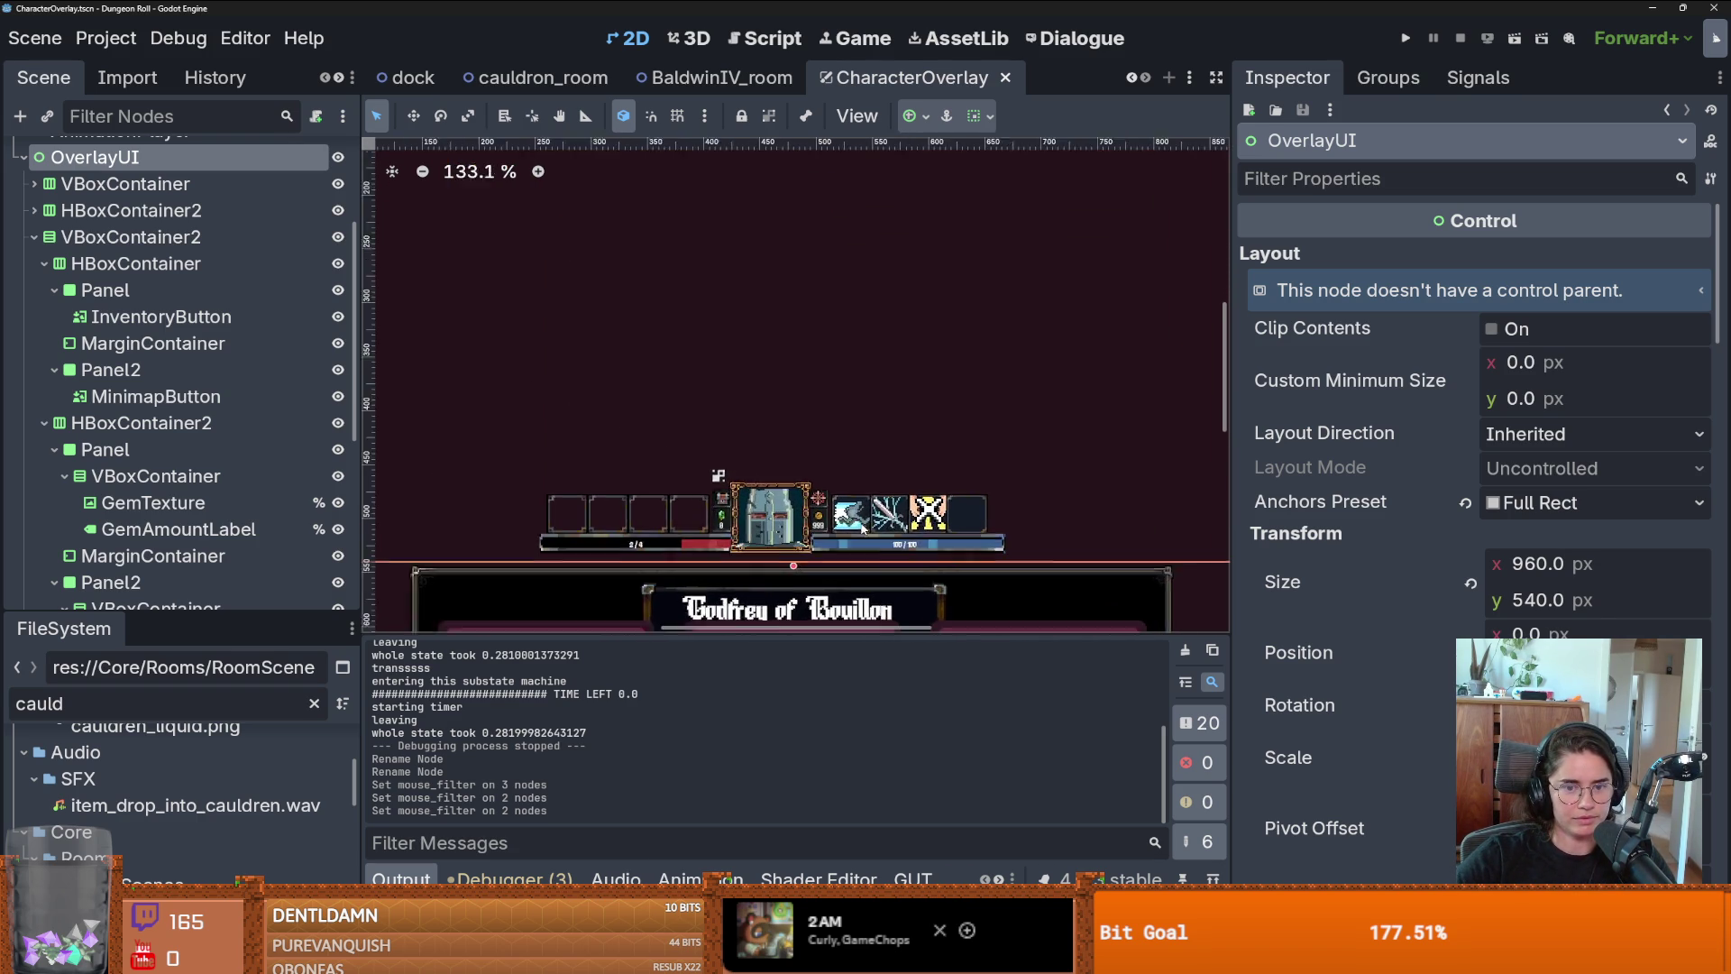
pyautogui.scroll(3, 884, 545)
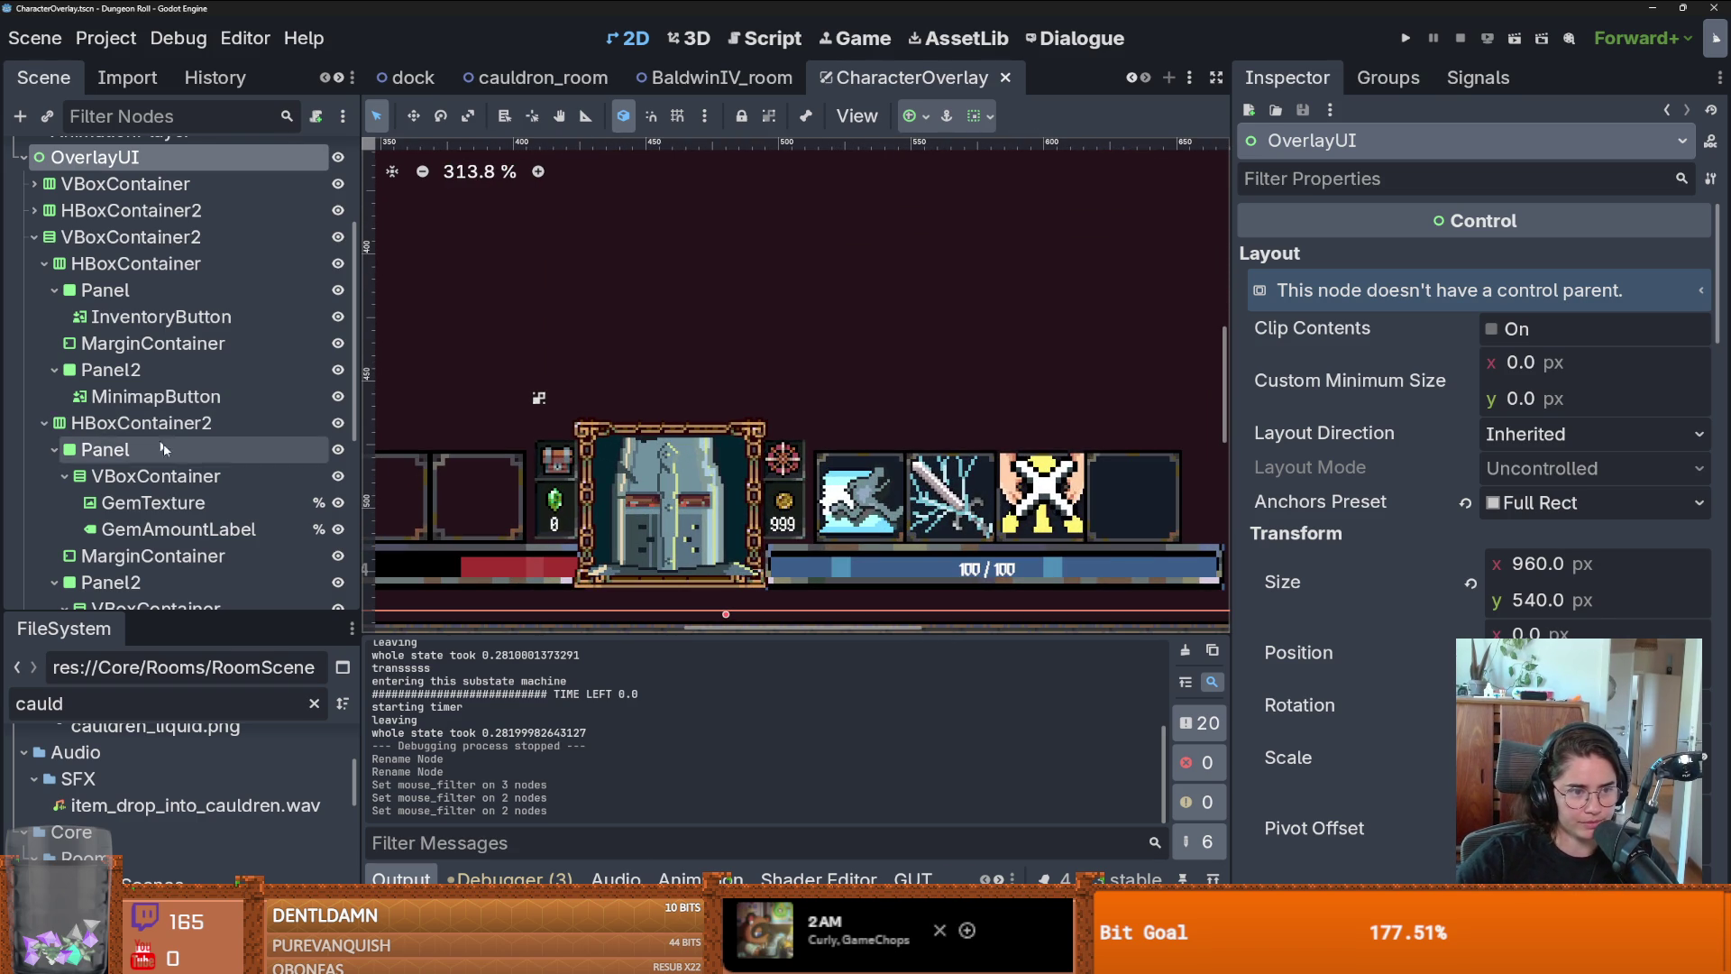
pyautogui.scroll(2, 123, 382)
# Collapse the VBoxContainer2, PlayerPortrait, StHBoxContainer and InventoryInterface2 branches.
pyautogui.click(22, 299)
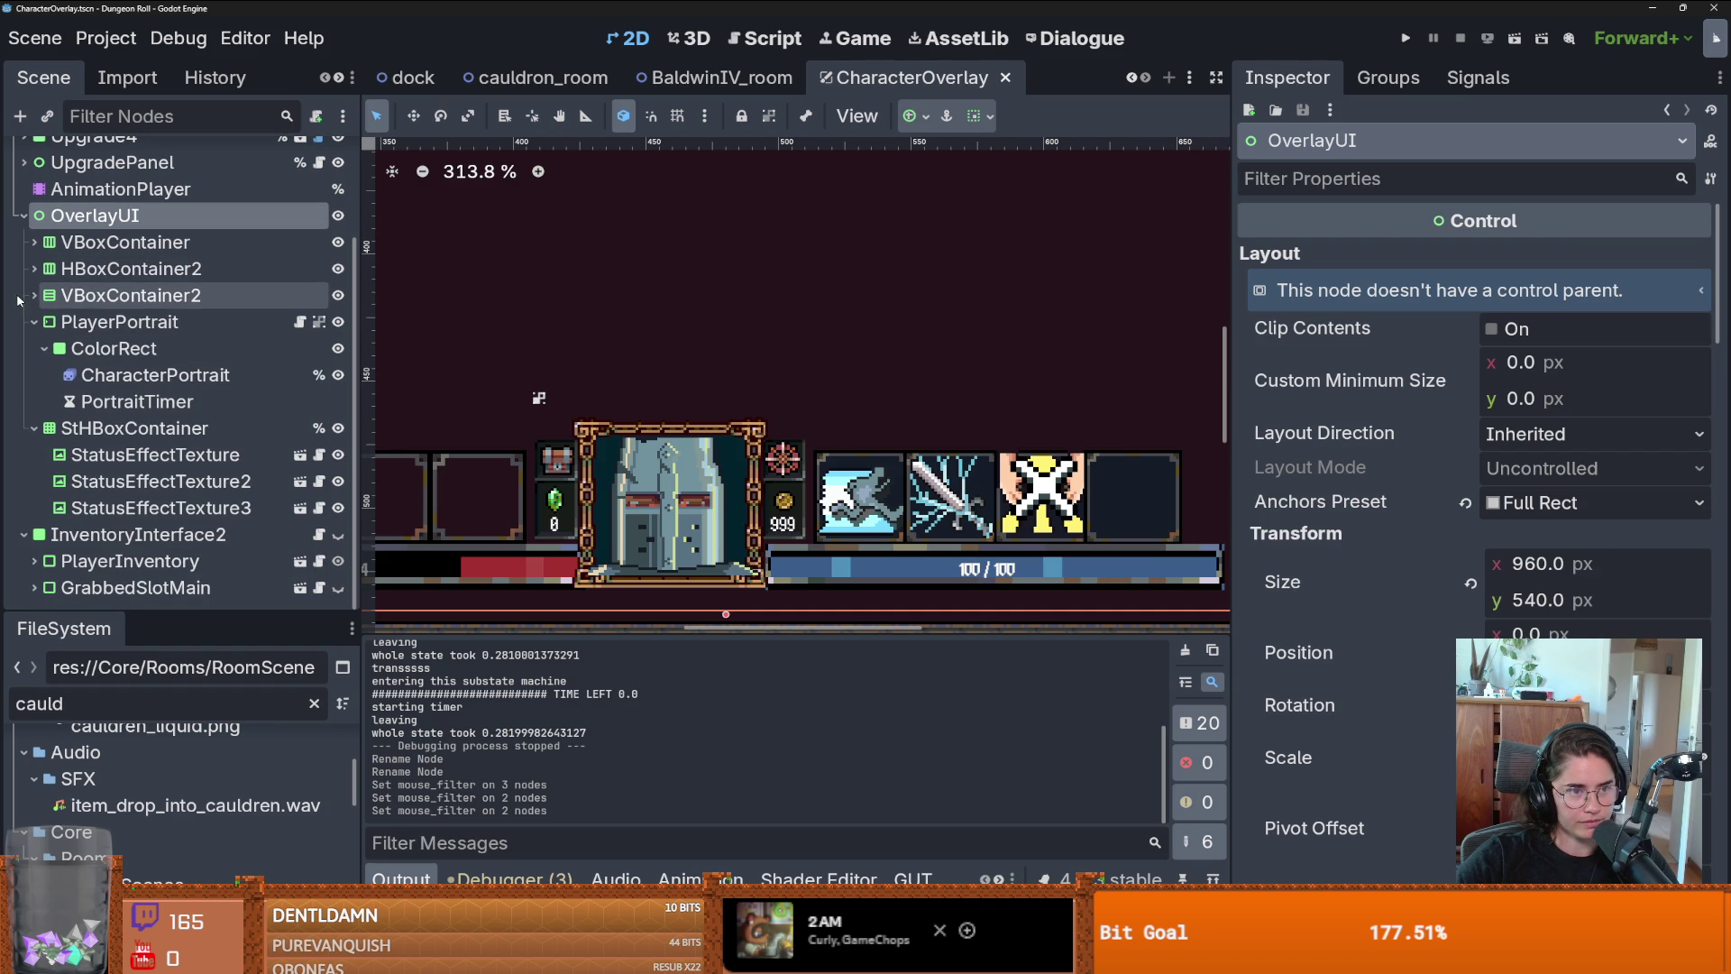
pyautogui.click(20, 327)
pyautogui.click(34, 429)
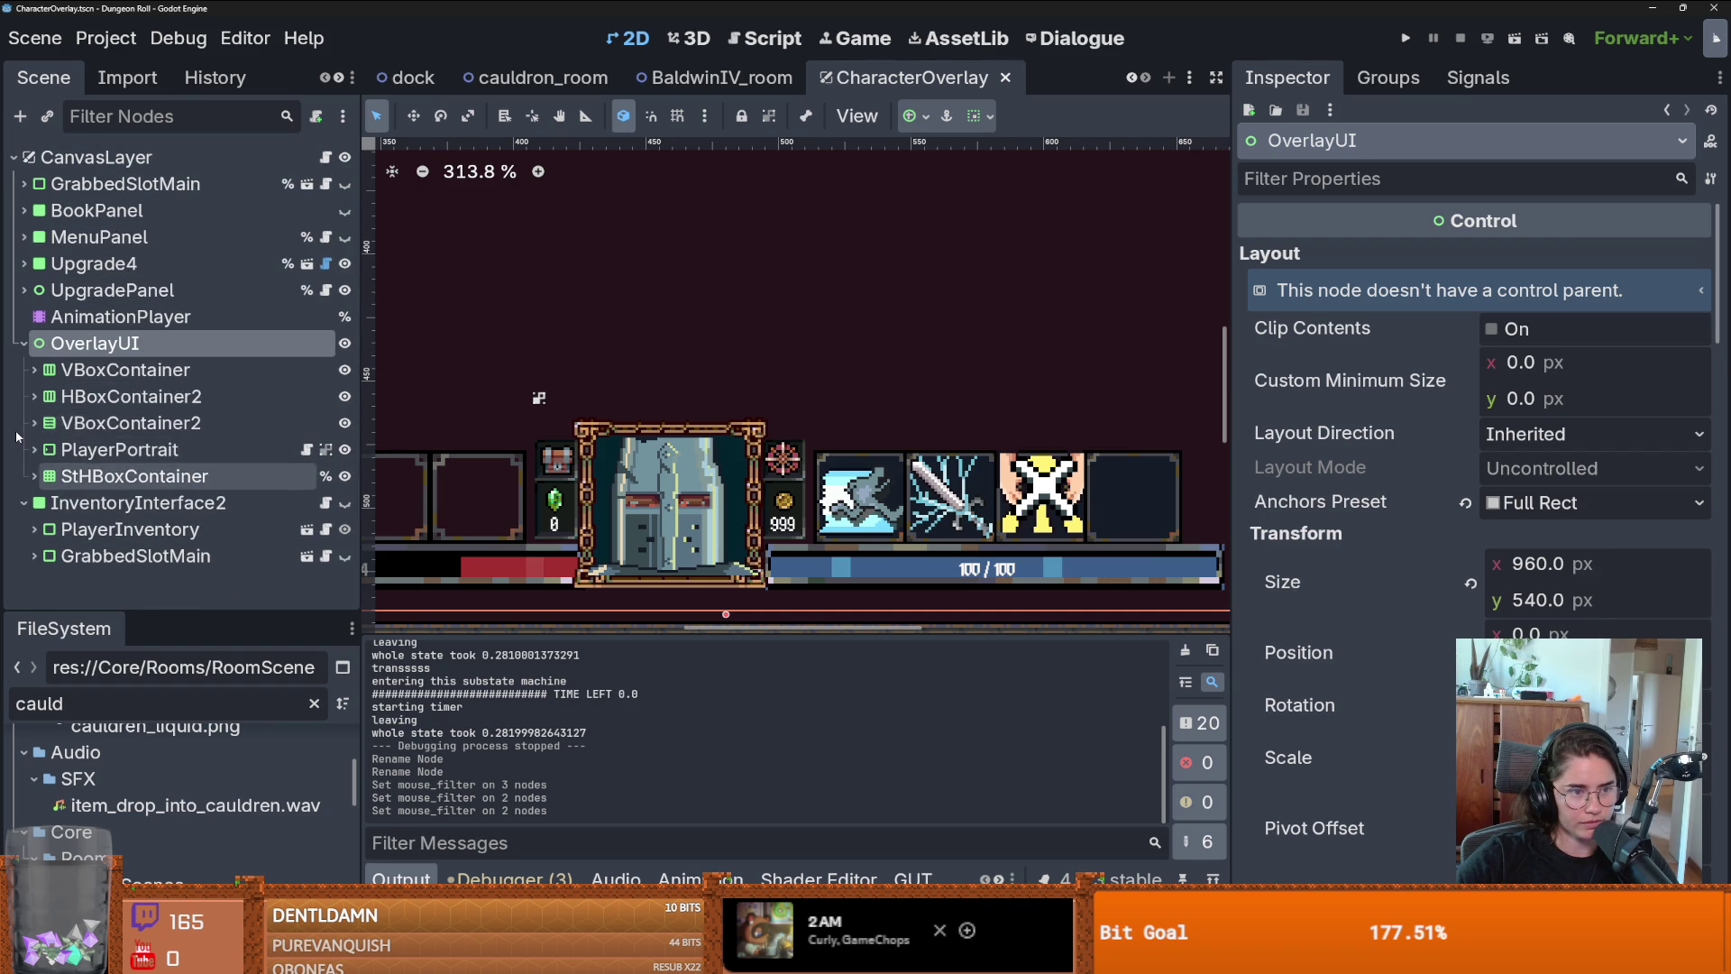
pyautogui.click(29, 502)
pyautogui.click(25, 502)
# Cancel attaching a new script to OverlayUI and open character_overlay.gd instead.
pyautogui.click(94, 343)
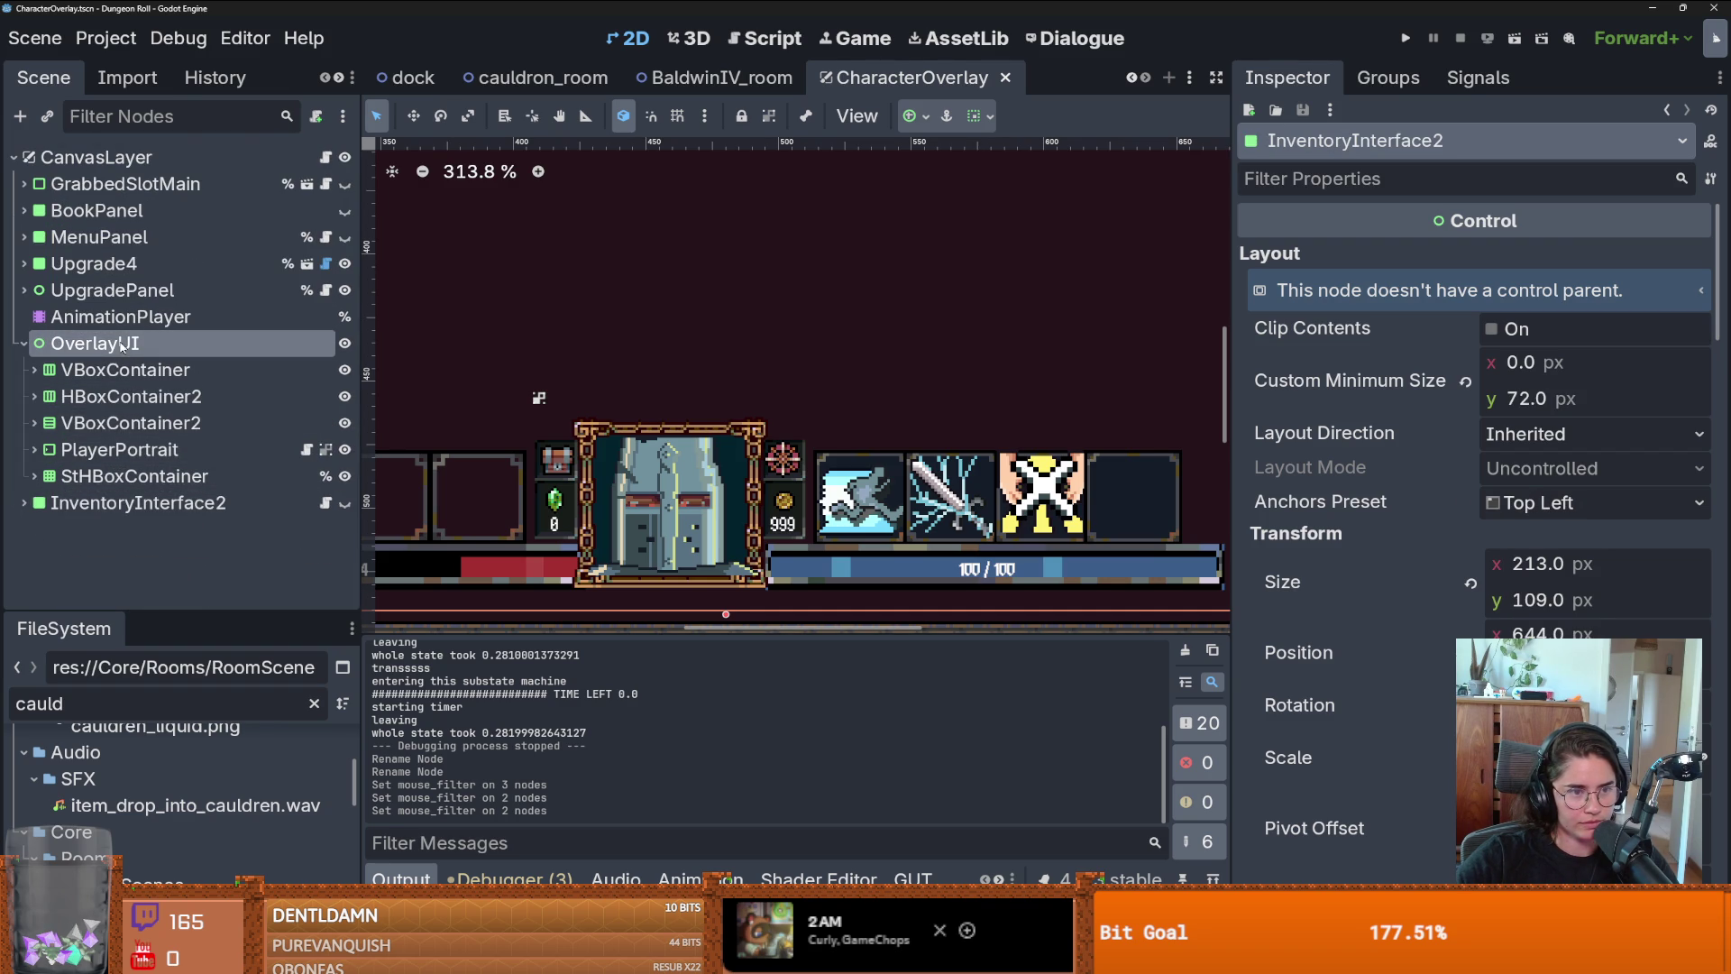
pyautogui.click(319, 120)
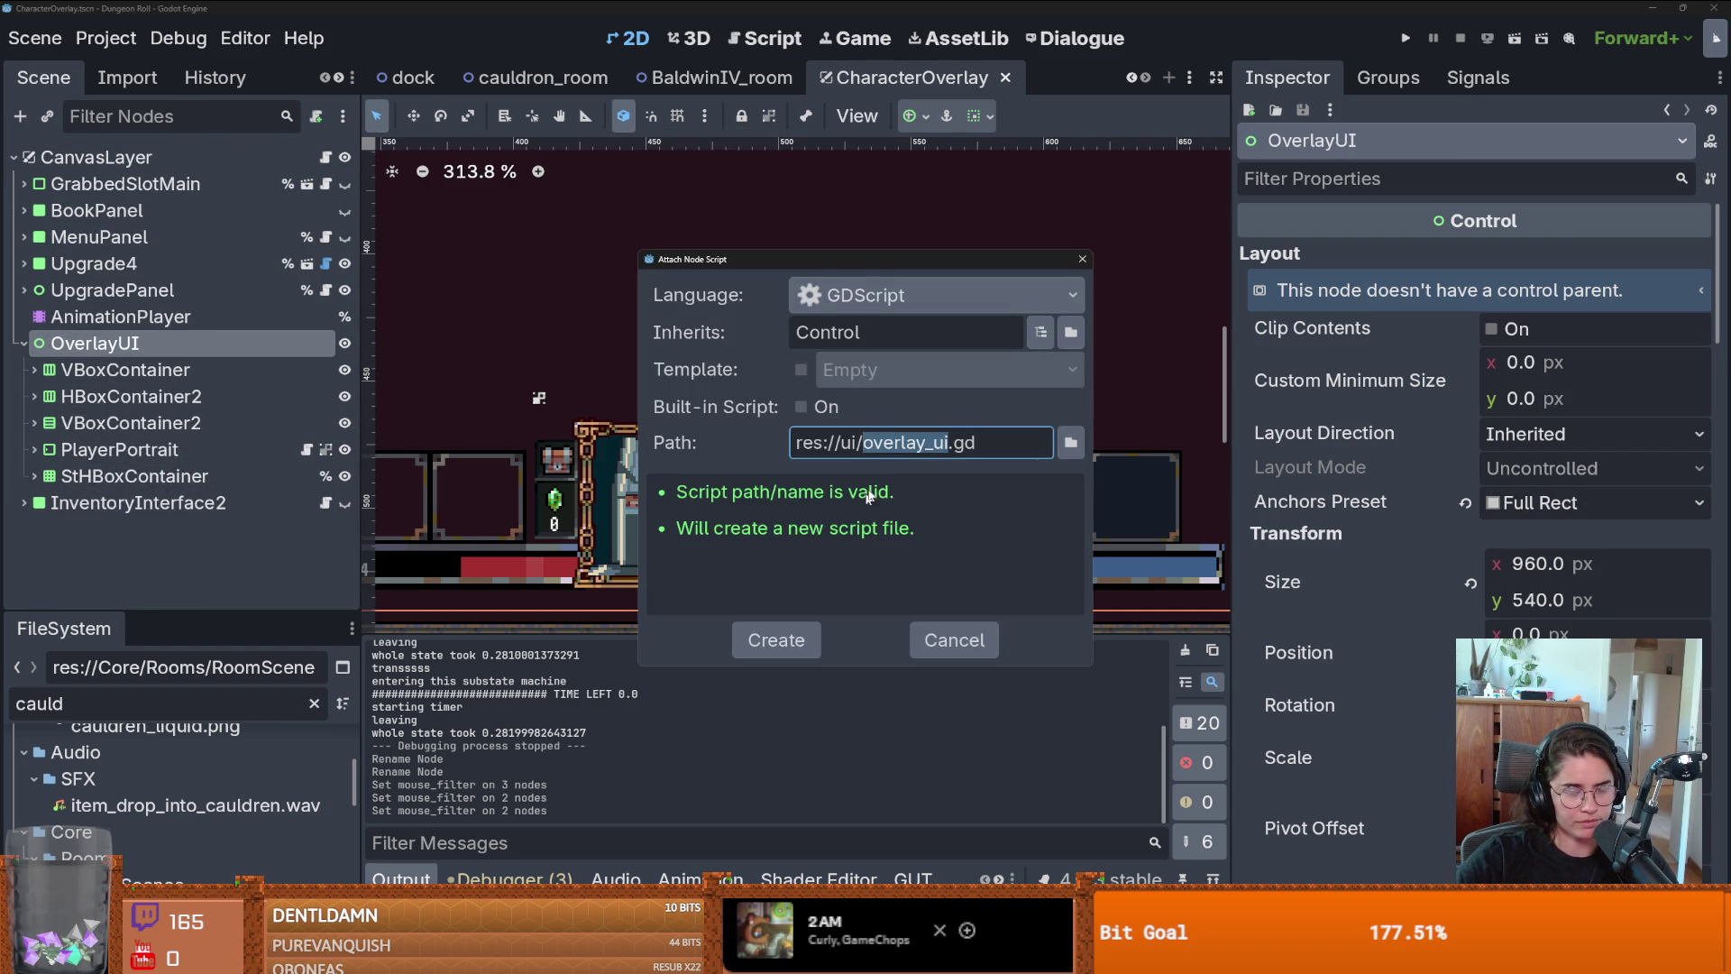
pyautogui.click(1083, 262)
pyautogui.click(326, 157)
# Insert a blank line at line 41 of character_overlay.gd.
pyautogui.scroll(-1, 876, 372)
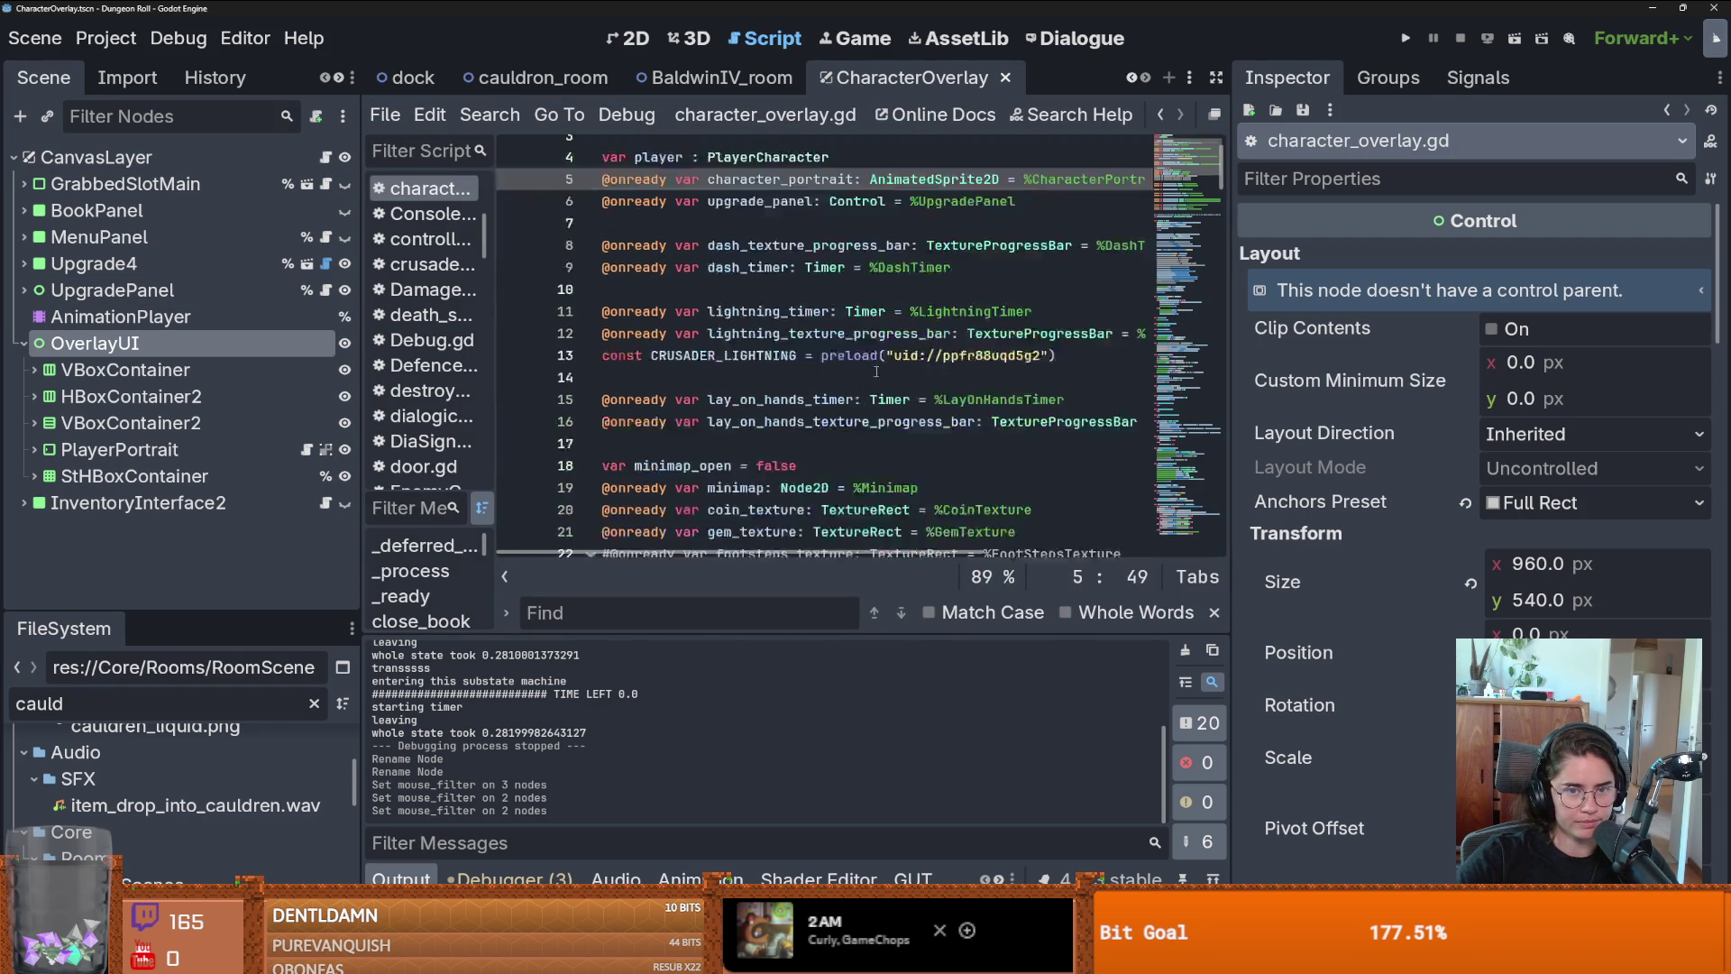
pyautogui.scroll(-9, 875, 371)
pyautogui.click(647, 366)
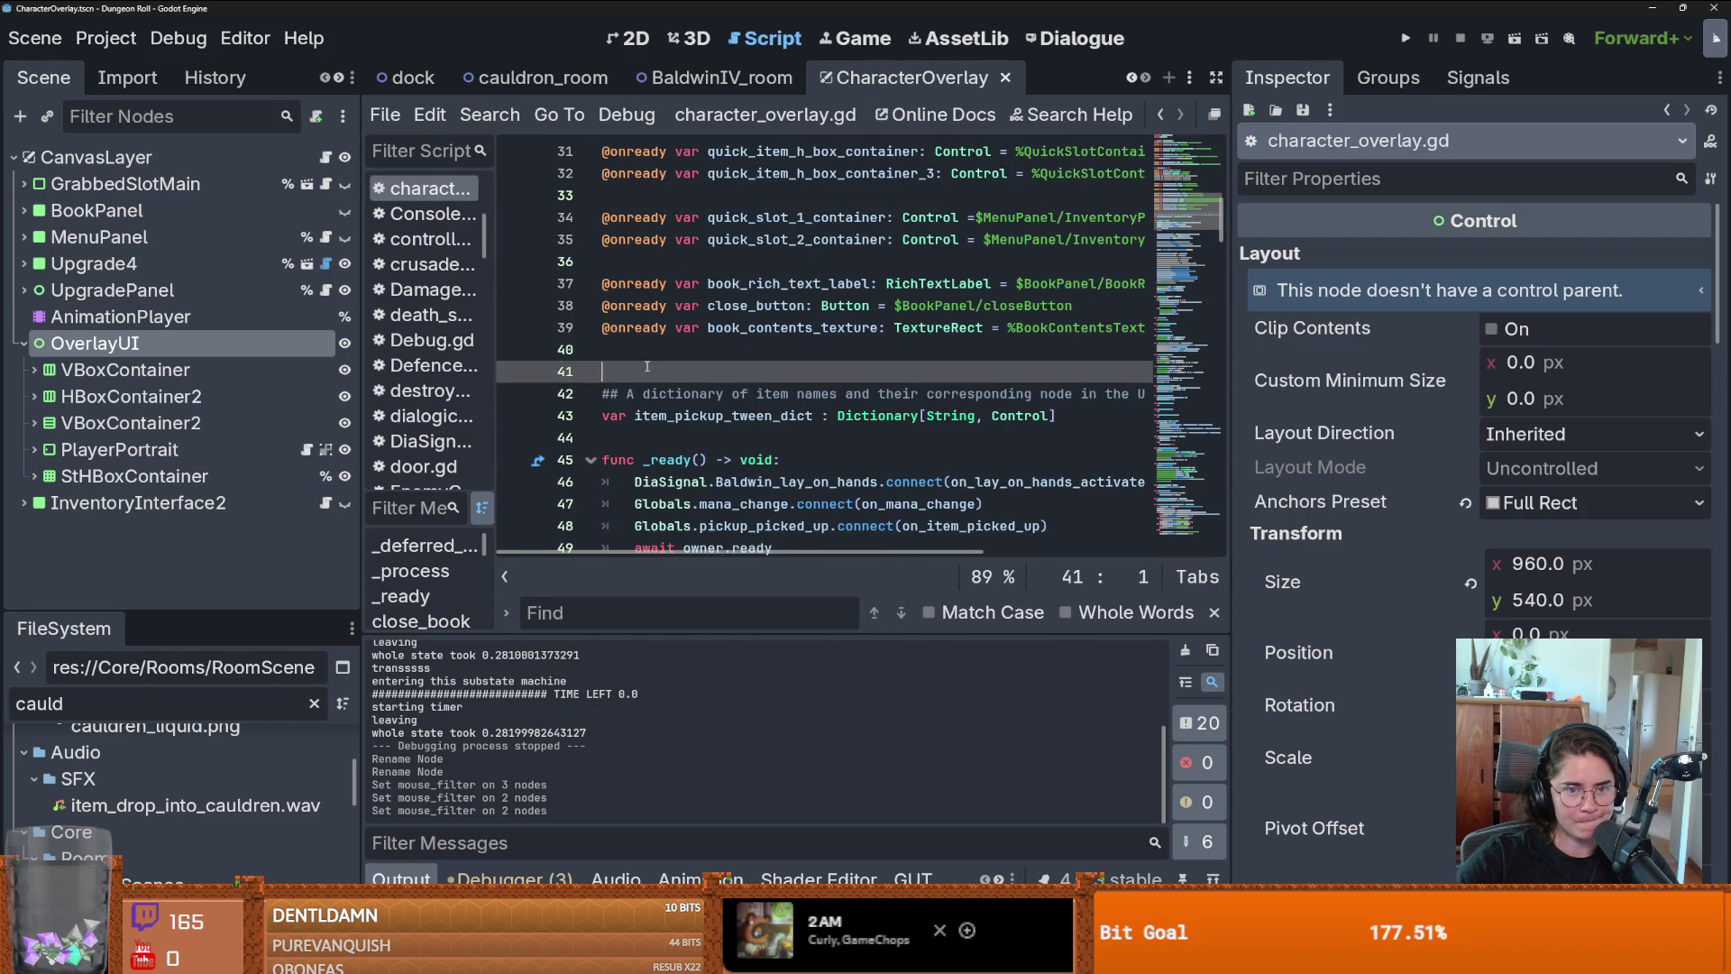
pyautogui.press('Return')
pyautogui.press('Up')
# Expand VBoxContainer2 and select both InventoryButton and MinimapButton.
pyautogui.click(34, 397)
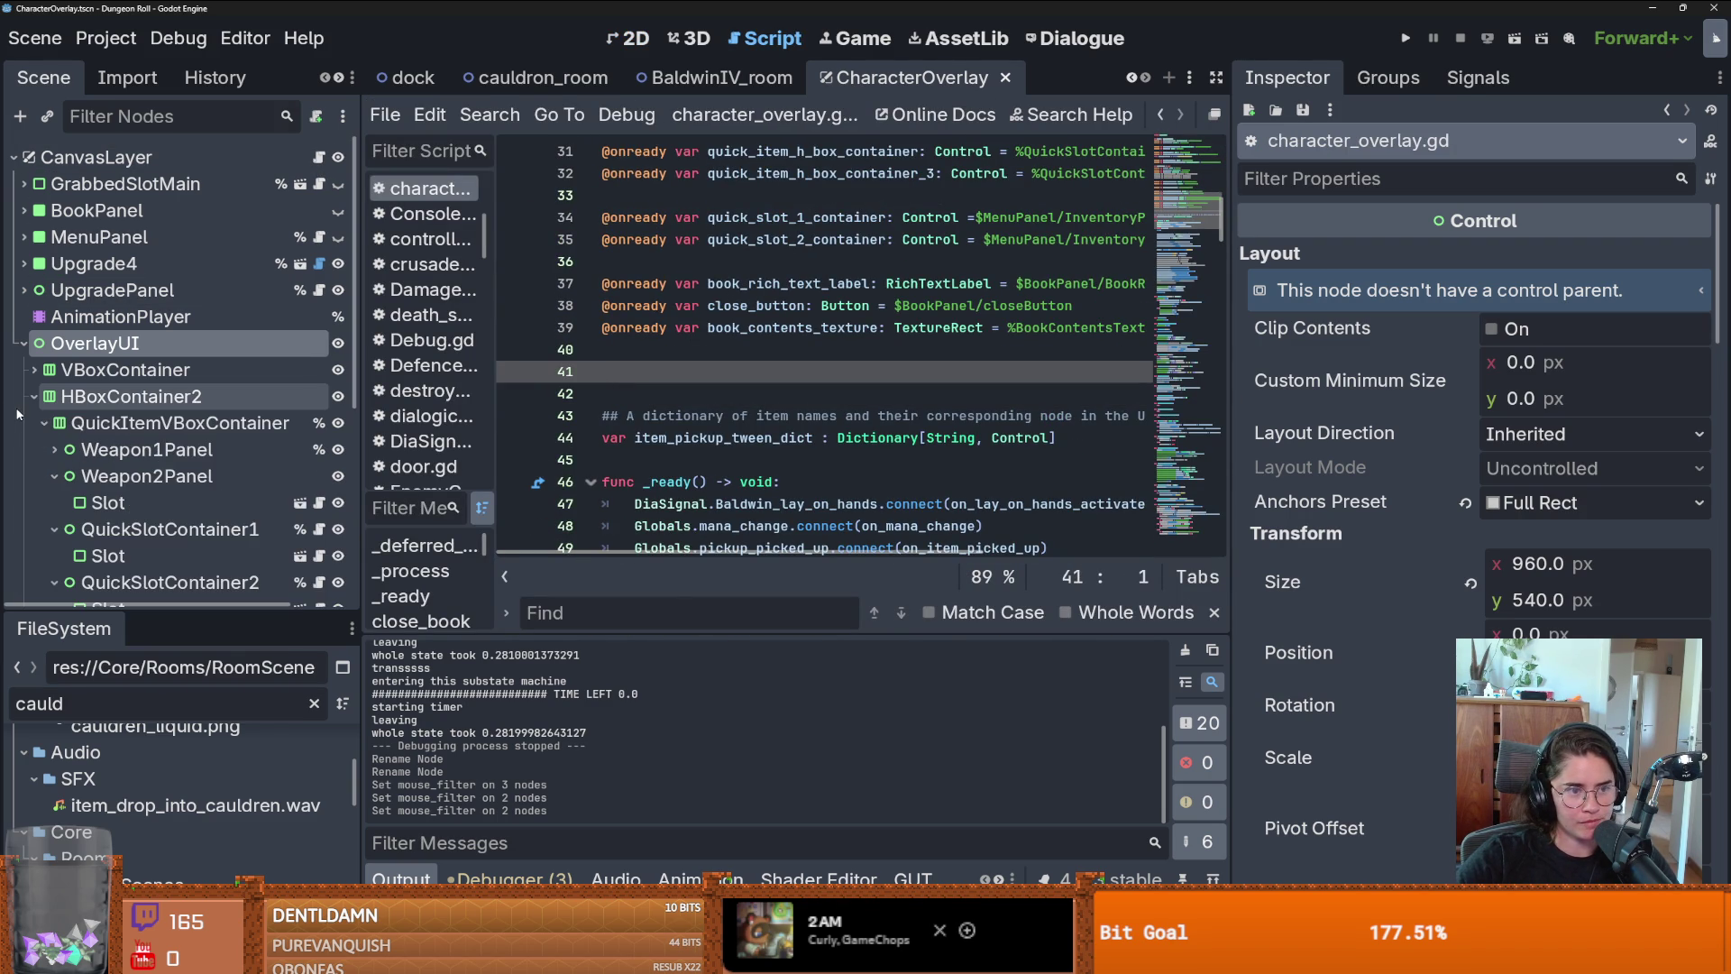
pyautogui.click(20, 418)
pyautogui.click(35, 397)
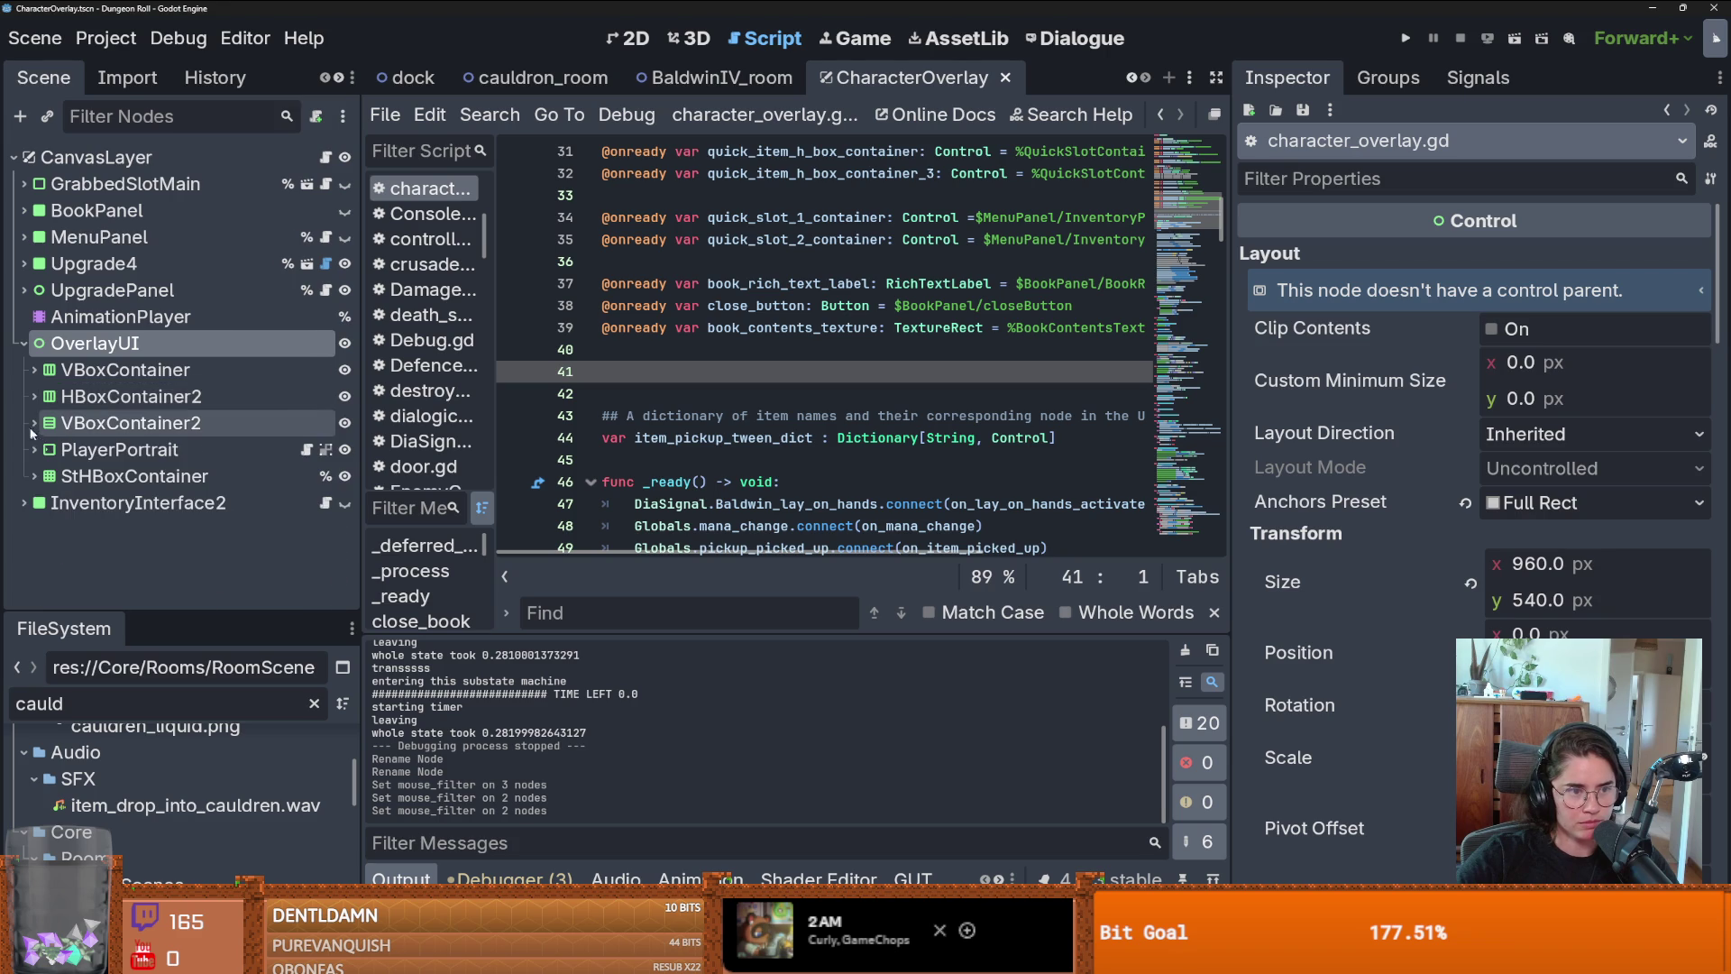
pyautogui.click(36, 423)
pyautogui.scroll(-3, 135, 460)
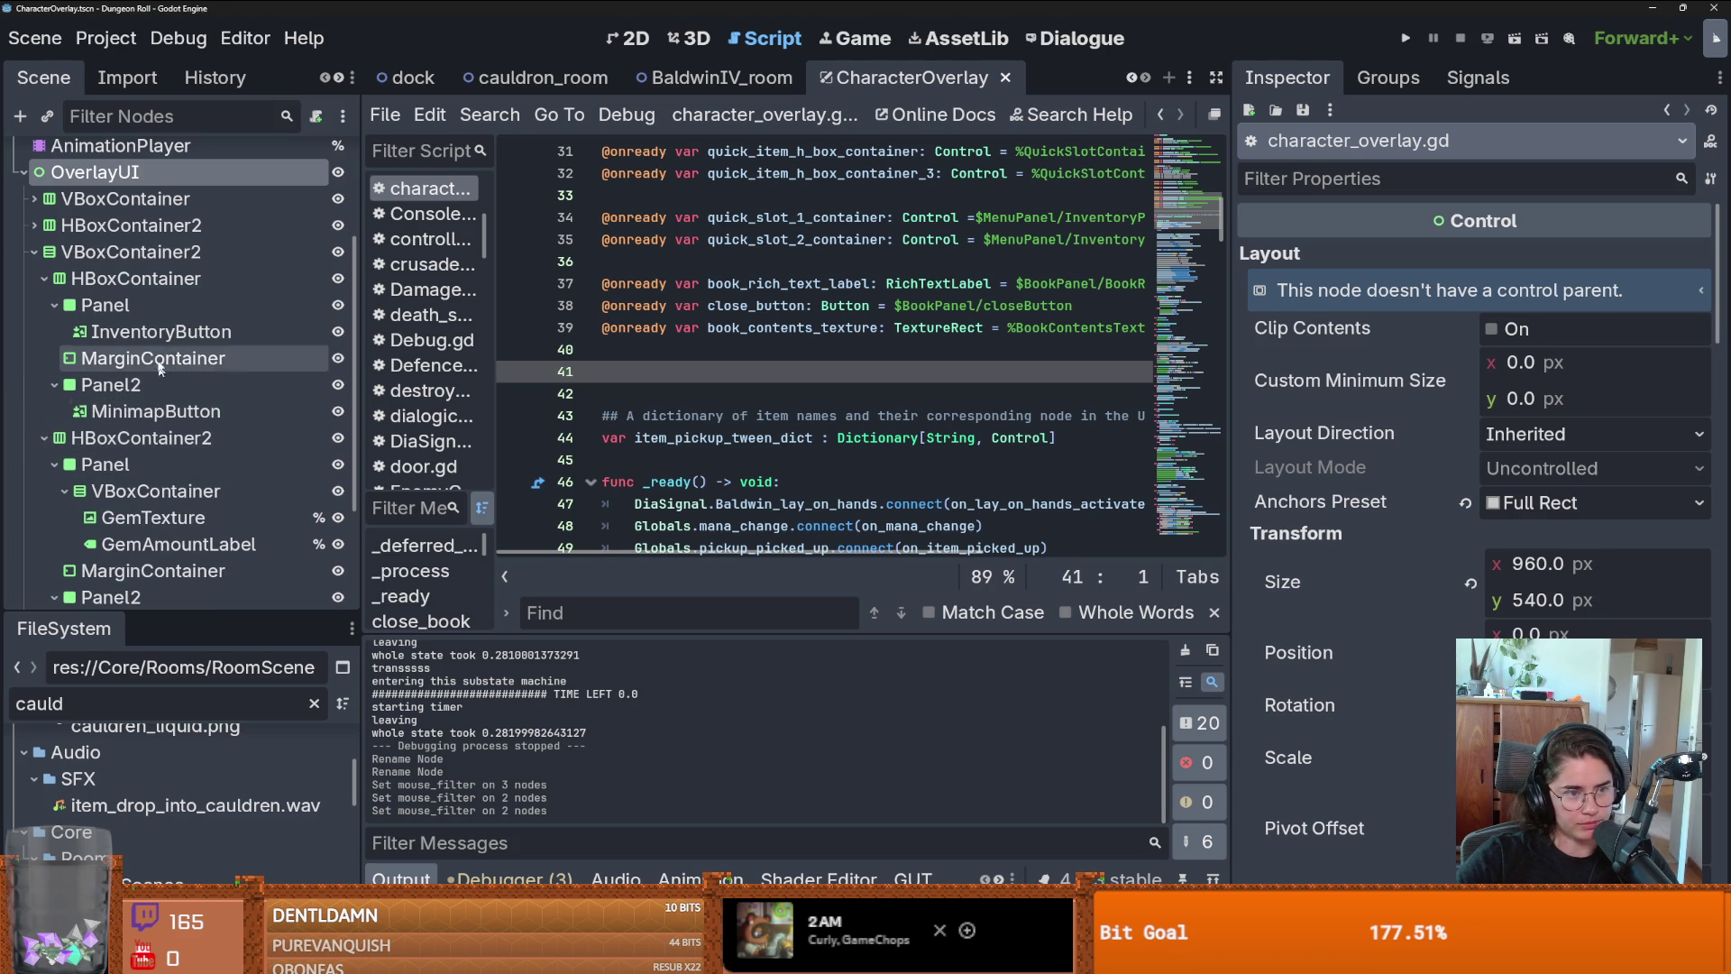
pyautogui.click(160, 332)
pyautogui.keyDown('ctrl'); pyautogui.click(155, 411); pyautogui.keyUp('ctrl')
pyautogui.scroll(3, 225, 315)
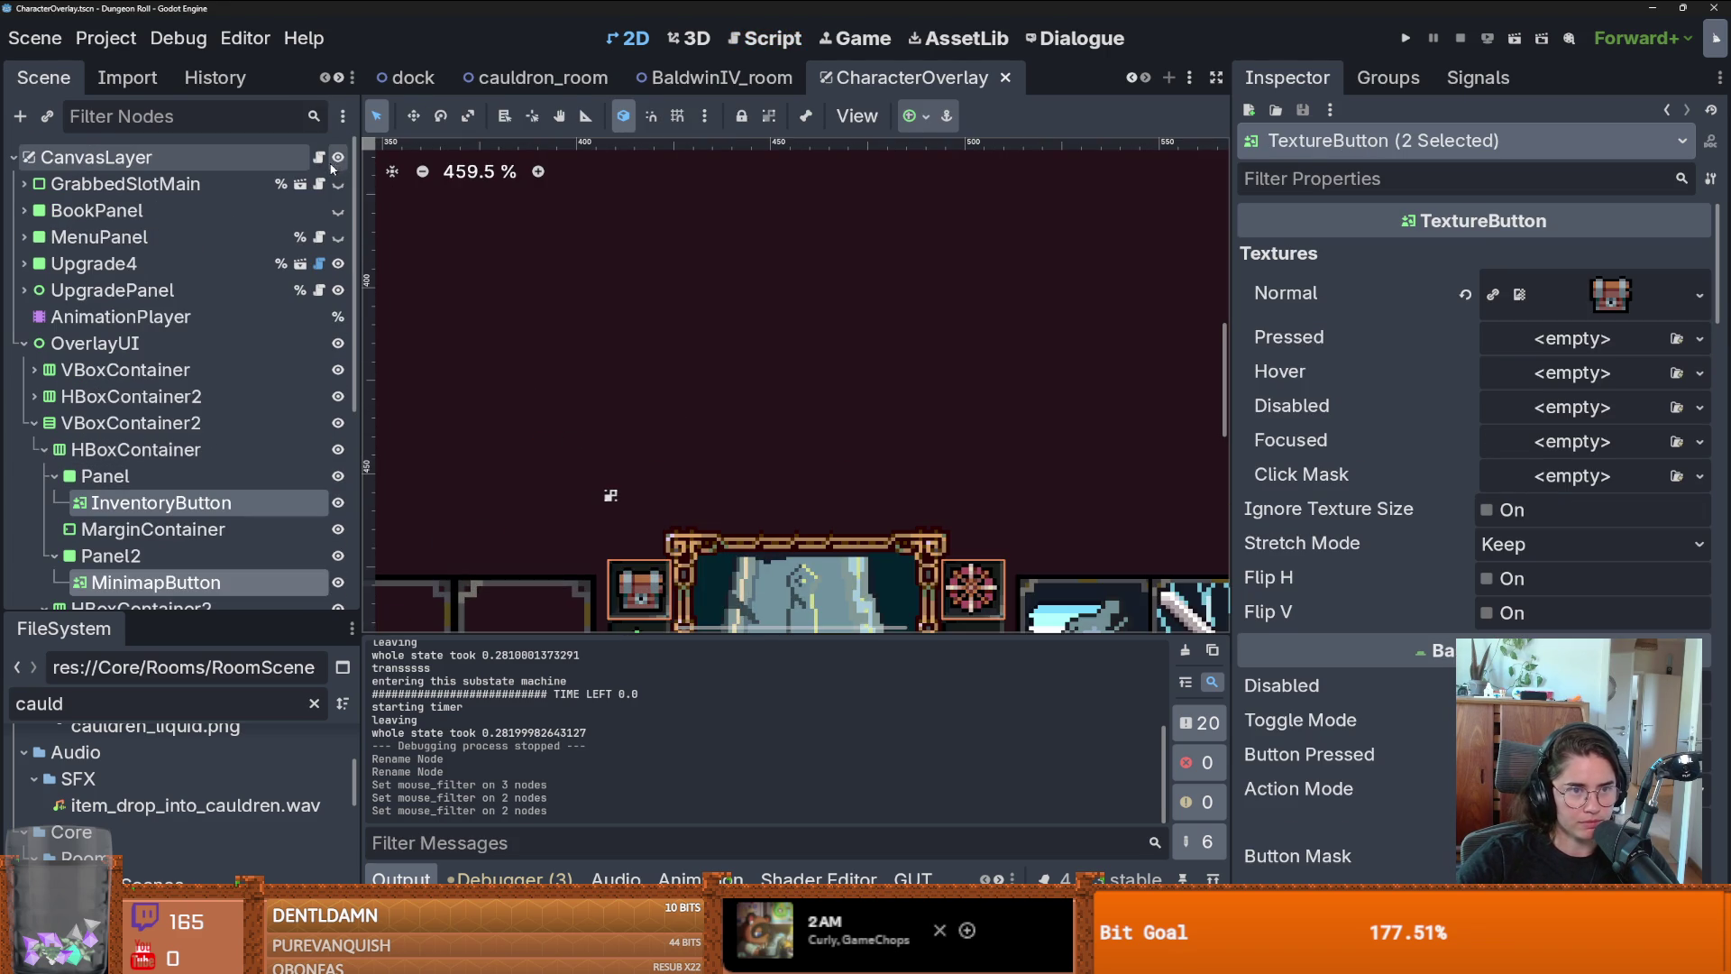
pyautogui.click(318, 157)
pyautogui.moveTo(199, 525)
pyautogui.mouseDown()
pyautogui.moveTo(451, 322)
pyautogui.moveTo(732, 321)
pyautogui.mouseUp()
pyautogui.hotkey('ctrl', 's')
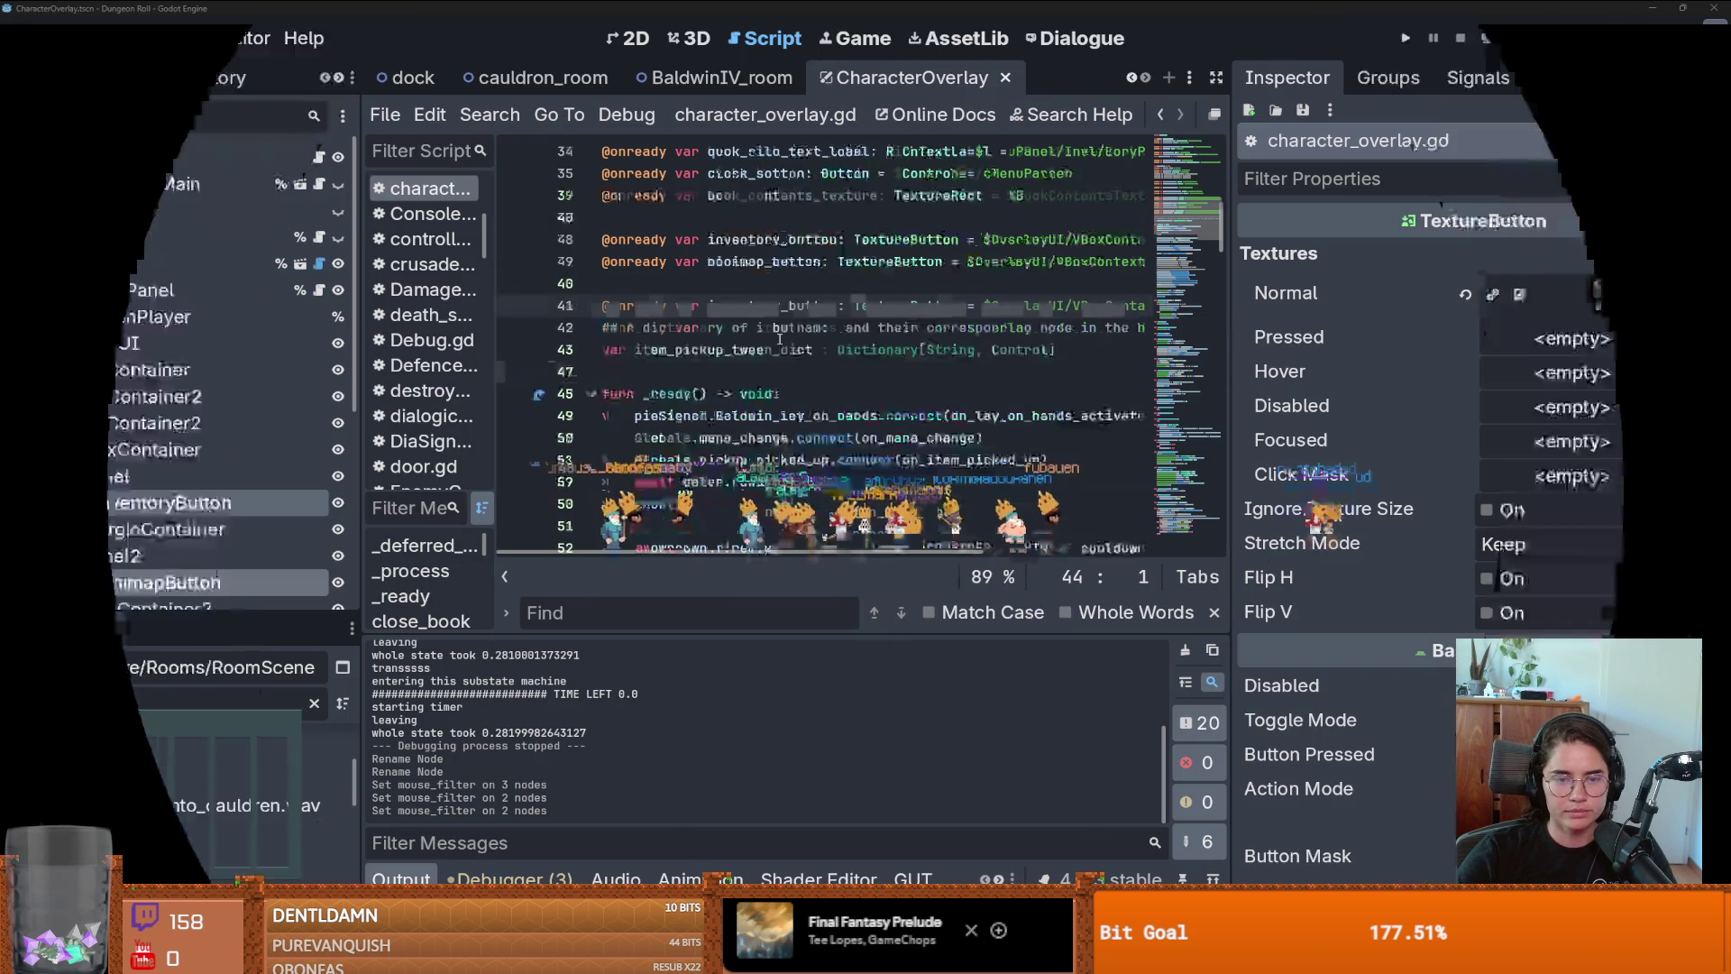
# Save the scene and tidy the blank lines in _ready of character_overlay.gd.
pyautogui.hotkey('ctrl', 's')
pyautogui.doubleClick(796, 239)
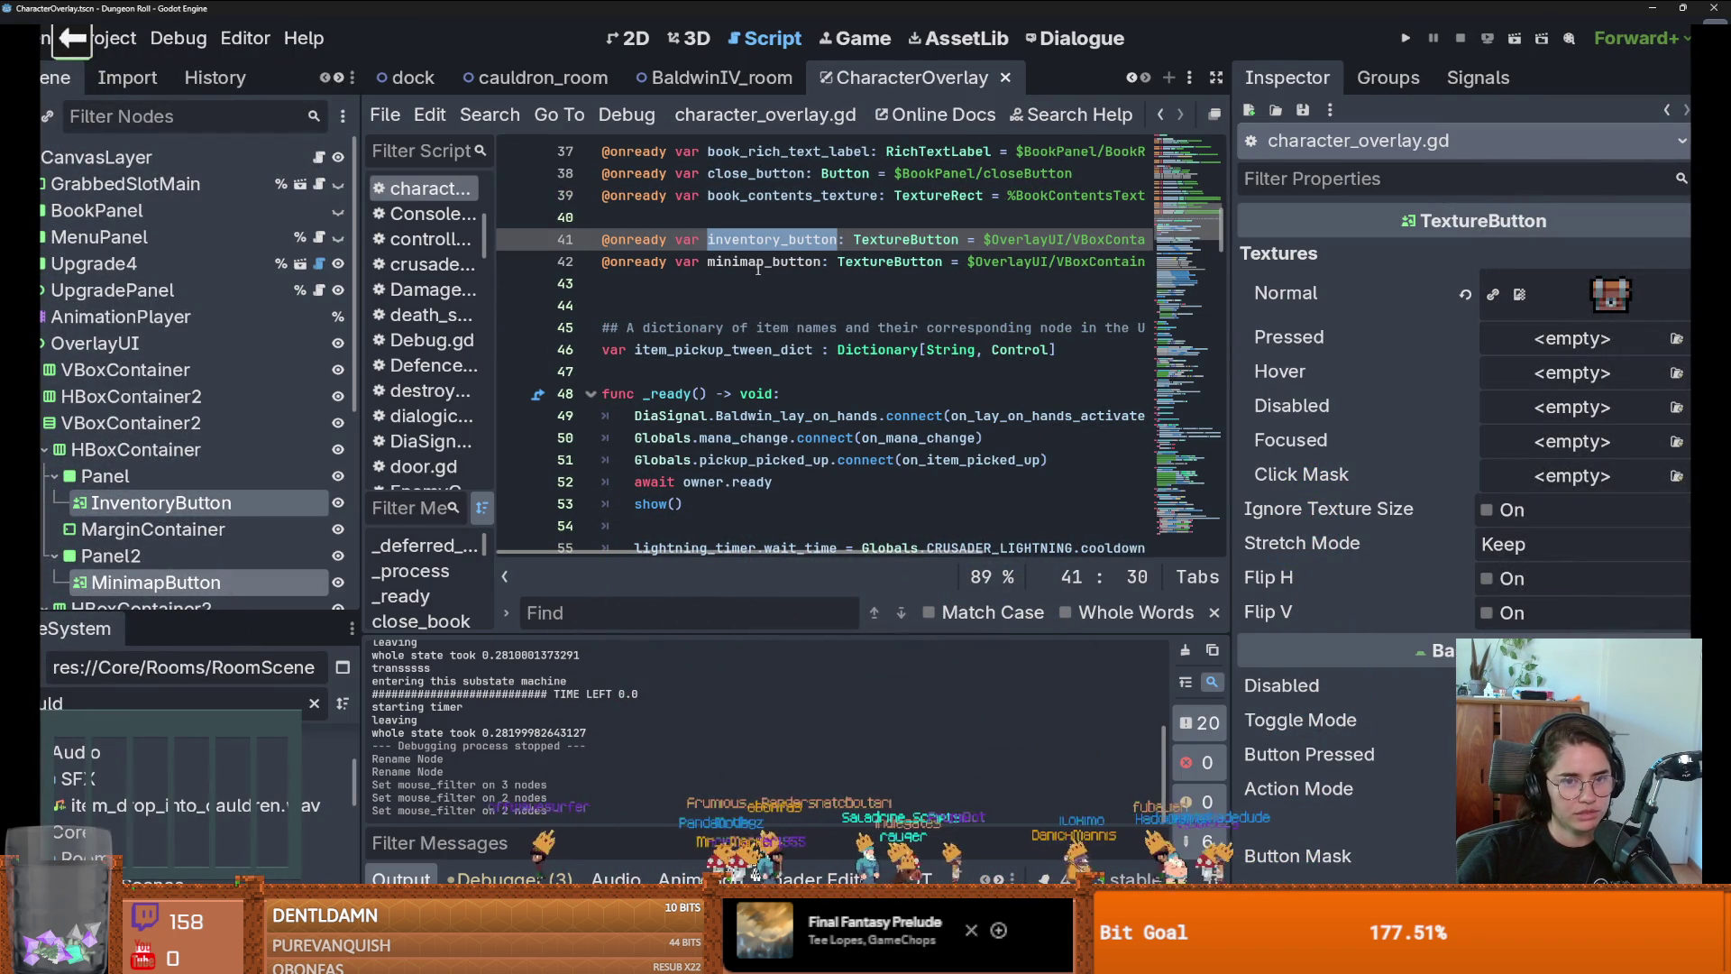
pyautogui.scroll(-1, 764, 309)
pyautogui.click(812, 416)
pyautogui.press('Return')
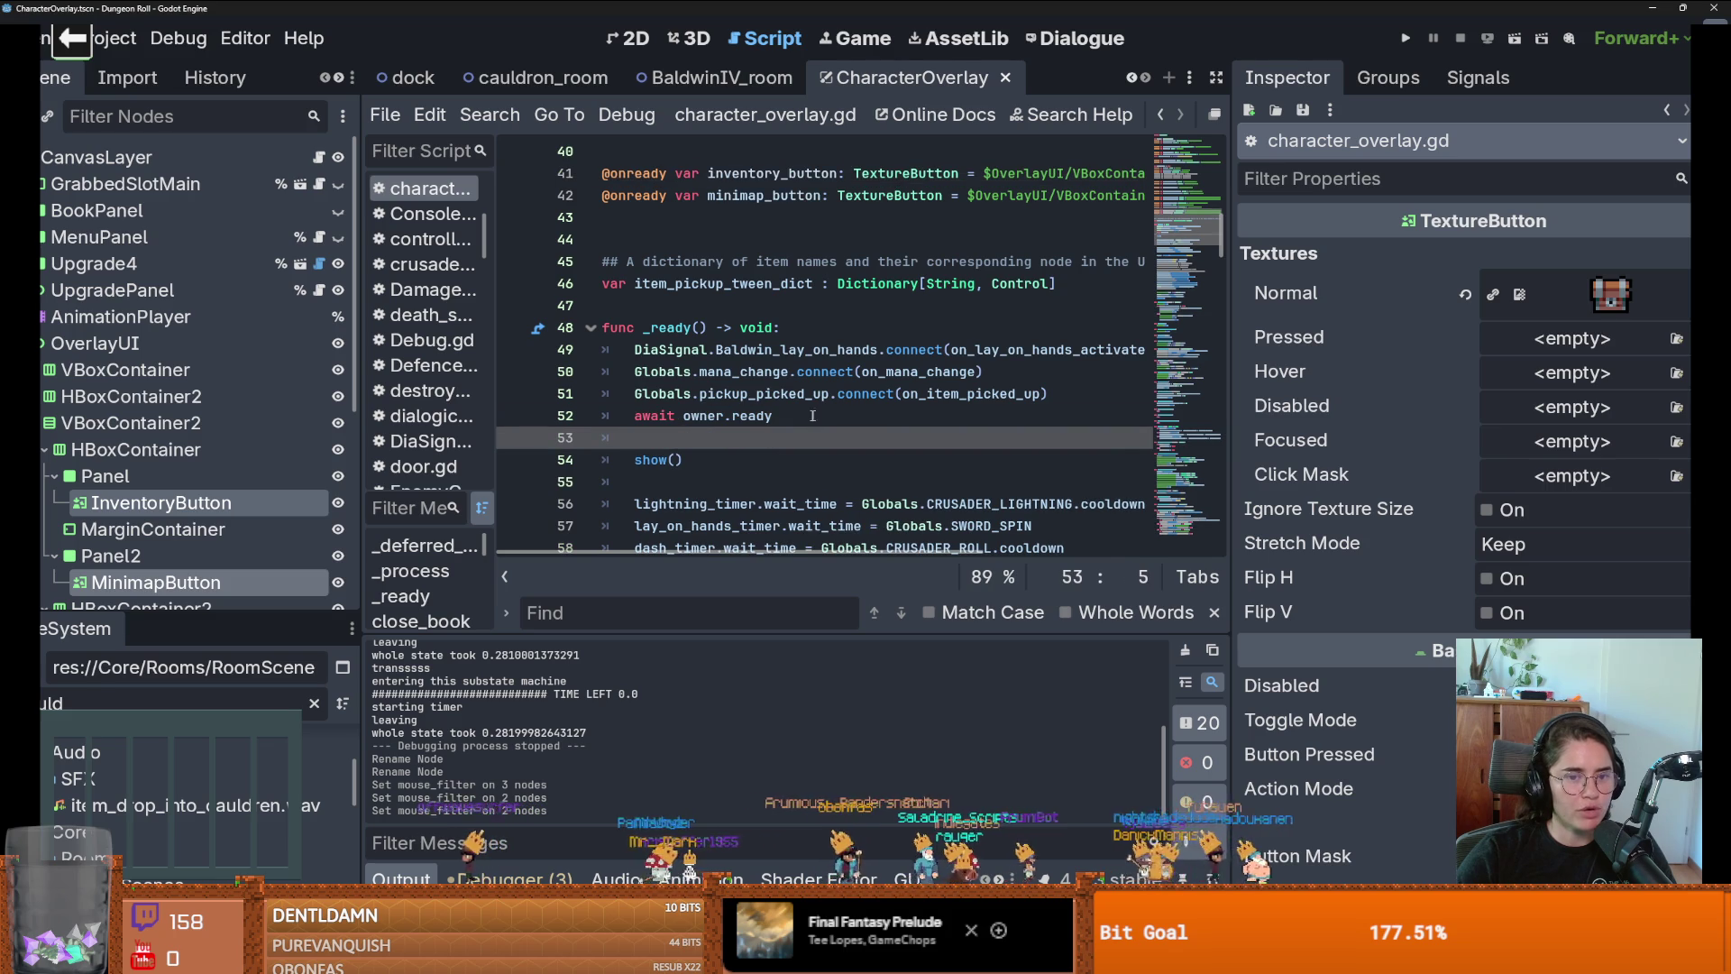
pyautogui.hotkey('alt', 'Up')
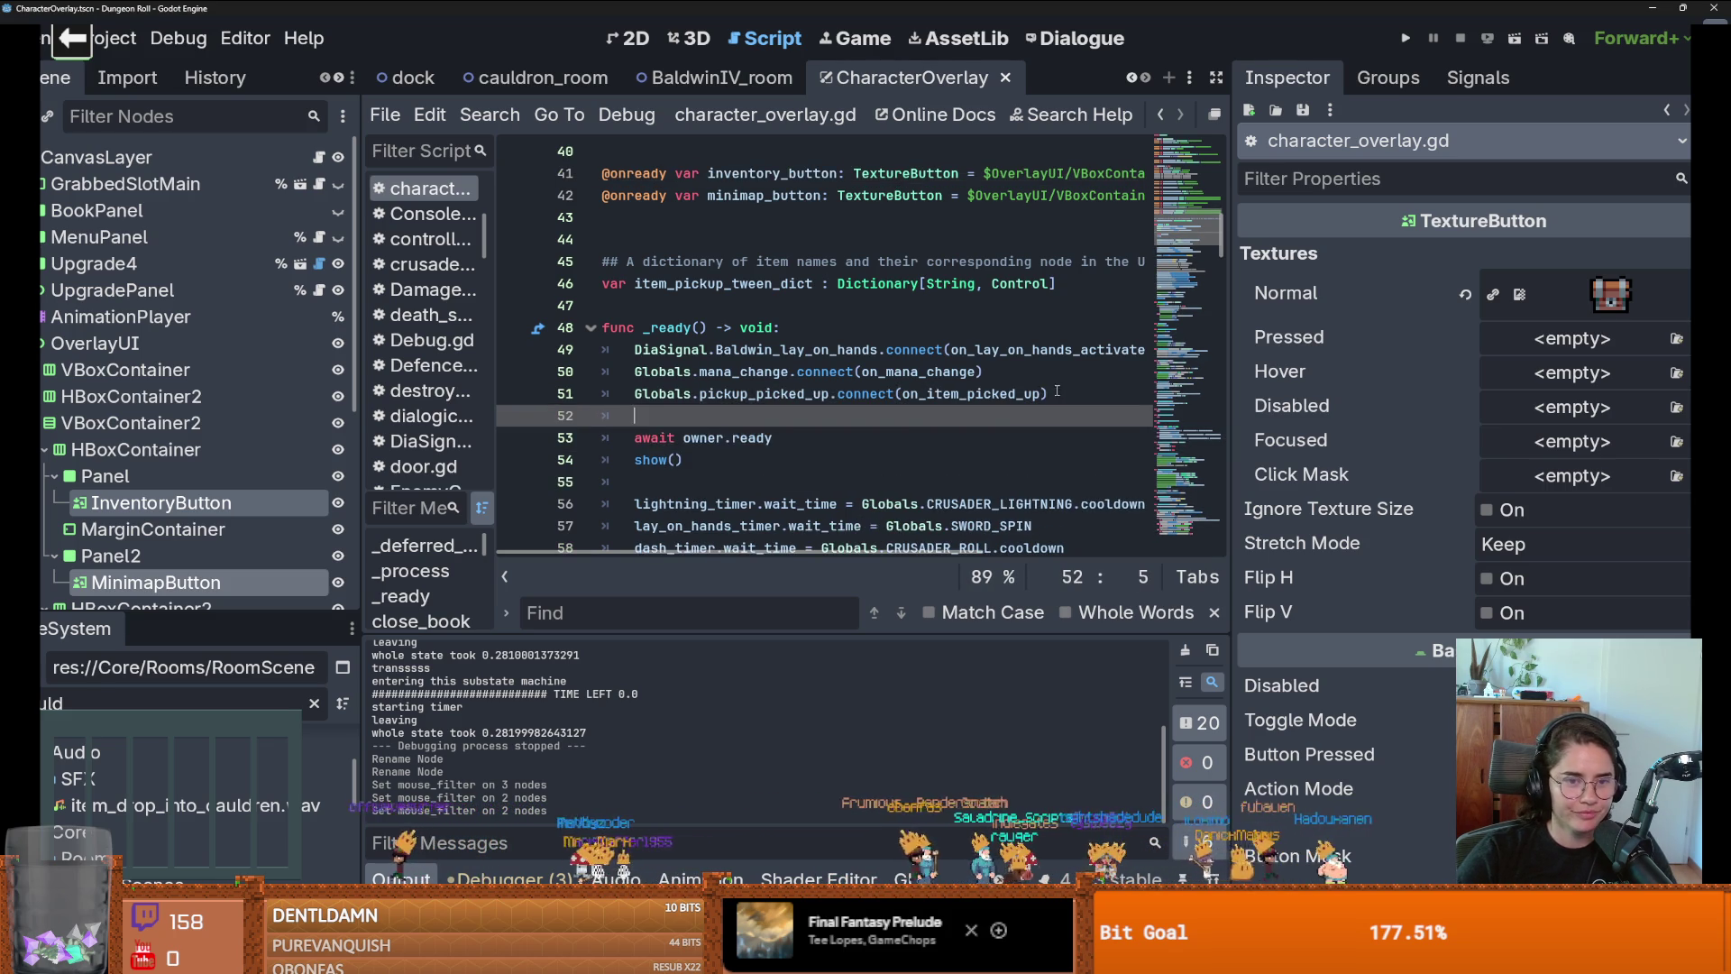
pyautogui.scroll(-3, 920, 431)
pyautogui.press('BackSpace')
pyautogui.press('BackSpace')
pyautogui.scroll(-3, 764, 343)
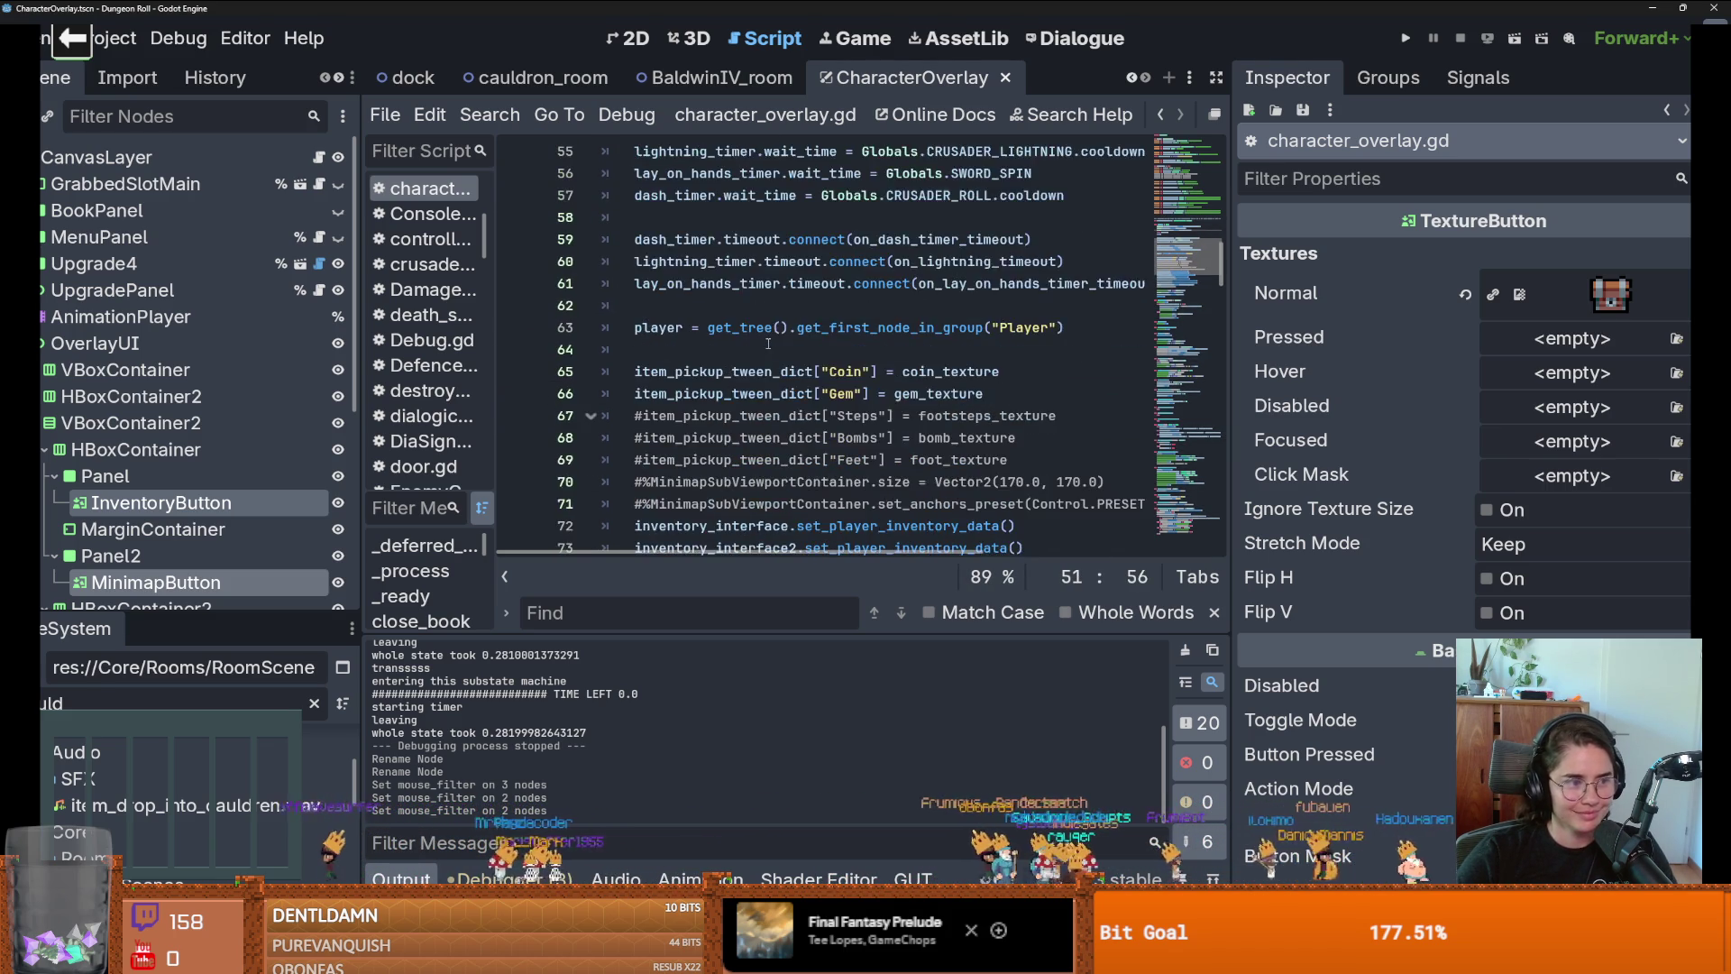
pyautogui.scroll(-3, 764, 343)
# Add an inventory_button.pressed.connect() call on new line 82, then scroll through the script.
pyautogui.click(701, 460)
pyautogui.press('Return')
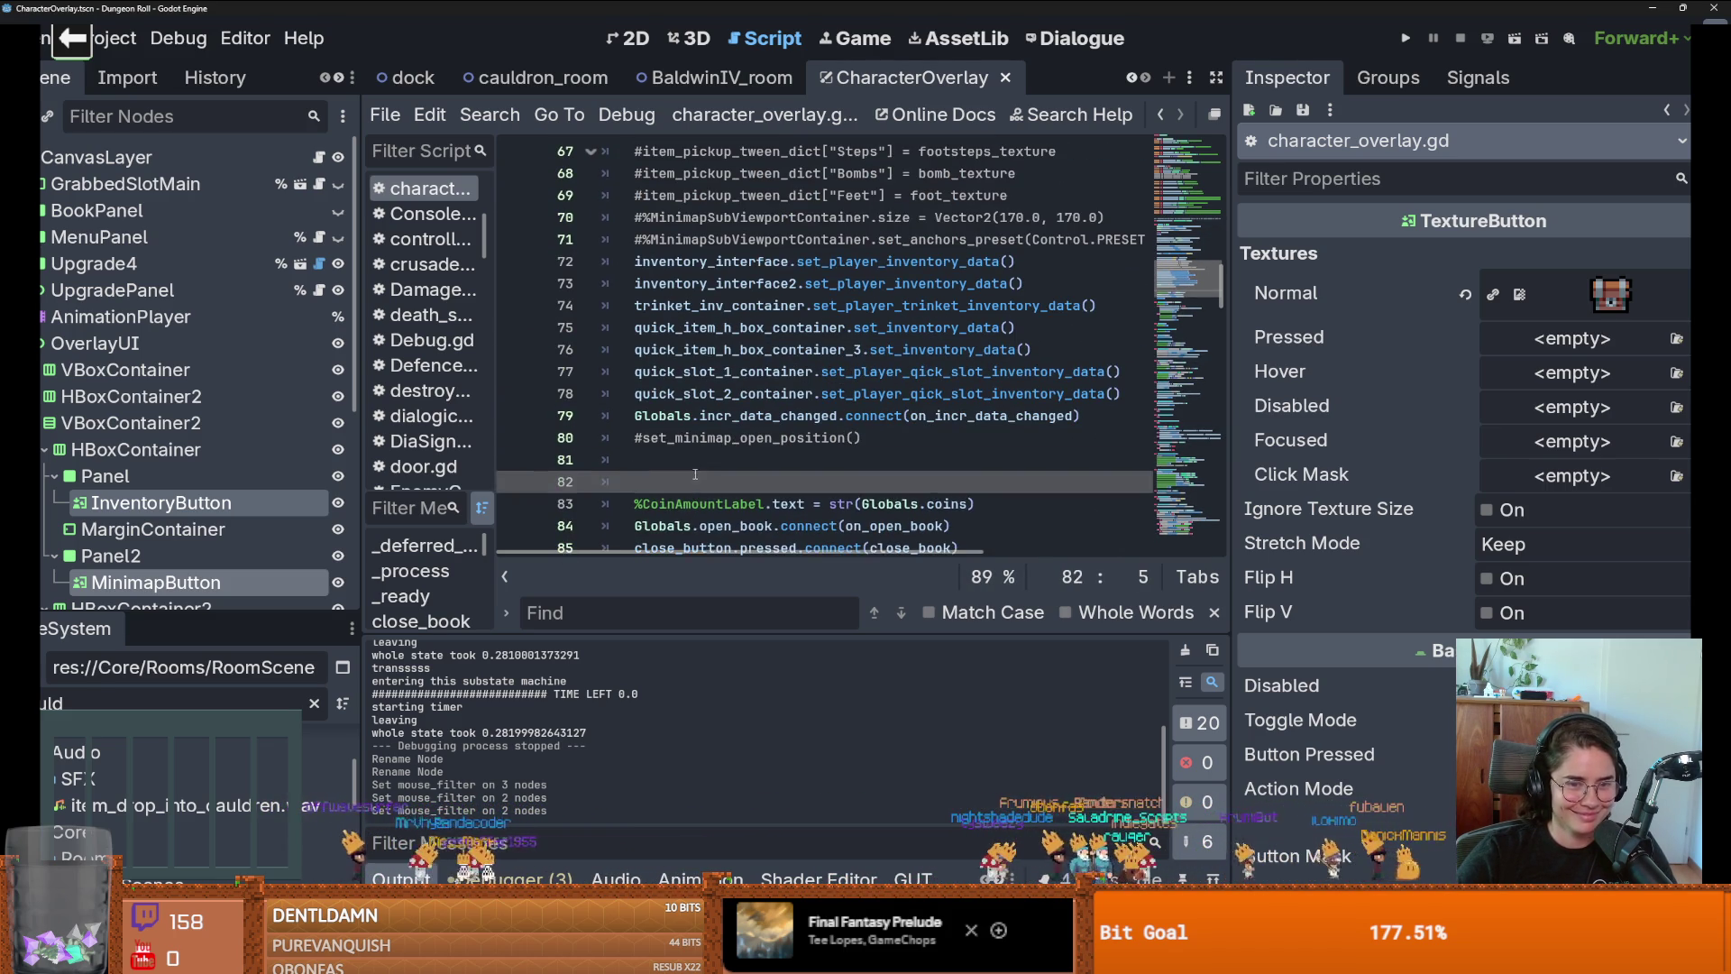
pyautogui.write('inventory_button.')
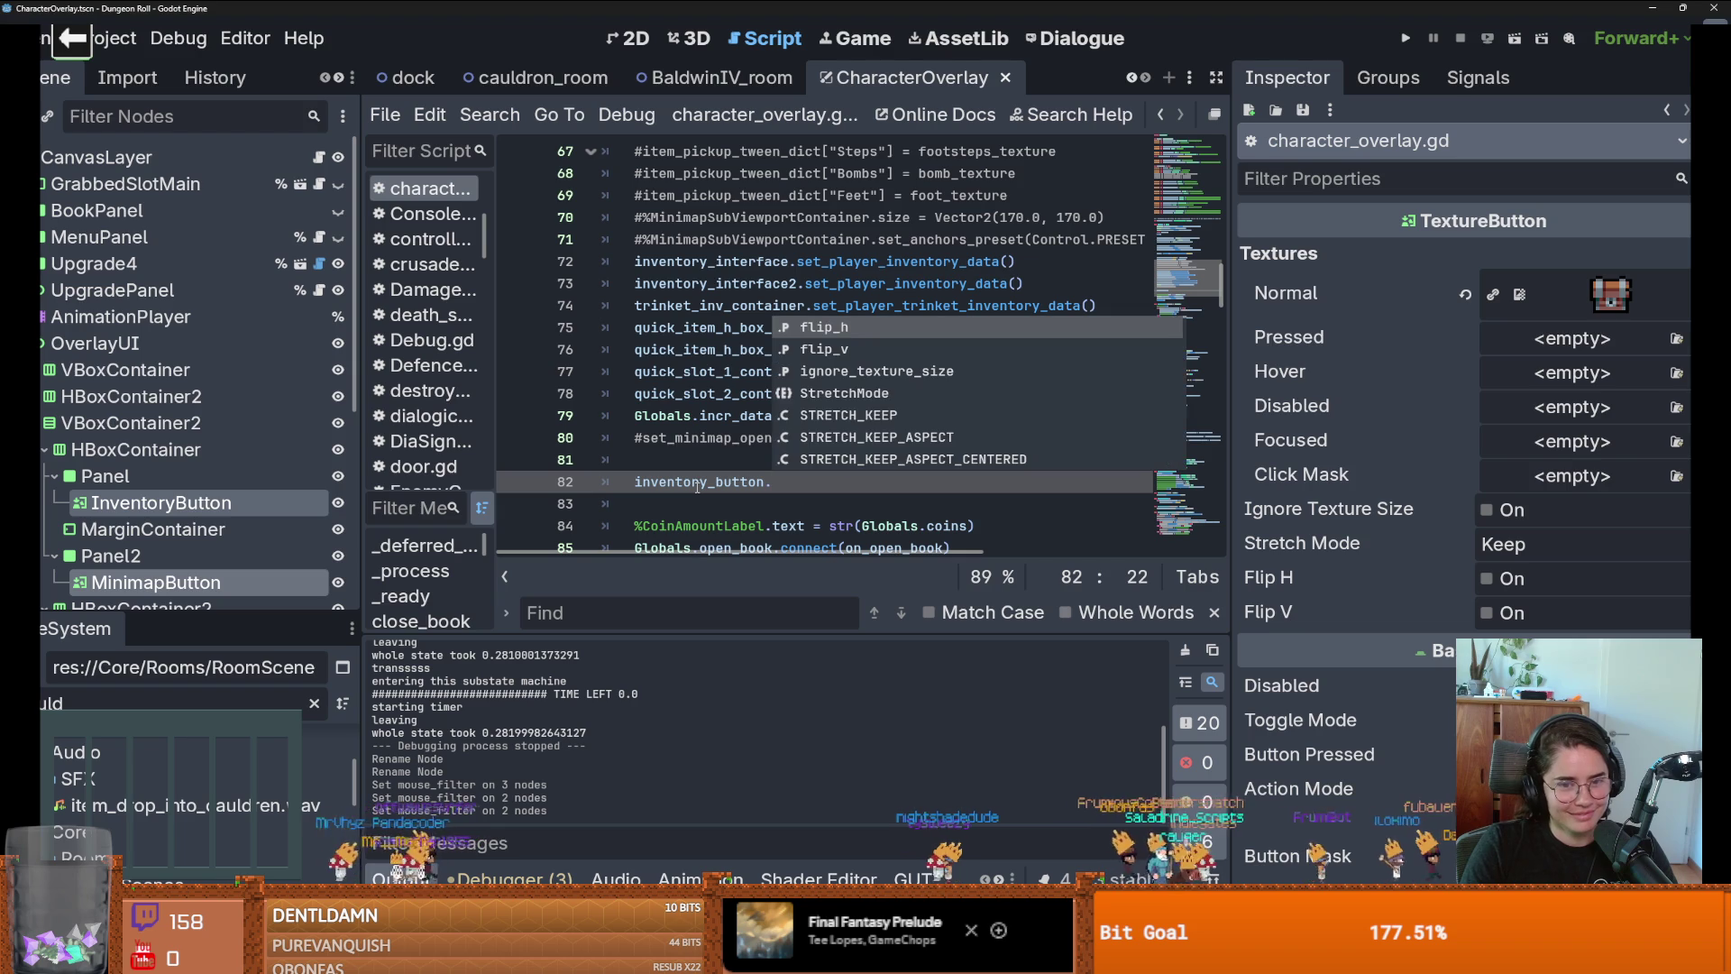
pyautogui.write('pressed.connec')
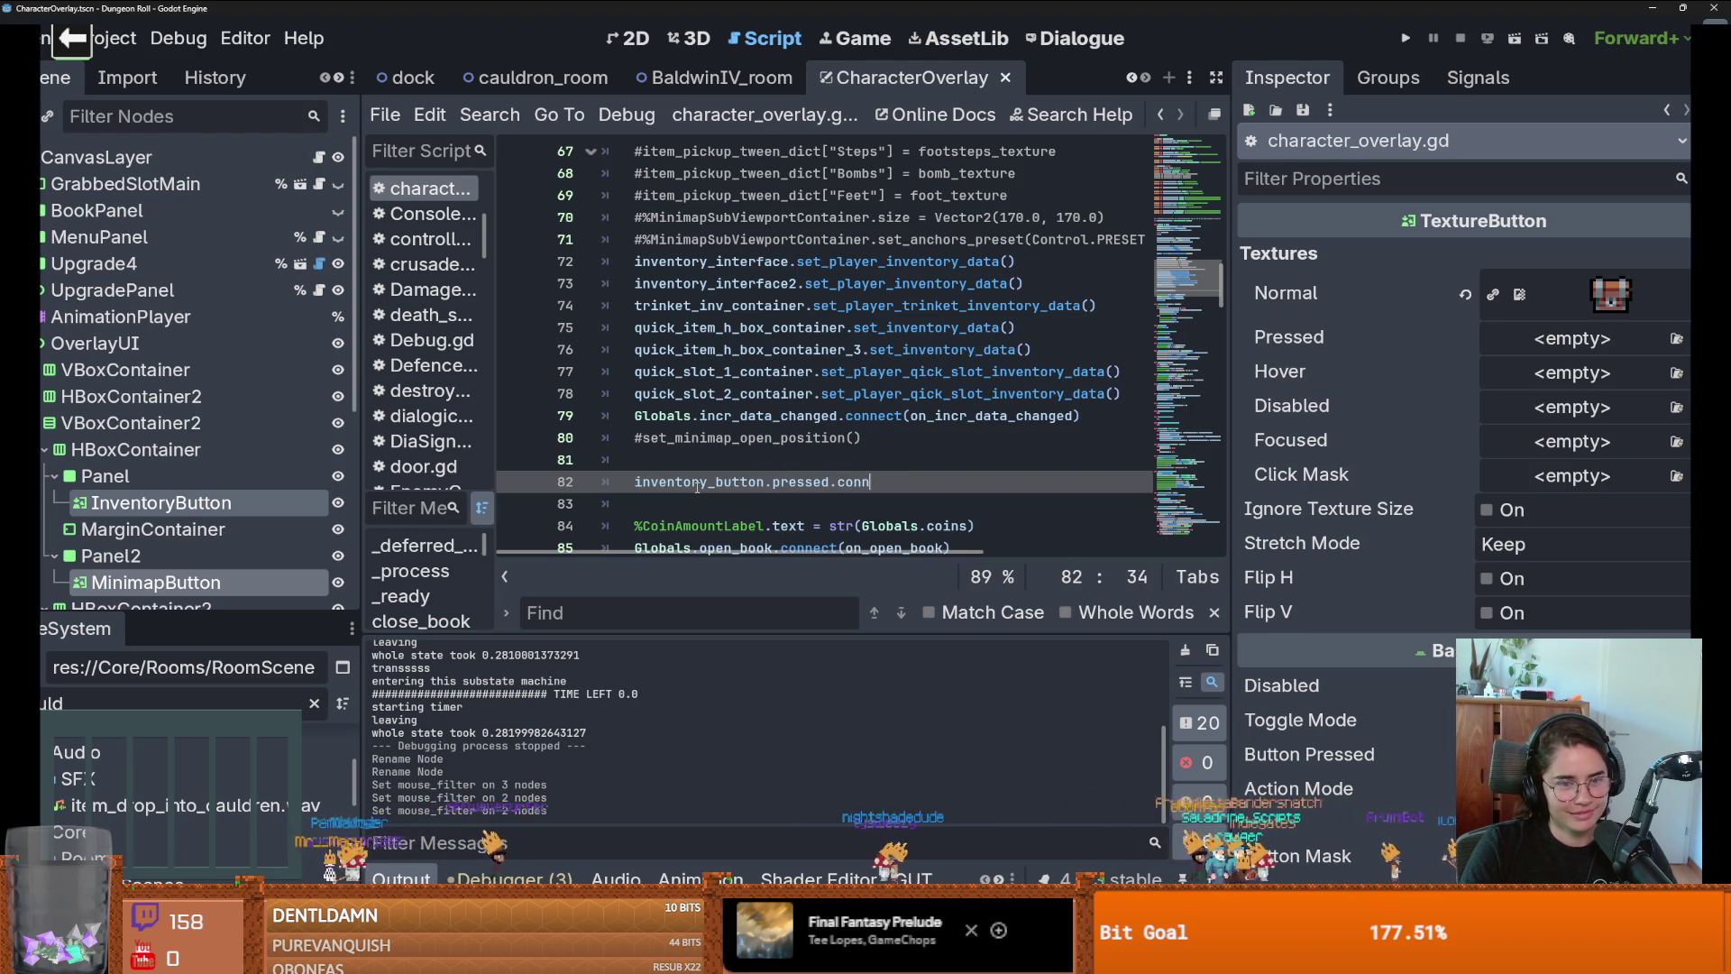
pyautogui.write('t')
pyautogui.press('Return')
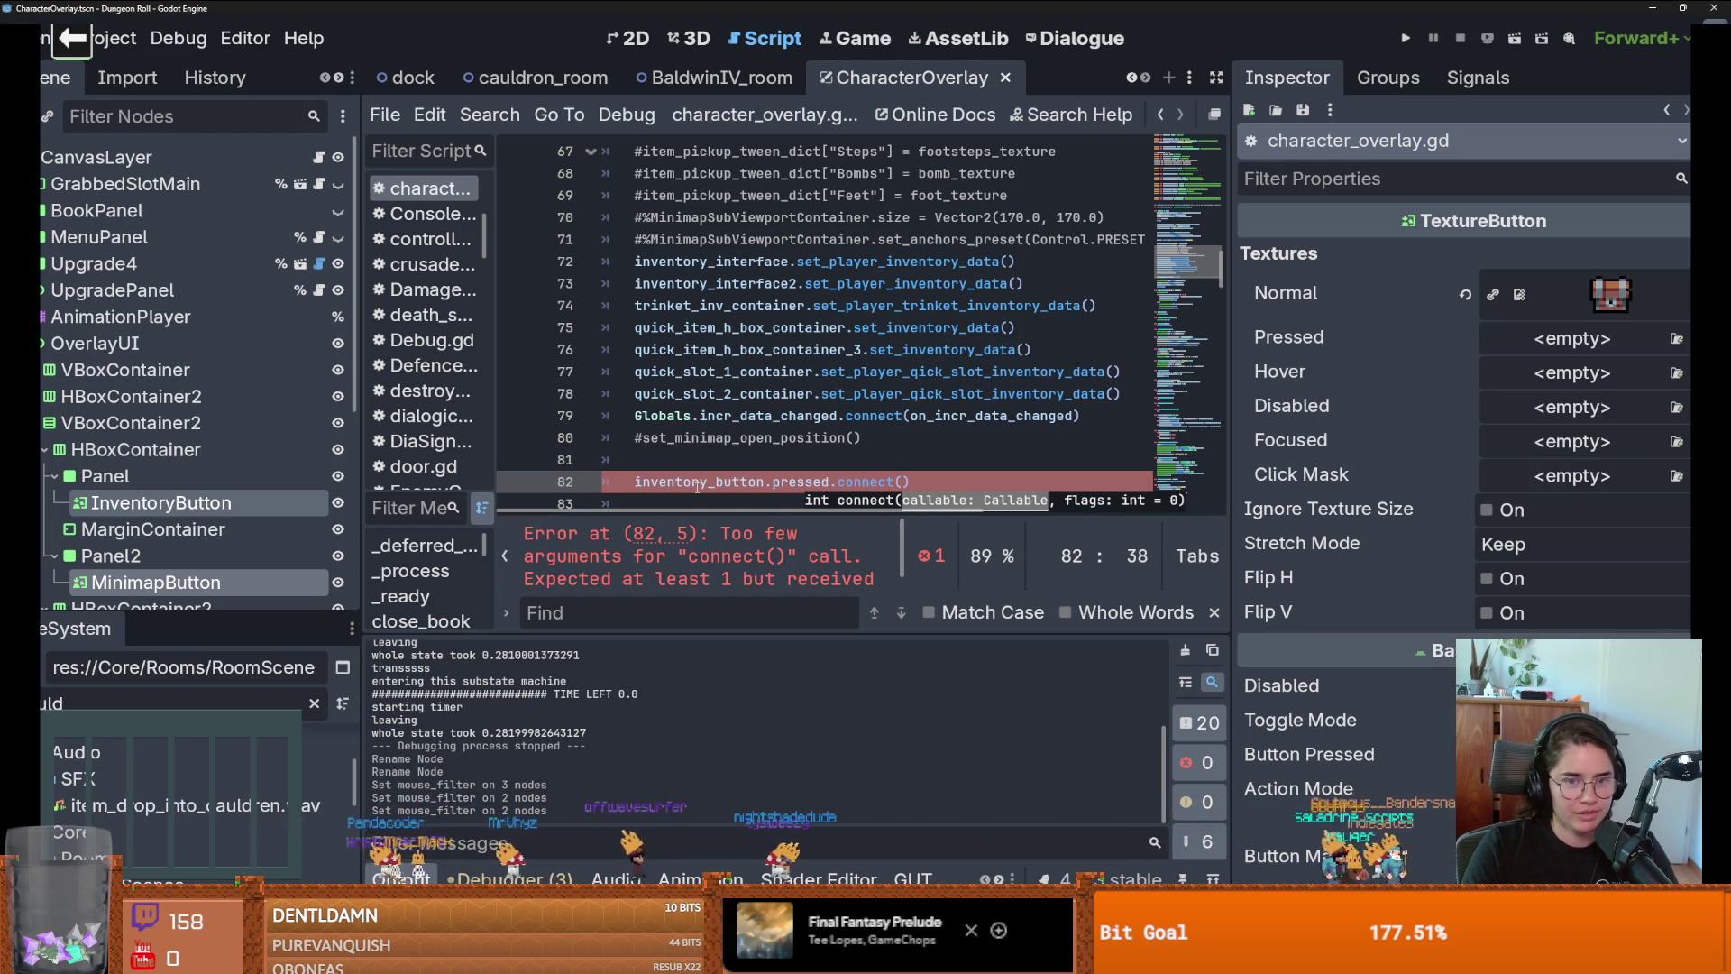
pyautogui.scroll(-2, 779, 384)
pyautogui.scroll(-2, 780, 383)
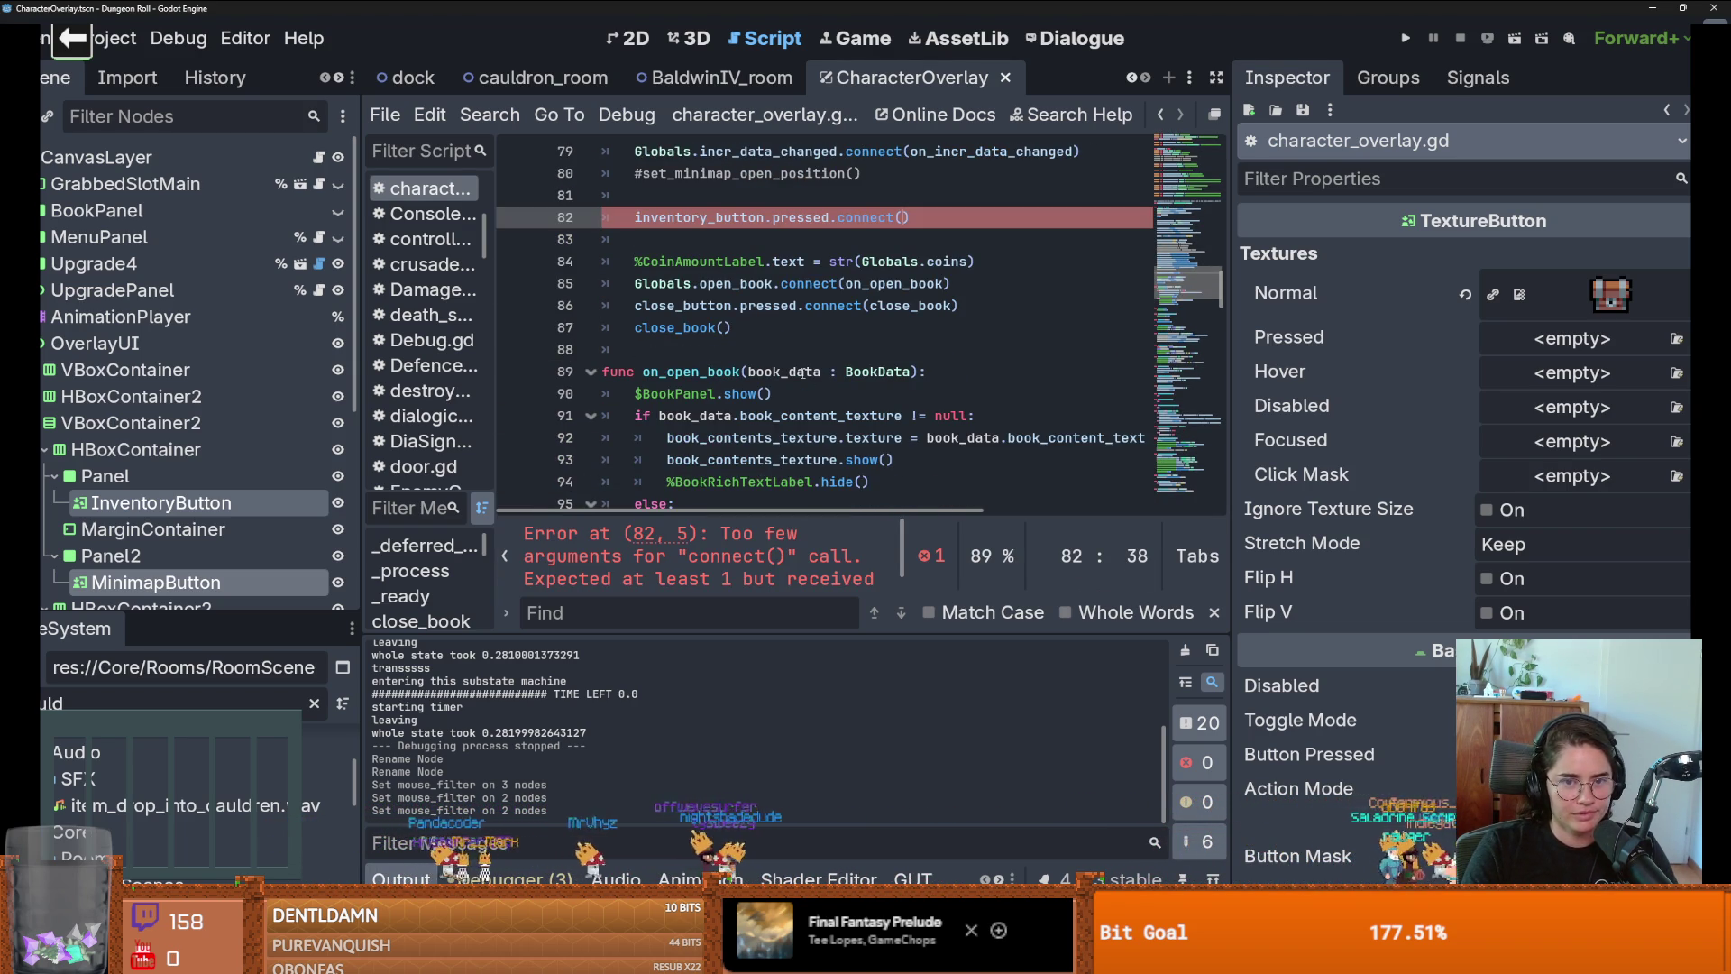
pyautogui.scroll(-8, 803, 373)
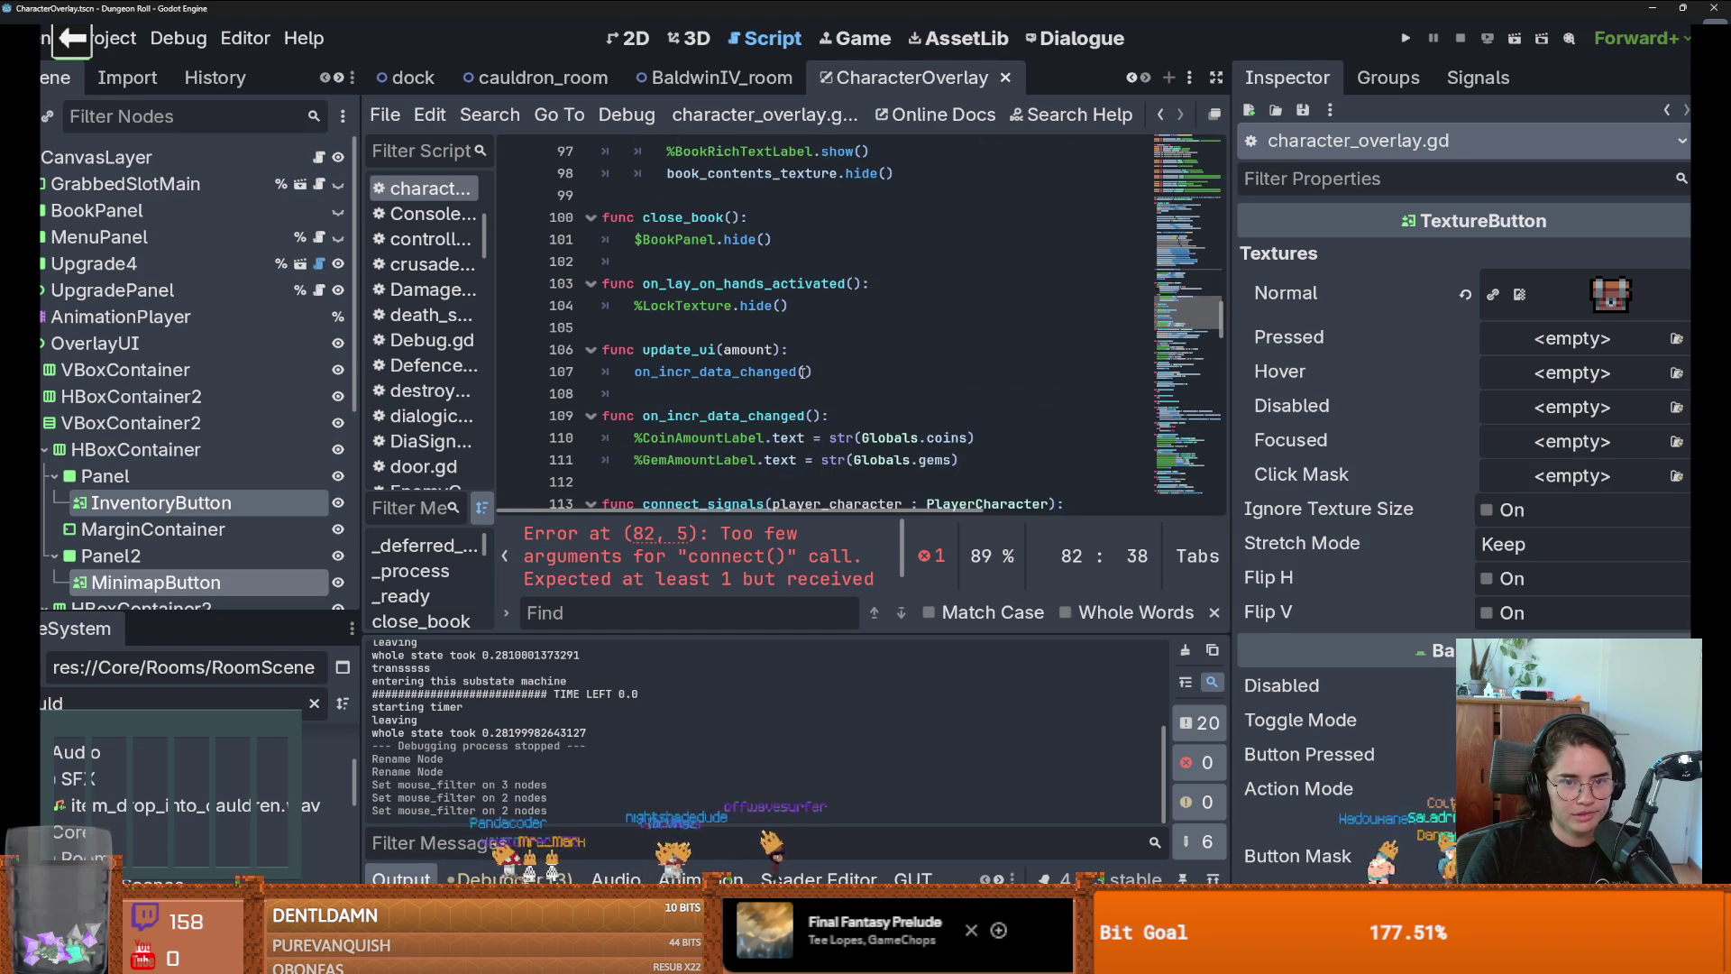
pyautogui.scroll(-8, 803, 373)
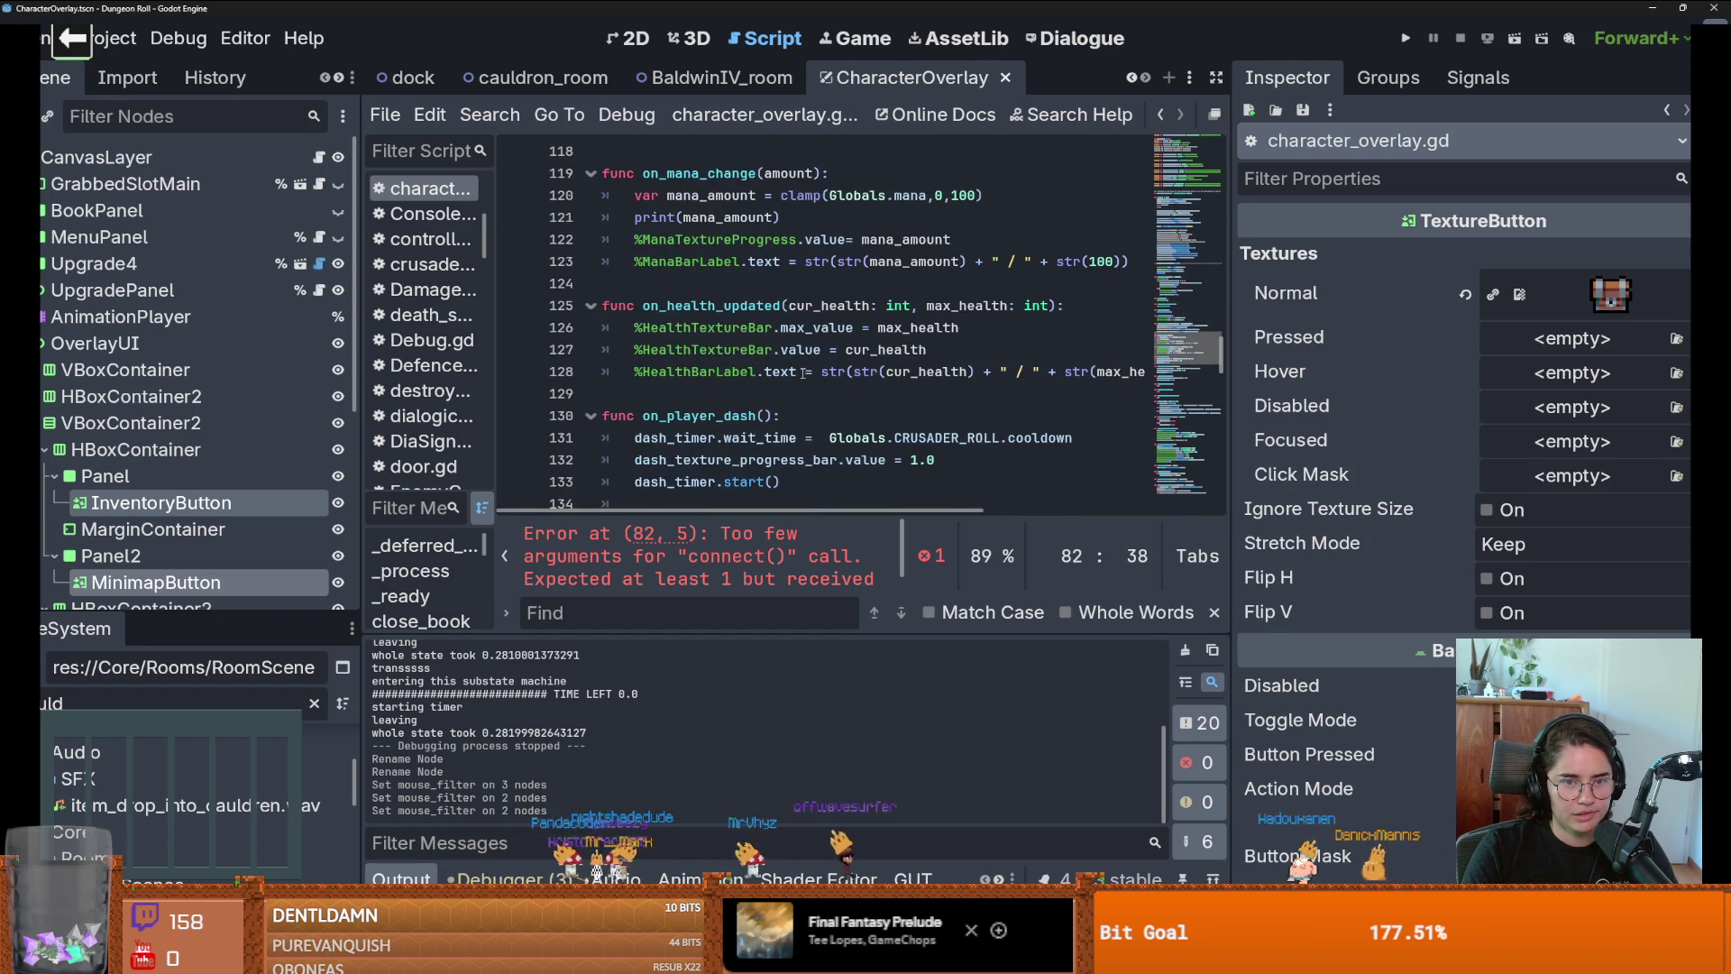
pyautogui.scroll(-6, 803, 372)
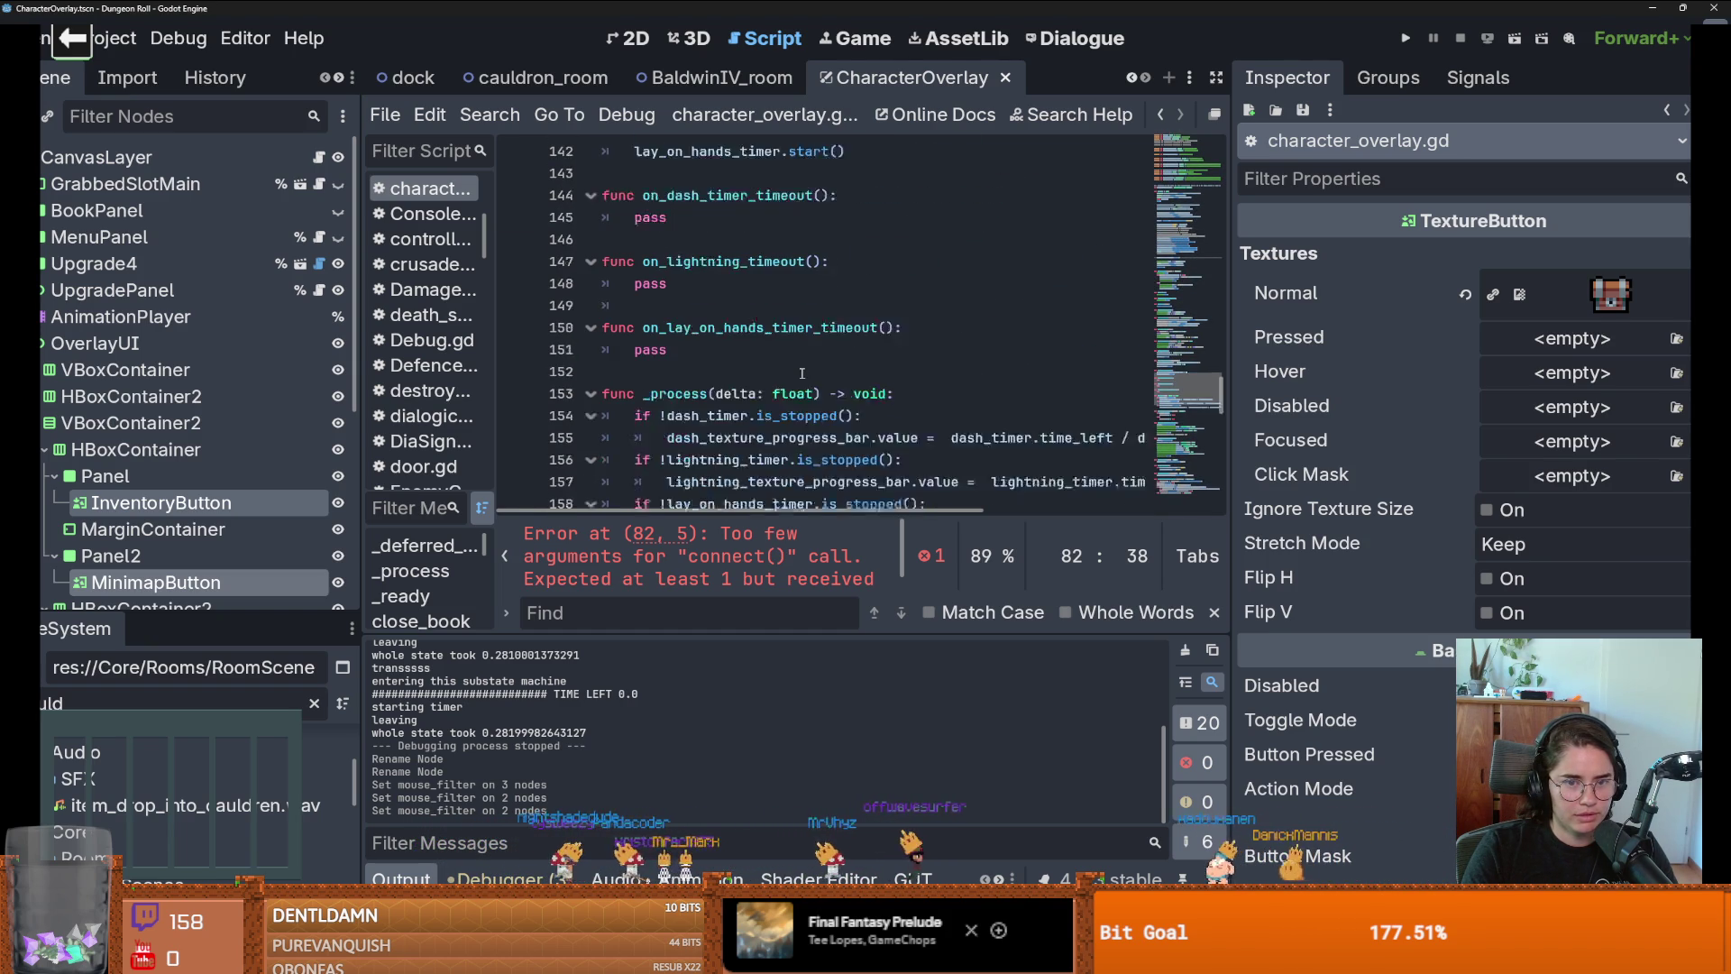
pyautogui.scroll(-4, 800, 372)
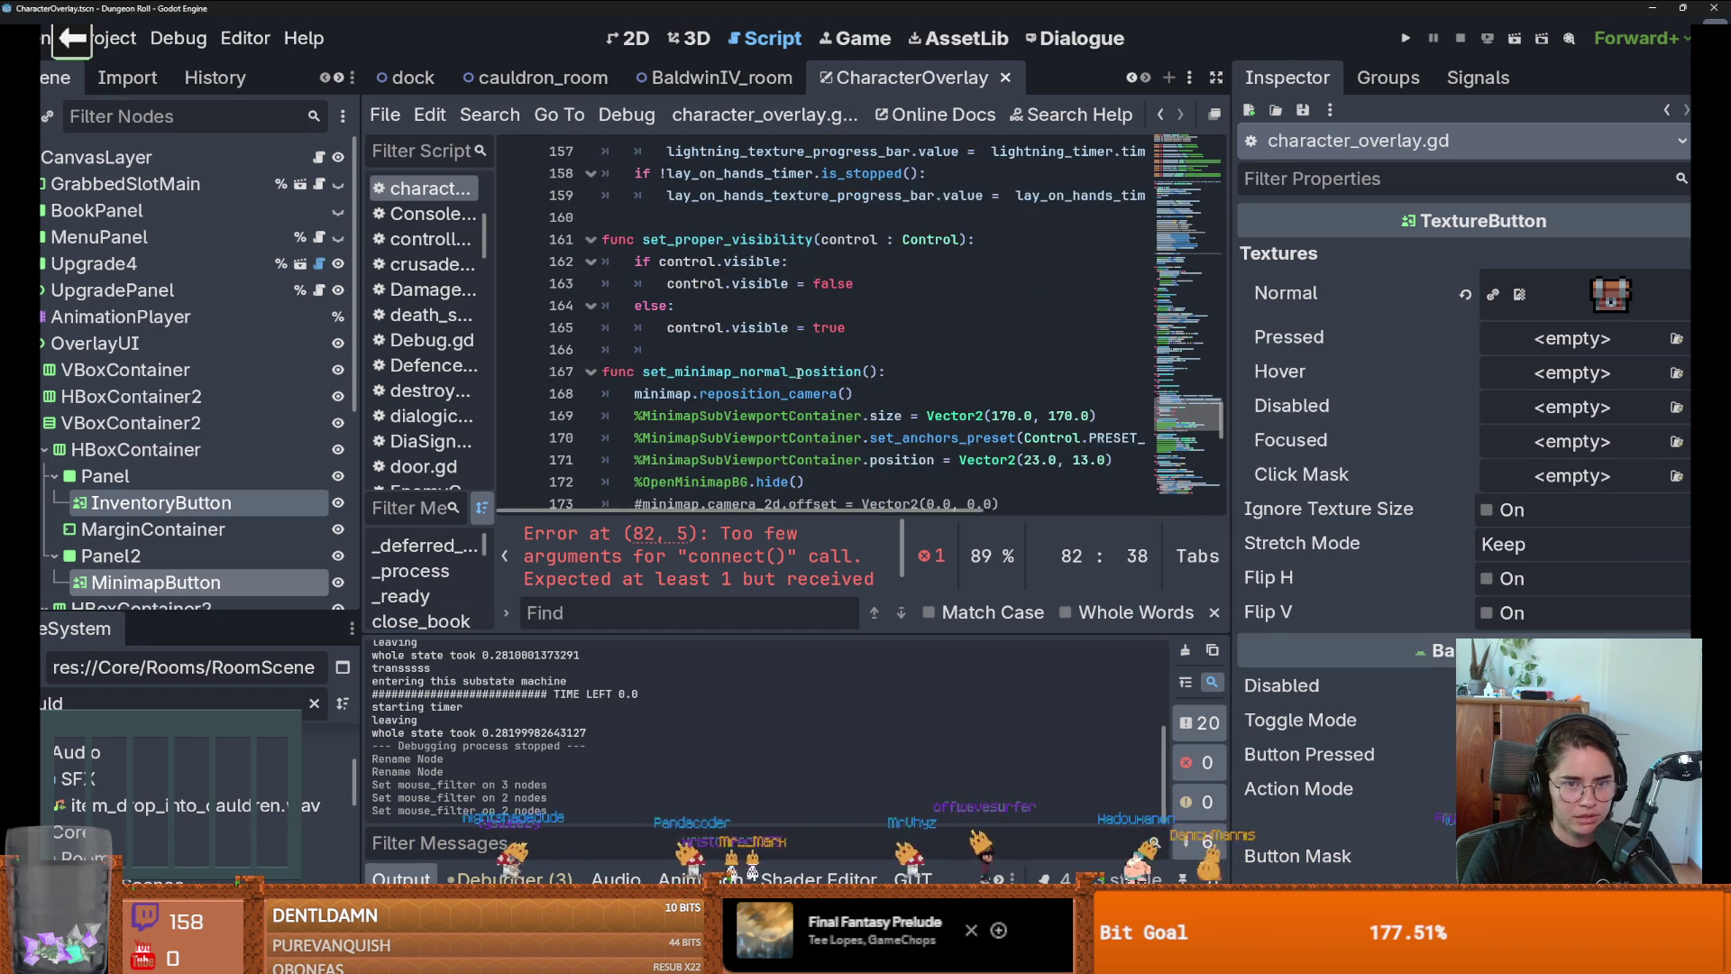
pyautogui.scroll(3, 800, 373)
pyautogui.scroll(-14, 799, 372)
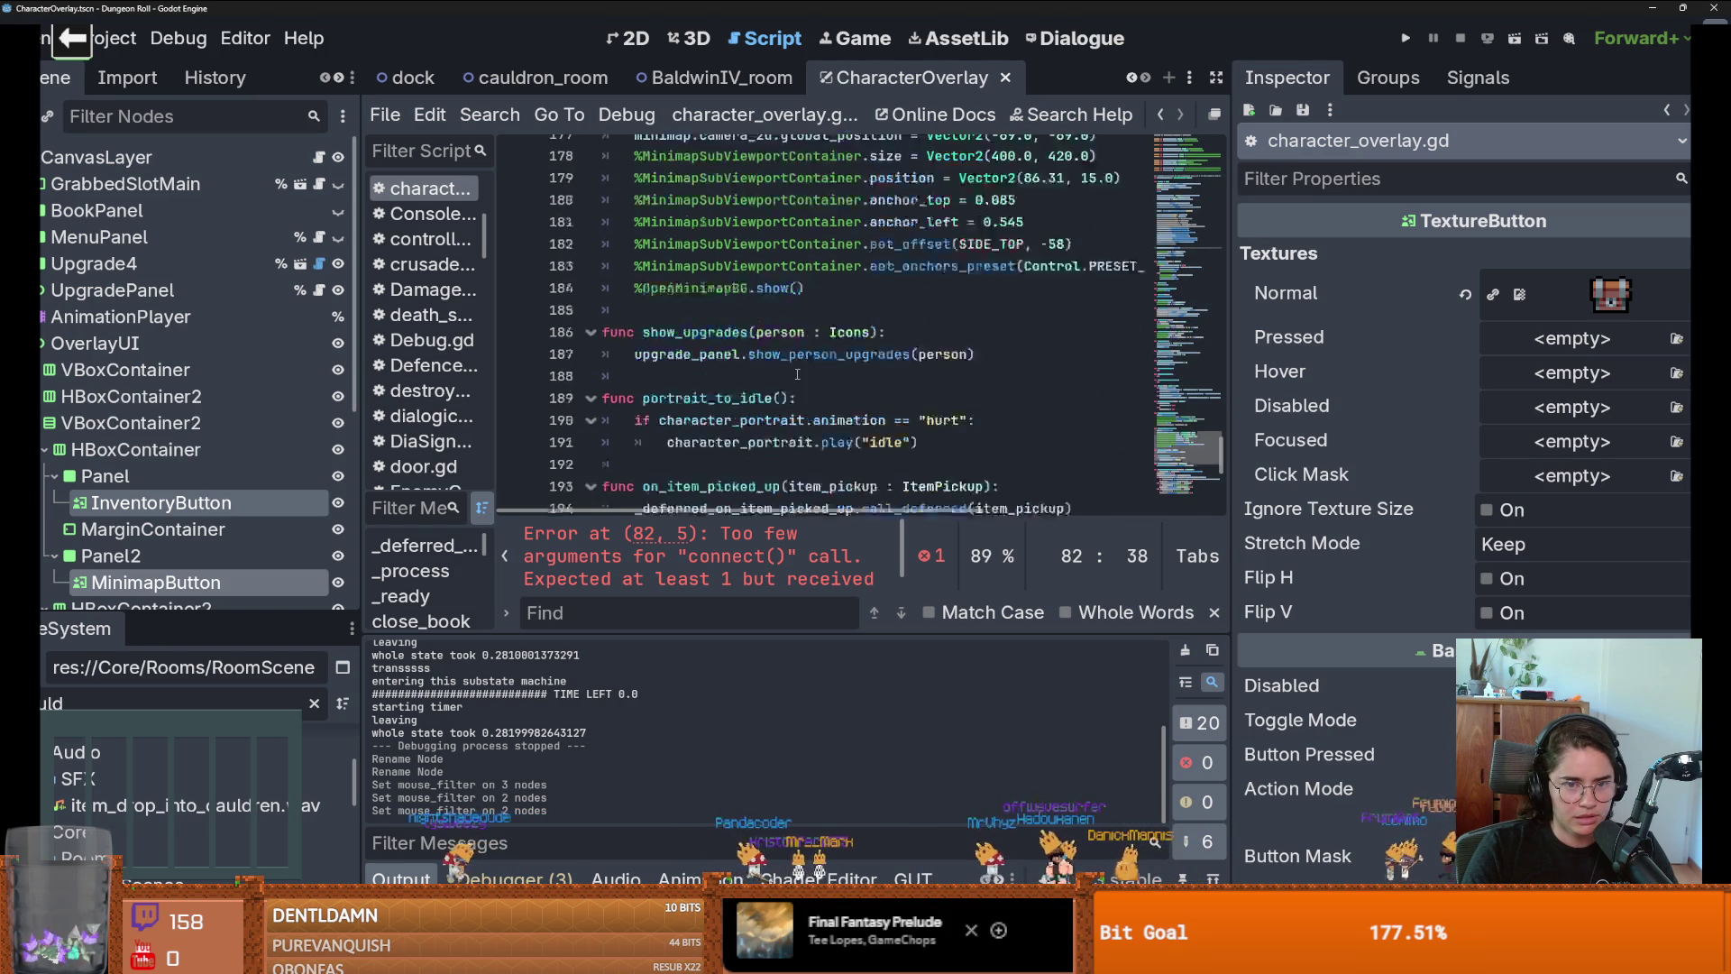
pyautogui.scroll(-2, 798, 374)
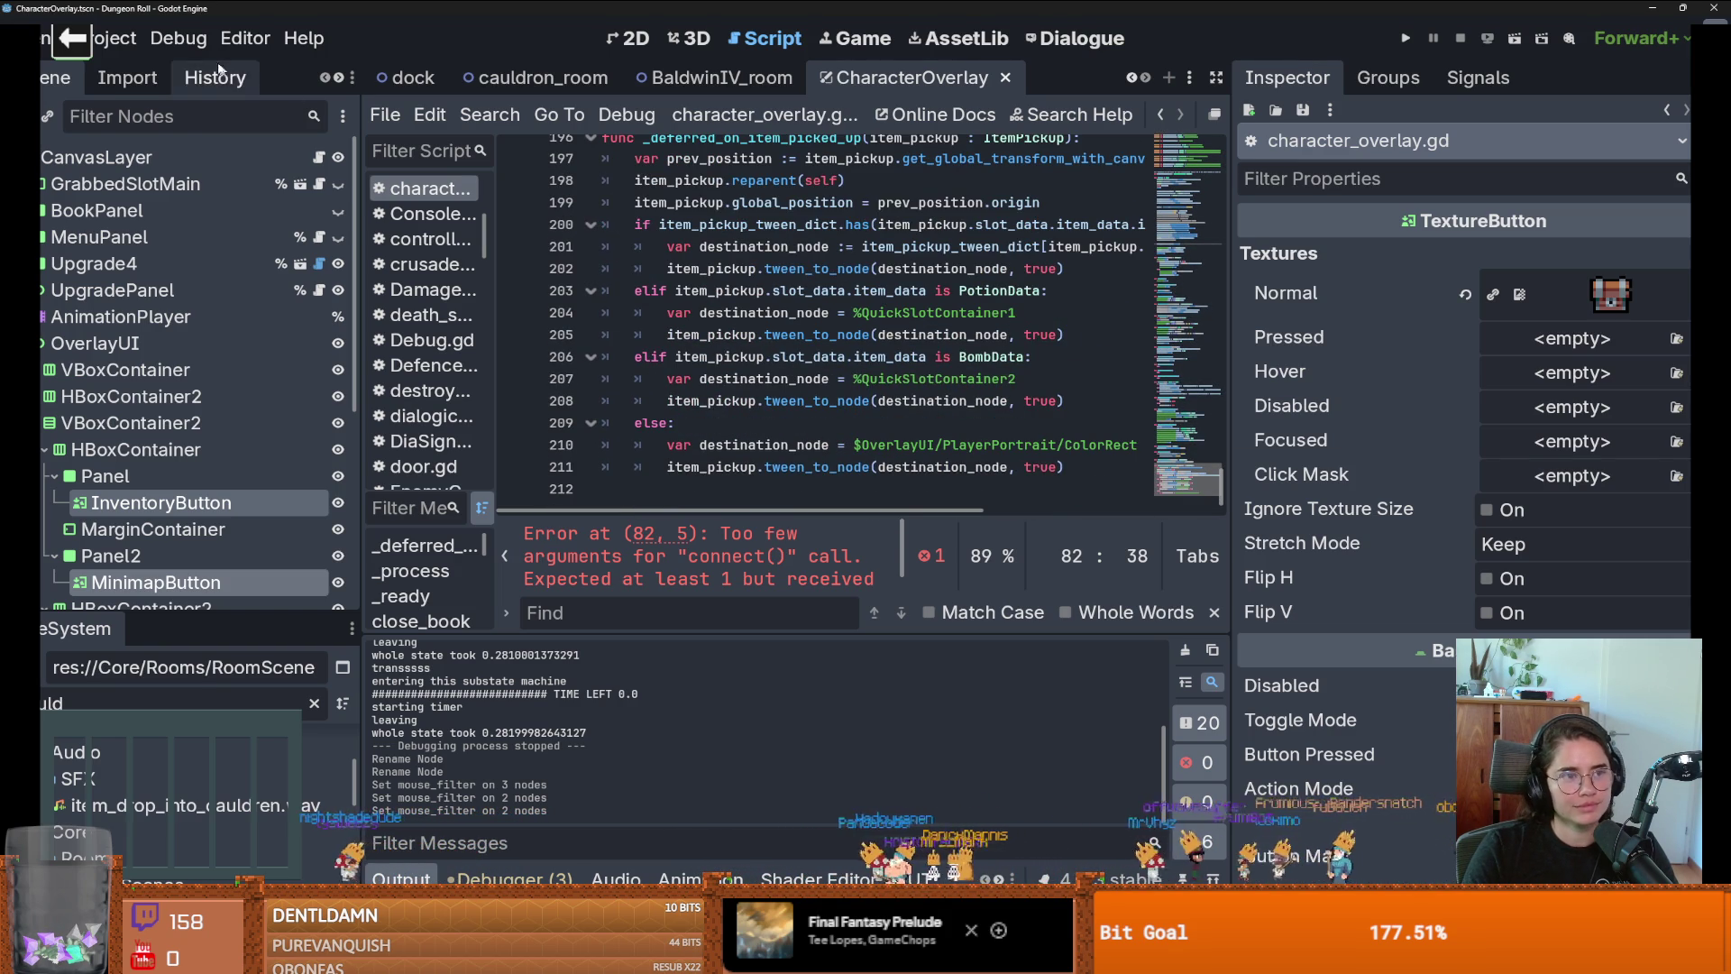
pyautogui.click(110, 36)
pyautogui.click(162, 73)
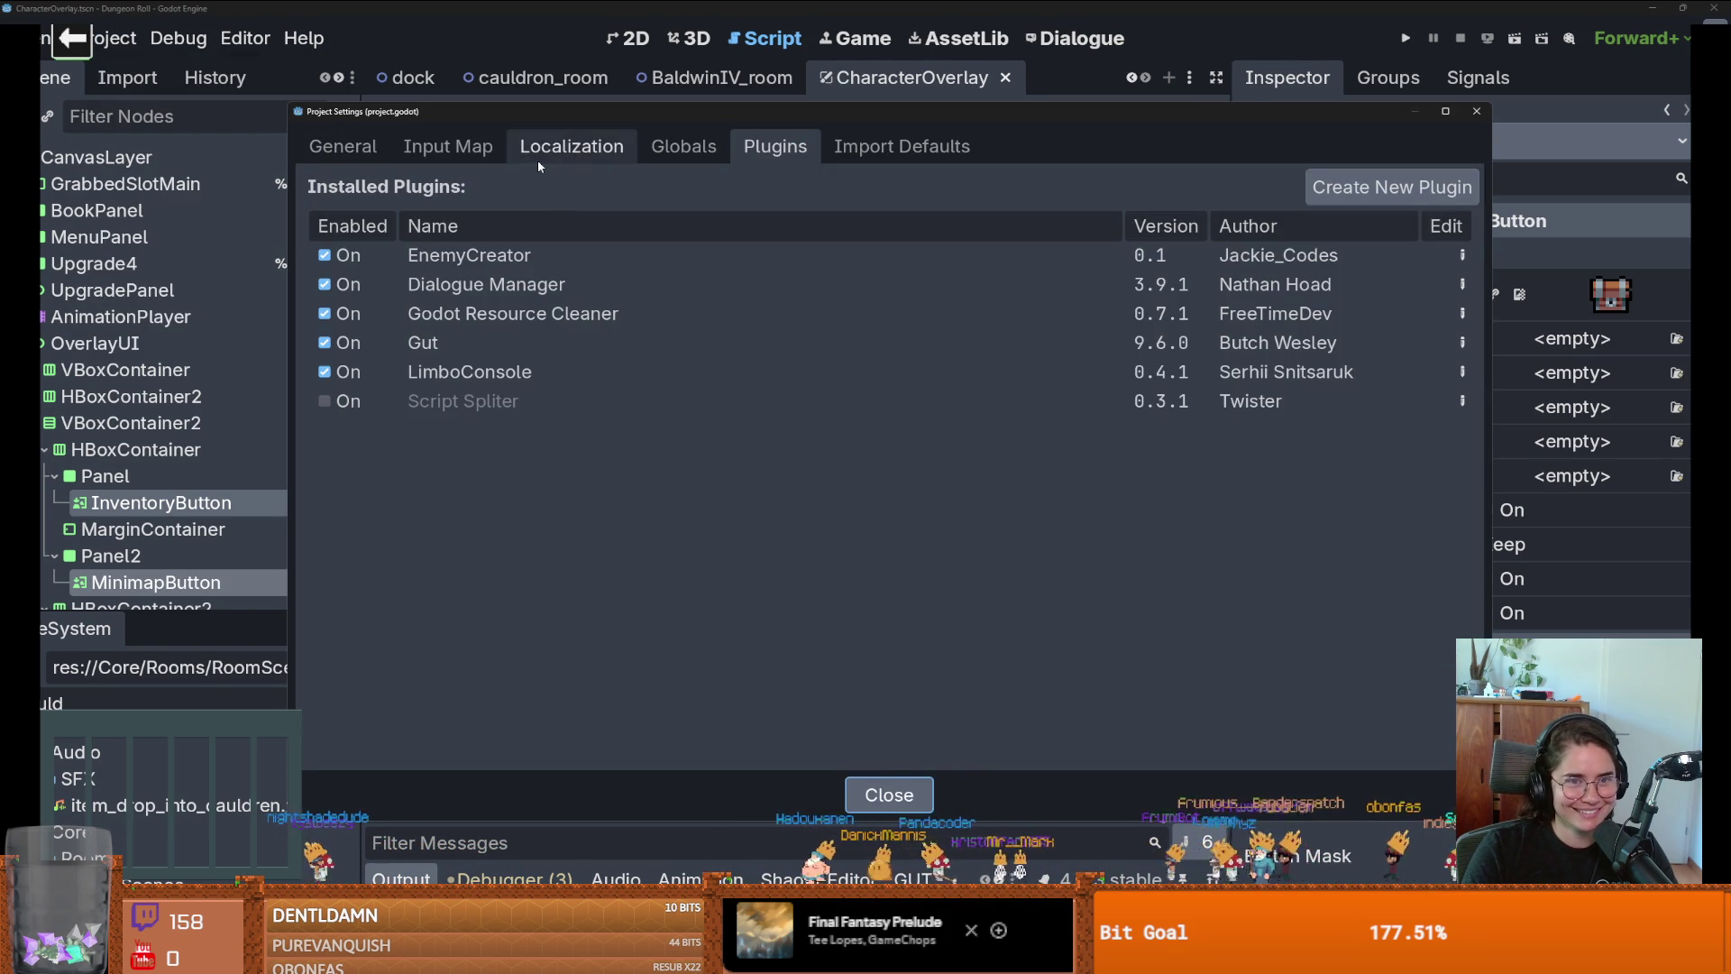
pyautogui.click(448, 149)
pyautogui.scroll(-3, 470, 432)
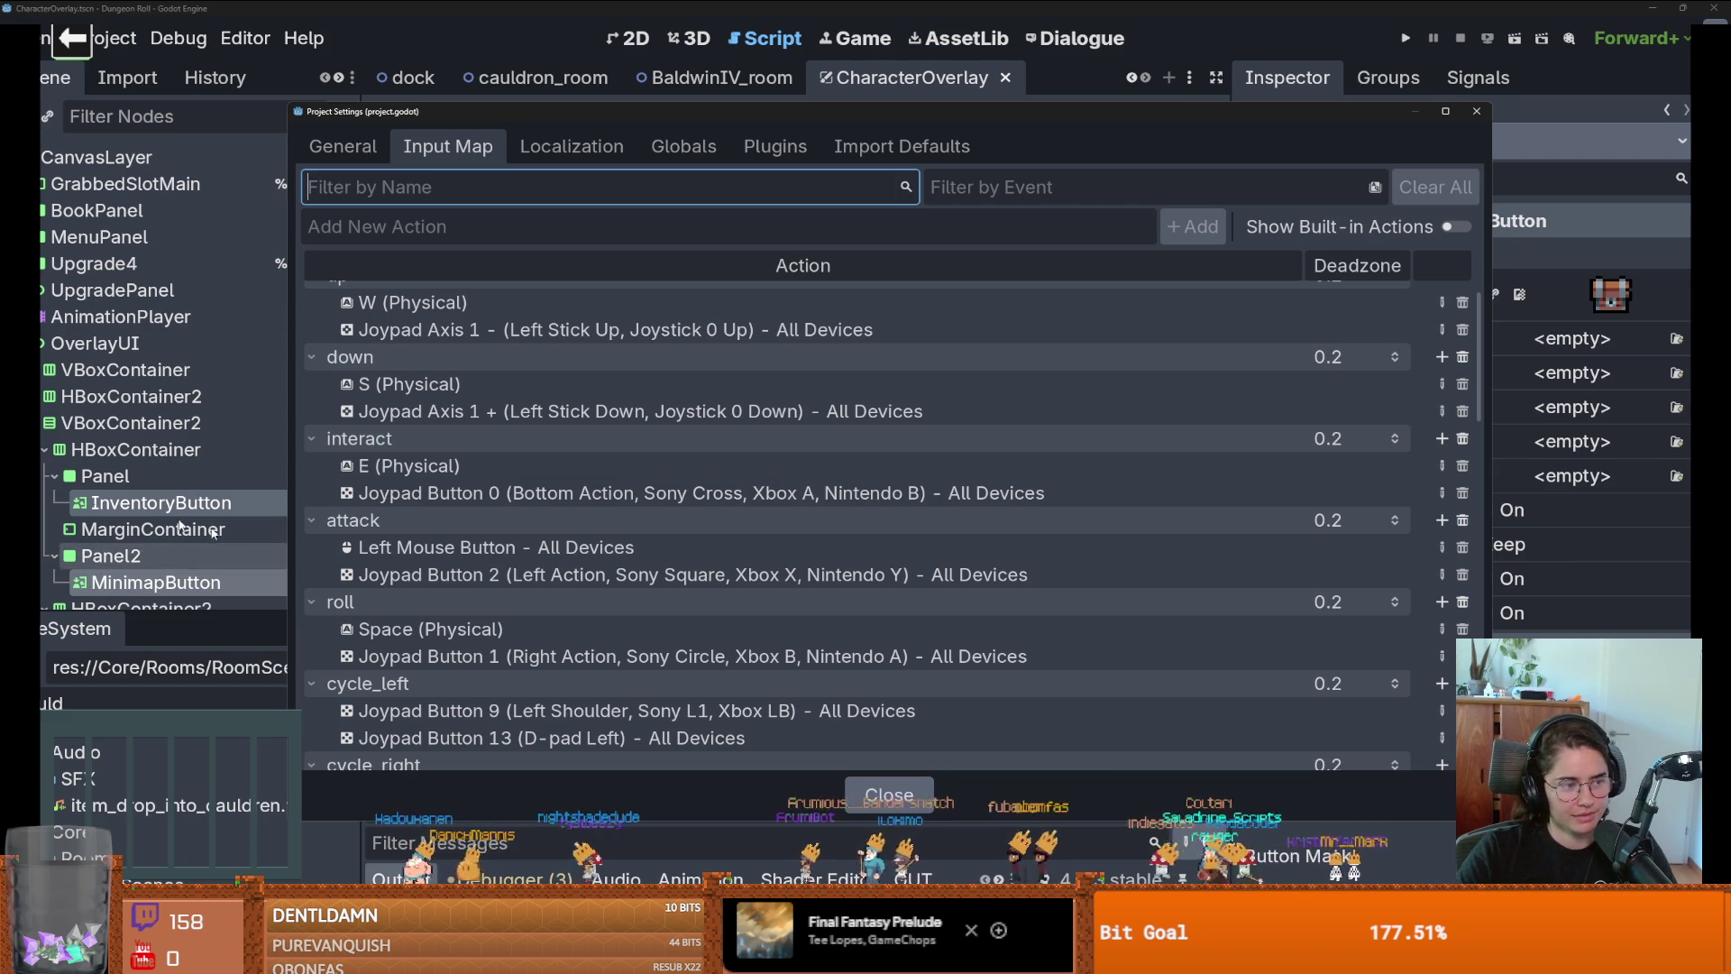
pyautogui.scroll(-6, 711, 617)
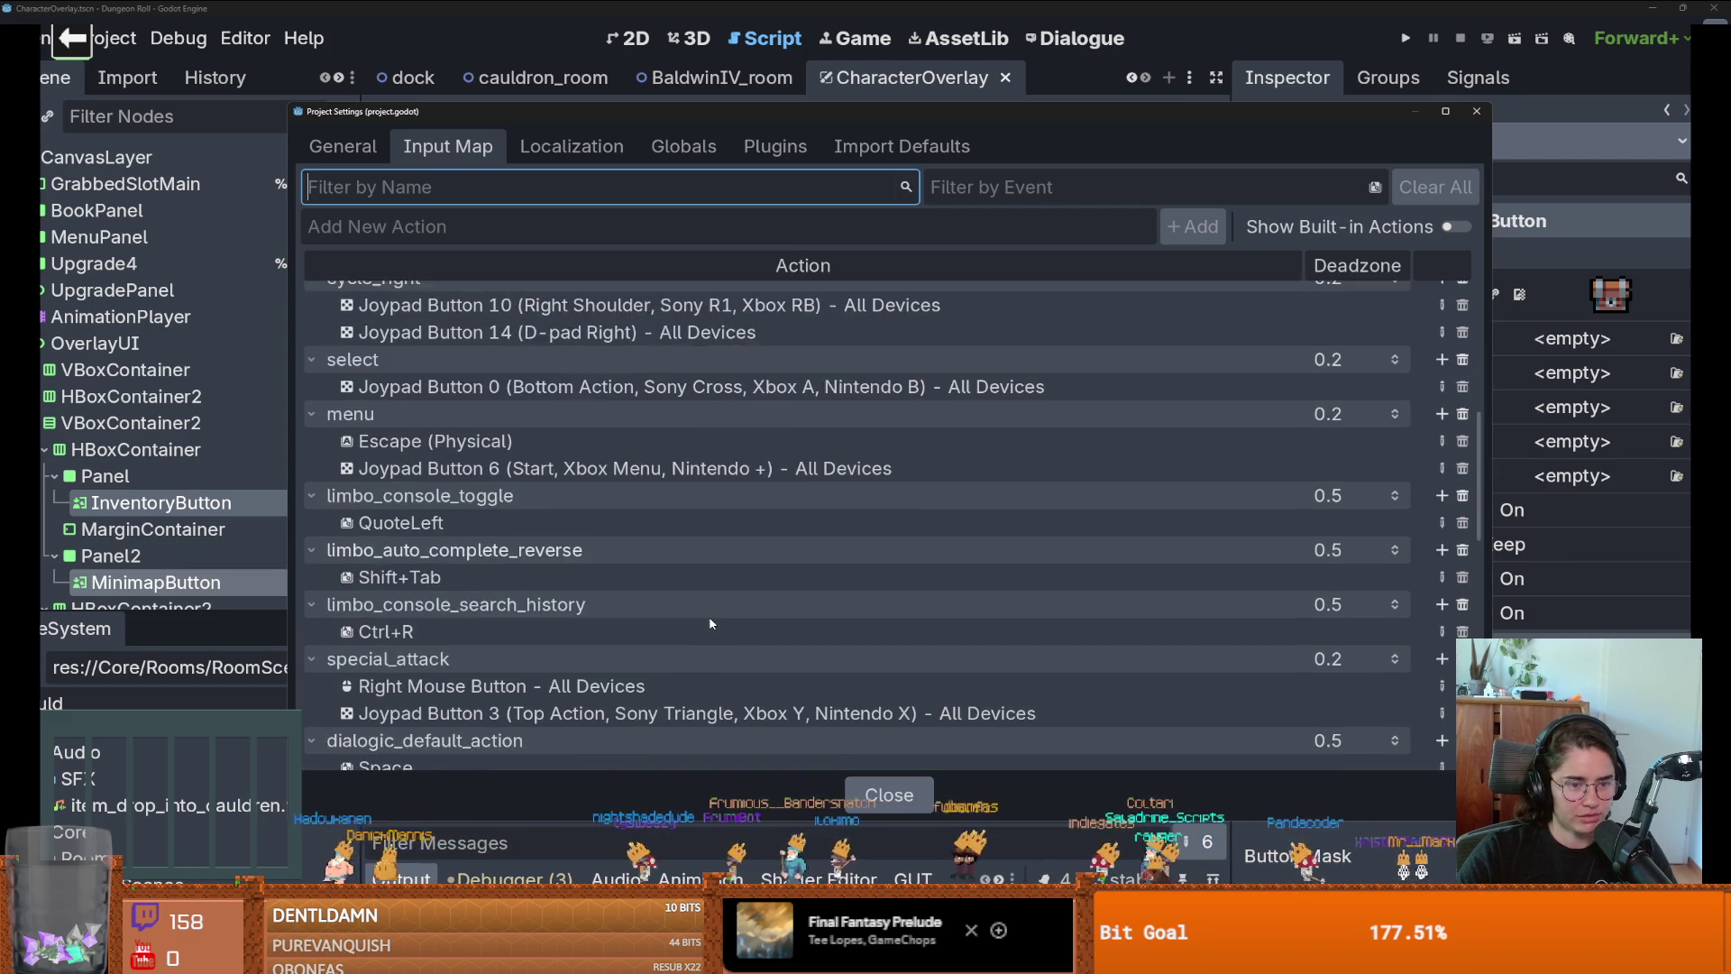
pyautogui.scroll(-10, 710, 623)
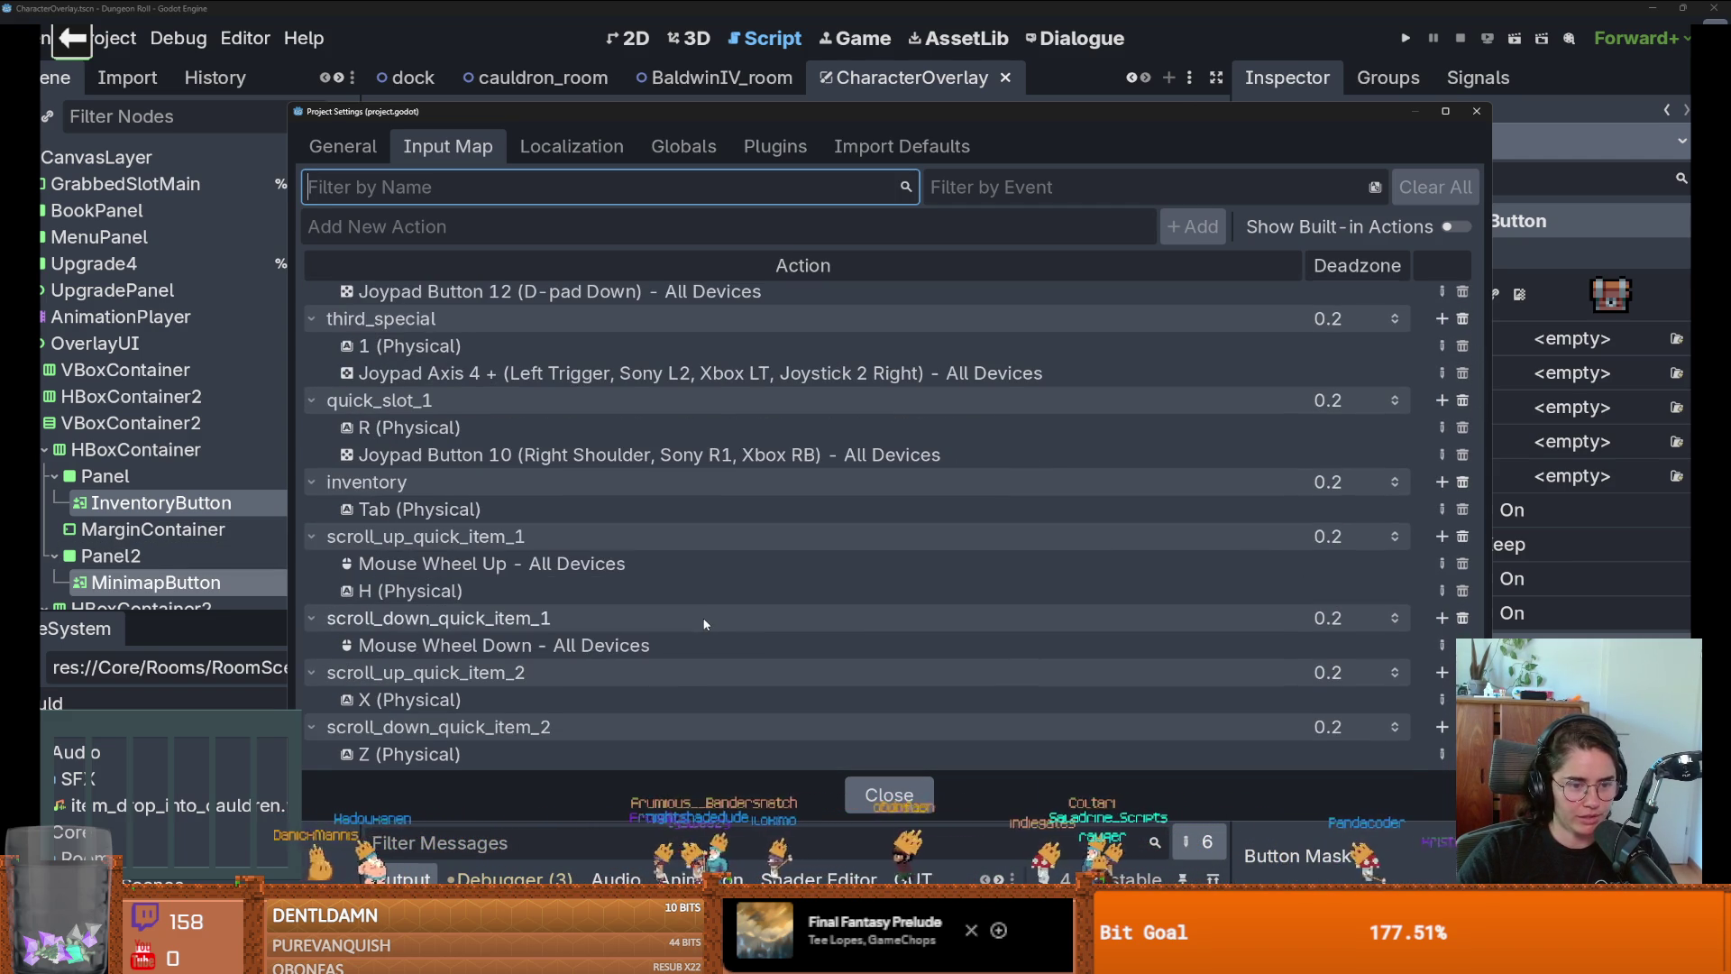
pyautogui.scroll(1, 664, 625)
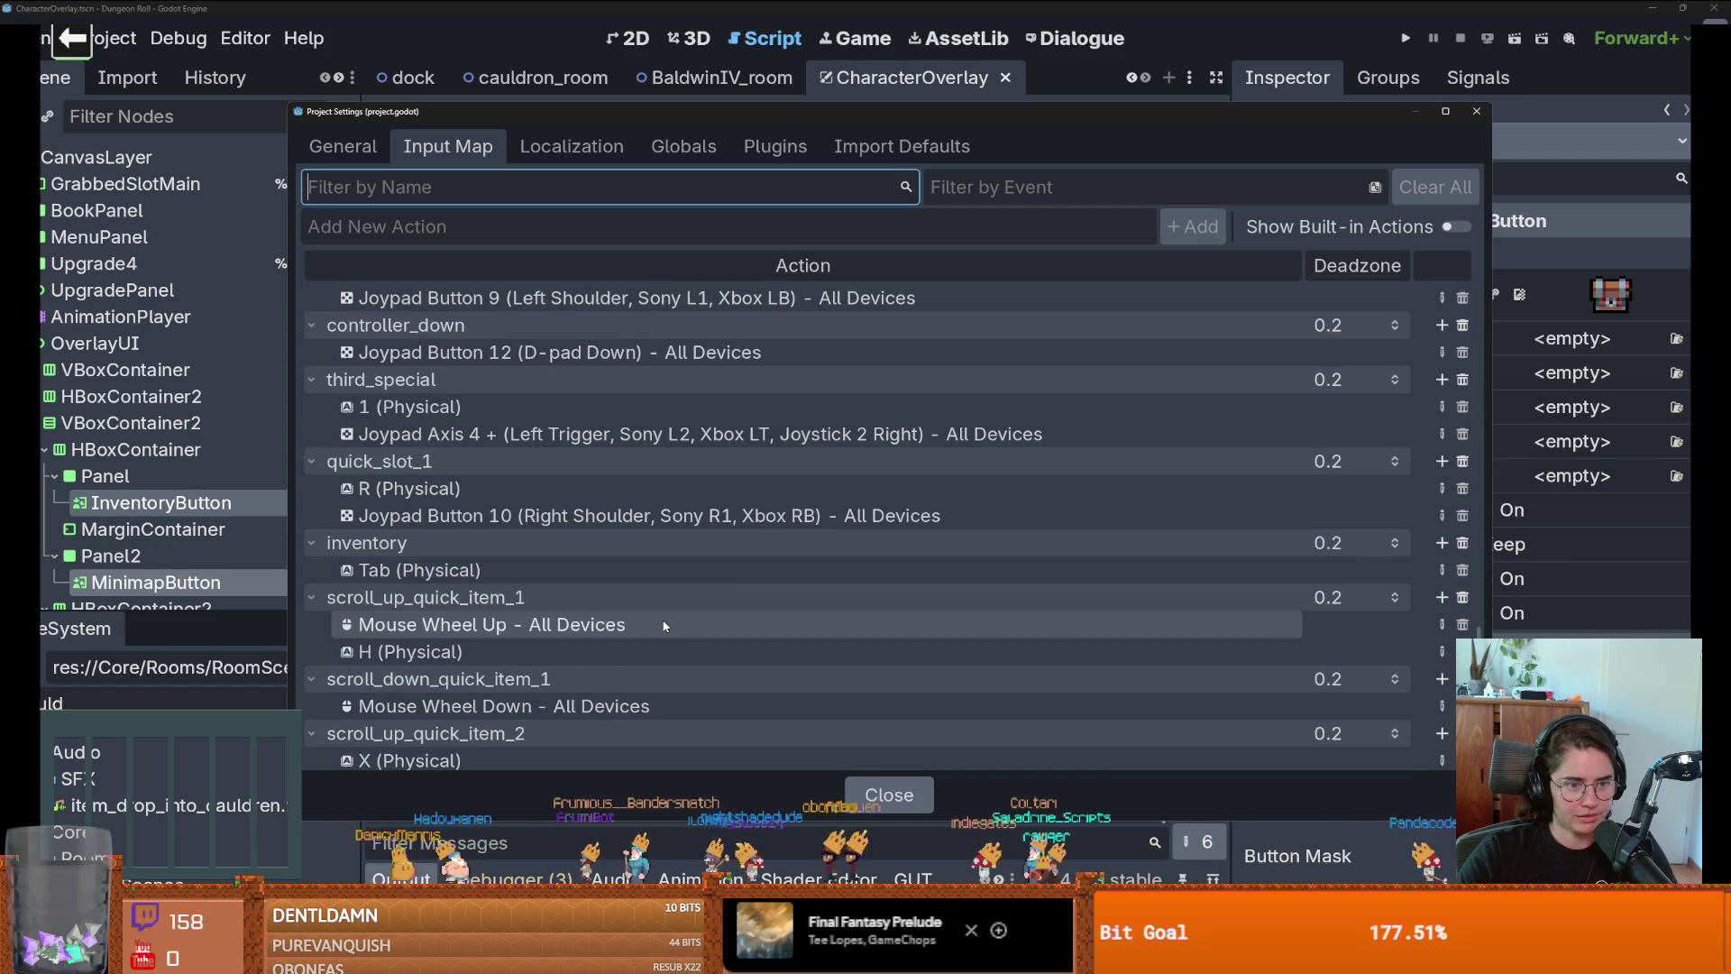
pyautogui.scroll(1, 664, 625)
pyautogui.scroll(3, 665, 626)
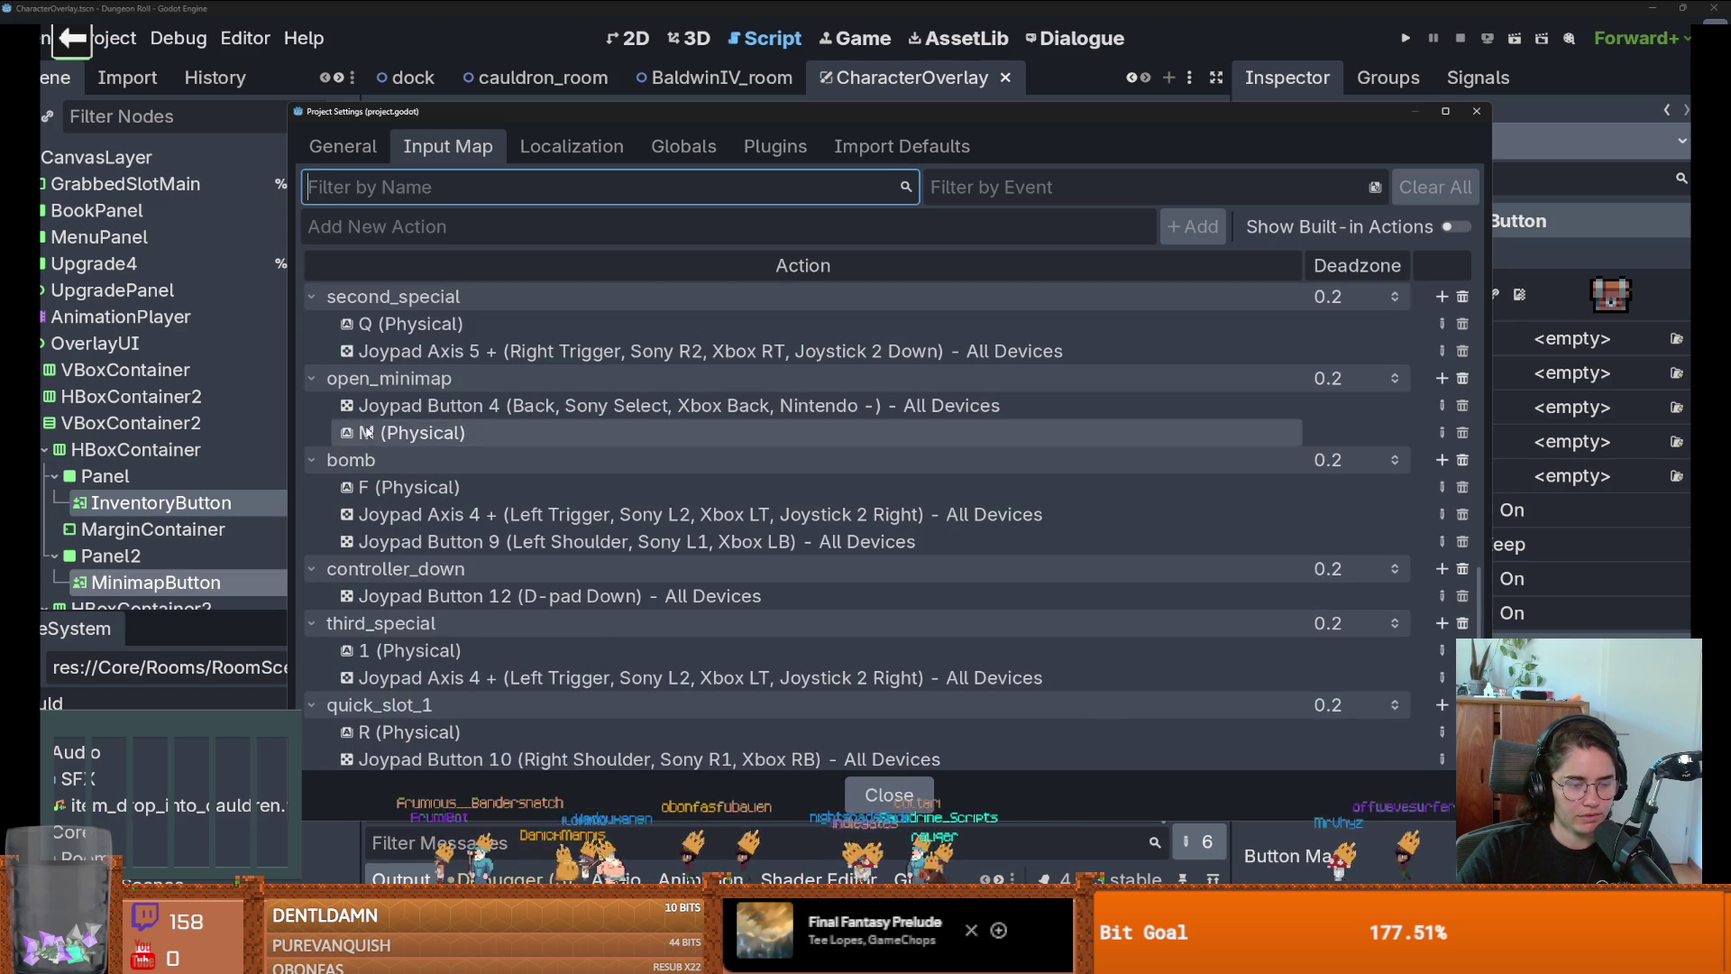
pyautogui.click(374, 432)
pyautogui.doubleClick(379, 377)
pyautogui.hotkey('ctrl', 'c')
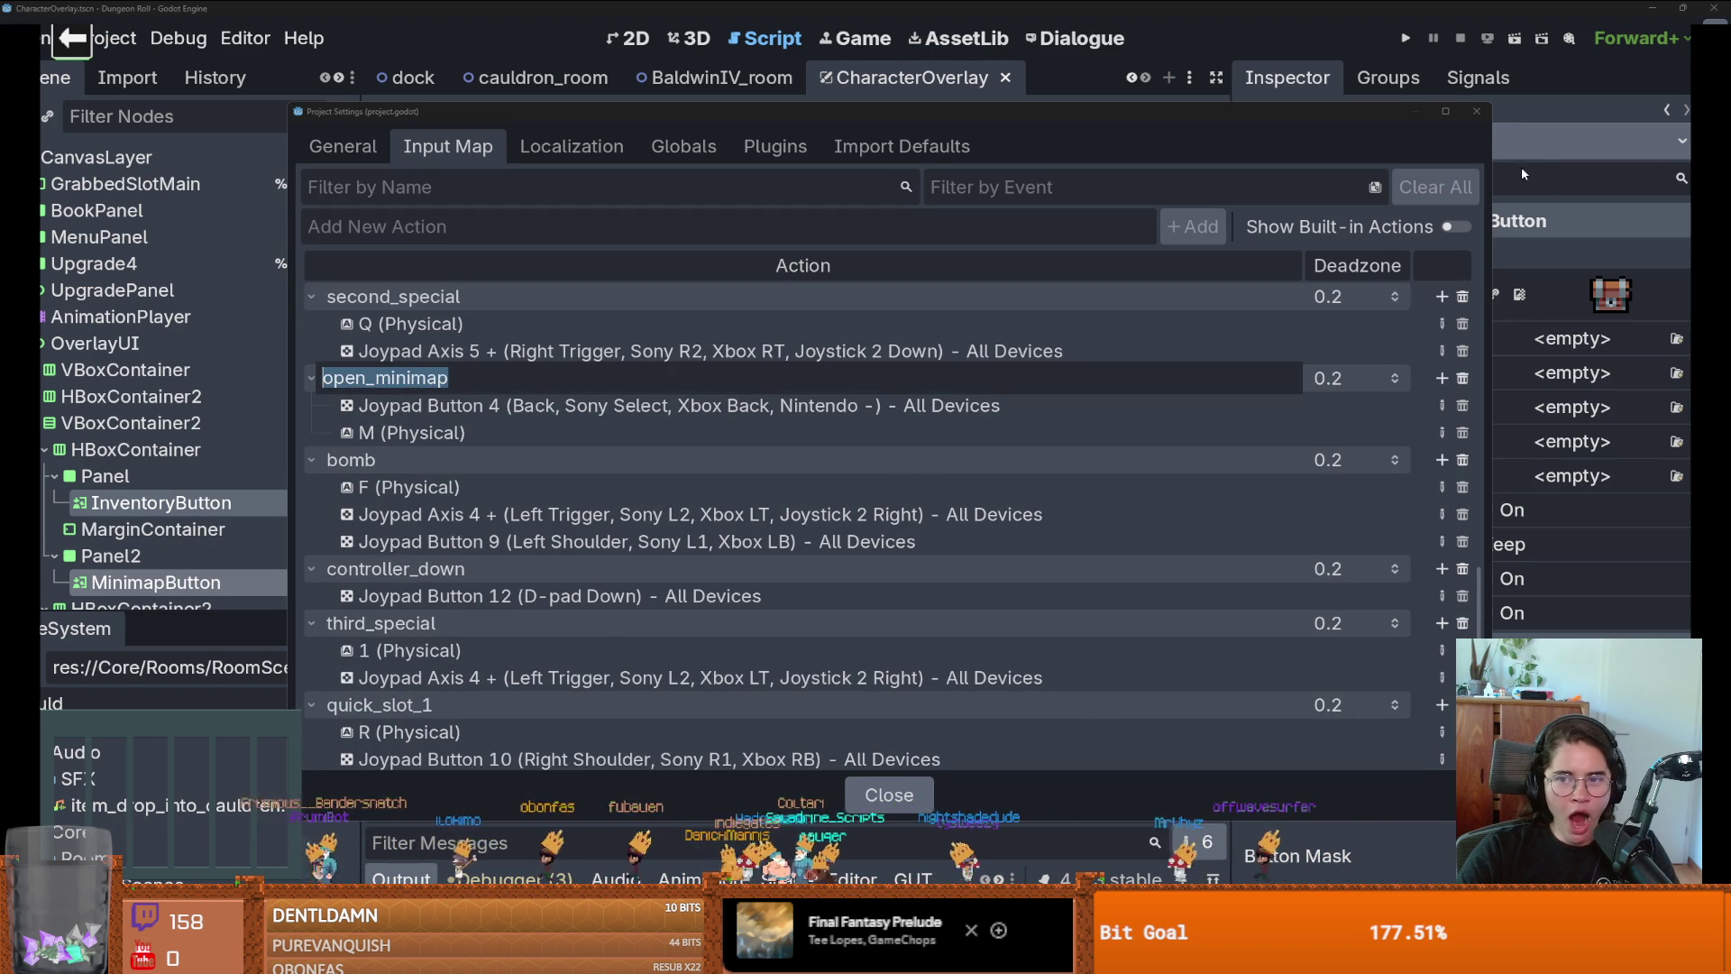
pyautogui.click(771, 351)
# Search all project files for open_minimap and open the match in menu_panel.gd.
pyautogui.click(1476, 111)
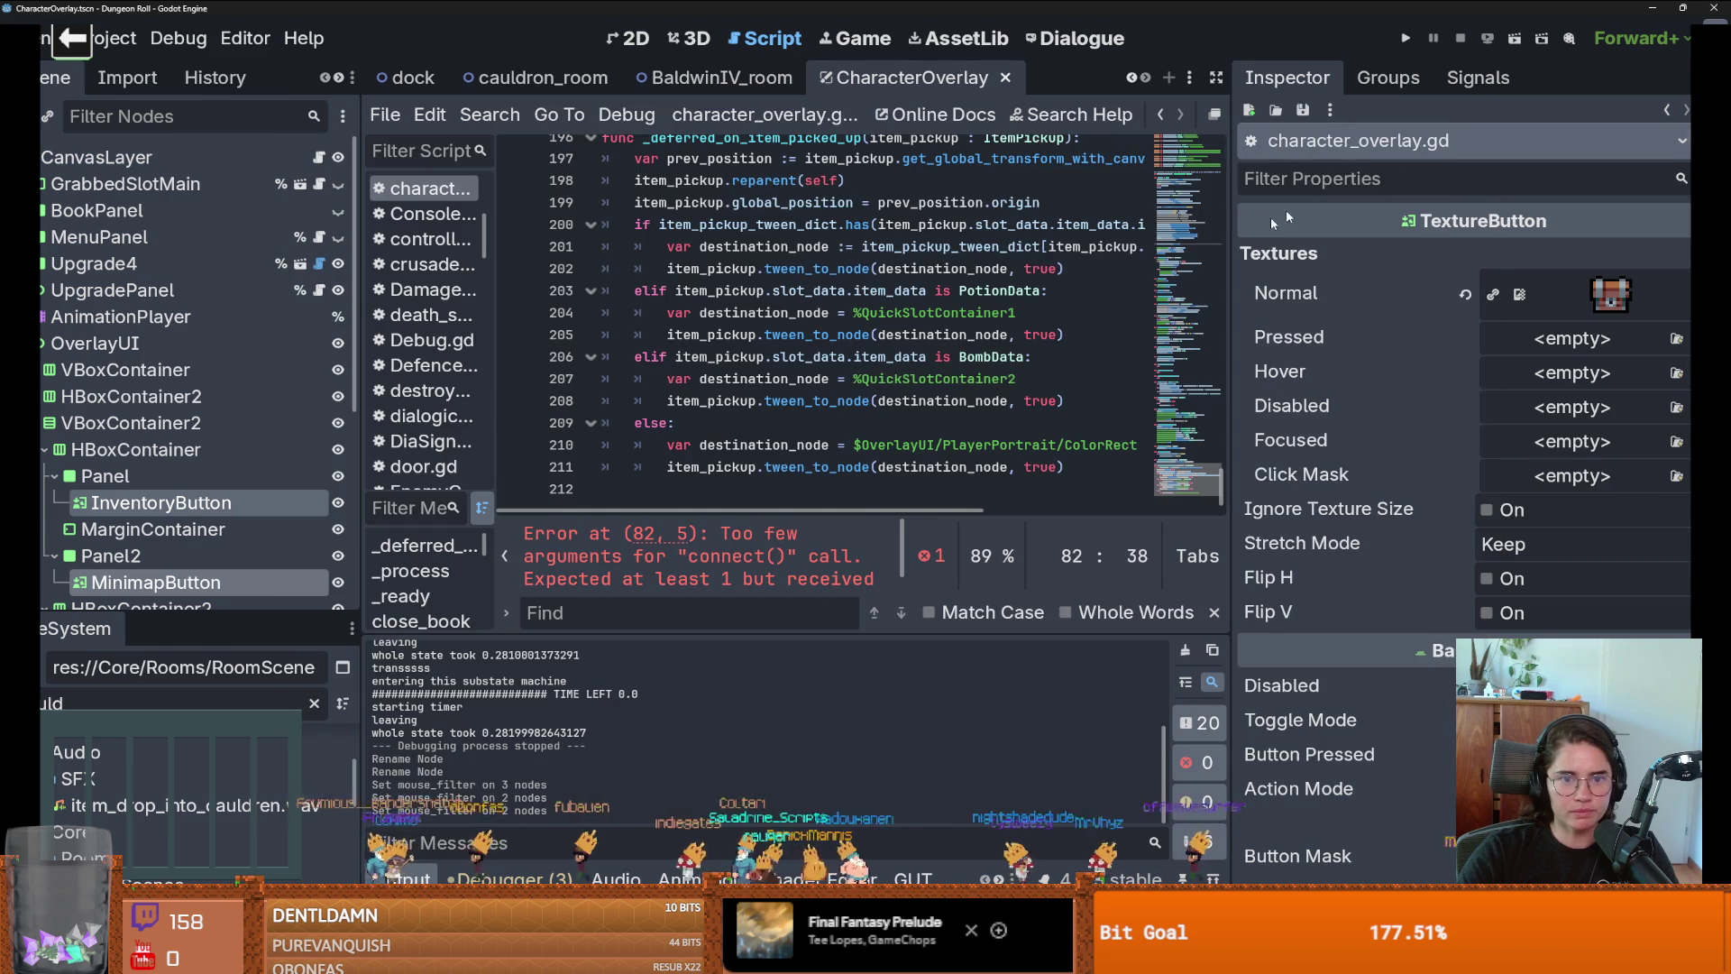
pyautogui.click(490, 115)
pyautogui.click(514, 286)
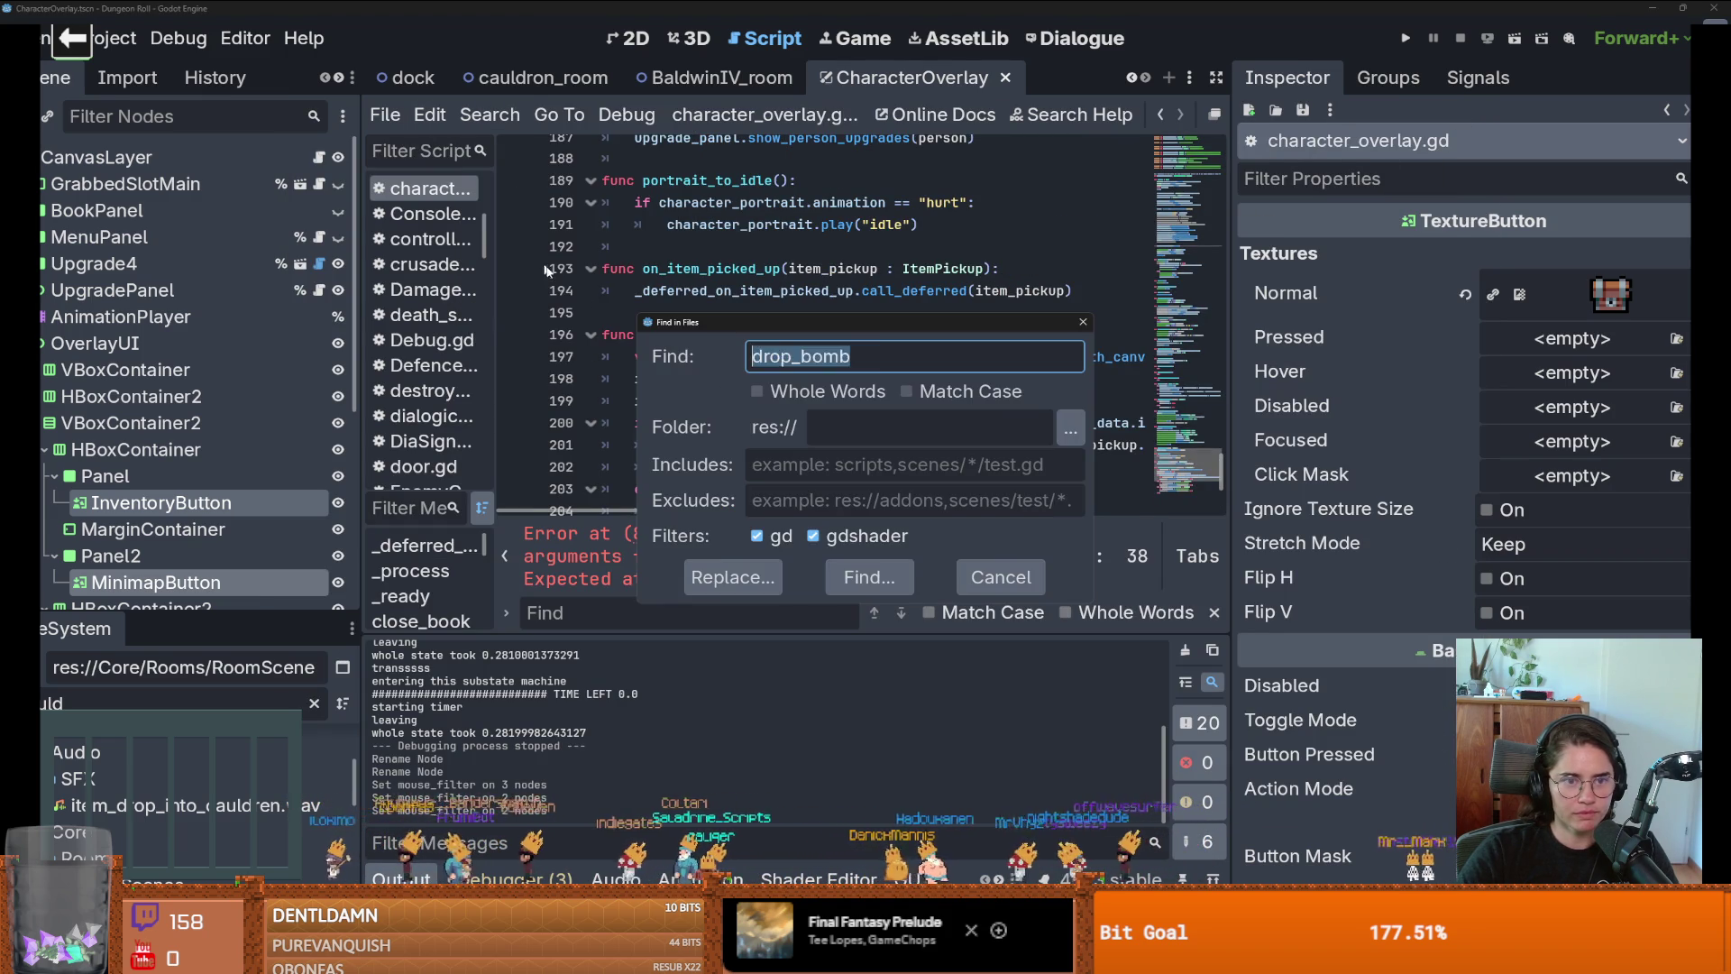
pyautogui.hotkey('ctrl', 'v')
pyautogui.click(871, 577)
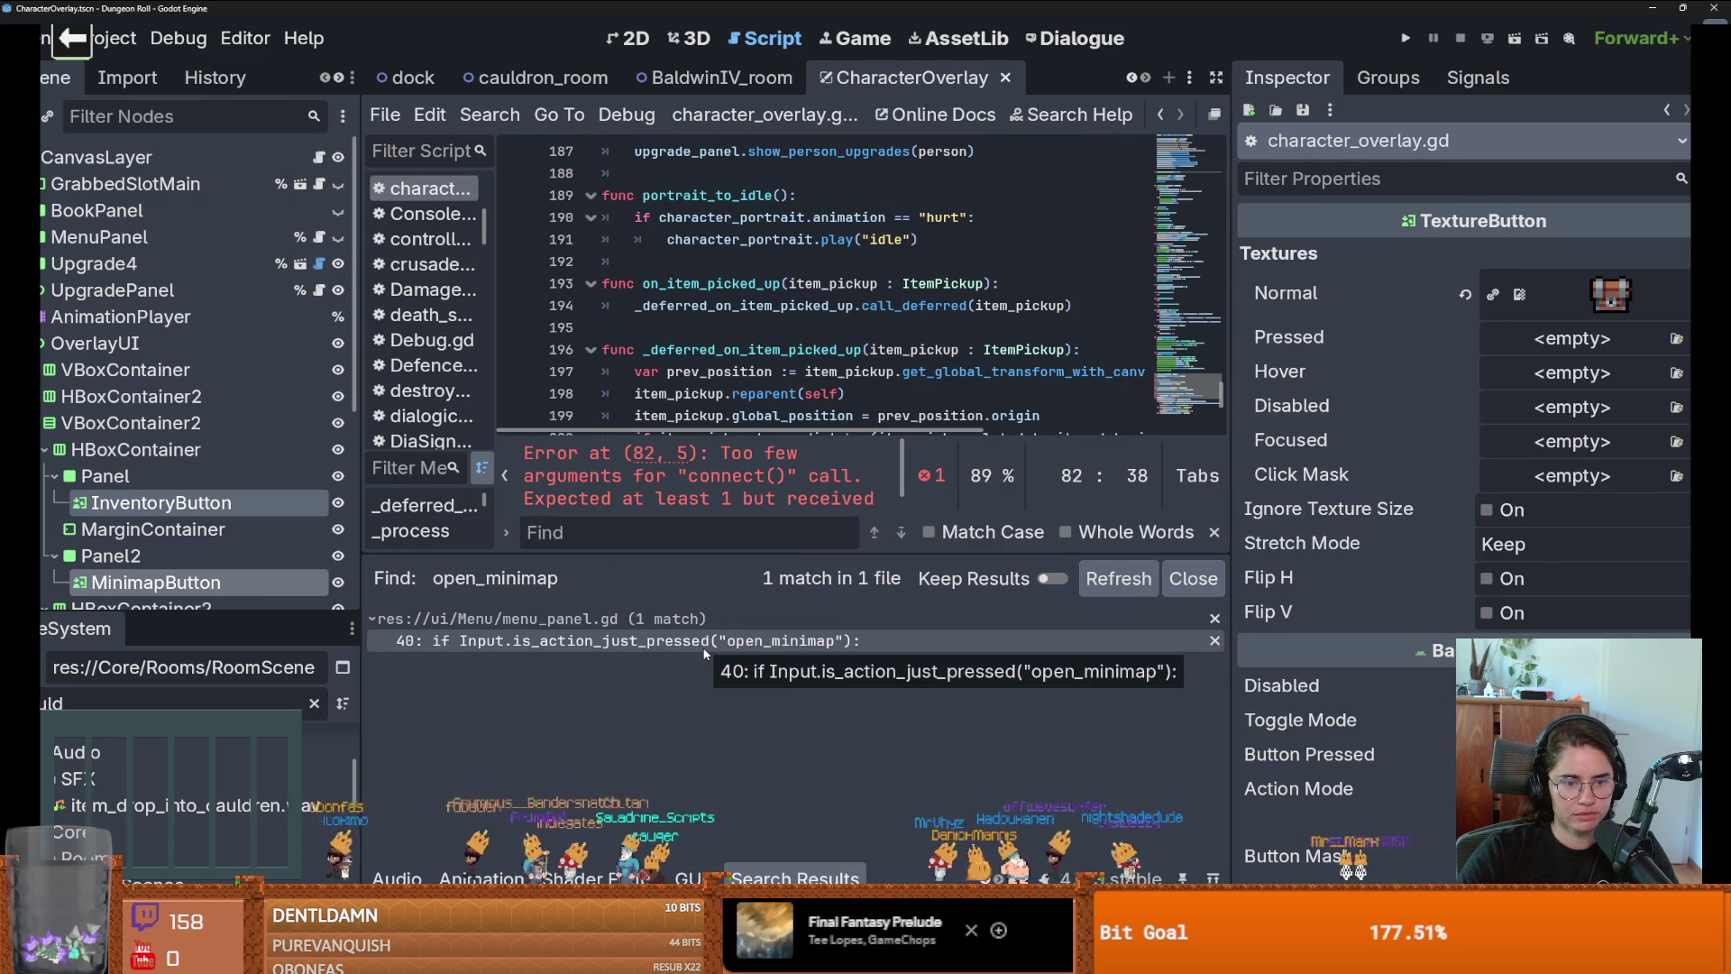
pyautogui.click(794, 641)
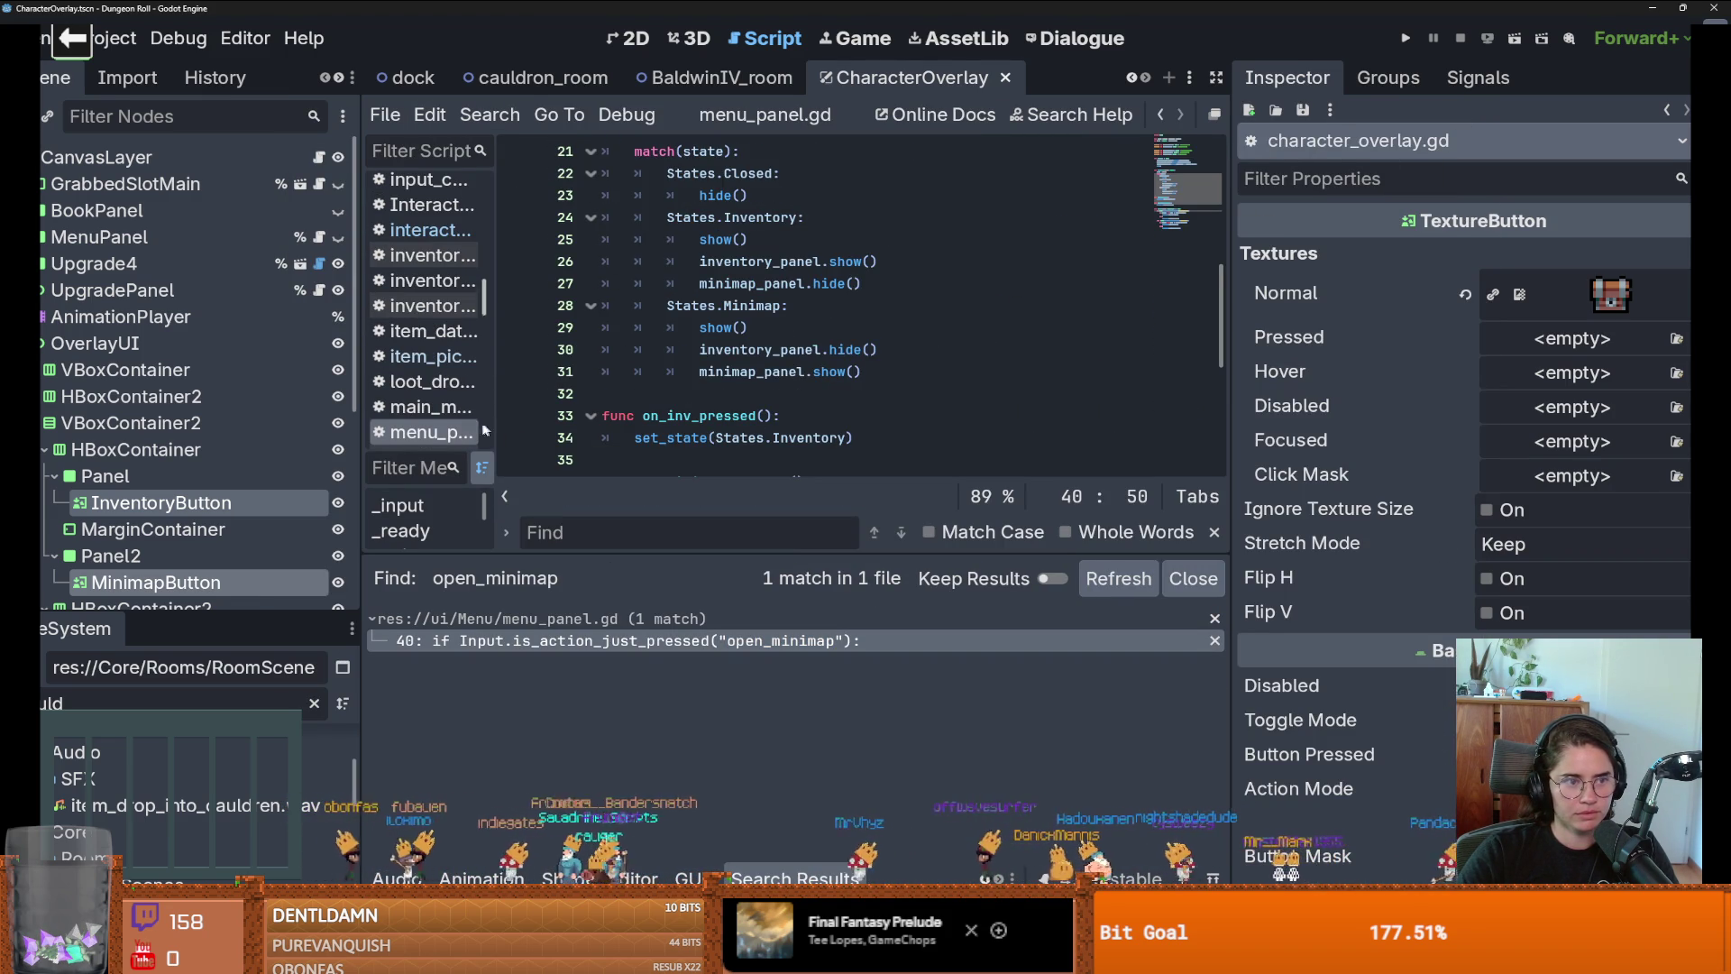
# Give InventoryButton and MinimapButton Access as Unique Name.
pyautogui.moveTo(803, 568); pyautogui.dragTo(803, 706)
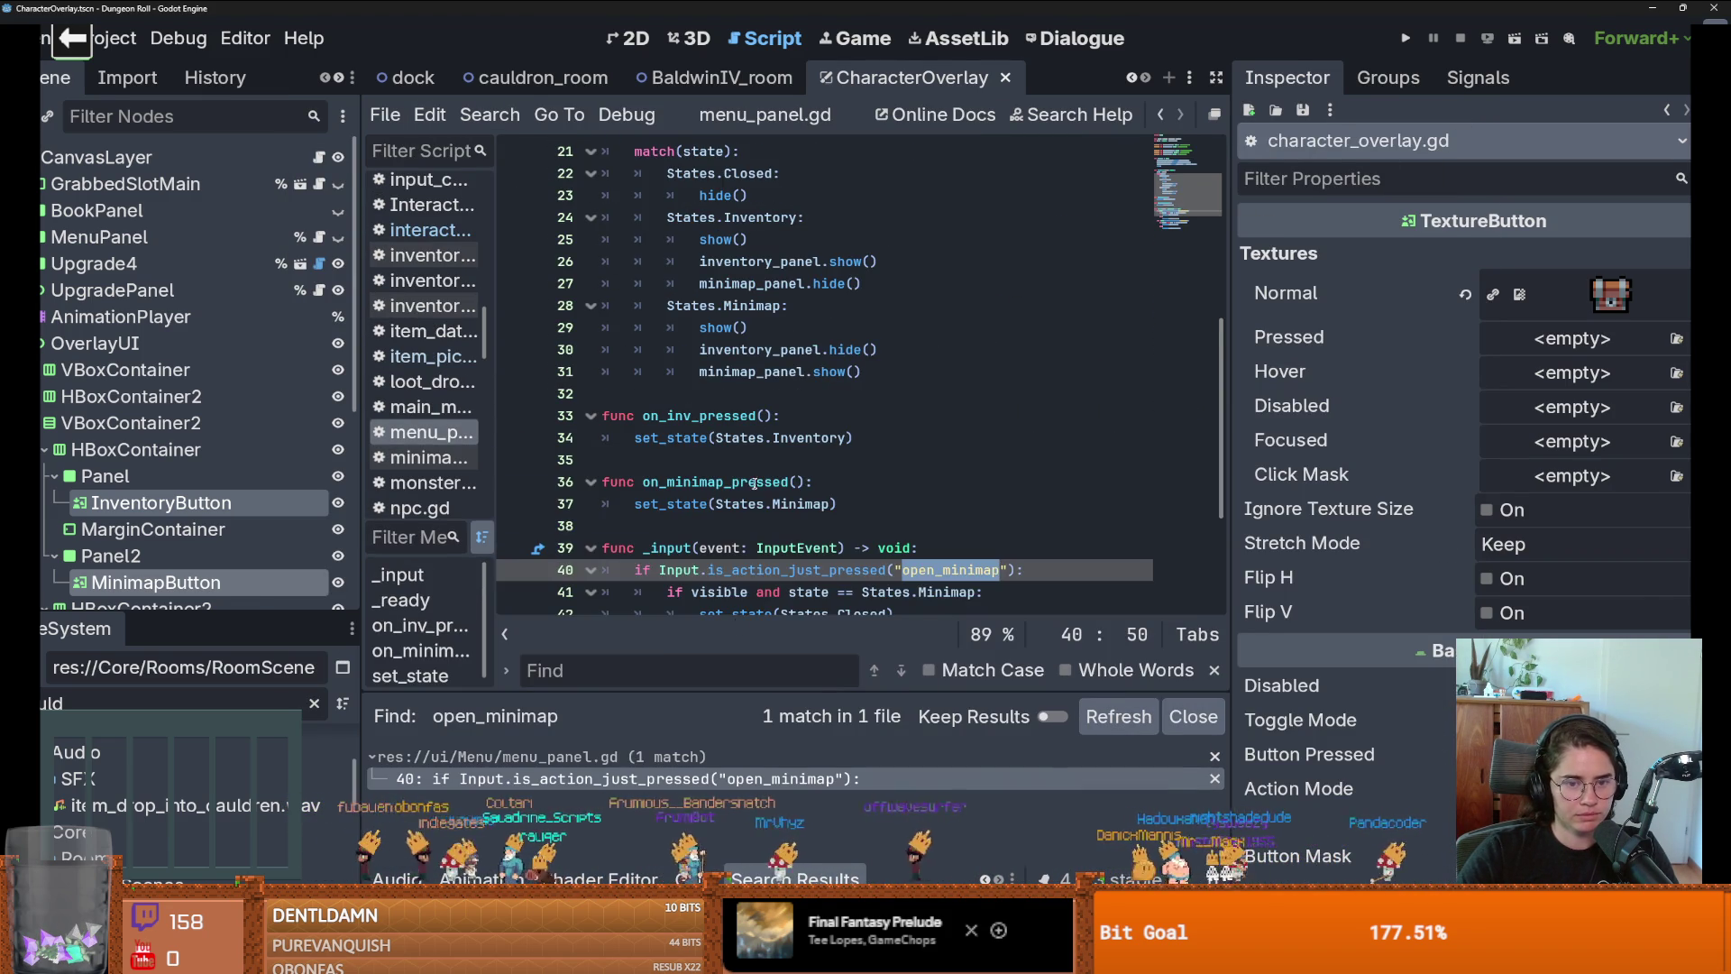
pyautogui.scroll(-3, 866, 416)
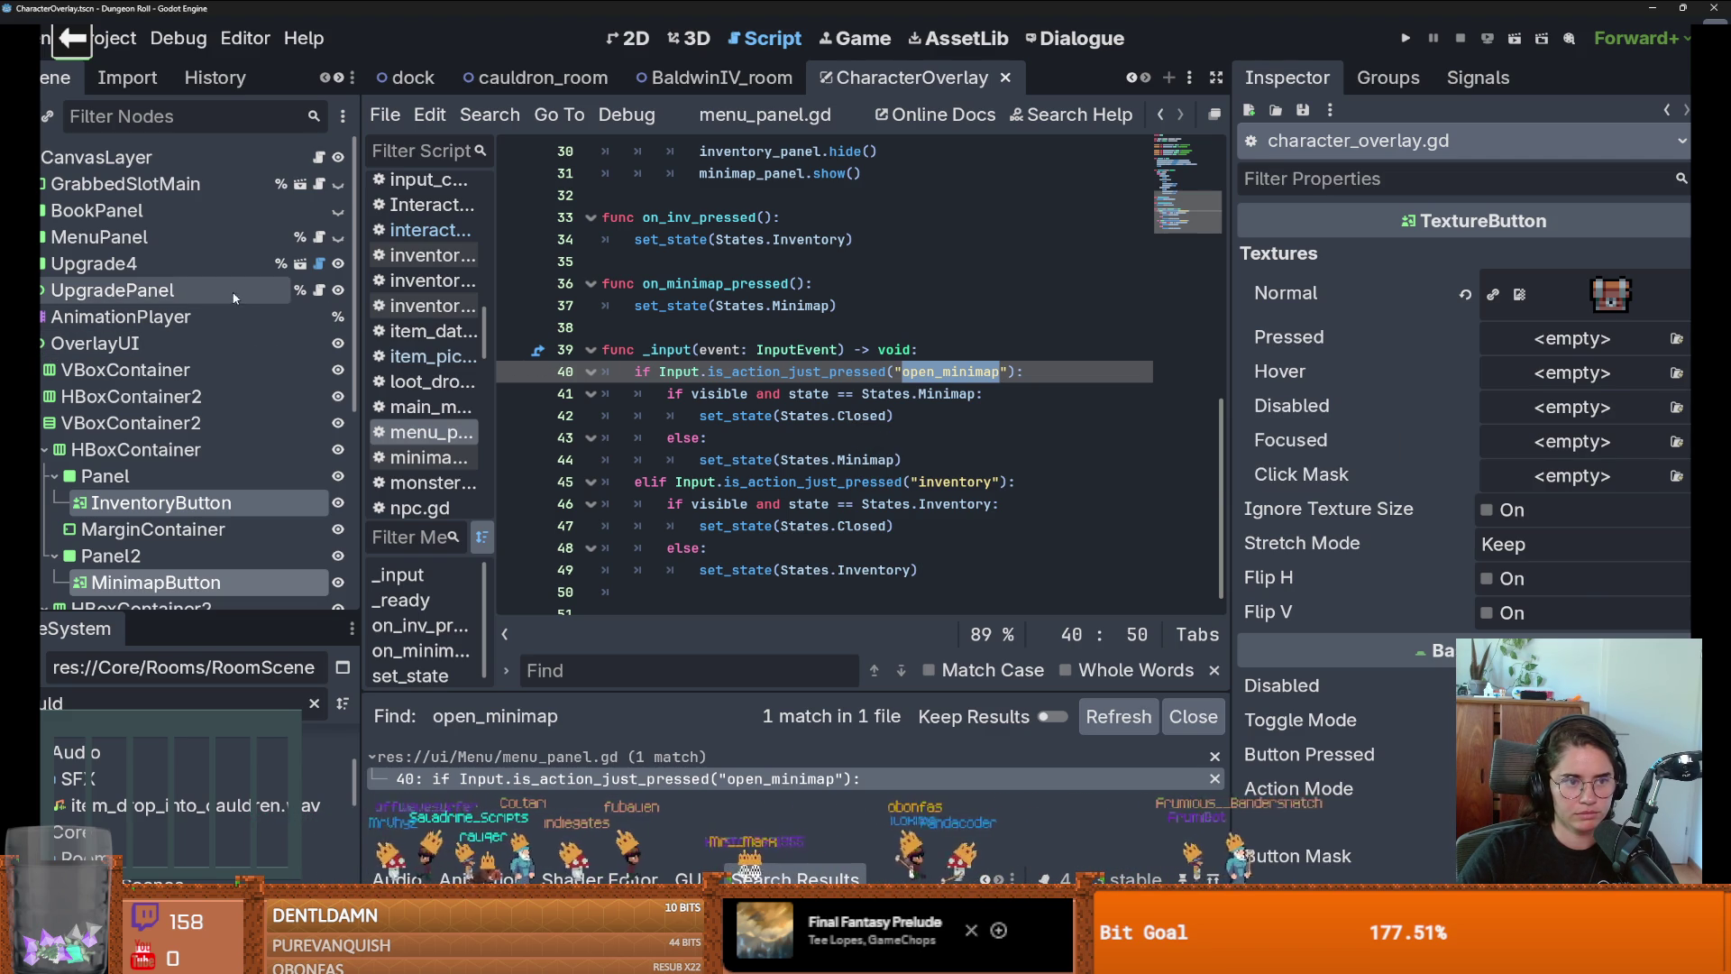
pyautogui.rightClick(208, 503)
pyautogui.click(270, 773)
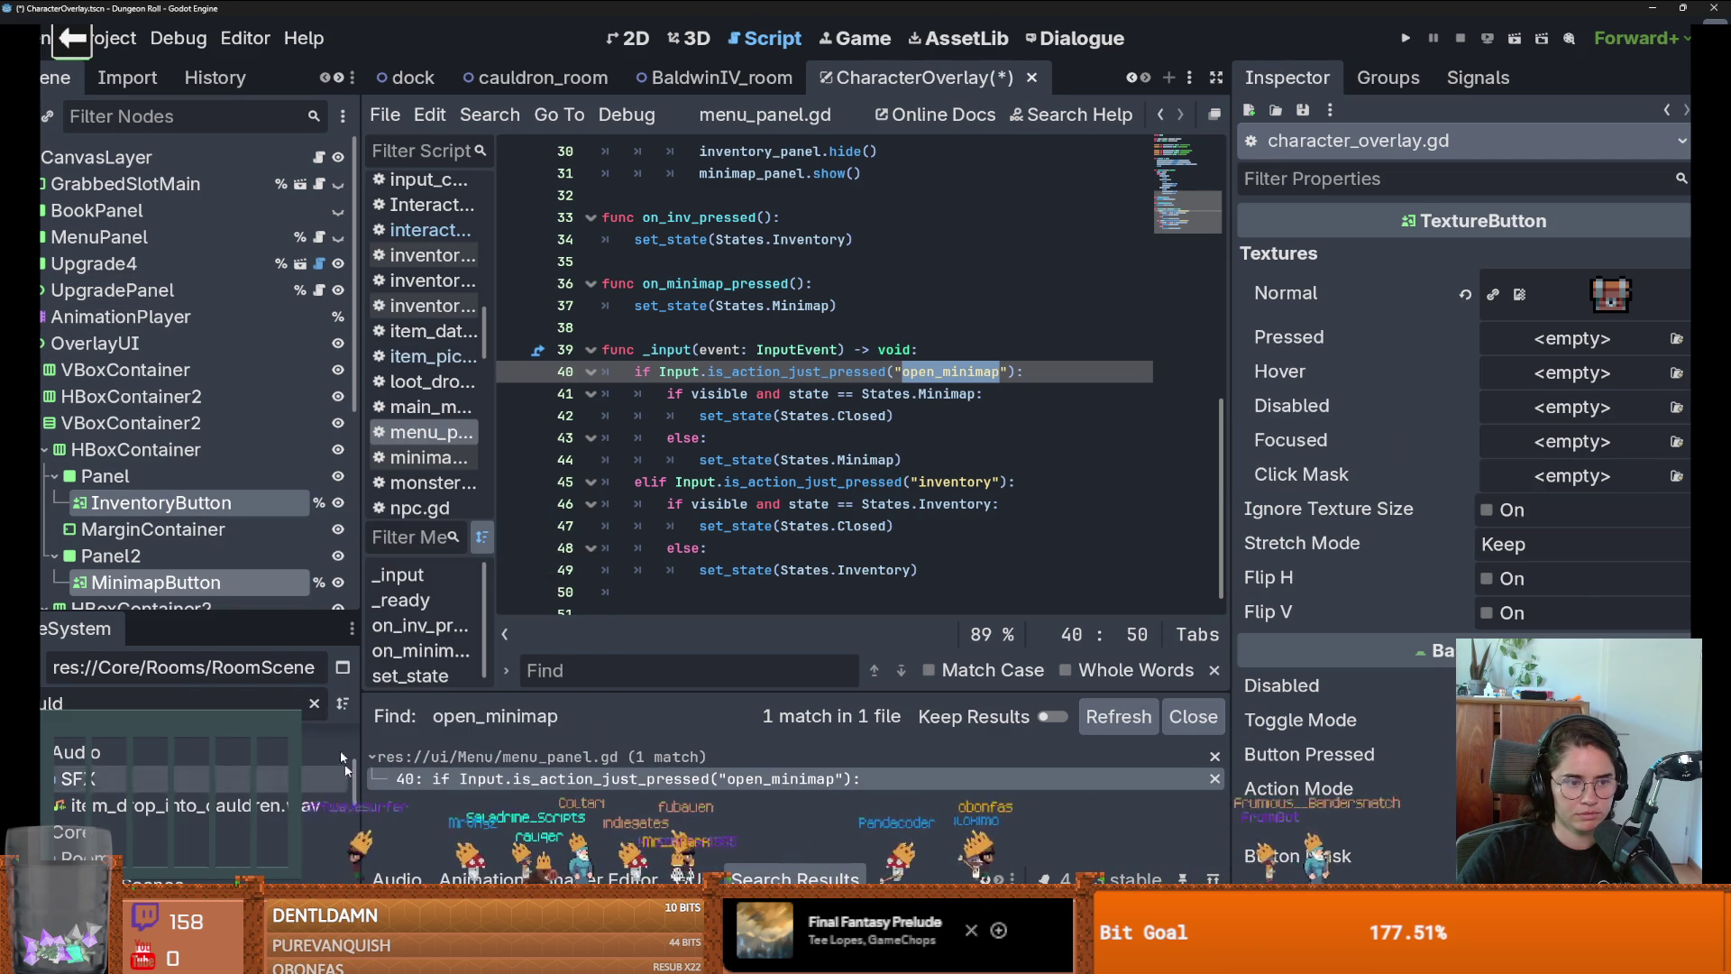
pyautogui.click(319, 157)
pyautogui.scroll(20, 672, 313)
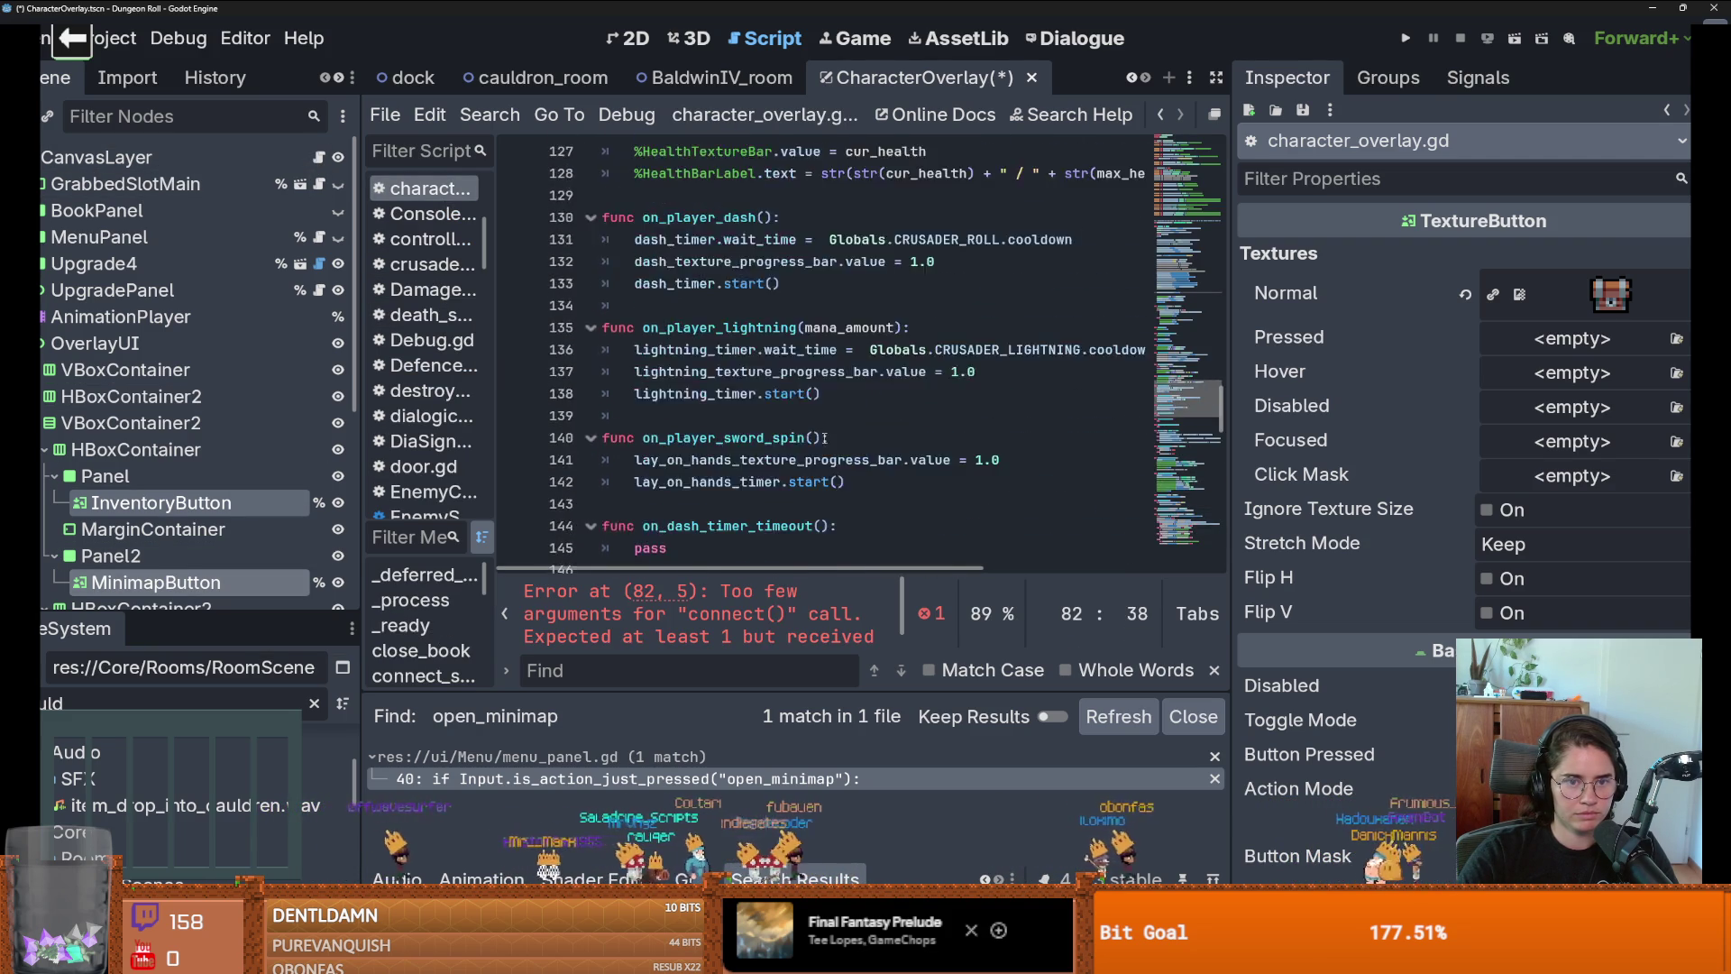
pyautogui.scroll(14, 823, 439)
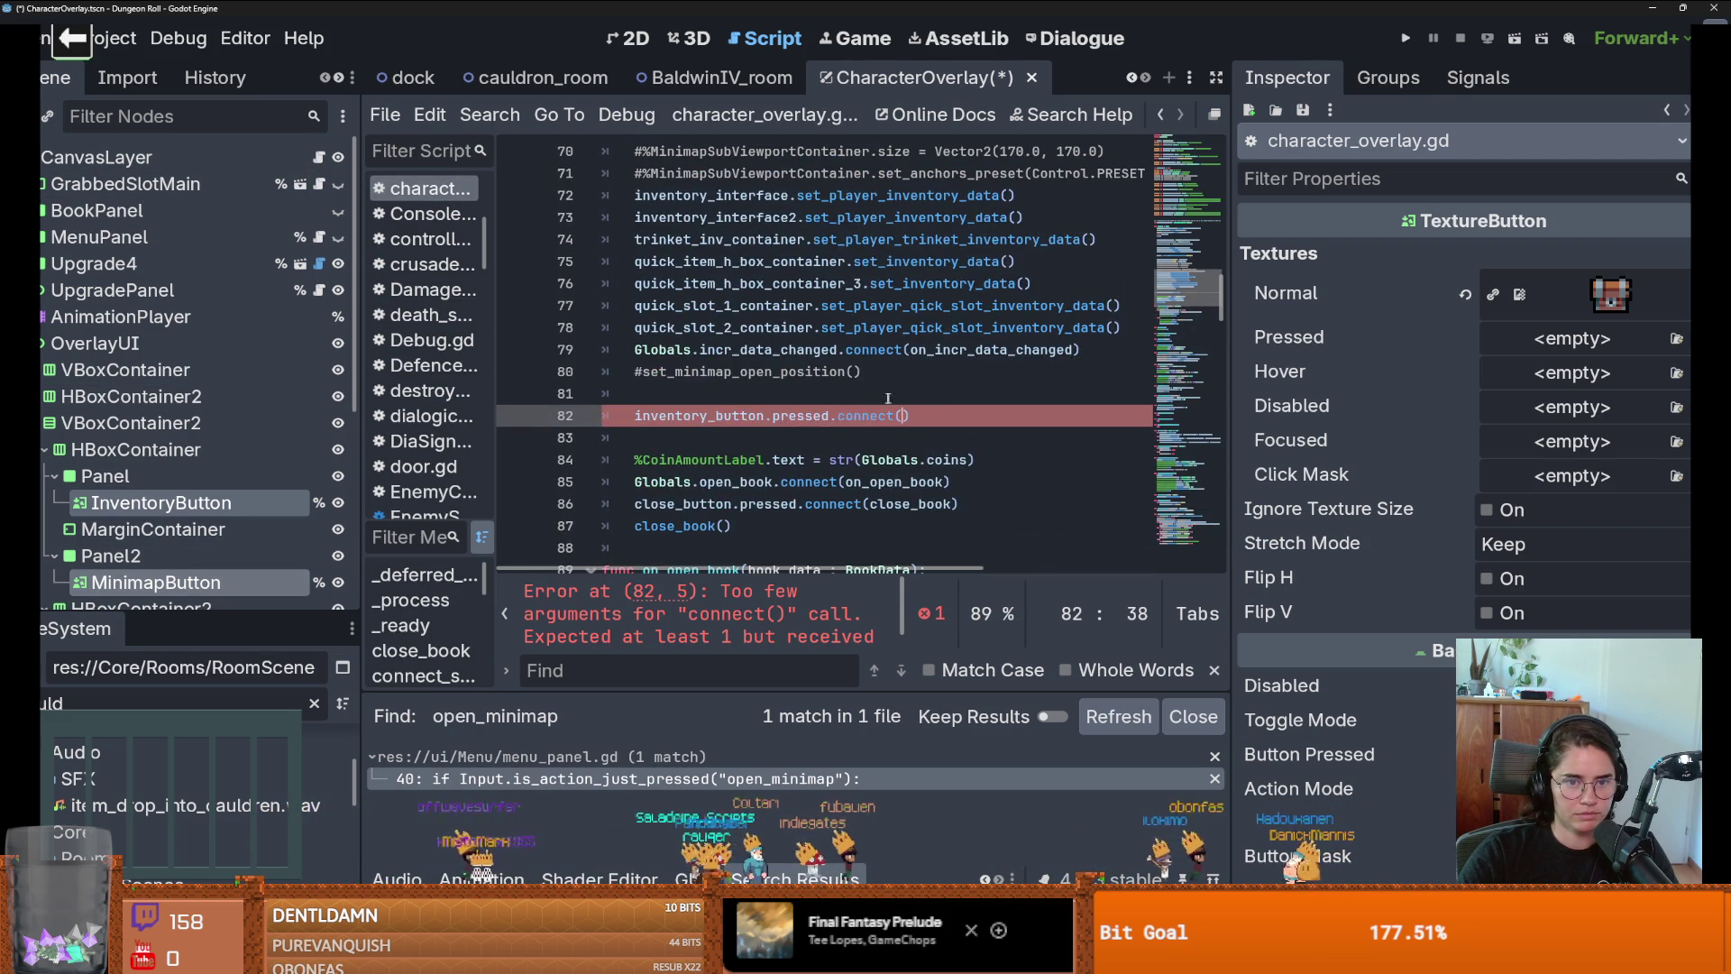
pyautogui.moveTo(913, 416); pyautogui.dragTo(738, 418)
pyautogui.hotkey('ctrl', 'shift', 'k')
pyautogui.scroll(14, 757, 433)
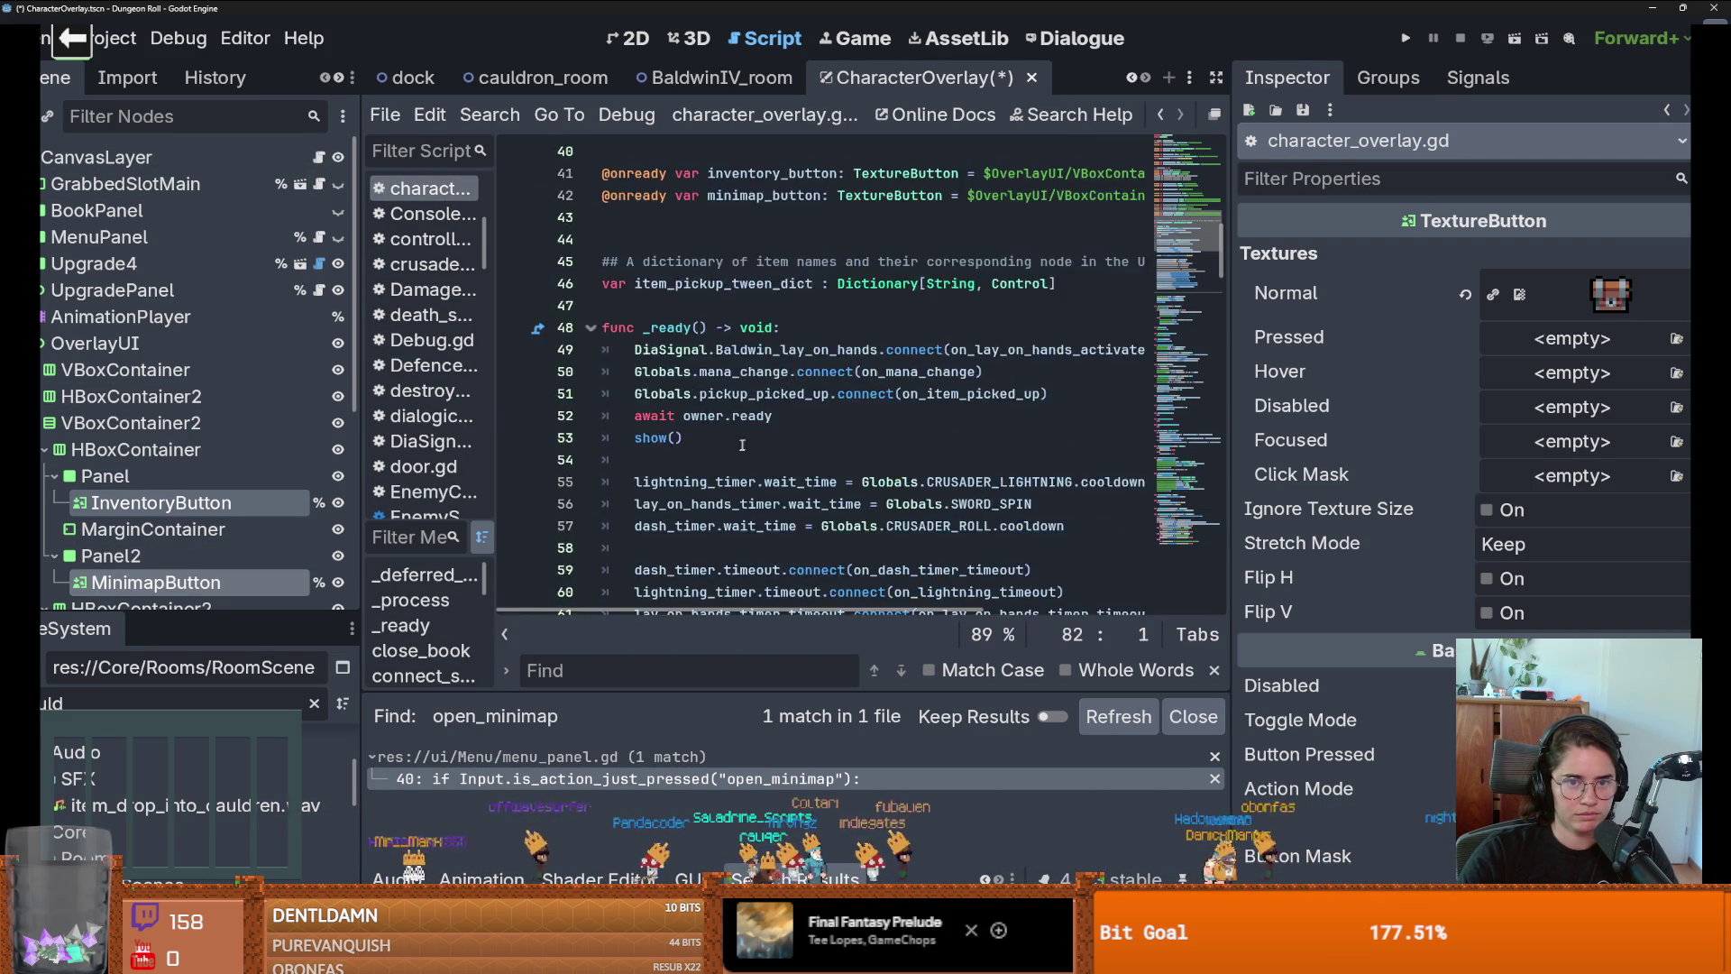
pyautogui.scroll(1, 762, 440)
pyautogui.moveTo(604, 545); pyautogui.dragTo(604, 505)
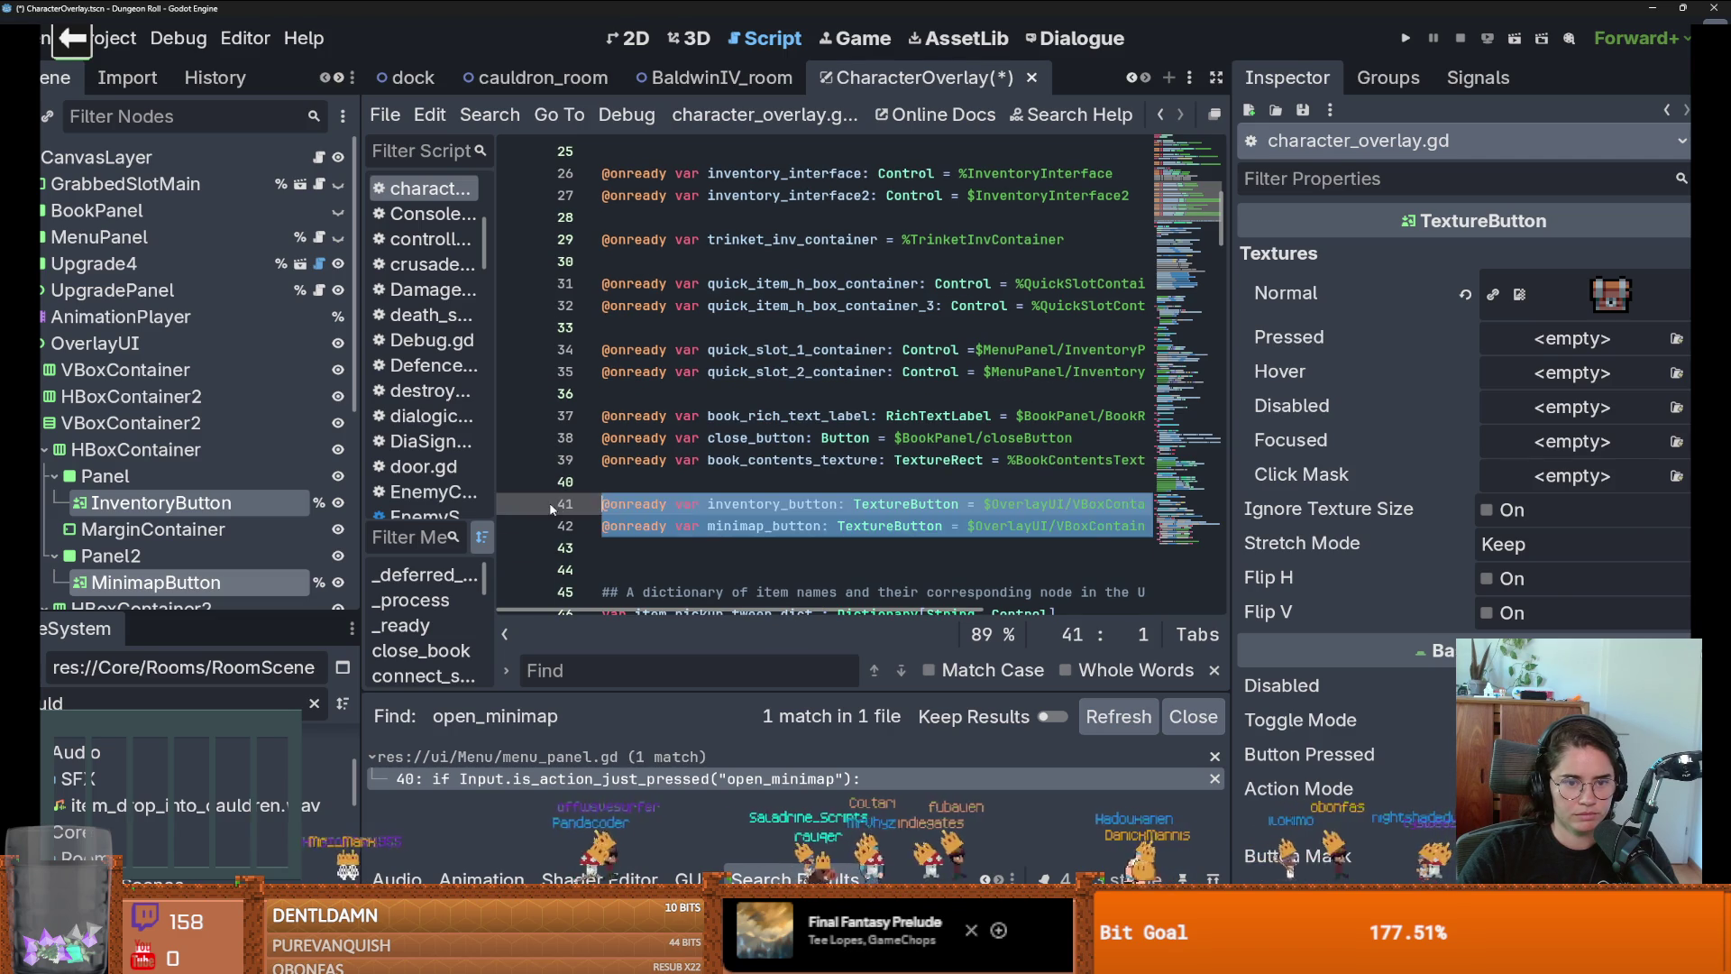
pyautogui.press('BackSpace')
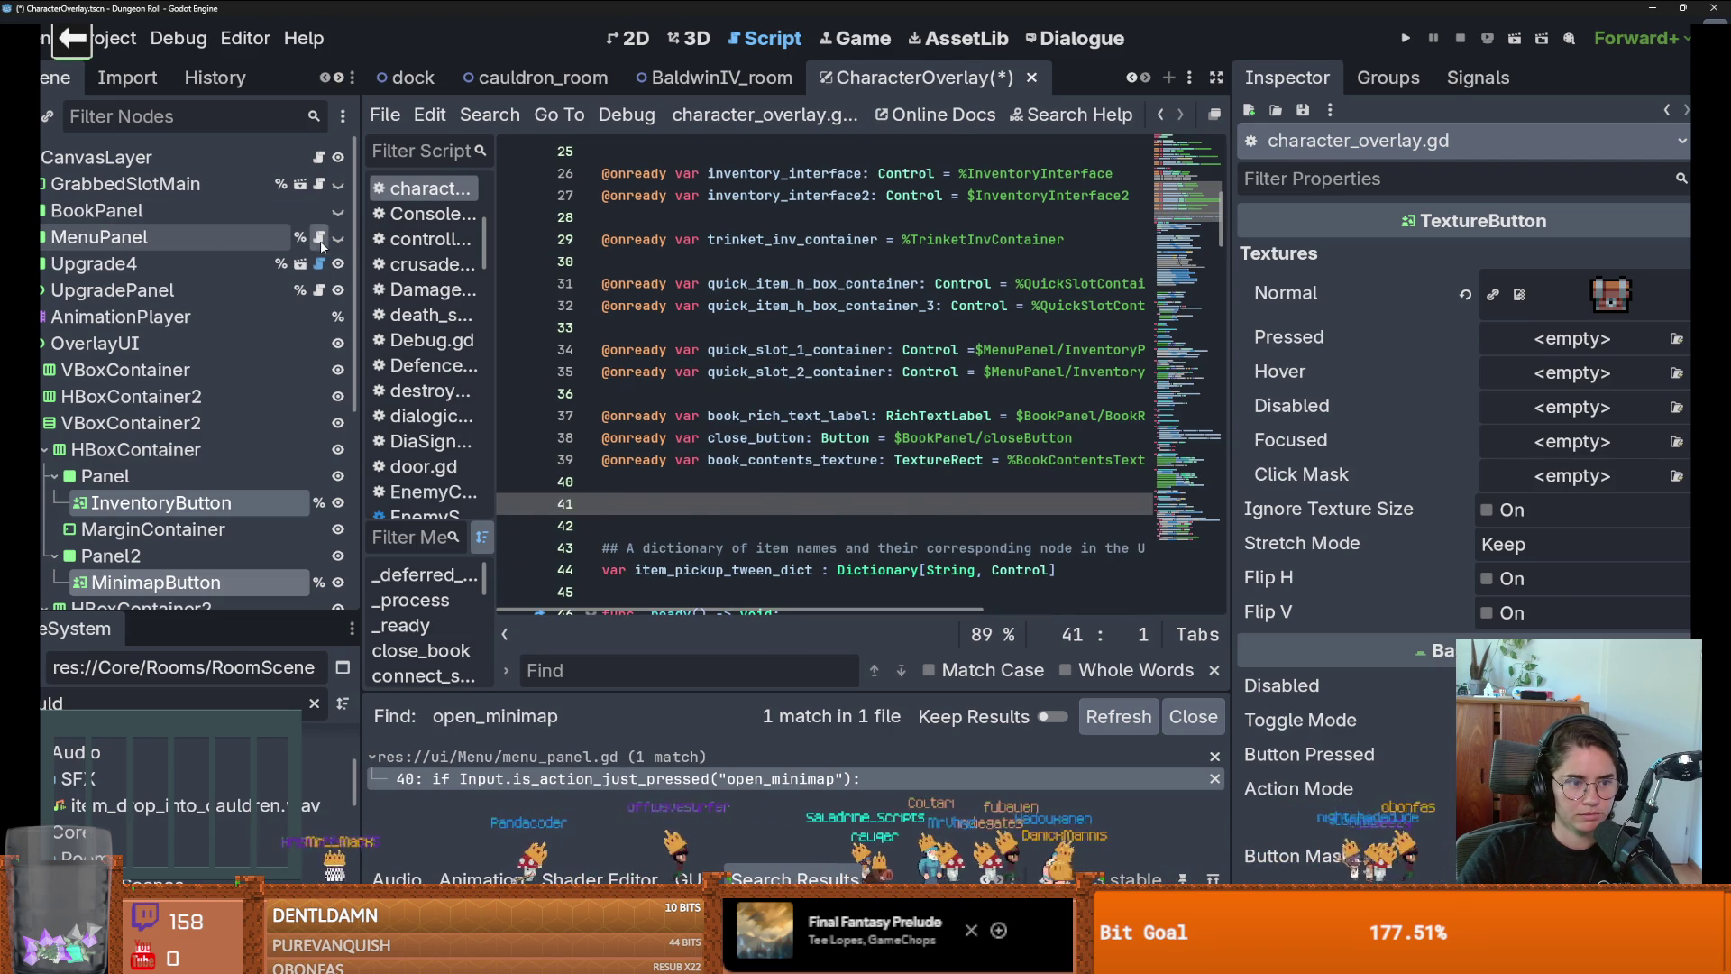
# Make room with blank lines above _ready in menu_panel.gd.
pyautogui.click(319, 237)
pyautogui.scroll(7, 719, 500)
pyautogui.scroll(1, 719, 501)
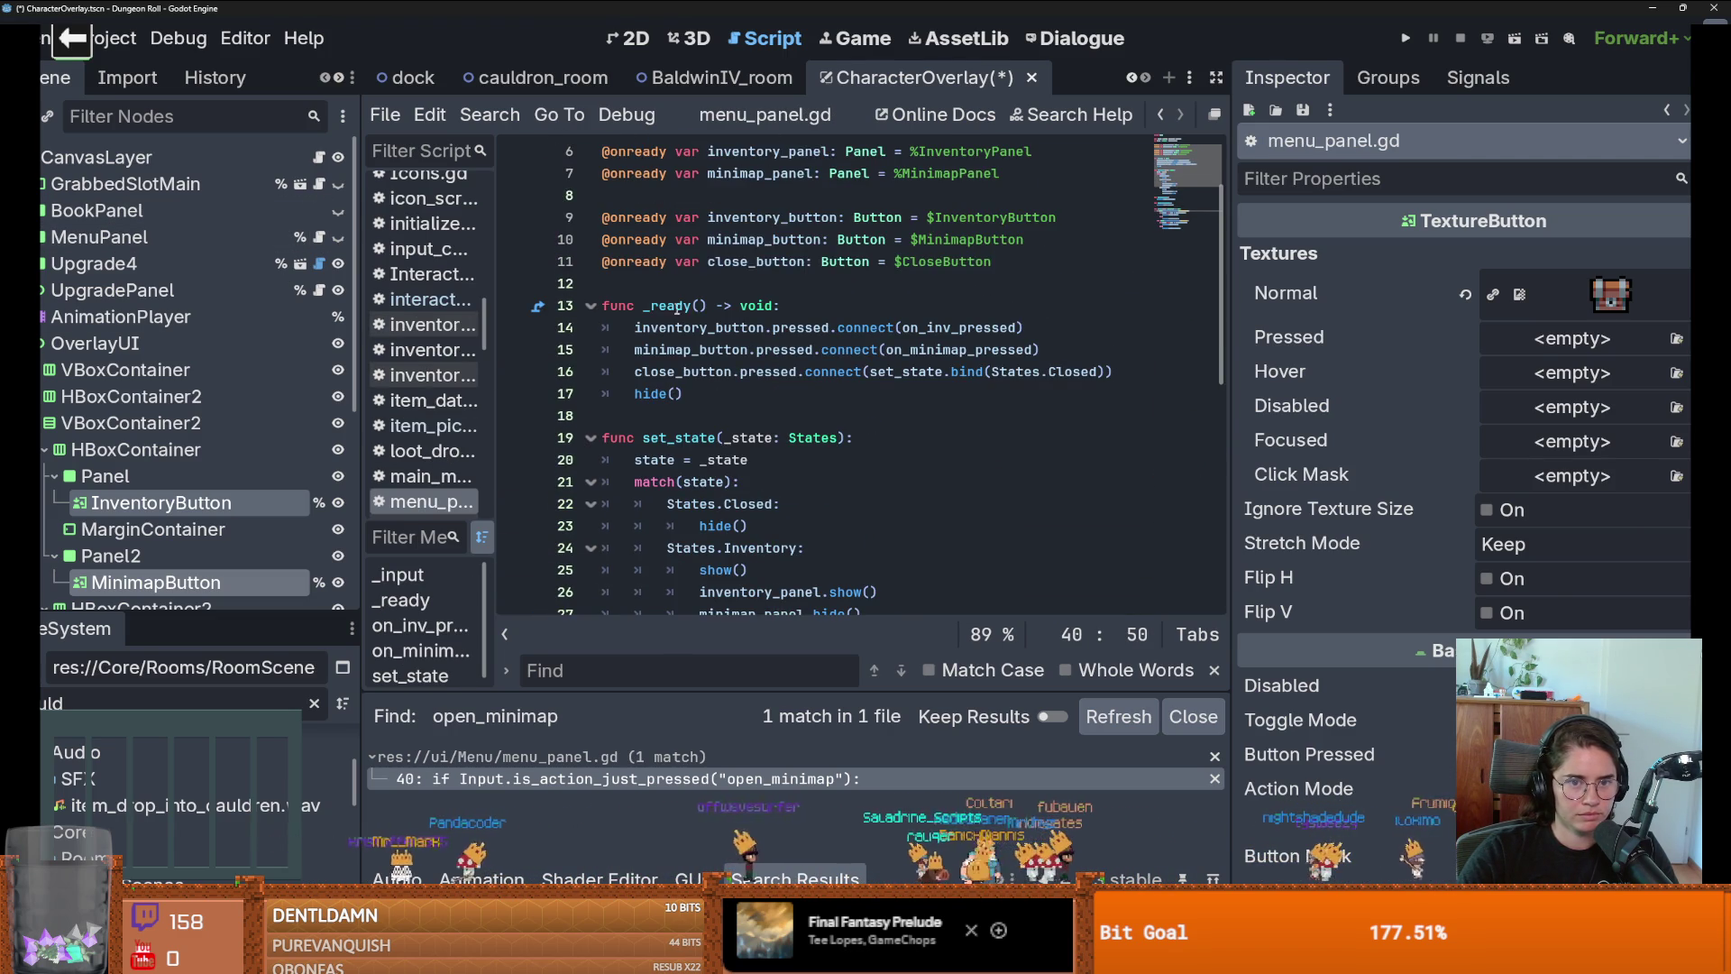
pyautogui.click(658, 283)
pyautogui.press('Return')
pyautogui.press('Return')
pyautogui.press('Up')
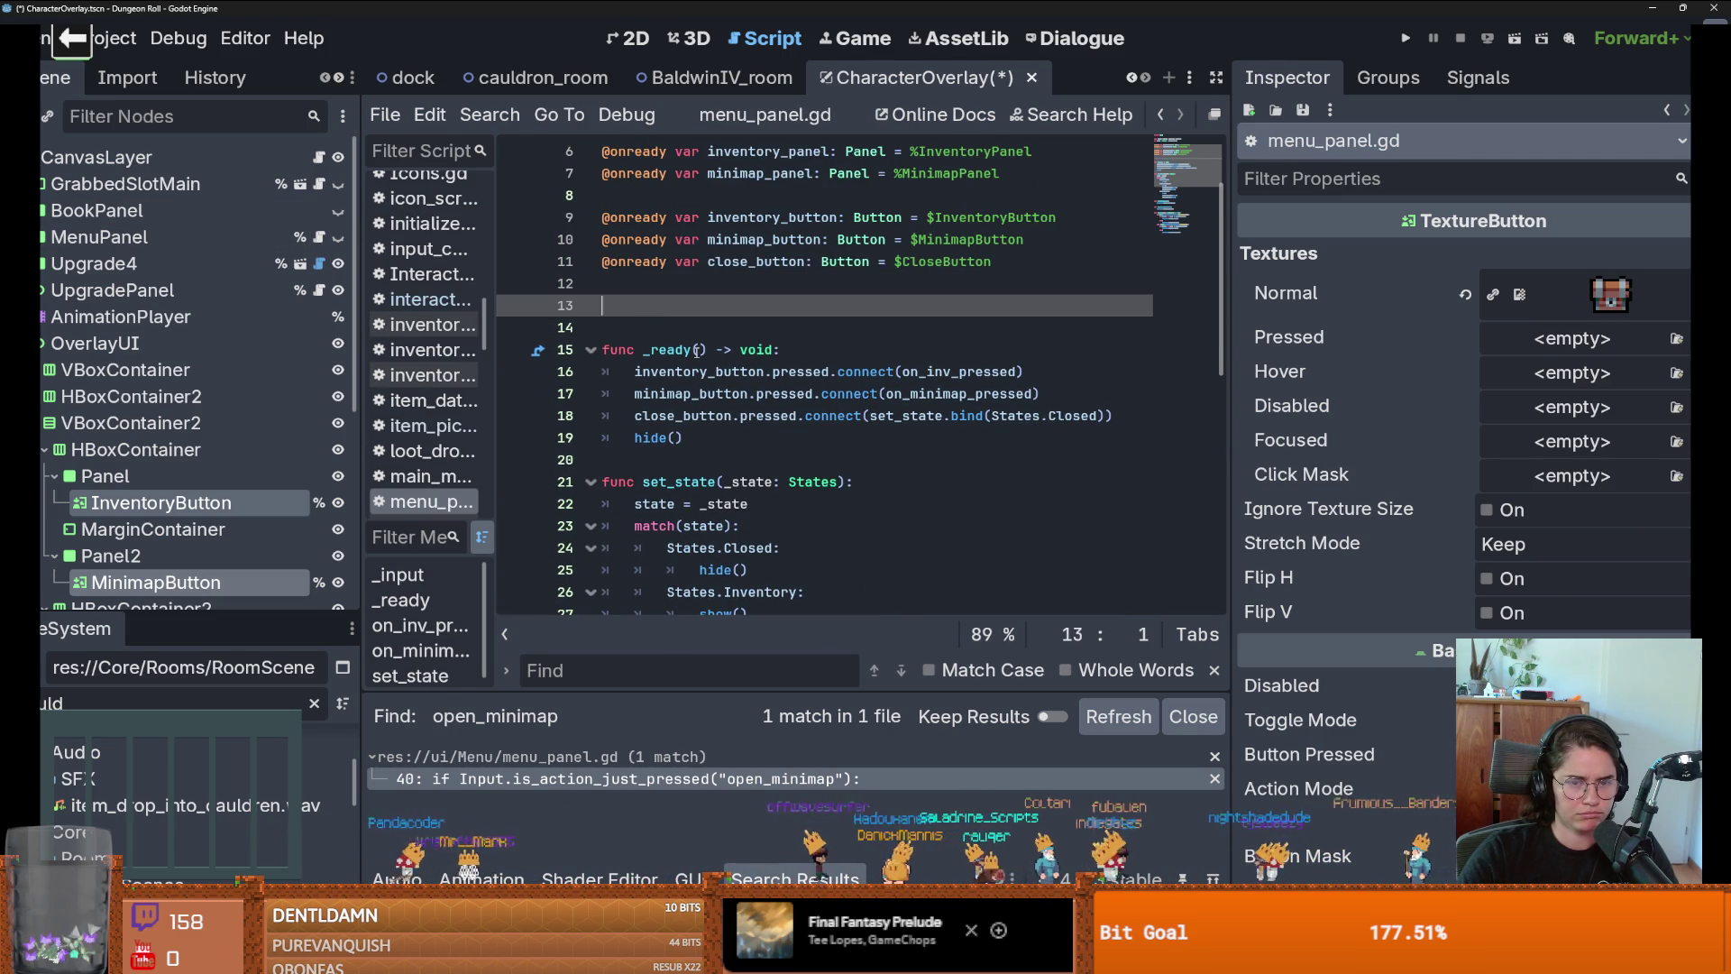
pyautogui.doubleClick(774, 218)
pyautogui.scroll(2, 797, 363)
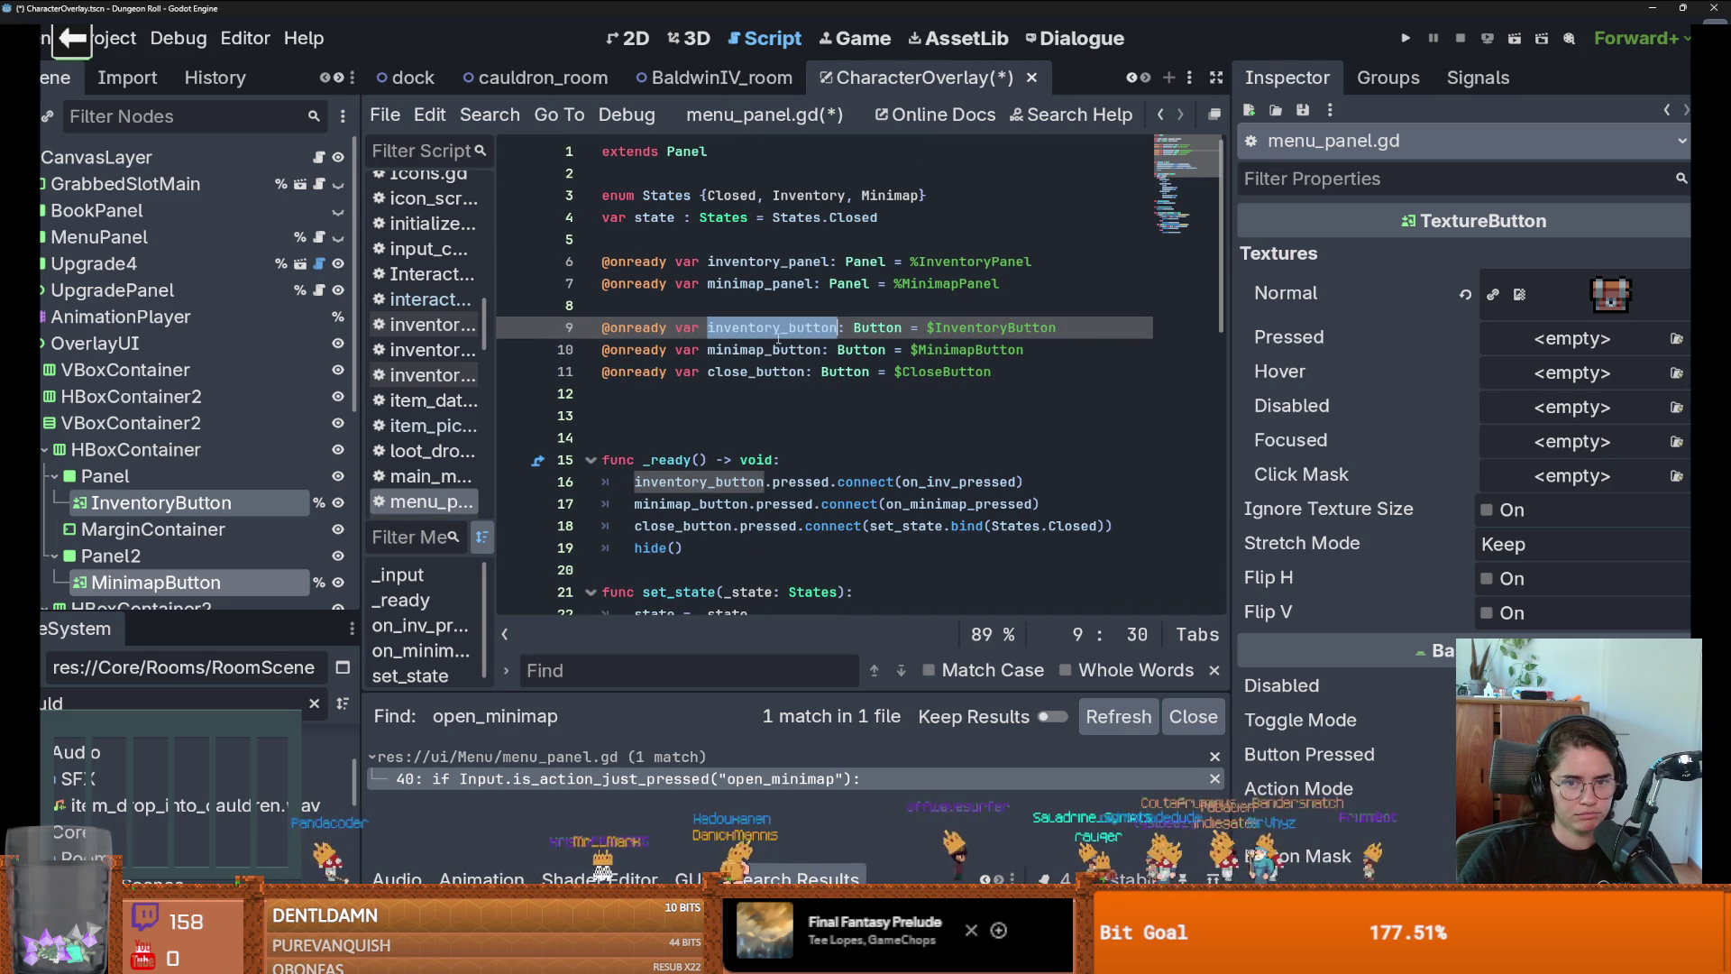
pyautogui.moveTo(1057, 327); pyautogui.dragTo(922, 328)
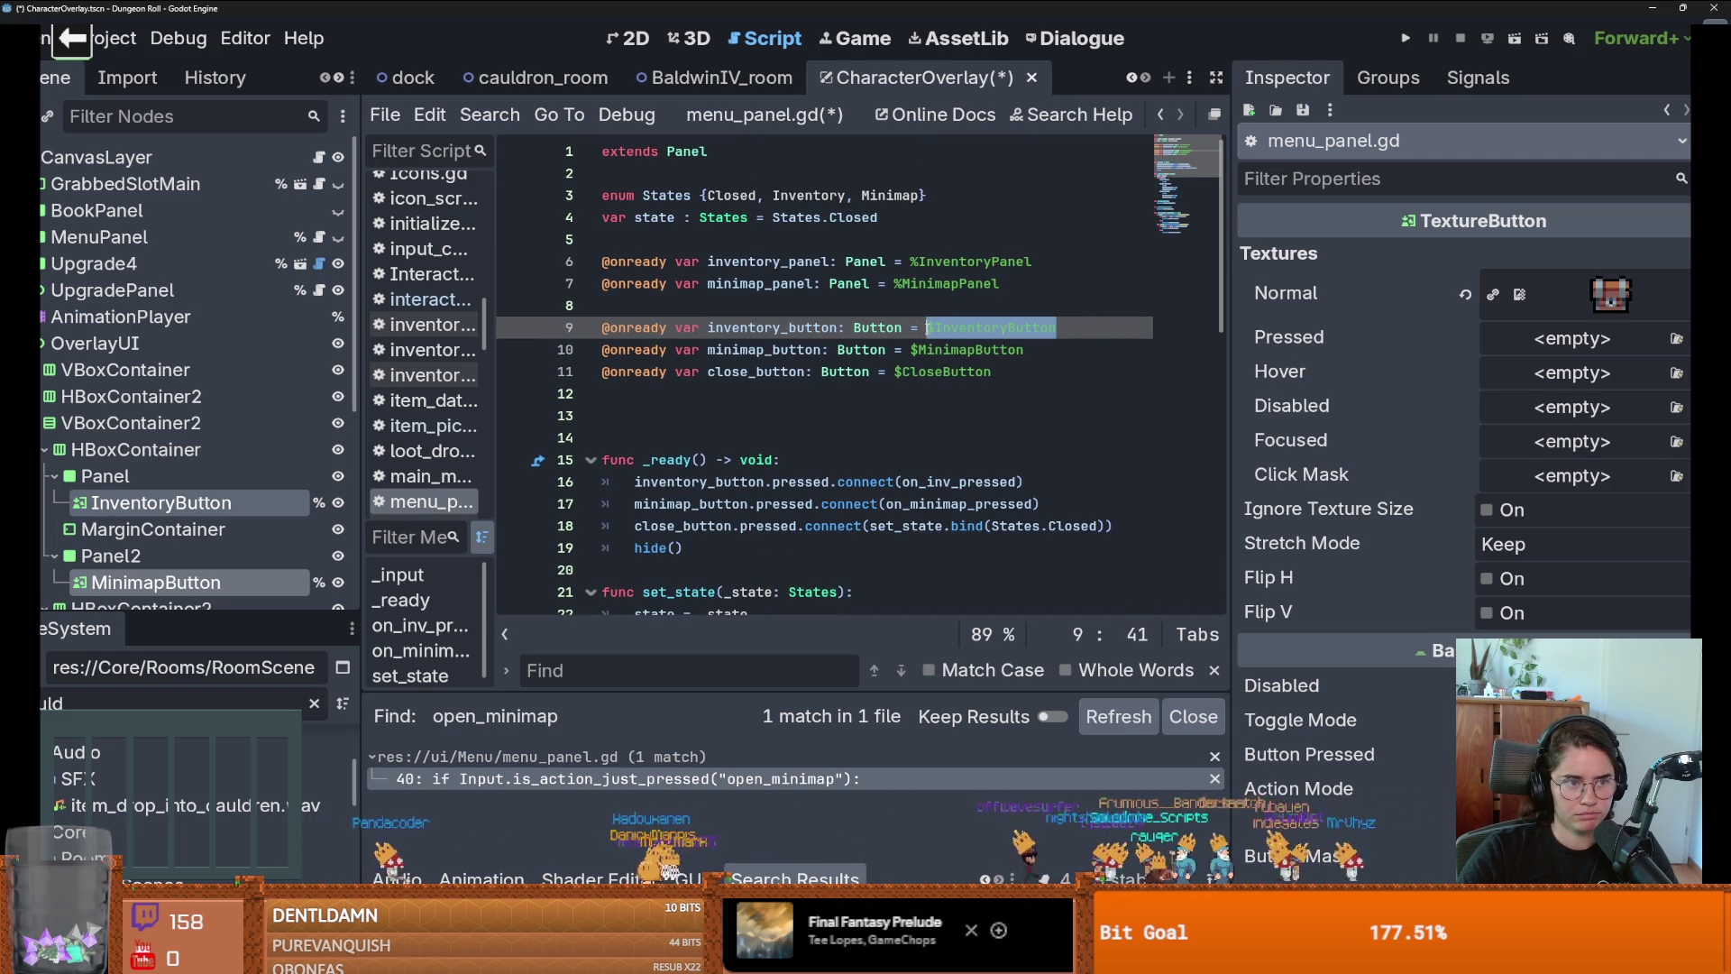
pyautogui.press('BackSpace')
pyautogui.hotkey('ctrl', 'z')
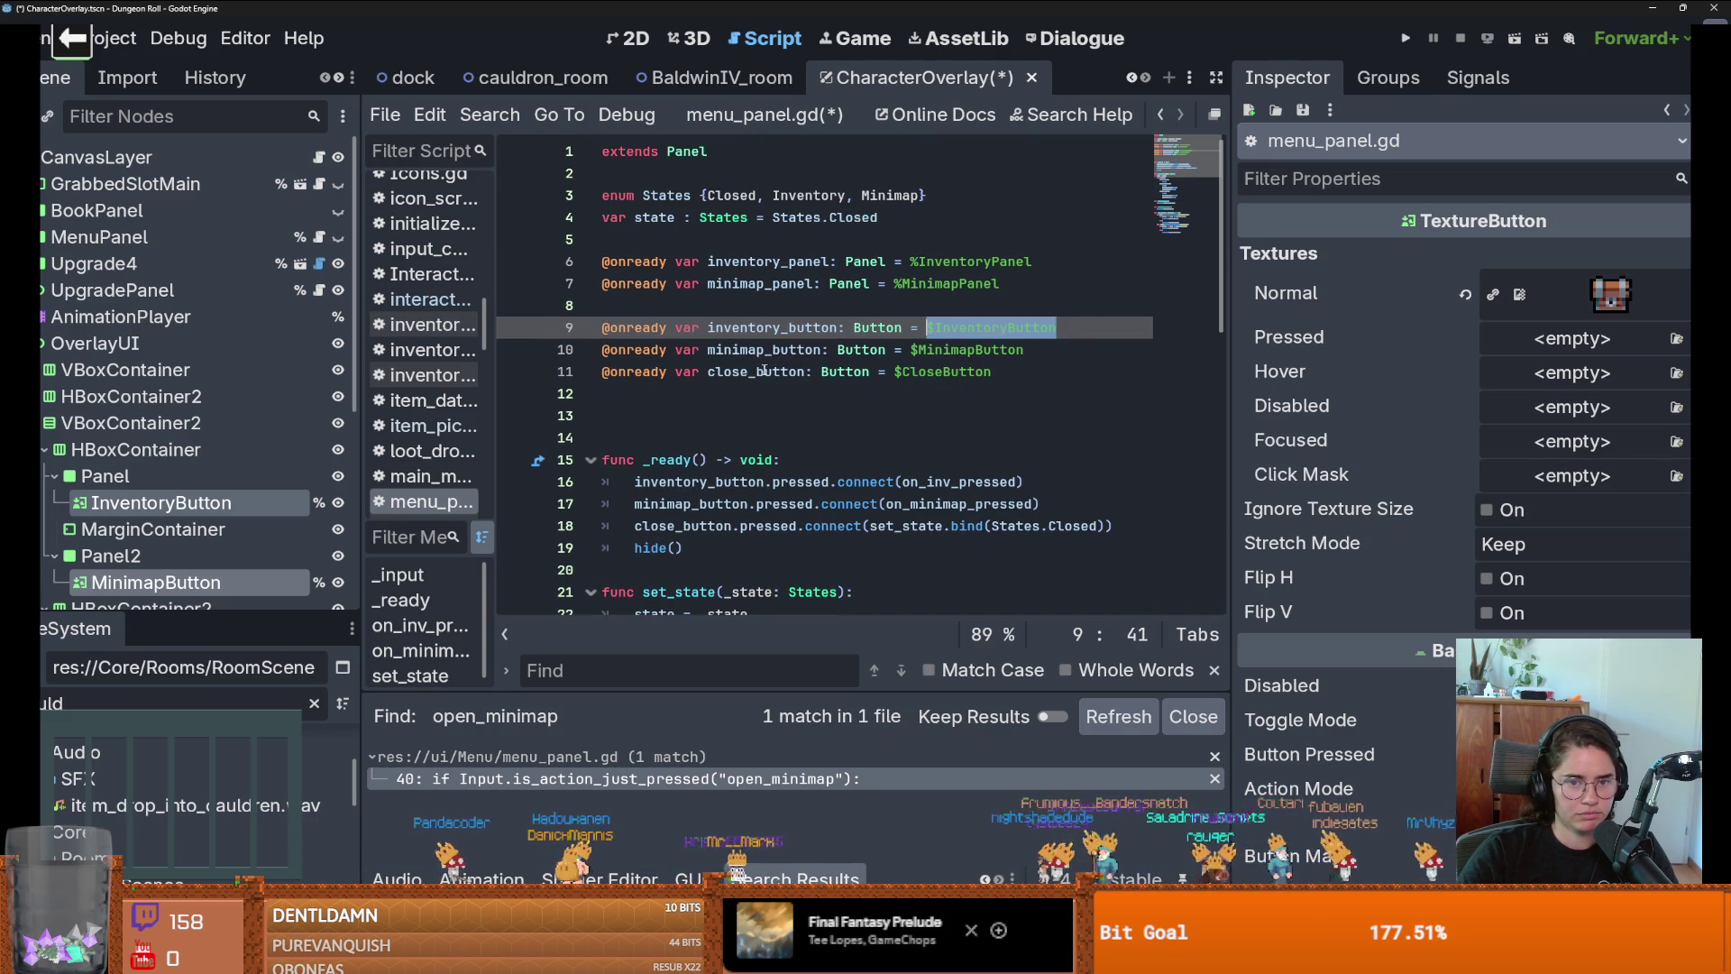
pyautogui.click(693, 400)
pyautogui.press('Return')
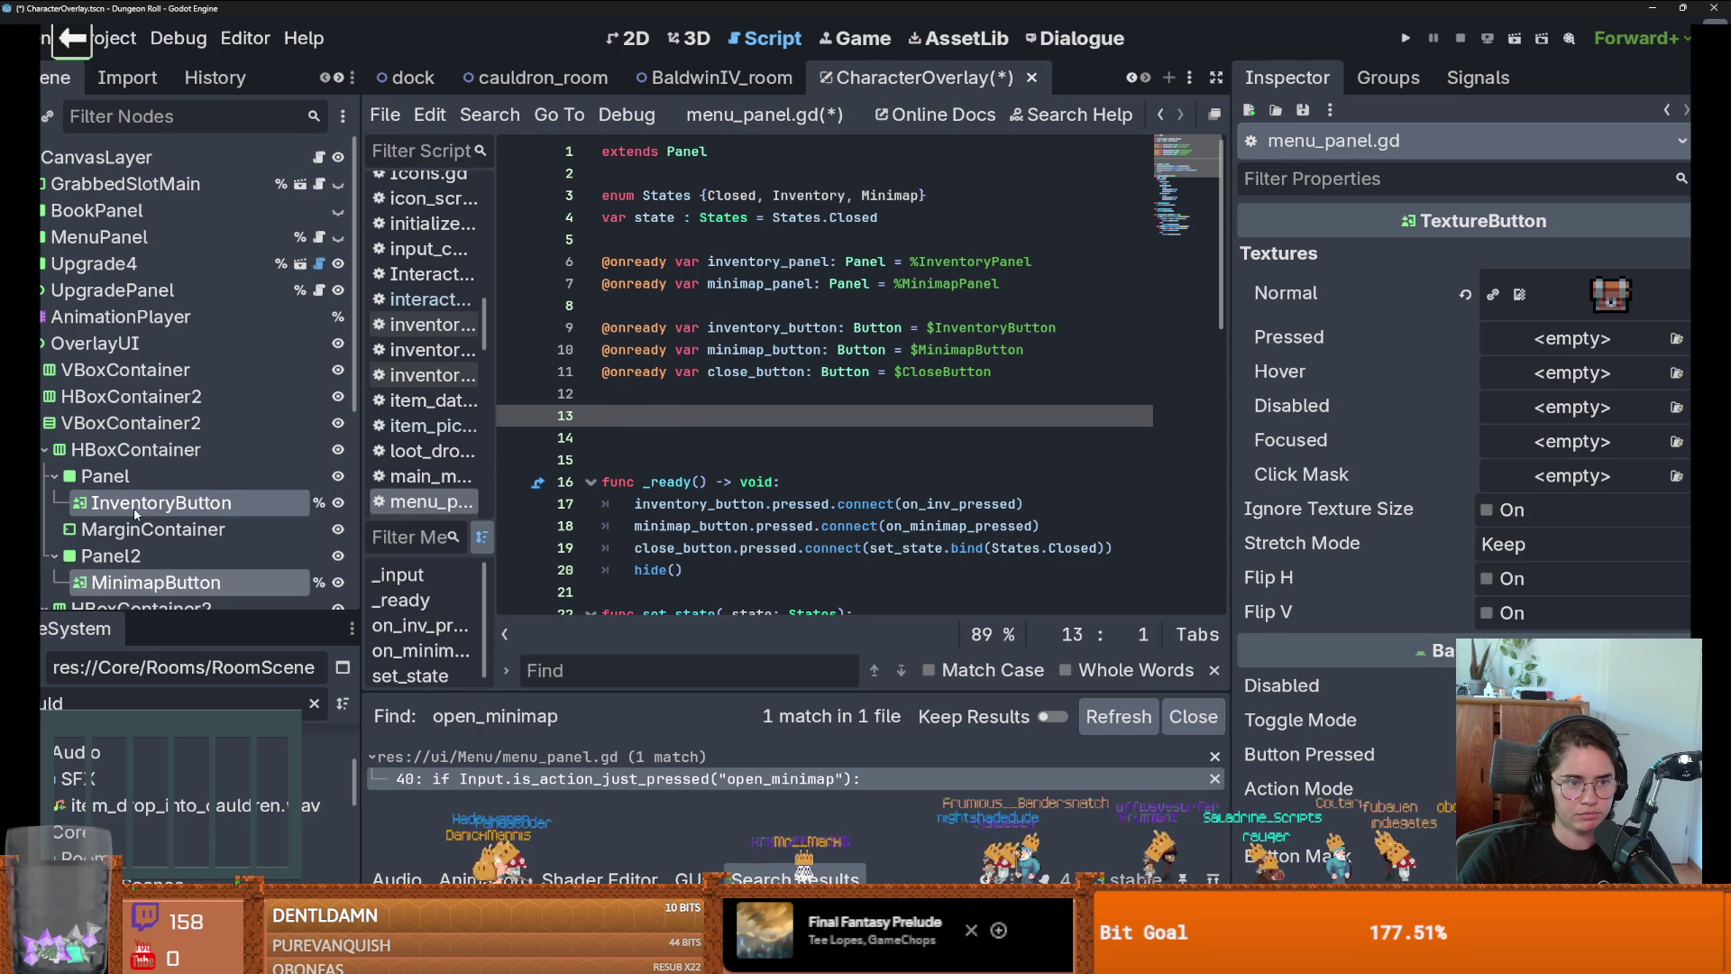
pyautogui.click(135, 510)
pyautogui.keyDown('shift'); pyautogui.click(153, 577); pyautogui.keyUp('shift')
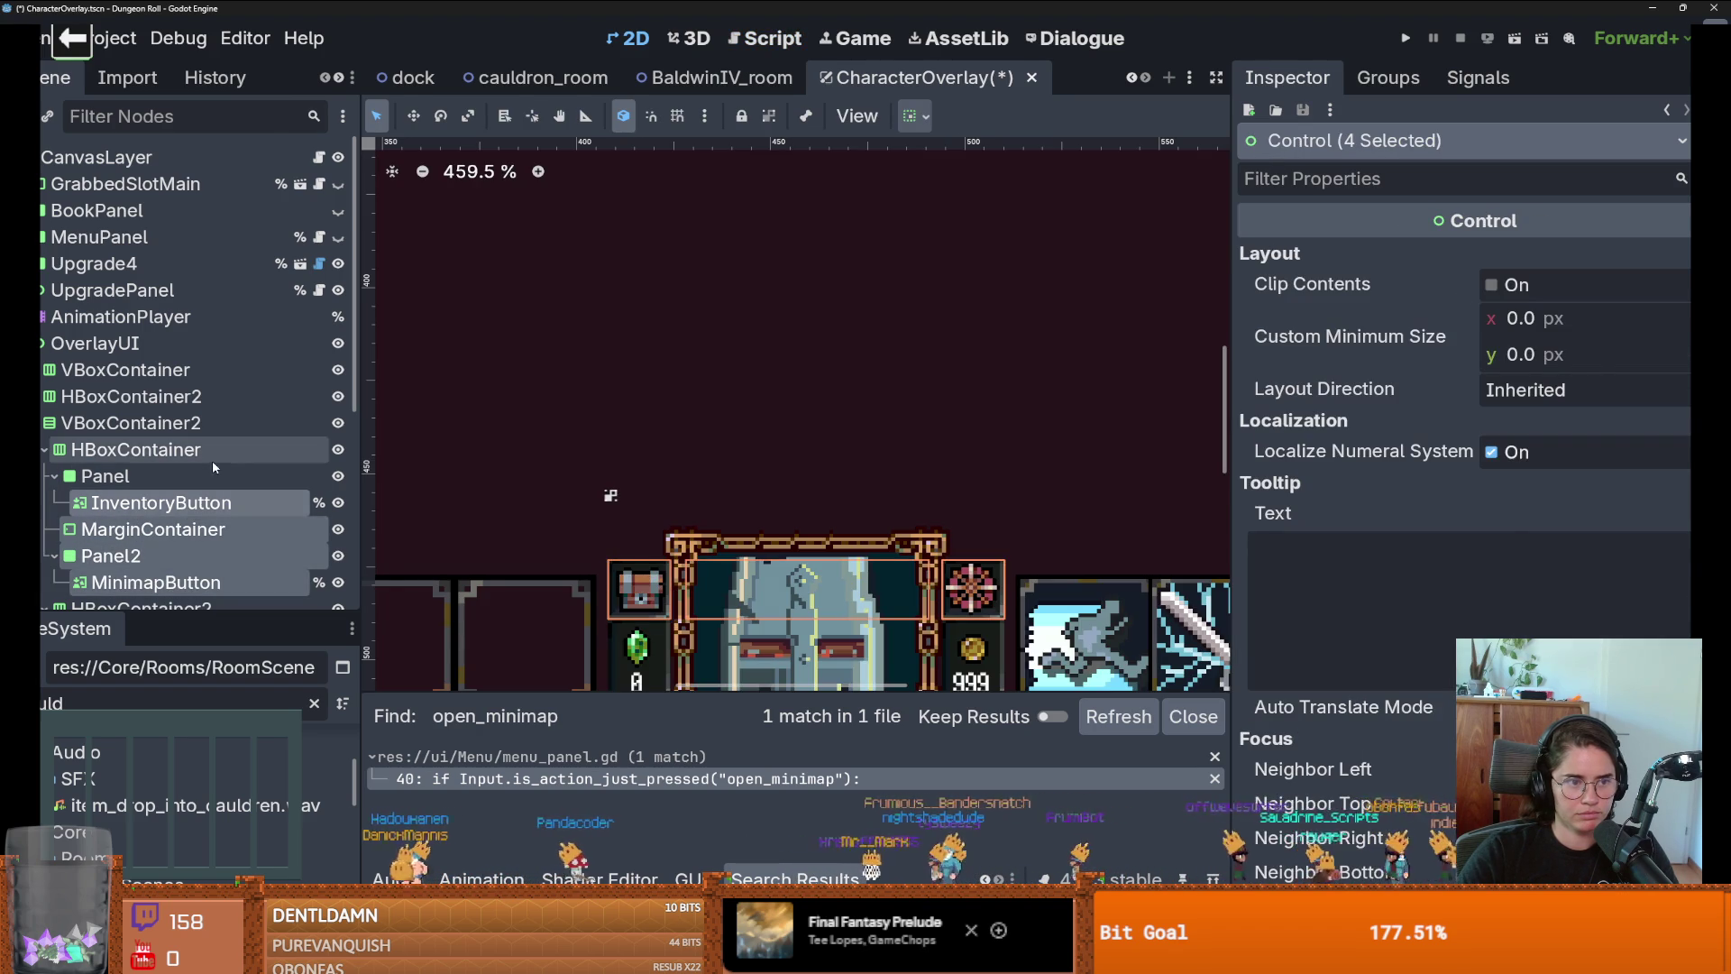
pyautogui.press('F2')
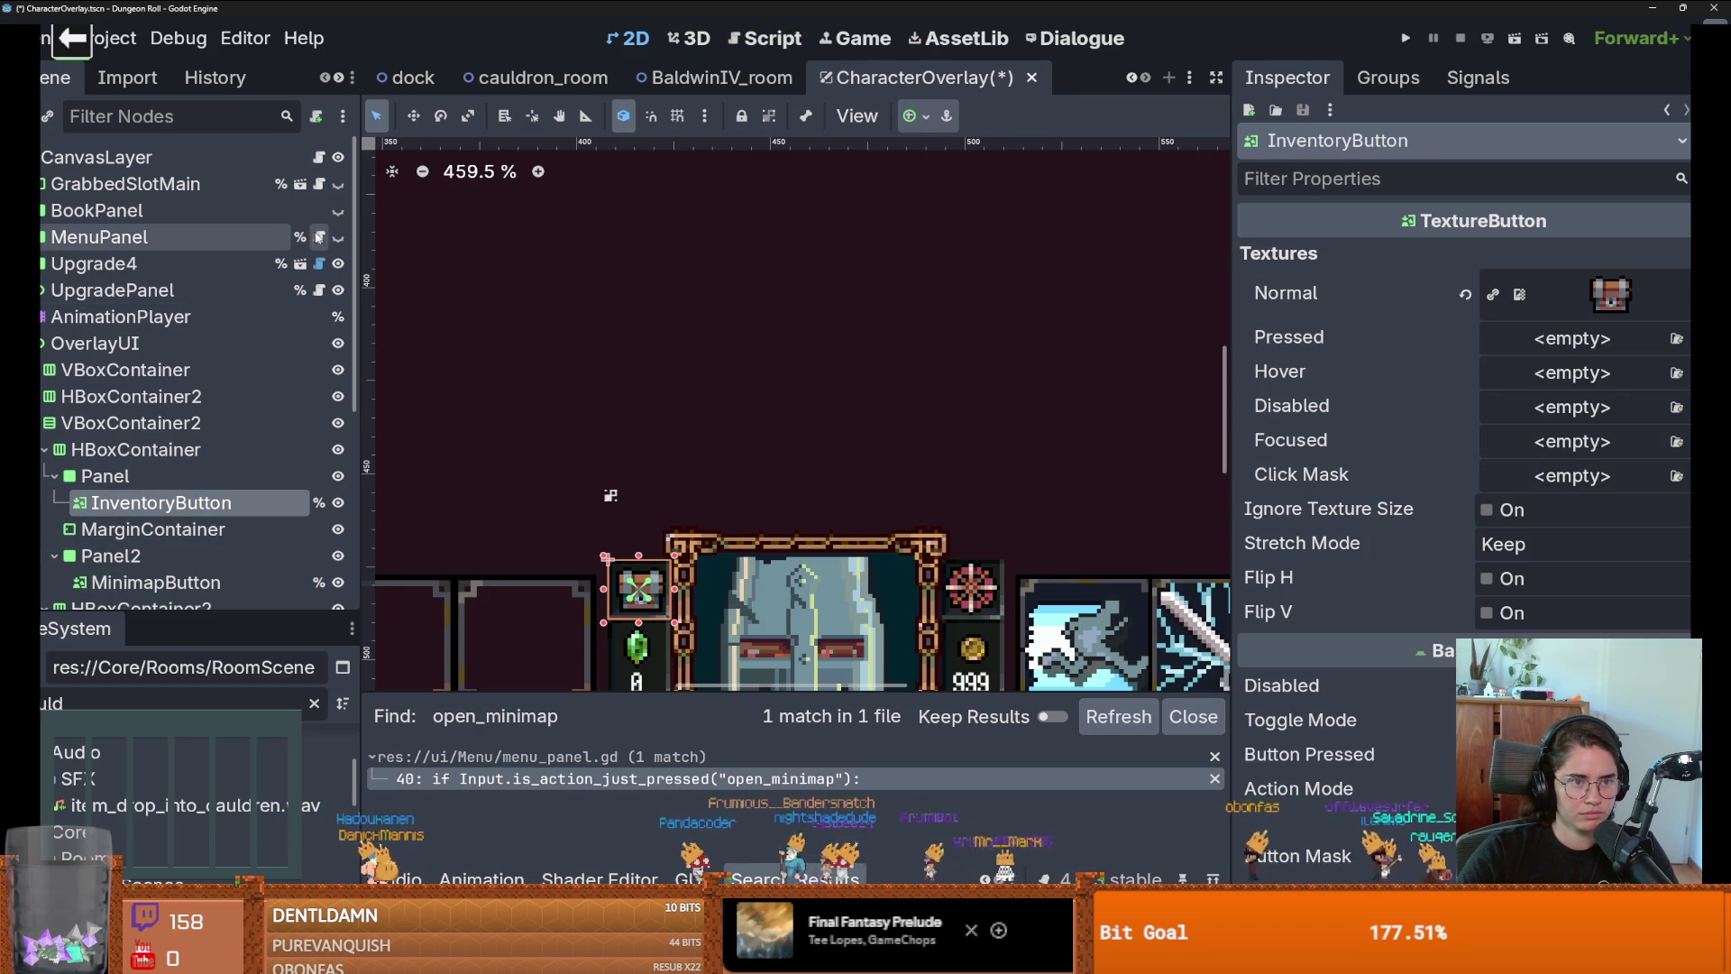
pyautogui.click(320, 237)
pyautogui.keyDown('ctrl'); pyautogui.click(155, 582); pyautogui.keyUp('ctrl')
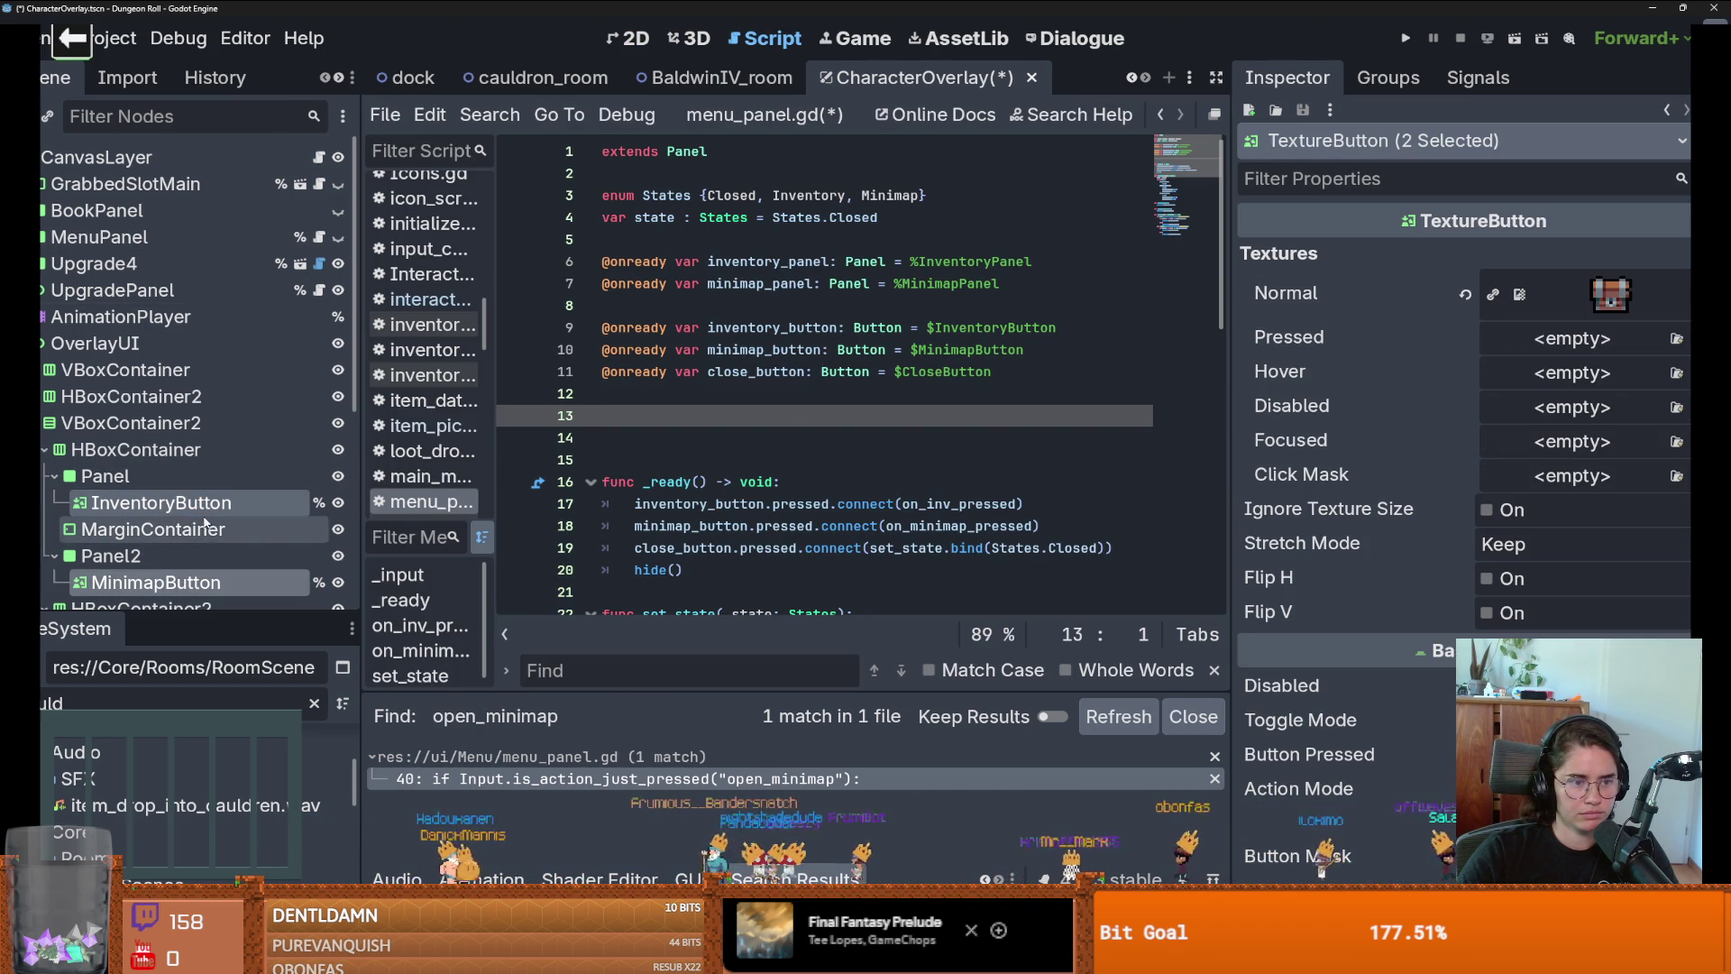
pyautogui.moveTo(155, 583)
pyautogui.mouseDown()
pyautogui.moveTo(442, 467)
pyautogui.moveTo(595, 473)
pyautogui.moveTo(763, 421)
pyautogui.mouseUp()
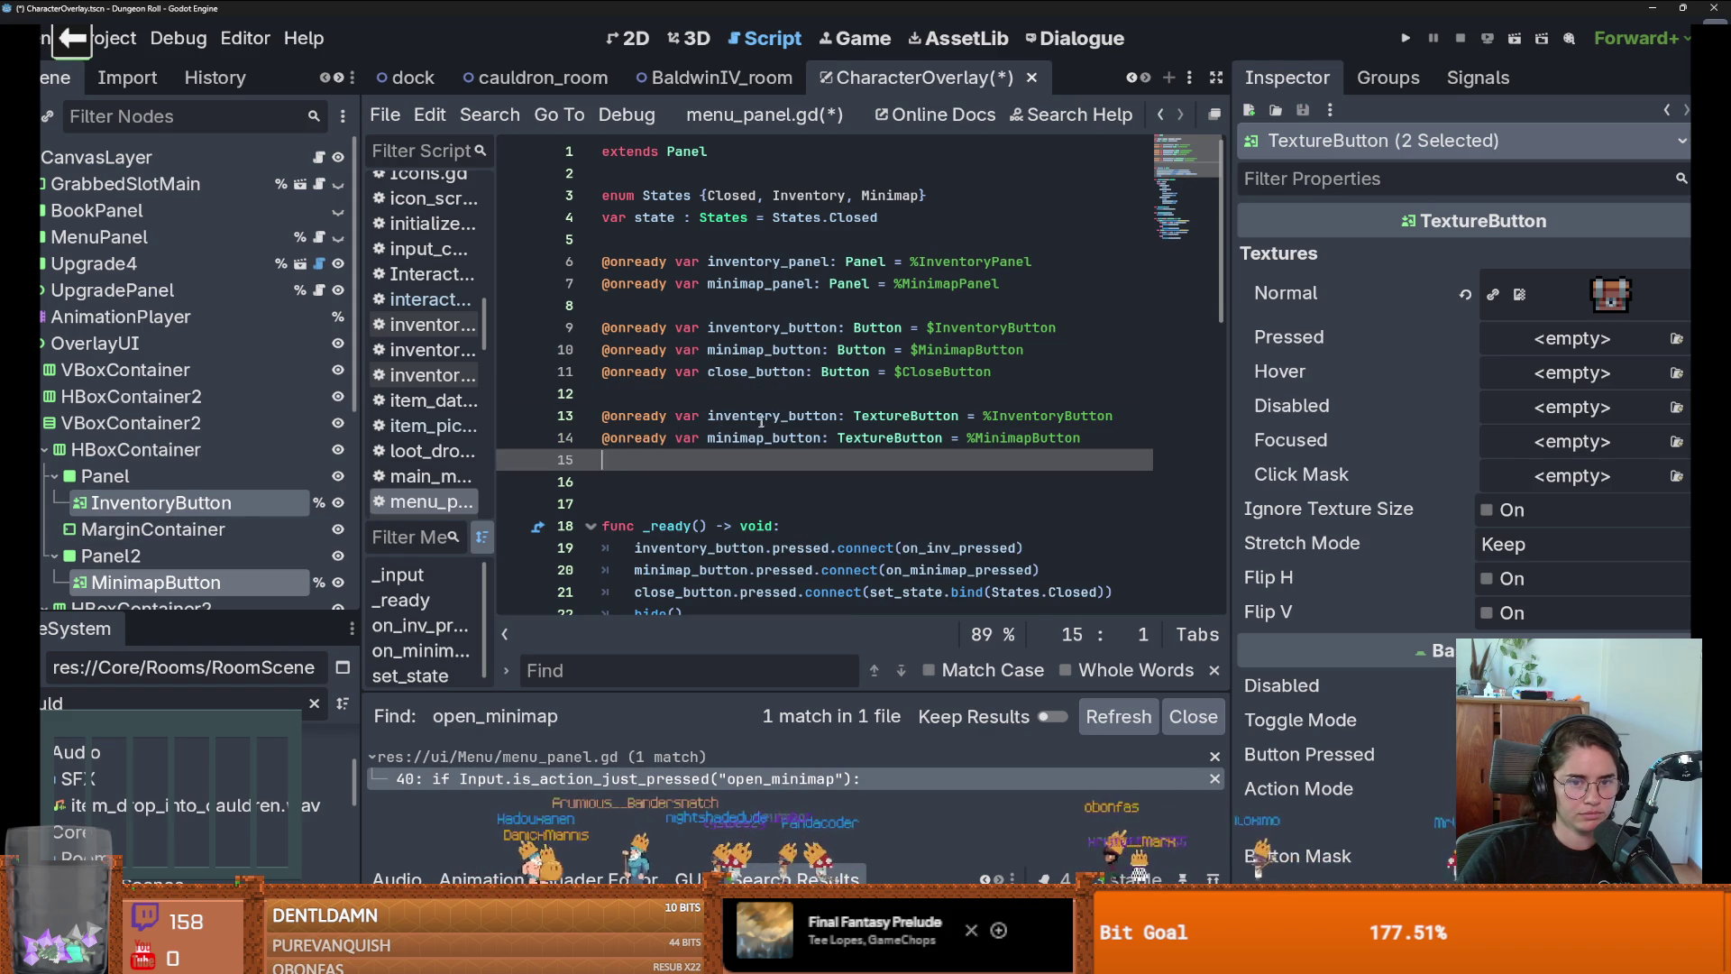
pyautogui.doubleClick(177, 502)
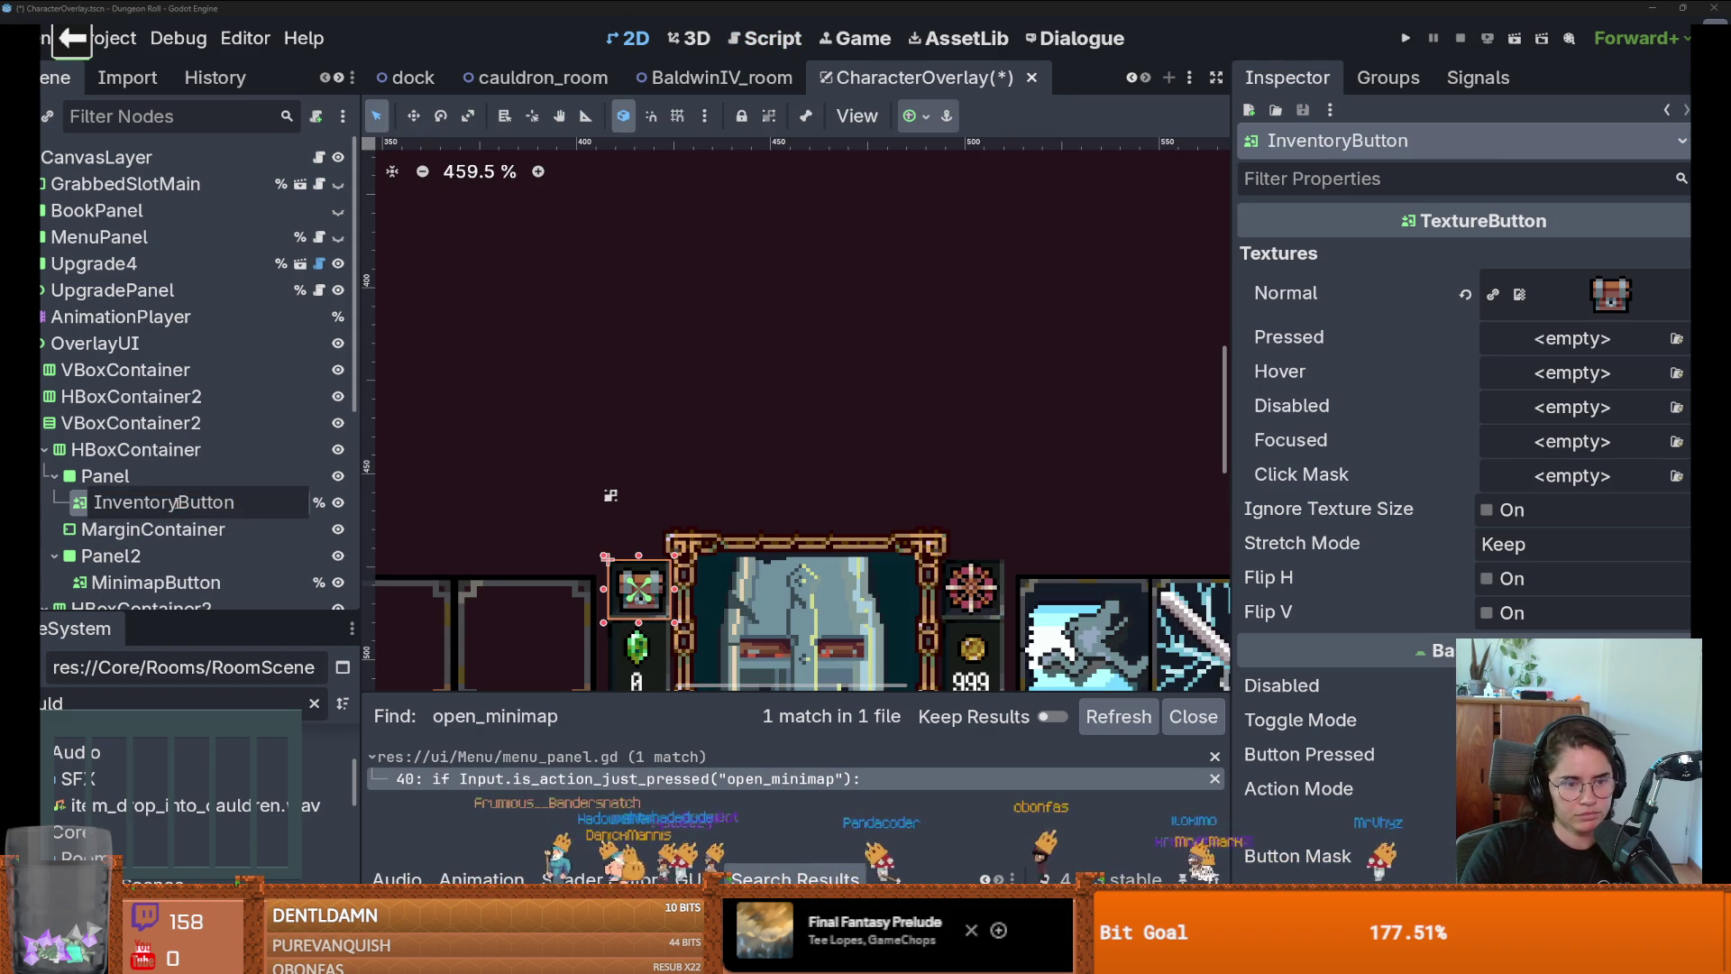
pyautogui.write('Overlay')
# Rename the MinimapButton node to MinimapOverlayButton.
pyautogui.click(158, 582)
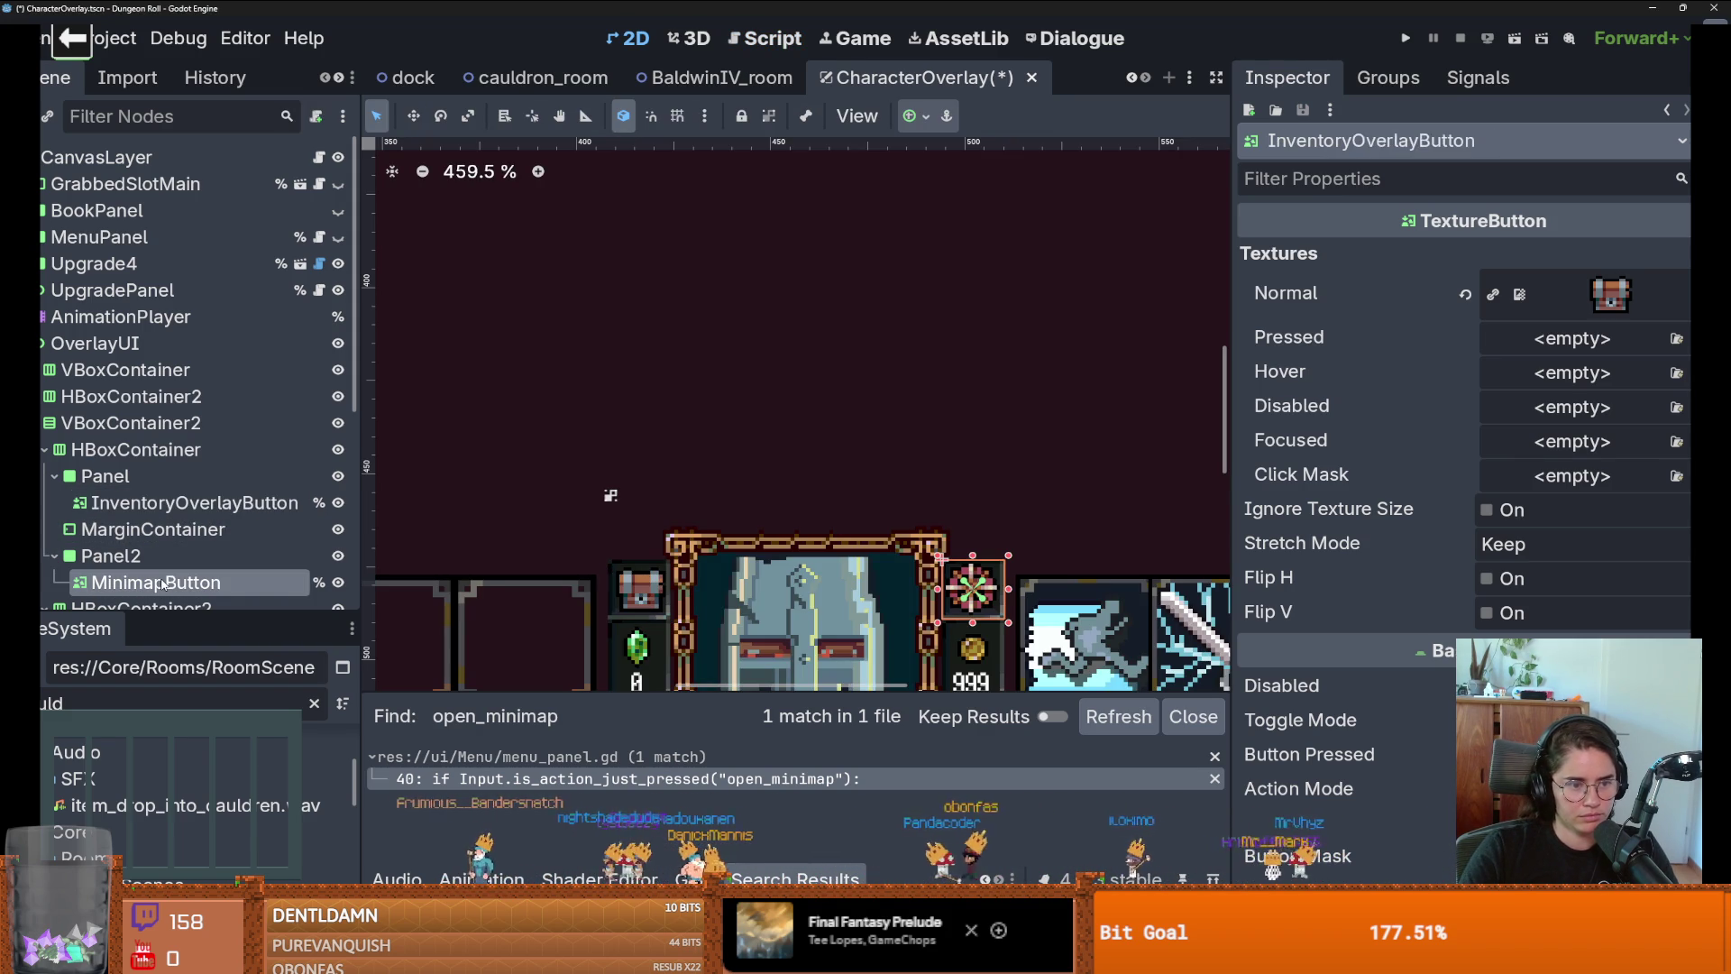
pyautogui.click(168, 582)
pyautogui.write('verlay')
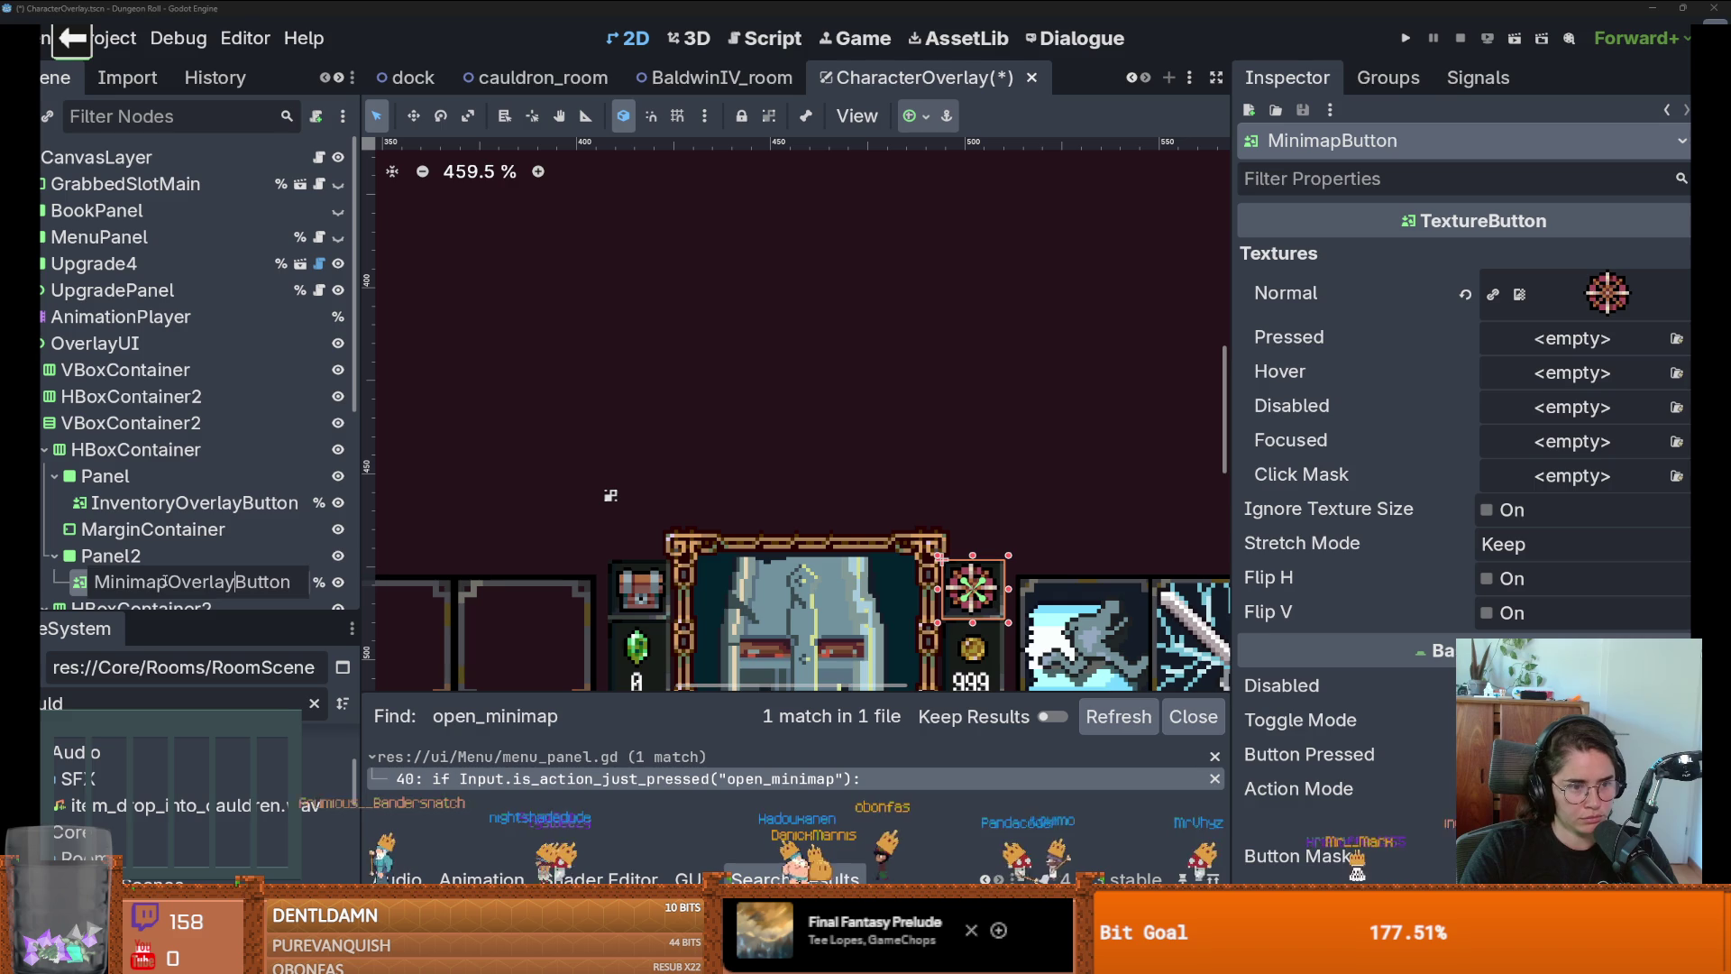
pyautogui.press('Return')
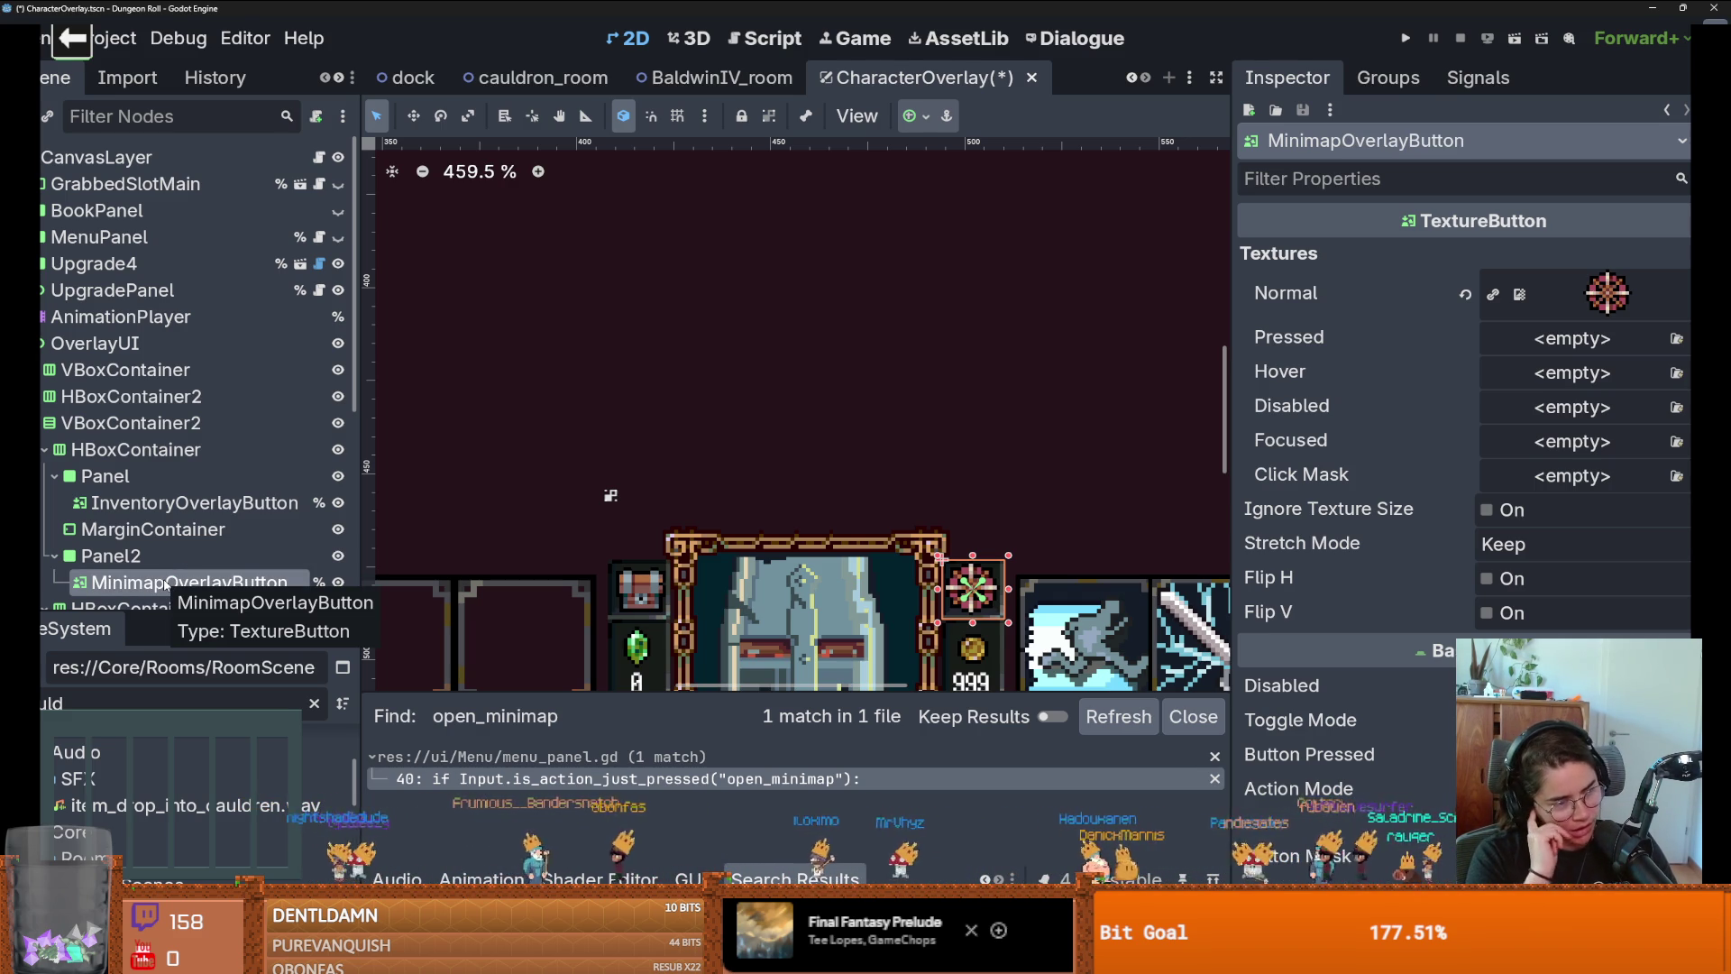
pyautogui.scroll(-2, 180, 451)
pyautogui.keyDown('ctrl'); pyautogui.click(194, 332); pyautogui.keyUp('ctrl')
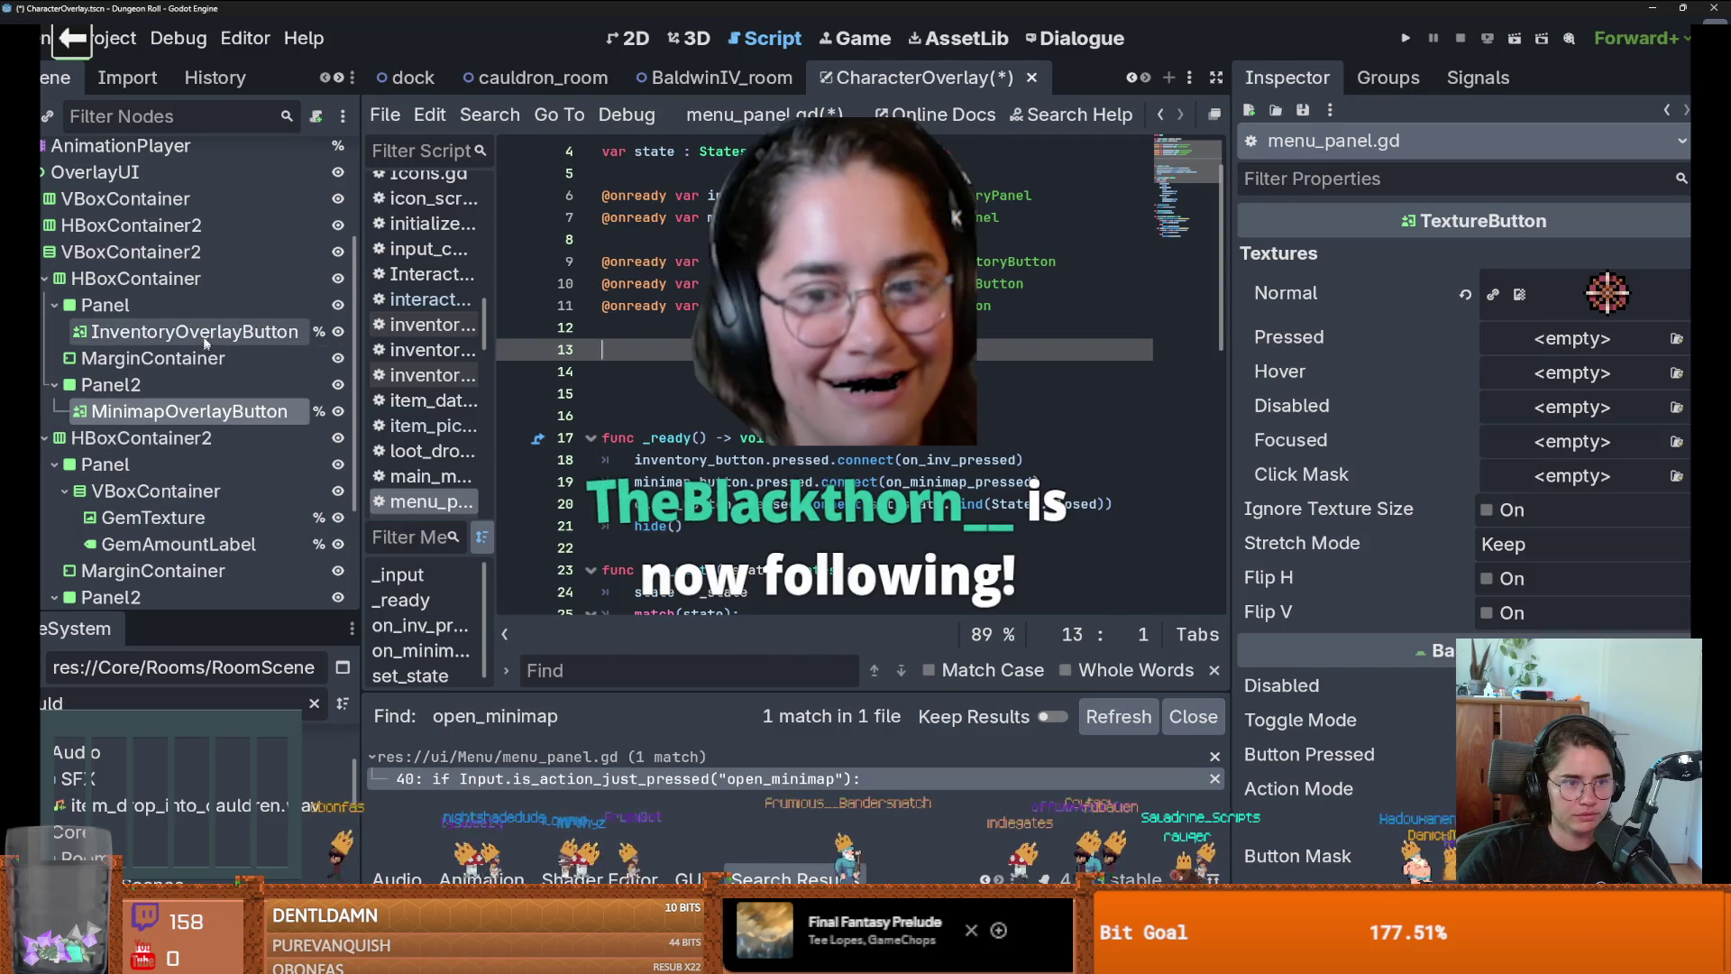
pyautogui.scroll(2, 190, 390)
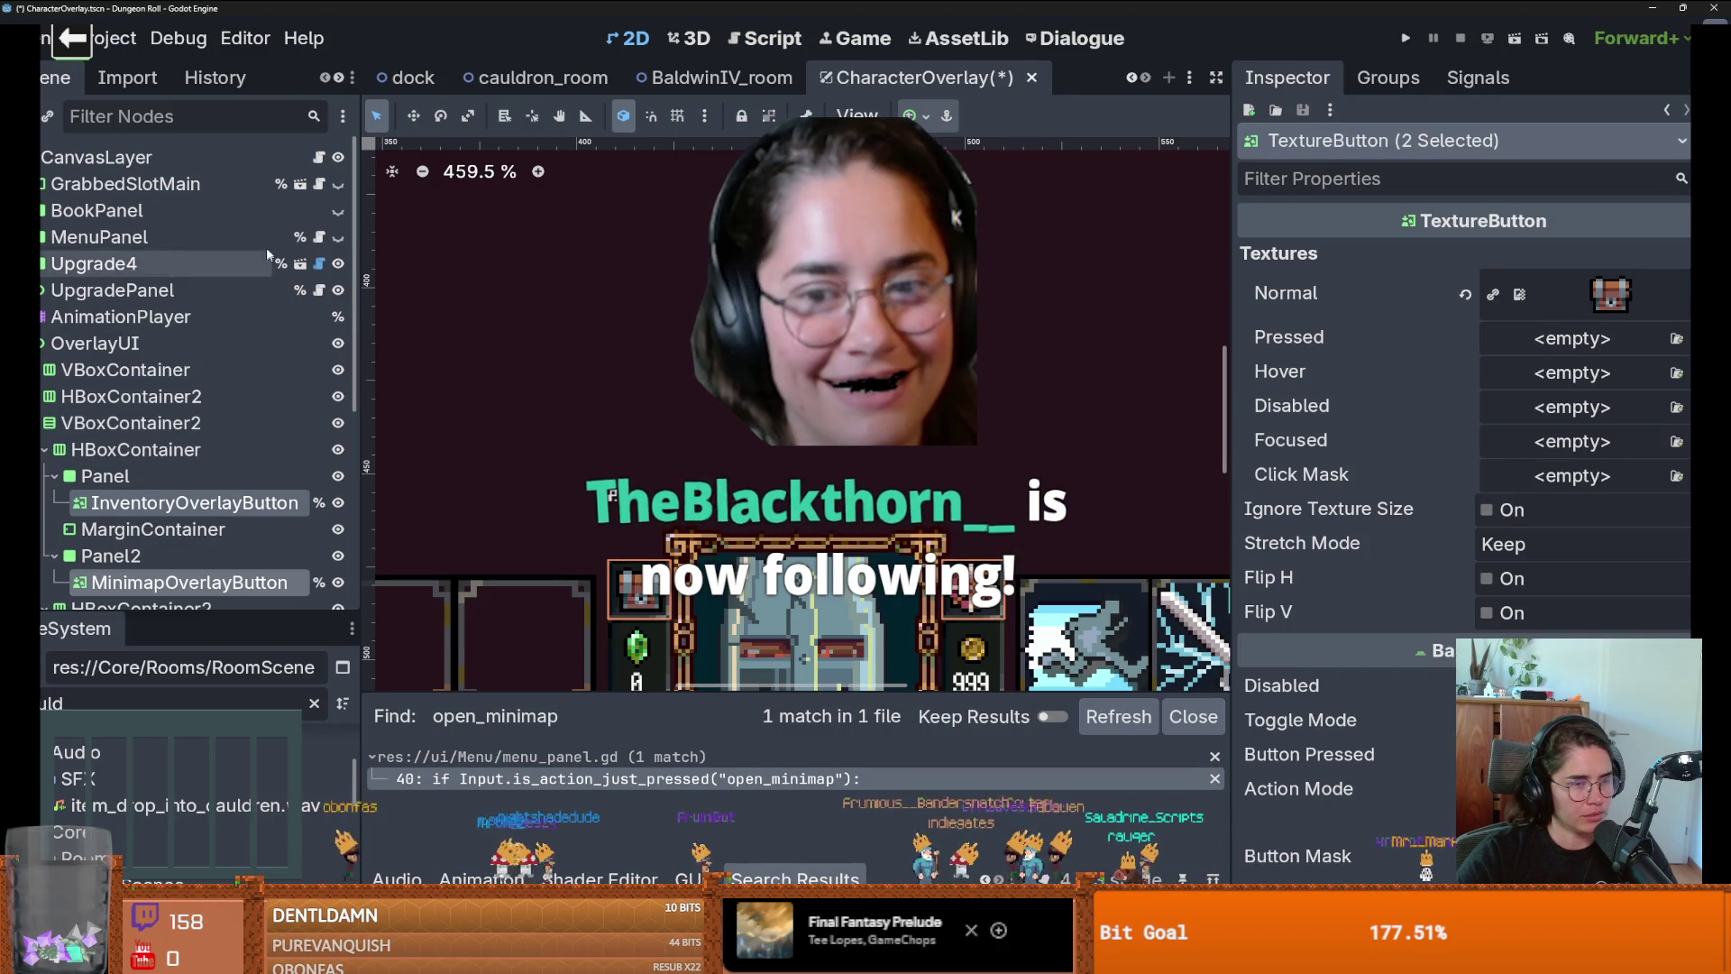
pyautogui.click(317, 263)
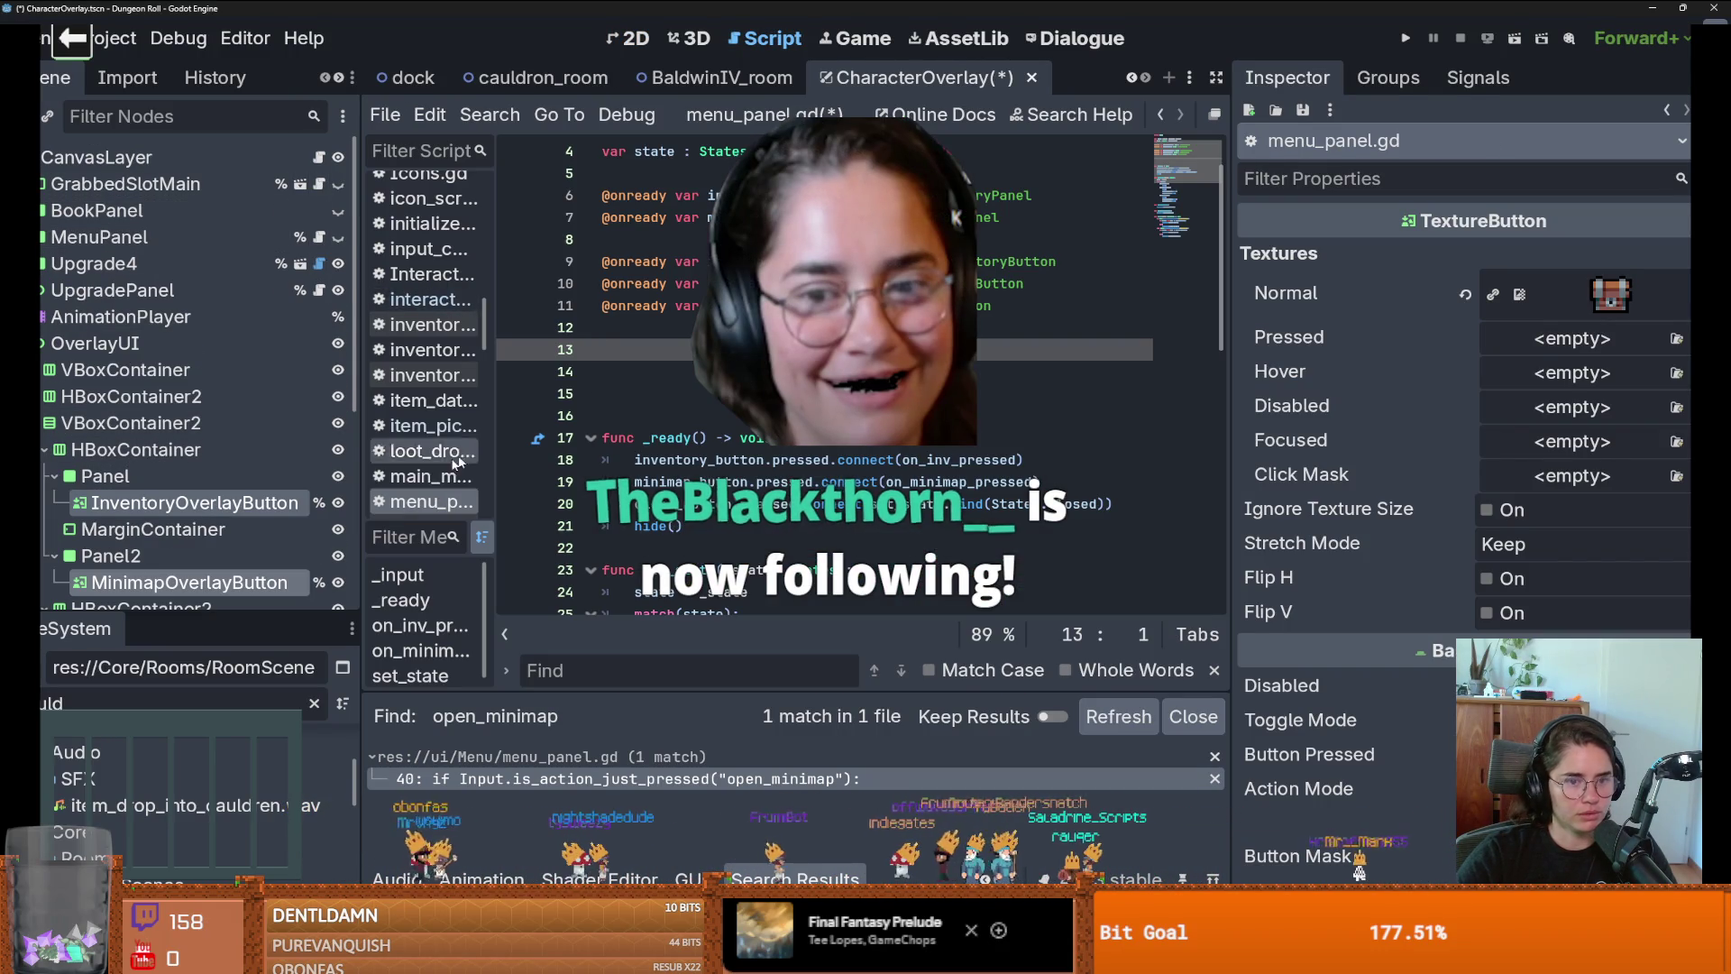
pyautogui.moveTo(194, 502); pyautogui.dragTo(690, 354)
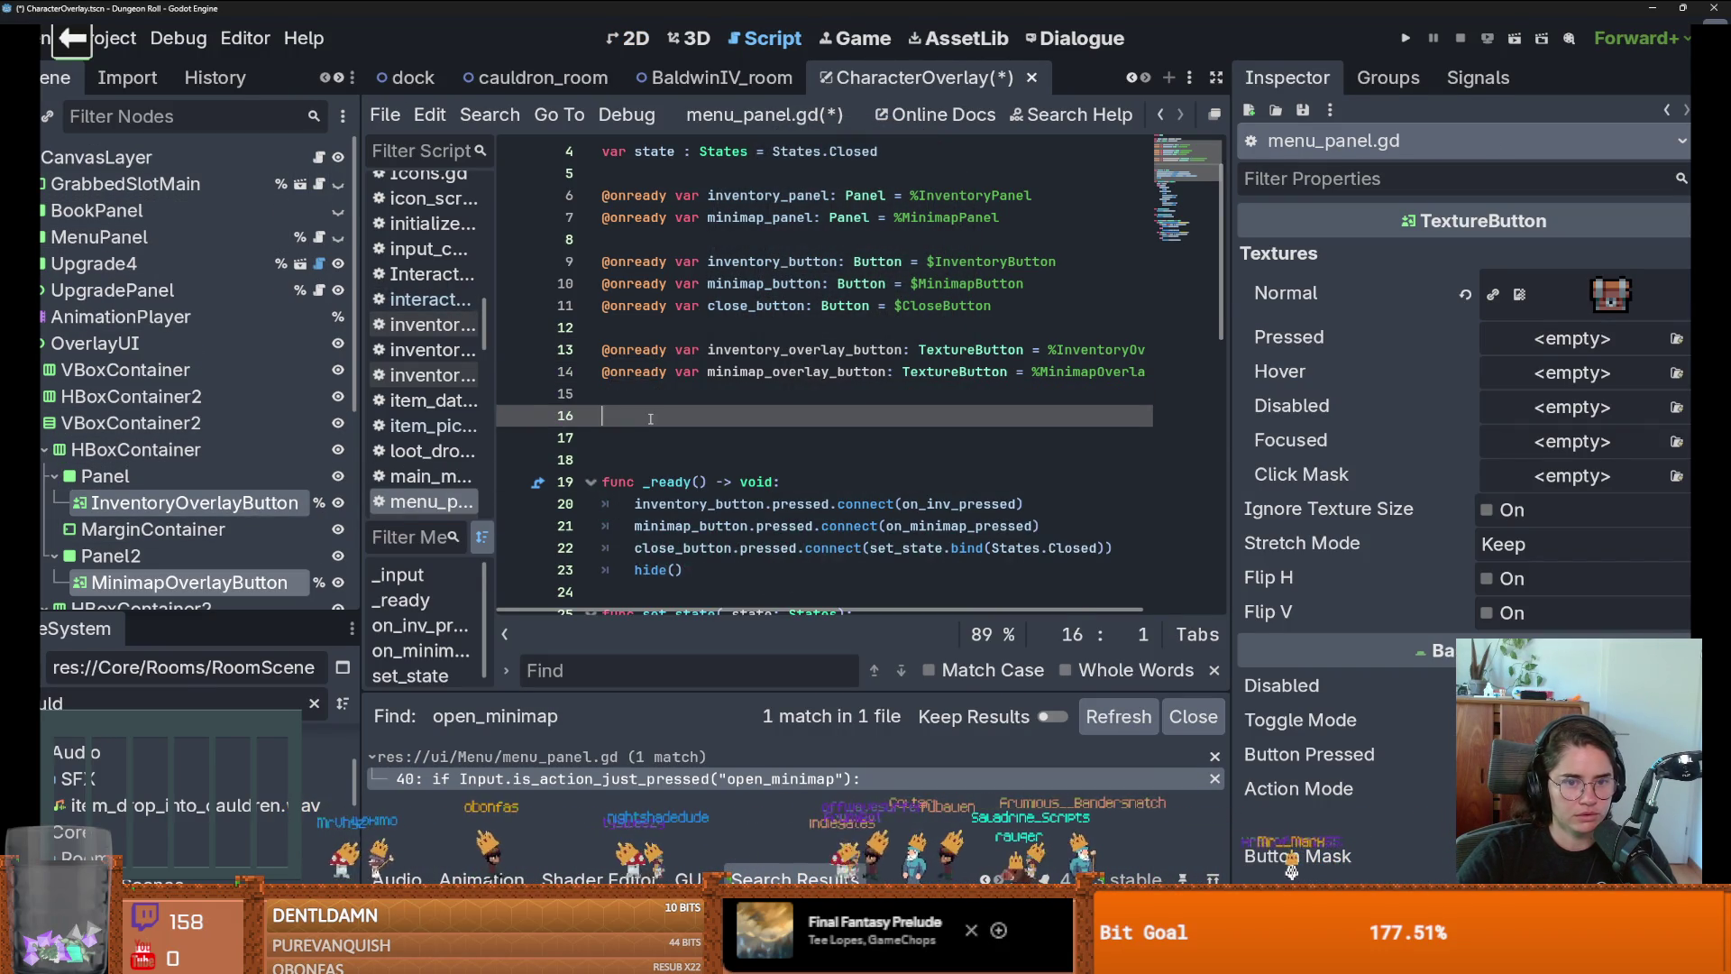
pyautogui.press('BackSpace')
pyautogui.scroll(-2, 758, 349)
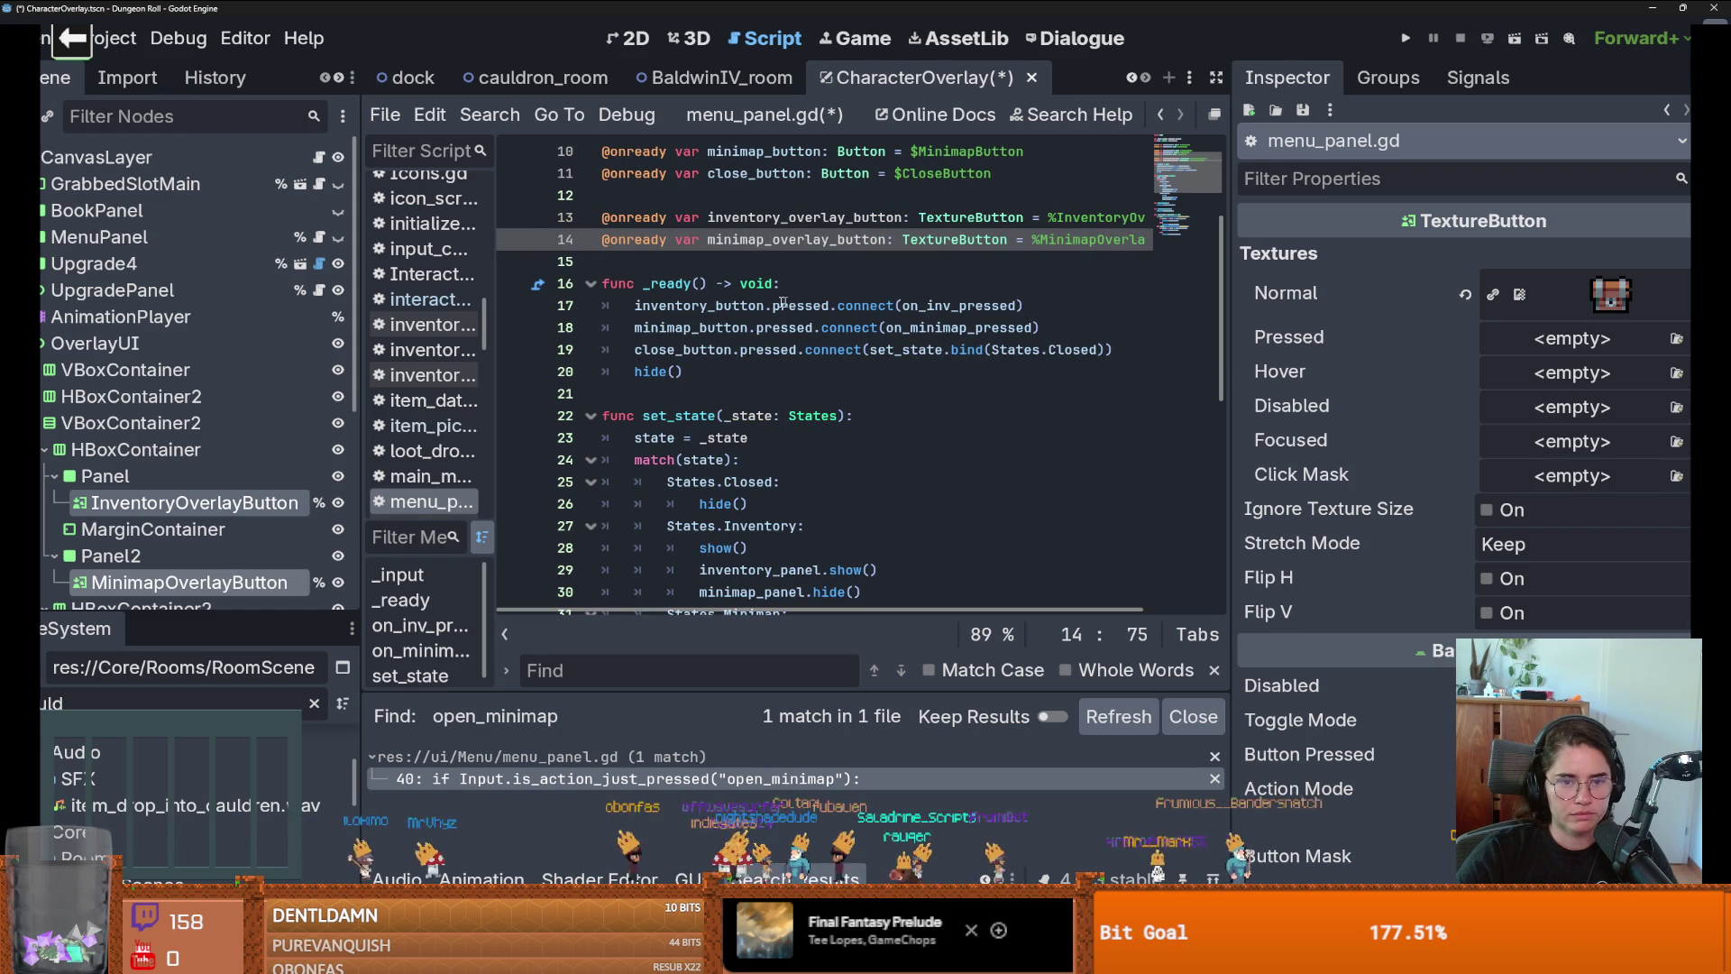
# Duplicate the pressed.connect lines for inventory_overlay_button and minimap_overlay_button, then run the project.
pyautogui.click(901, 305)
pyautogui.keyDown('ctrl'); pyautogui.click(918, 306); pyautogui.keyUp('ctrl')
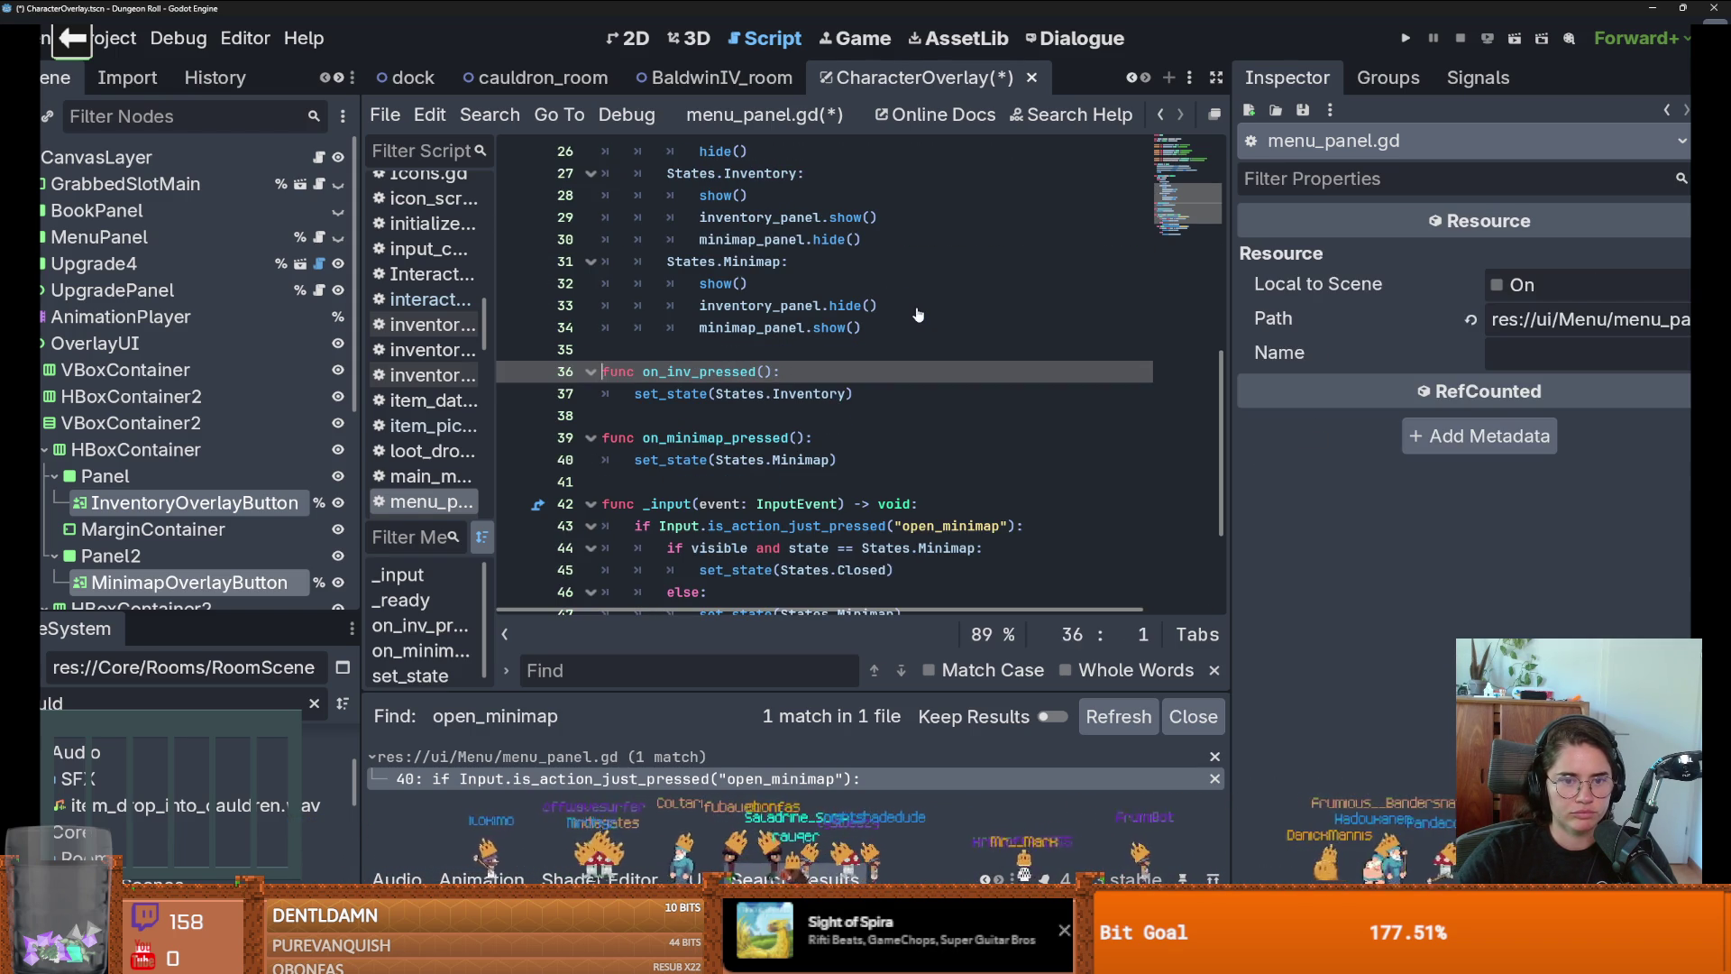
pyautogui.scroll(7, 812, 396)
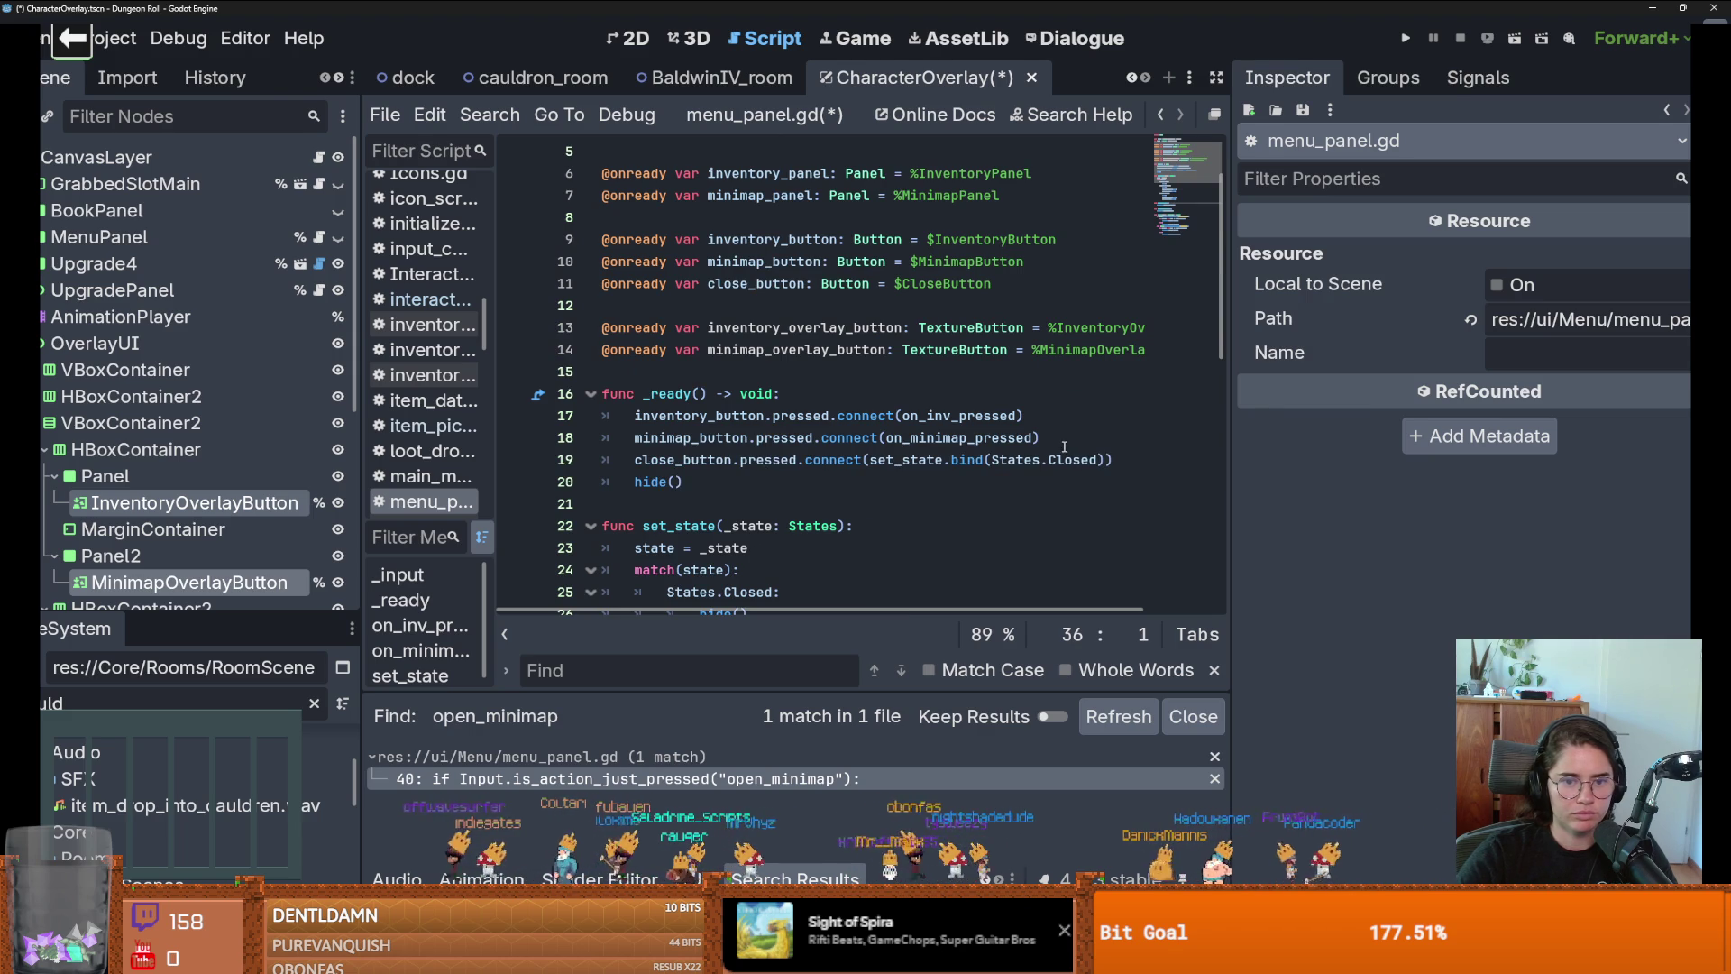
pyautogui.moveTo(1065, 446); pyautogui.dragTo(637, 415)
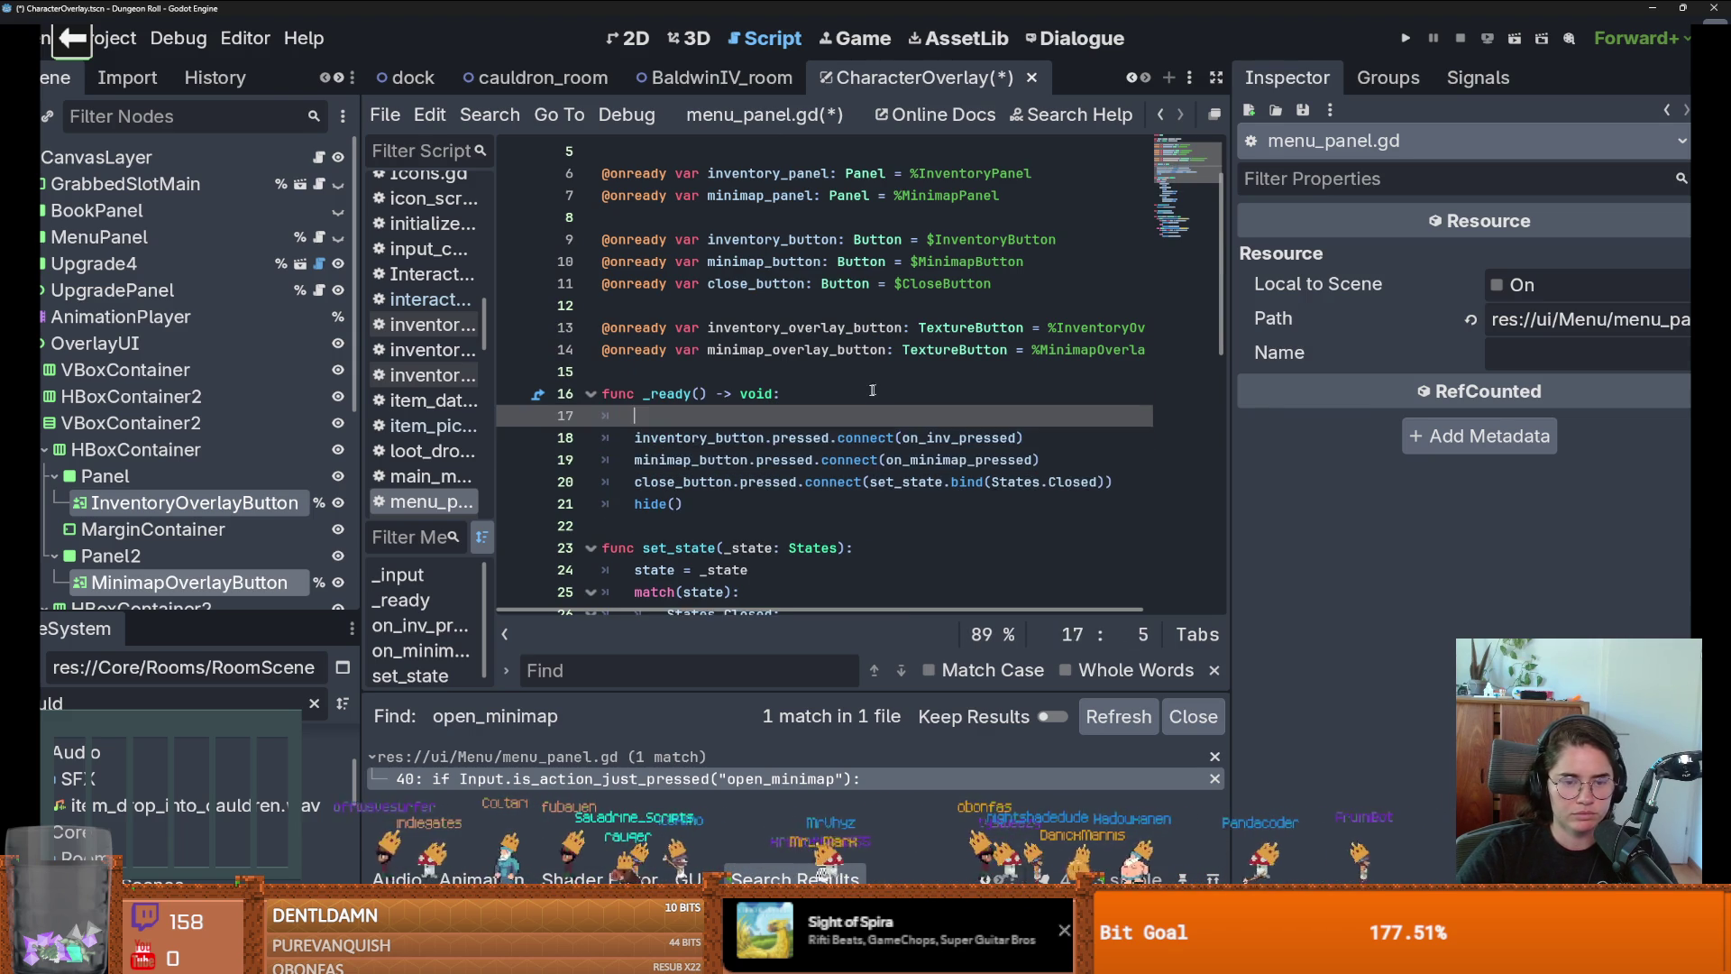
pyautogui.hotkey('ctrl', 'shift', 'd')
pyautogui.doubleClick(797, 350)
pyautogui.hotkey('ctrl', 'c')
pyautogui.doubleClick(699, 438)
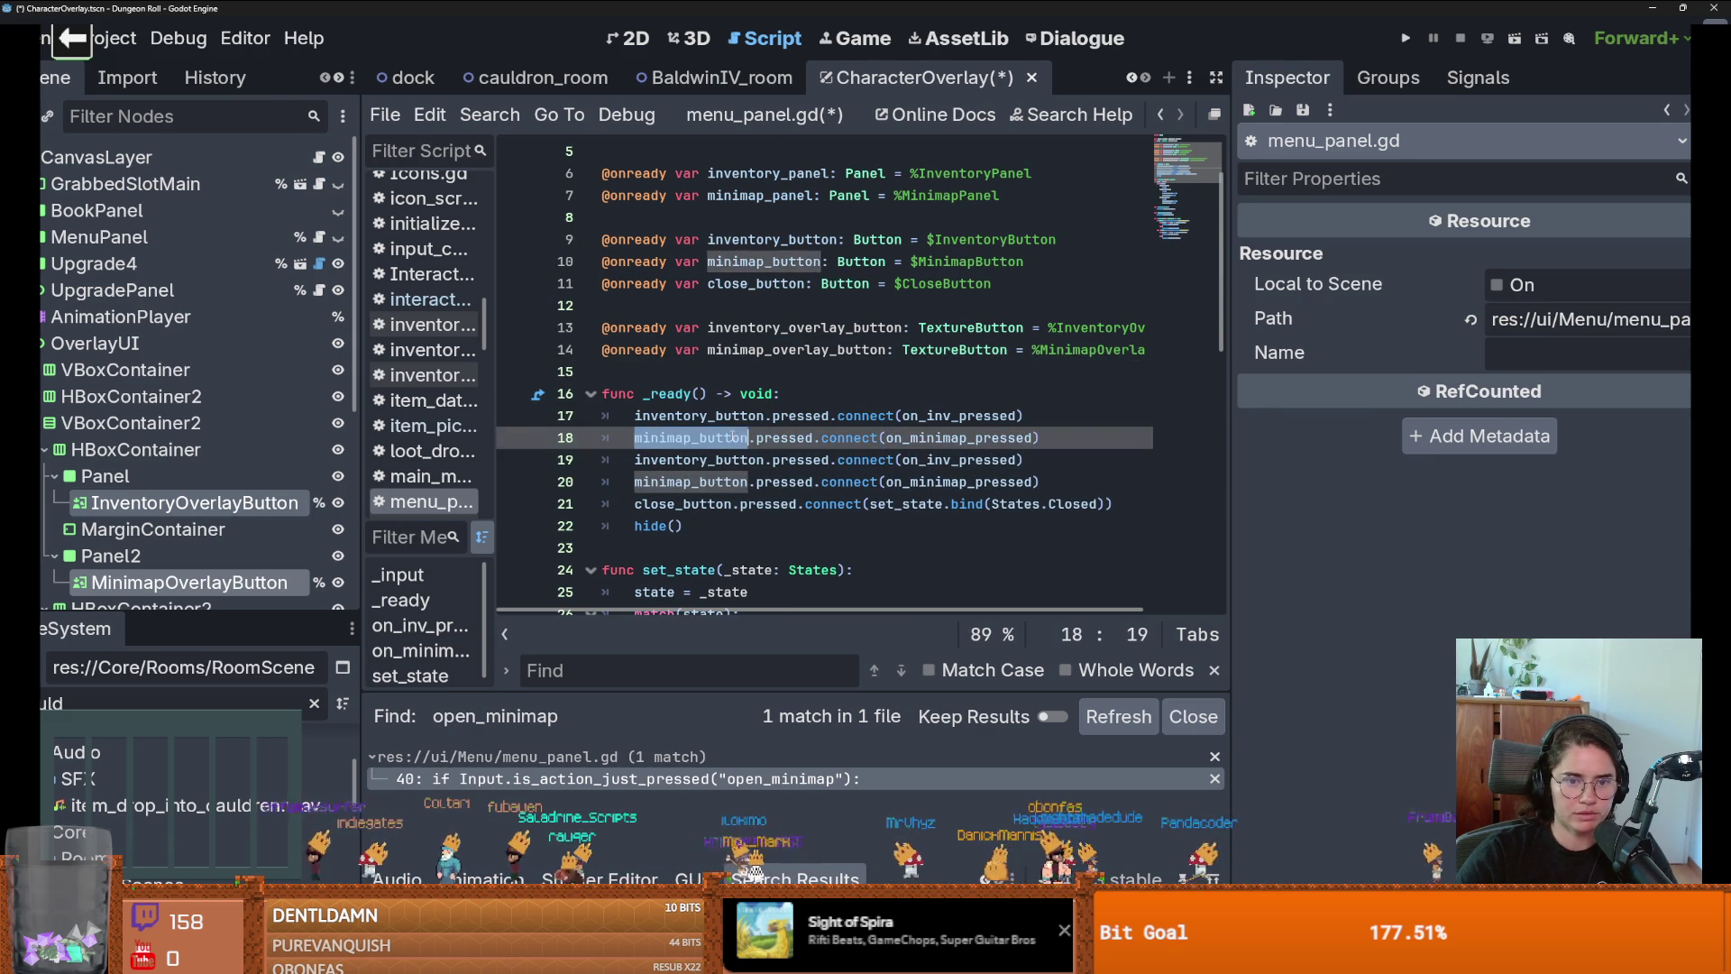
pyautogui.hotkey('ctrl', 'v')
pyautogui.doubleClick(807, 327)
pyautogui.doubleClick(700, 416)
pyautogui.hotkey('ctrl', 'v')
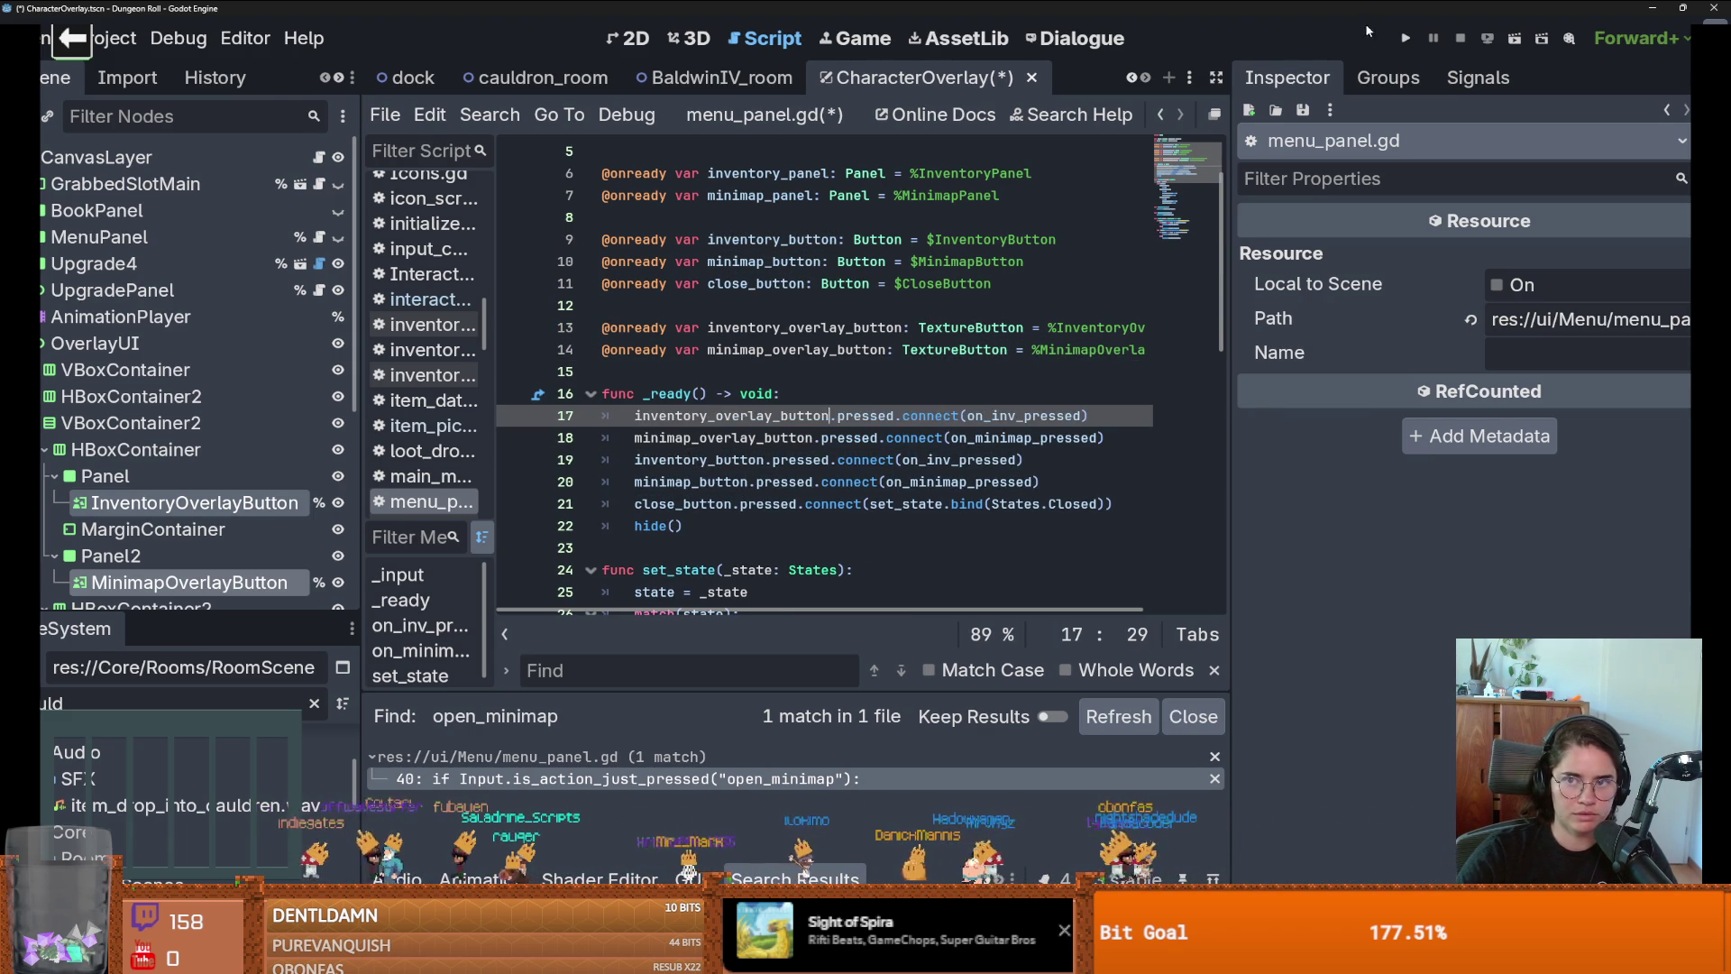
pyautogui.press('F5')
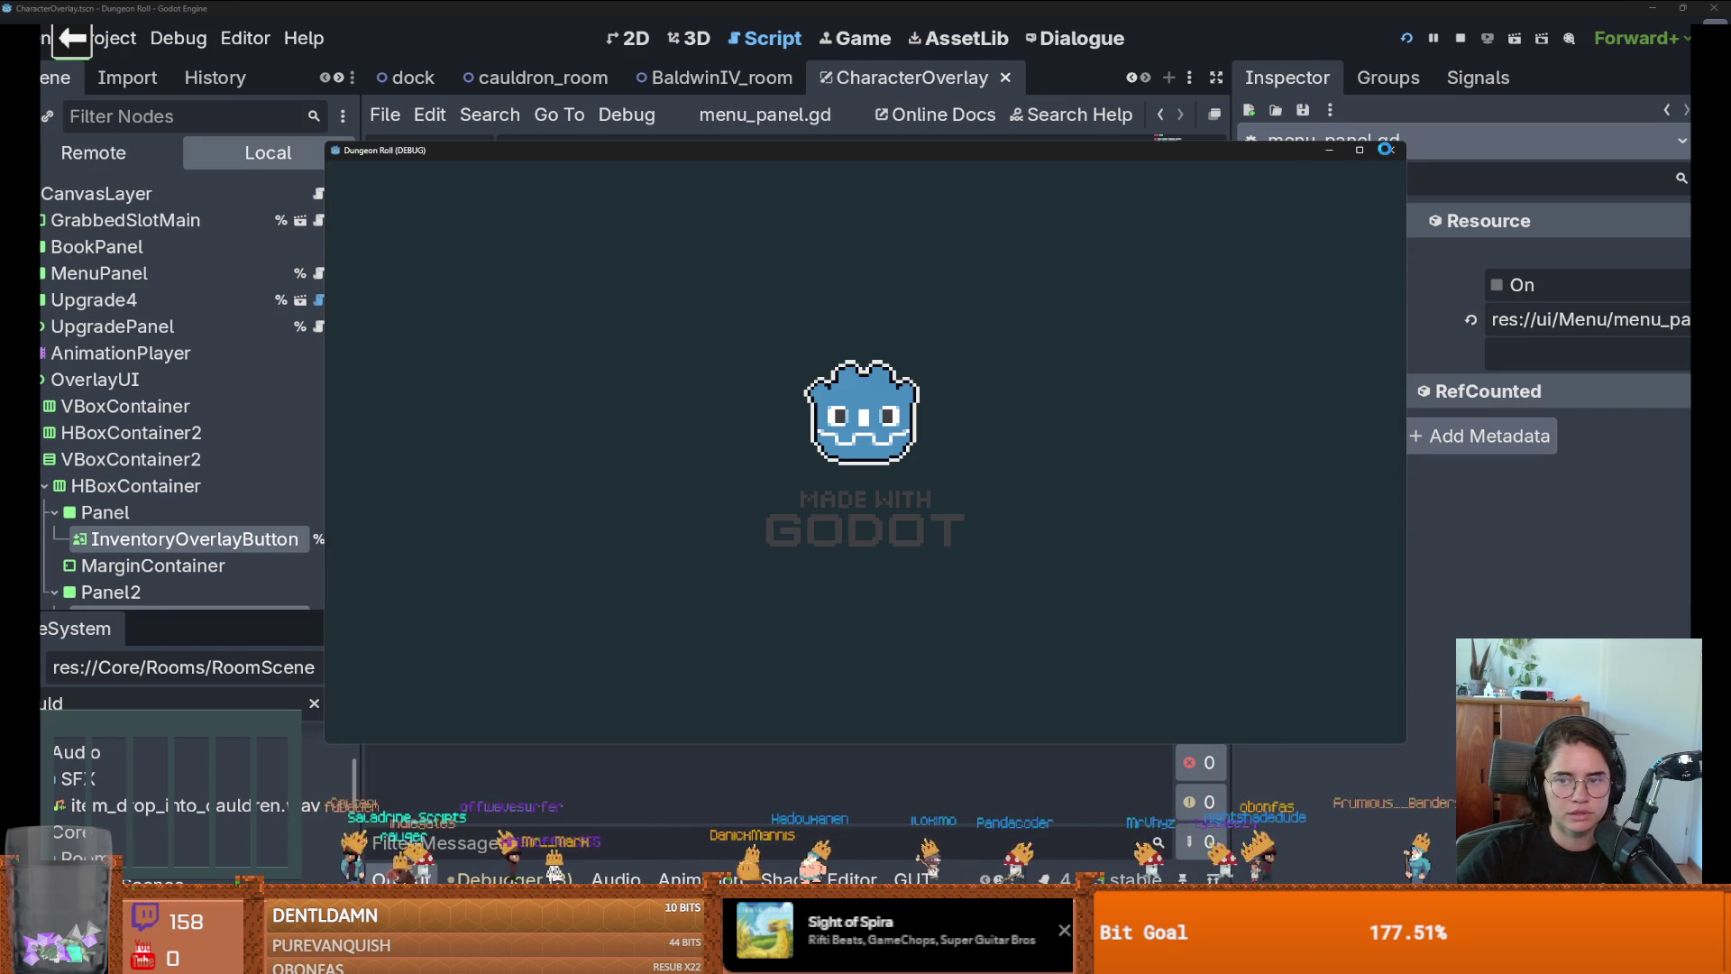
# Close the game window, enable embedding the game on next play, and rerun it.
pyautogui.click(1389, 155)
pyautogui.click(854, 38)
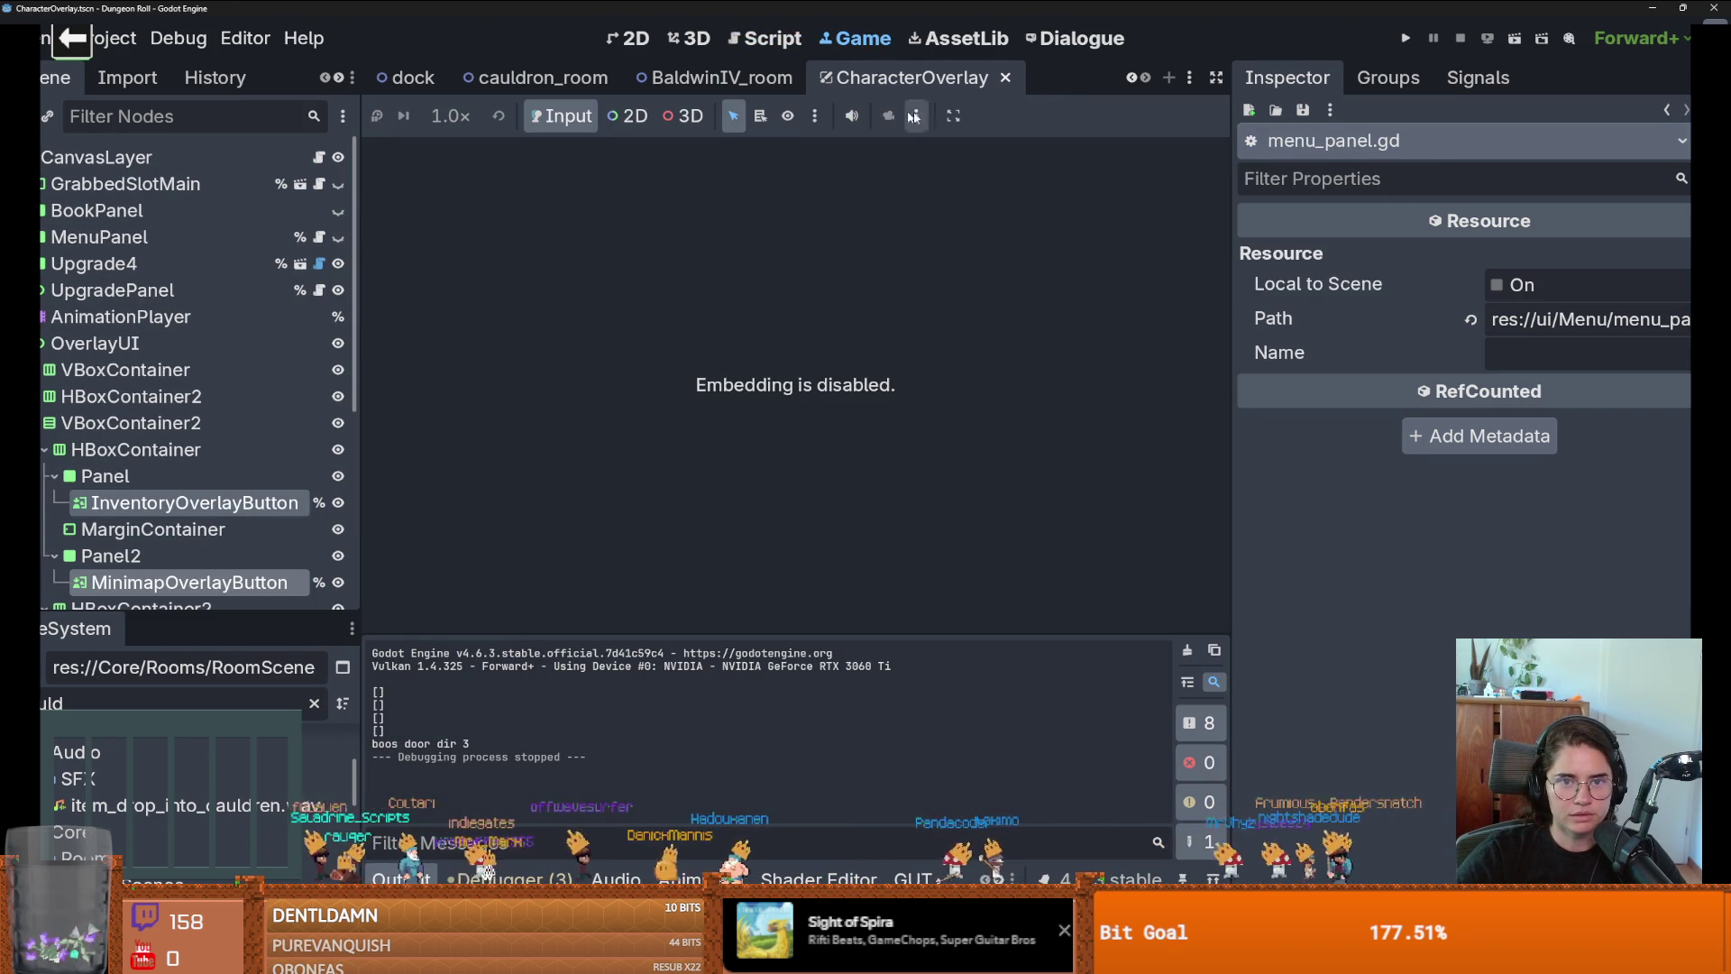
pyautogui.click(952, 116)
pyautogui.click(974, 153)
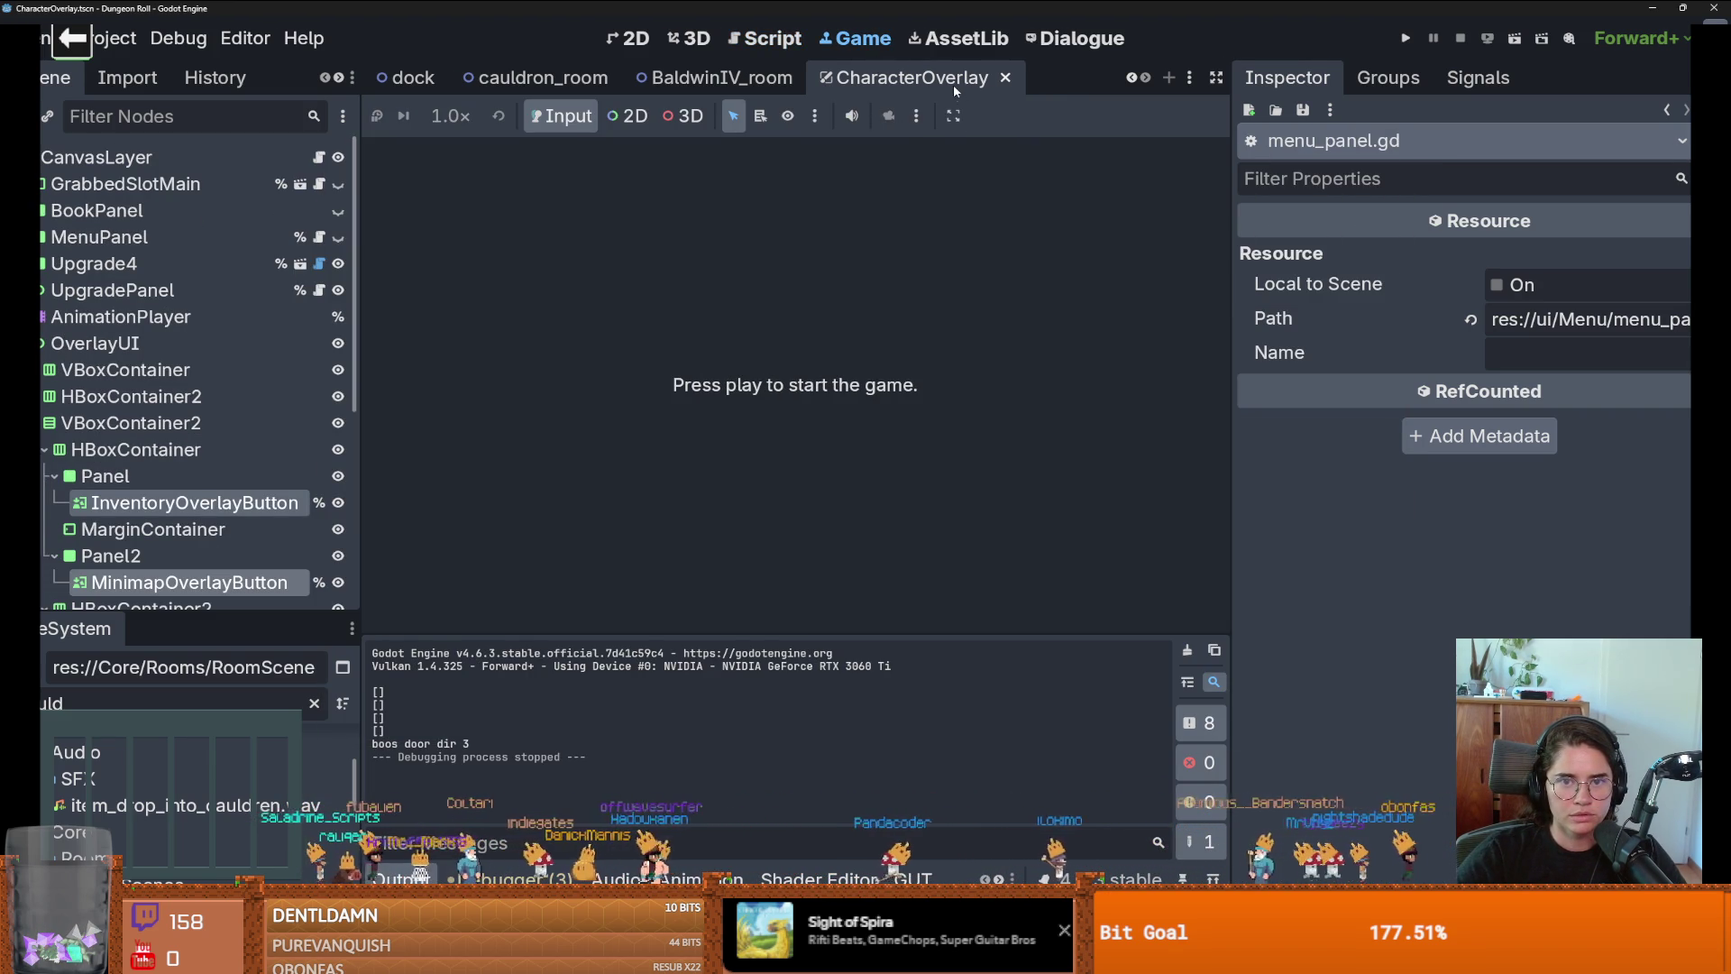
pyautogui.click(1404, 39)
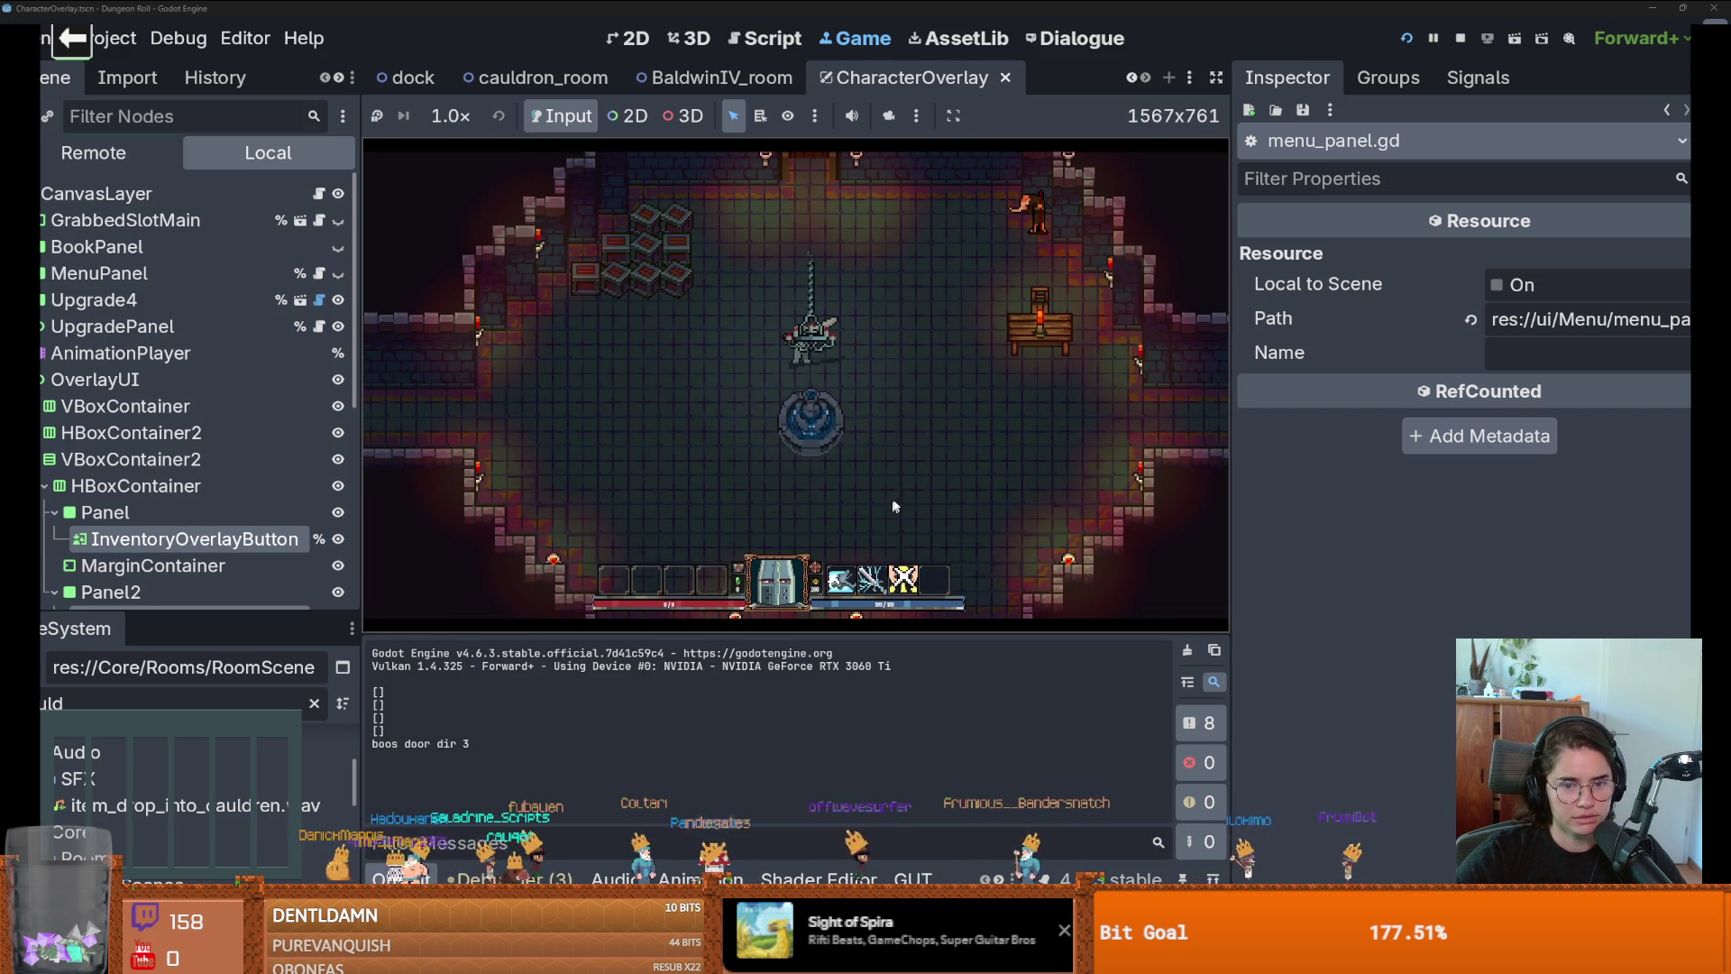
# Toggle the inventory and map overlays in-game, close them, and open character_overlay.gd.
pyautogui.press('i')
pyautogui.press('i')
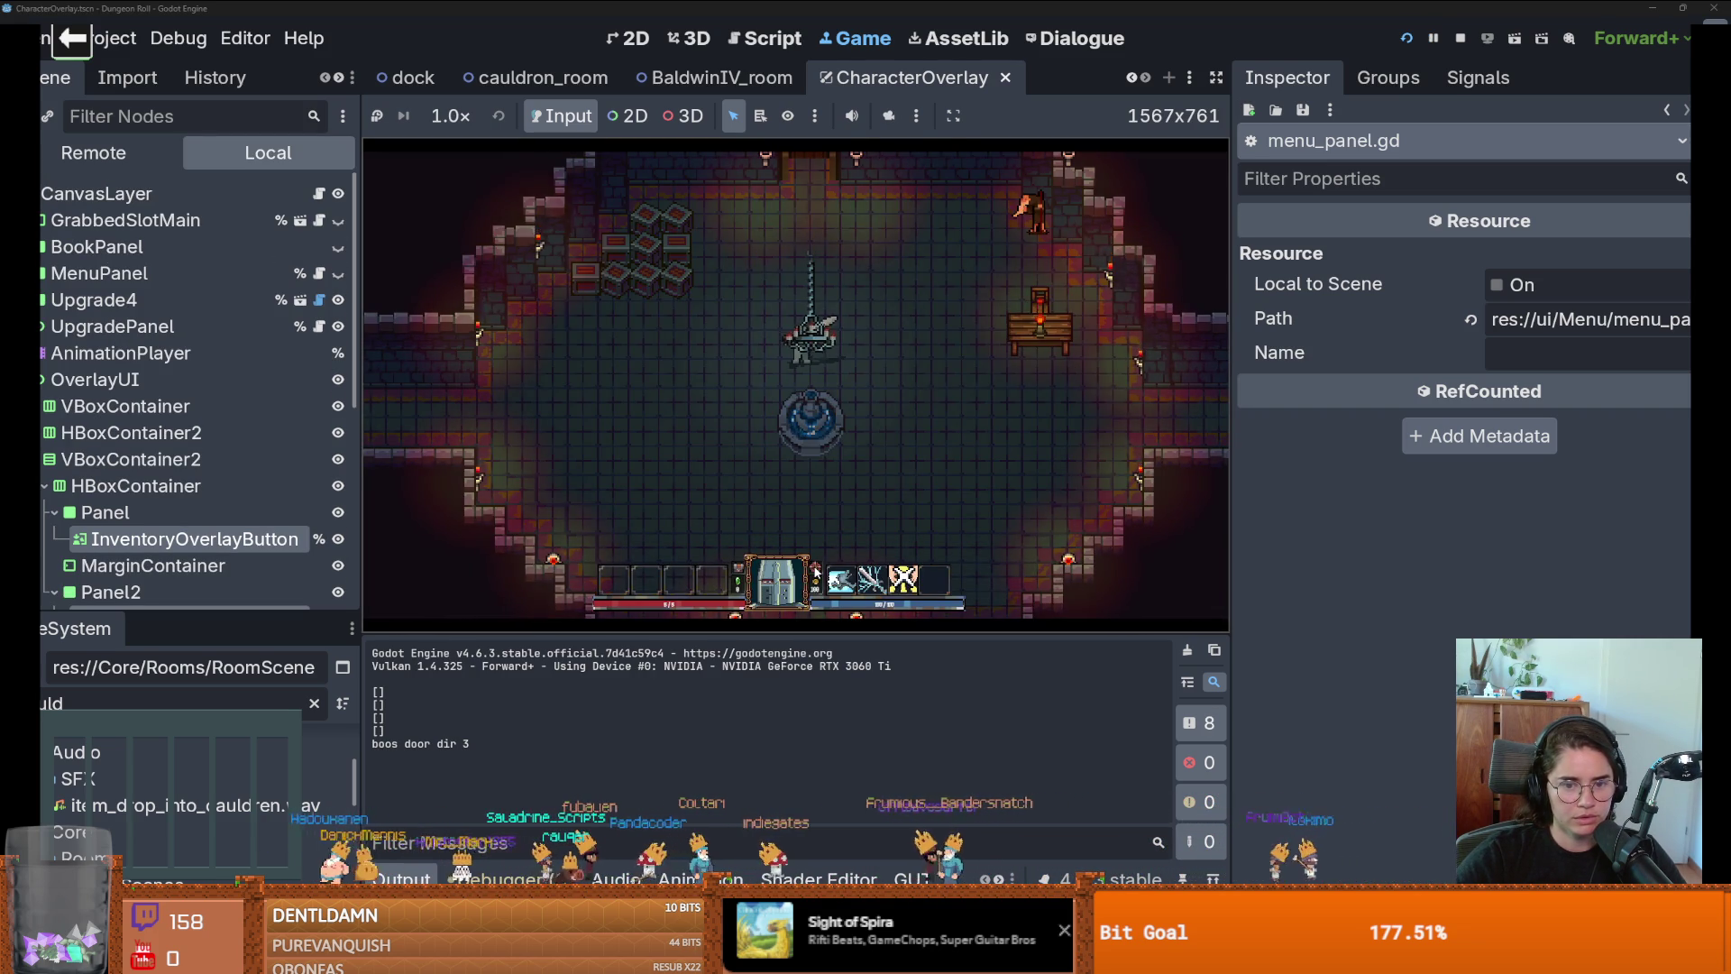
pyautogui.click(816, 571)
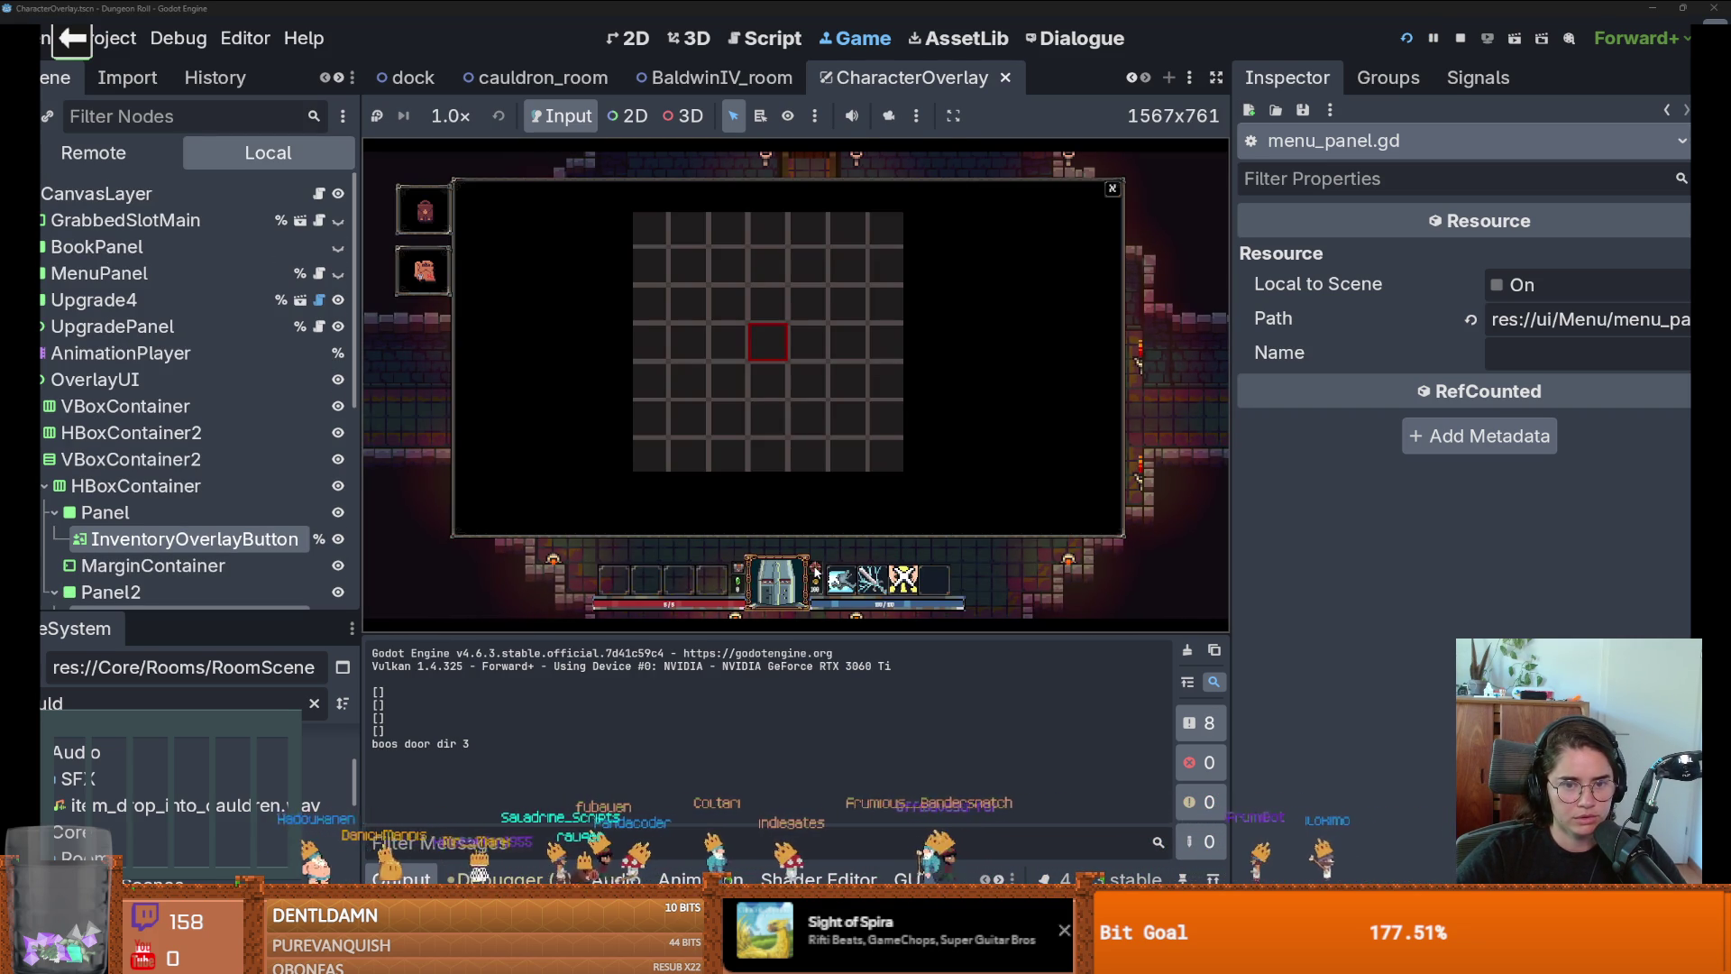
pyautogui.click(737, 571)
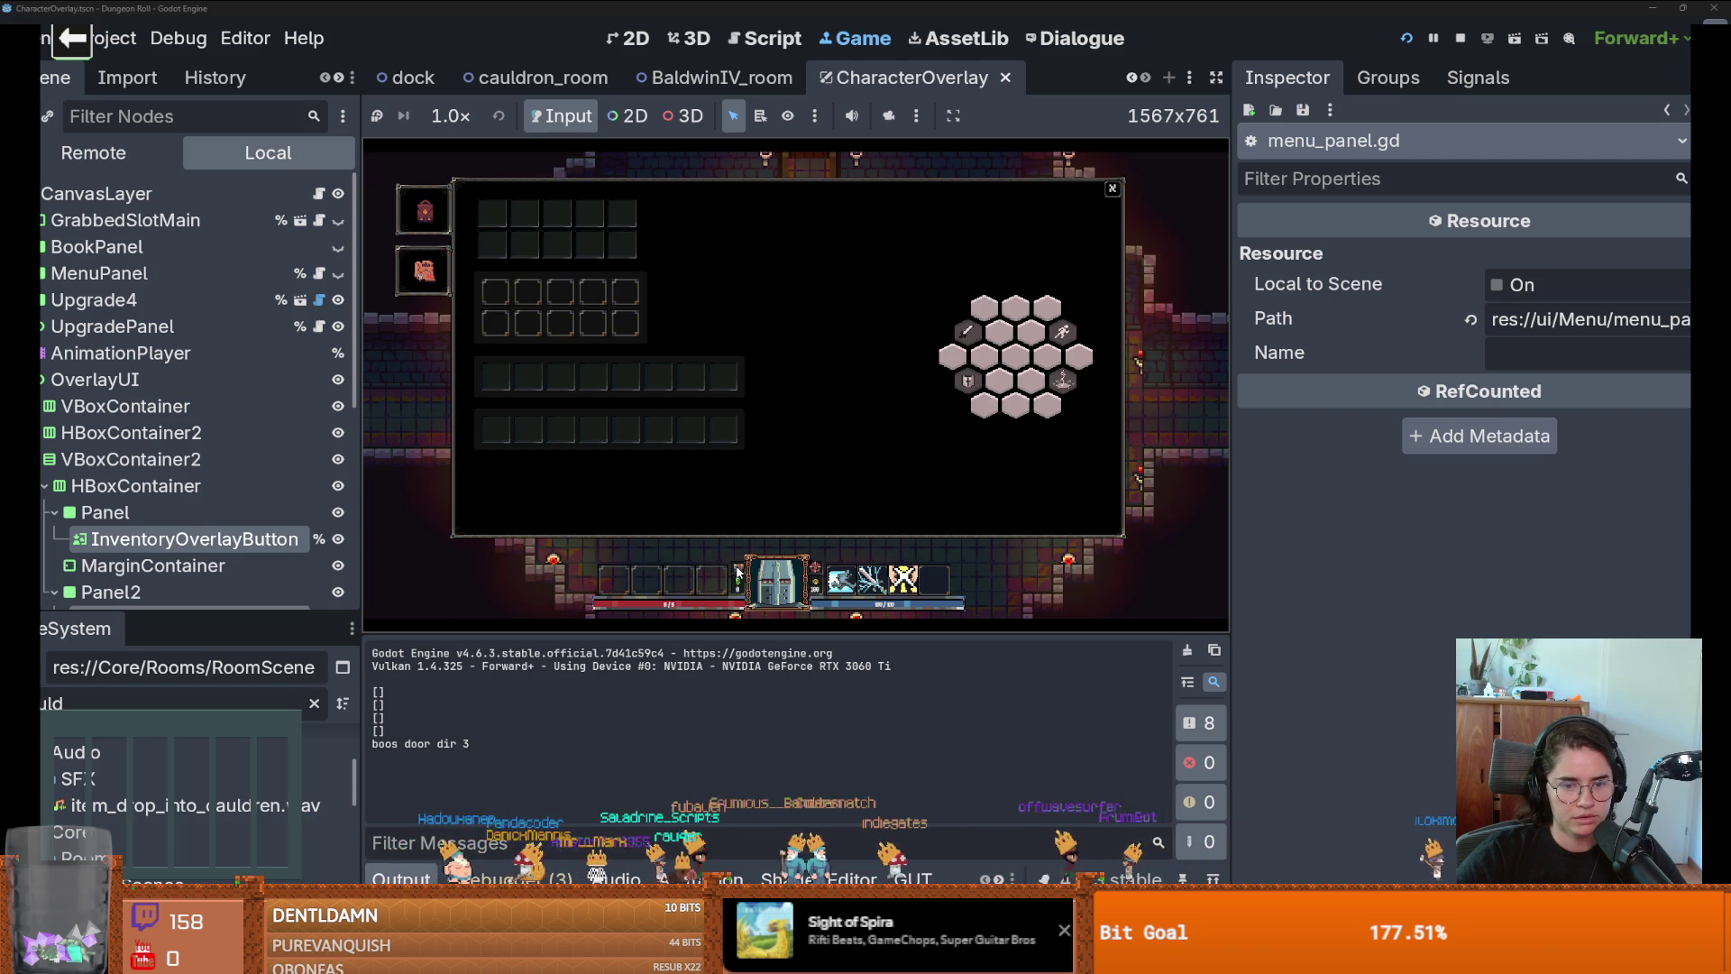
pyautogui.click(1113, 192)
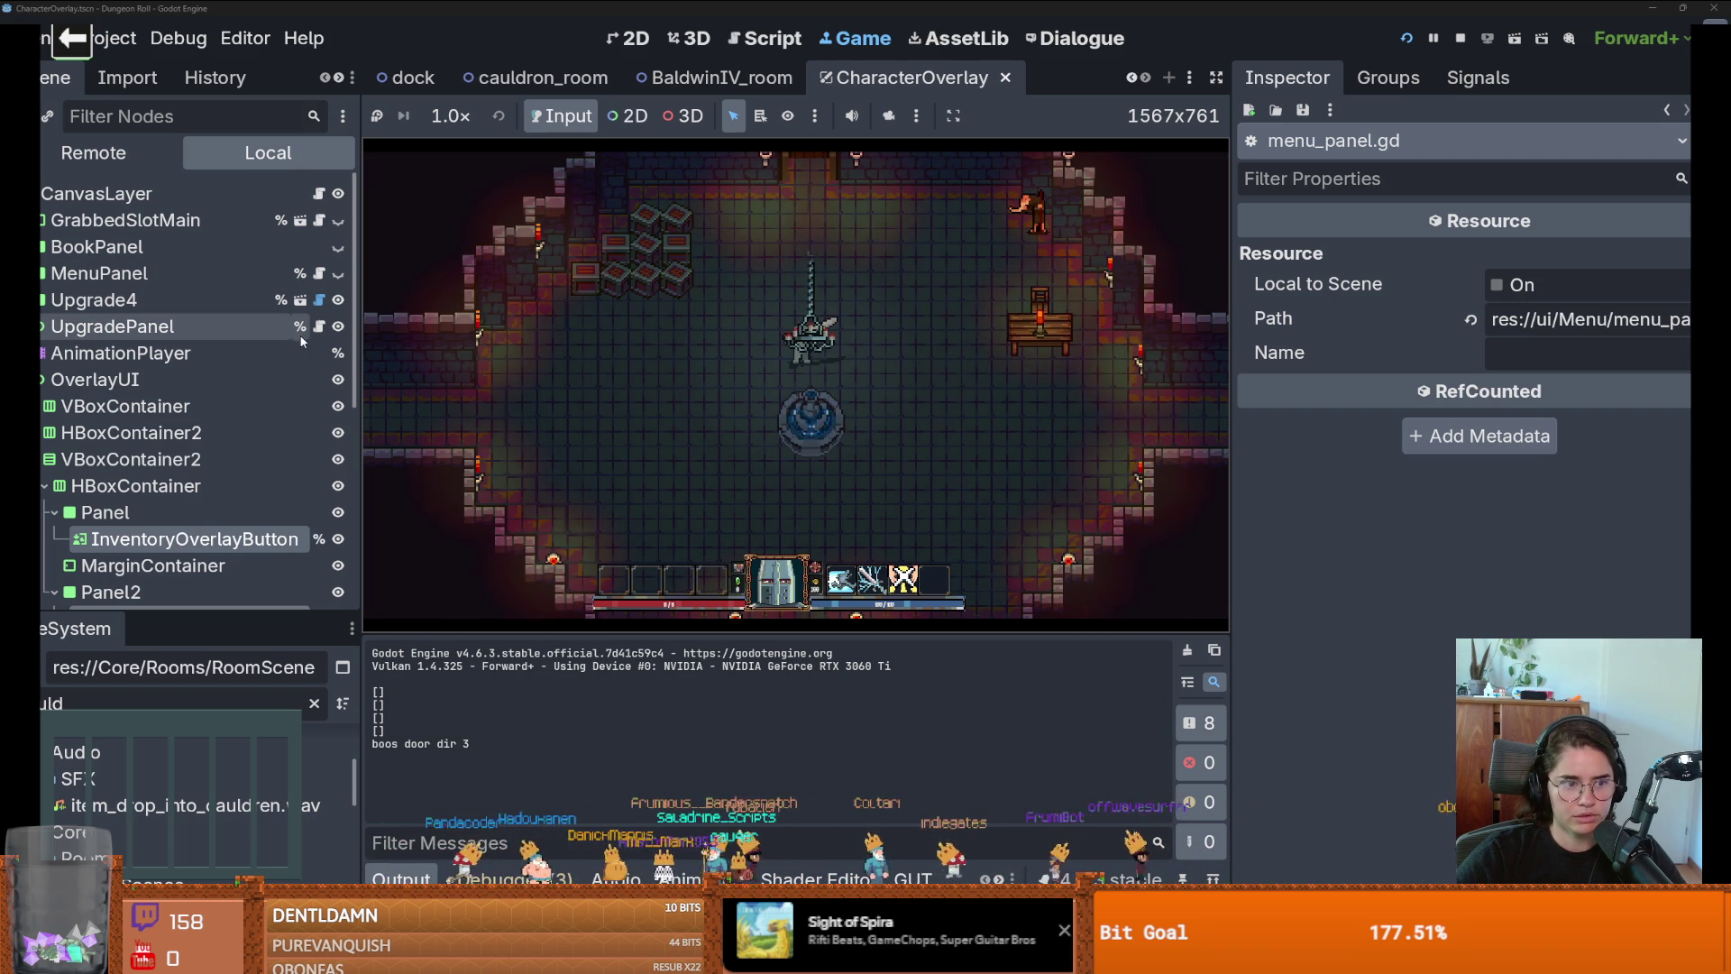
pyautogui.click(319, 193)
pyautogui.scroll(-15, 800, 415)
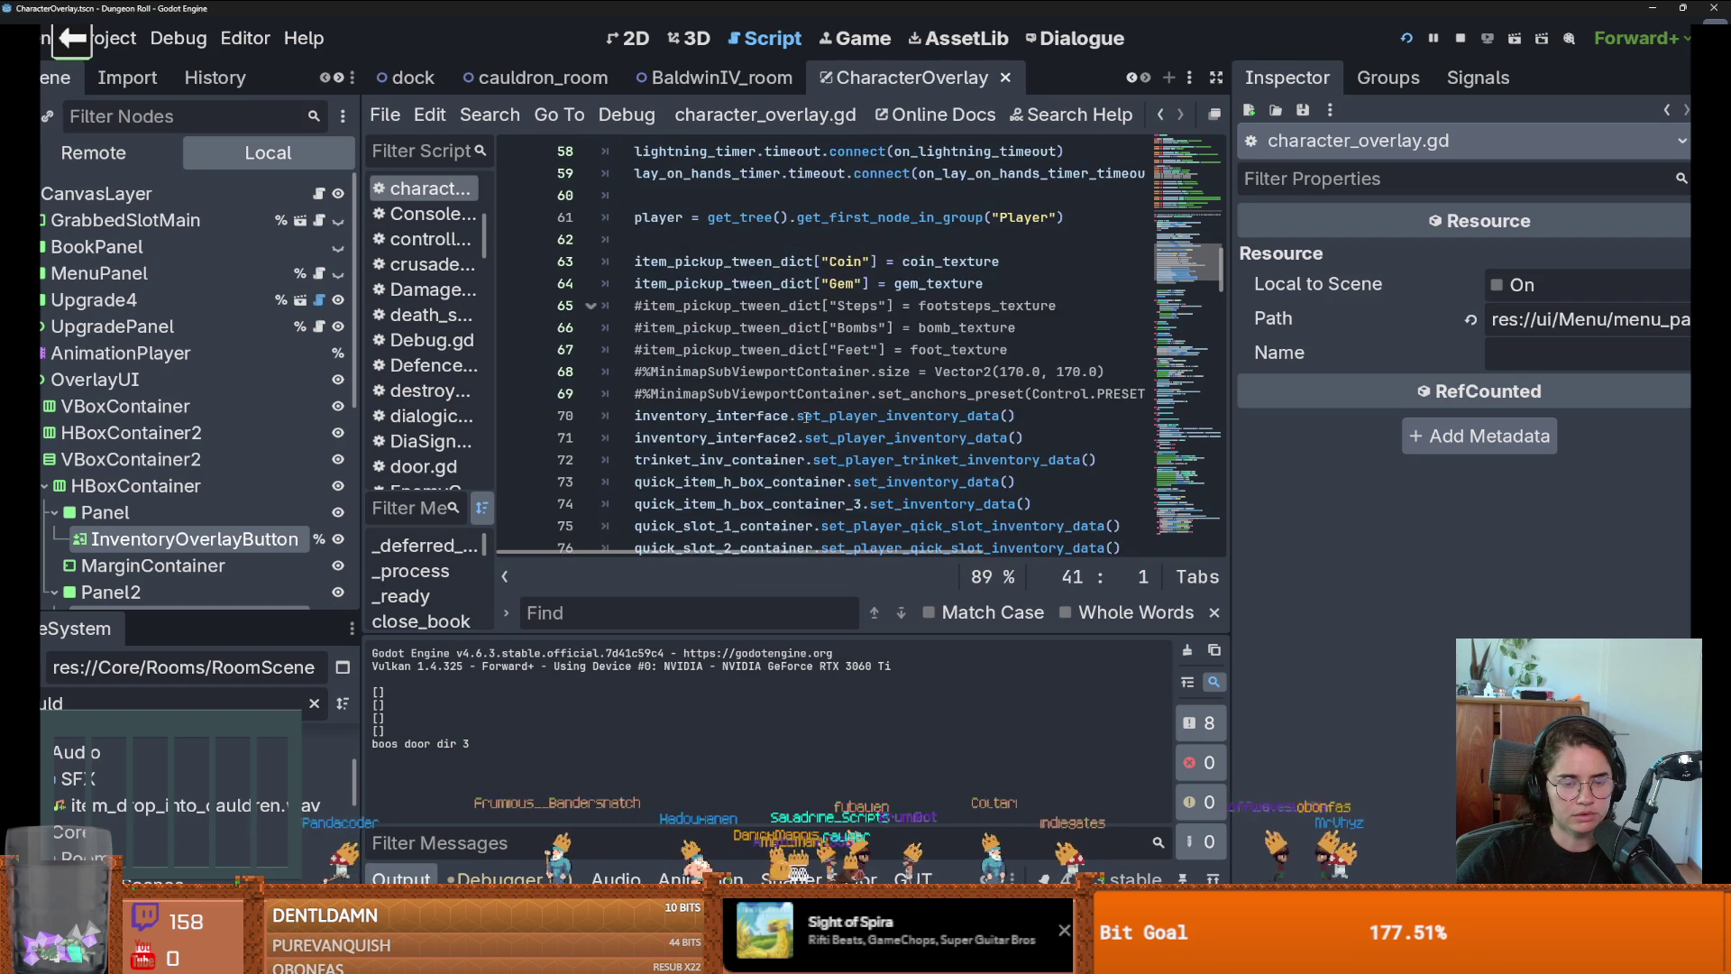
# Run the project again until the dungeon room loads, then stop it.
pyautogui.scroll(-5, 807, 416)
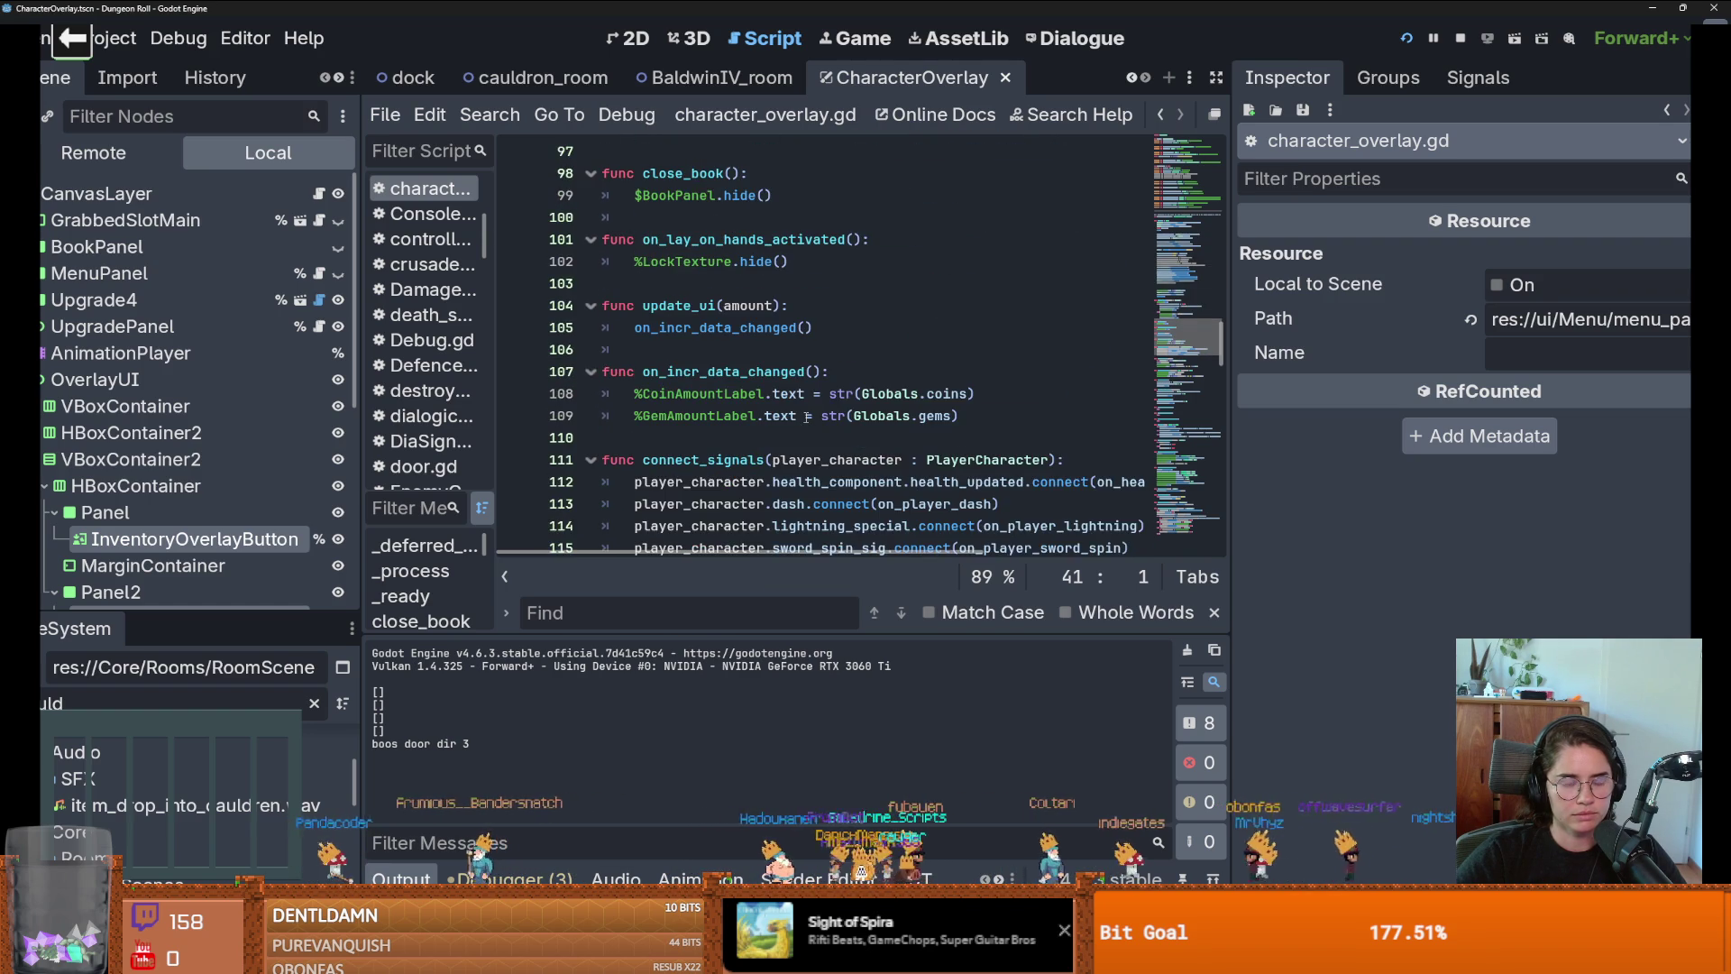
pyautogui.click(1406, 41)
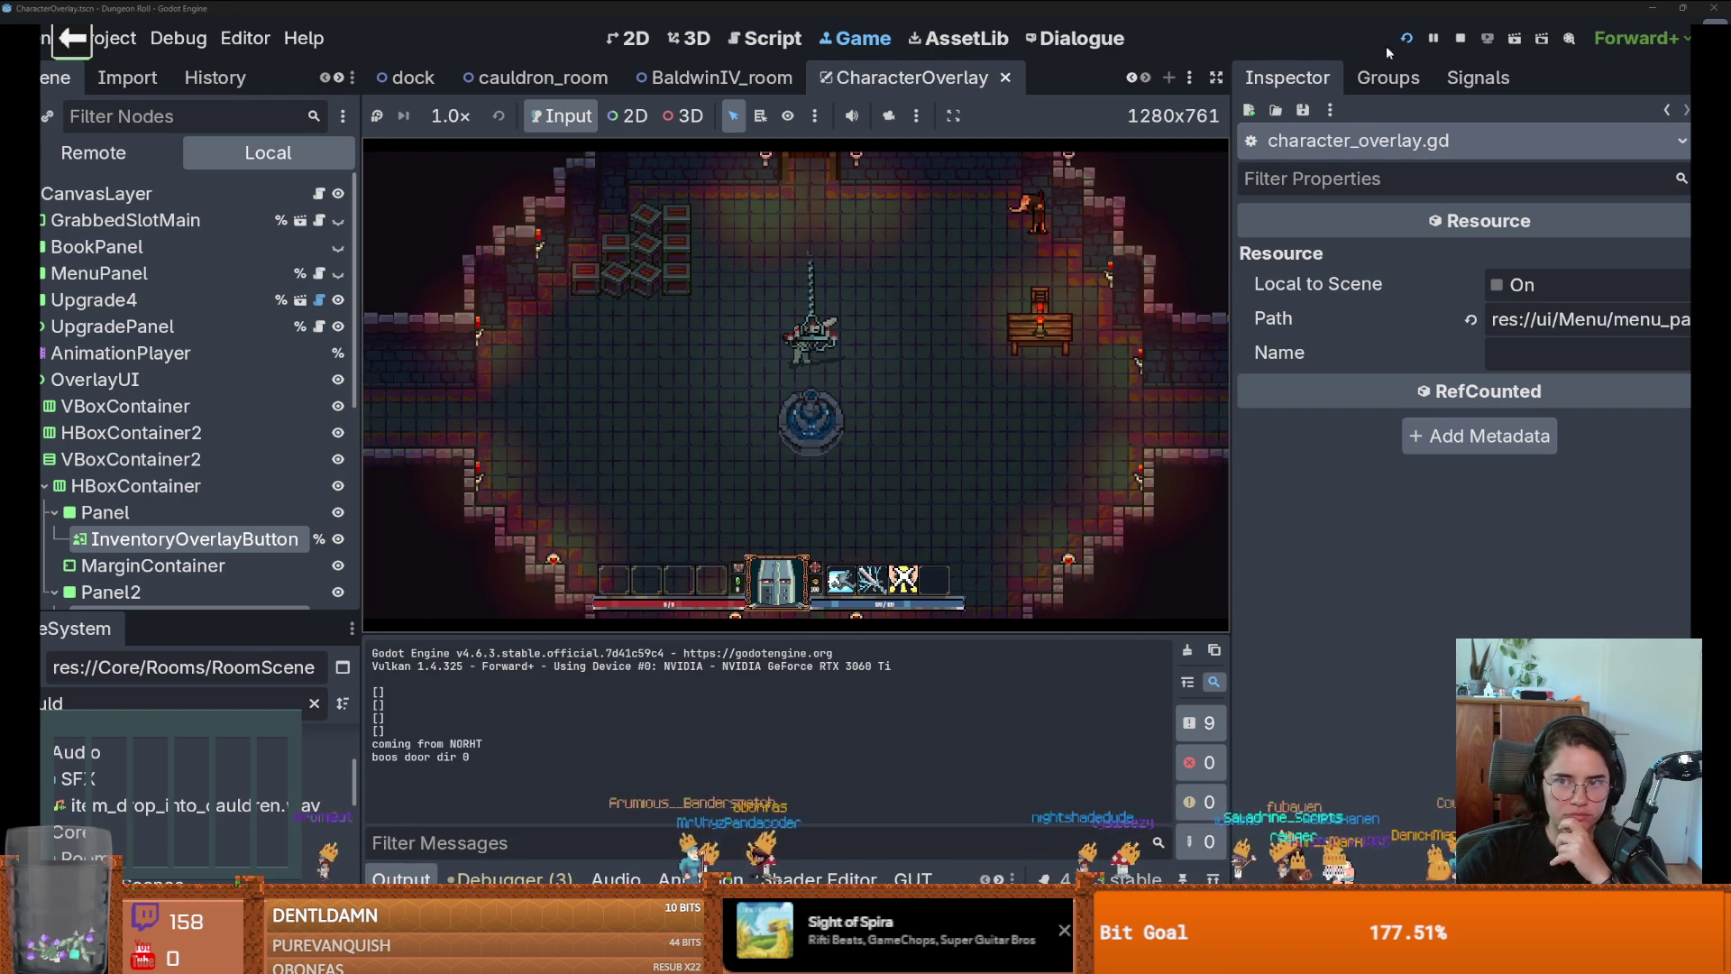
pyautogui.click(1461, 38)
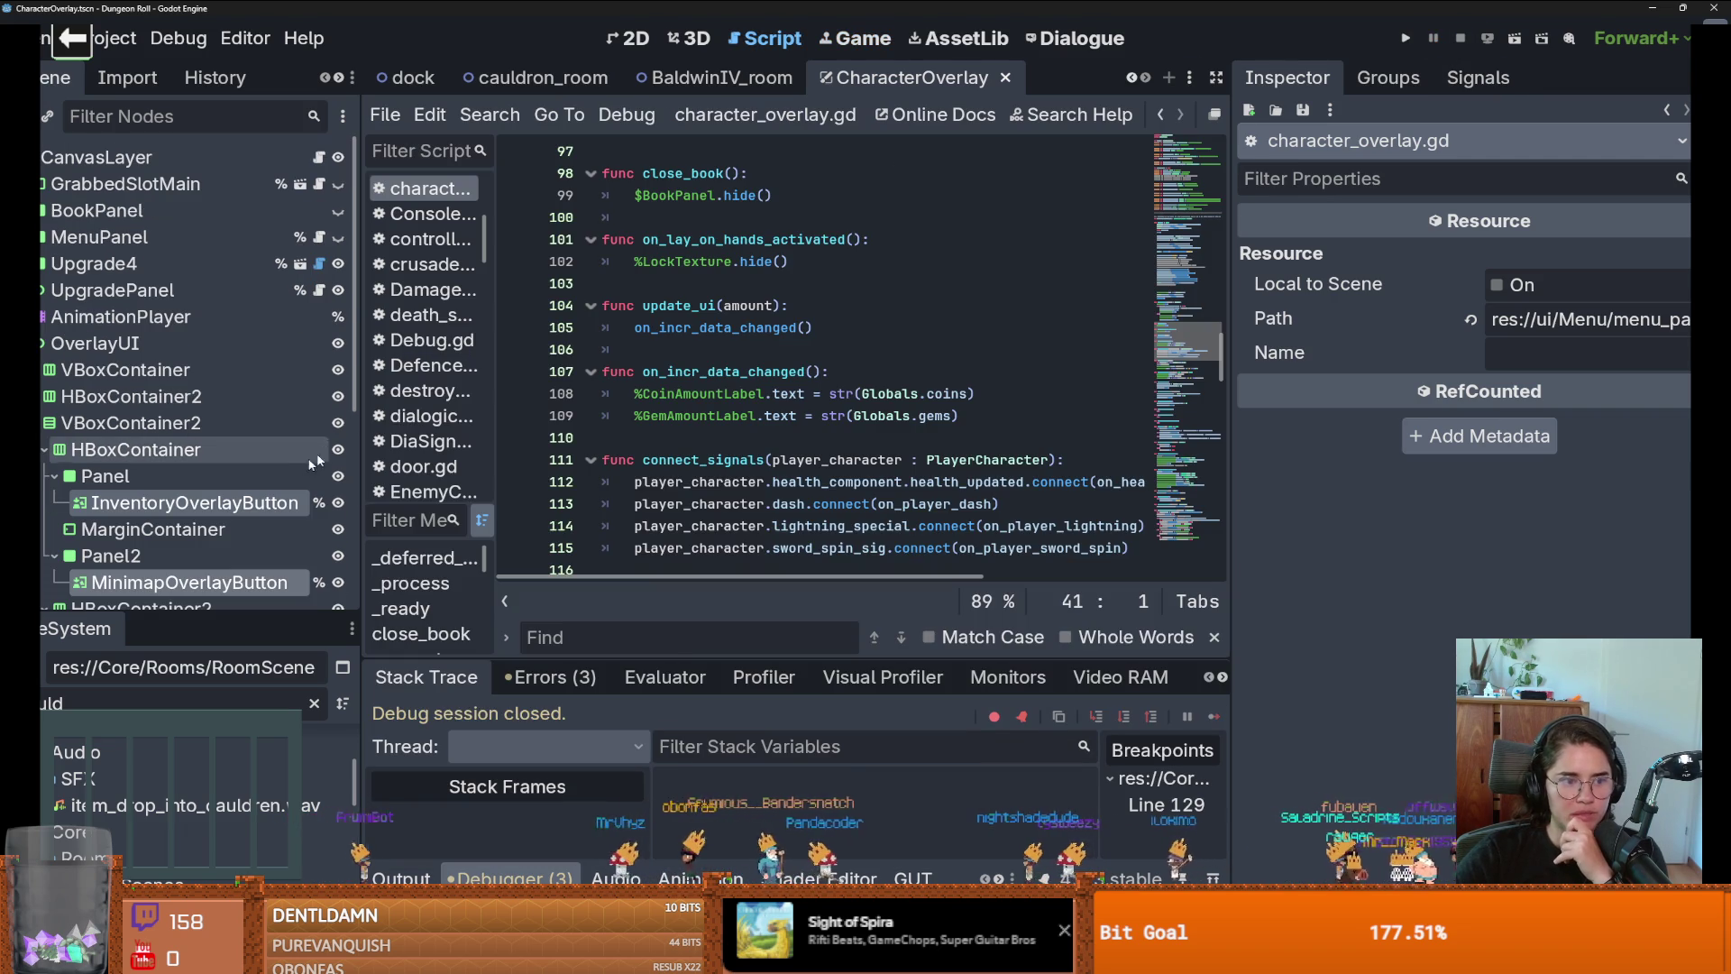
# Show CharacterOverlay in 2D and inspect InventoryOverlayButton's Normal chest texture.
pyautogui.click(636, 38)
pyautogui.scroll(1, 698, 333)
pyautogui.scroll(-6, 719, 371)
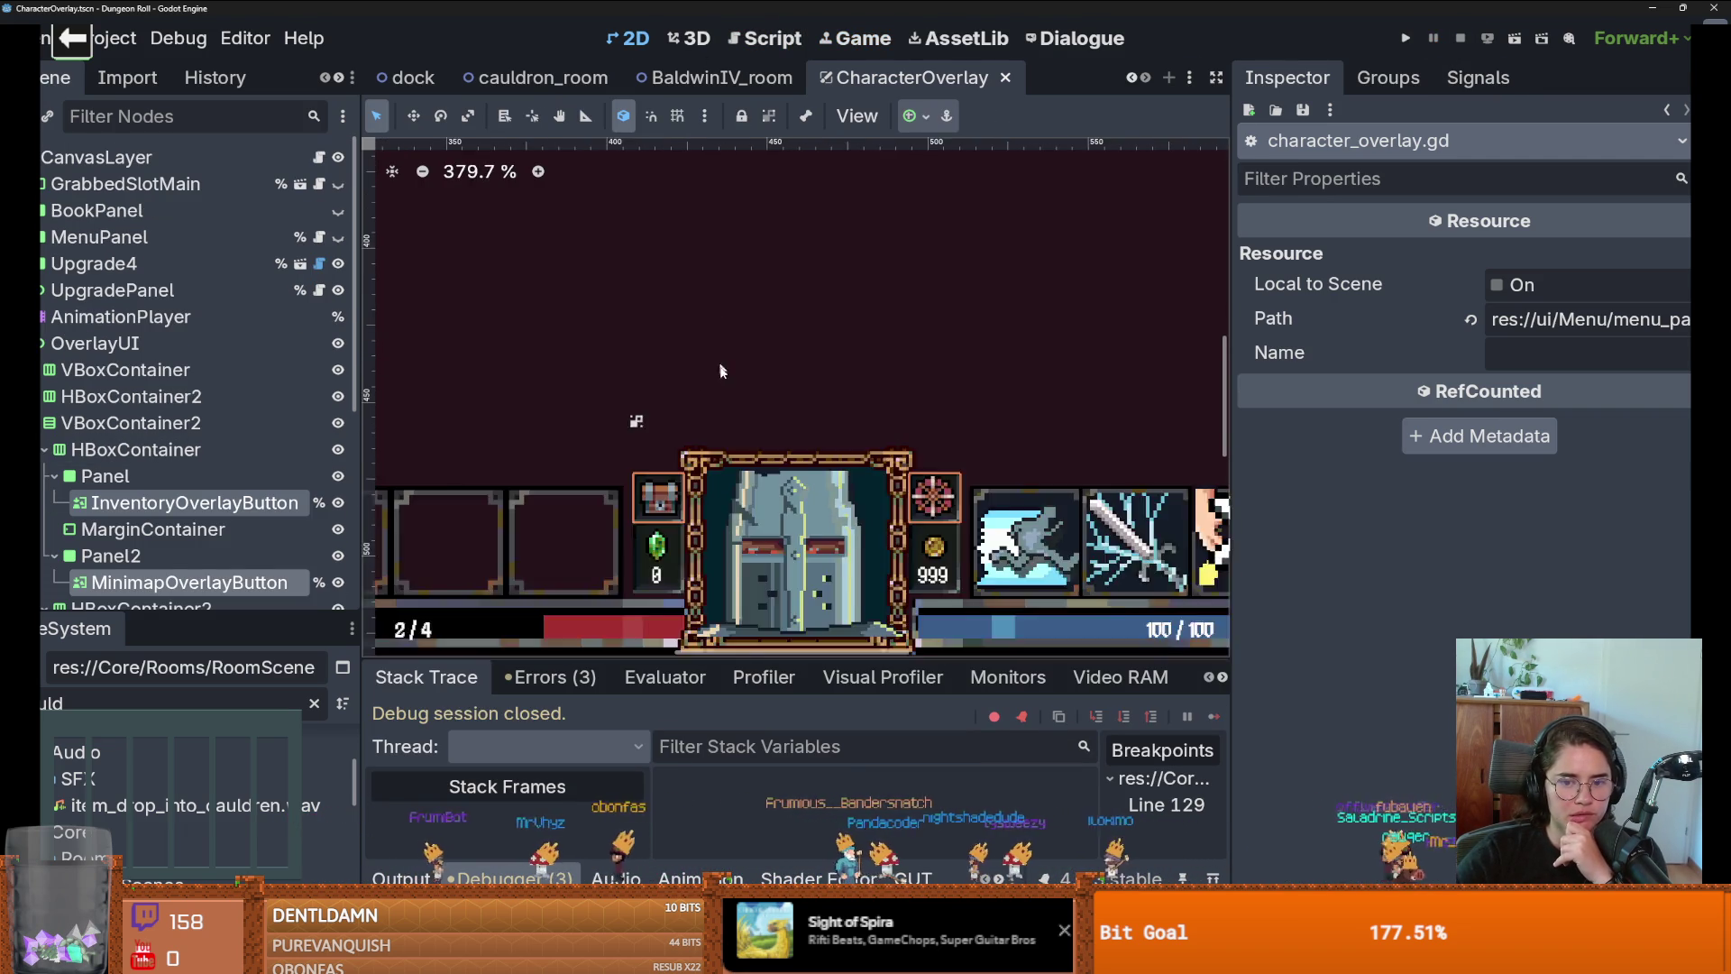
pyautogui.click(188, 528)
pyautogui.click(672, 470)
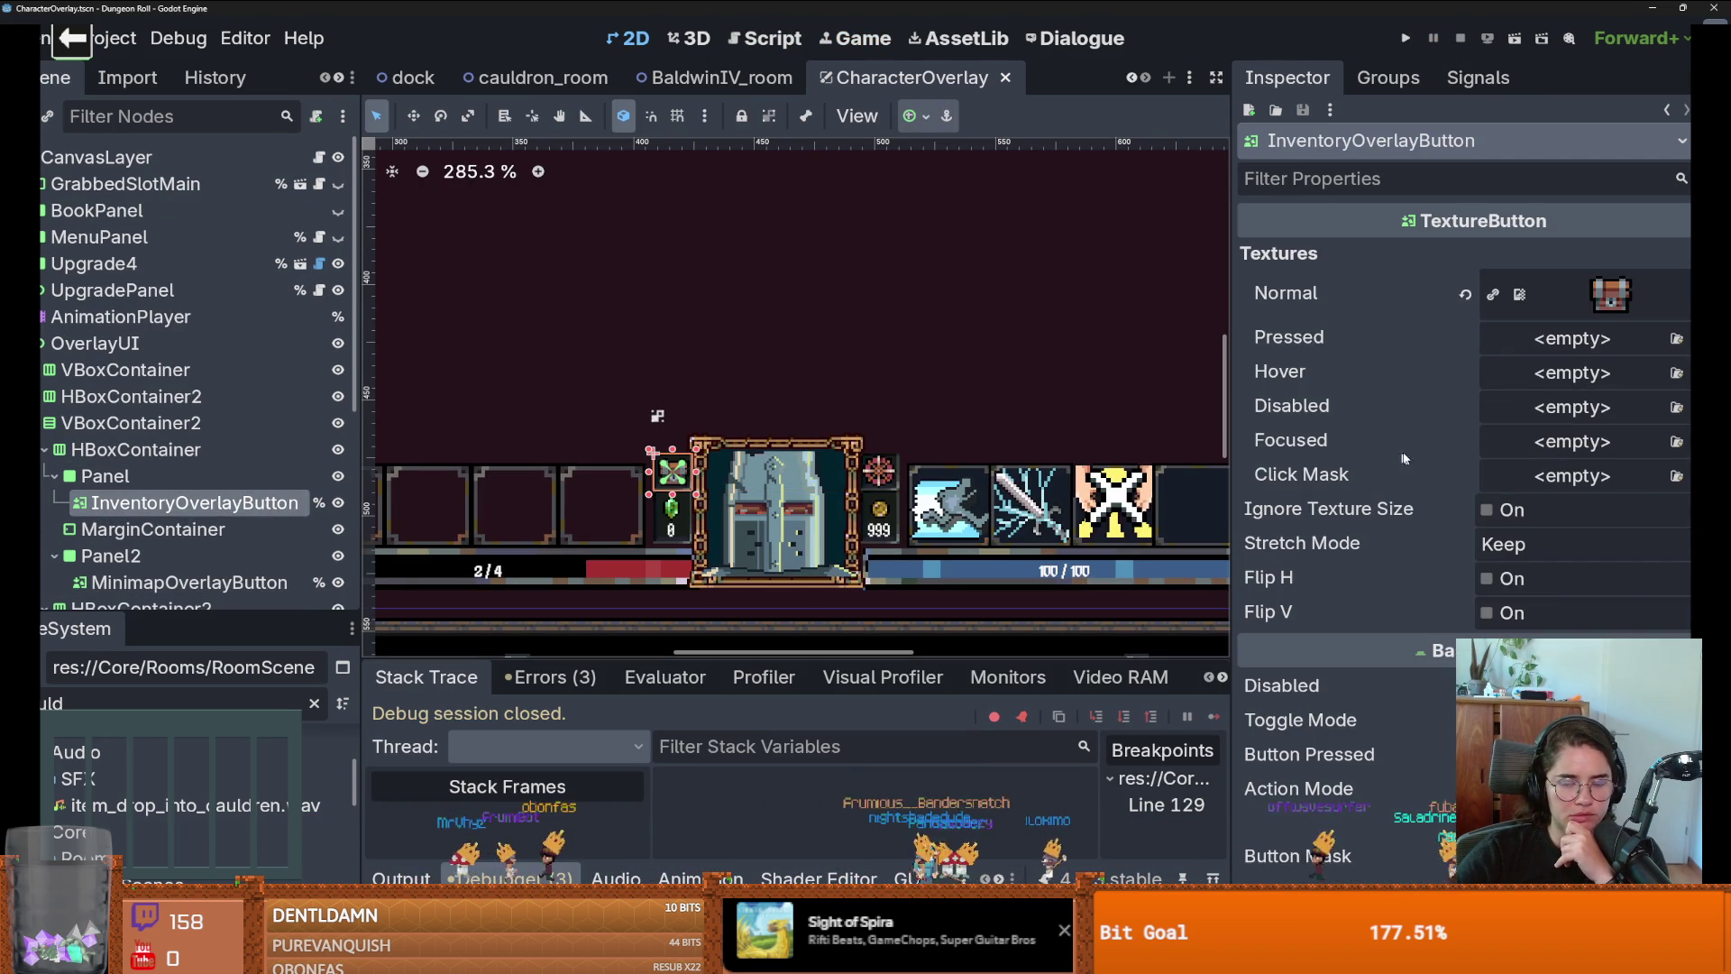
pyautogui.click(1609, 300)
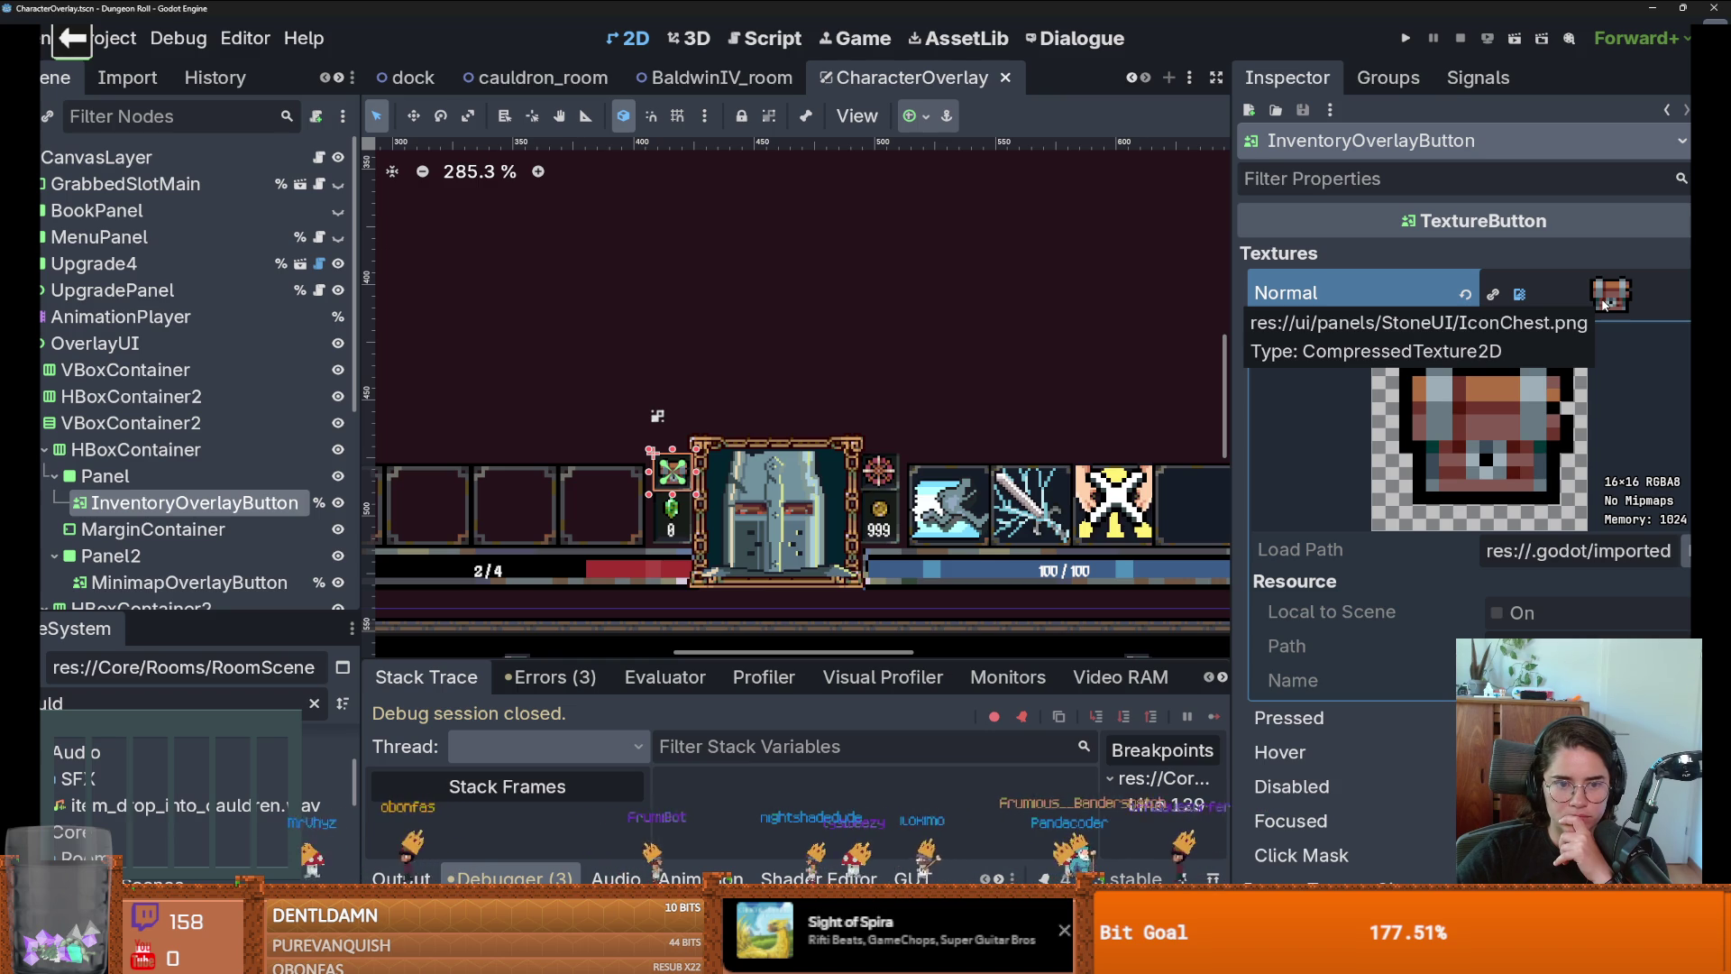
# Collapse the Normal texture and leave the Hover texture empty after browsing its New options.
pyautogui.click(106, 476)
pyautogui.scroll(8, 671, 523)
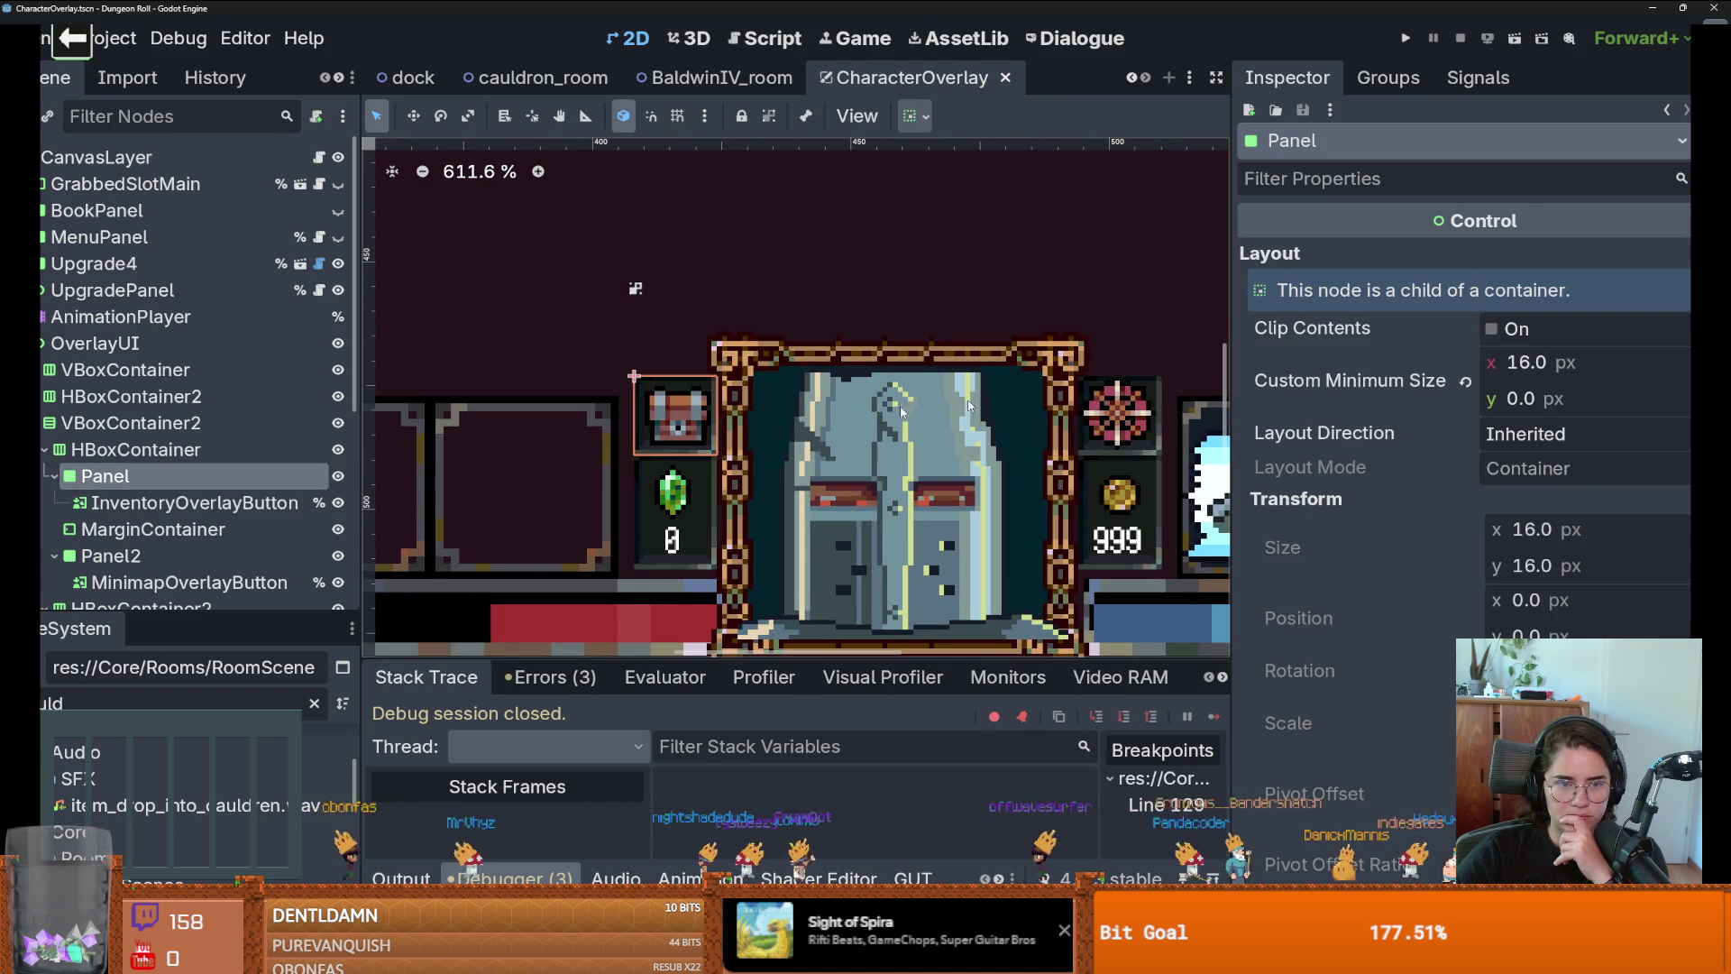
pyautogui.click(208, 501)
pyautogui.click(1673, 301)
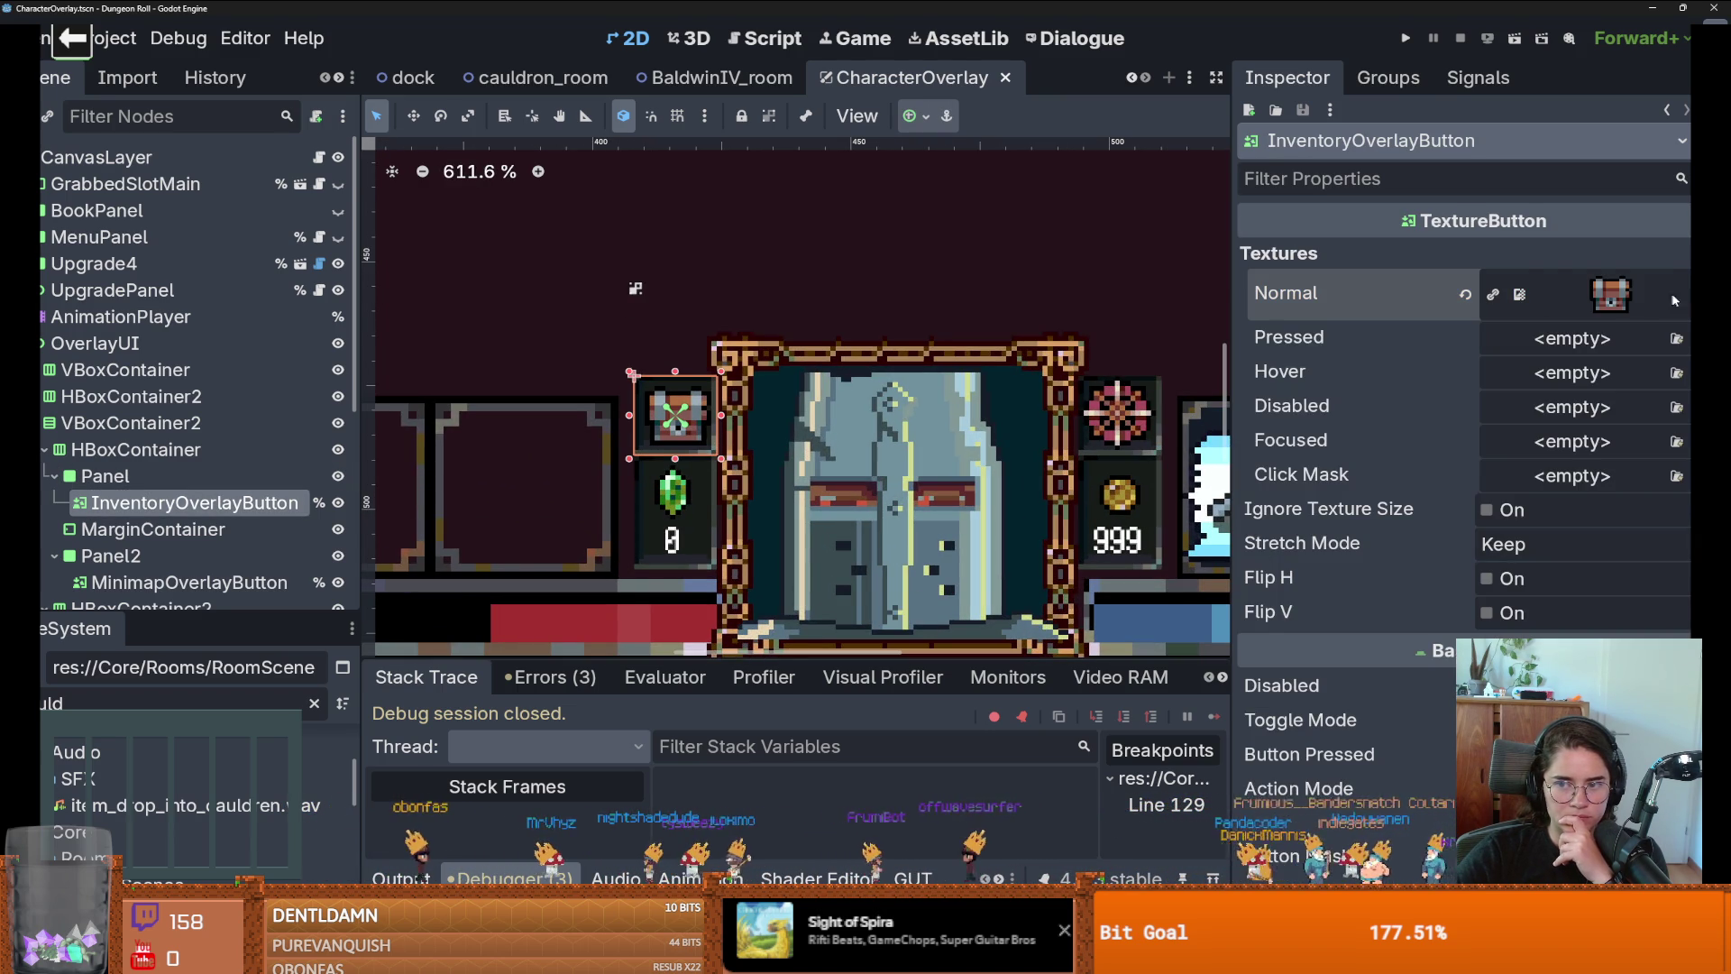
pyautogui.click(1581, 377)
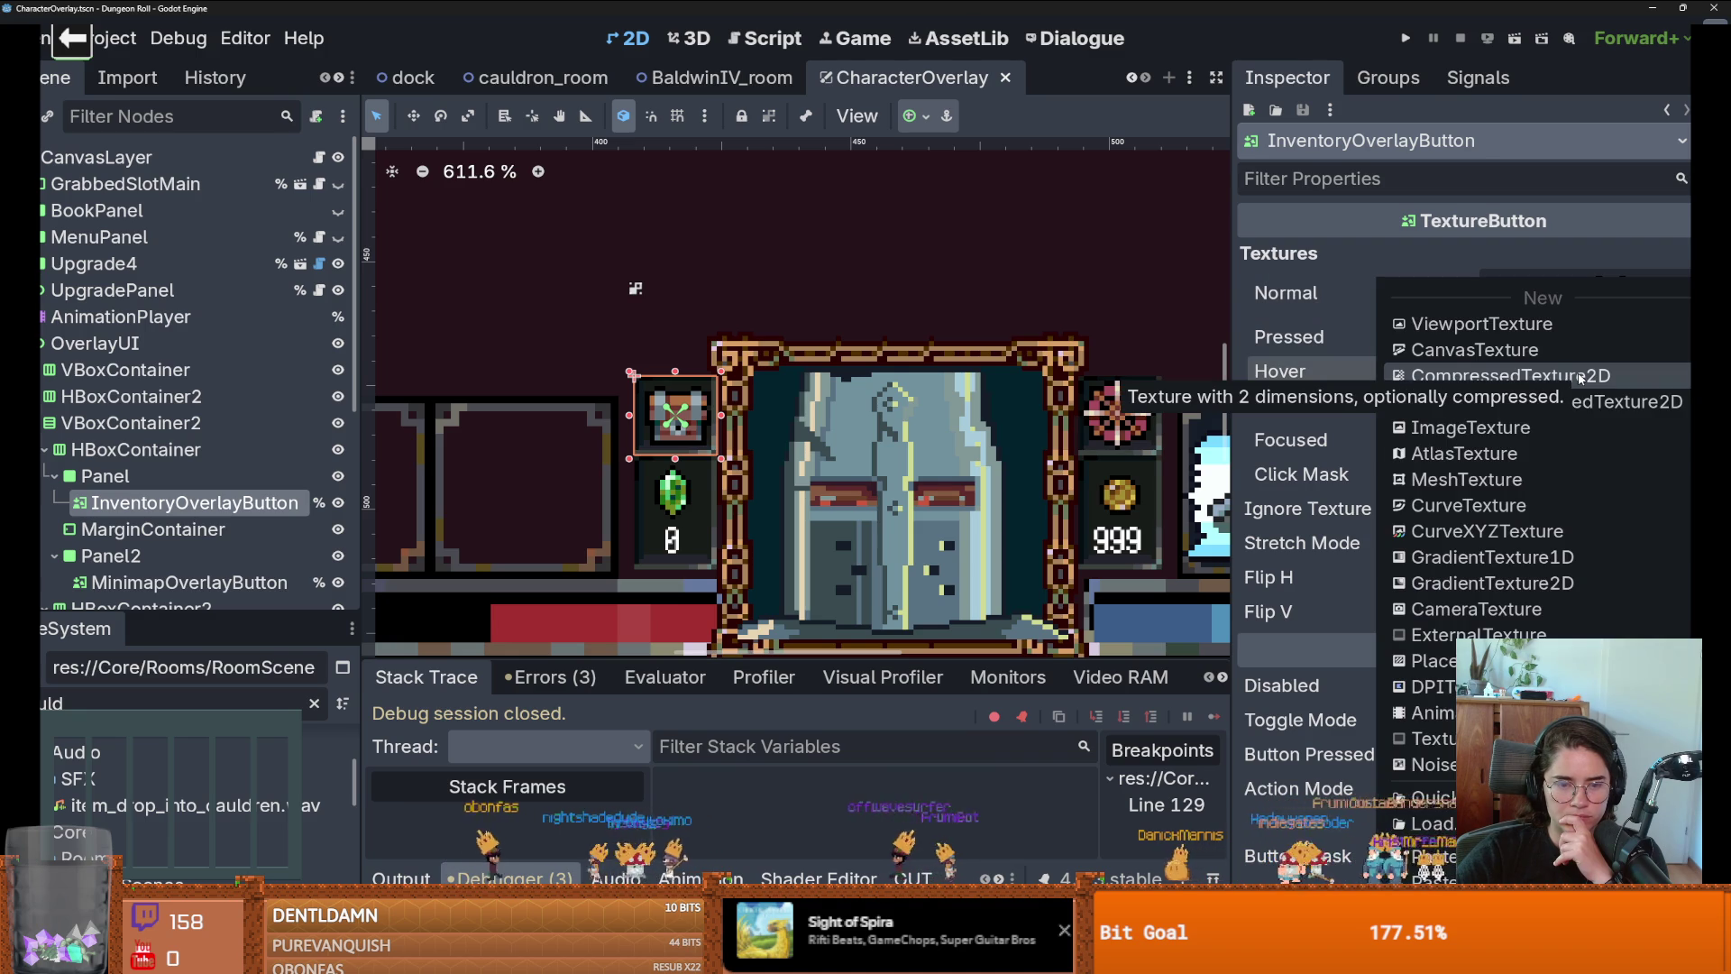
pyautogui.click(1306, 272)
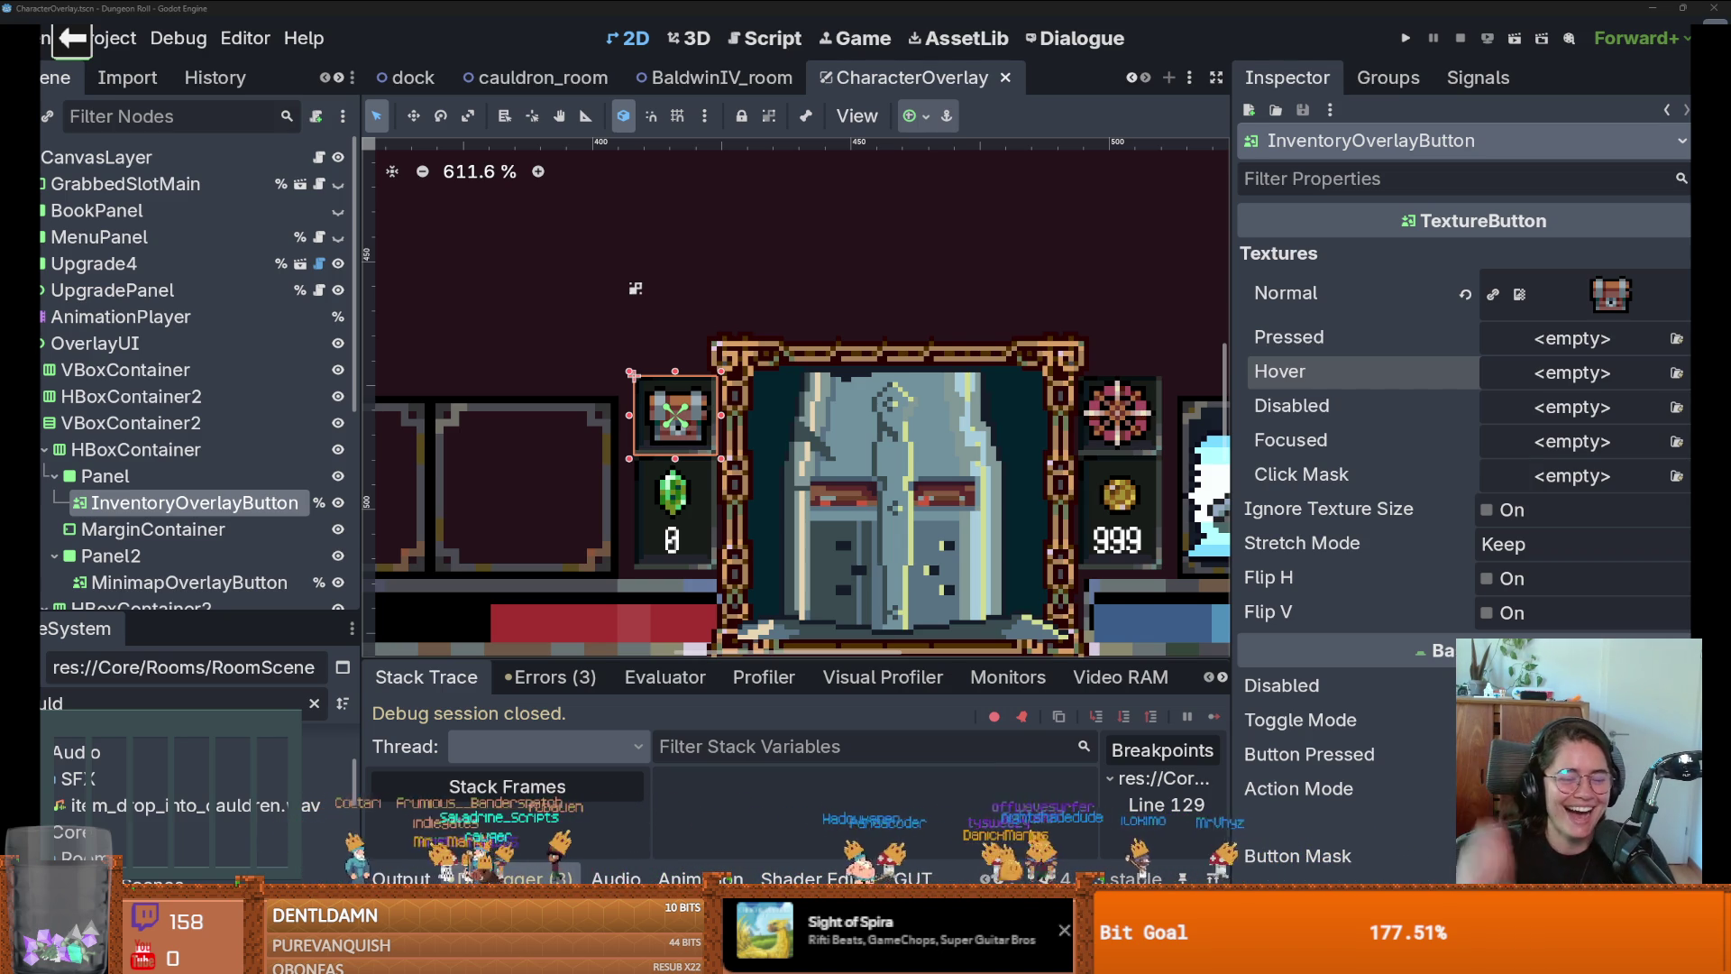
pyautogui.scroll(-3, 624, 475)
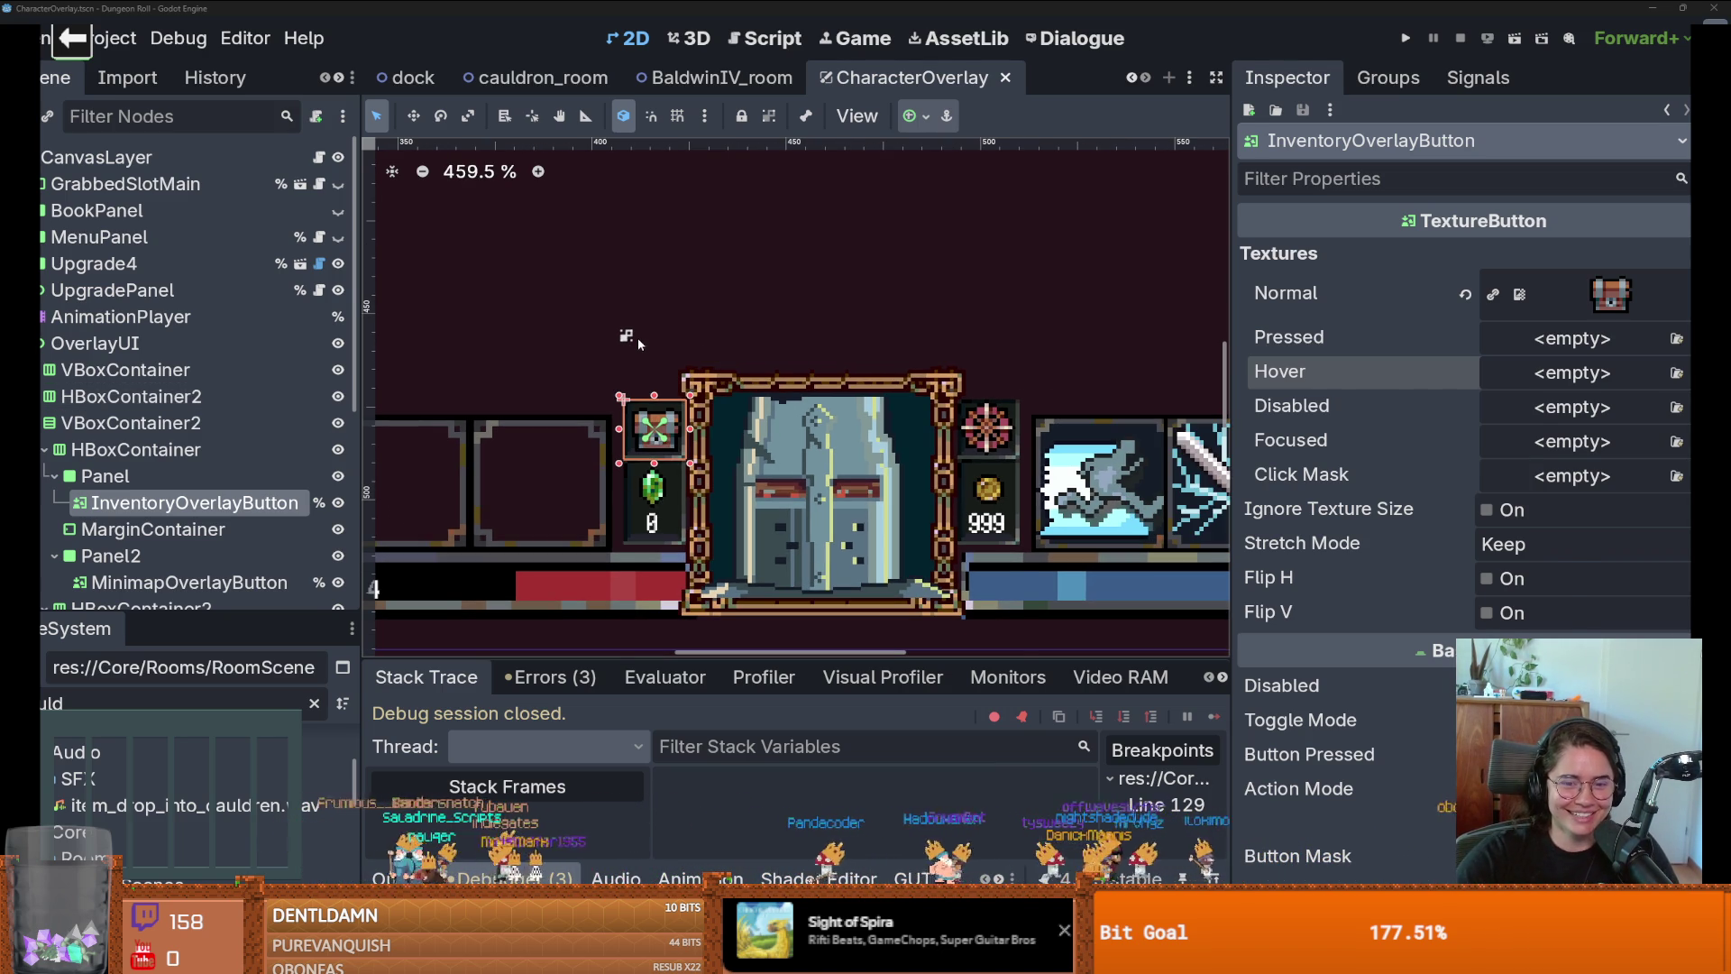
# Save the CharacterOverlay scene, run the game to check the HUD, then switch to the Git client.
pyautogui.click(637, 335)
pyautogui.hotkey('ctrl', 's')
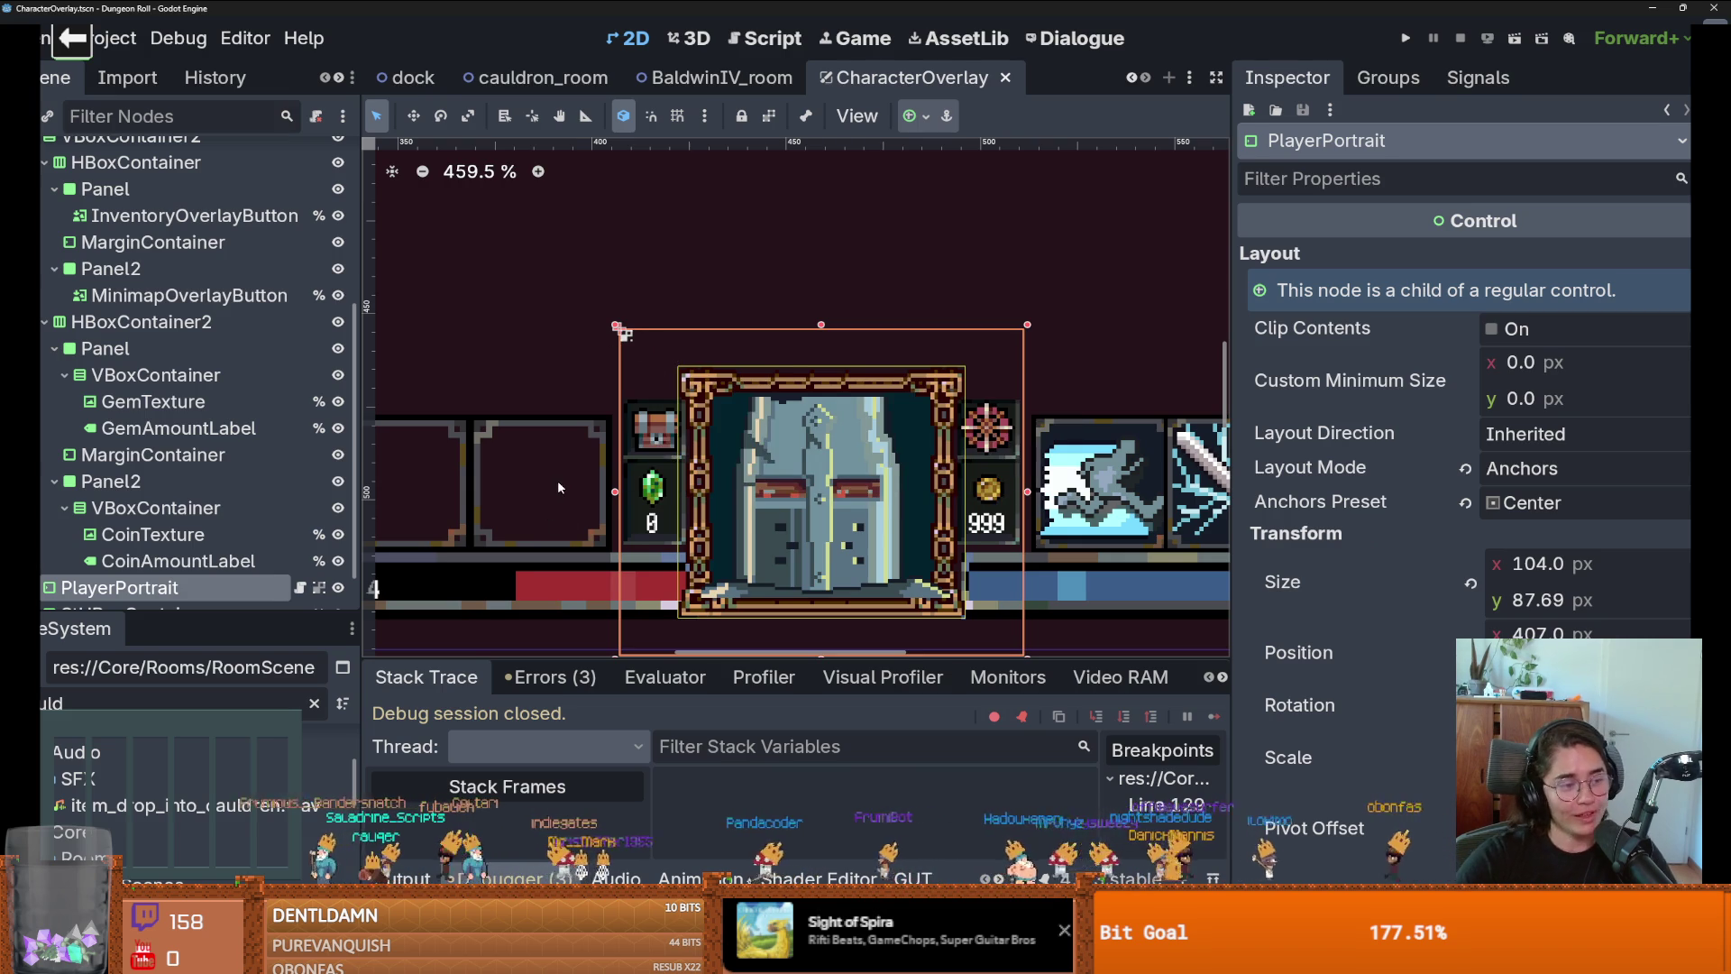
pyautogui.scroll(-13, 560, 475)
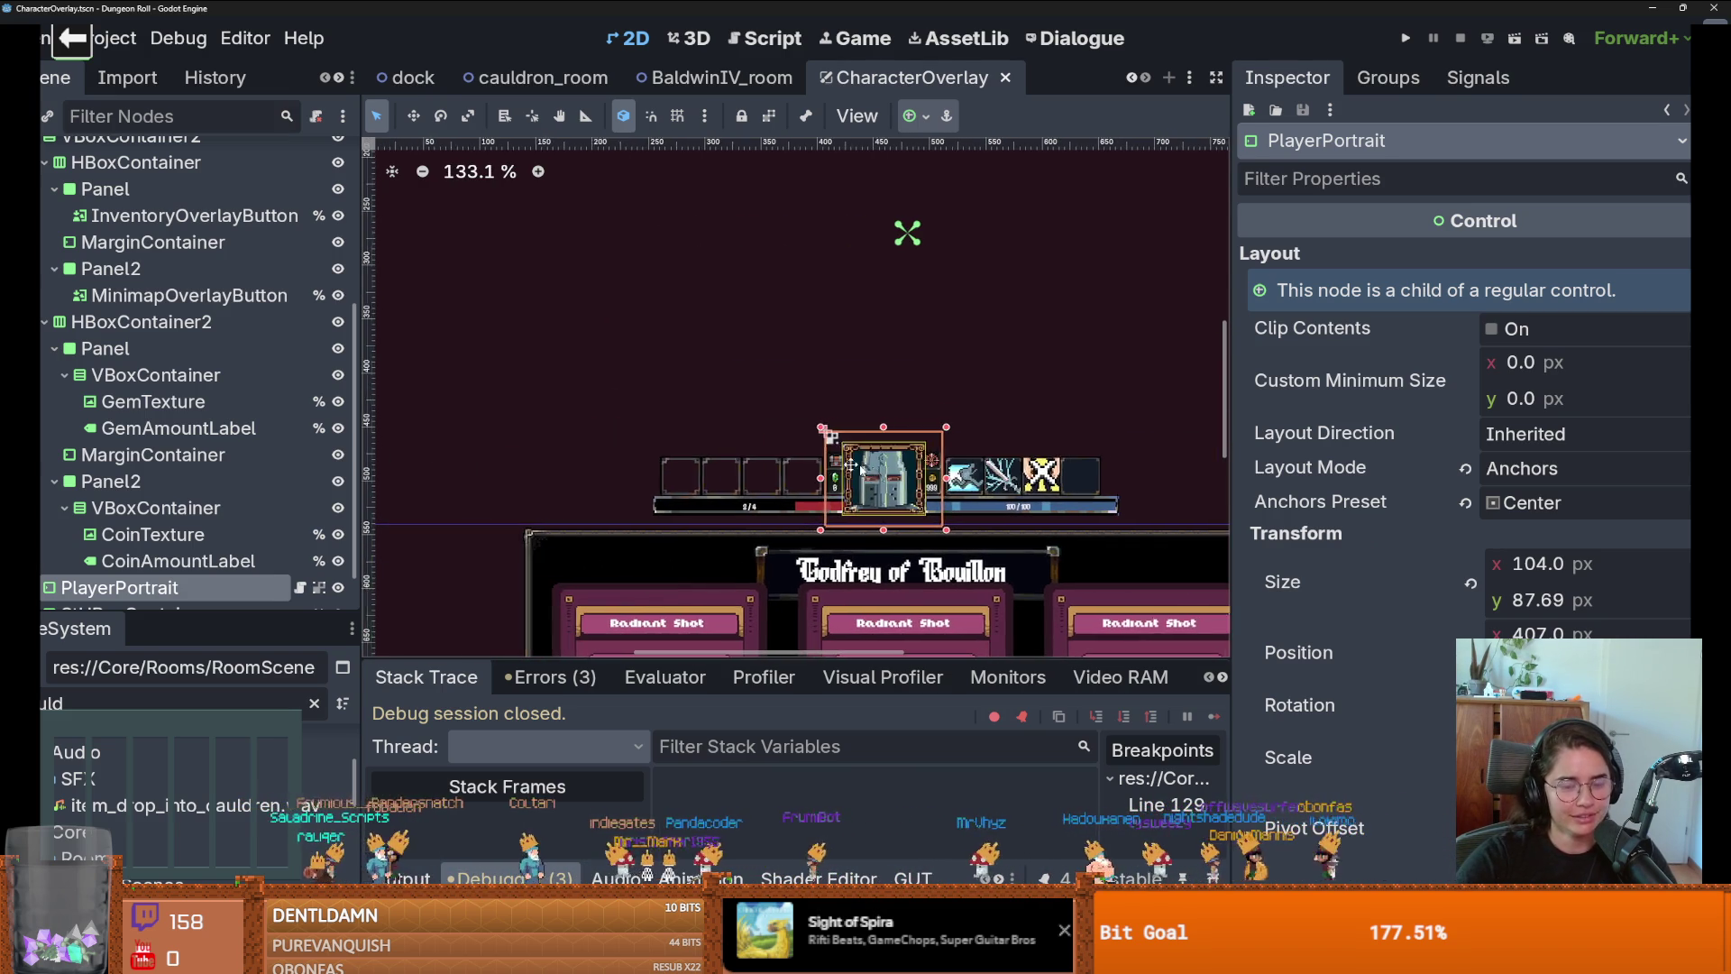
pyautogui.hotkey('ctrl', 's')
pyautogui.scroll(-1, 916, 366)
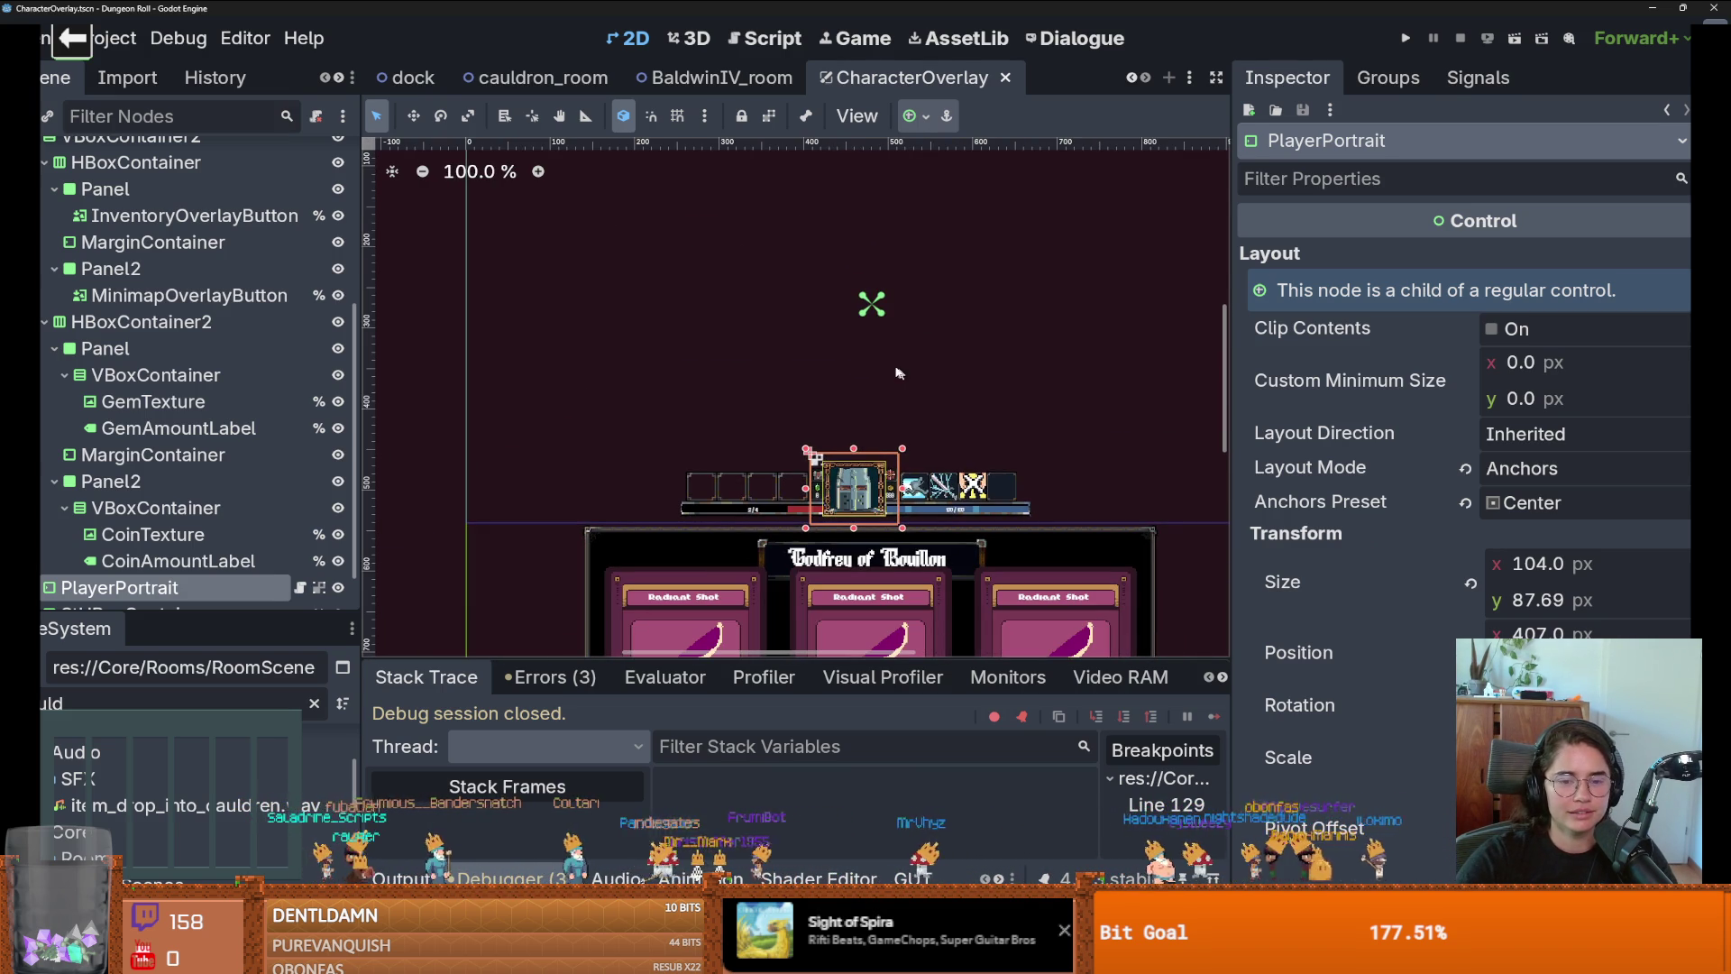
pyautogui.click(1405, 38)
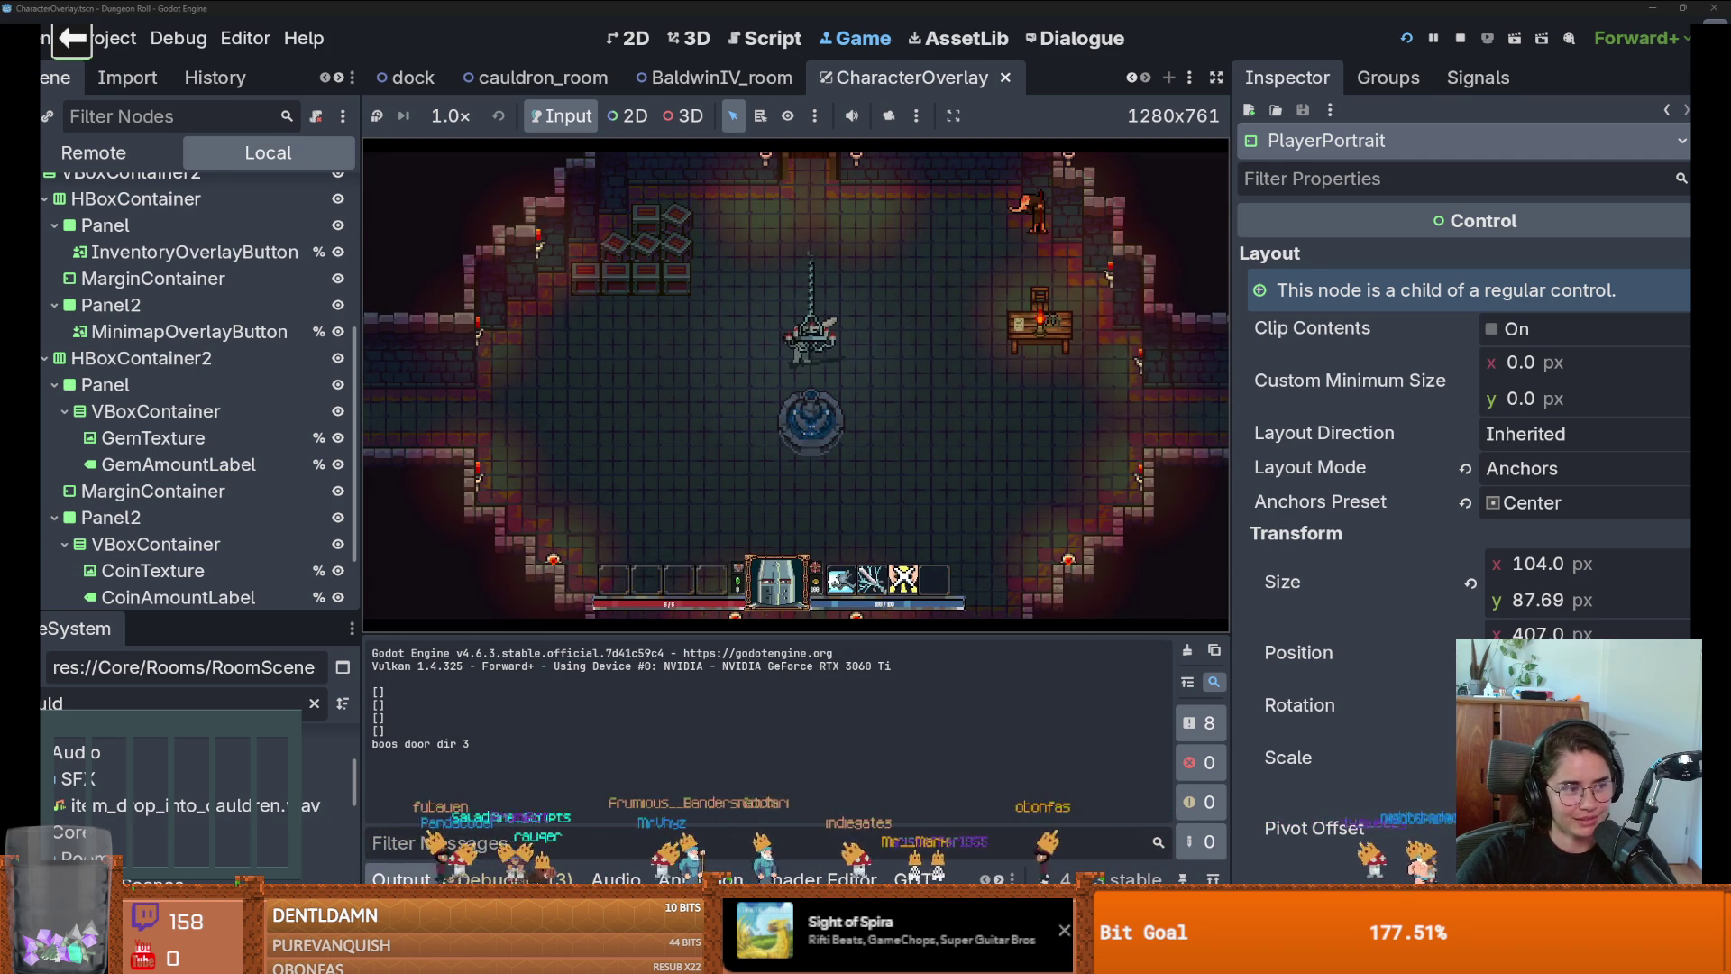
pyautogui.hotkey('alt', 'Tab')
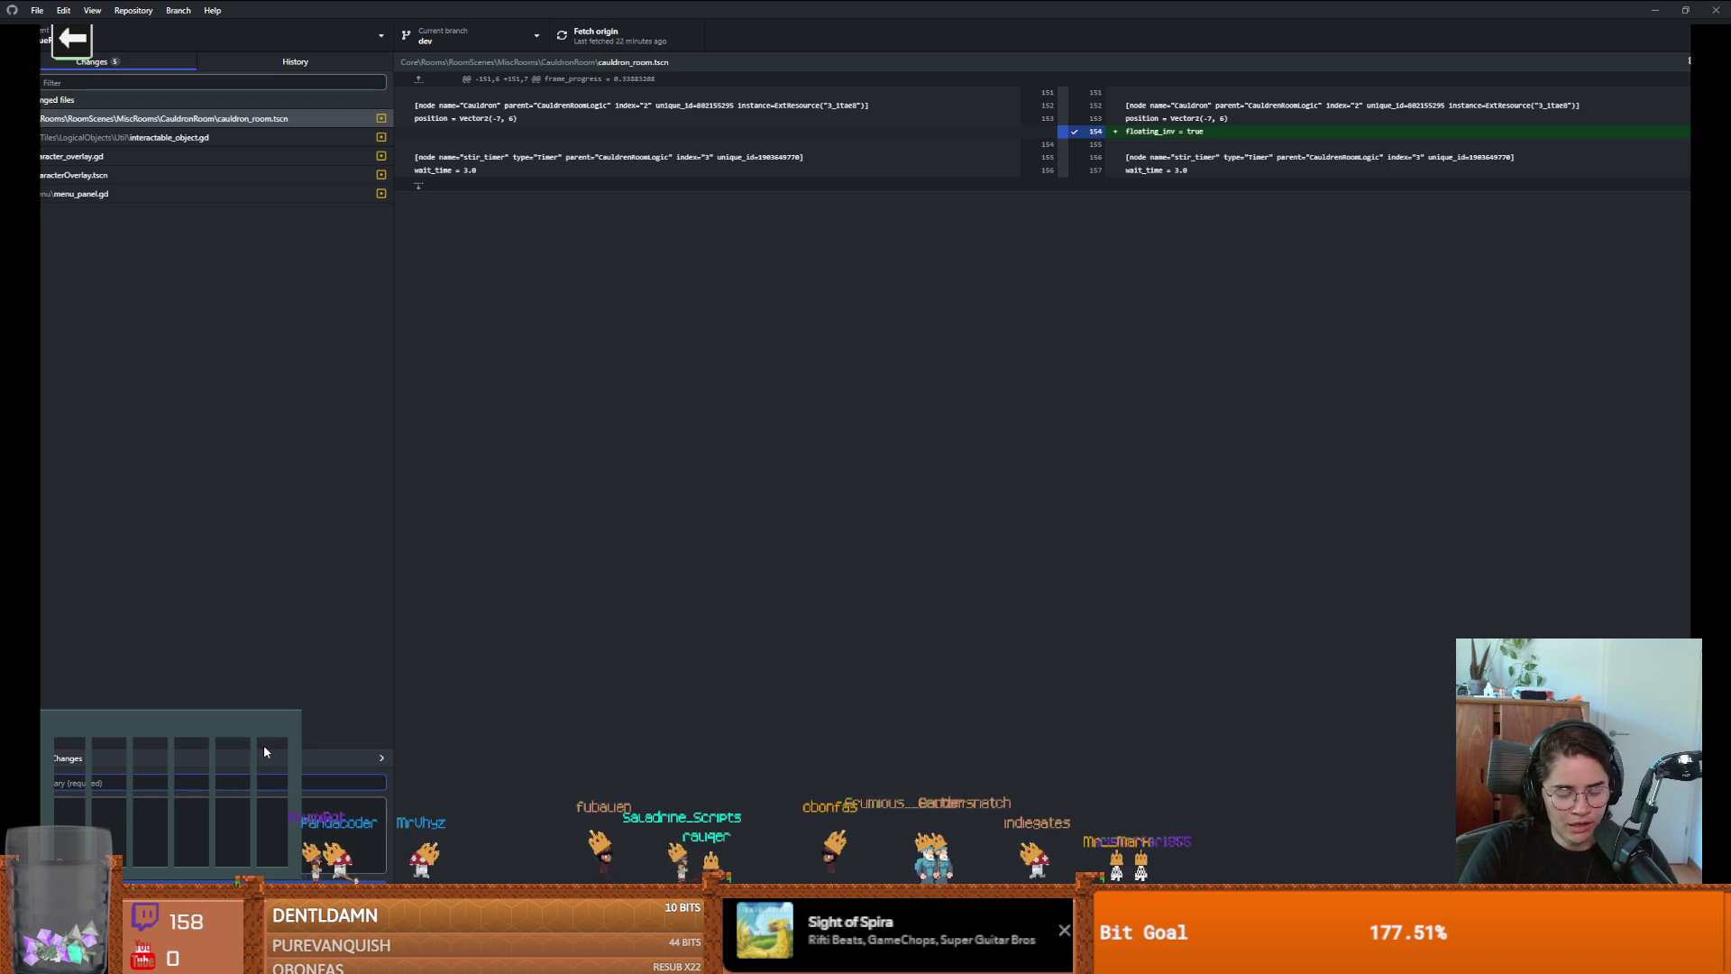
# Commit to dev with a summary about overlay buttons for opening inv and minimap.
pyautogui.write('s on ')
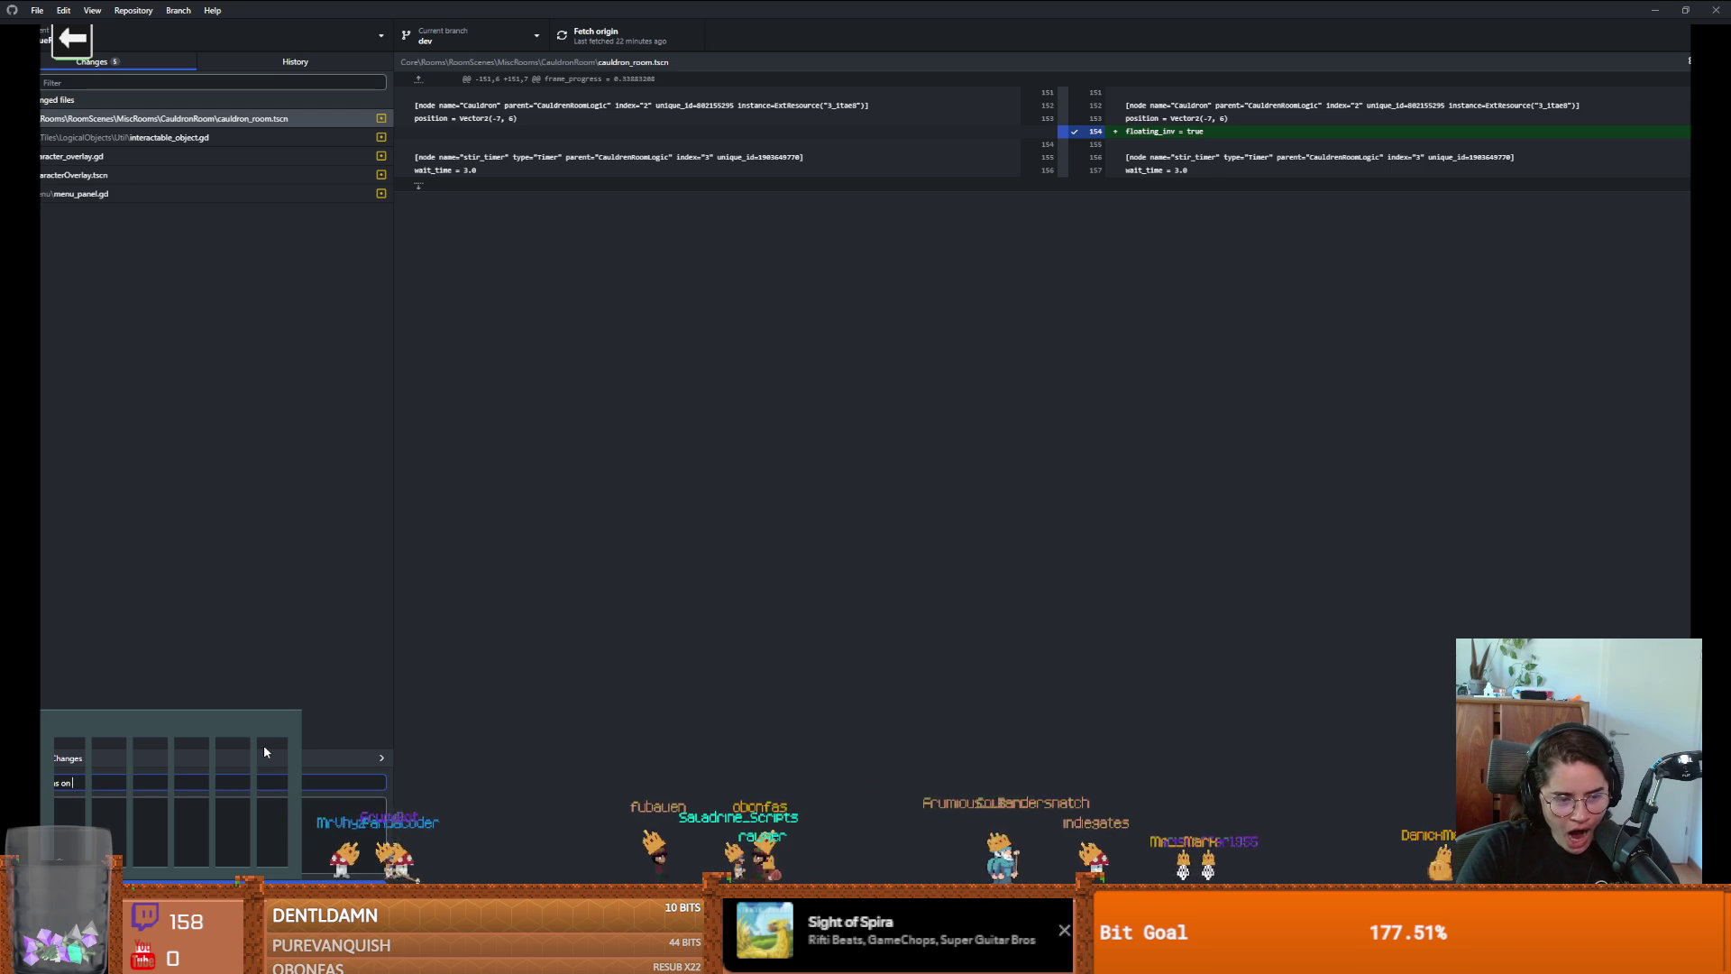
pyautogui.write('overlay for')
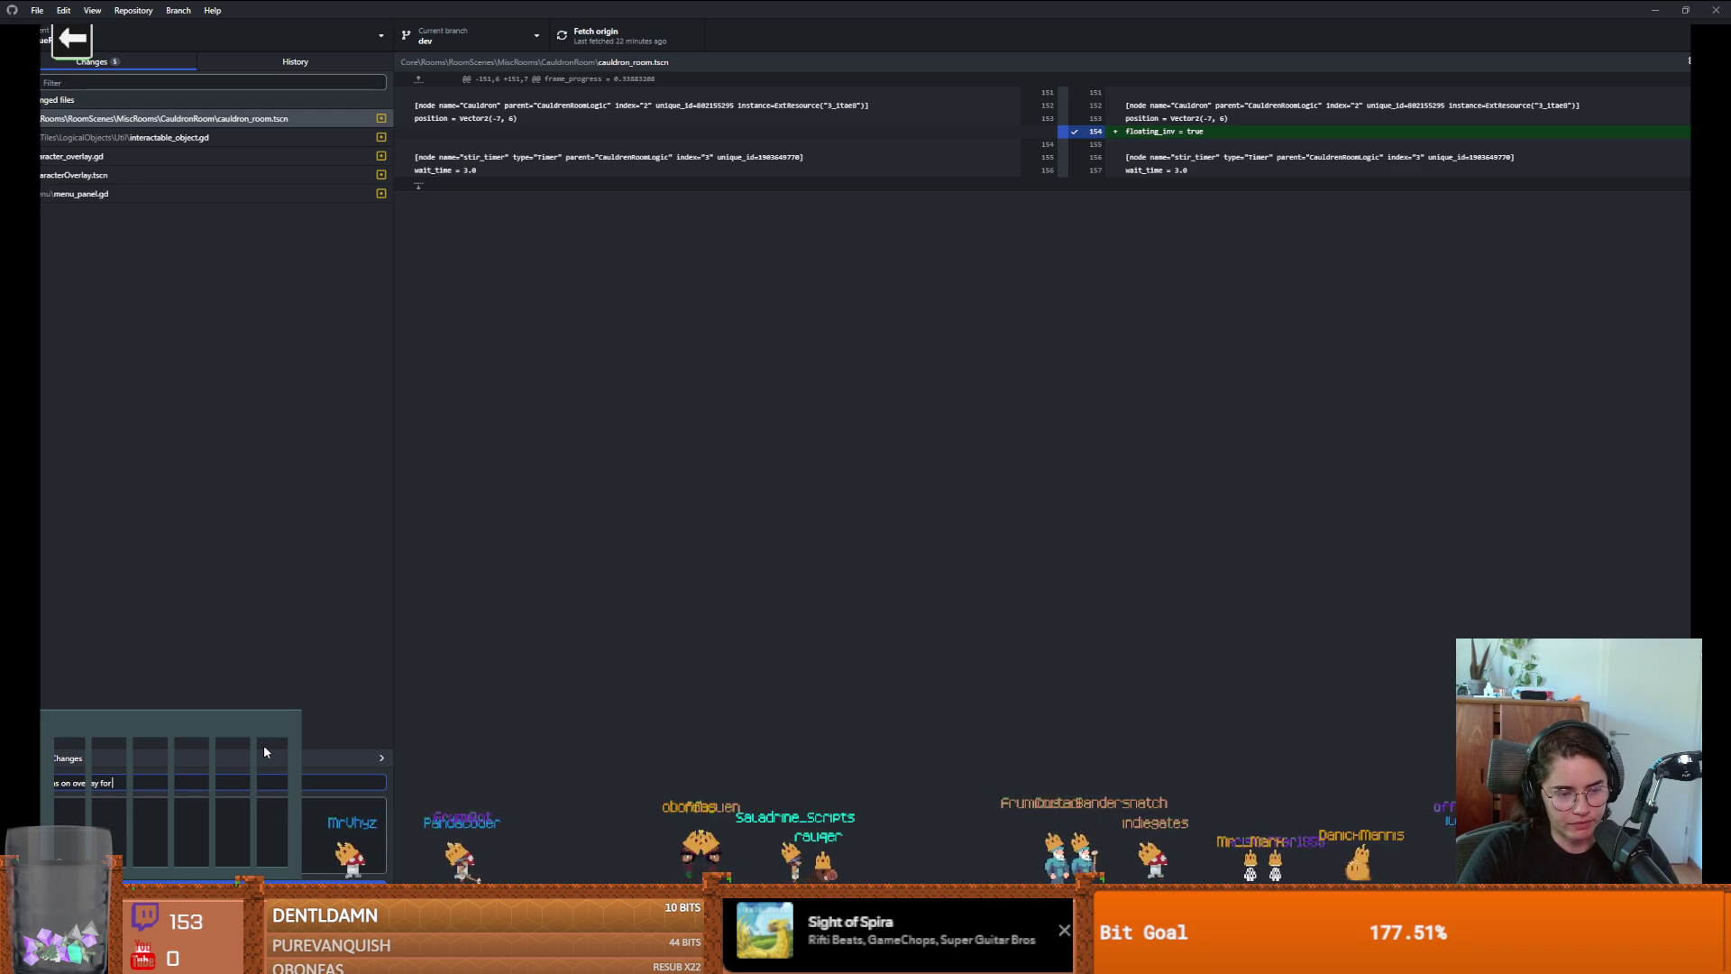
pyautogui.write(' opening i')
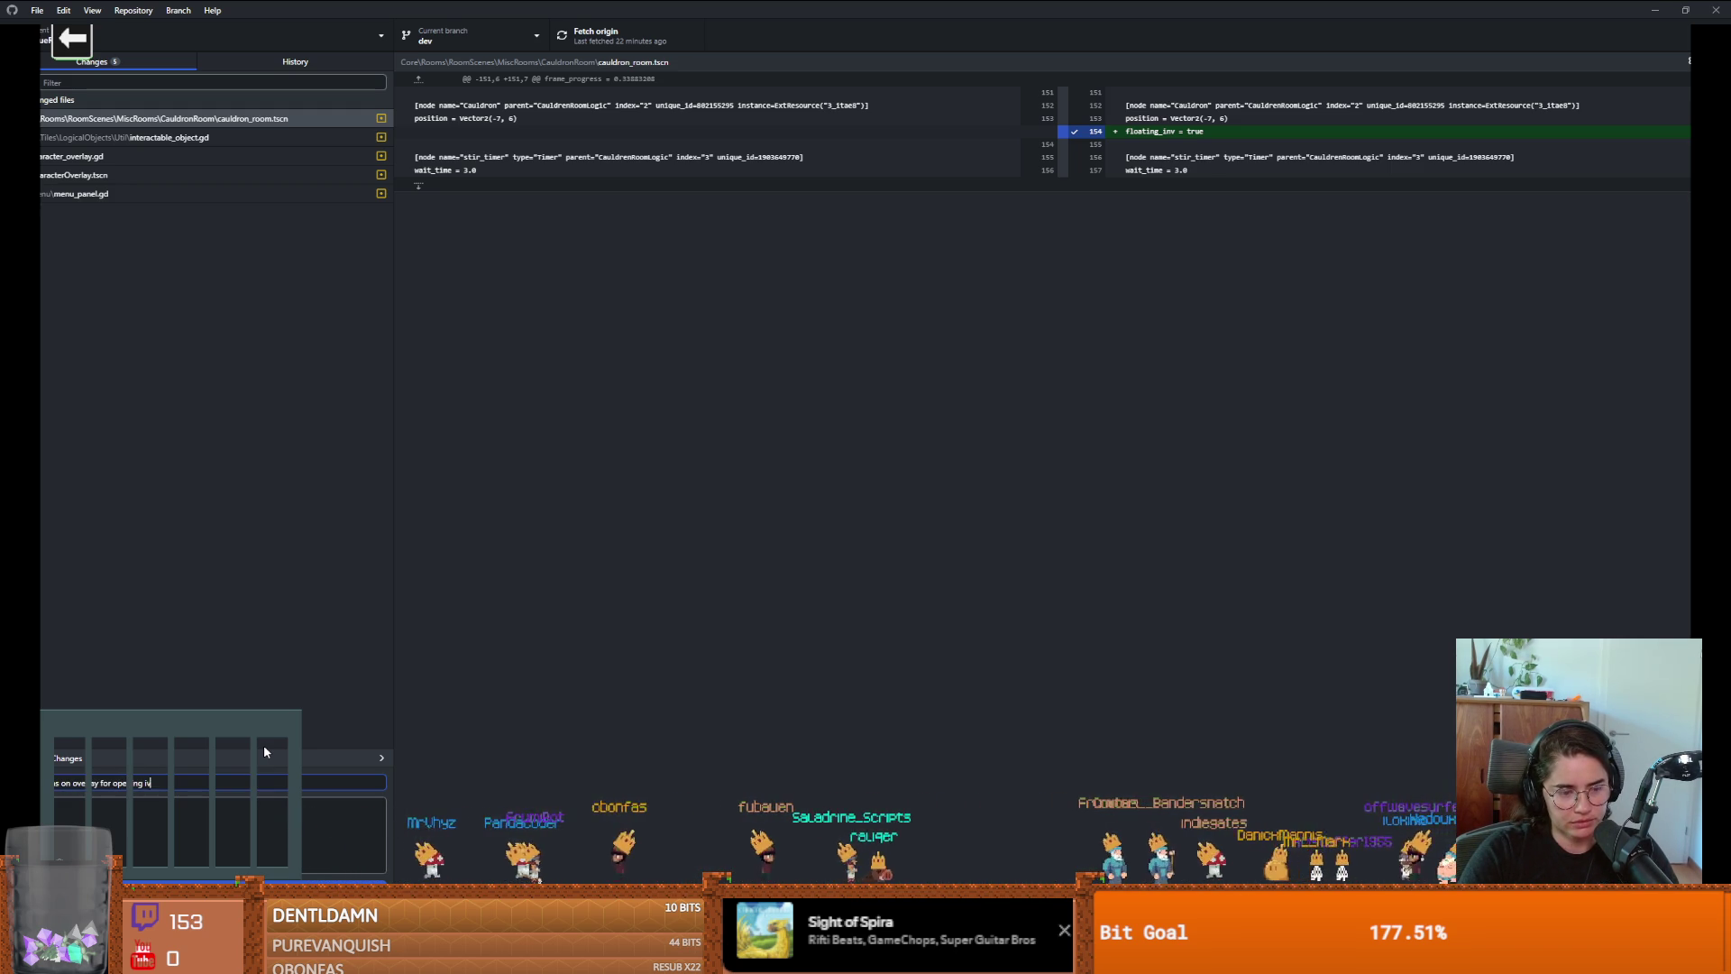
pyautogui.write('nv an')
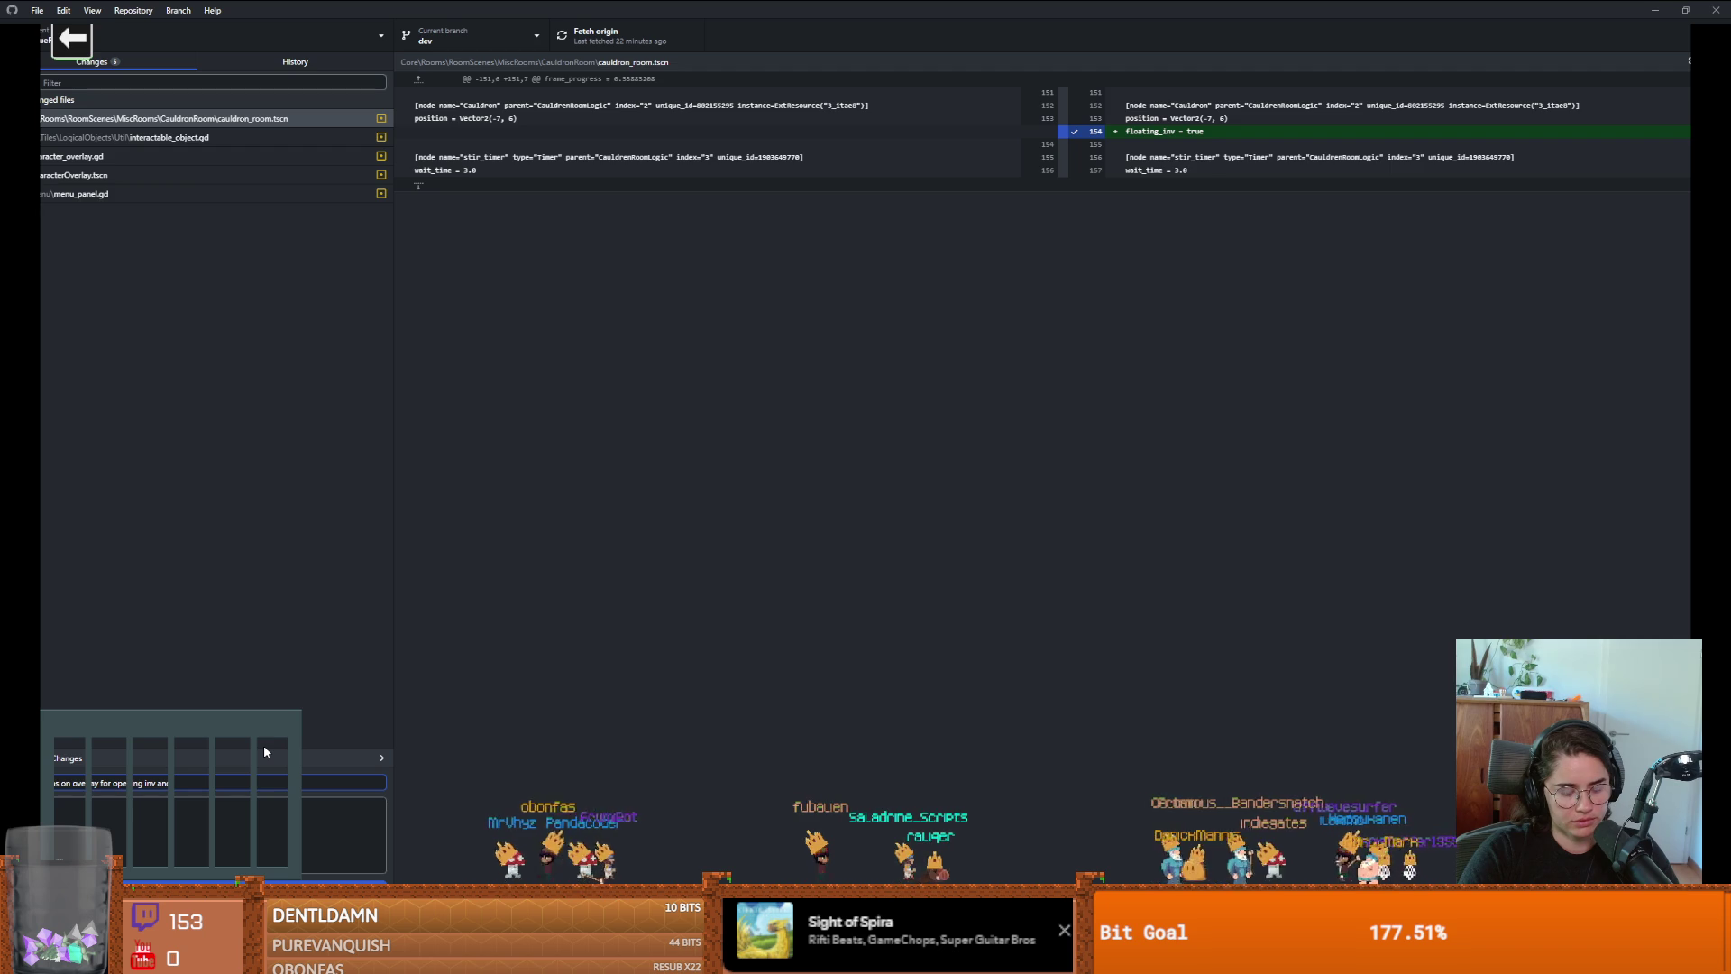
pyautogui.write('d minimap')
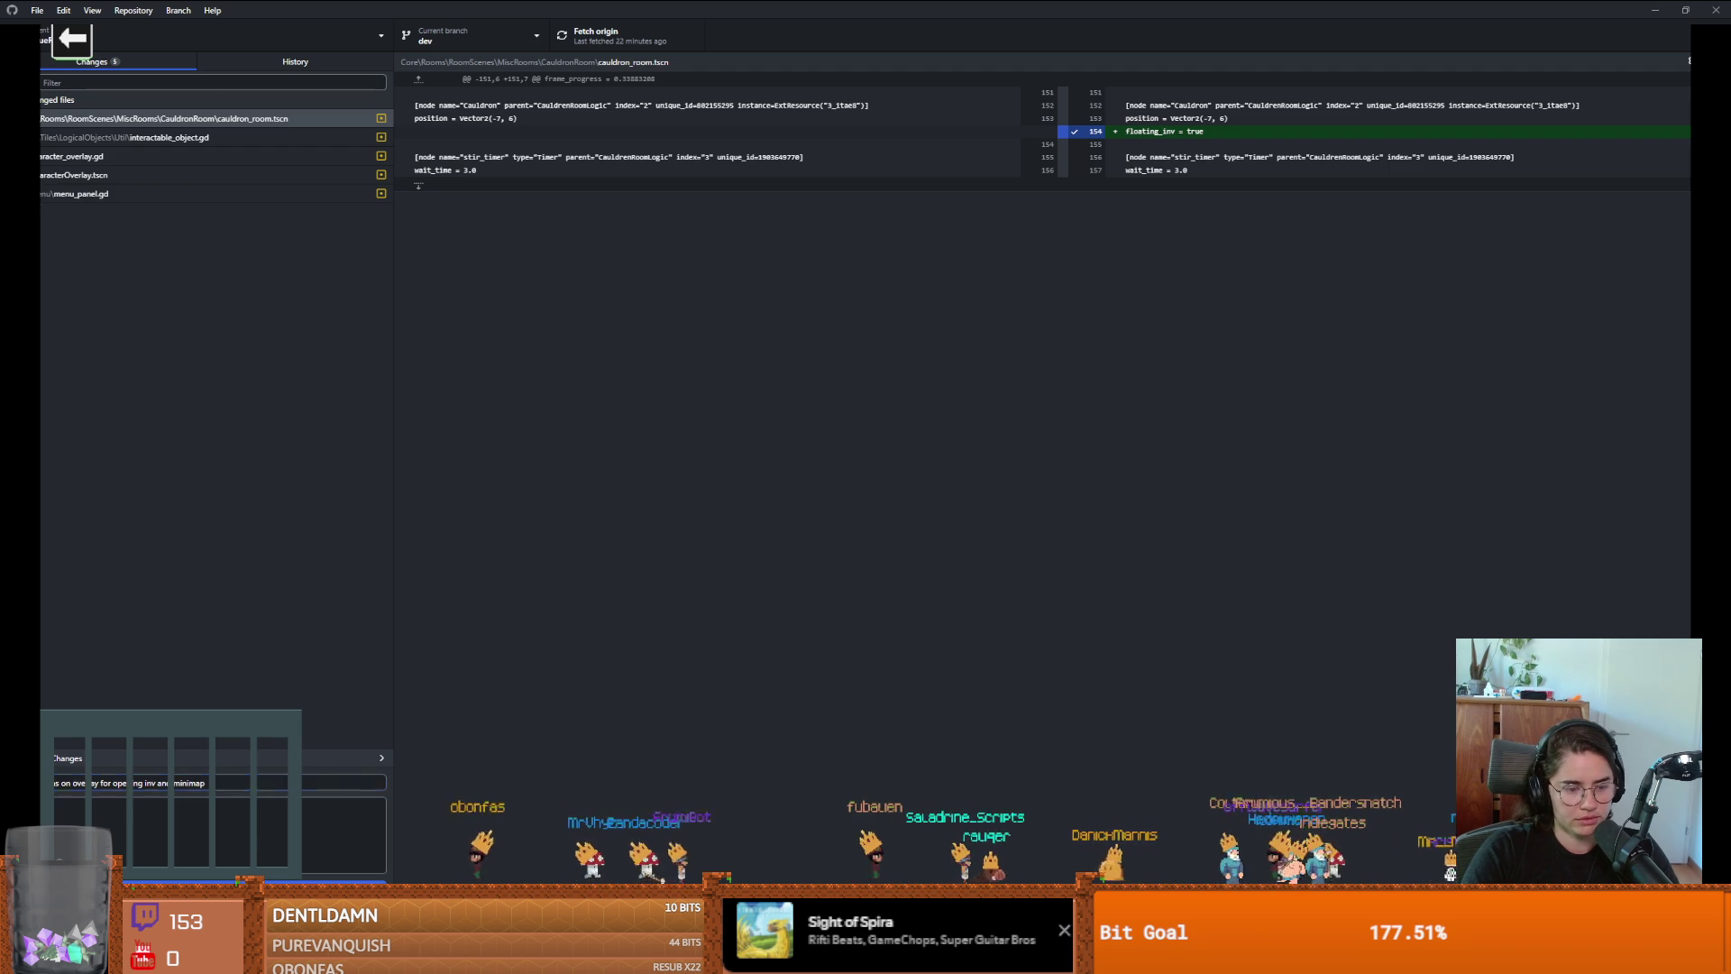
pyautogui.hotkey('ctrl', 'Return')
pyautogui.click(606, 41)
# Back in Godot, enlarge the FileSystem dock and filter the project files for 'enemy'.
pyautogui.hotkey('alt', 'Tab')
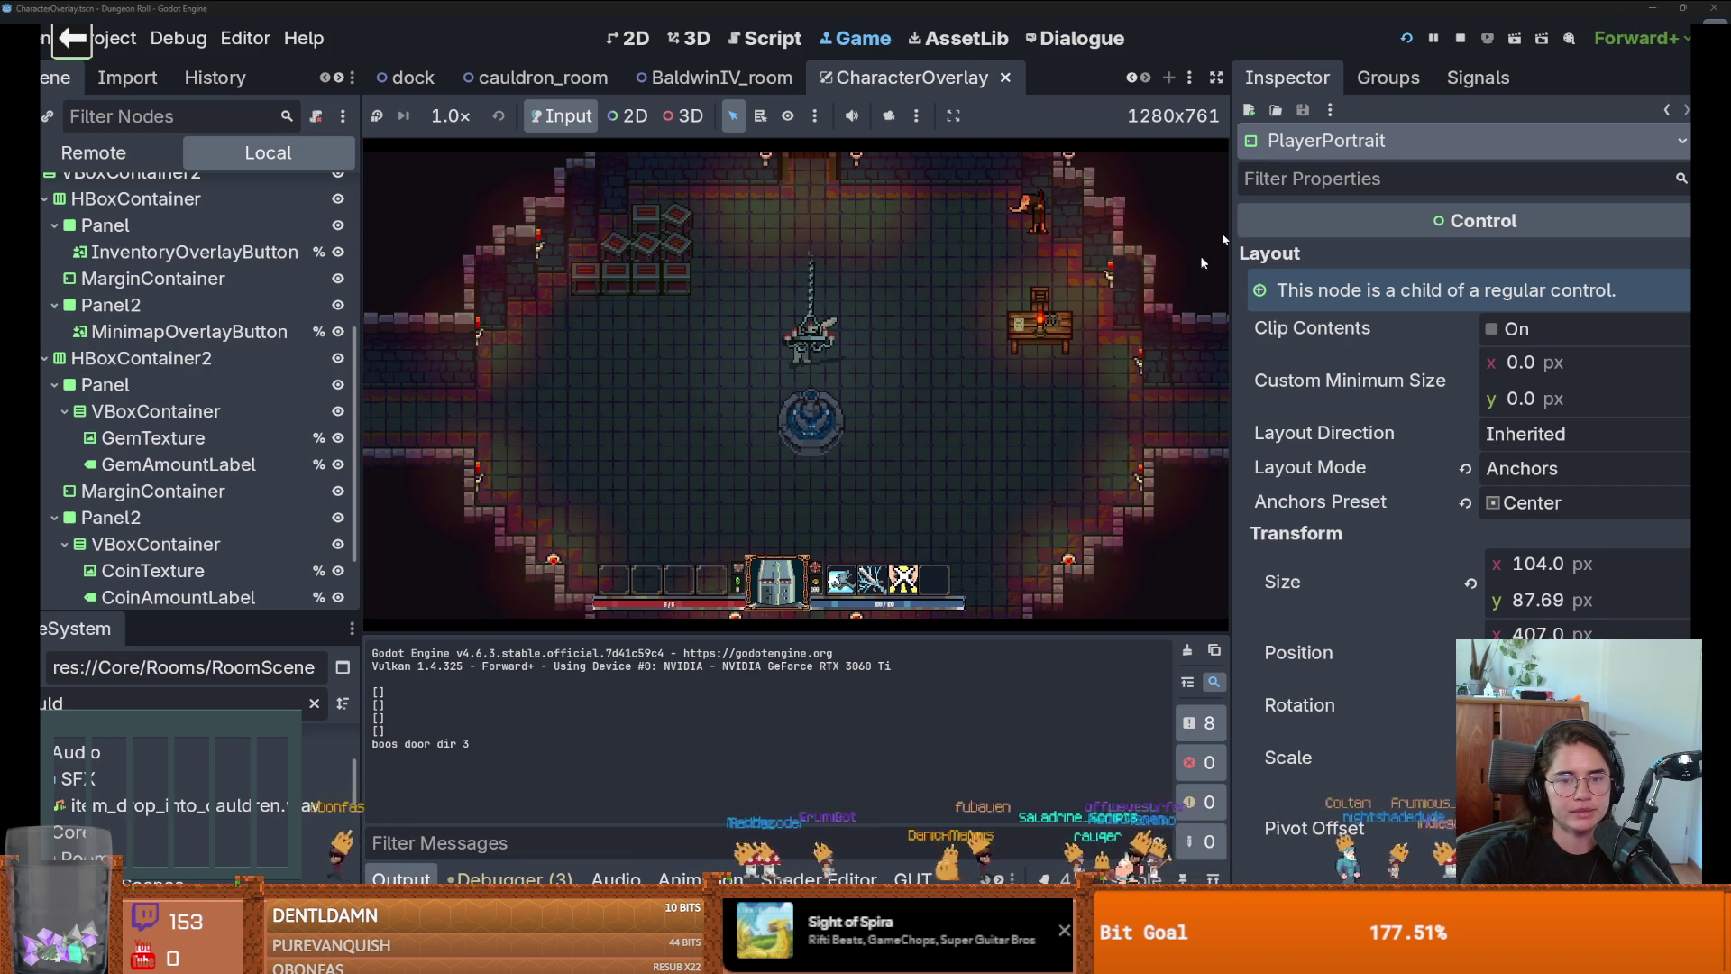
pyautogui.moveTo(252, 617); pyautogui.dragTo(251, 270)
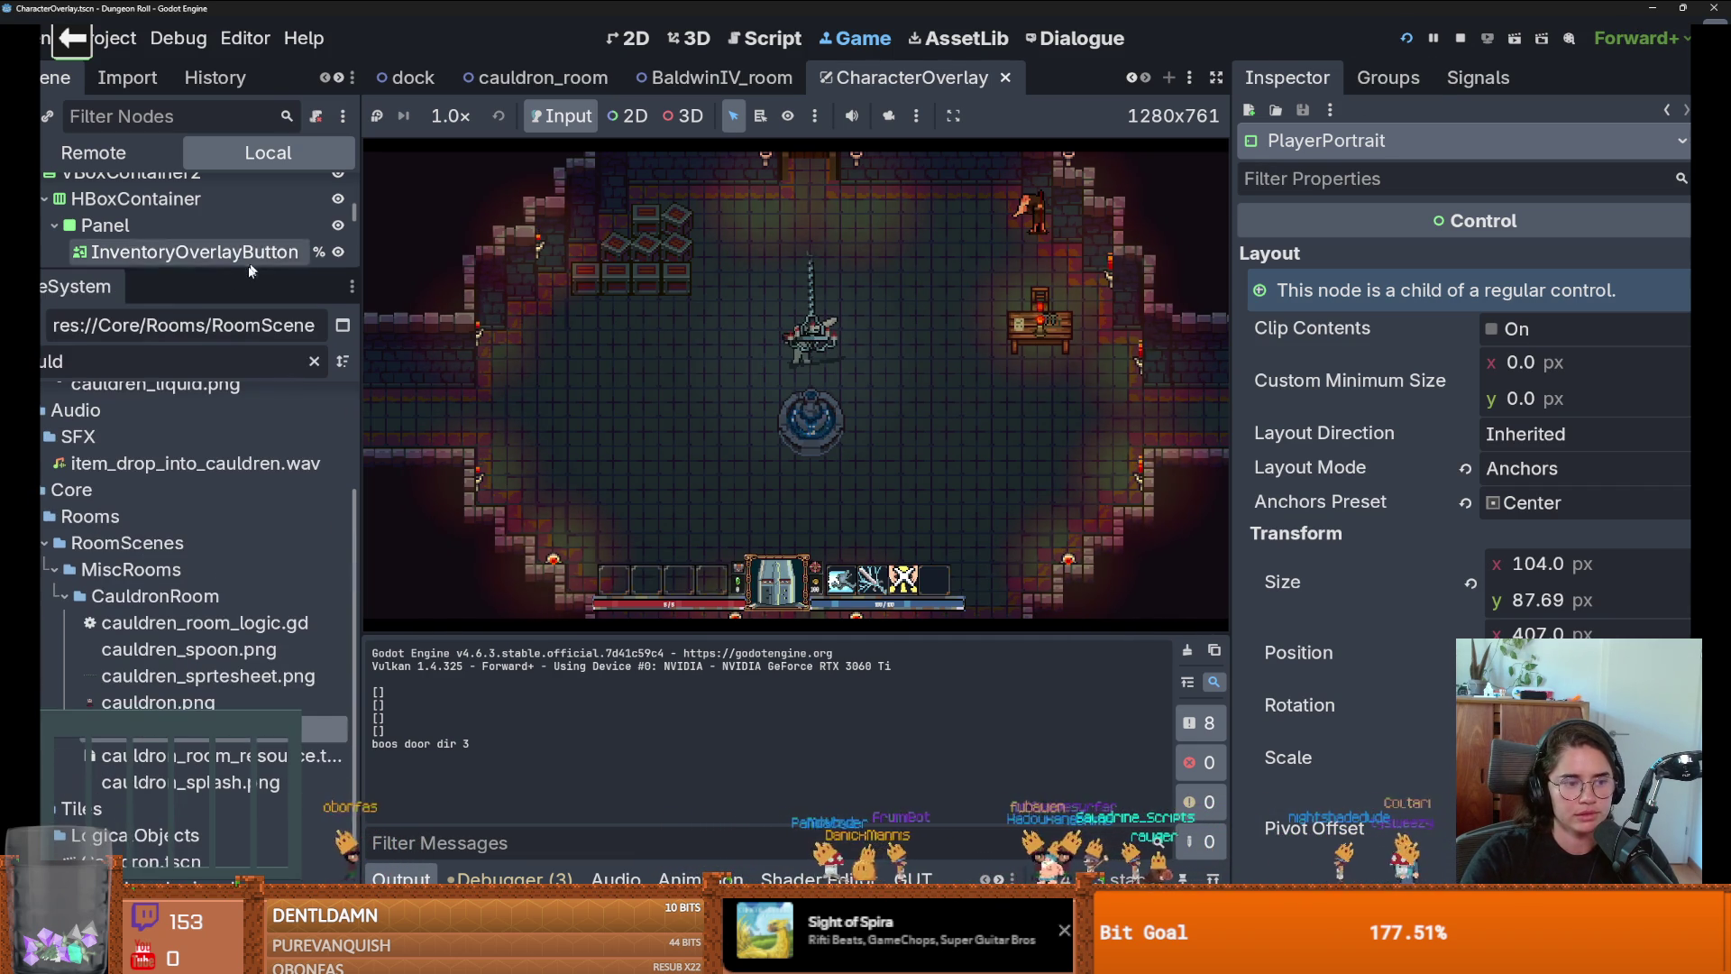
pyautogui.doubleClick(143, 359)
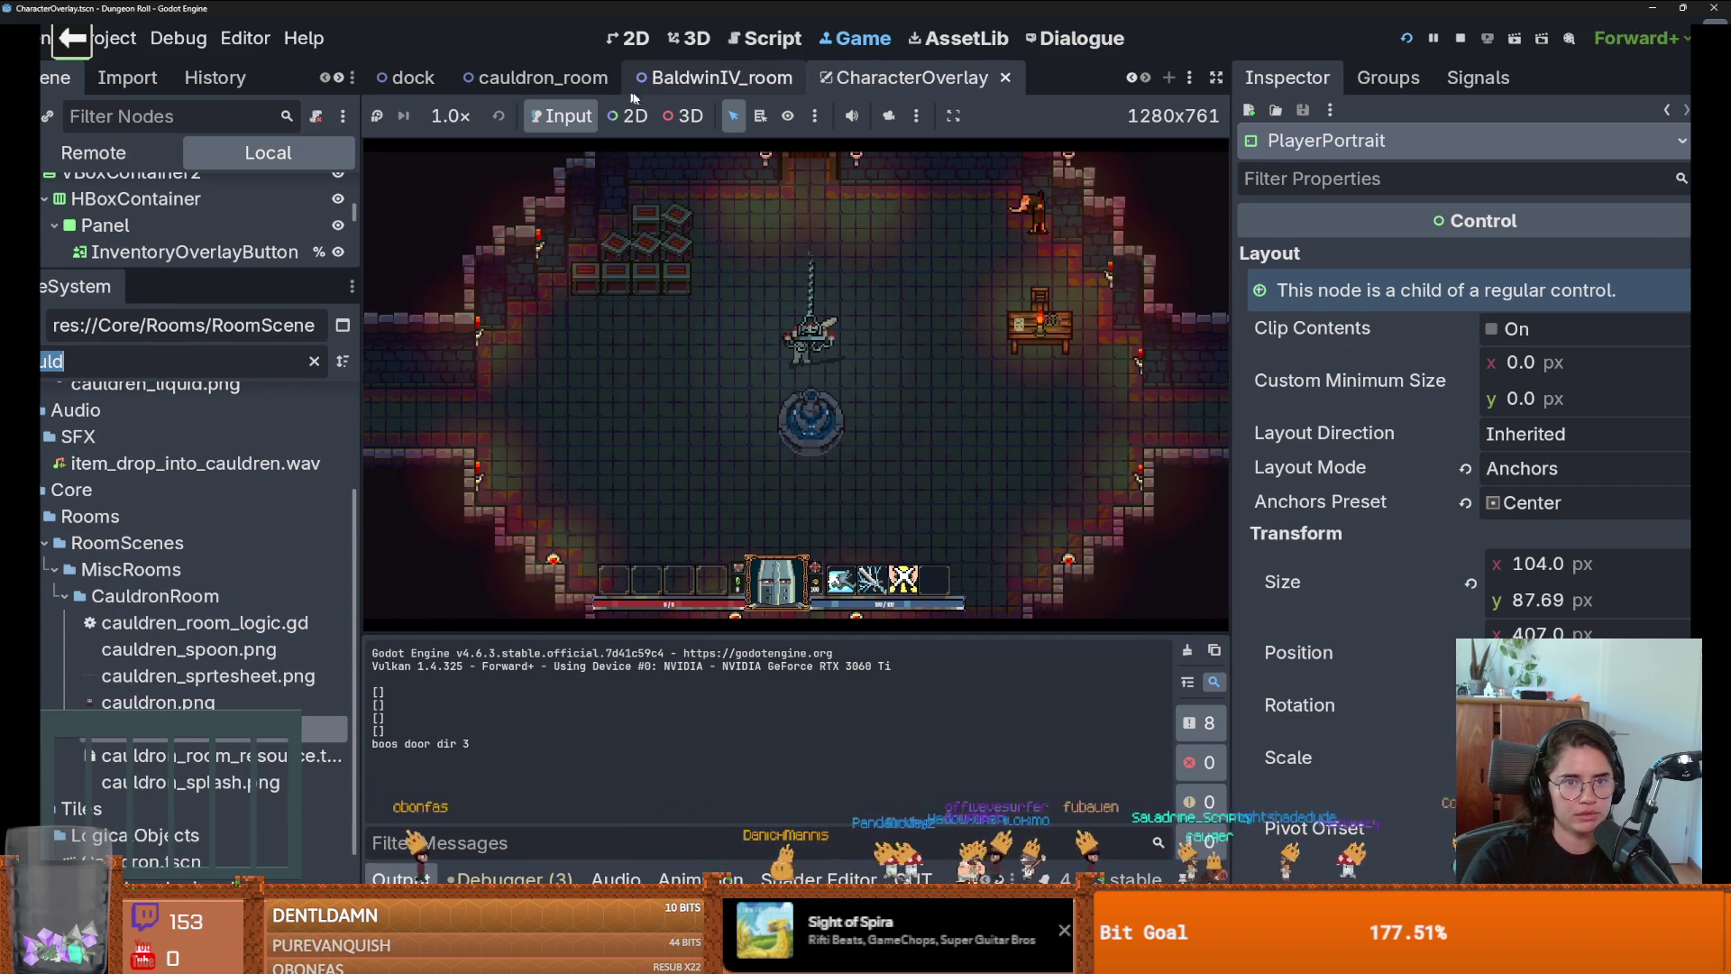
pyautogui.rightClick(722, 78)
pyautogui.press('Escape')
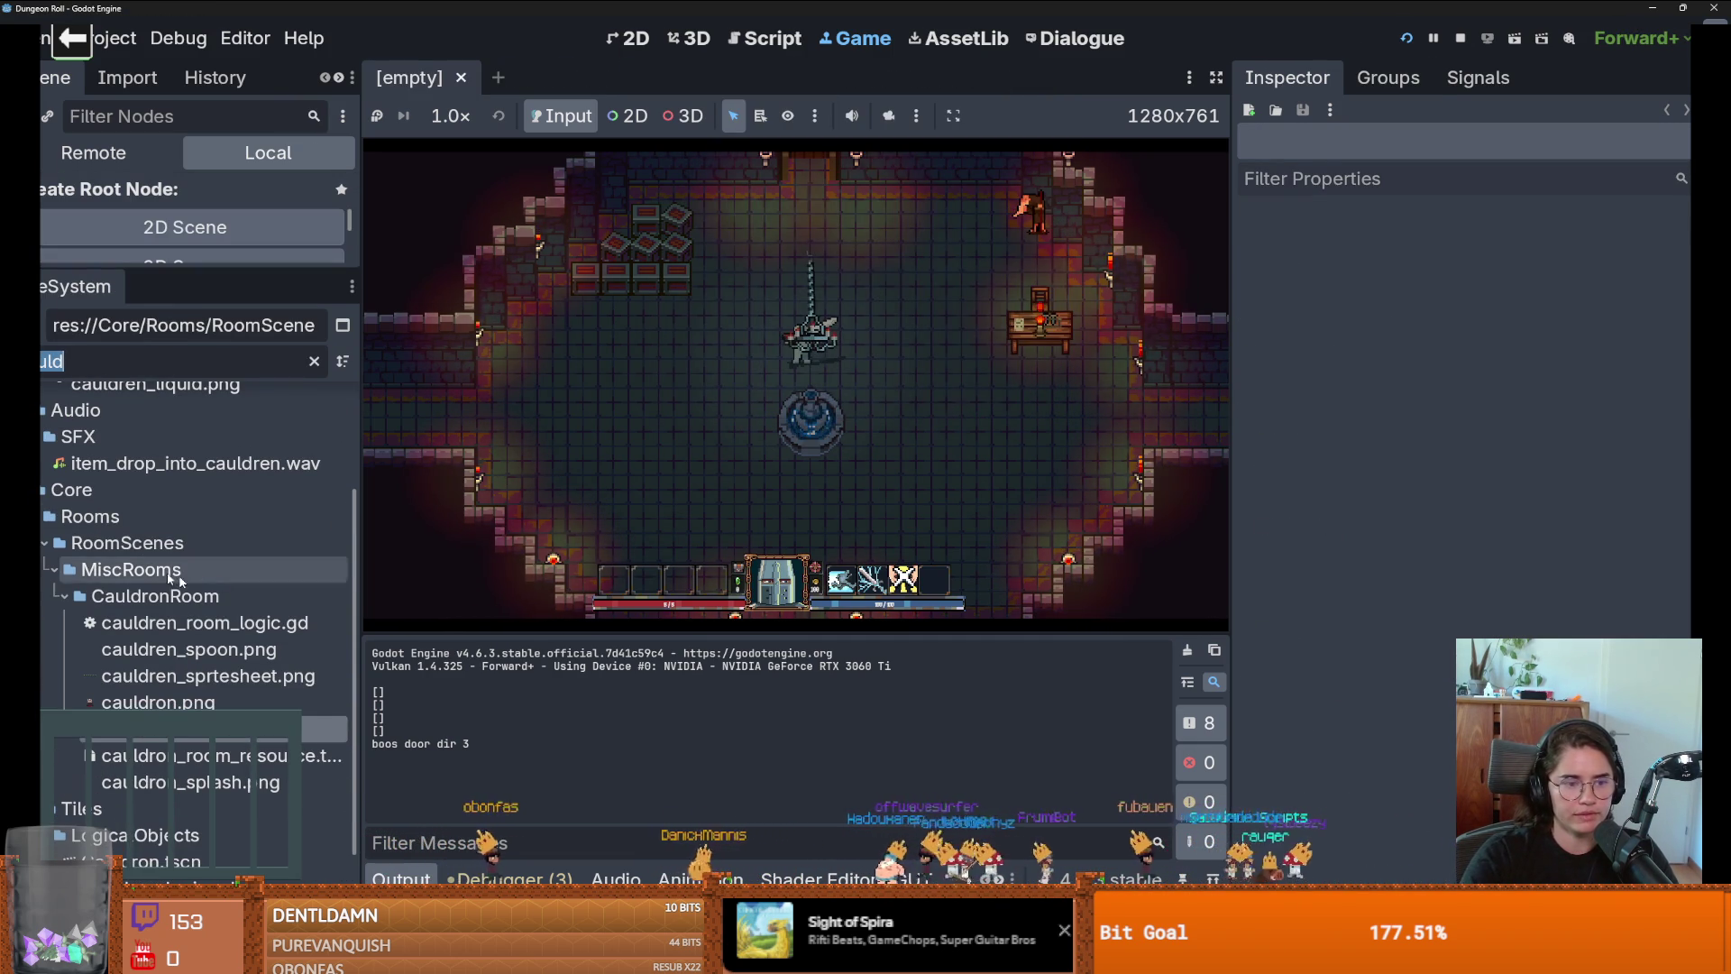
pyautogui.click(116, 359)
pyautogui.write('enemy')
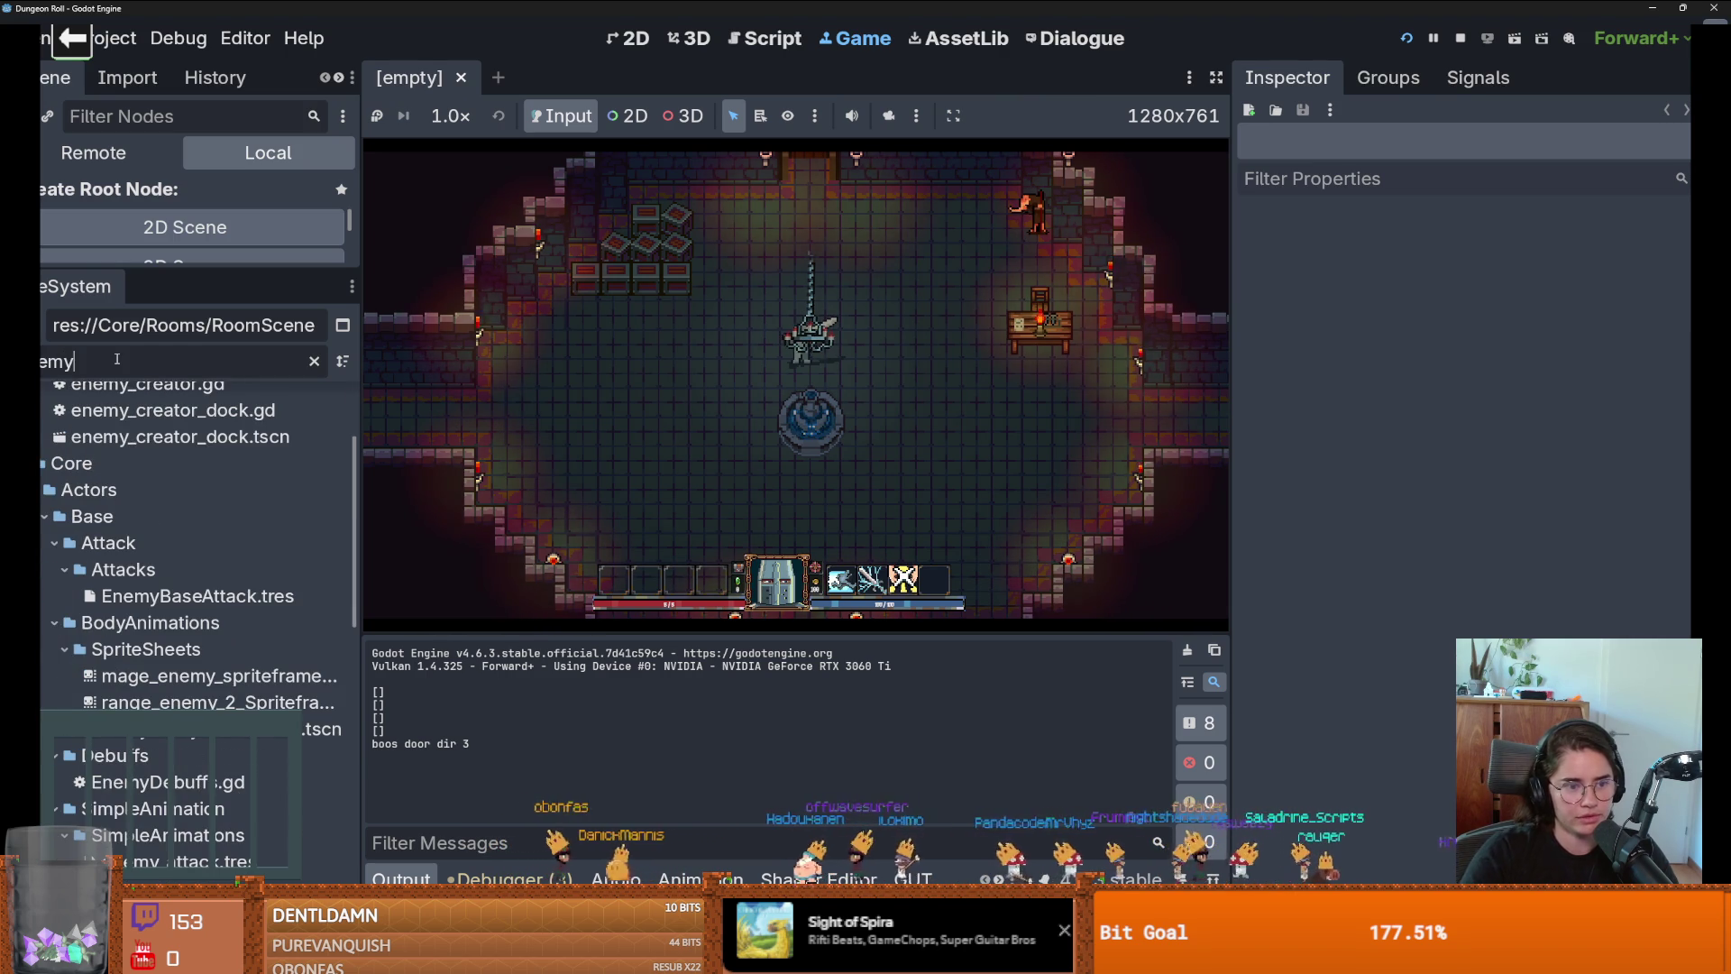
# Open enemy_base_scene.tscn, then open its PathfindingComponent's own scene.
pyautogui.scroll(-3, 235, 593)
pyautogui.scroll(10, 236, 594)
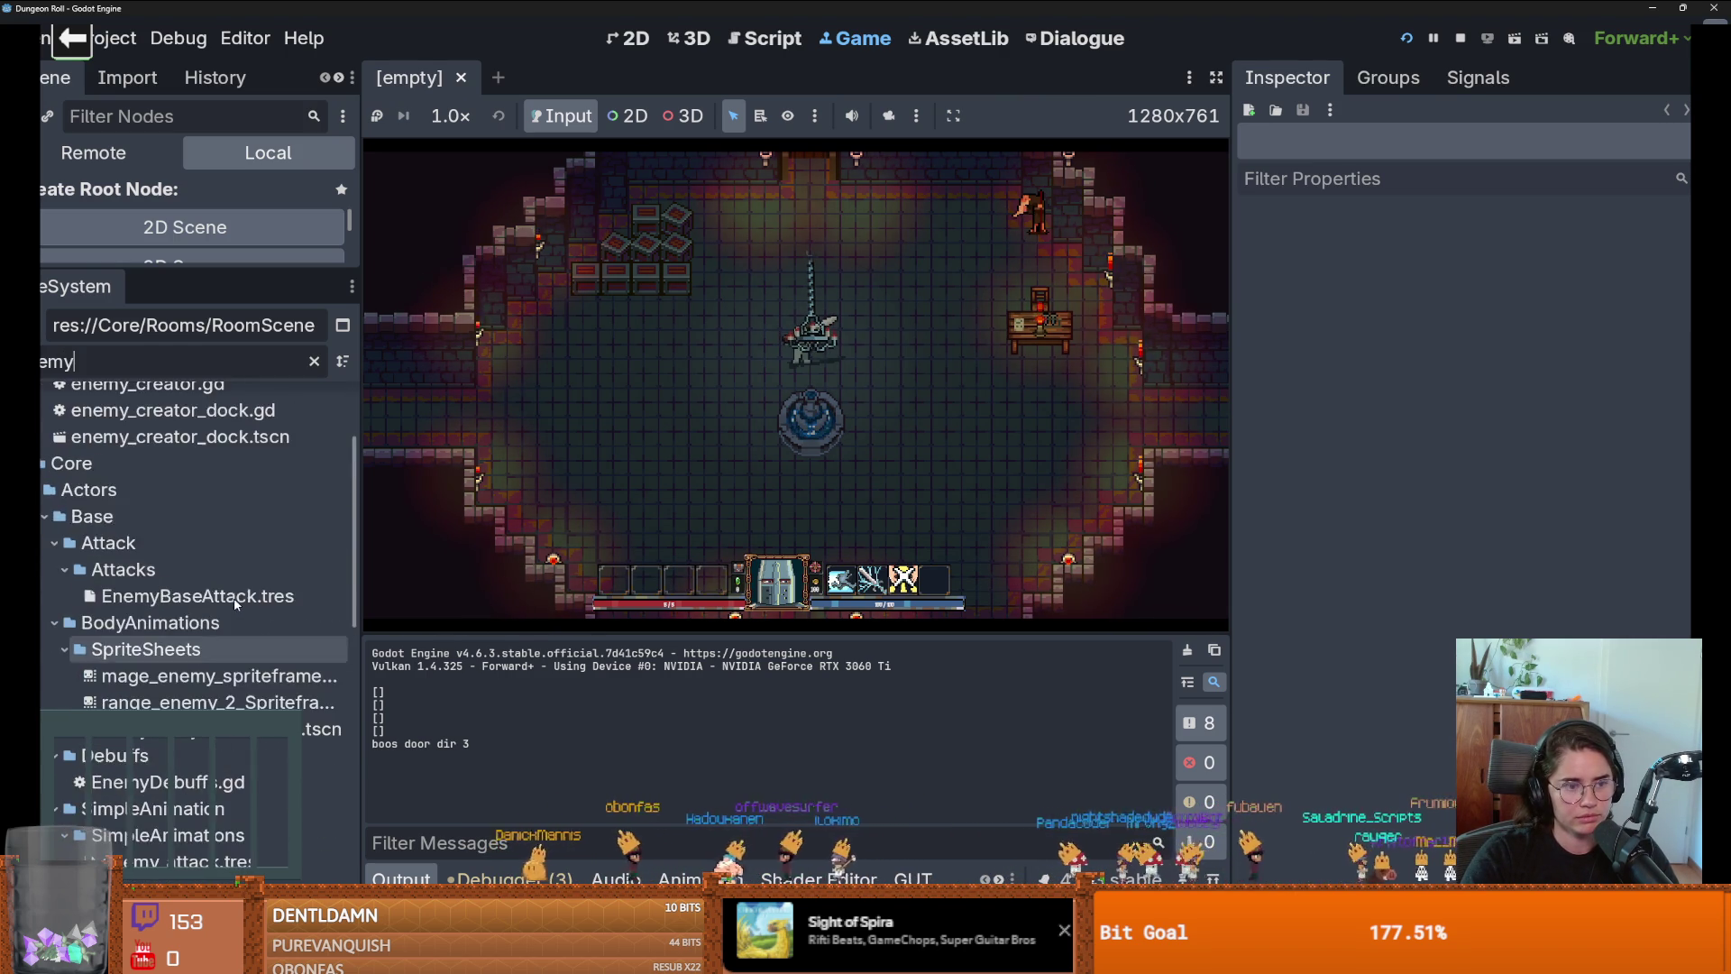
pyautogui.scroll(-10, 213, 541)
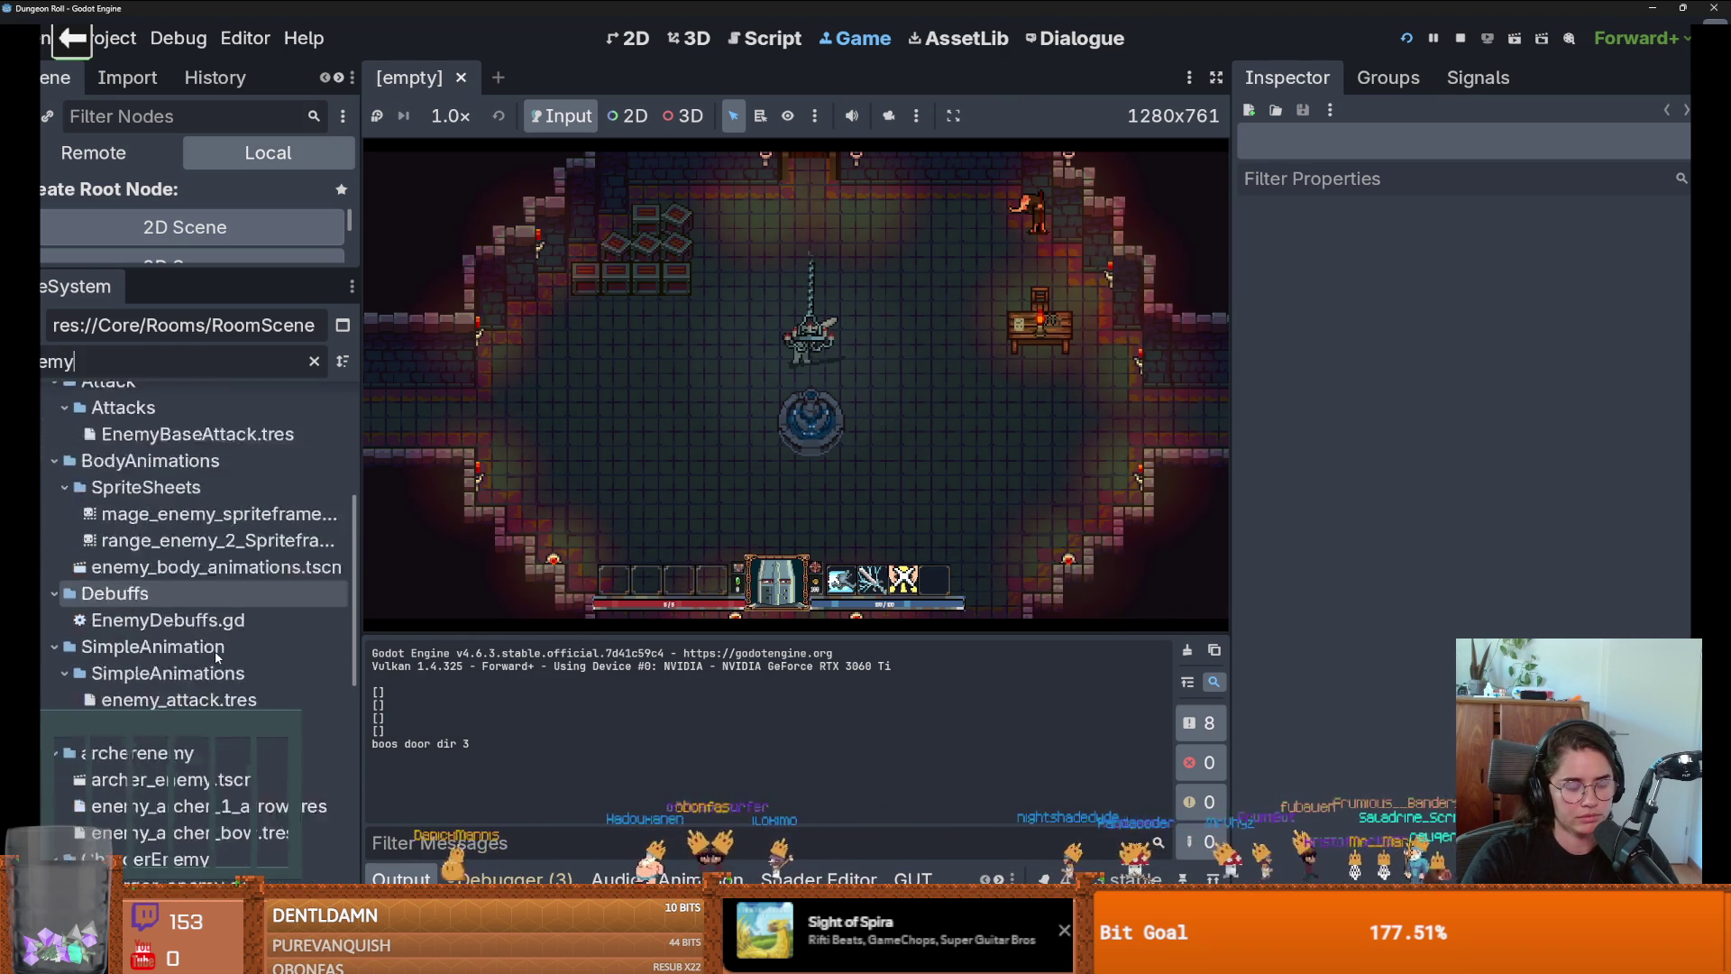
pyautogui.scroll(5, 214, 651)
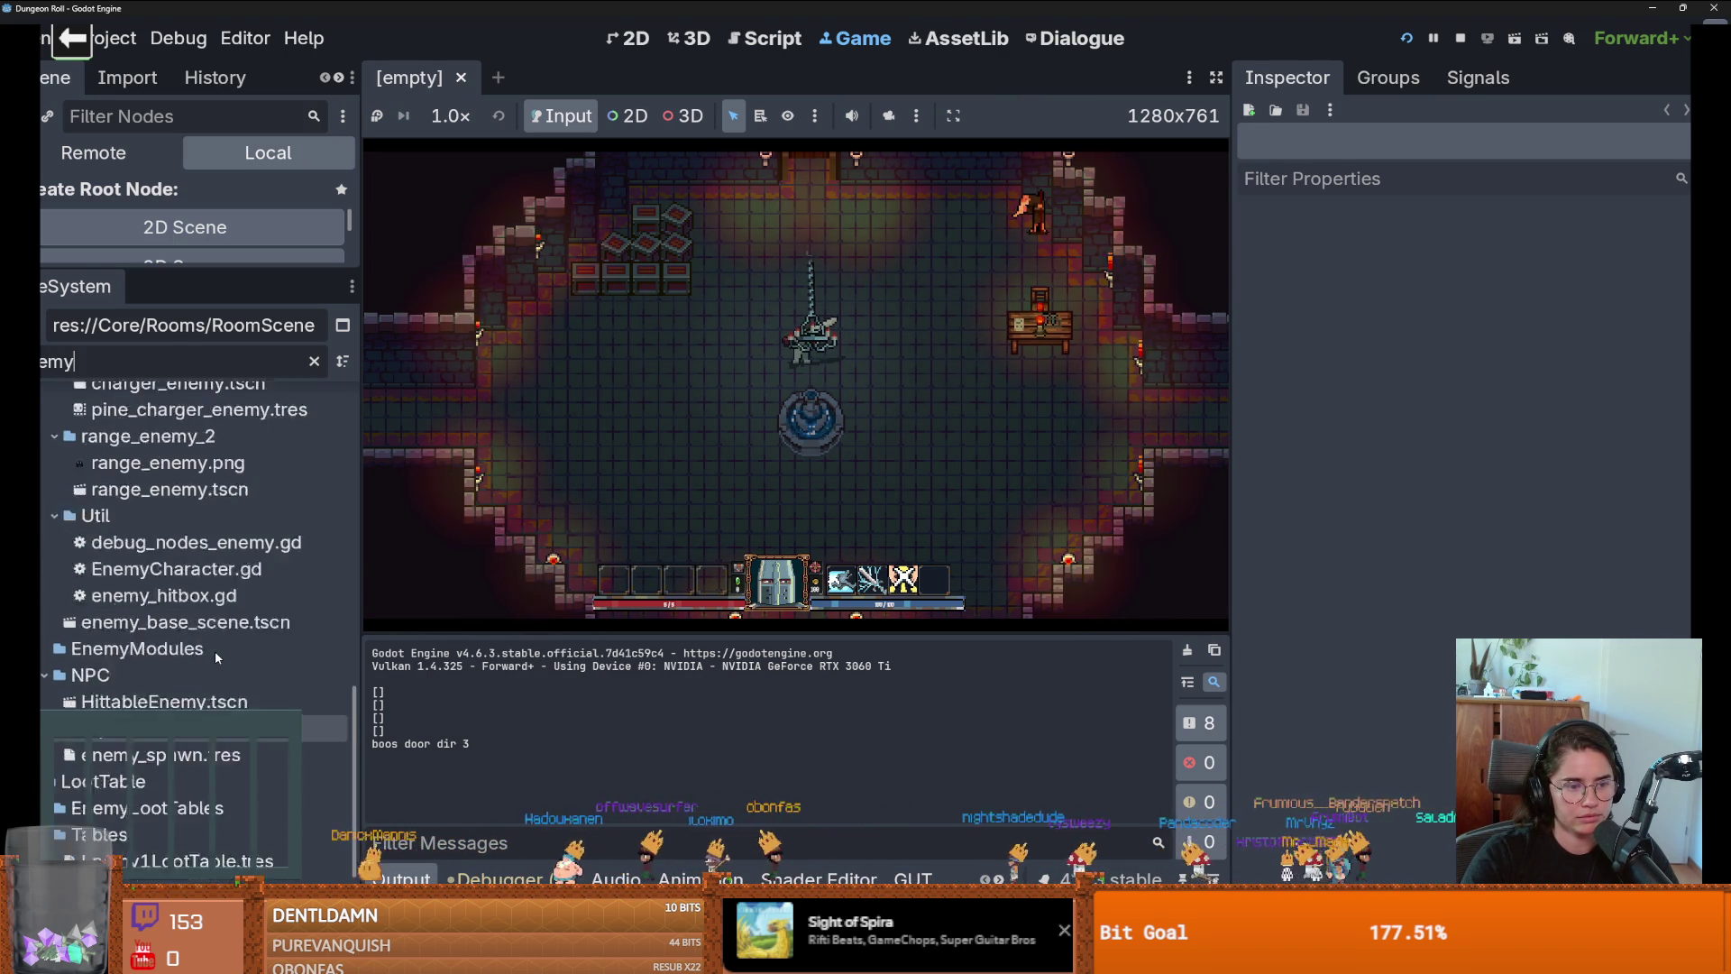
pyautogui.scroll(10, 215, 651)
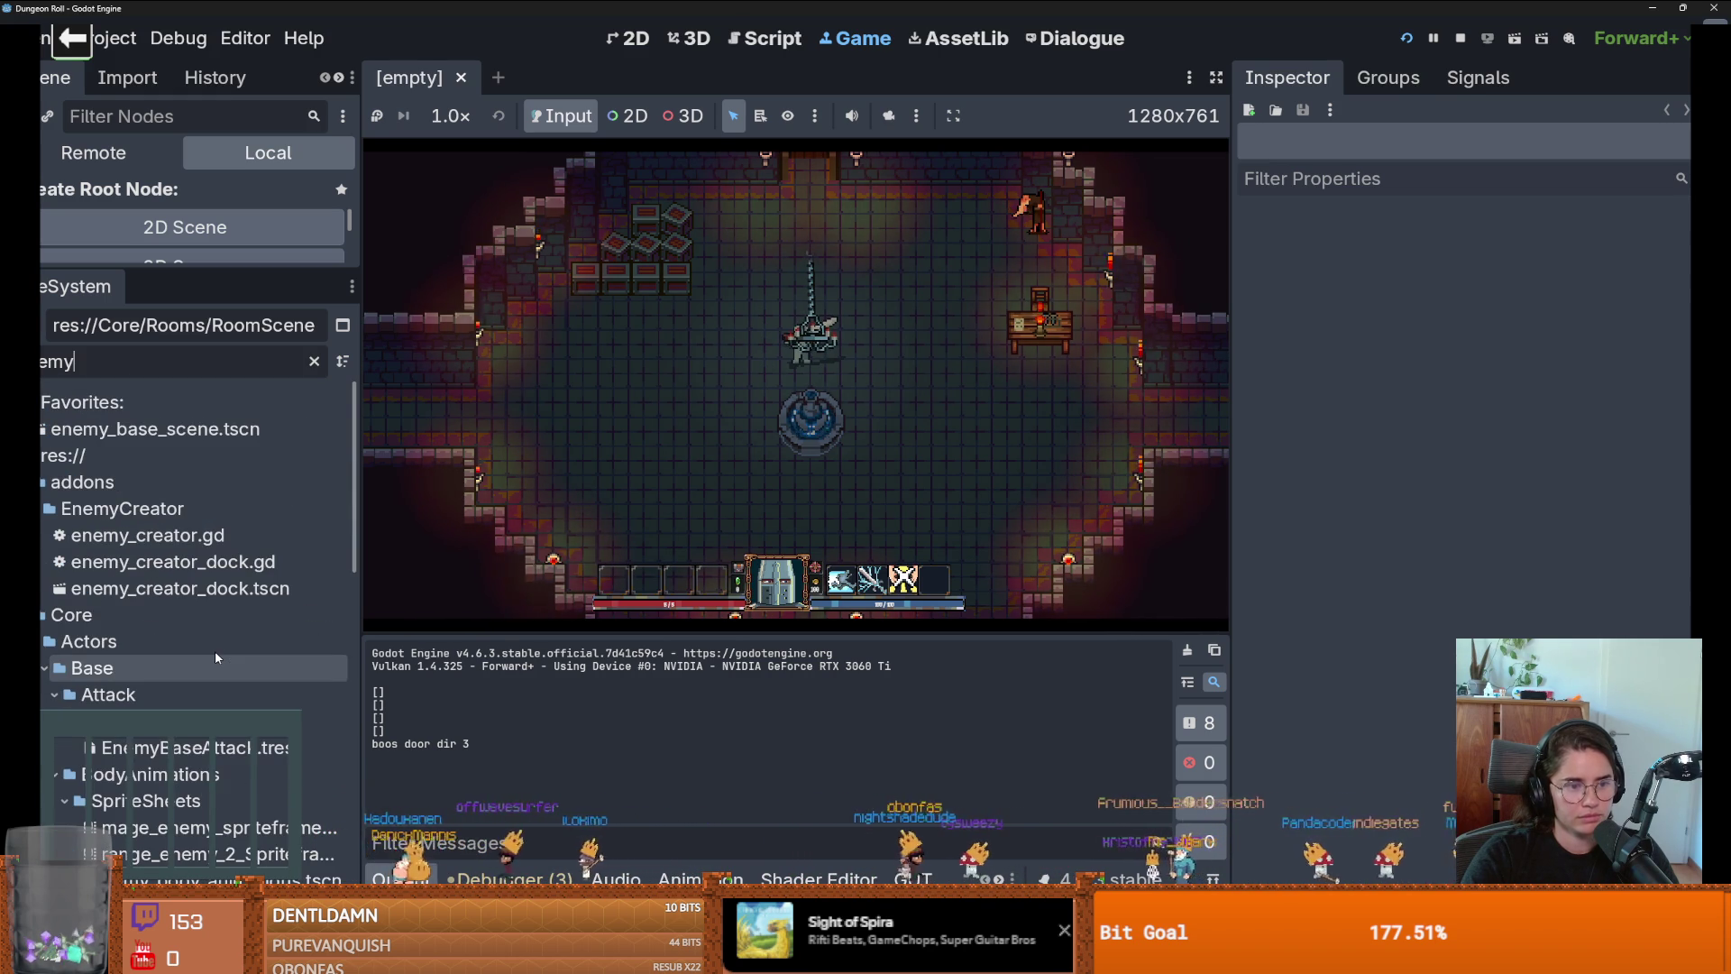
pyautogui.scroll(-10, 214, 651)
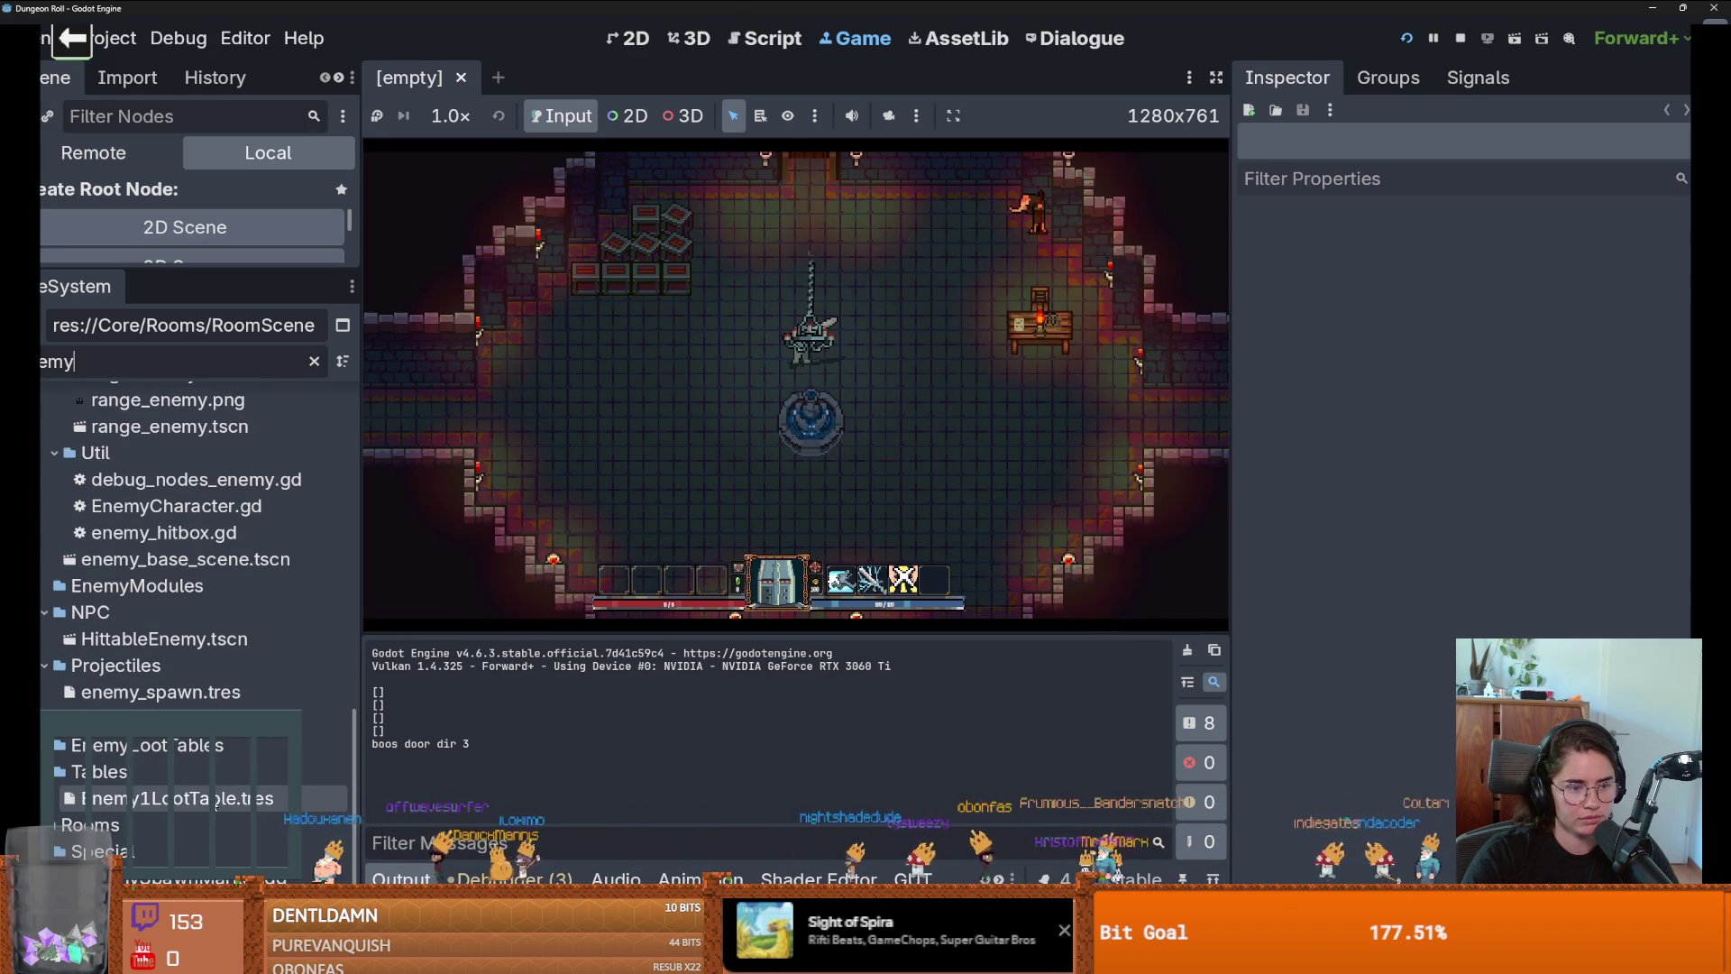
pyautogui.click(245, 562)
pyautogui.doubleClick(245, 564)
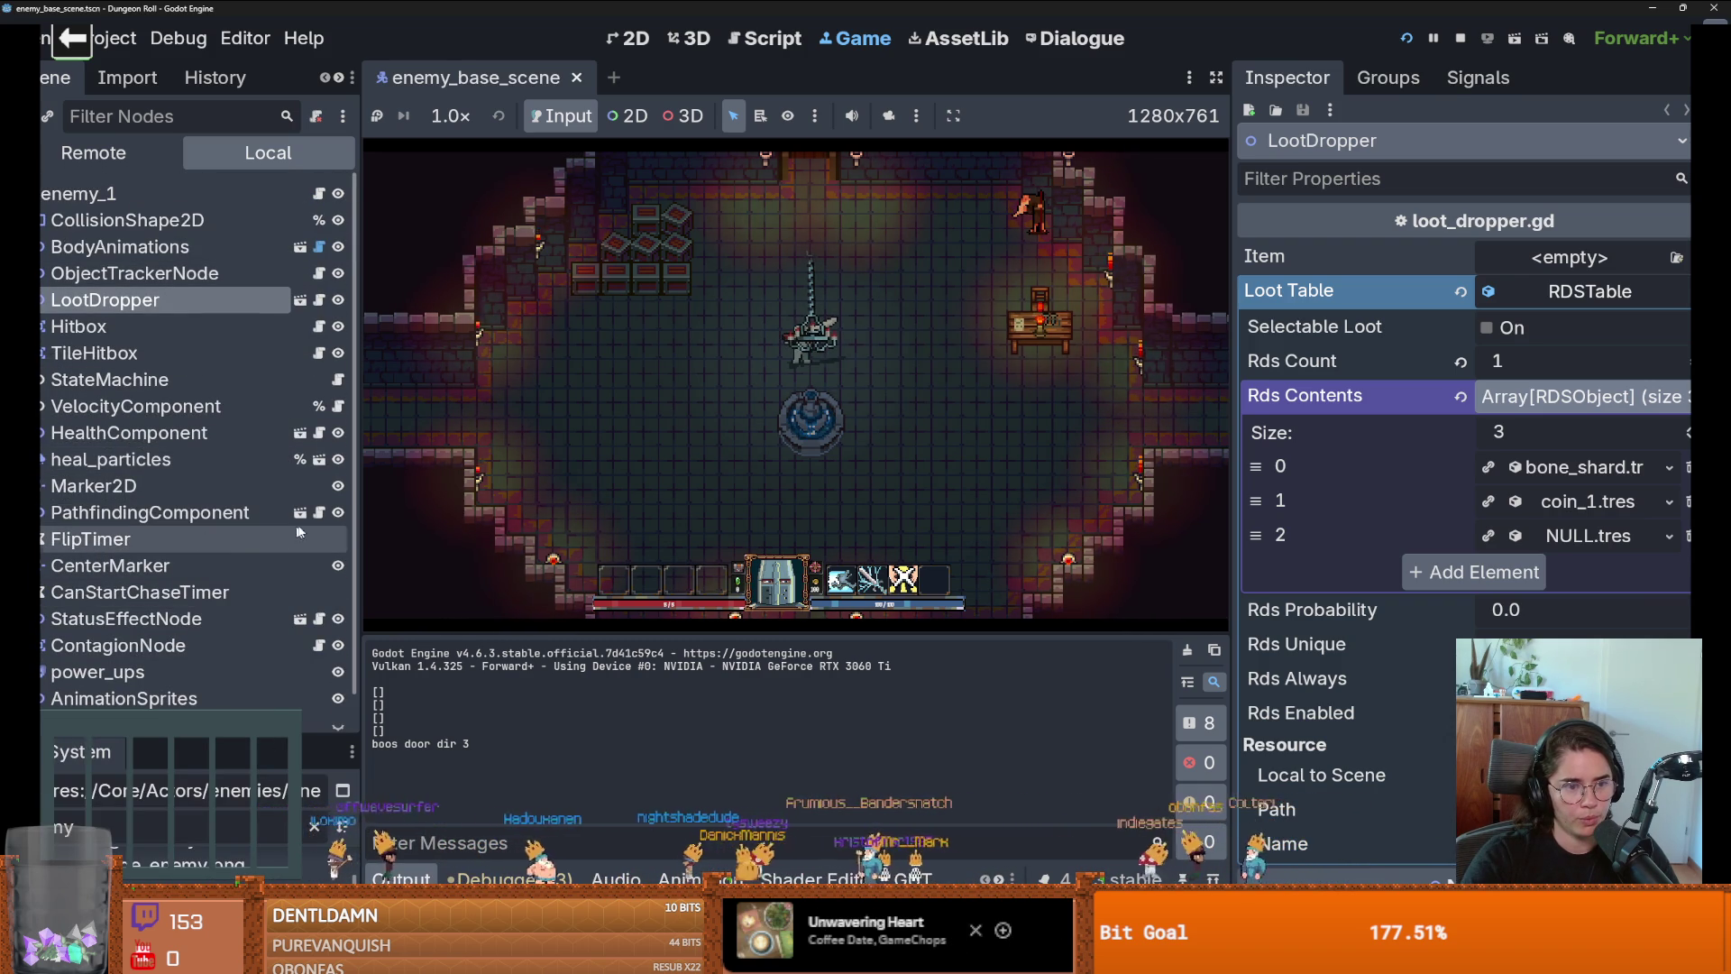
pyautogui.click(332, 519)
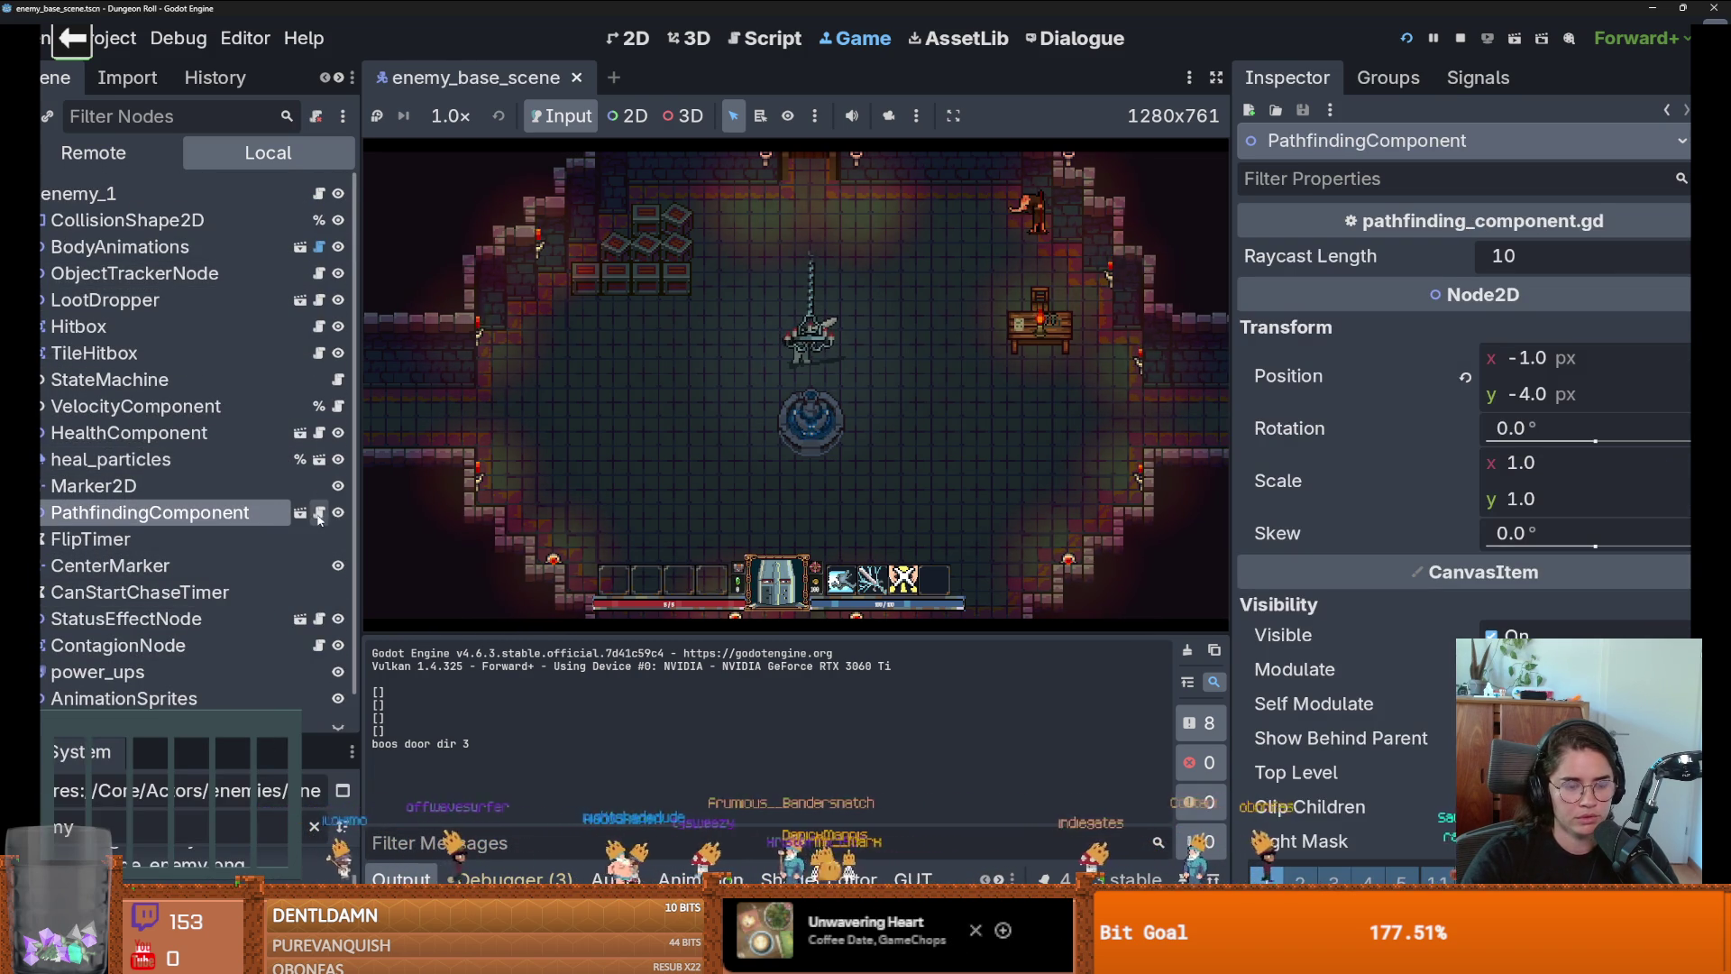
pyautogui.click(307, 520)
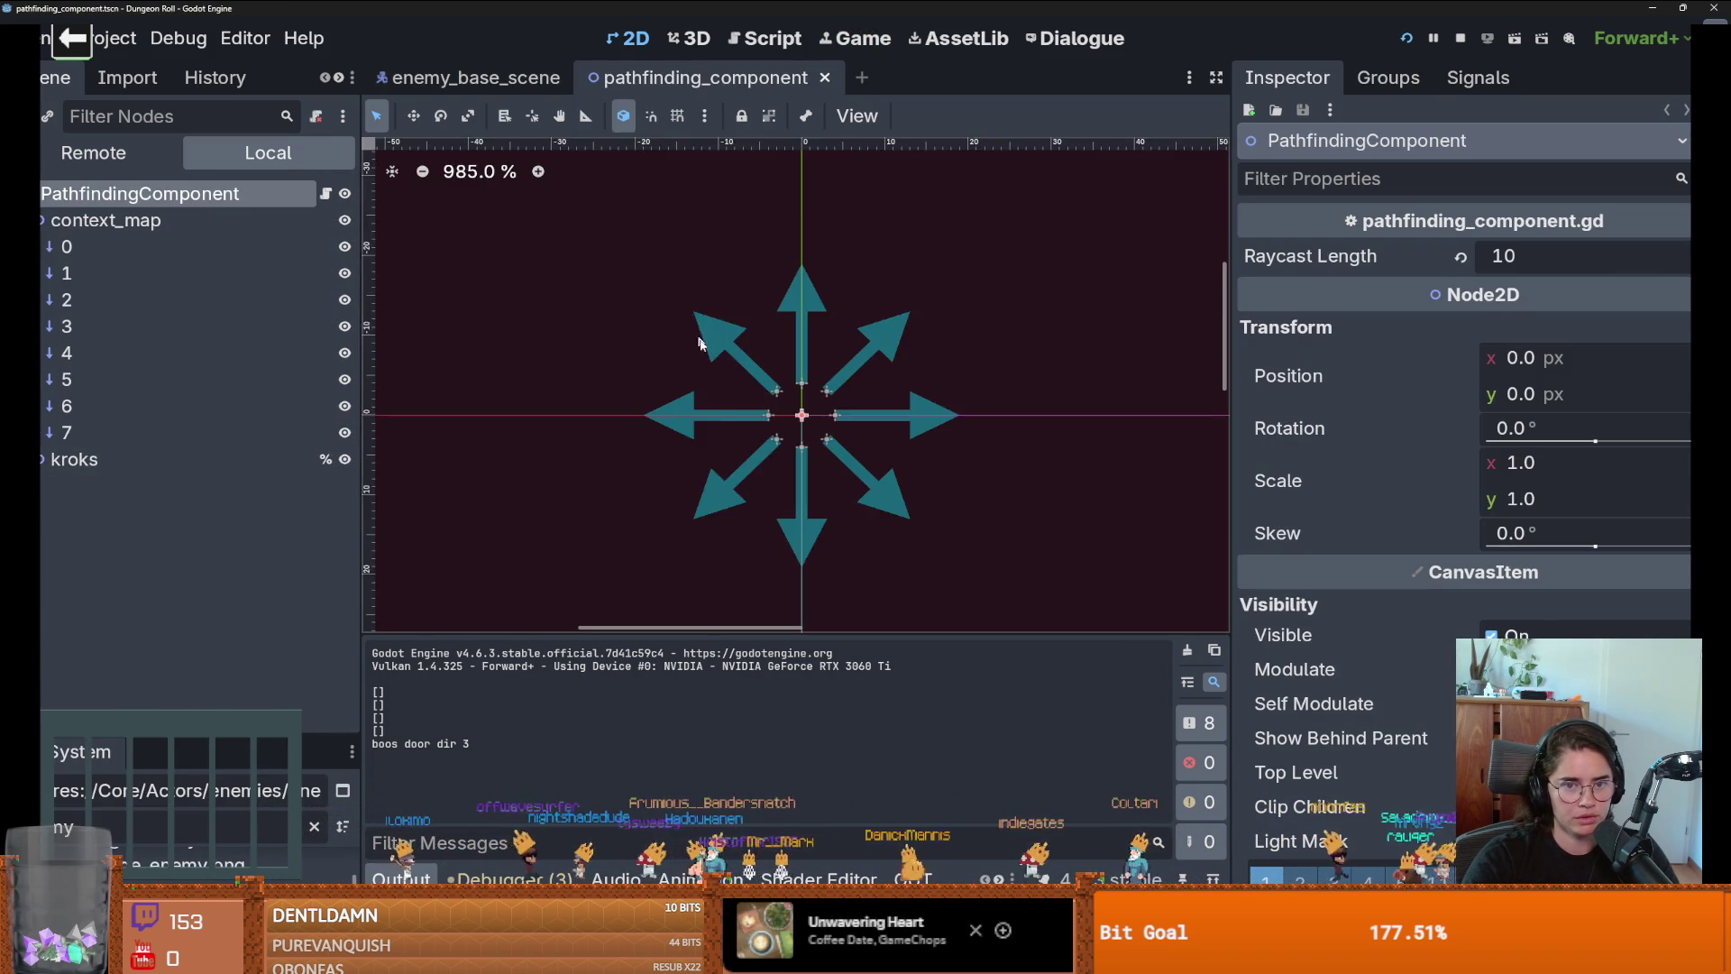
# Select all eight context-map raycasts and review their Collision Mask layer names.
pyautogui.click(243, 246)
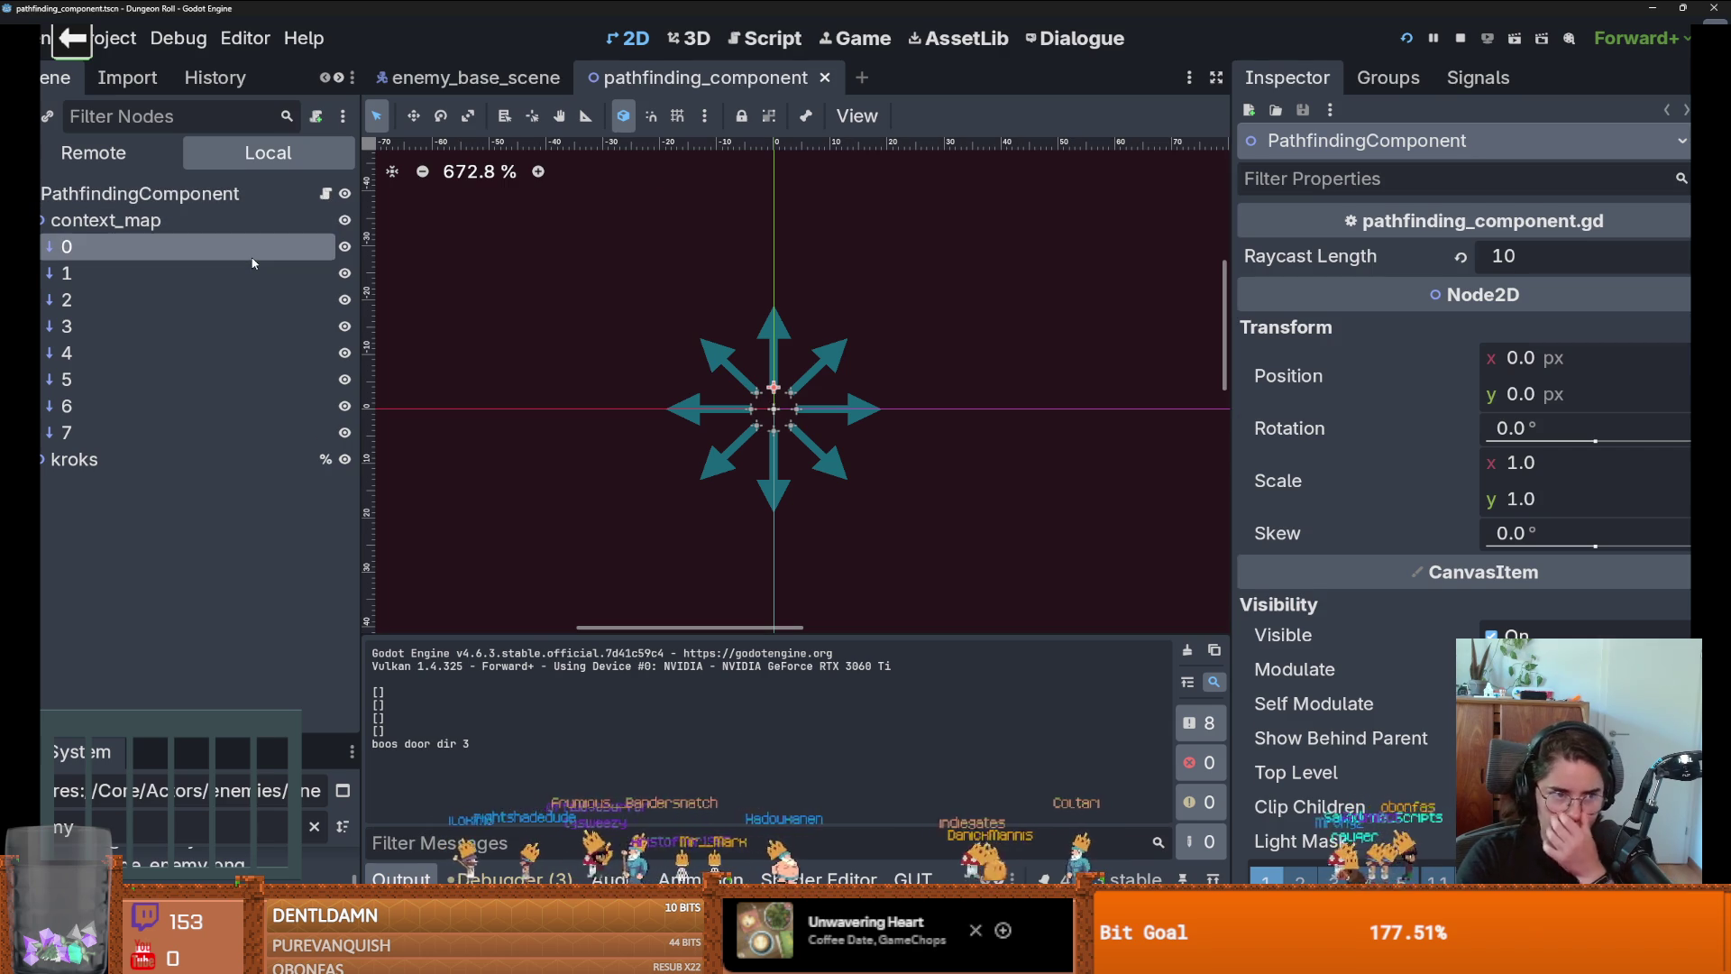
pyautogui.keyDown('shift'); pyautogui.click(199, 434); pyautogui.keyUp('shift')
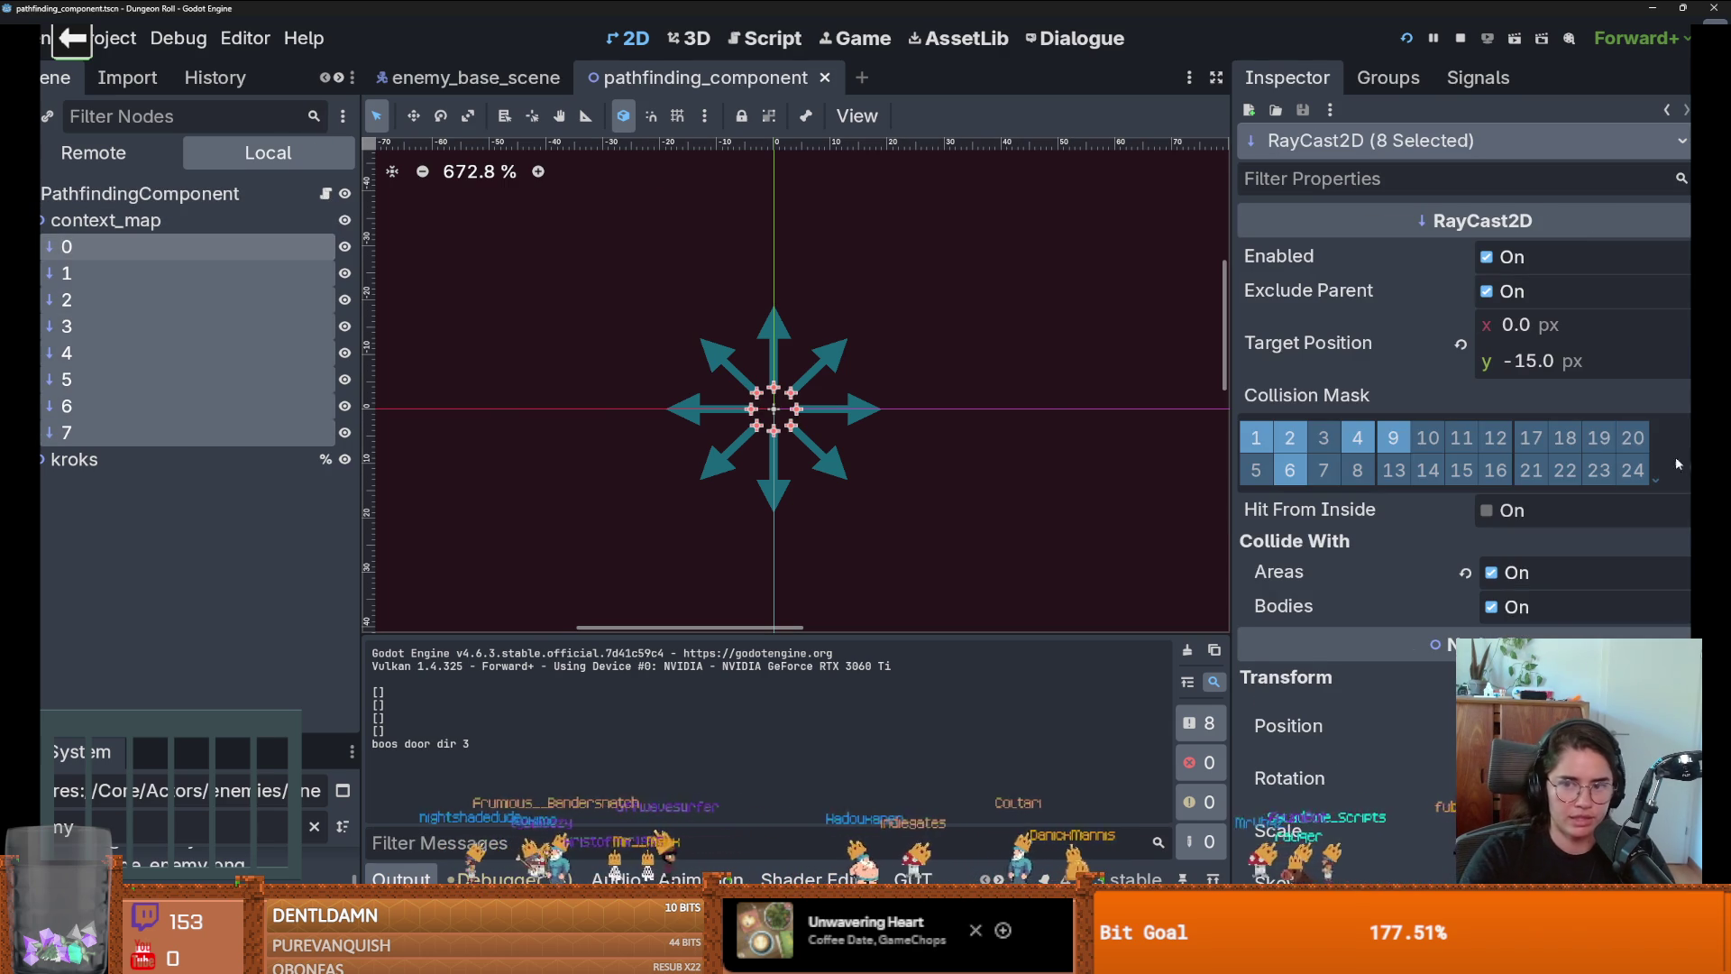
pyautogui.click(1655, 479)
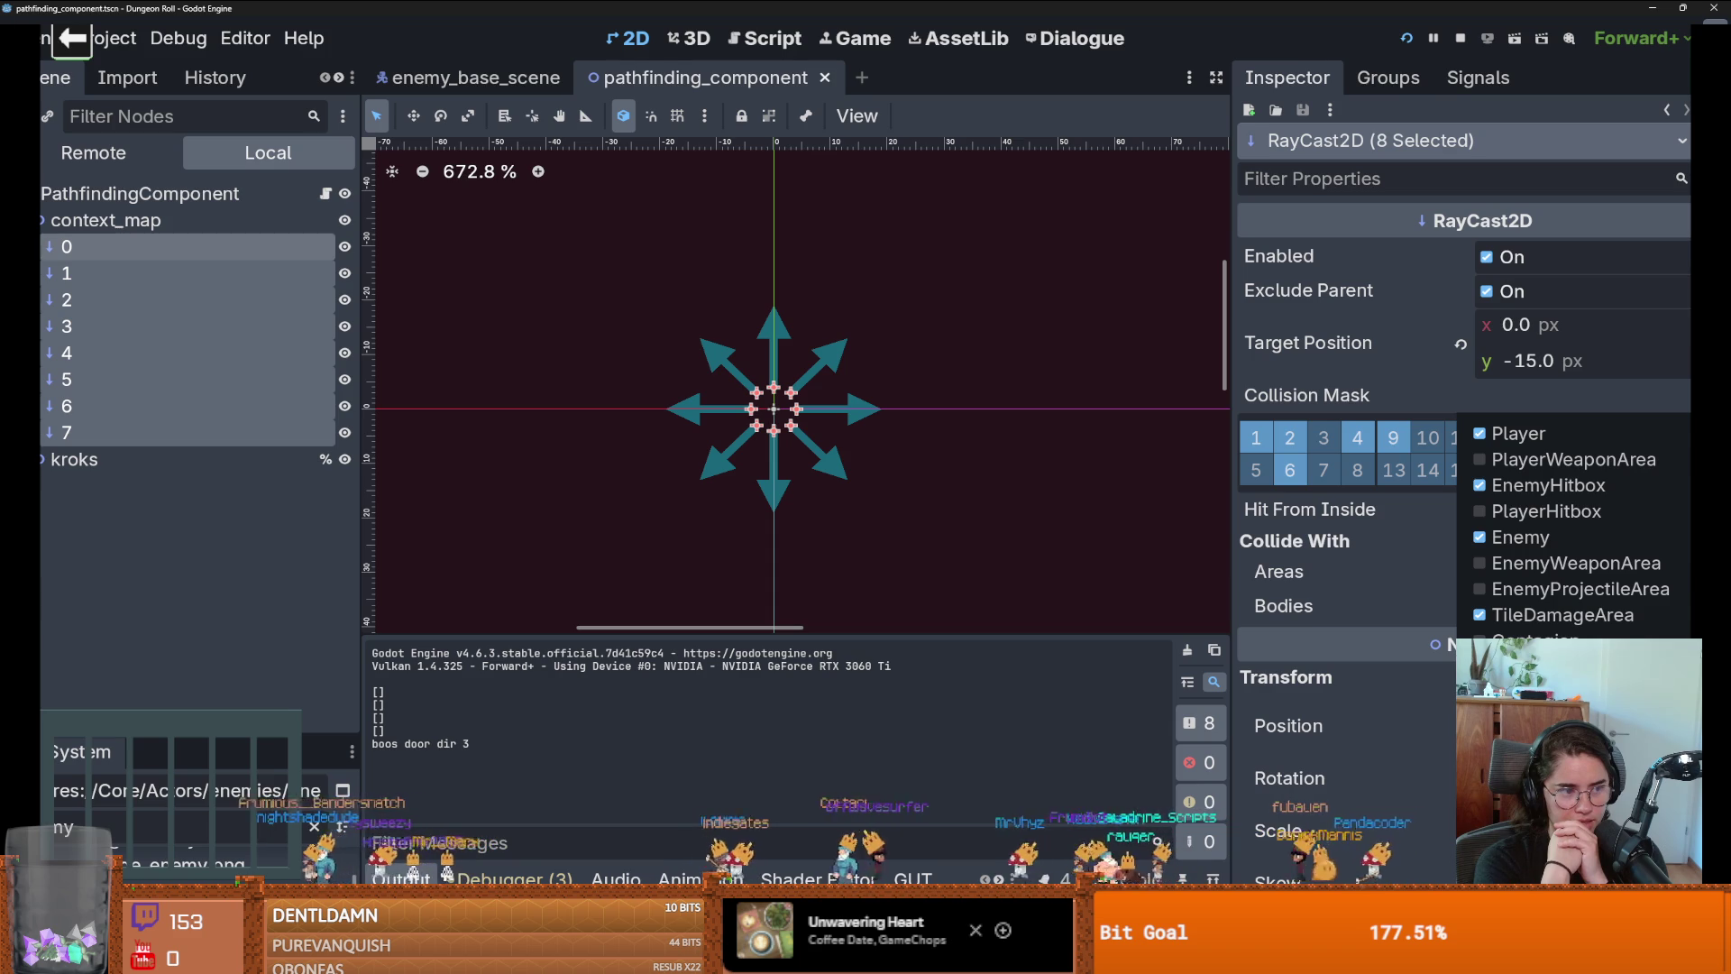
pyautogui.click(741, 835)
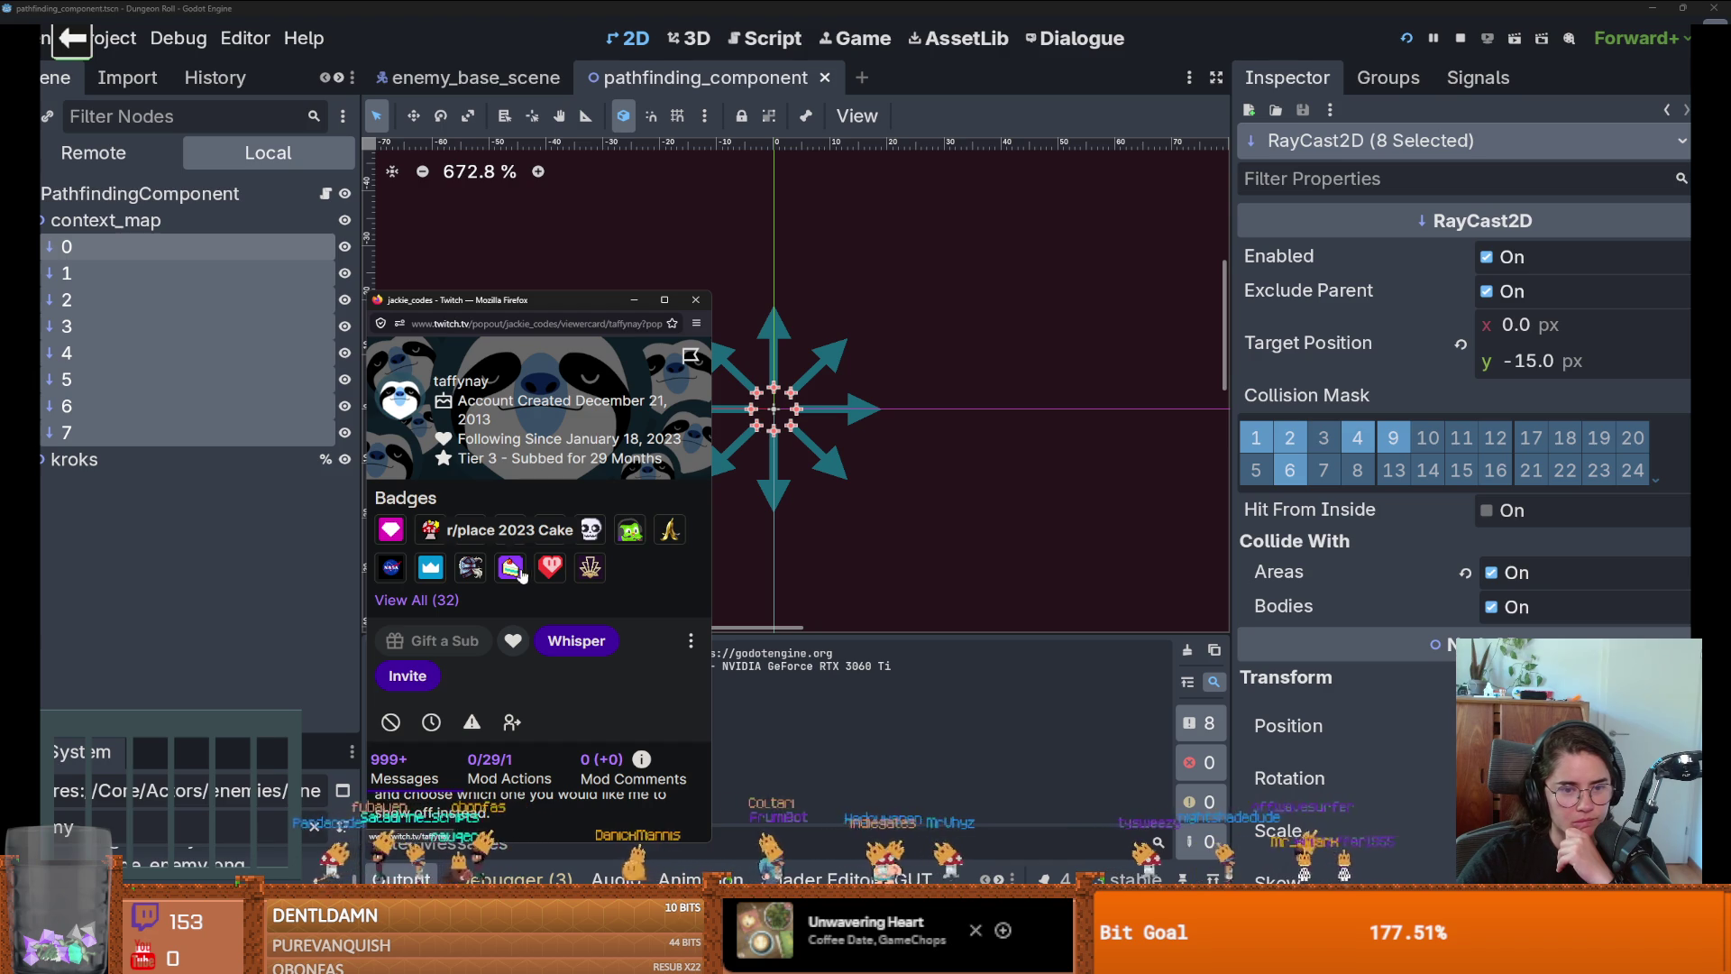
# Show all badges on the Twitch viewer card, then close the card.
pyautogui.click(451, 602)
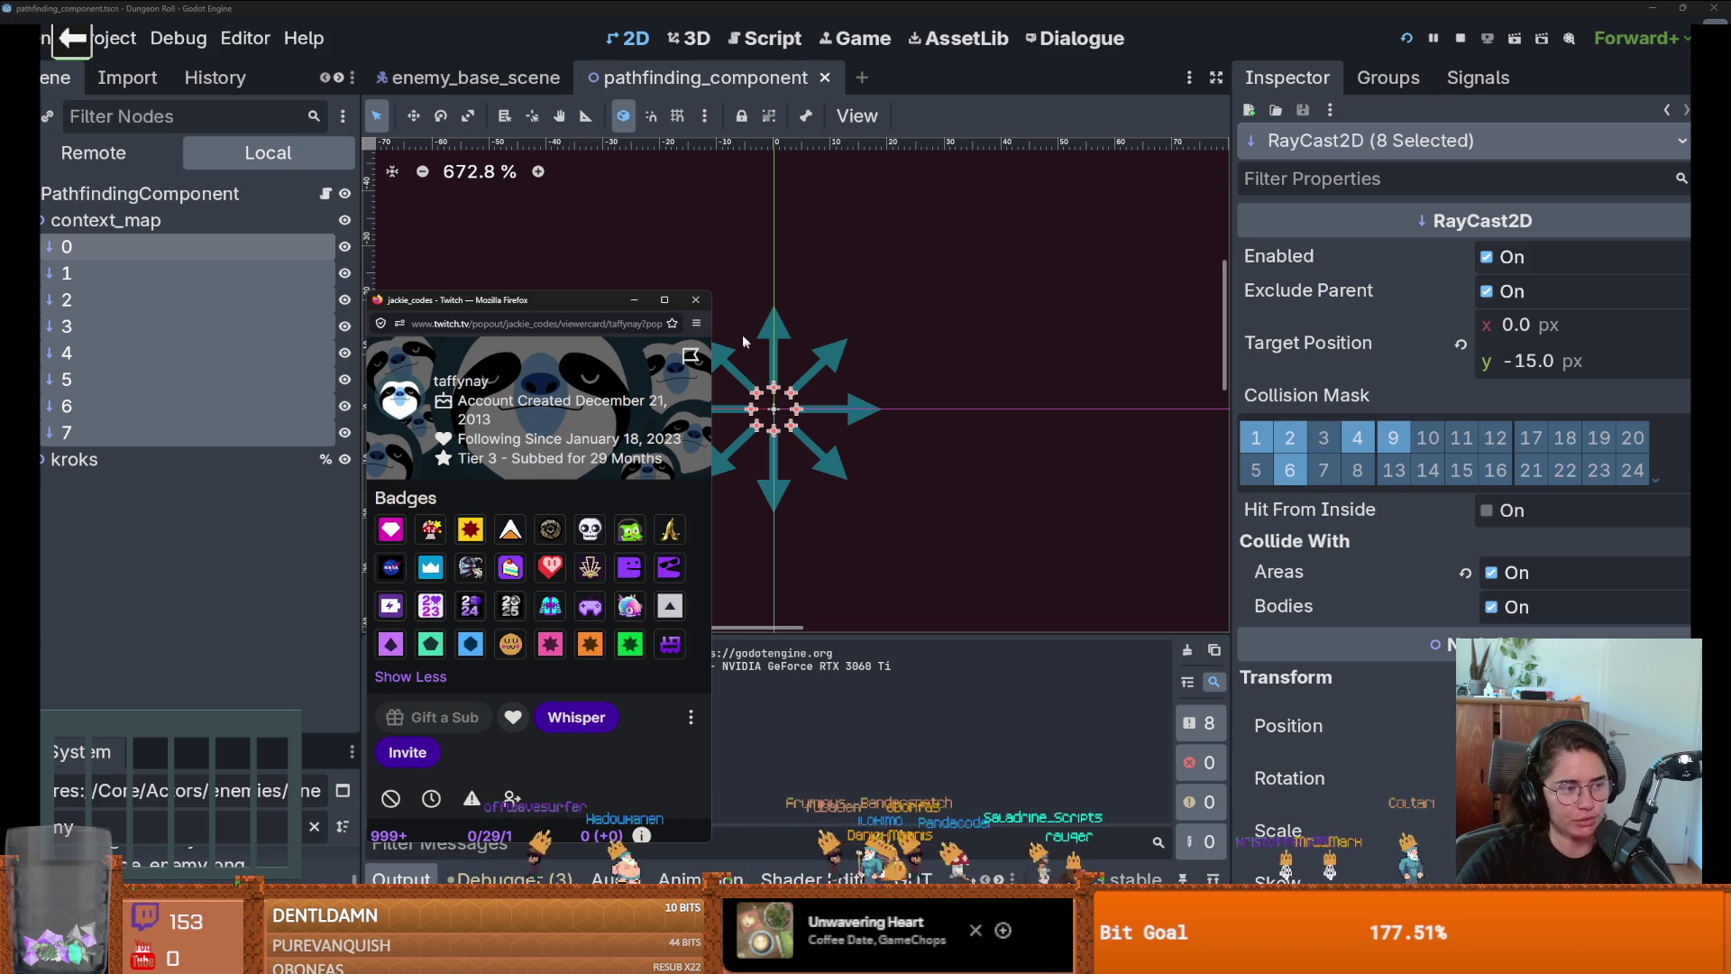
pyautogui.click(696, 300)
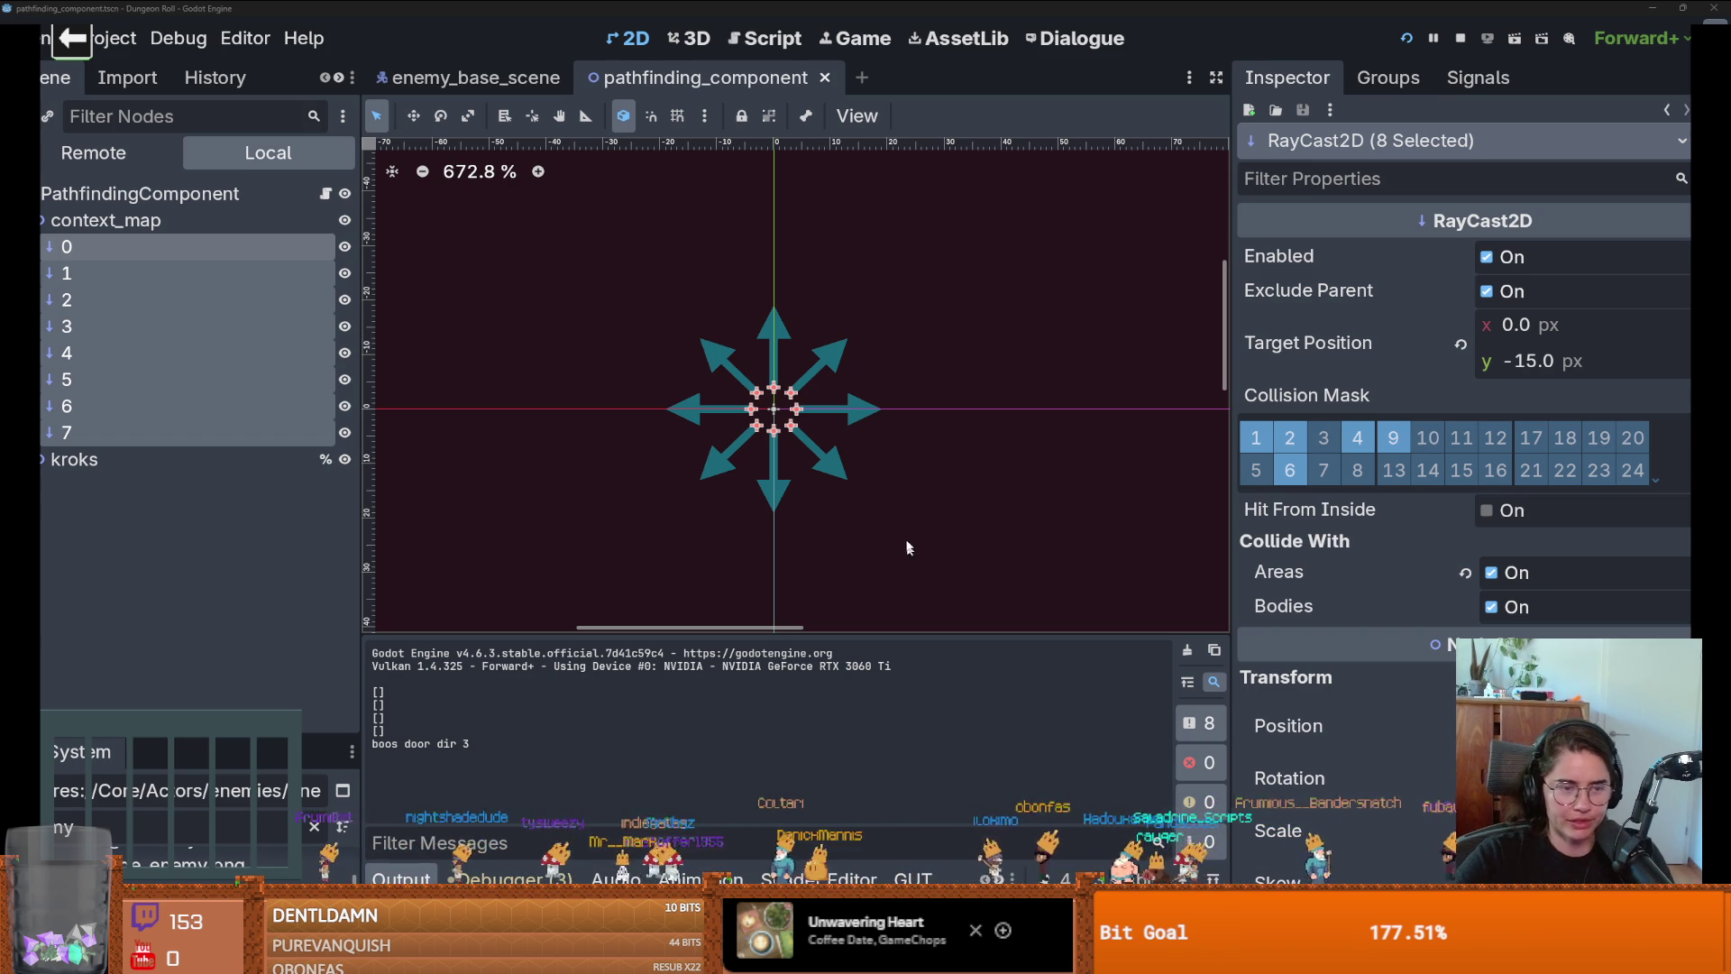
# Check the raycasts' named mask layers, then scroll through the 2D Physics layer names.
pyautogui.click(1682, 465)
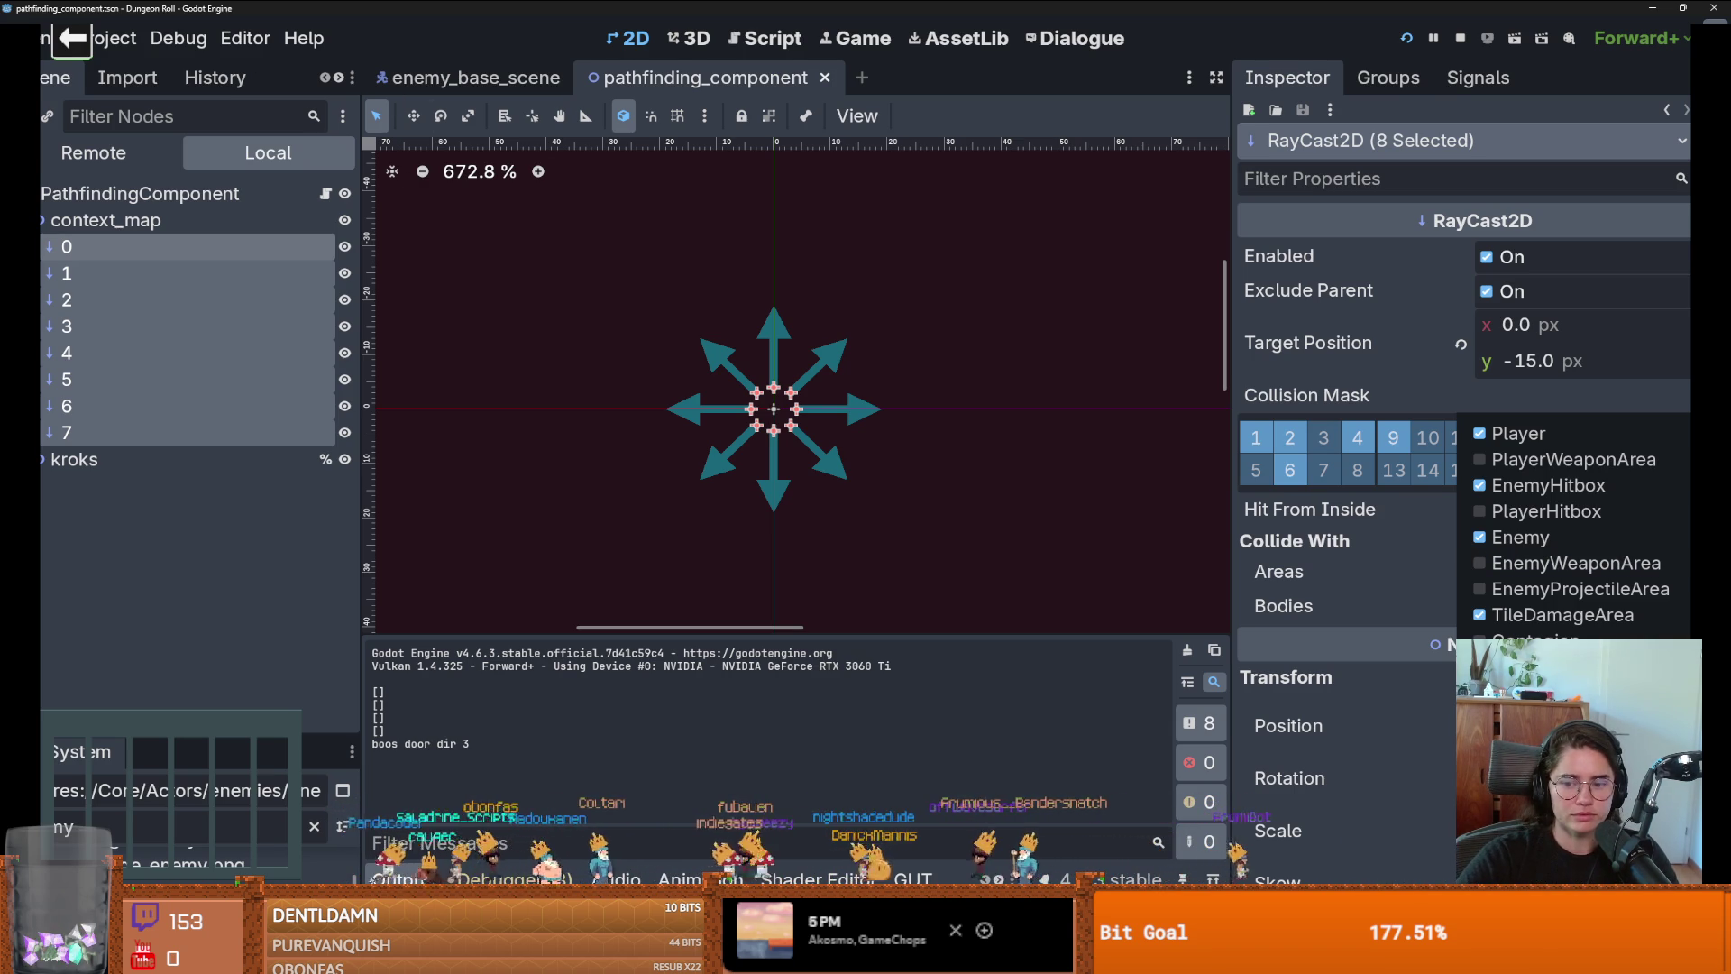
pyautogui.press('Escape')
pyautogui.scroll(-3, 873, 505)
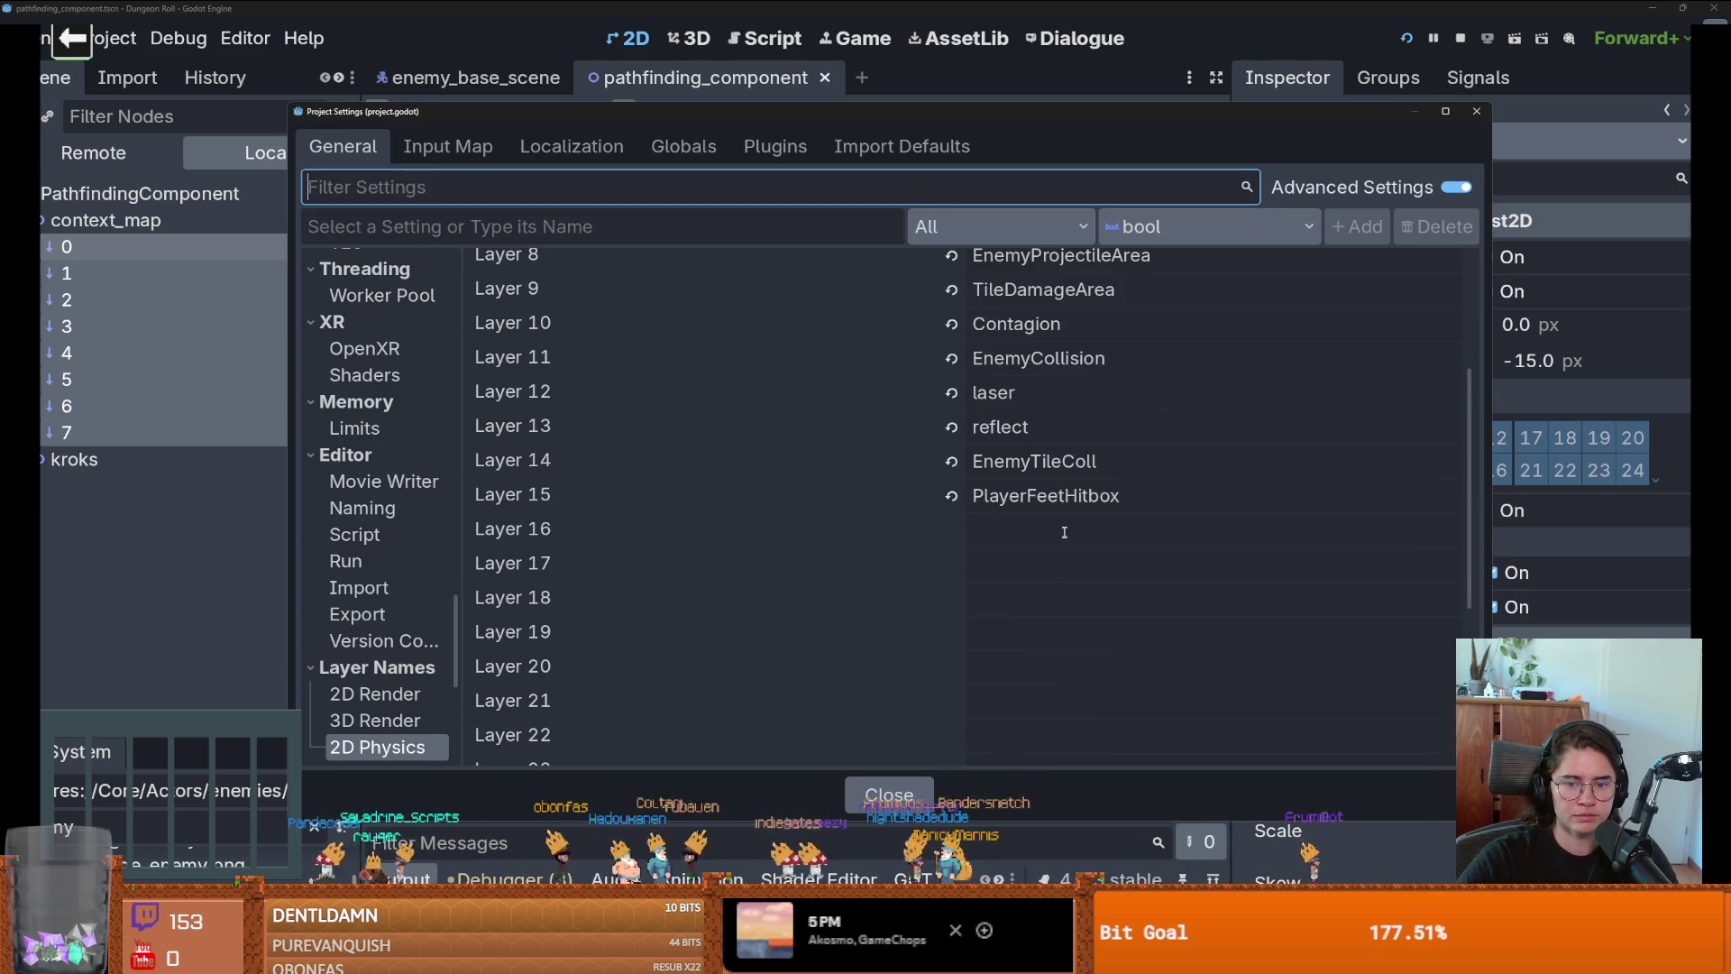
# Enter 'FlyingEnemies' as Layer 16's name and close the Project Settings window.
pyautogui.click(1064, 530)
pyautogui.write('sty')
pyautogui.press('BackSpace')
pyautogui.press('BackSpace')
pyautogui.press('BackSpace')
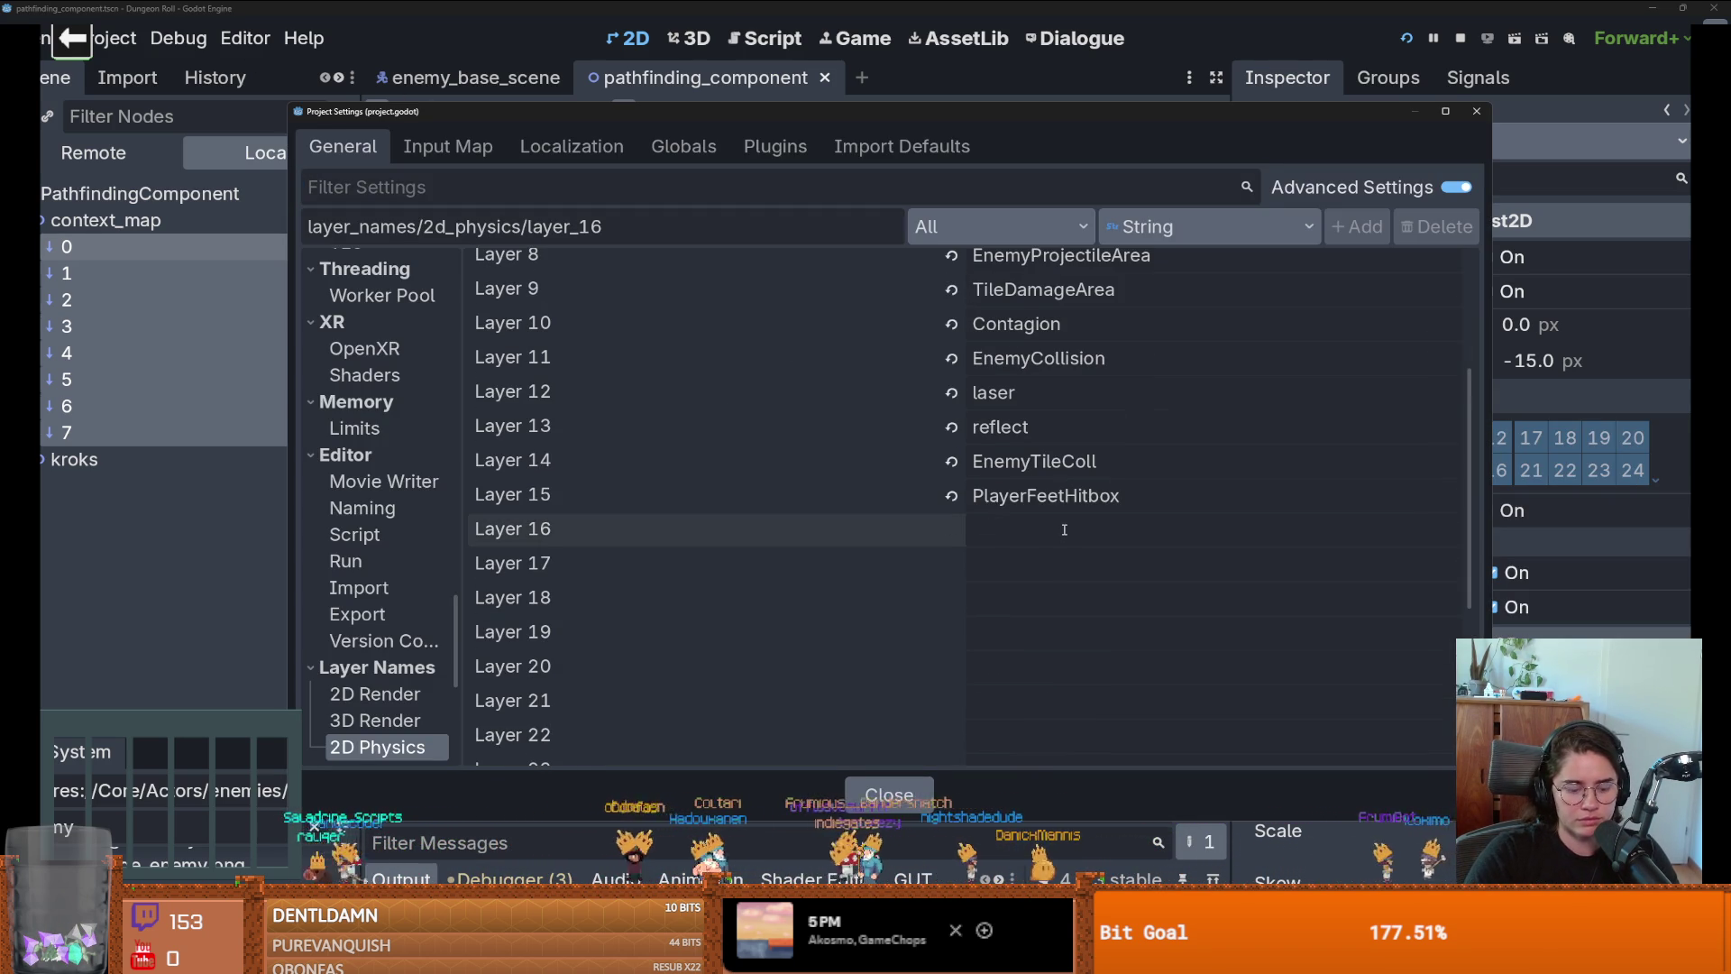
pyautogui.write('FlyingEnem')
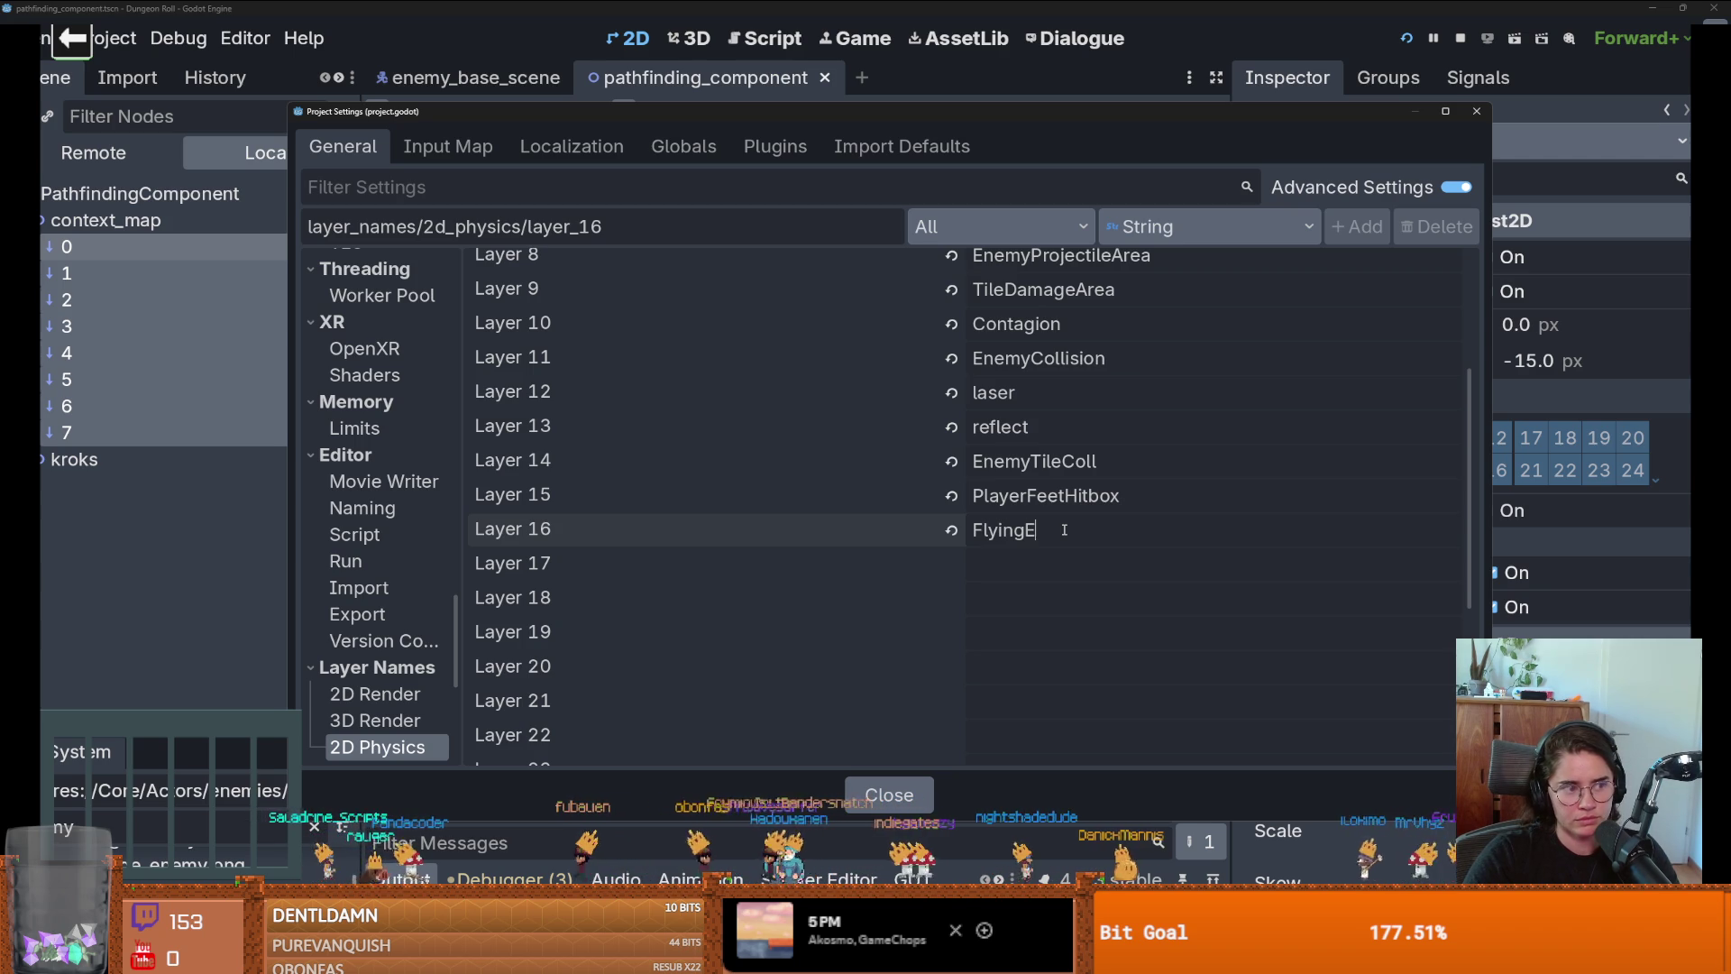
pyautogui.write('ies')
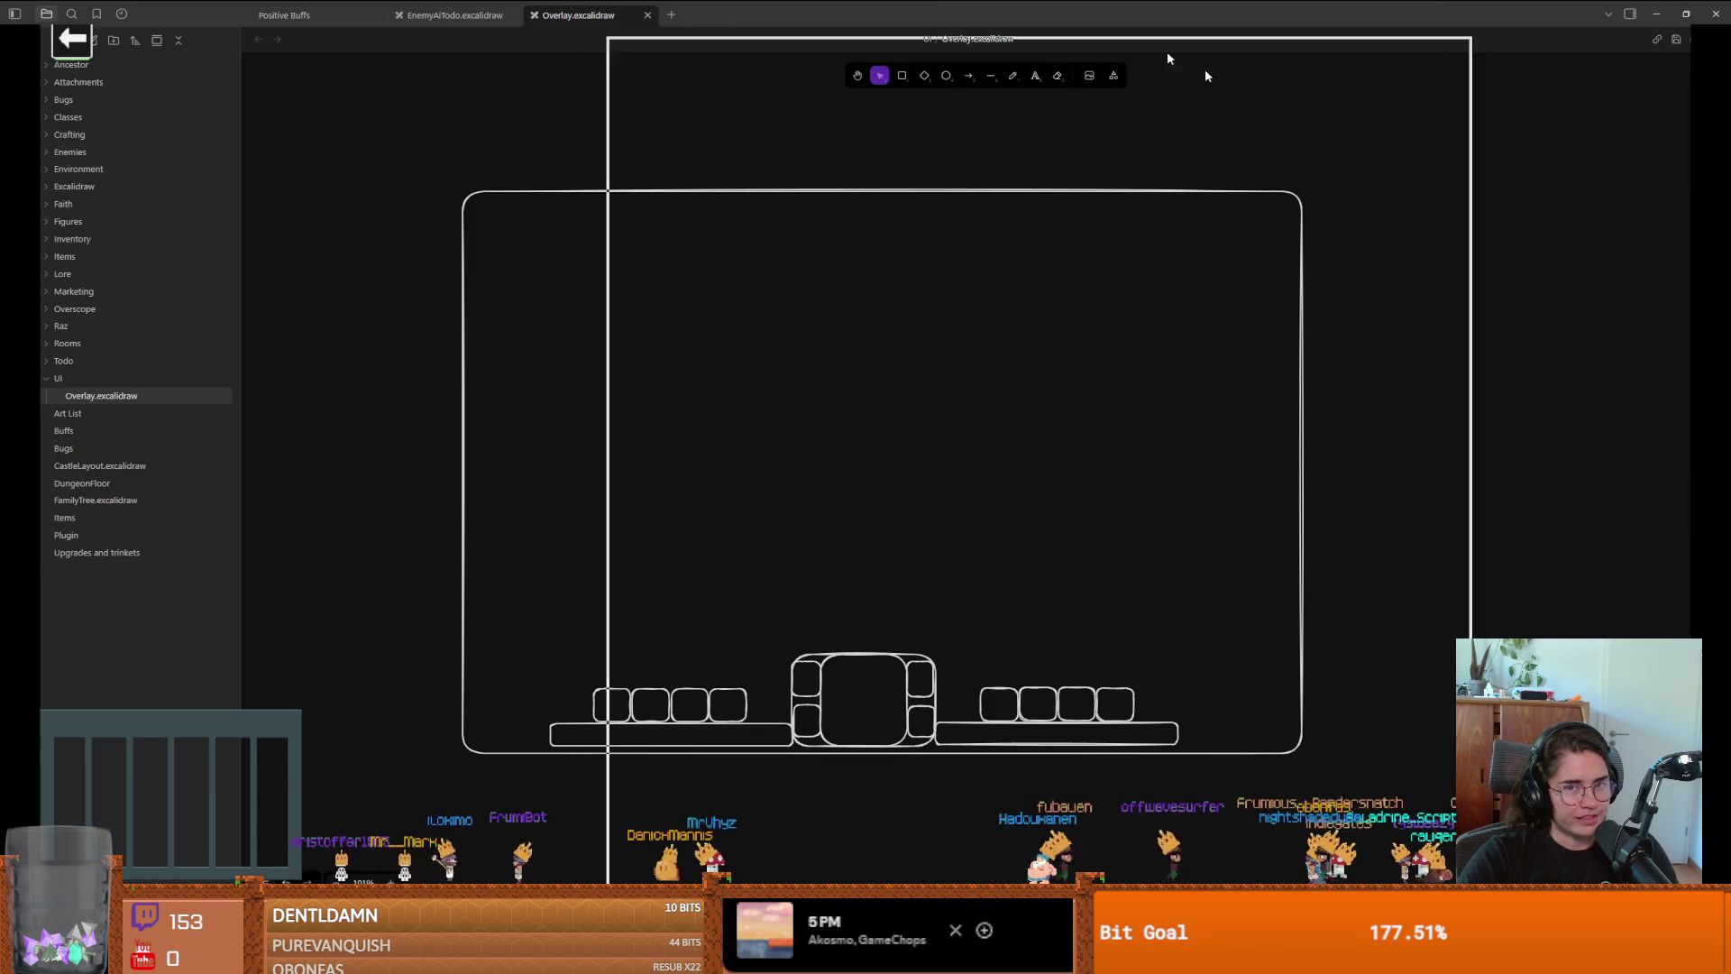
pyautogui.hotkey('alt', 'Tab')
pyautogui.click(1475, 112)
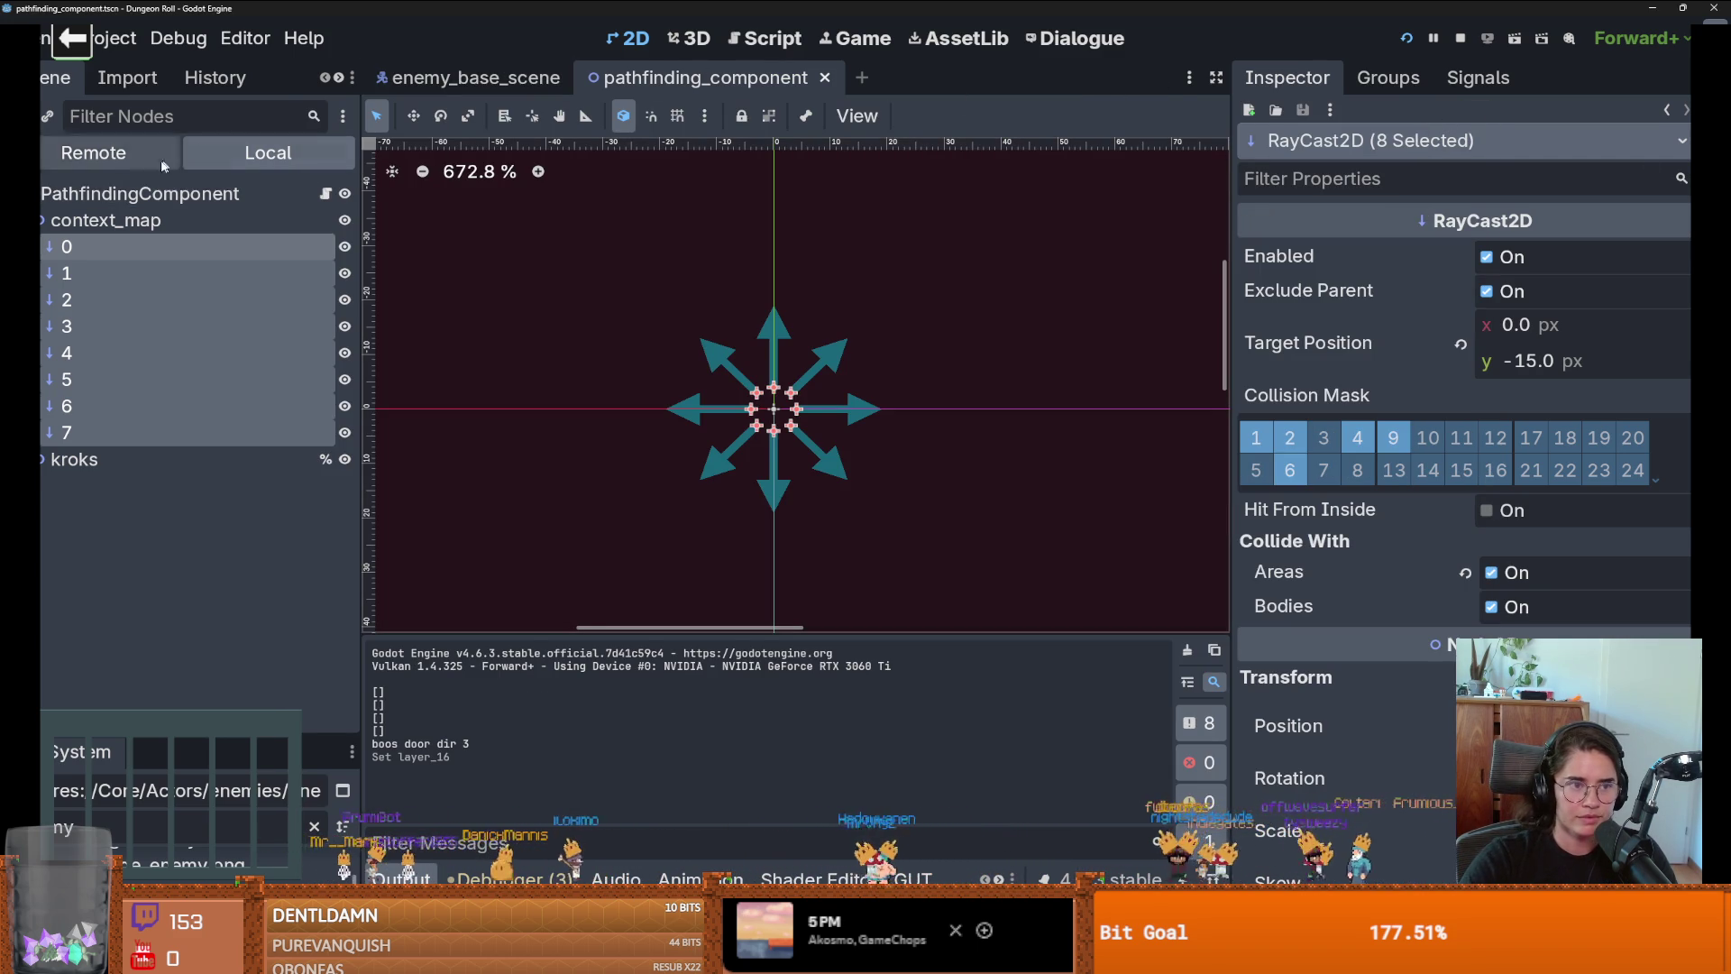
# Open Dungeon.tscn, then open the Overlay node's CharacterOverlay scene.
pyautogui.moveTo(198, 738); pyautogui.dragTo(199, 302)
pyautogui.scroll(10, 206, 548)
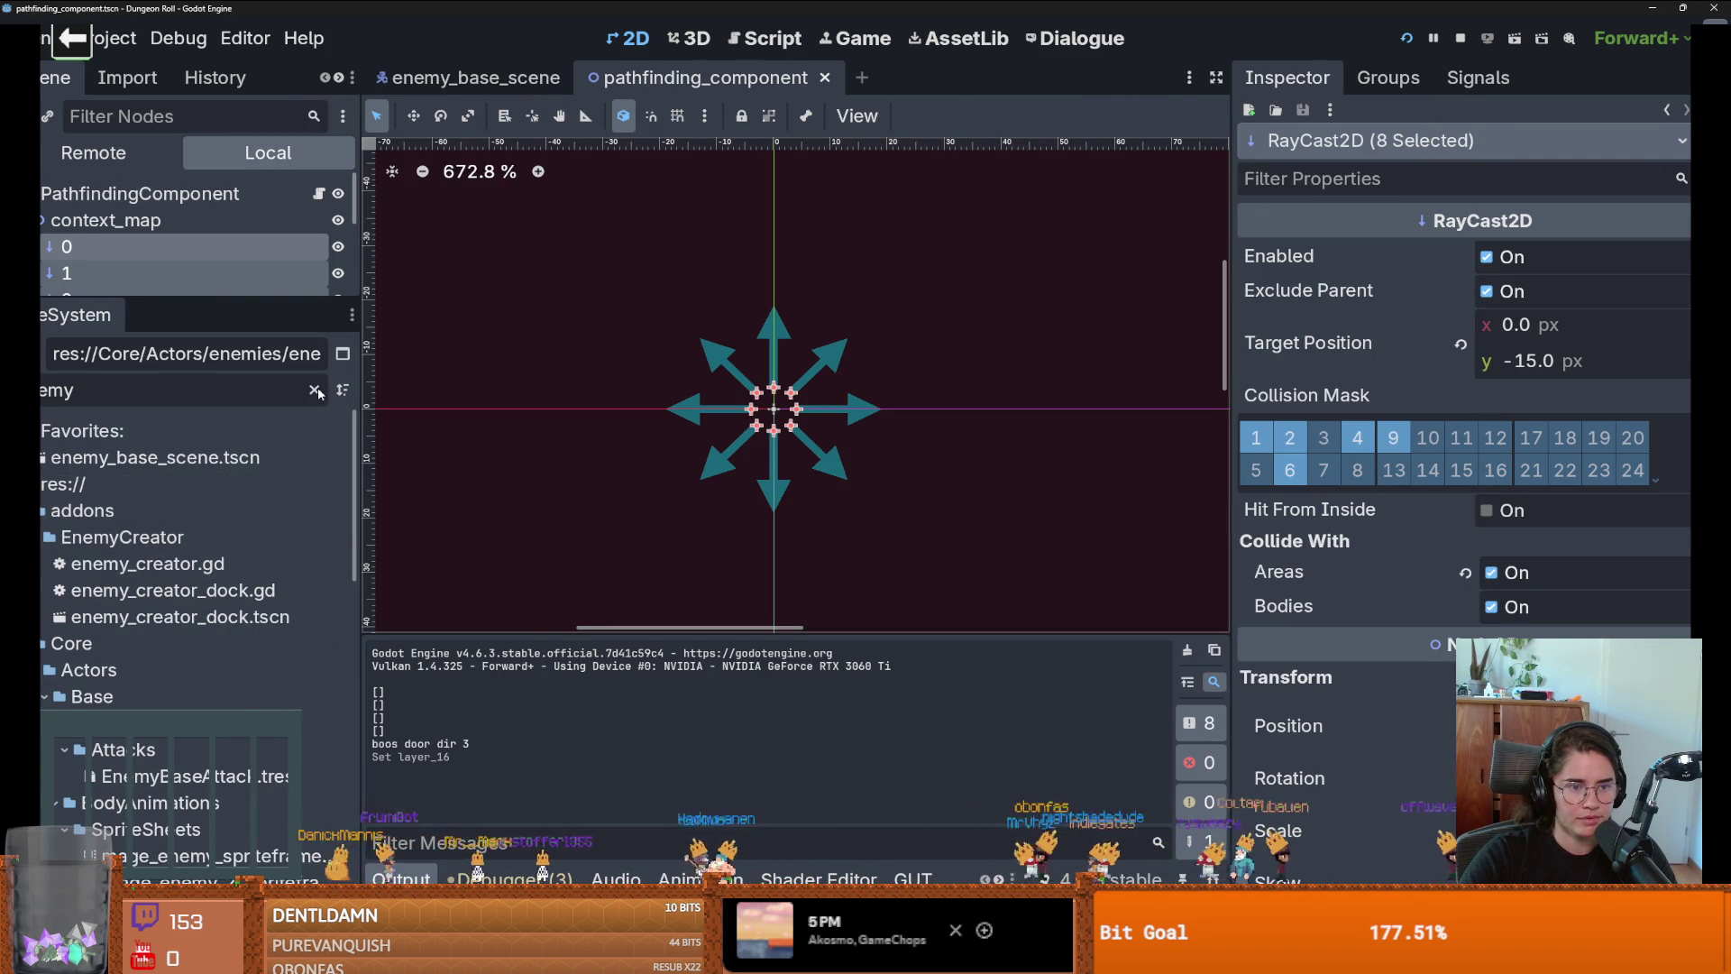
pyautogui.scroll(-10, 212, 491)
pyautogui.scroll(10, 217, 482)
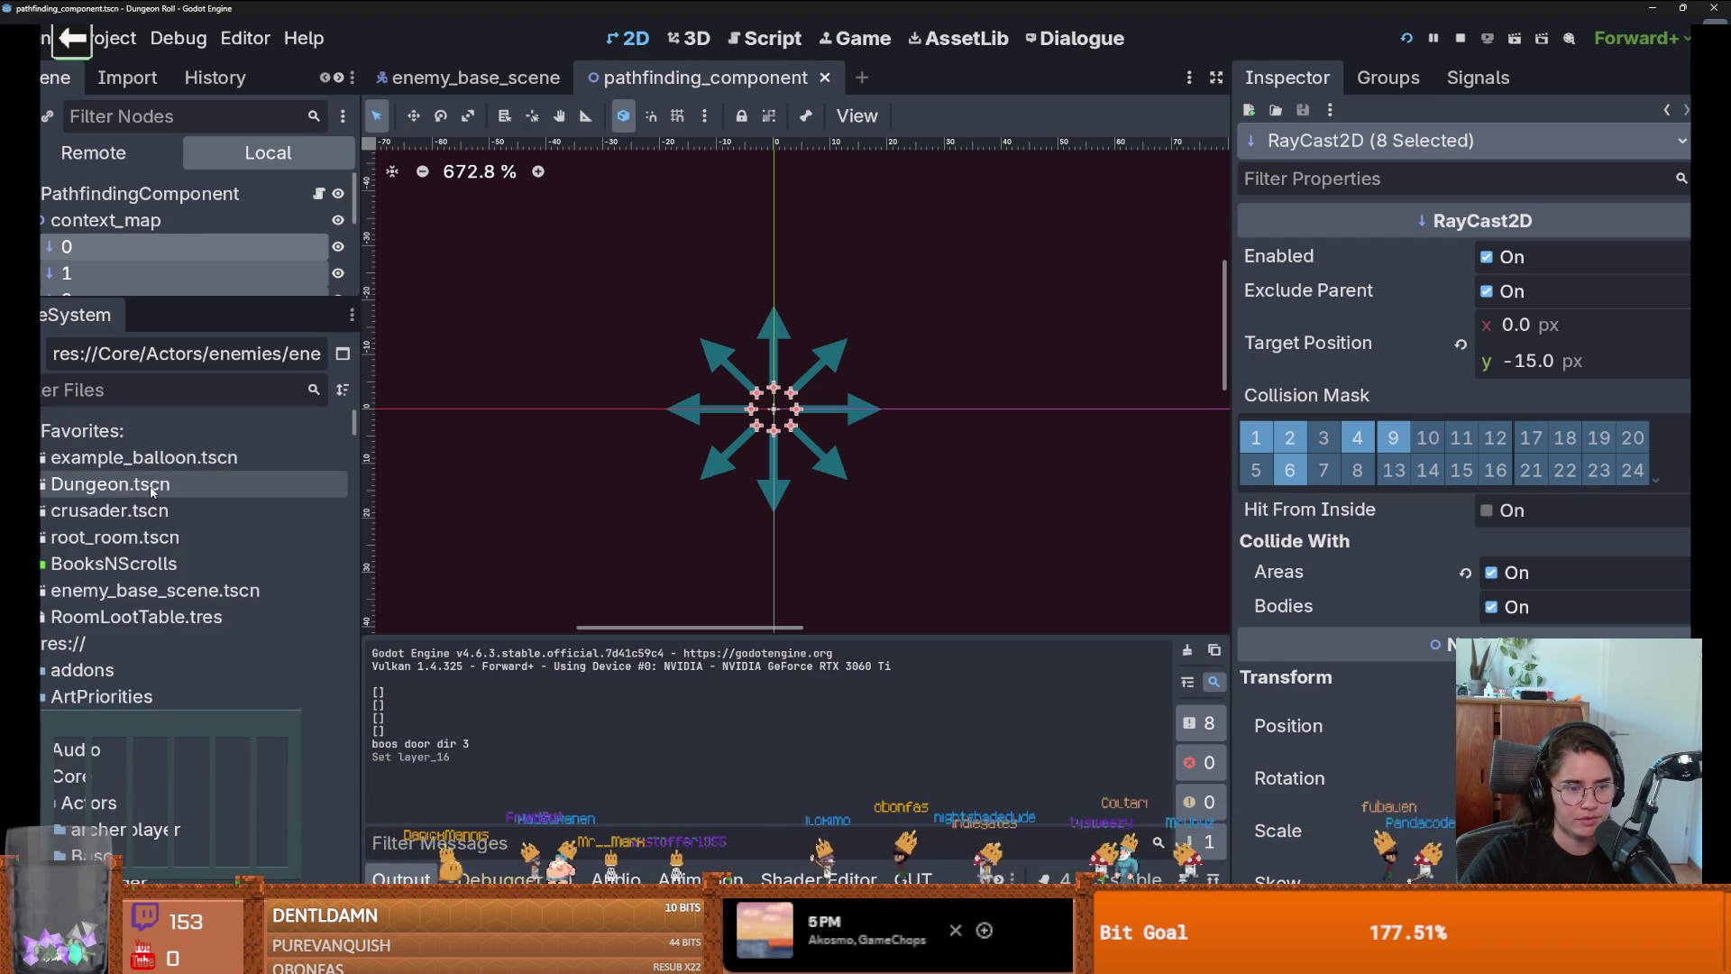
pyautogui.doubleClick(151, 491)
pyautogui.scroll(-7, 797, 527)
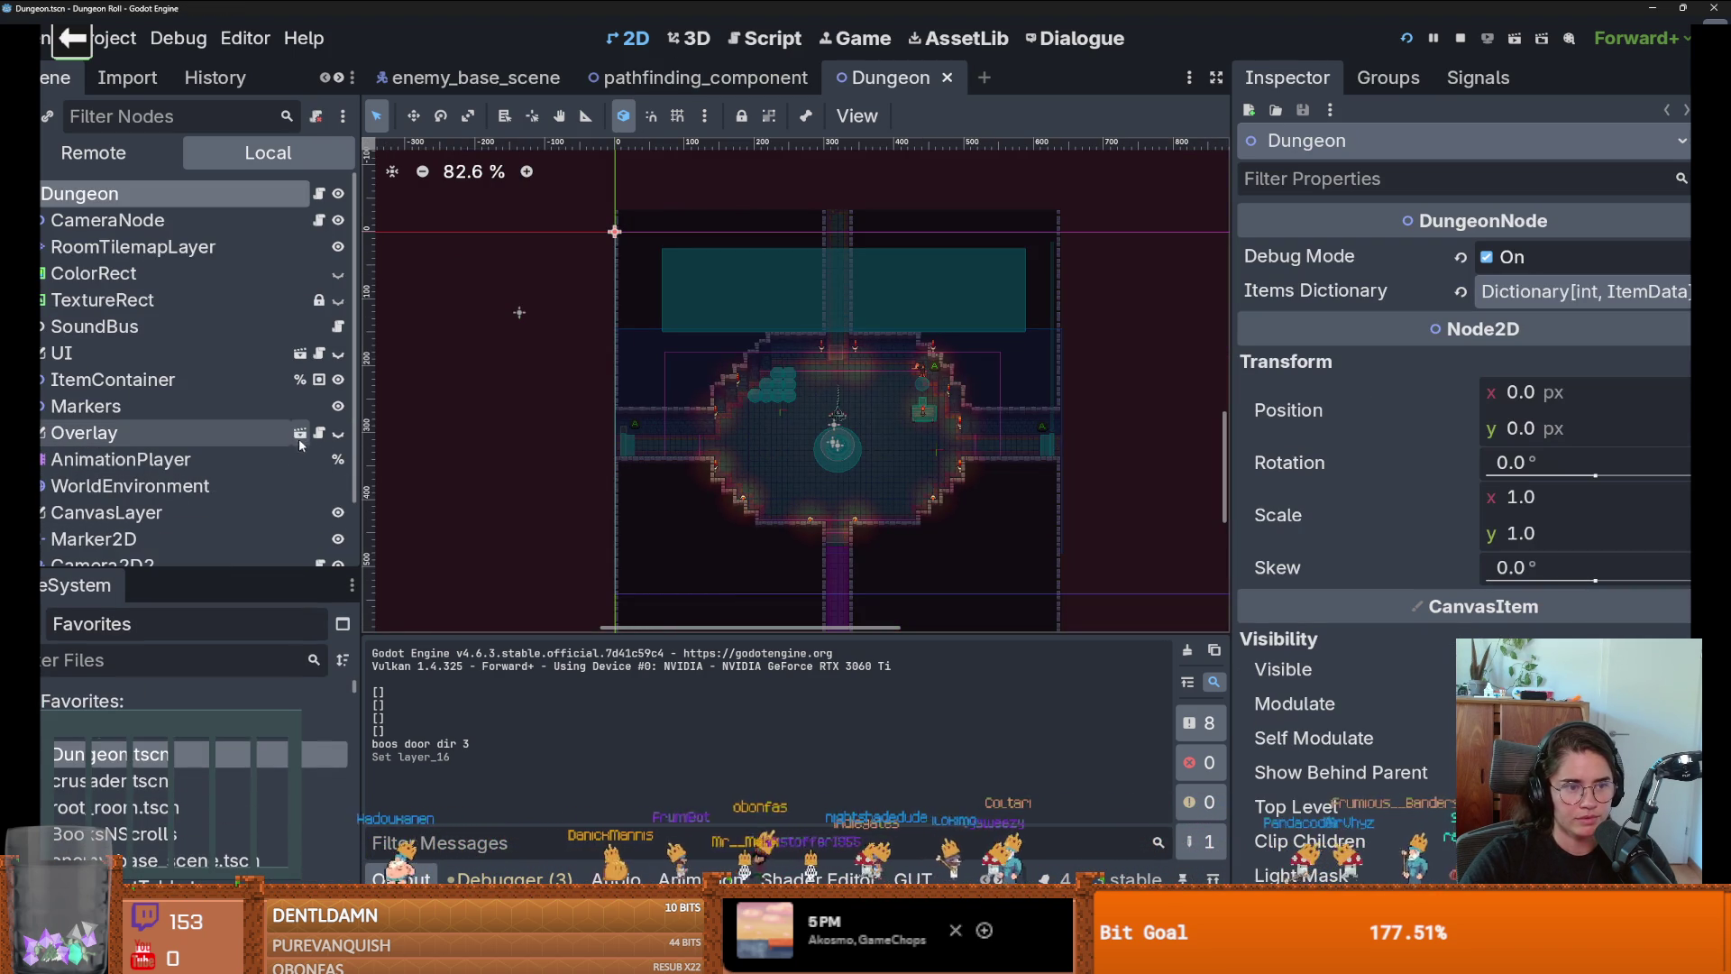
pyautogui.click(300, 435)
pyautogui.click(933, 370)
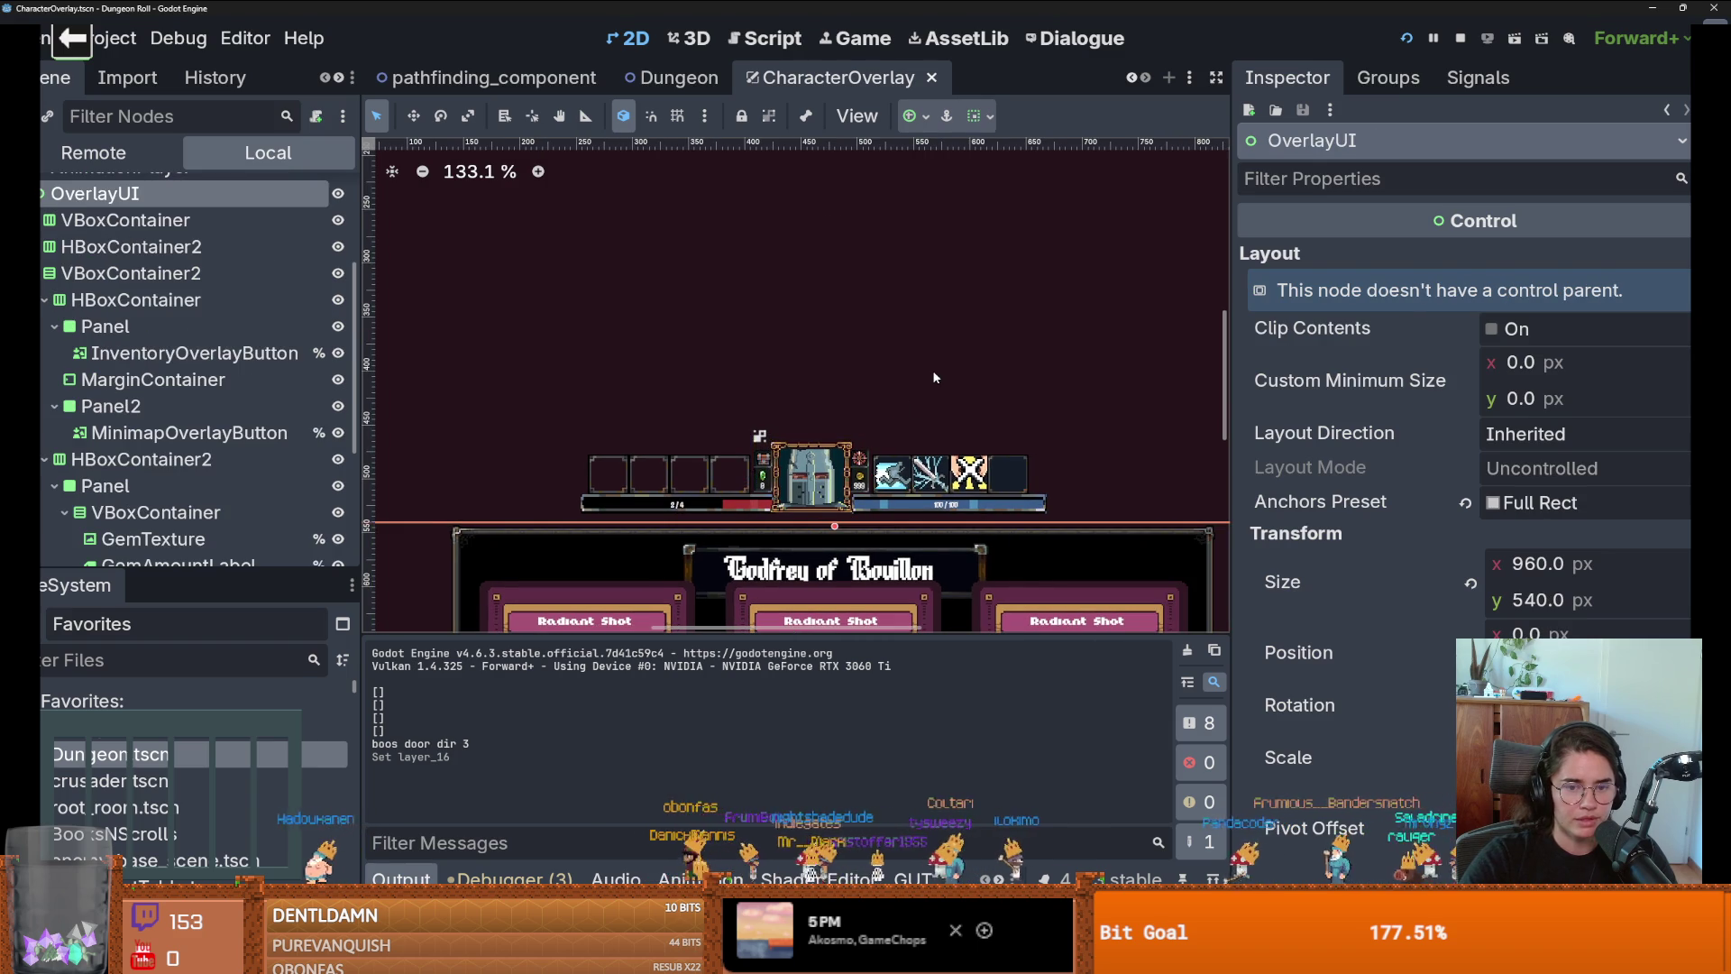
pyautogui.moveTo(924, 398); pyautogui.dragTo(901, 412)
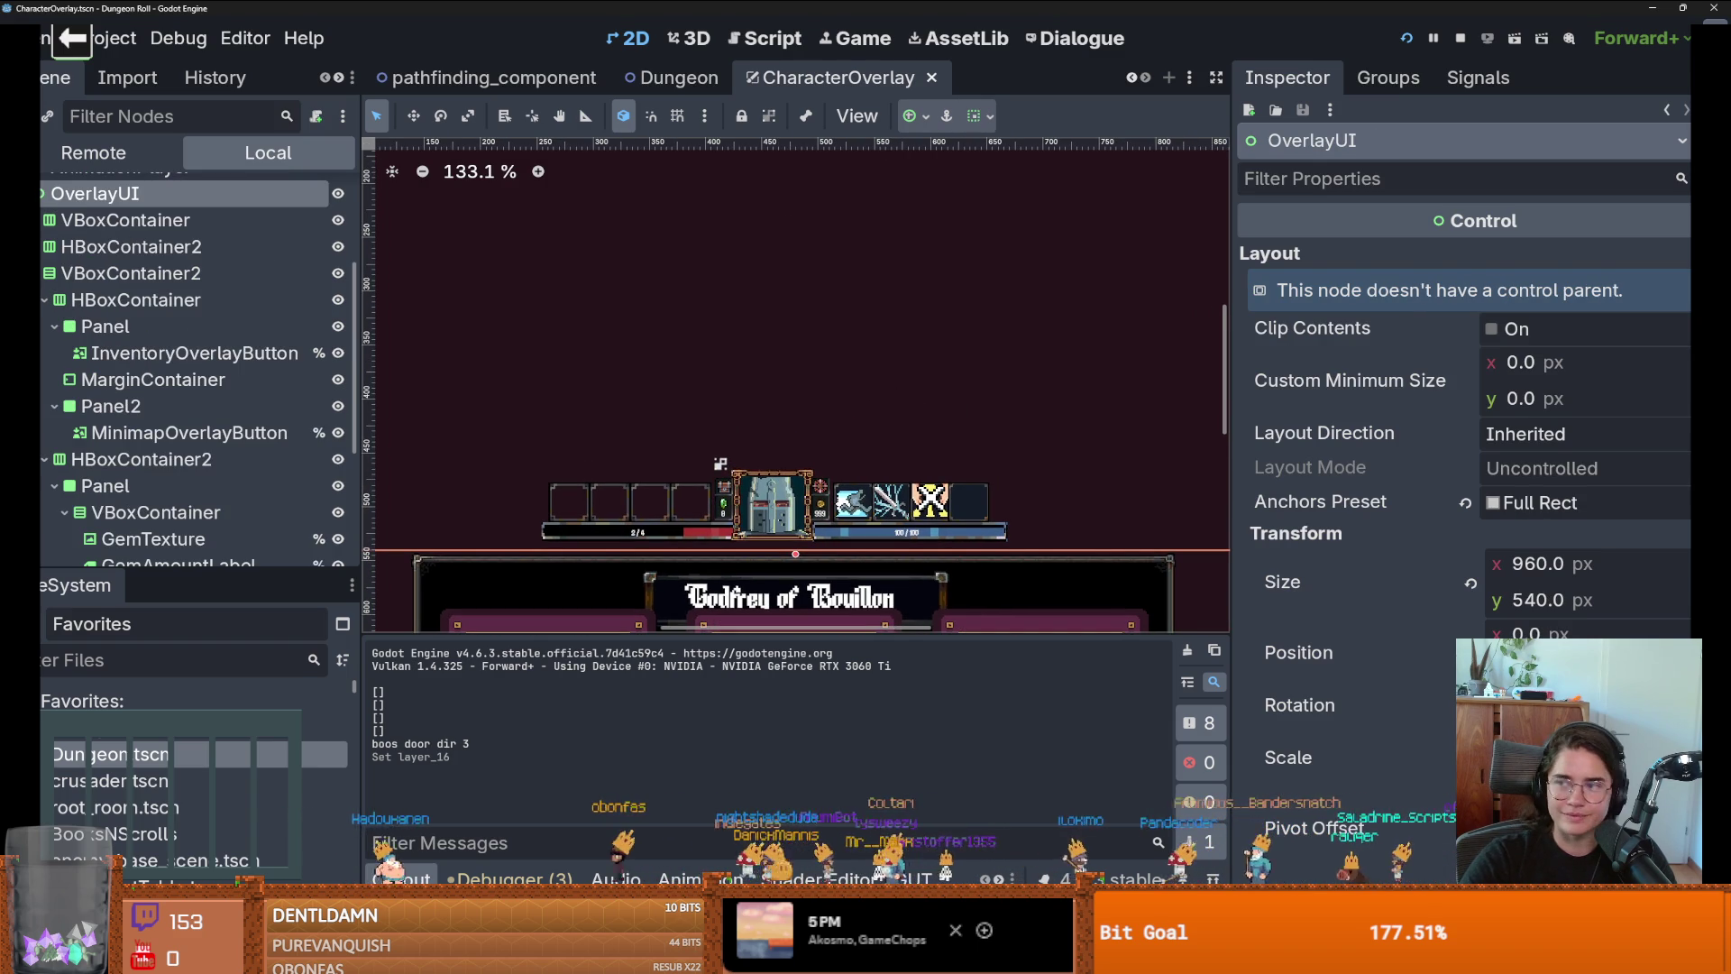
pyautogui.hotkey('alt', 'Tab')
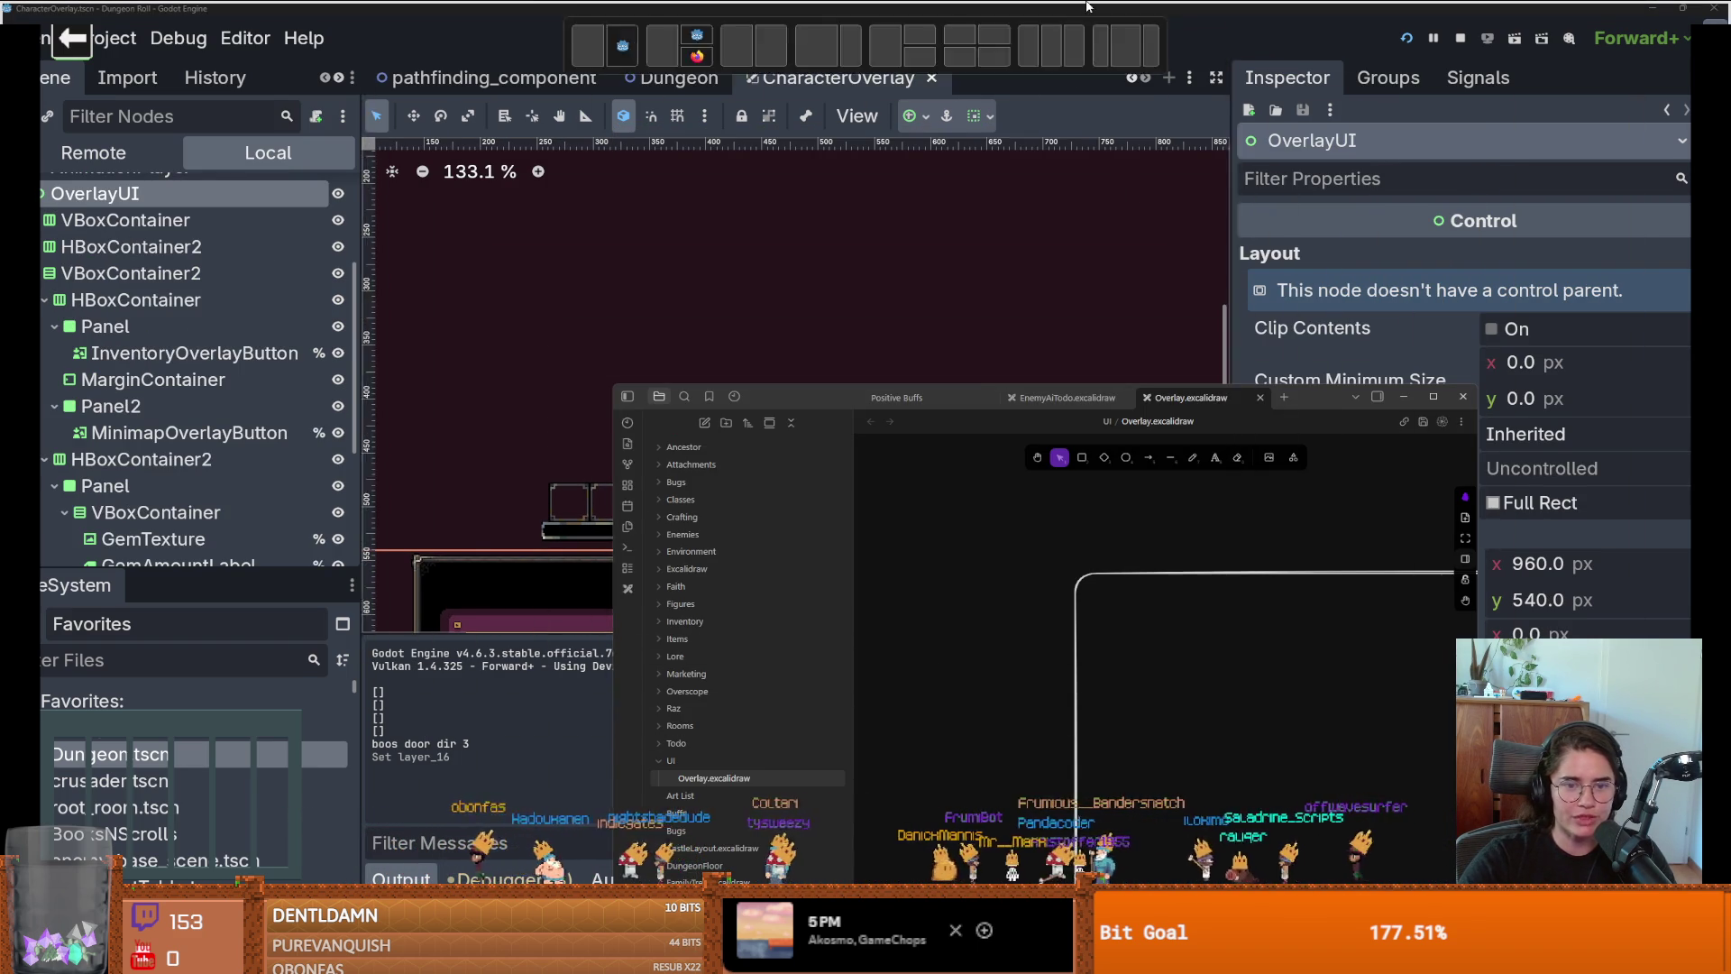
pyautogui.moveTo(1146, 390); pyautogui.dragTo(1145, 18)
pyautogui.doubleClick(1145, 18)
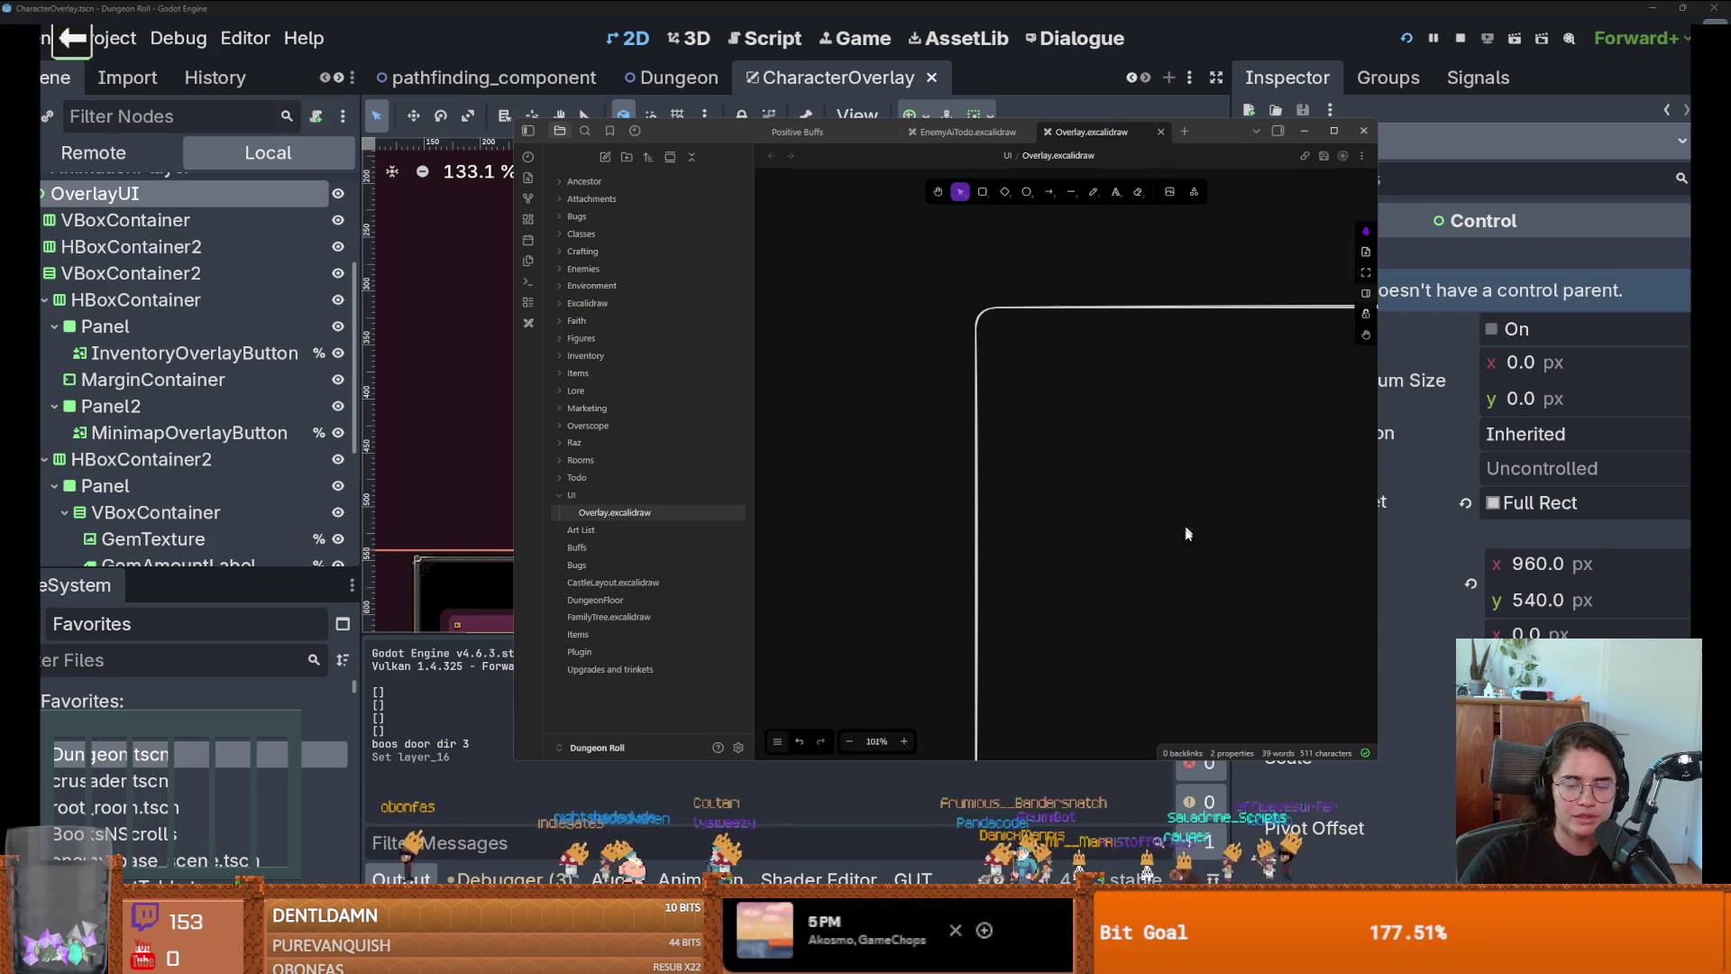
pyautogui.scroll(-3, 1138, 504)
pyautogui.scroll(-2, 1138, 504)
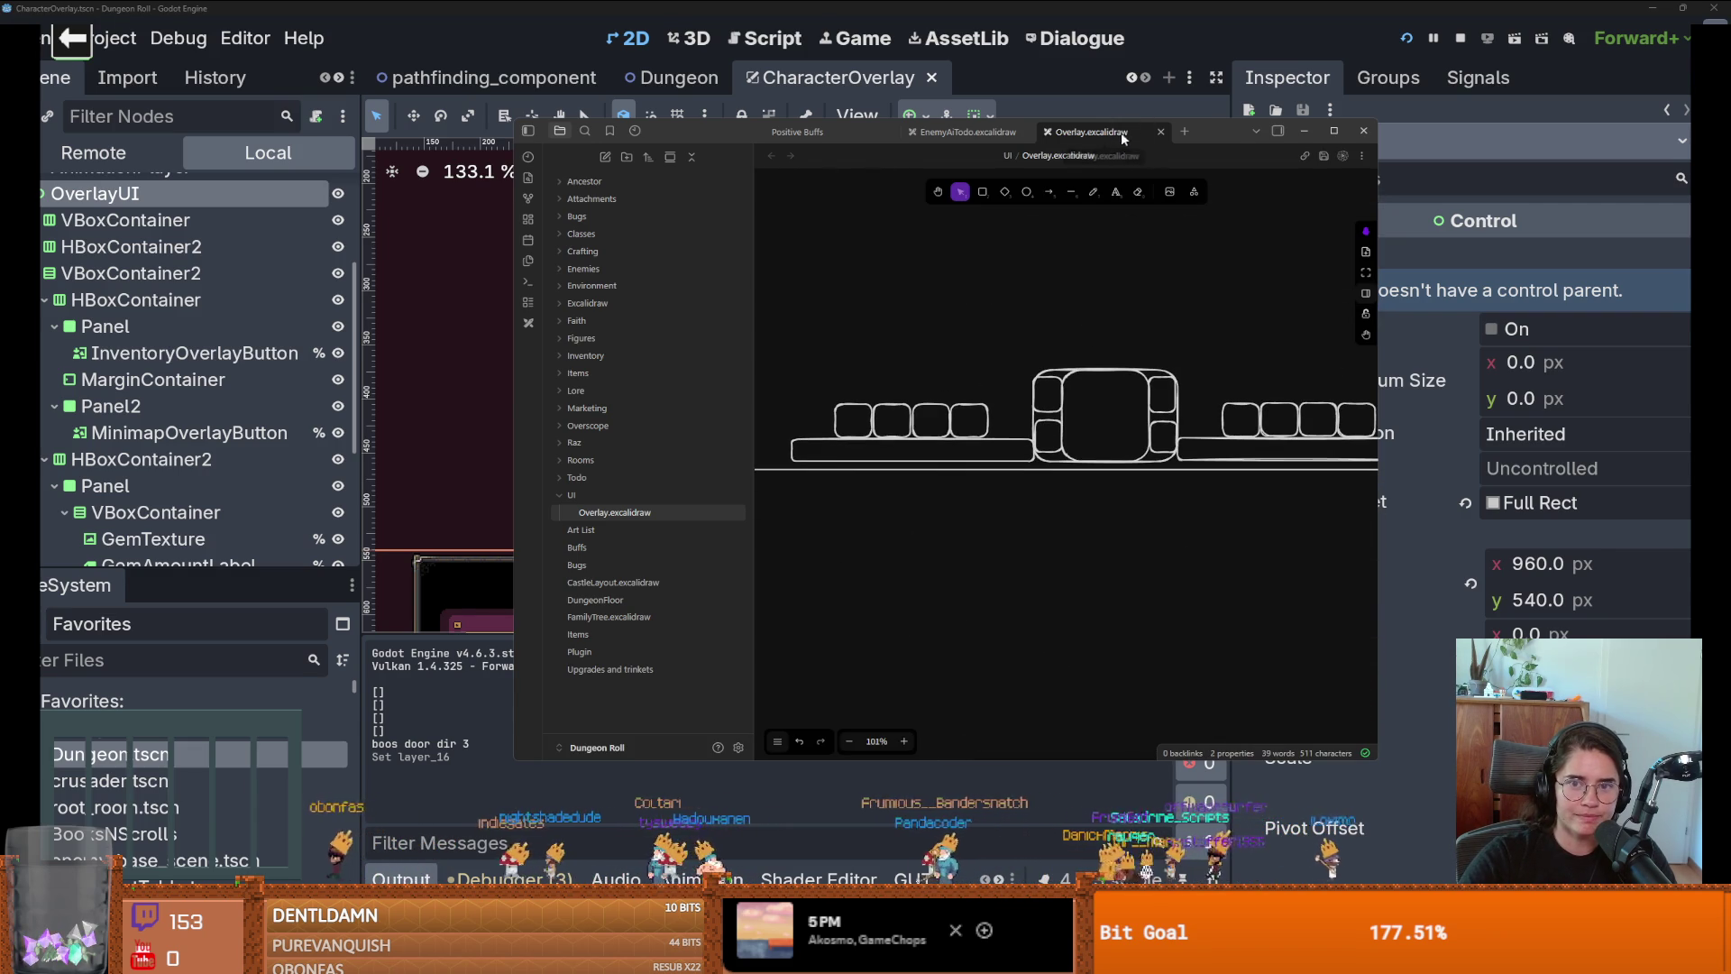
pyautogui.moveTo(1220, 130)
pyautogui.mouseDown()
pyautogui.moveTo(1488, 171)
pyautogui.moveTo(1730, 180)
pyautogui.mouseUp()
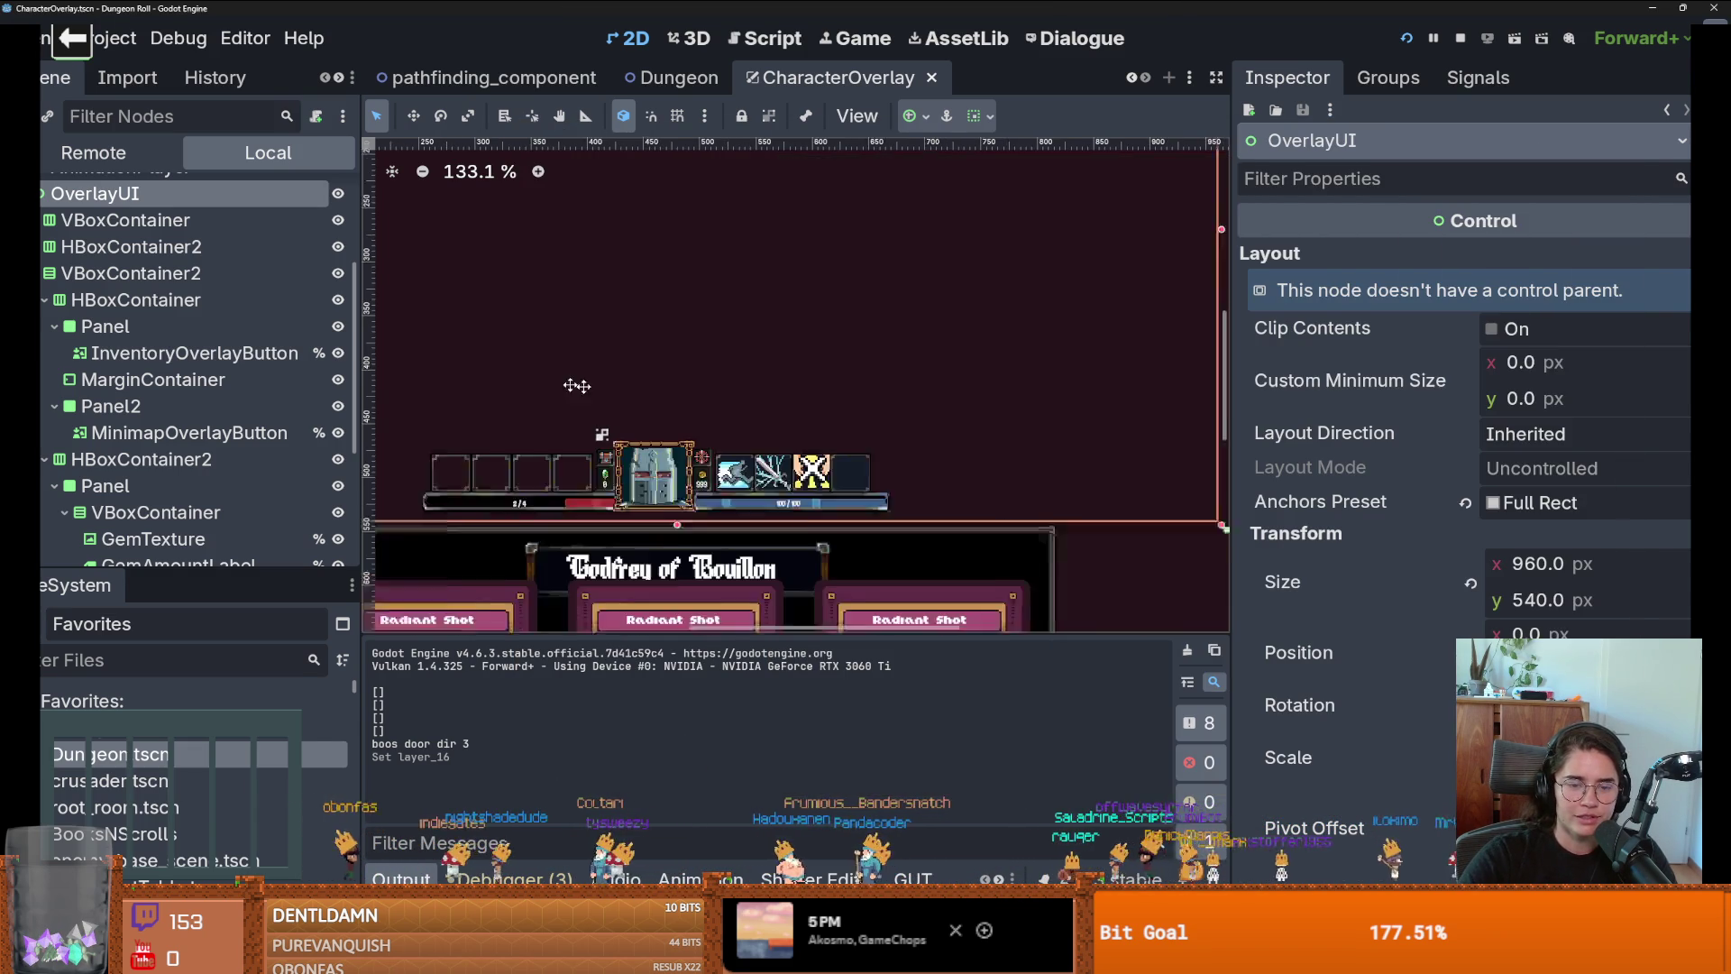
pyautogui.scroll(2, 632, 400)
pyautogui.scroll(-2, 806, 528)
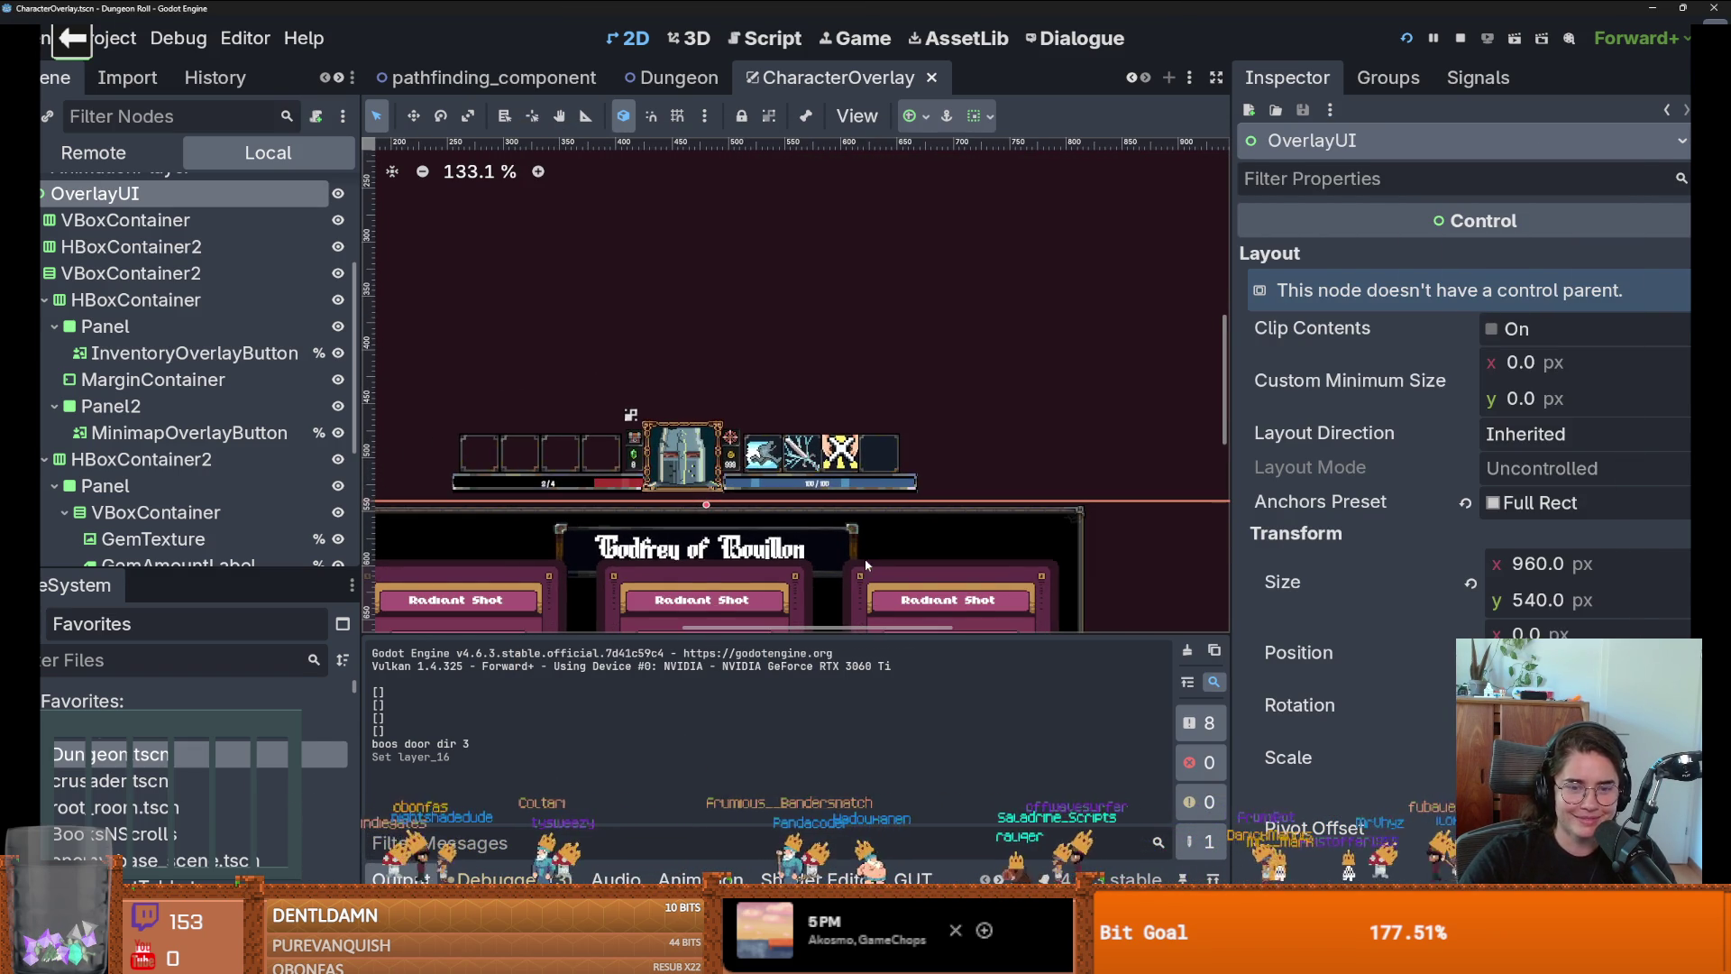
pyautogui.scroll(3, 864, 559)
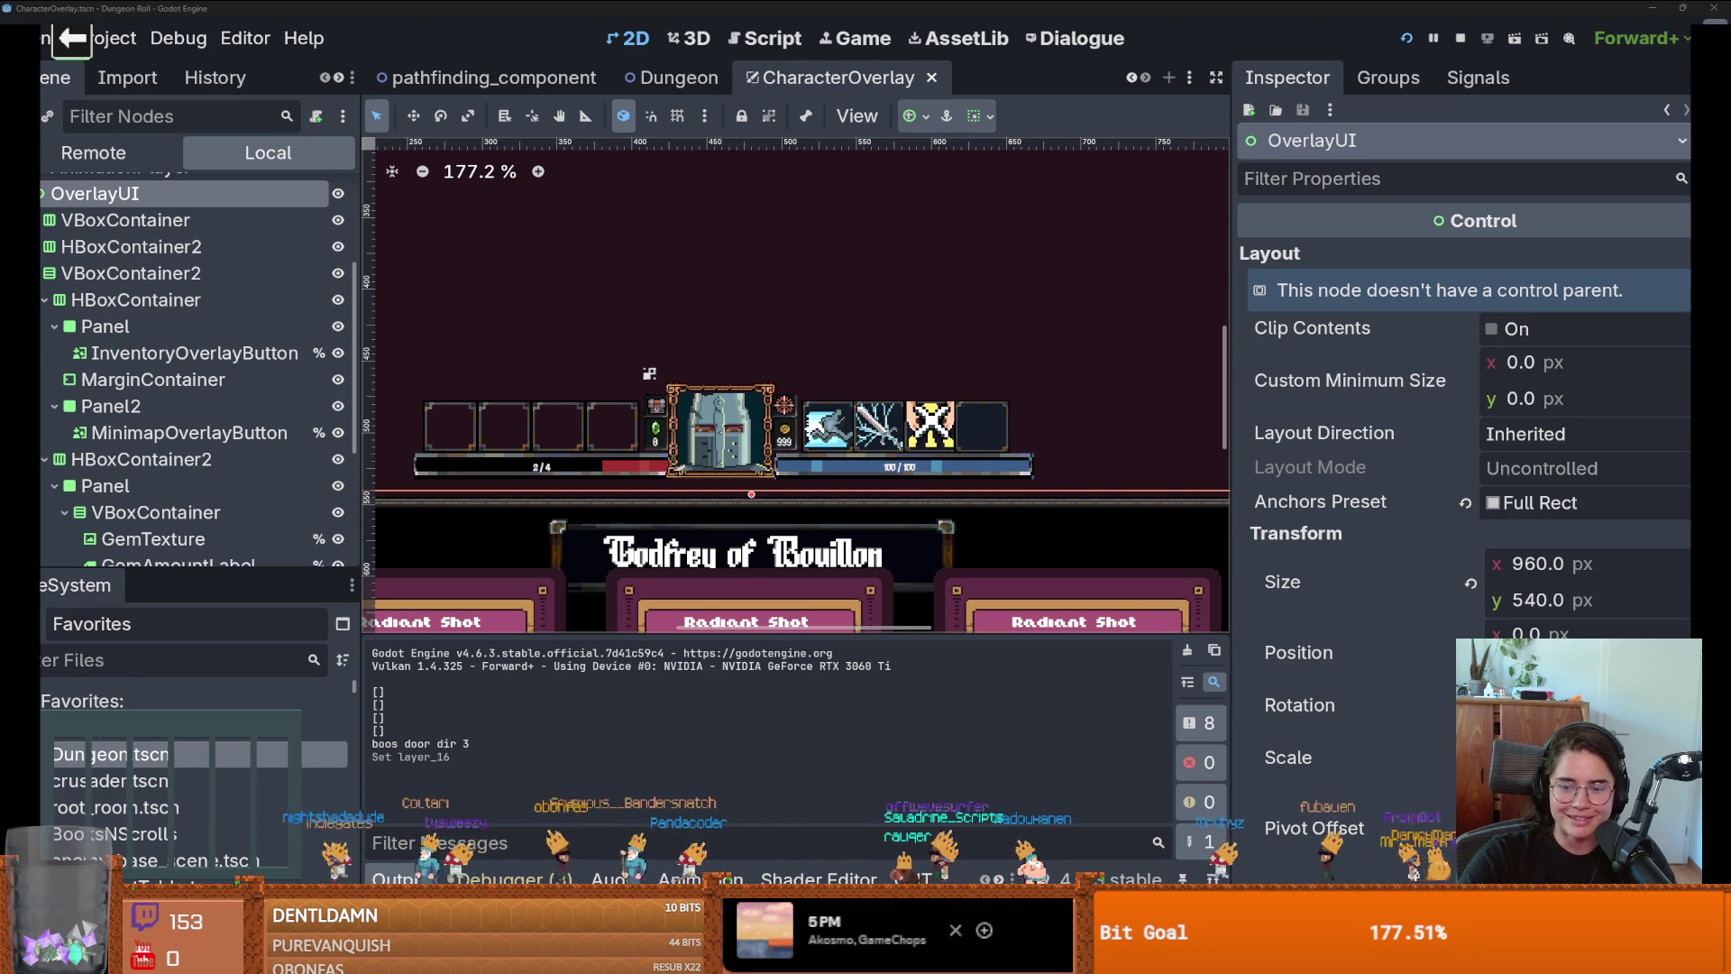
pyautogui.hotkey('alt', 'Tab')
pyautogui.scroll(-2, 1242, 637)
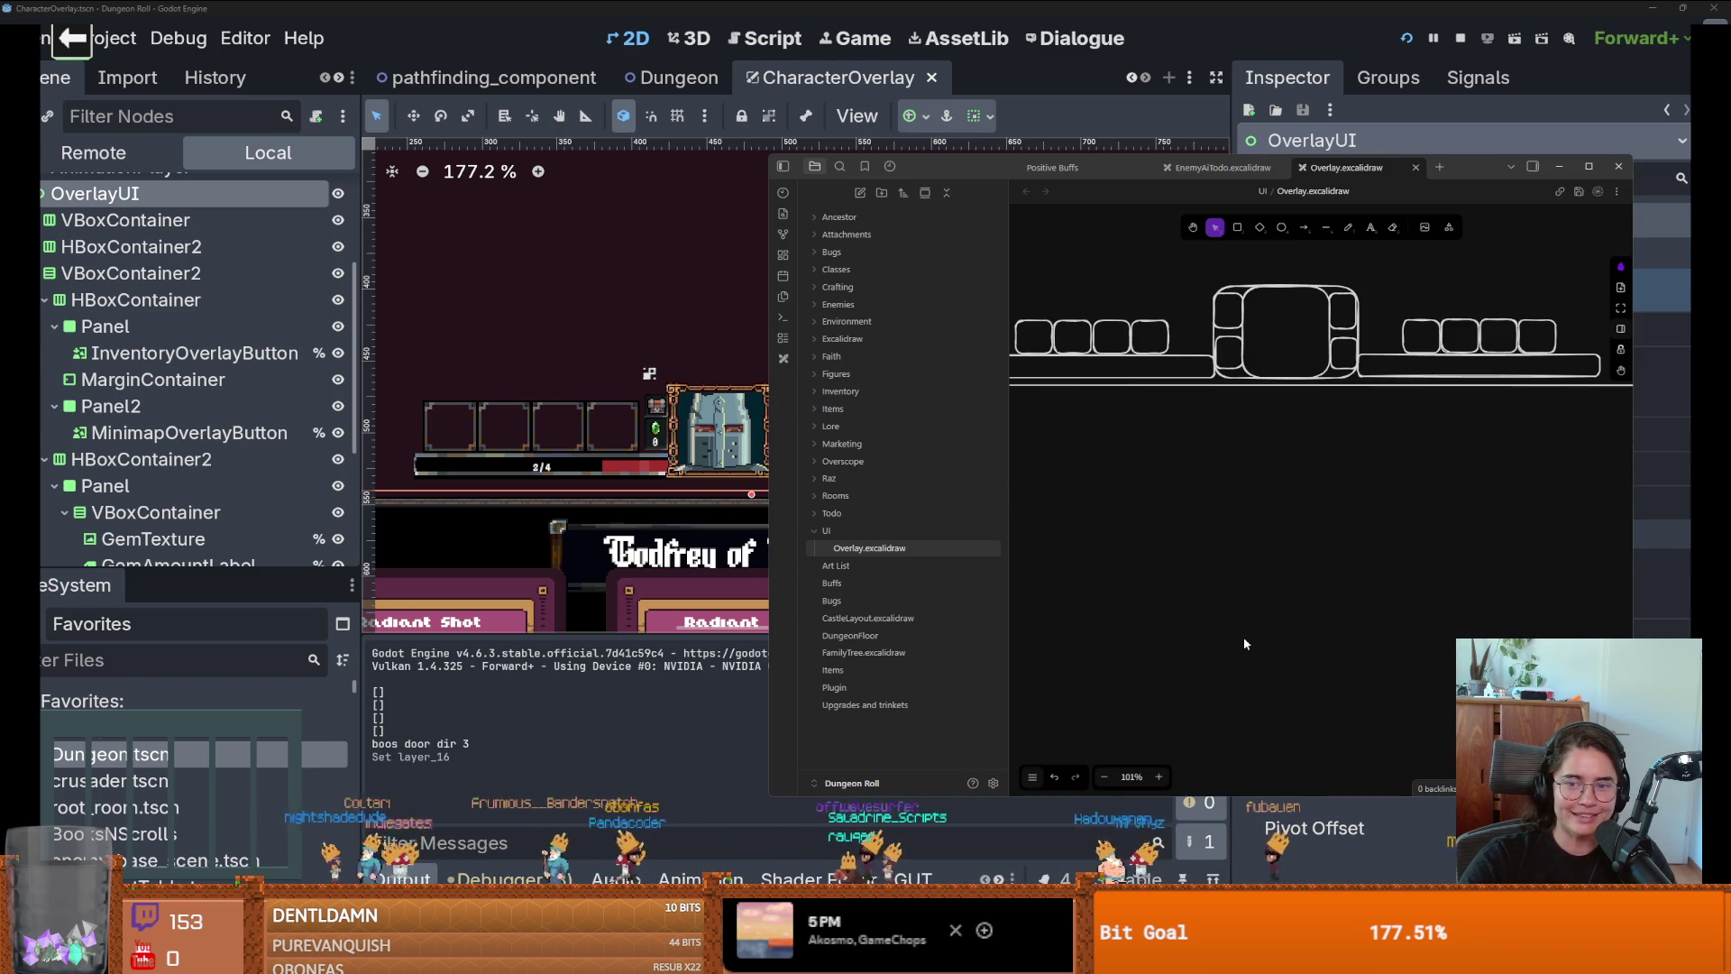
pyautogui.scroll(-2, 1250, 602)
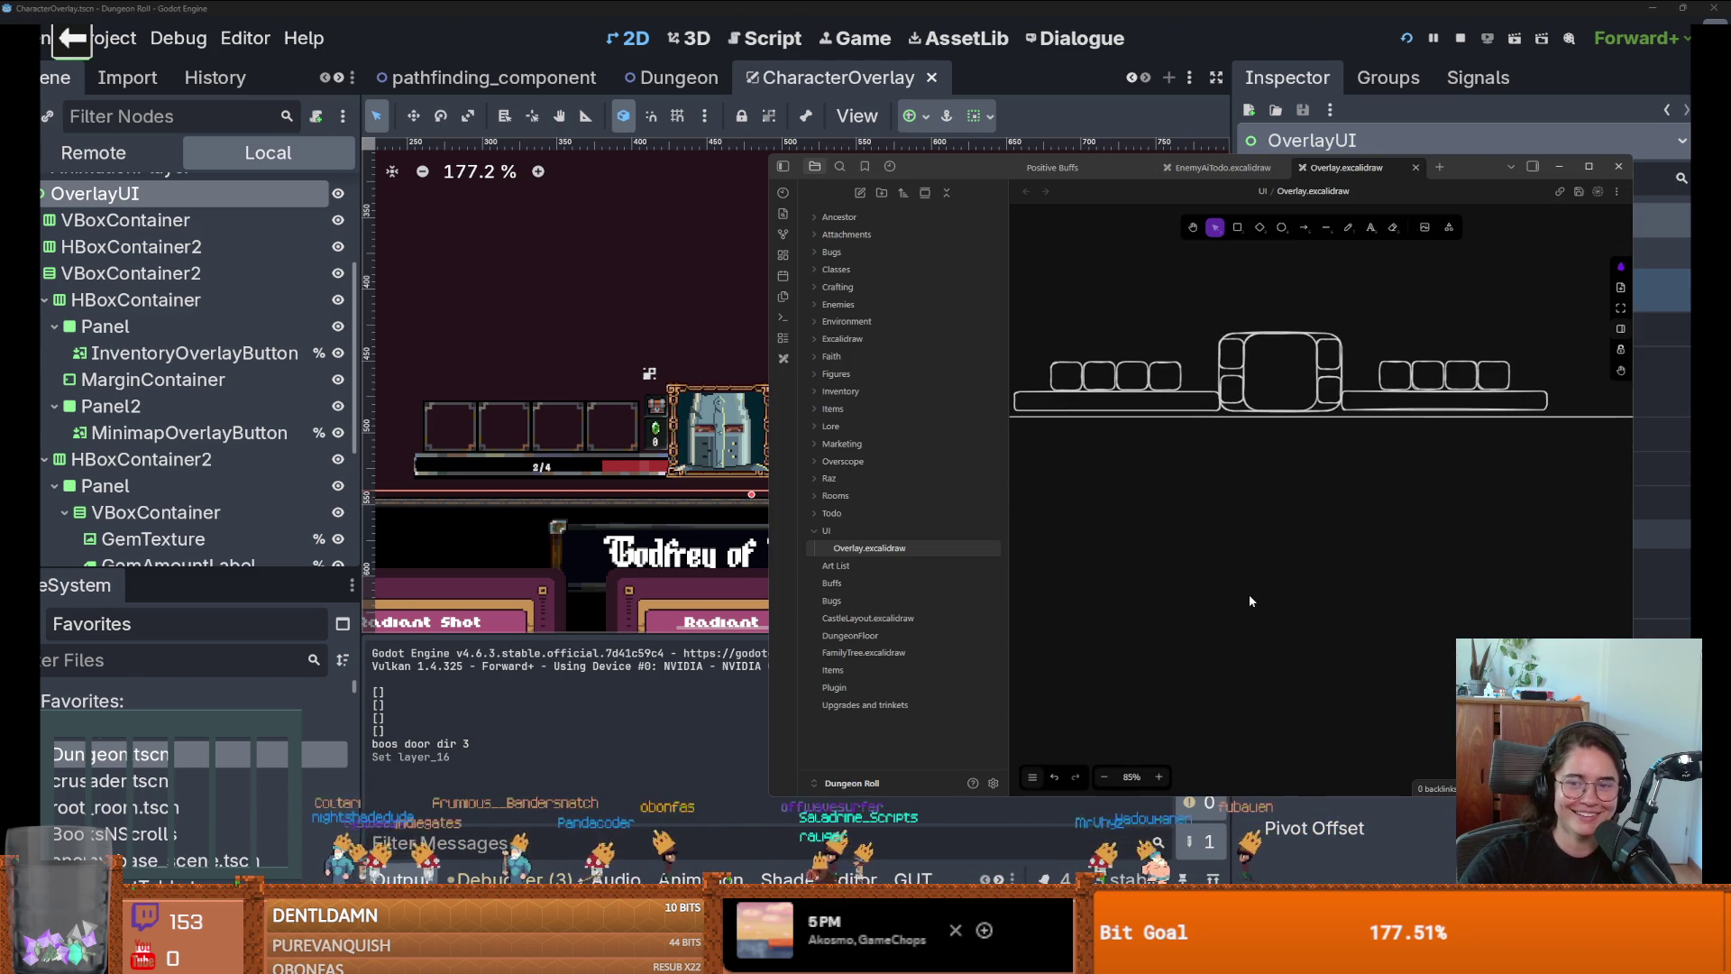
pyautogui.click(1558, 168)
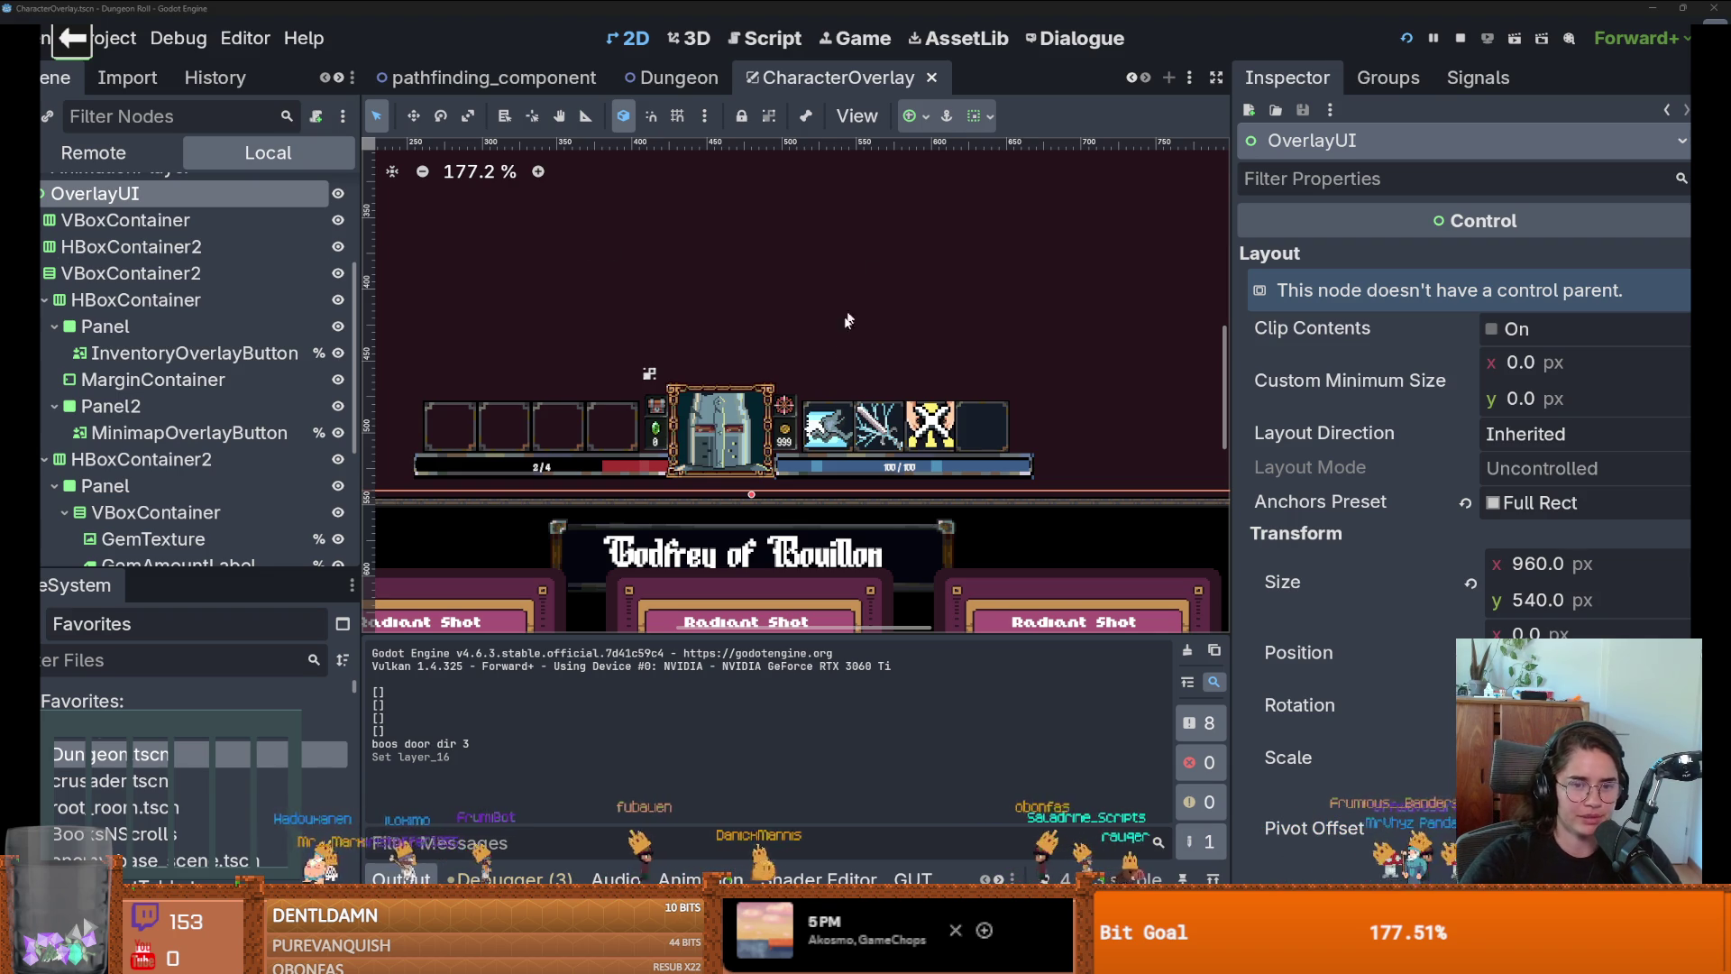
# Save the CharacterOverlay scene with Ctrl+S.
pyautogui.scroll(-1, 793, 469)
pyautogui.hotkey('ctrl', 's')
pyautogui.scroll(-4, 772, 419)
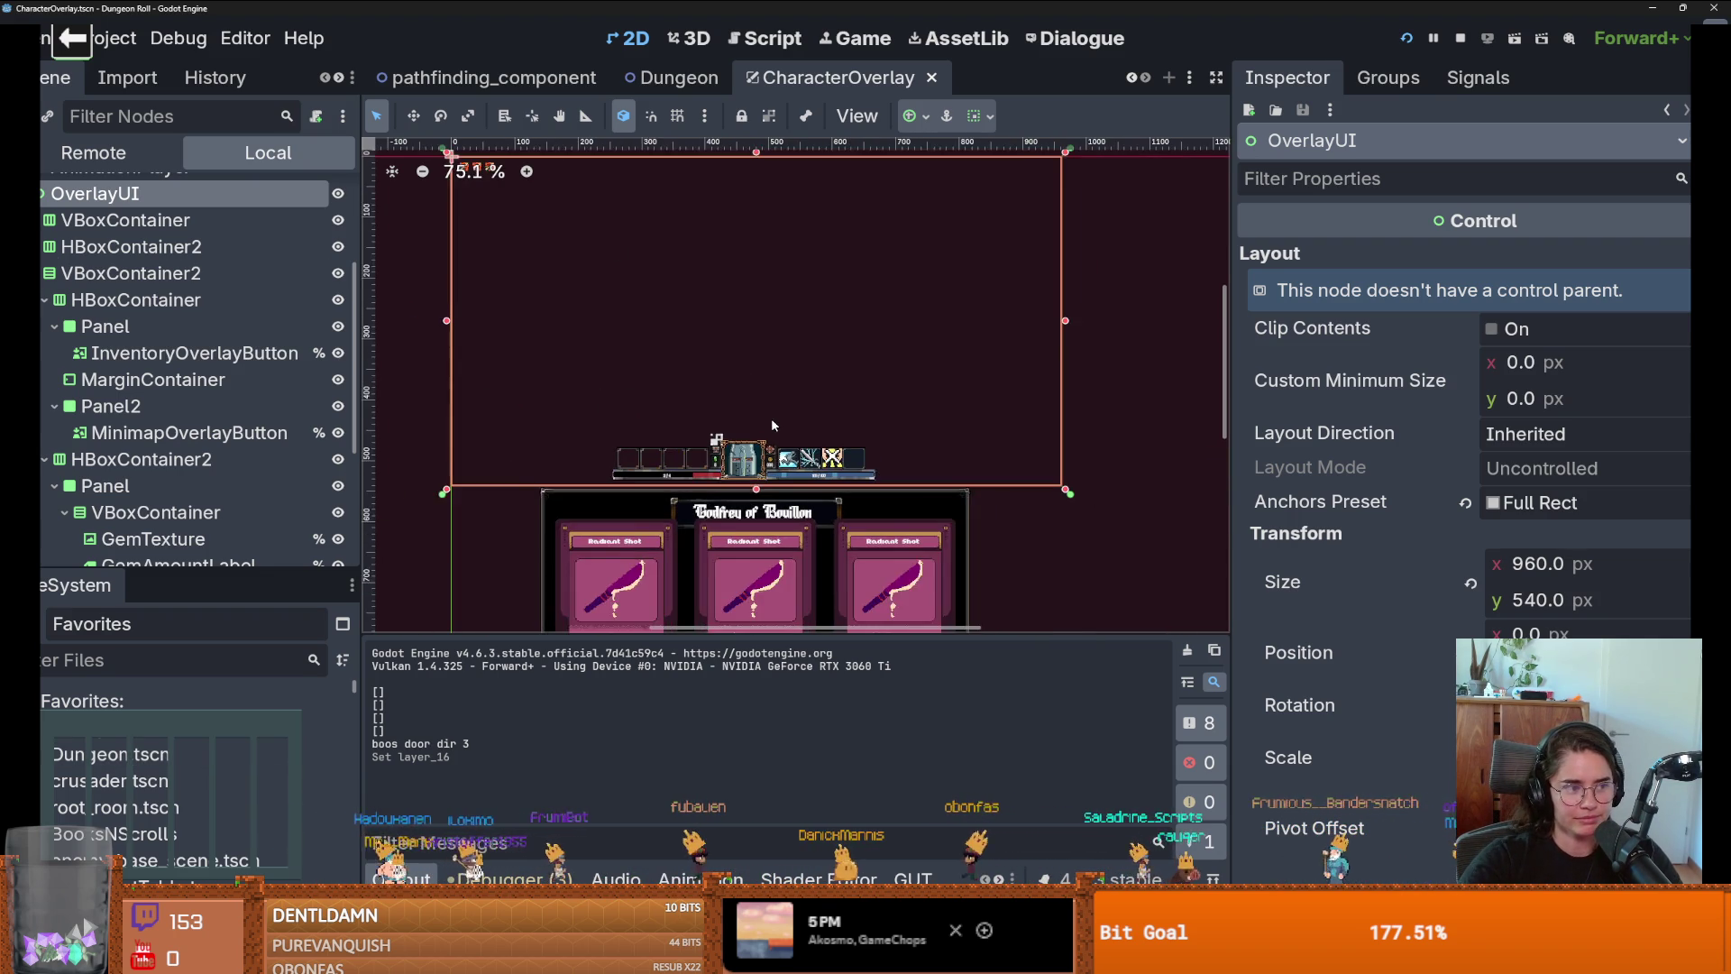
pyautogui.scroll(2, 779, 472)
pyautogui.scroll(-3, 779, 473)
pyautogui.scroll(3, 779, 472)
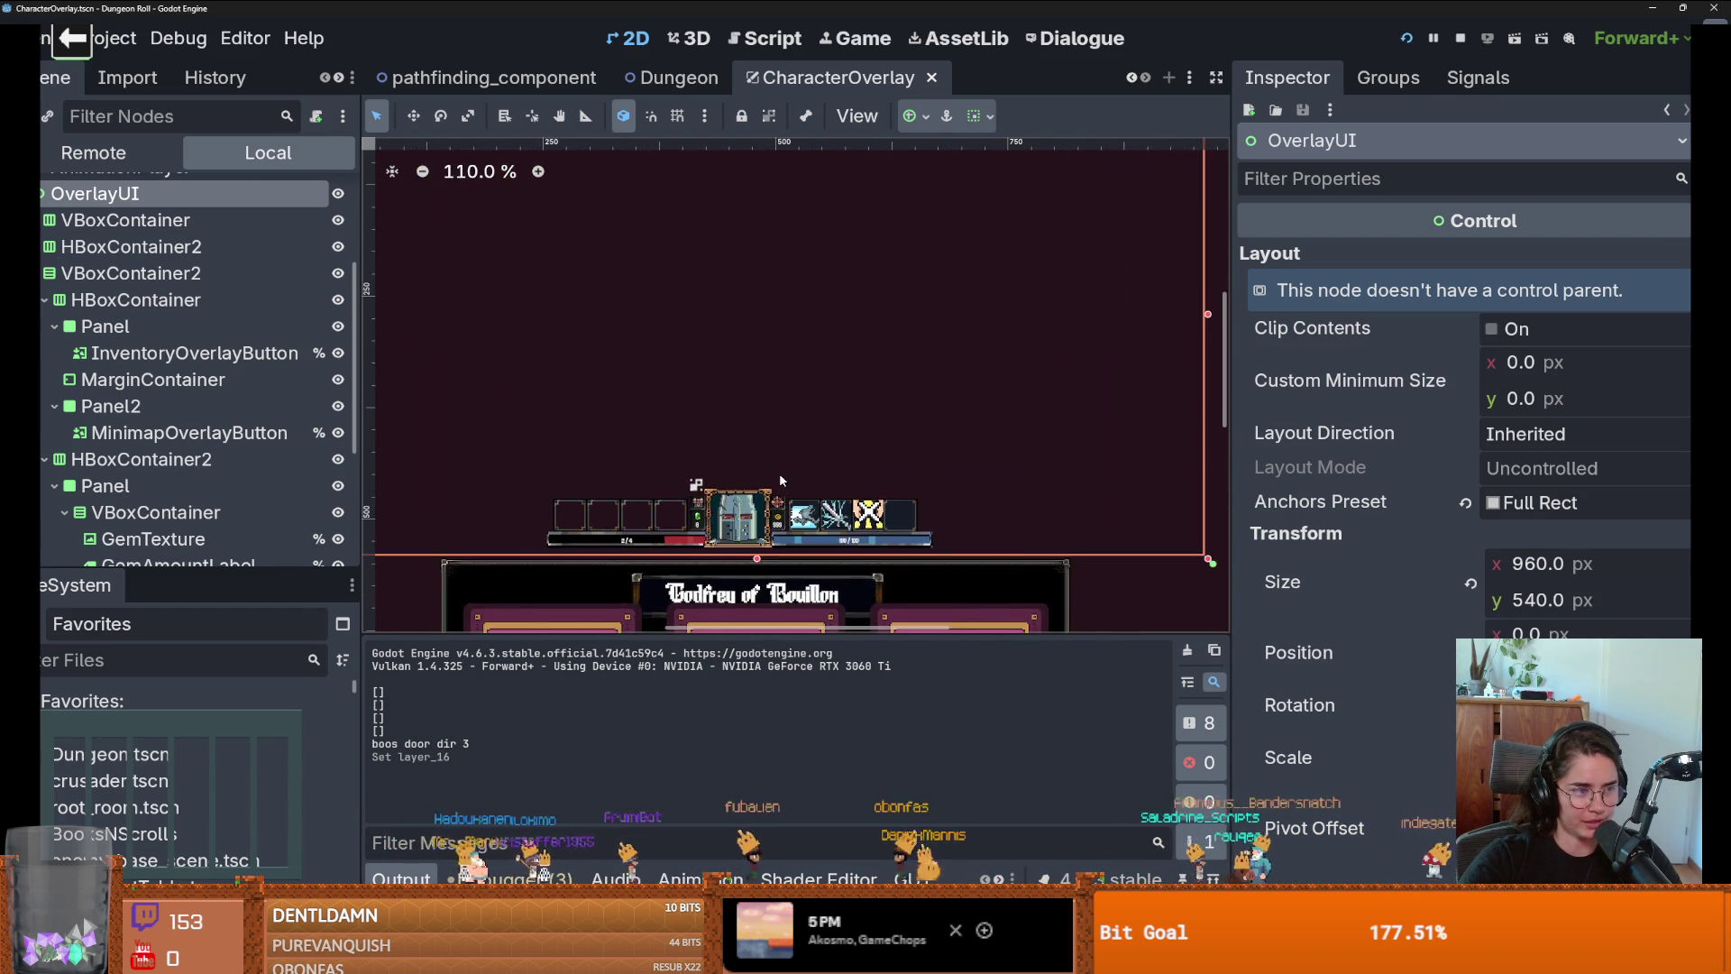
pyautogui.scroll(-2, 779, 472)
pyautogui.hotkey('ctrl', 's')
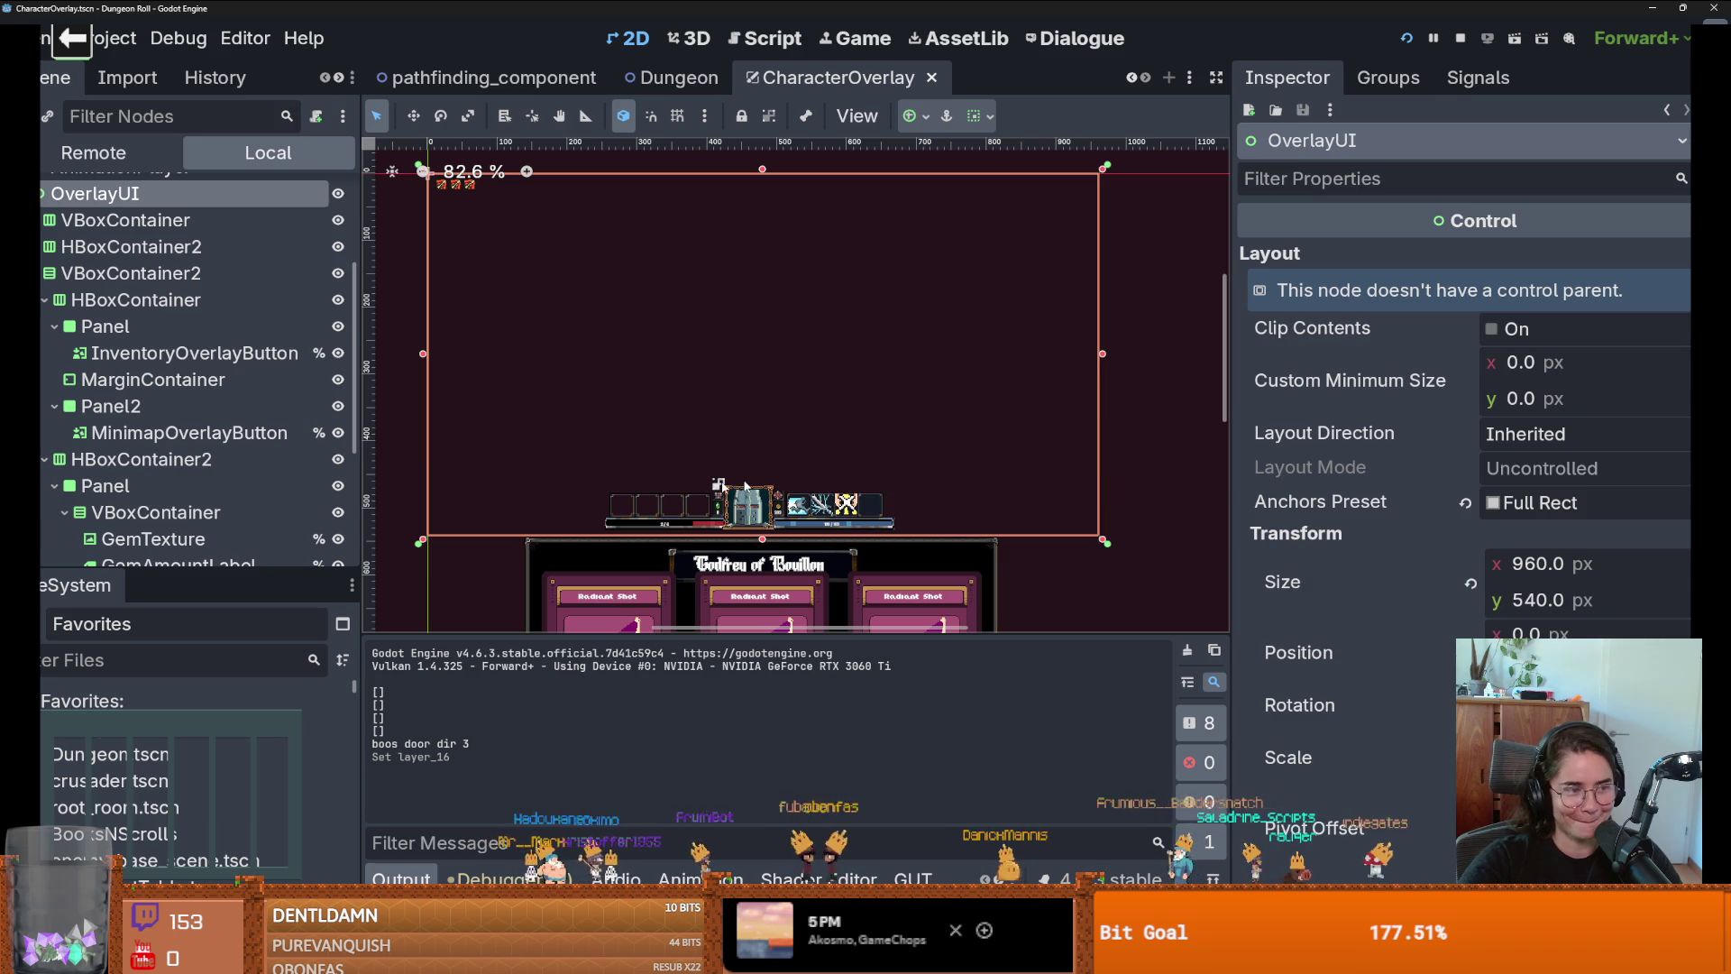
# Enlarge the FileSystem dock, save again and switch to the Overlay.excalidraw sketch.
pyautogui.moveTo(226, 577); pyautogui.dragTo(223, 326)
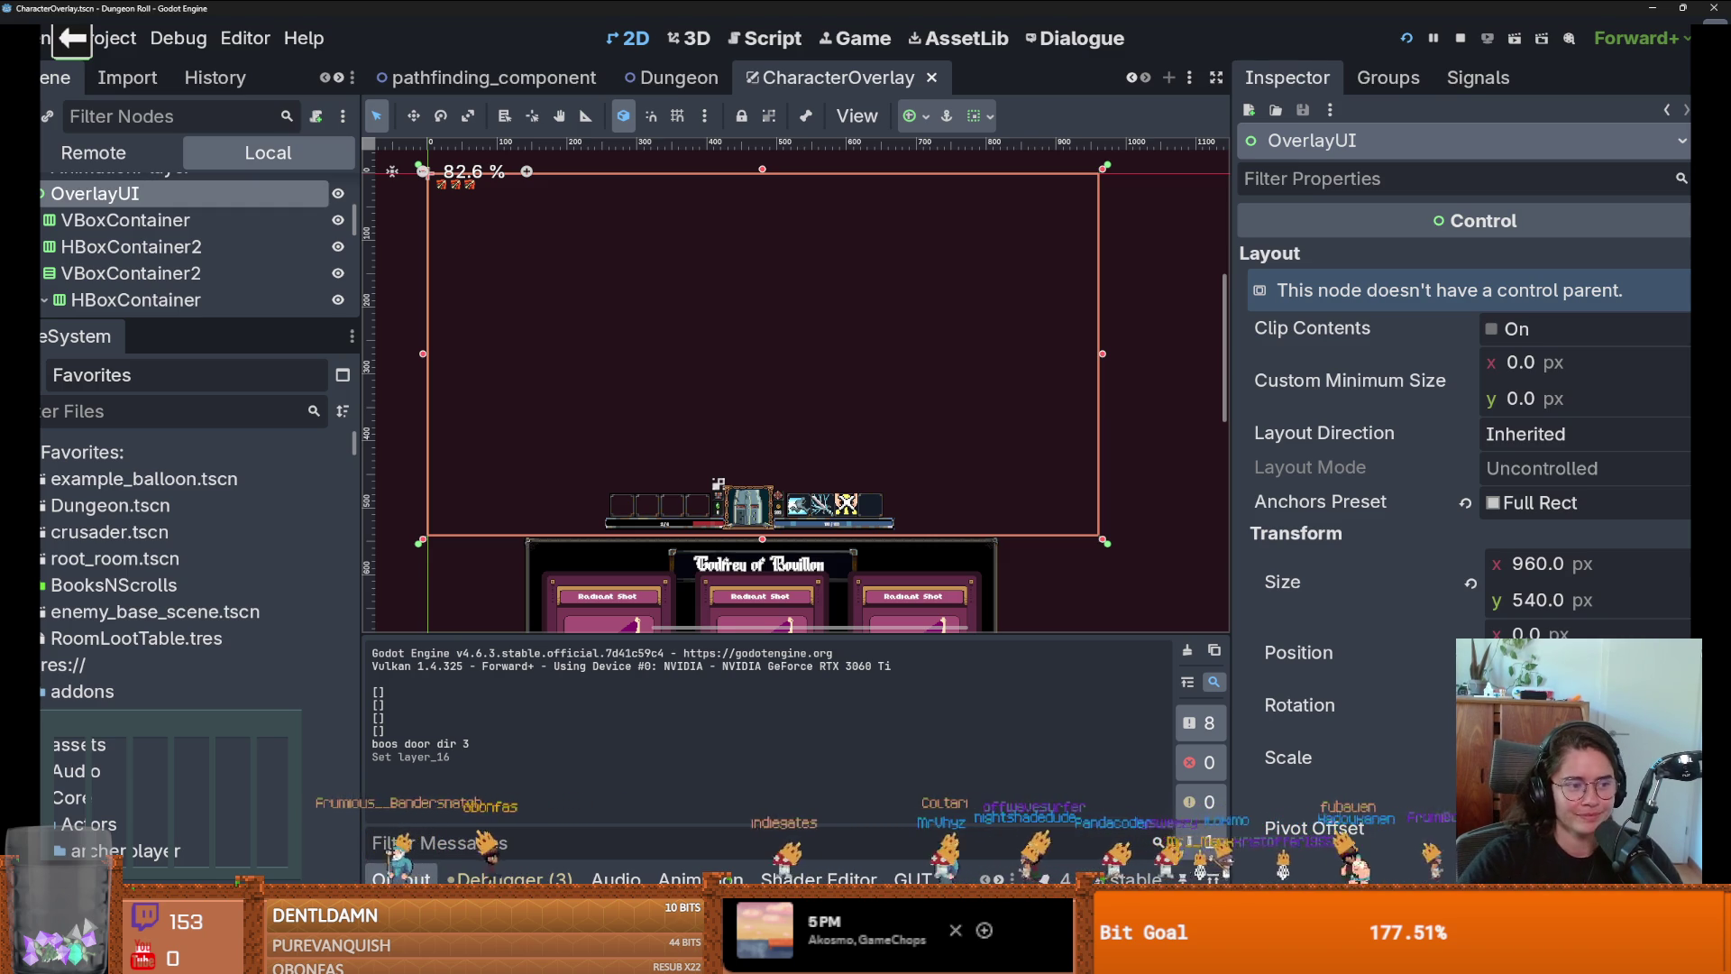
pyautogui.hotkey('ctrl', 's')
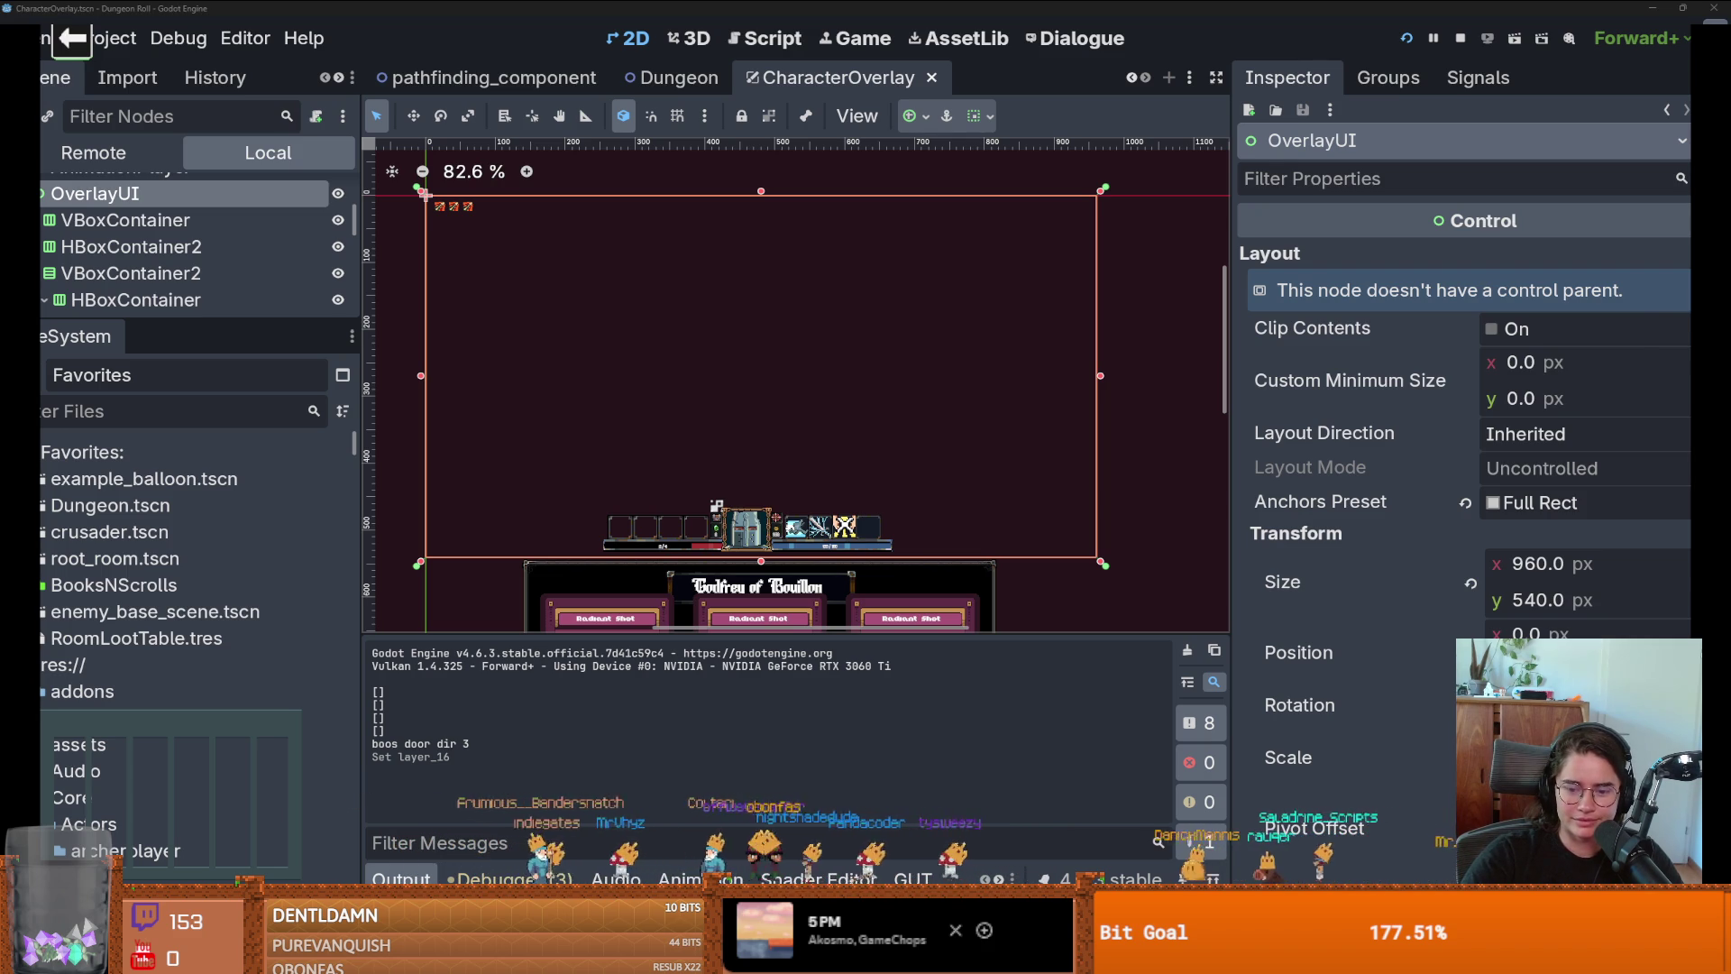
pyautogui.hotkey('alt', 'Tab')
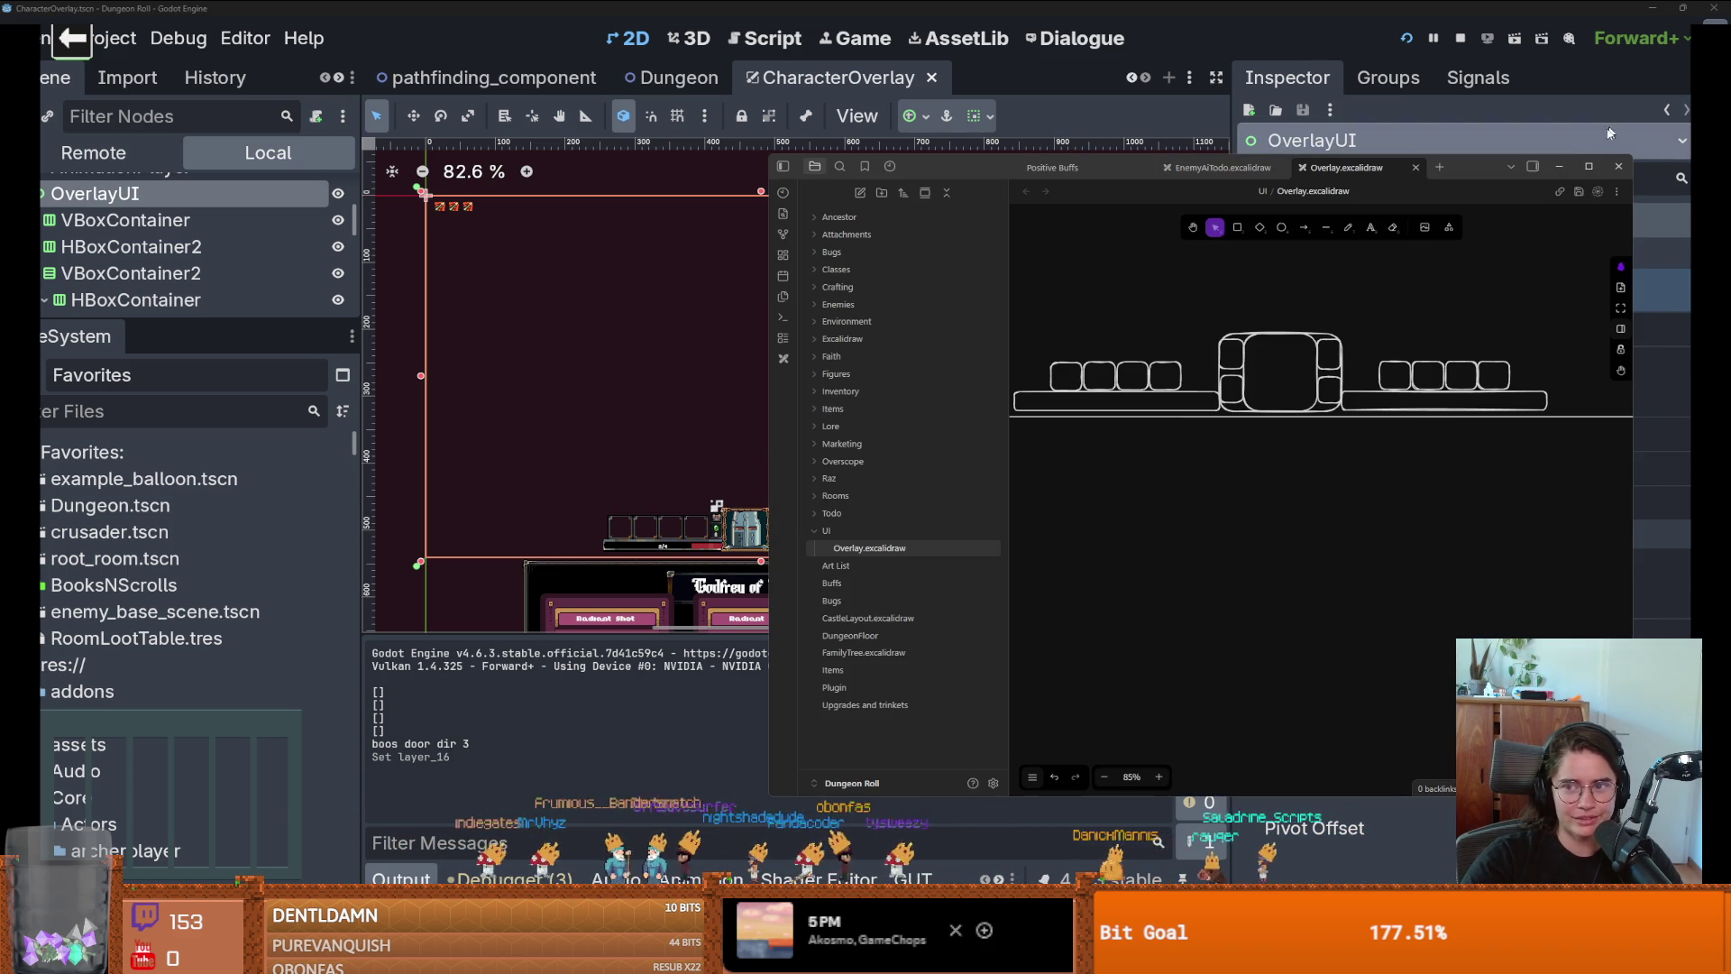
# Maximize Obsidian, open Enemies/EnemyAiTodo.excalidraw and select its second todo line about tile danger.
pyautogui.click(1590, 171)
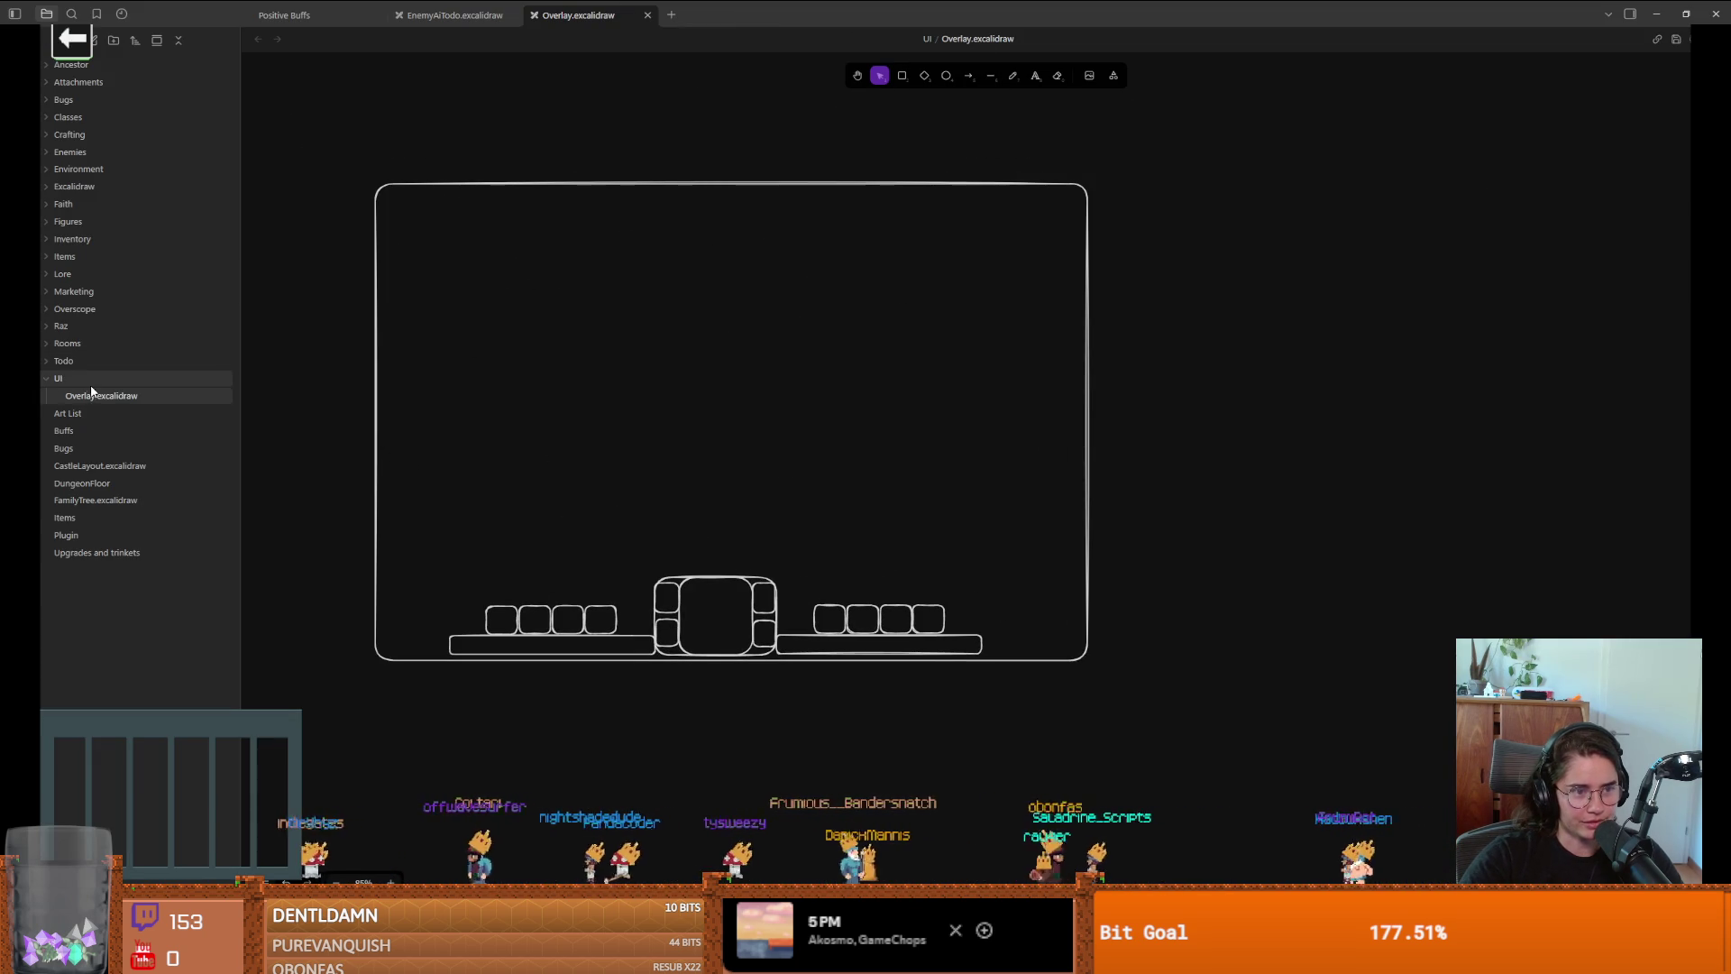
pyautogui.click(69, 152)
pyautogui.click(121, 187)
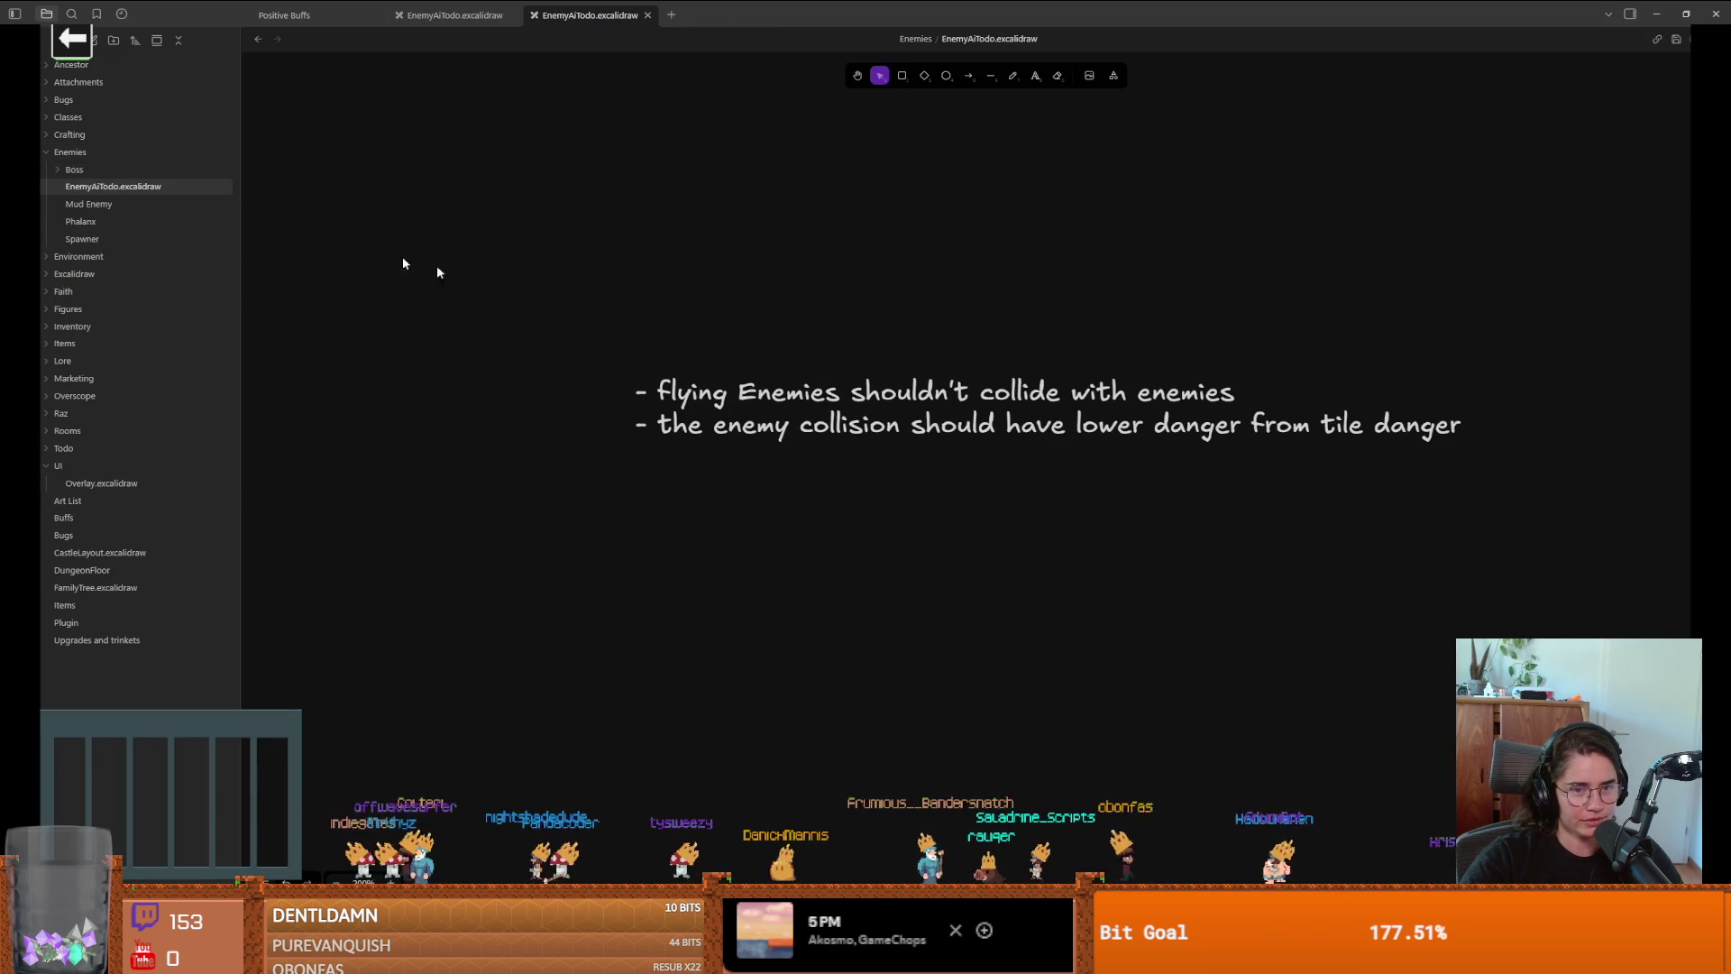
pyautogui.doubleClick(706, 428)
pyautogui.tripleClick(705, 428)
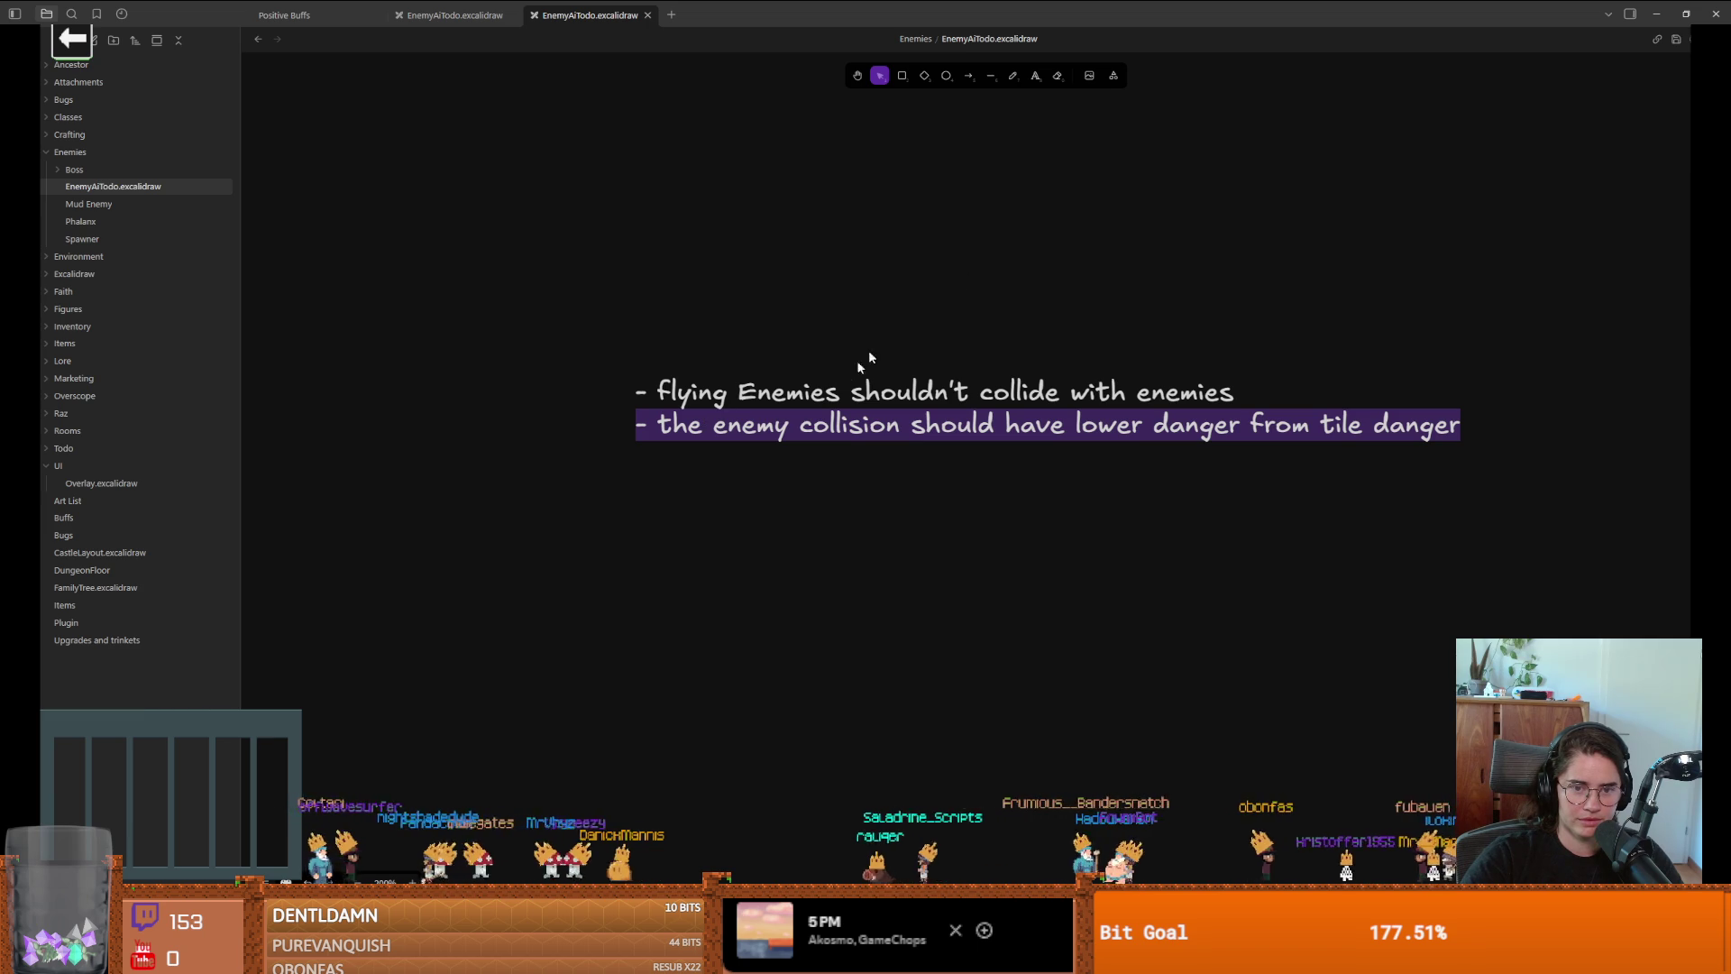
pyautogui.hotkey('alt', 'Tab')
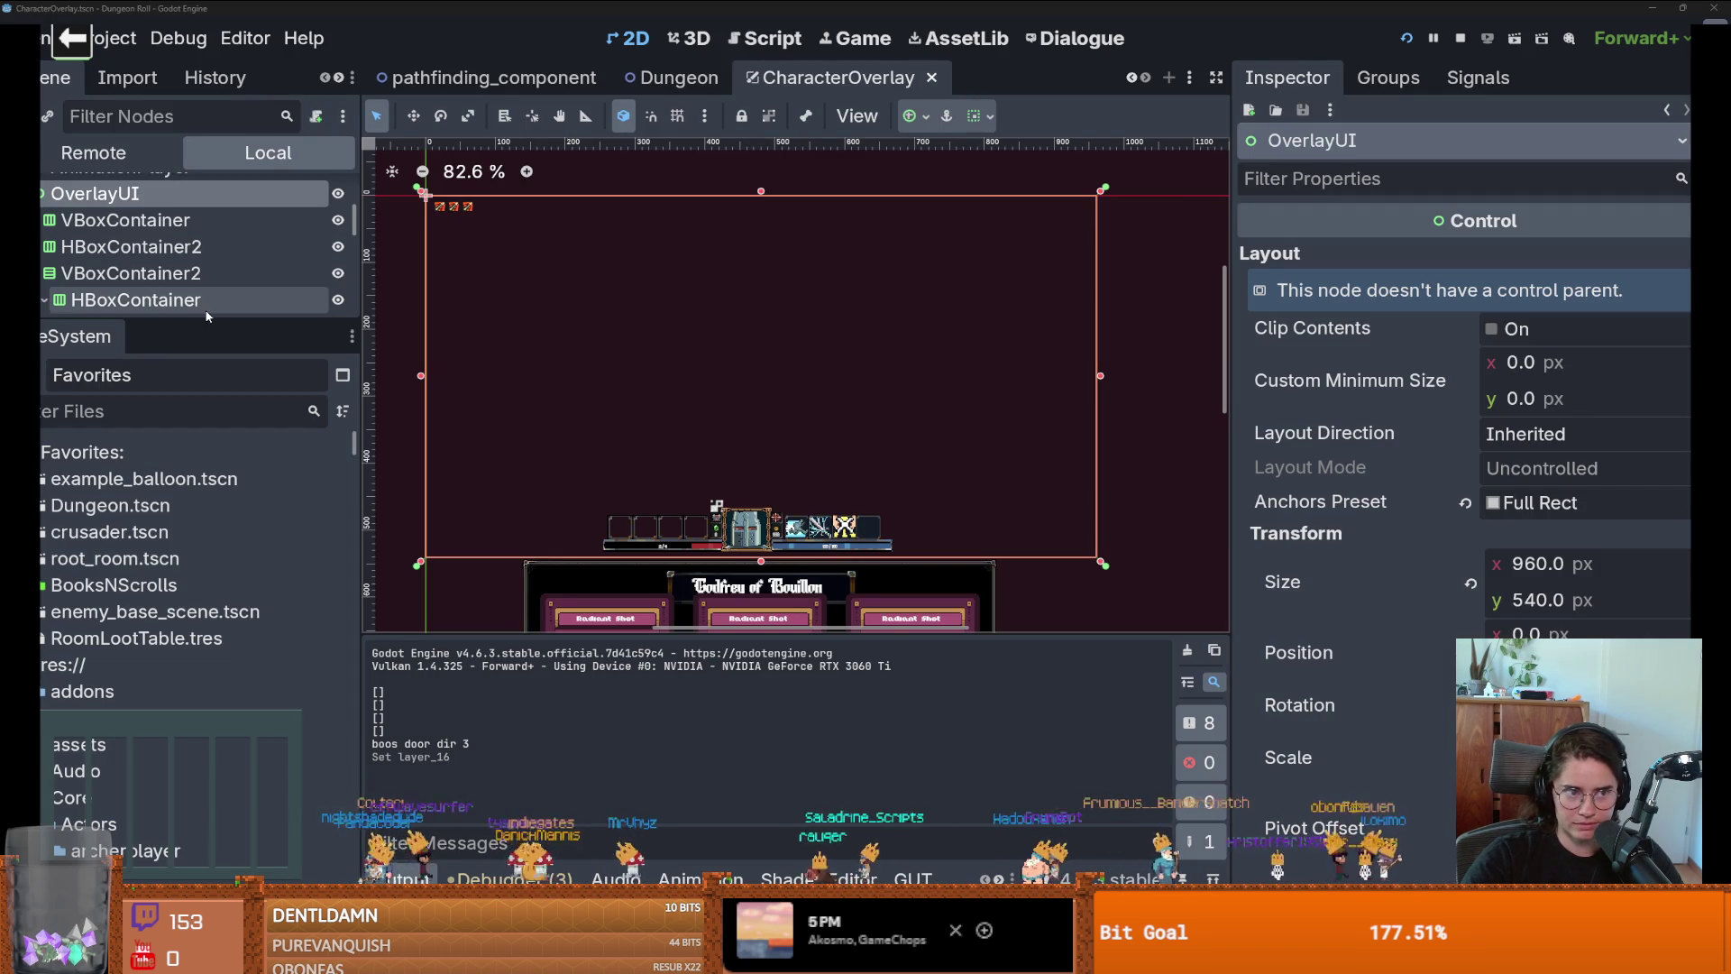
# Peek at HBoxContainer's children, enlarge the scene tree and collapse the ui folder.
pyautogui.click(44, 299)
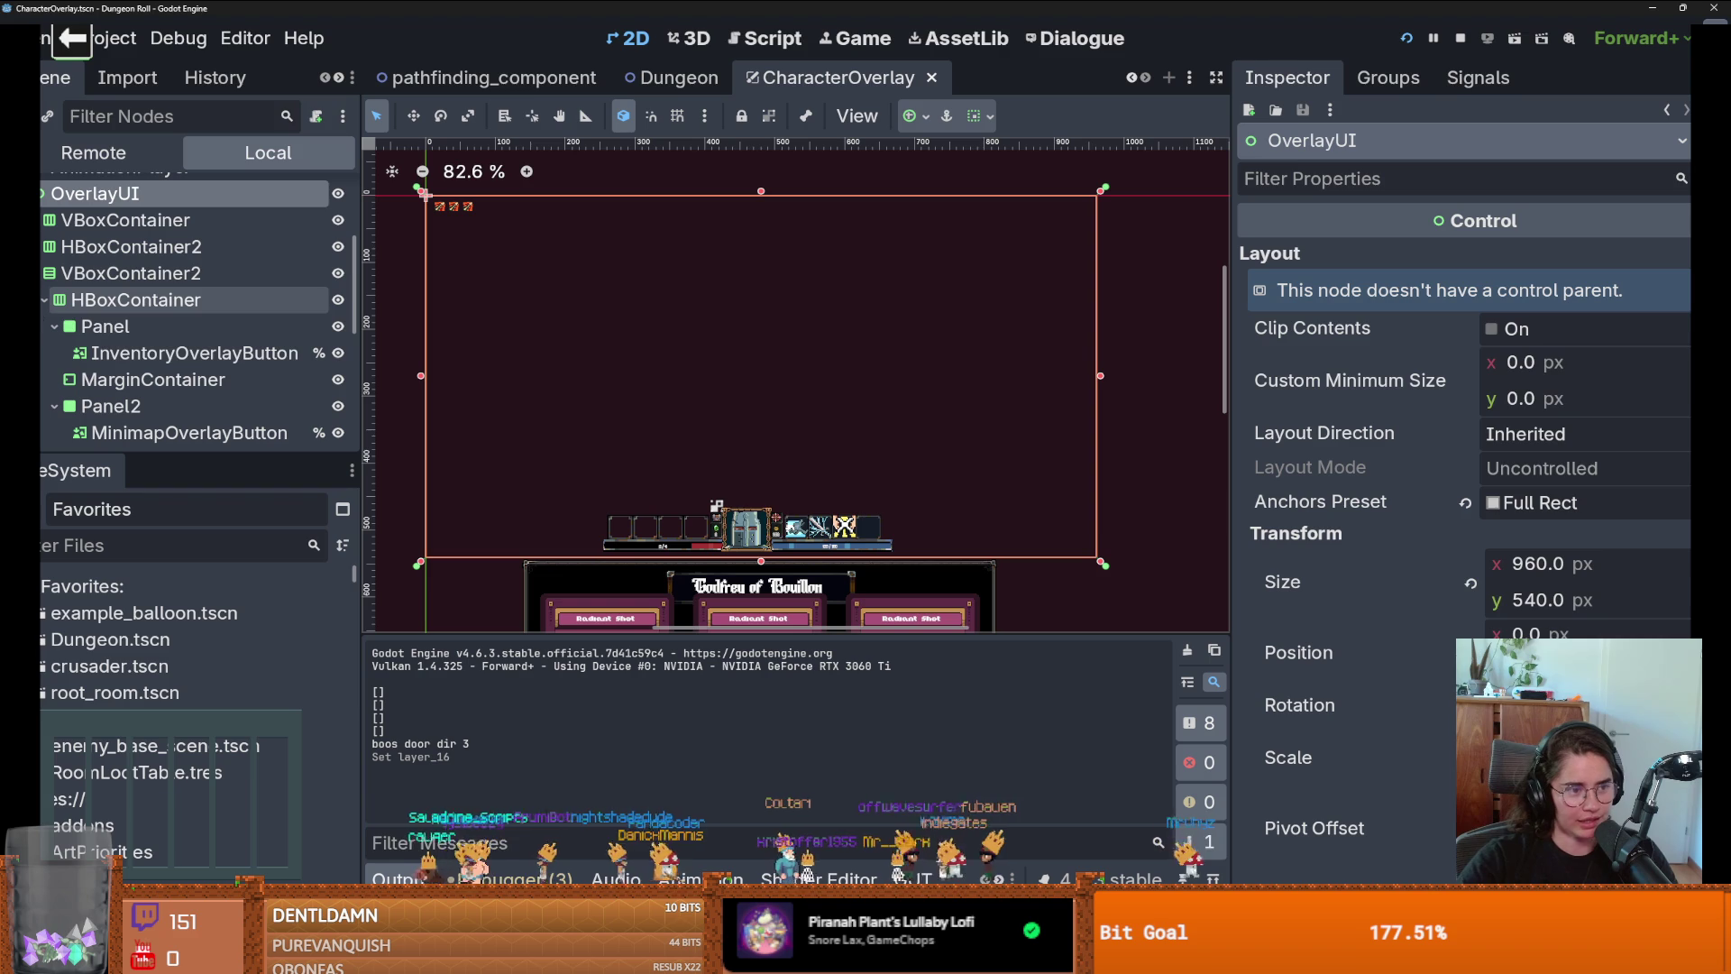
pyautogui.click(44, 306)
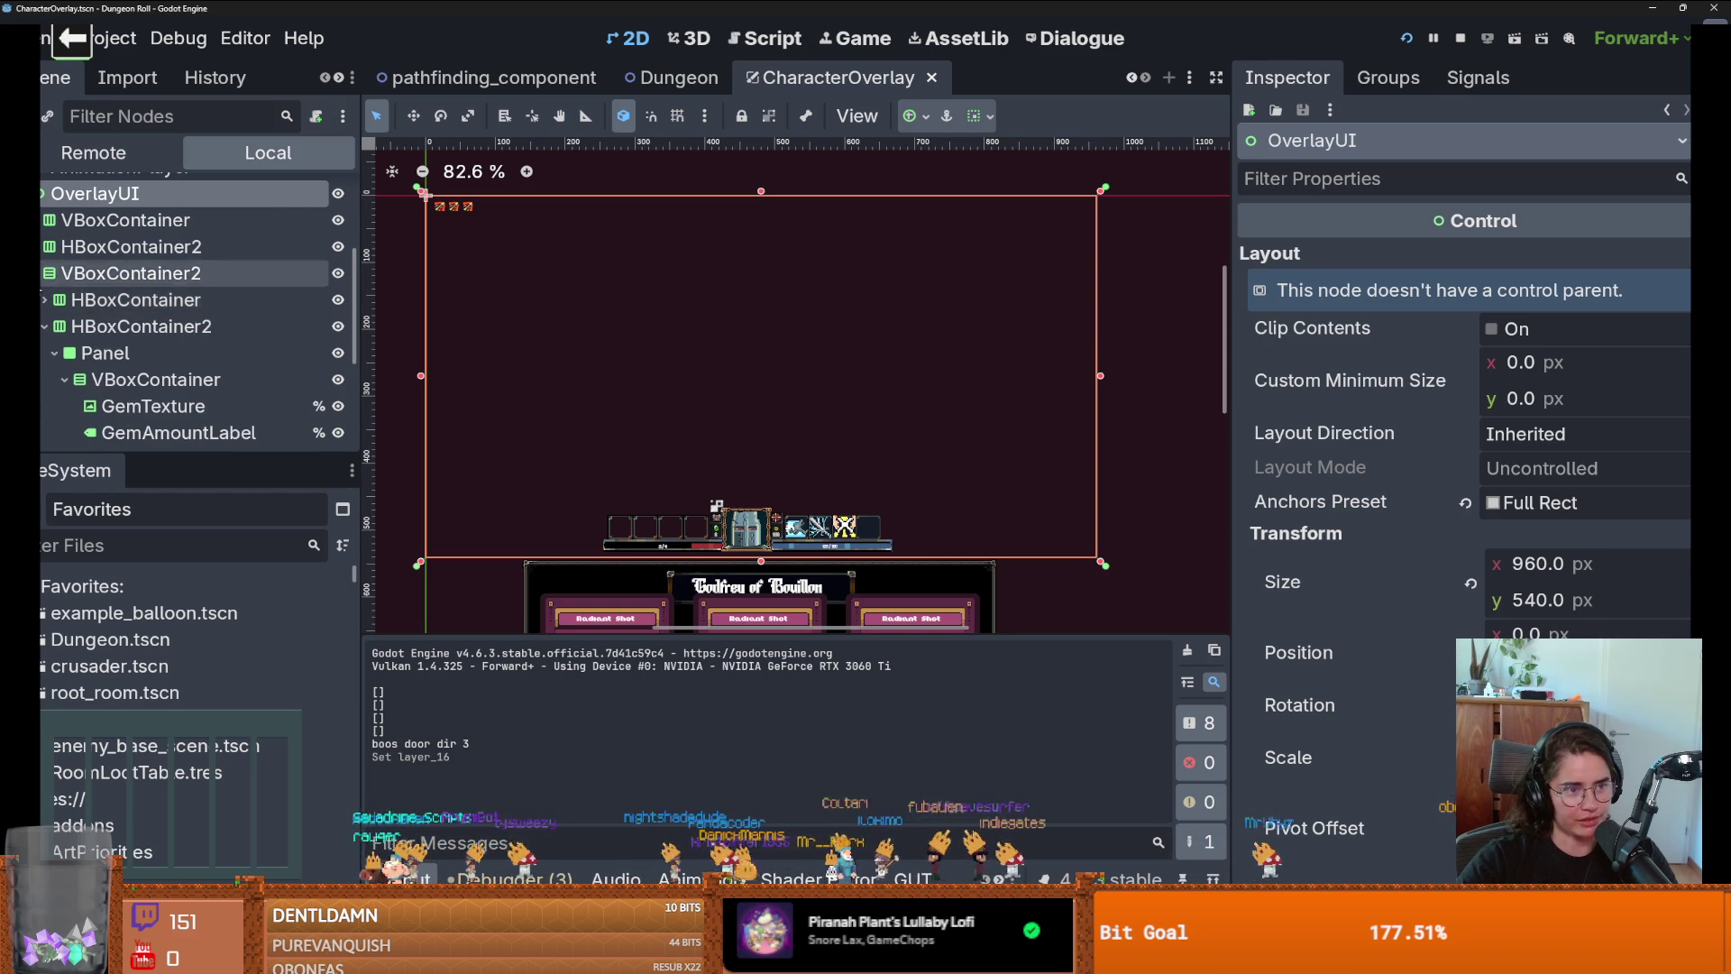
pyautogui.scroll(2, 45, 293)
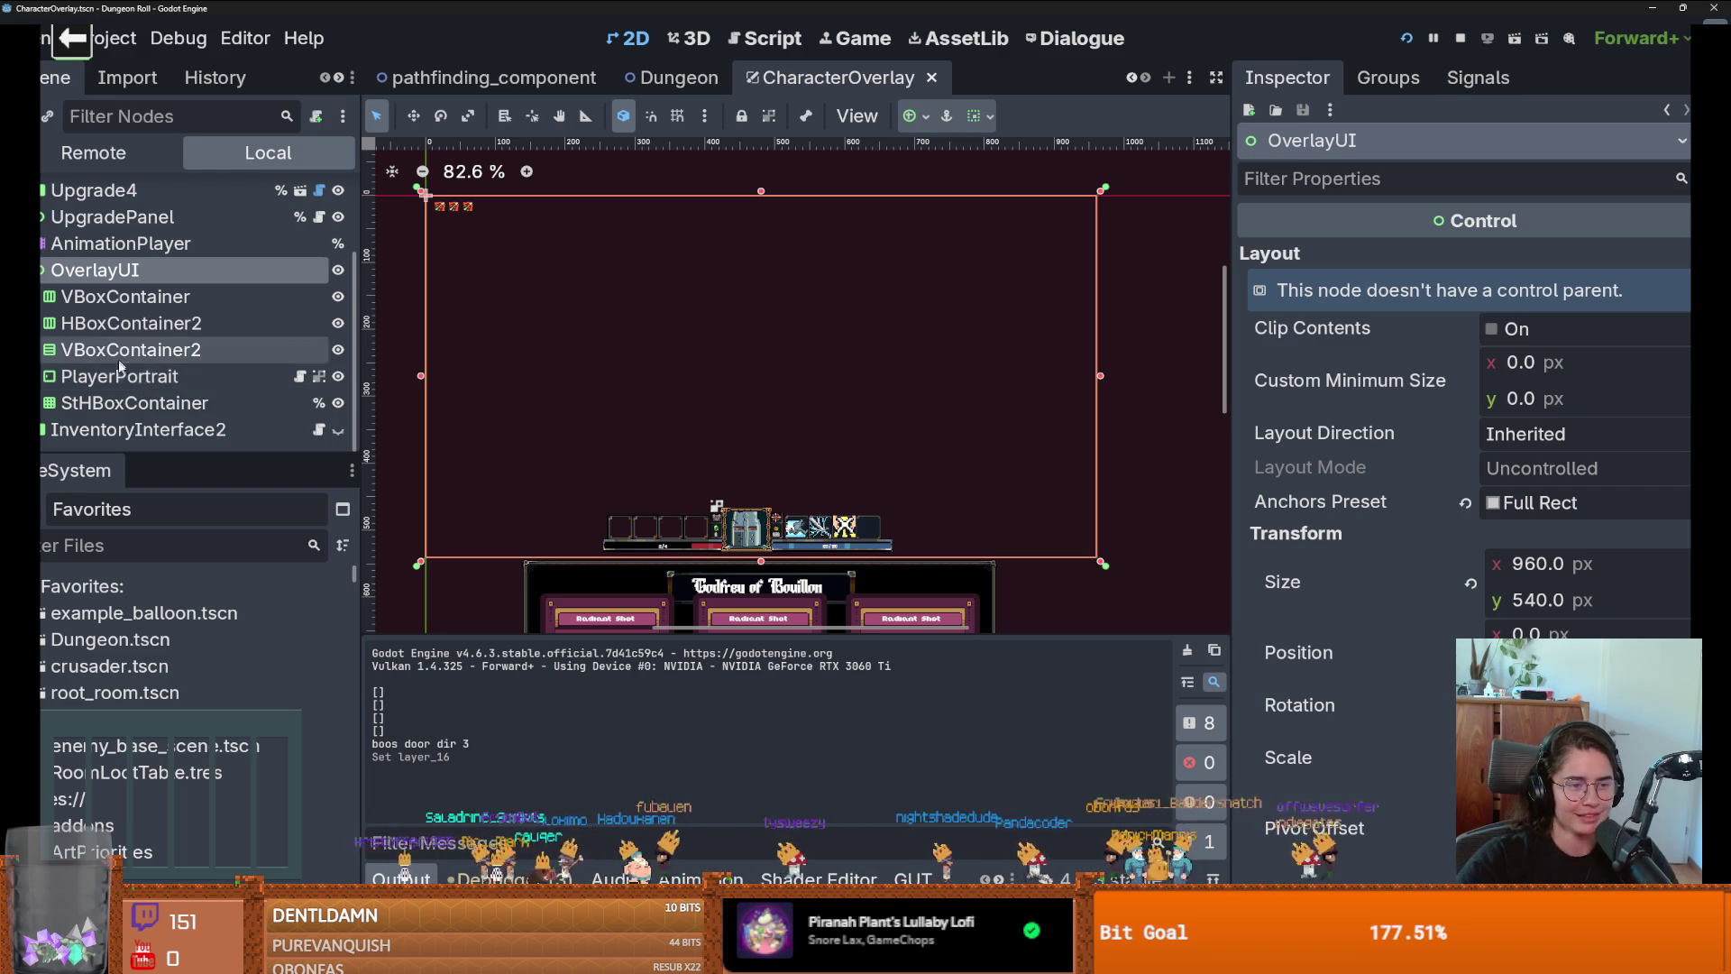
pyautogui.moveTo(221, 464)
pyautogui.mouseDown()
pyautogui.moveTo(223, 658)
pyautogui.moveTo(223, 350)
pyautogui.mouseUp()
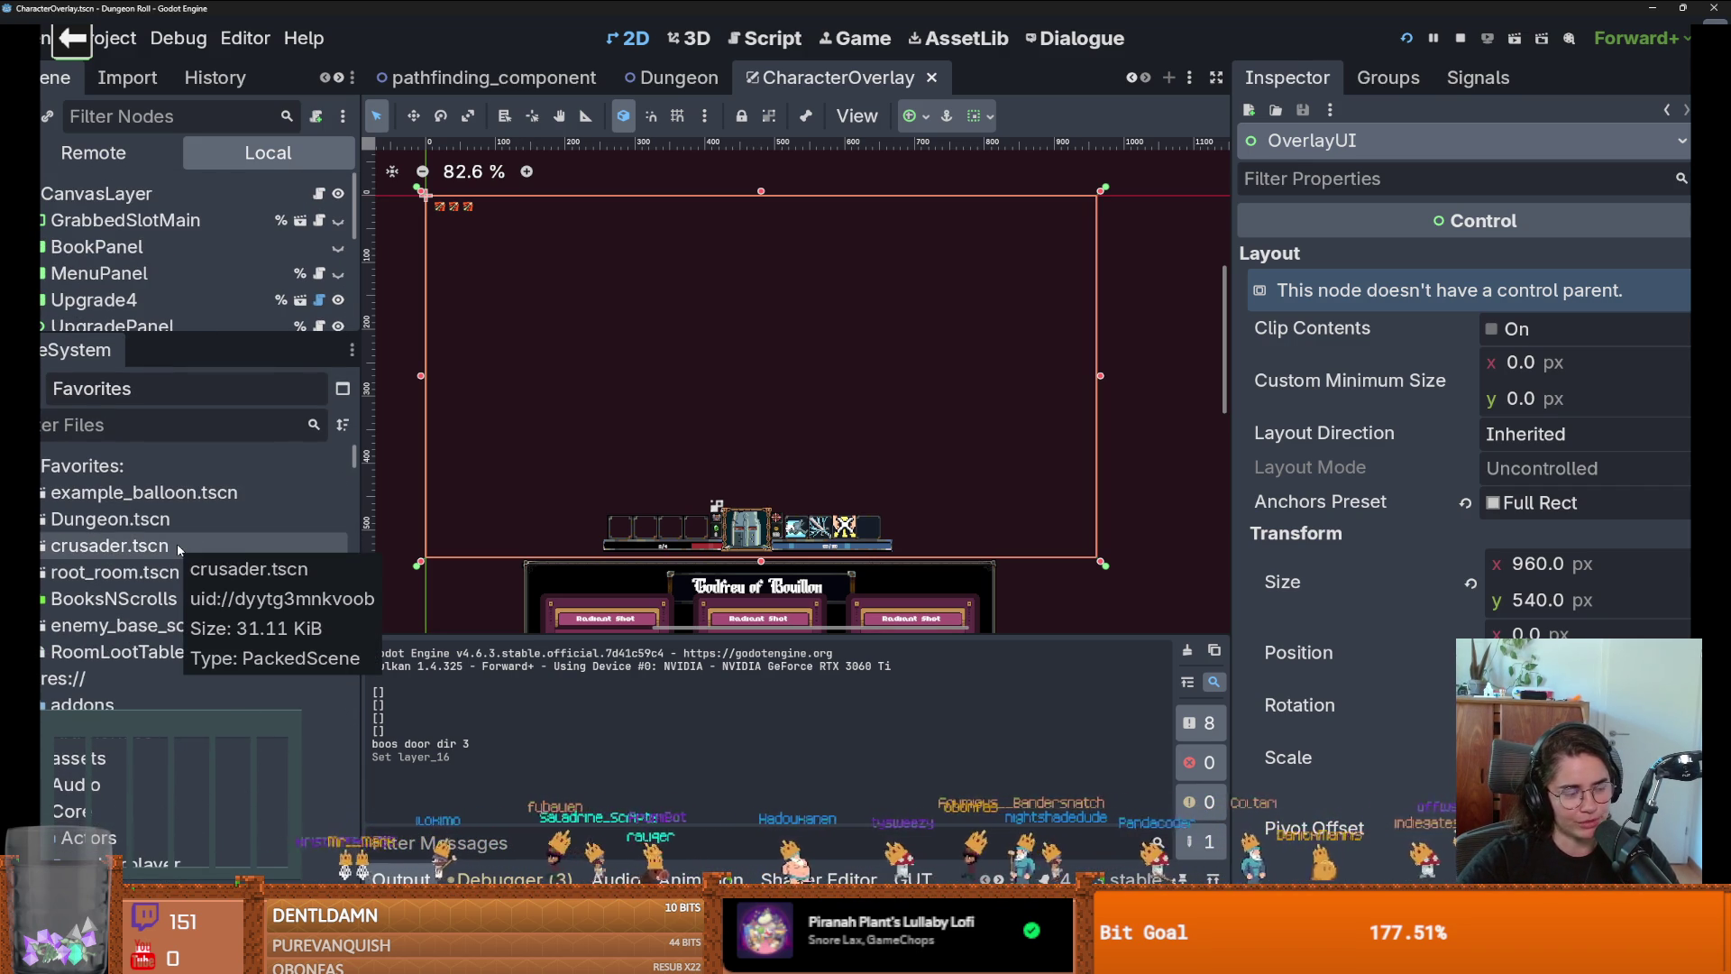
pyautogui.scroll(-4, 200, 540)
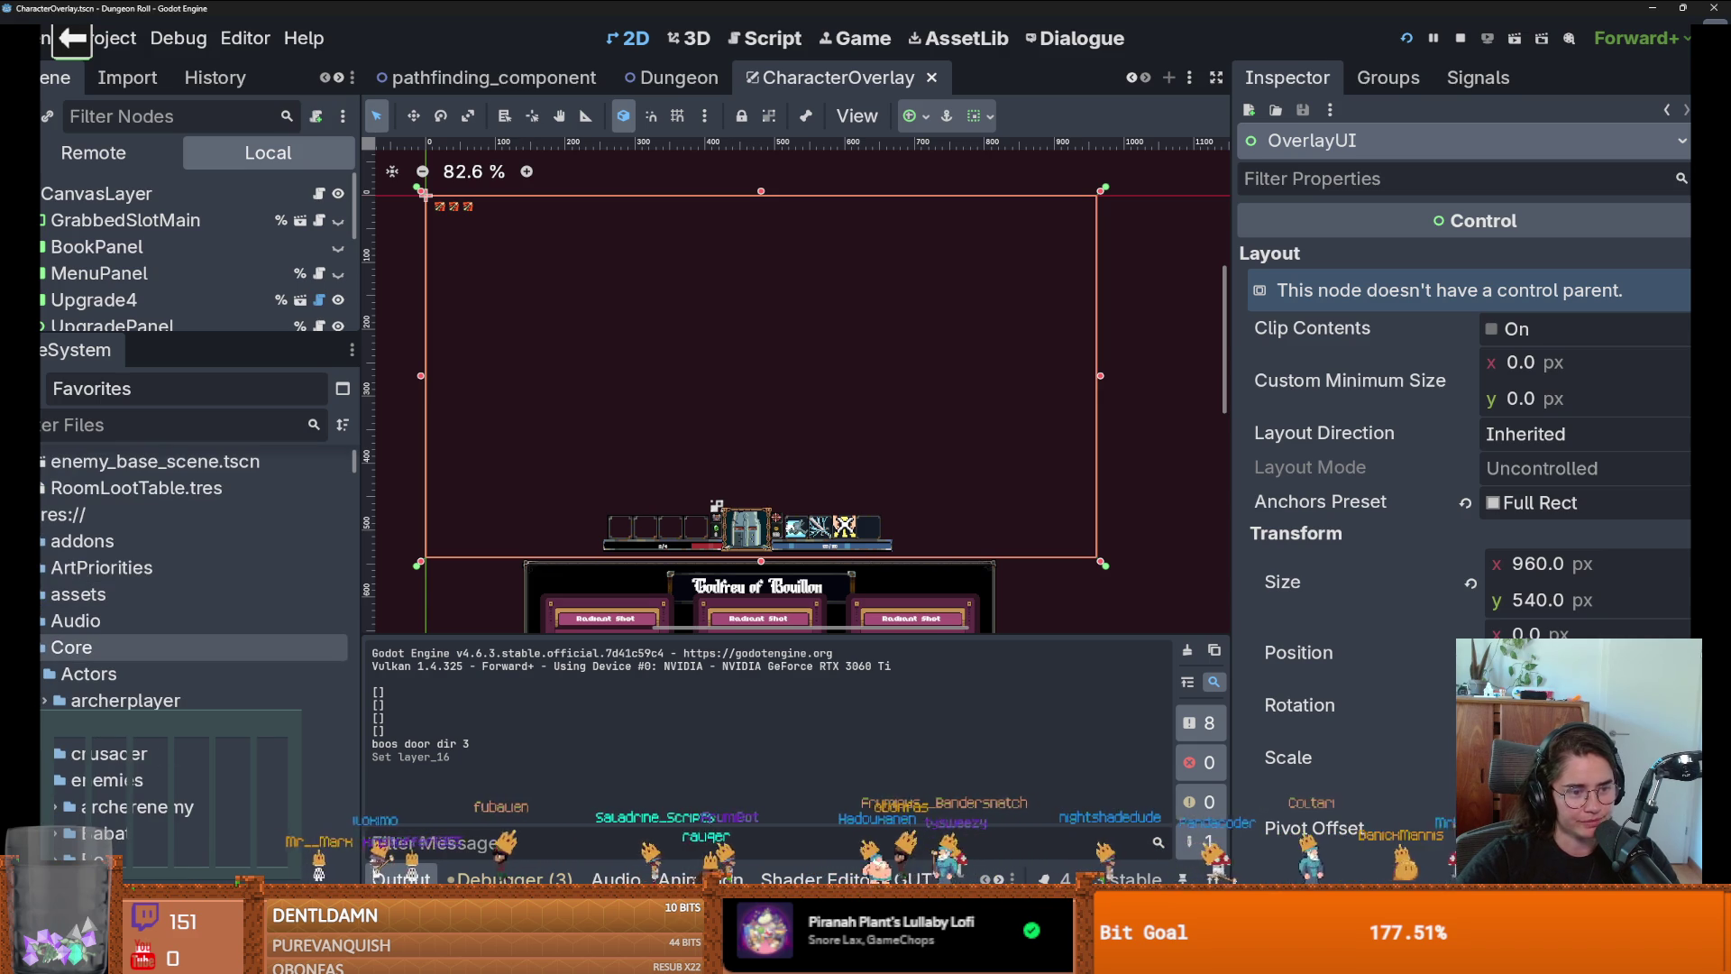
pyautogui.click(42, 674)
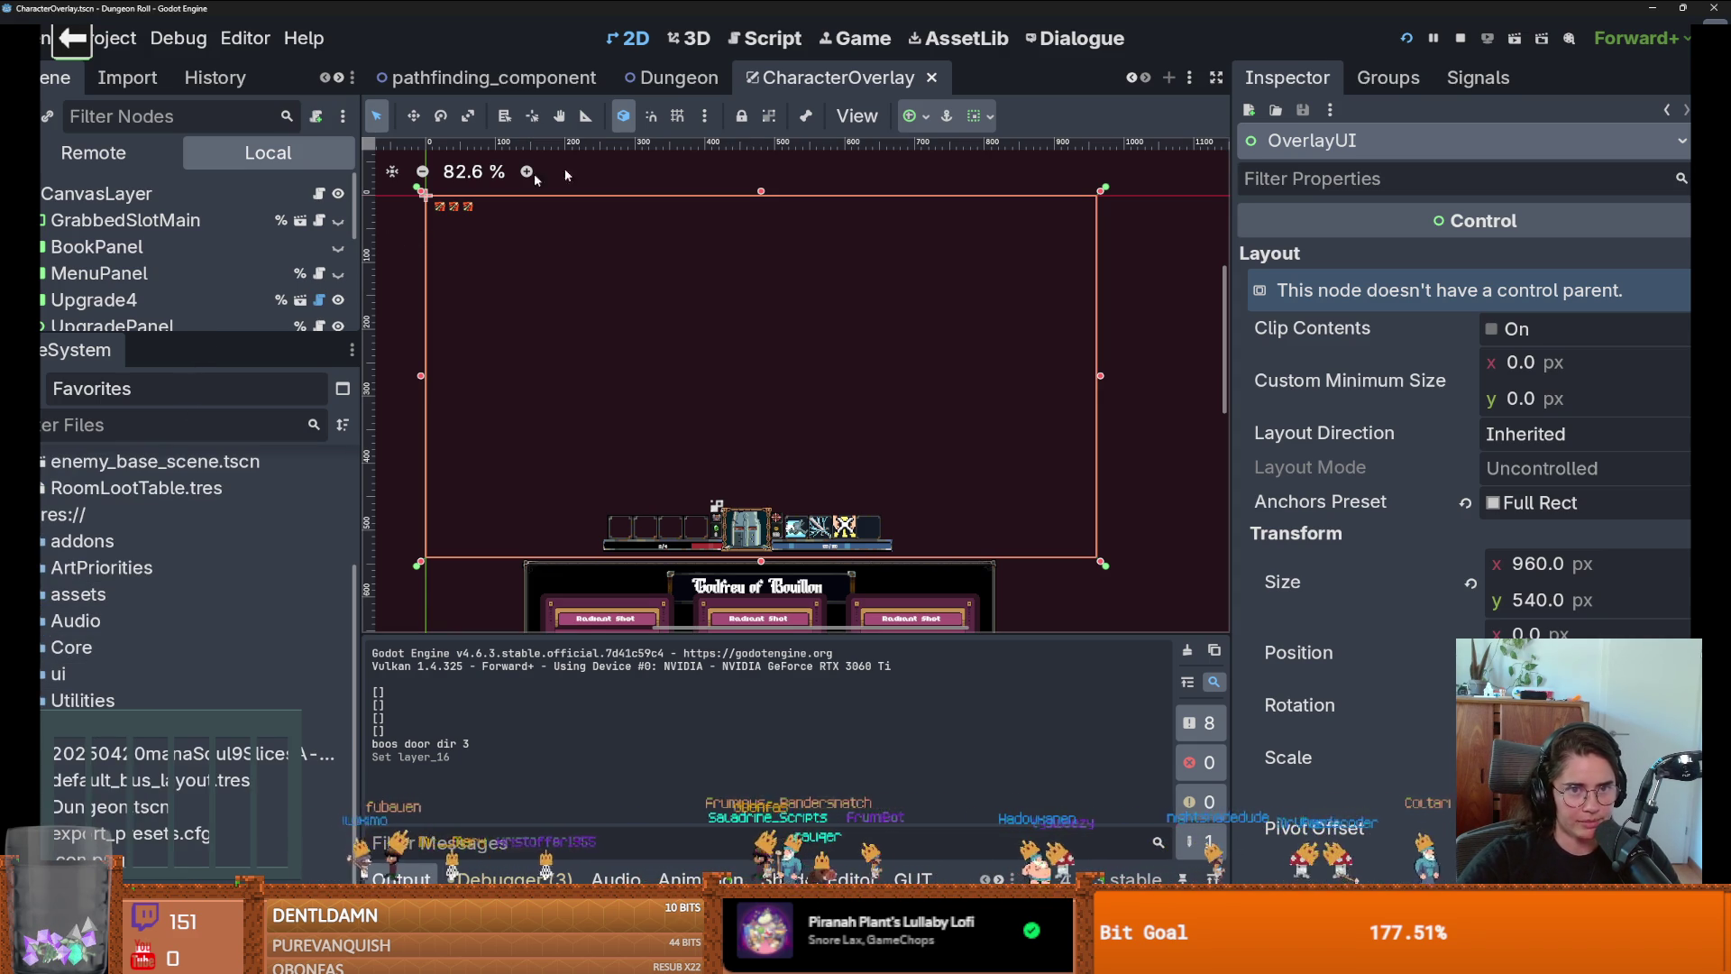
# Filter the FileSystem for 'bat' to locate the Babat enemy files.
pyautogui.click(209, 416)
pyautogui.write('bat')
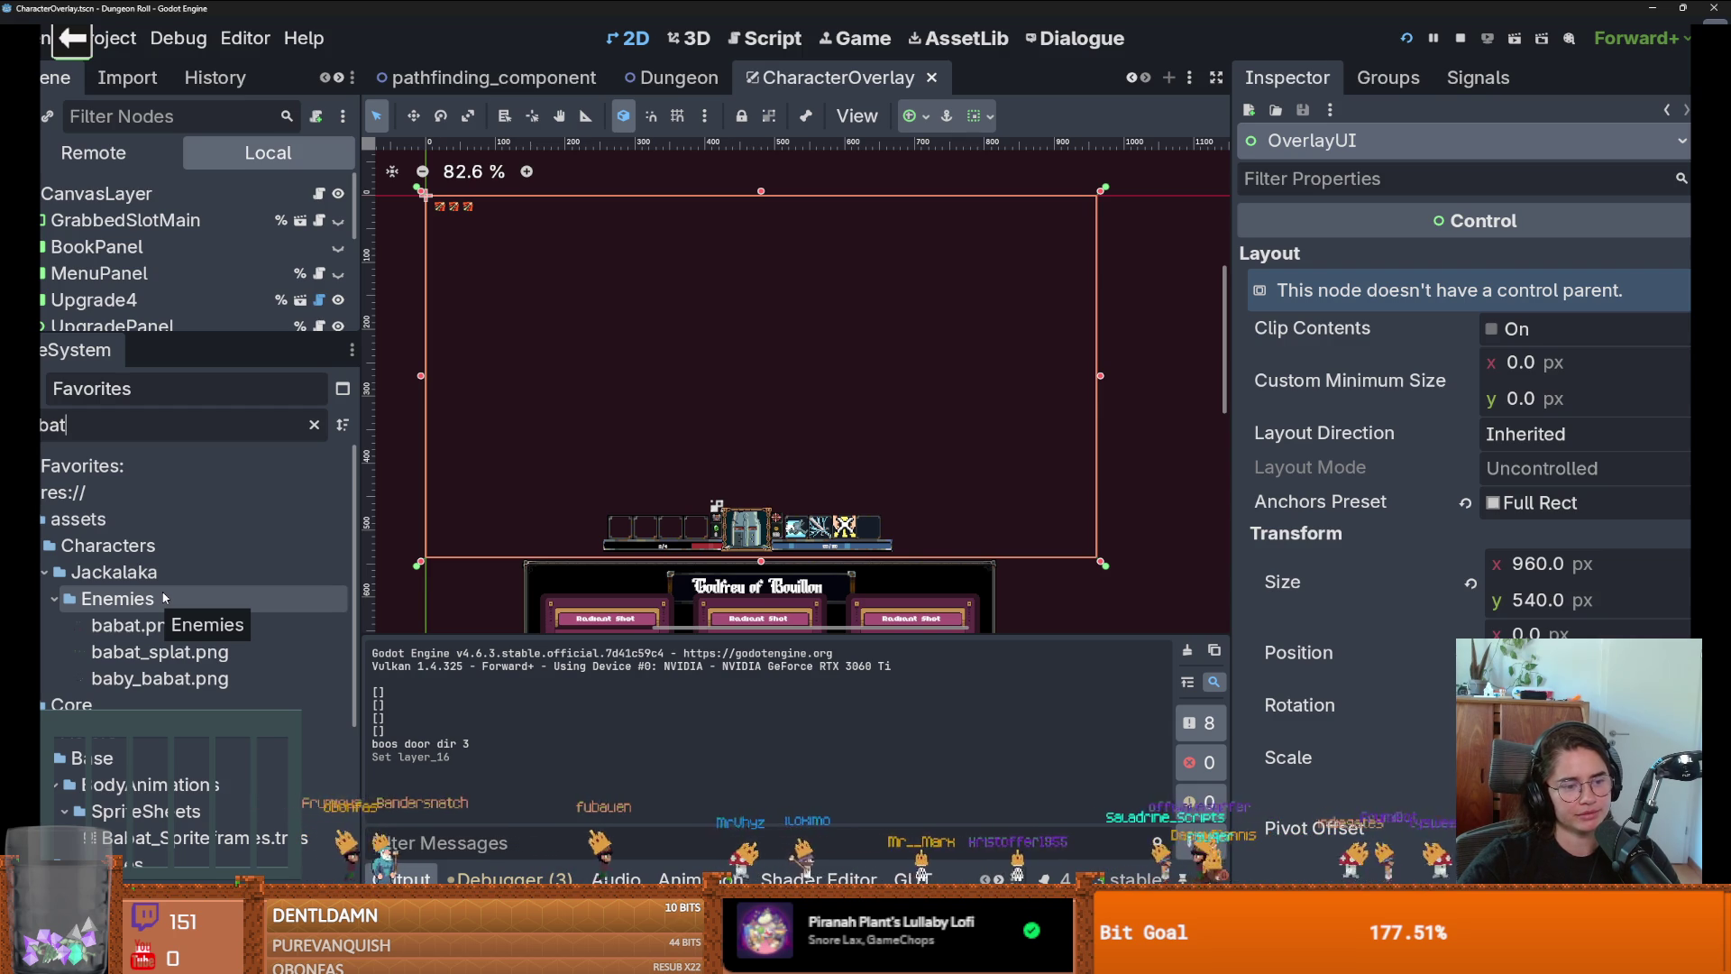
pyautogui.scroll(-5, 165, 597)
# Open Babat.tscn, collapse the TileHitbox, Hitbox and StateMachine nodes, and save.
pyautogui.doubleClick(136, 665)
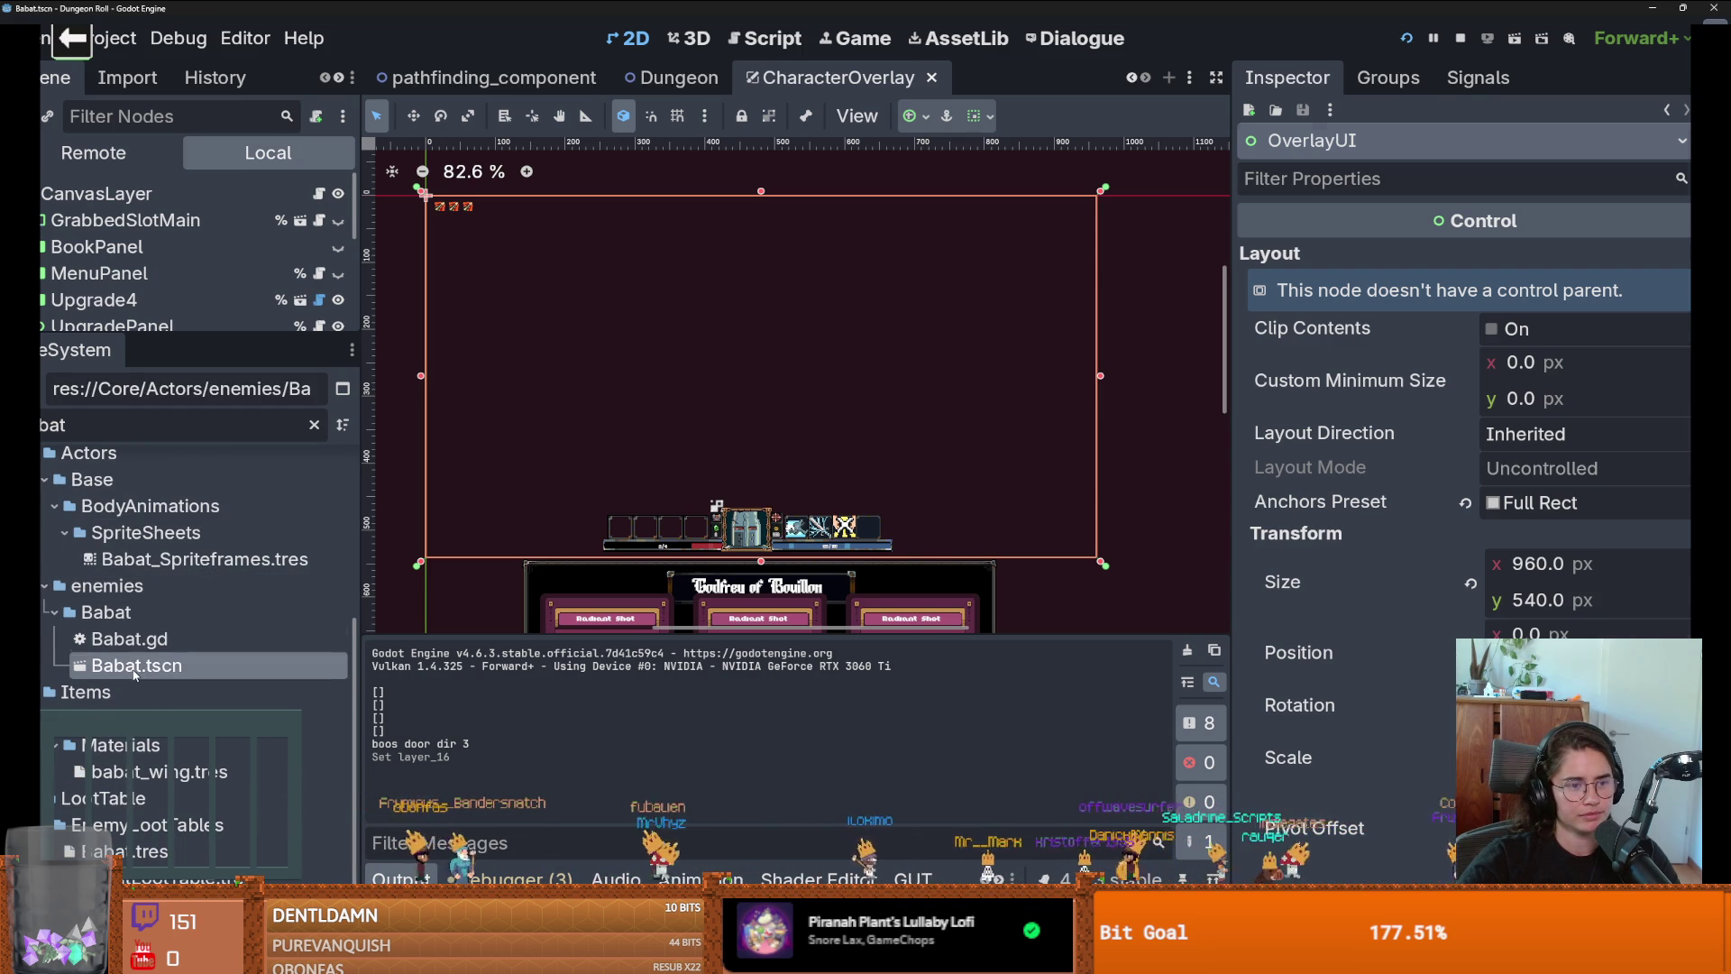
pyautogui.moveTo(254, 350); pyautogui.dragTo(254, 597)
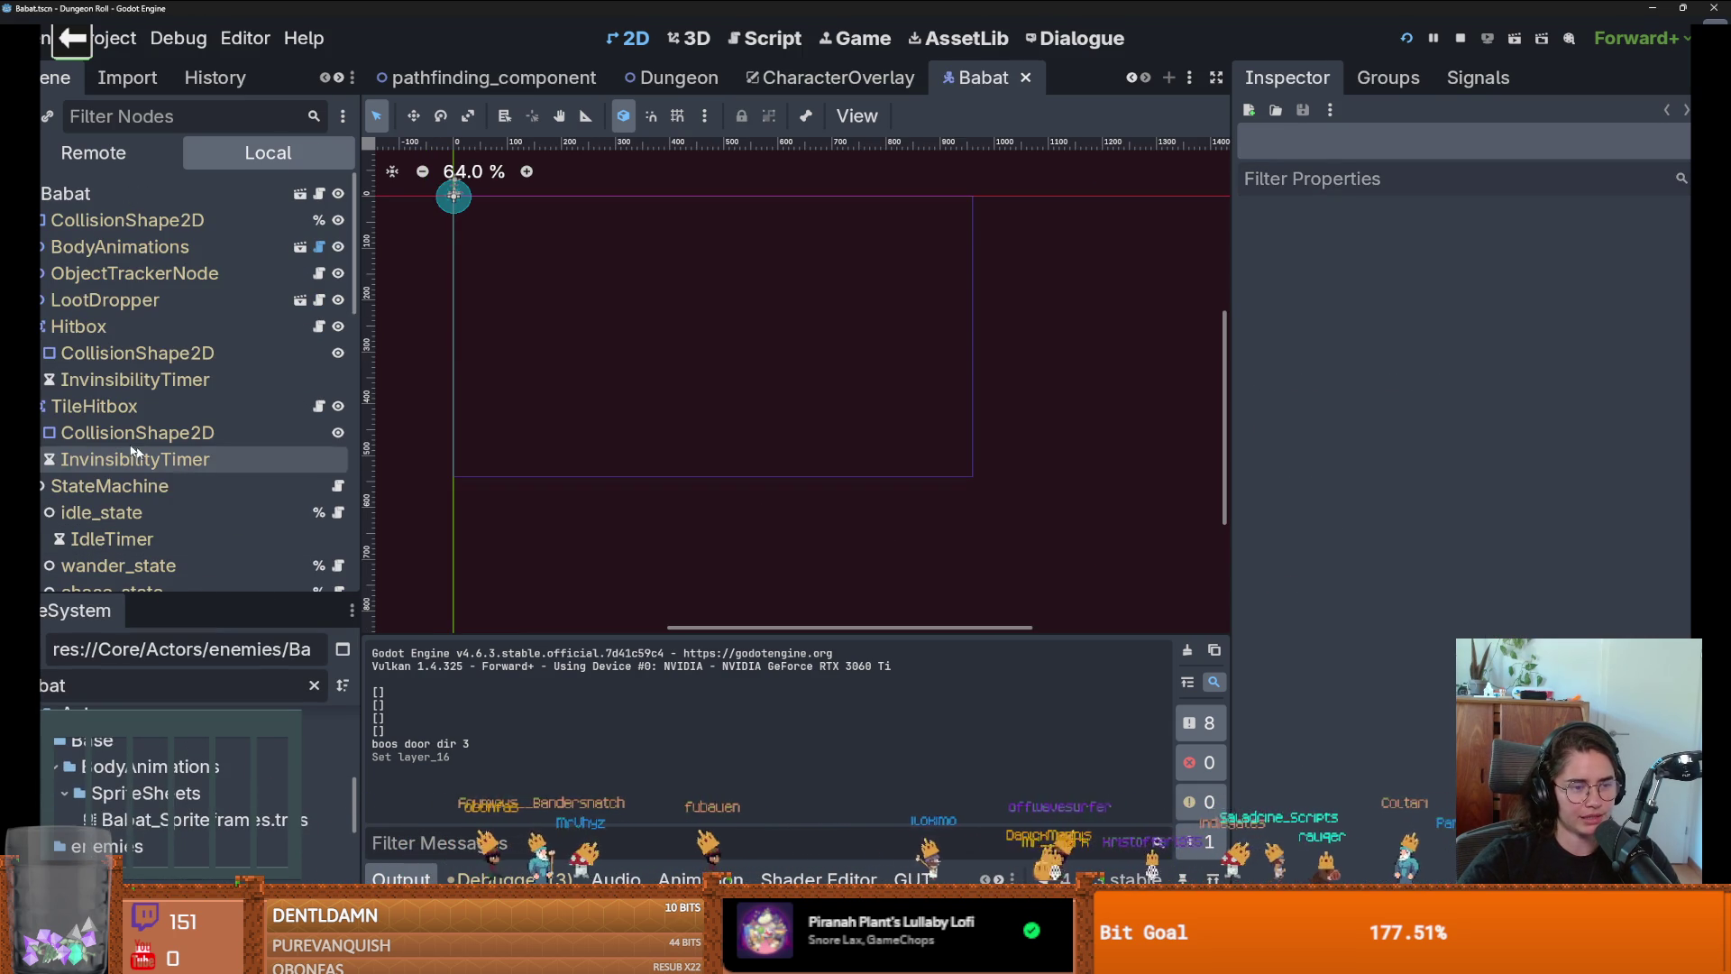
pyautogui.click(42, 406)
pyautogui.click(43, 325)
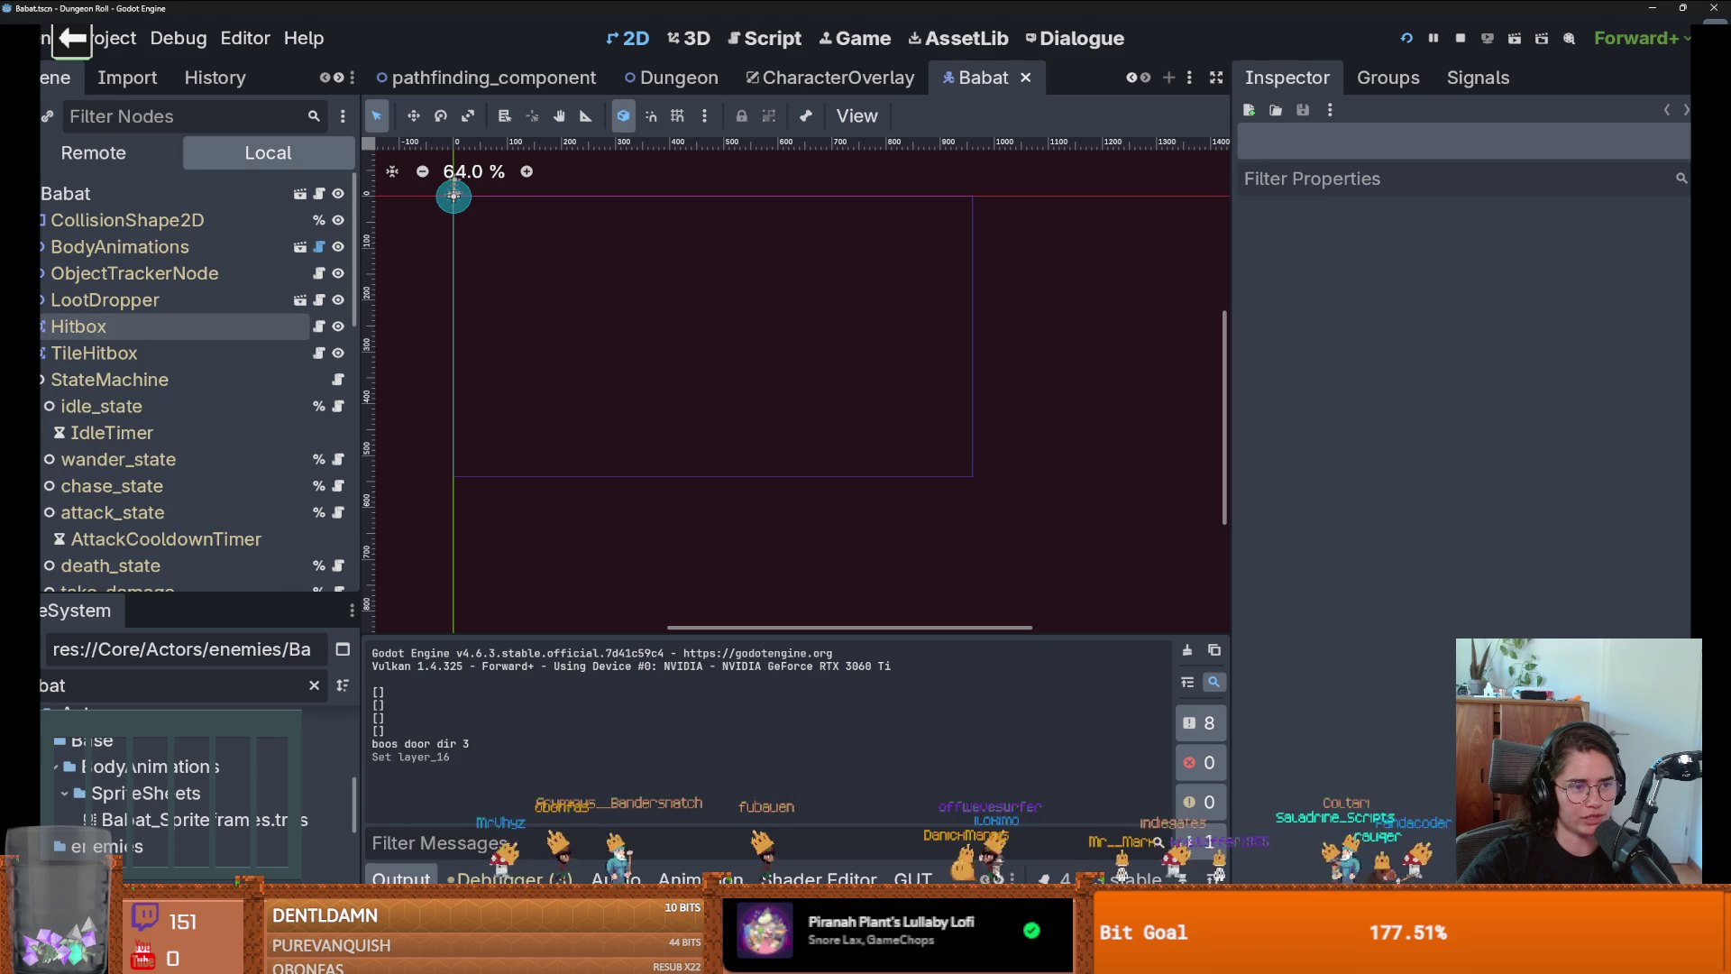
pyautogui.click(42, 379)
pyautogui.hotkey('ctrl', 's')
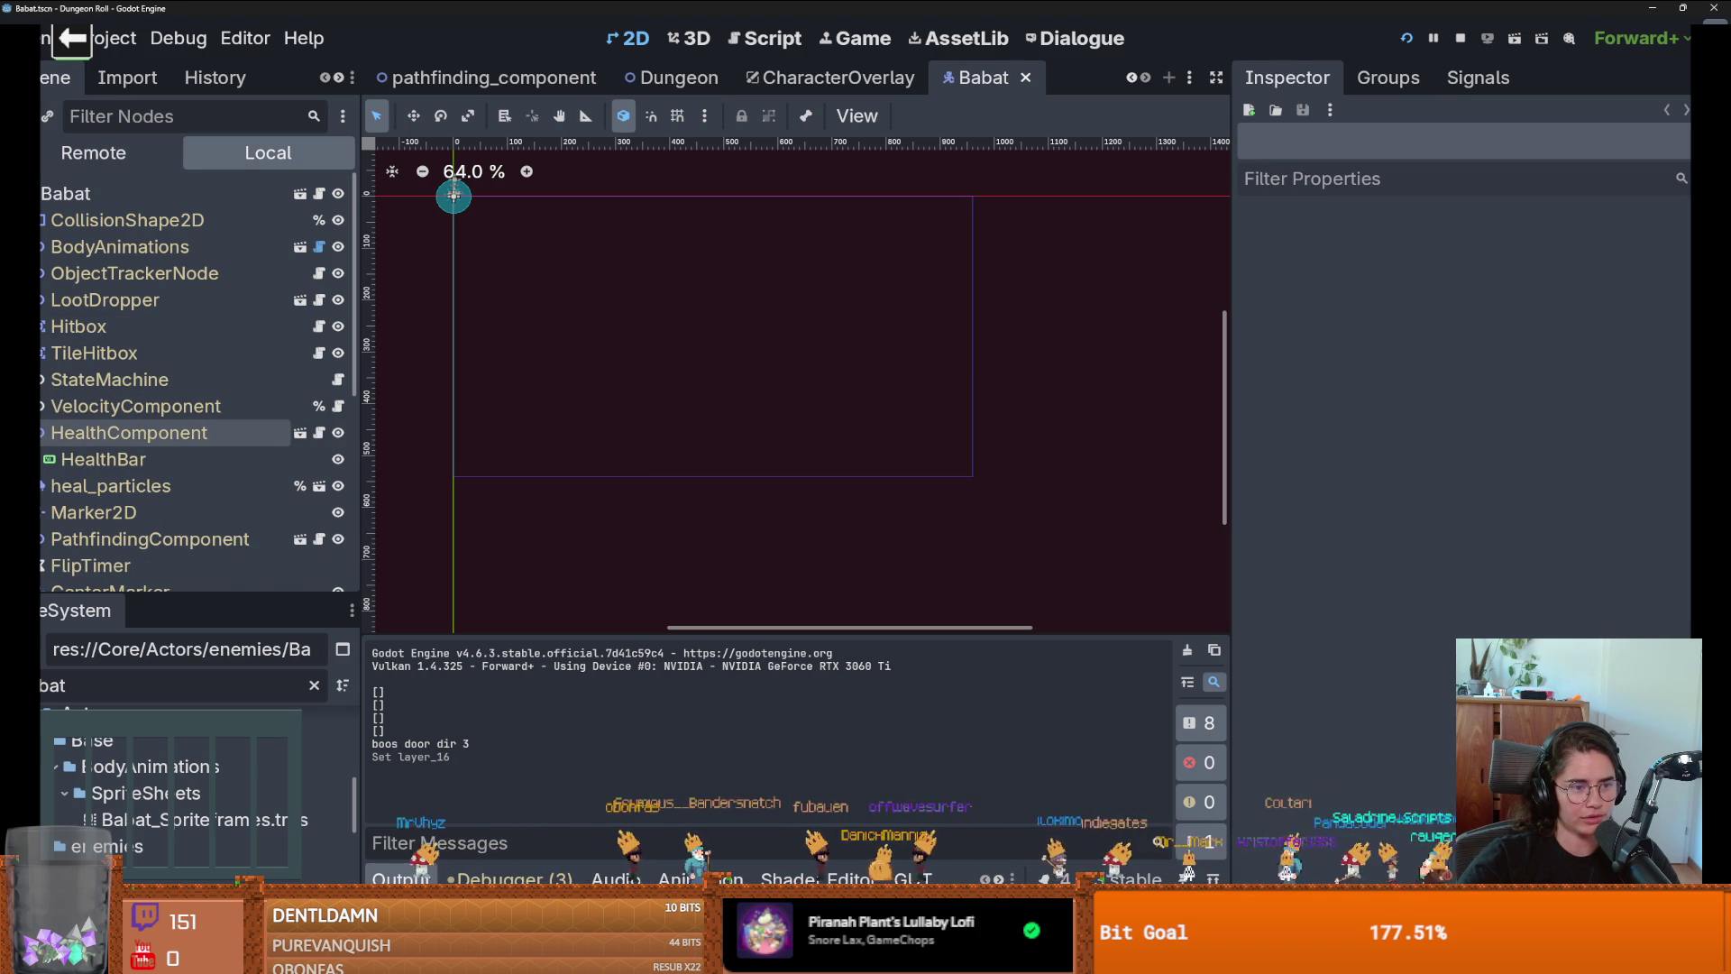
# Put the Babat root on collision layer 16 FlyingEnemies, uncheck the Enemy layer, and save.
pyautogui.click(66, 193)
pyautogui.scroll(1, 511, 292)
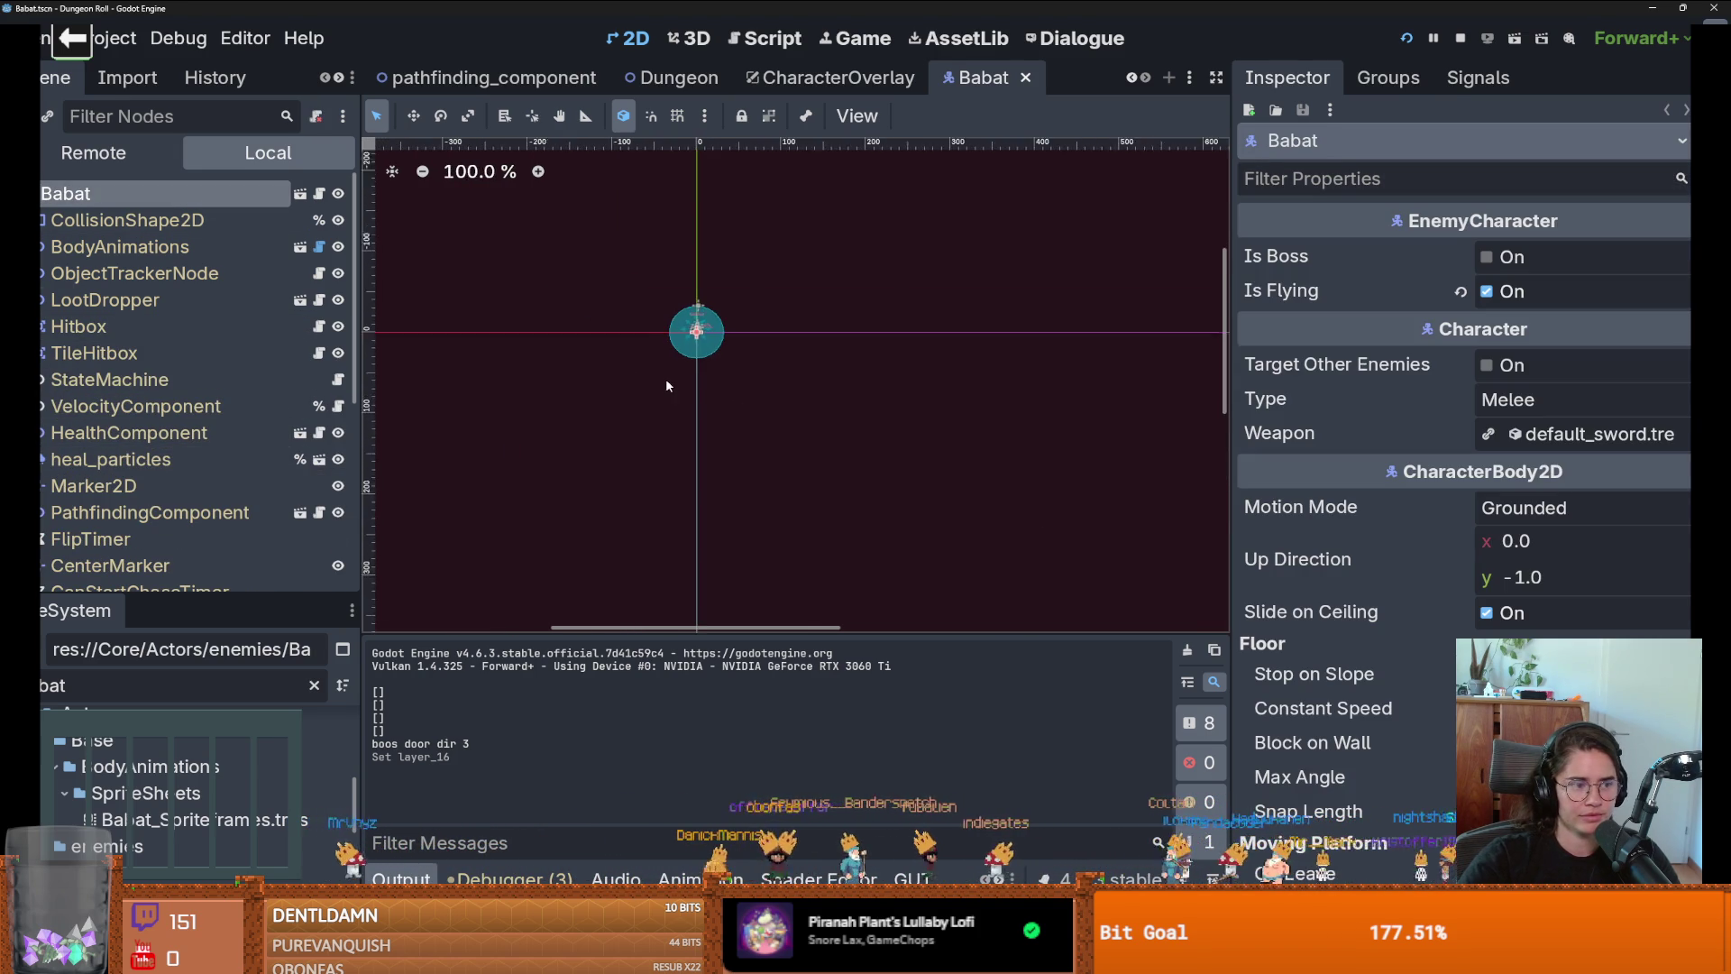
pyautogui.scroll(6, 668, 382)
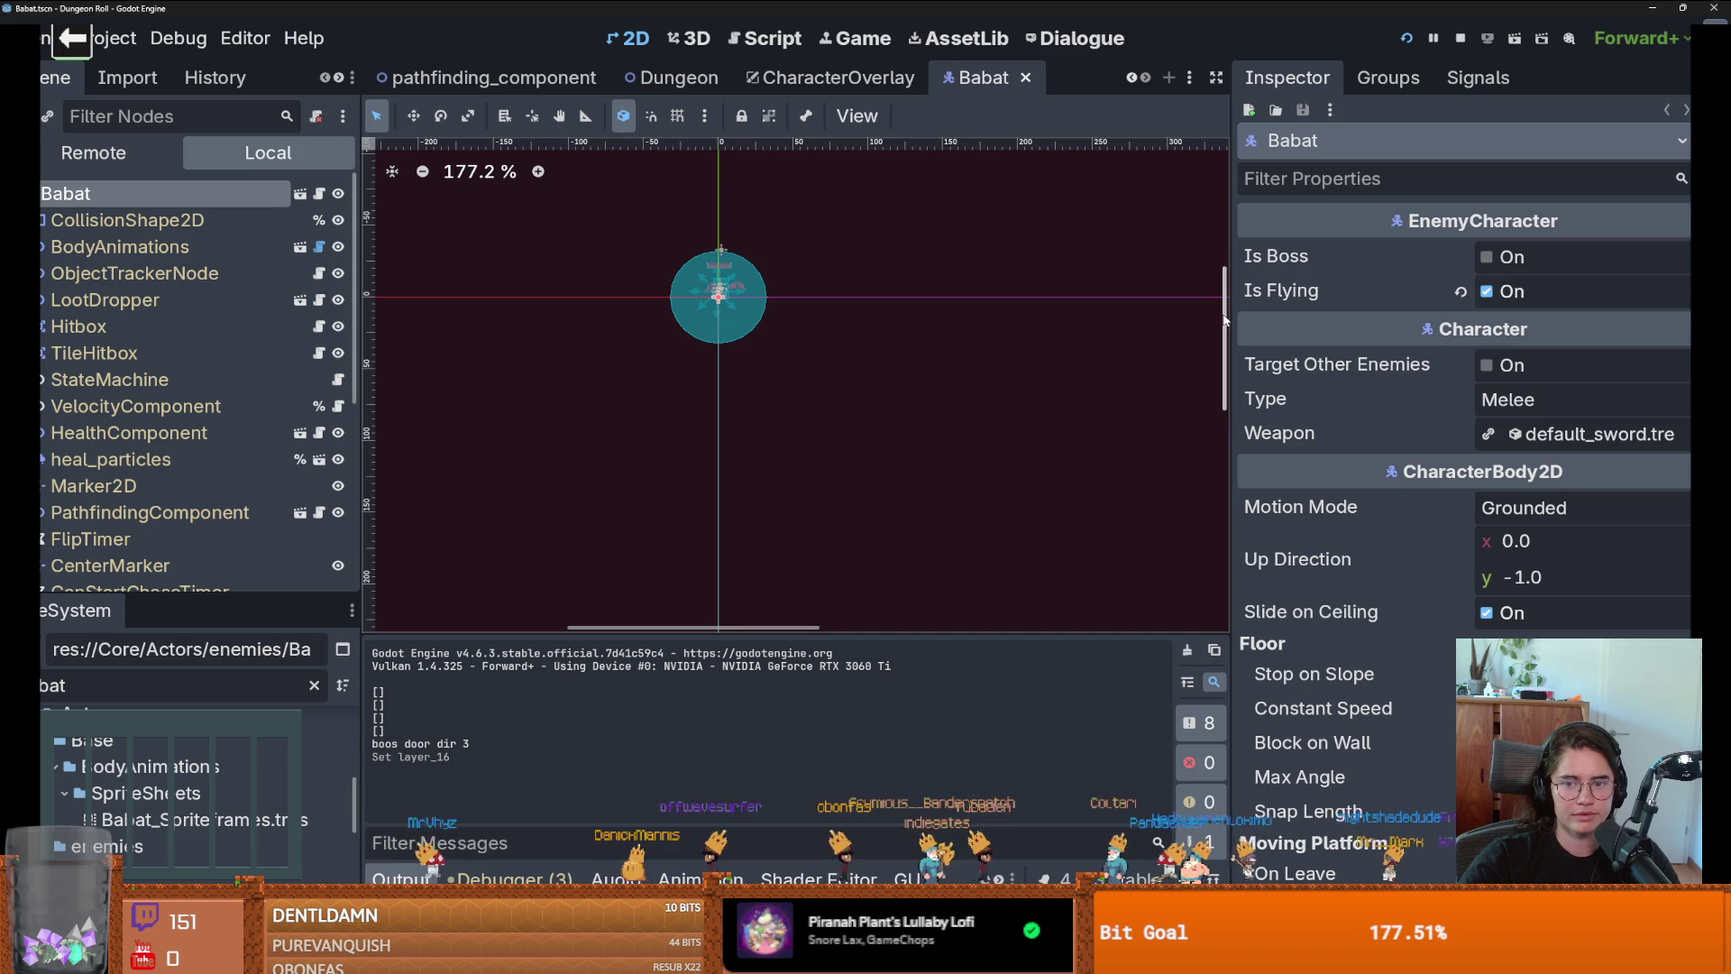
pyautogui.moveTo(1234, 289); pyautogui.dragTo(1039, 298)
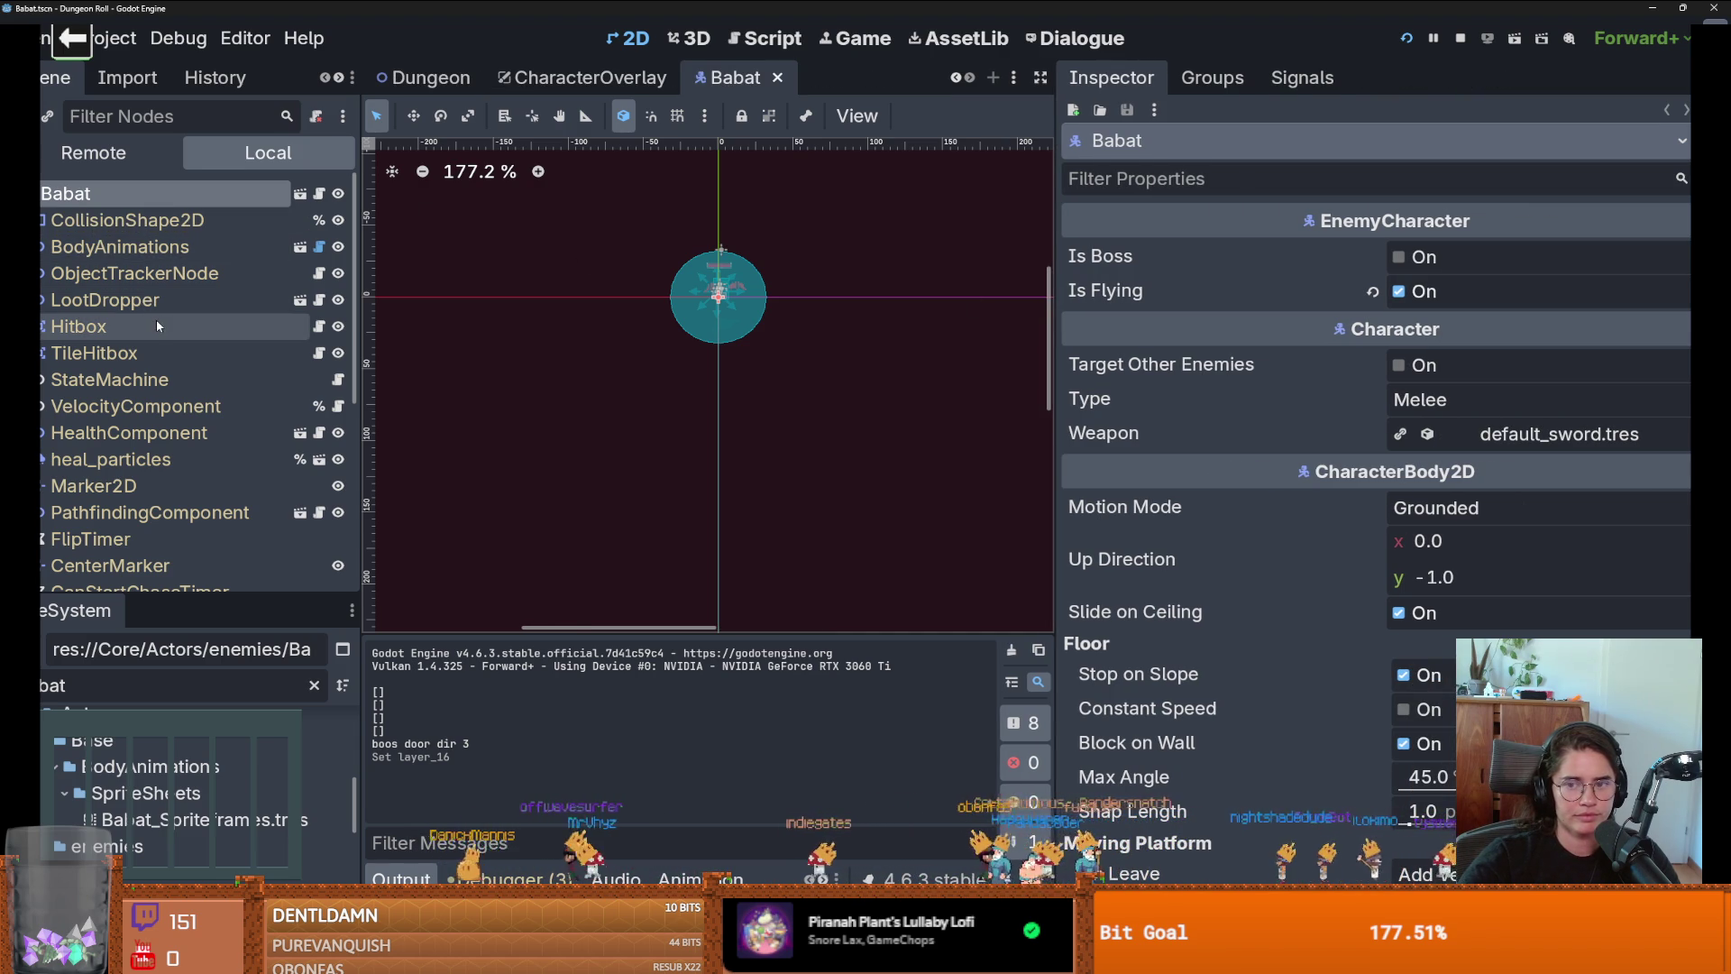
pyautogui.scroll(-5, 1270, 454)
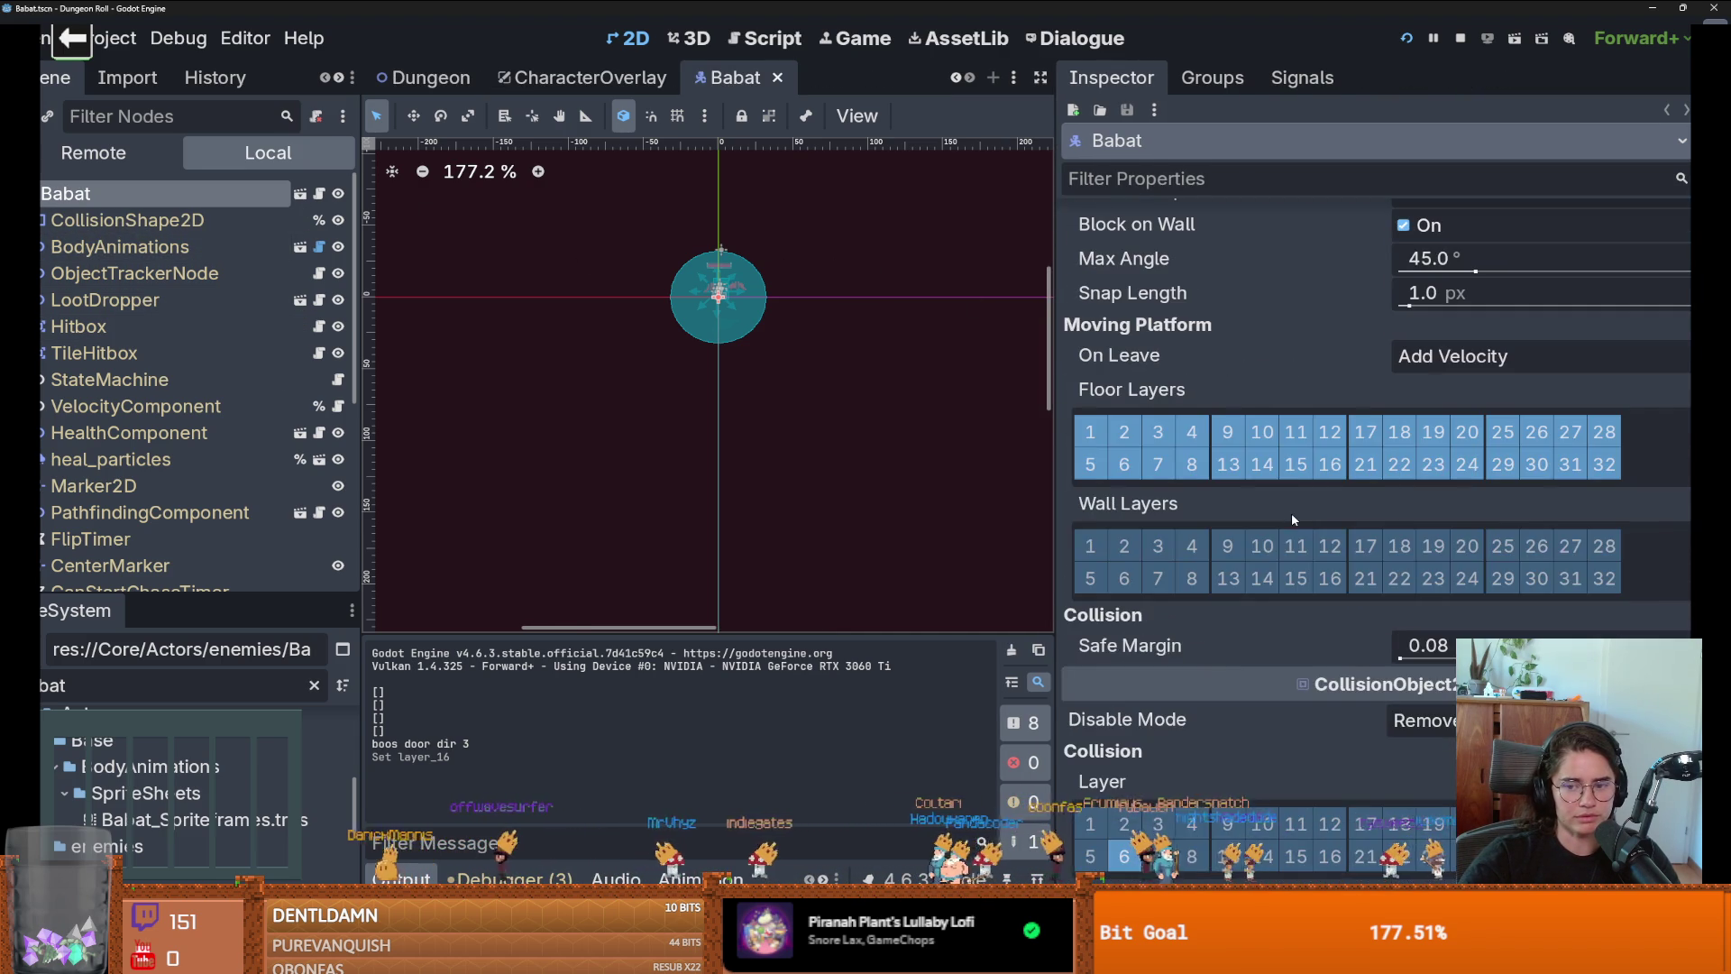
pyautogui.scroll(-3, 1291, 512)
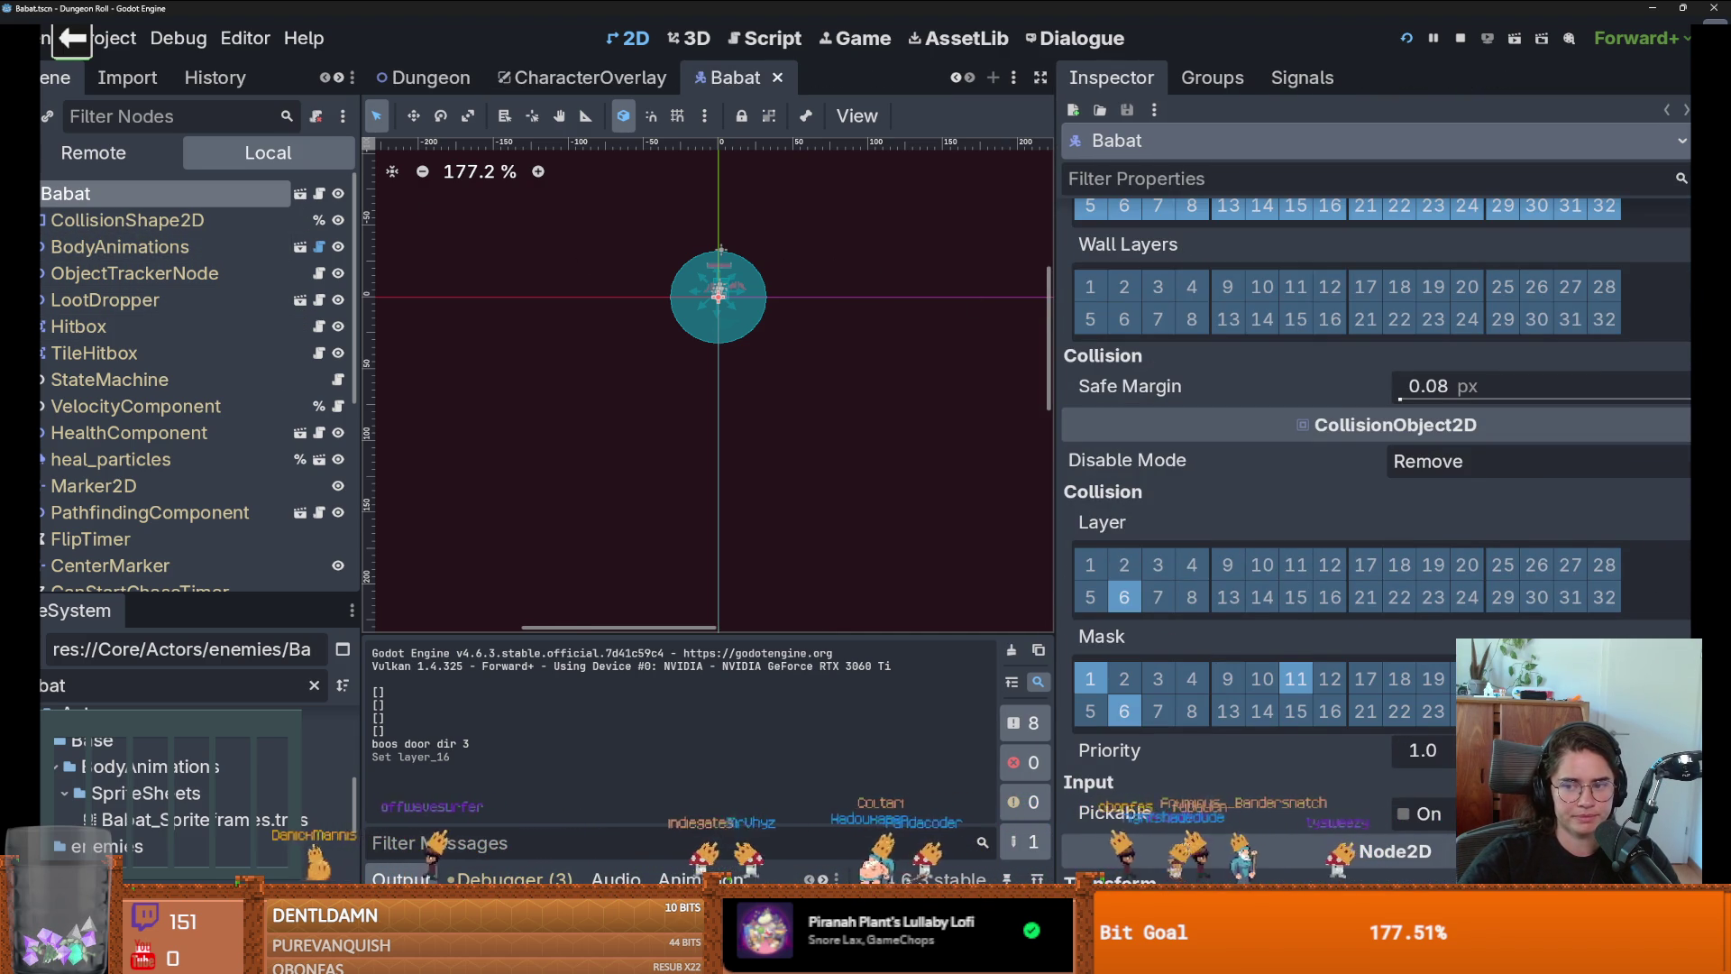
pyautogui.click(1666, 578)
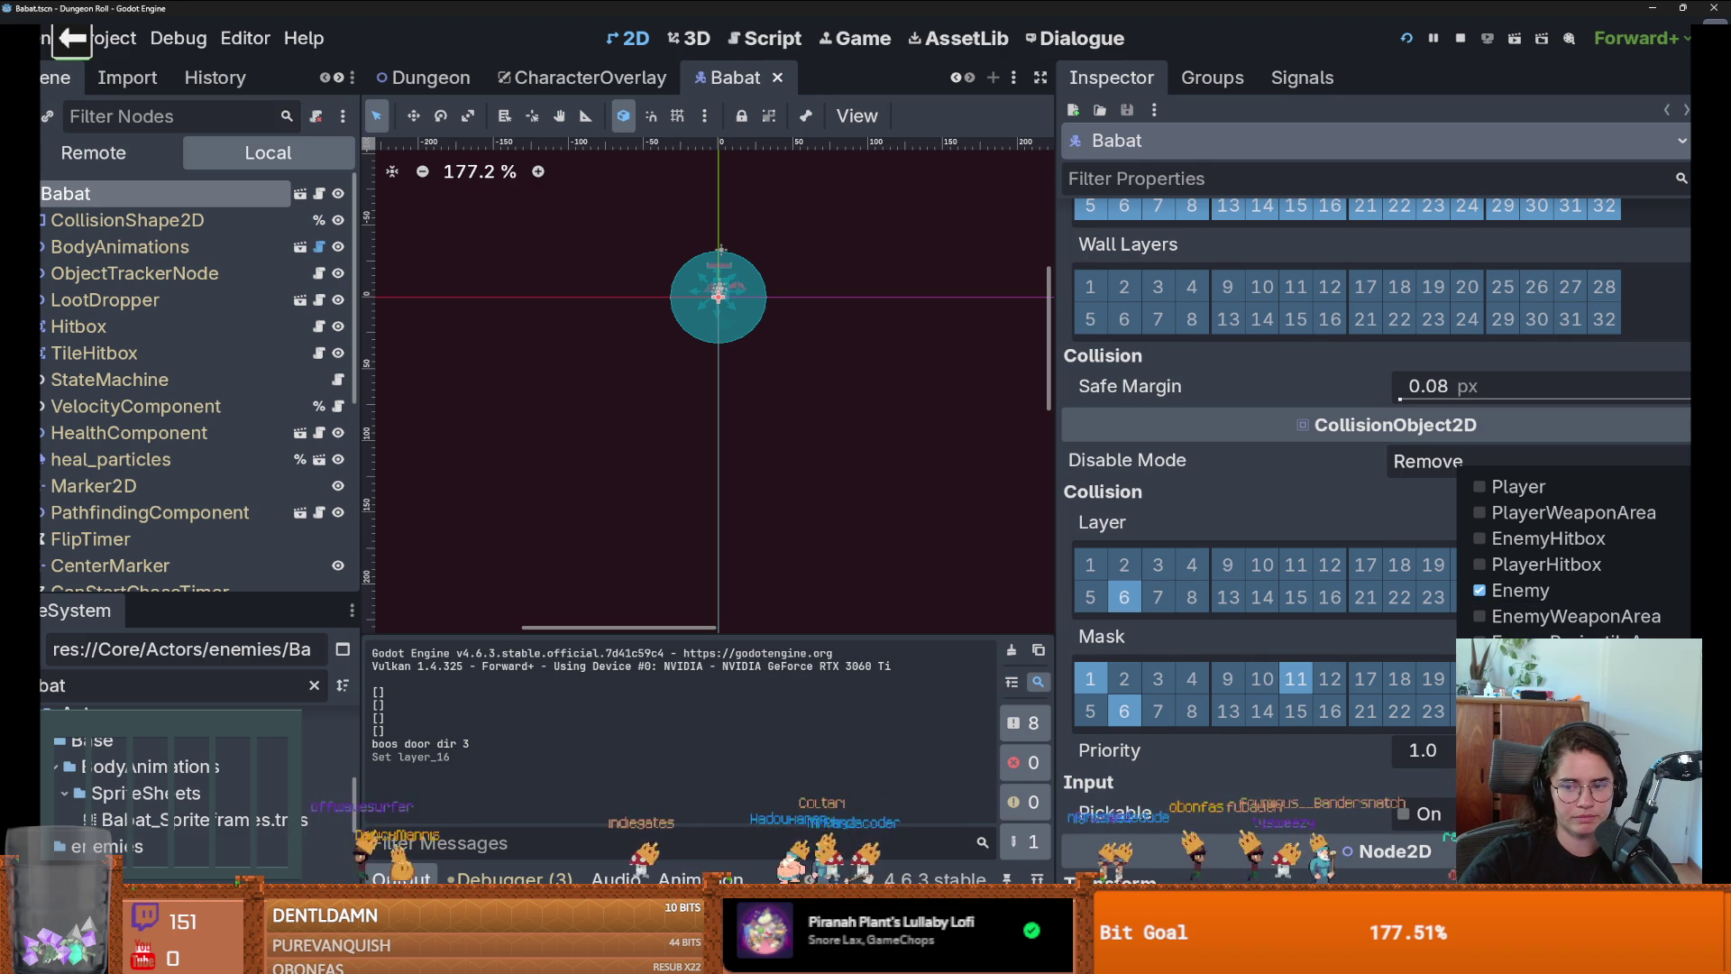
pyautogui.click(1574, 616)
pyautogui.click(1533, 590)
pyautogui.click(1335, 505)
pyautogui.hotkey('ctrl', 's')
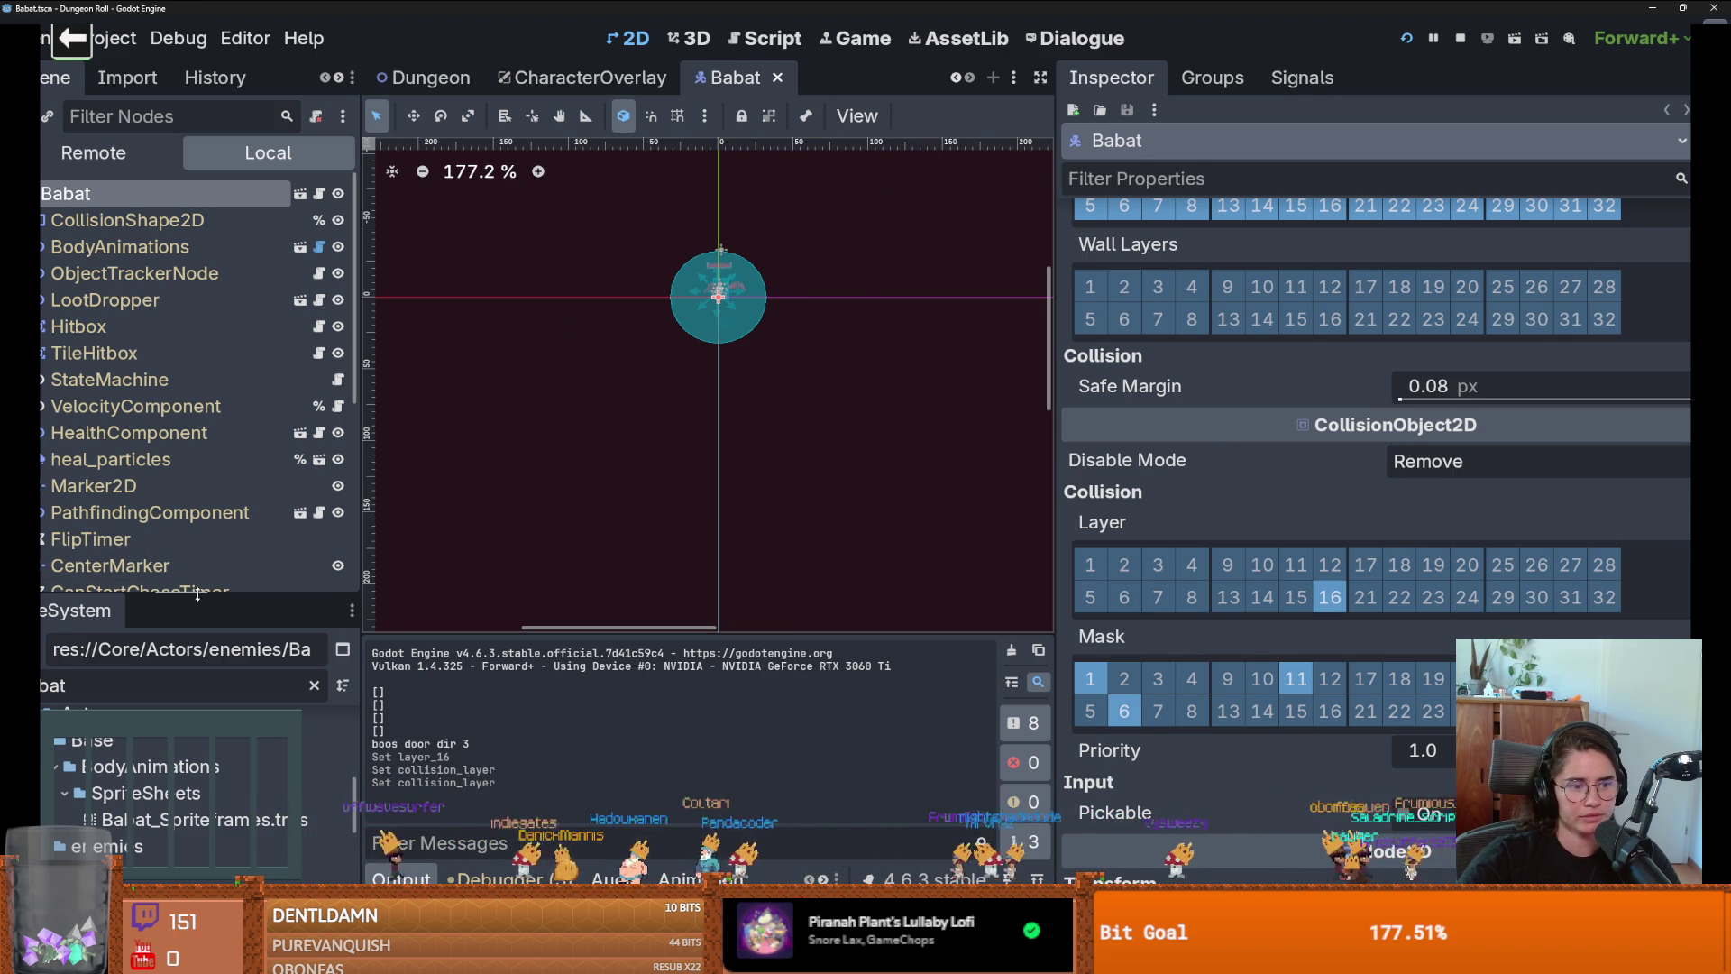
pyautogui.moveTo(198, 594); pyautogui.dragTo(240, 320)
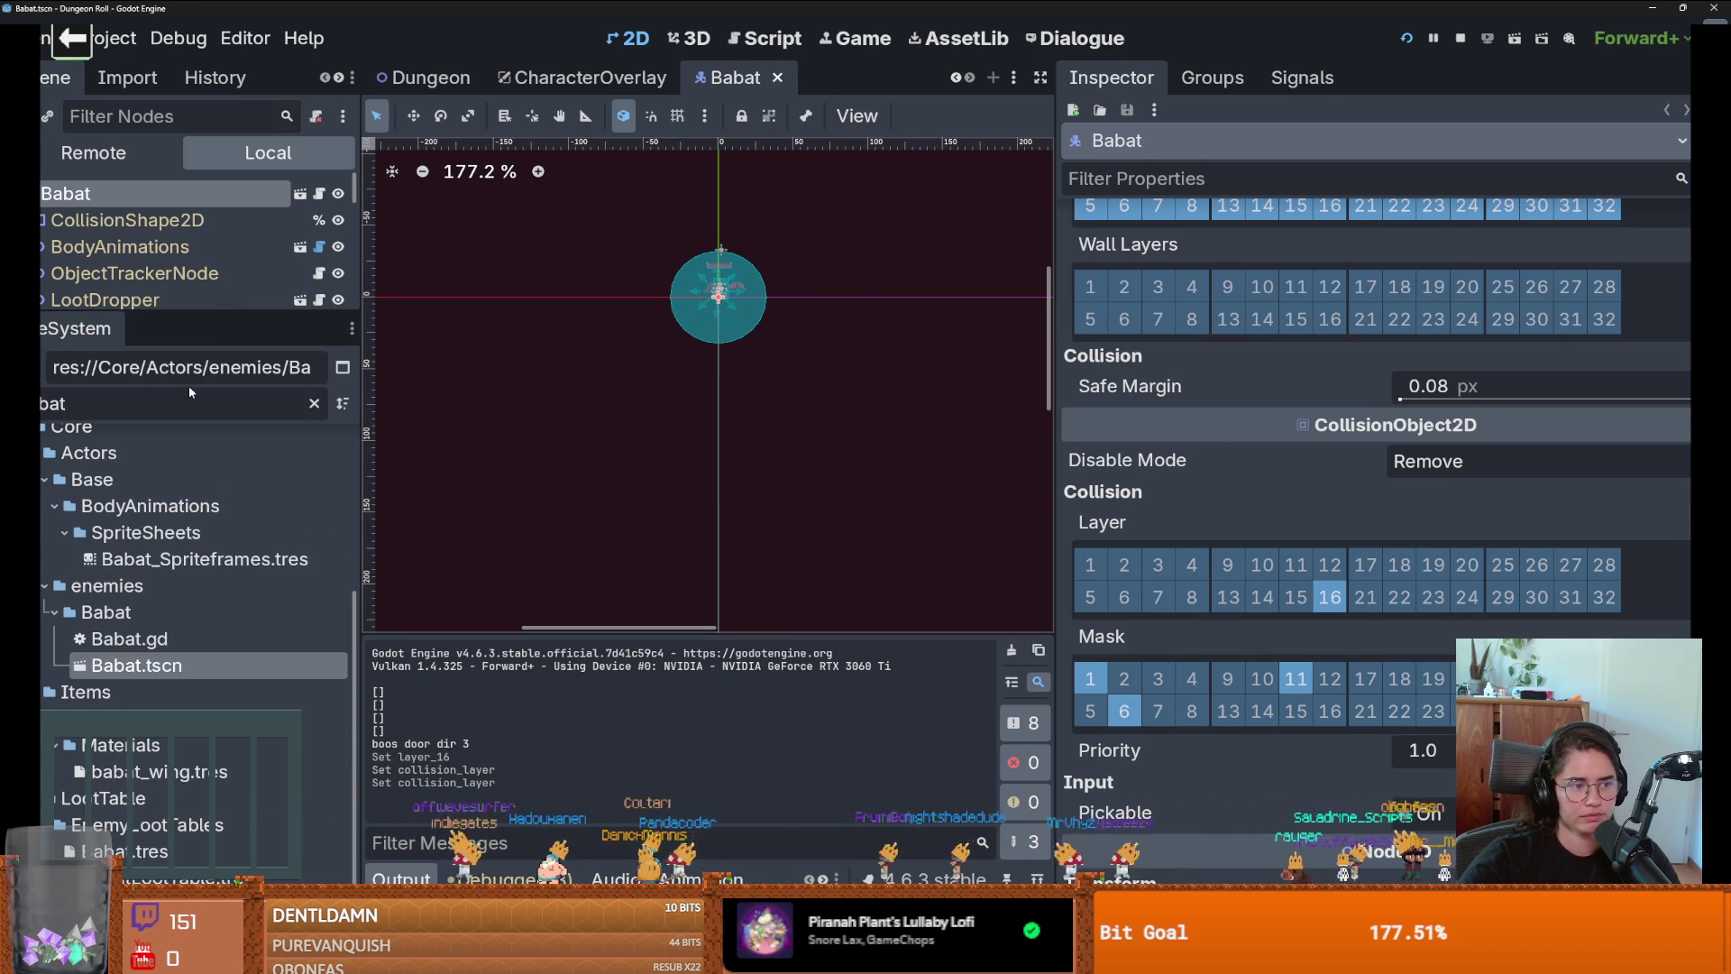
pyautogui.doubleClick(158, 405)
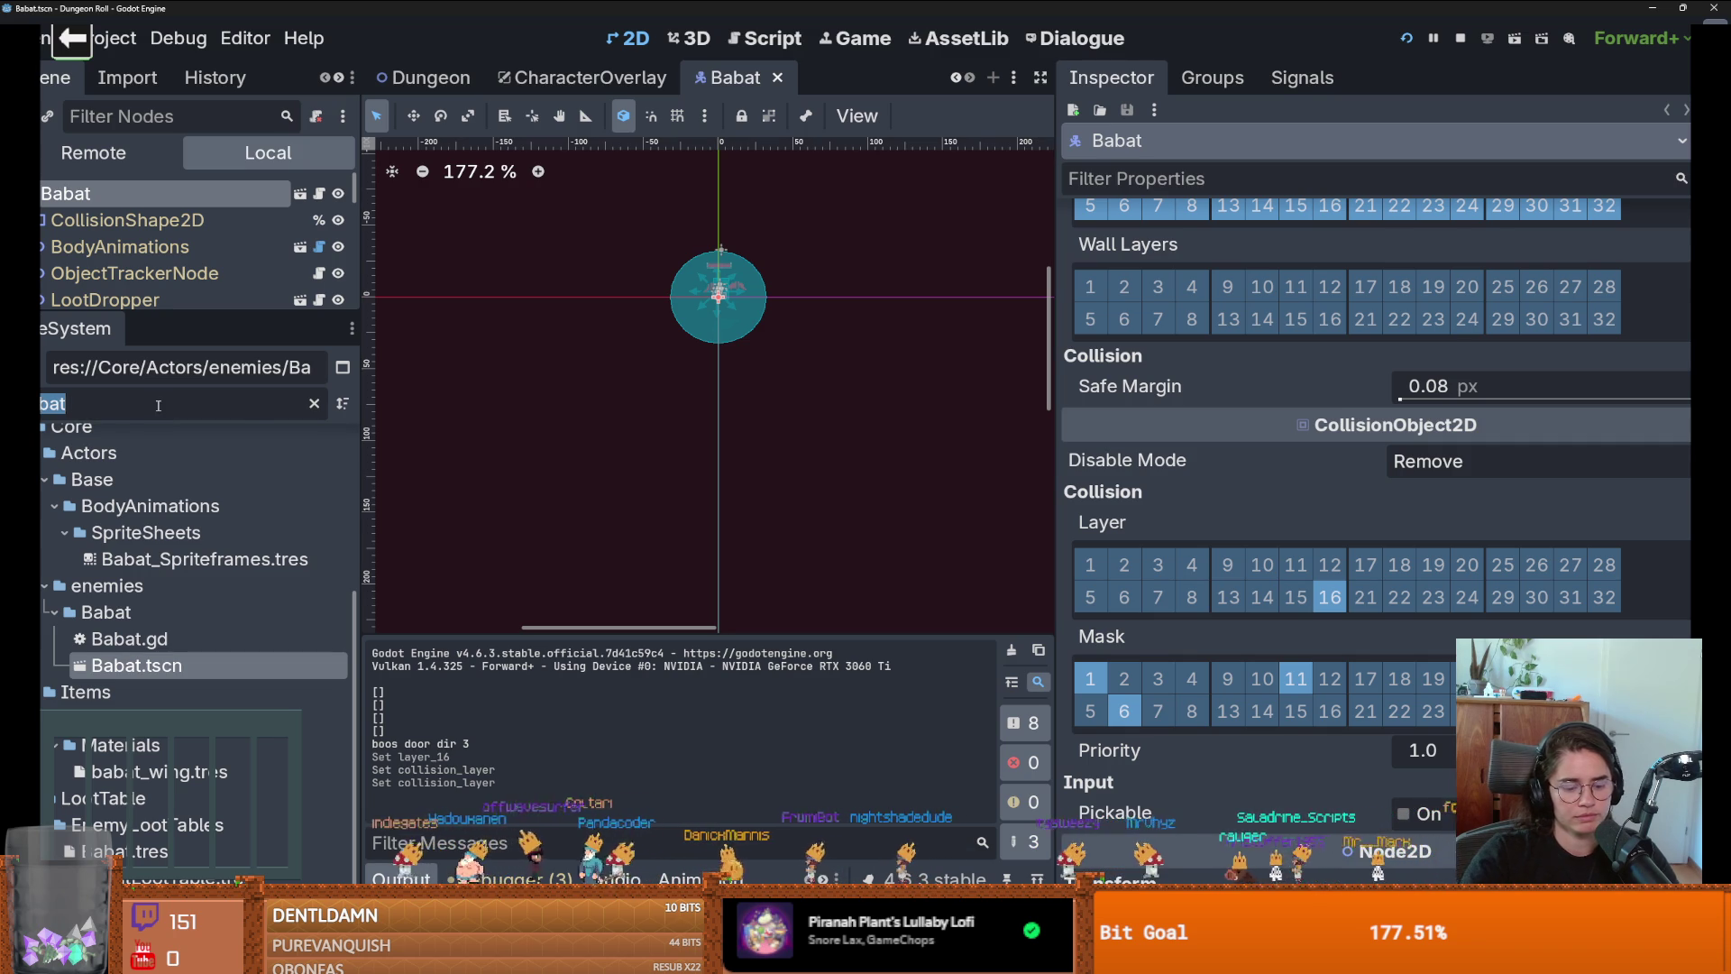
# Filter FileSystem for 'swing', open swing_area.tscn and inspect SwingArea's collision layers.
pyautogui.write('swing')
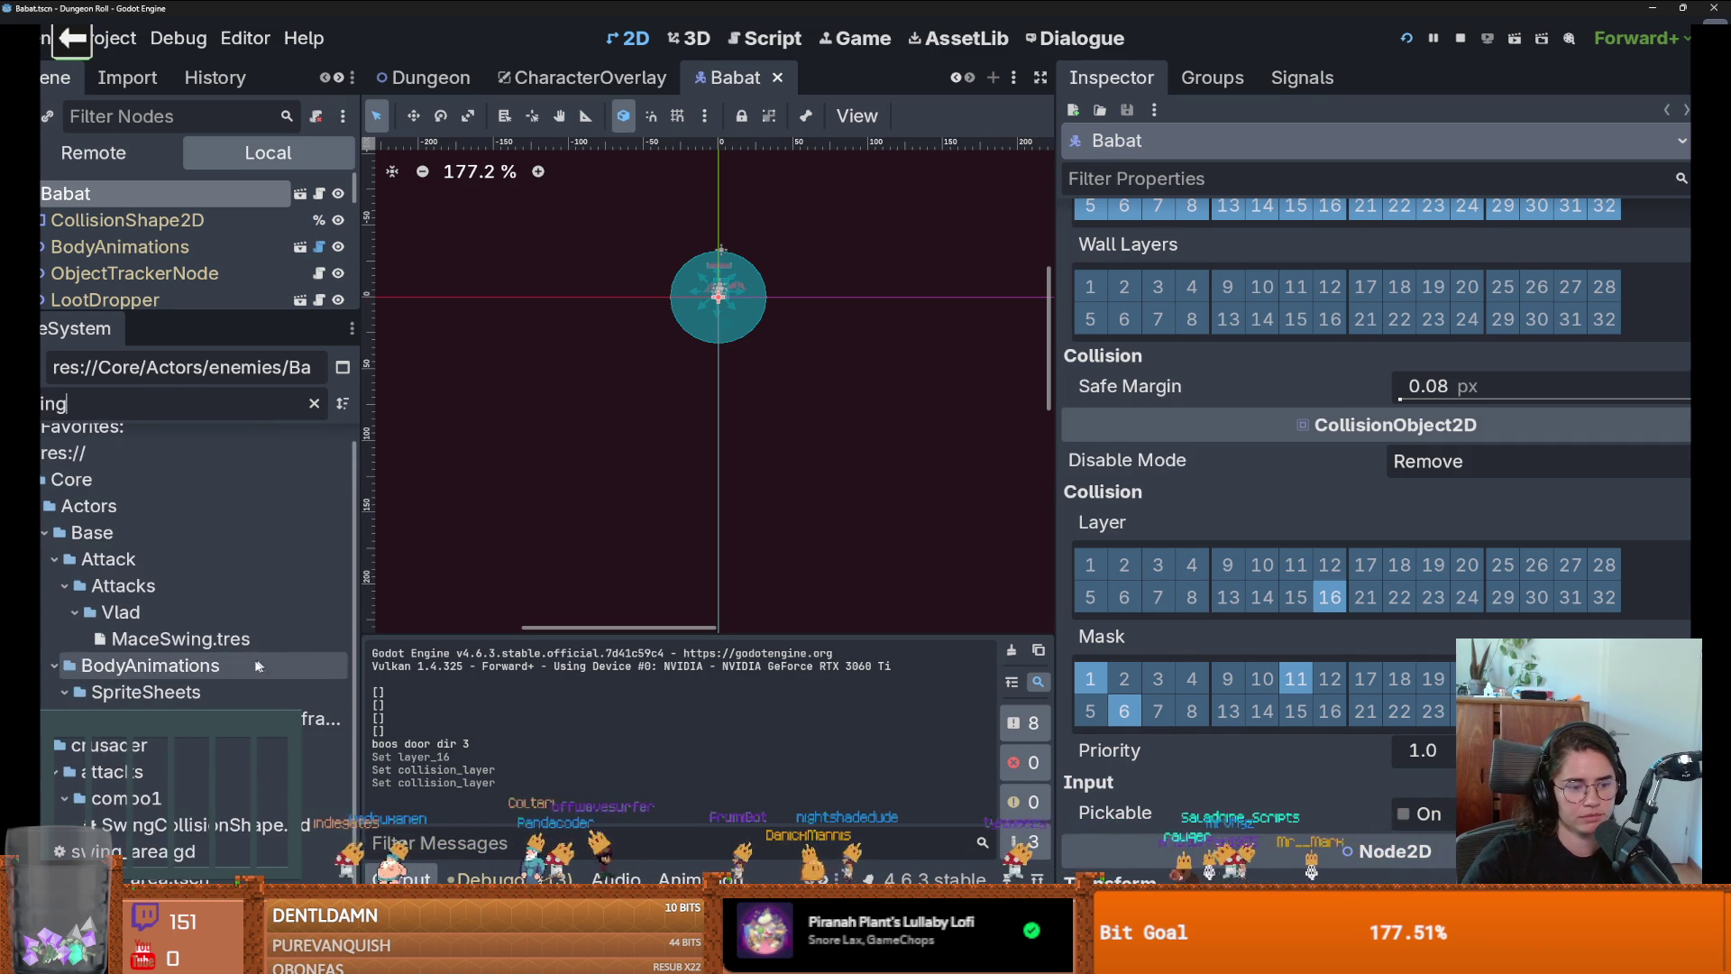
pyautogui.doubleClick(207, 877)
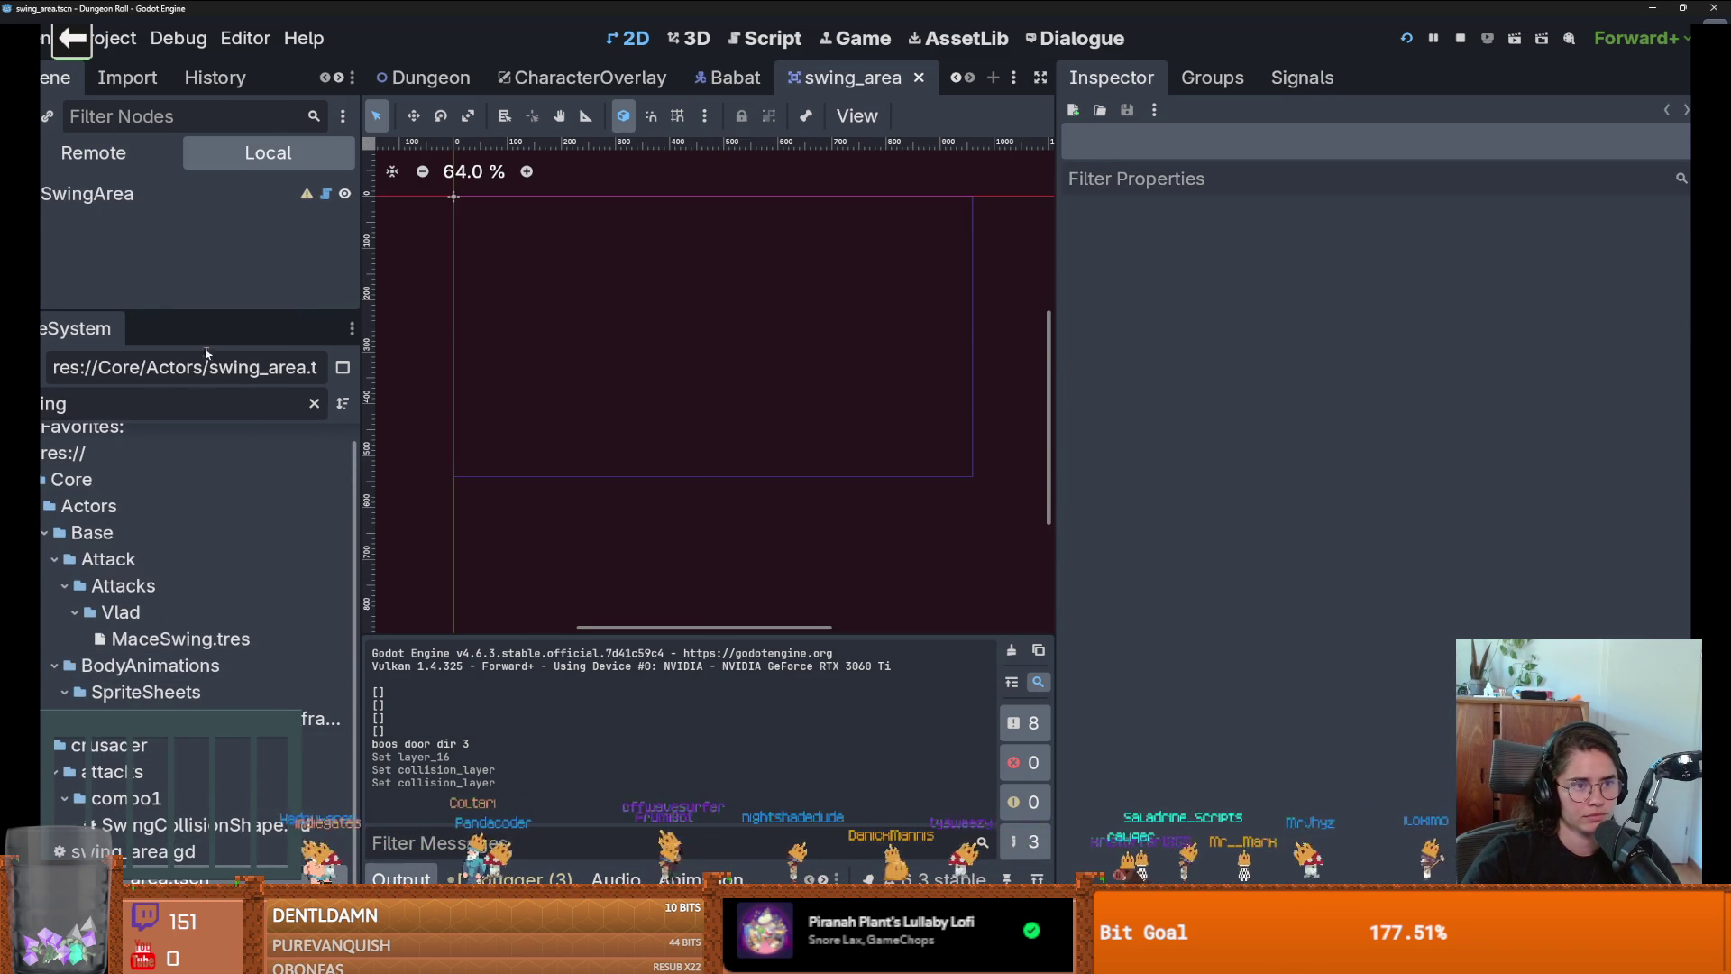
pyautogui.click(87, 193)
pyautogui.scroll(-5, 1367, 479)
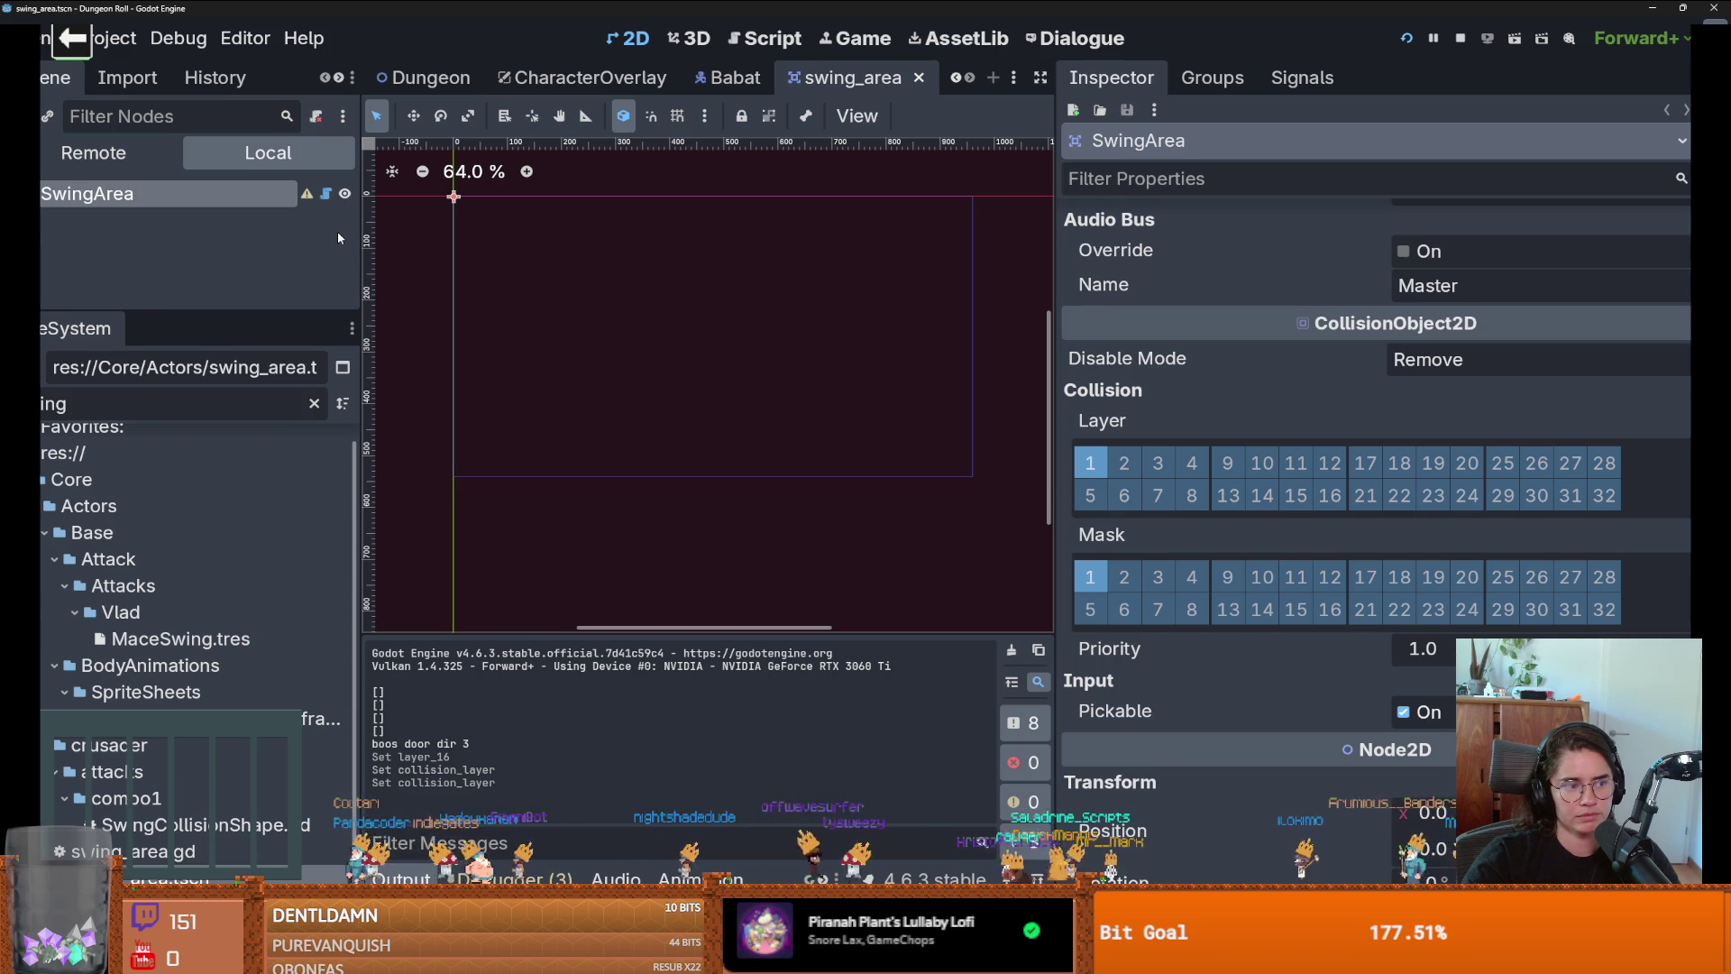
# Open the swing_area.gd script and read through it.
pyautogui.click(326, 193)
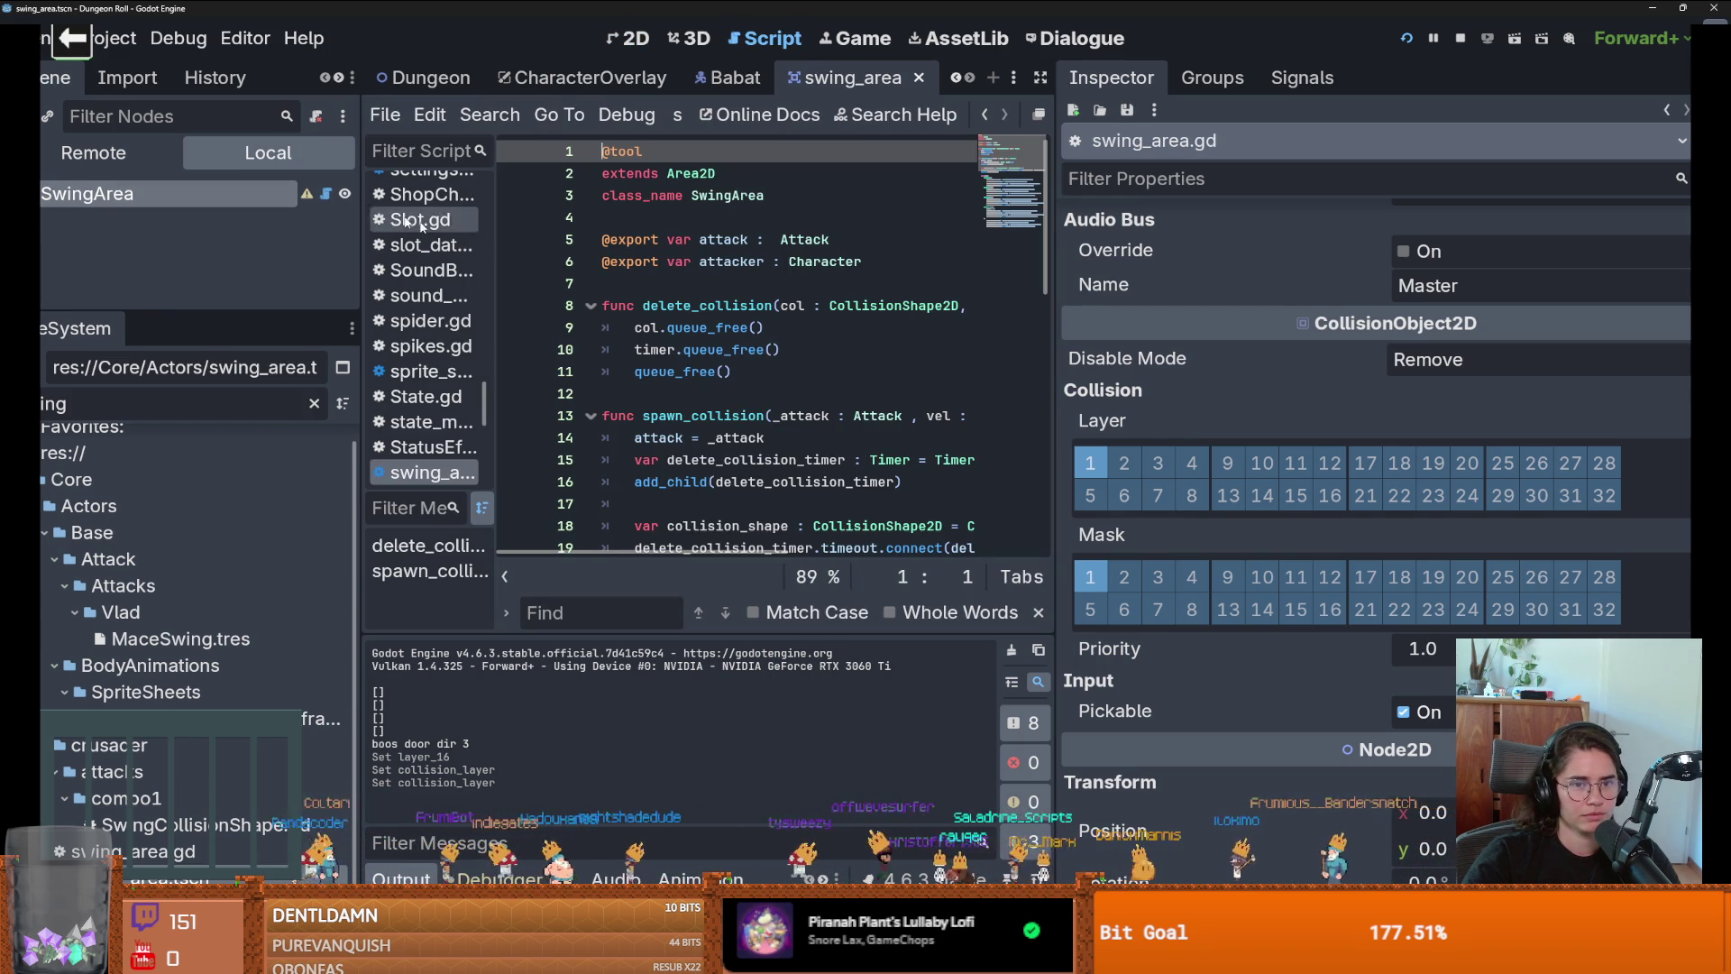
pyautogui.moveTo(1057, 340); pyautogui.dragTo(1279, 340)
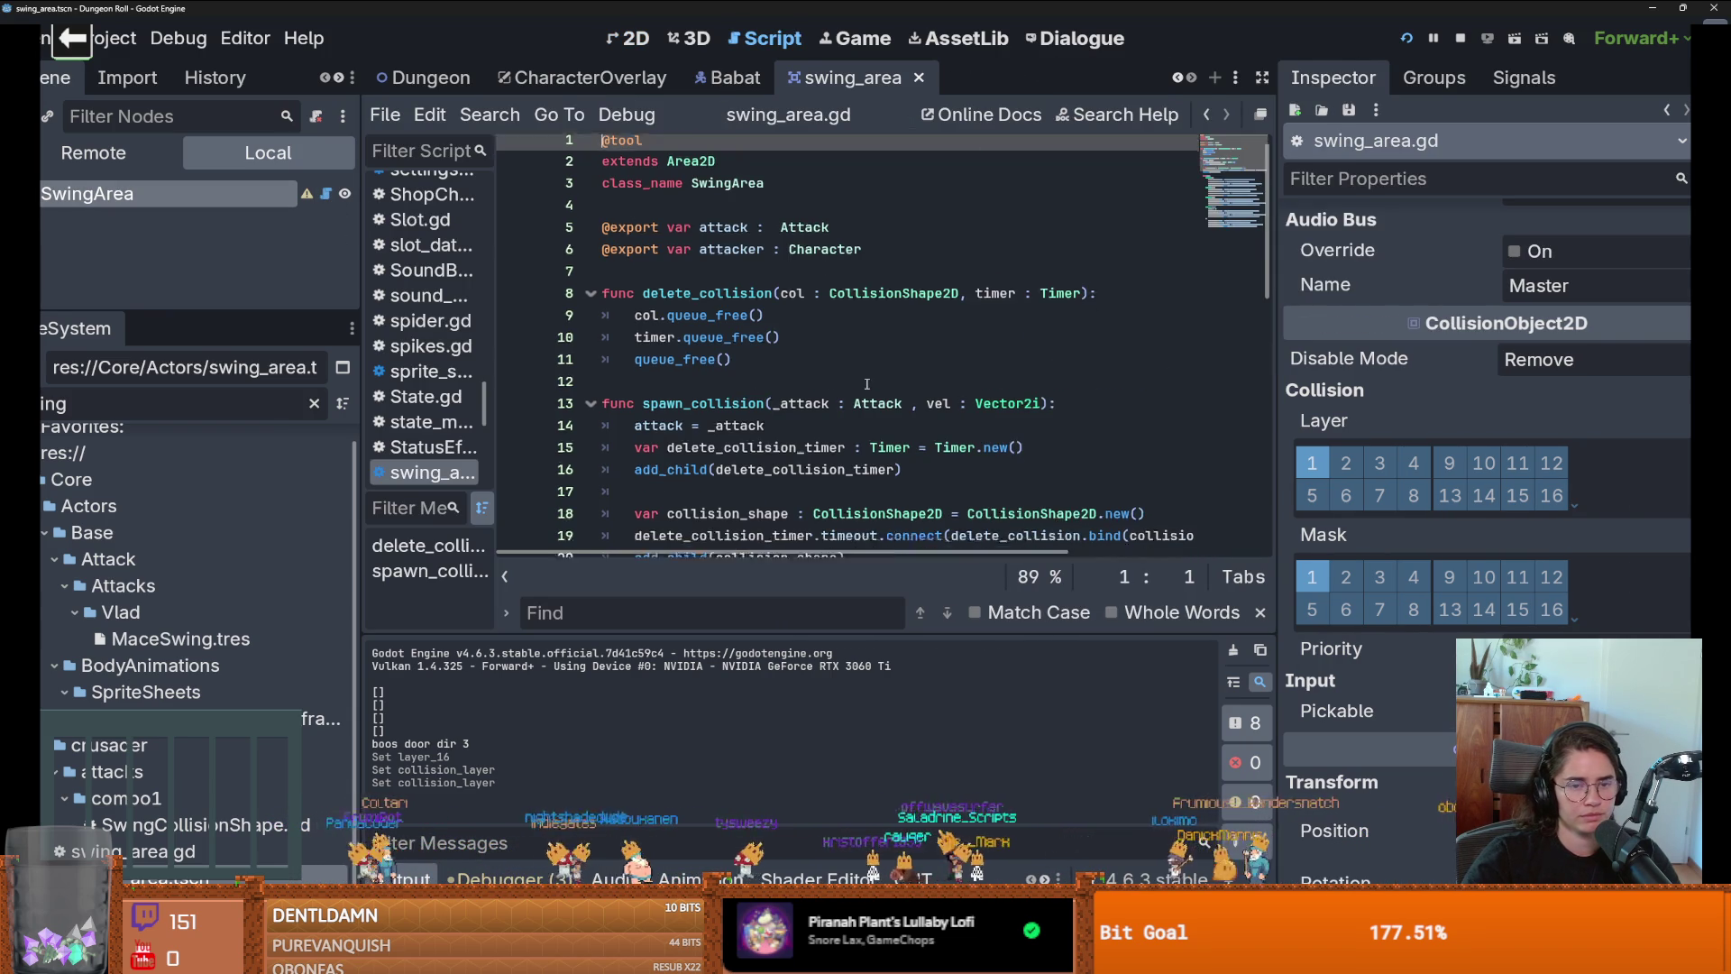
pyautogui.scroll(-10, 867, 383)
pyautogui.scroll(10, 867, 383)
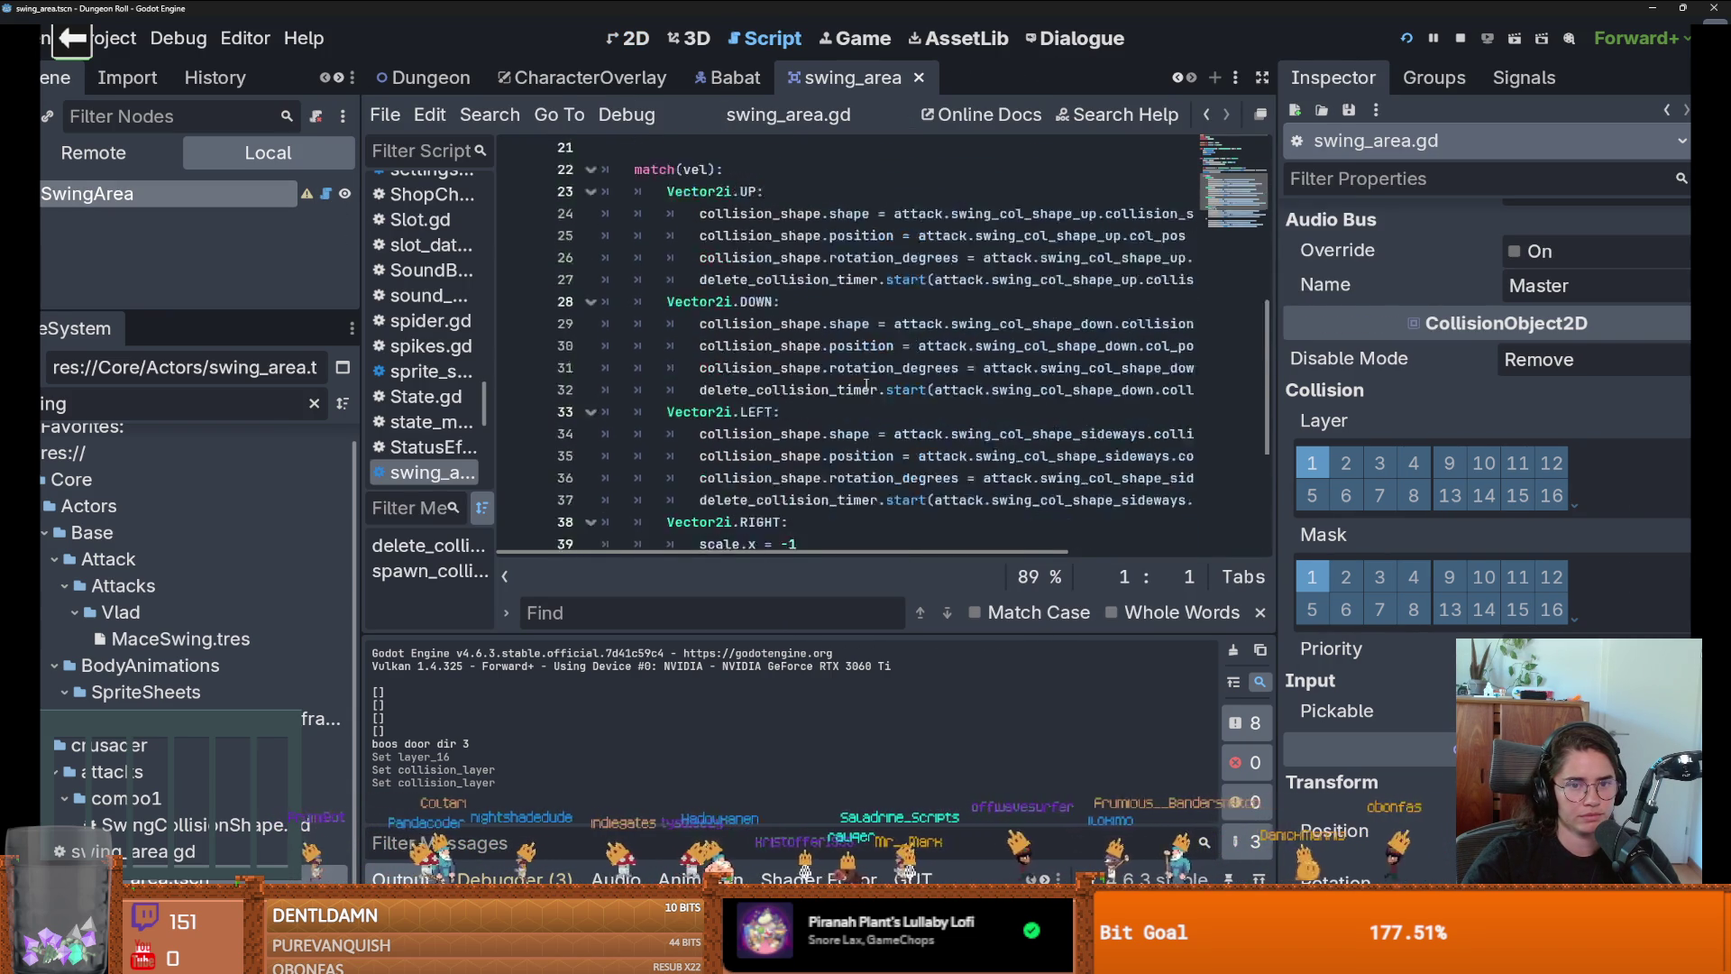
# Look over the Babat and Dungeon scenes, then return to swing_area and clear the file filter.
pyautogui.click(728, 83)
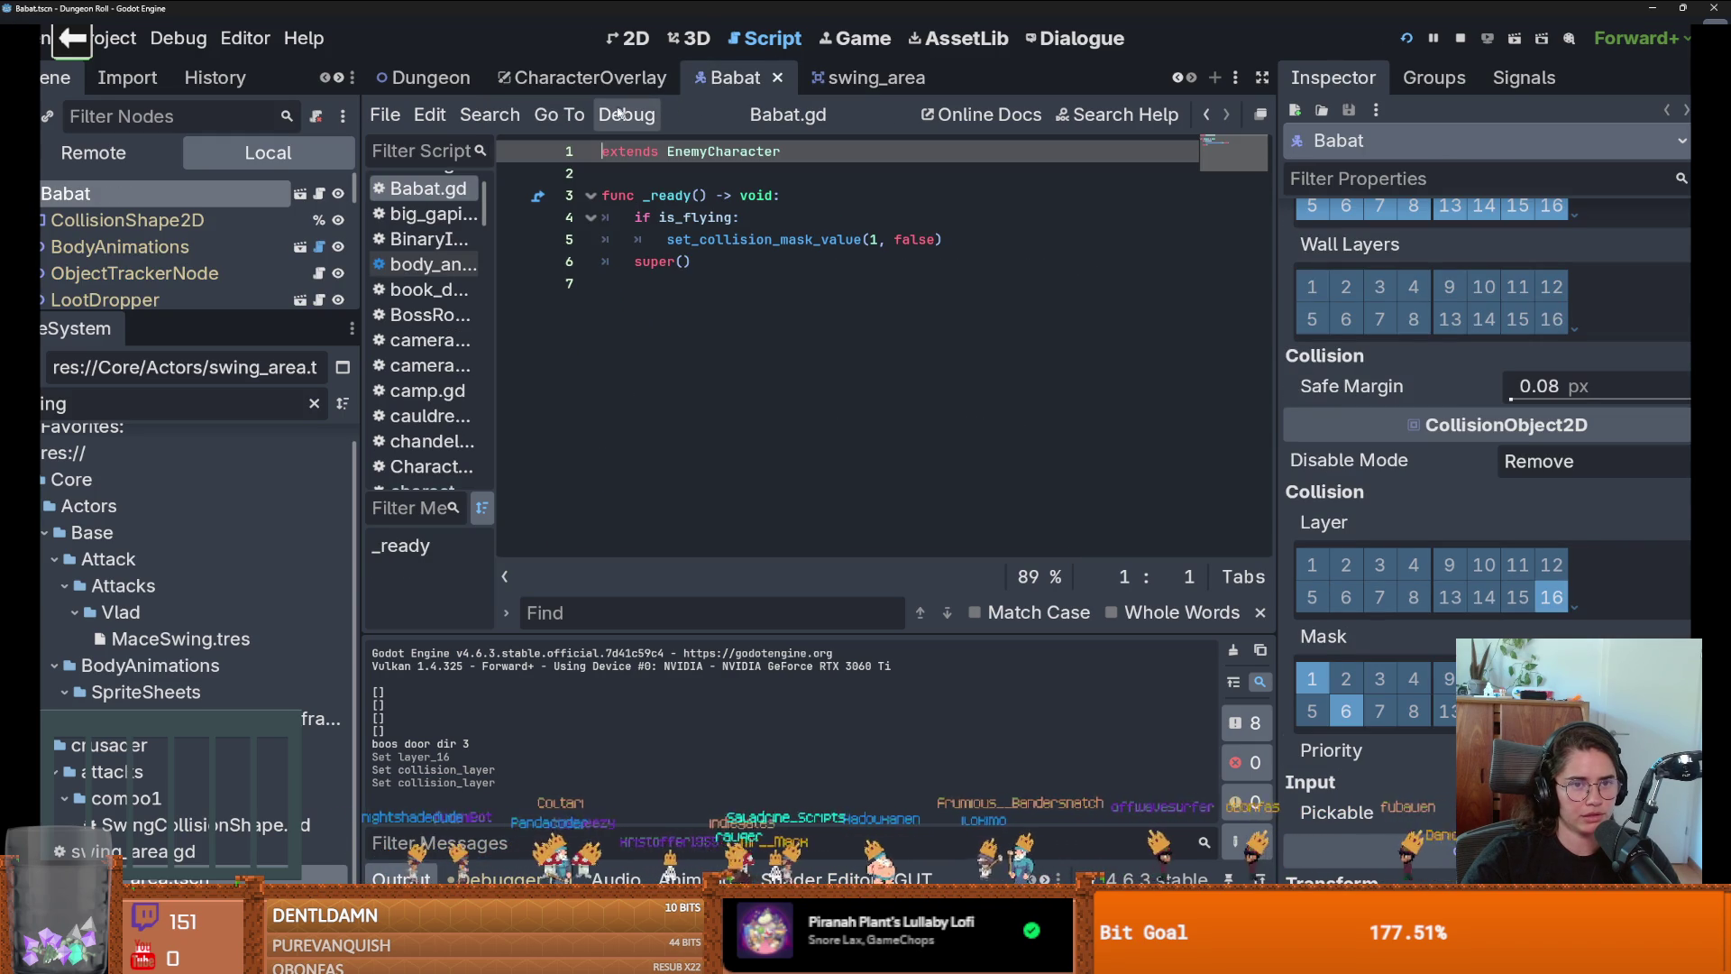
pyautogui.click(431, 78)
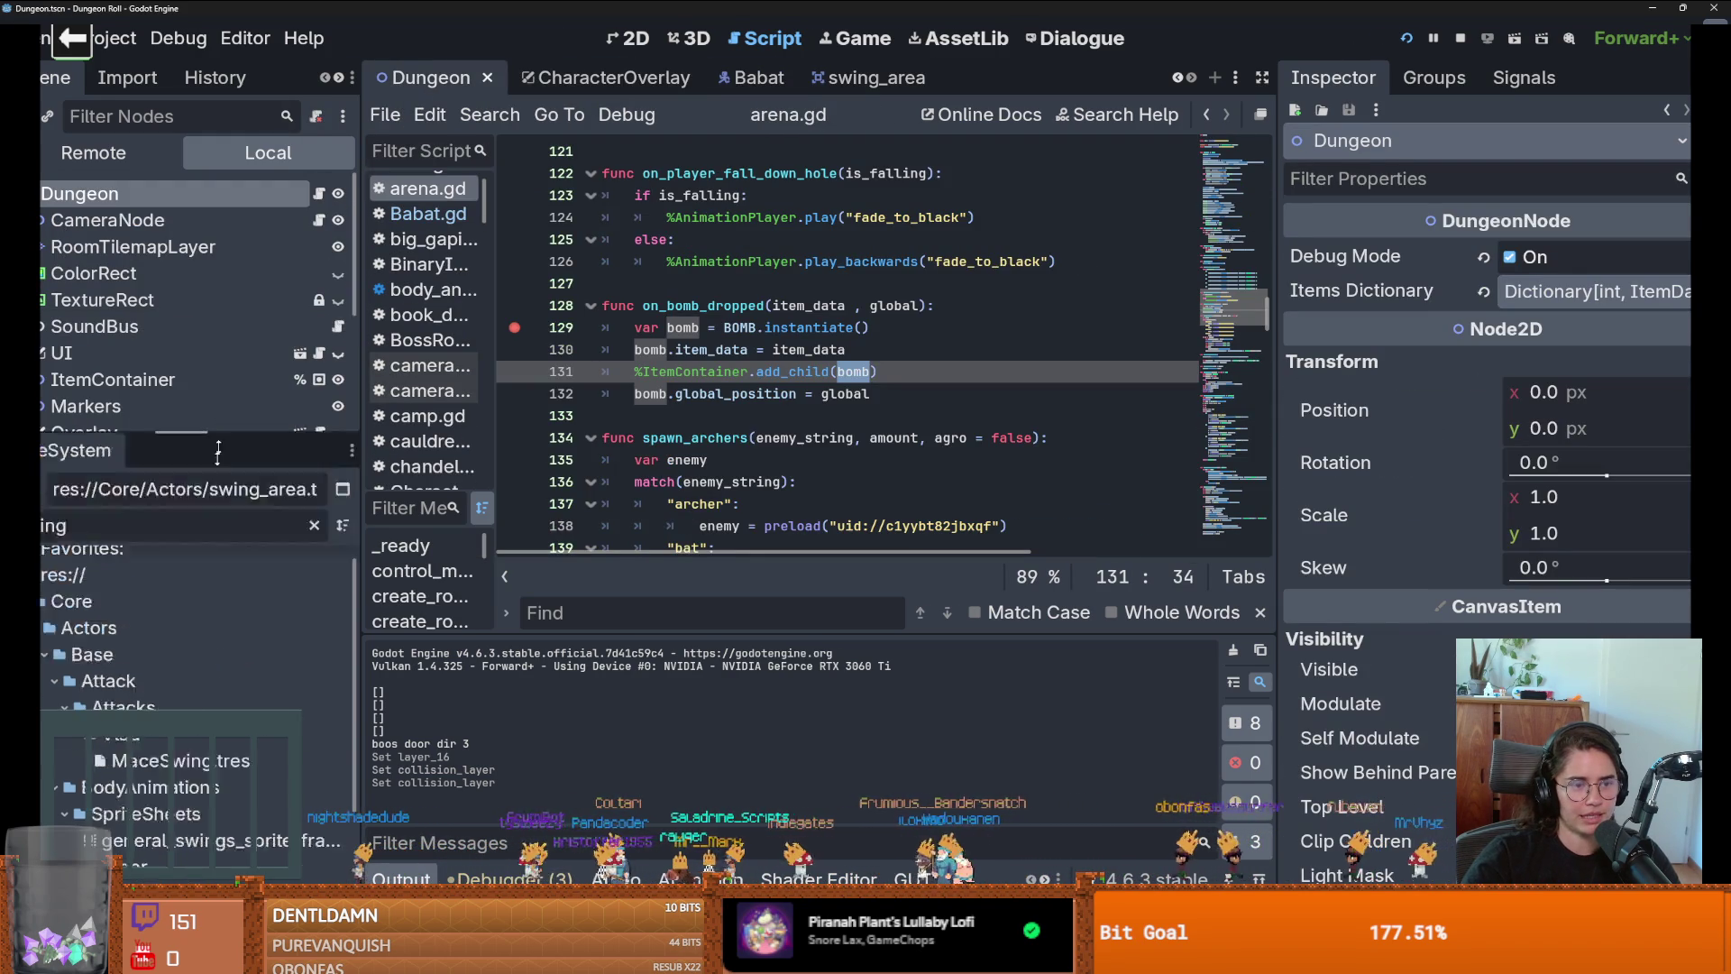
pyautogui.moveTo(218, 451); pyautogui.dragTo(217, 642)
pyautogui.scroll(-1, 180, 433)
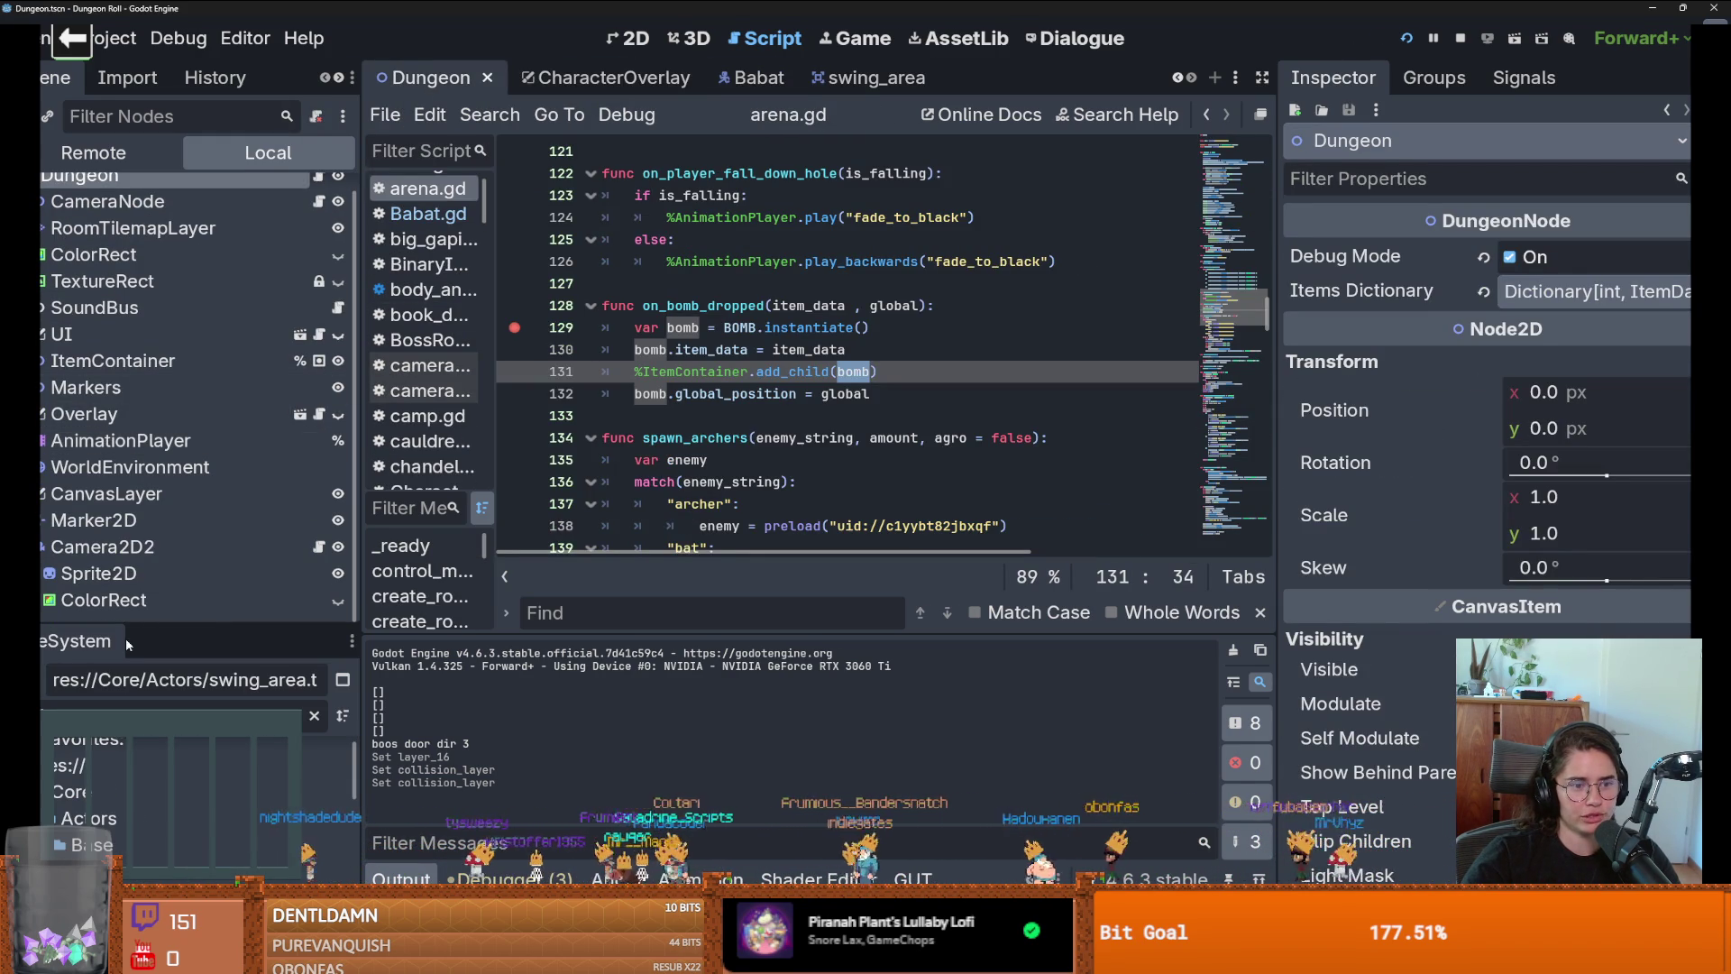
pyautogui.click(861, 78)
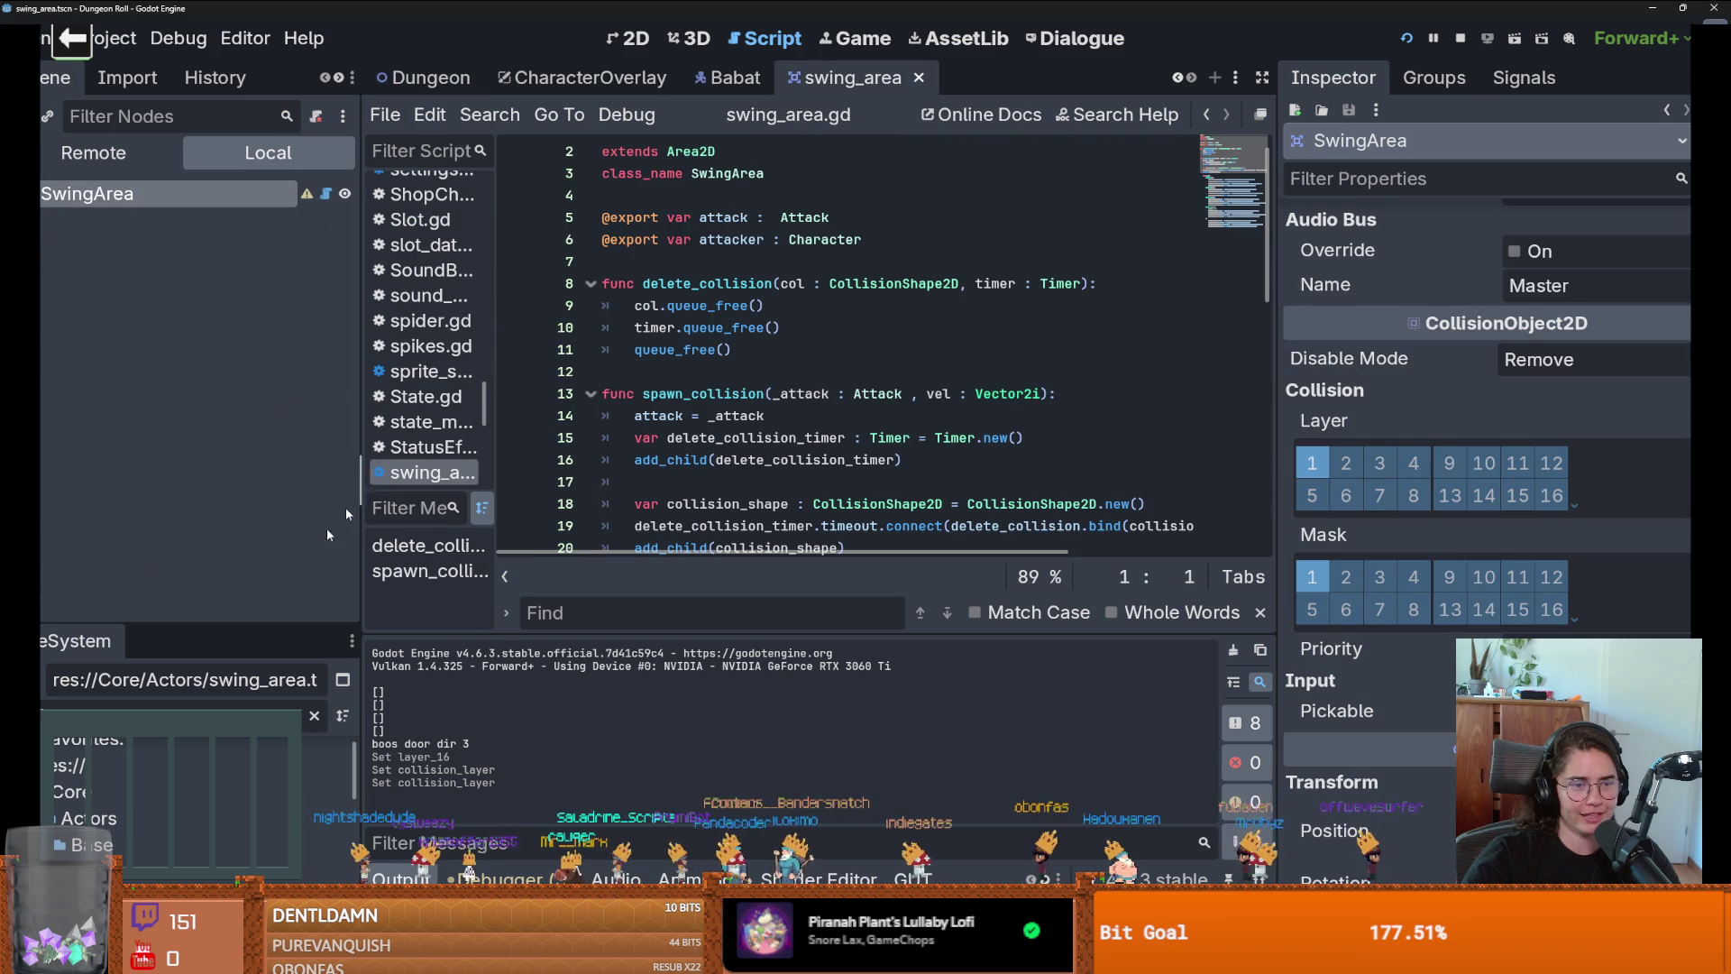
pyautogui.moveTo(216, 630); pyautogui.dragTo(216, 383)
pyautogui.doubleClick(205, 469)
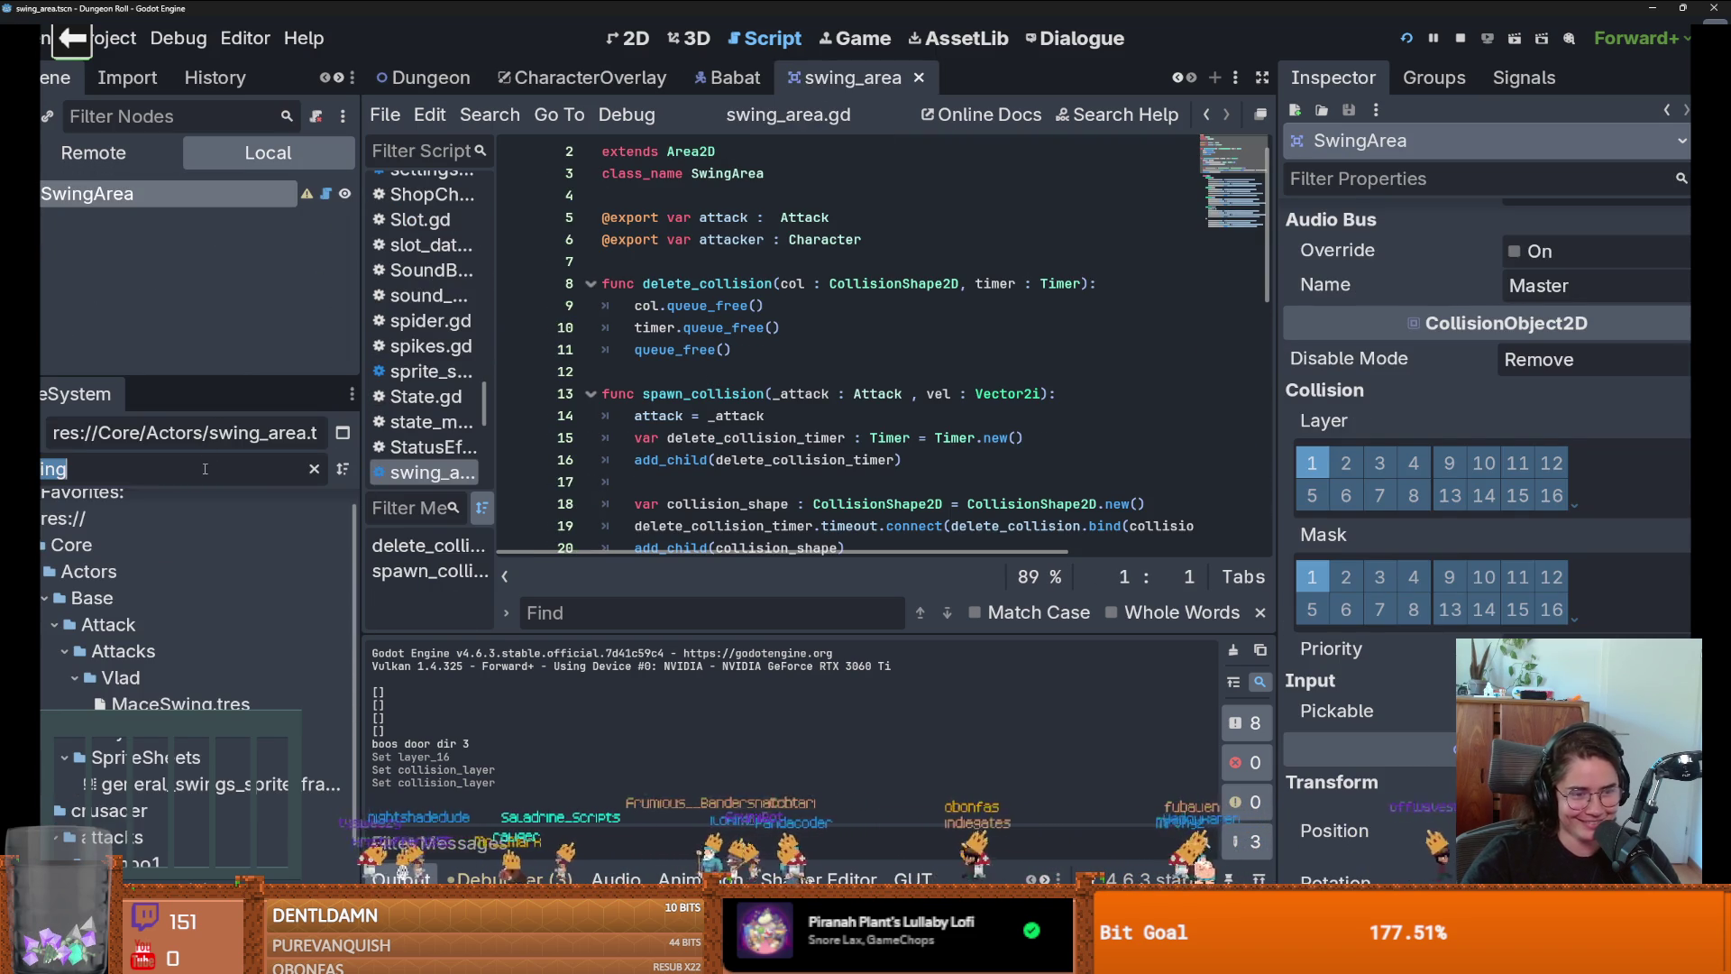
# Filter FileSystem for 'enemy' and open enemy_base_scene.tscn in the 2D view.
pyautogui.write('enemy')
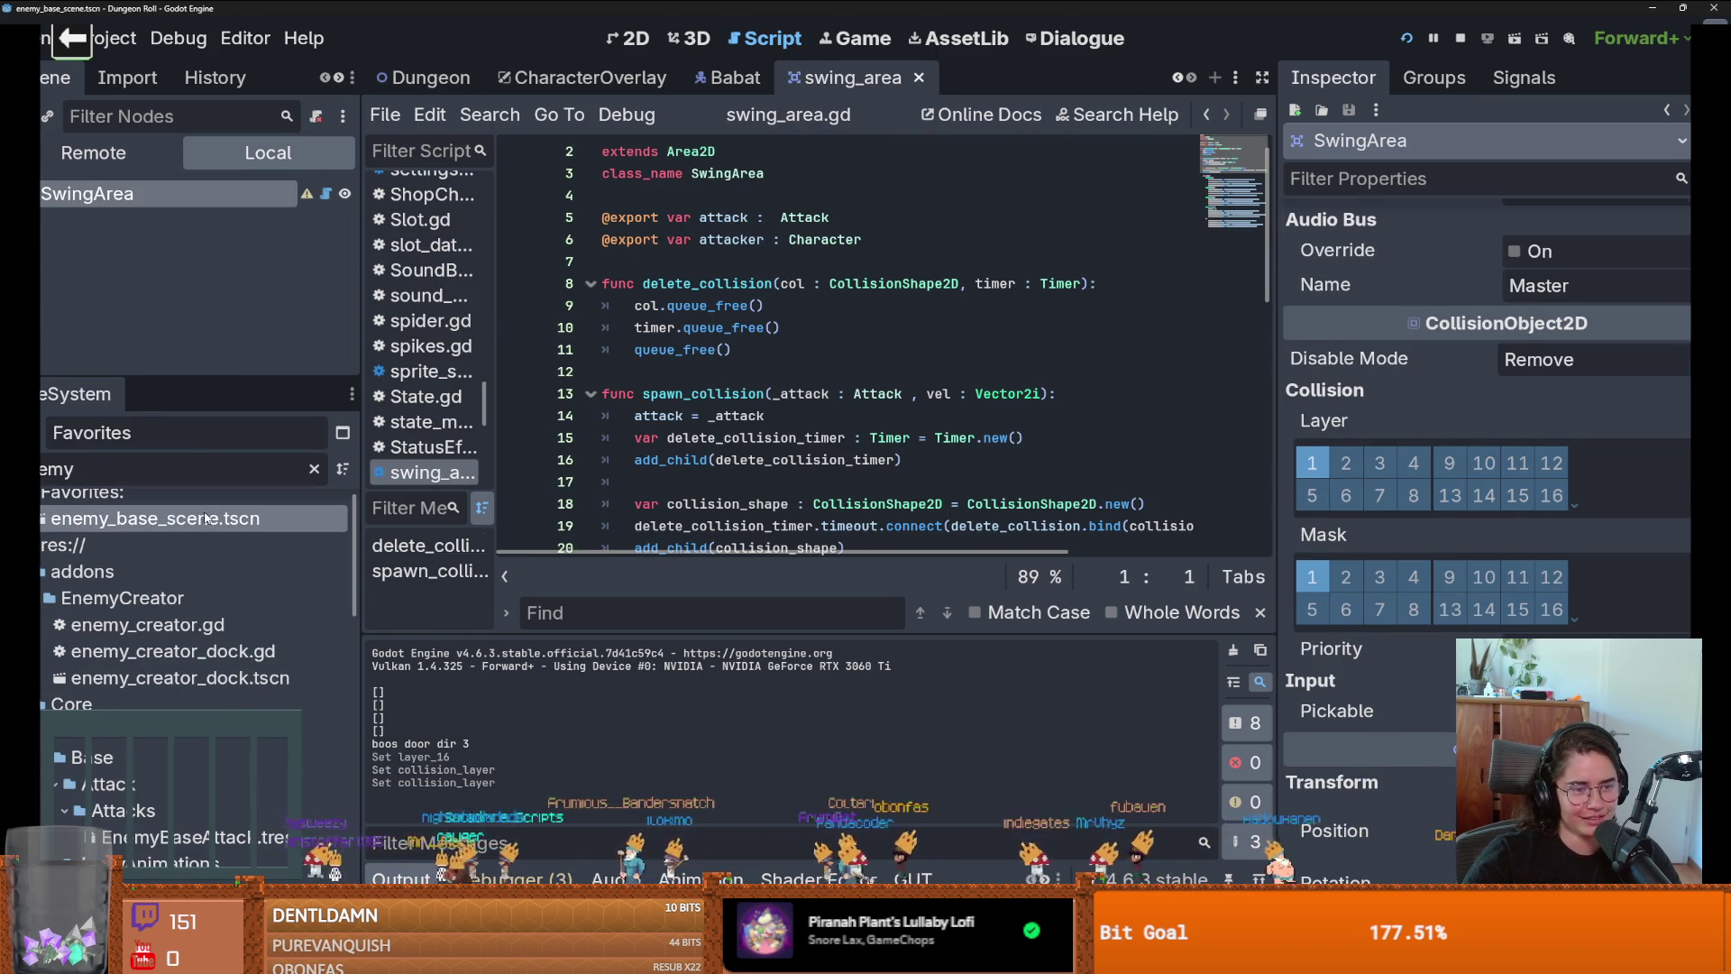
pyautogui.doubleClick(205, 517)
pyautogui.moveTo(180, 377); pyautogui.dragTo(180, 760)
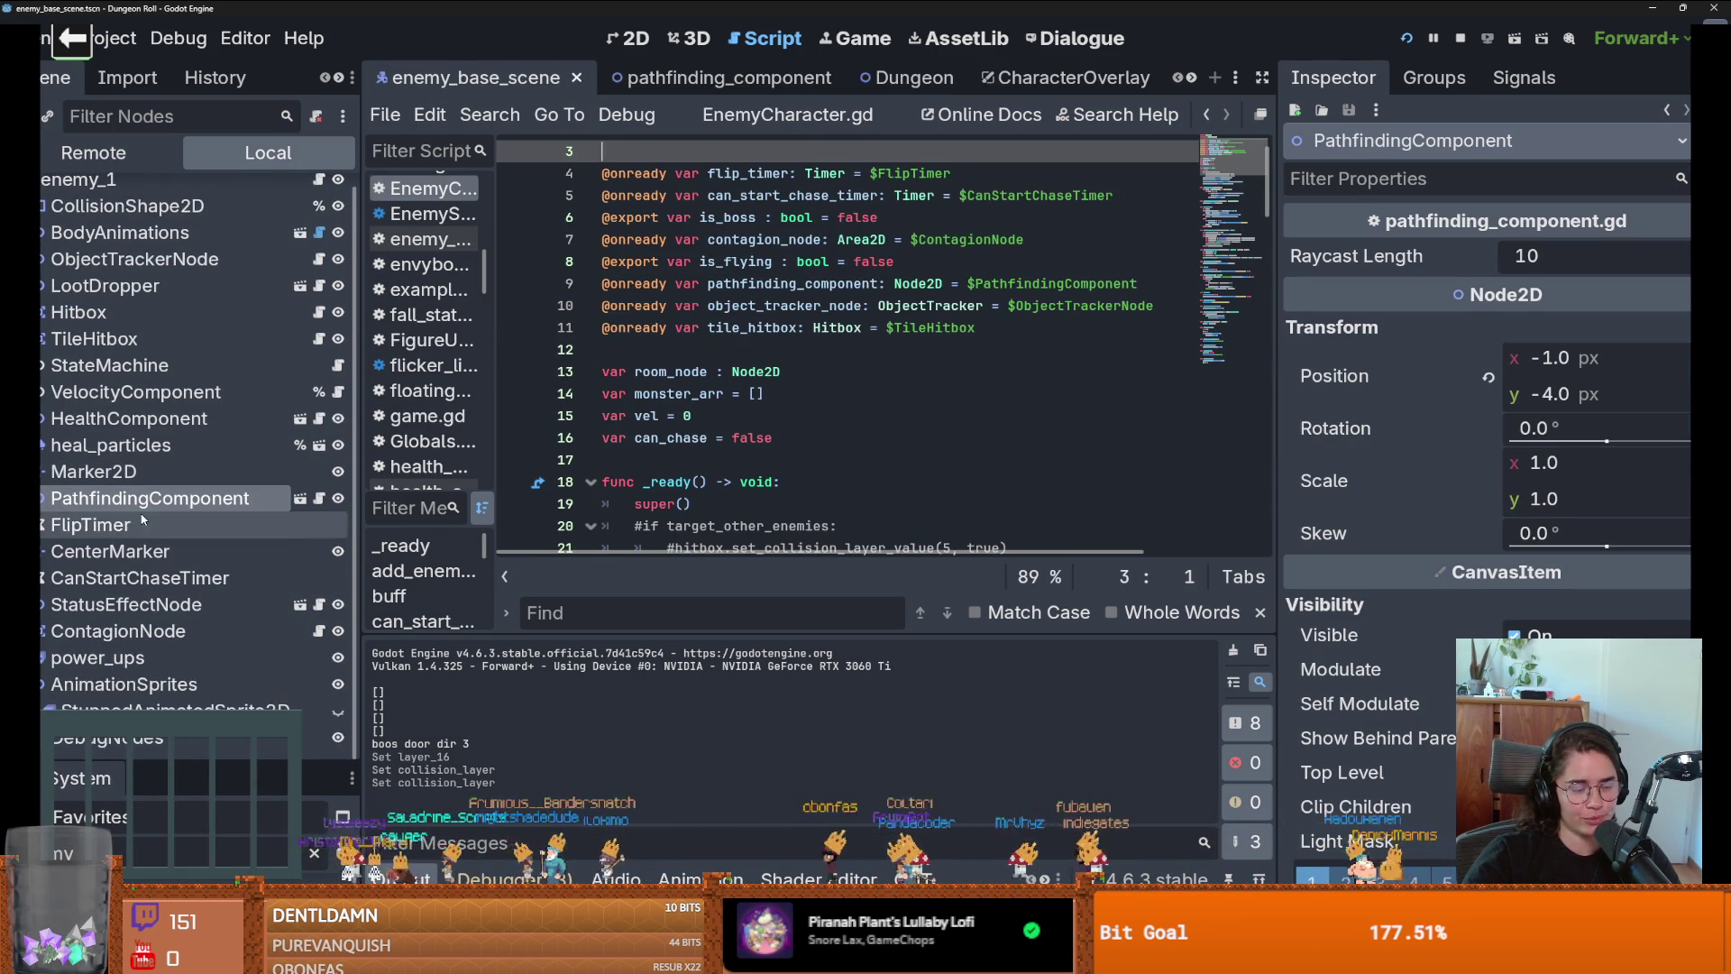
pyautogui.click(636, 40)
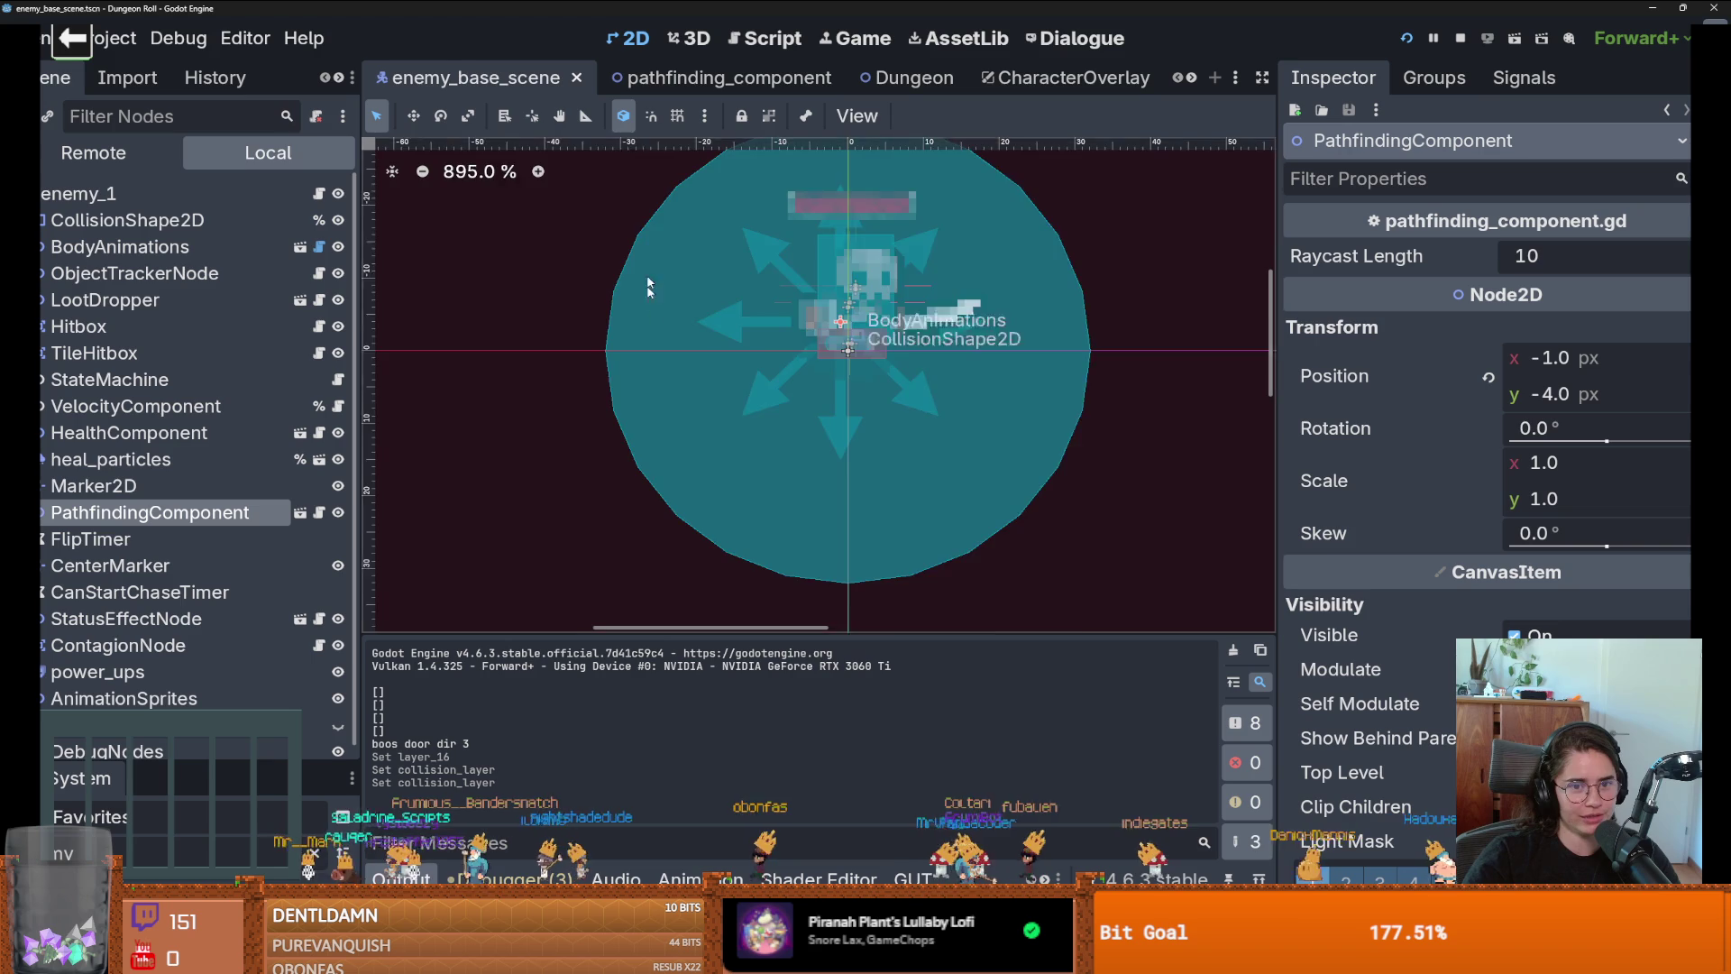
pyautogui.scroll(-3, 647, 287)
pyautogui.moveTo(739, 298); pyautogui.dragTo(636, 377)
# Inspect the PathfindingComponent node's properties, then select the AnimationSprites node.
pyautogui.click(133, 499)
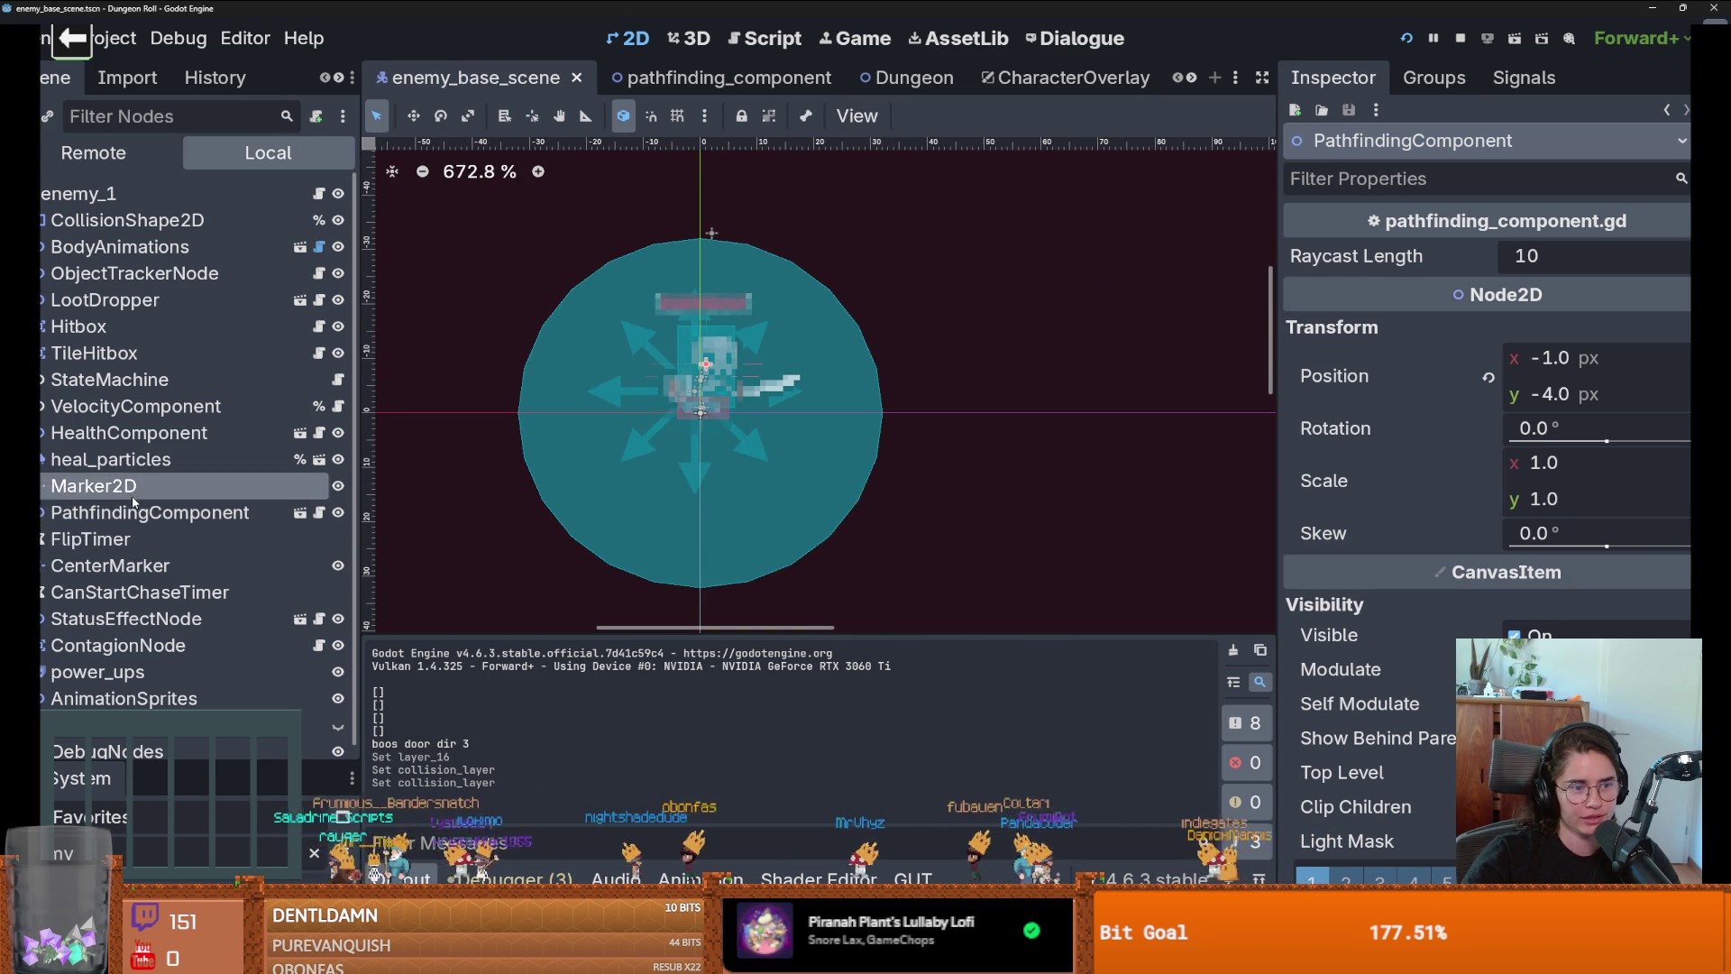
pyautogui.click(136, 509)
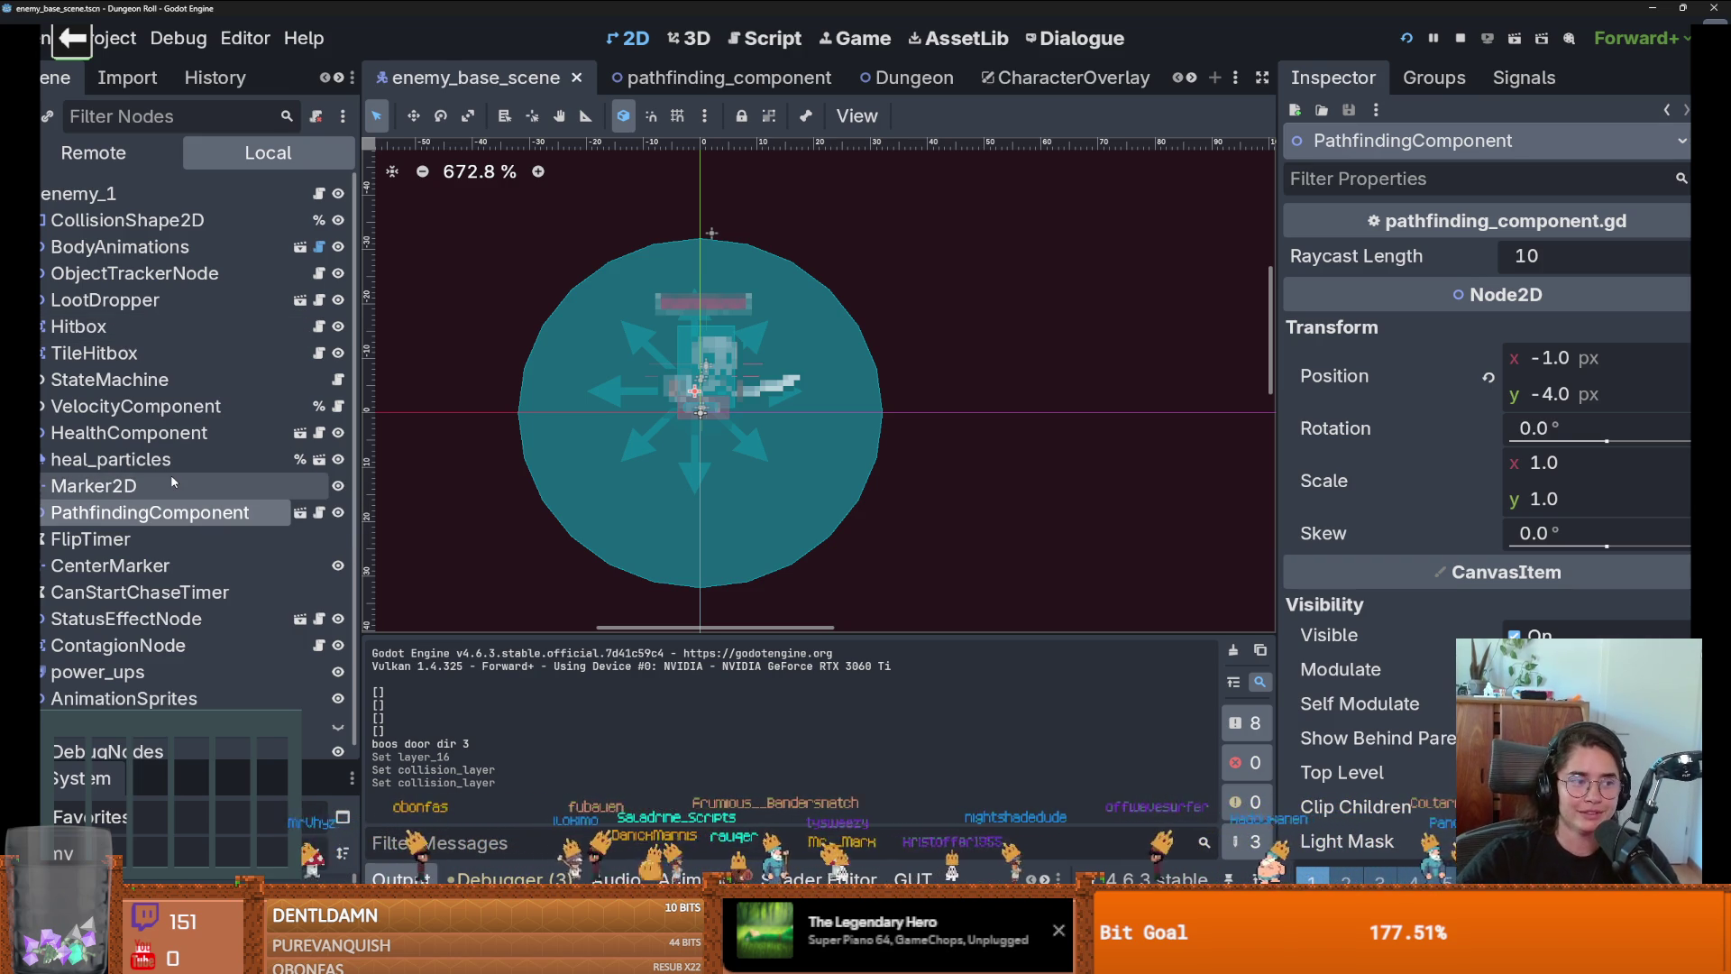
pyautogui.scroll(-2, 923, 507)
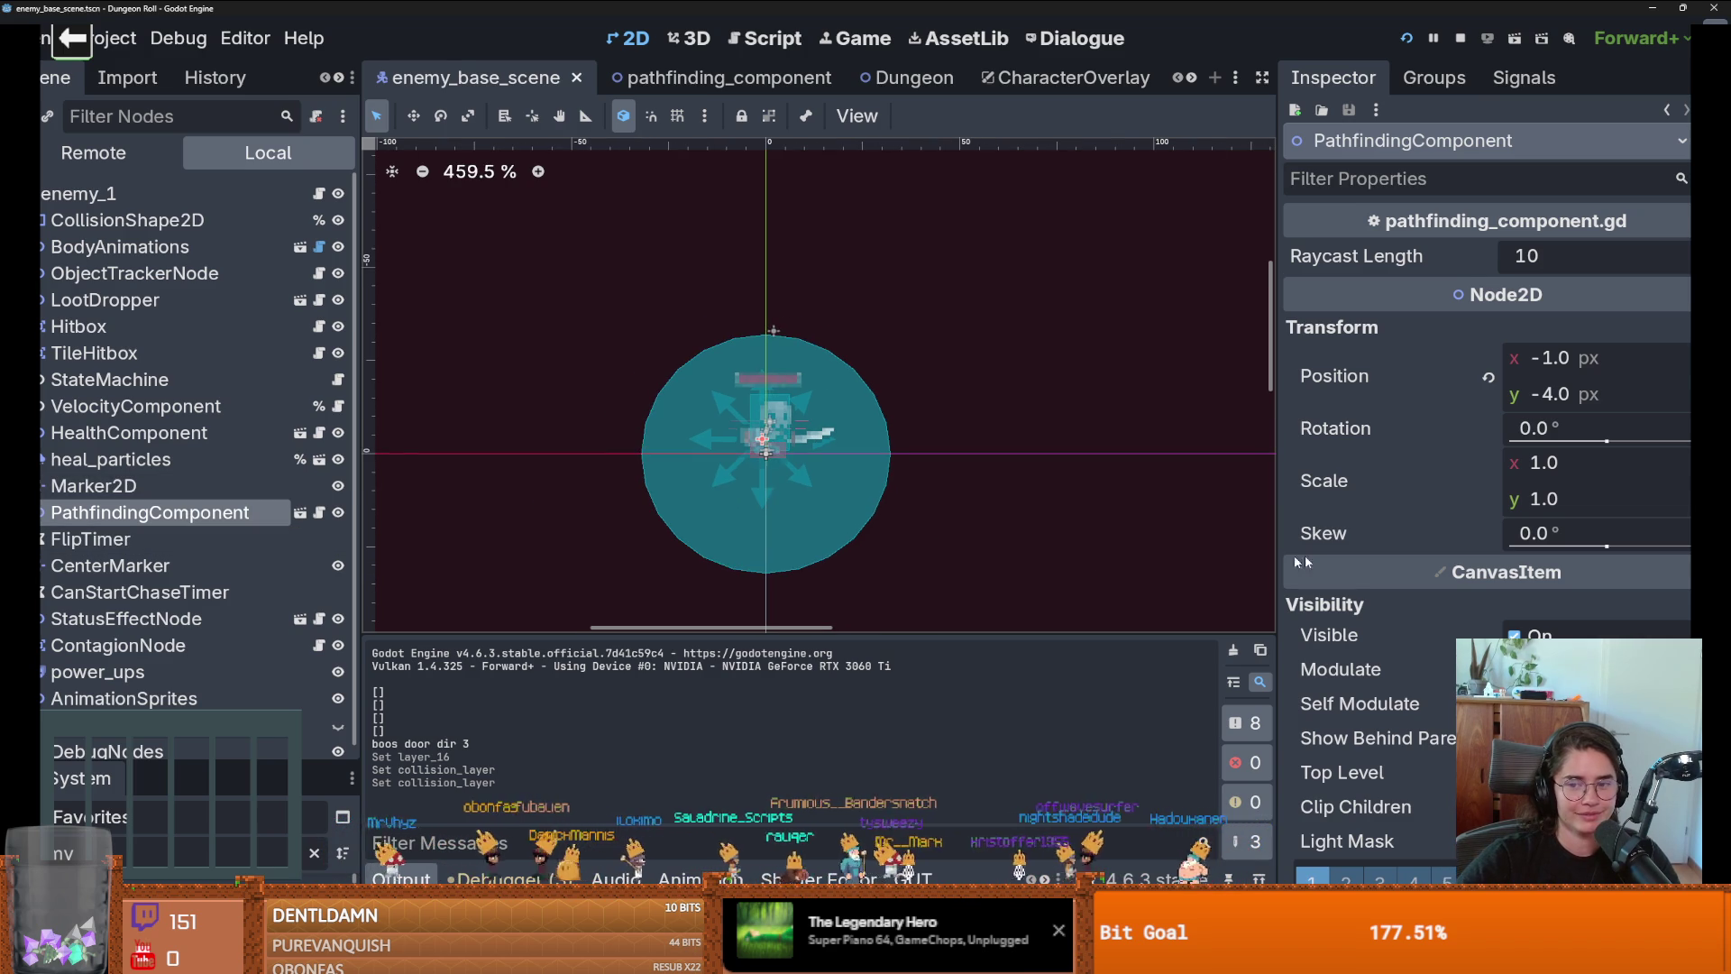
pyautogui.scroll(-5, 1425, 585)
pyautogui.scroll(-5, 1425, 586)
pyautogui.scroll(3, 1425, 587)
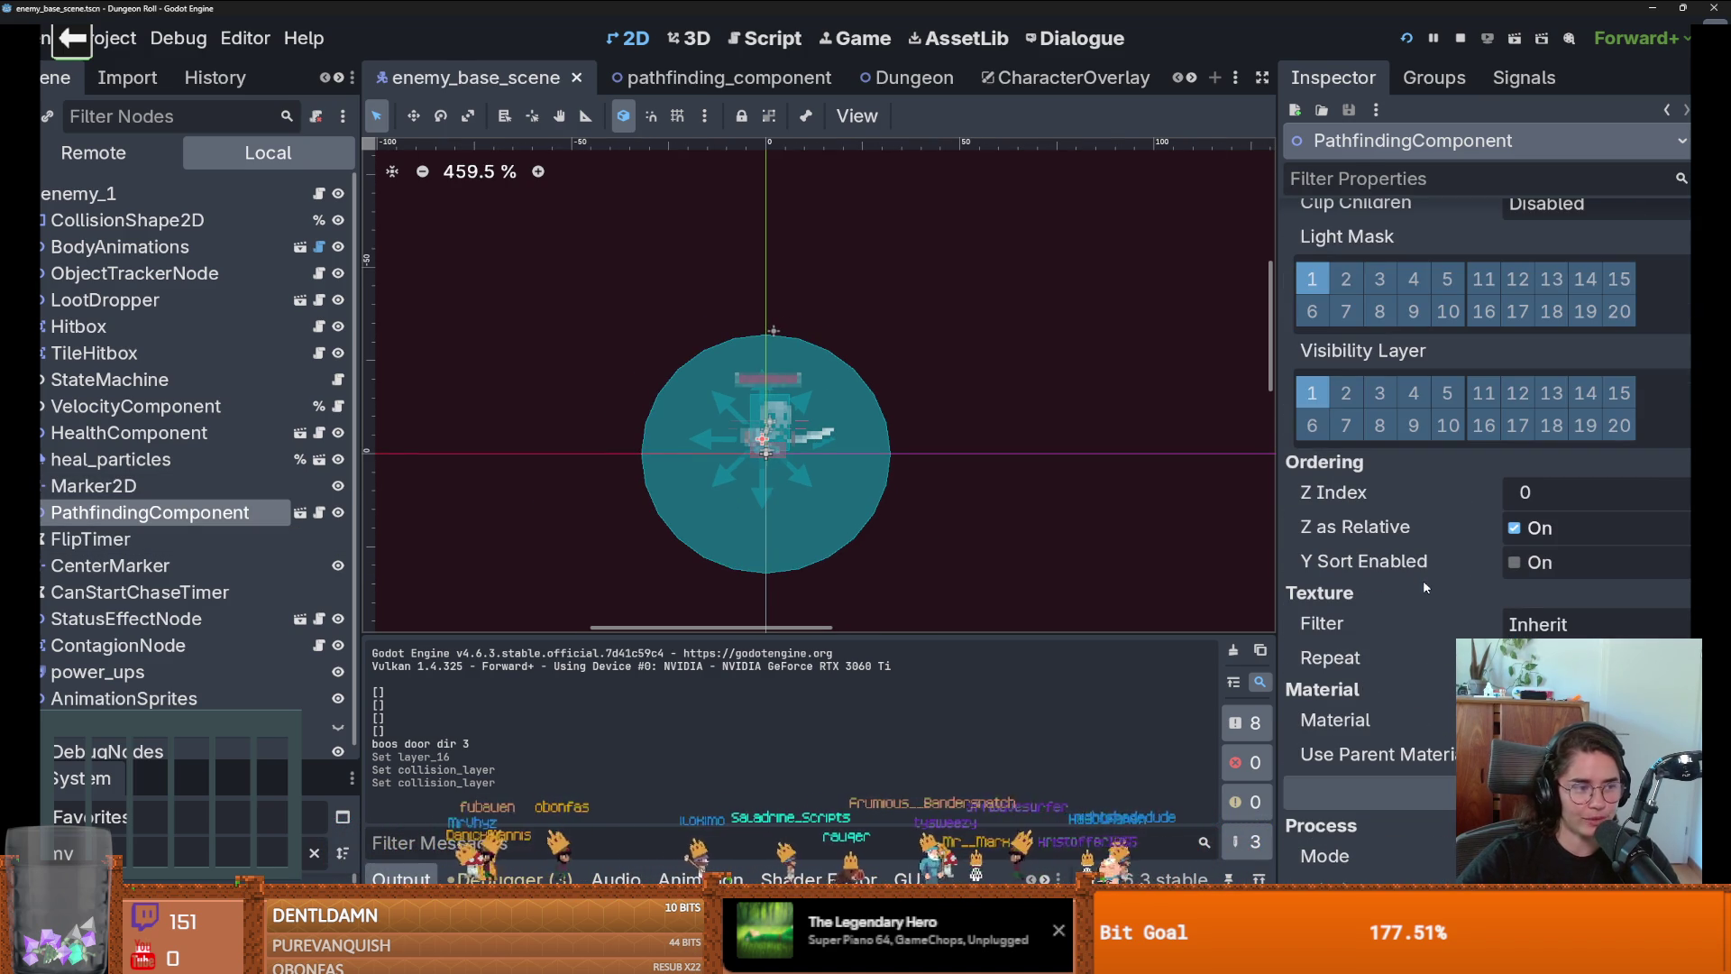
pyautogui.scroll(-1, 180, 566)
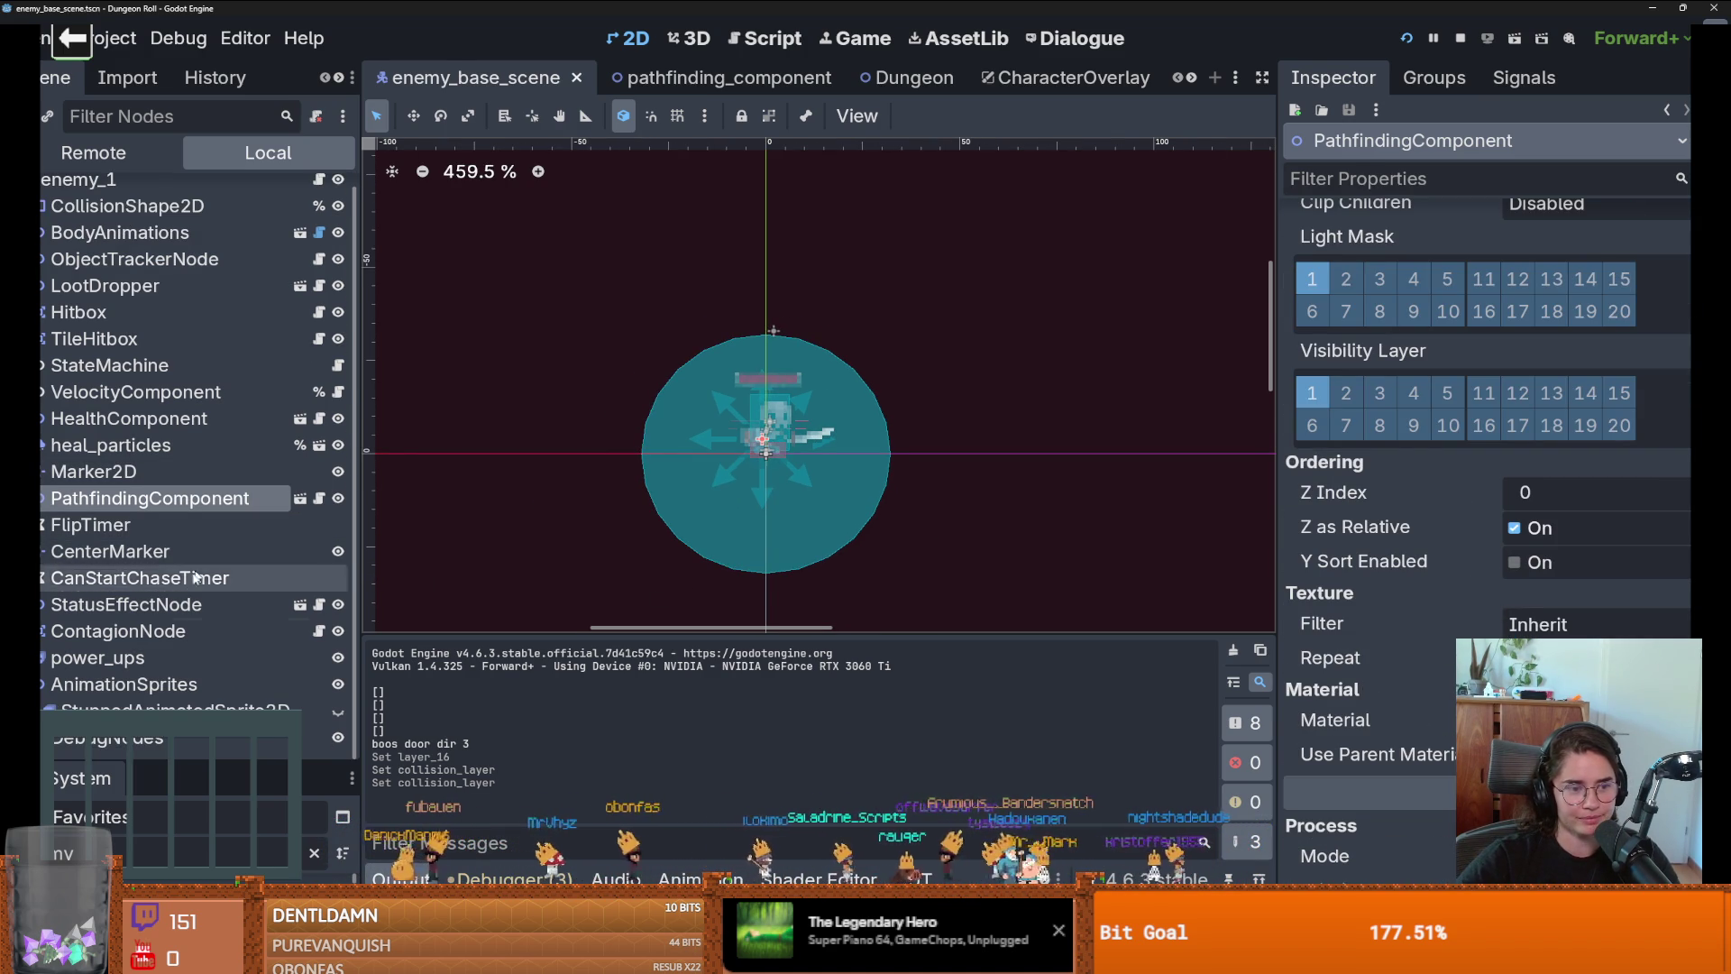
pyautogui.click(123, 685)
pyautogui.scroll(1, 181, 541)
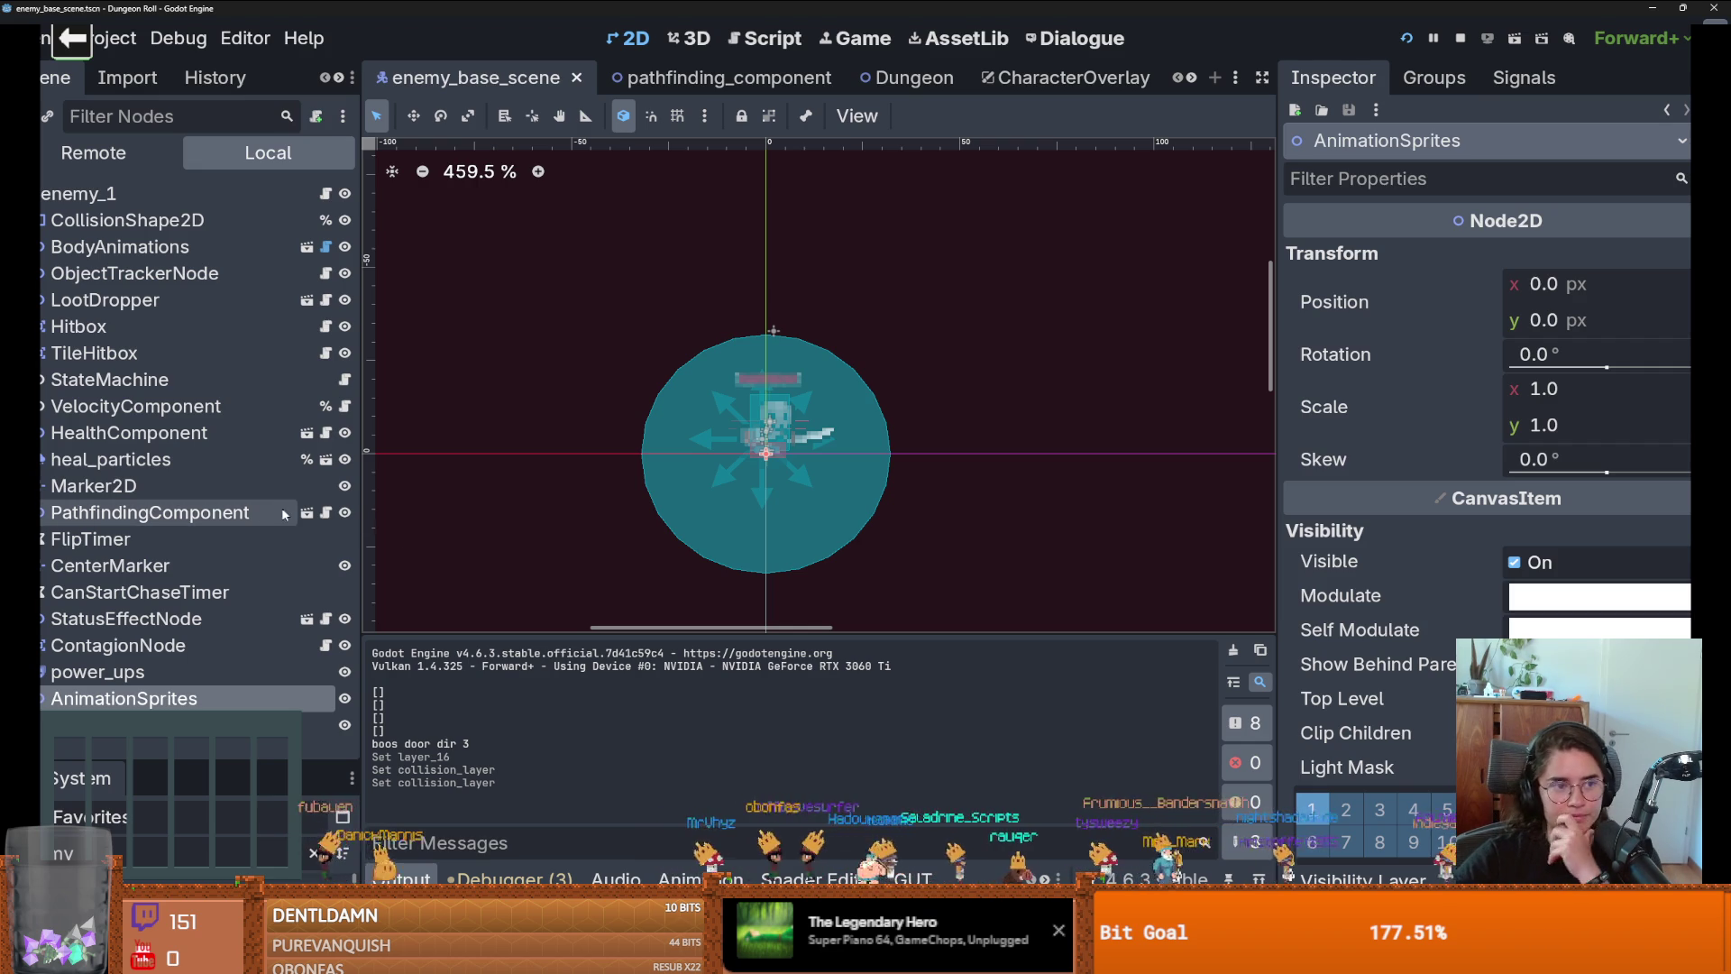
# Open the BodyAnimations sub-scene and scroll body_animations.gd to its swing_area collision layer and mask code.
pyautogui.click(306, 248)
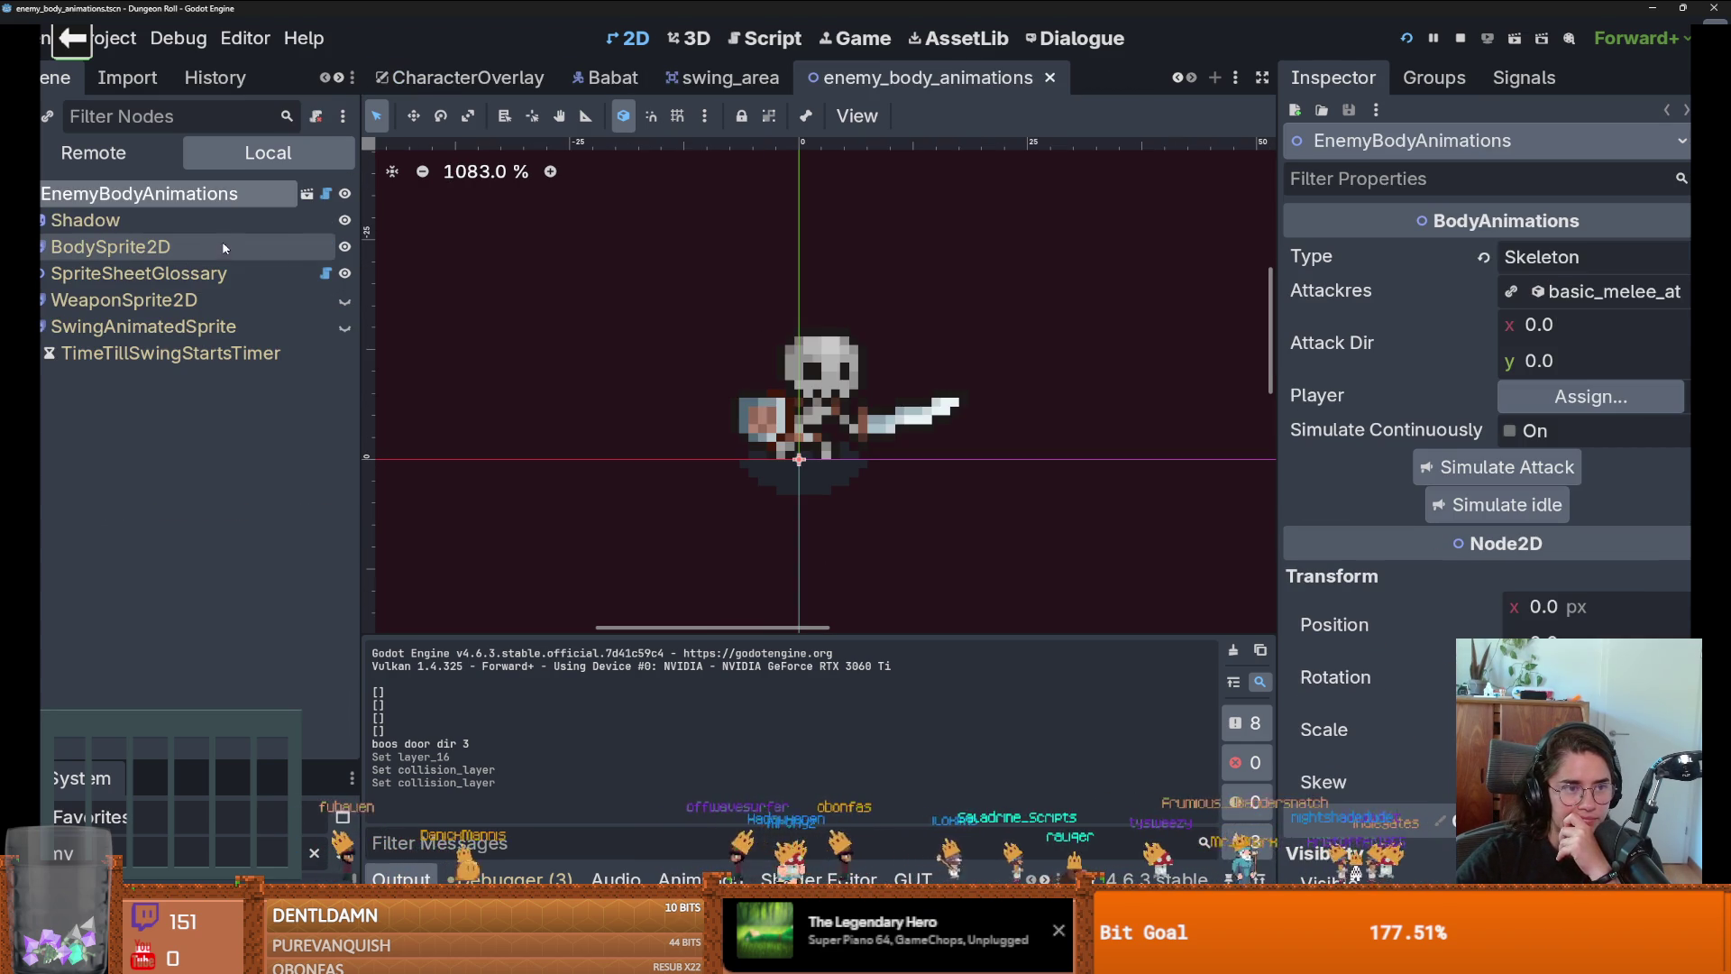
pyautogui.click(325, 194)
pyautogui.scroll(-7, 765, 462)
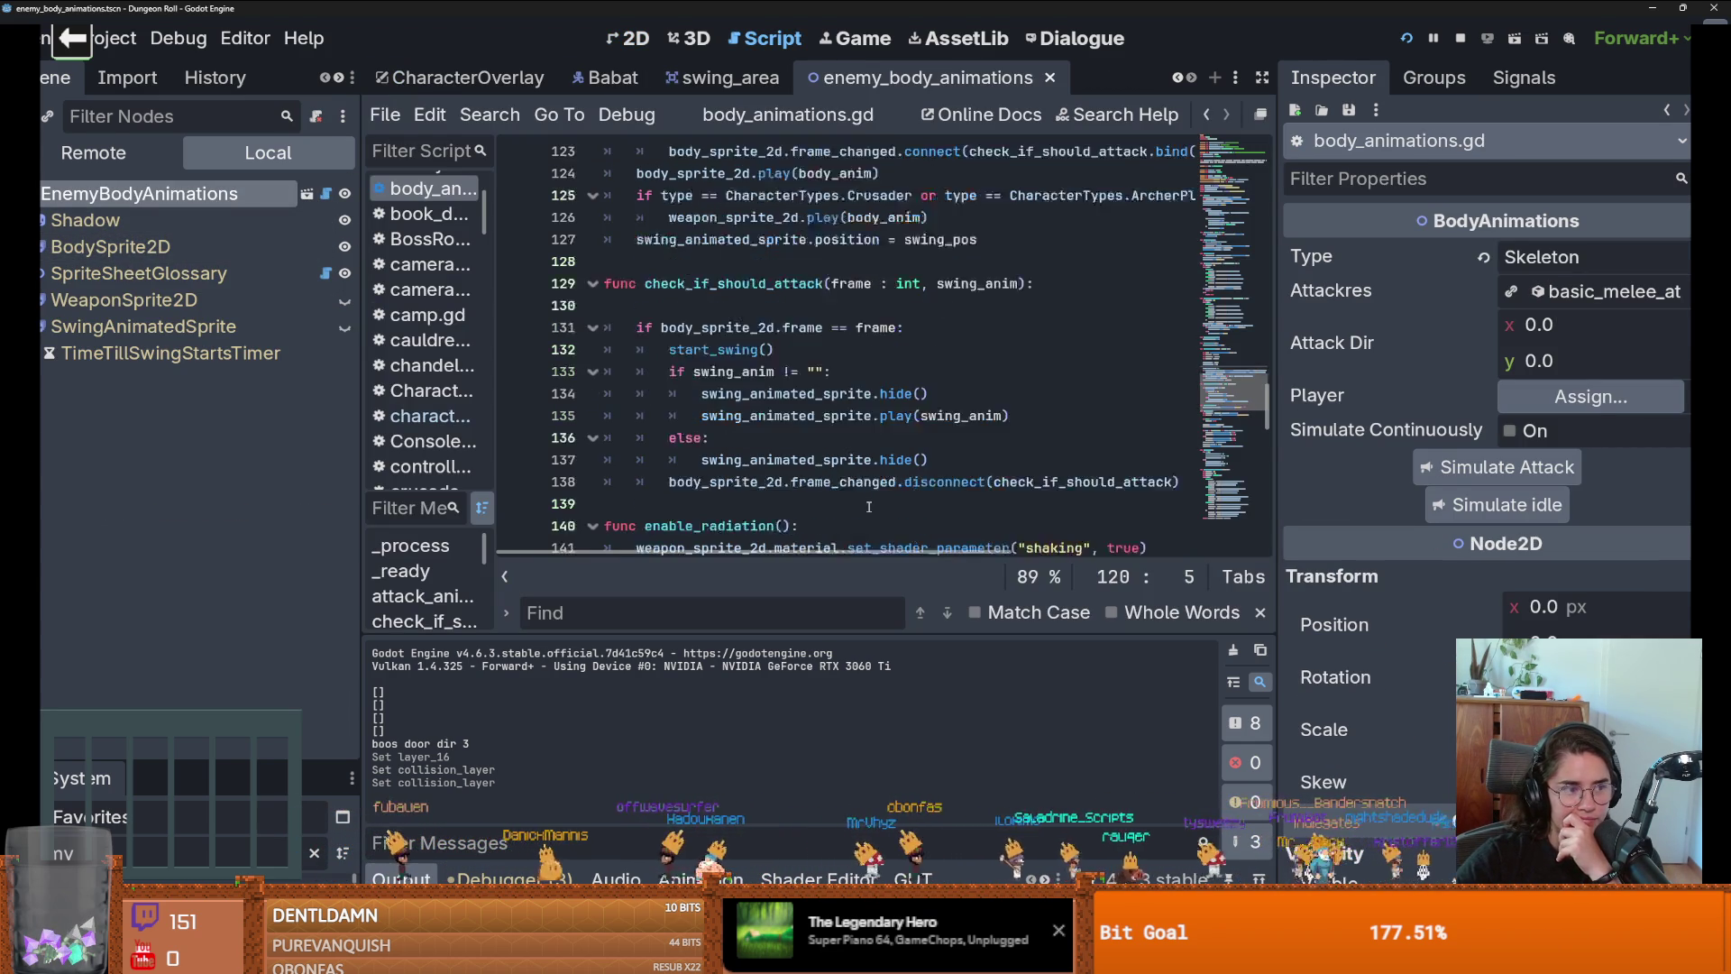
pyautogui.scroll(-6, 869, 508)
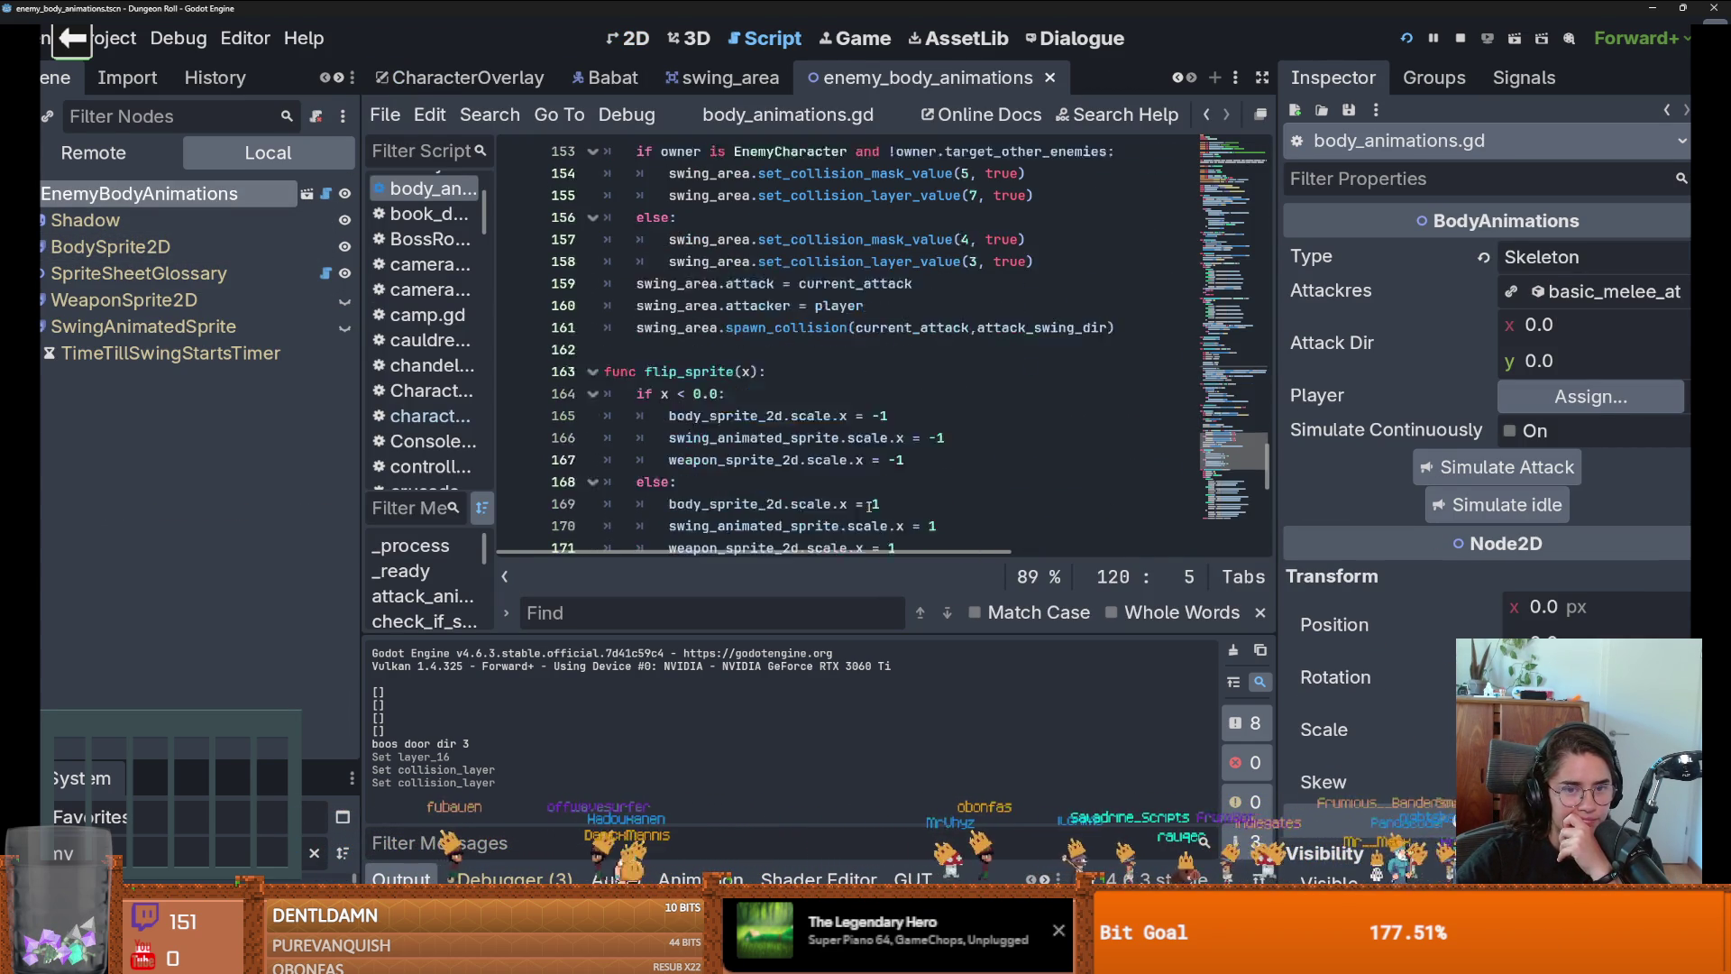
pyautogui.scroll(4, 870, 508)
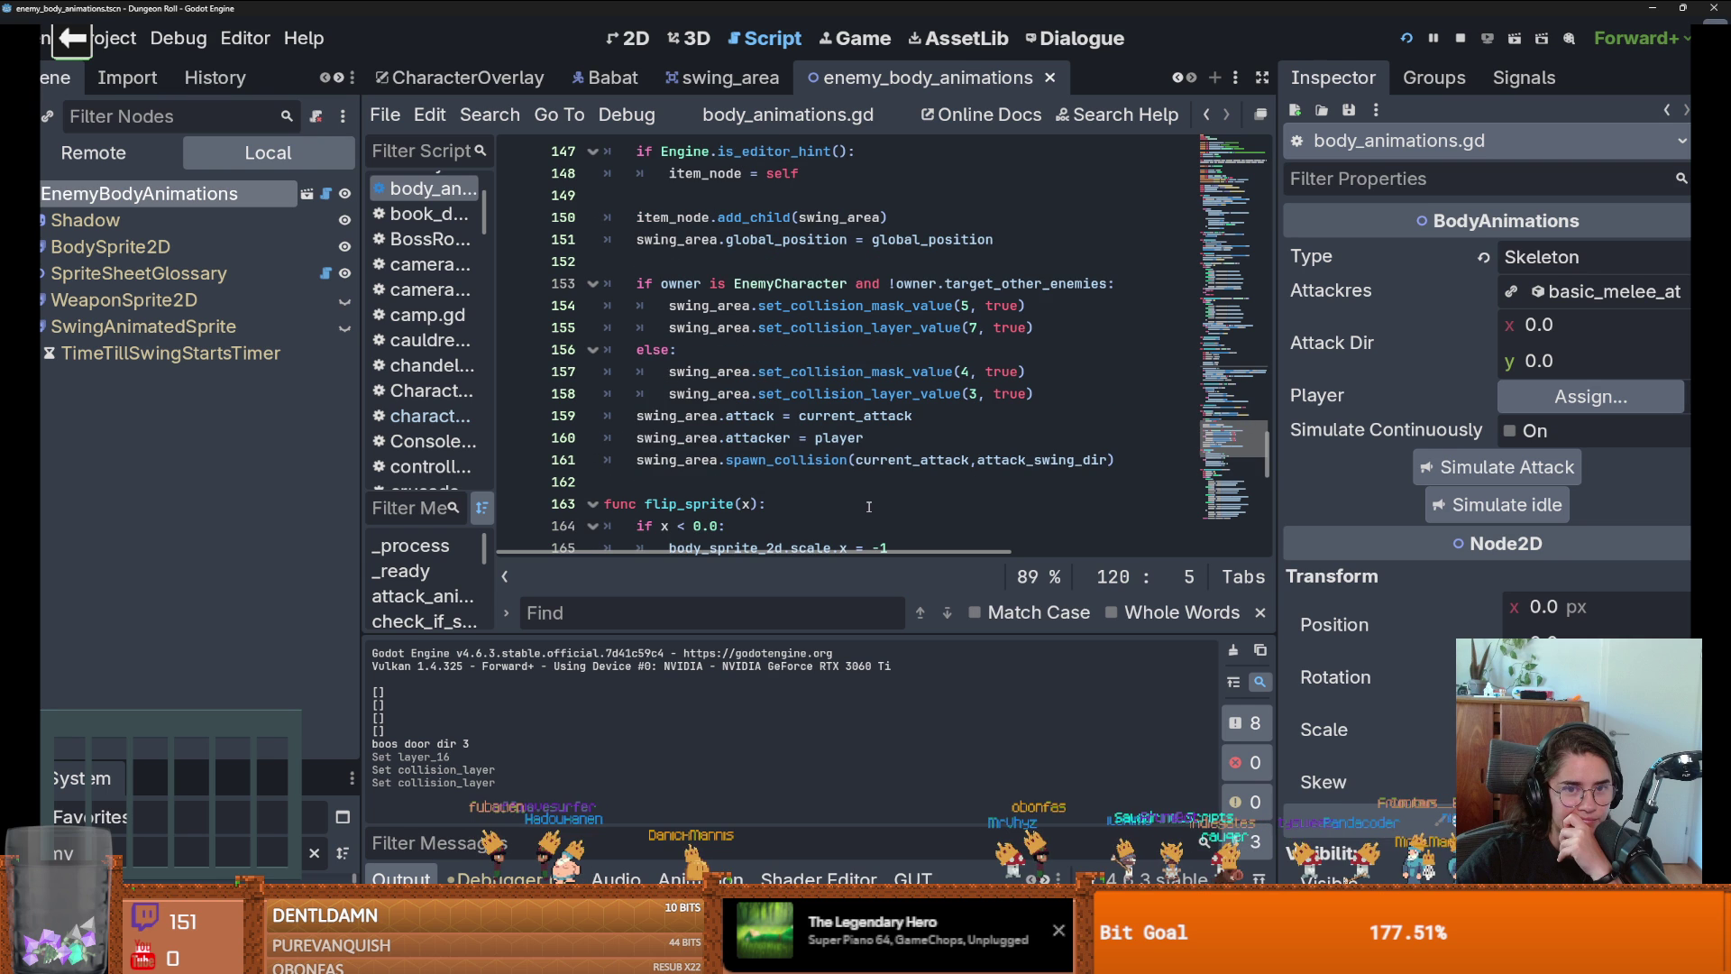
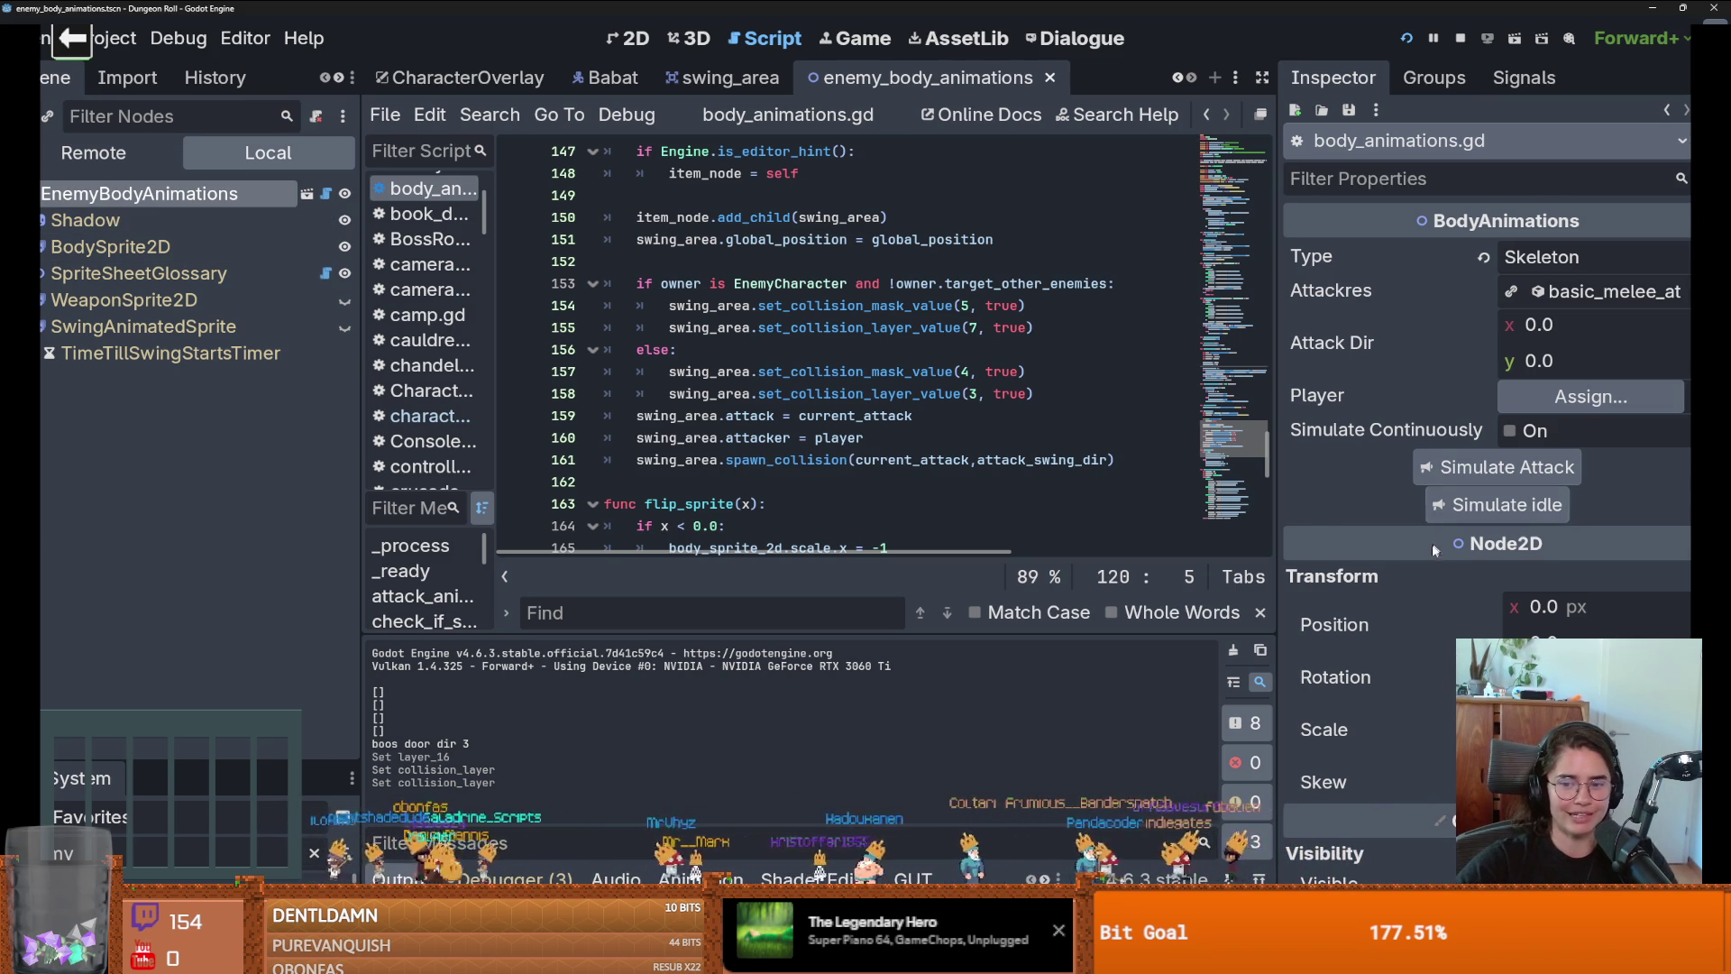
# In the Babat scene, set the ContagionNode's Collision Mask to detect only the EnemyHitbox layer.
pyautogui.scroll(-8, 1436, 599)
pyautogui.scroll(2, 1436, 600)
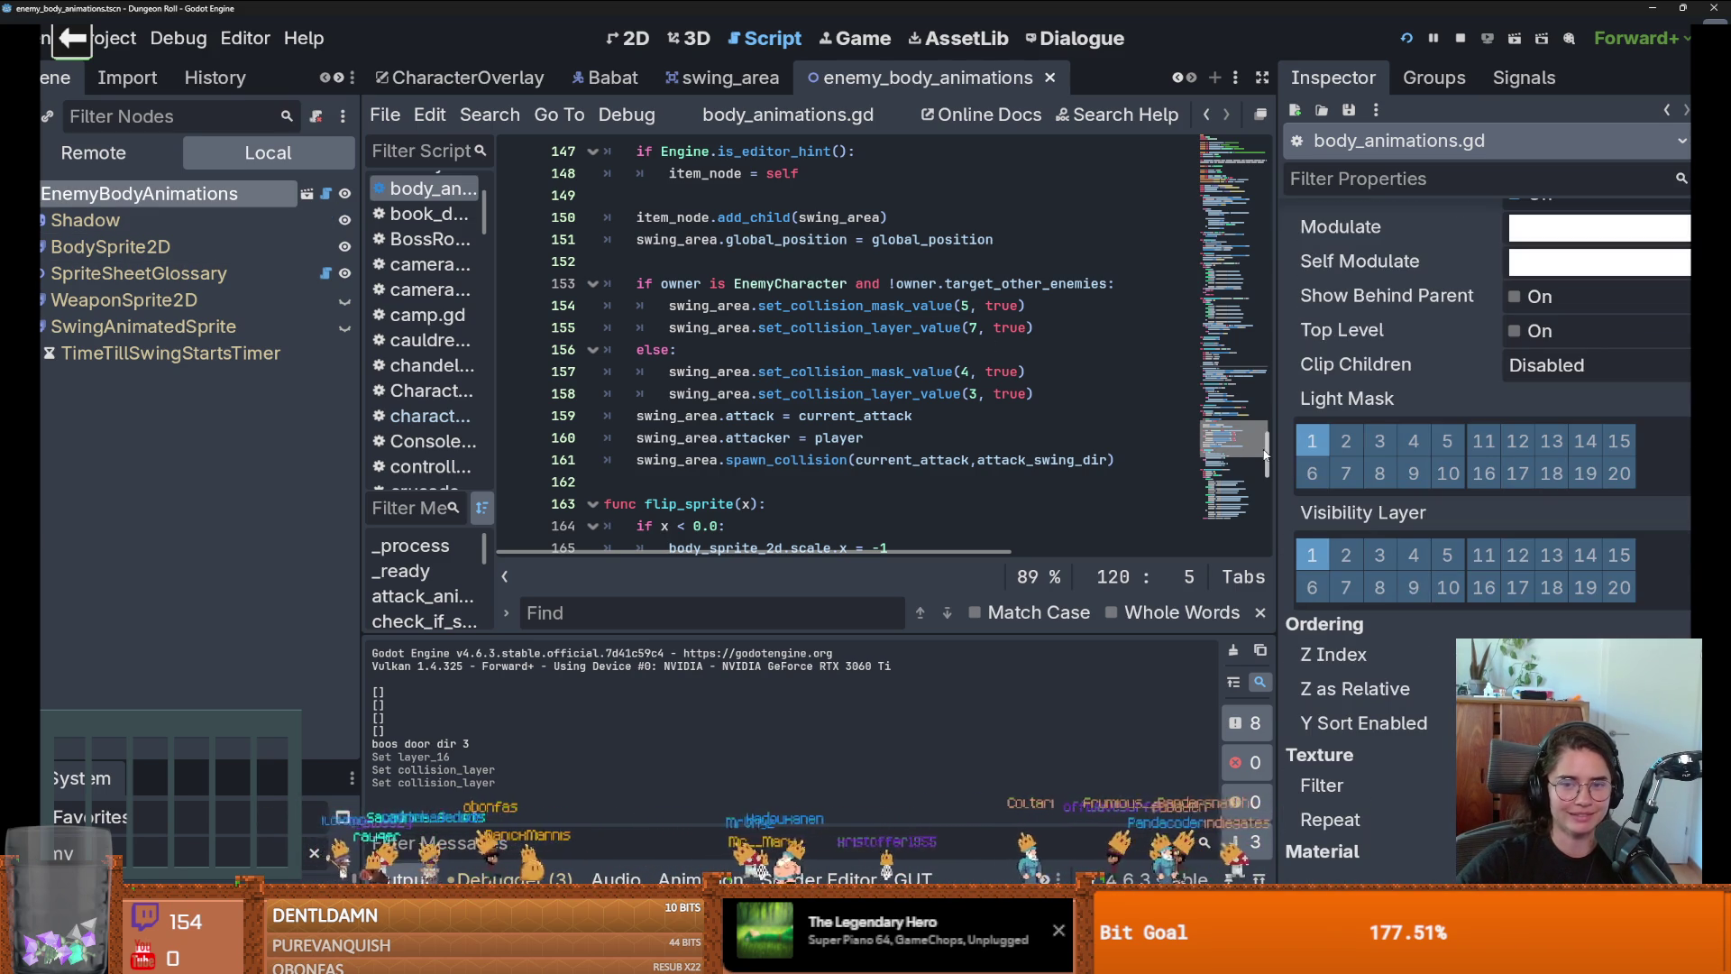
pyautogui.click(614, 78)
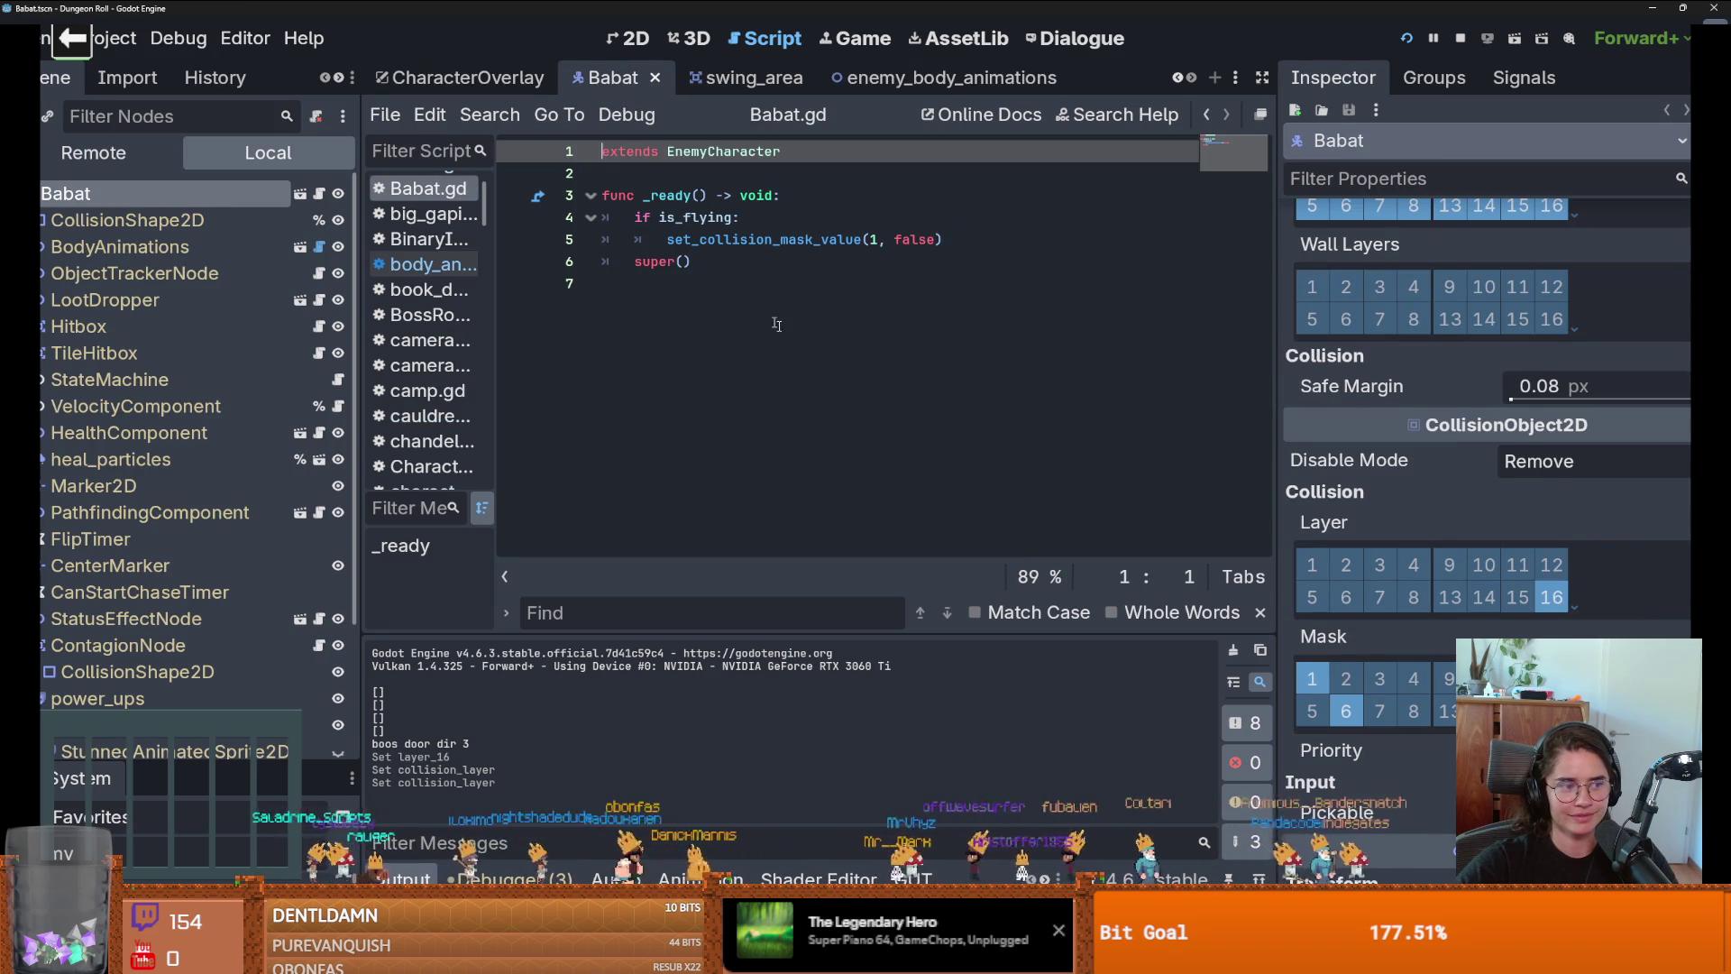
pyautogui.doubleClick(79, 326)
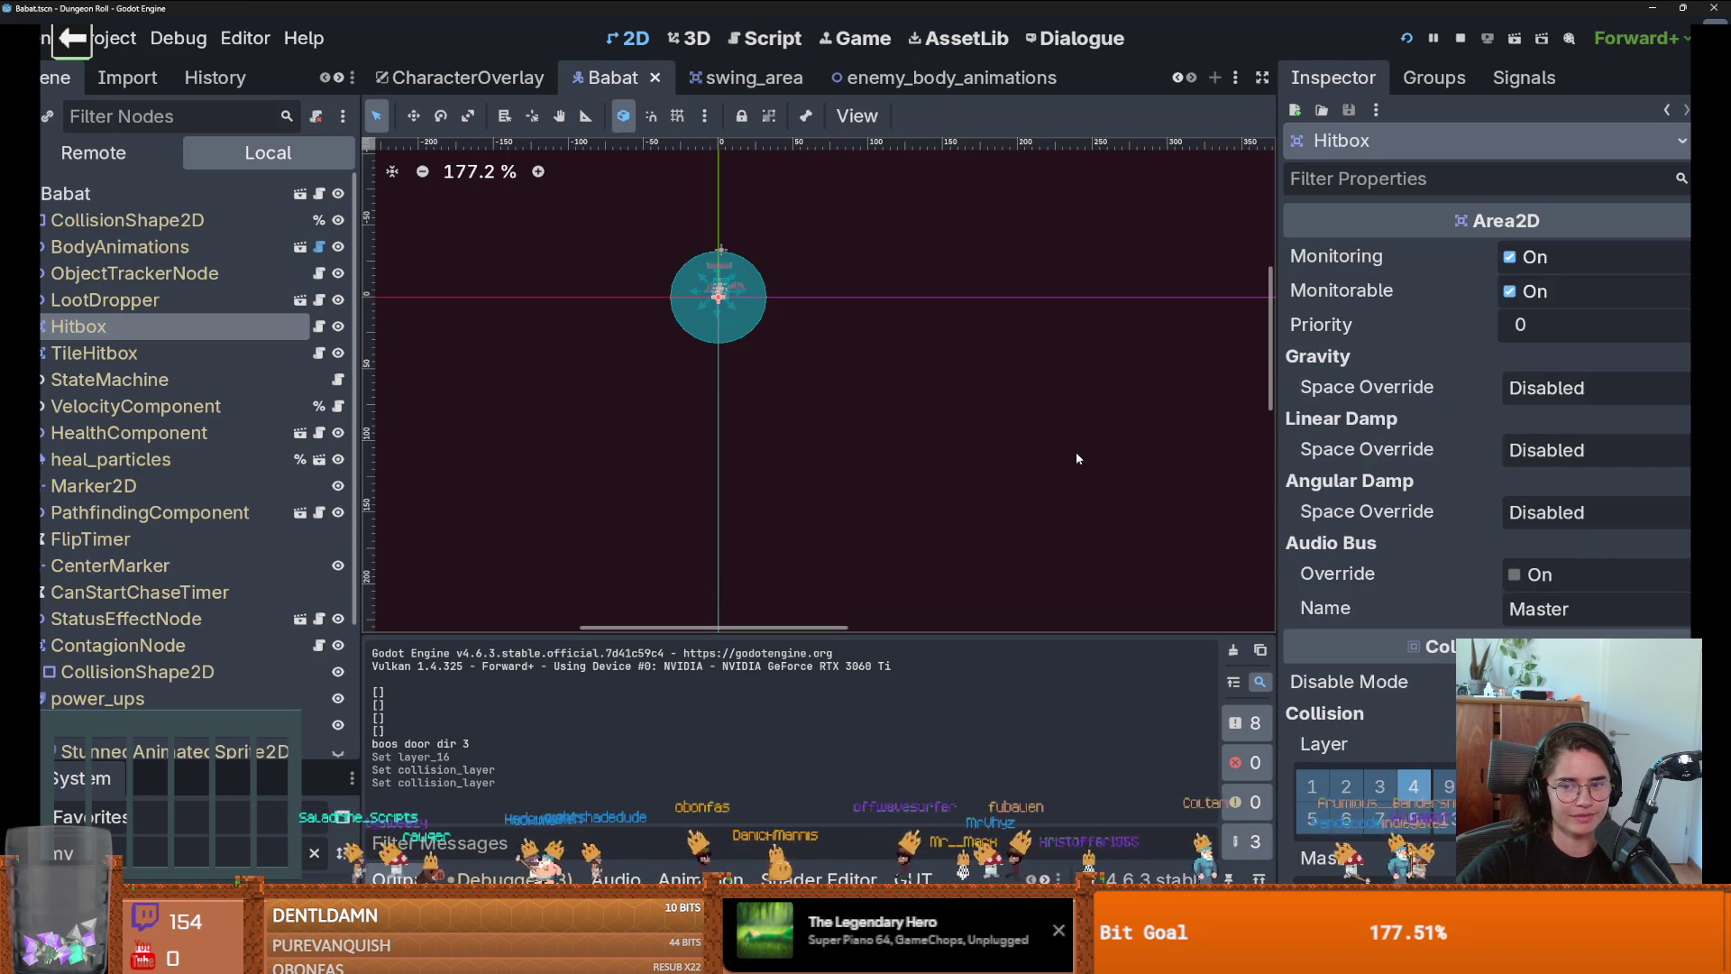
pyautogui.scroll(-12, 1372, 624)
pyautogui.scroll(-4, 236, 554)
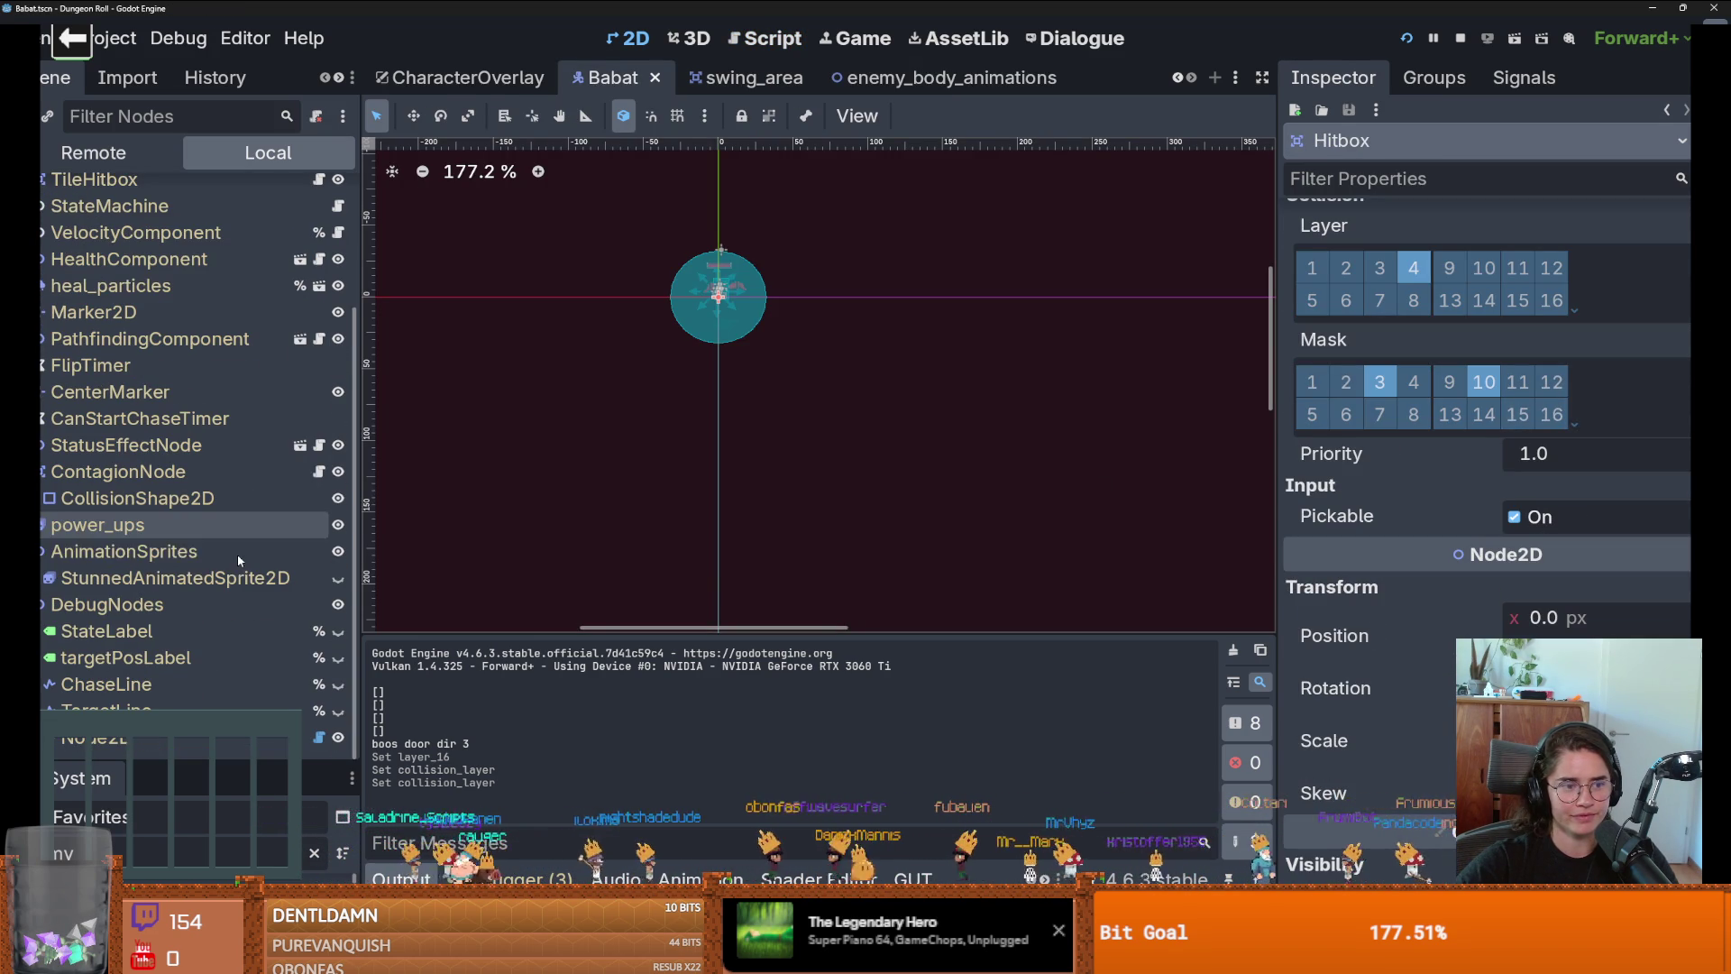
pyautogui.click(41, 472)
pyautogui.click(56, 498)
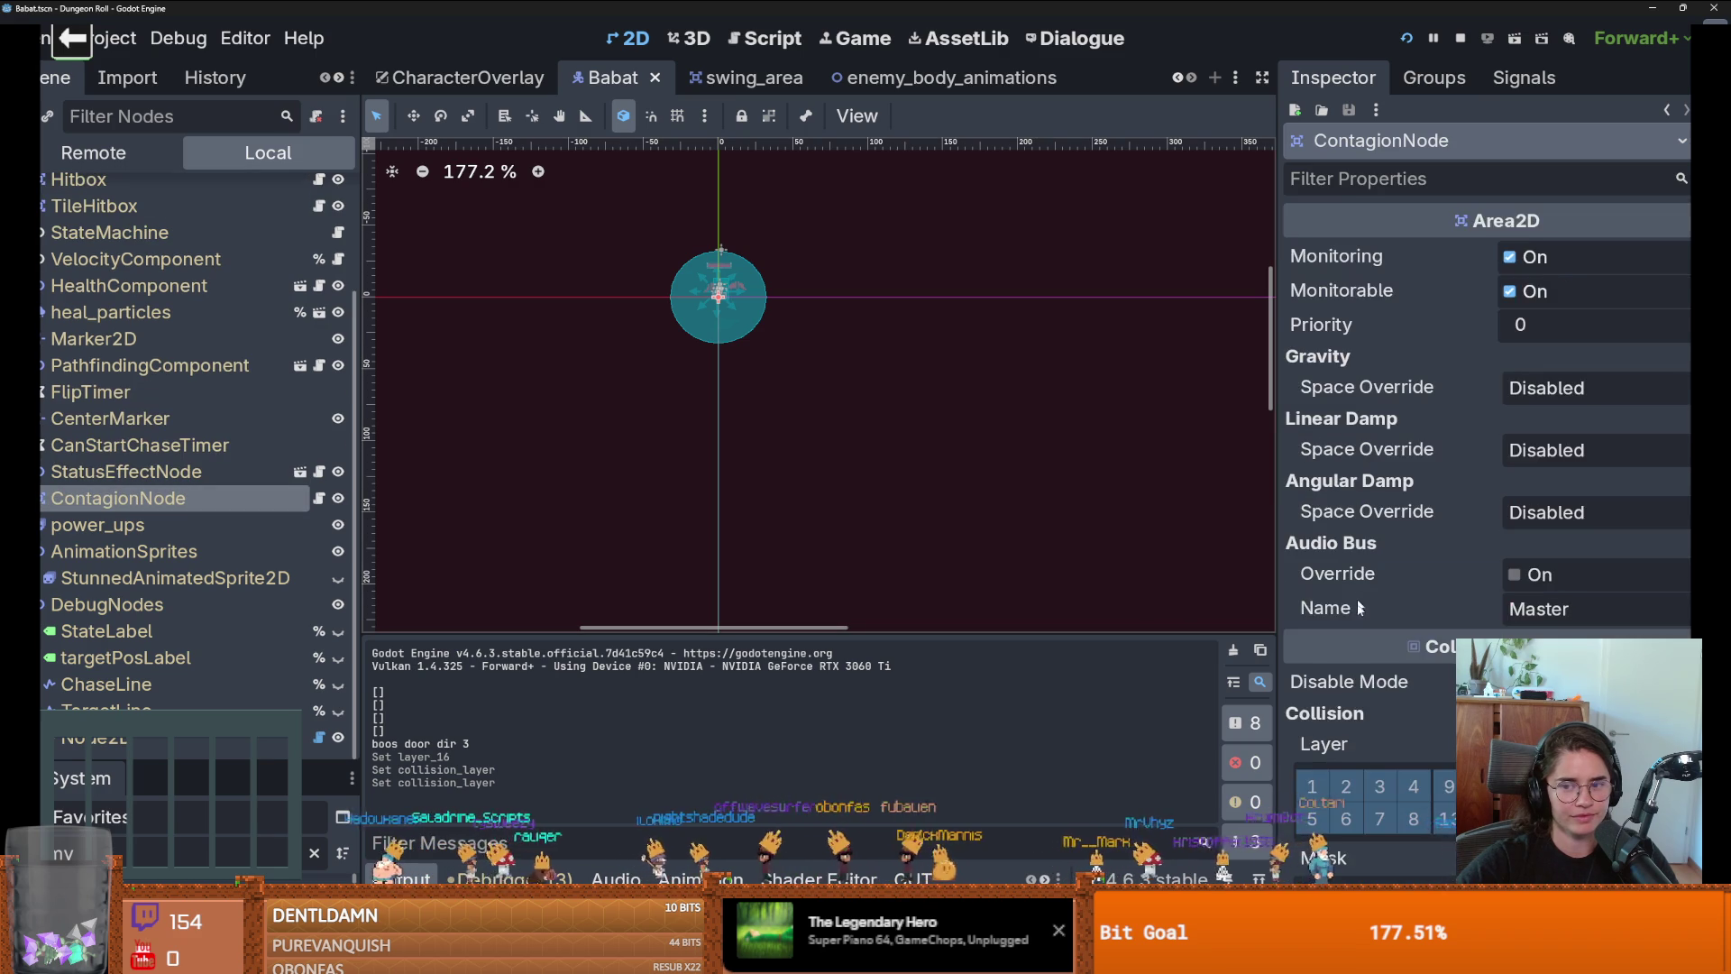
pyautogui.scroll(-5, 1362, 613)
pyautogui.click(1589, 569)
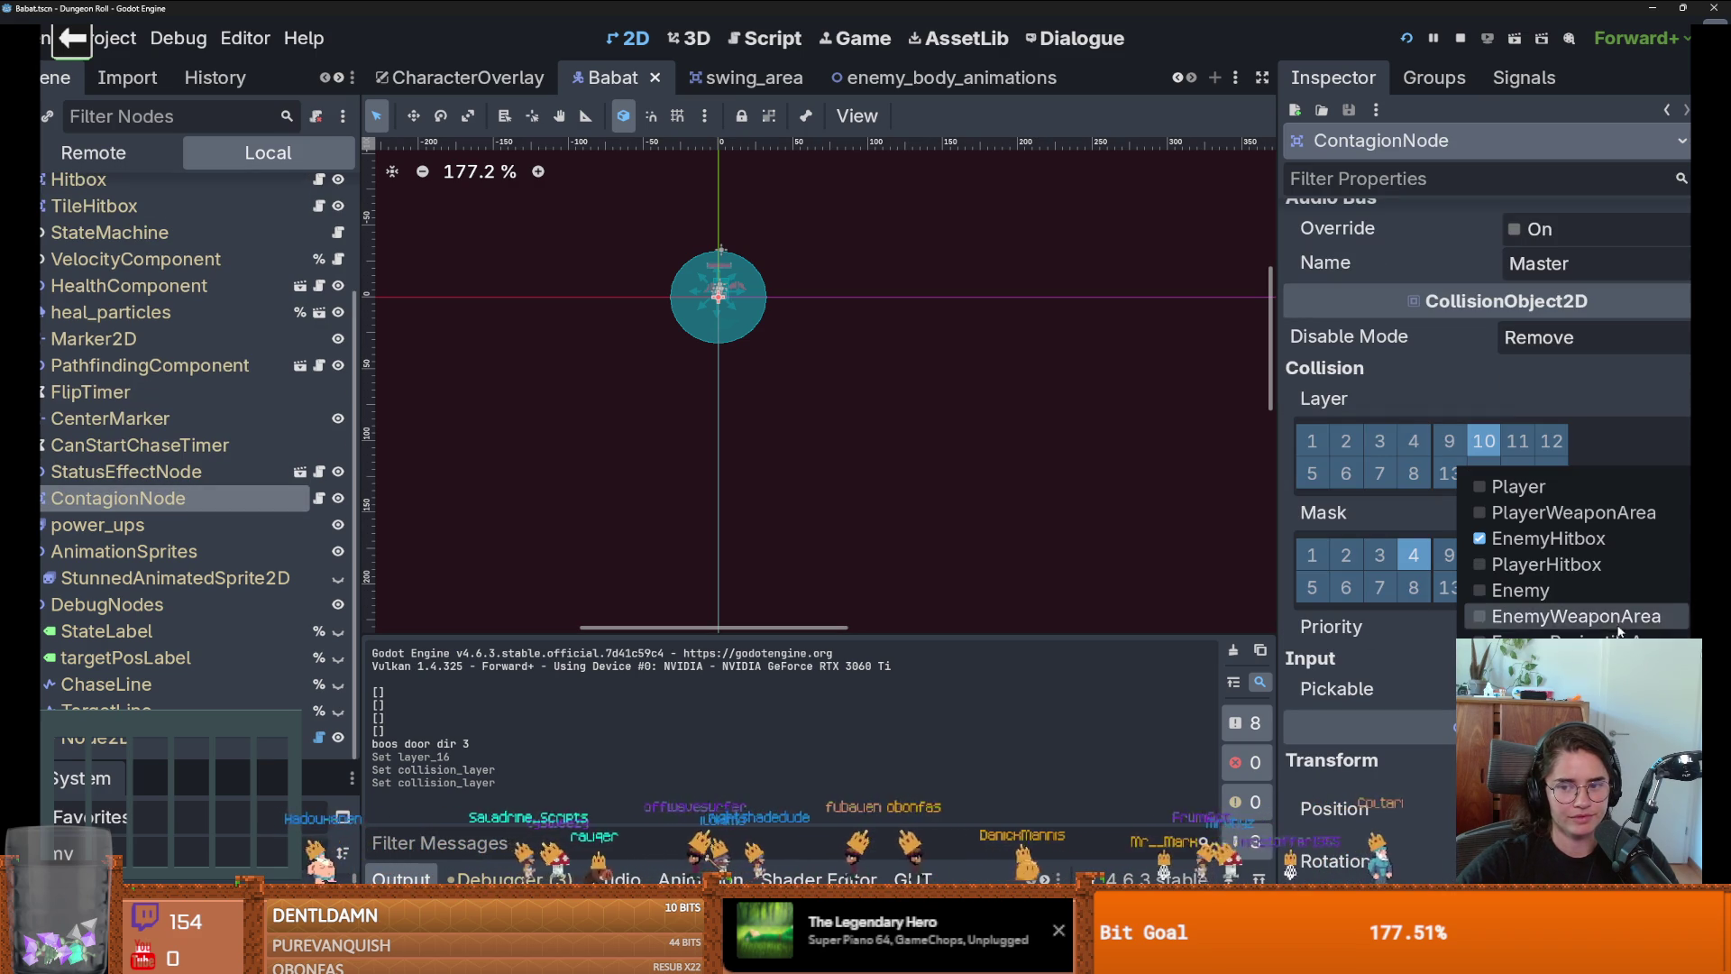
pyautogui.click(1591, 565)
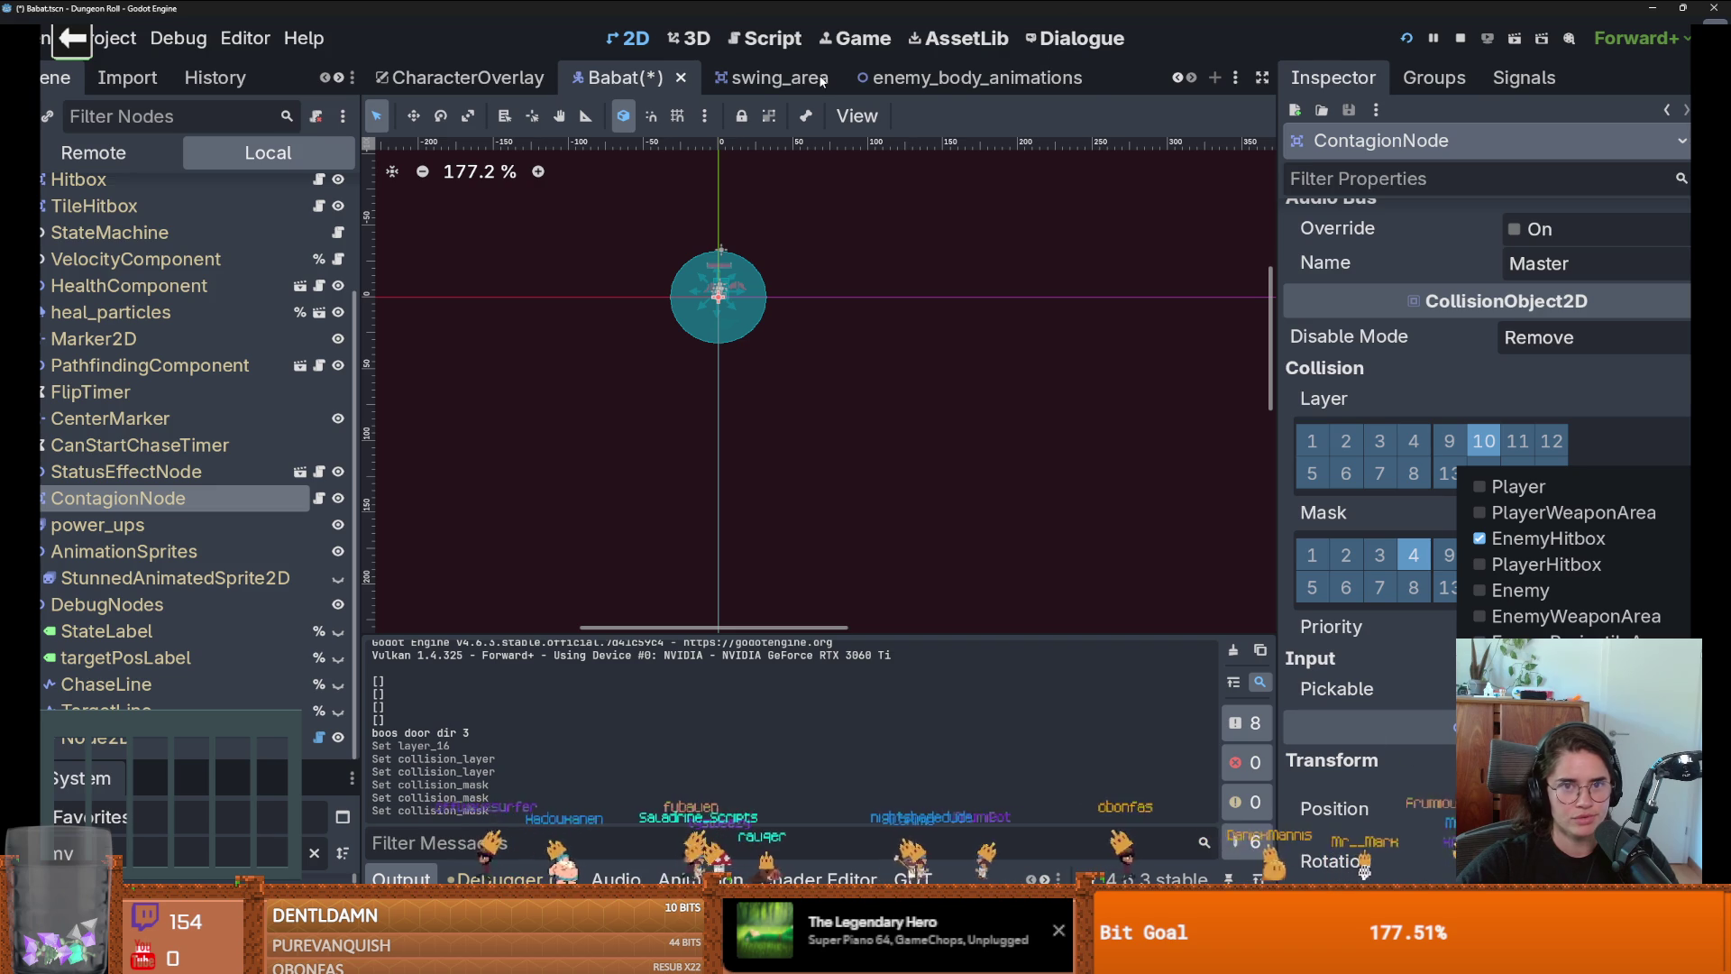
pyautogui.click(1177, 80)
# Switch to the enemy_body_animations scene.
pyautogui.click(1177, 80)
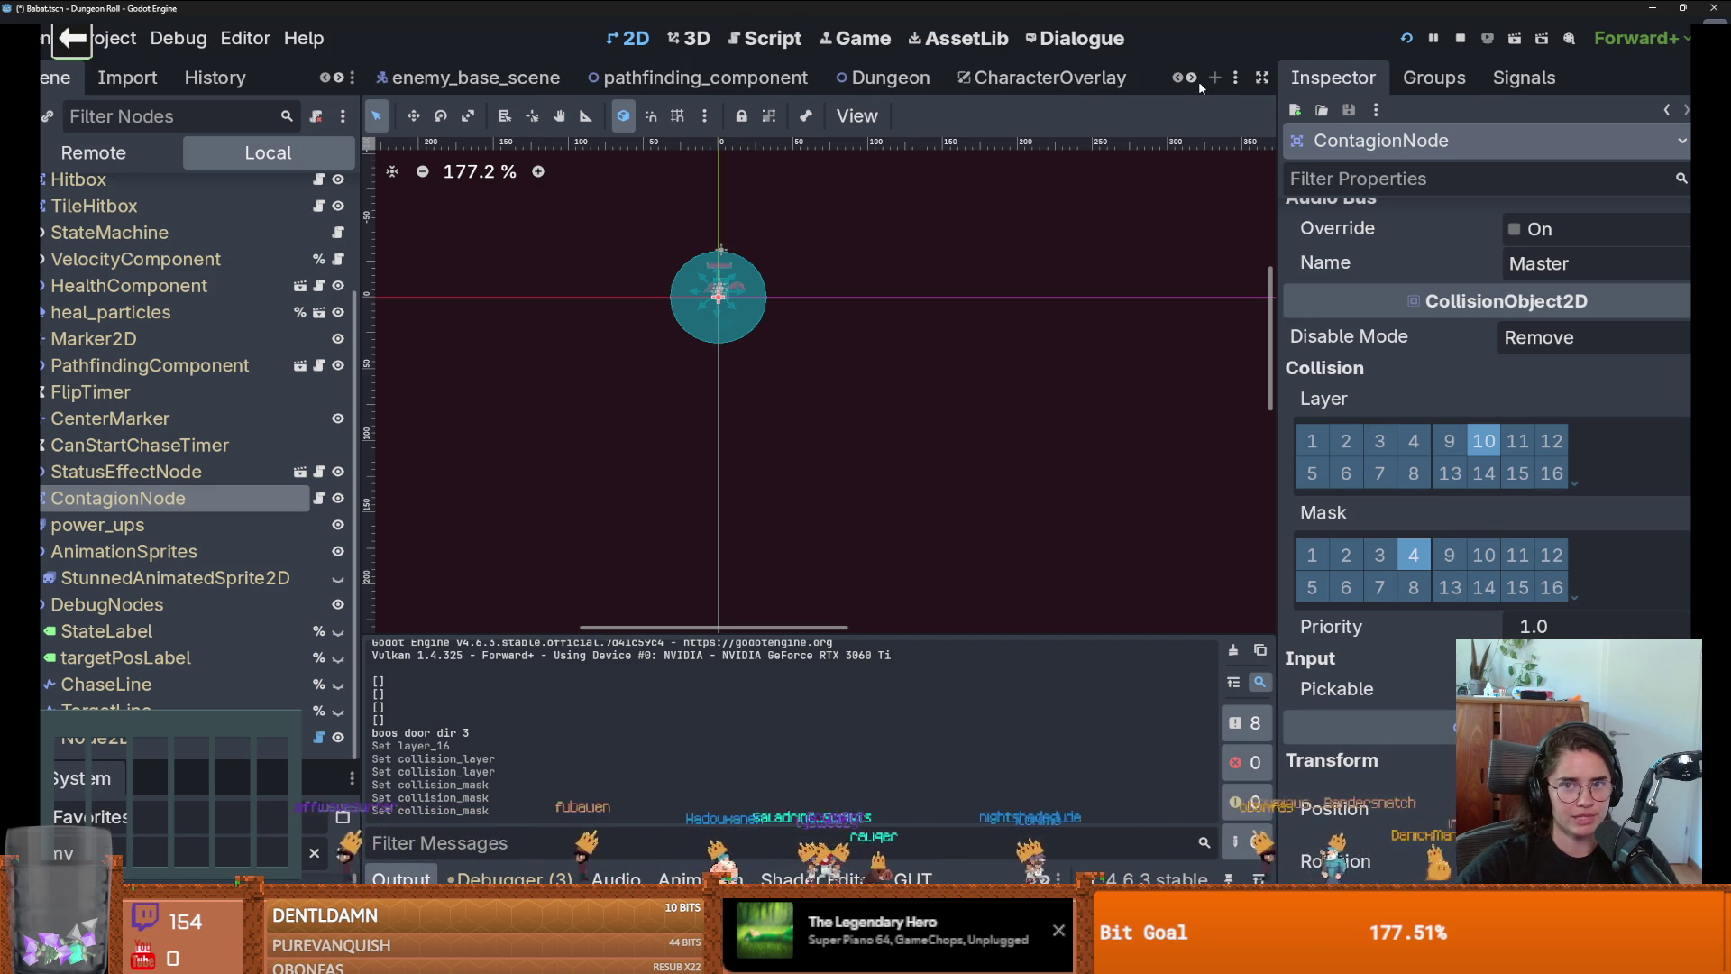
pyautogui.click(1192, 80)
pyautogui.click(1192, 80)
pyautogui.click(1192, 80)
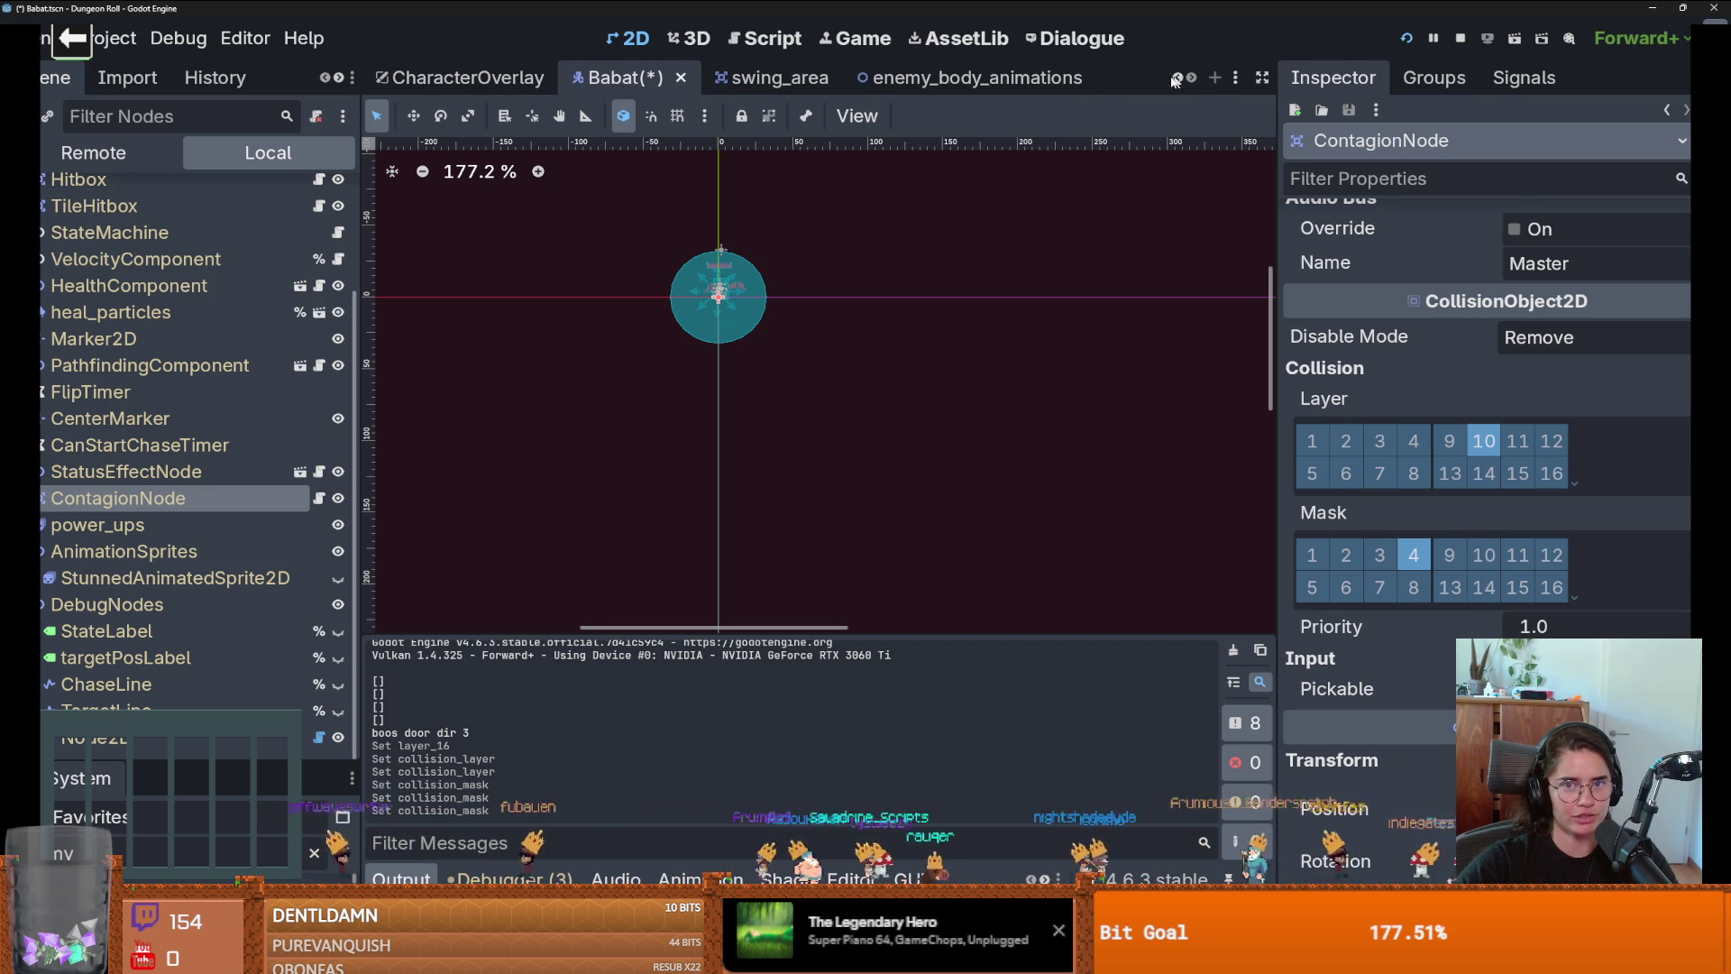
pyautogui.click(970, 79)
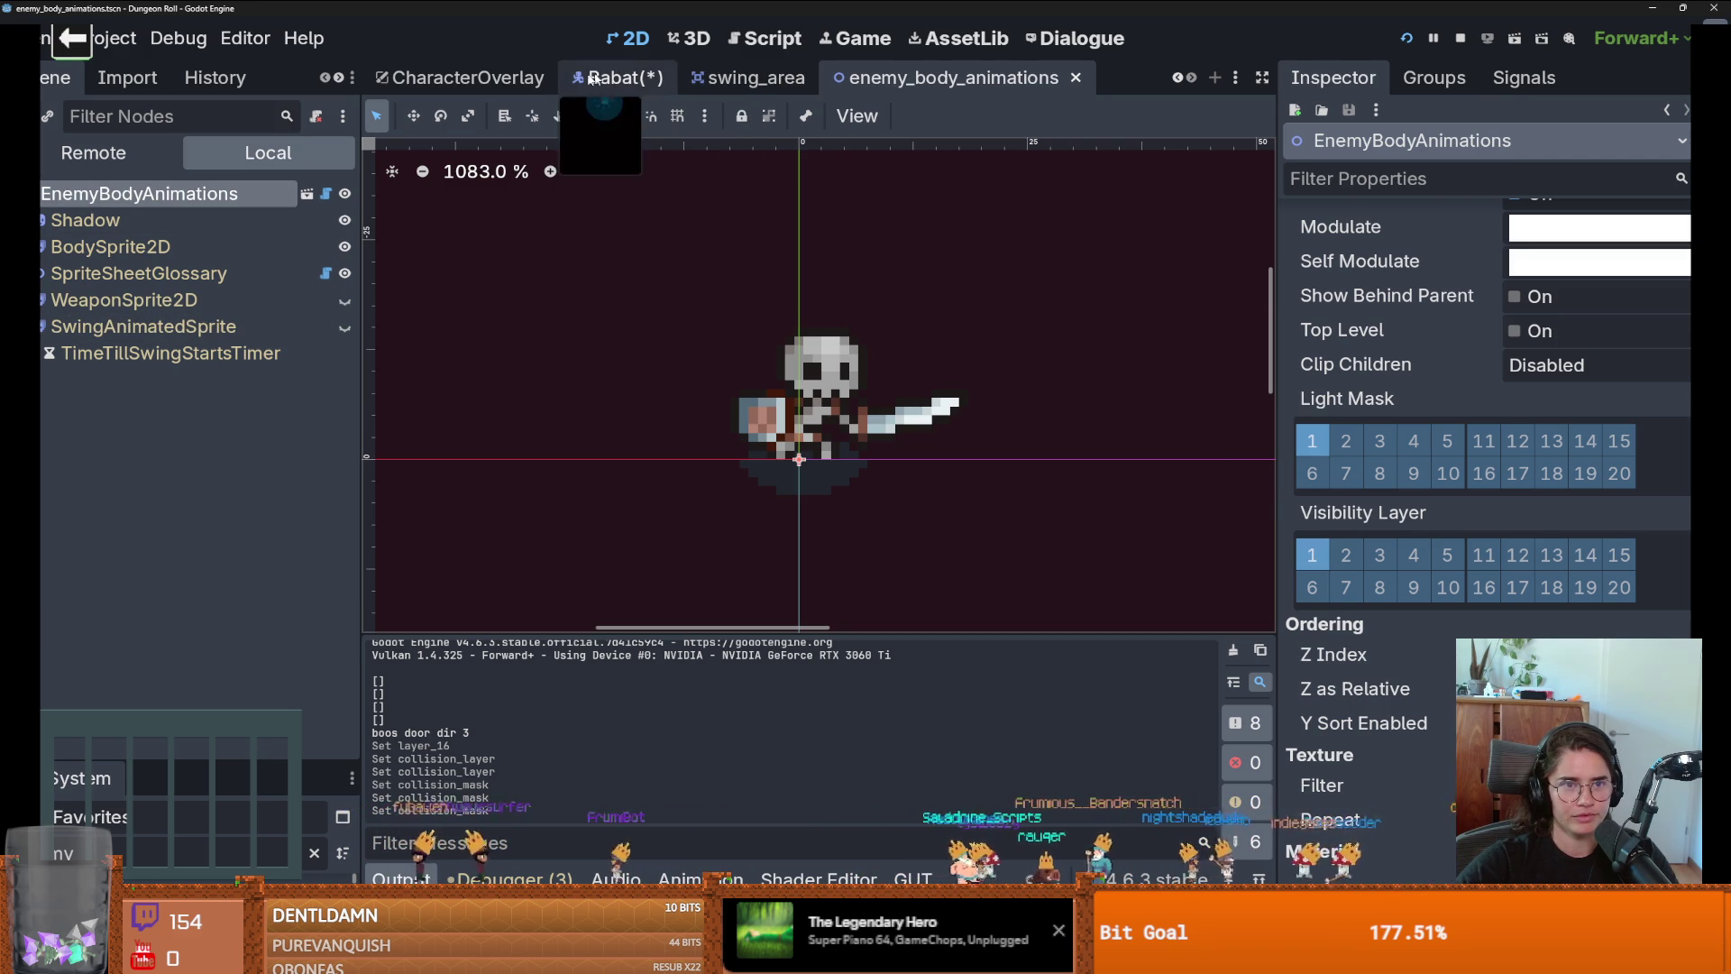
# In pathfinding_component, uncheck EnemyHitbox from all eight raycasts' Collision Mask, leaving layers 1, 2, 6, 9.
pyautogui.scroll(3, 721, 78)
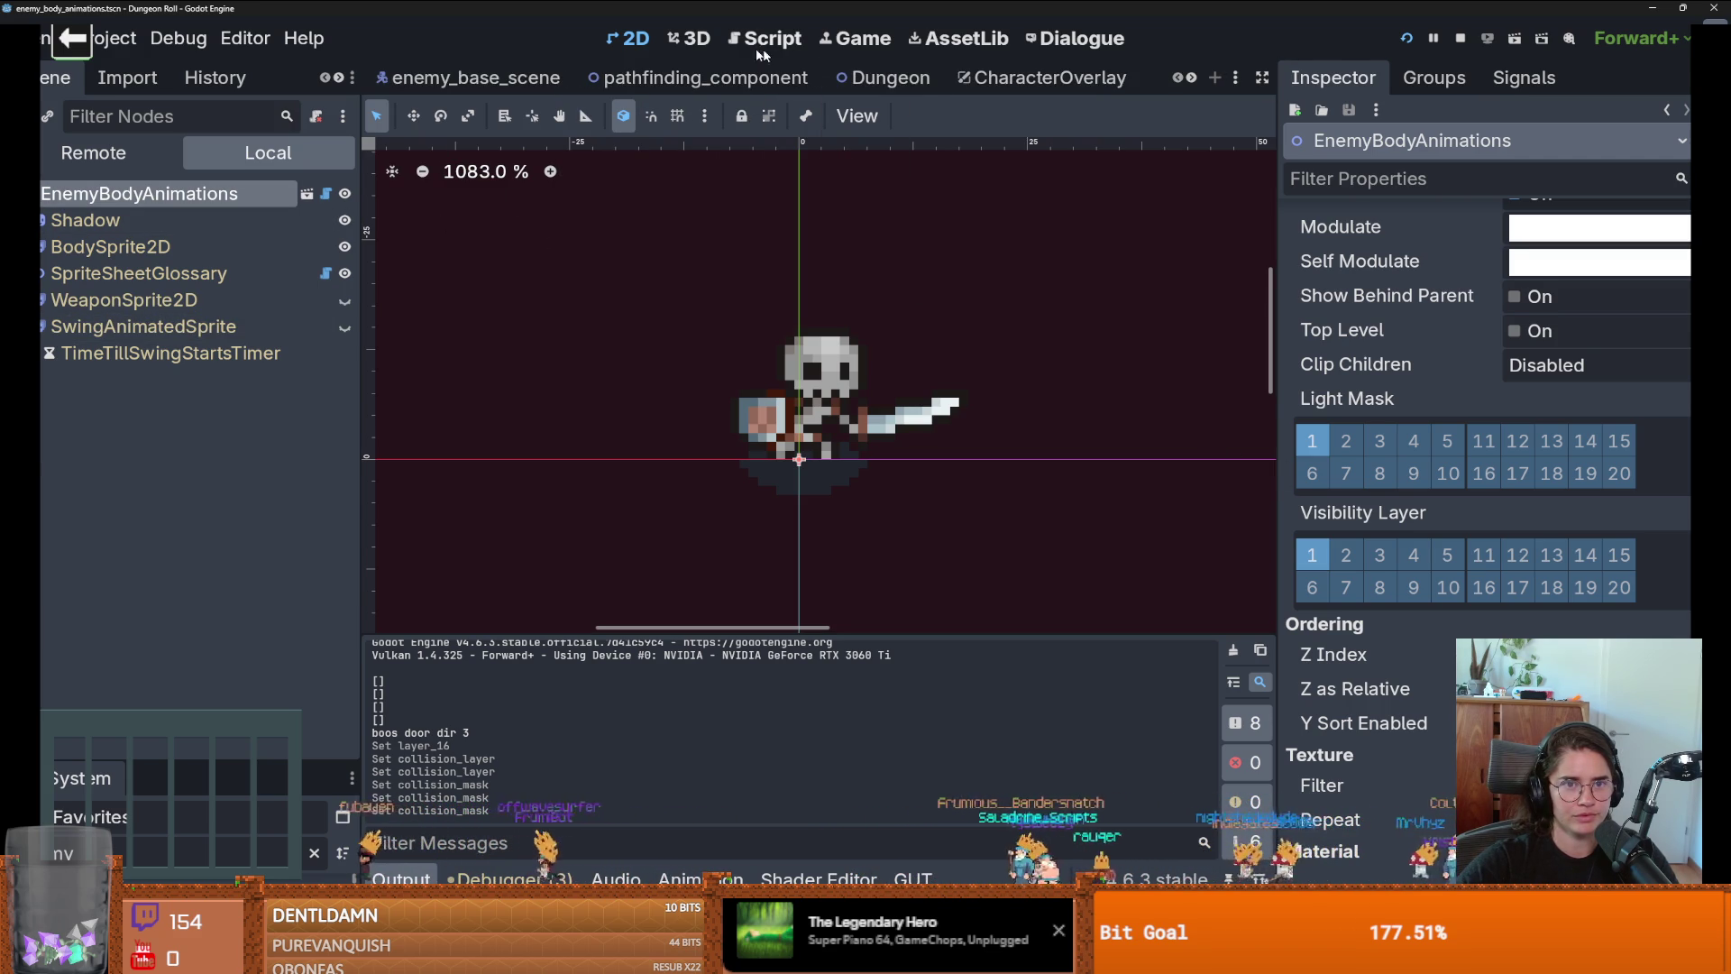
pyautogui.click(760, 77)
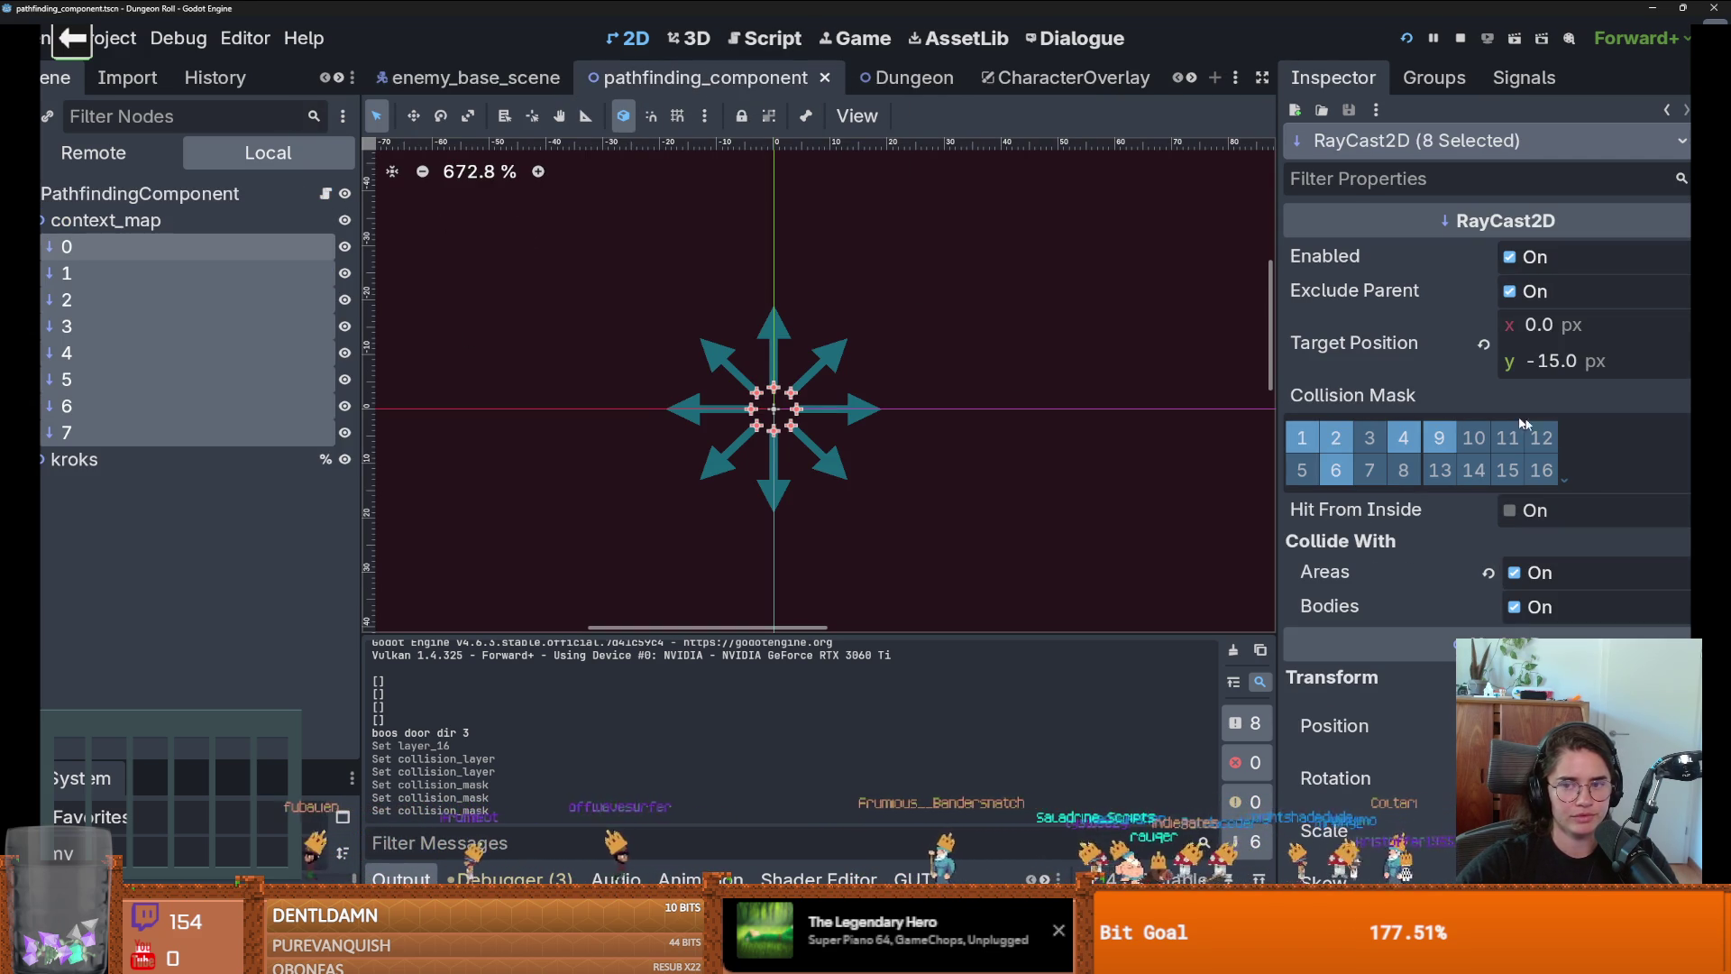
pyautogui.click(1564, 478)
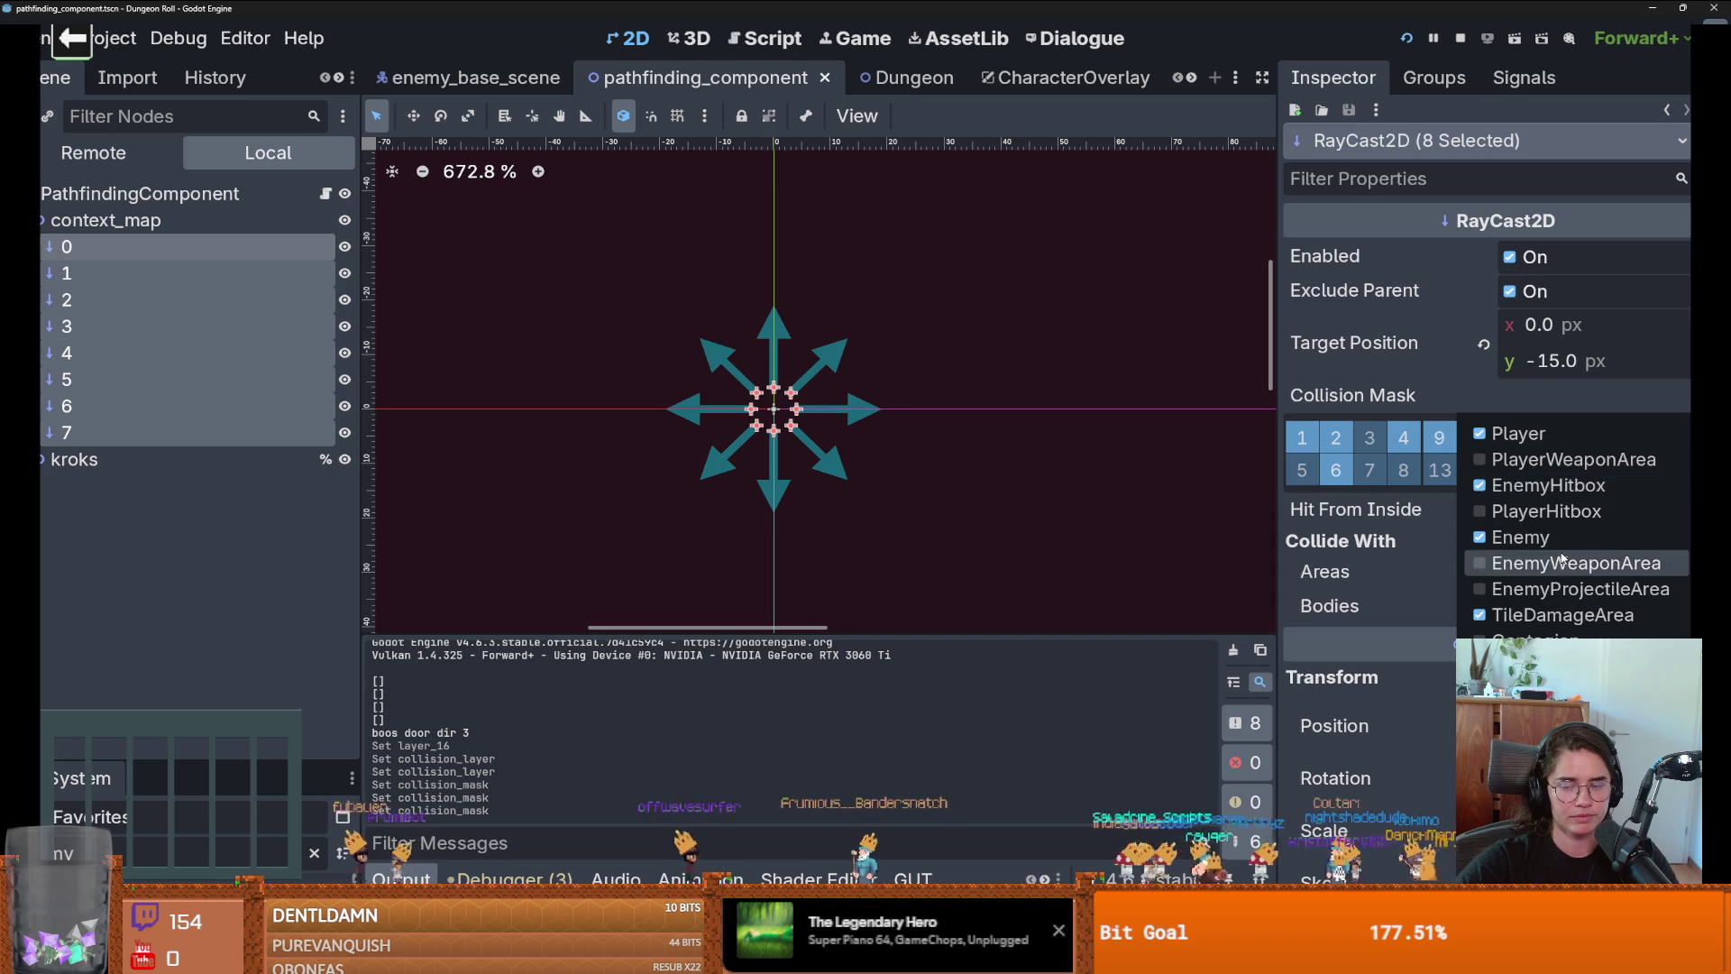
pyautogui.click(1512, 536)
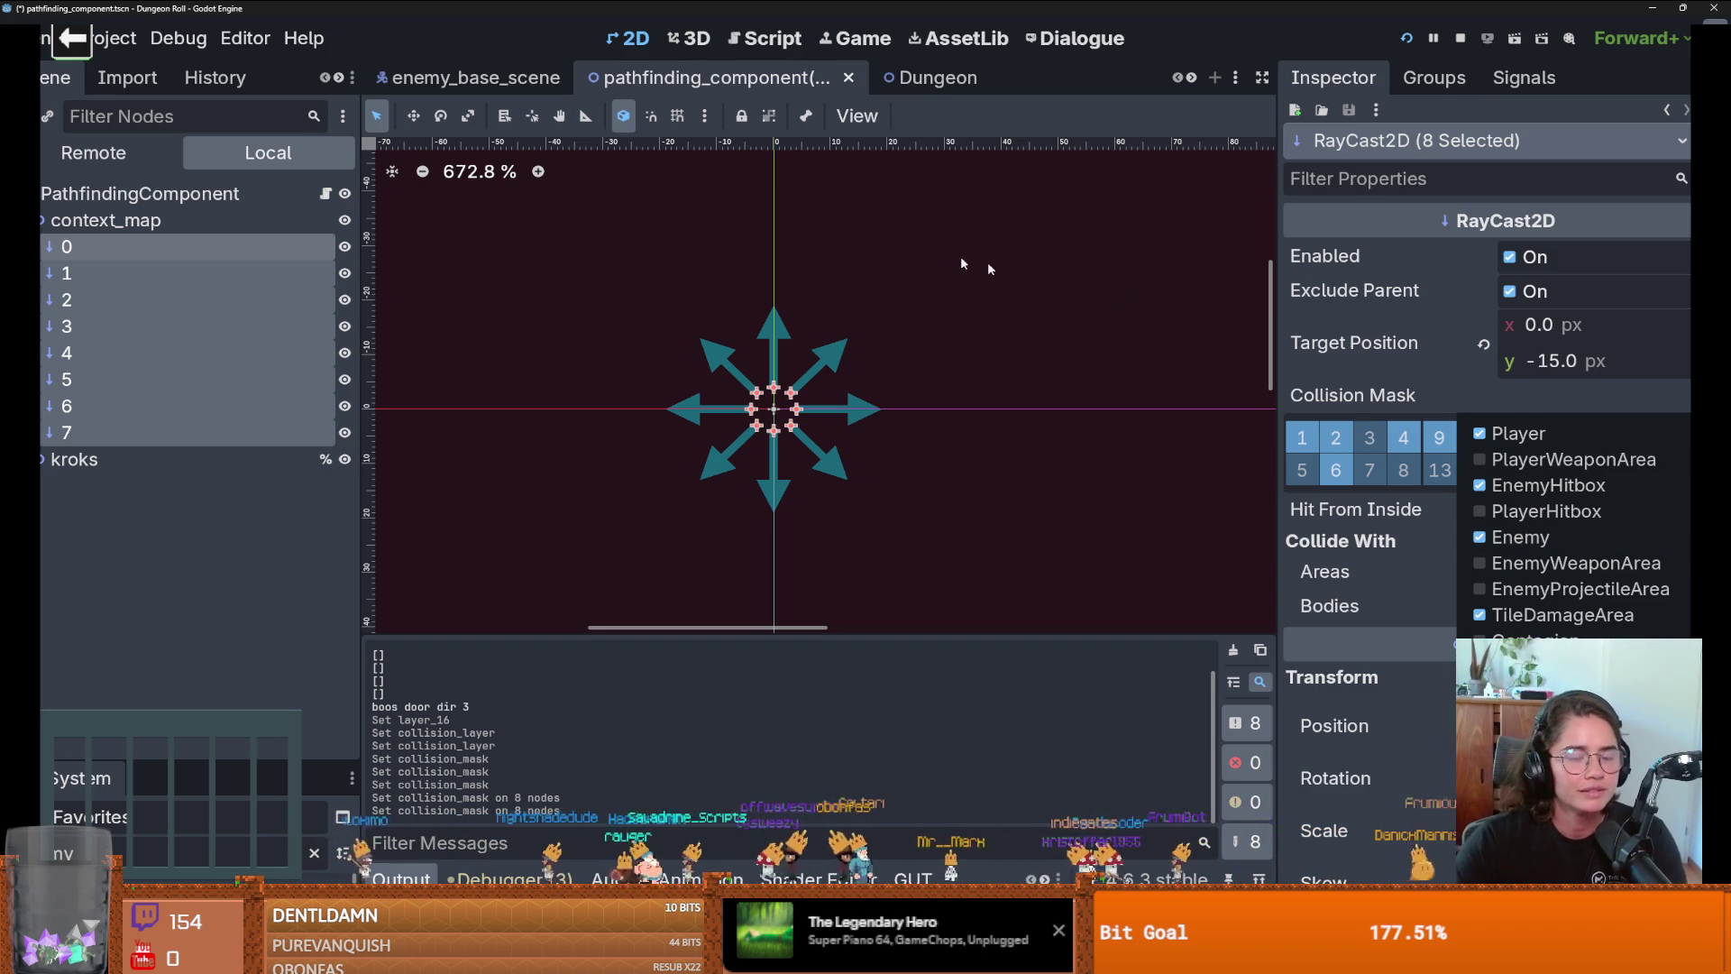
pyautogui.click(1353, 403)
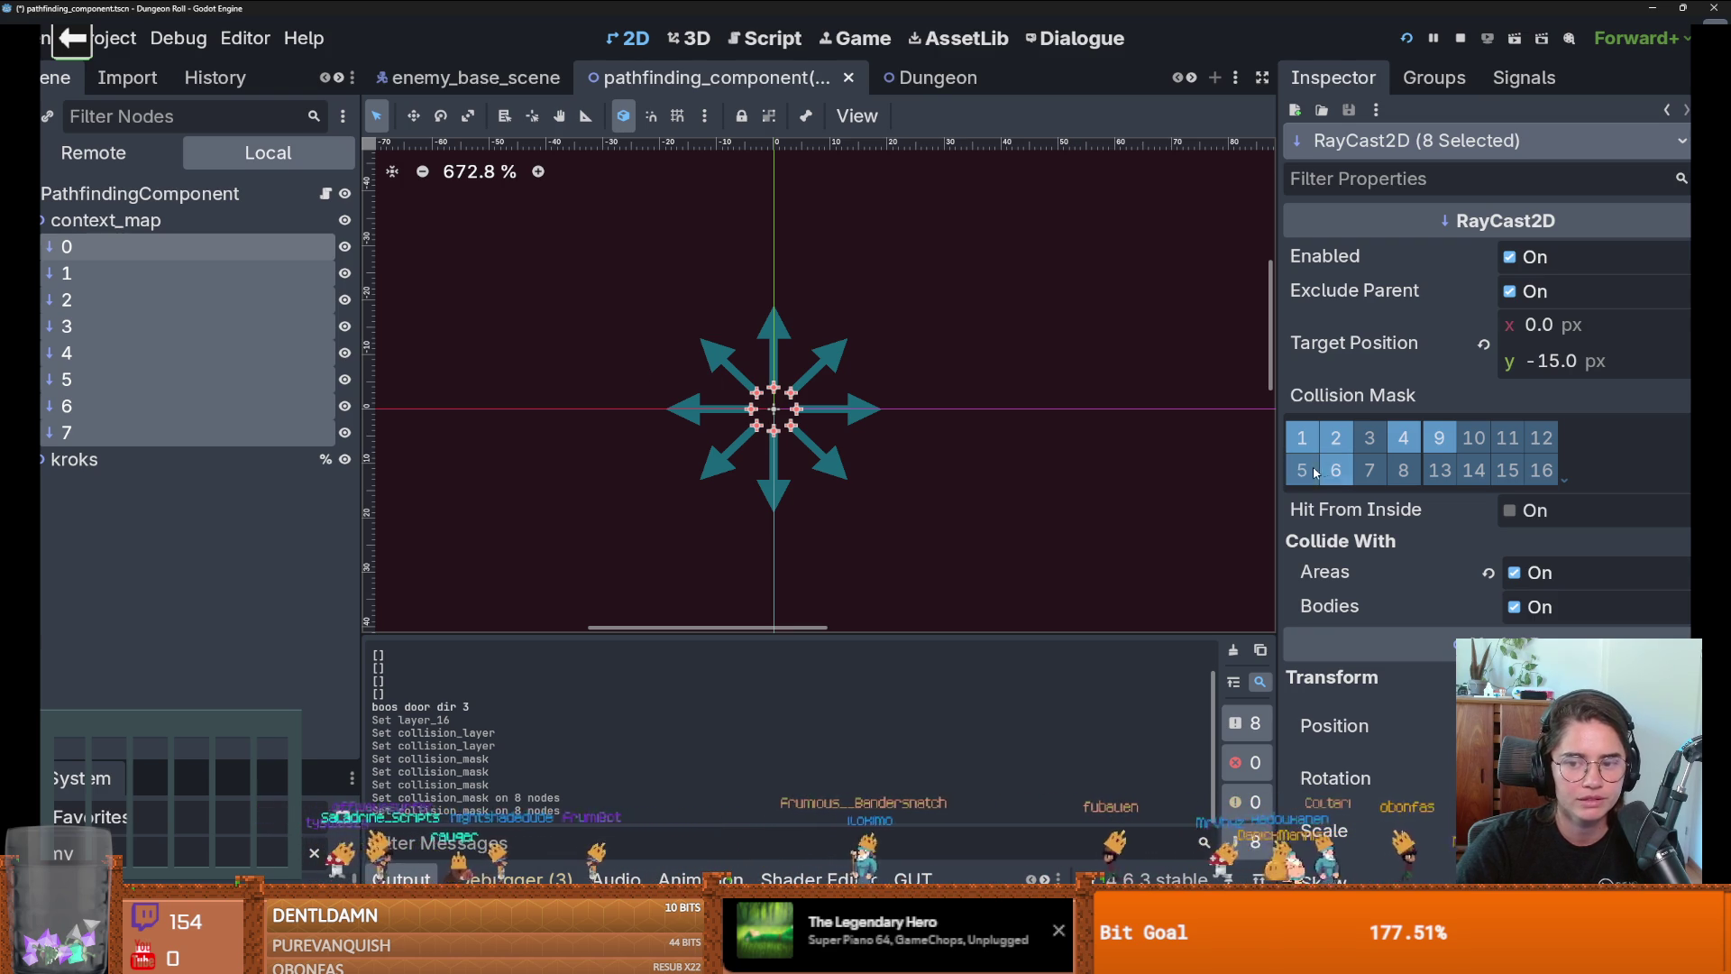
pyautogui.click(1565, 478)
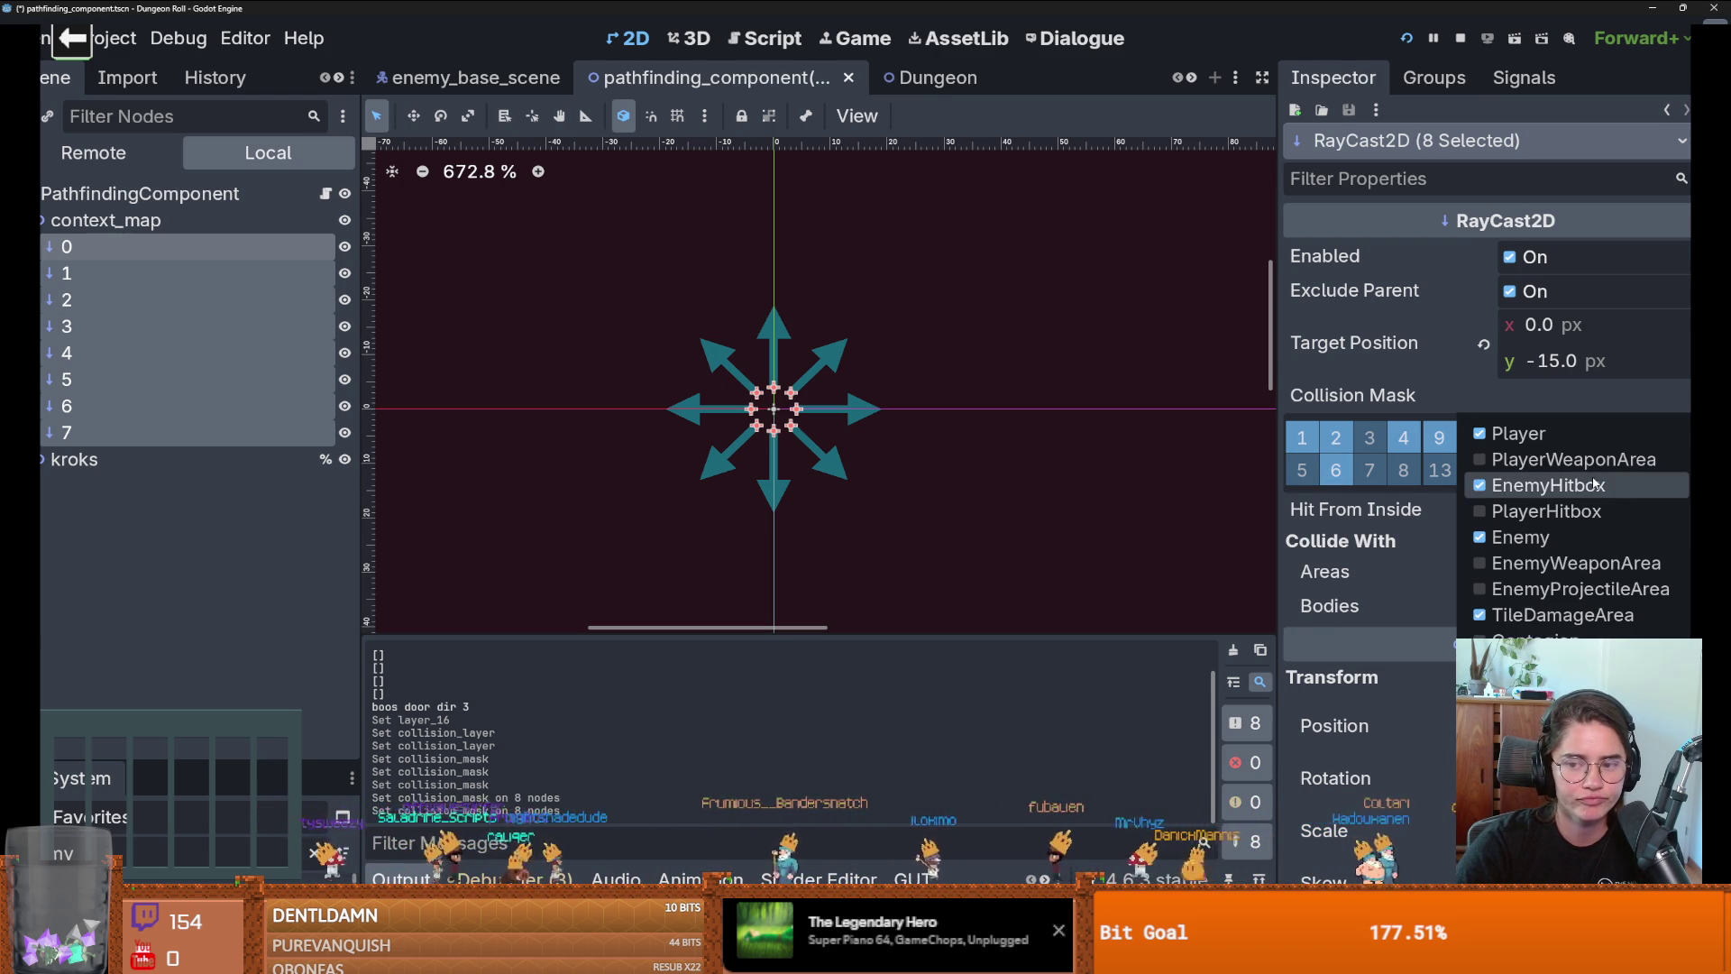
pyautogui.click(1396, 377)
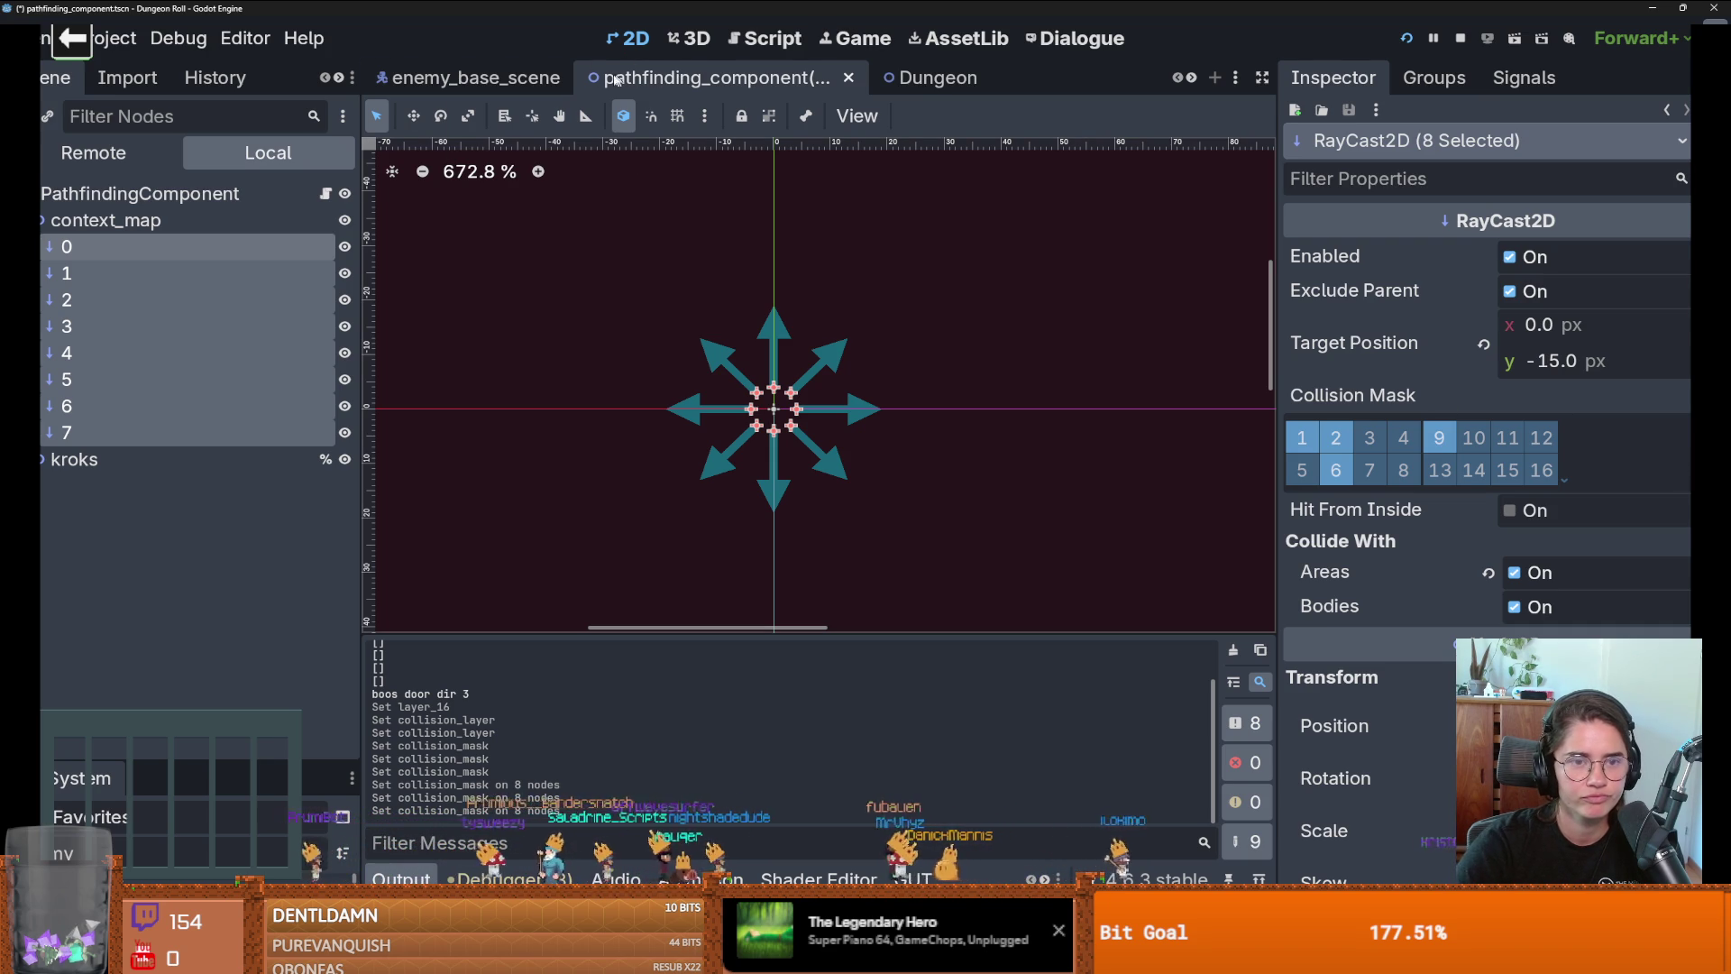
# Save the pathfinding_component scene.
pyautogui.hotkey('ctrl', 's')
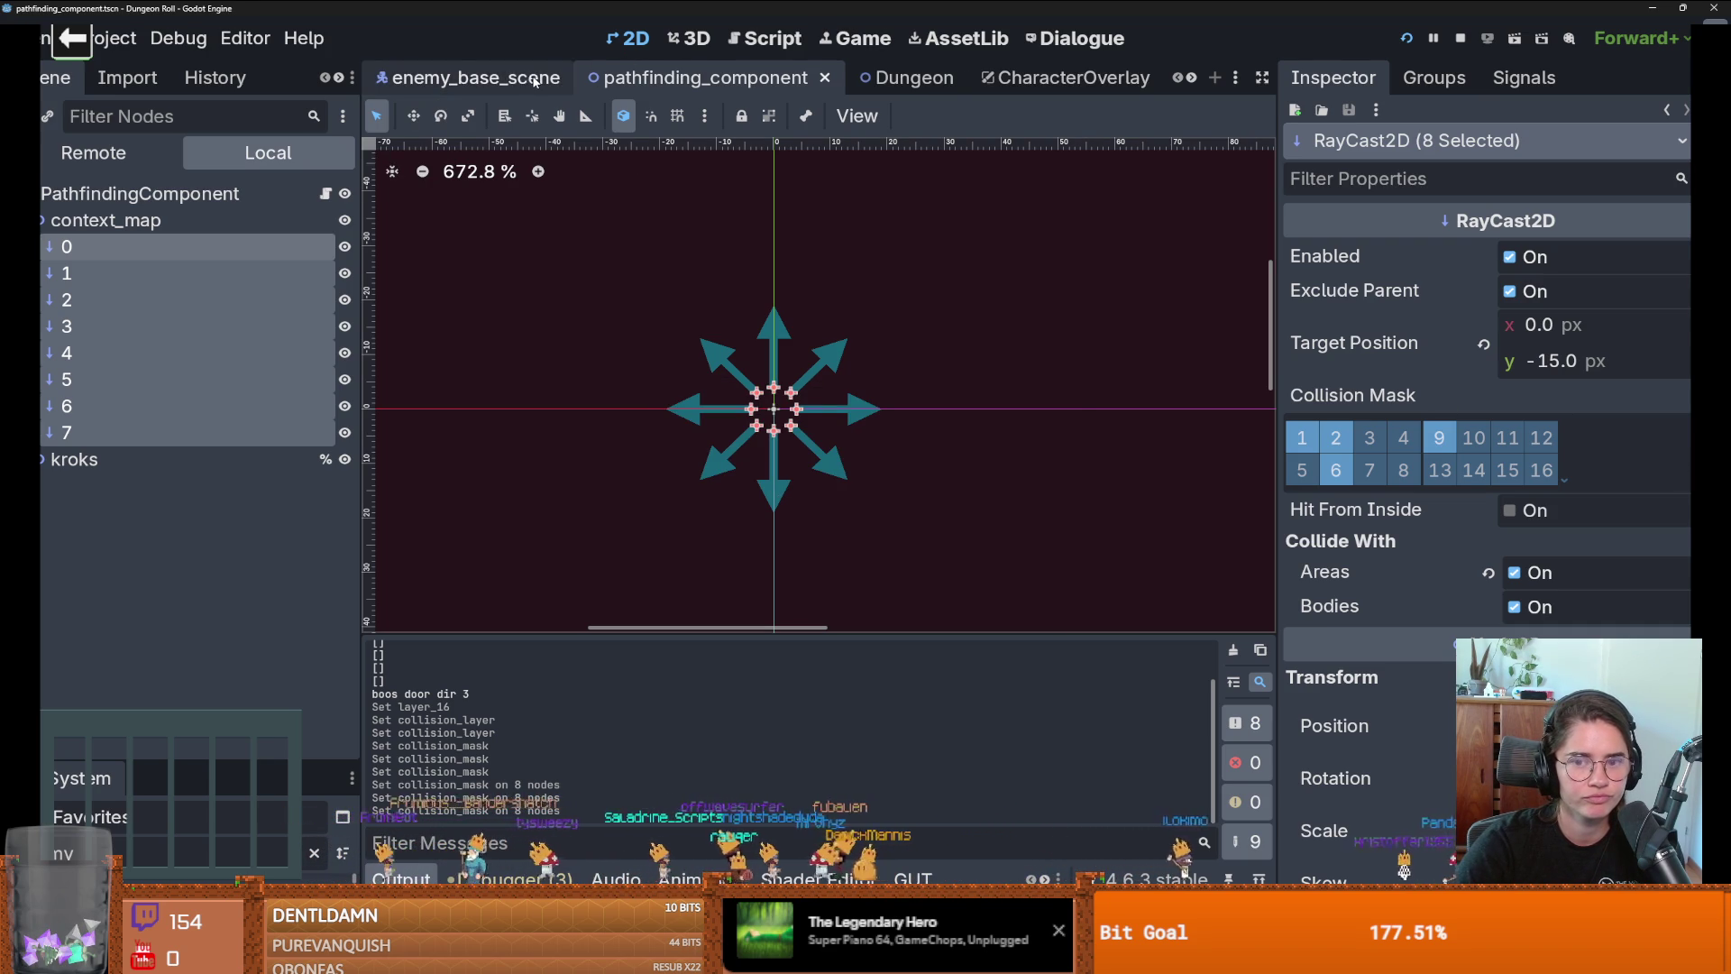
pyautogui.click(131, 35)
pyautogui.press('Escape')
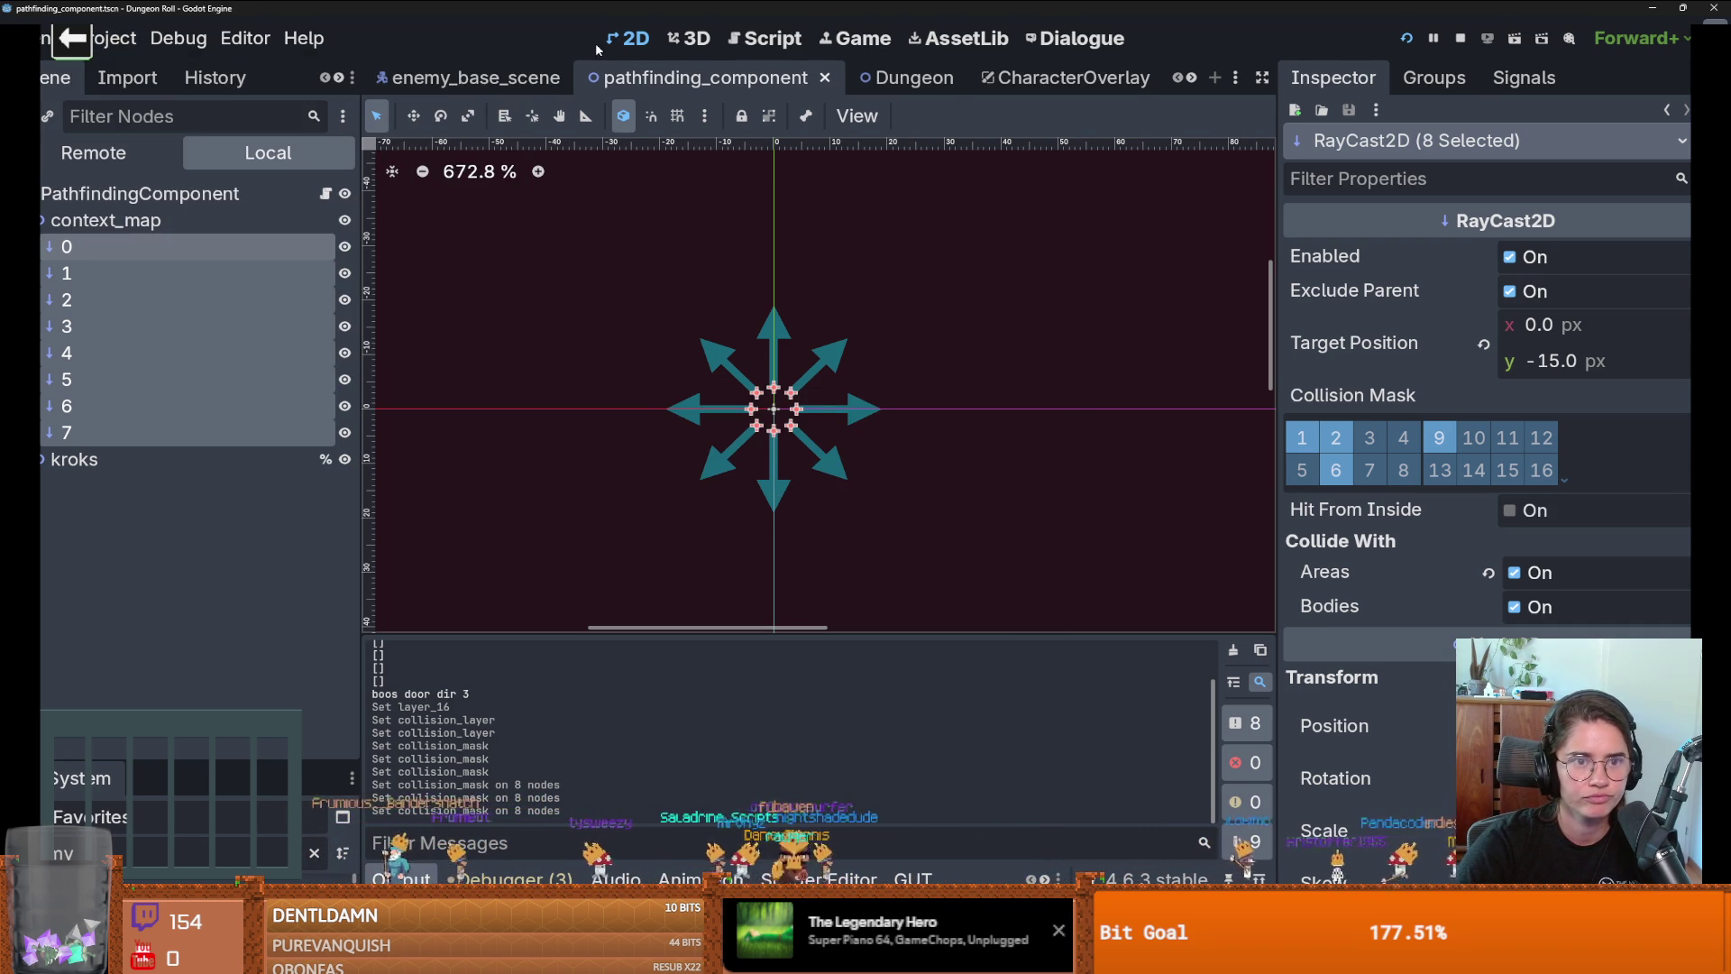
pyautogui.click(1191, 78)
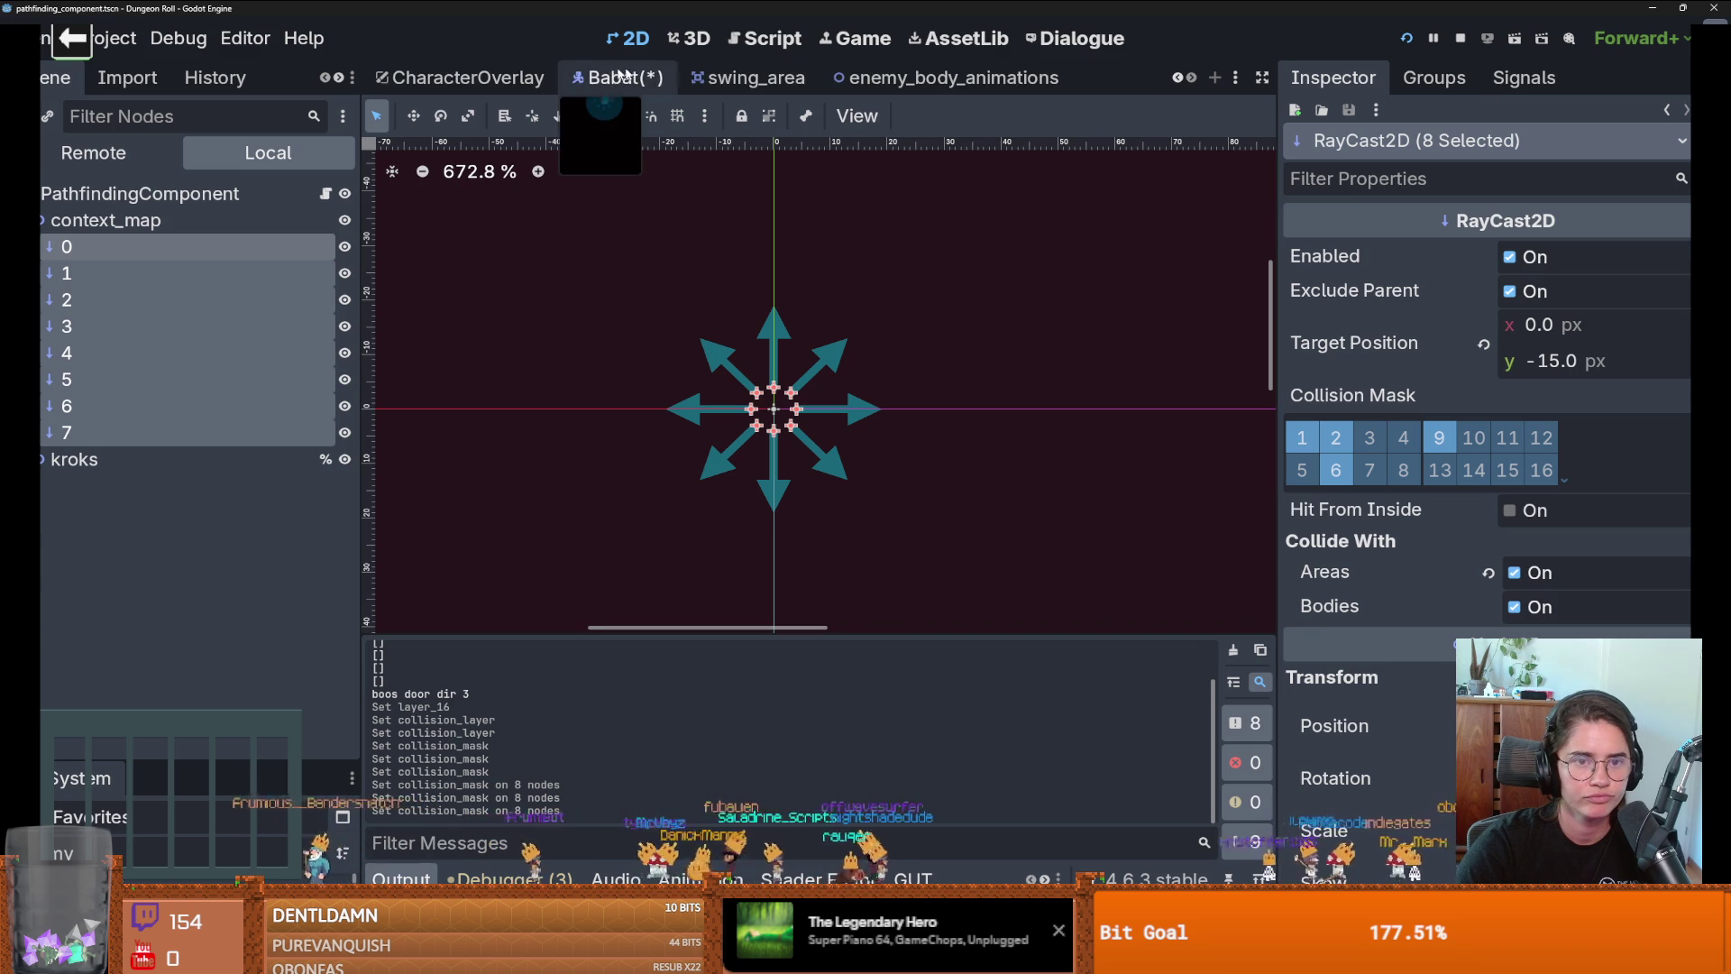
# On the Babat root node, turn off collision layer 16 and enable the Enemy layer (6).
pyautogui.click(621, 78)
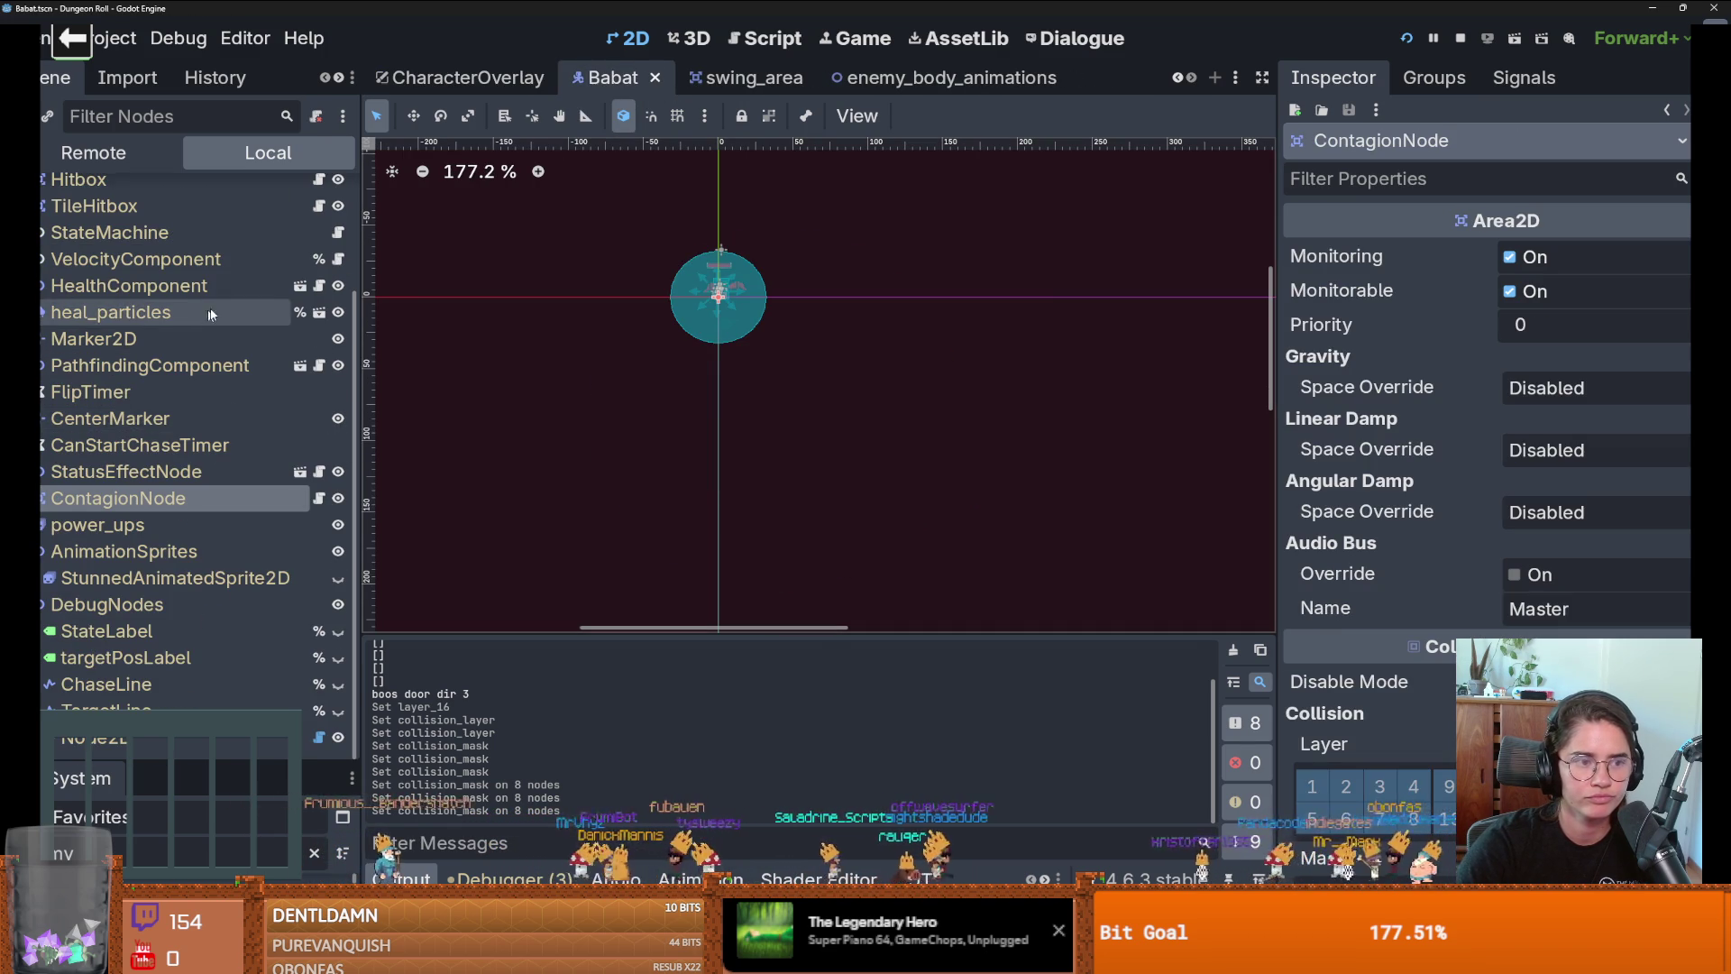
pyautogui.scroll(3, 180, 361)
pyautogui.click(161, 195)
pyautogui.scroll(-15, 1464, 565)
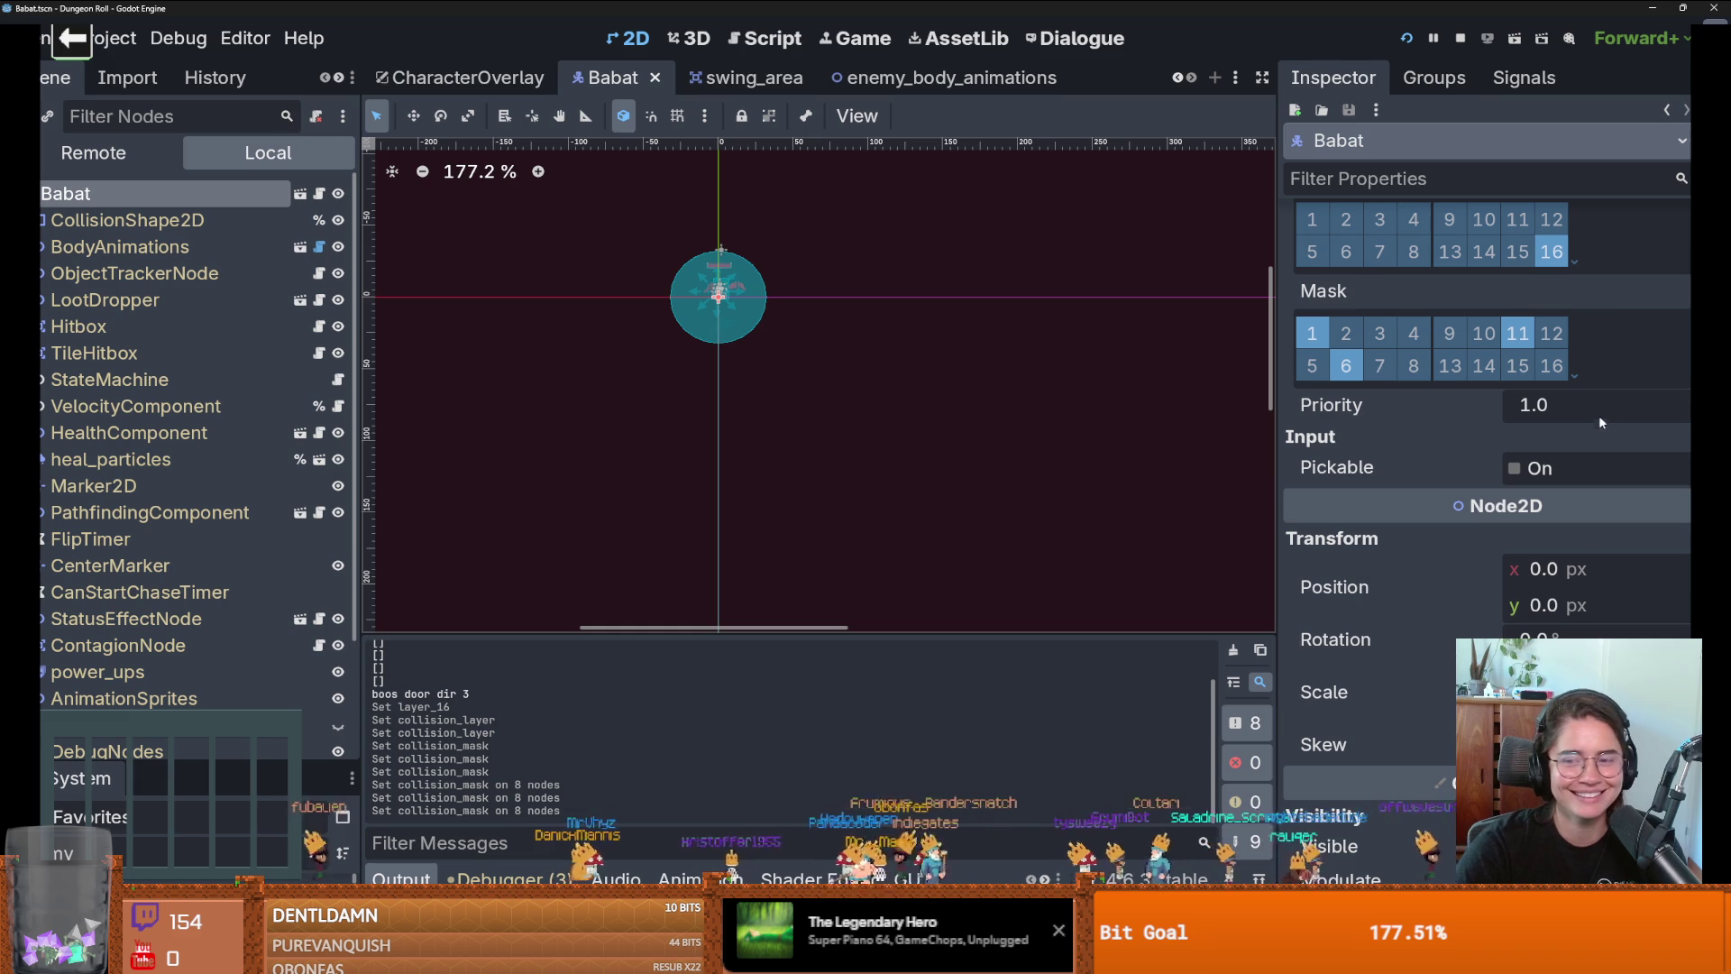
pyautogui.scroll(2, 1674, 360)
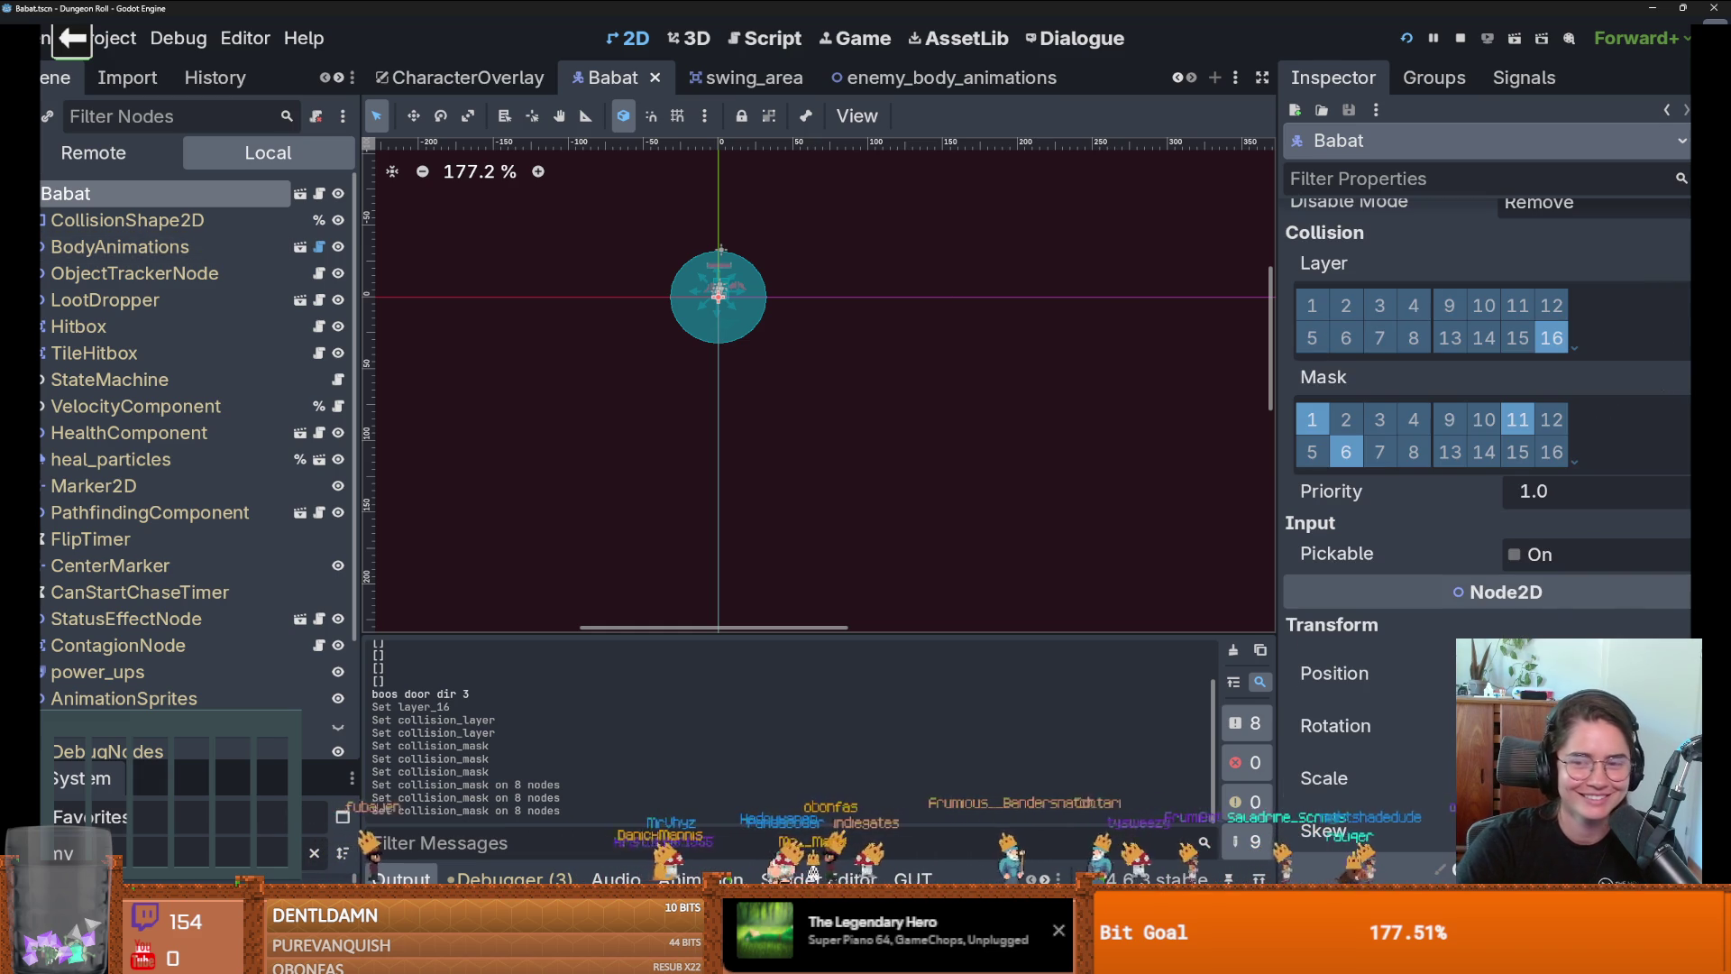
pyautogui.click(1575, 346)
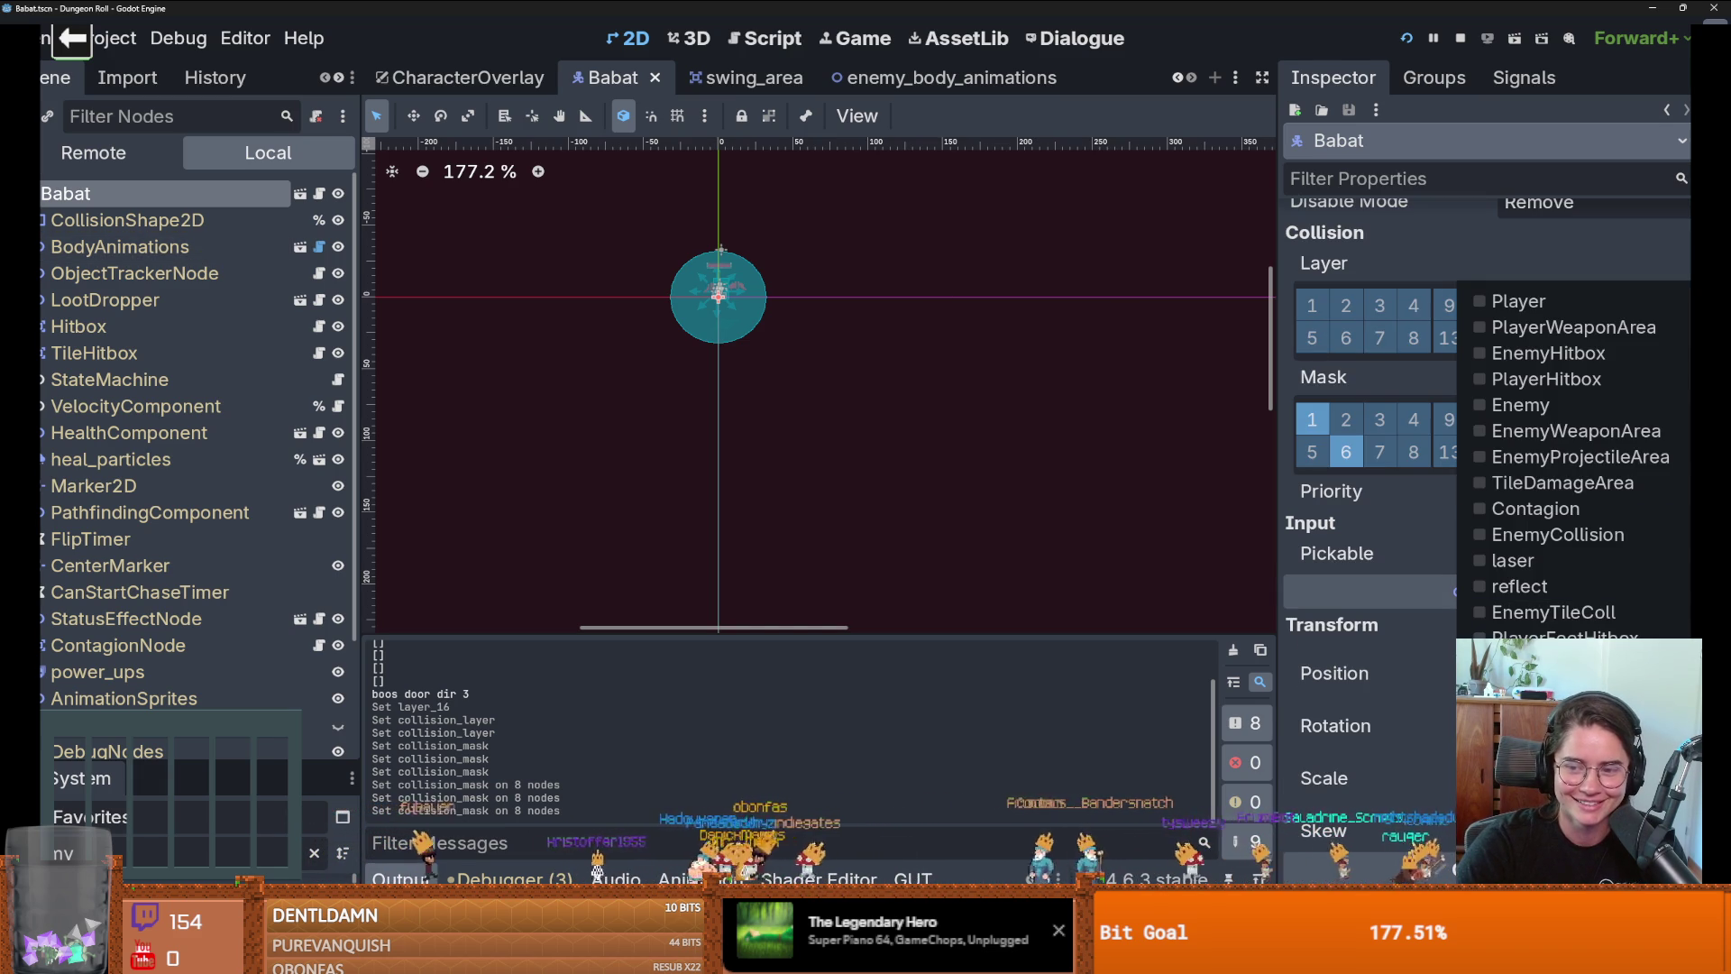
pyautogui.click(1544, 637)
pyautogui.click(1520, 405)
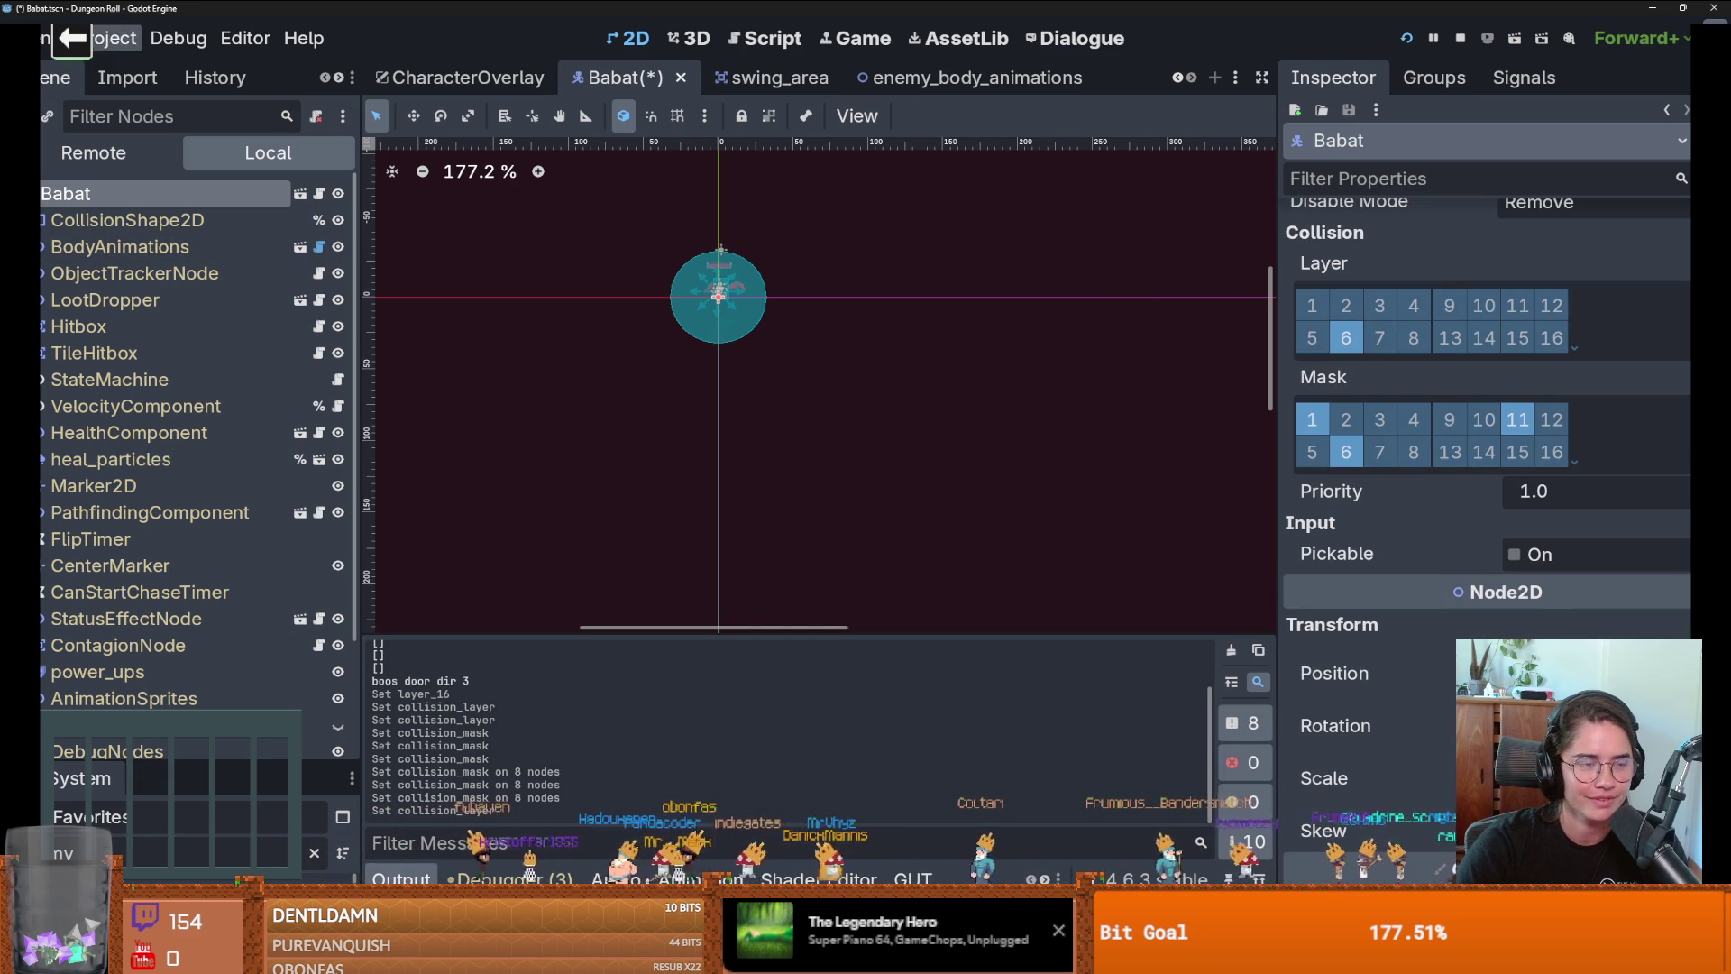
# In Project Settings, edit the 2D physics layer 16 name to end in 'yHitbox', then save the Babat scene.
pyautogui.click(104, 40)
pyautogui.click(135, 69)
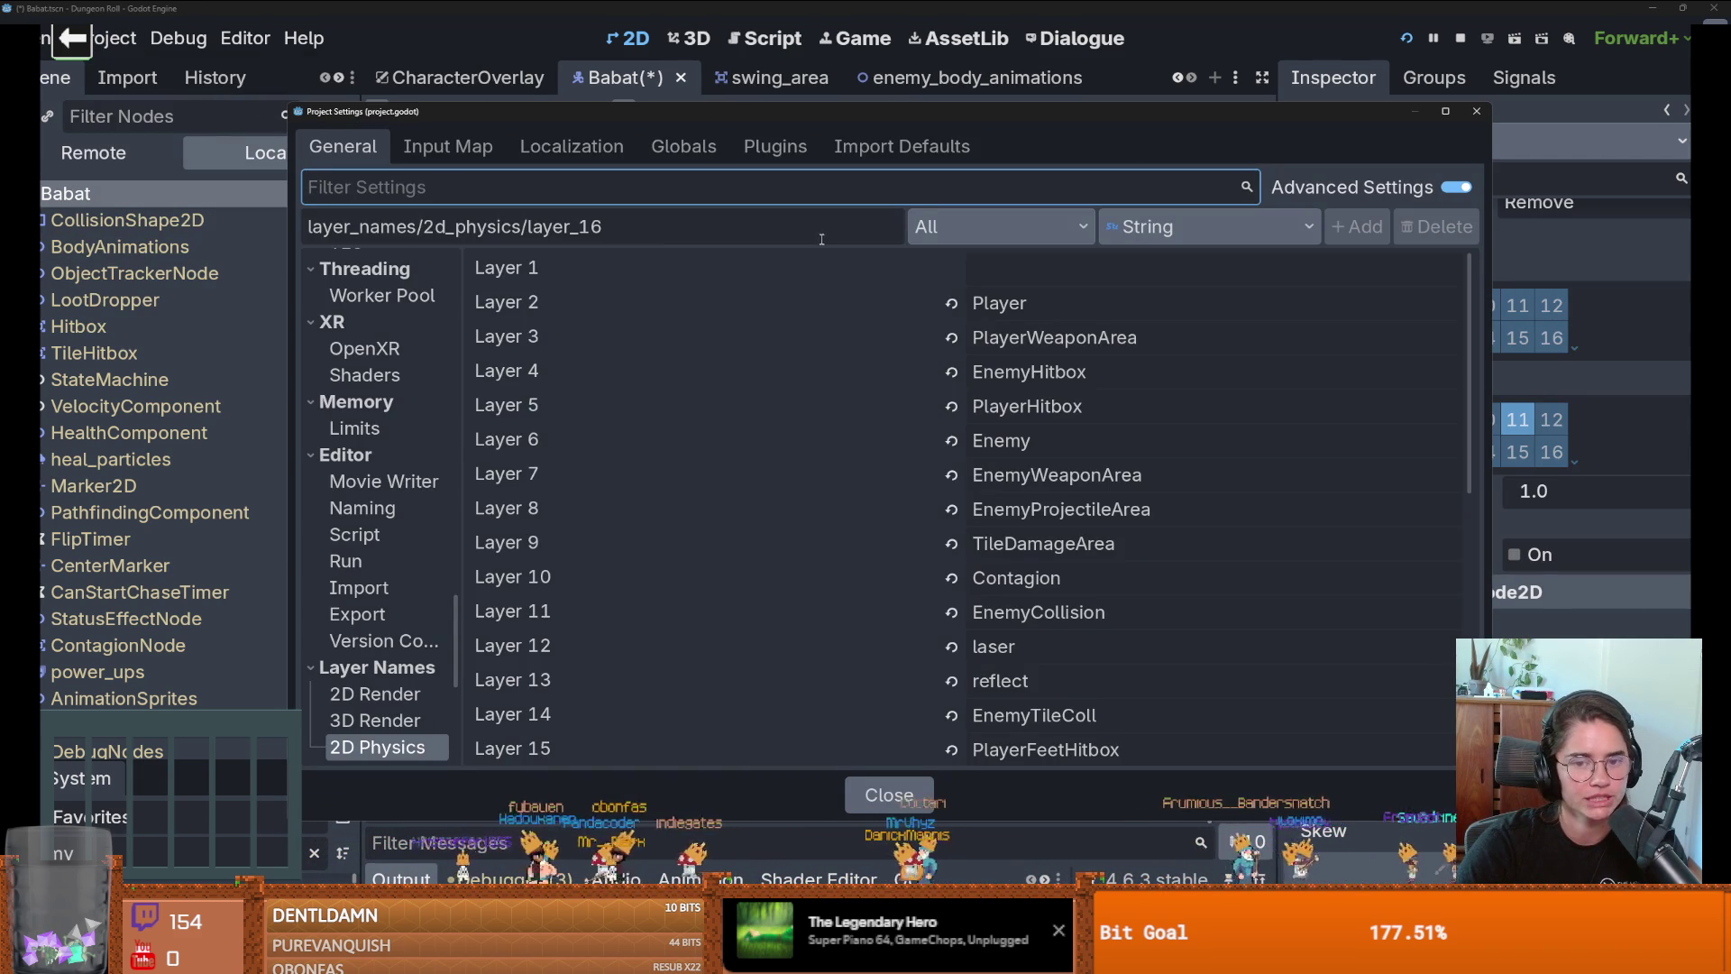
pyautogui.scroll(-5, 890, 415)
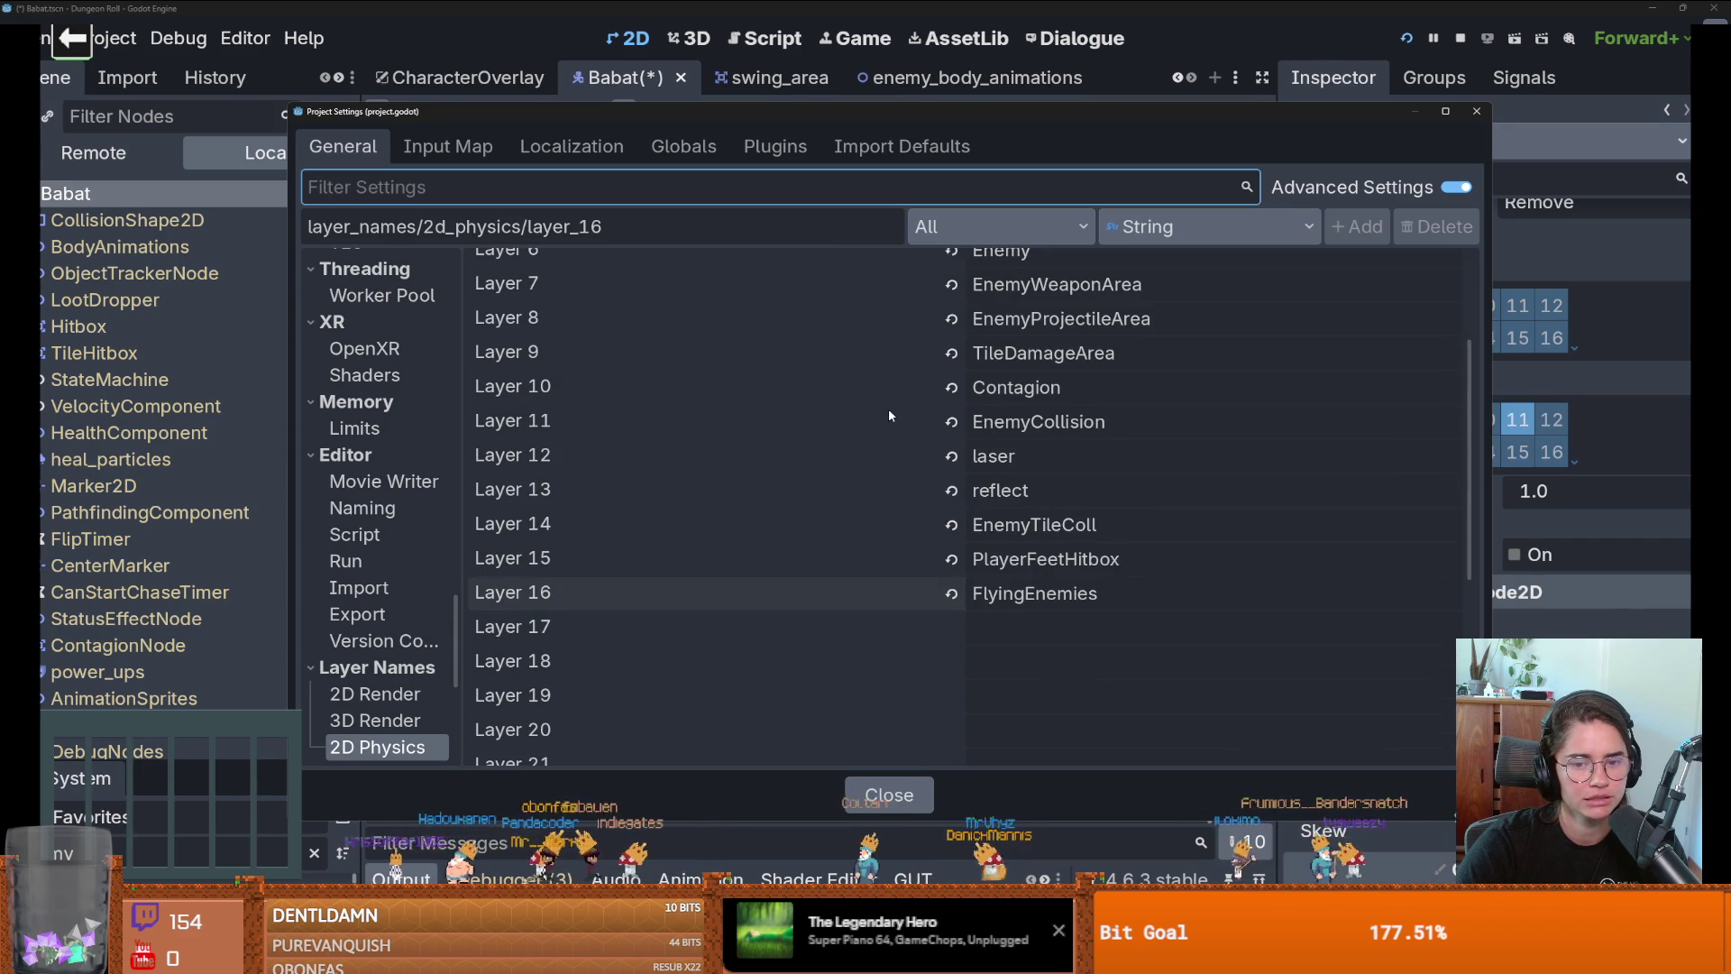
pyautogui.click(1116, 597)
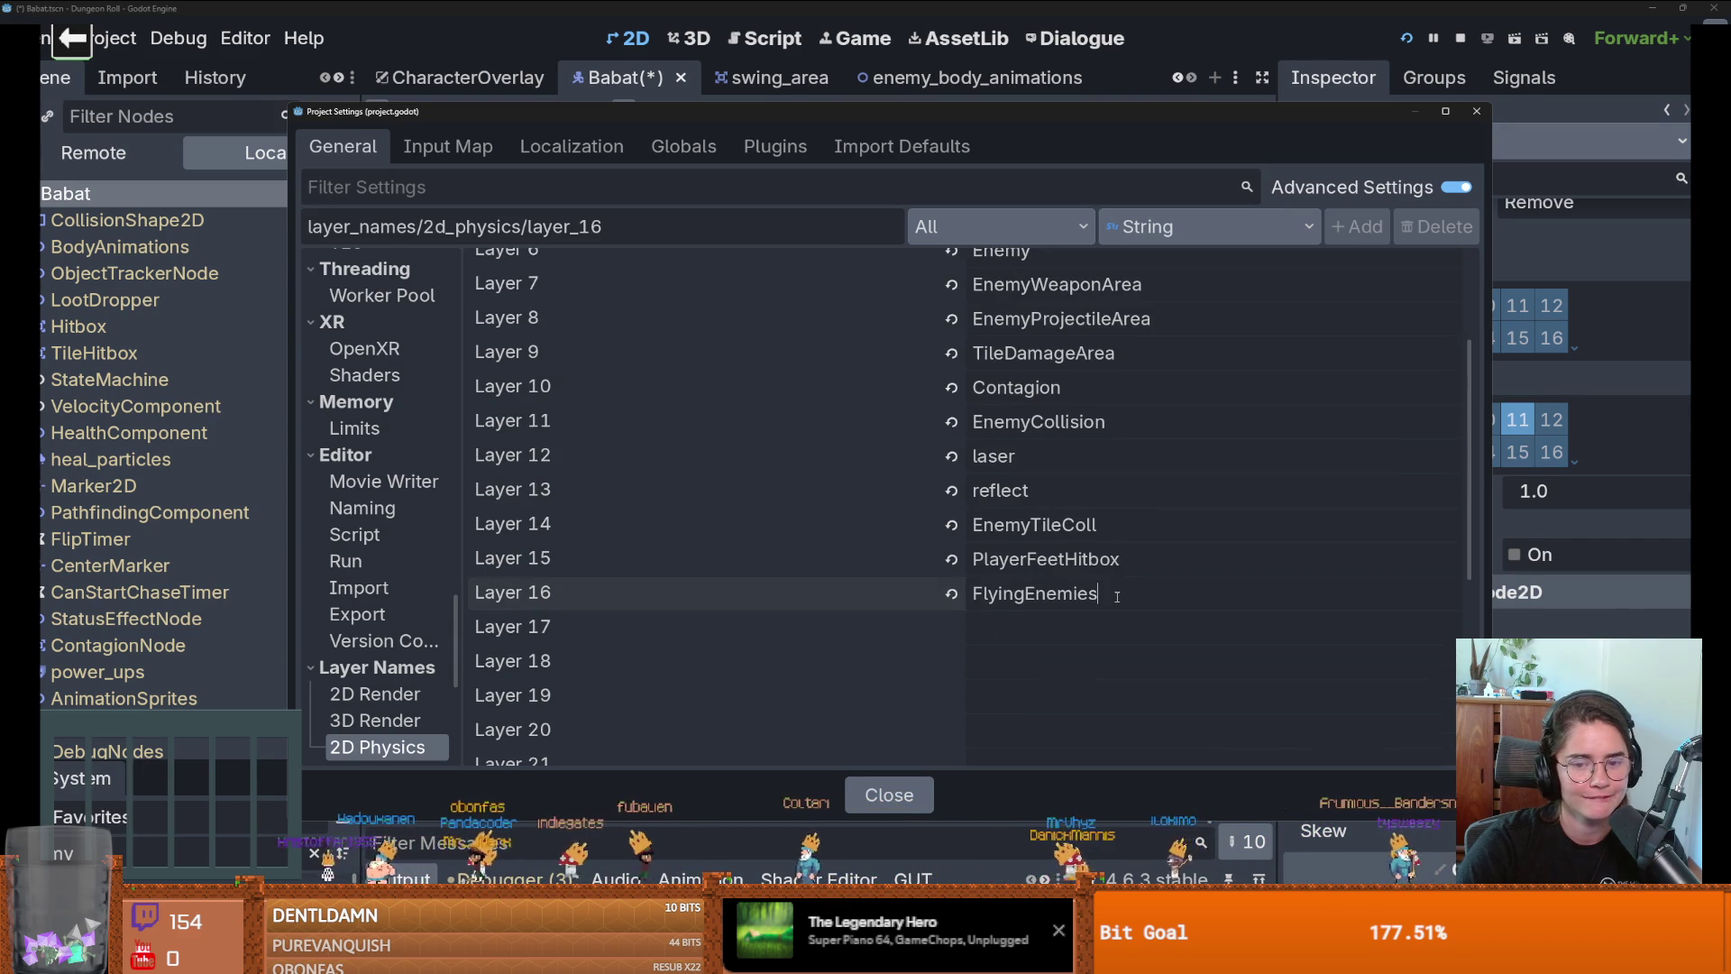
pyautogui.press('BackSpace')
pyautogui.press('BackSpace')
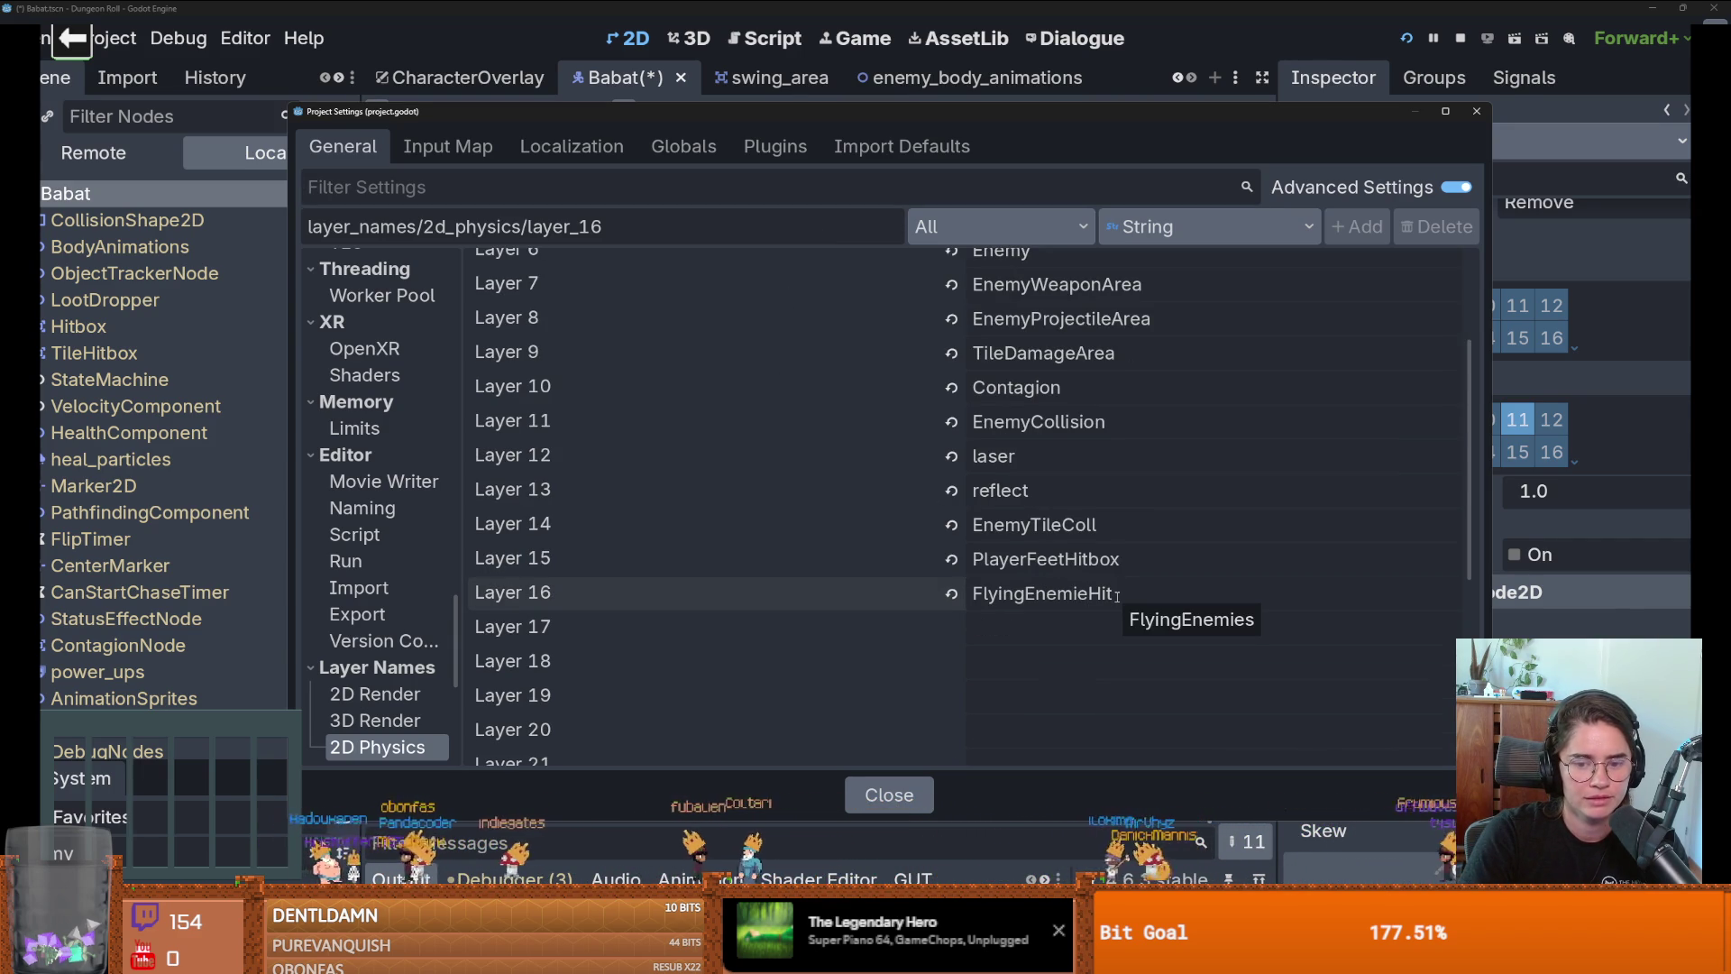
pyautogui.press('BackSpace')
pyautogui.write('yHitbox')
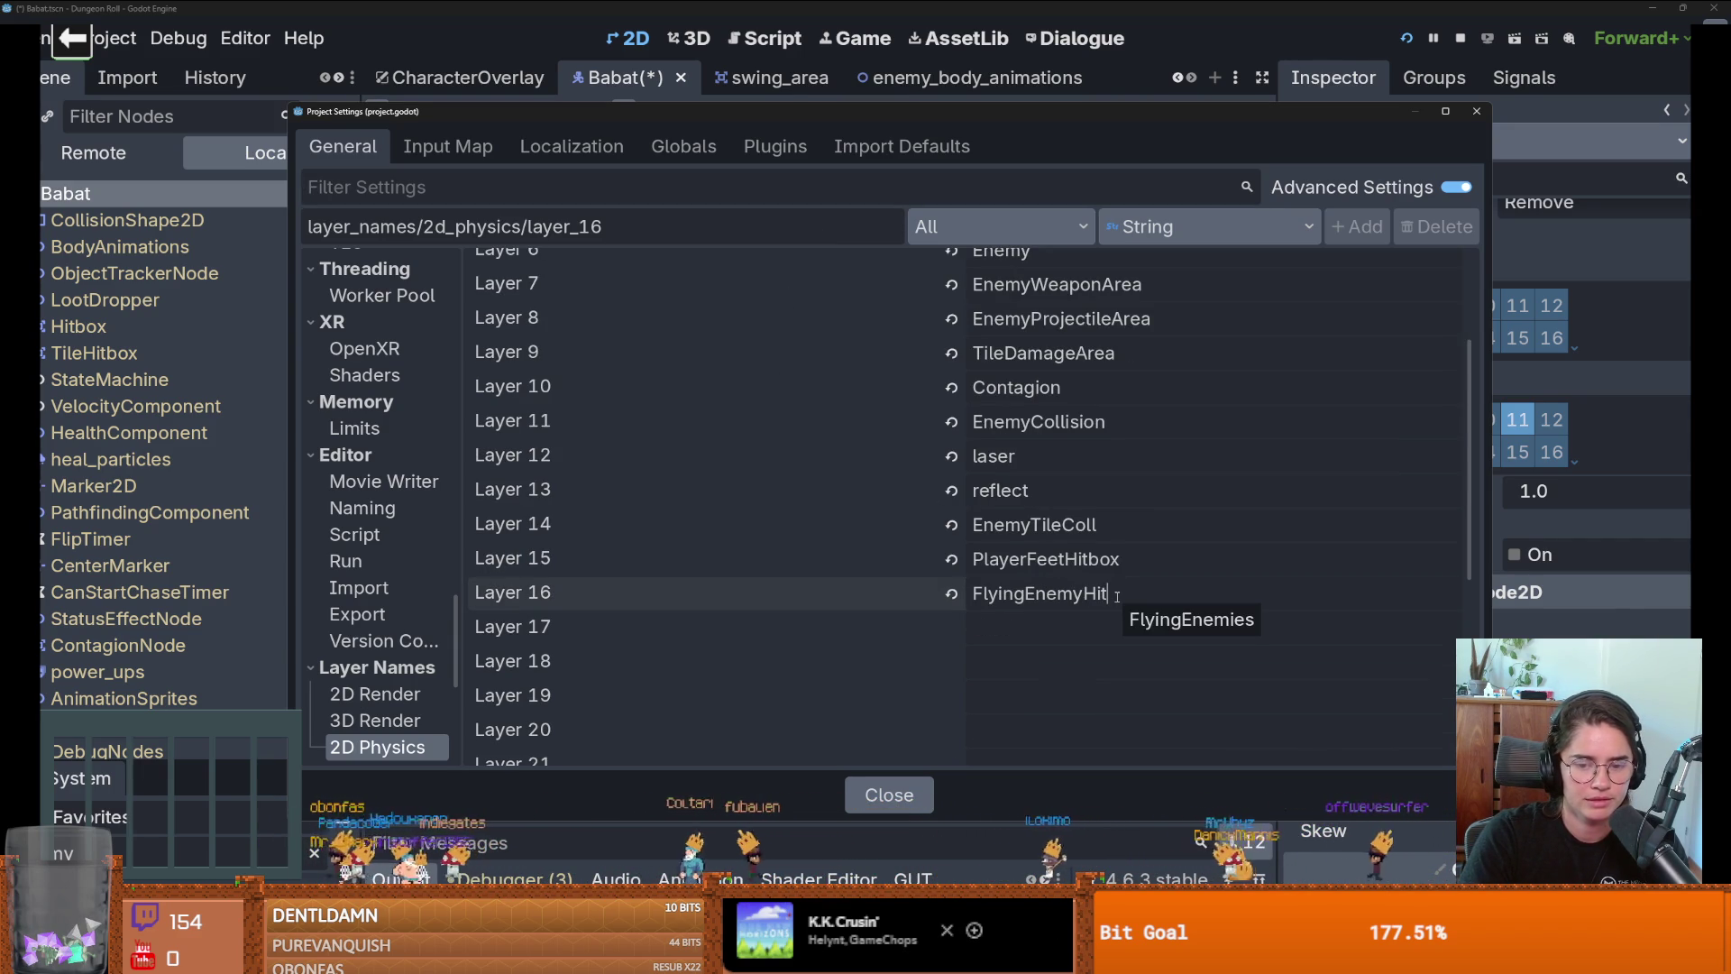
pyautogui.click(1477, 111)
pyautogui.hotkey('ctrl', 's')
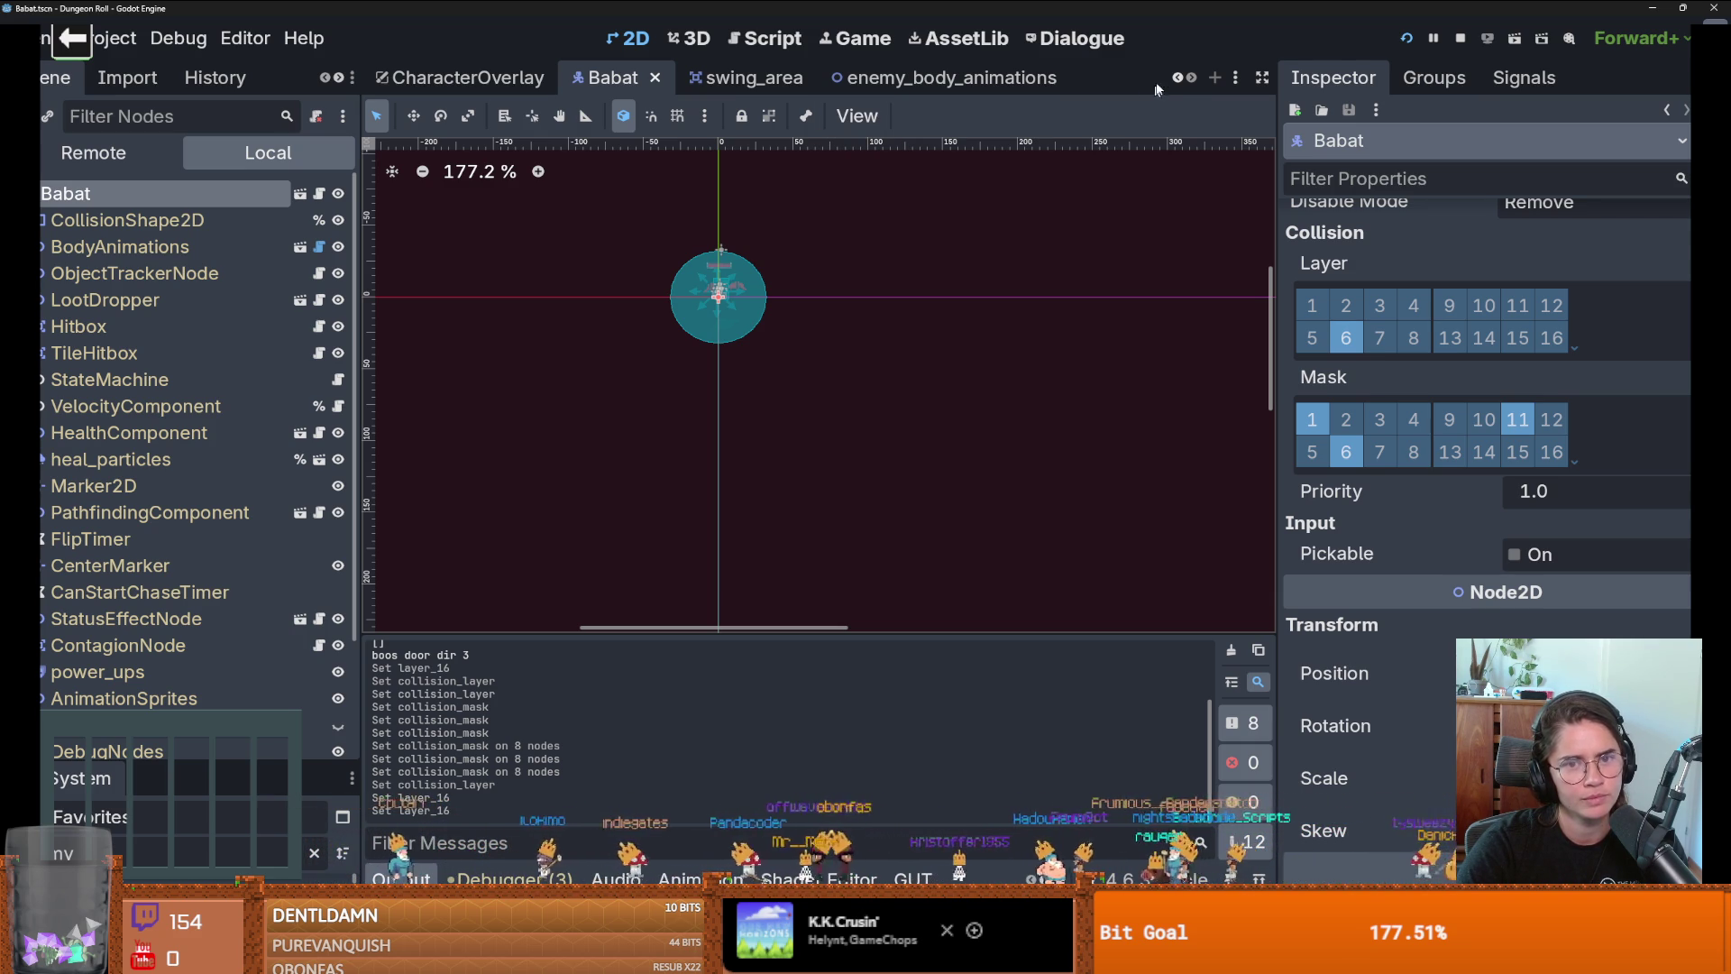
# Save the CharacterOverlay scene.
pyautogui.click(1179, 79)
pyautogui.click(1179, 78)
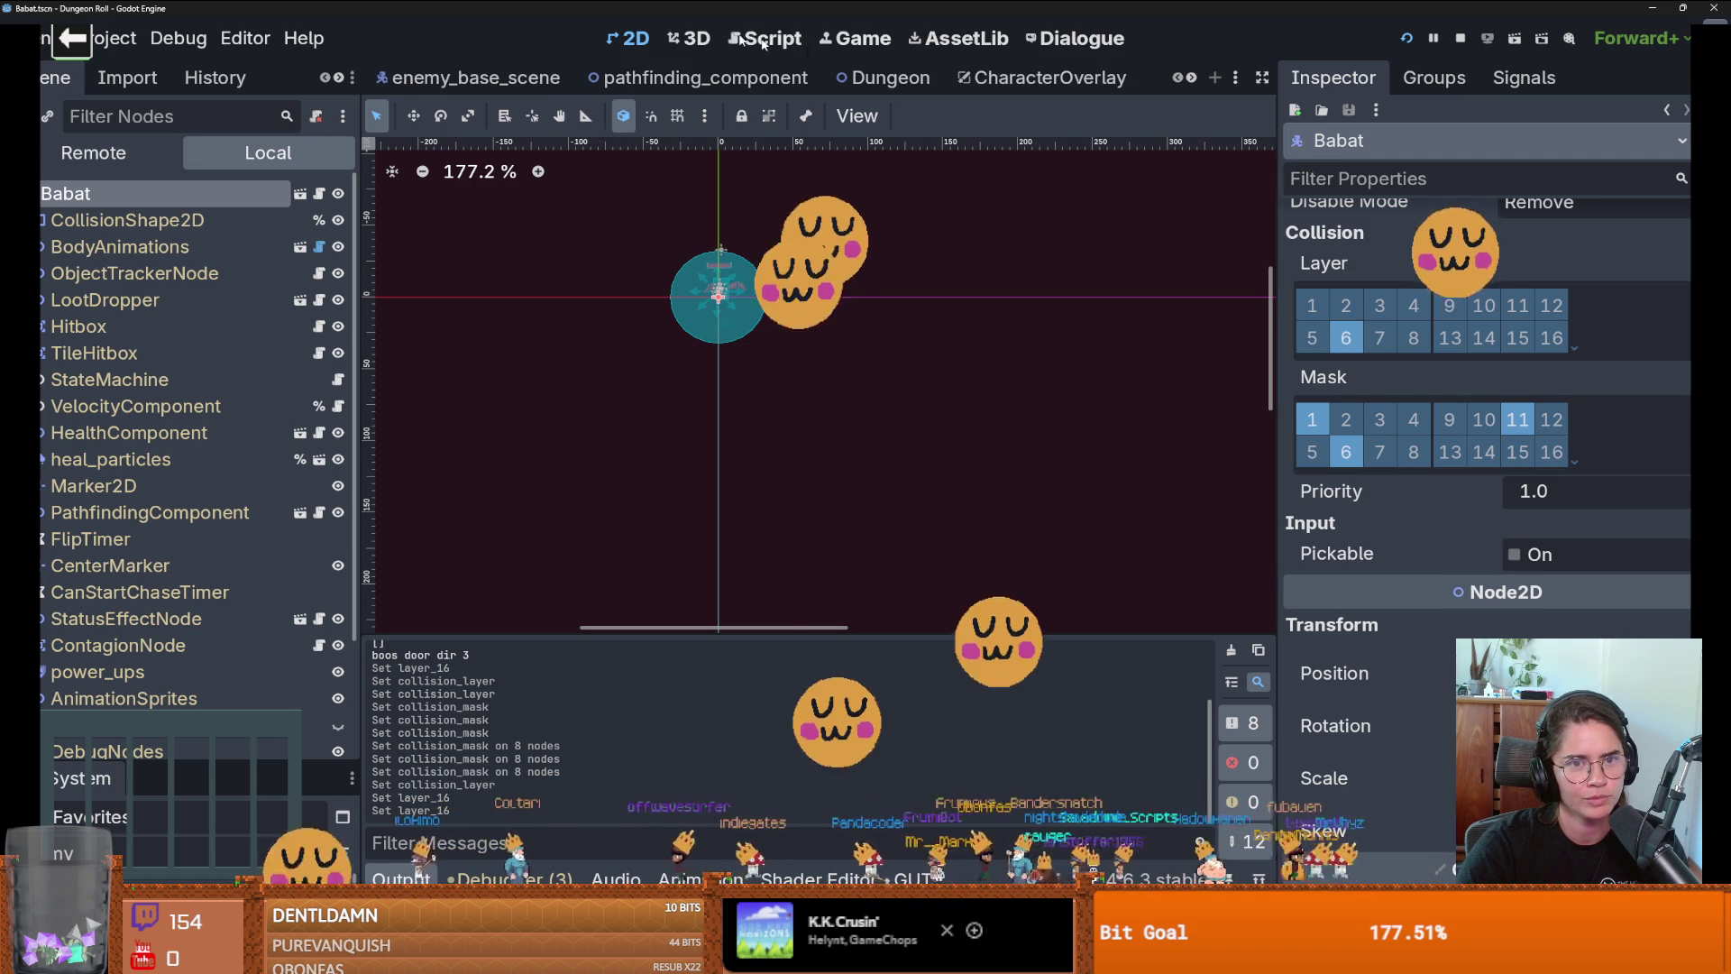
pyautogui.click(700, 89)
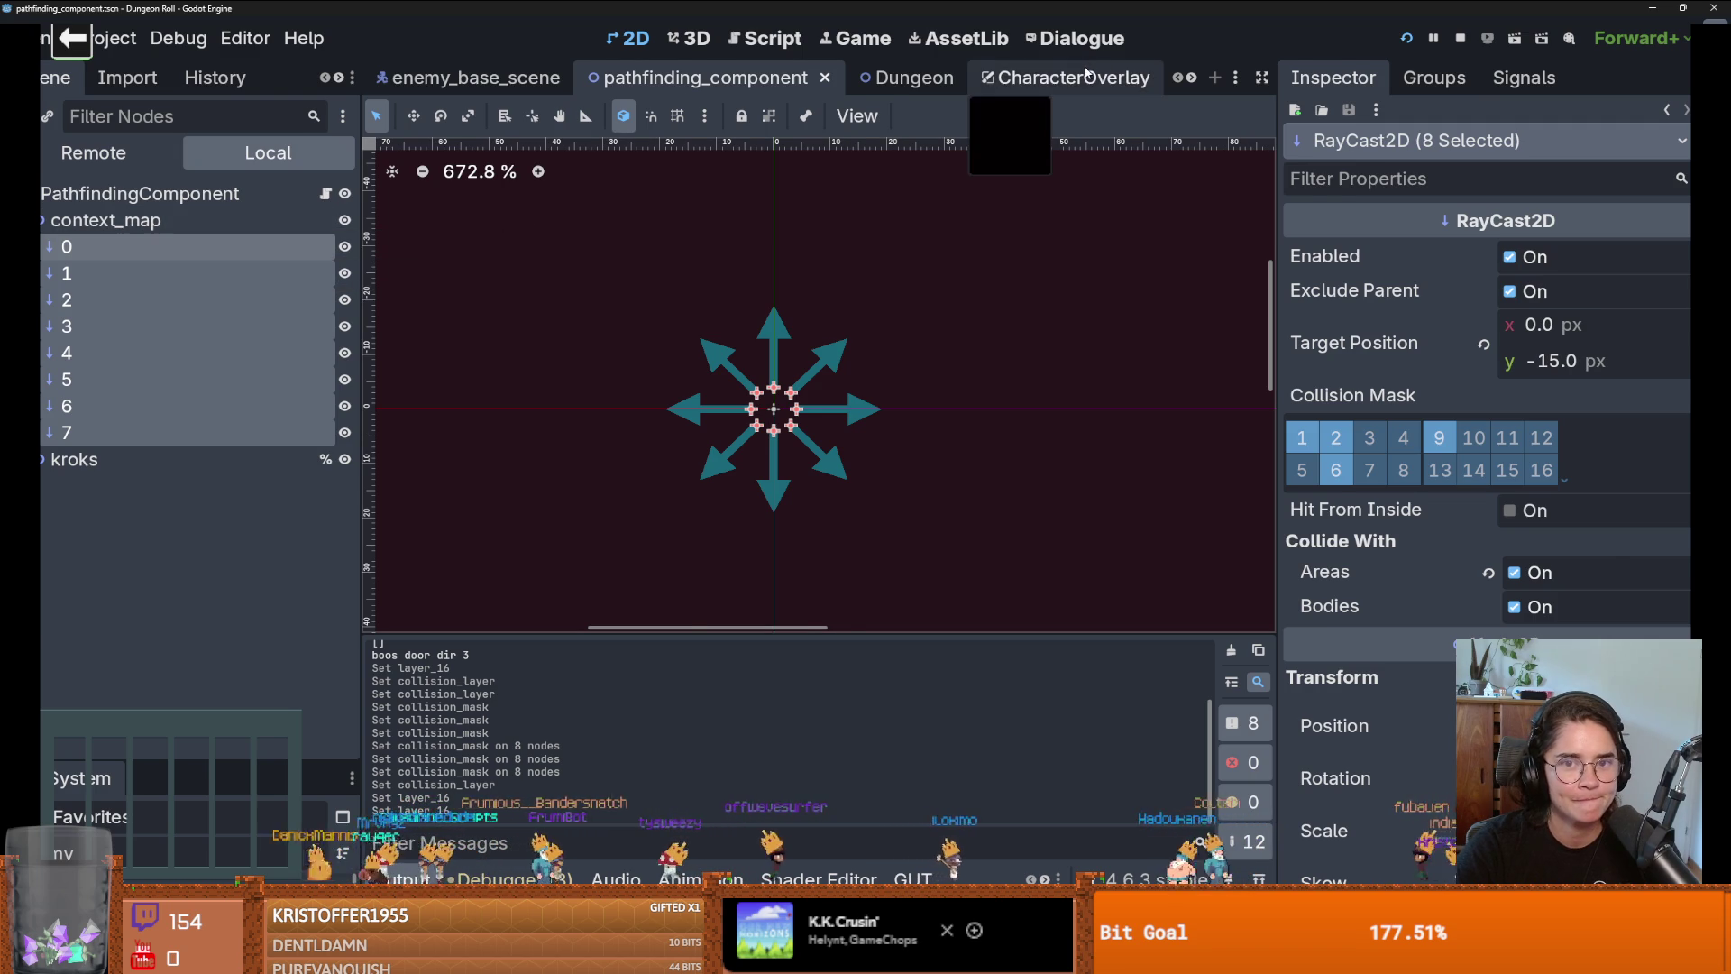
pyautogui.click(1055, 78)
pyautogui.scroll(3, 598, 256)
pyautogui.hotkey('ctrl', 's')
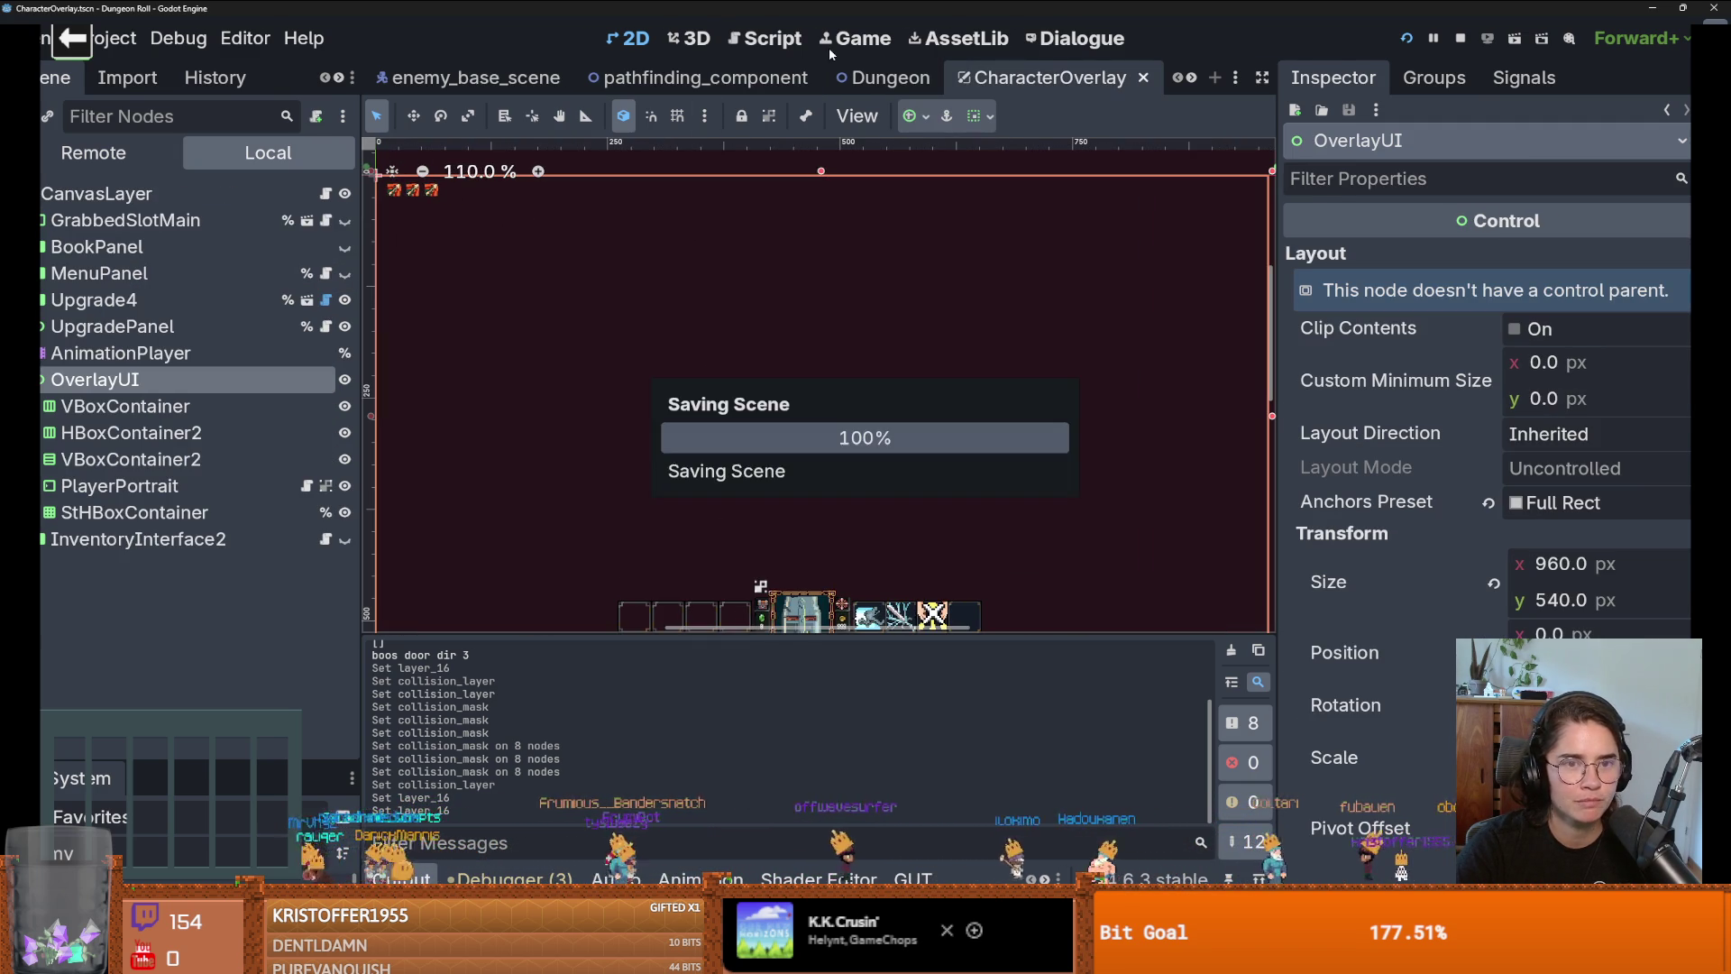
# Save the Babat scene.
pyautogui.click(534, 79)
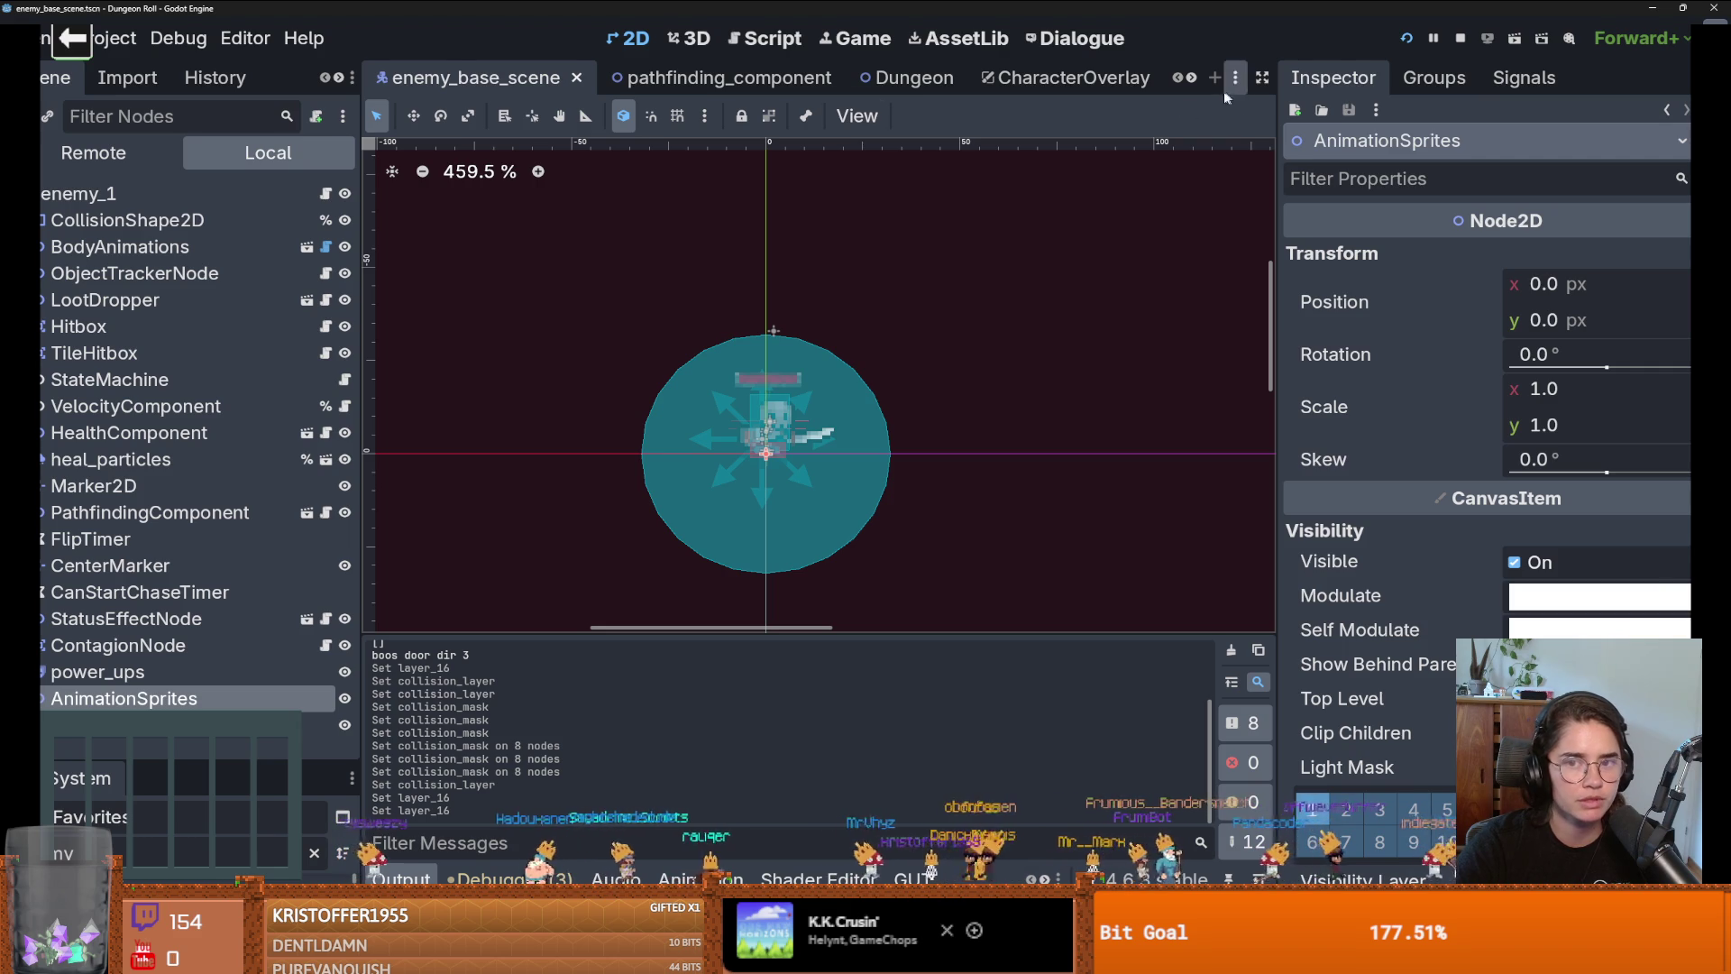
pyautogui.click(1191, 78)
pyautogui.click(1192, 79)
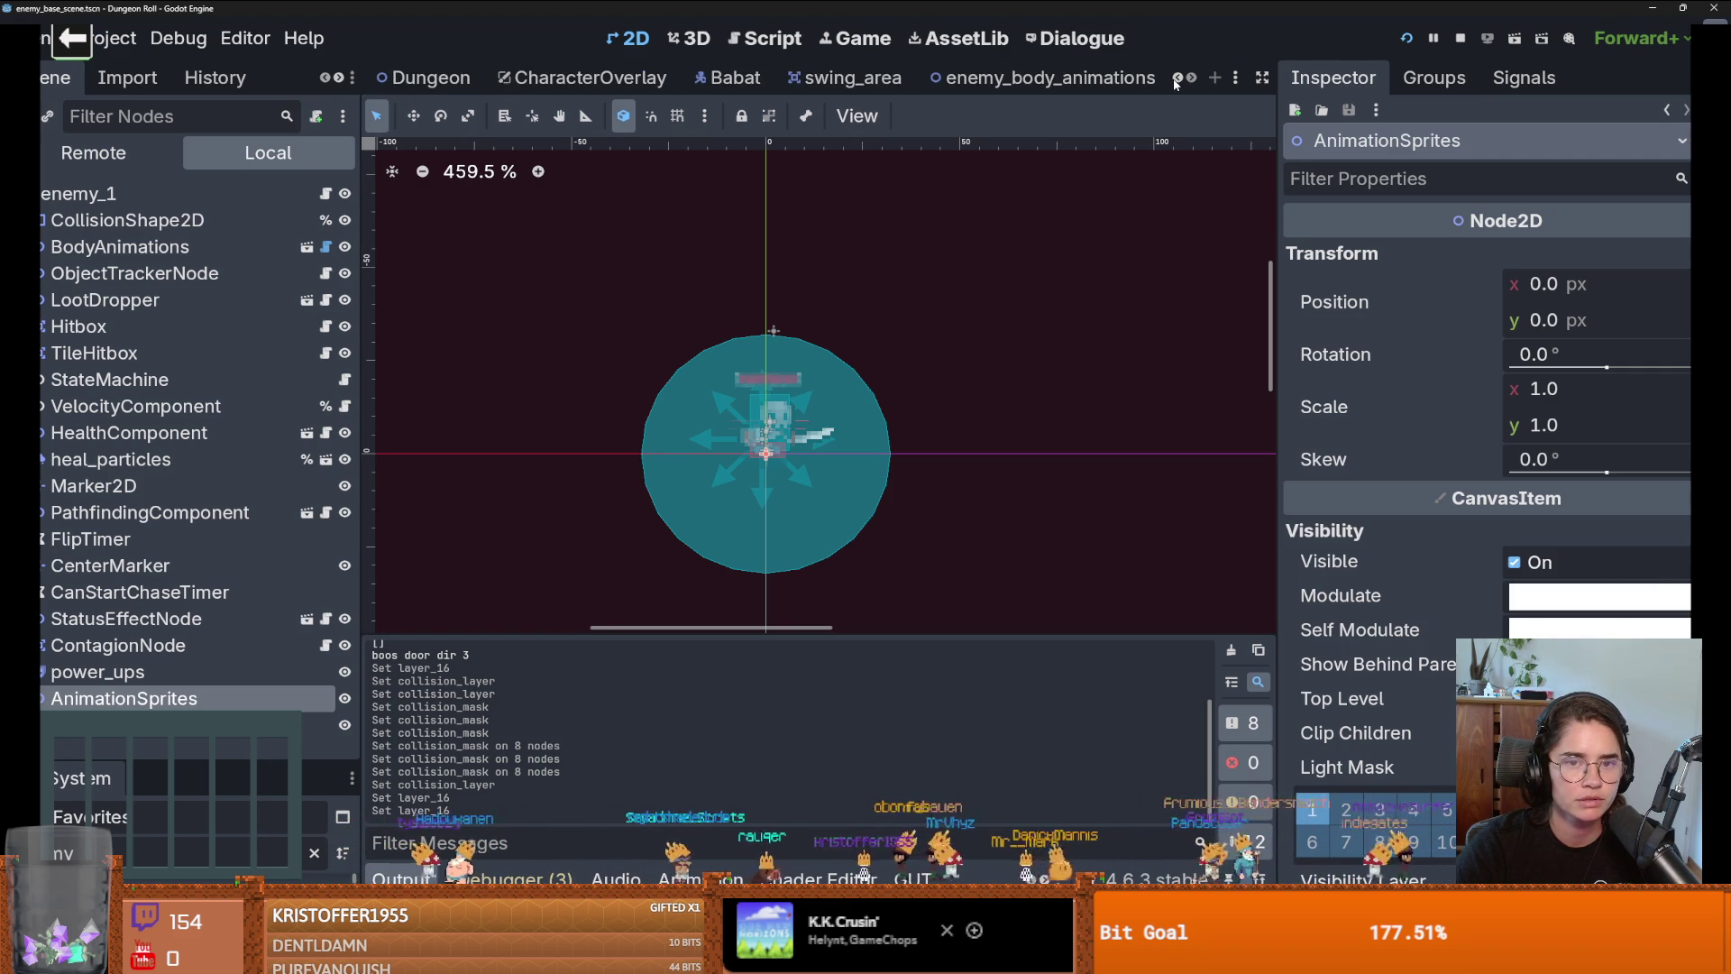
pyautogui.click(738, 79)
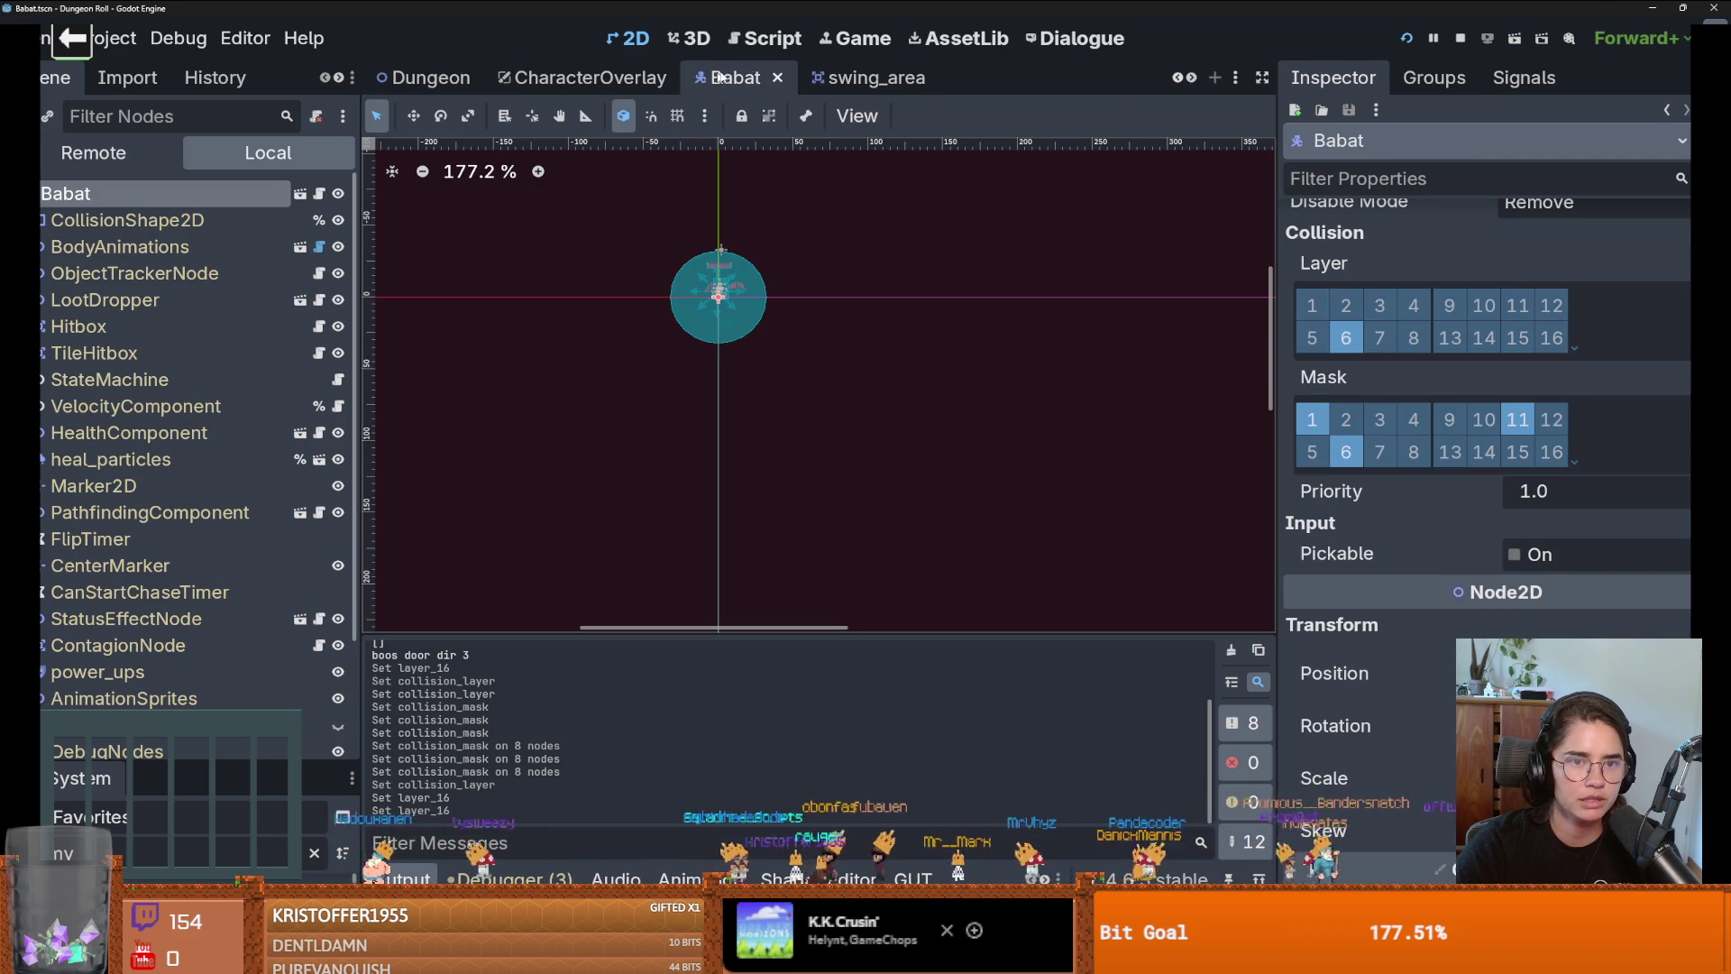
pyautogui.scroll(2, 745, 78)
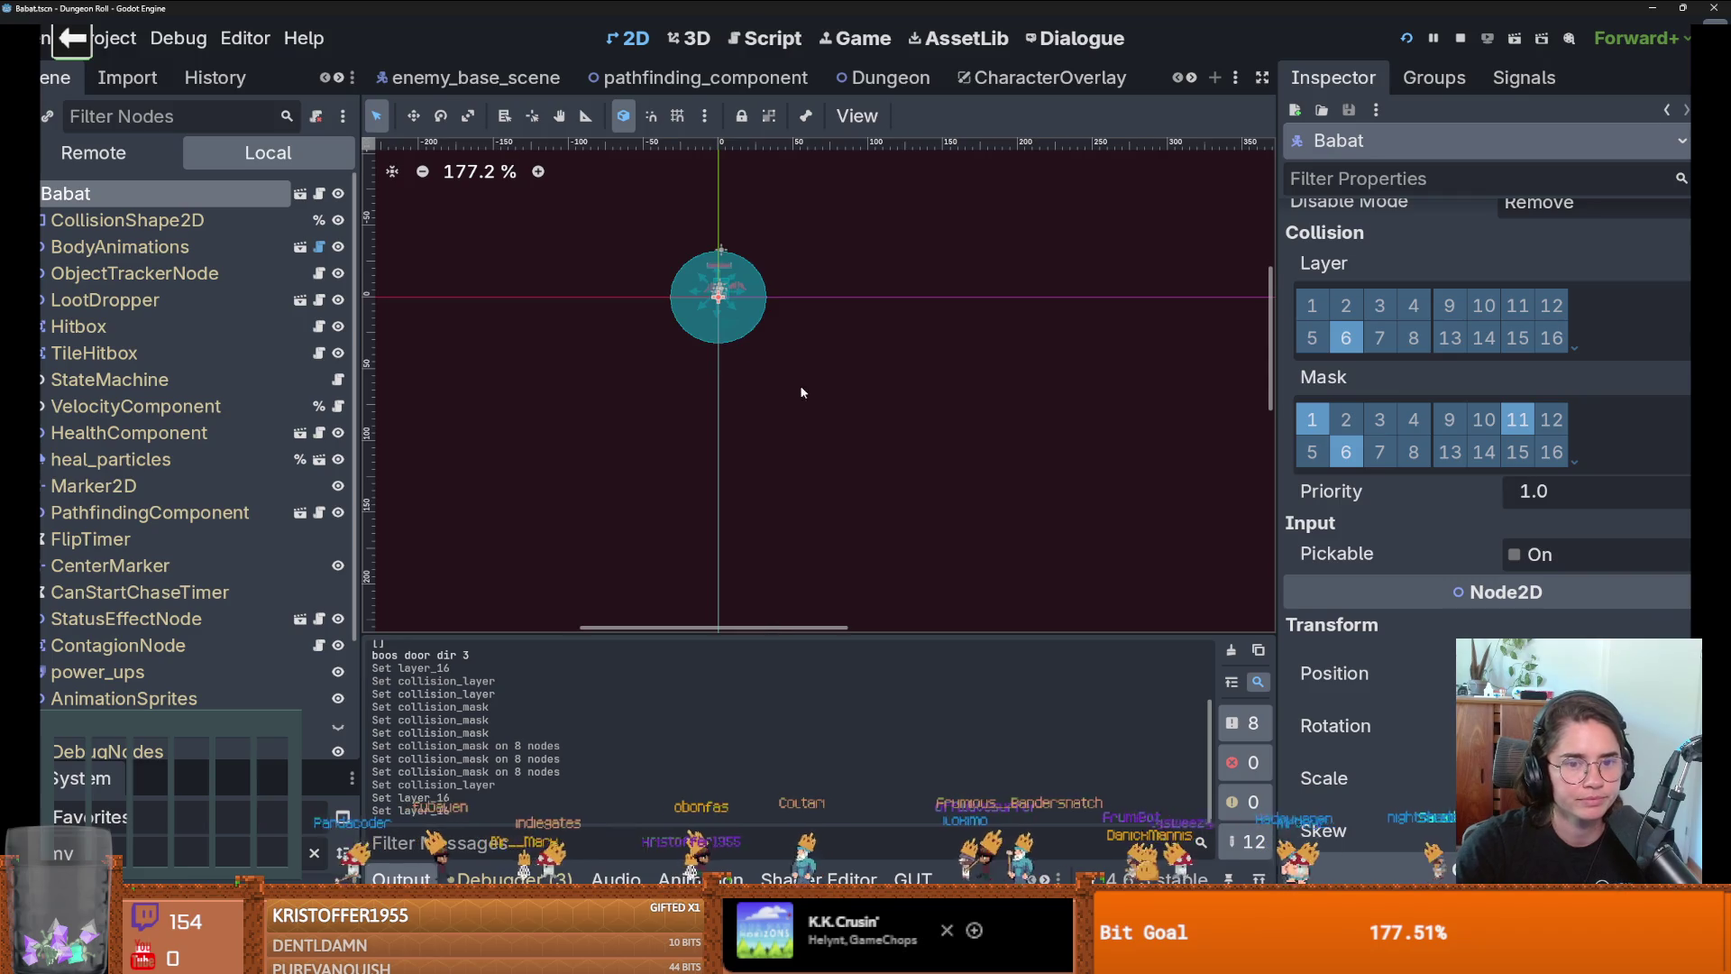
pyautogui.hotkey('ctrl', 's')
# Return to the pathfinding_component scene with its eight raycasts.
pyautogui.scroll(1, 716, 409)
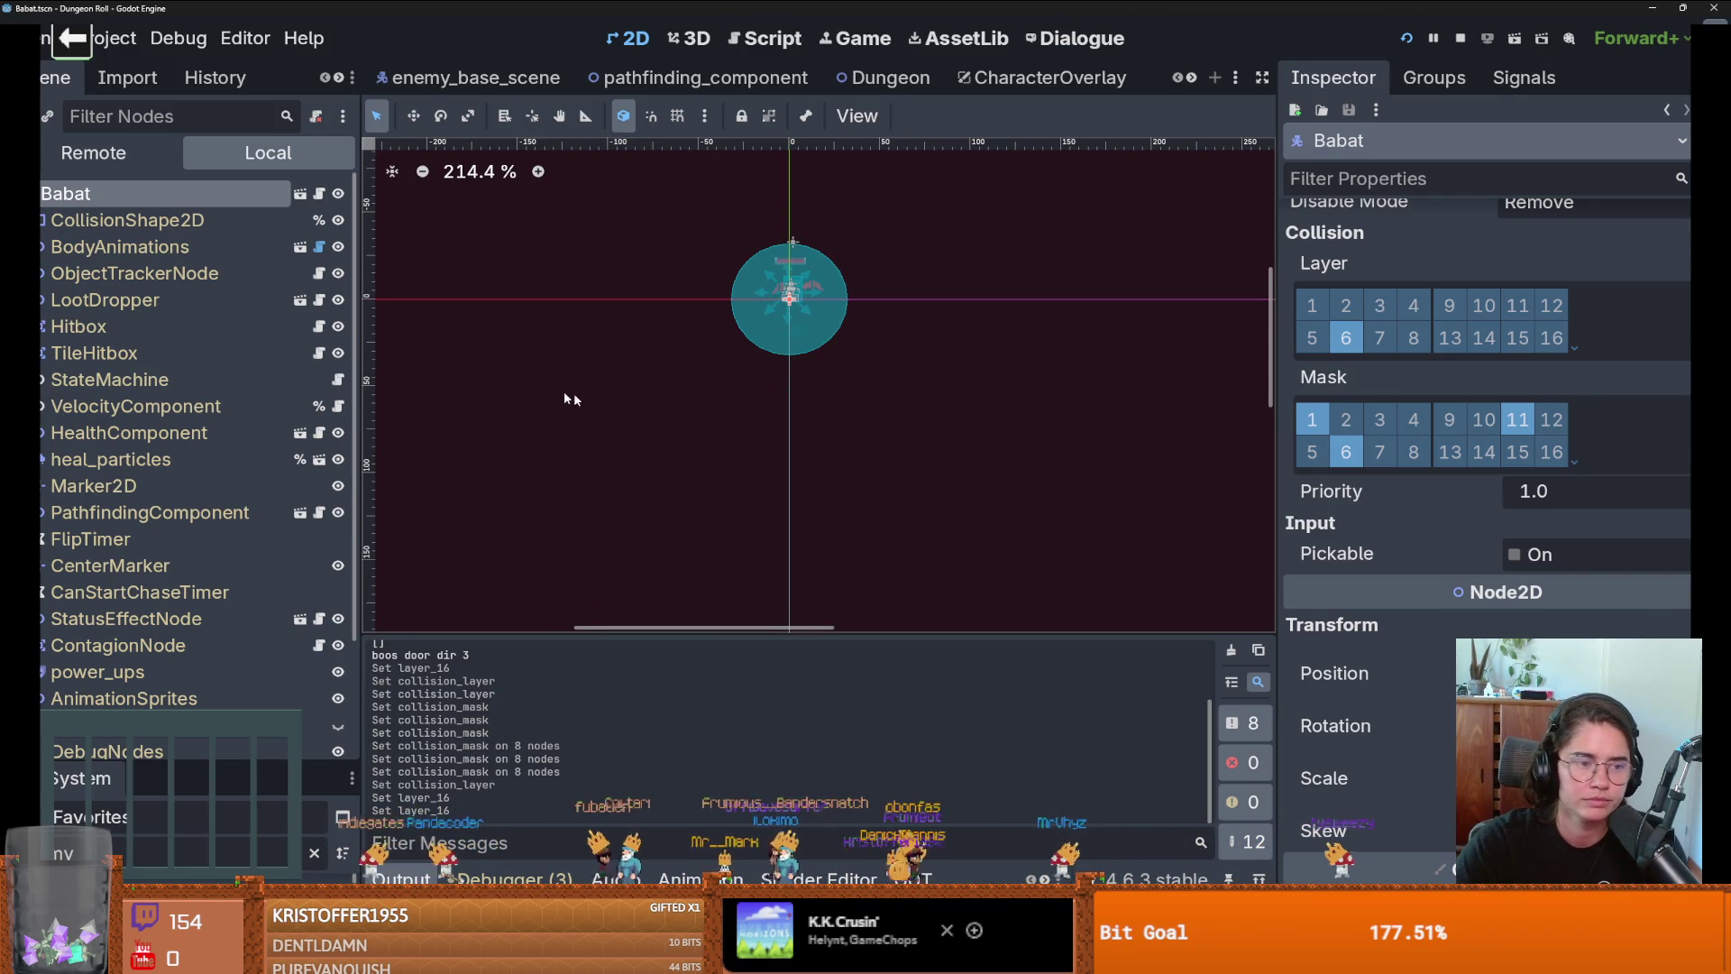
pyautogui.scroll(2, 749, 293)
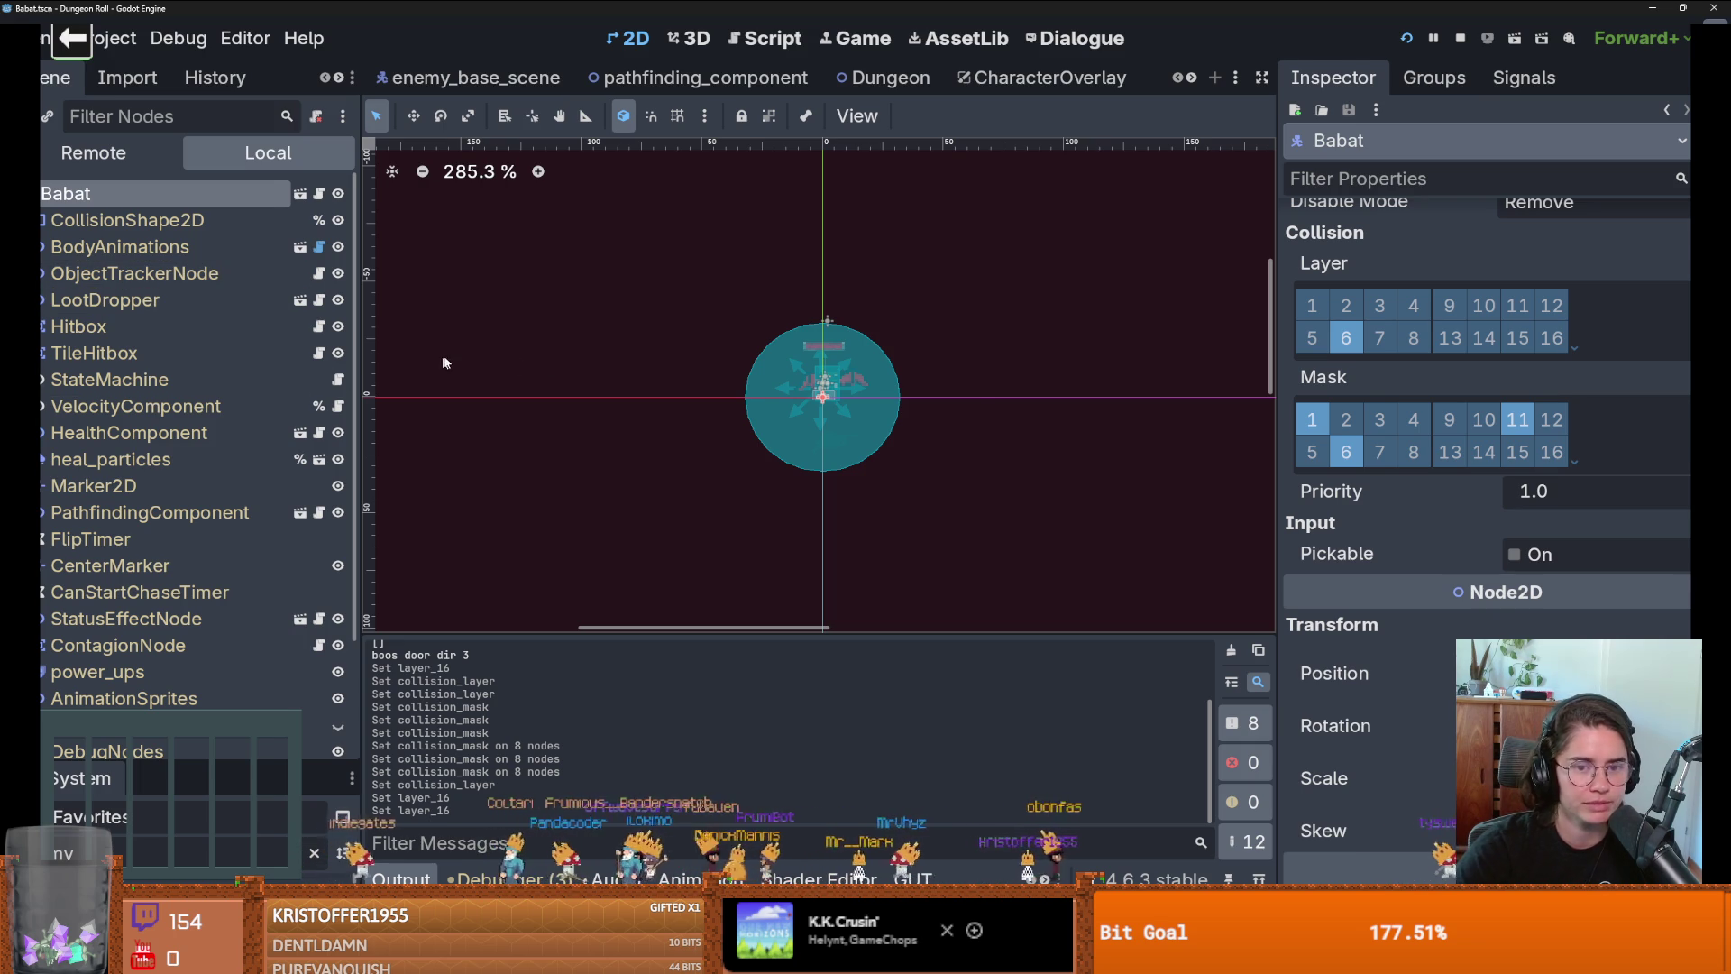
pyautogui.scroll(1, 909, 352)
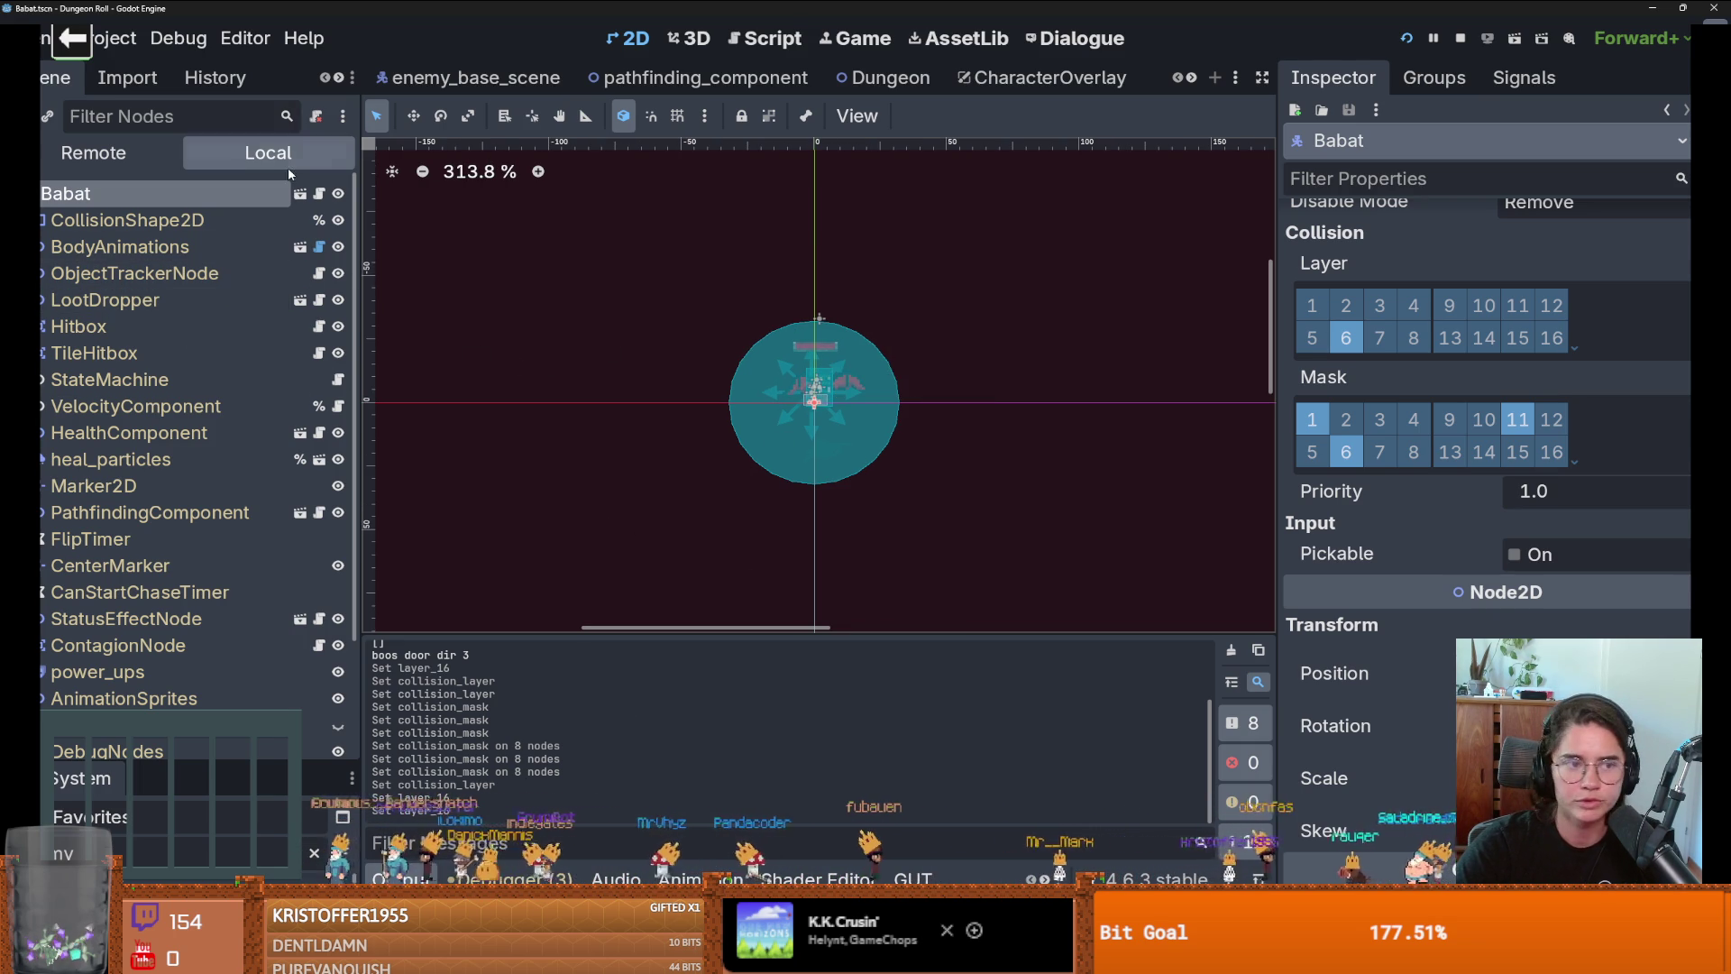
pyautogui.click(623, 77)
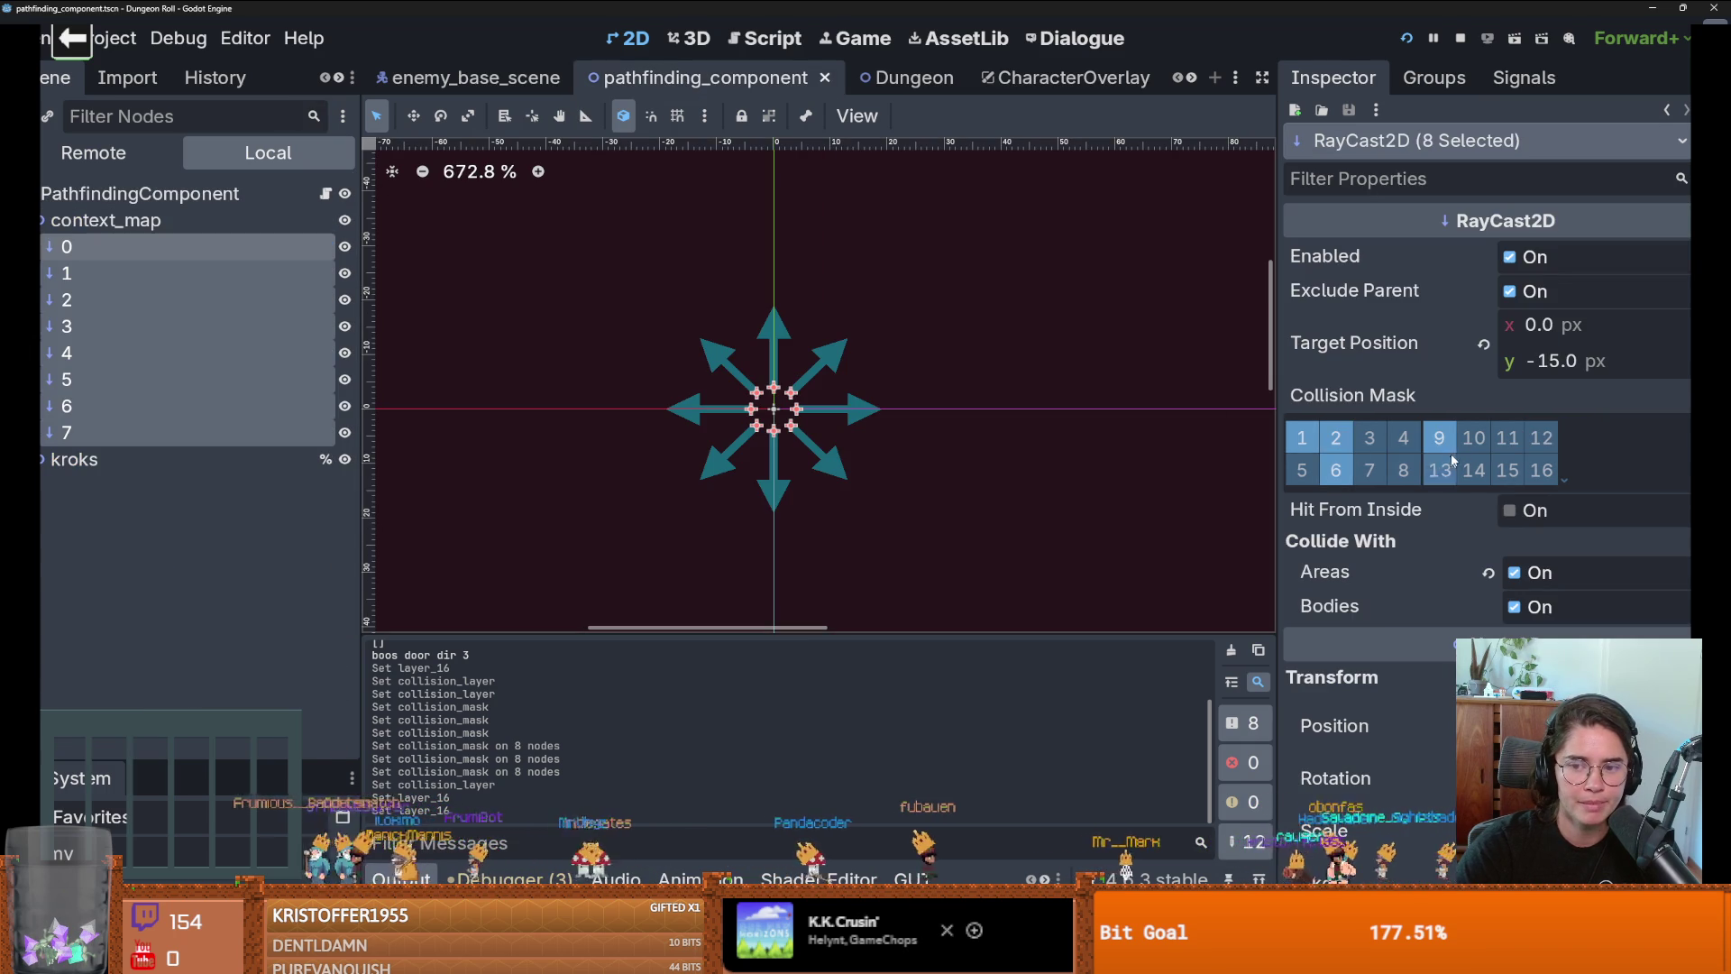
# Review the raycasts' named Collision Mask layers and save the pathfinding_component scene.
pyautogui.click(1564, 479)
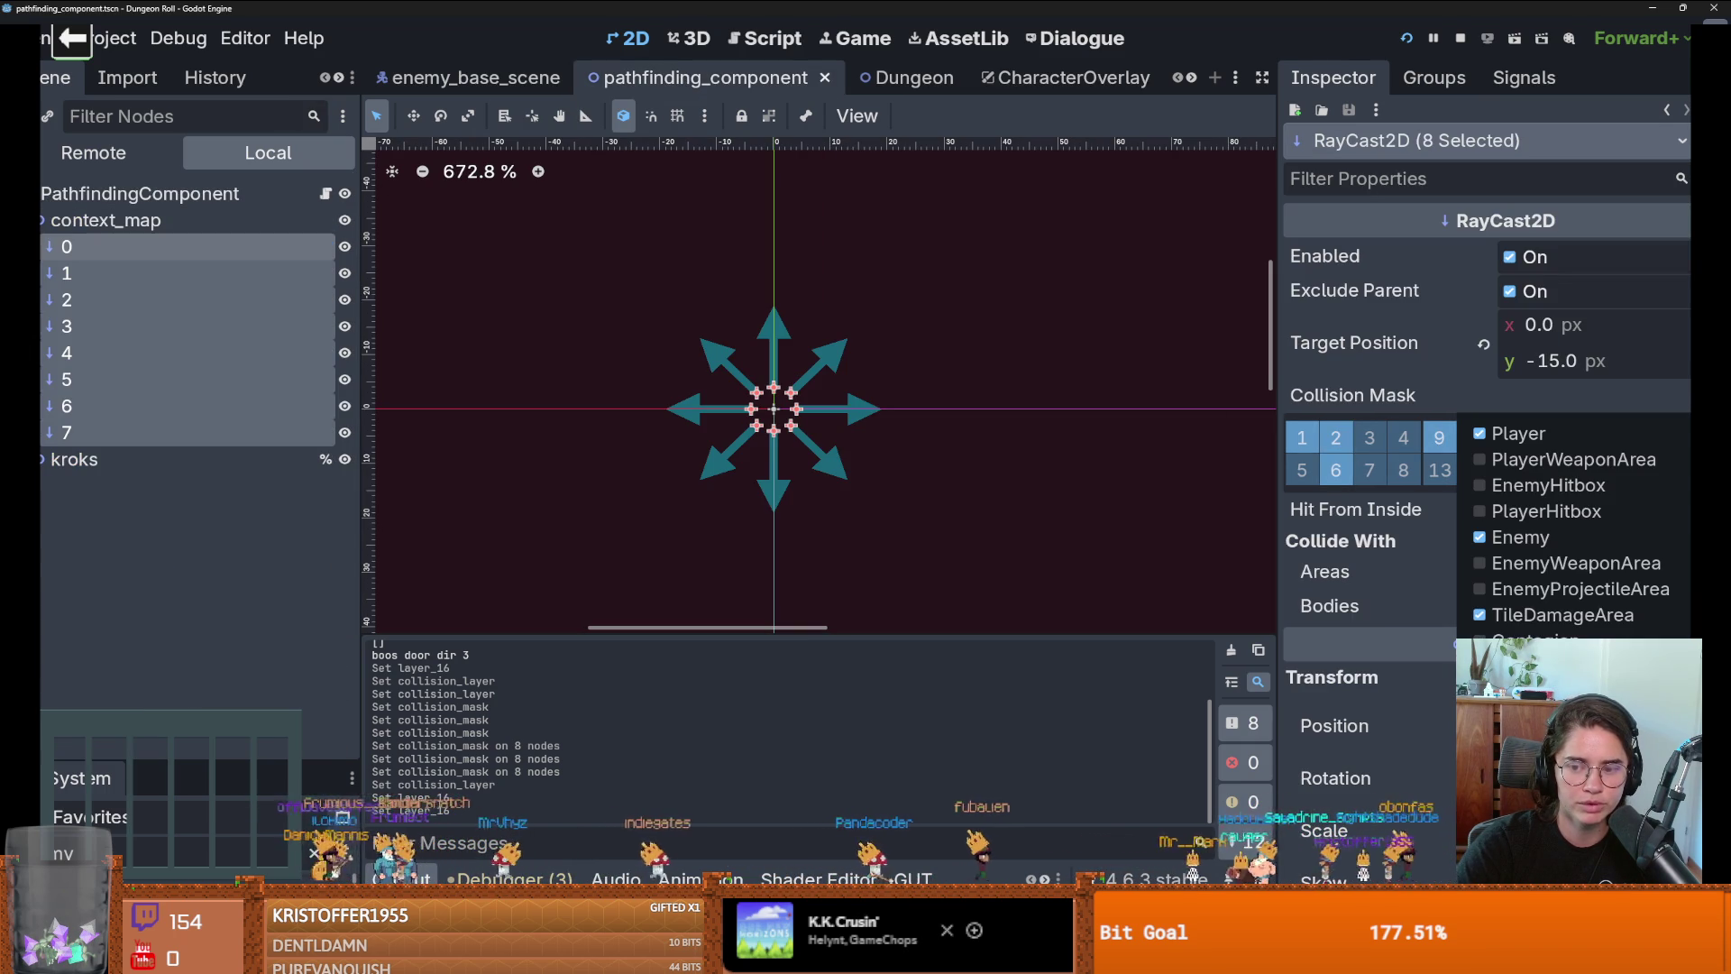
pyautogui.click(1036, 152)
pyautogui.hotkey('ctrl', 's')
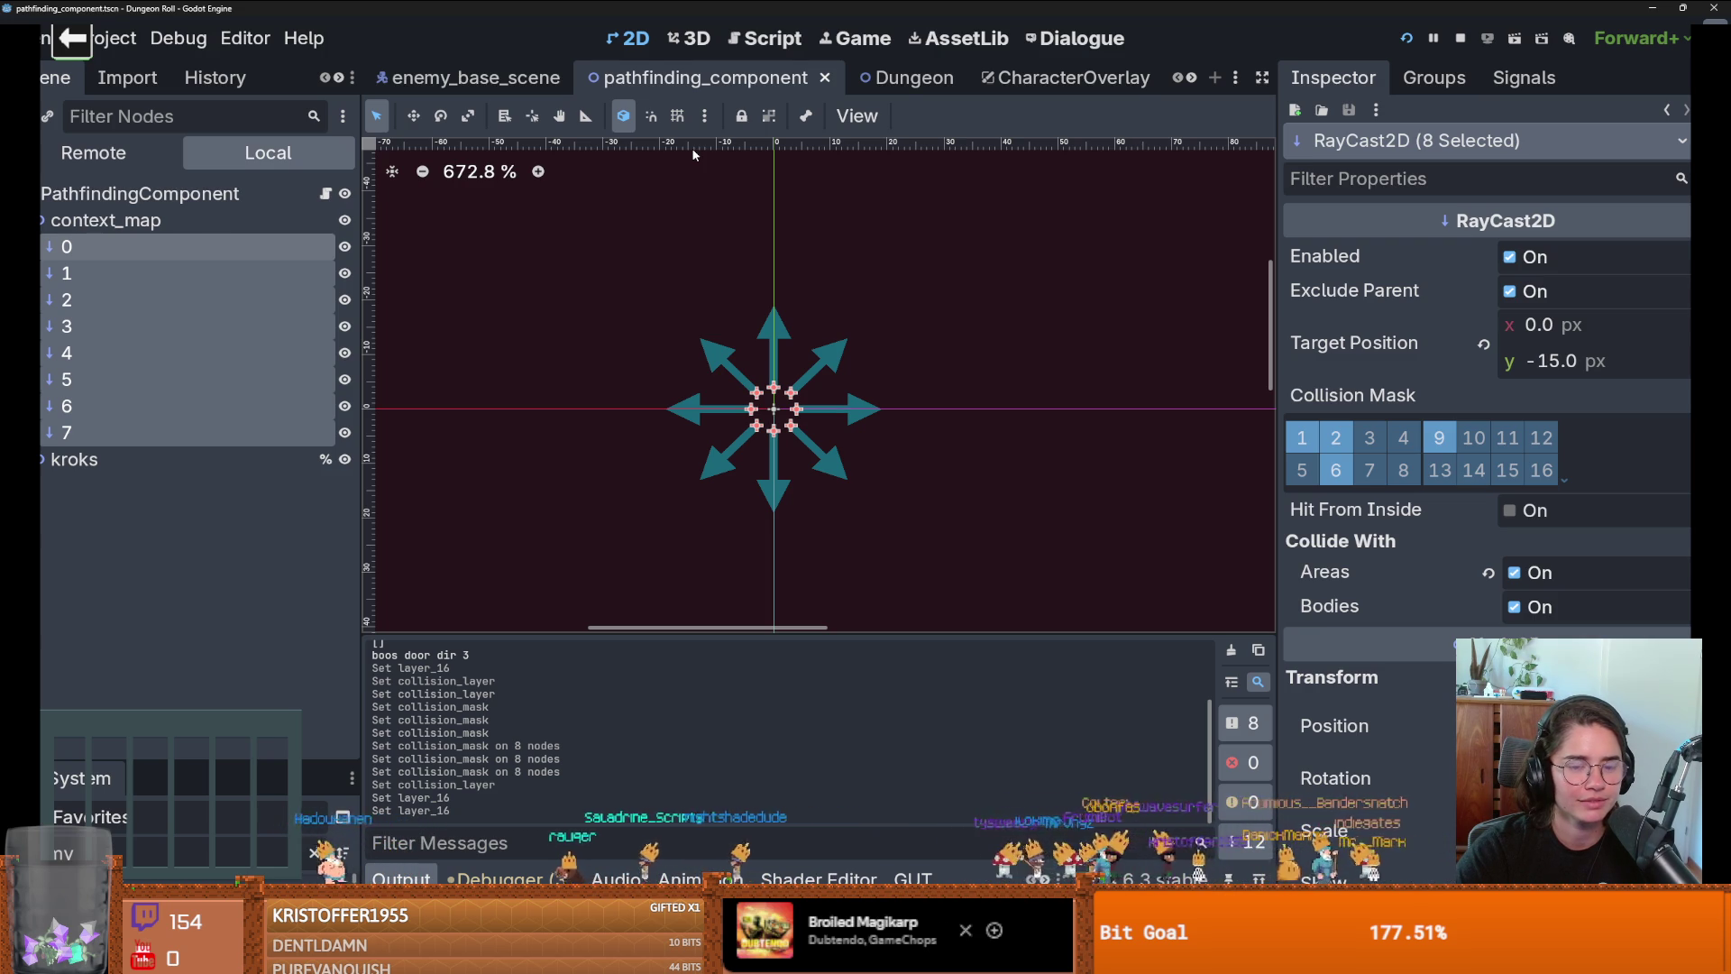
# Recheck the mask layer names, then open the pathfinding_component.gd script.
pyautogui.scroll(2, 814, 395)
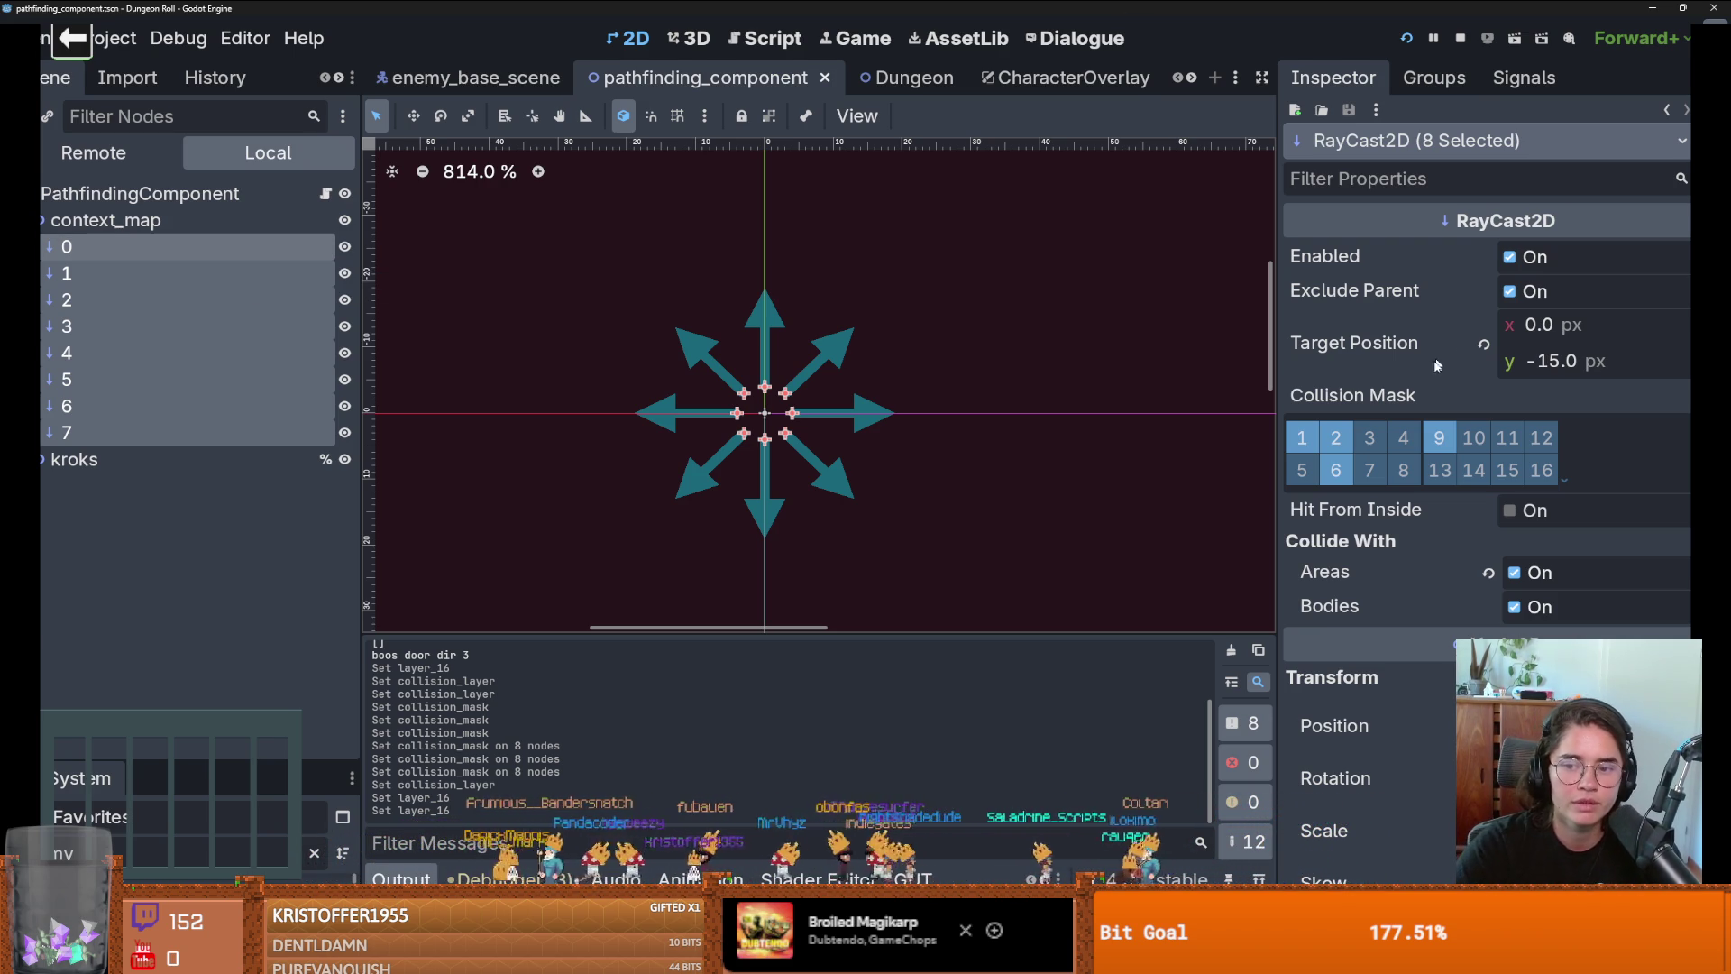
pyautogui.click(1565, 478)
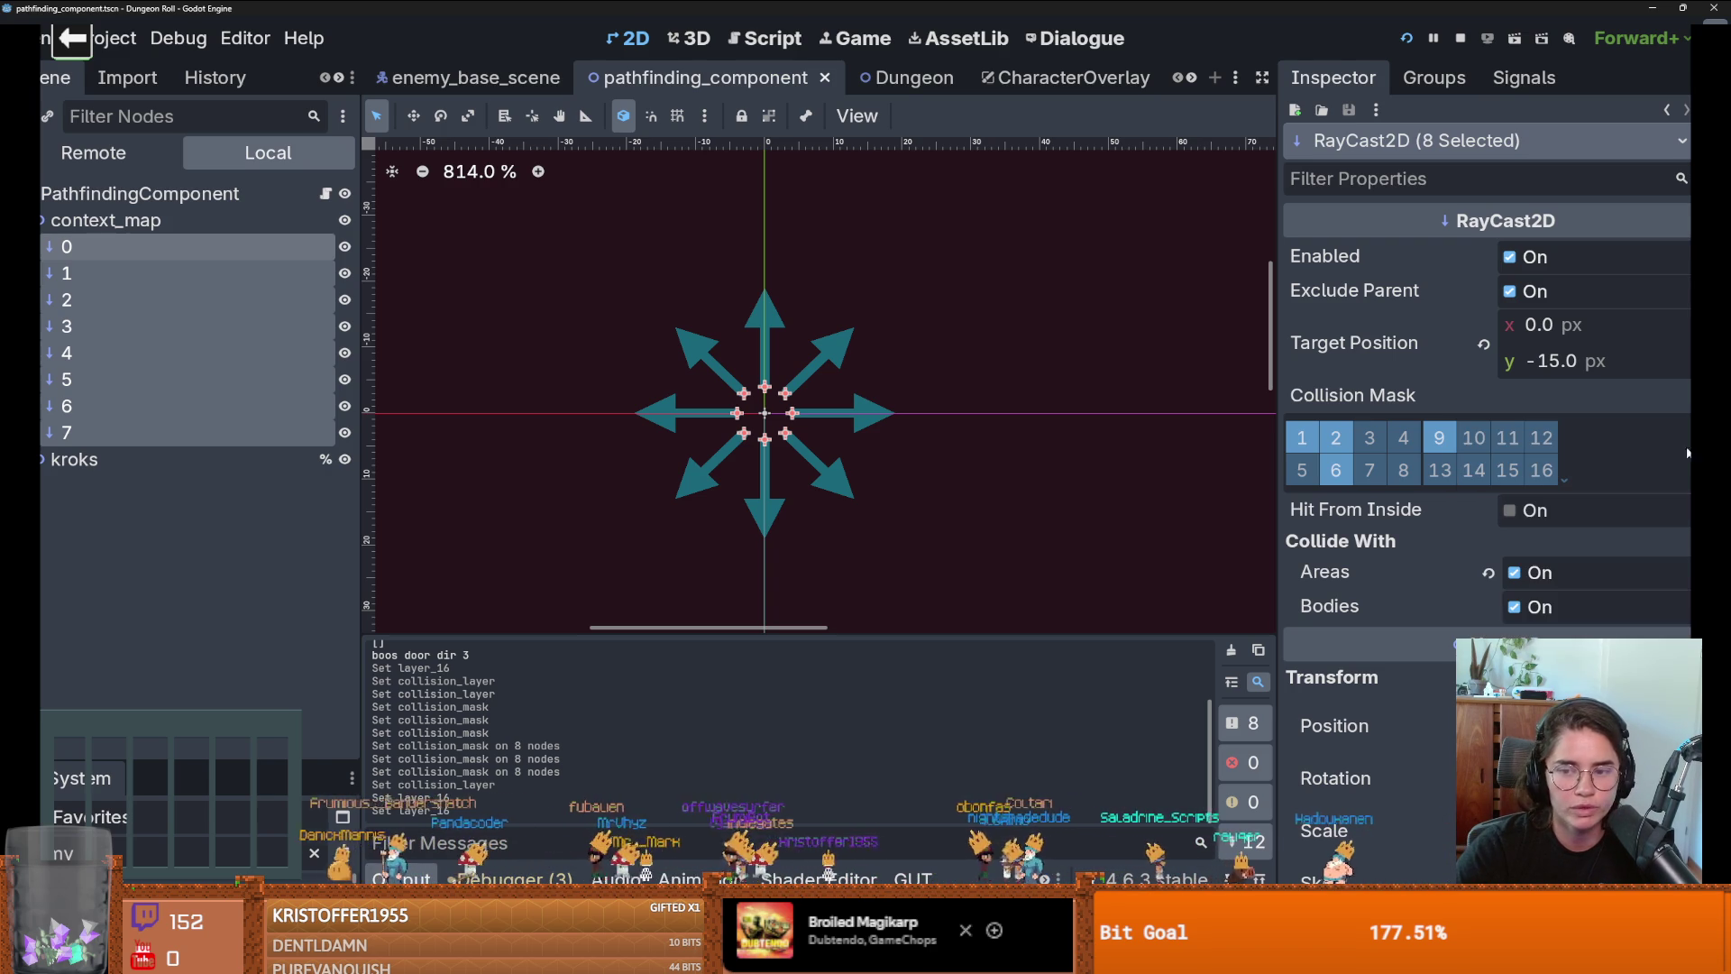
pyautogui.click(326, 193)
# Examine the is_colliding check and the raycast.get_collider() owner comparison on lines 196–198.
pyautogui.scroll(-20, 900, 428)
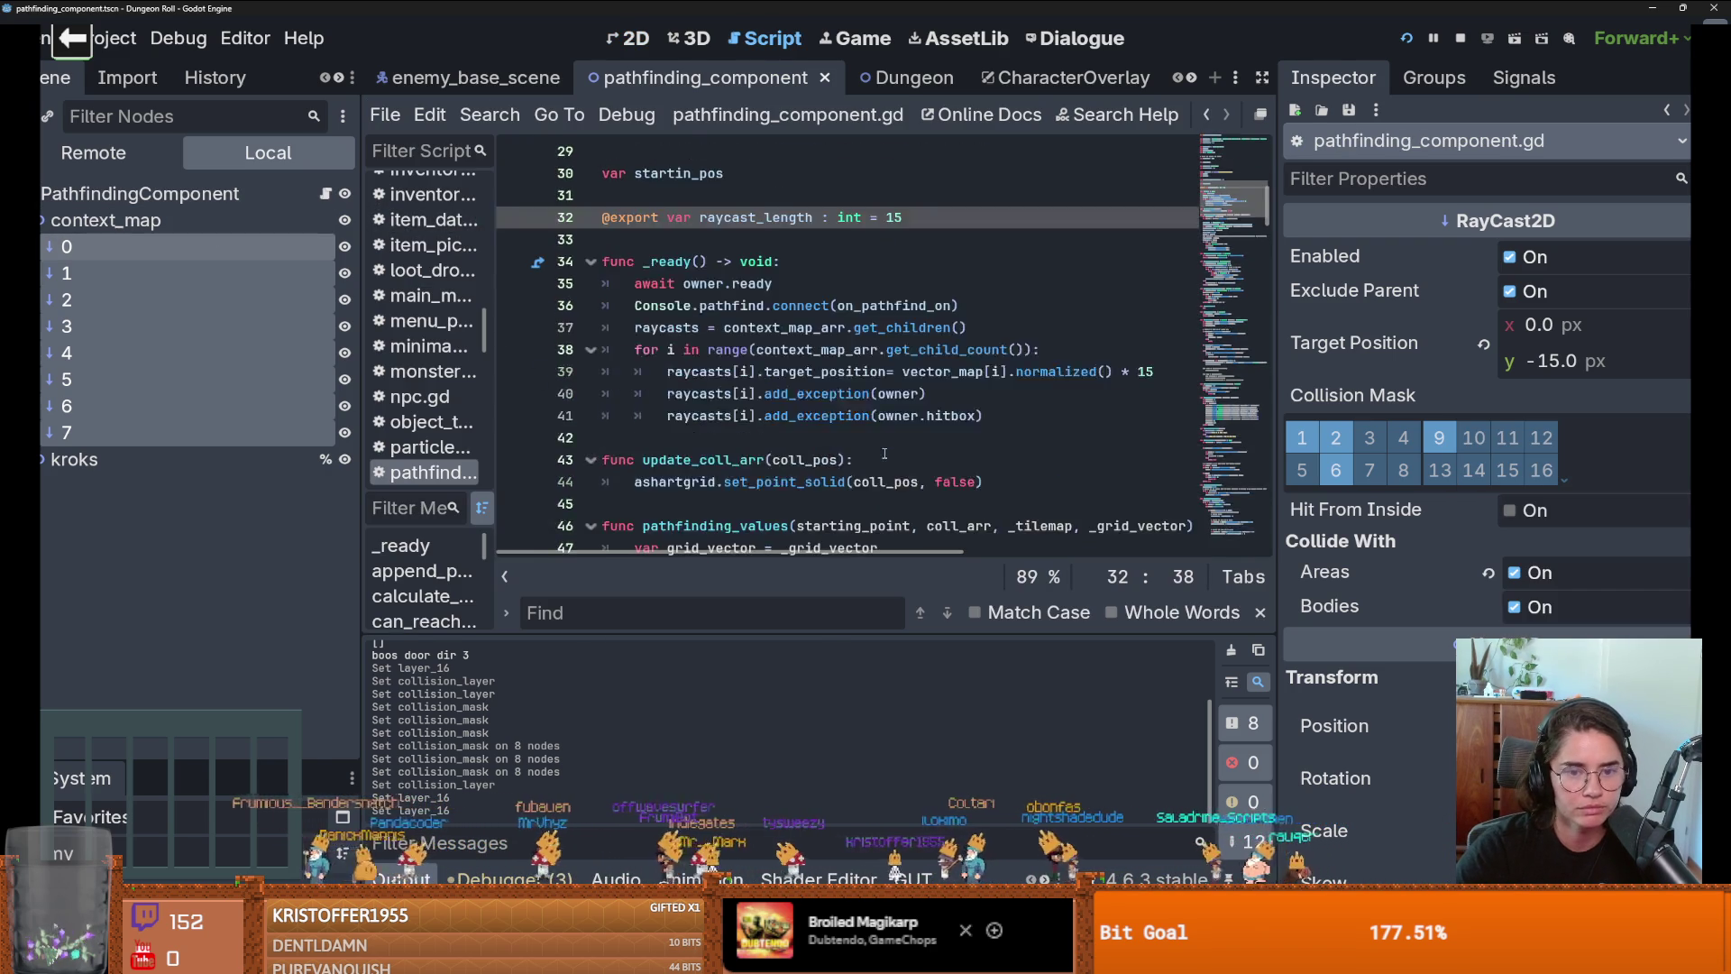
pyautogui.scroll(-13, 881, 460)
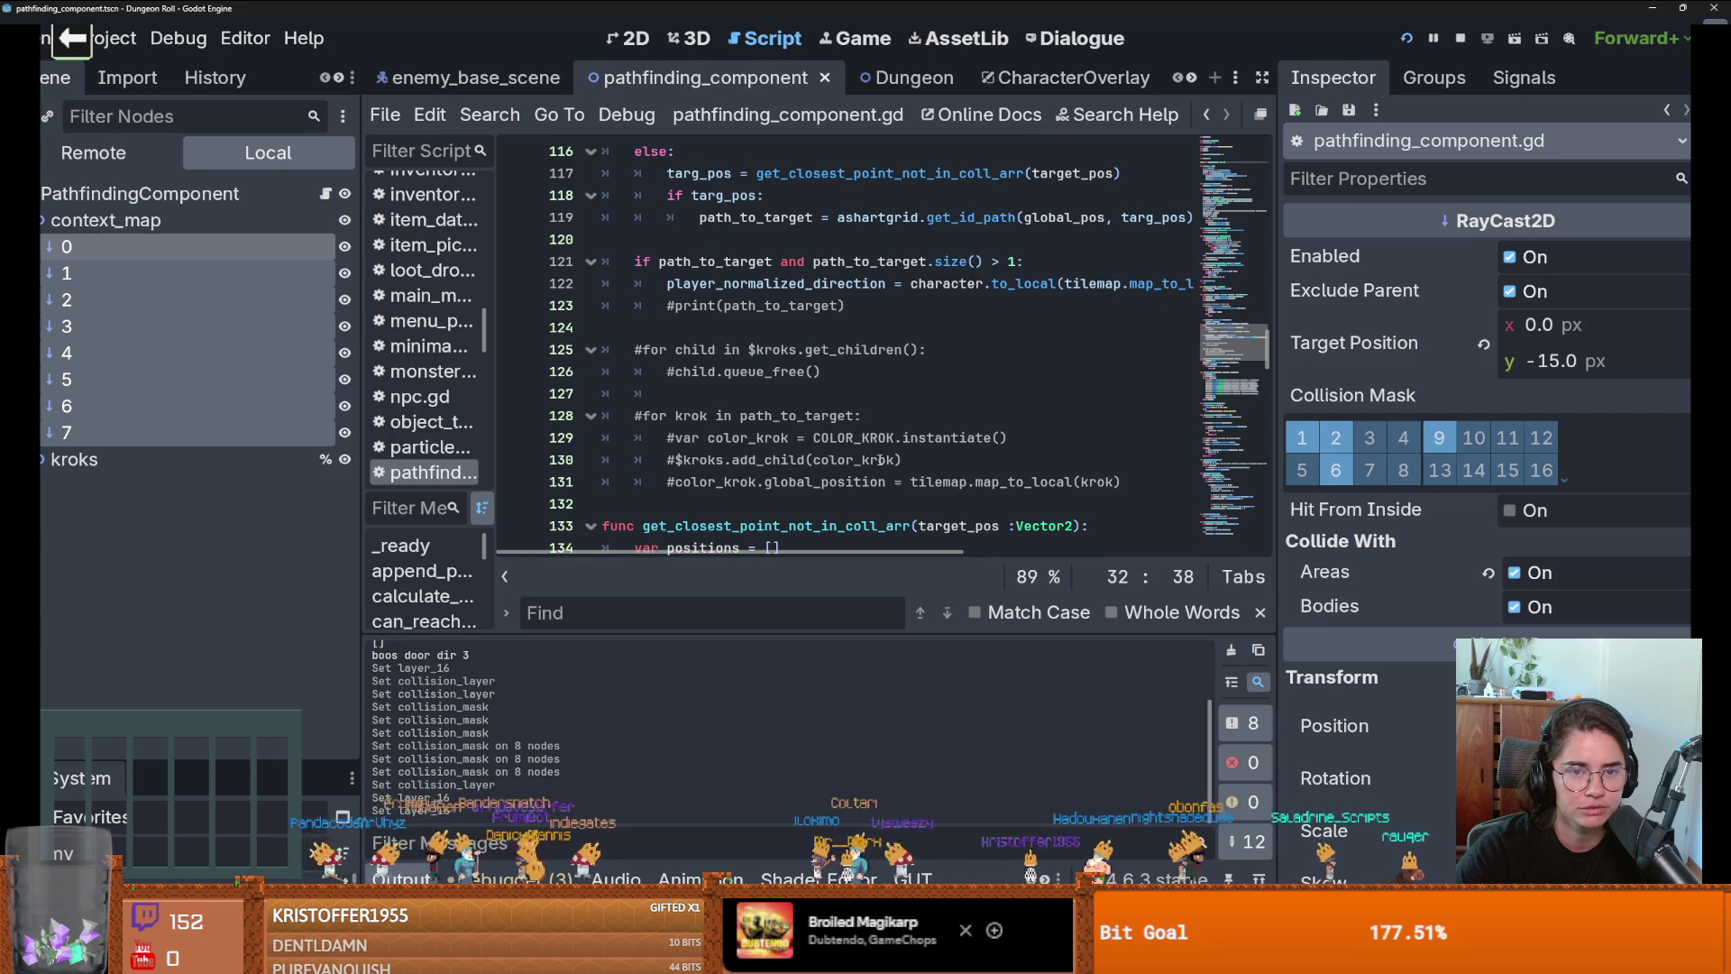
pyautogui.scroll(-3, 881, 460)
pyautogui.scroll(-14, 880, 460)
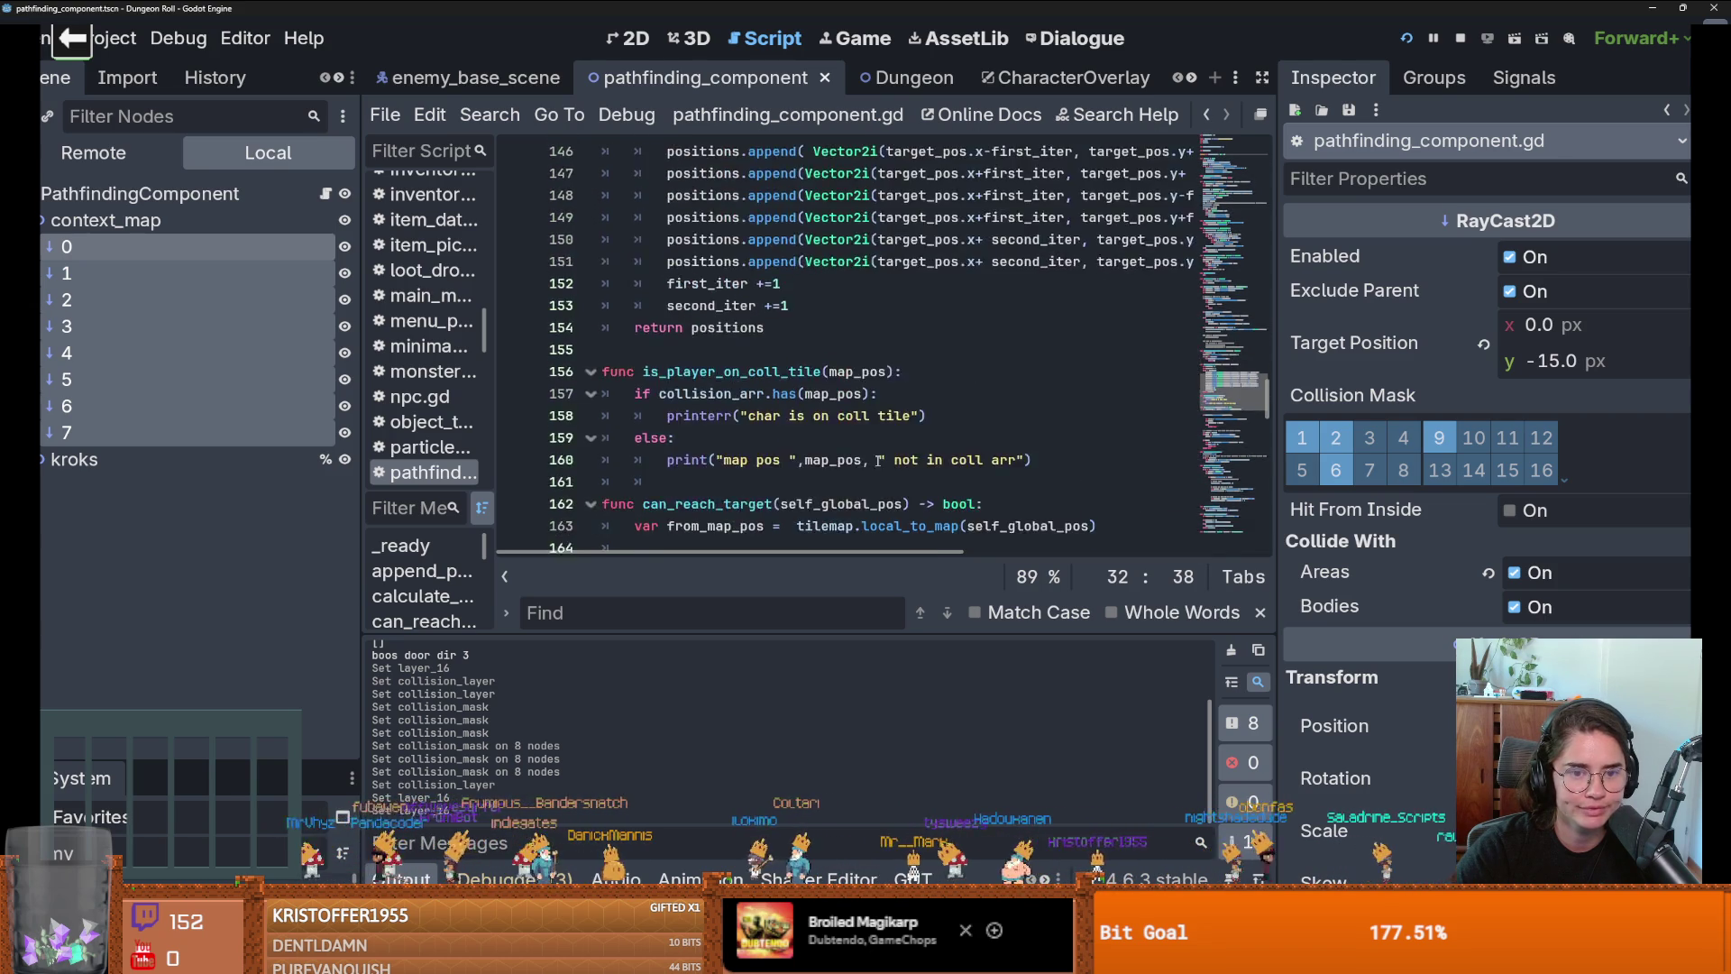
pyautogui.scroll(-8, 878, 462)
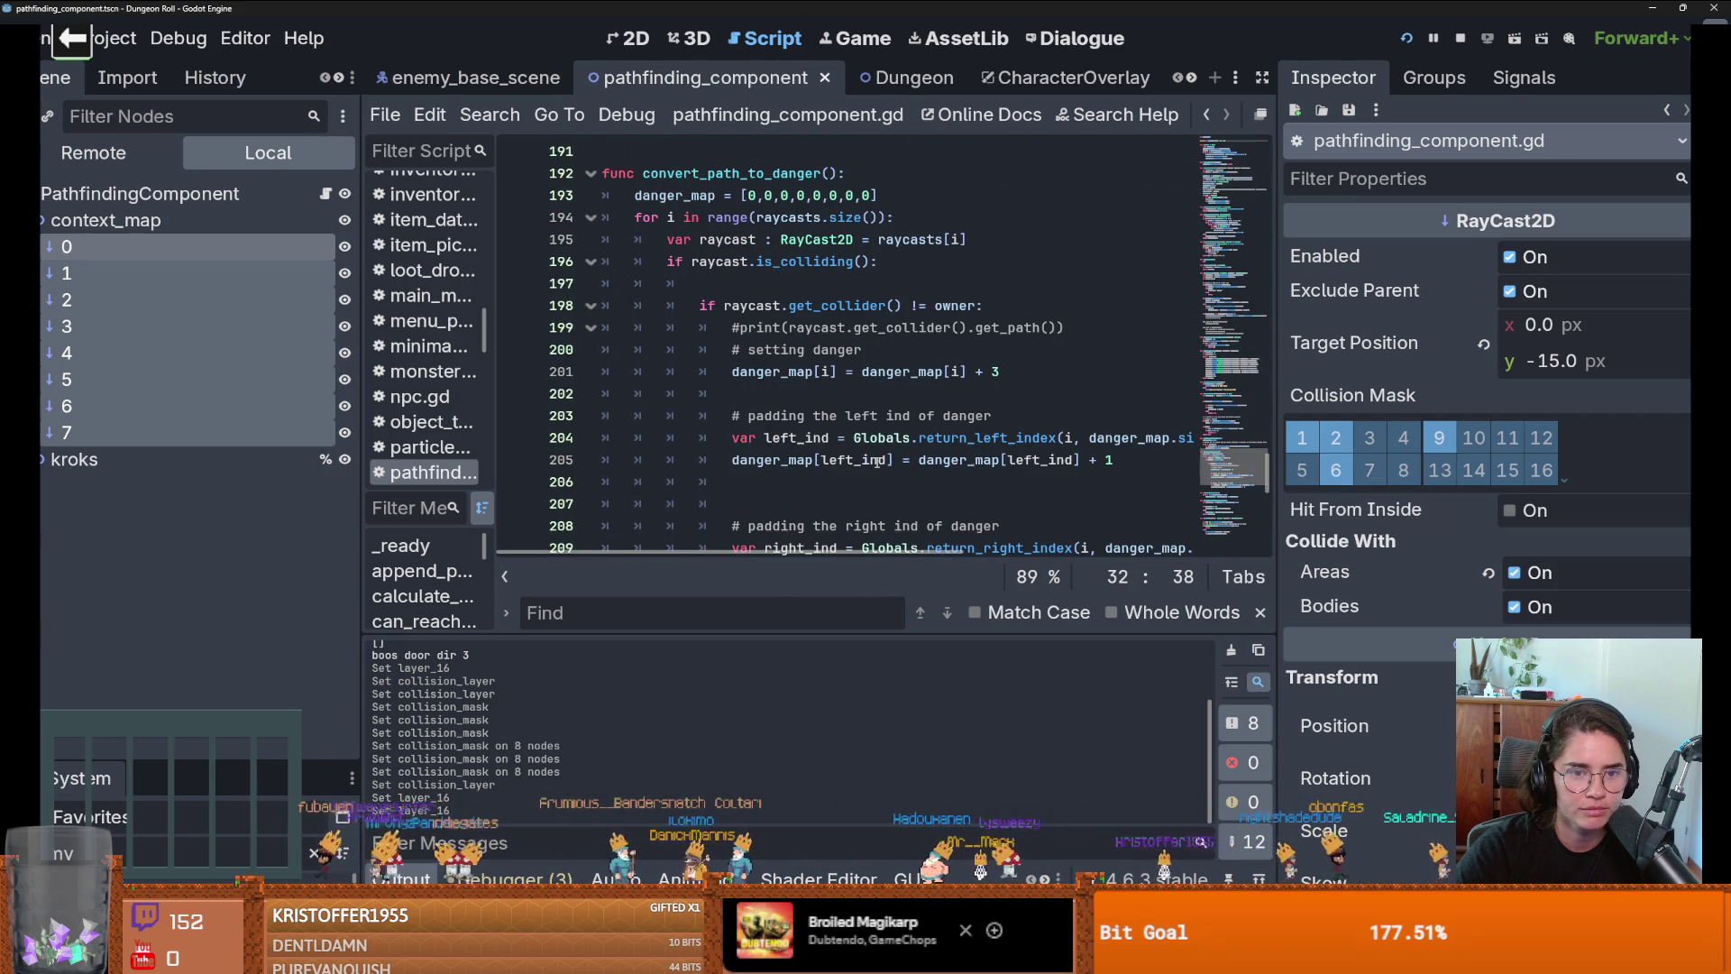
pyautogui.click(787, 261)
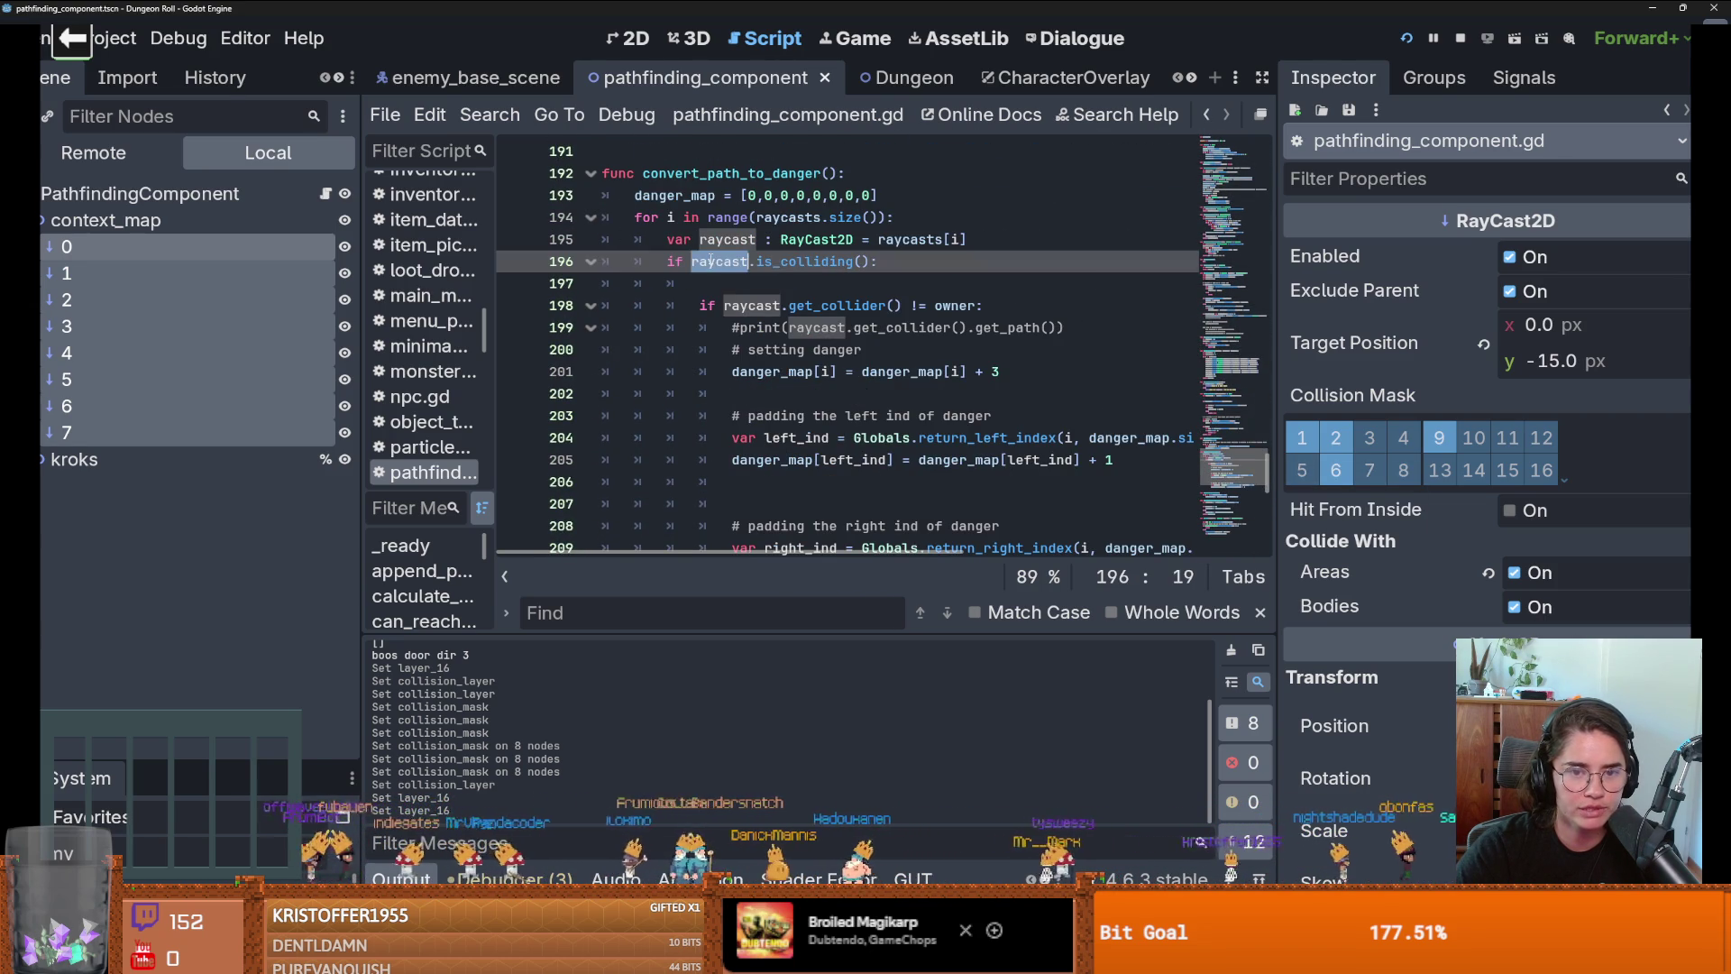
pyautogui.doubleClick(787, 261)
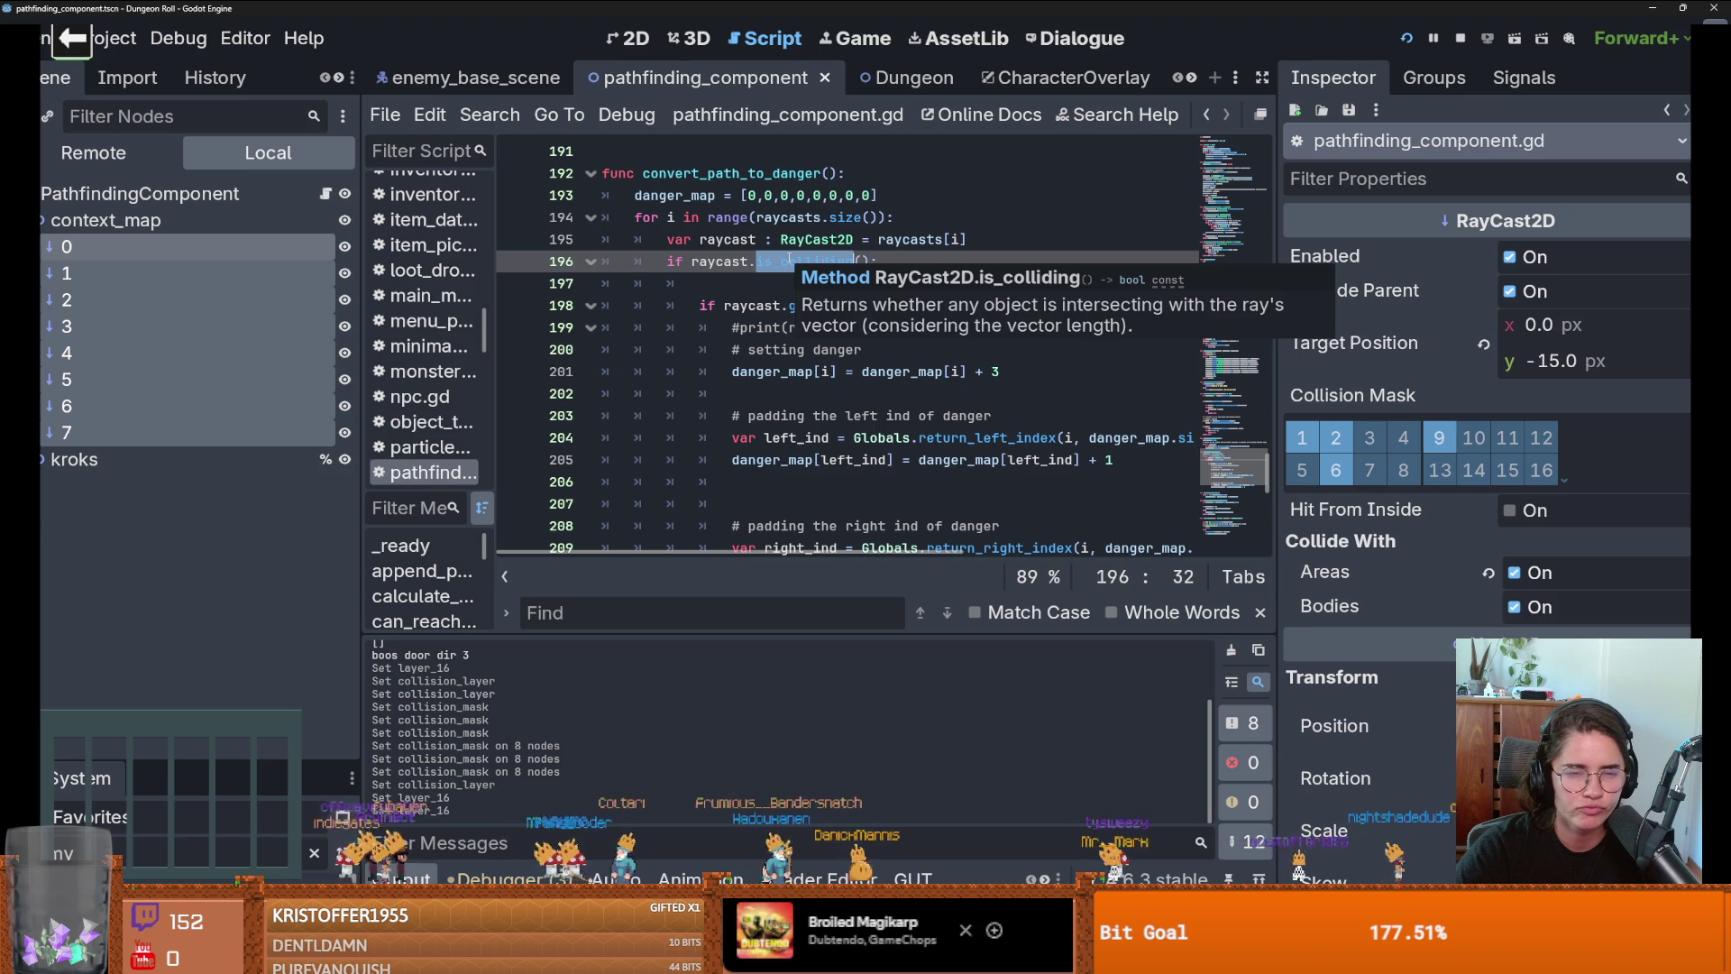
pyautogui.click(788, 260)
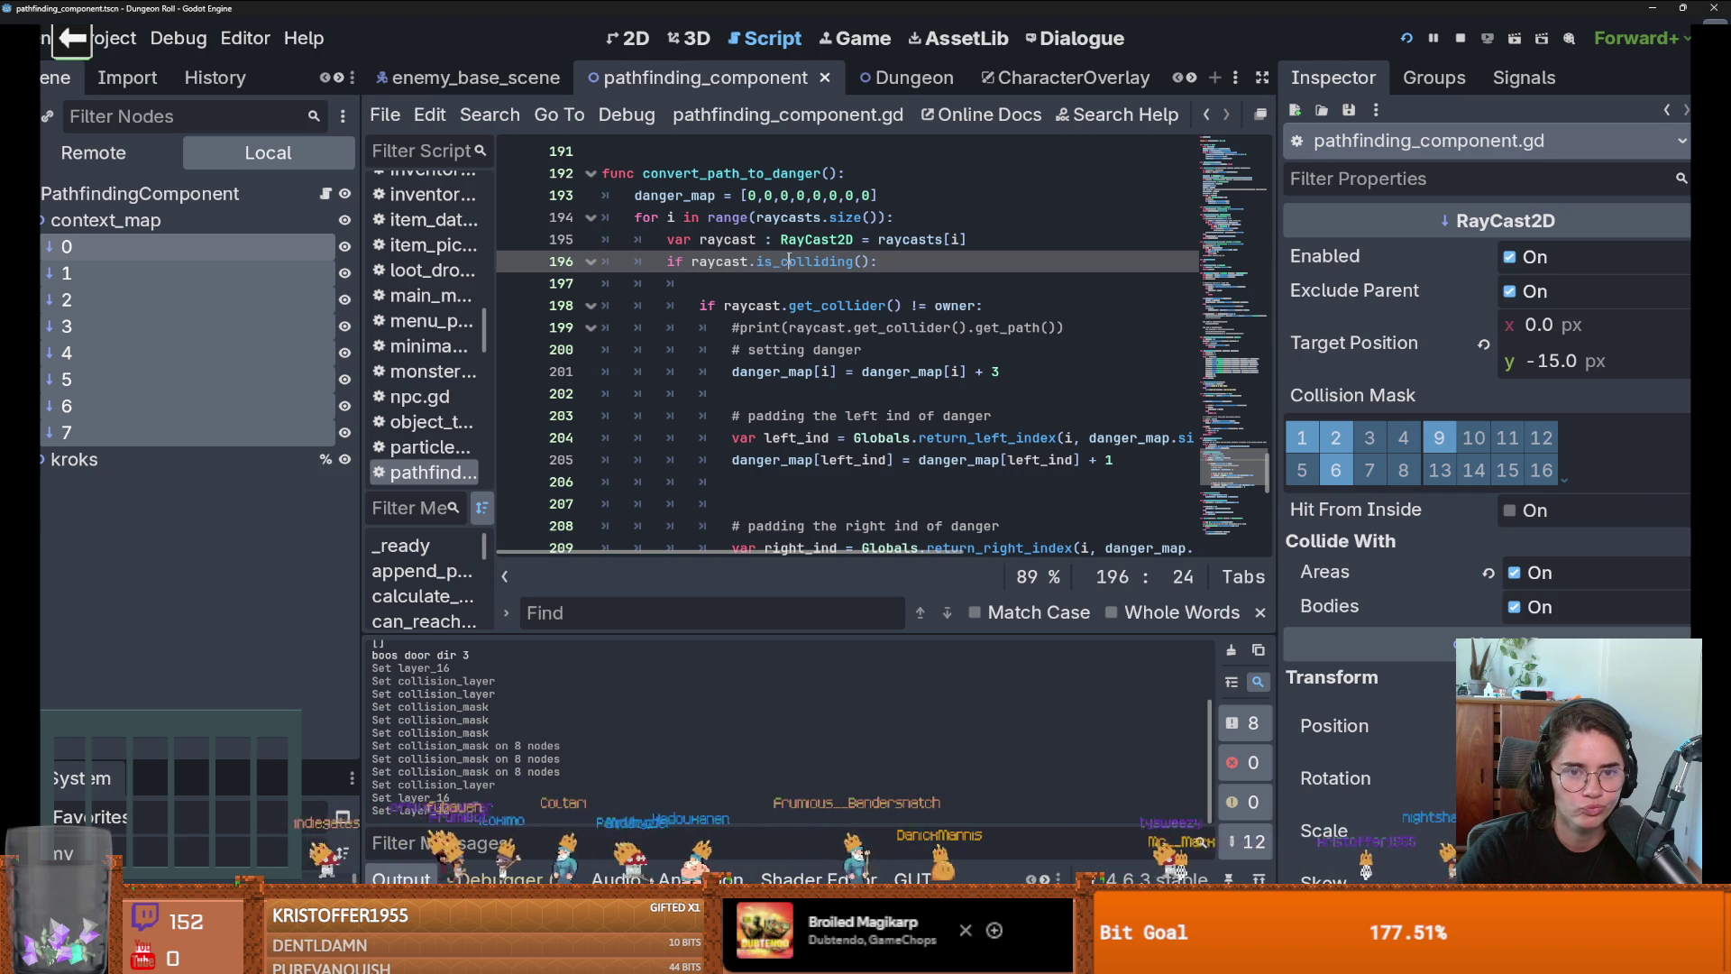
pyautogui.click(834, 305)
pyautogui.click(952, 305)
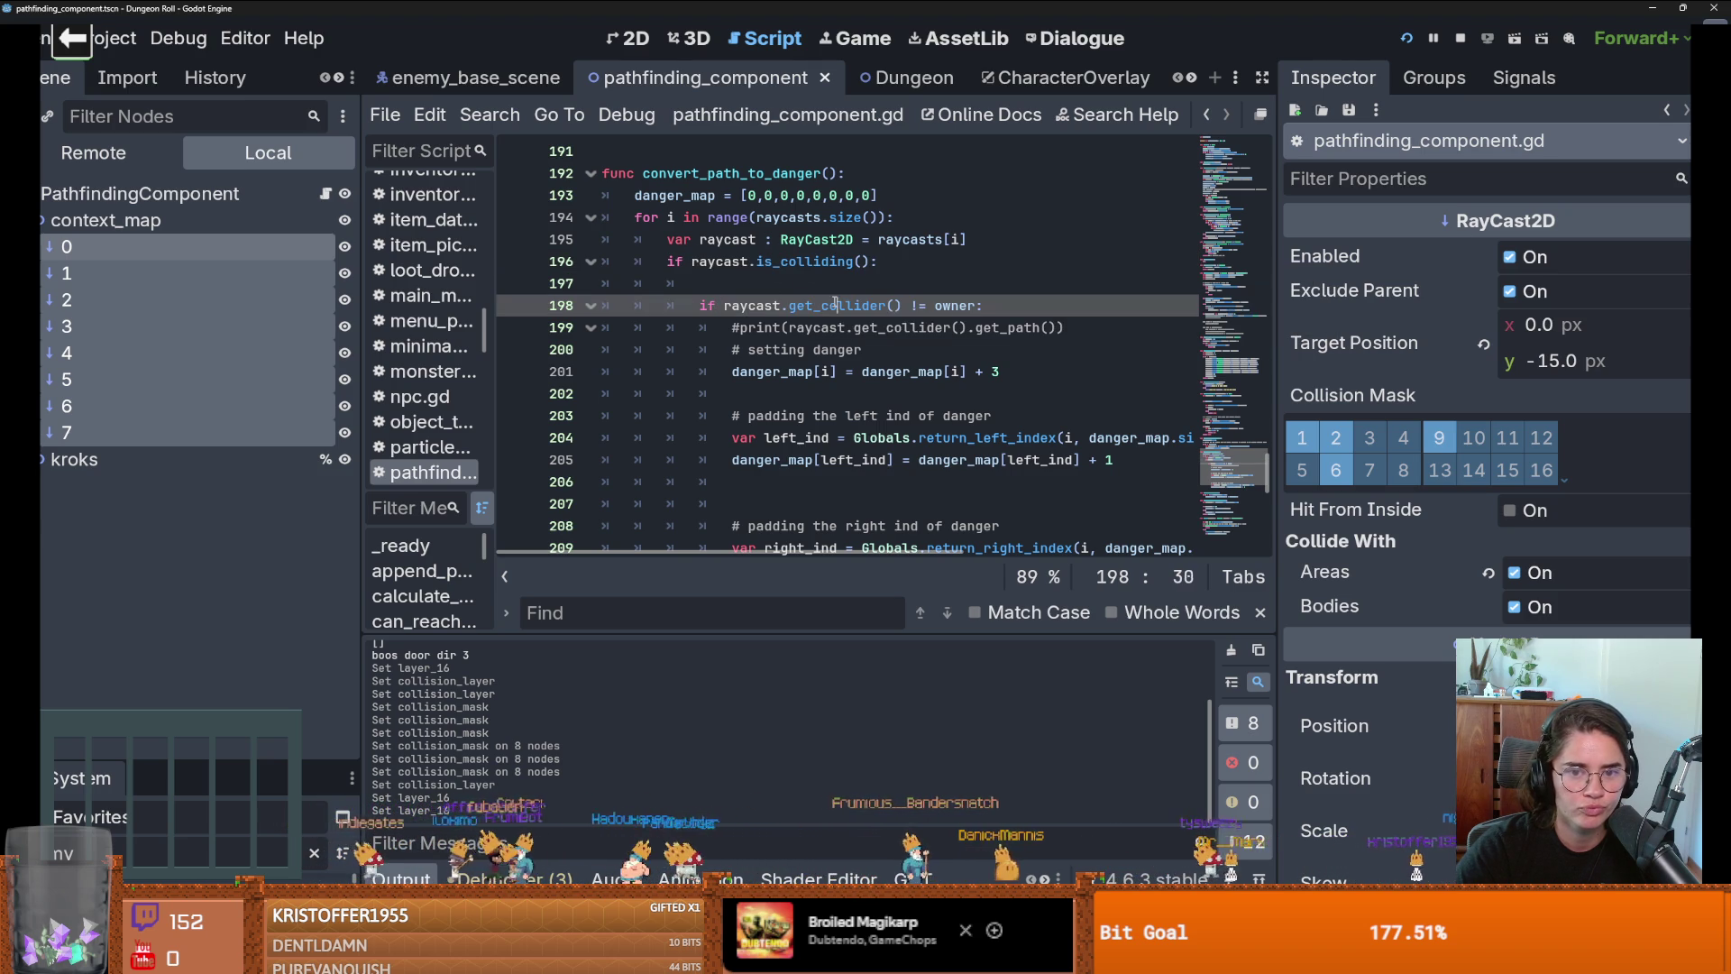
pyautogui.doubleClick(951, 305)
pyautogui.click(970, 306)
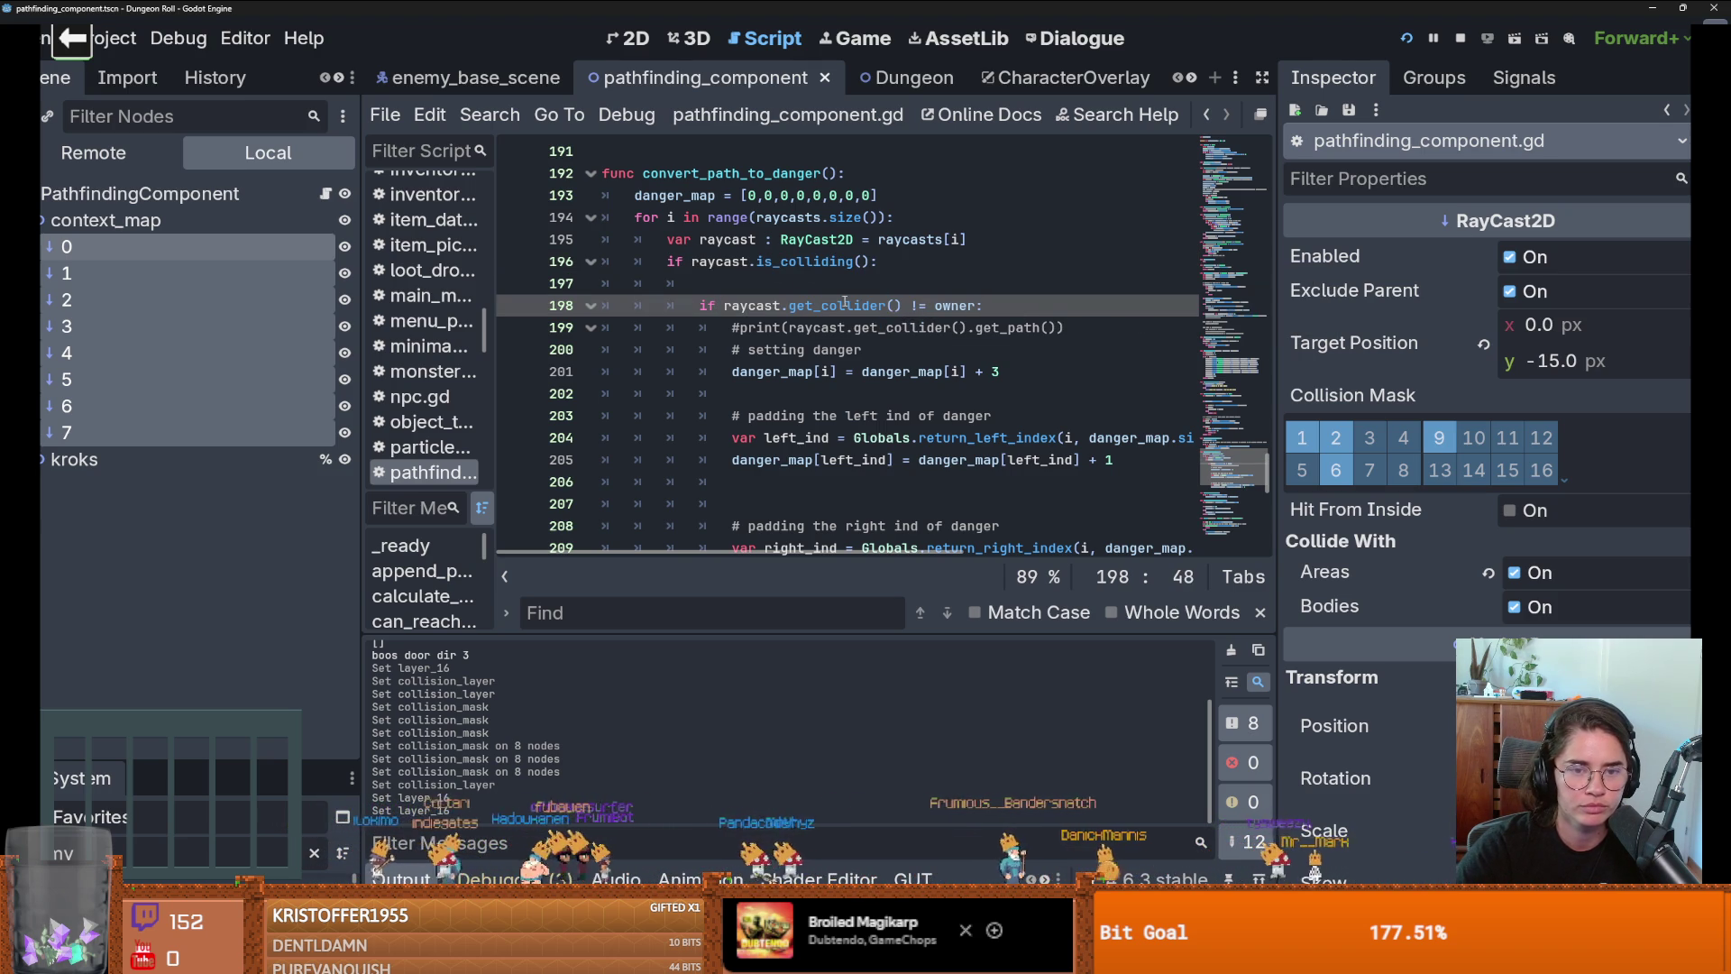
pyautogui.moveTo(899, 306); pyautogui.dragTo(723, 305)
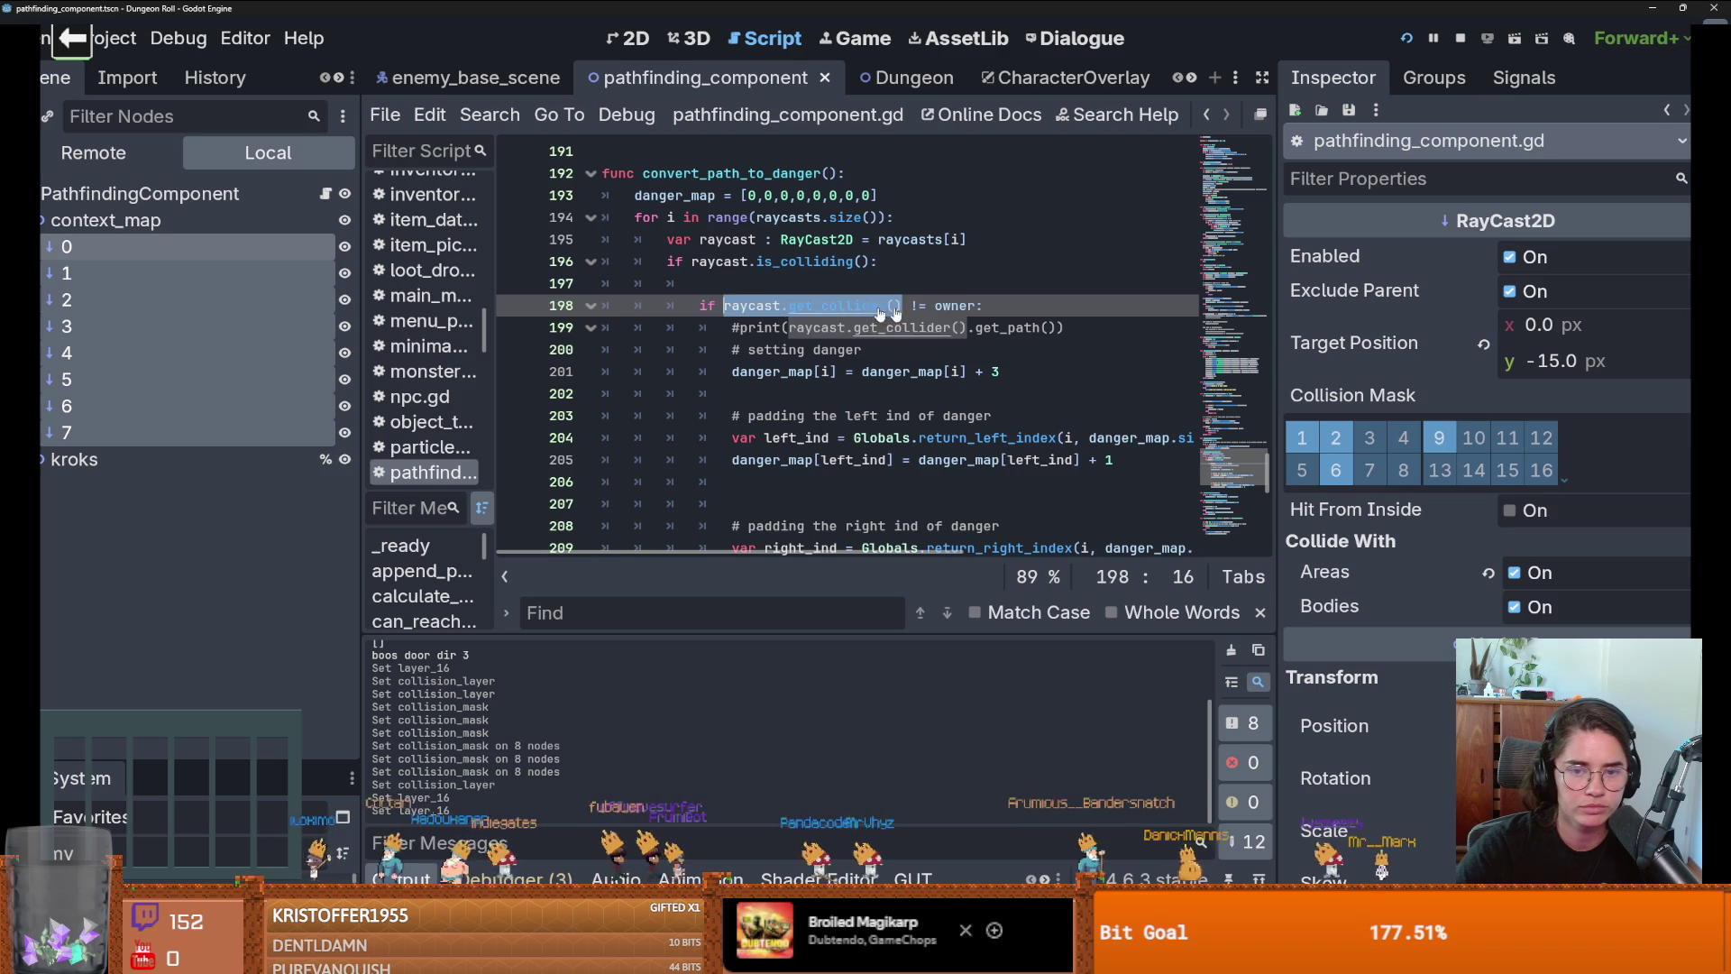
# Place the caret at the end of the '# setting danger' comment line.
pyautogui.scroll(-1, 976, 306)
pyautogui.click(893, 328)
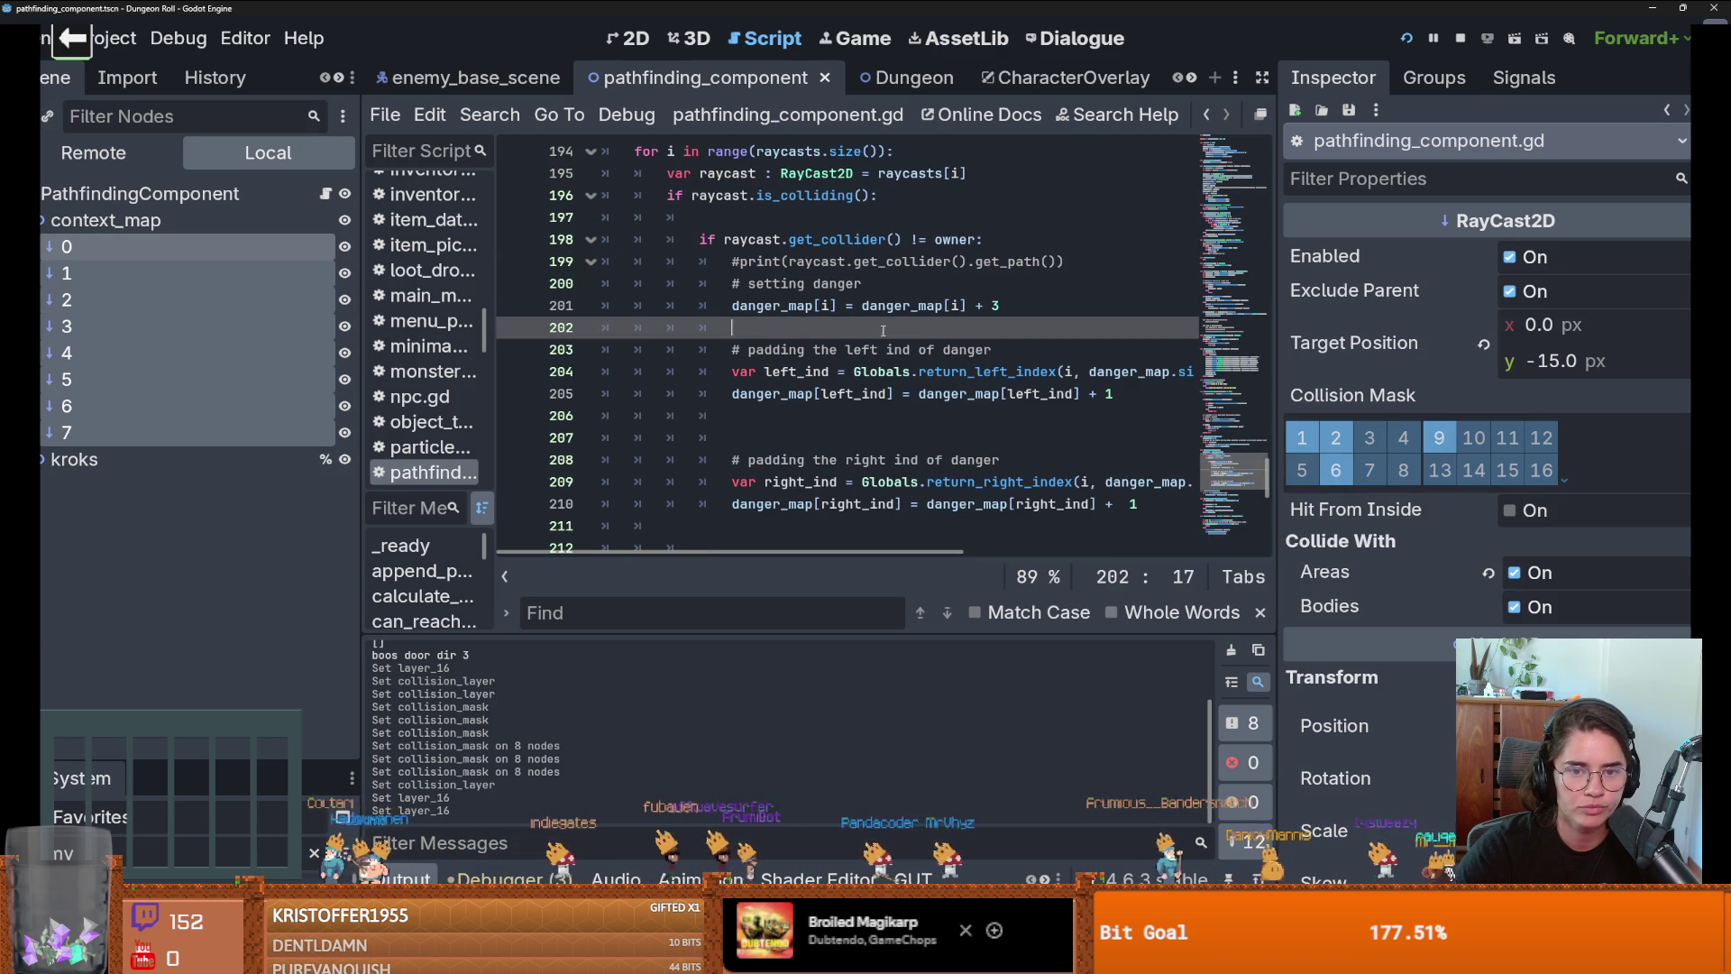
pyautogui.click(891, 285)
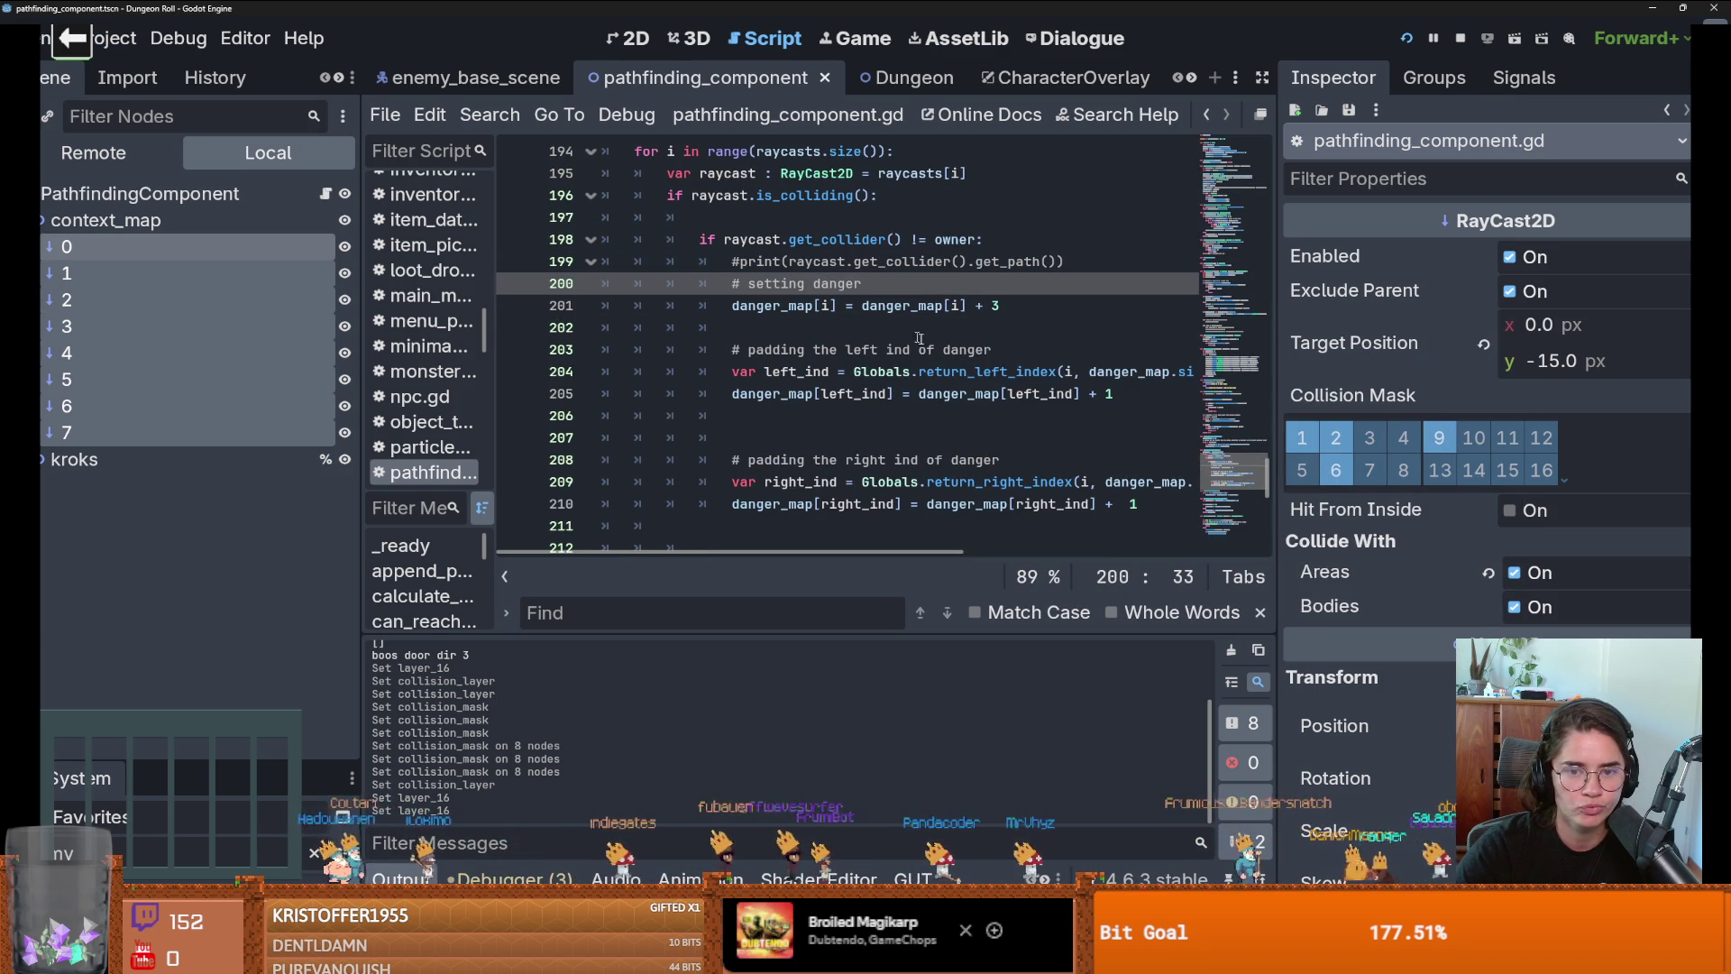
pyautogui.moveTo(967, 370)
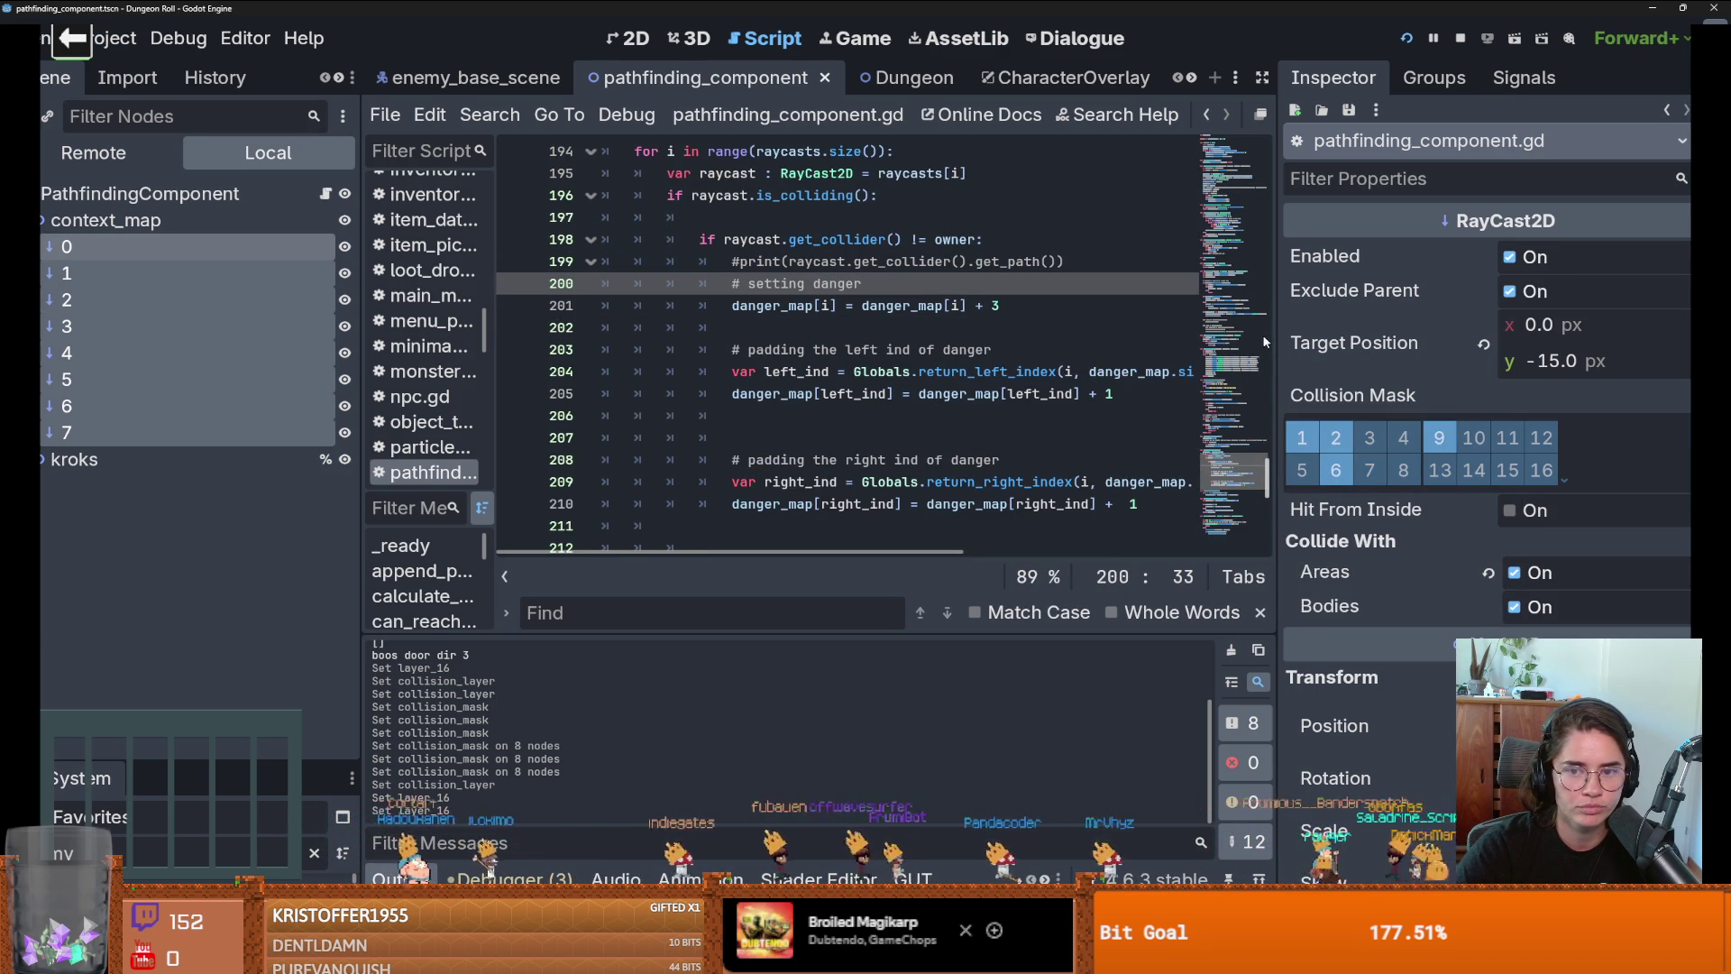
# Add blank lines under the danger comment and begin a line with raycasts.get_collider.
pyautogui.press('Return')
pyautogui.press('Return')
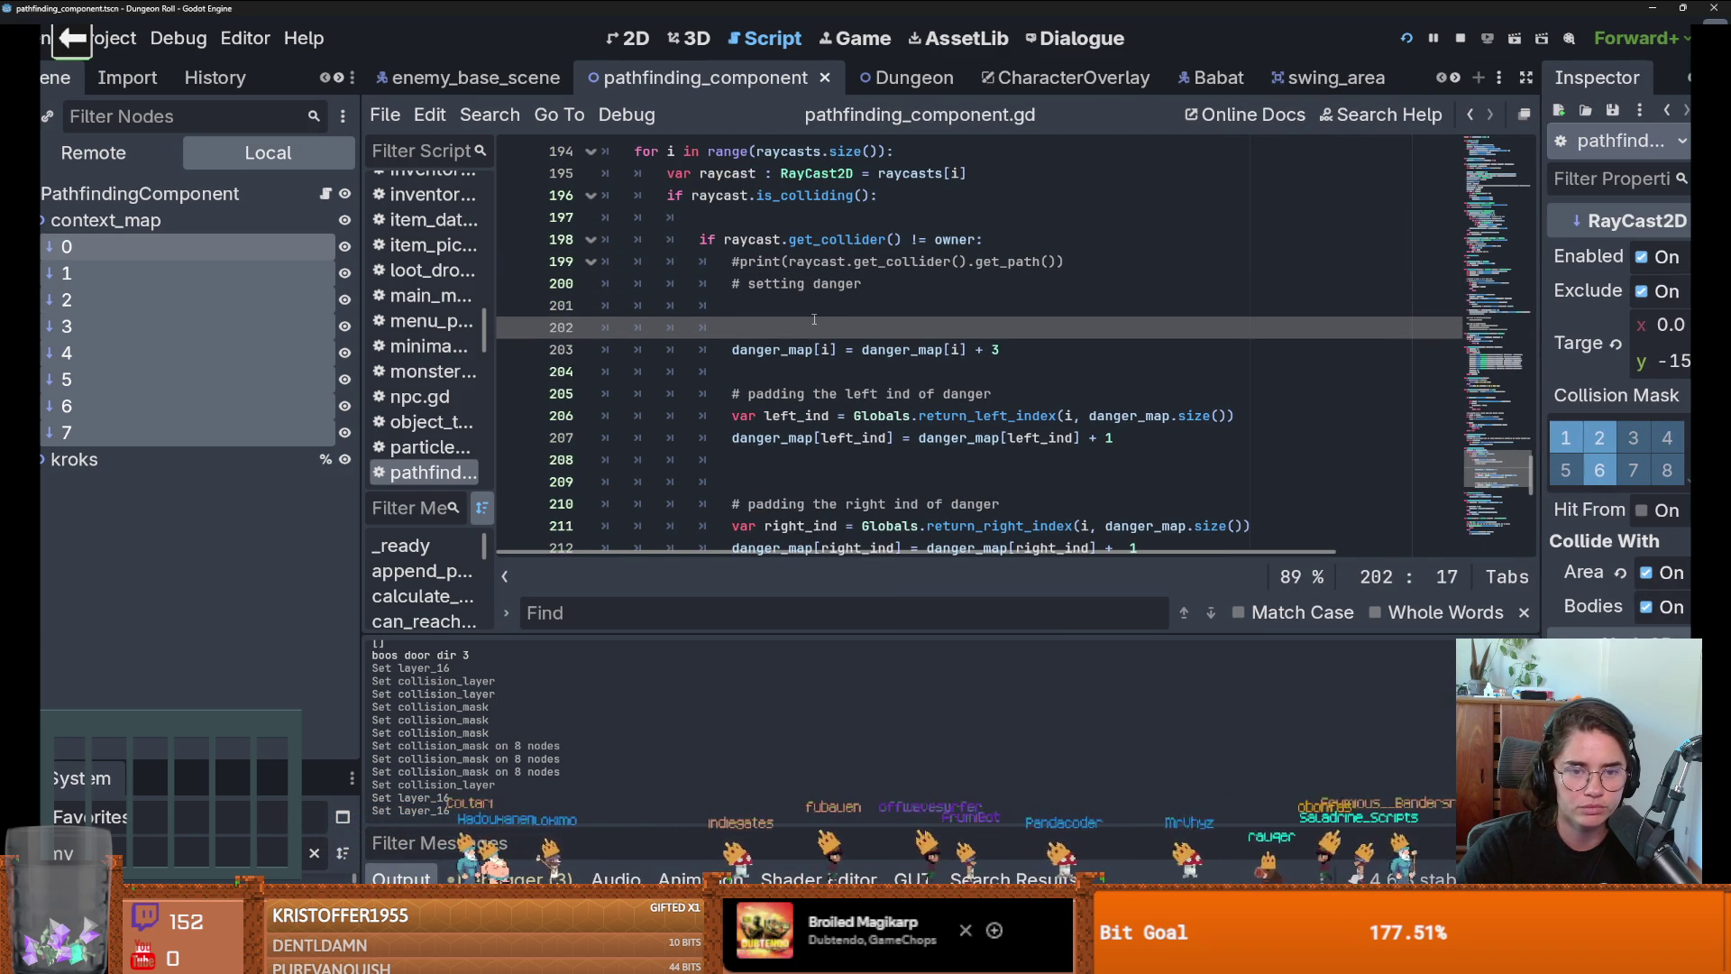
pyautogui.press('Return')
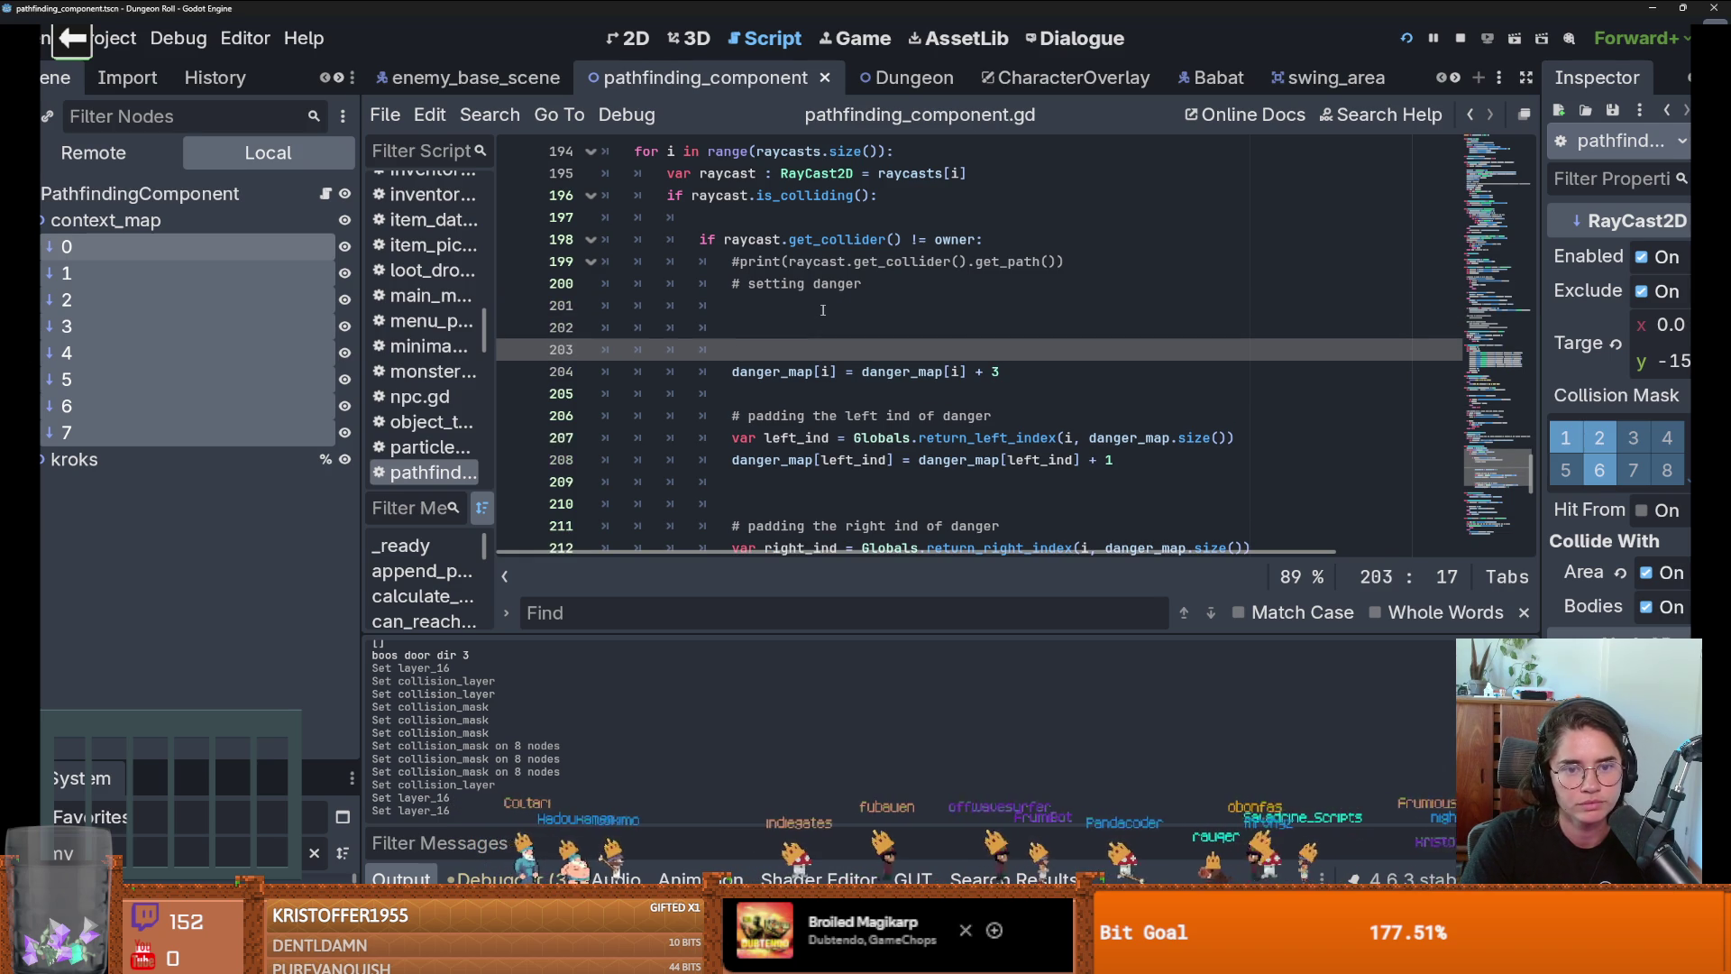
pyautogui.press('Up')
pyautogui.write('if ray')
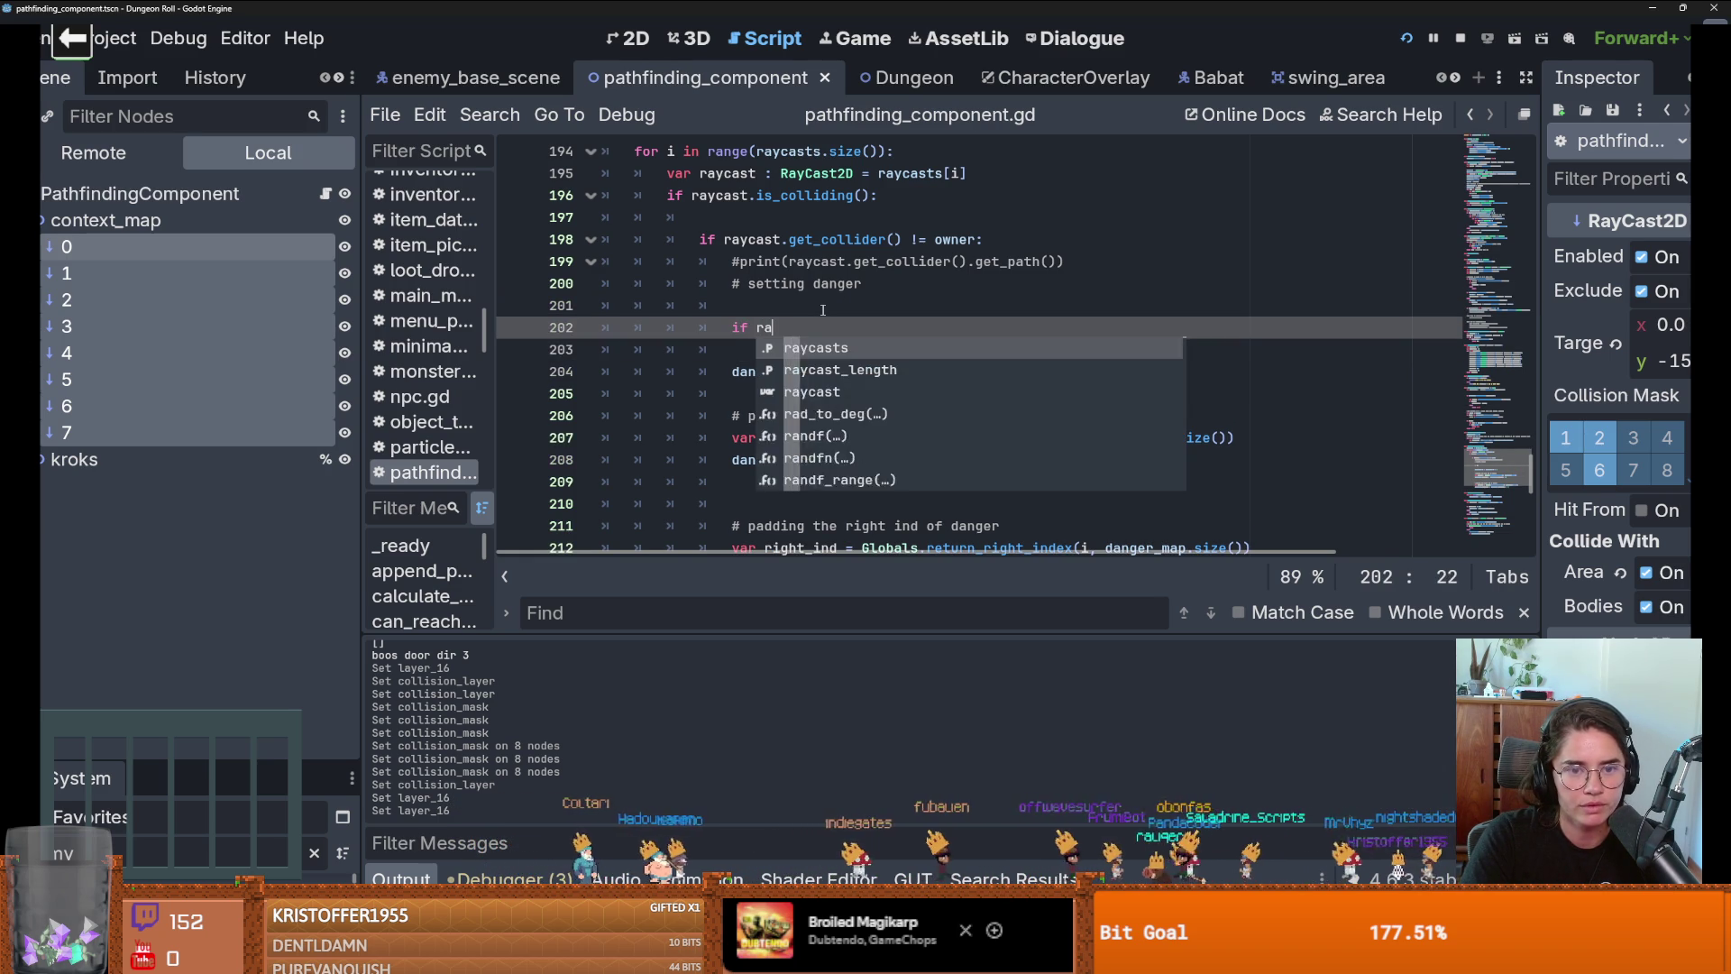
pyautogui.press('Return')
pyautogui.write('s.get_')
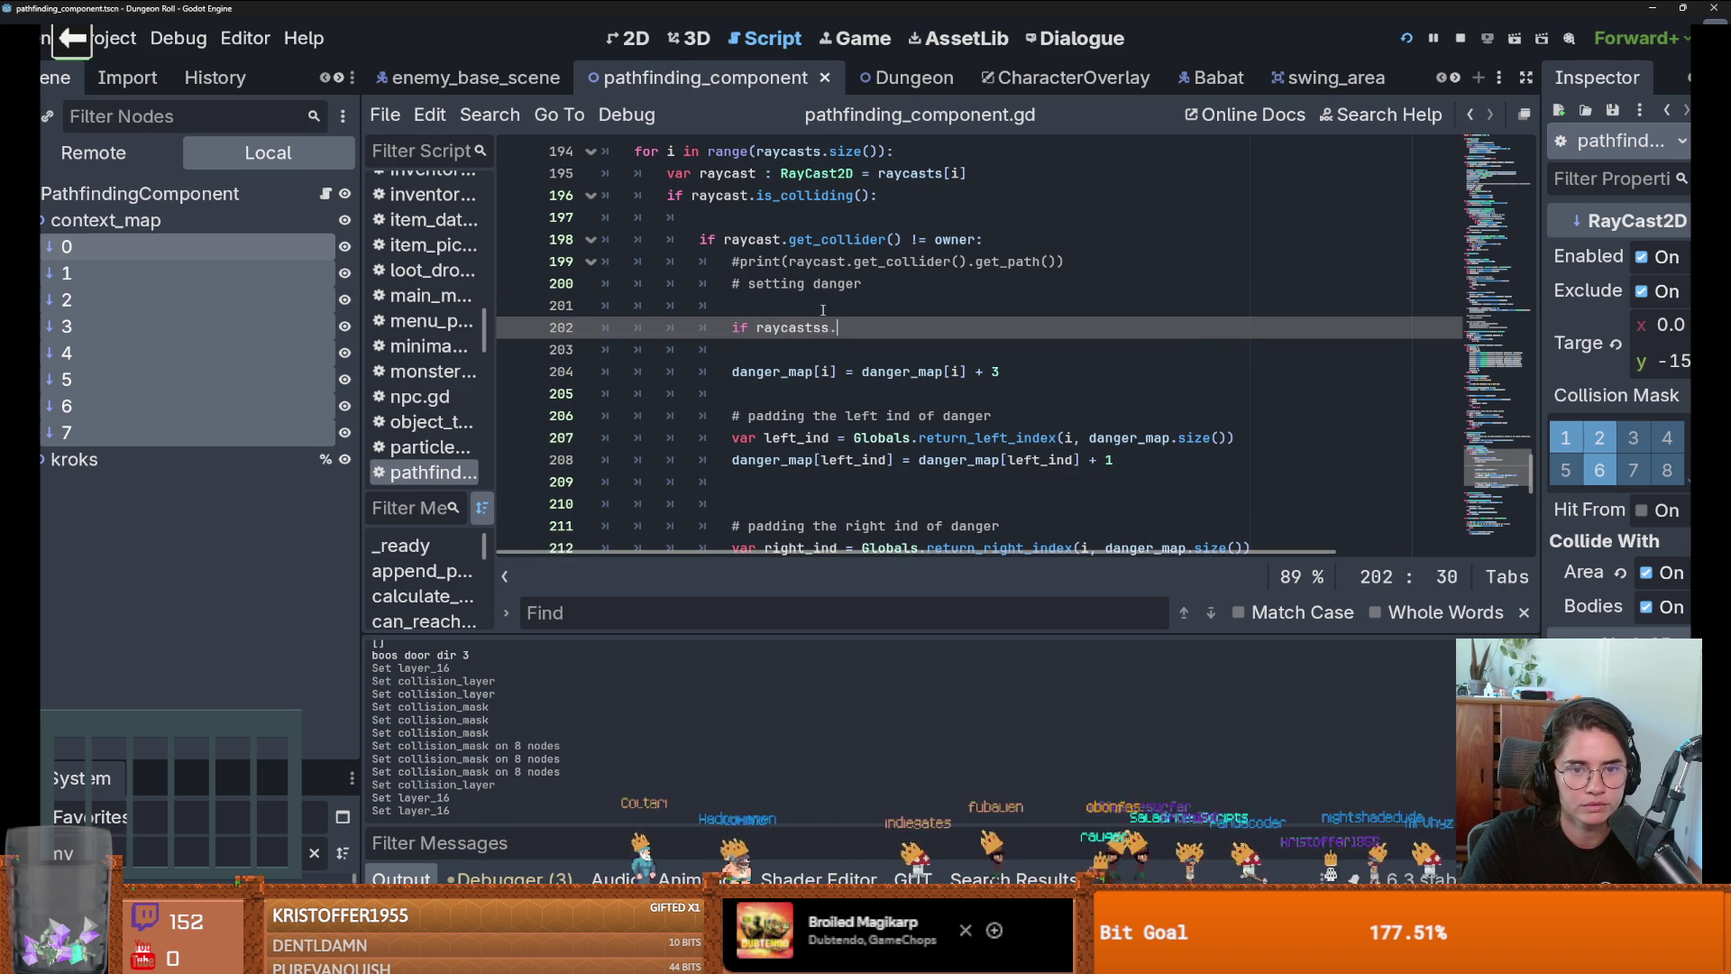
pyautogui.write('collider')
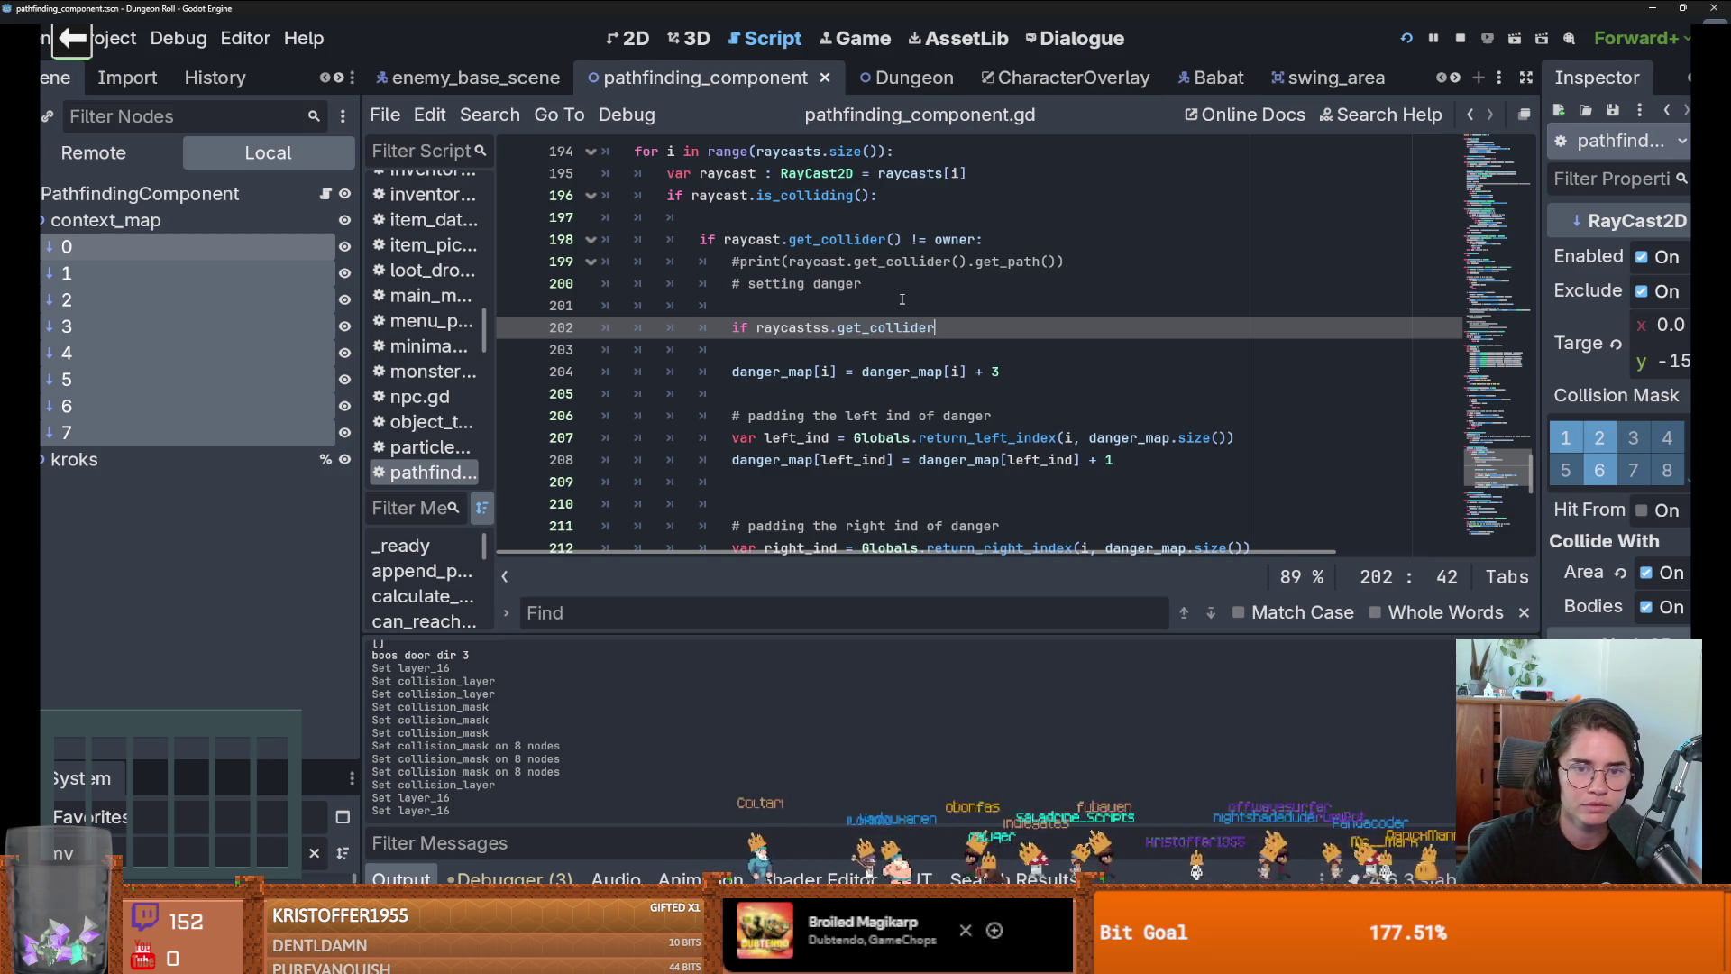
# Replace the old comment lines with 'var collision = raycasts.get_collider()'.
pyautogui.moveTo(901, 298); pyautogui.dragTo(732, 261)
pyautogui.press('BackSpace')
pyautogui.write('var ')
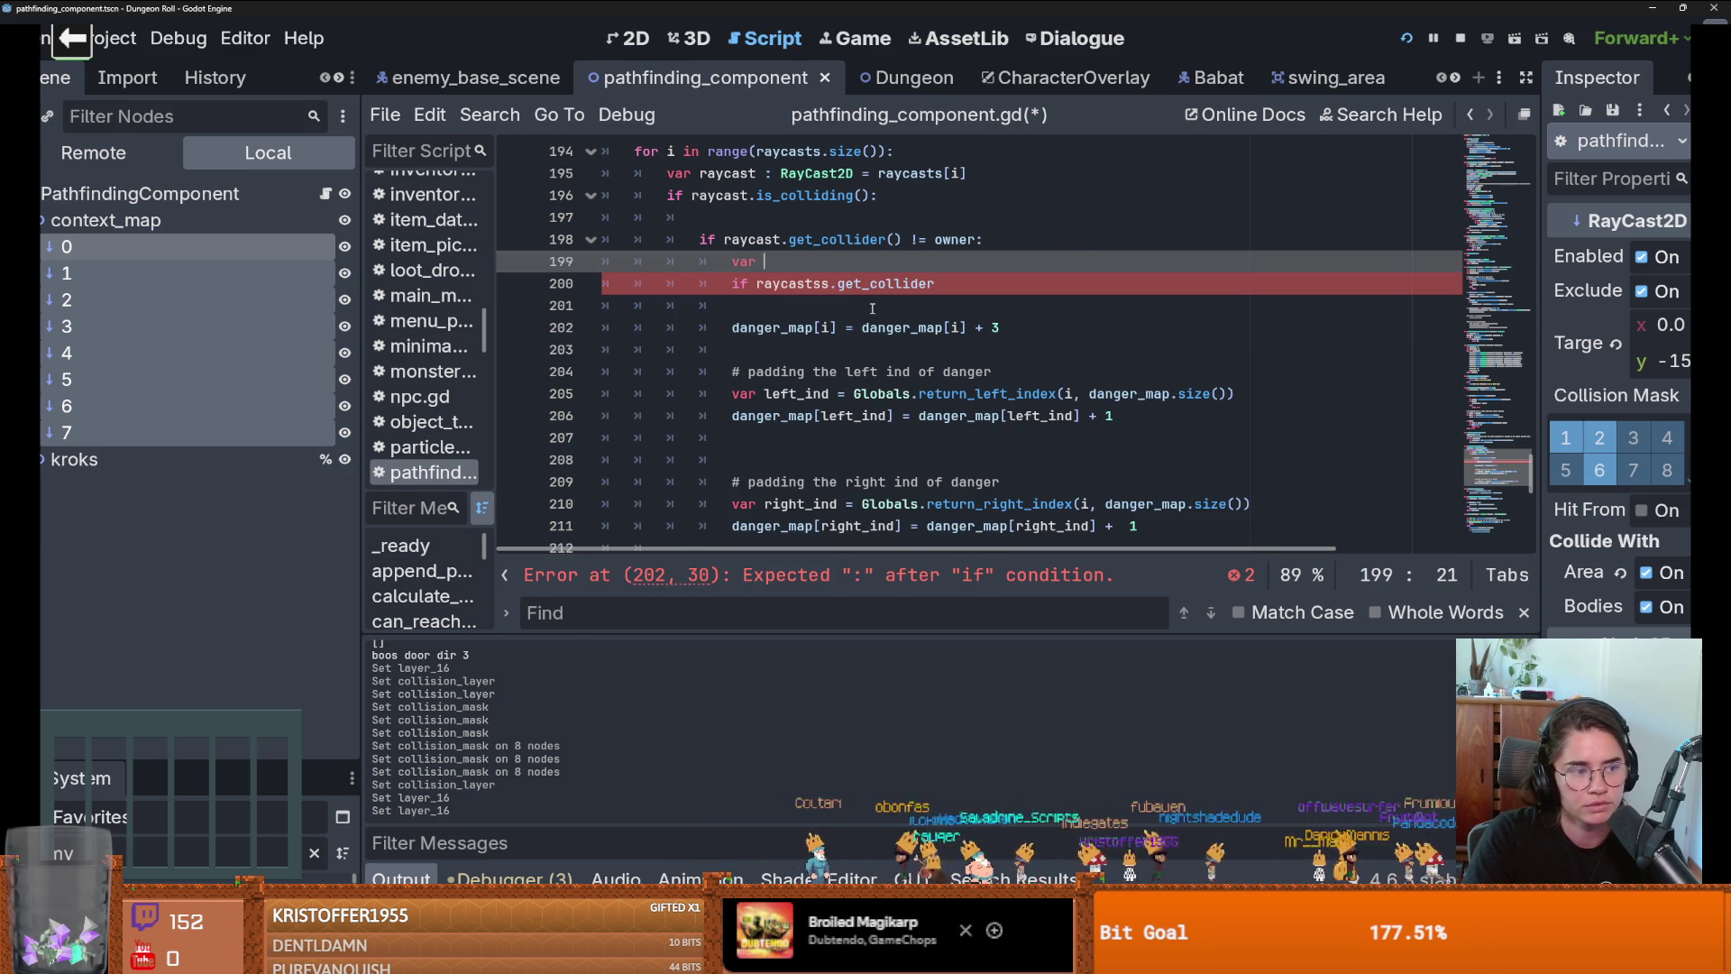
pyautogui.write('collision =')
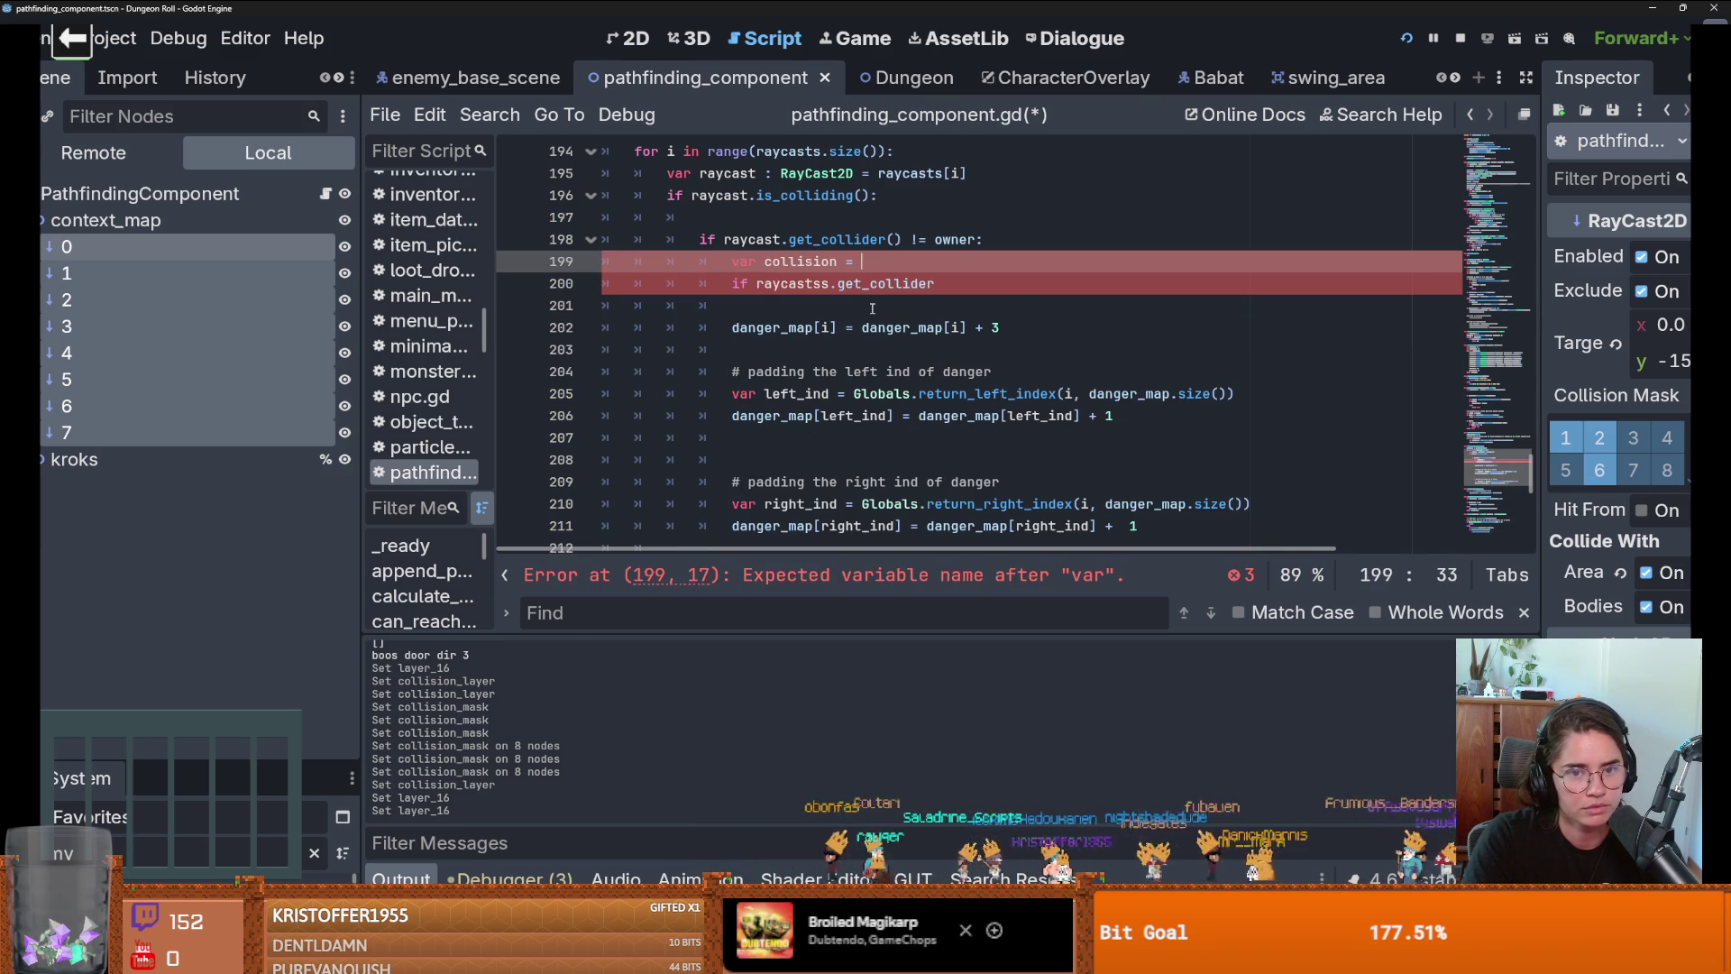
pyautogui.hotkey('ctrl', 'space')
pyautogui.press('Escape')
pyautogui.moveTo(933, 283)
pyautogui.mouseDown()
pyautogui.moveTo(757, 283)
pyautogui.moveTo(864, 262)
pyautogui.mouseUp()
pyautogui.click(838, 288)
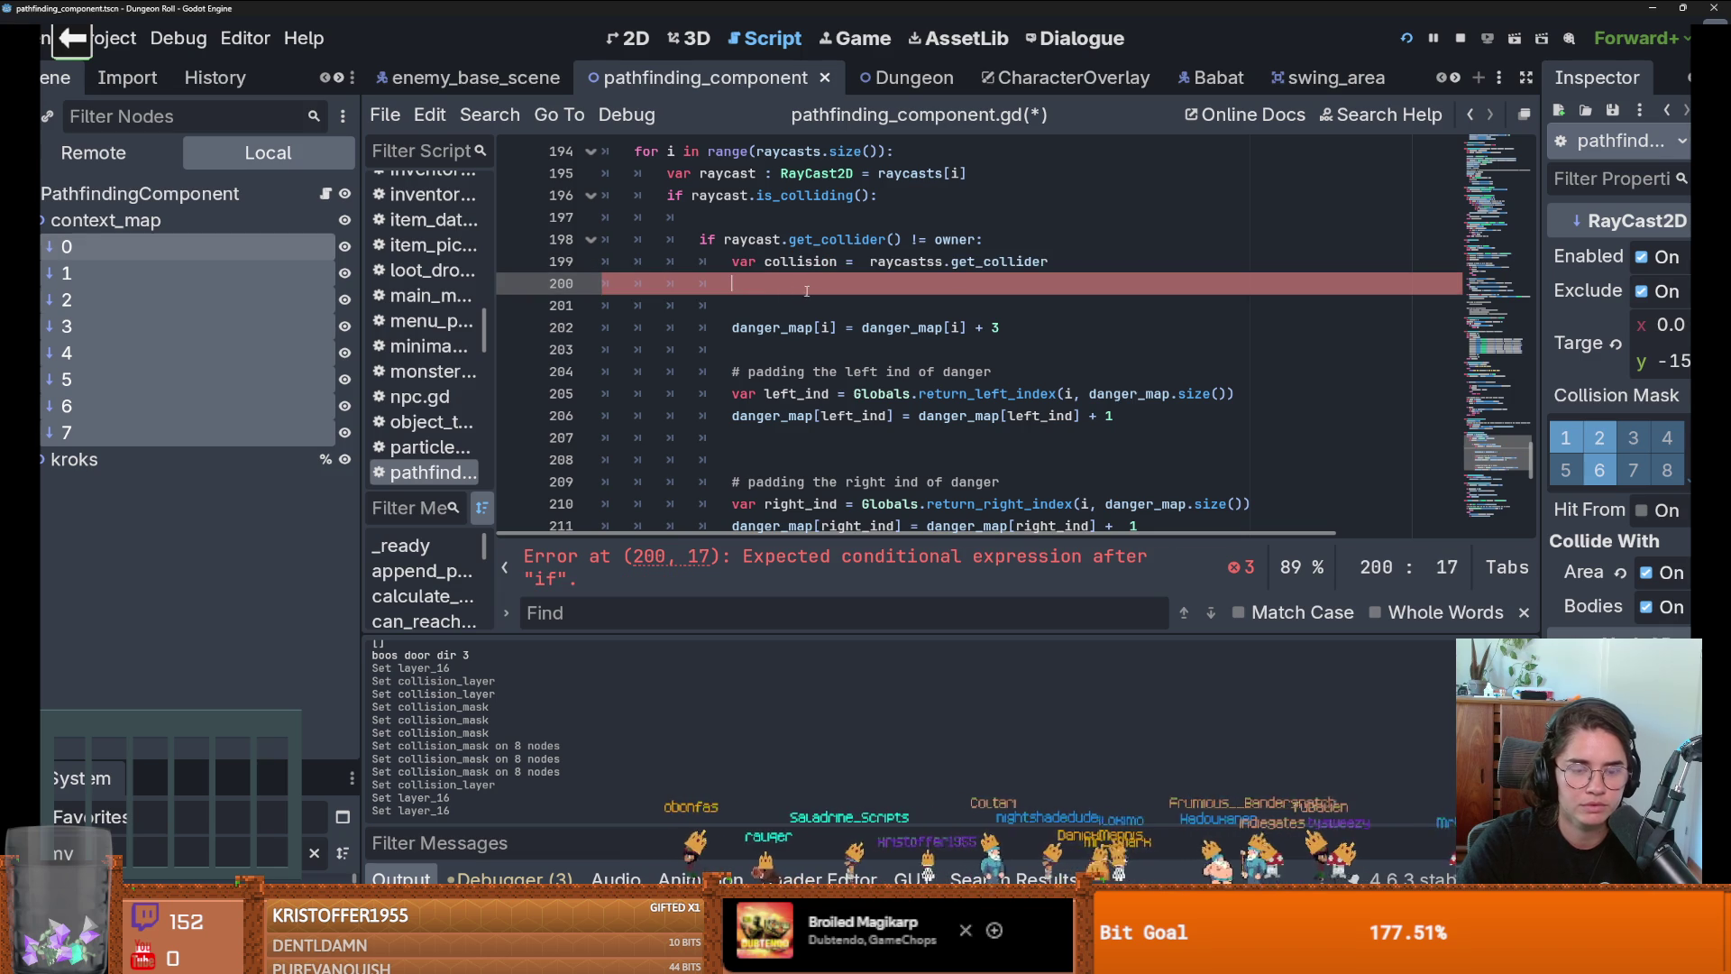
pyautogui.press('BackSpace')
pyautogui.press('BackSpace')
pyautogui.press('Down')
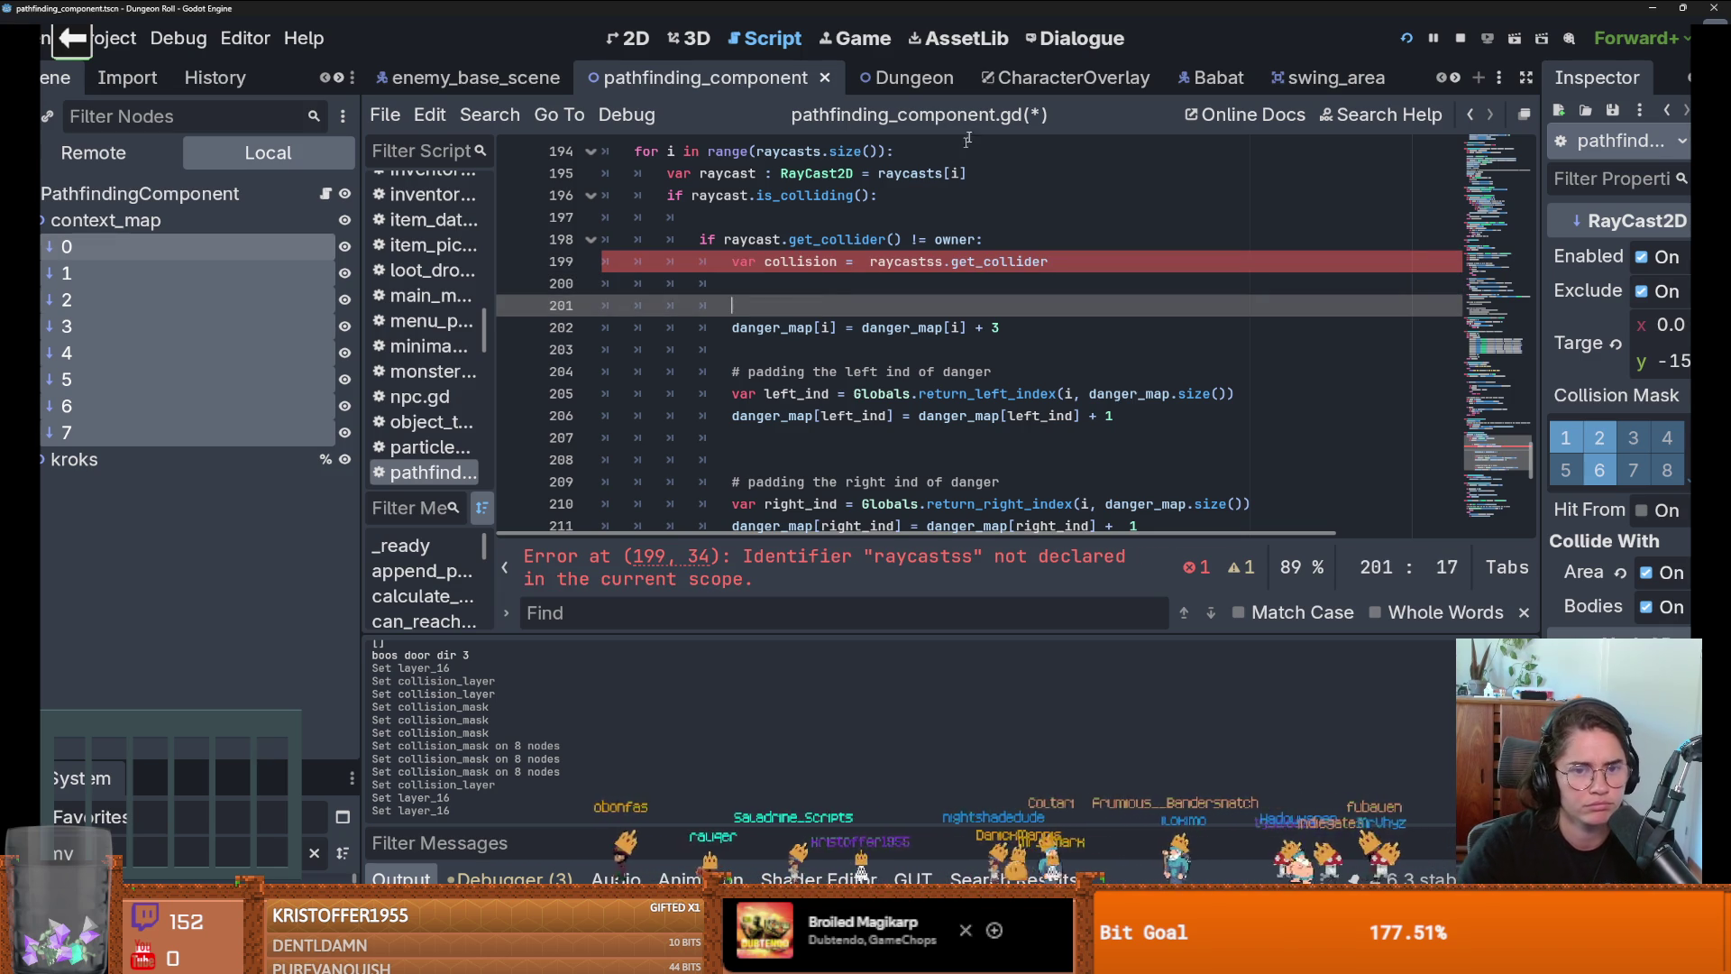
pyautogui.click(899, 236)
pyautogui.click(1057, 261)
pyautogui.write('()')
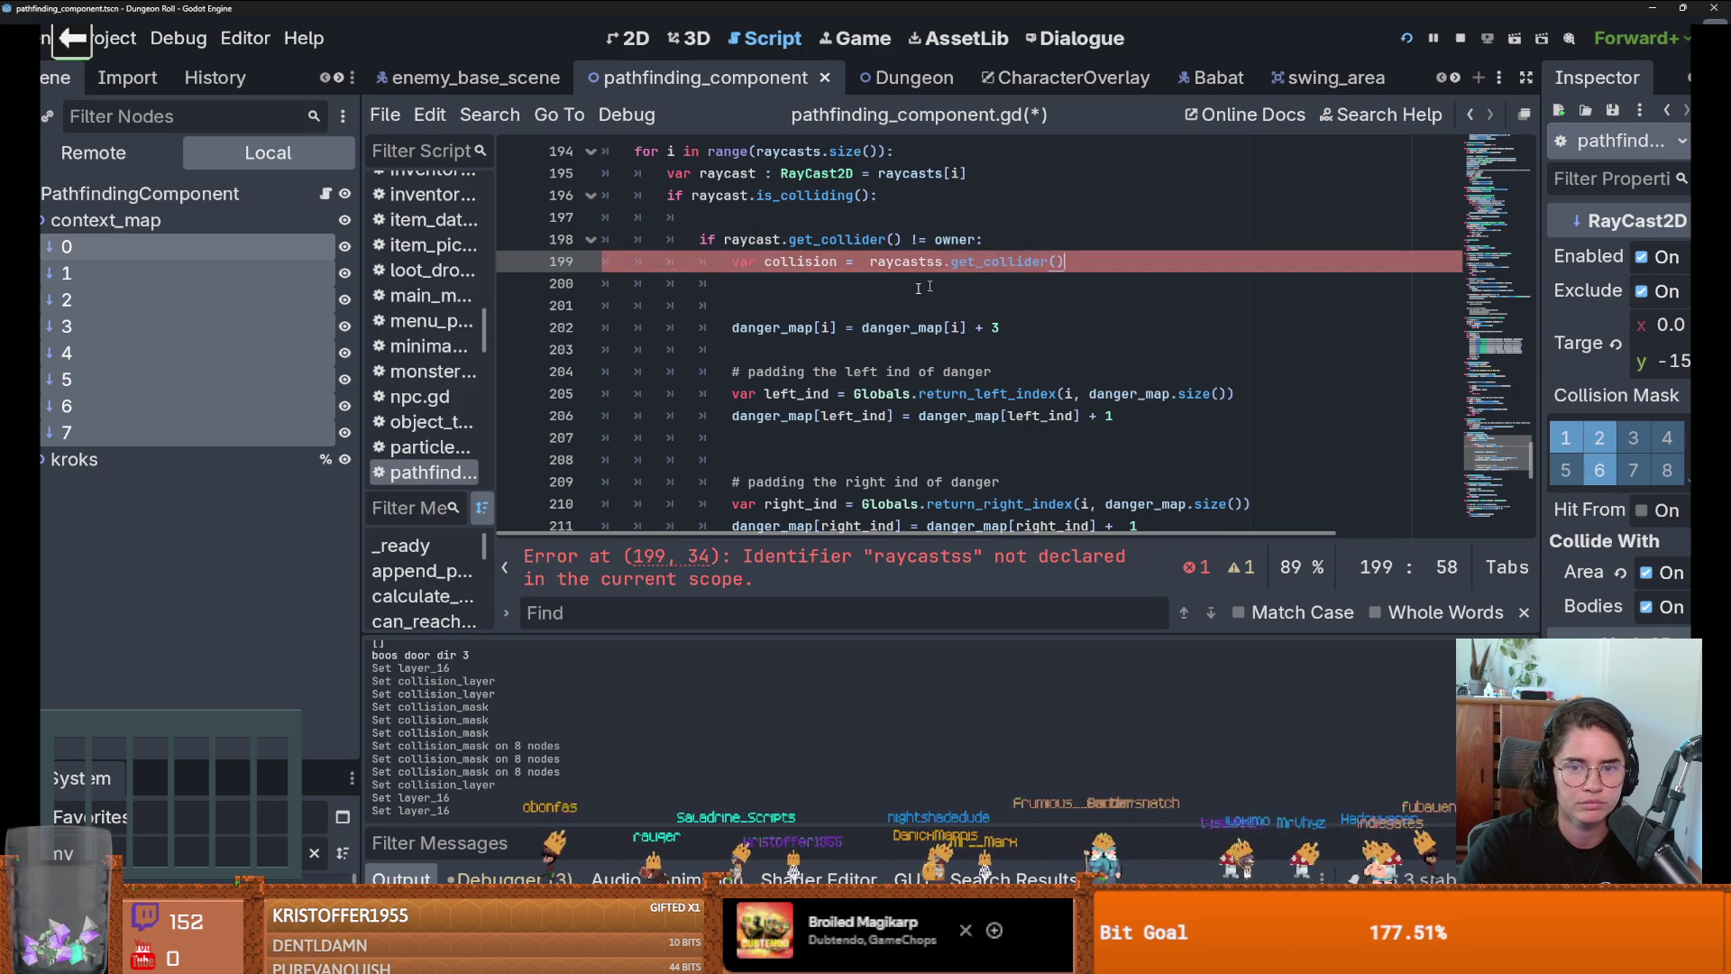
pyautogui.press('Down')
pyautogui.press('Down')
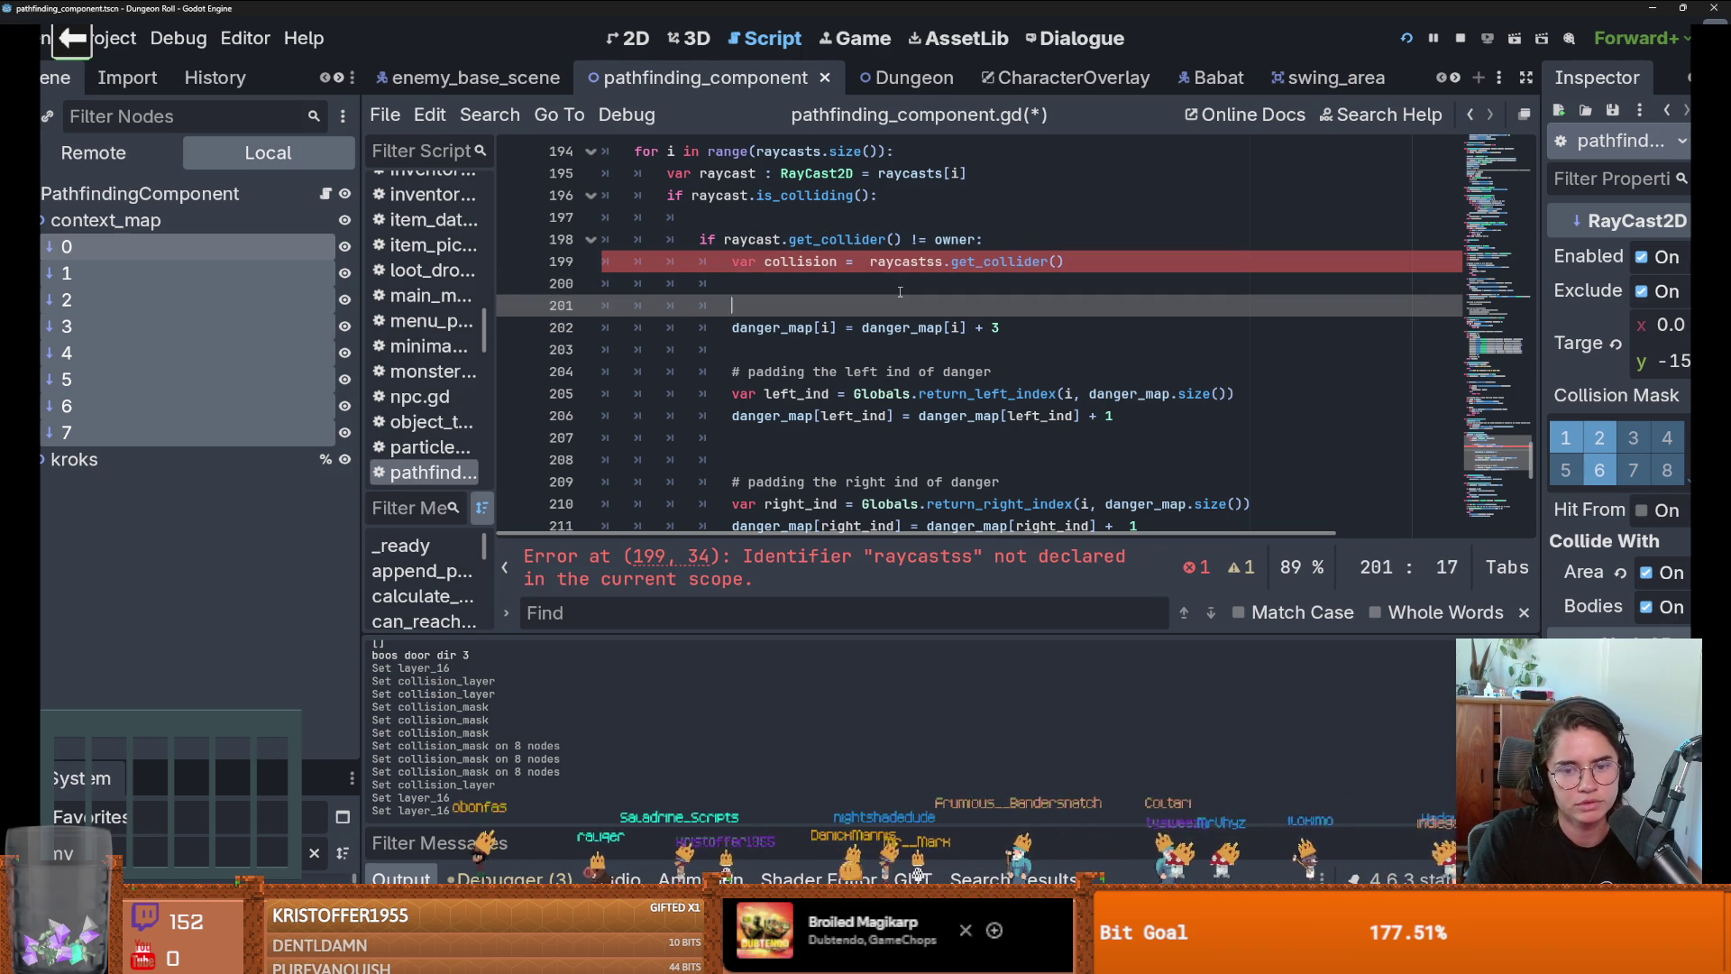
# Fix the 'raycastss' typo, start an if line, and rename the variable to collision_body.
pyautogui.click(941, 262)
pyautogui.press('BackSpace')
pyautogui.click(829, 311)
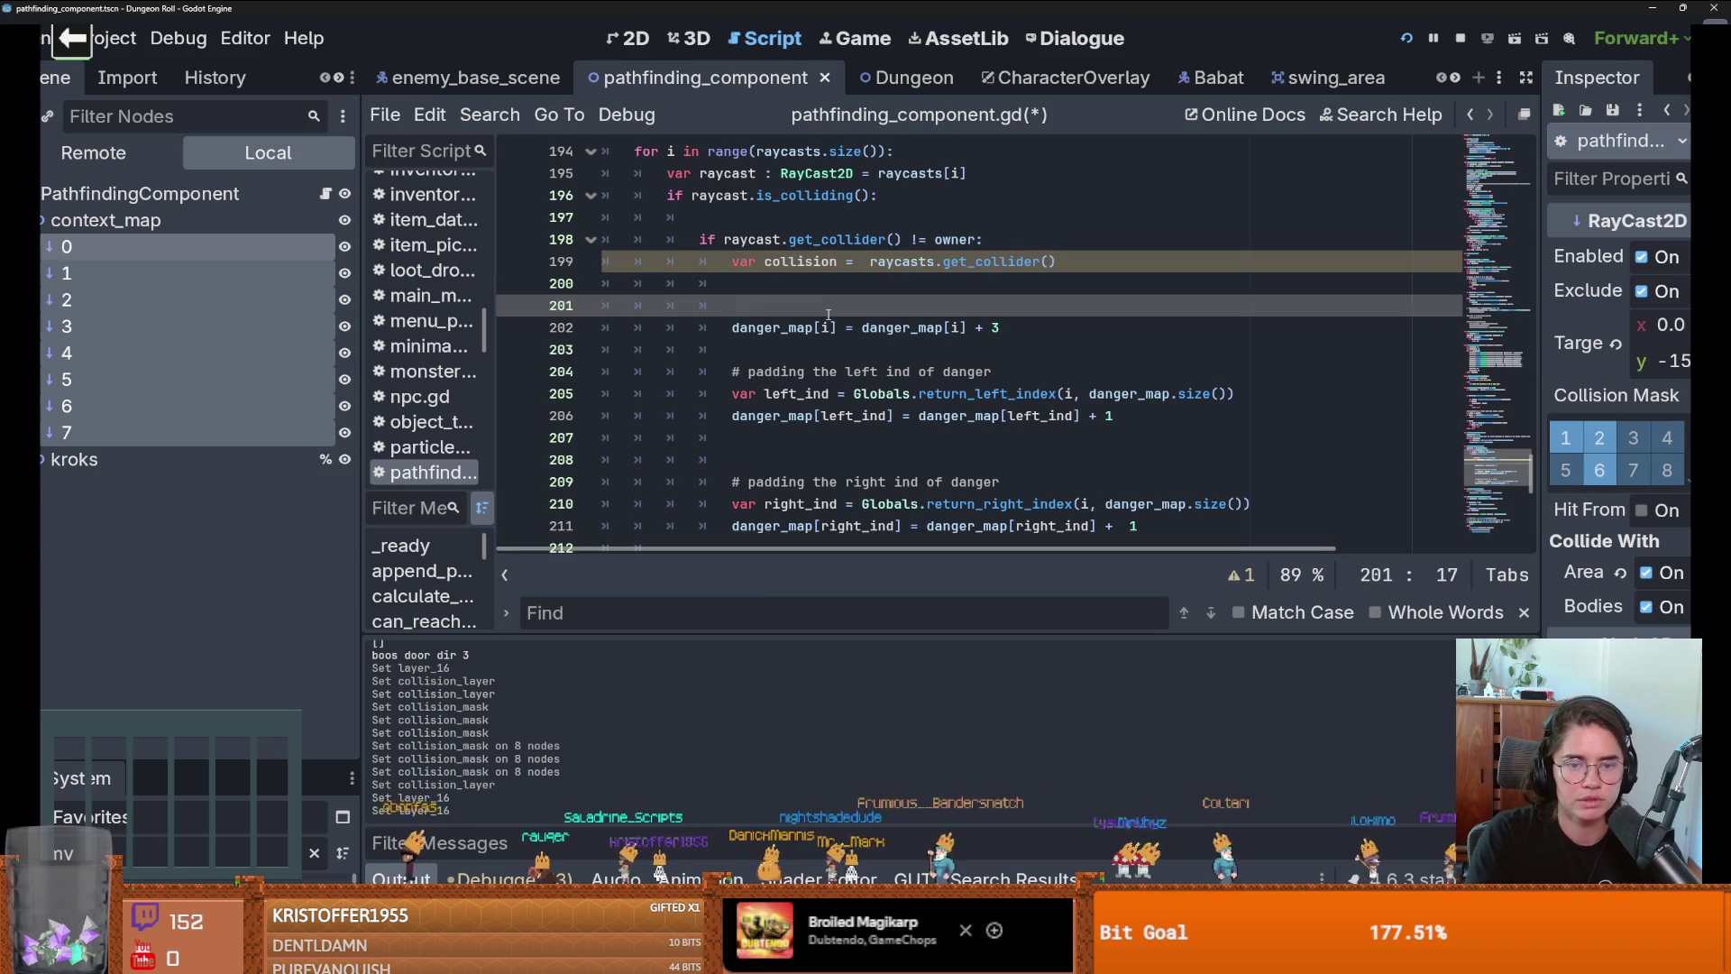
pyautogui.write('if')
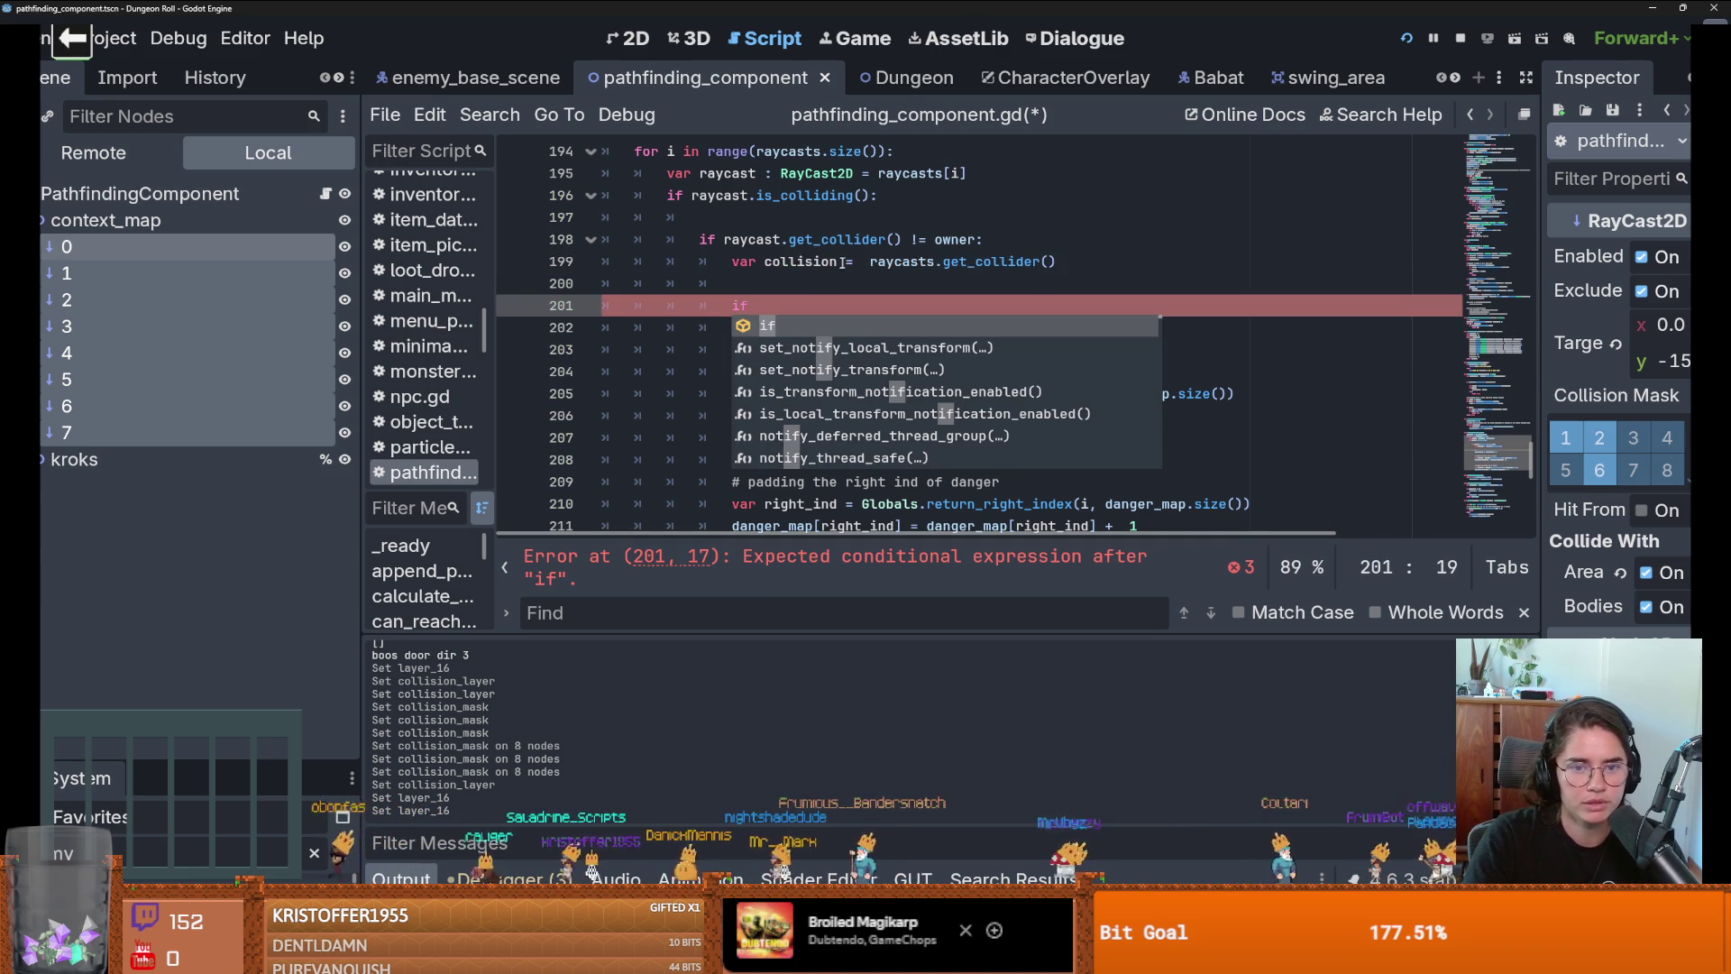
pyautogui.click(838, 262)
pyautogui.write('_bod')
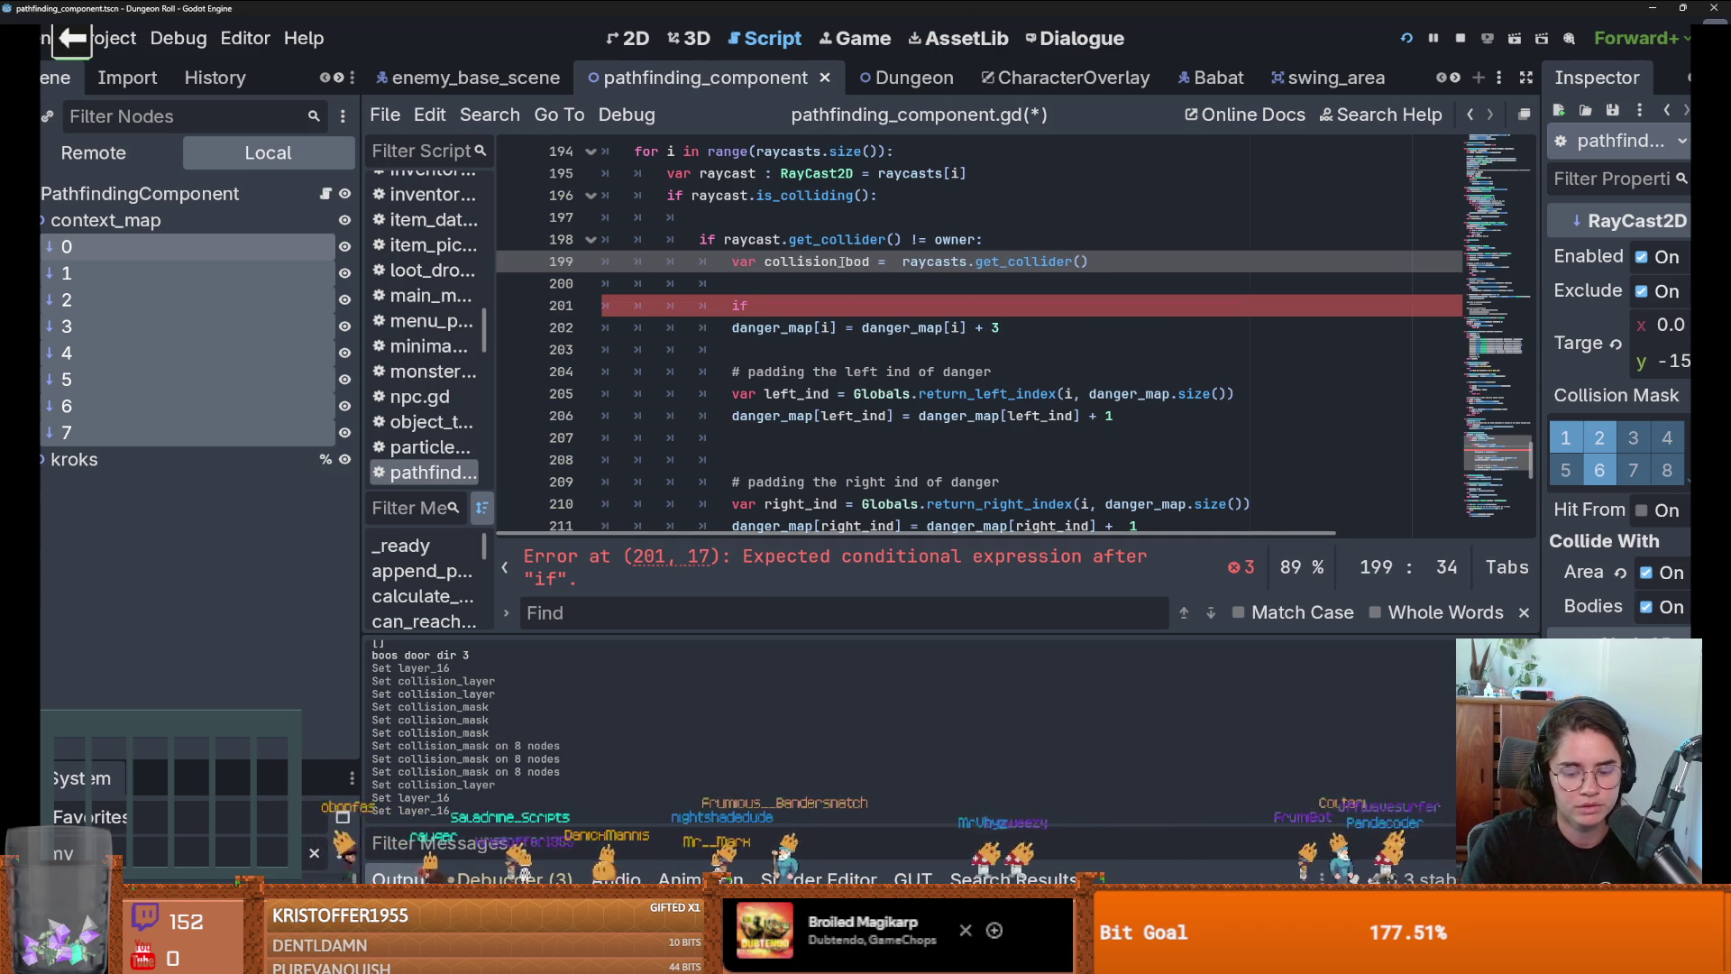
pyautogui.write('y')
# Write 'if collision_body is EnemyCharacter:' plus an else: branch holding the existing +3 danger increment.
pyautogui.click(761, 309)
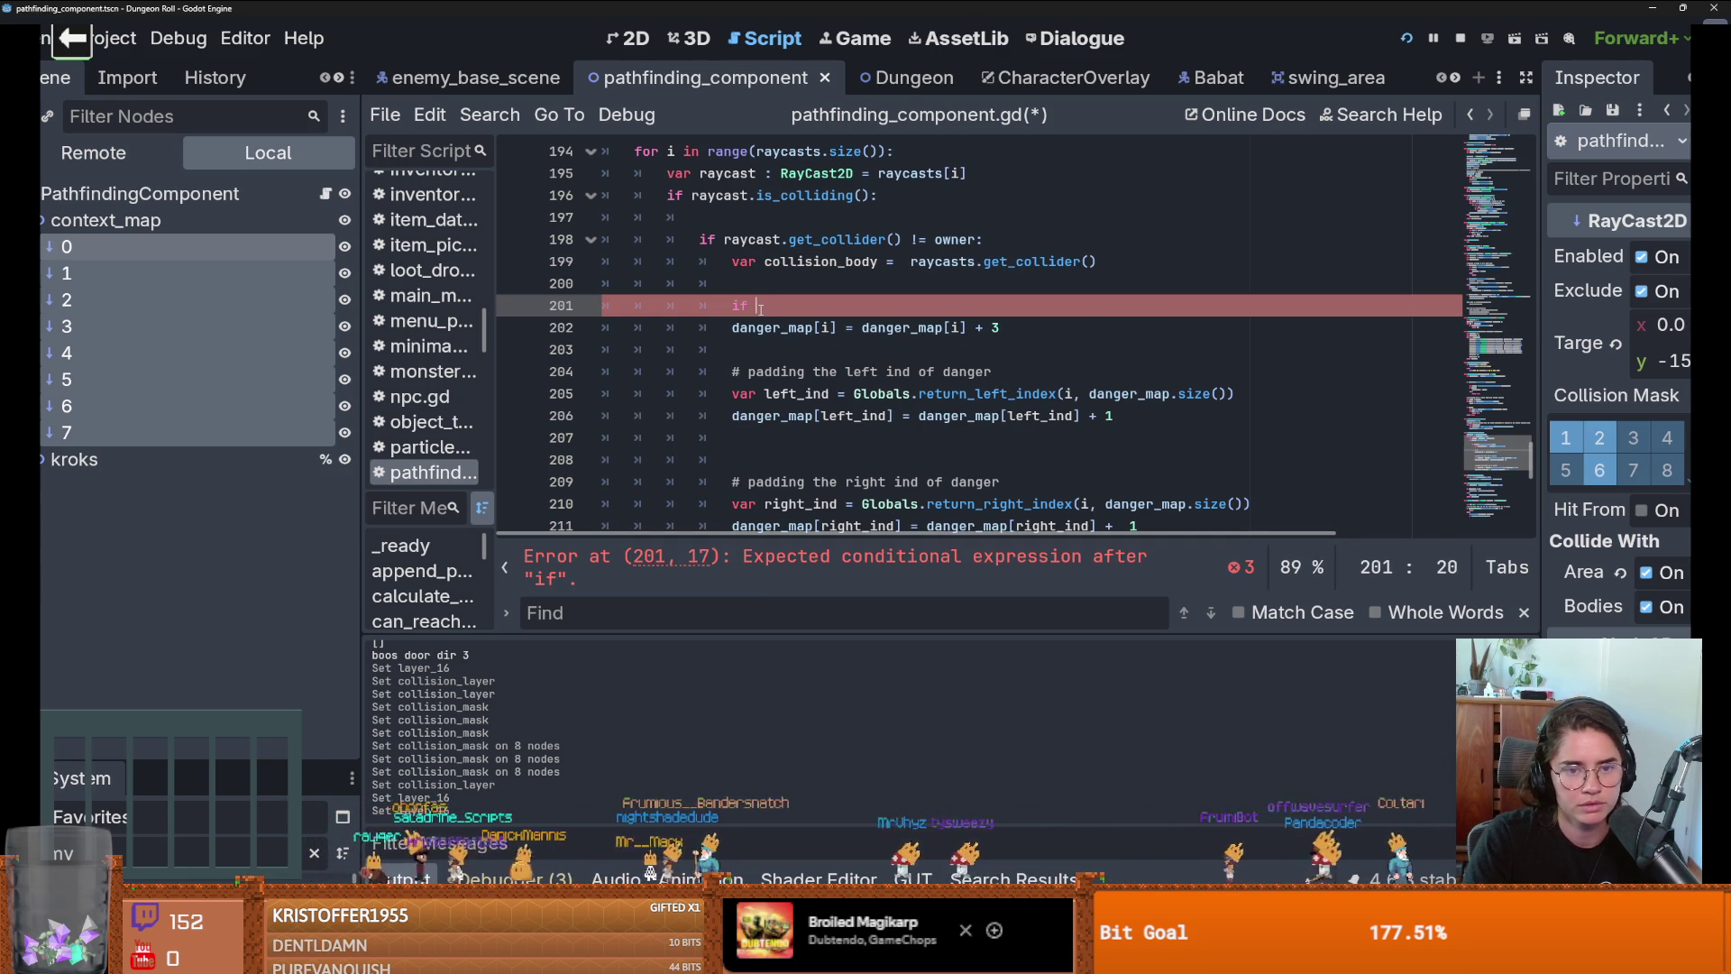
pyautogui.write('coll')
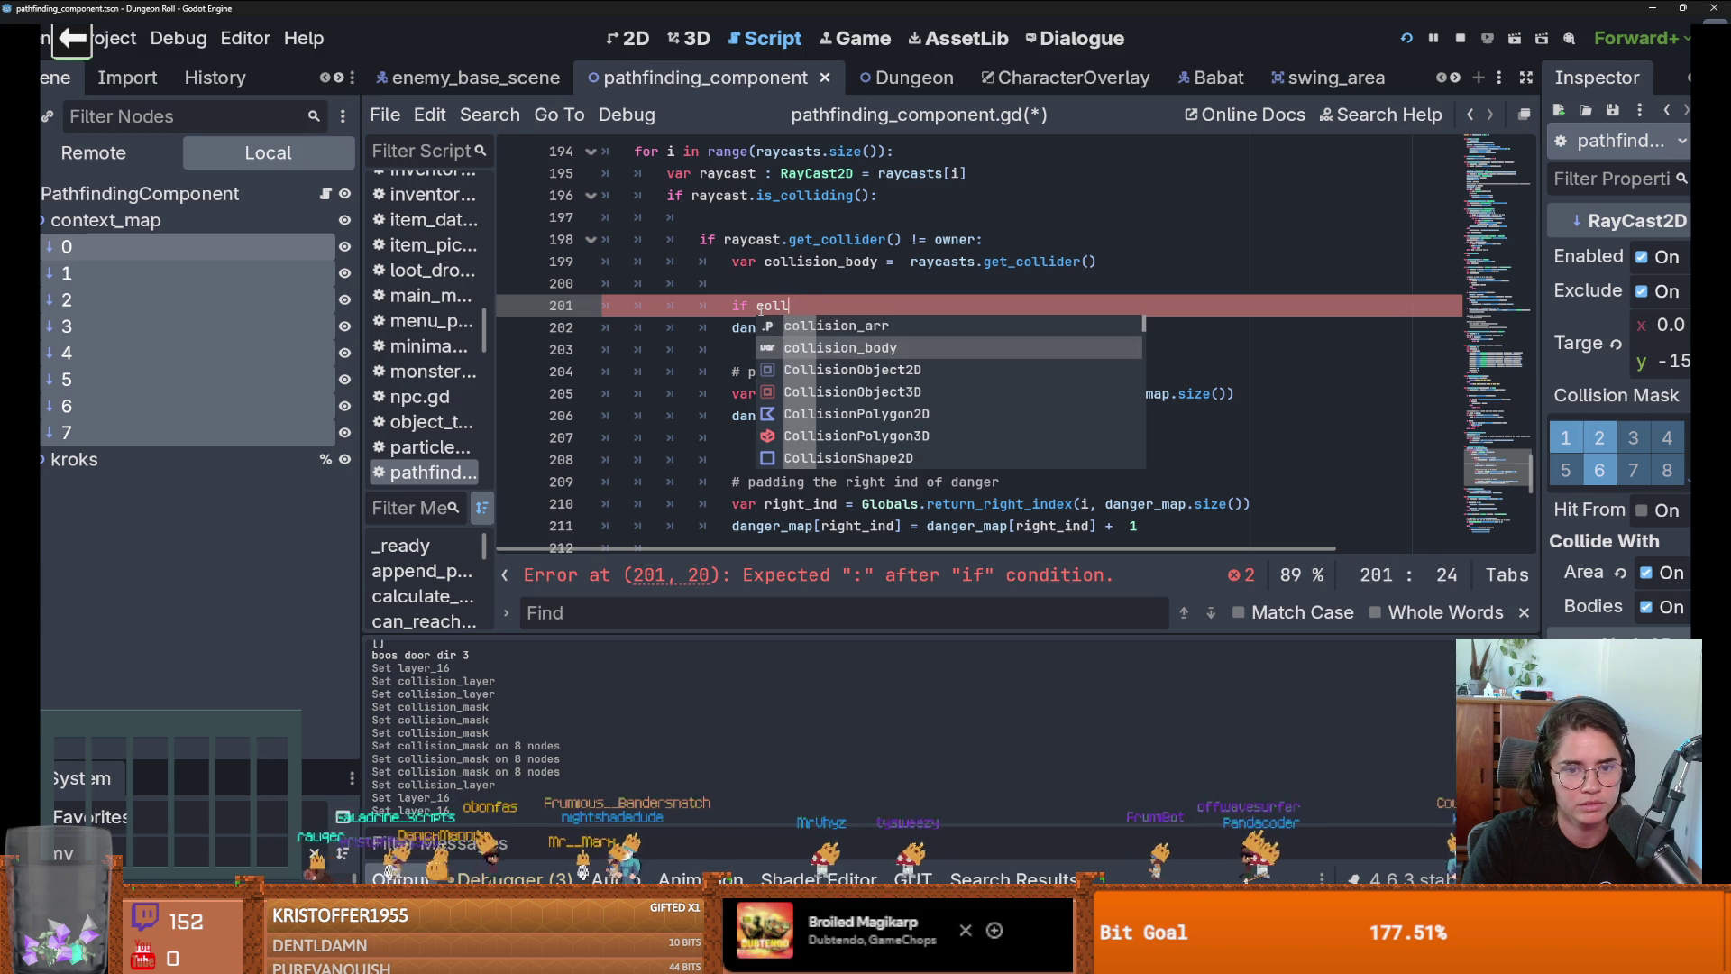
pyautogui.press('Return')
pyautogui.write('is Enem')
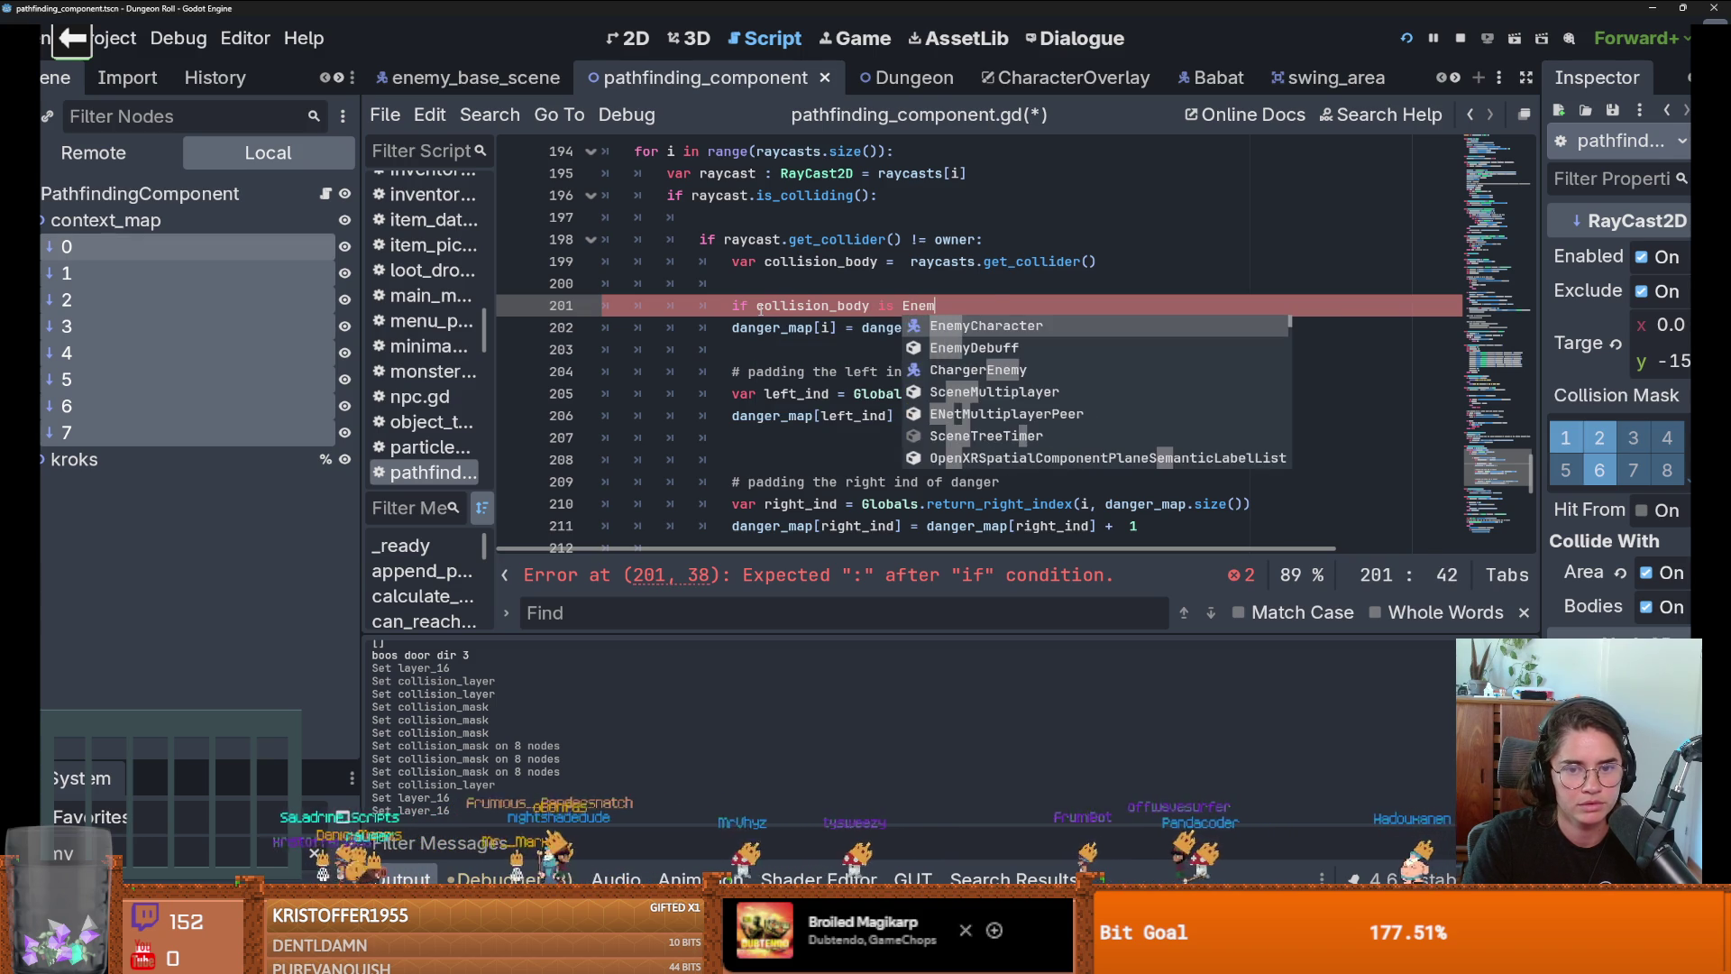
pyautogui.press('Return')
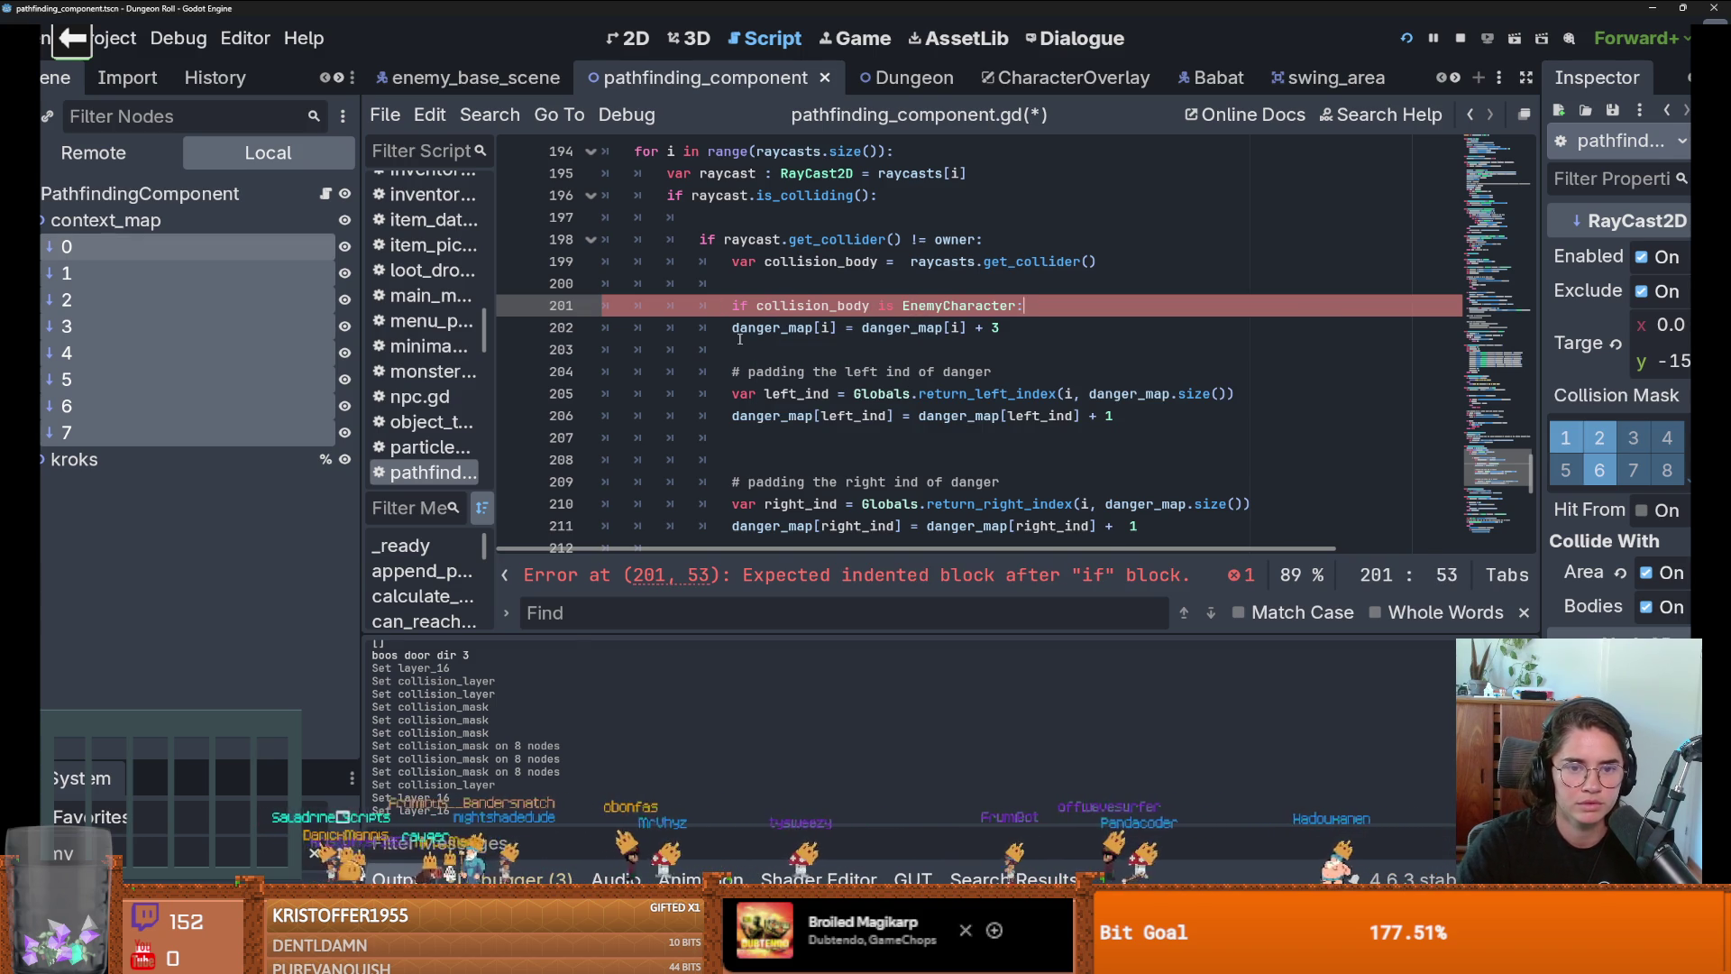
pyautogui.press('Return')
pyautogui.press('BackSpace')
pyautogui.write('else:')
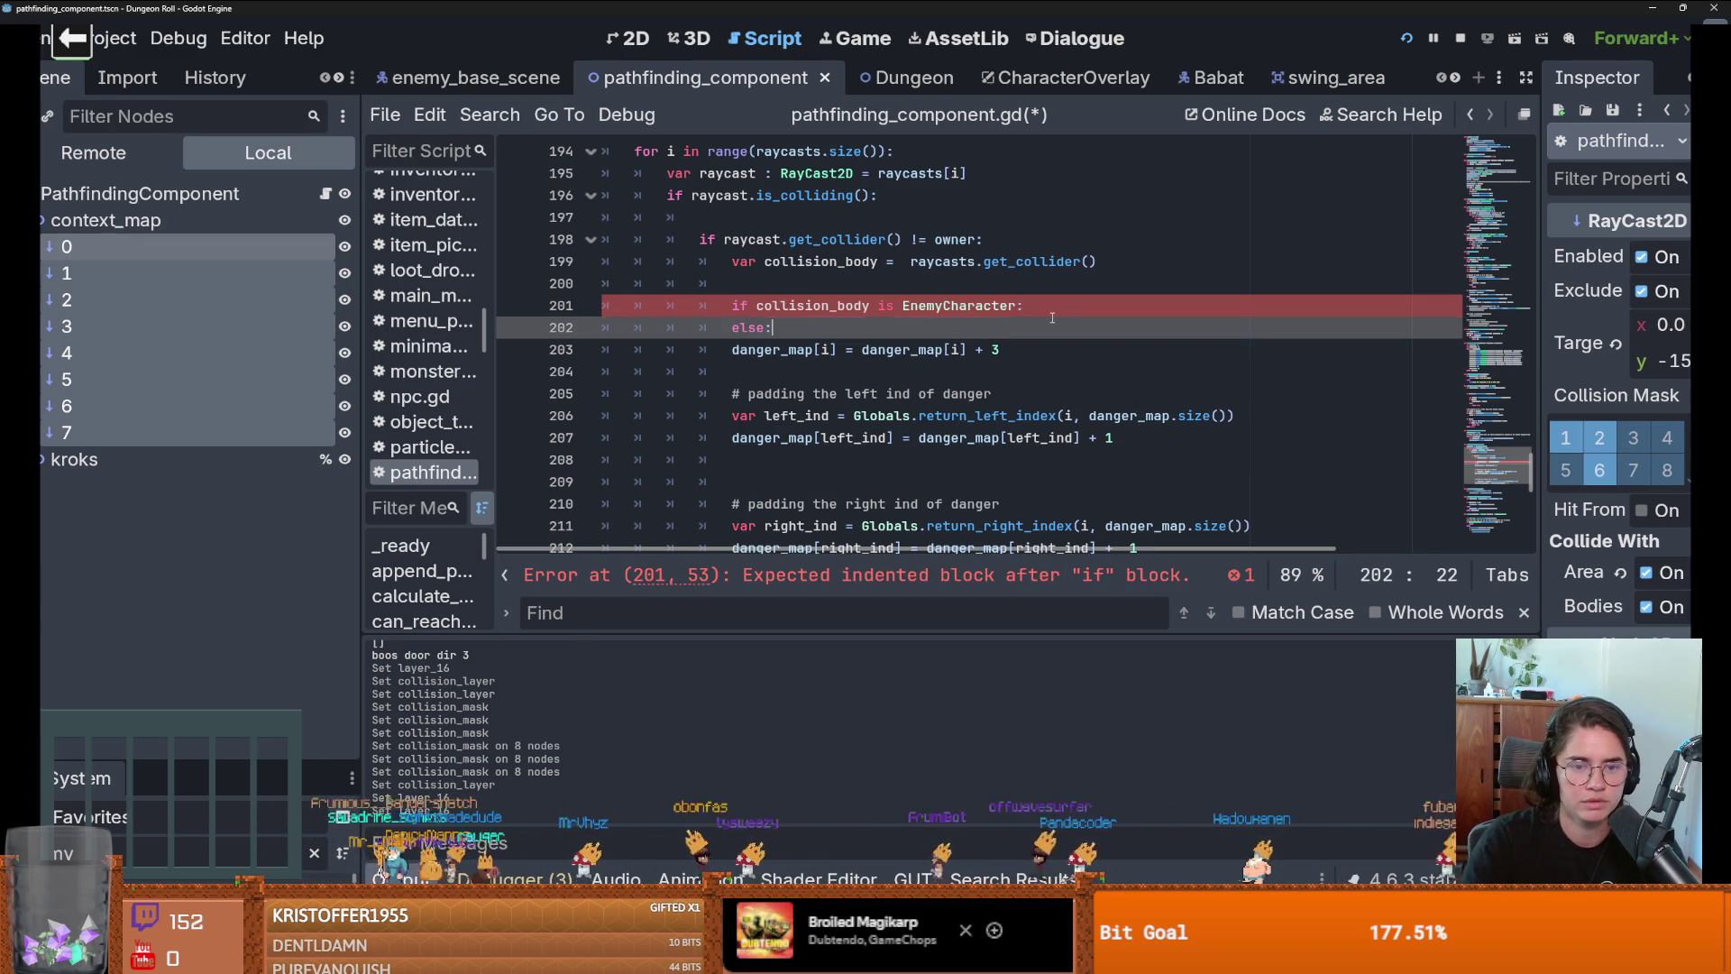
pyautogui.press('Down')
pyautogui.press('Home')
pyautogui.press('Tab')
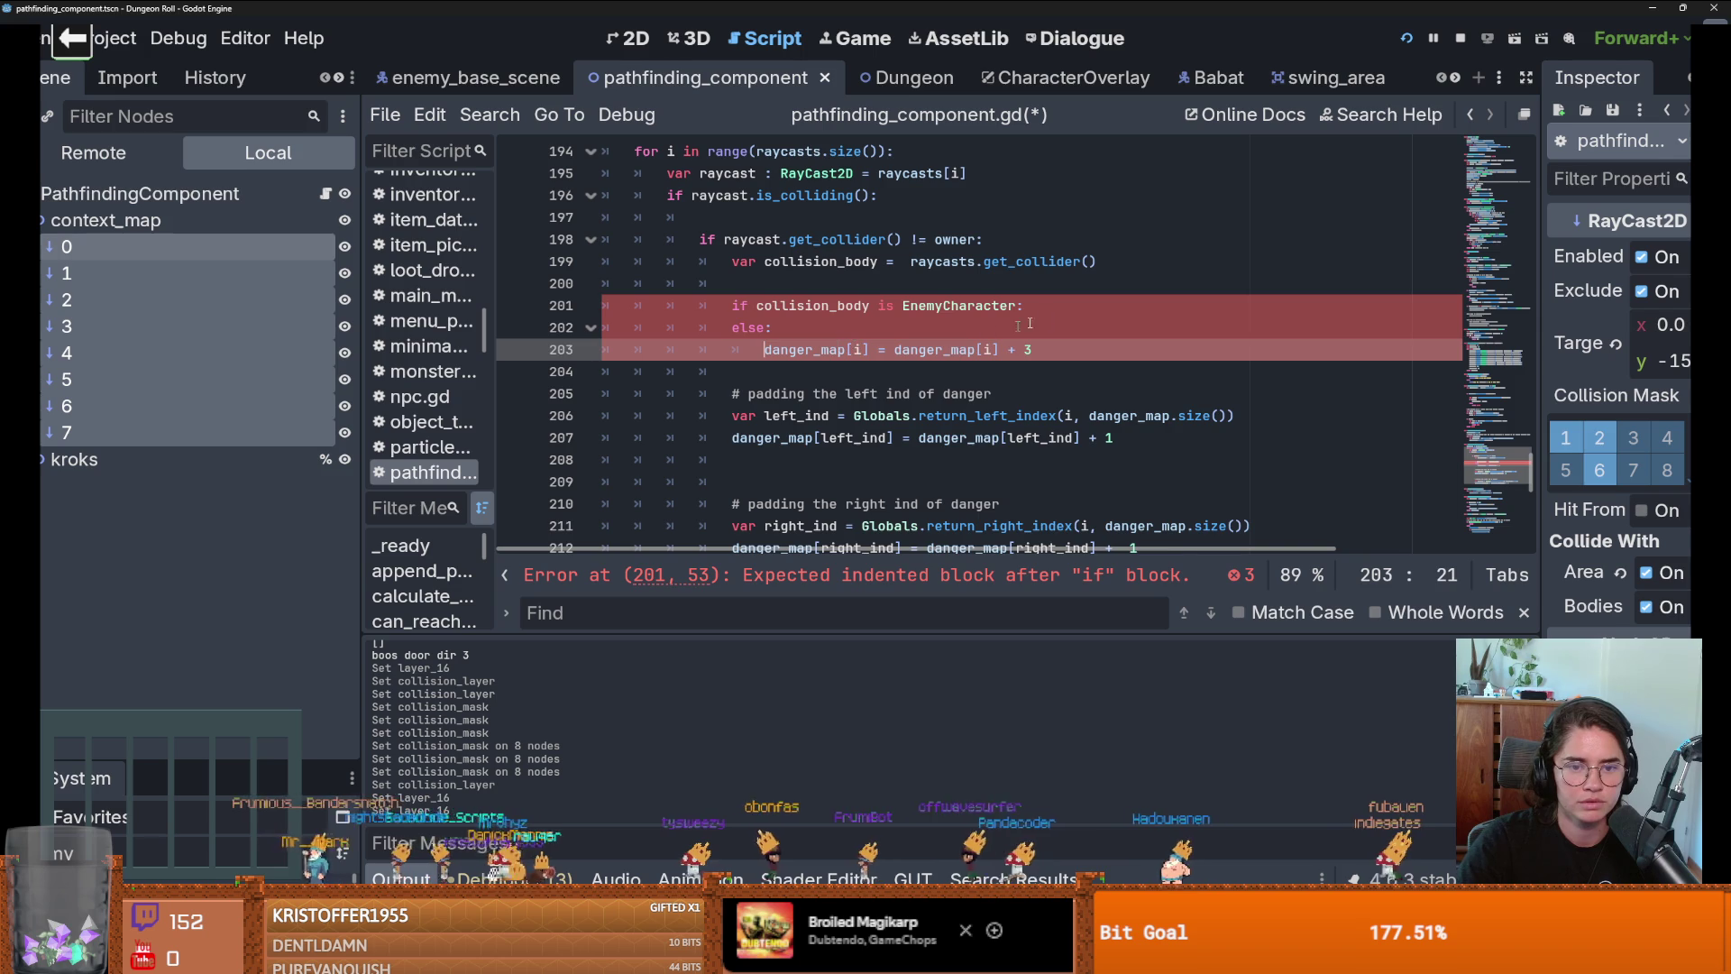
# Copy the danger increment into the if branch and change its value from 3 to 1.
pyautogui.click(1030, 307)
pyautogui.press('Return')
pyautogui.click(1063, 377)
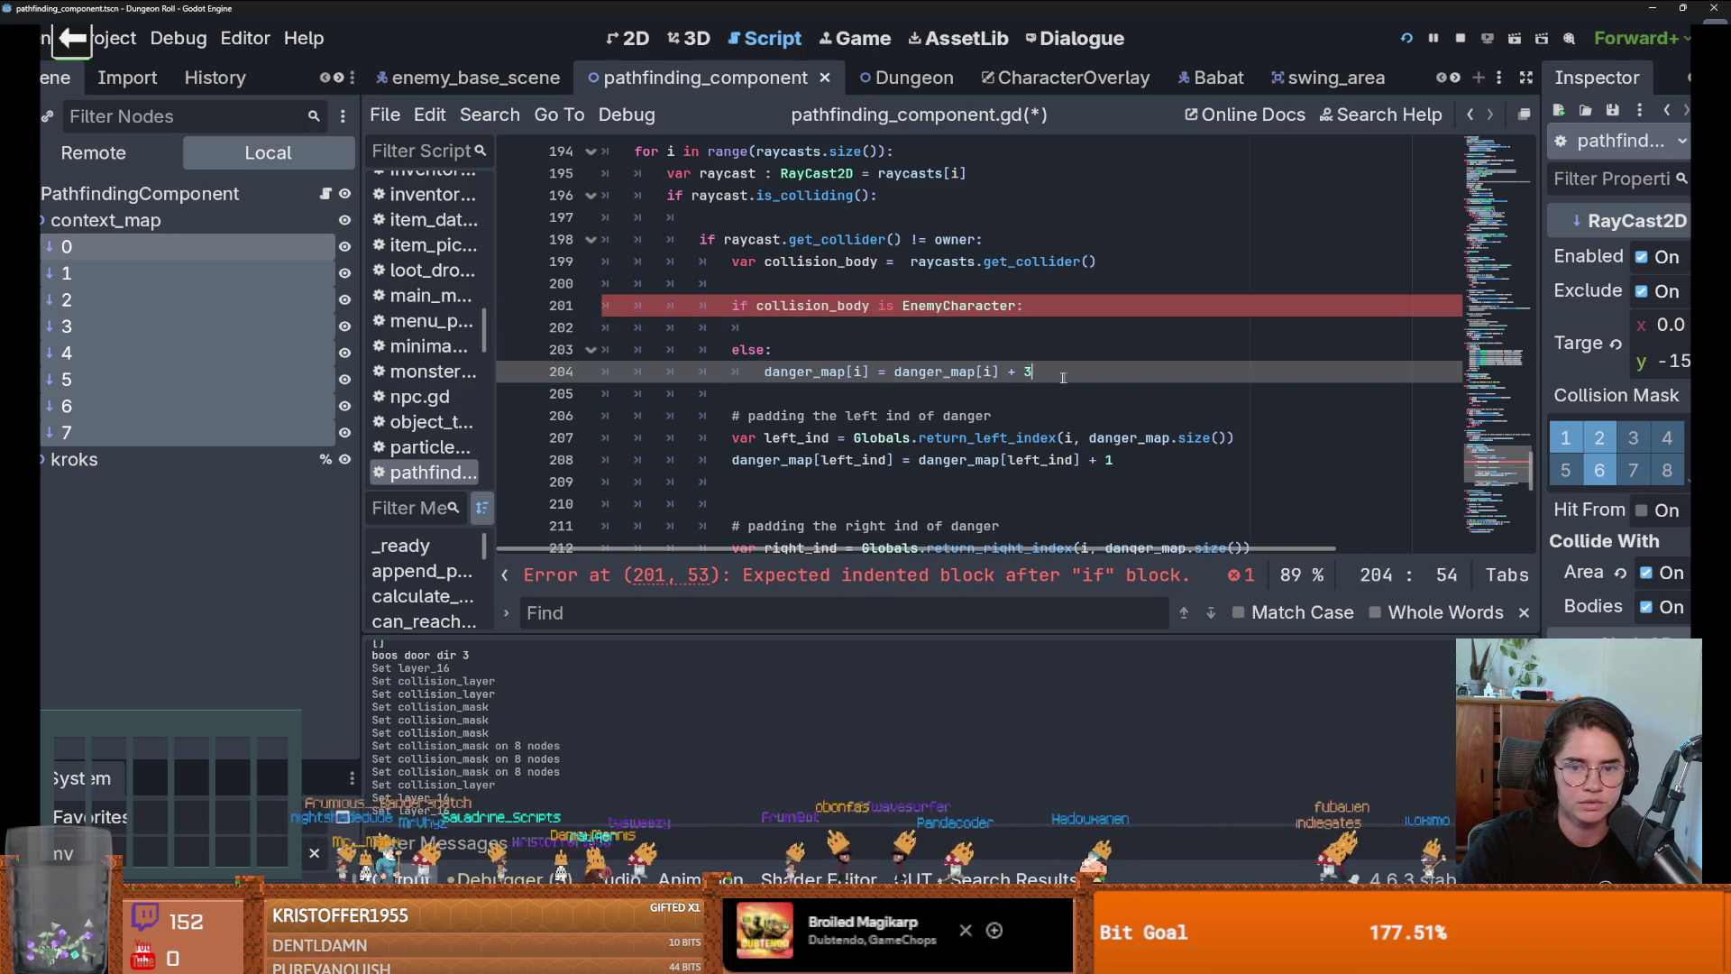
pyautogui.moveTo(1063, 377); pyautogui.dragTo(764, 371)
pyautogui.hotkey('ctrl', 'c')
pyautogui.click(1040, 328)
pyautogui.hotkey('ctrl', 'v')
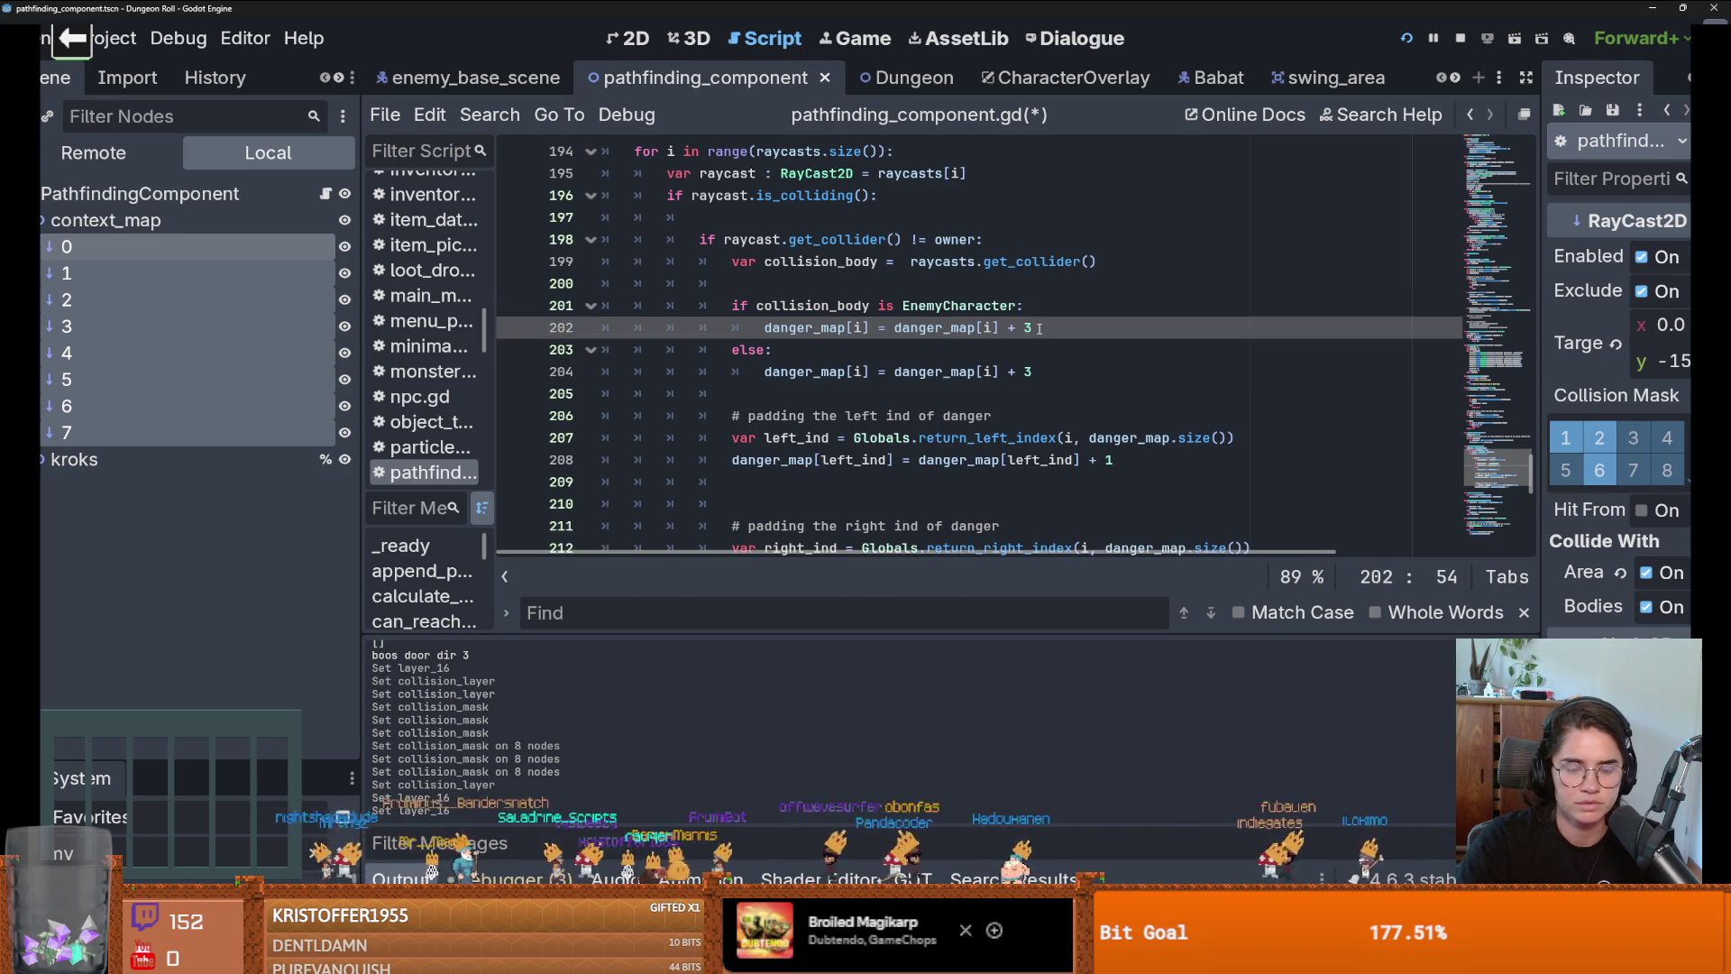
pyautogui.press('BackSpace')
pyautogui.write('1')
# Indent the padding code below the branches one level, then switch to the enemy_base_scene tab.
pyautogui.scroll(-1, 988, 338)
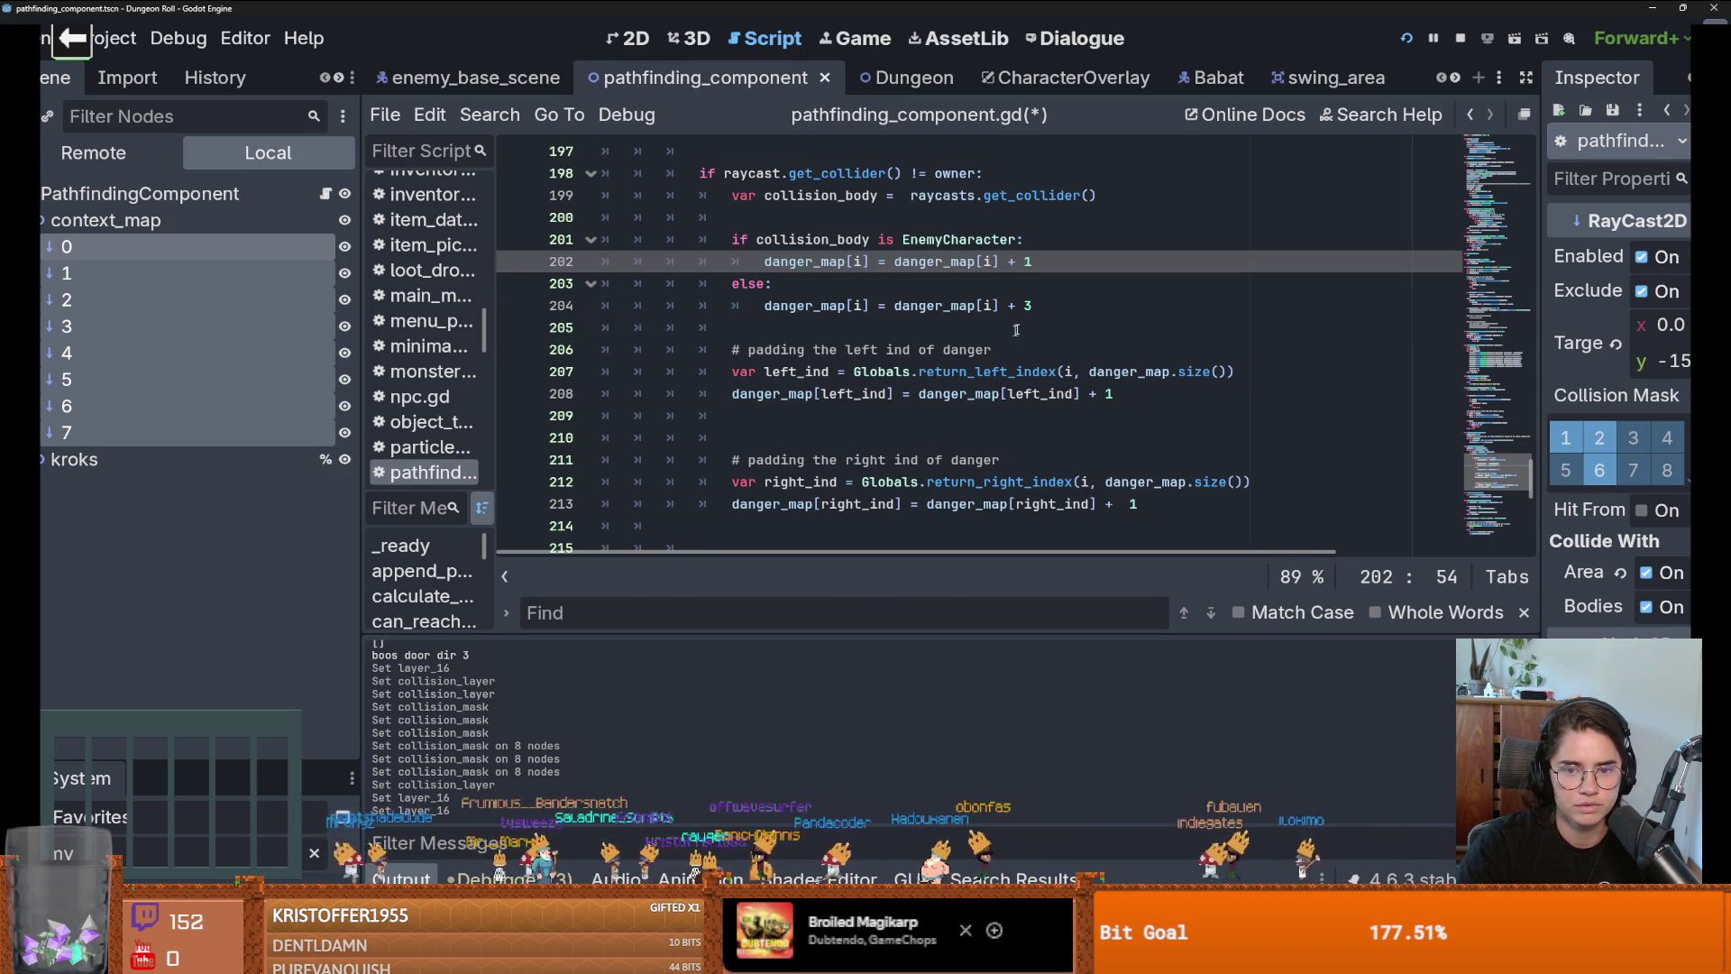
pyautogui.press('Up')
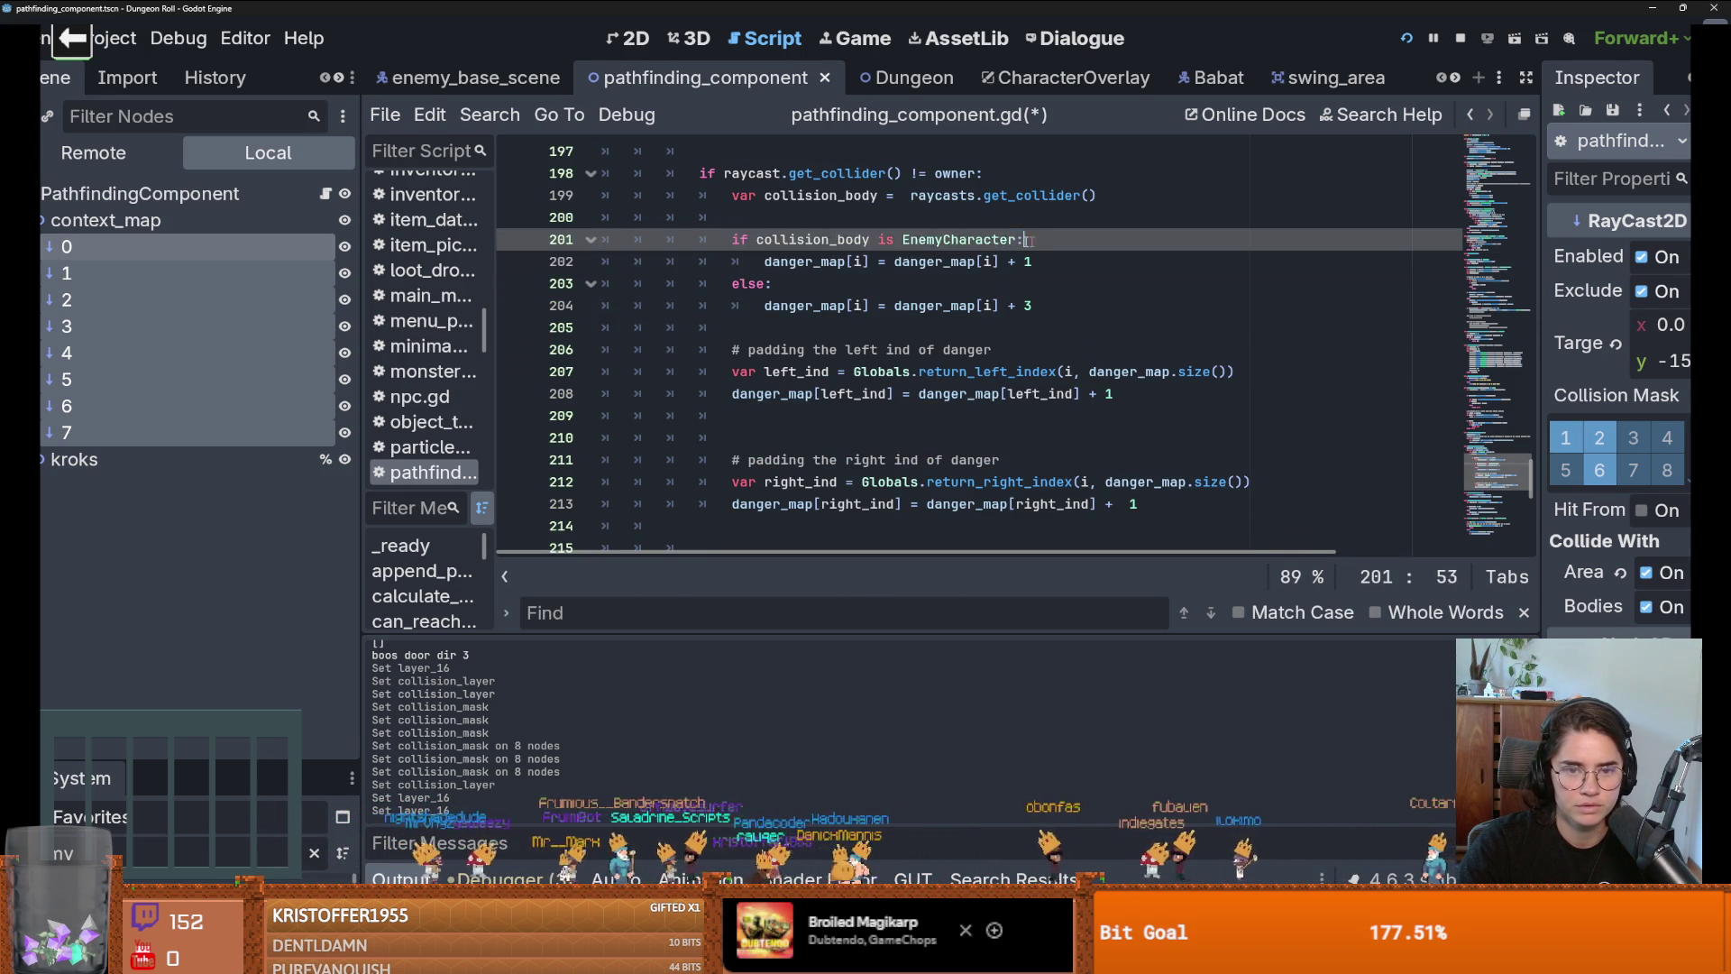
pyautogui.hotkey('shift', 'Home')
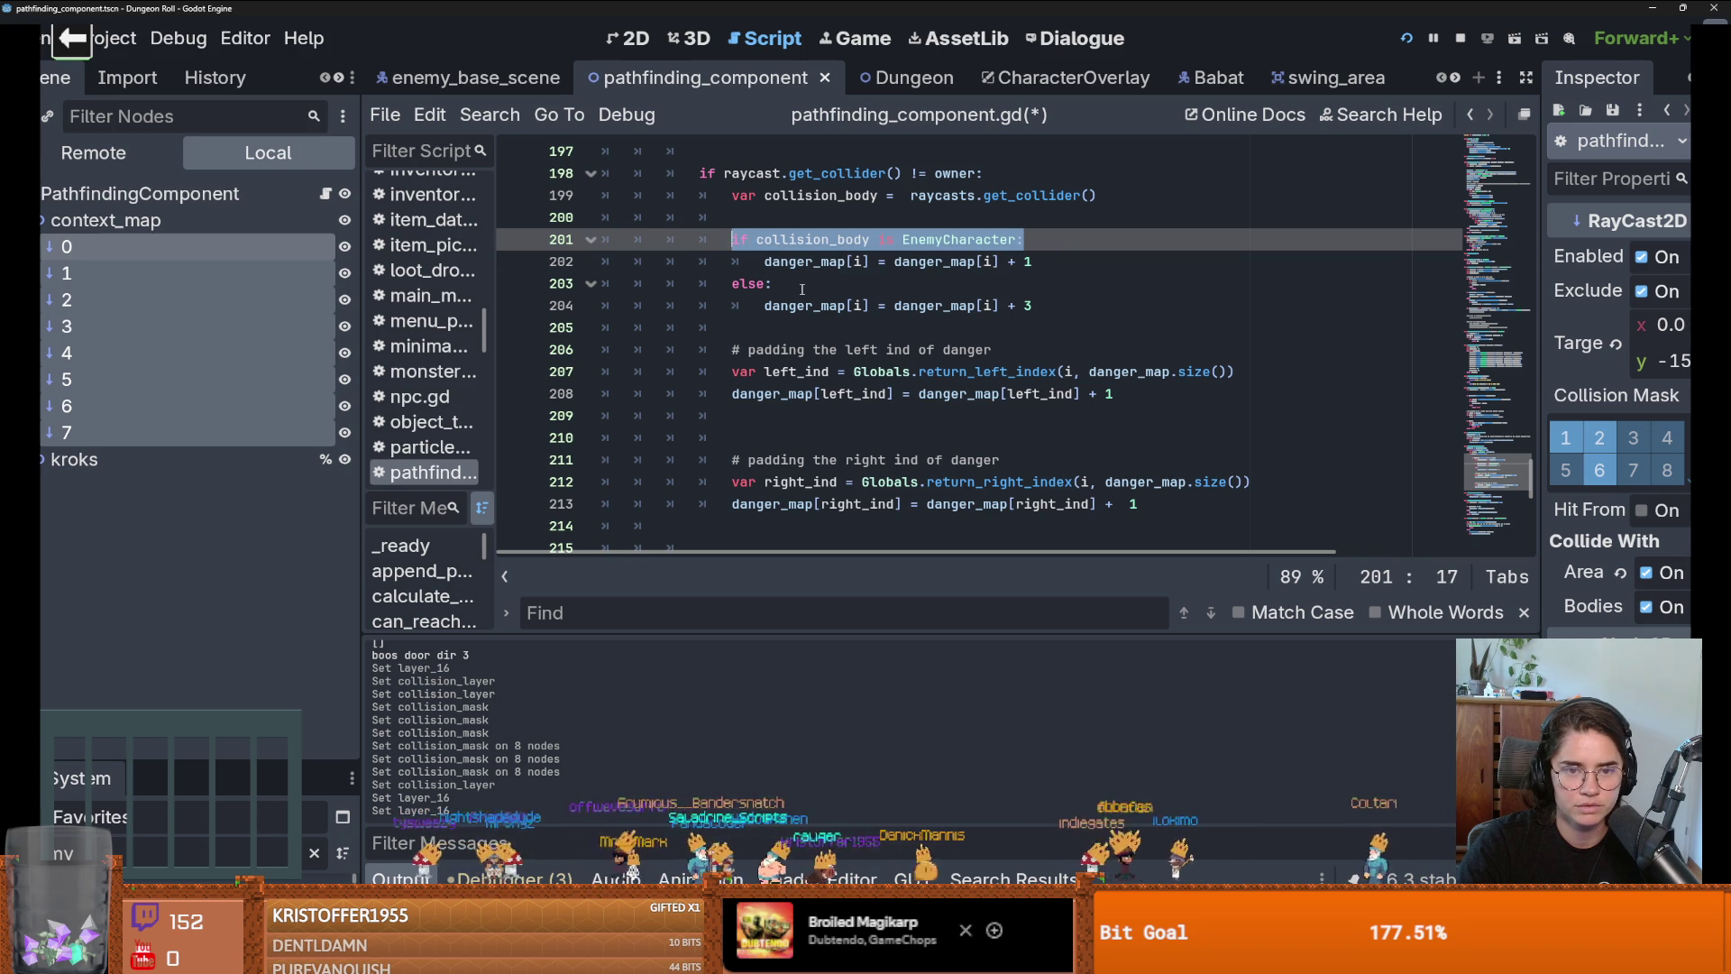
pyautogui.scroll(-1, 830, 350)
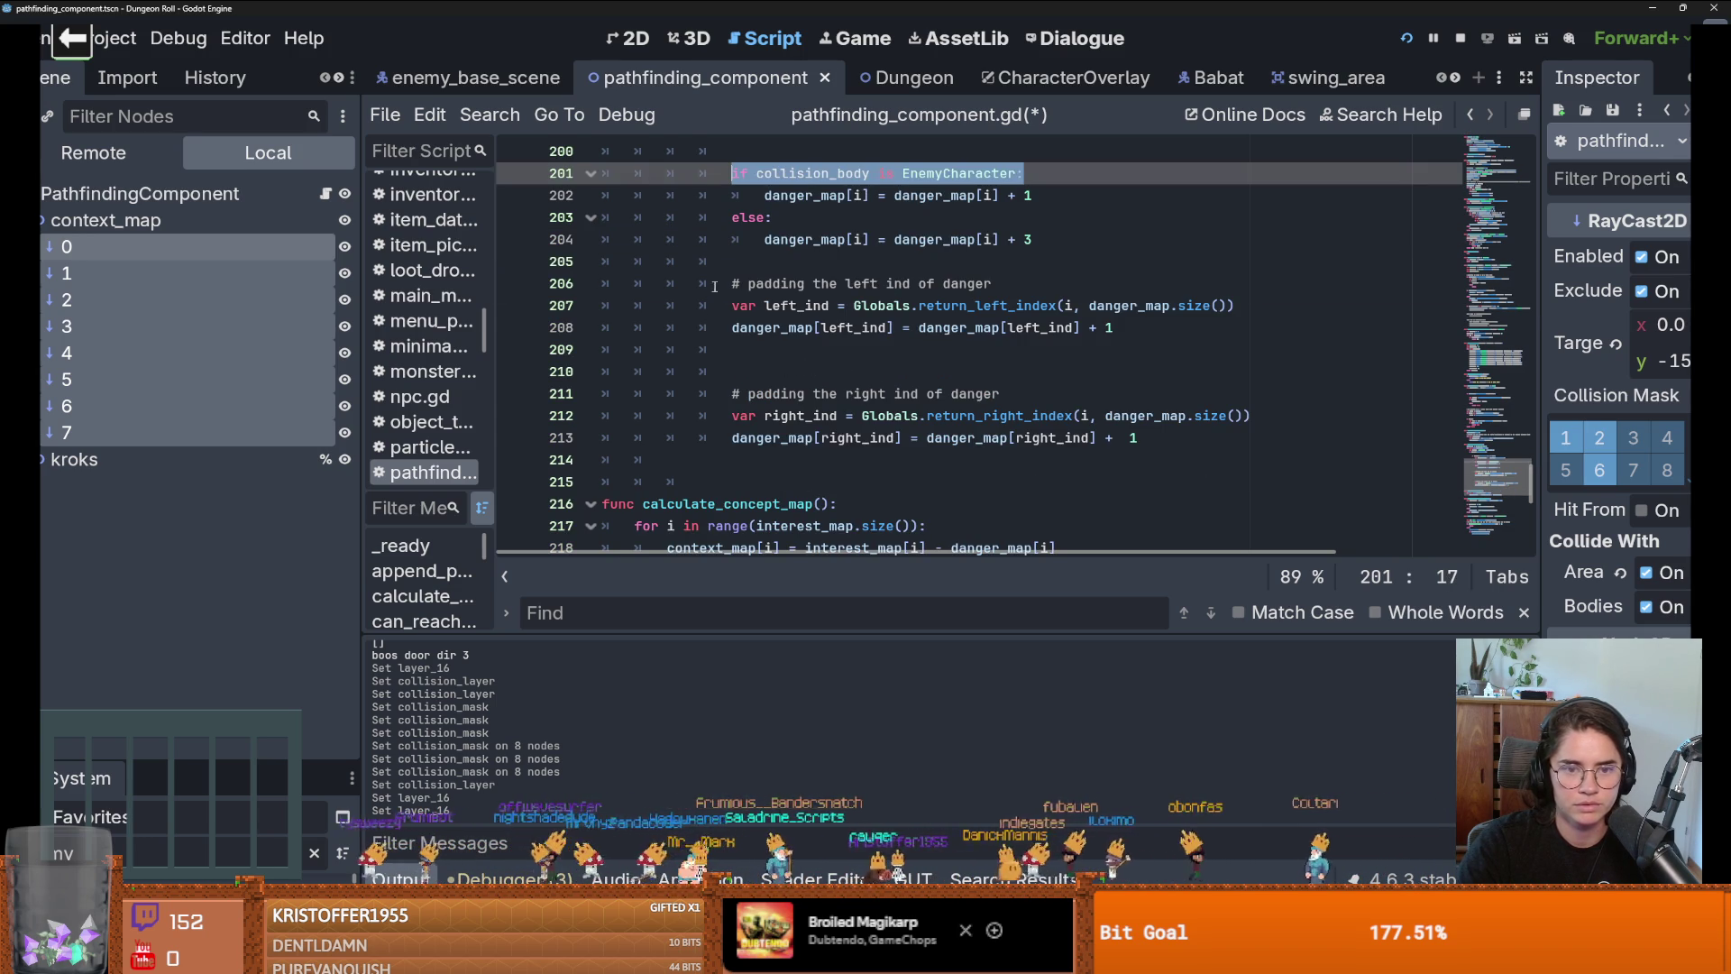
pyautogui.moveTo(714, 287)
pyautogui.mouseDown()
pyautogui.moveTo(817, 422)
pyautogui.moveTo(1138, 442)
pyautogui.mouseUp()
pyautogui.press('Tab')
pyautogui.click(706, 311)
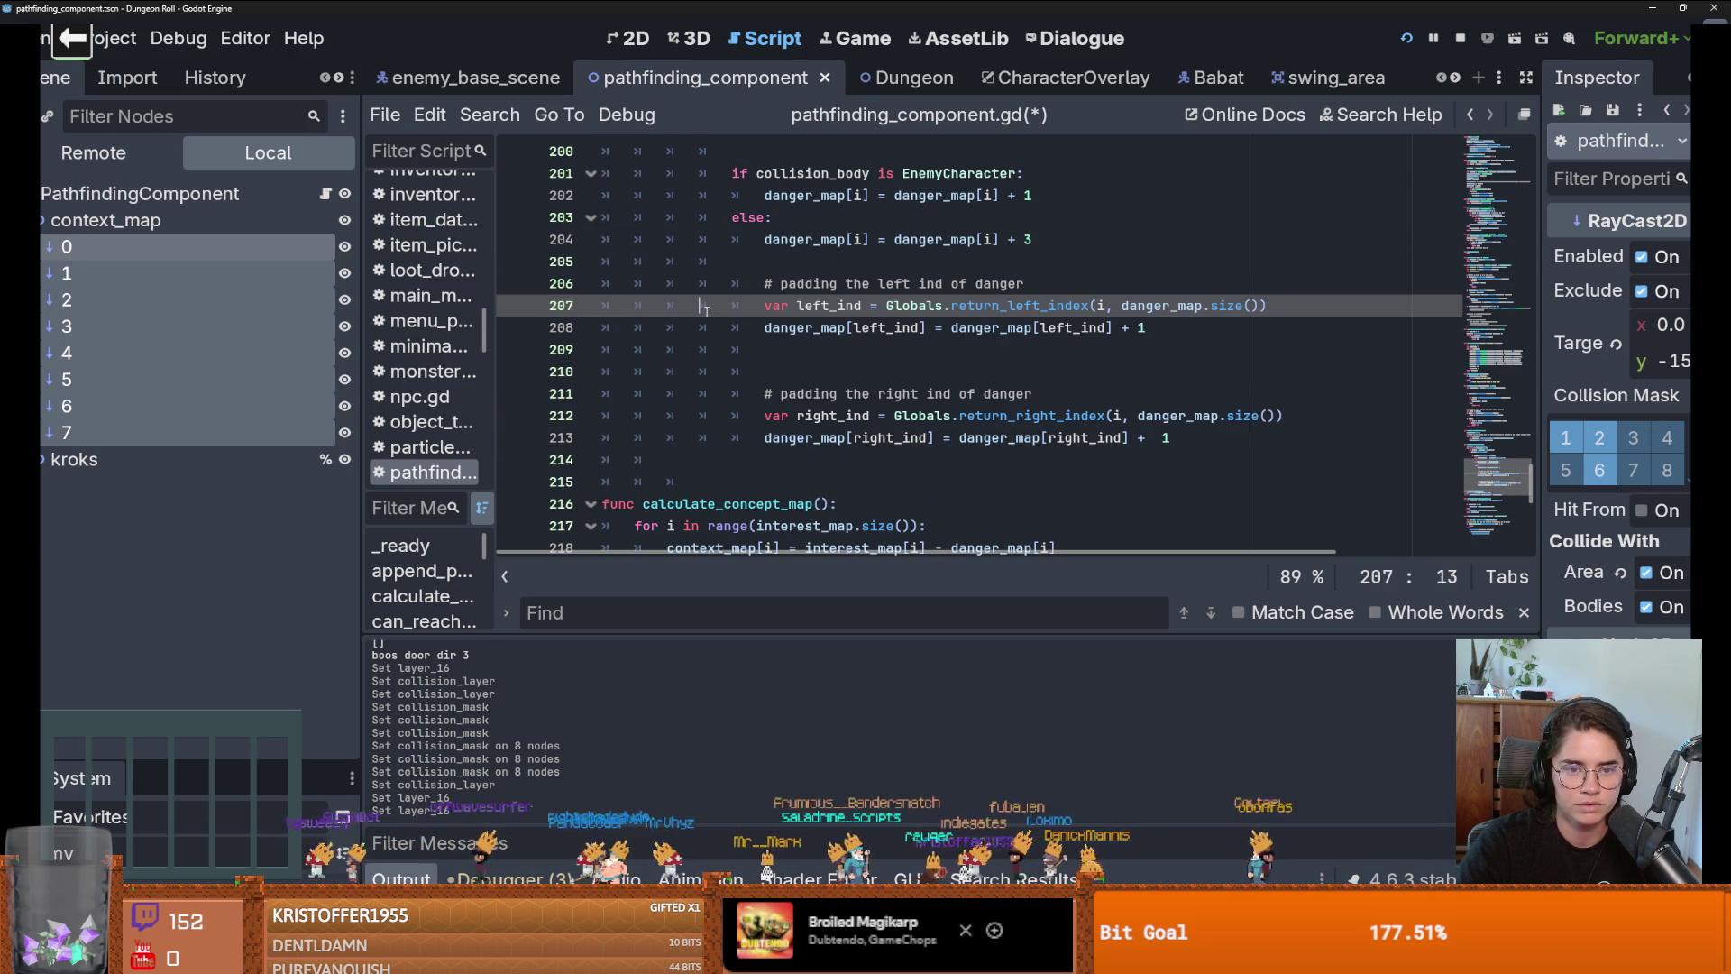
pyautogui.click(457, 79)
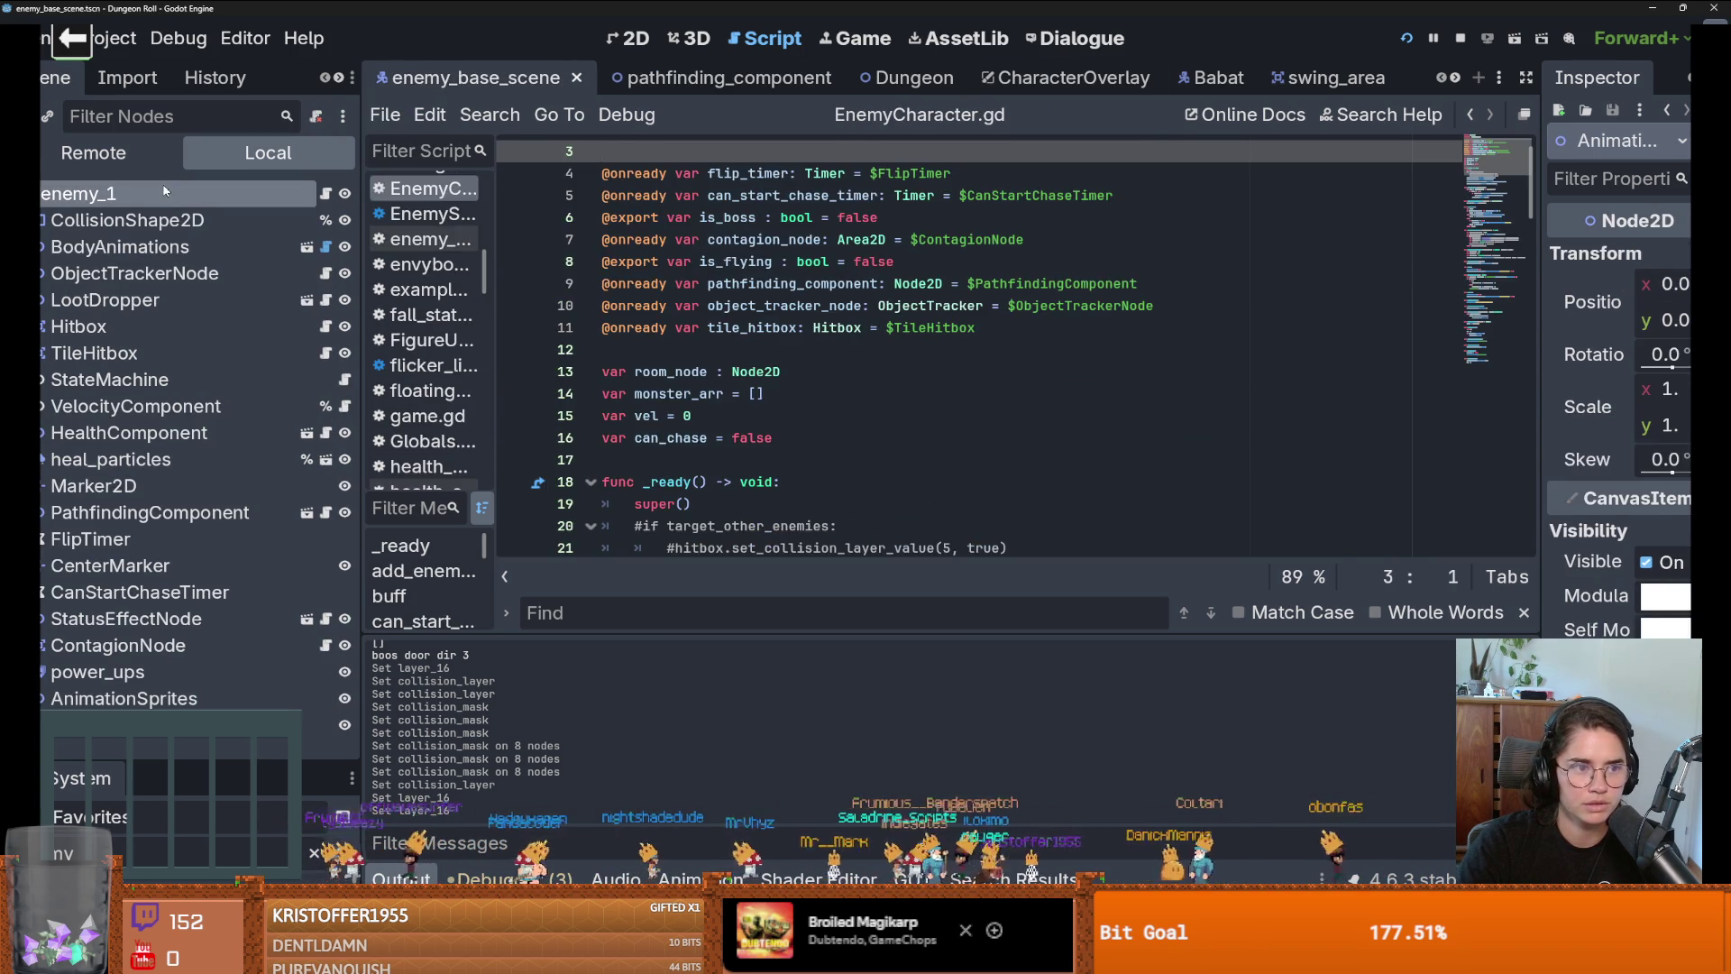
# Check enemy_1's collision layer names, save the enemy base scene, and run the project.
pyautogui.click(163, 191)
pyautogui.moveTo(1544, 406); pyautogui.dragTo(1161, 405)
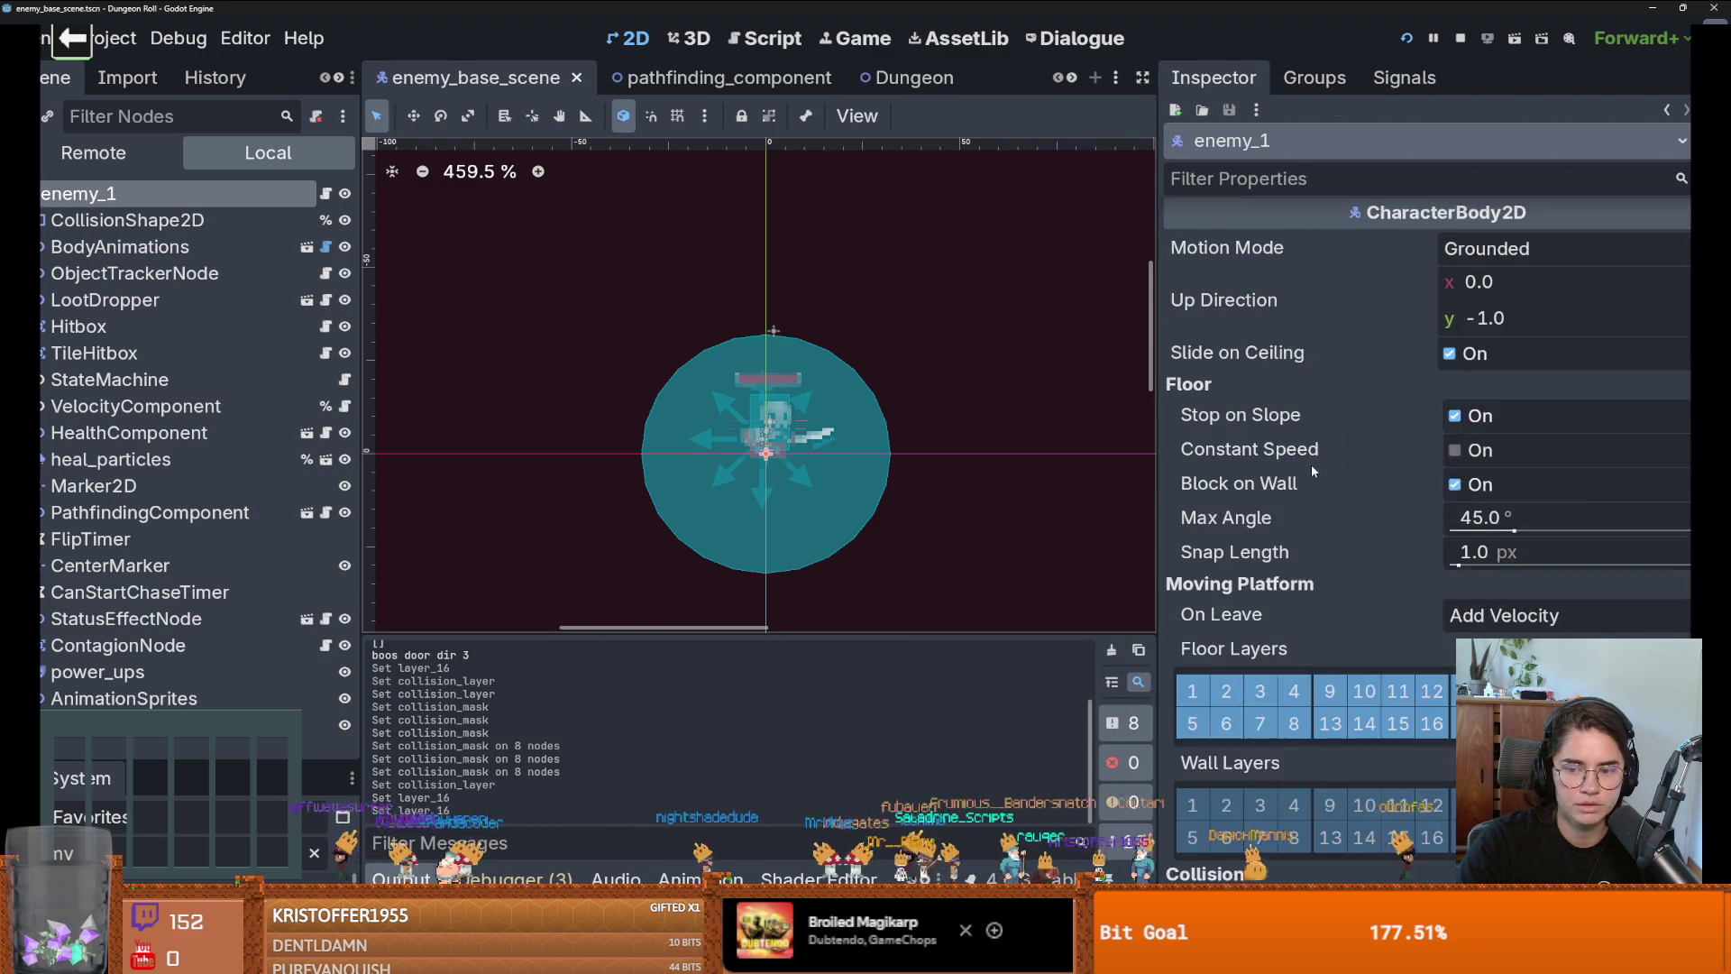
pyautogui.scroll(-5, 1311, 464)
pyautogui.scroll(-2, 1328, 540)
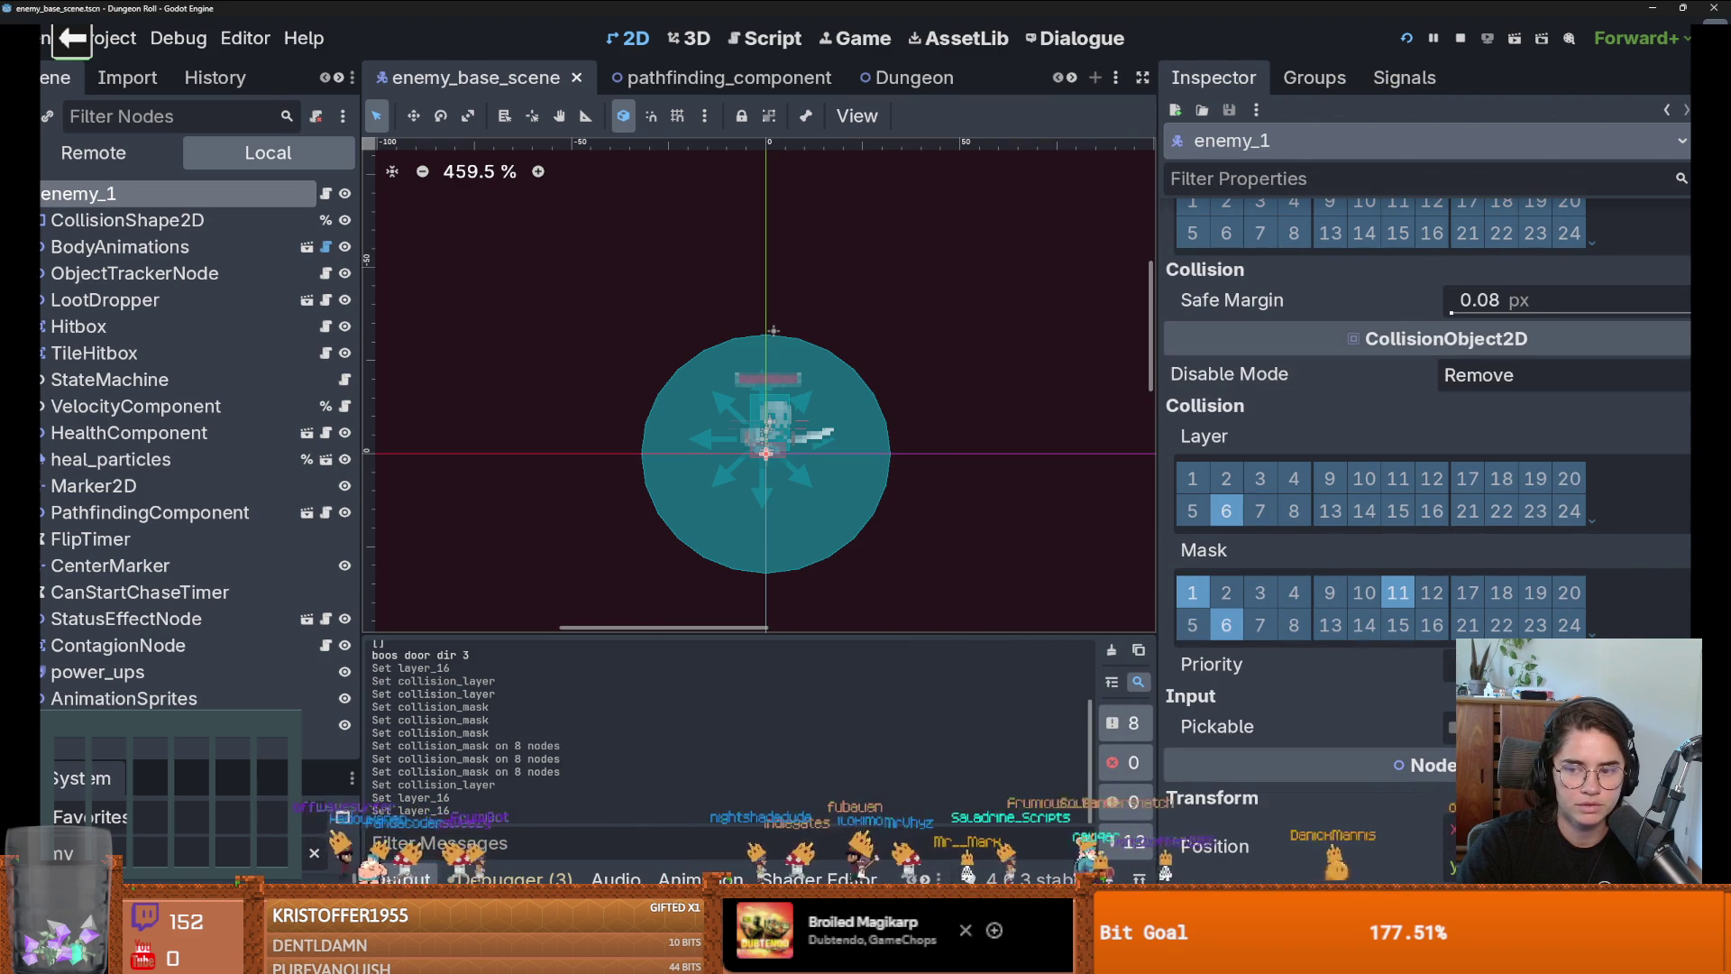
pyautogui.click(1592, 520)
pyautogui.press('Escape')
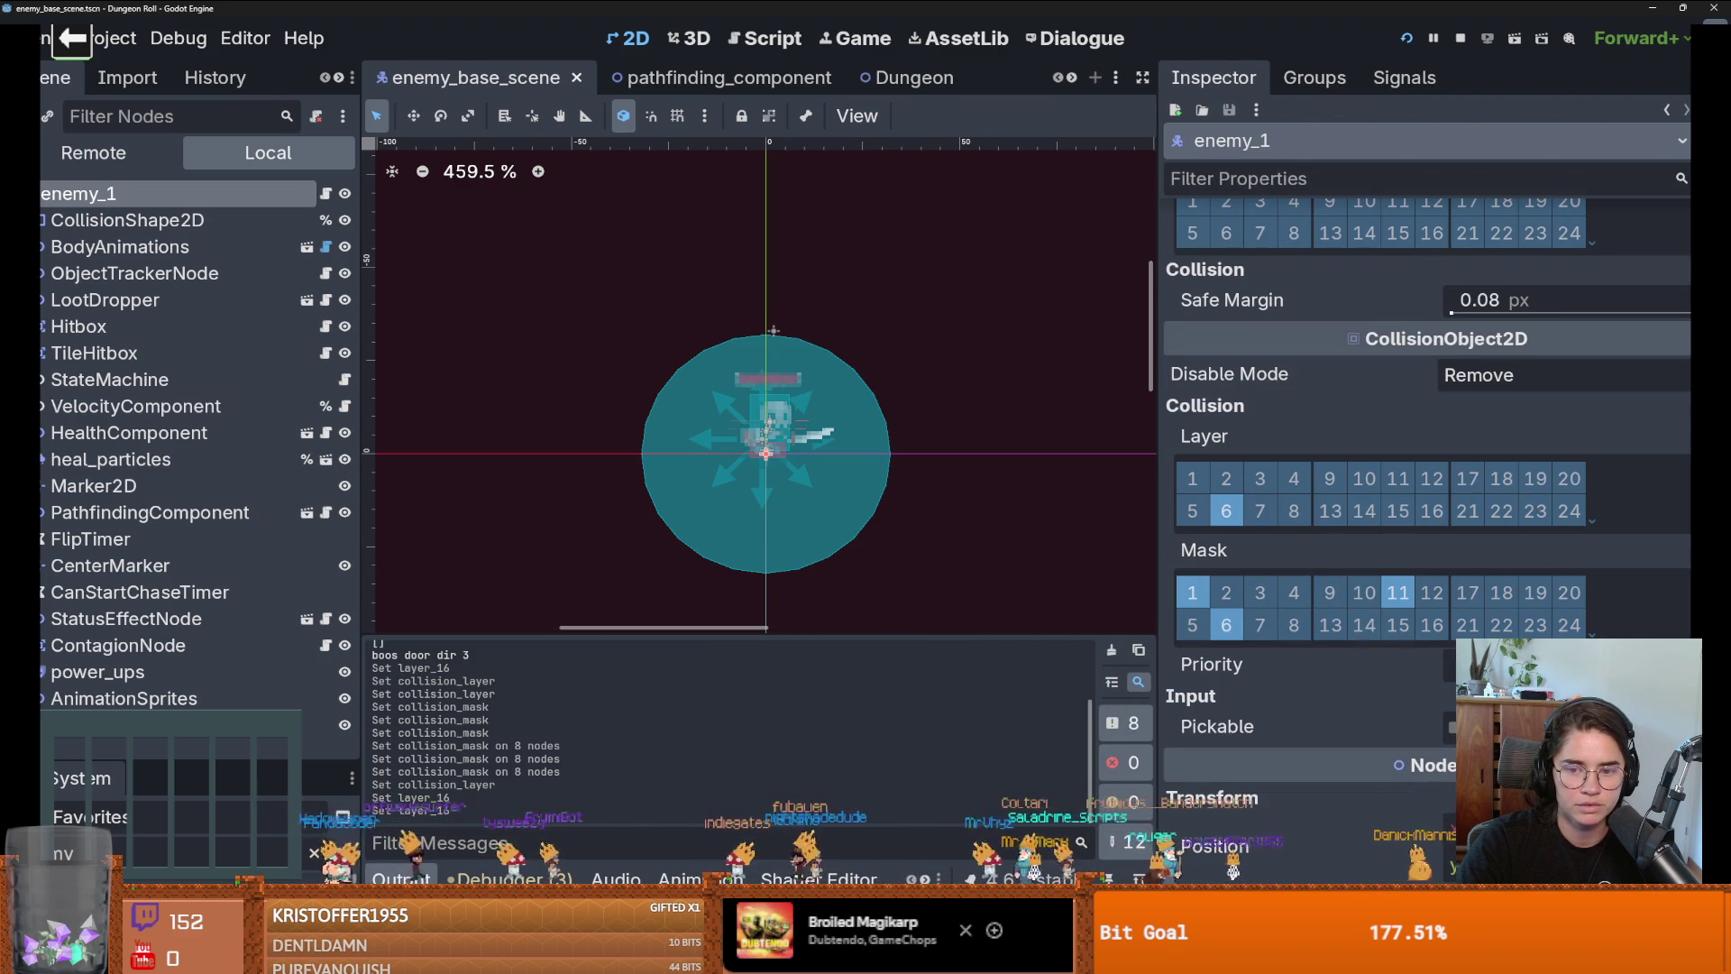
pyautogui.hotkey('ctrl', 's')
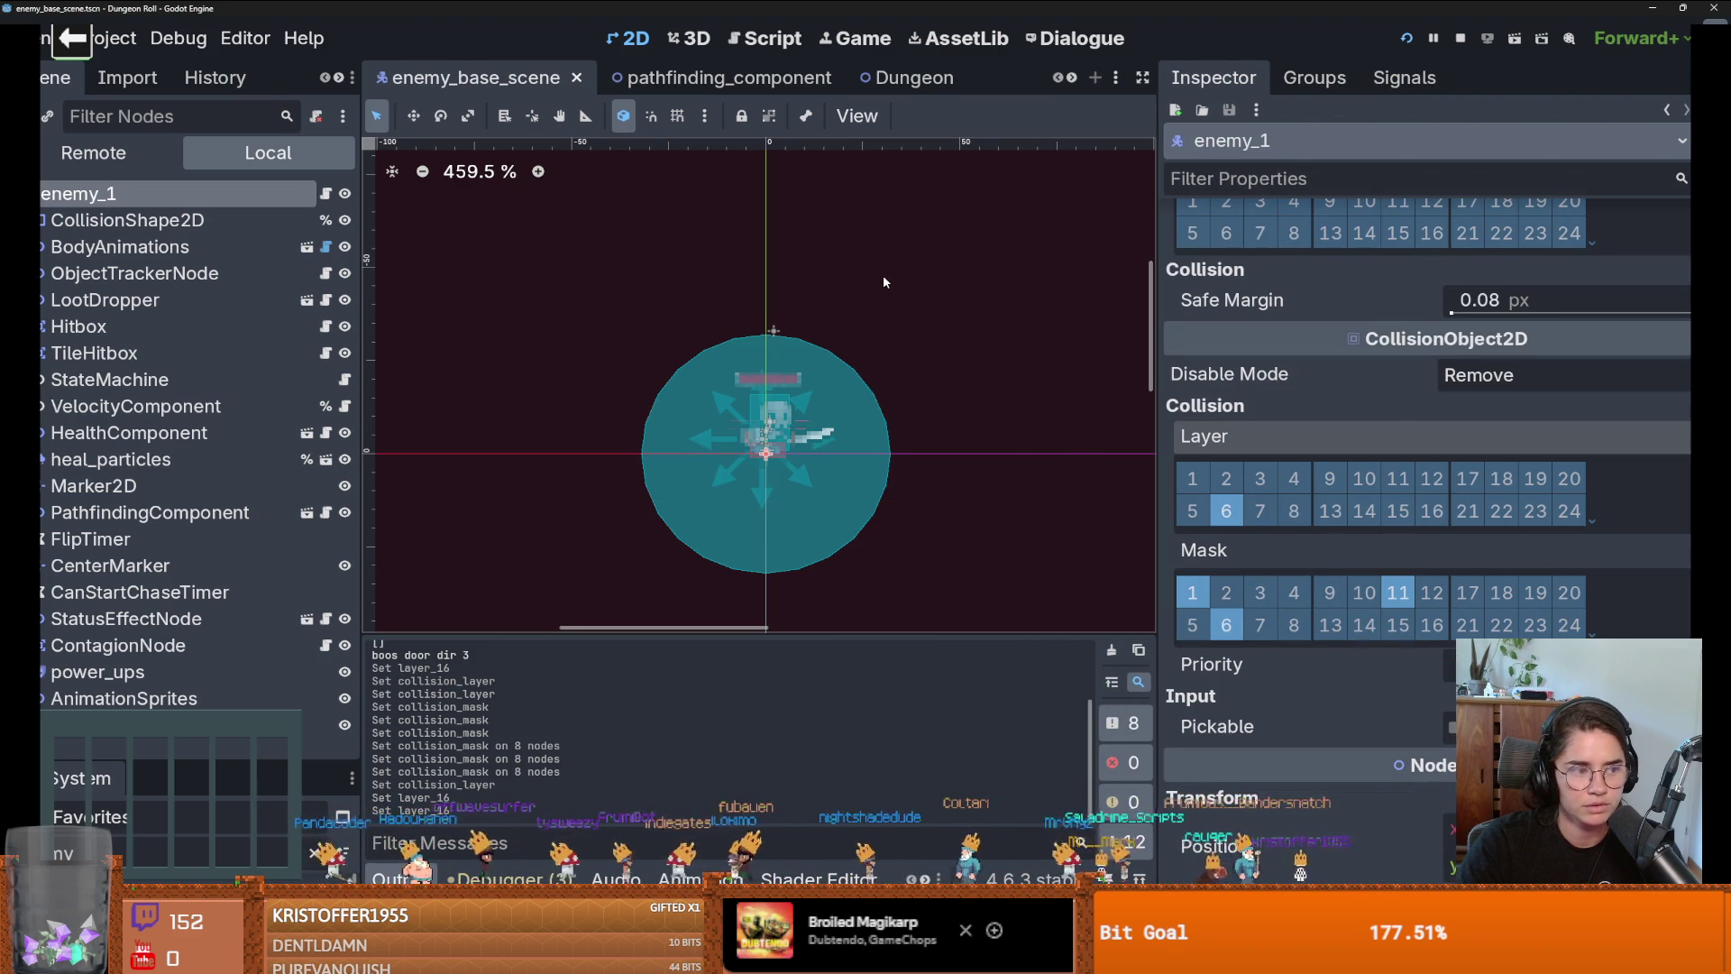
pyautogui.click(1405, 39)
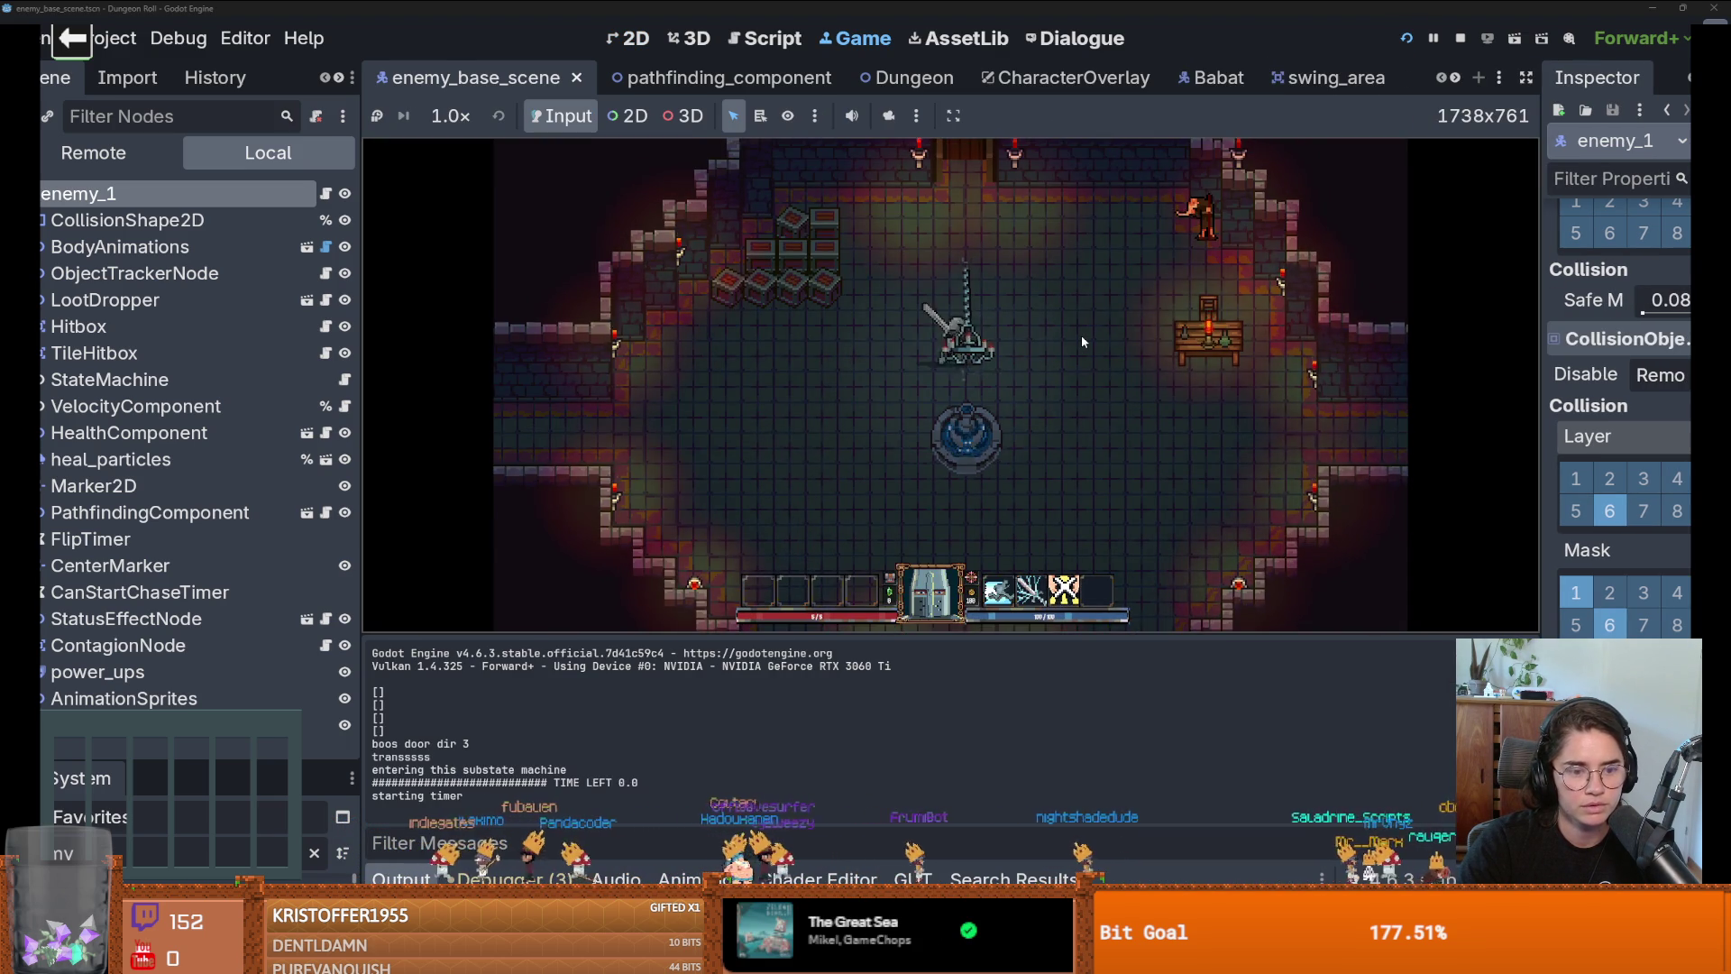
# Walk the player up the corridor into the lit room until the debugger error appears.
pyautogui.press('w')
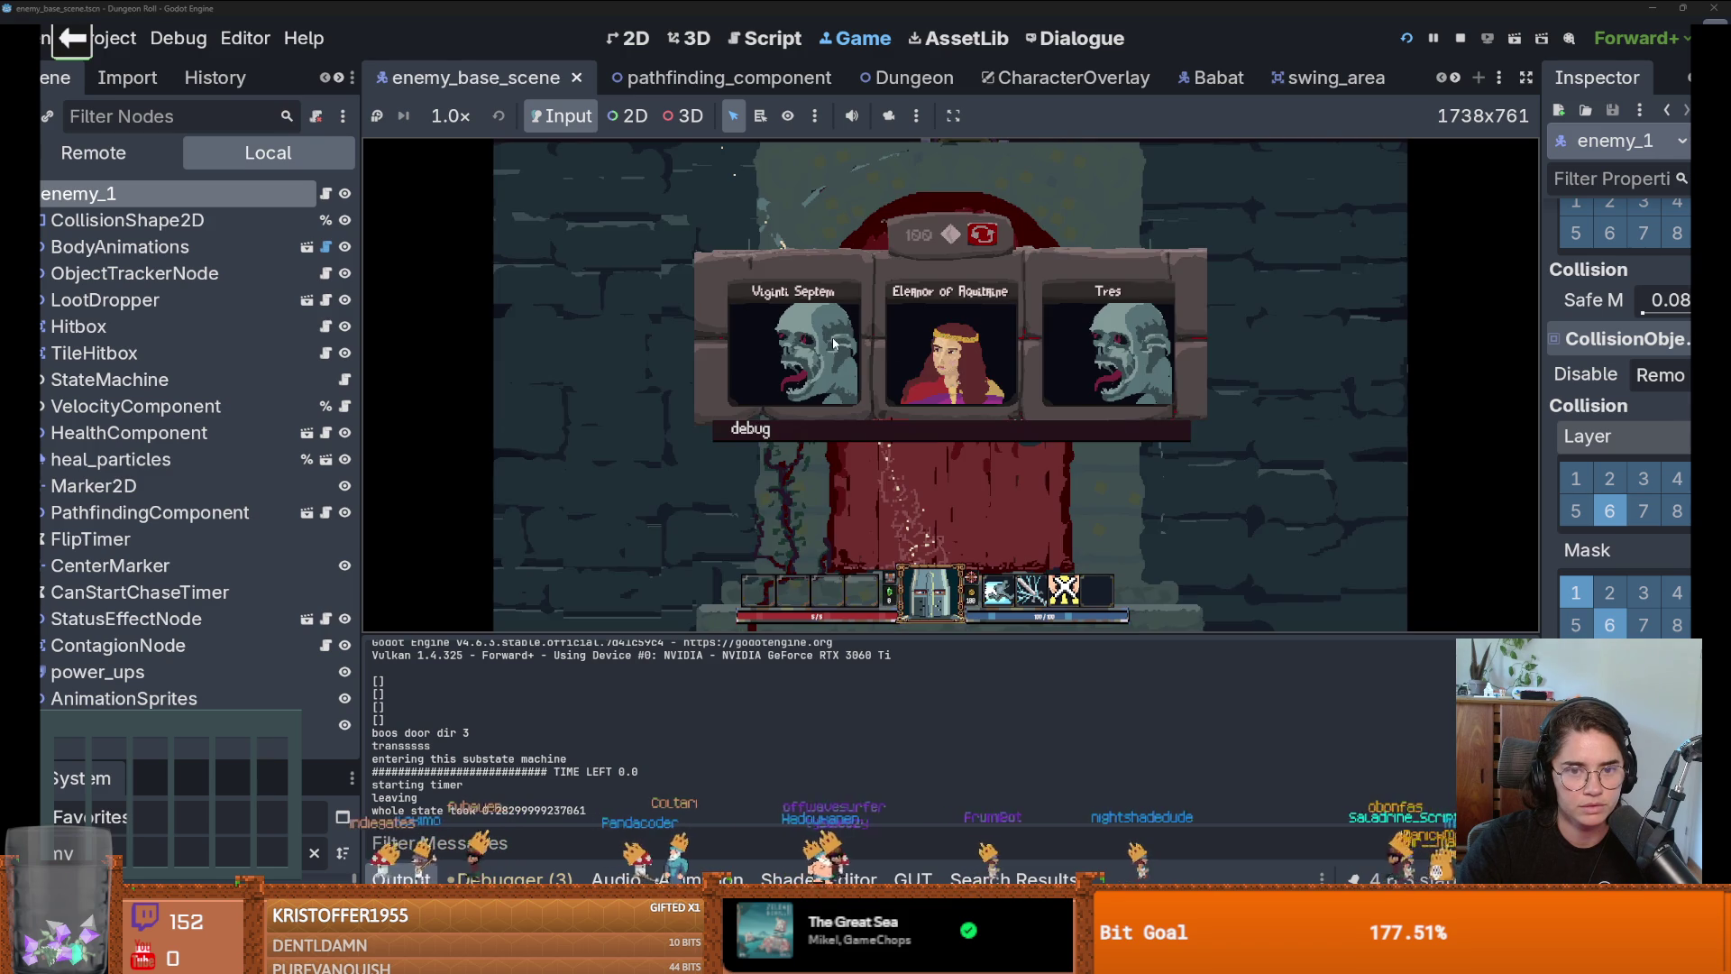
pyautogui.click(839, 339)
pyautogui.press('w')
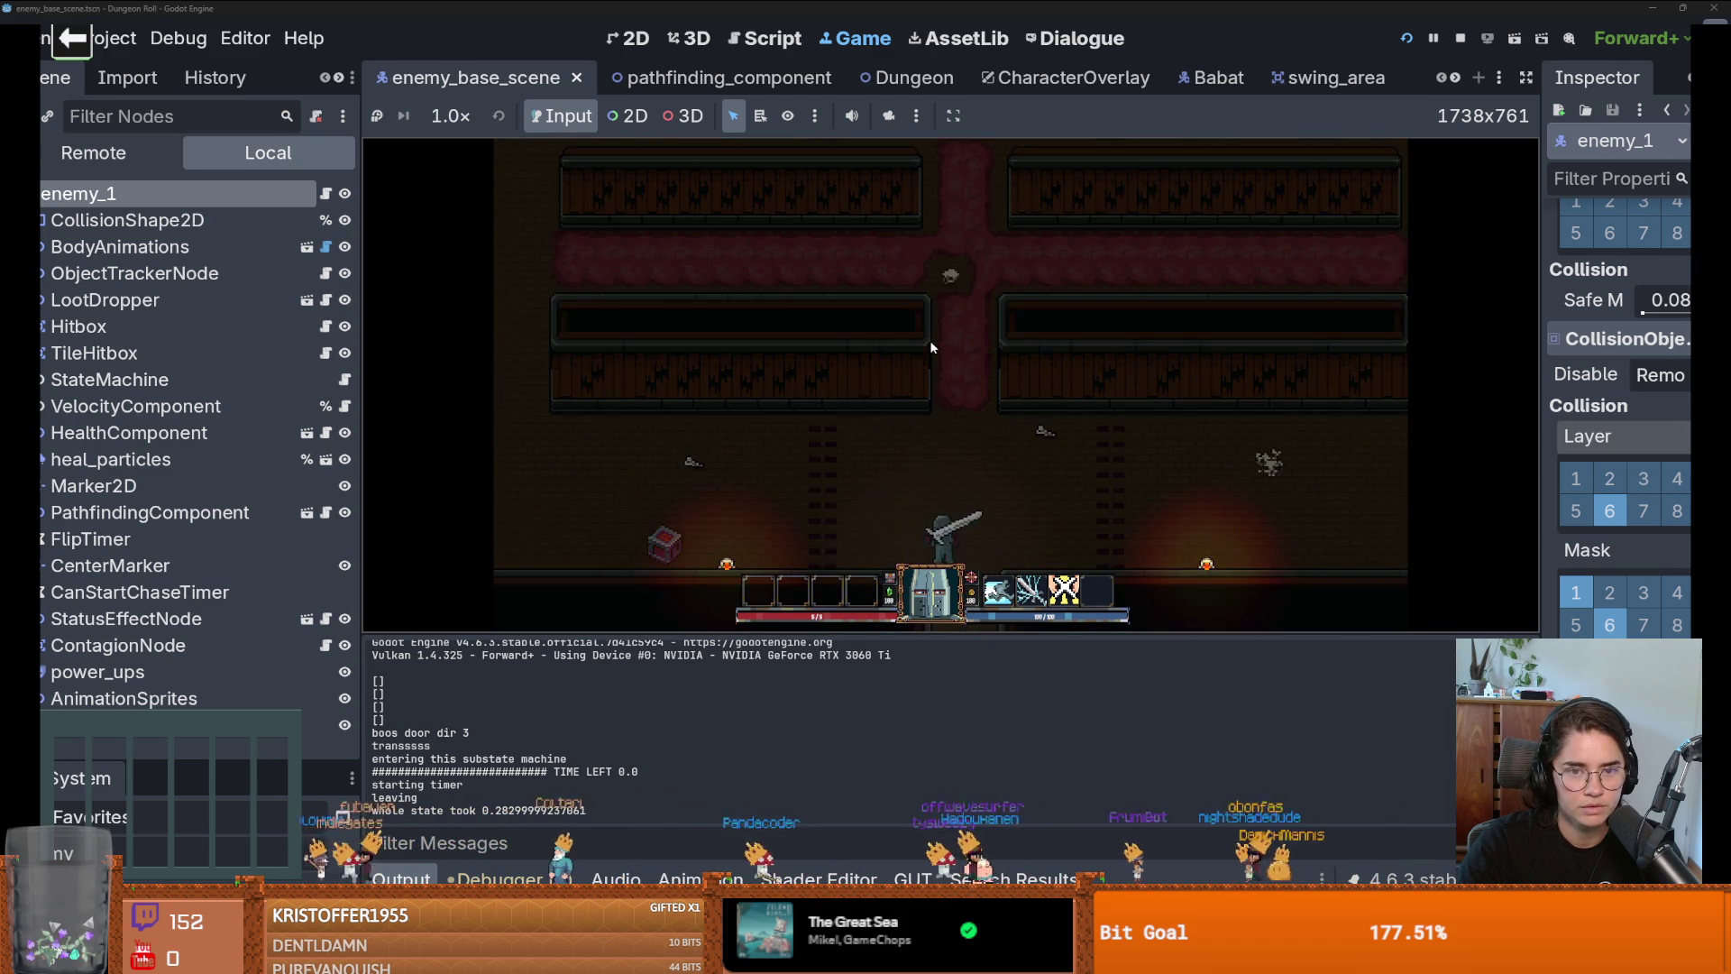
pyautogui.press('a')
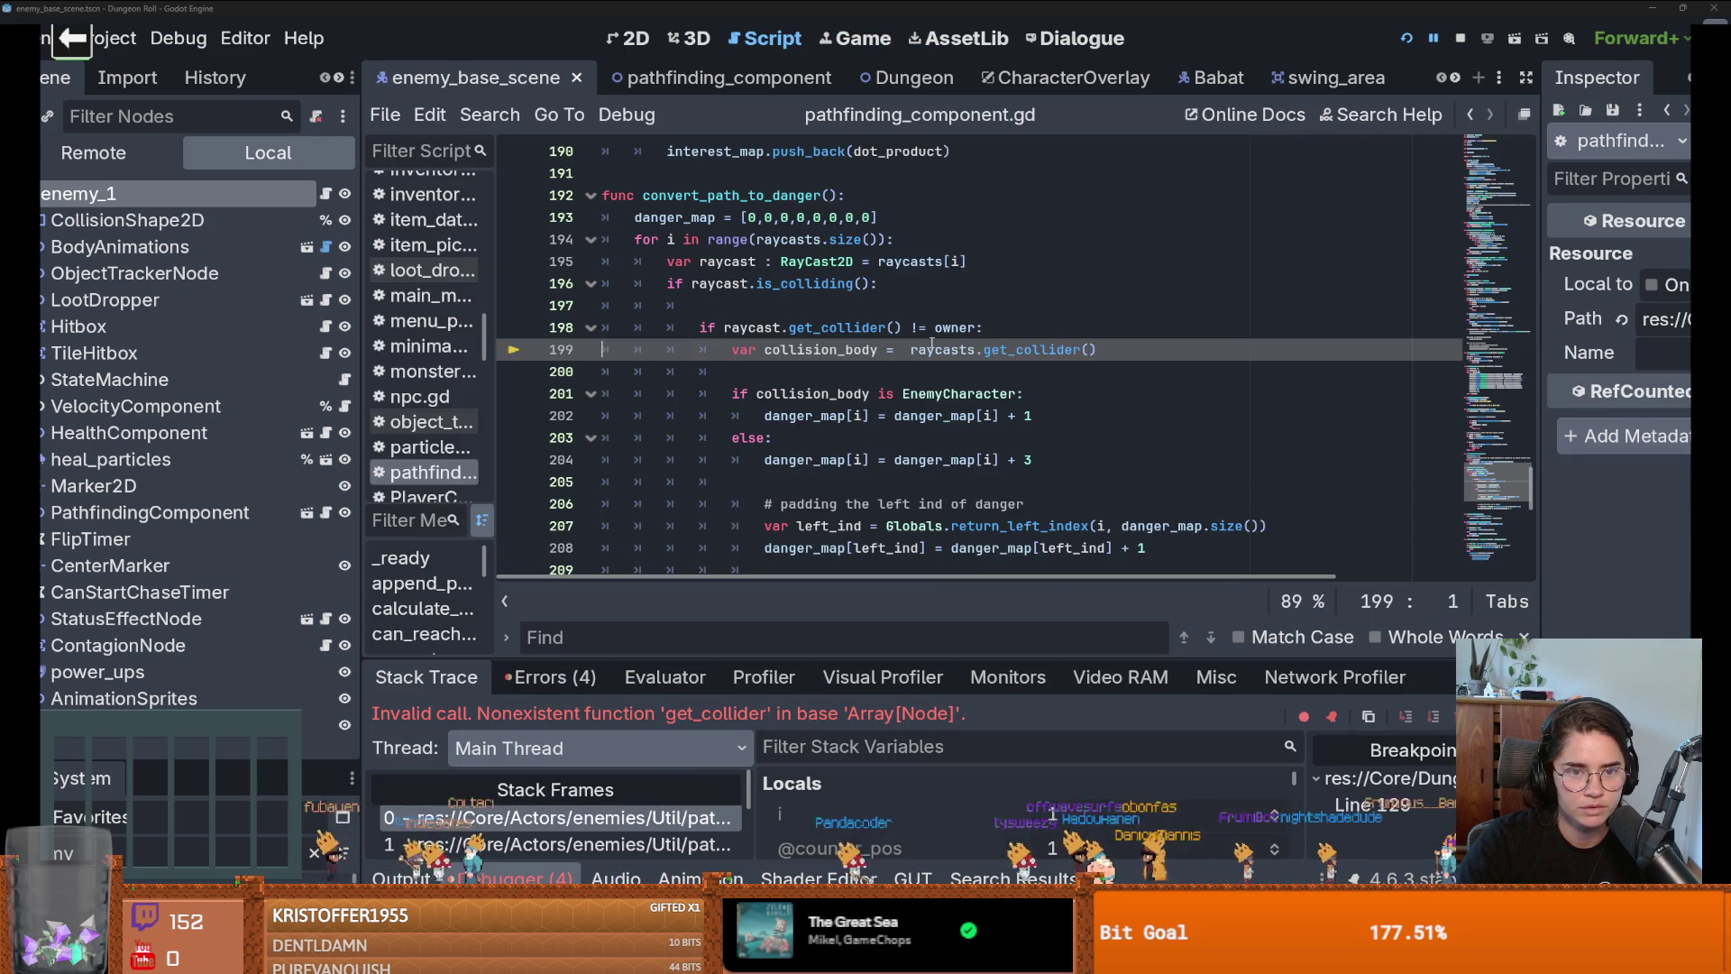
# Change raycasts.get_collider() to raycast.get_collider() on line 199 of pathfinding_component.gd.
pyautogui.moveTo(931, 344)
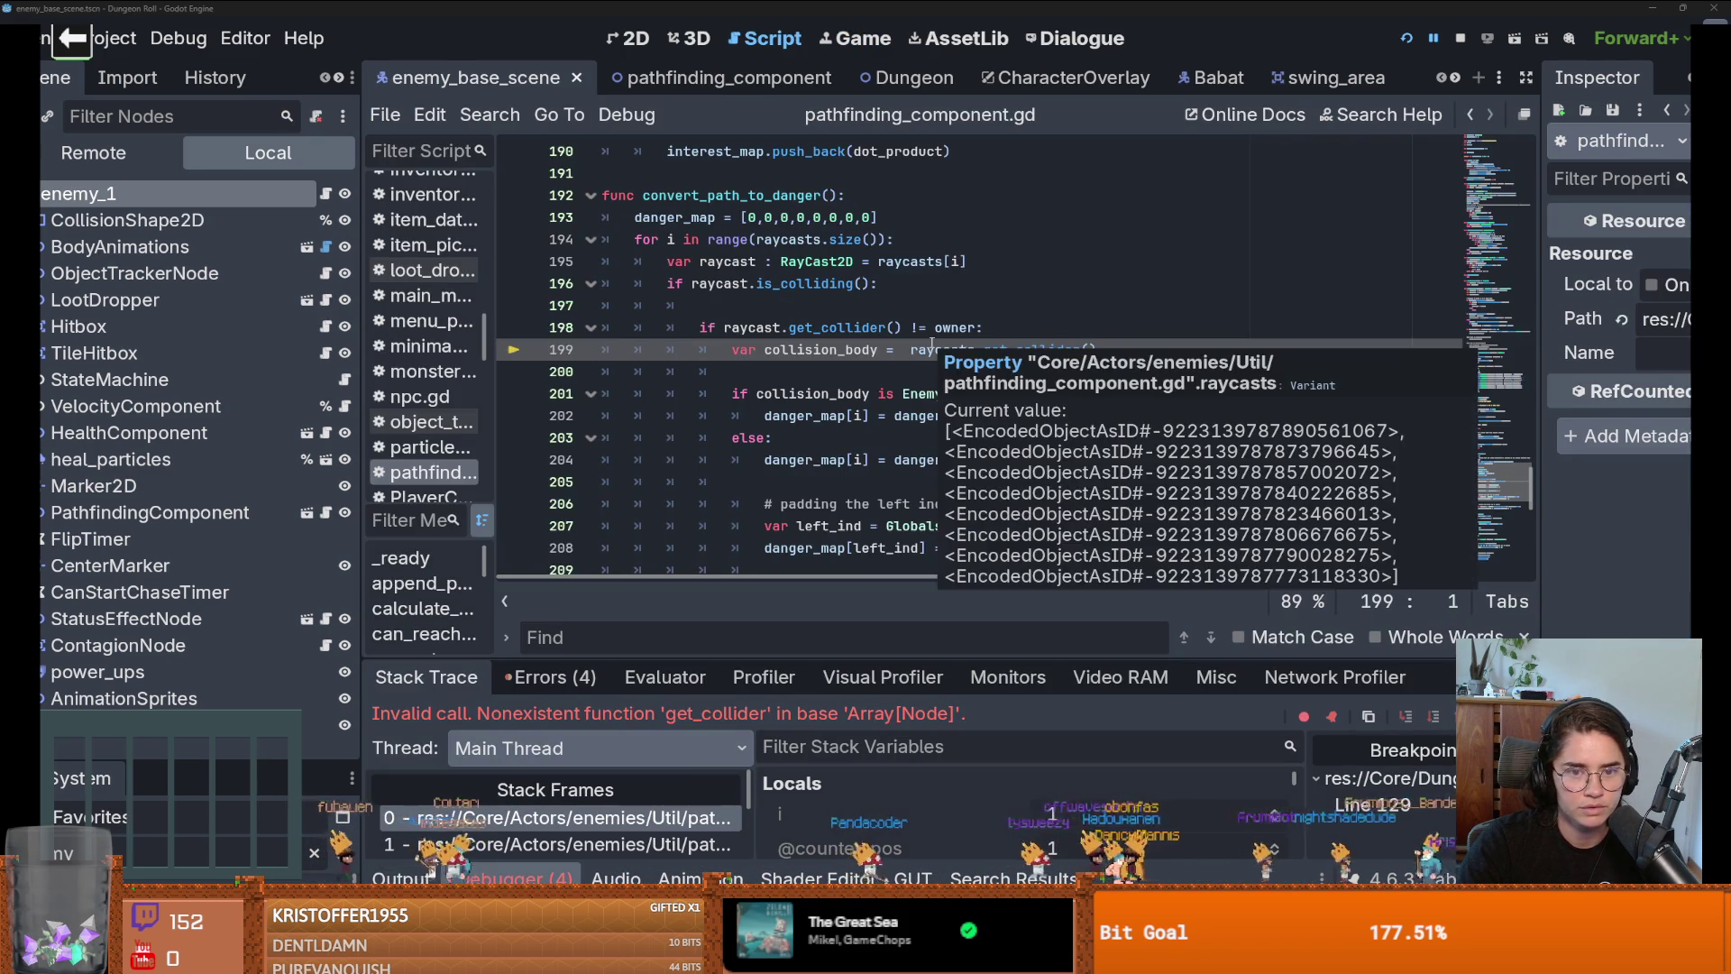
pyautogui.click(831, 330)
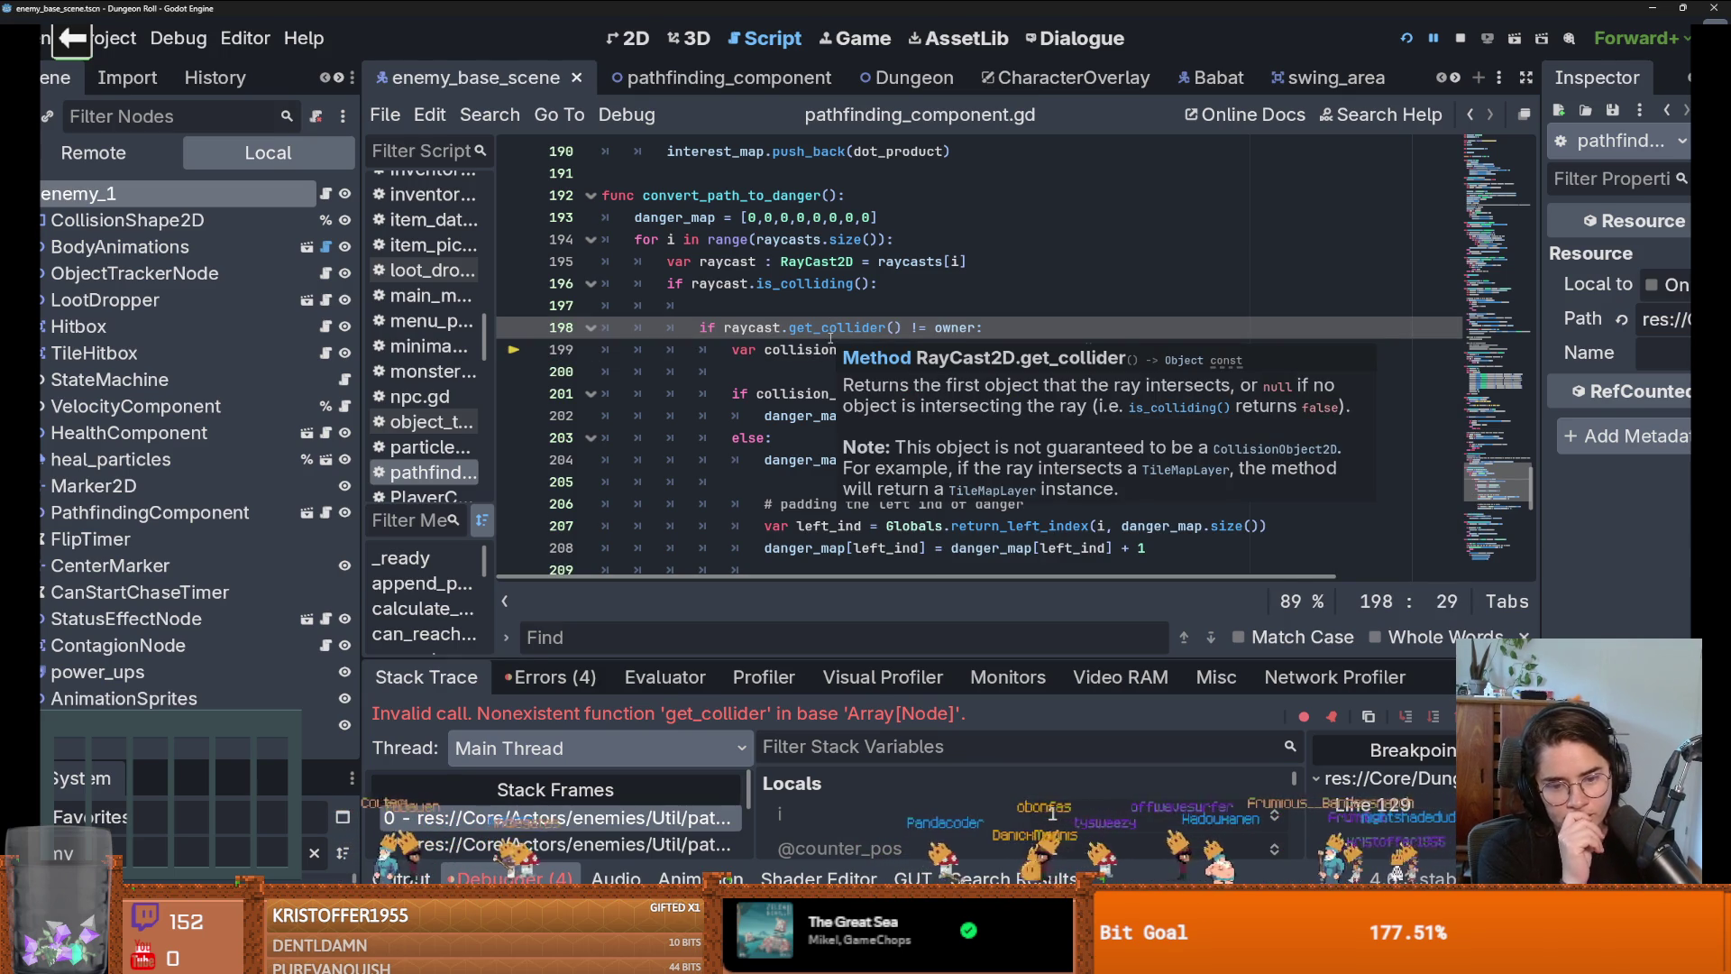
pyautogui.doubleClick(844, 327)
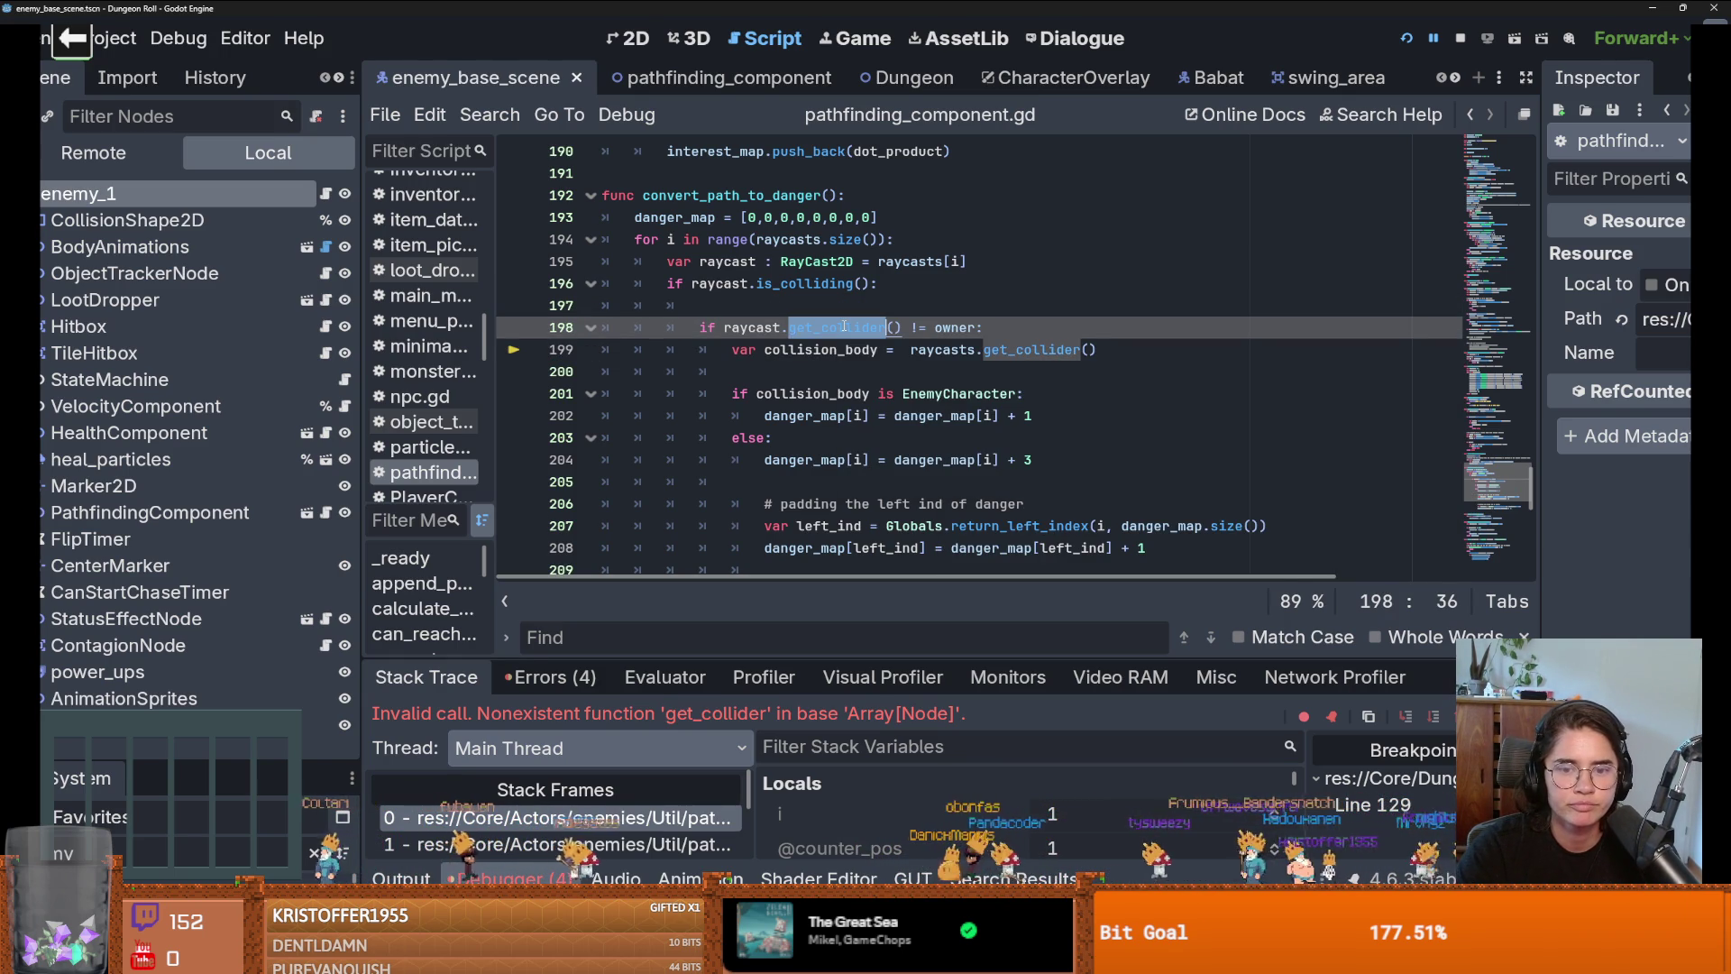
pyautogui.click(976, 350)
pyautogui.press('BackSpace')
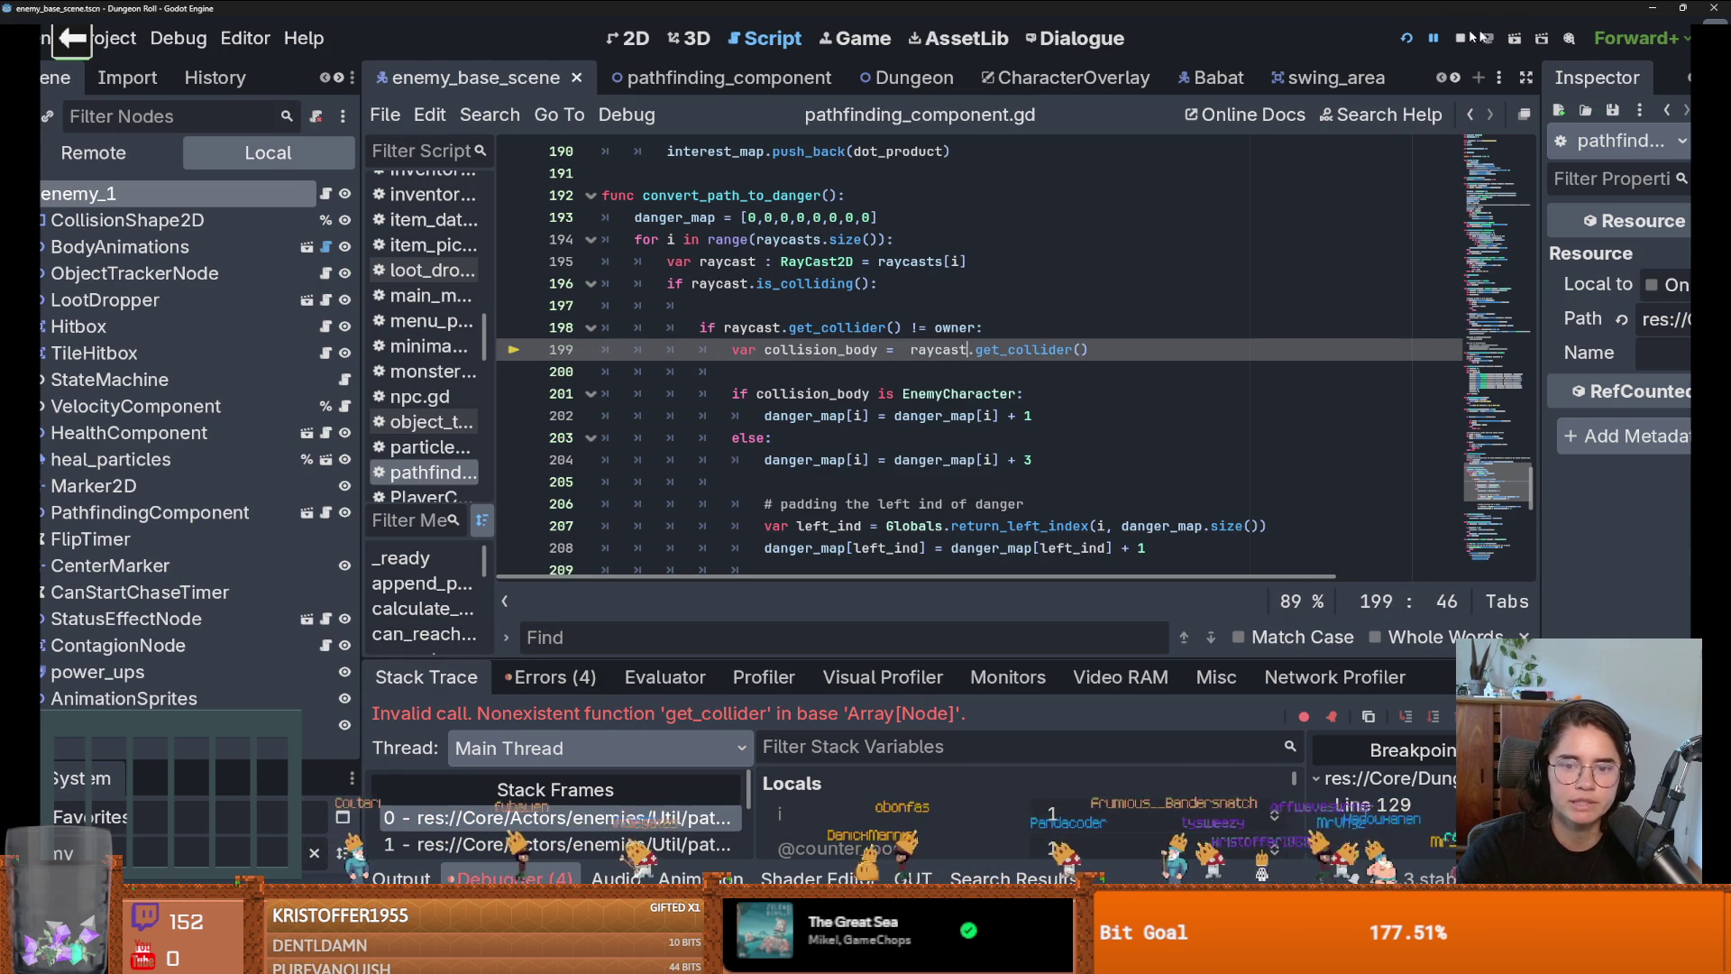
# Restart the game, then choose the default room and a boss.
pyautogui.click(1408, 41)
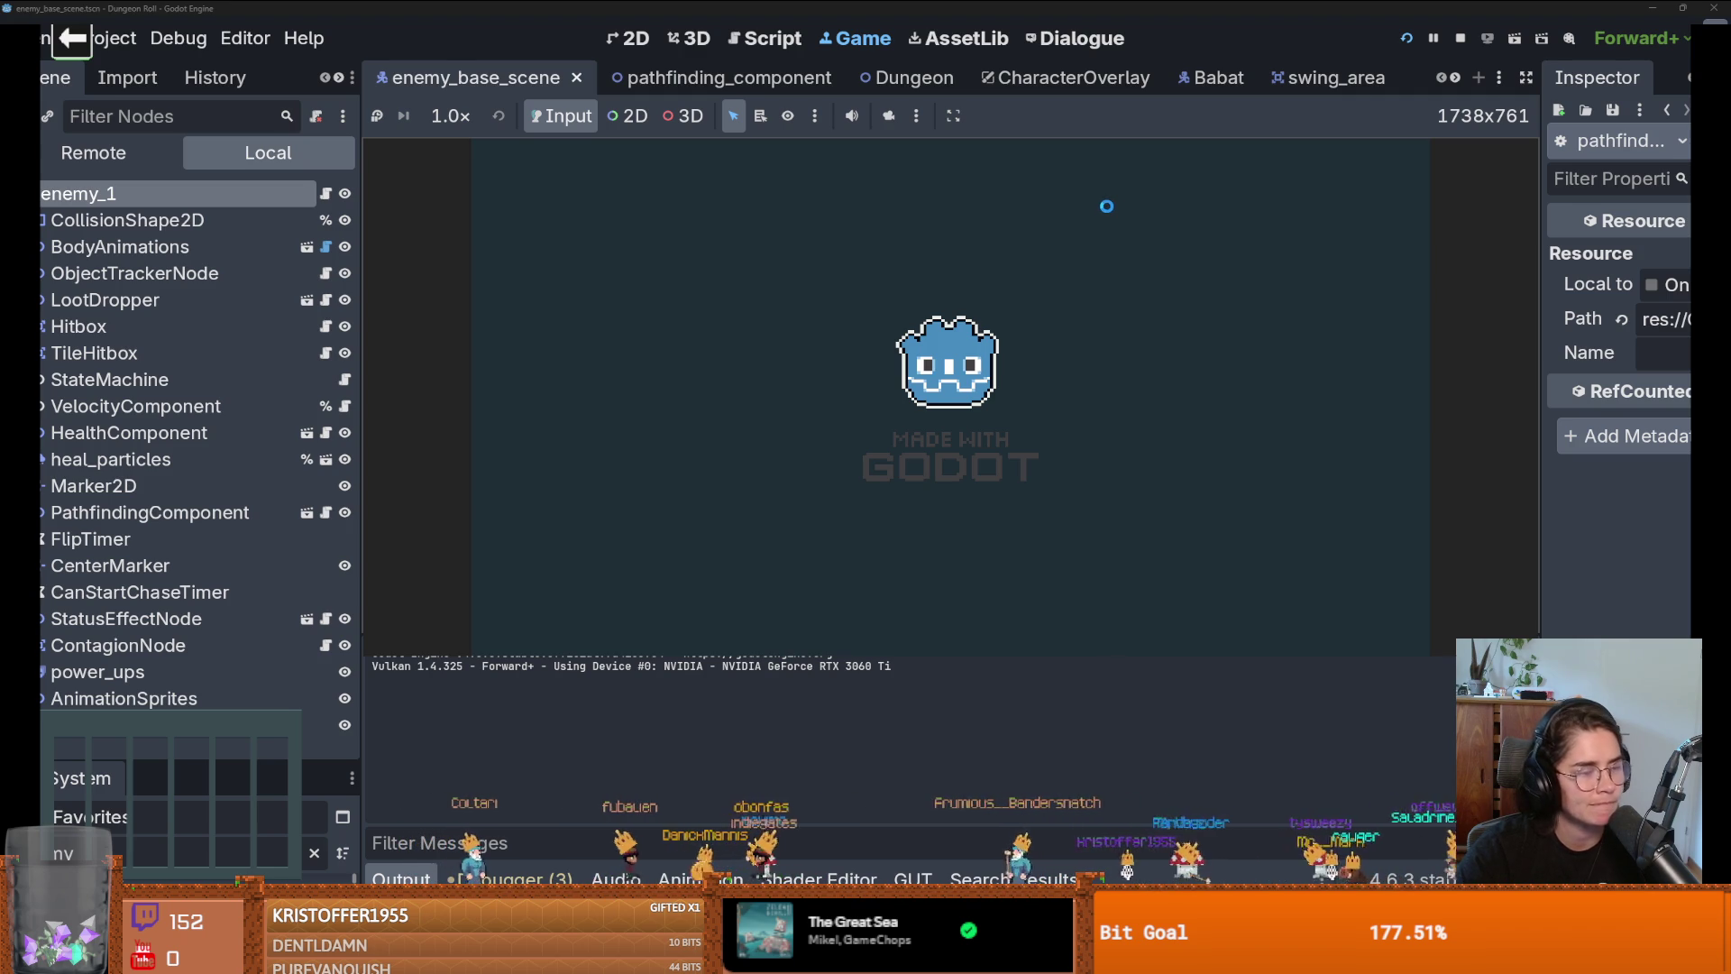
pyautogui.press('w')
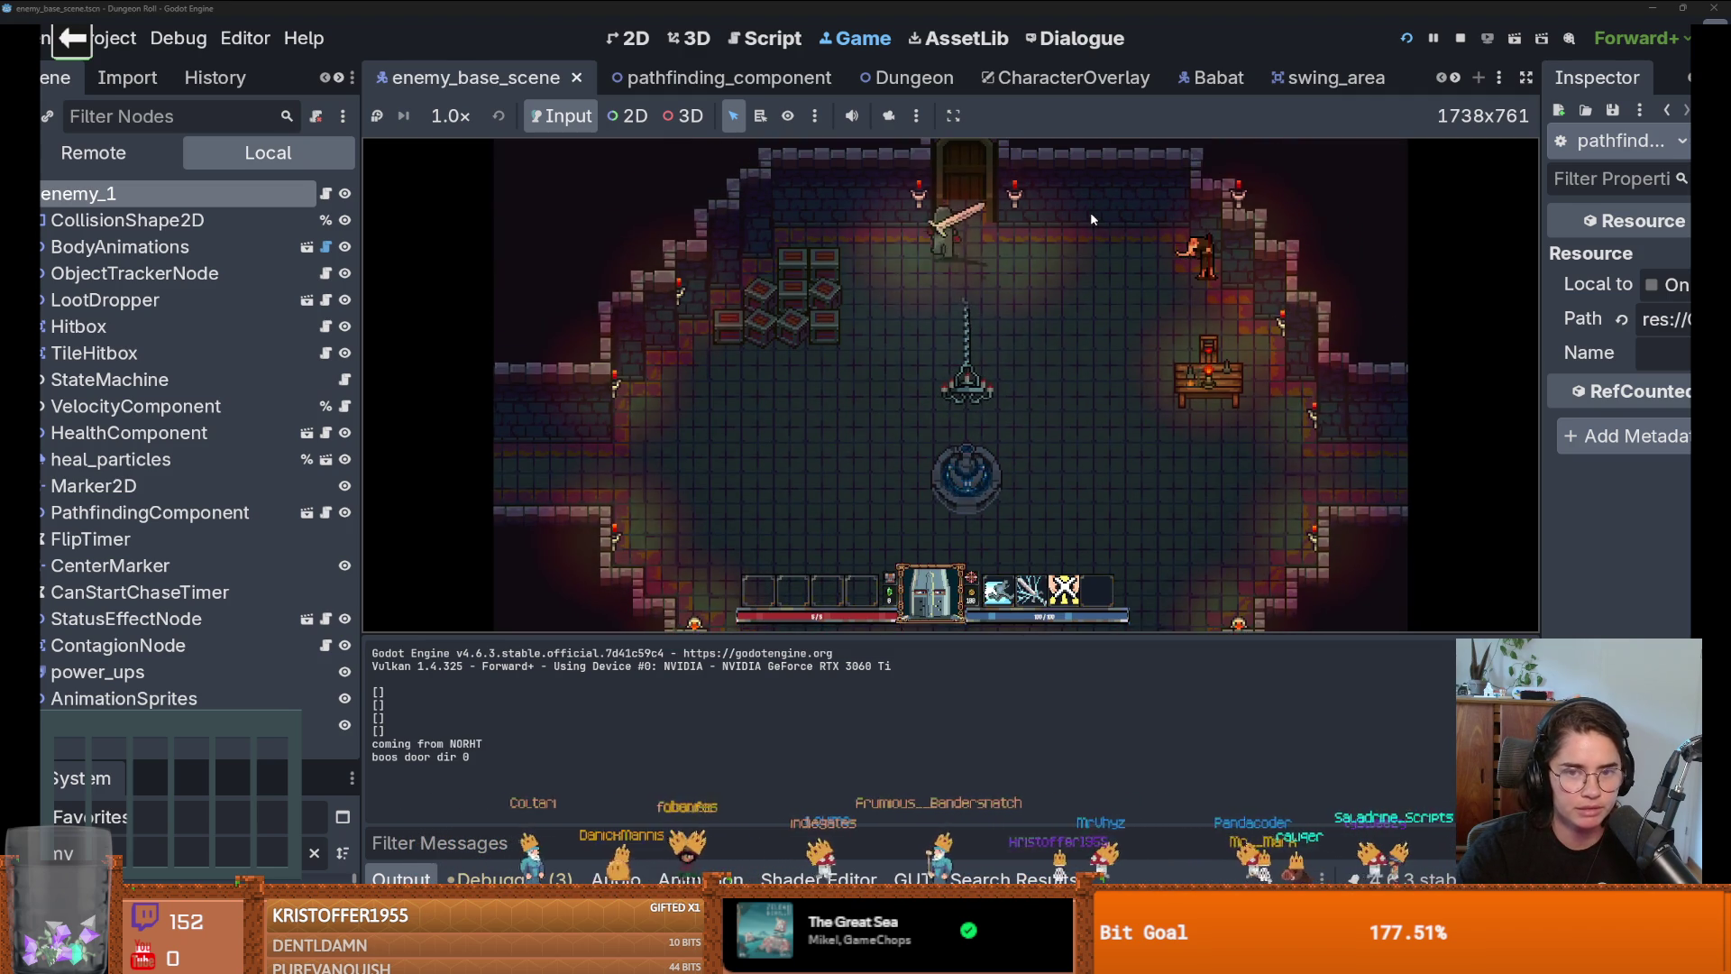
pyautogui.click(836, 319)
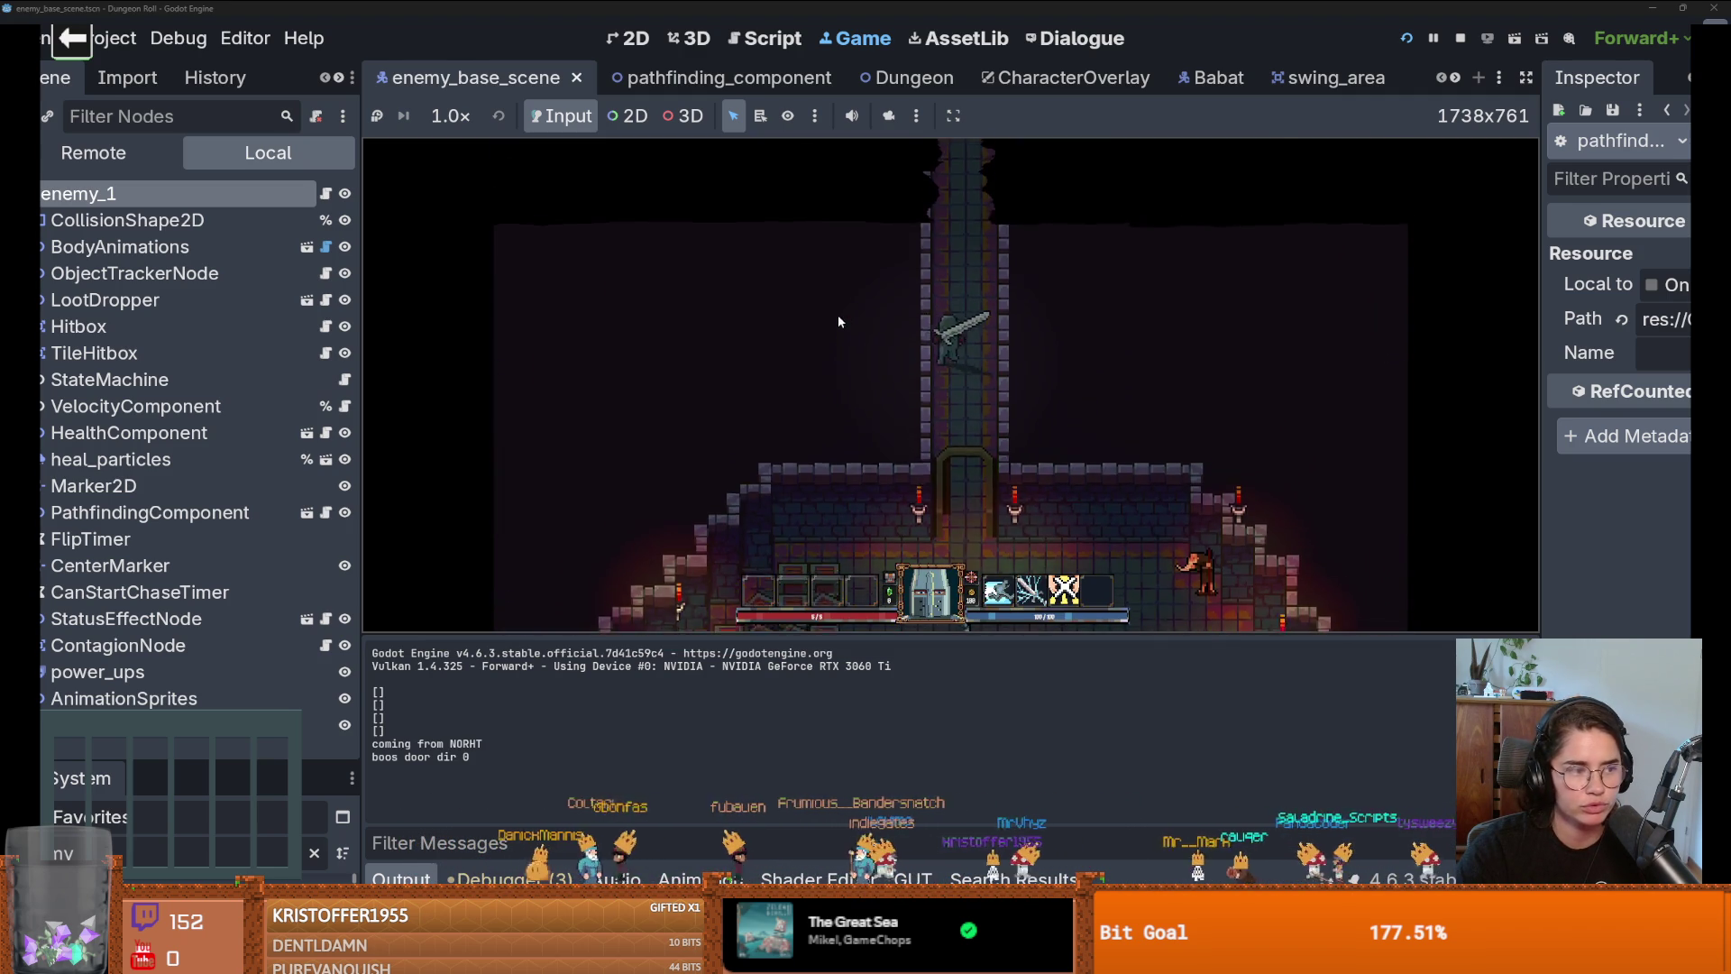
pyautogui.press('Escape')
pyautogui.press('Escape')
pyautogui.press('w')
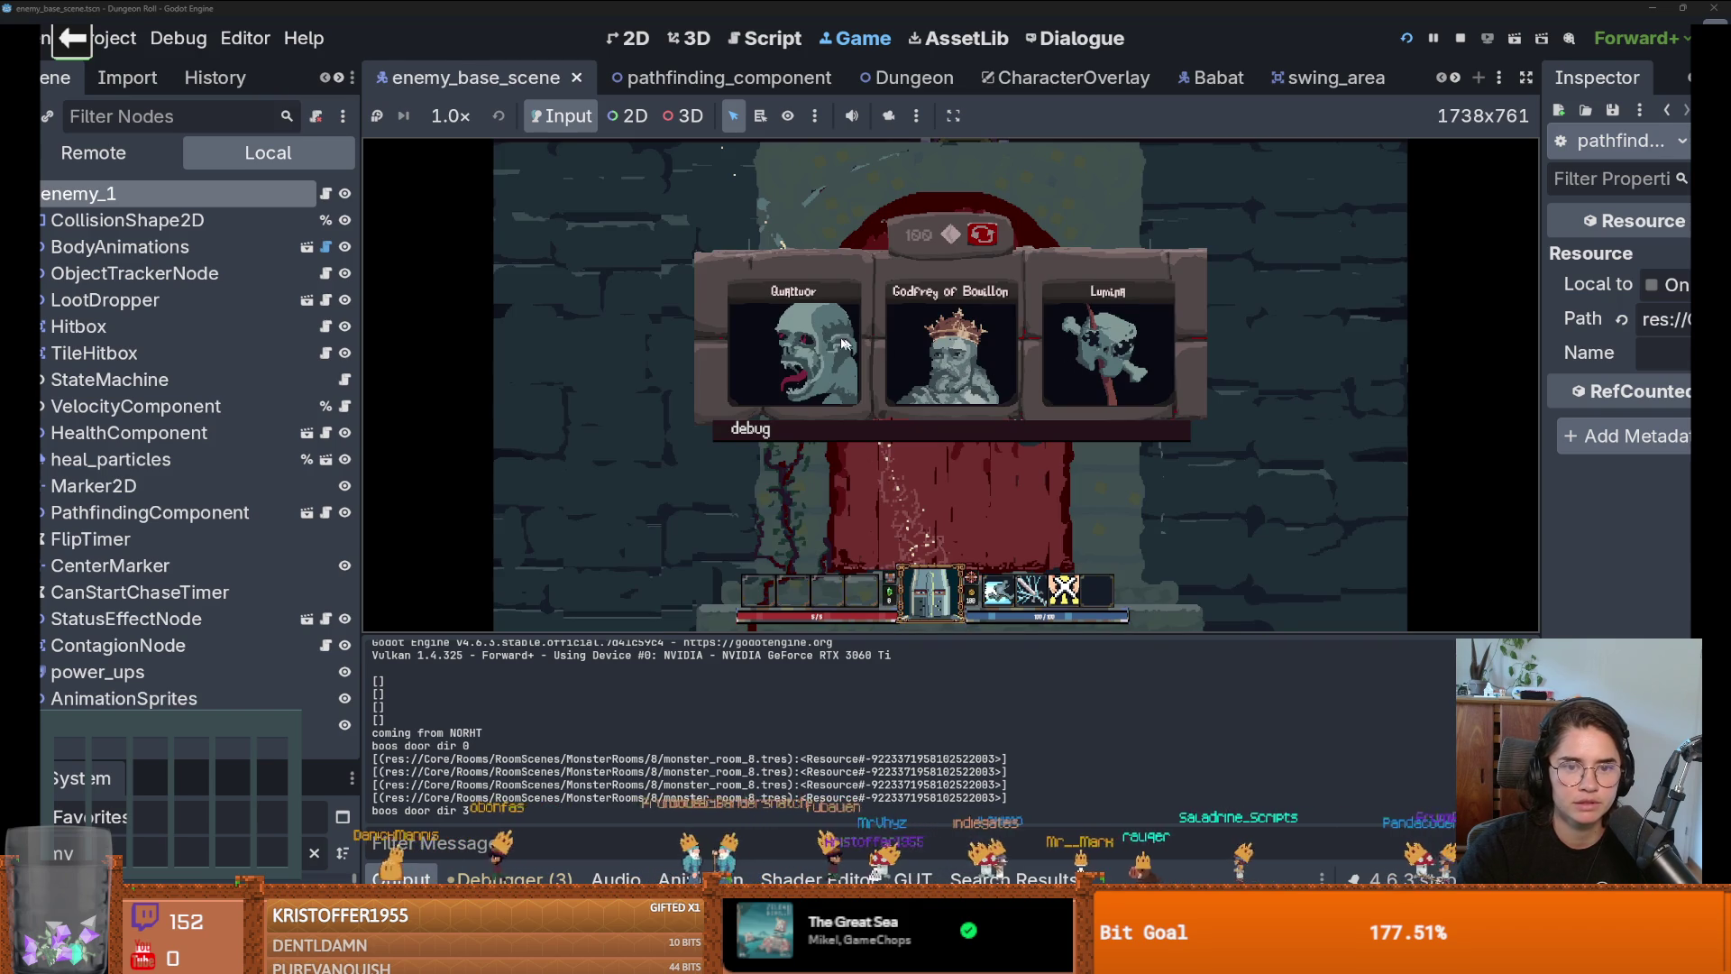
pyautogui.click(842, 342)
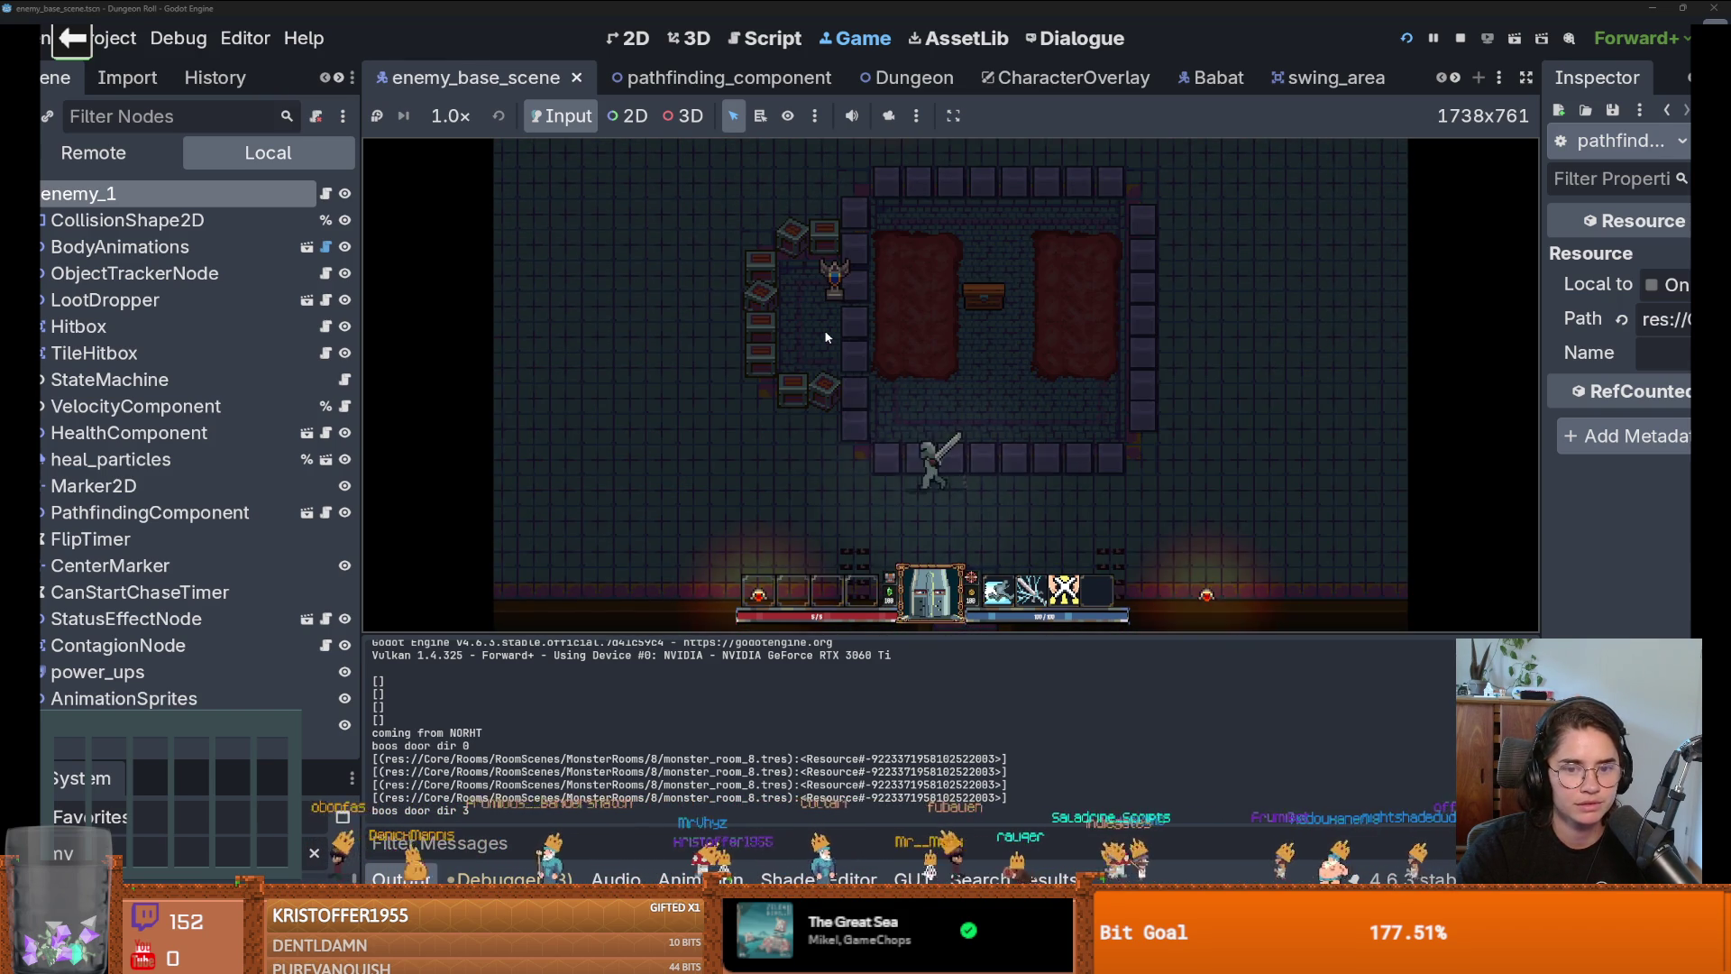
# Walk the player through the enemy room while skeletons pursue without the pathfinding crash.
pyautogui.press('a')
pyautogui.press('w')
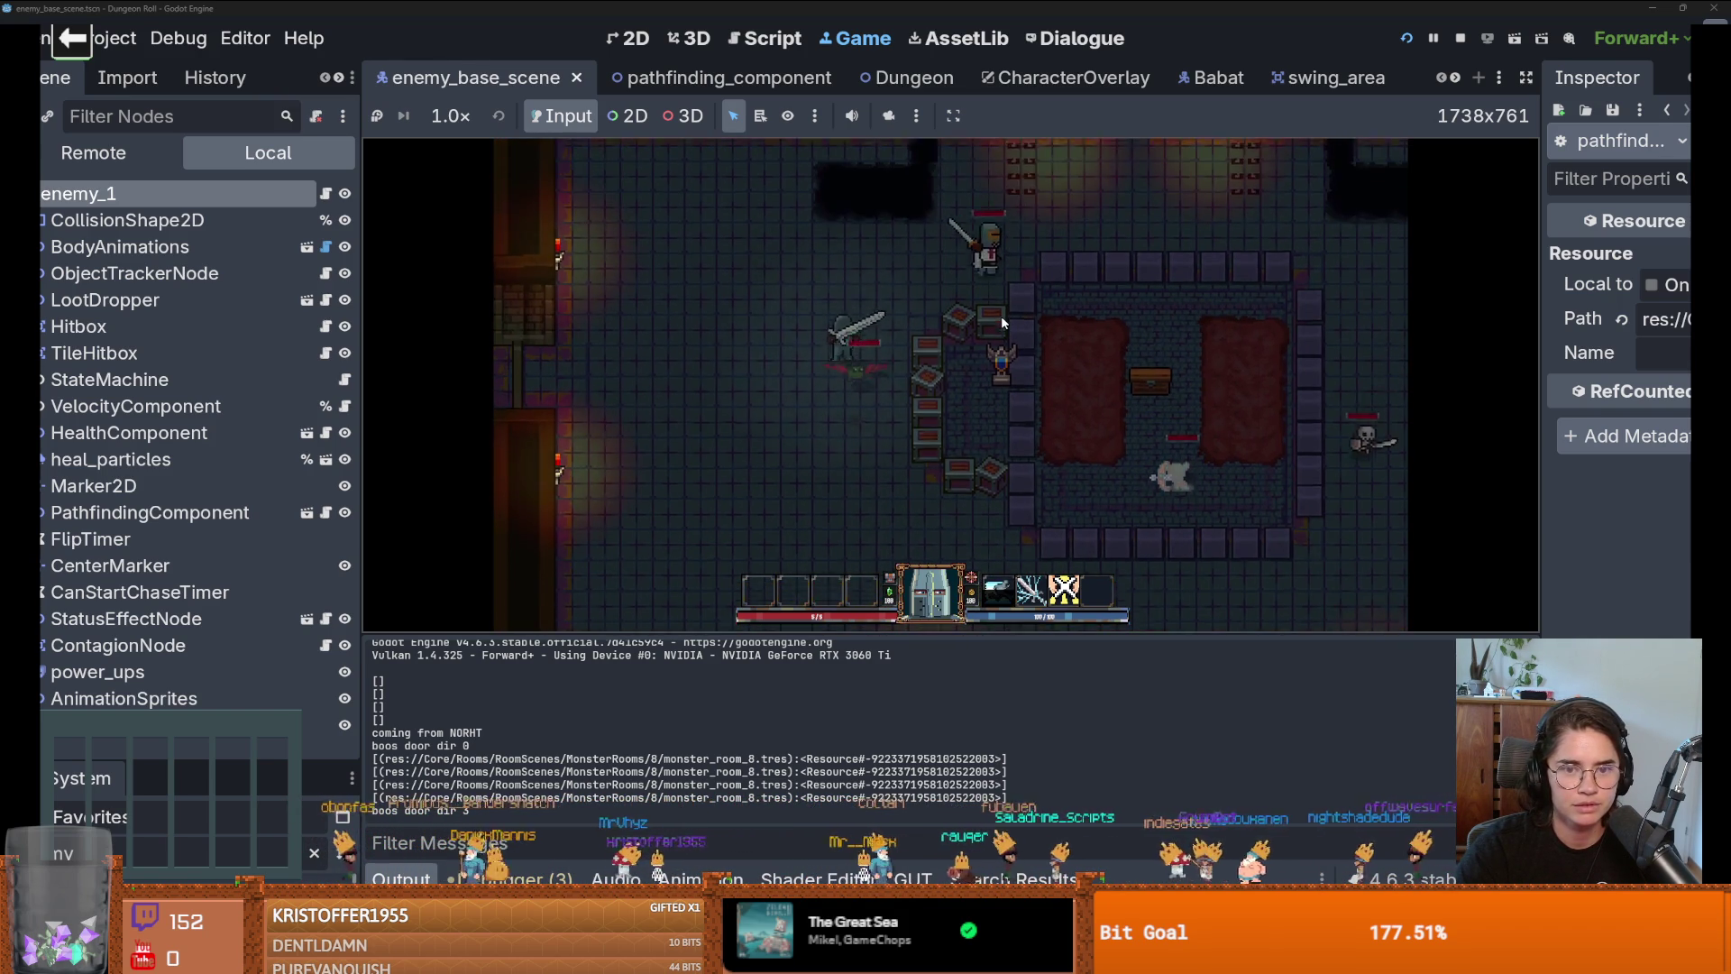
pyautogui.press('w')
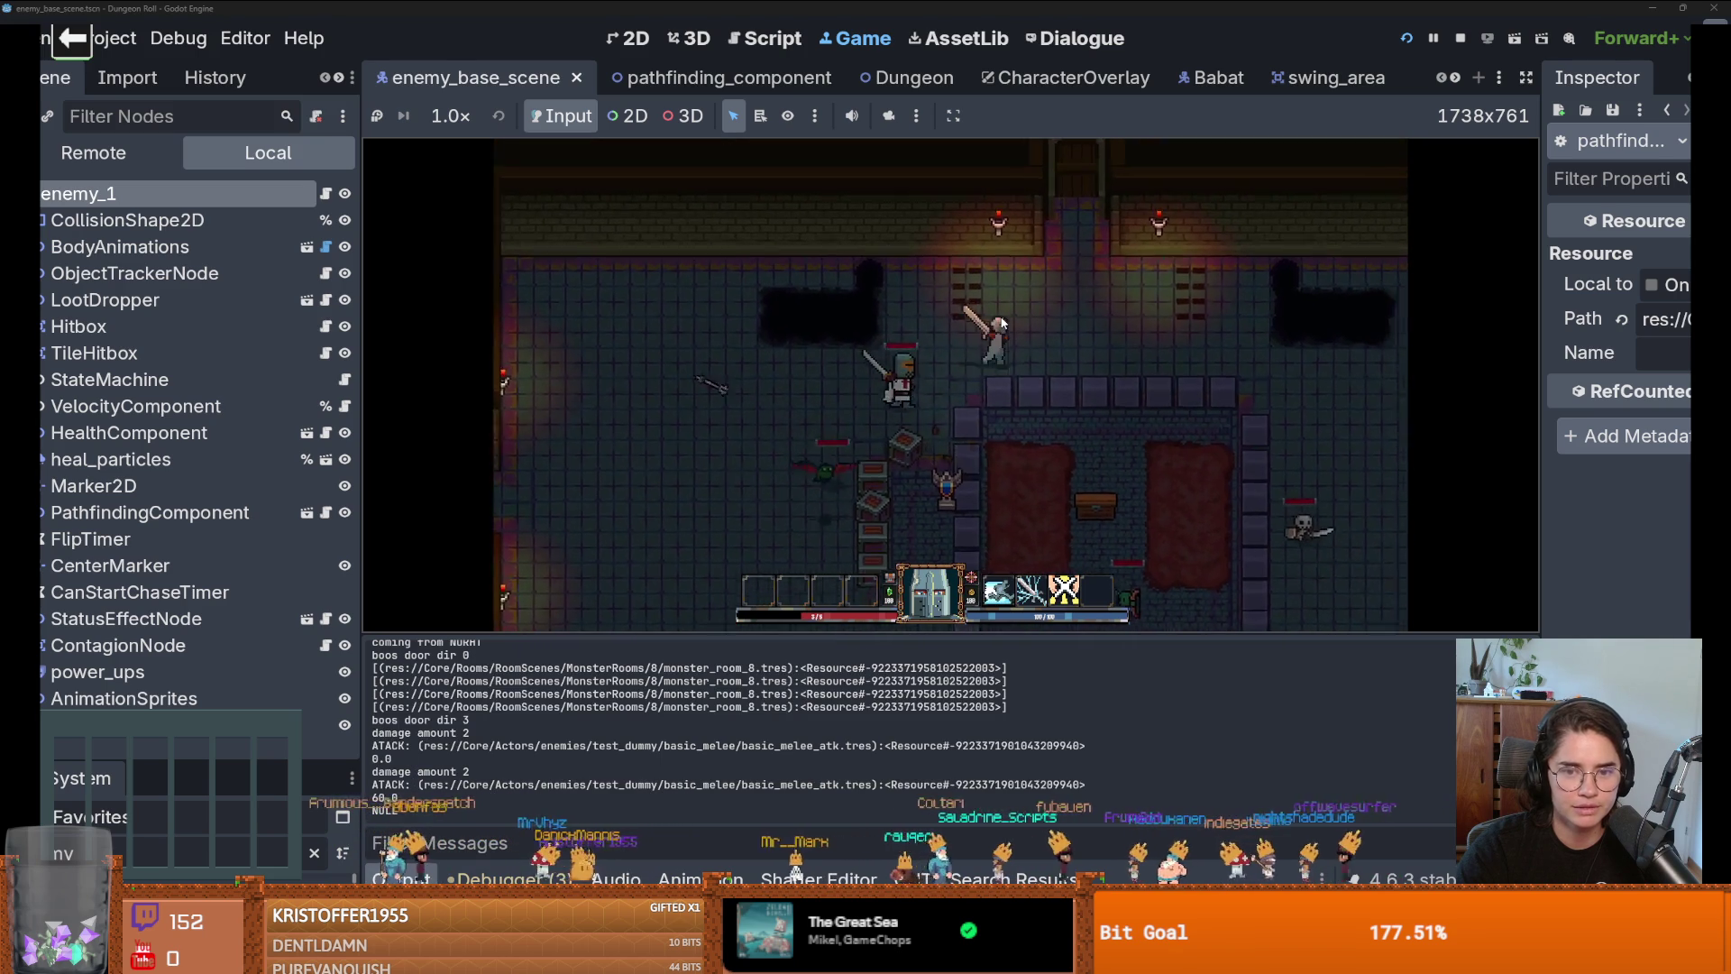
pyautogui.press('d')
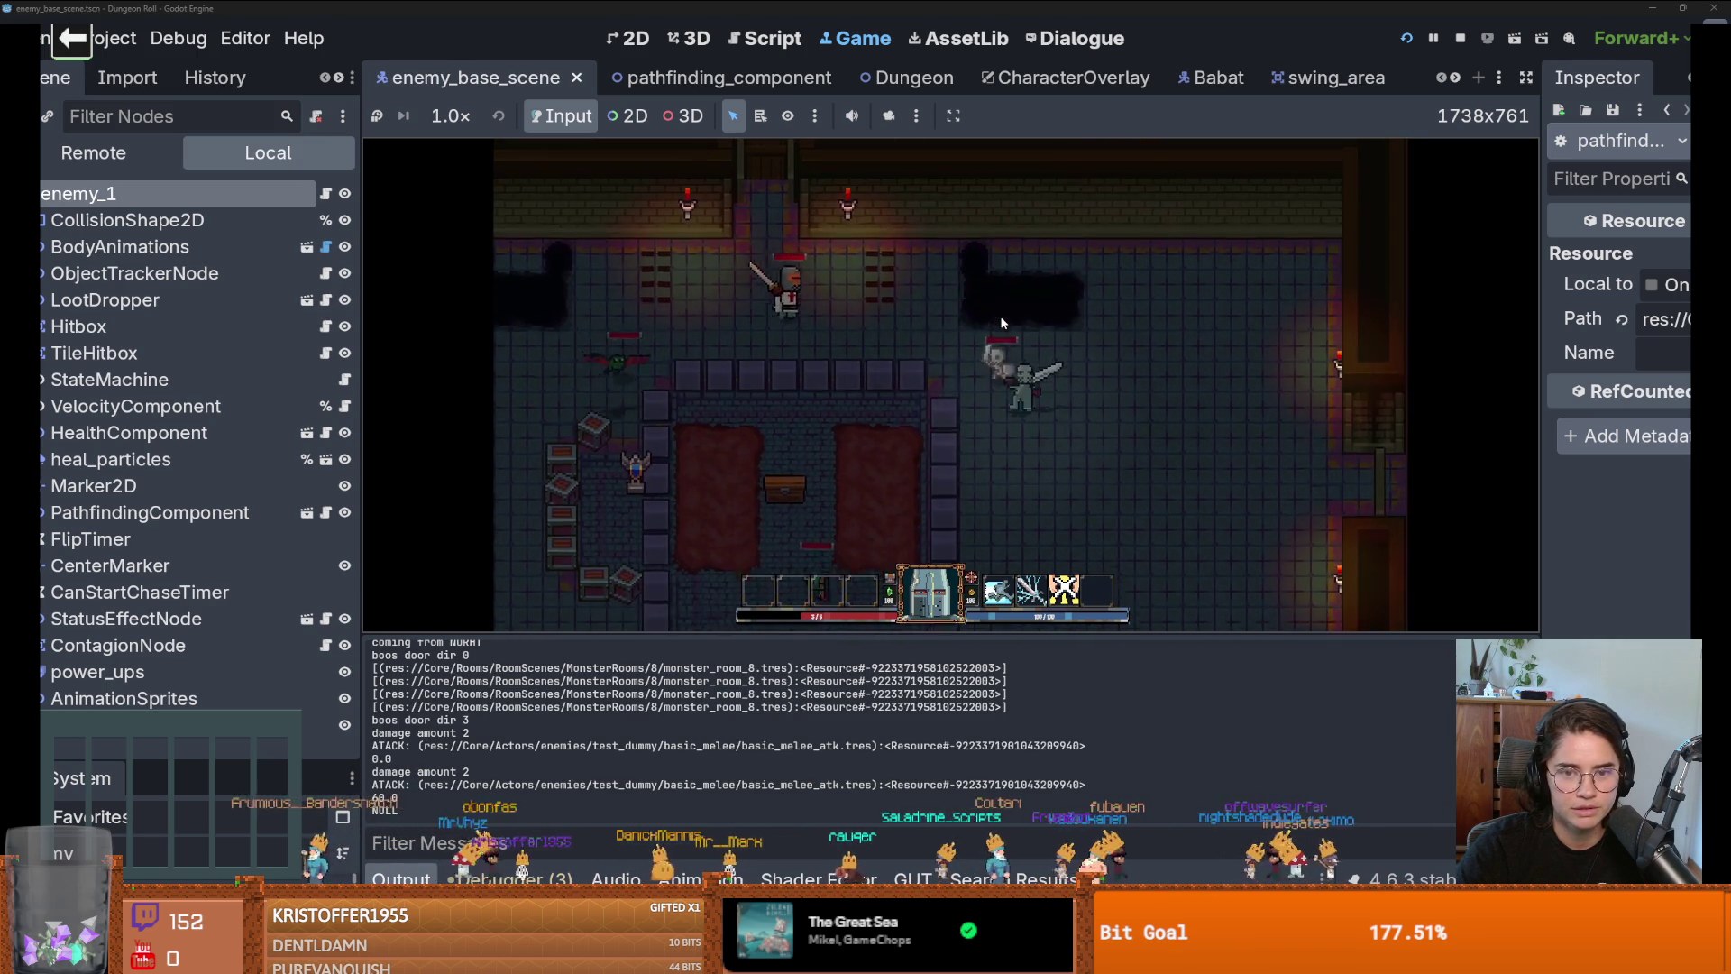
pyautogui.press('s')
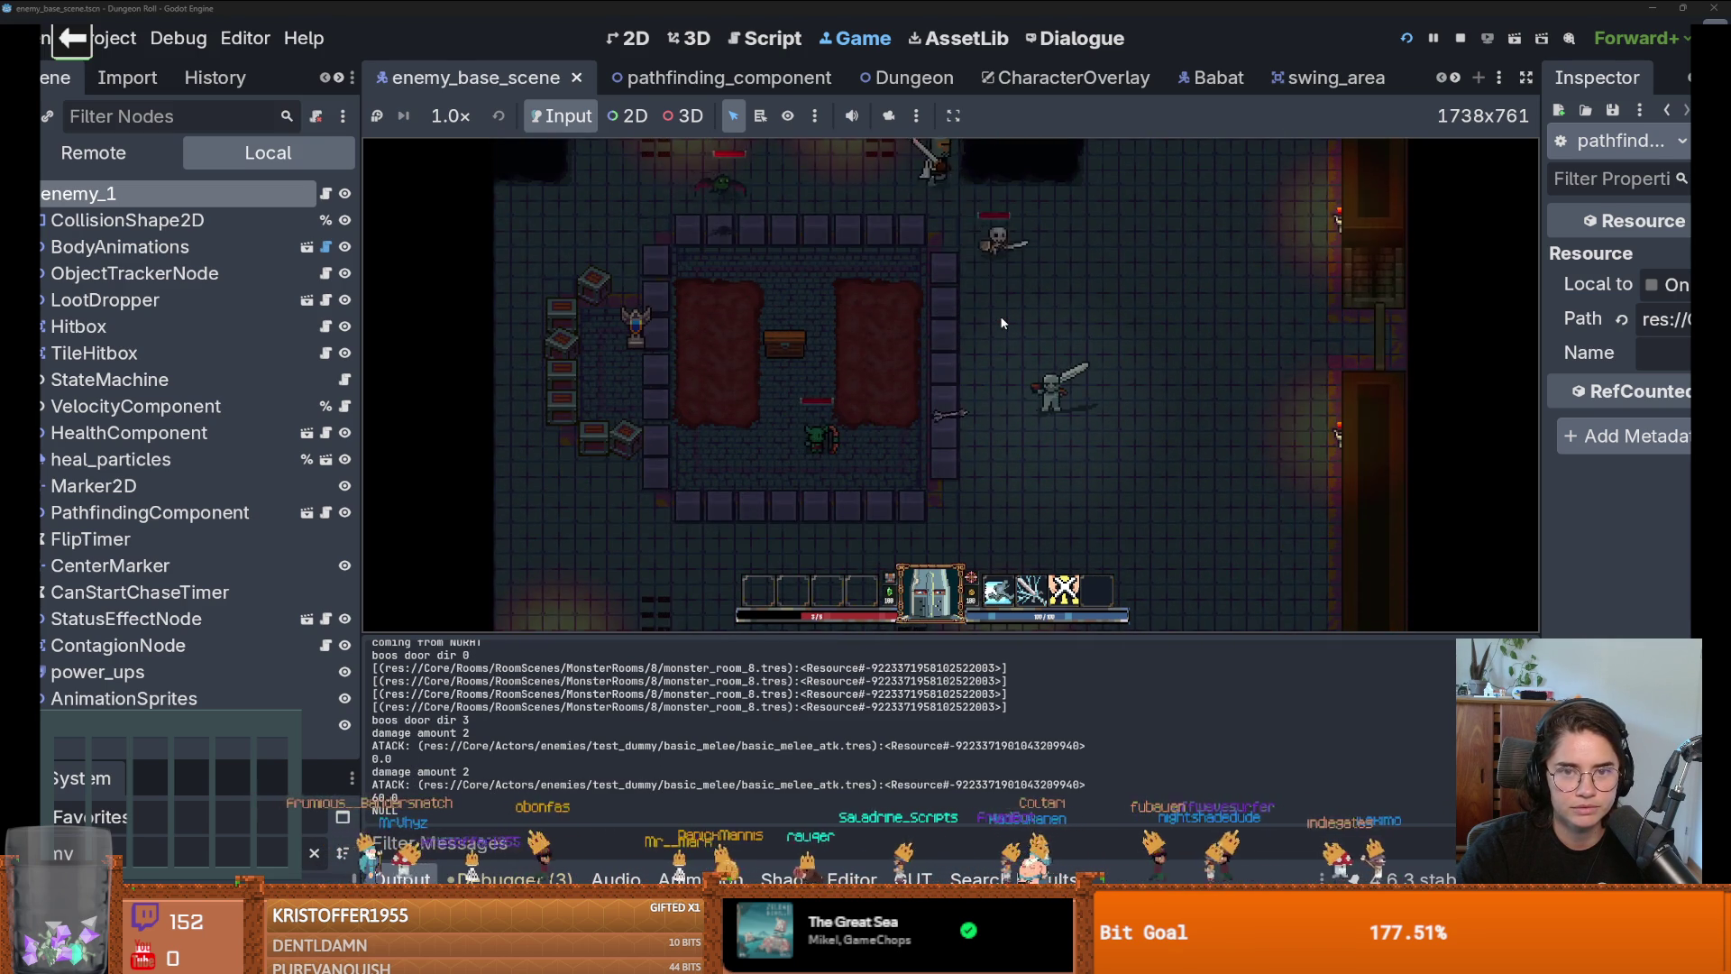
pyautogui.press('s')
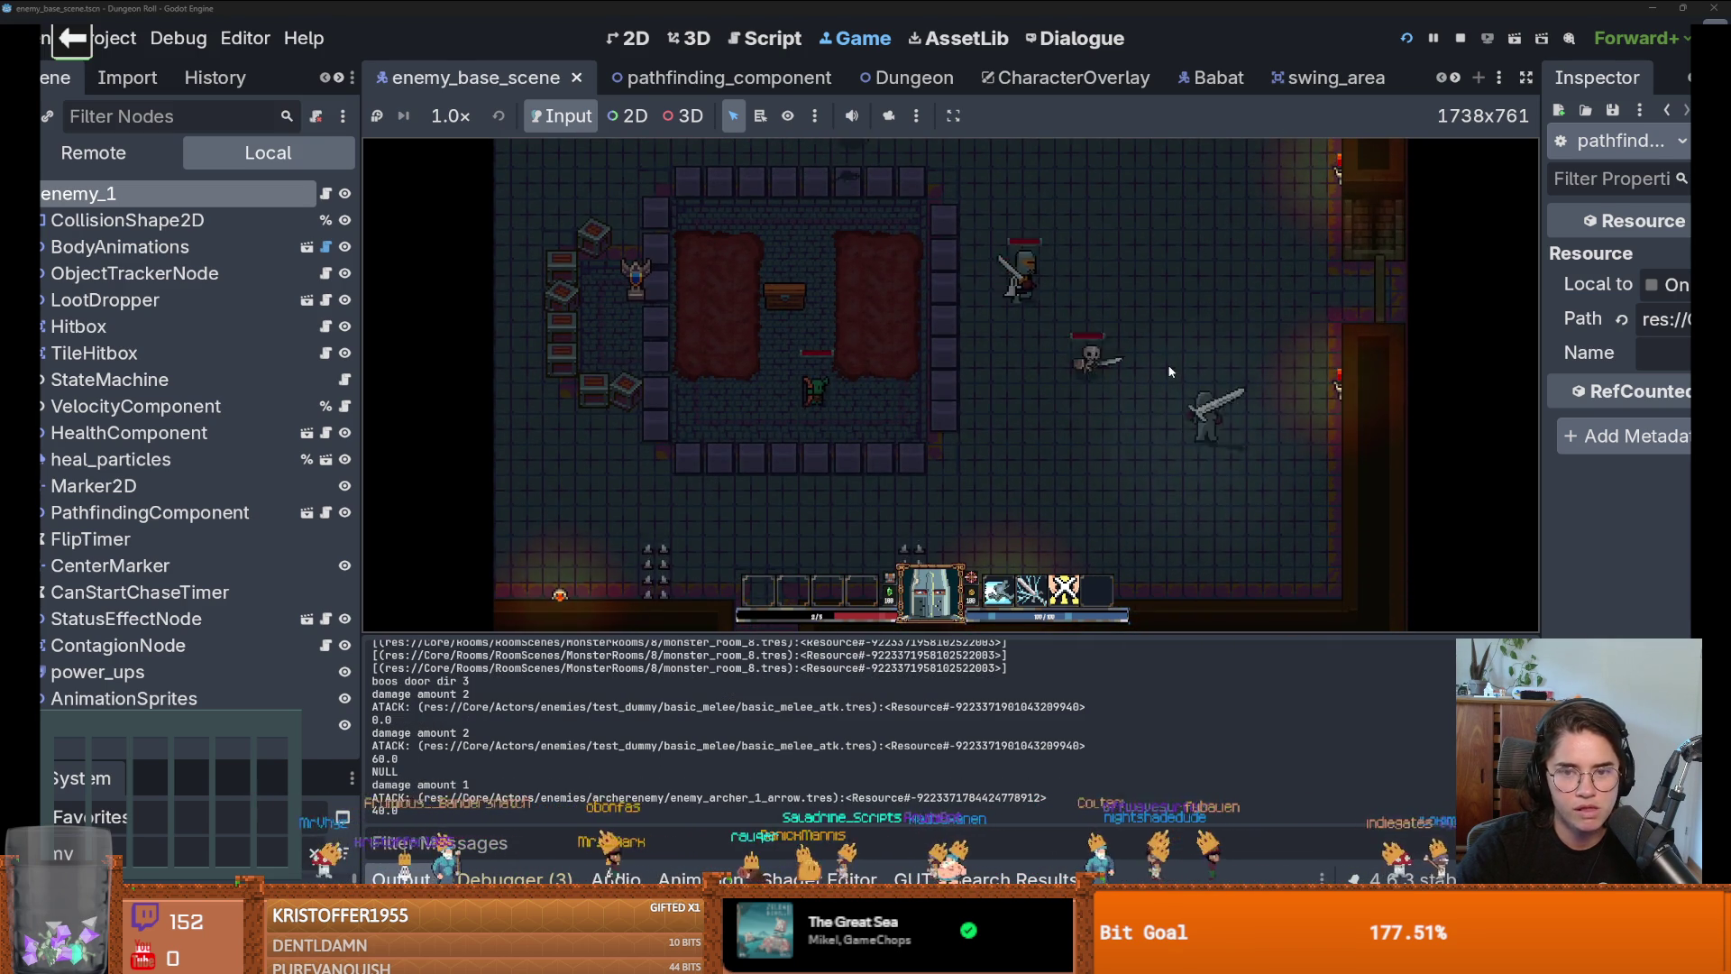
pyautogui.press('w')
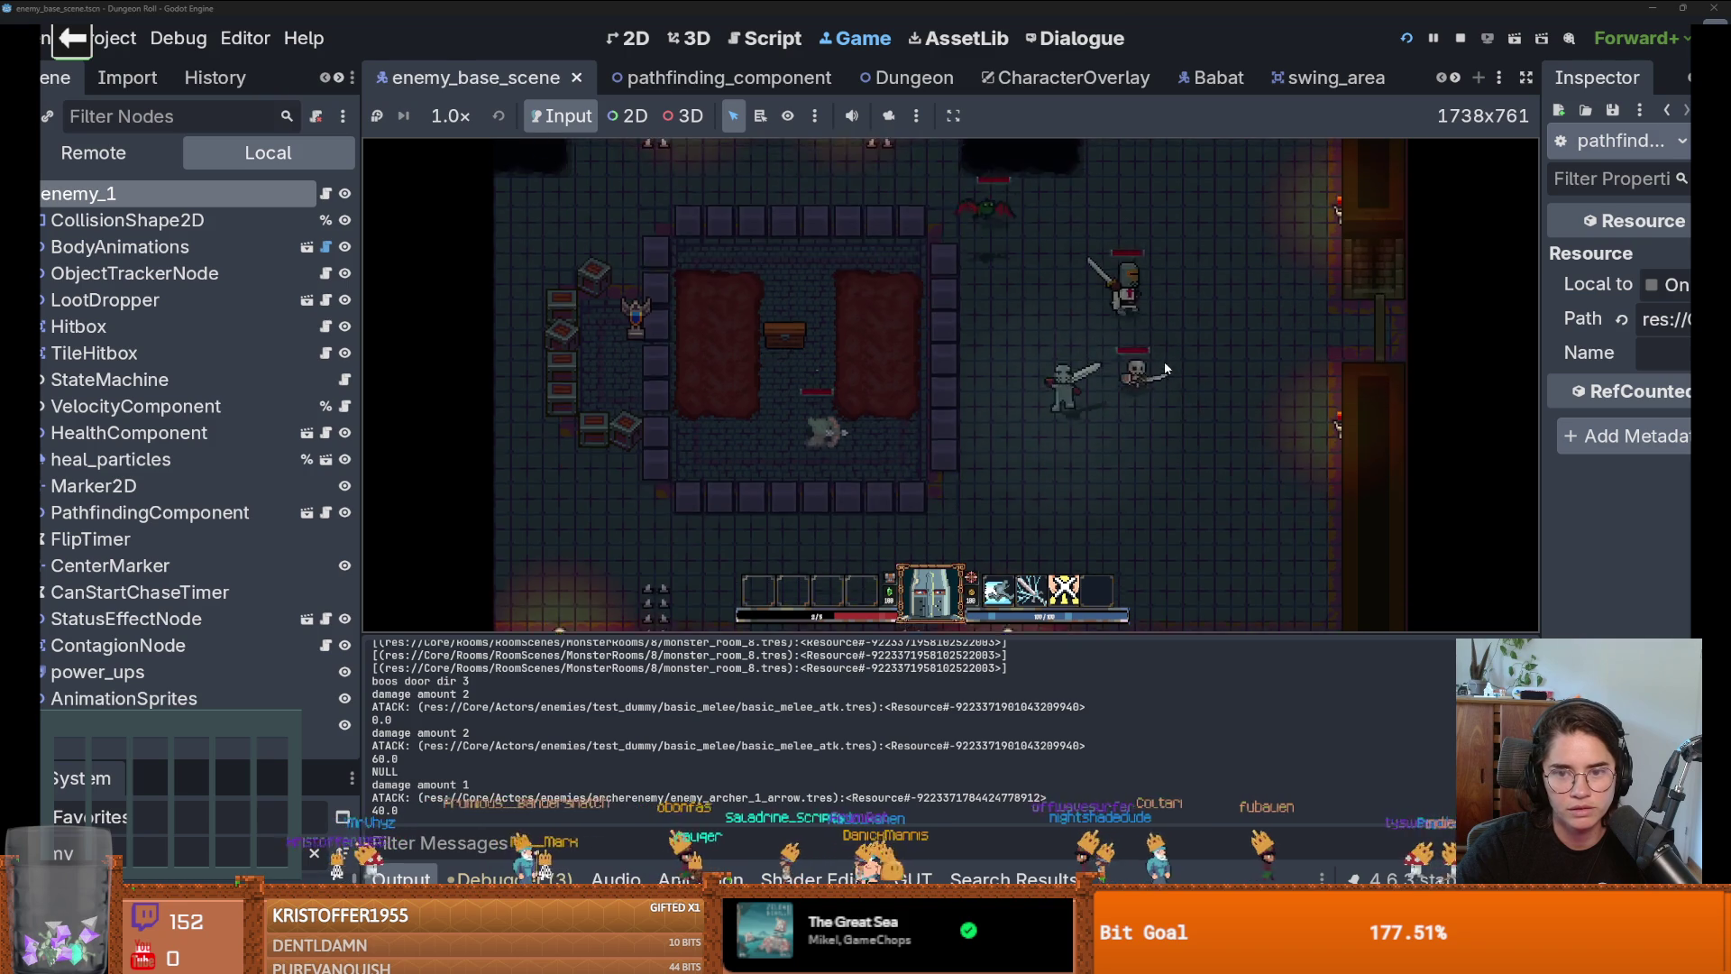
pyautogui.press('w')
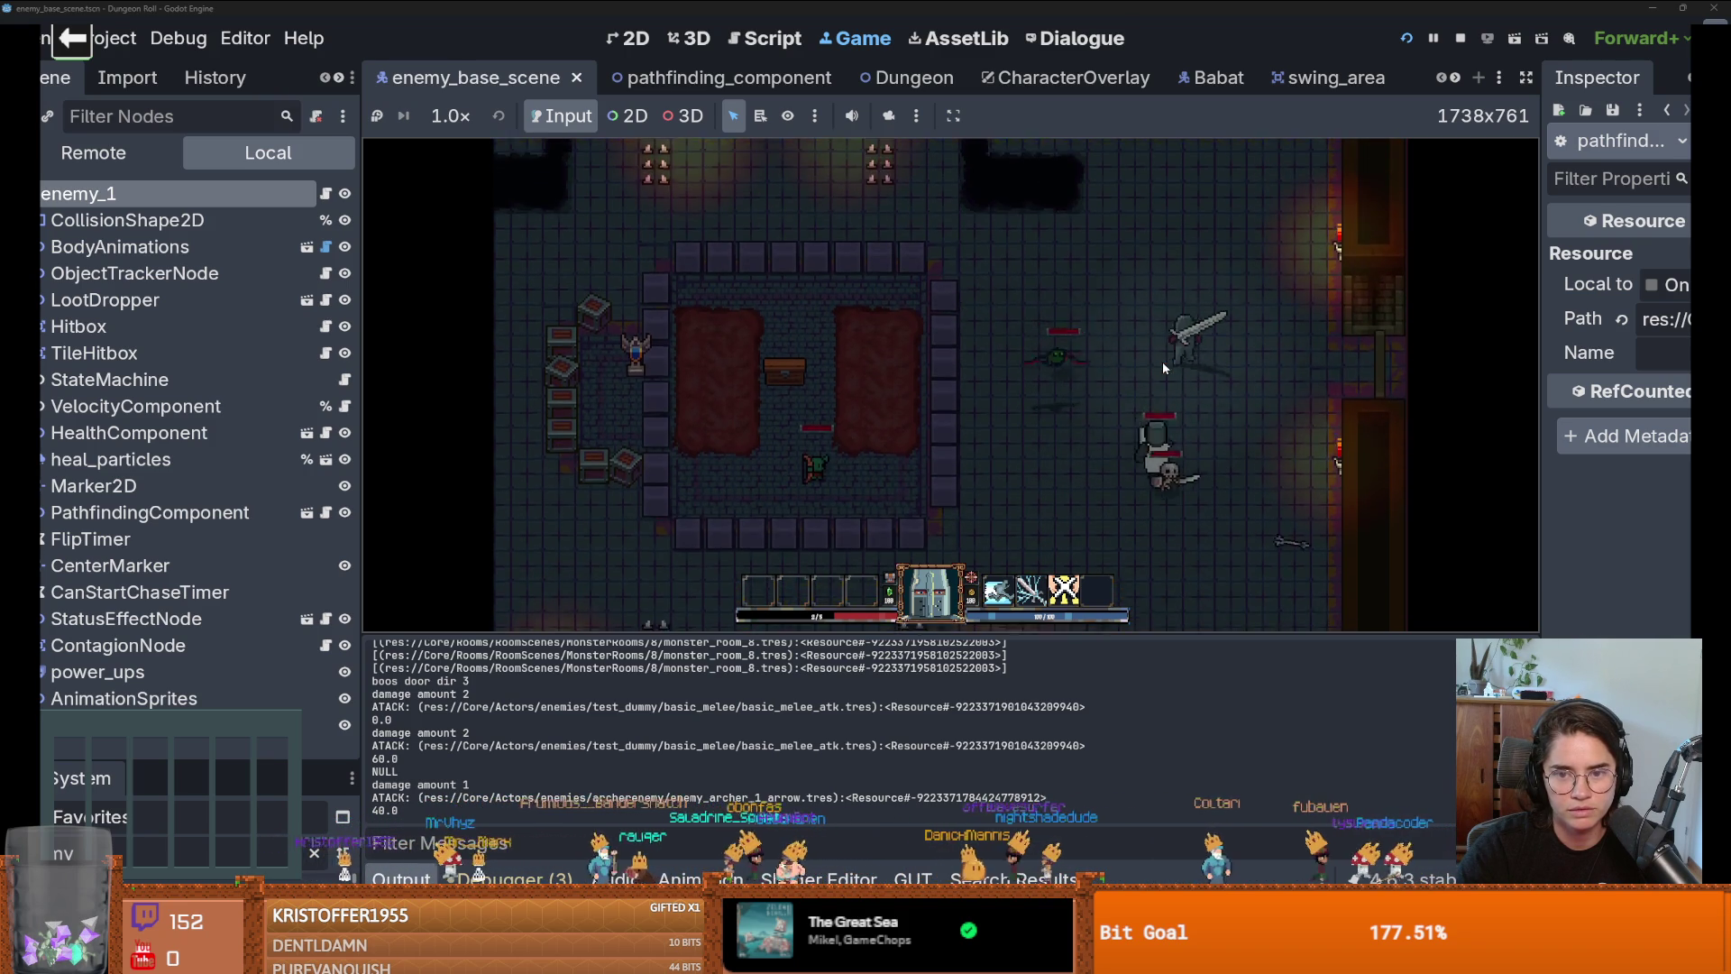
pyautogui.press('w')
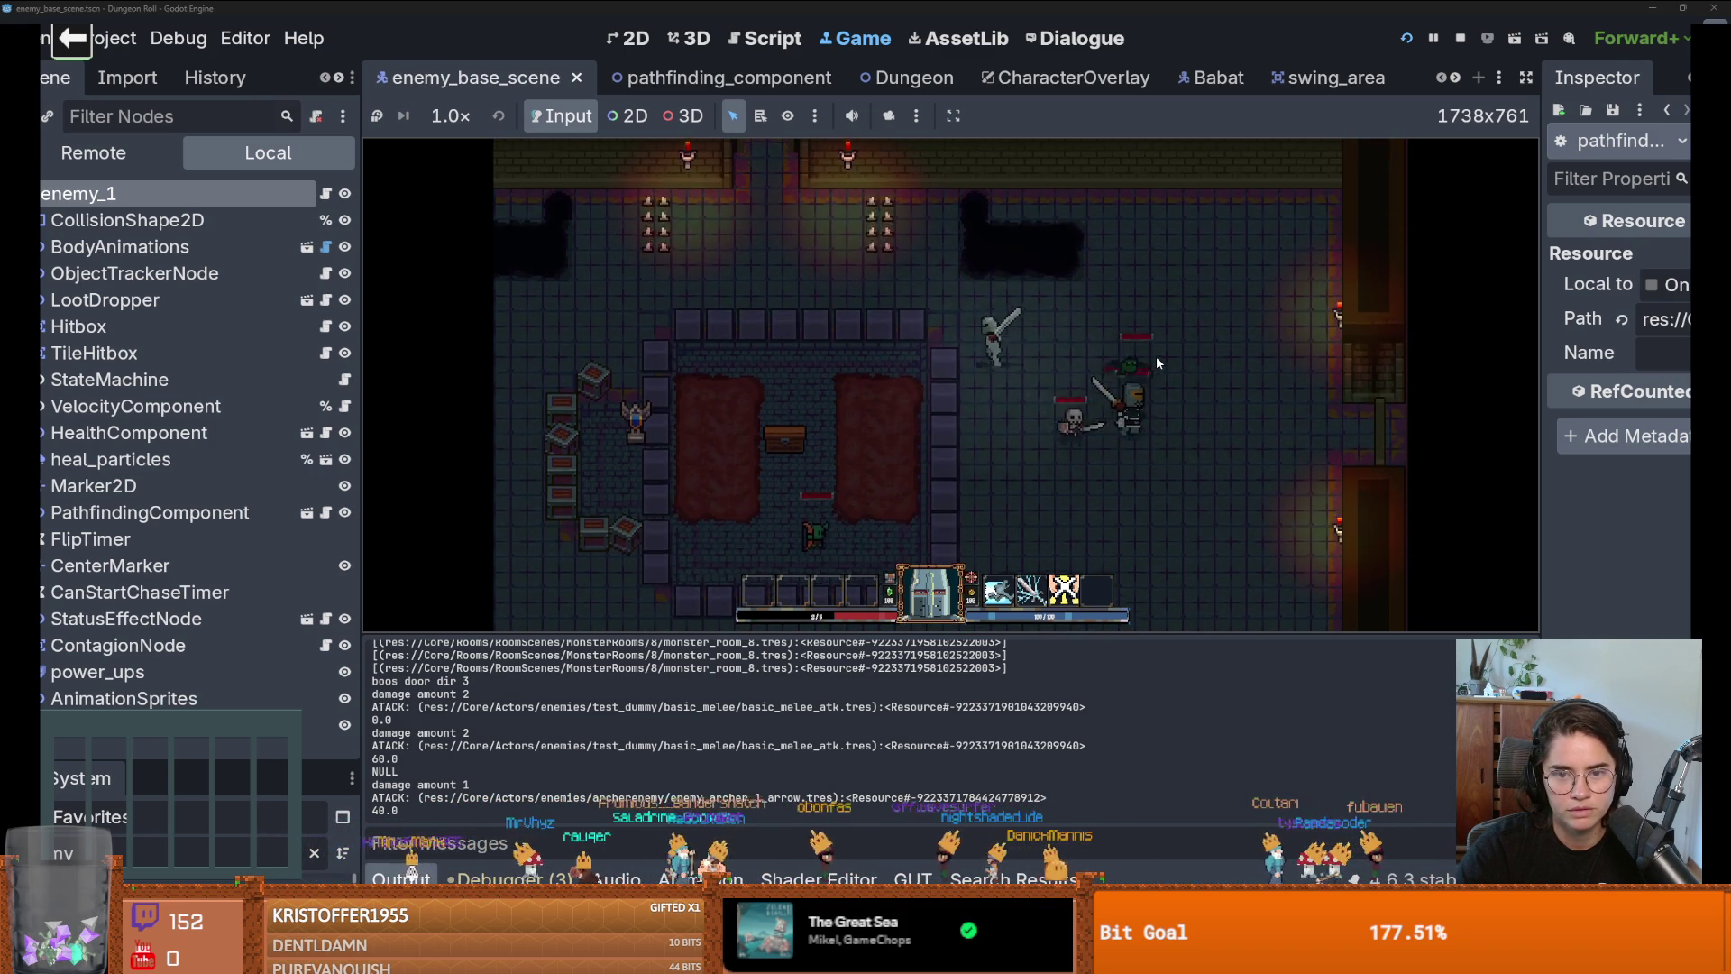
pyautogui.press('w')
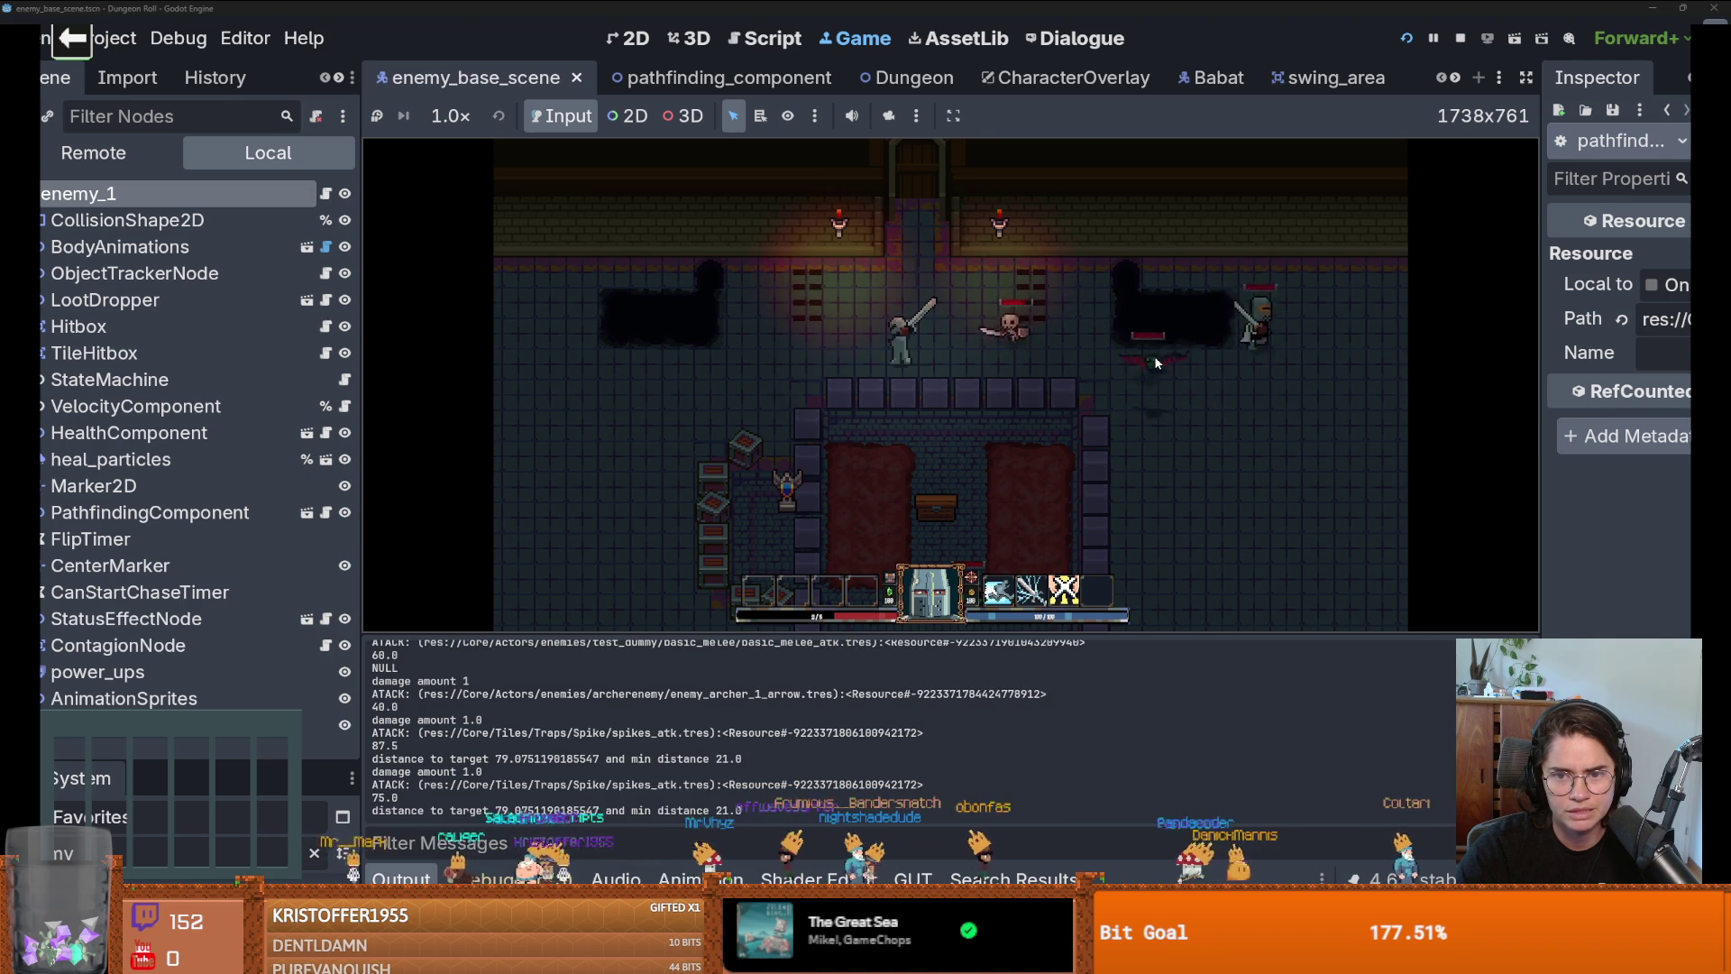
pyautogui.press('a')
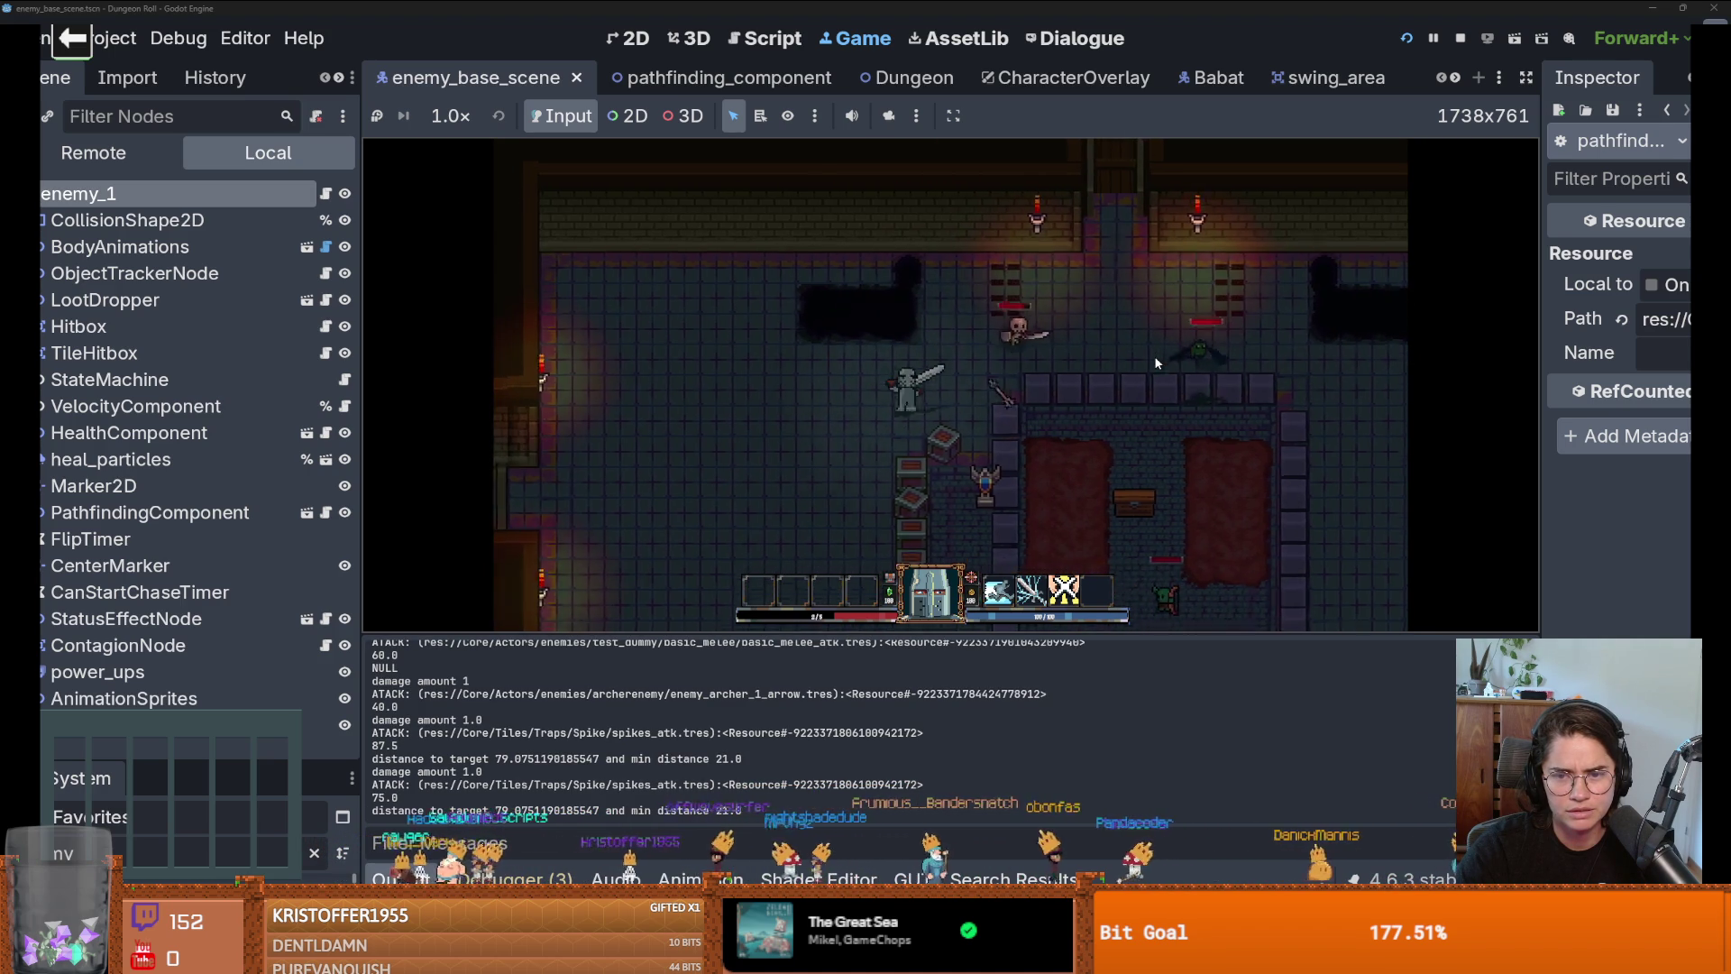
pyautogui.press('d')
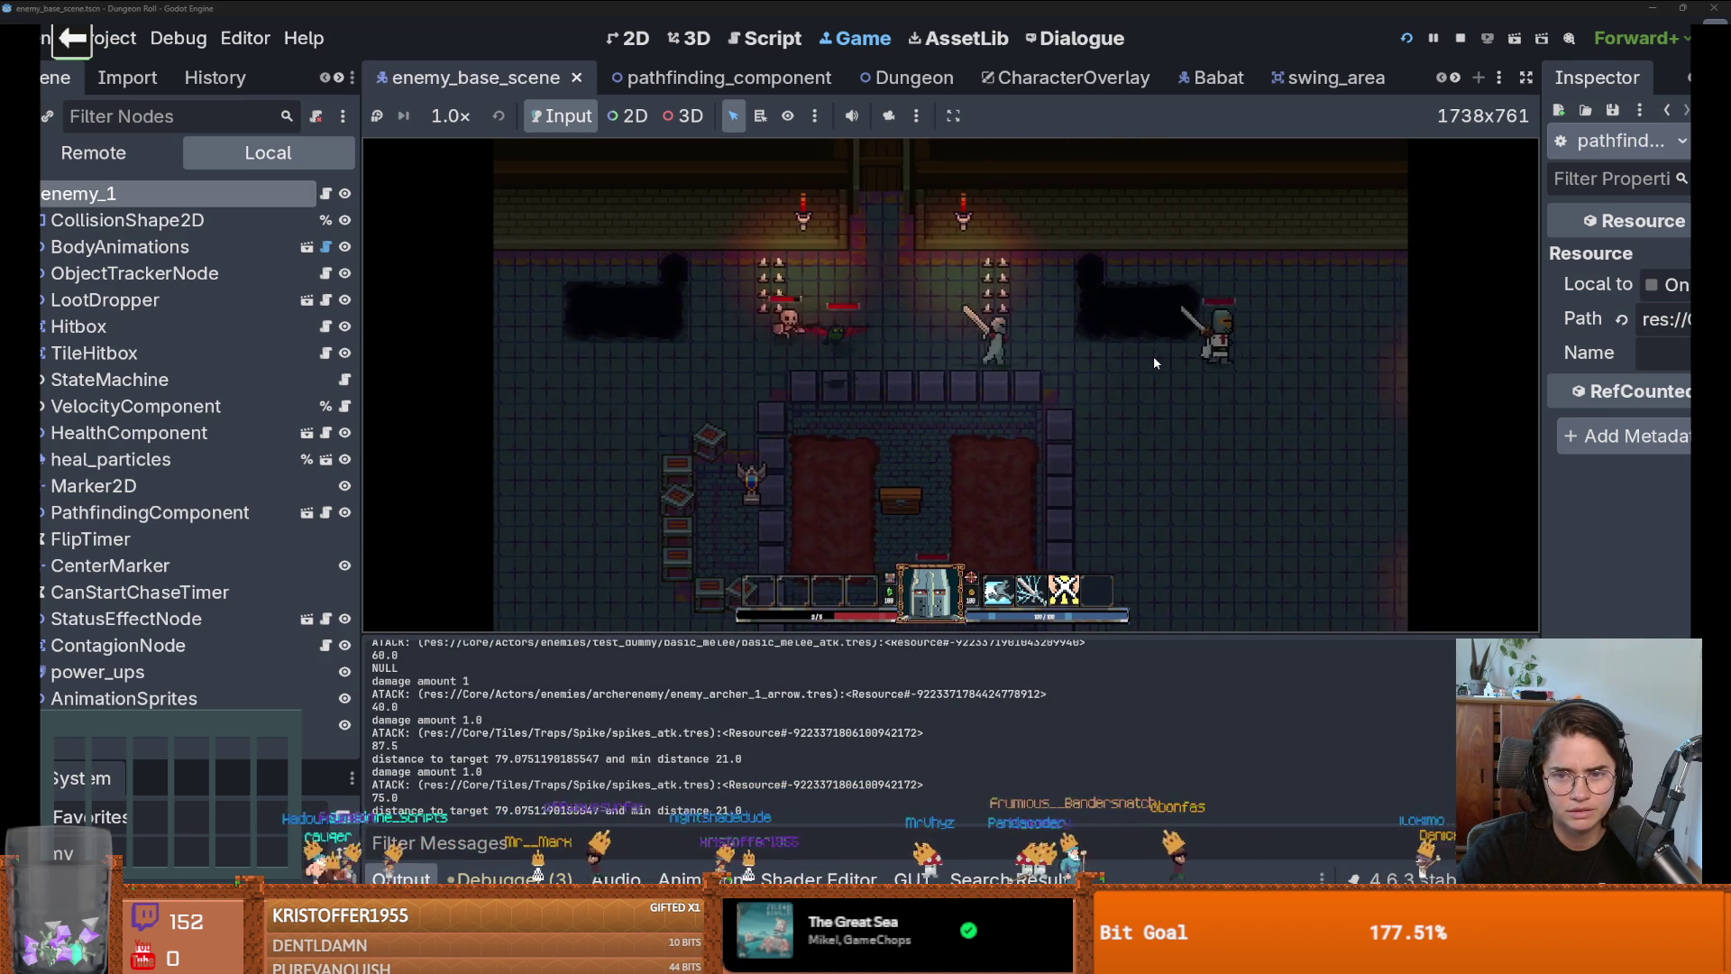
pyautogui.press('s')
pyautogui.press('d')
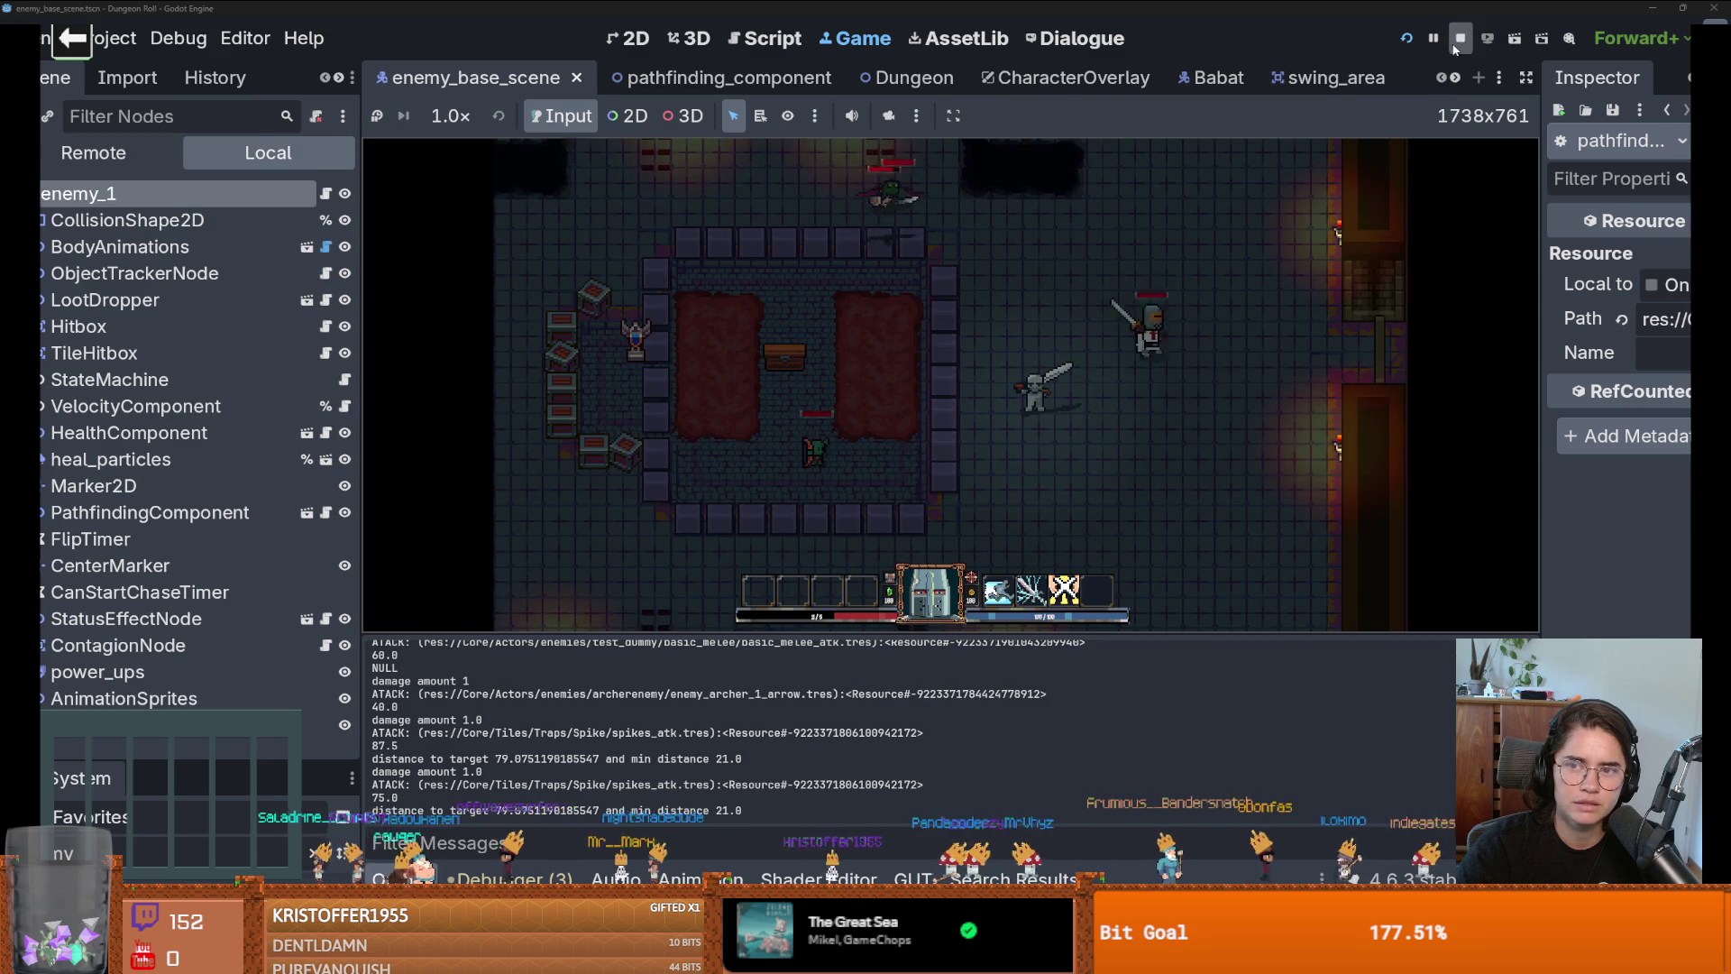
# Stop the game, filter the FileSystem for 'mons', and open monster_room_v4.tscn.
pyautogui.click(1457, 41)
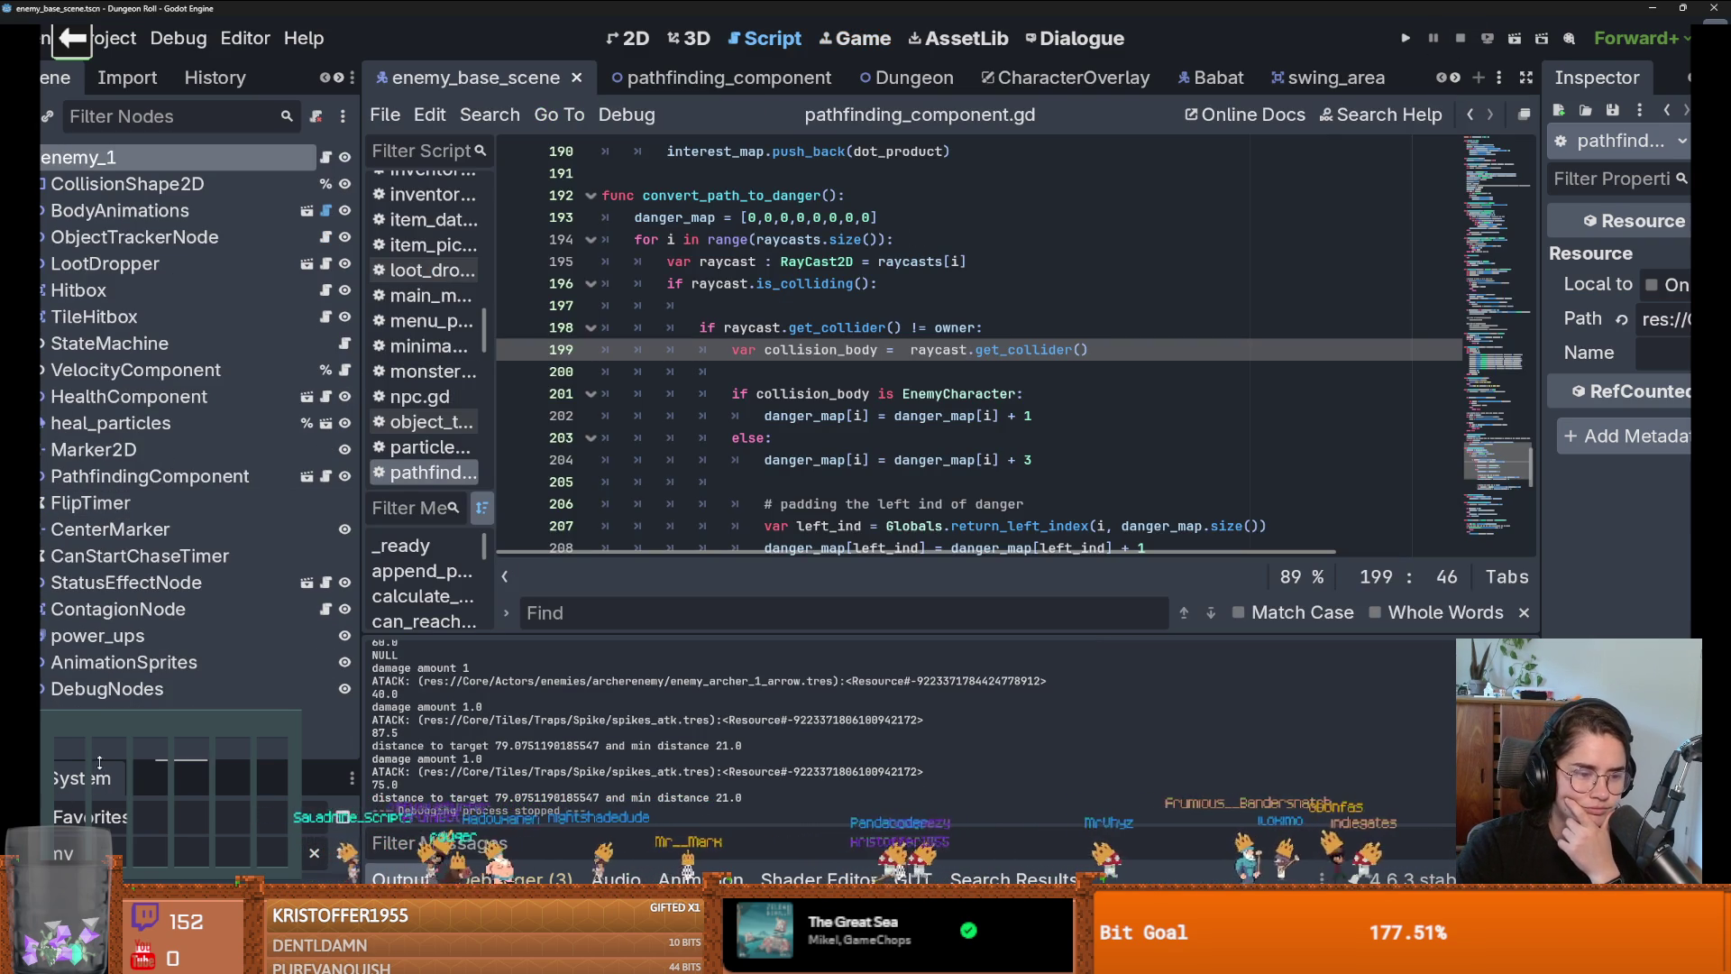
pyautogui.moveTo(99, 762); pyautogui.dragTo(145, 362)
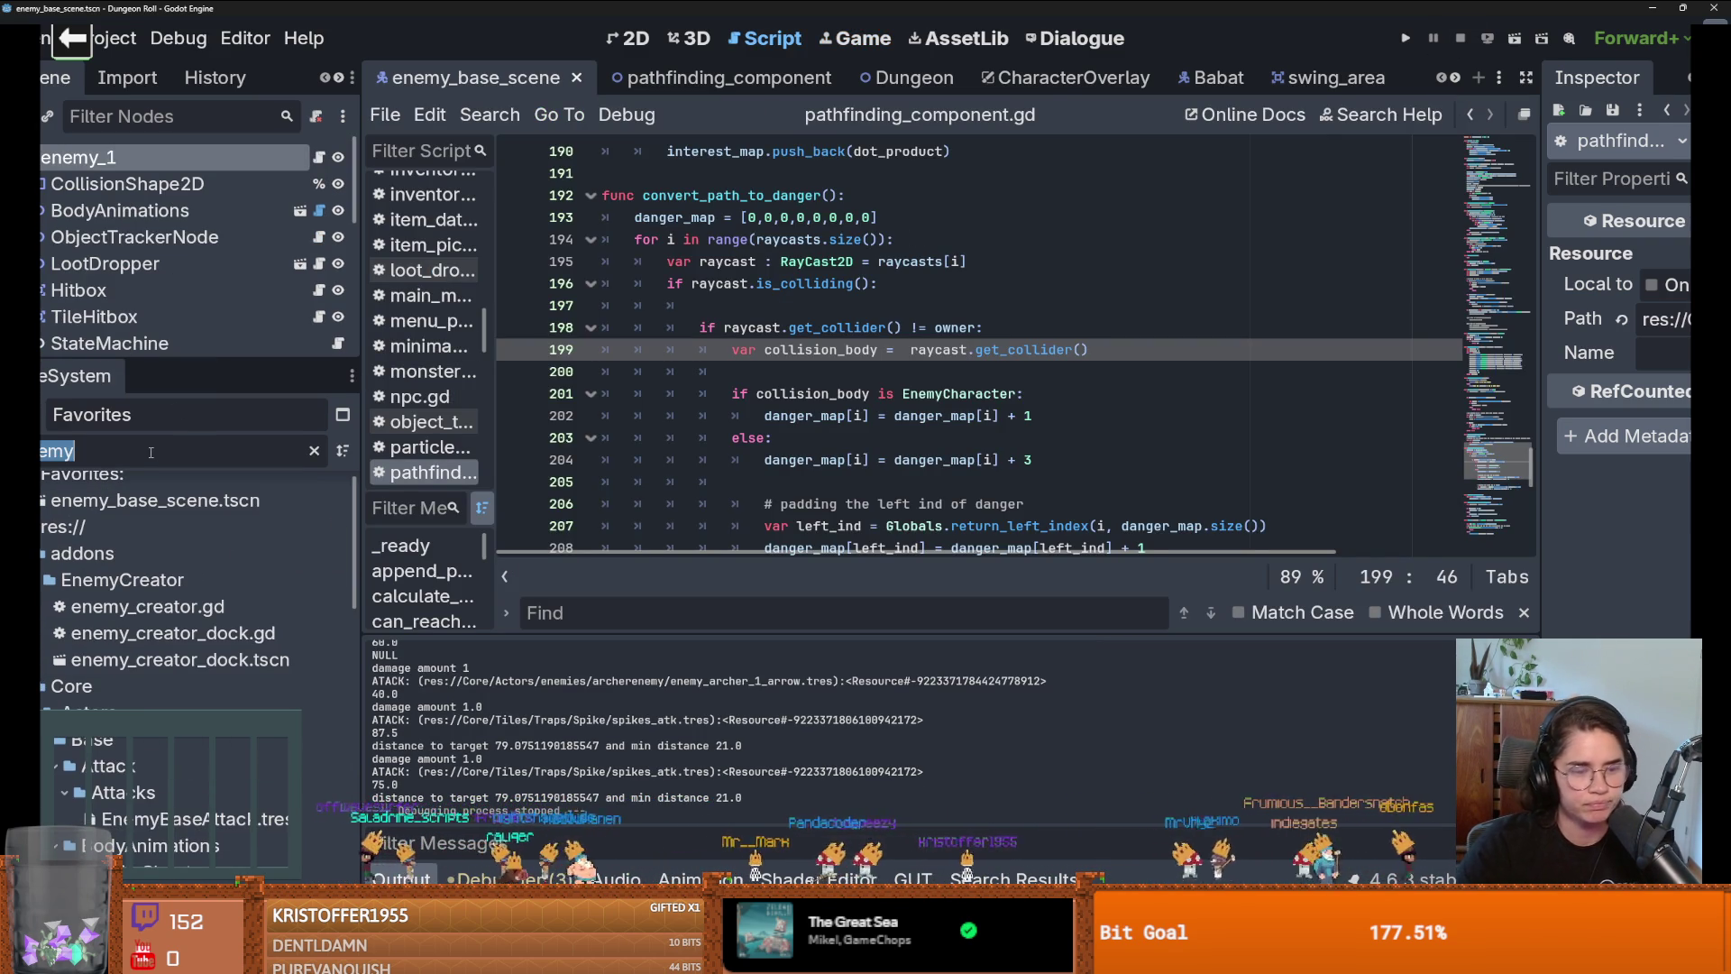
pyautogui.write('mons')
pyautogui.scroll(-5, 185, 668)
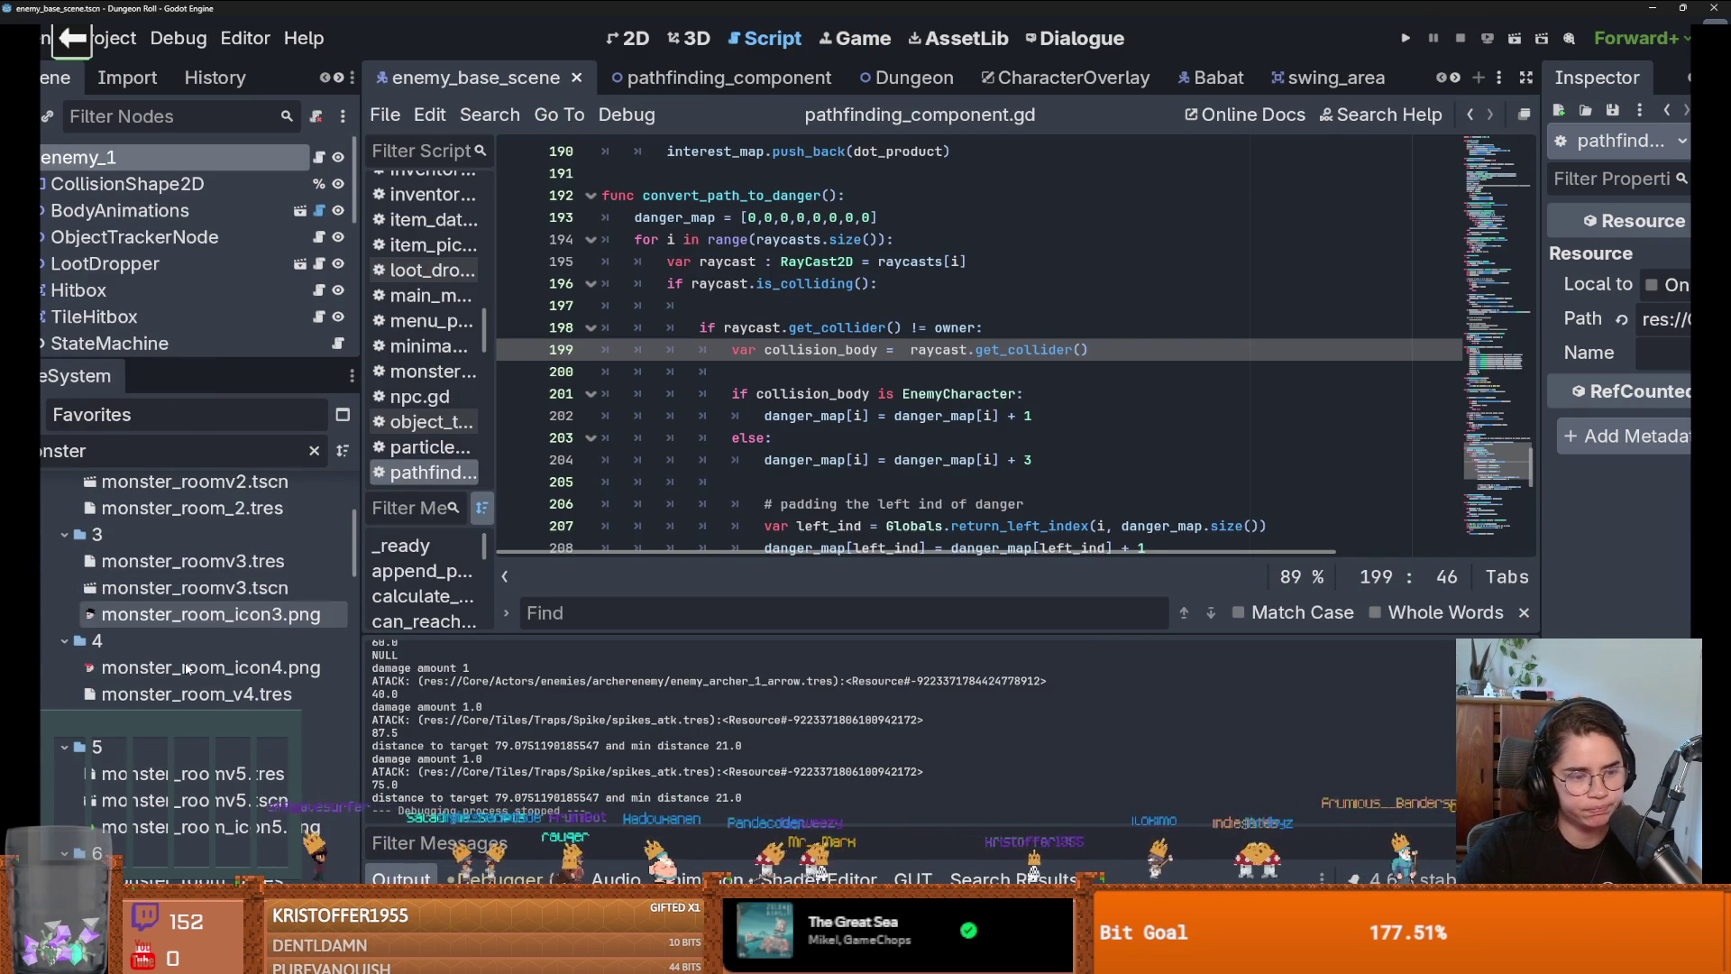
pyautogui.doubleClick(213, 720)
# Filter the FileSystem for 'tempr' and open the templar knight scene.
pyautogui.scroll(10, 851, 395)
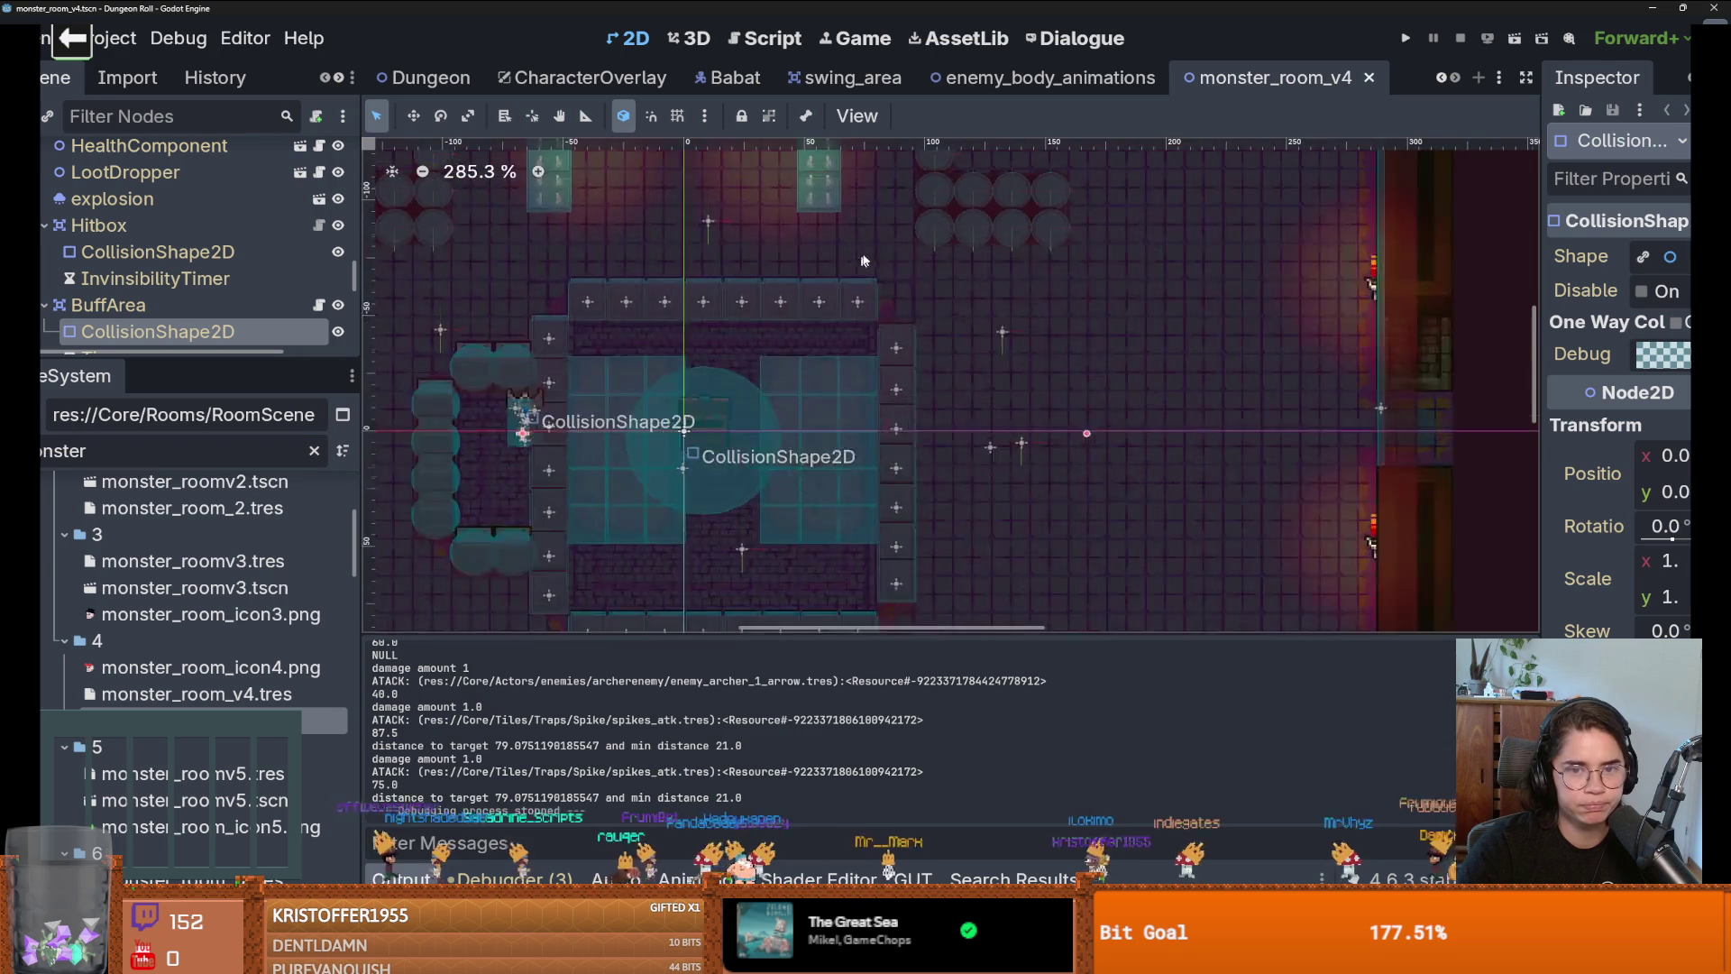
pyautogui.scroll(-3, 851, 396)
pyautogui.scroll(-4, 761, 390)
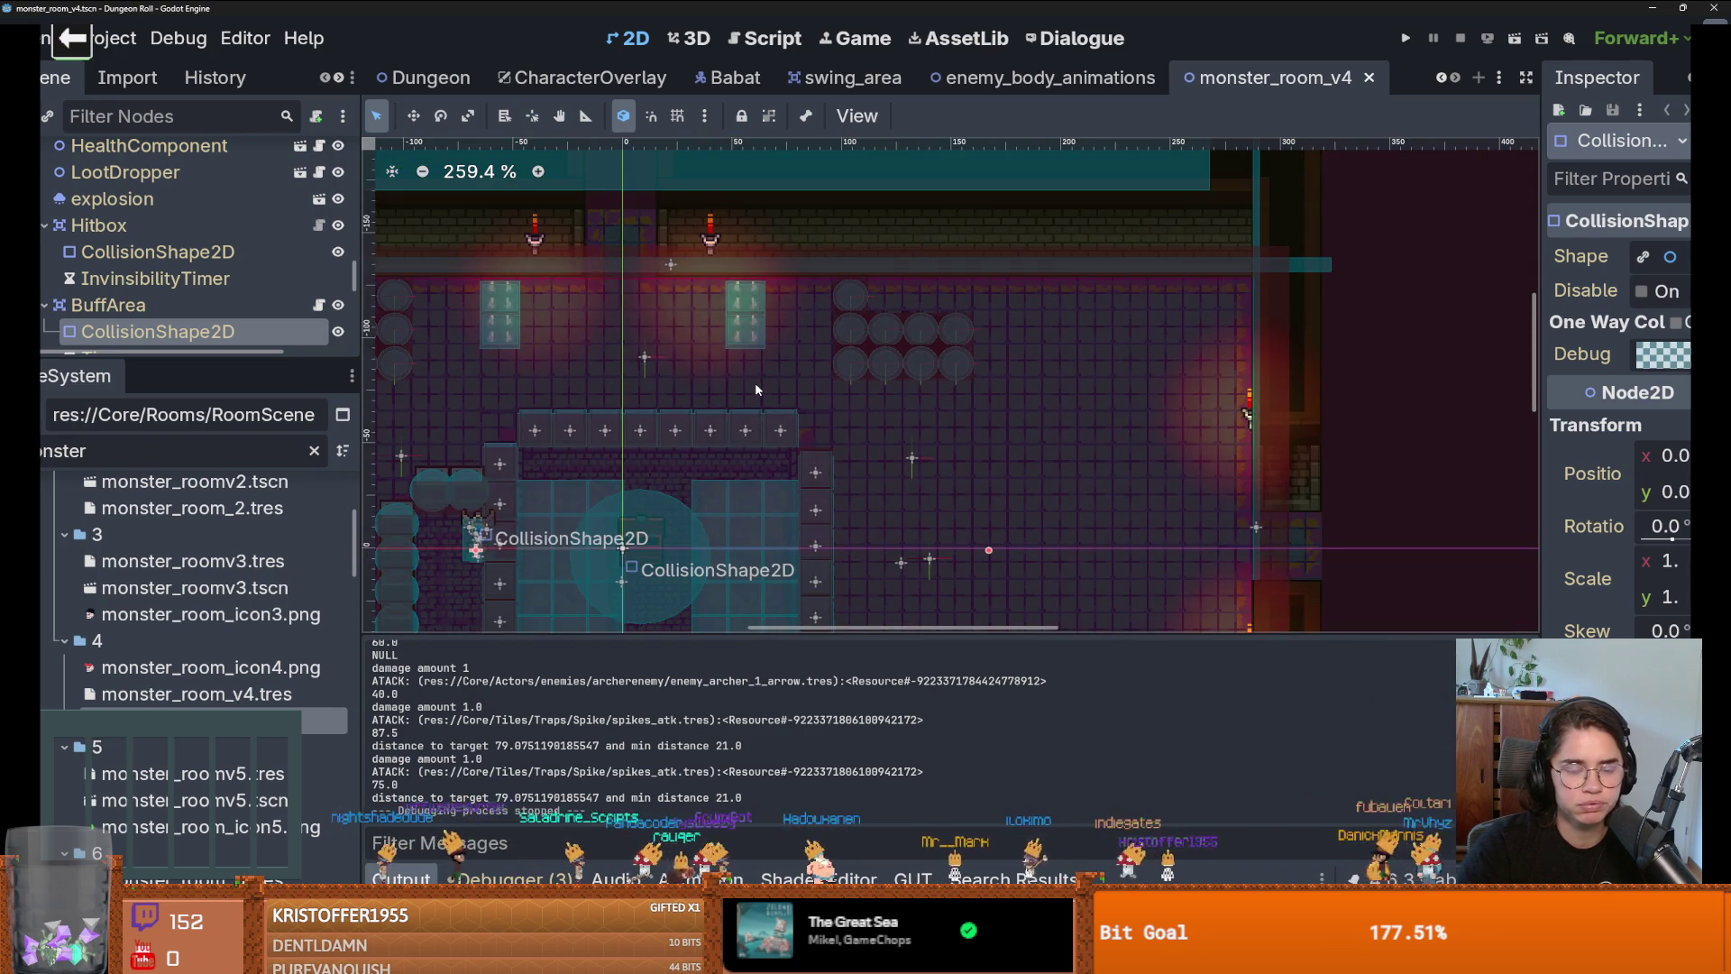
pyautogui.scroll(4, 851, 400)
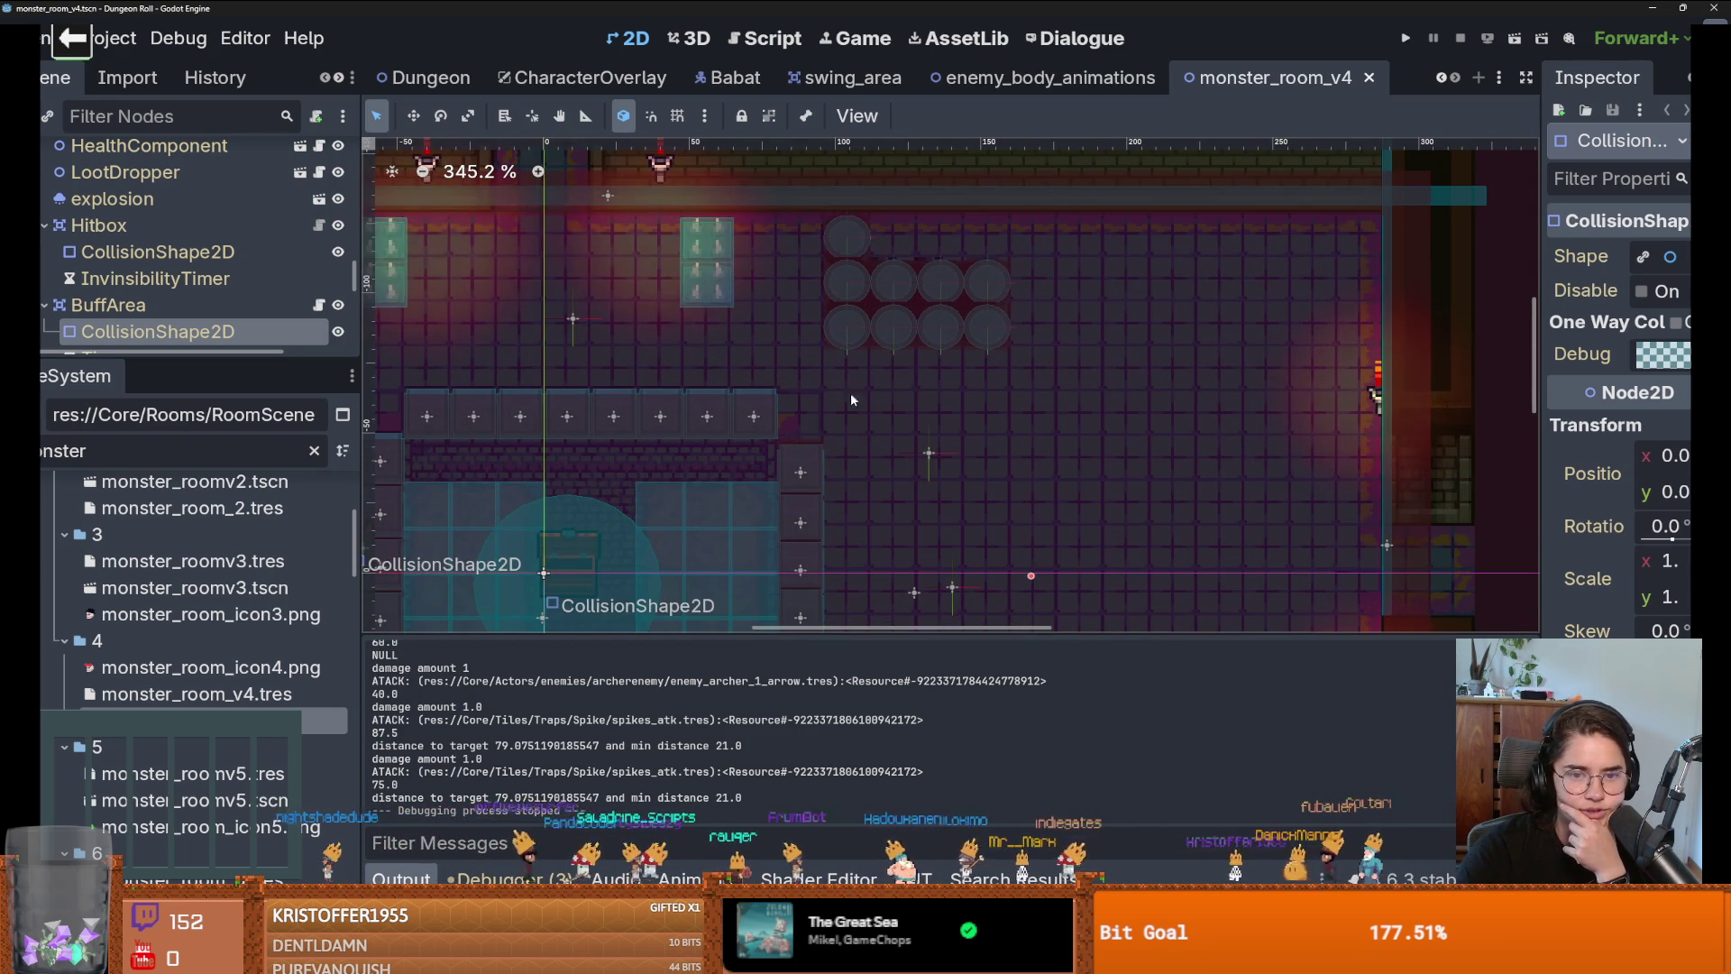
pyautogui.scroll(-3, 781, 378)
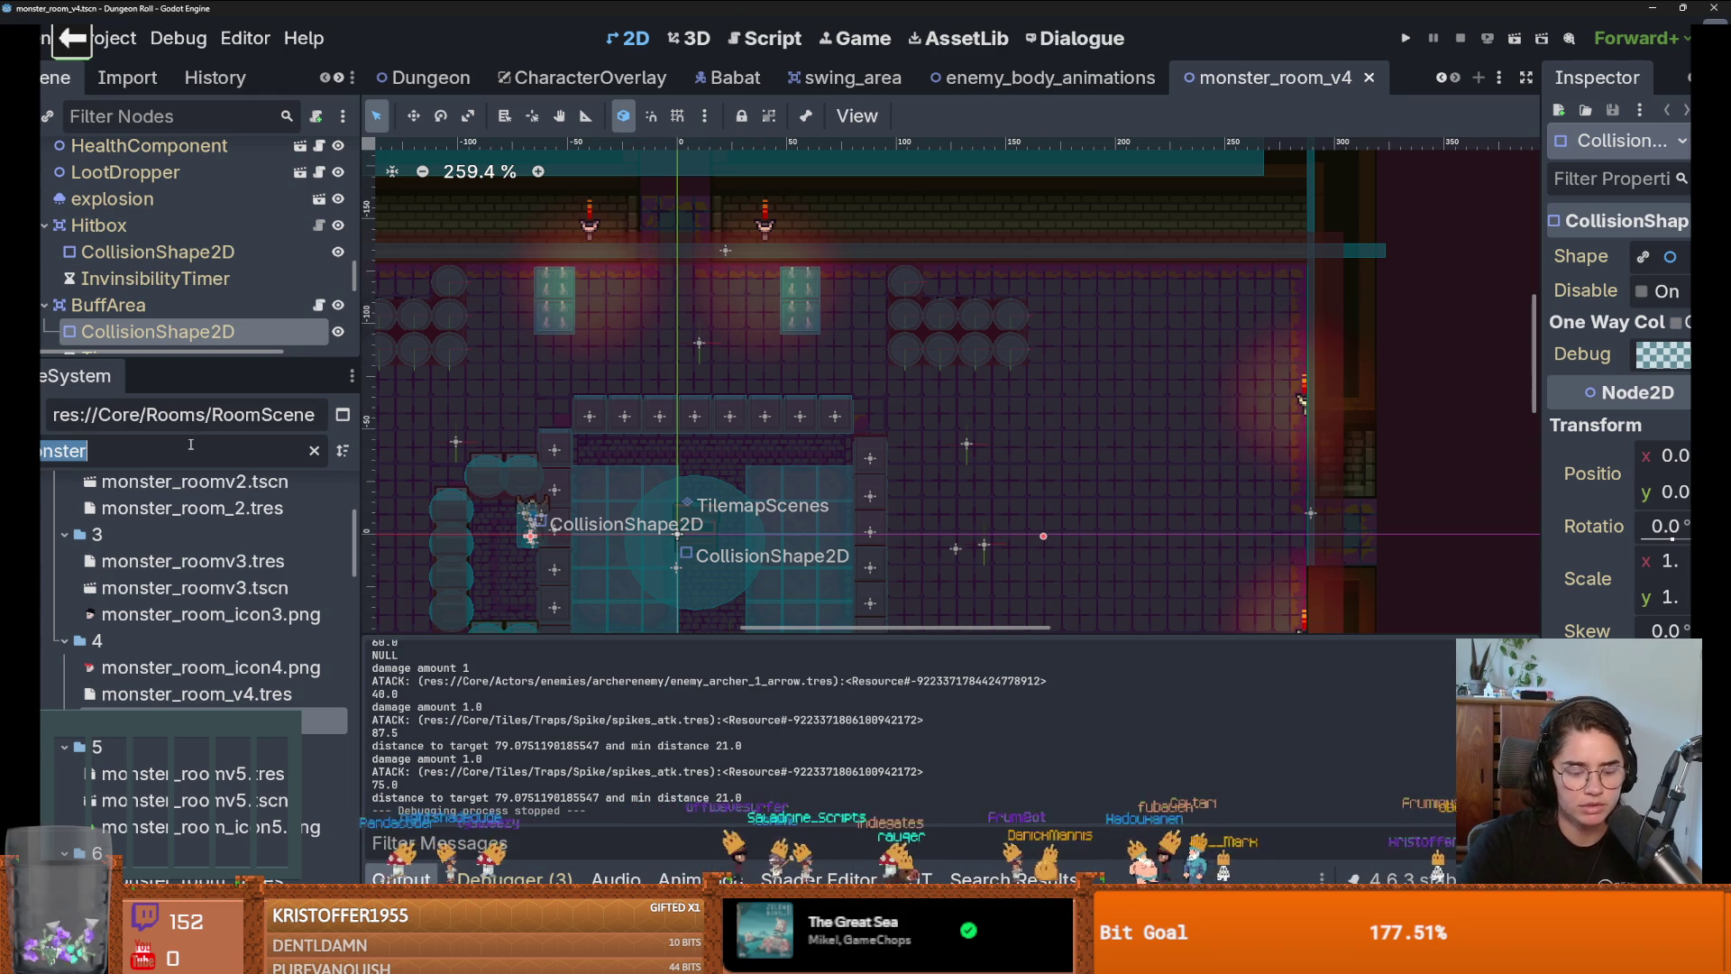
pyautogui.write('temp')
pyautogui.write('r')
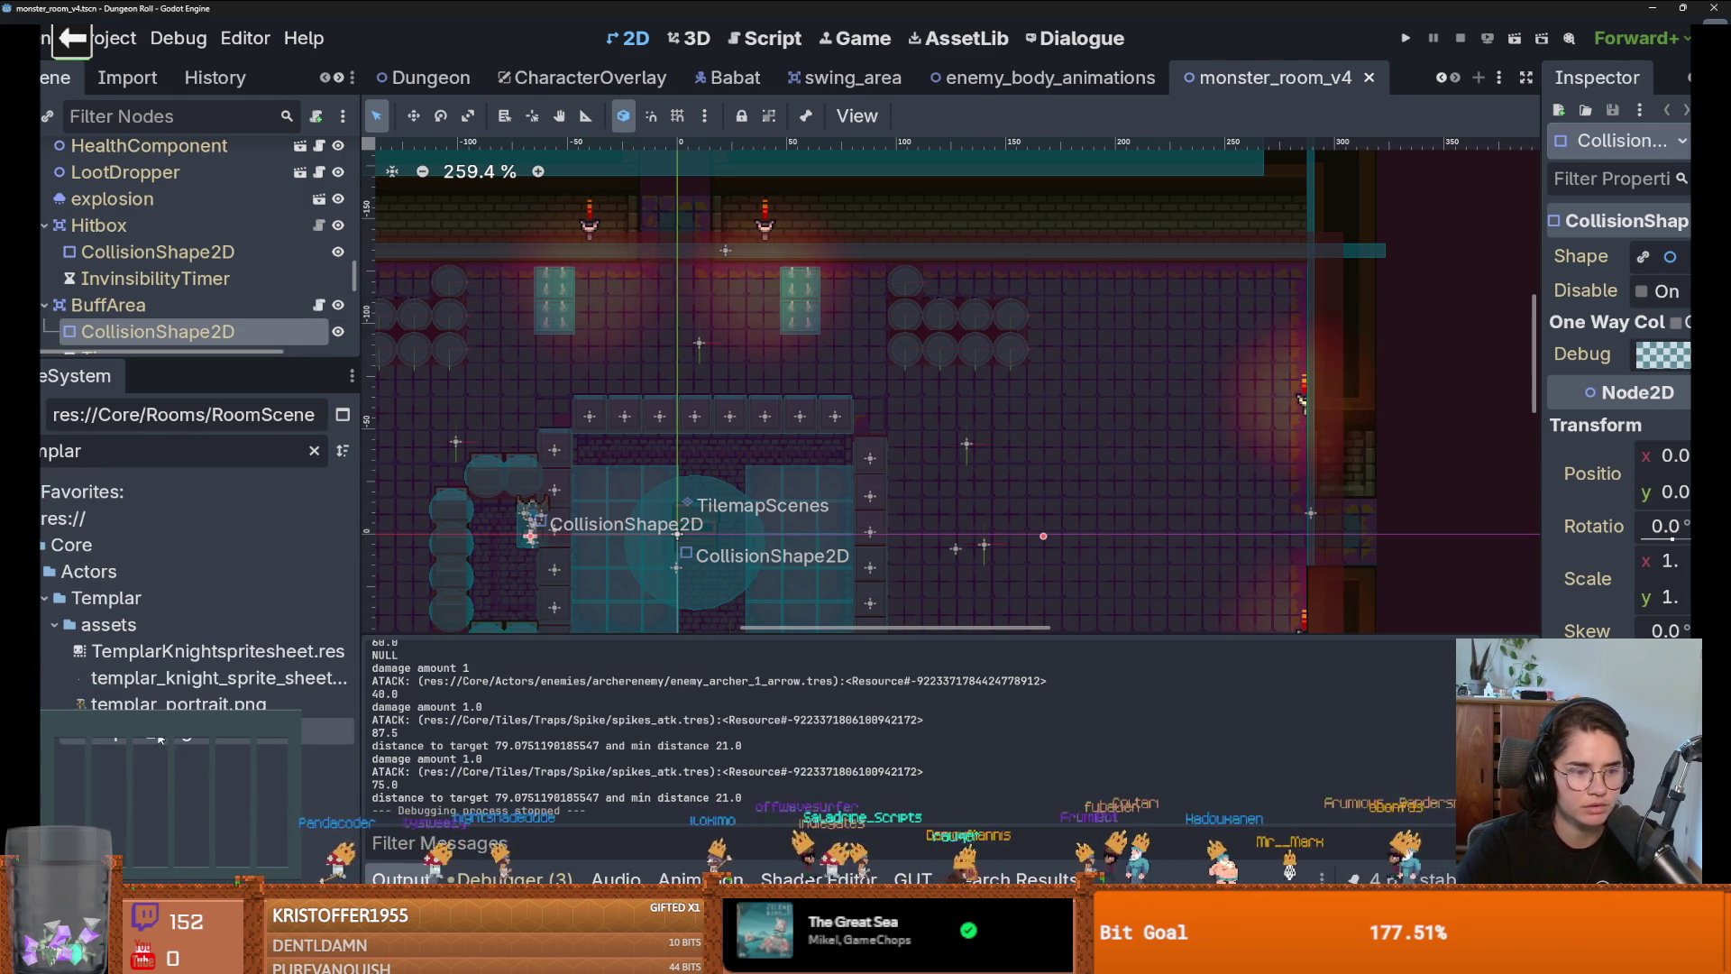
pyautogui.doubleClick(159, 738)
pyautogui.scroll(6, 816, 459)
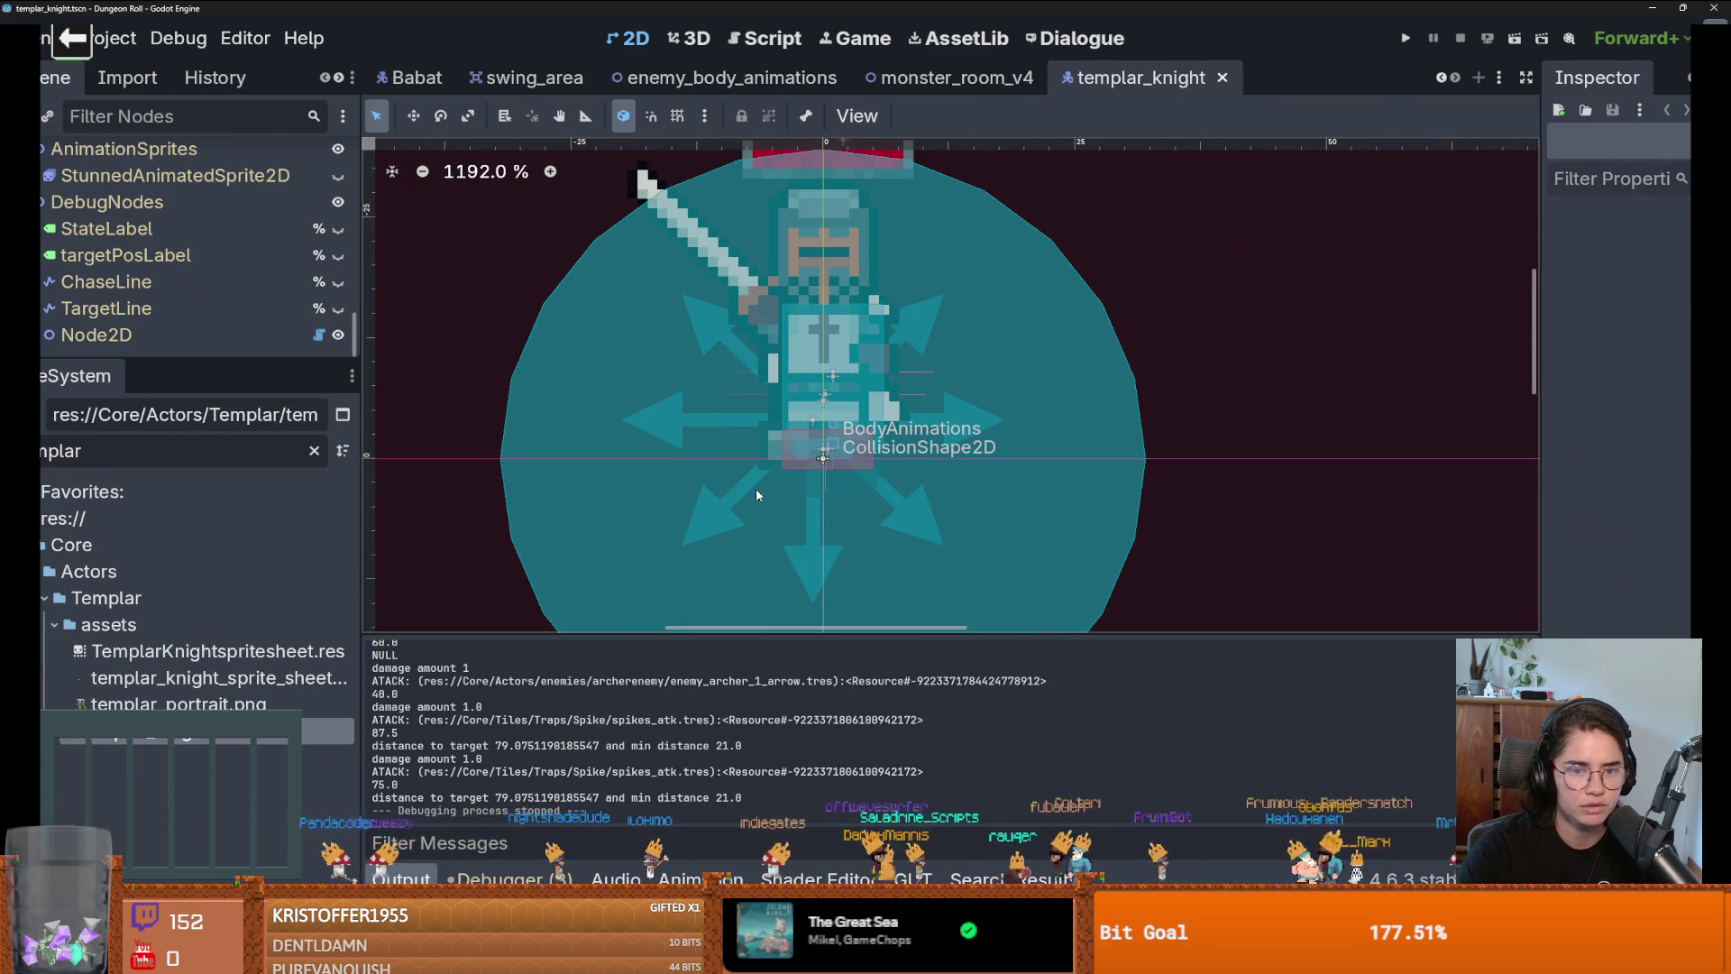
# Undo the accidental collision-shape move and the last layer change.
pyautogui.moveTo(757, 495); pyautogui.dragTo(768, 485)
pyautogui.hotkey('ctrl', 'z')
pyautogui.scroll(-1, 191, 353)
pyautogui.hotkey('ctrl', 'z')
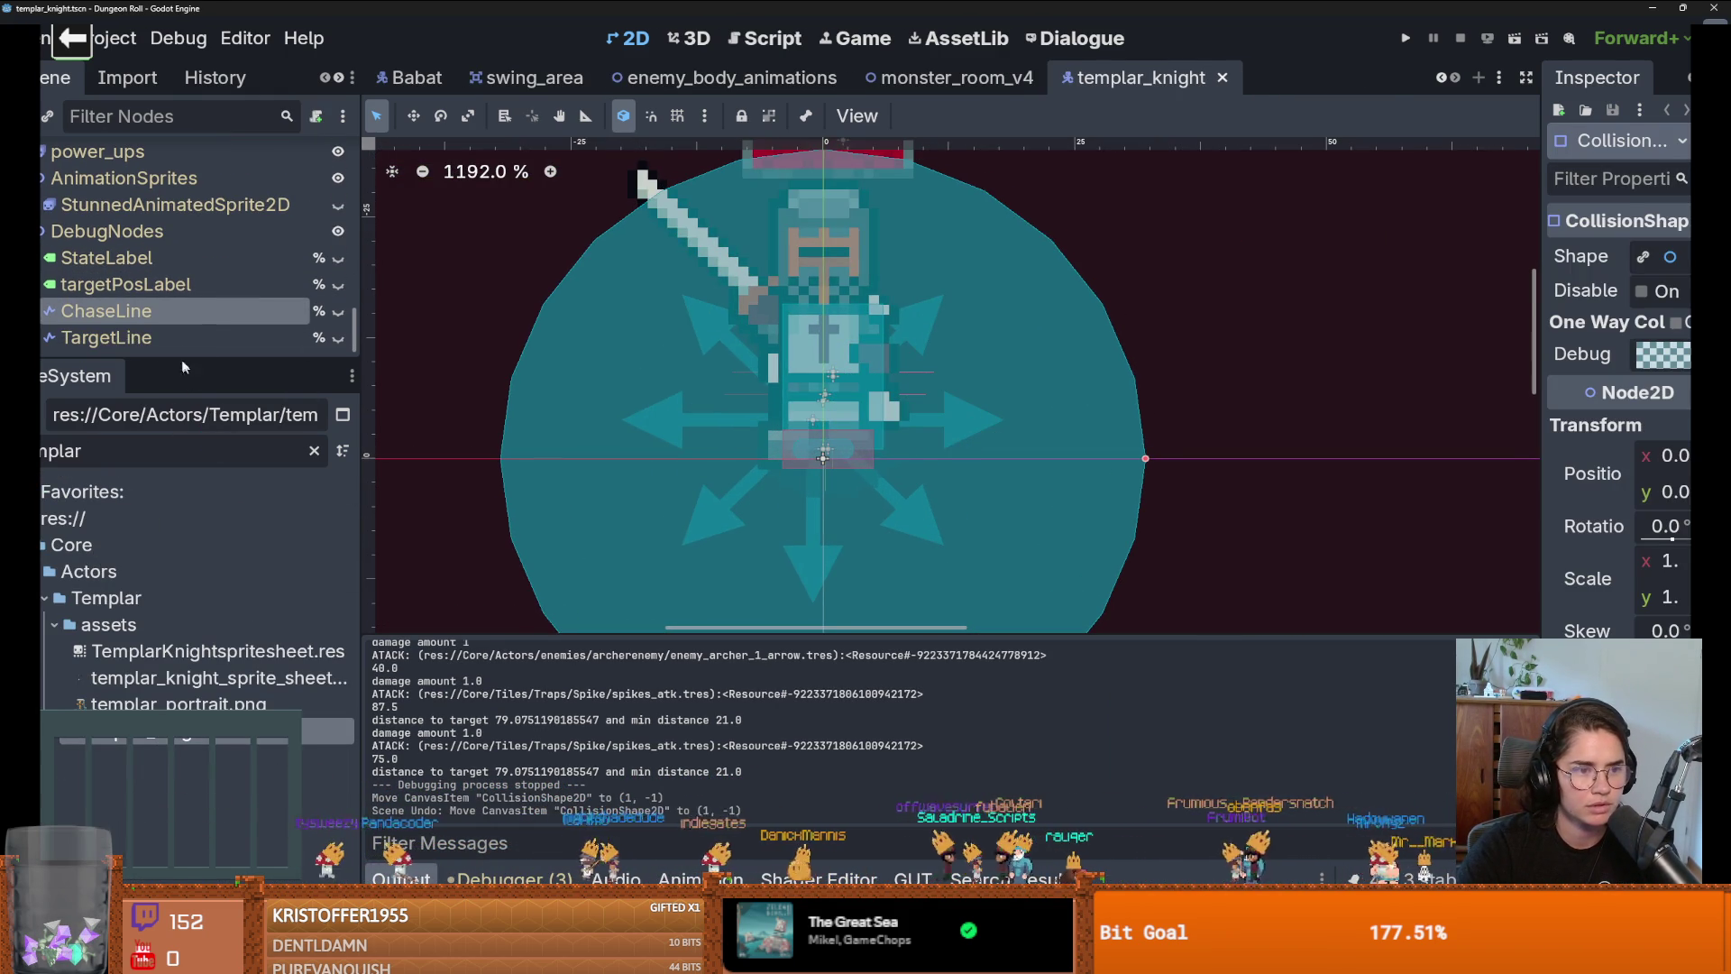
# Enlarge the Scene dock and collapse the StateMachine, TileHitbox and Hitbox nodes.
pyautogui.moveTo(196, 360); pyautogui.dragTo(124, 647)
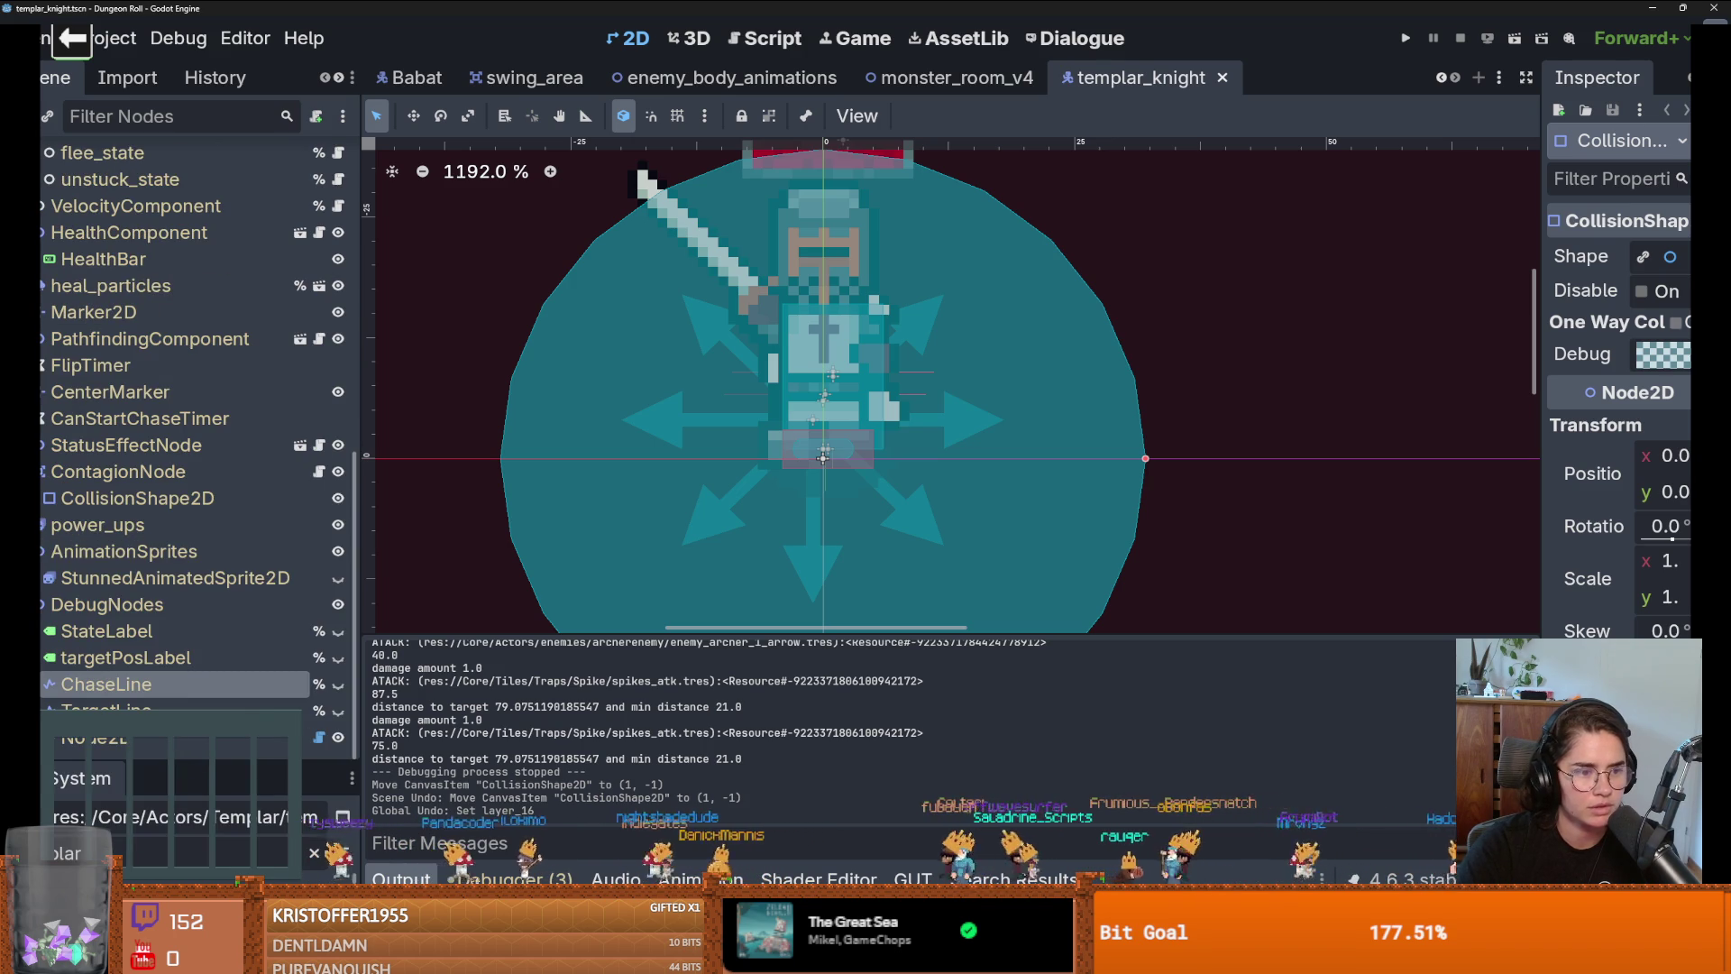
pyautogui.scroll(8, 136, 684)
pyautogui.click(43, 449)
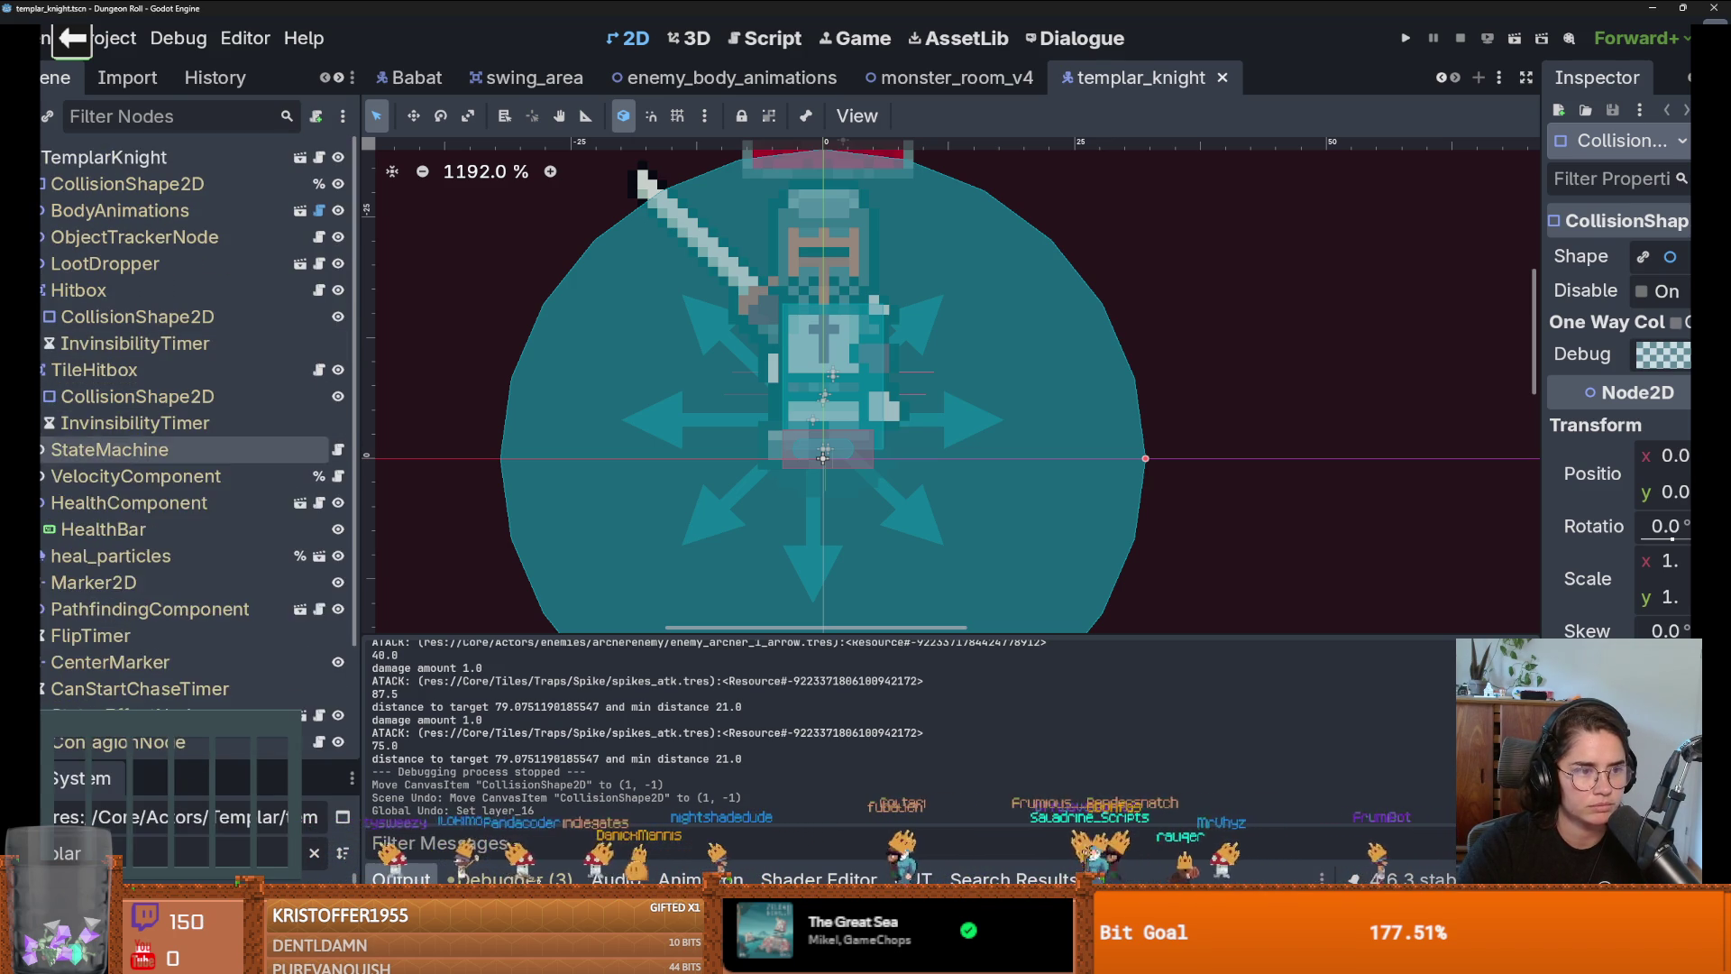
pyautogui.click(41, 370)
pyautogui.click(42, 289)
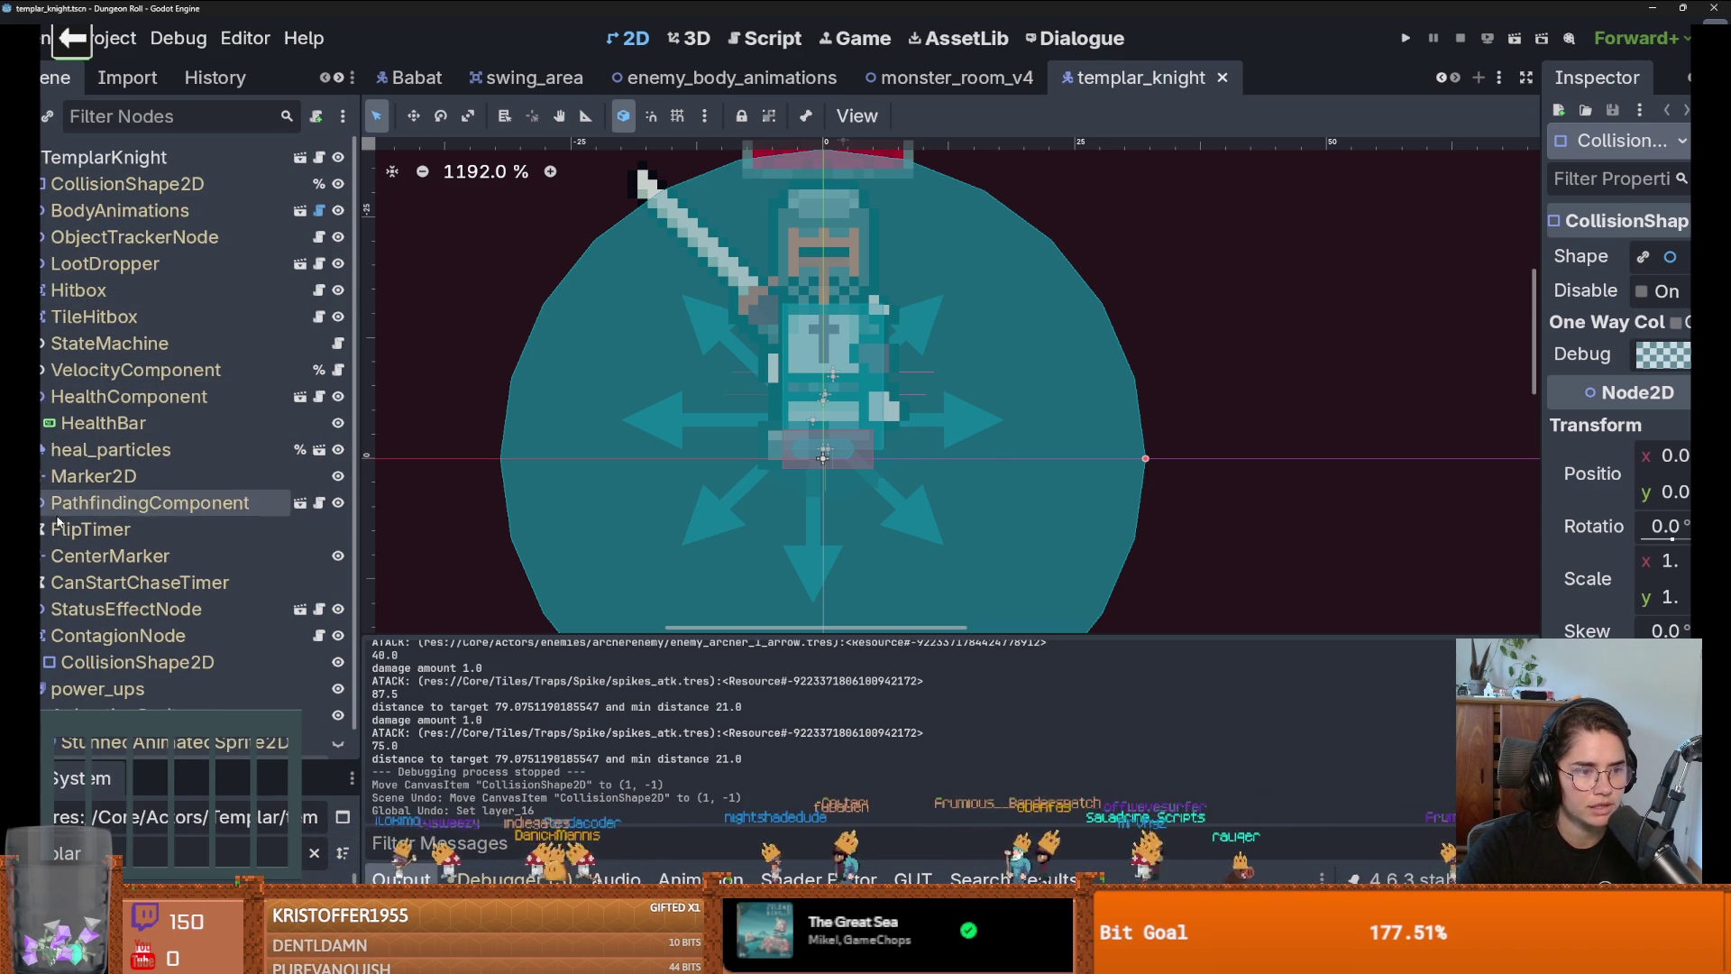
# Move PathfindingComponent up to (0, -7) and save the templar_knight scene.
pyautogui.click(220, 501)
pyautogui.moveTo(861, 444); pyautogui.dragTo(873, 413)
pyautogui.hotkey('ctrl', 's')
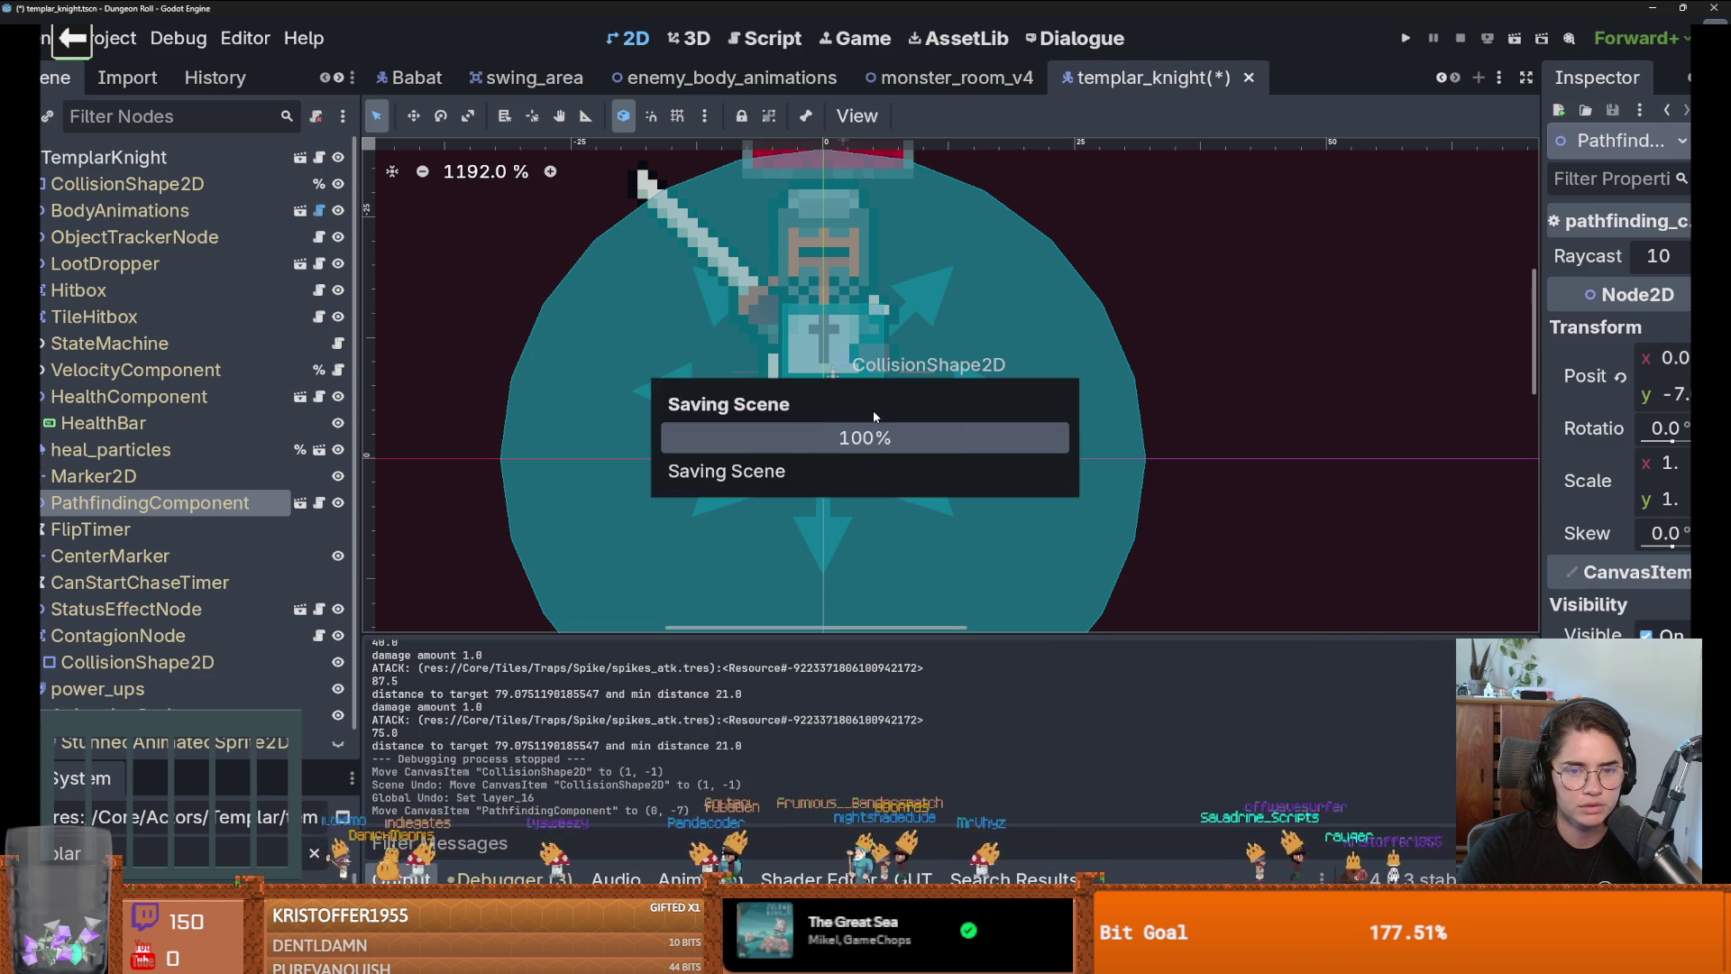
pyautogui.scroll(-1, 873, 415)
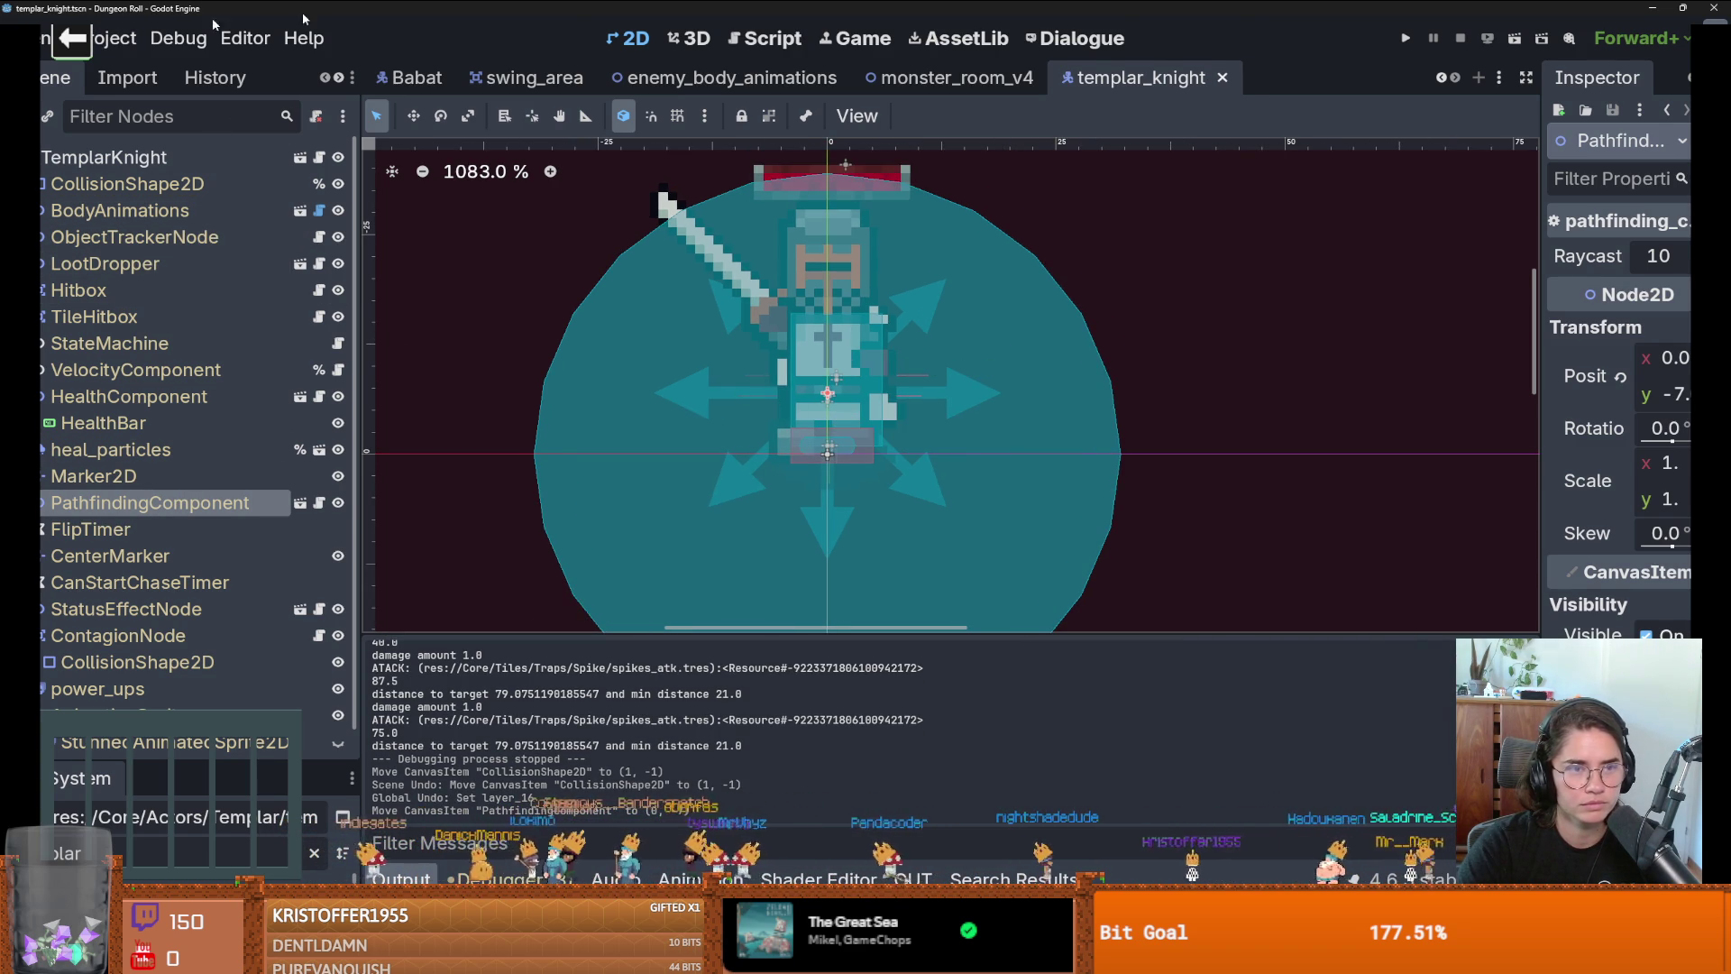
# Run the game and pick a room card to enter the dungeon.
pyautogui.click(97, 41)
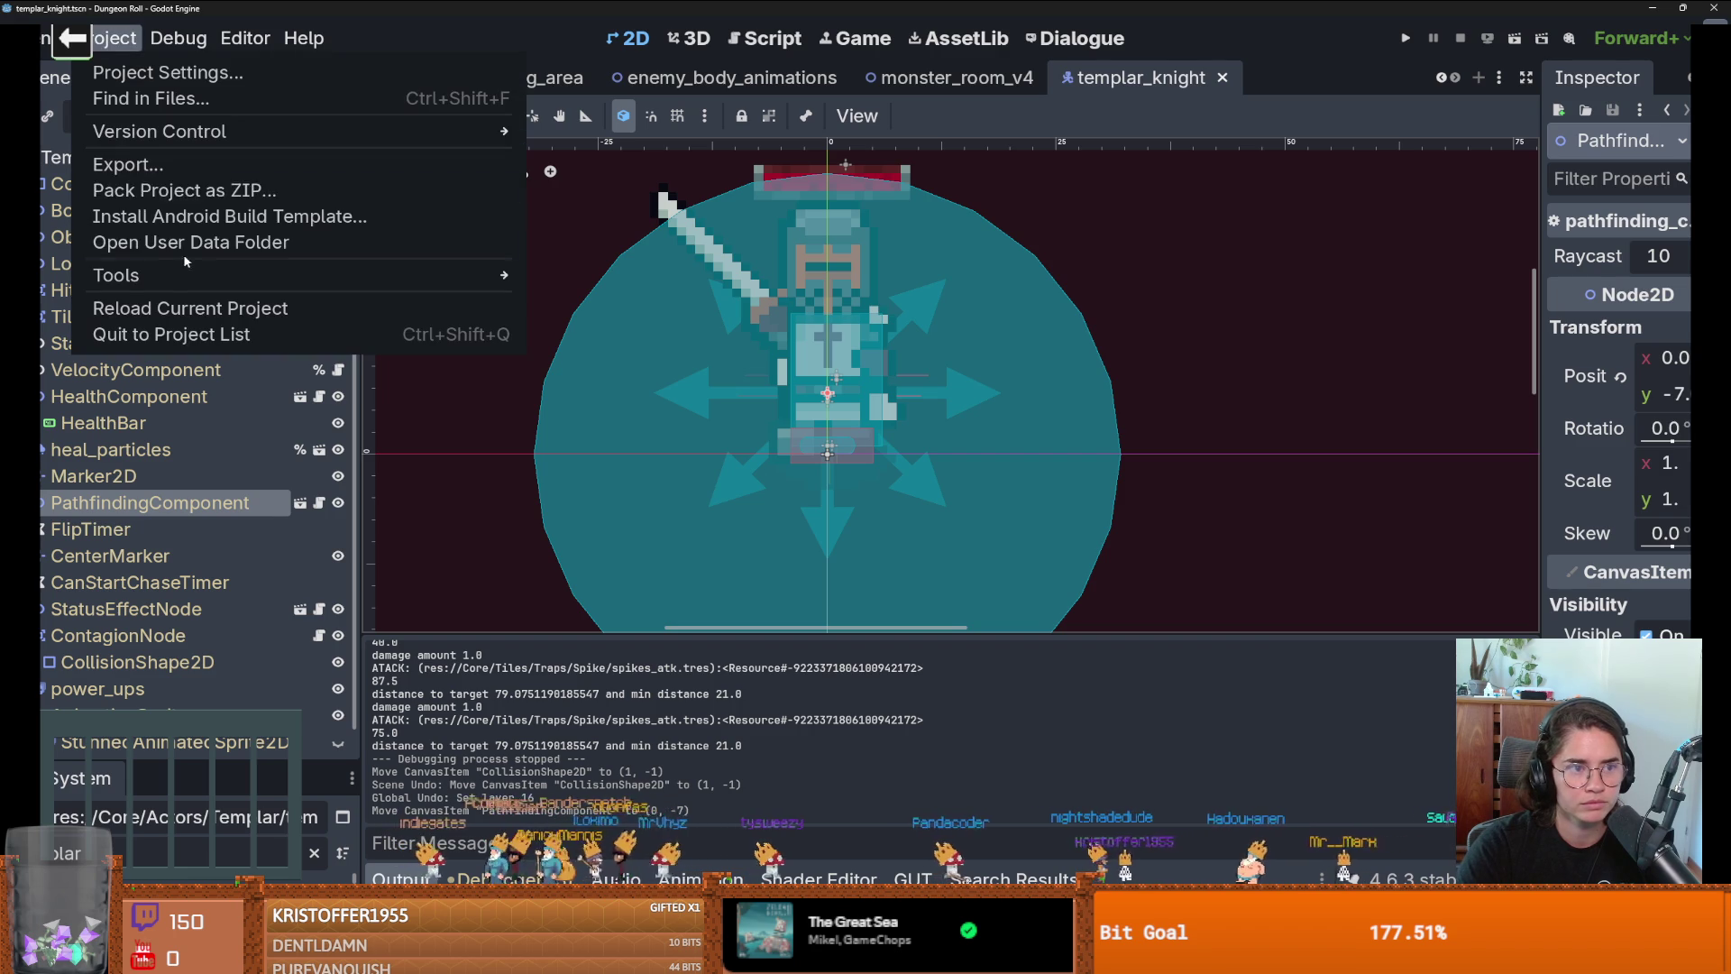
pyautogui.click(1401, 43)
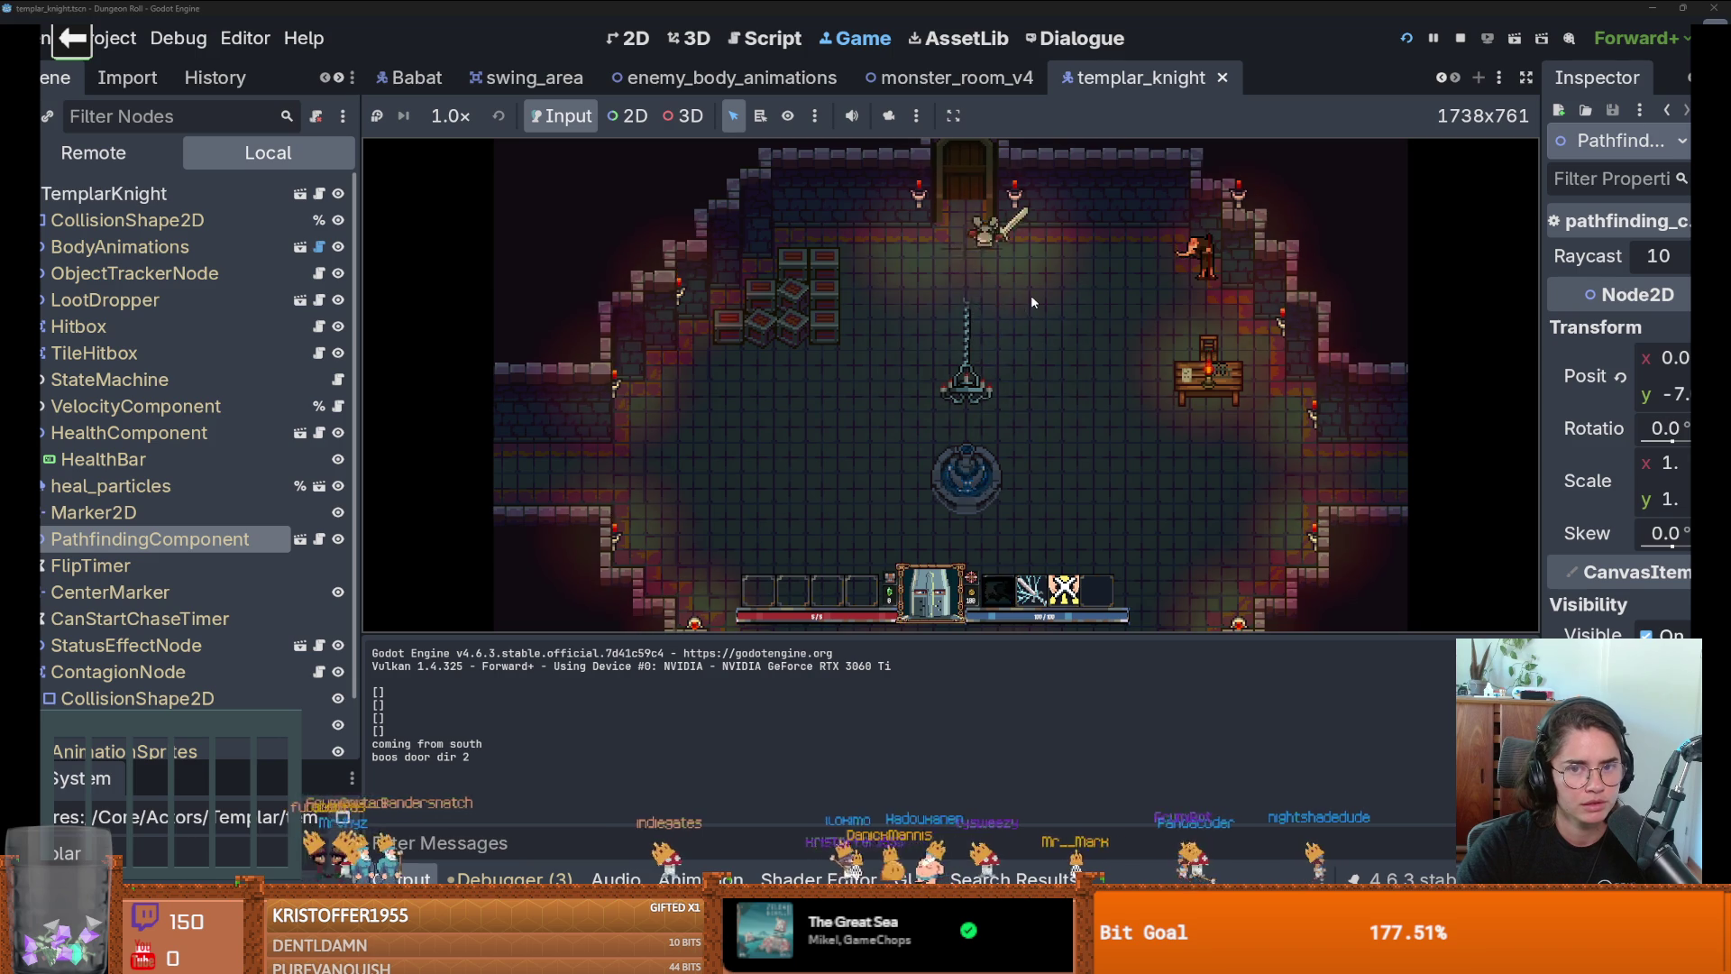
pyautogui.click(947, 431)
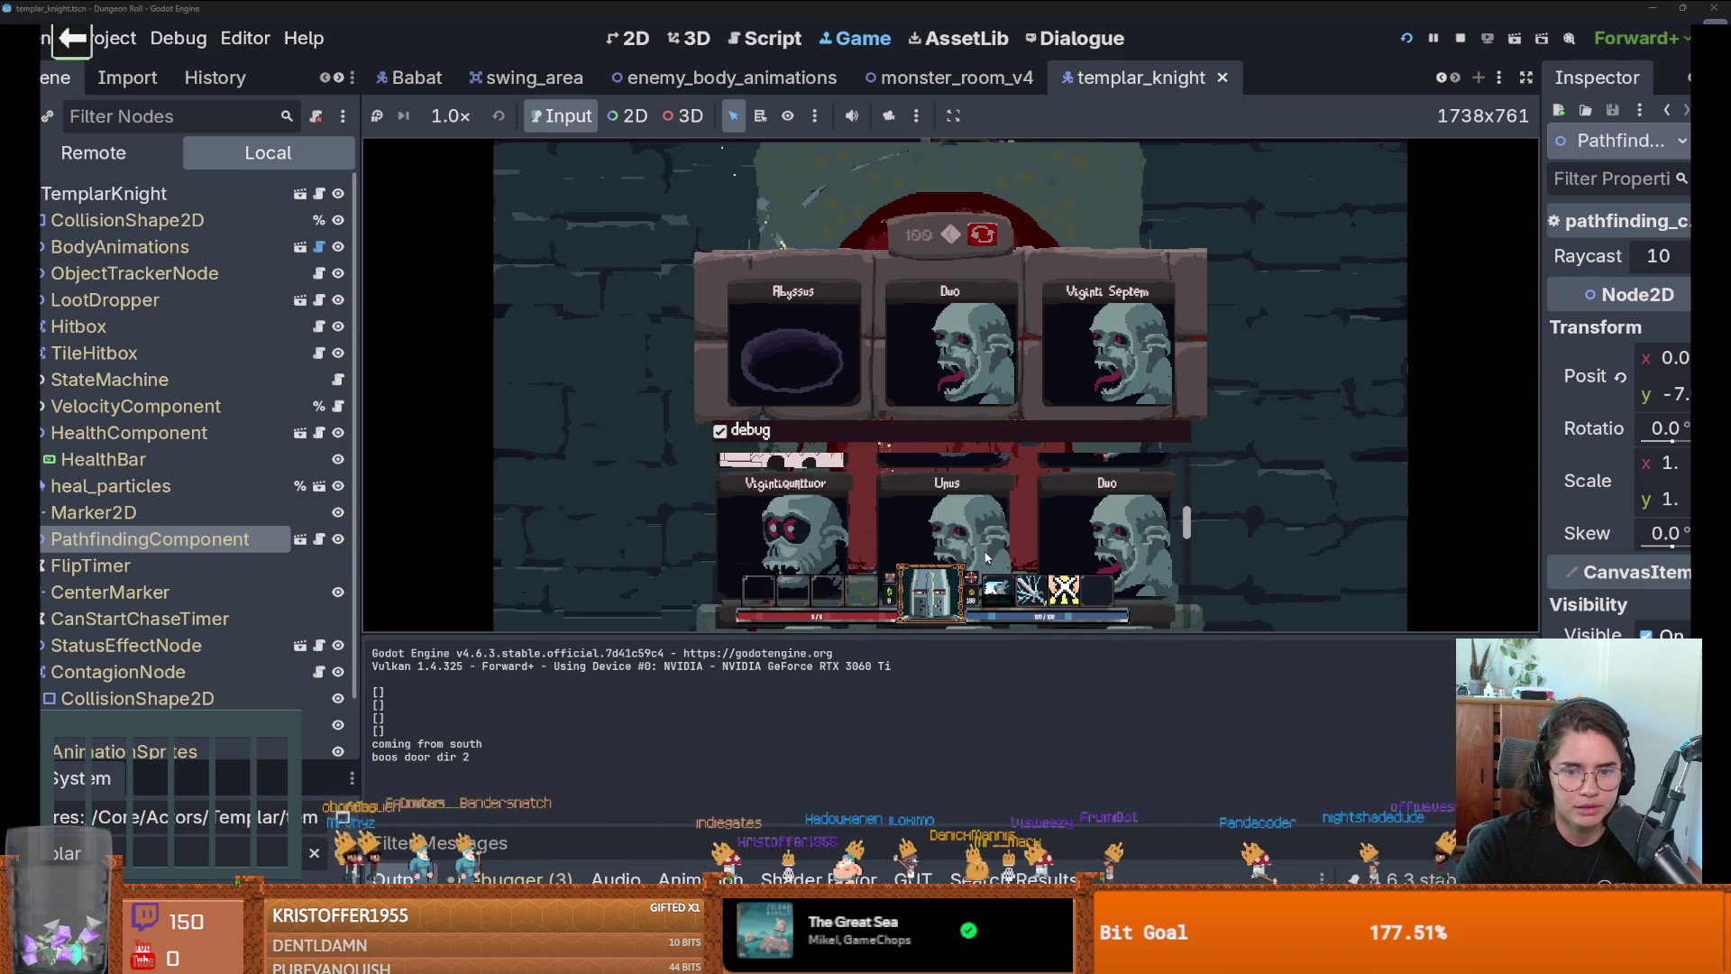
pyautogui.click(970, 528)
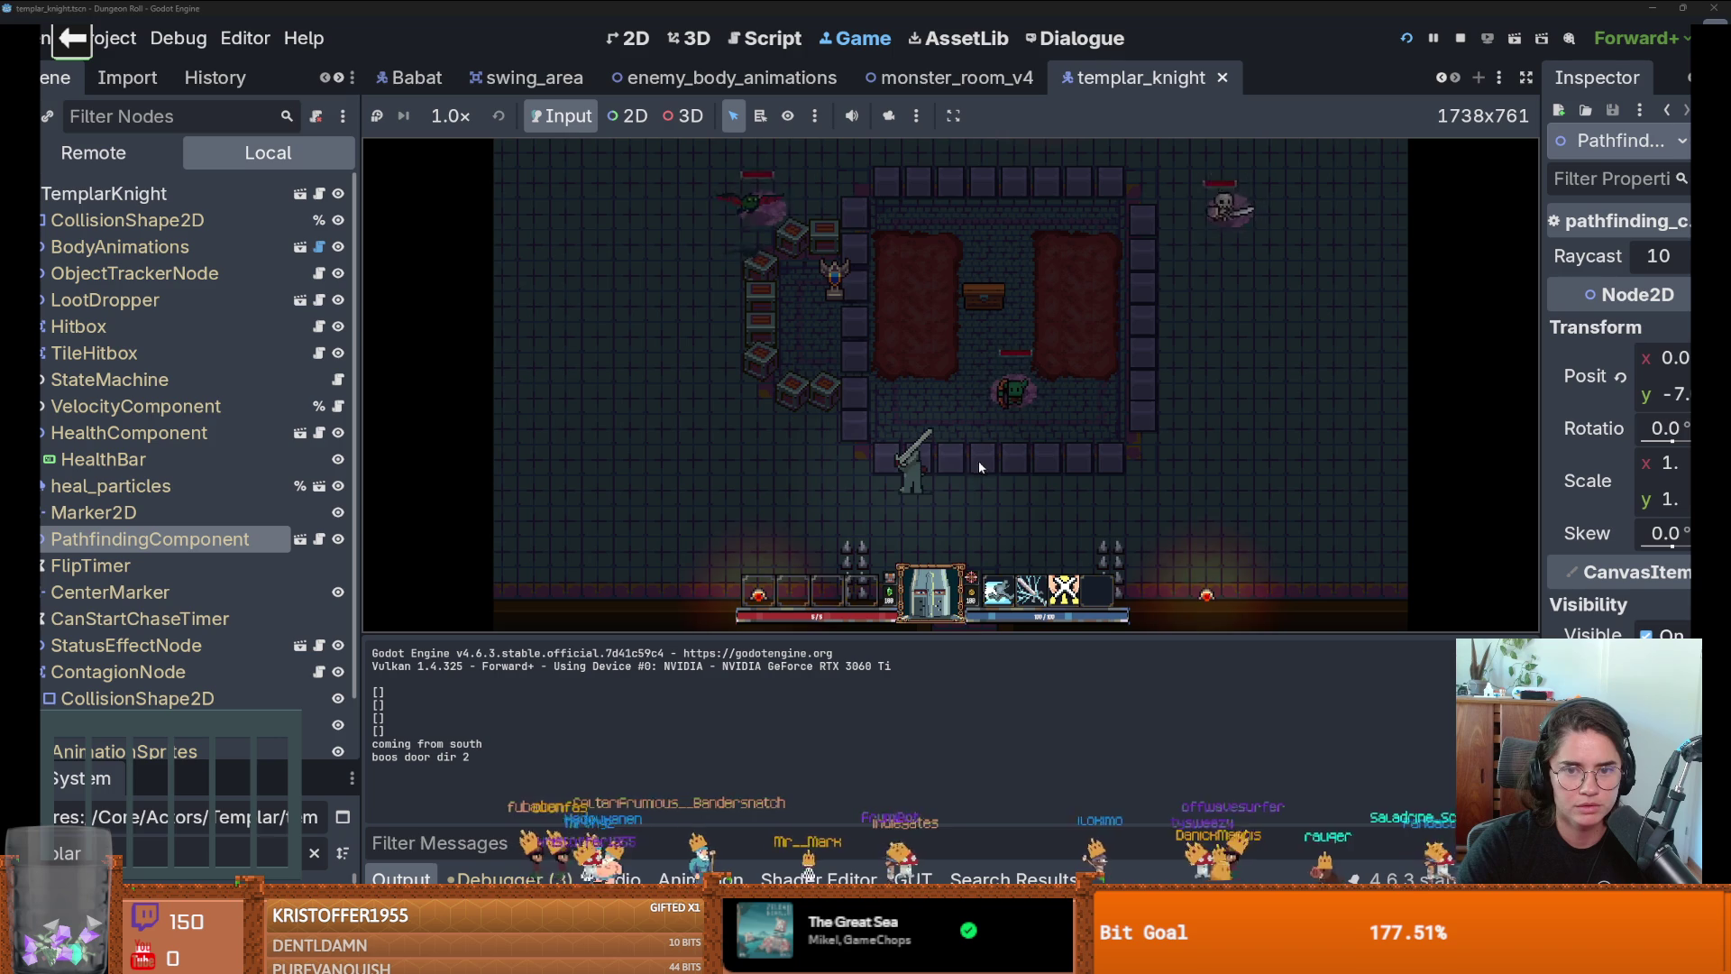
# Attack, walk up the room, and enable the raycast debug overlays from the console.
pyautogui.click(978, 460)
pyautogui.press('d')
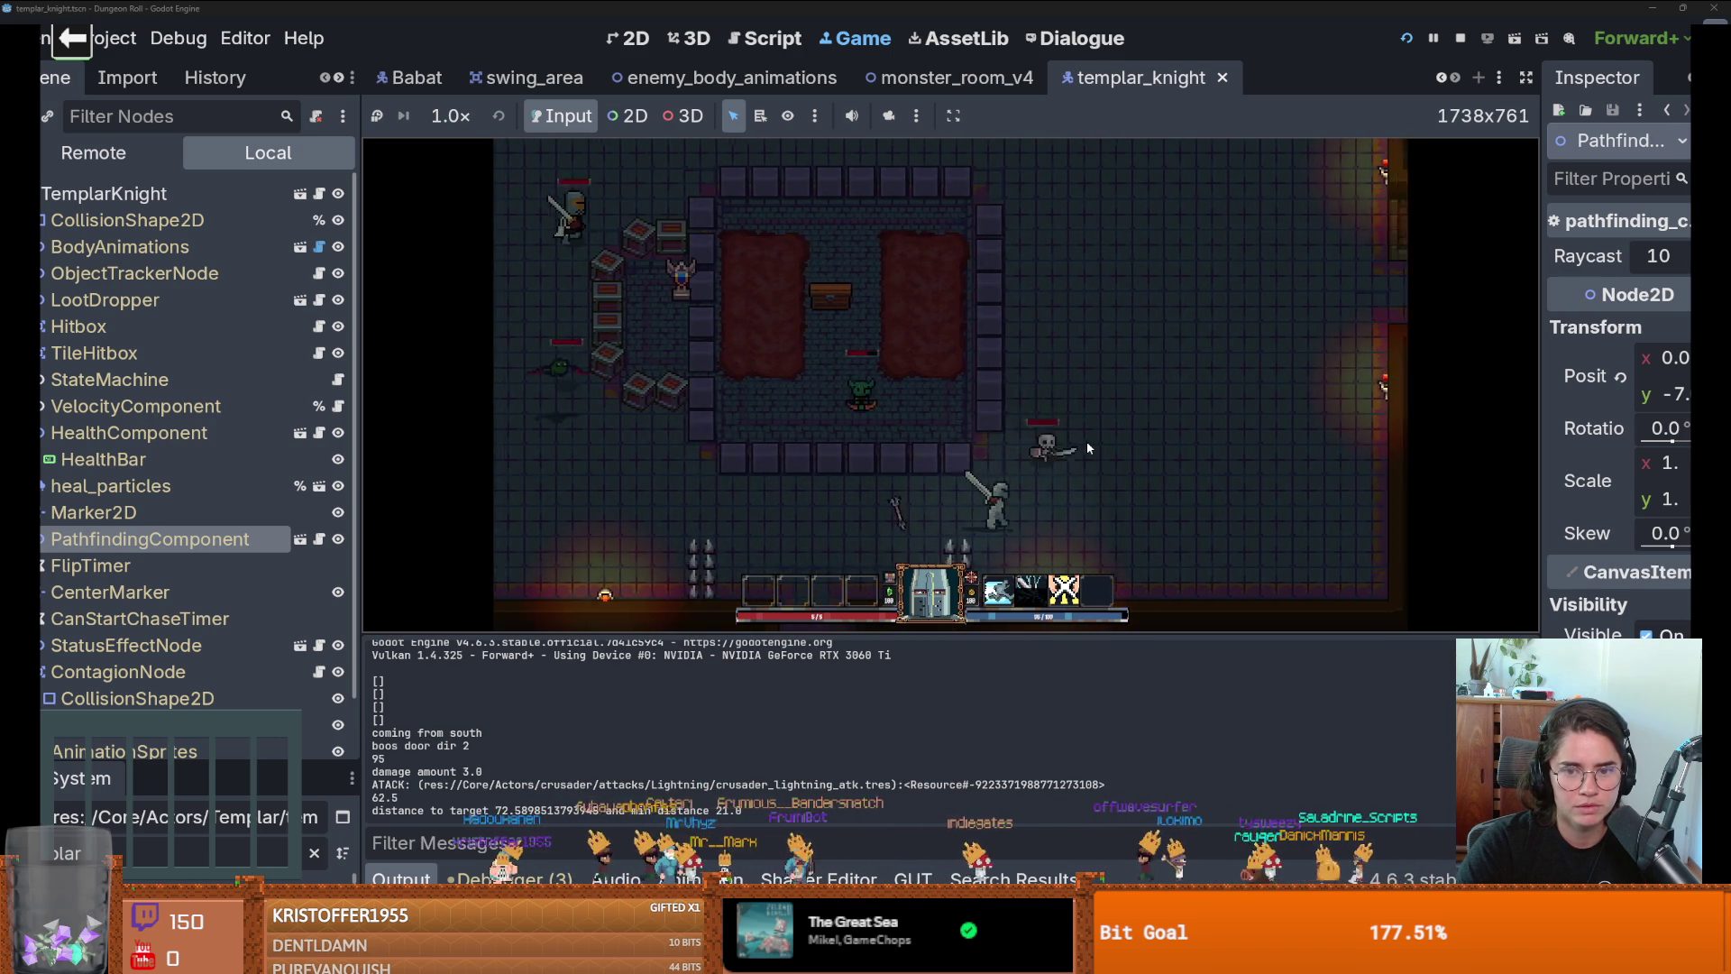
pyautogui.press('w')
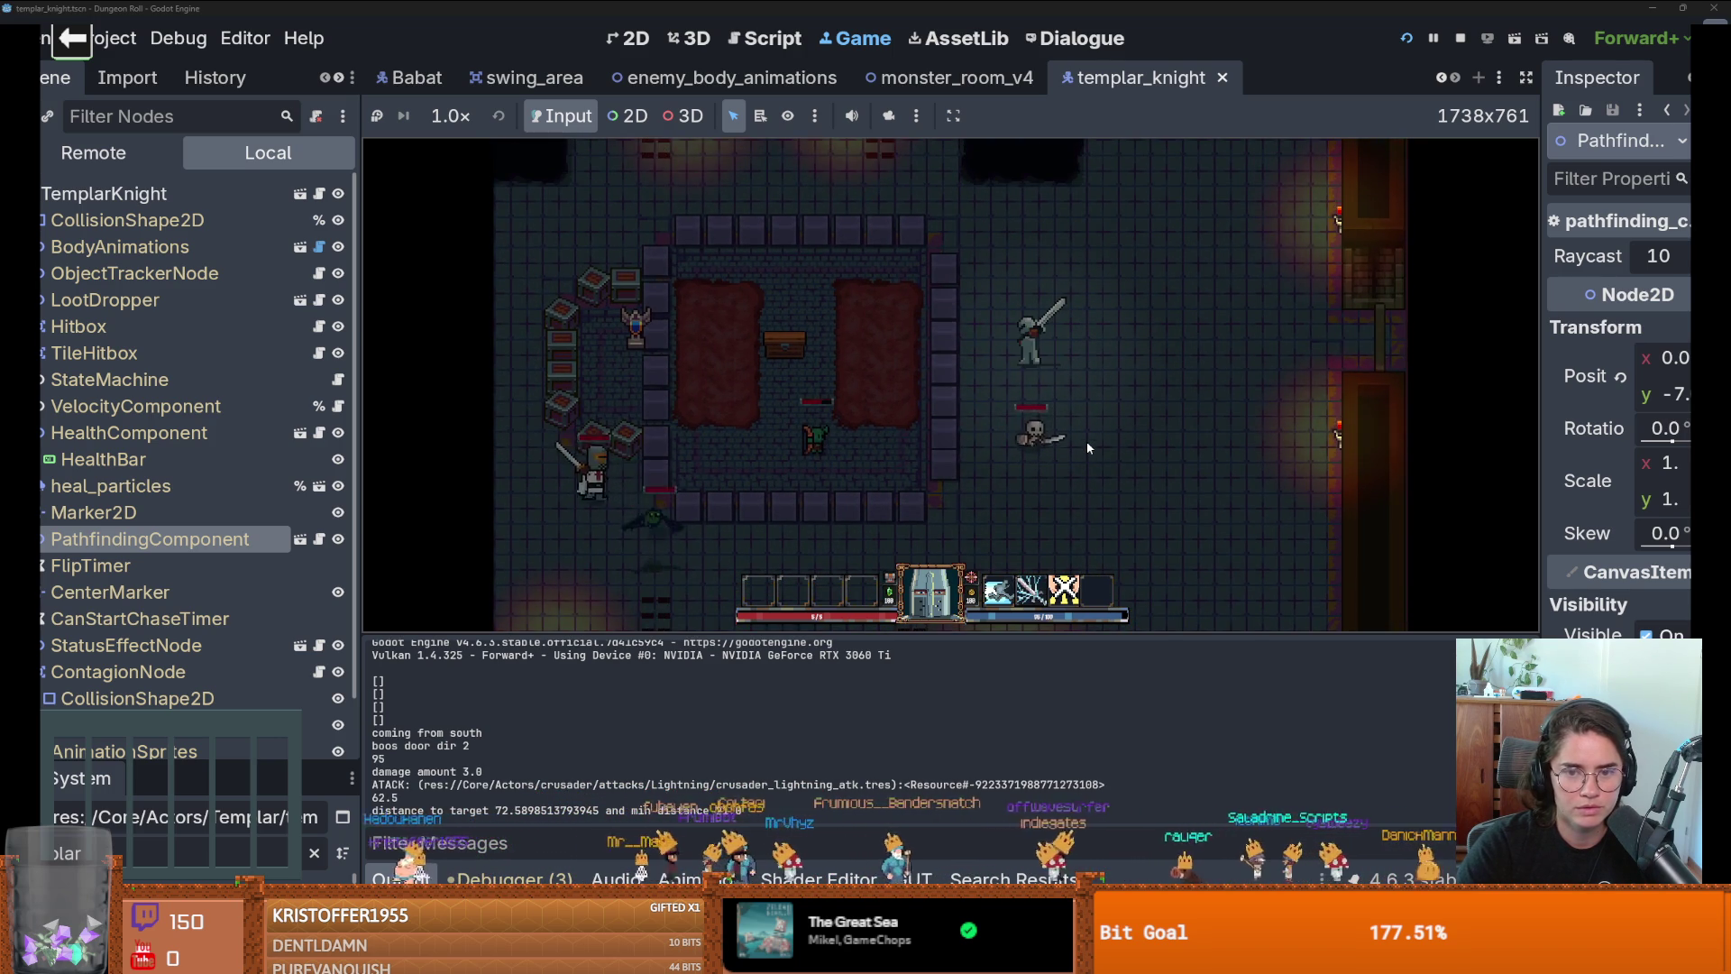
pyautogui.press('`')
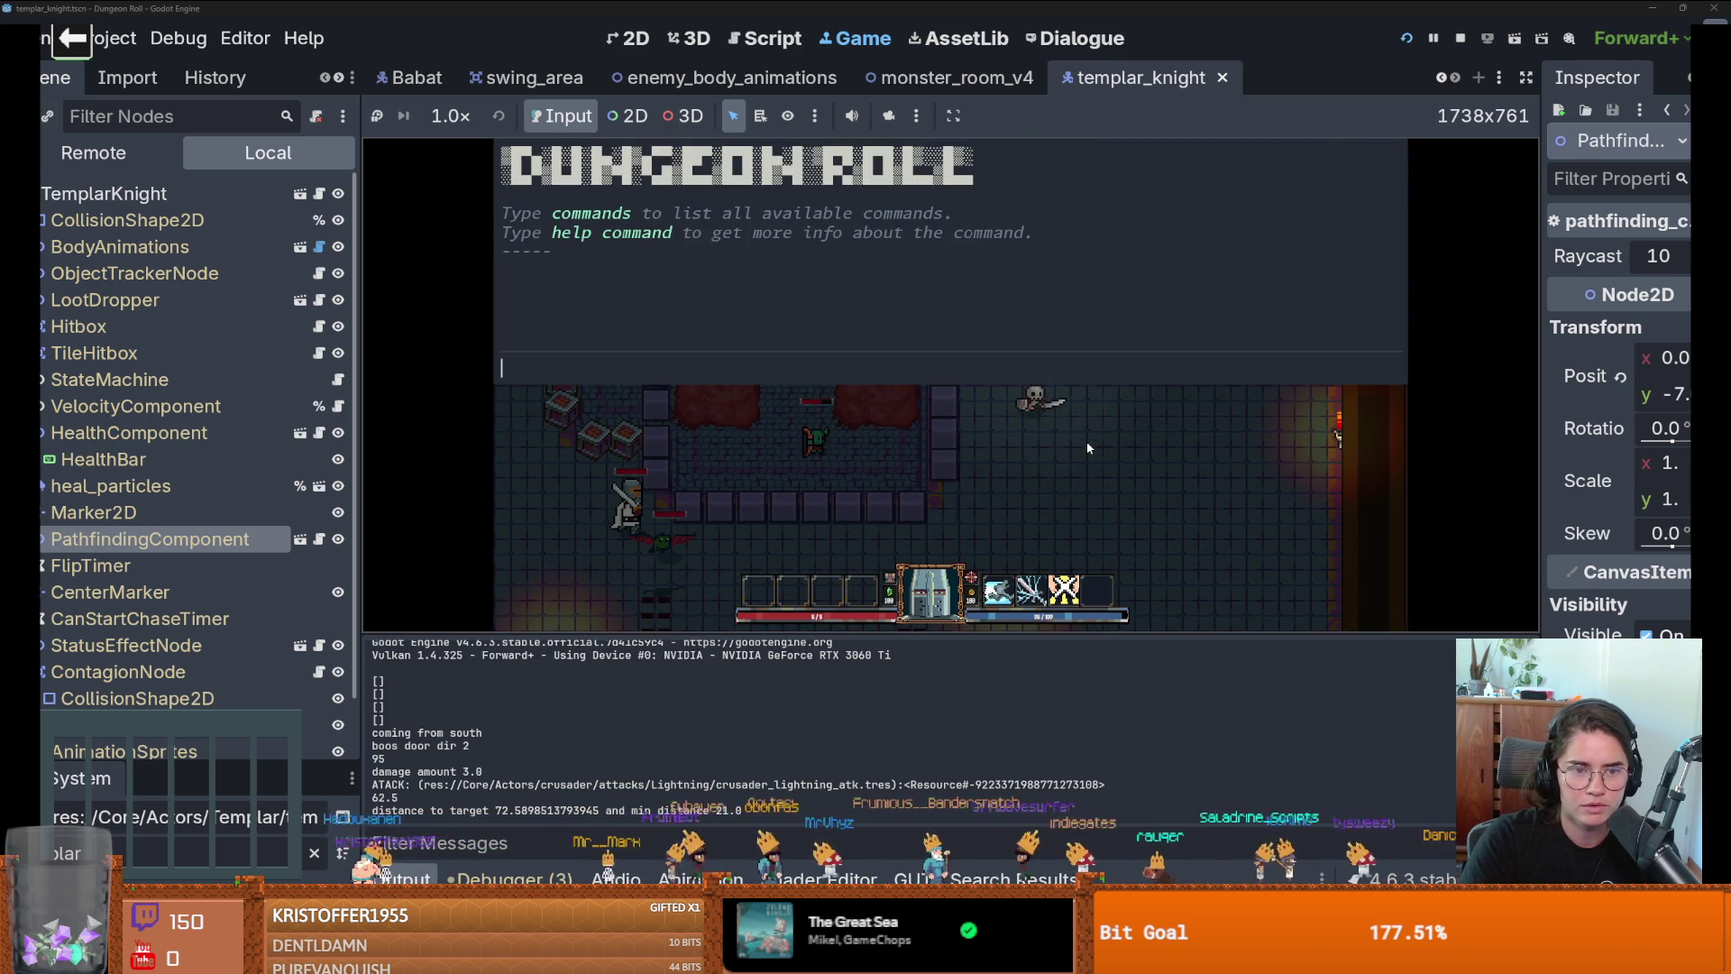
pyautogui.write('on_raycast_debug')
pyautogui.press('Return')
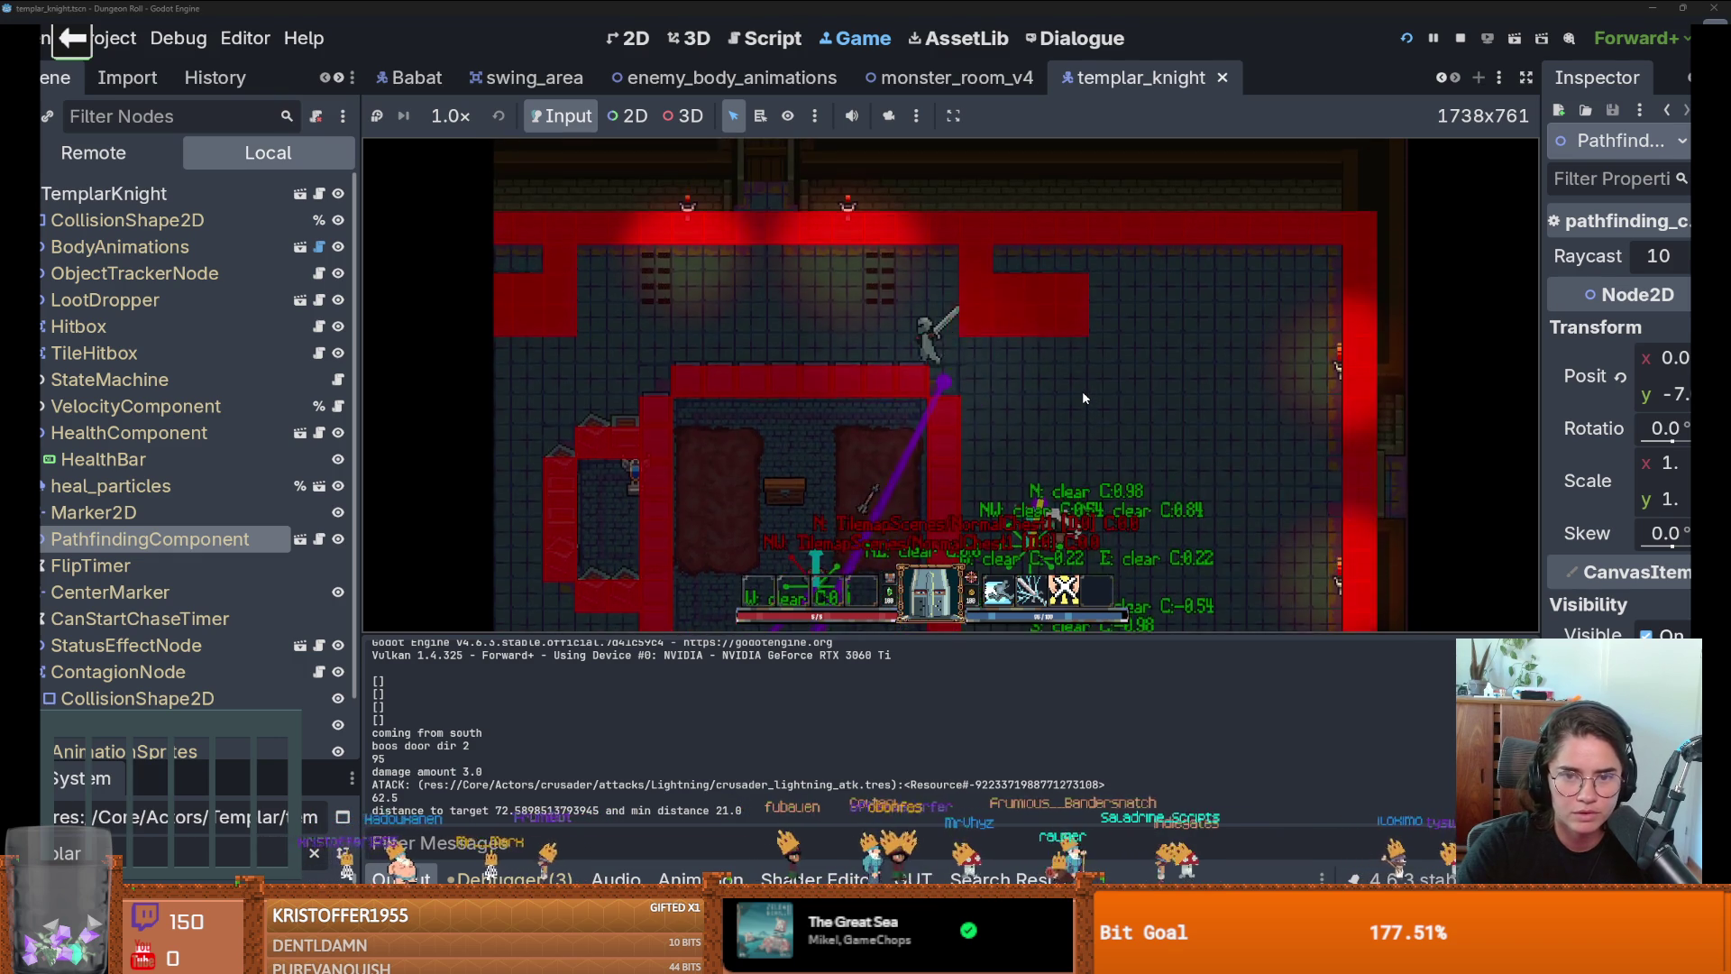
# Move the knight around the room and land a three-hit attack combo.
pyautogui.press('a')
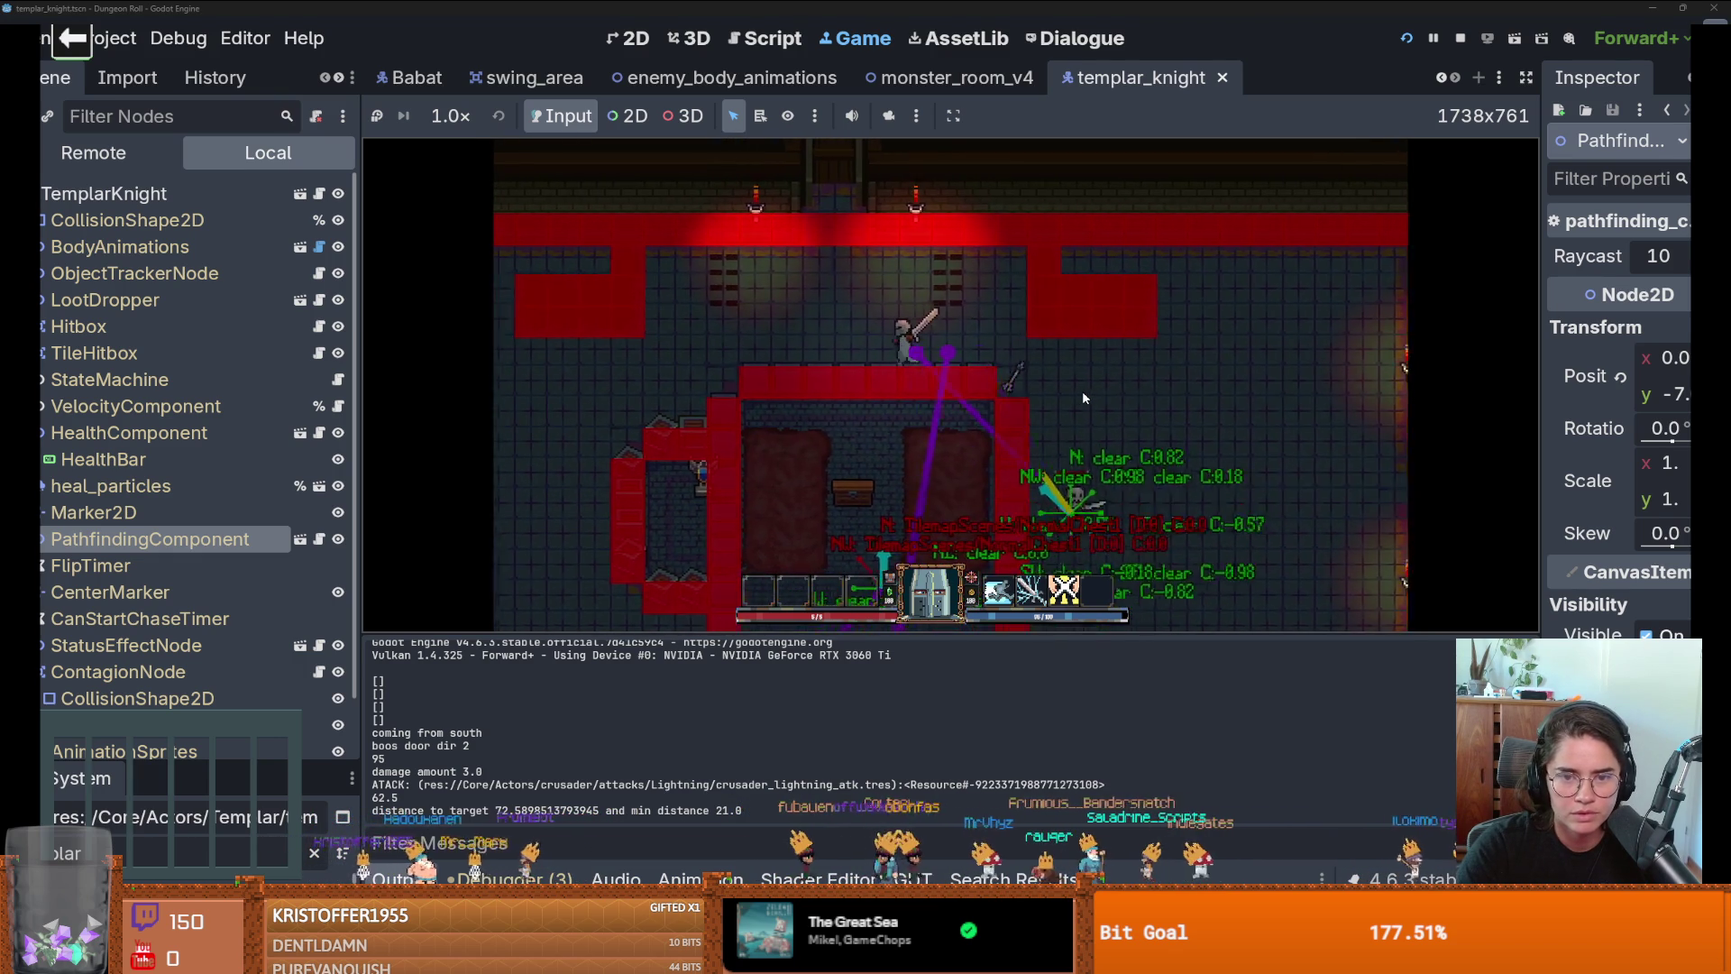
pyautogui.press('s')
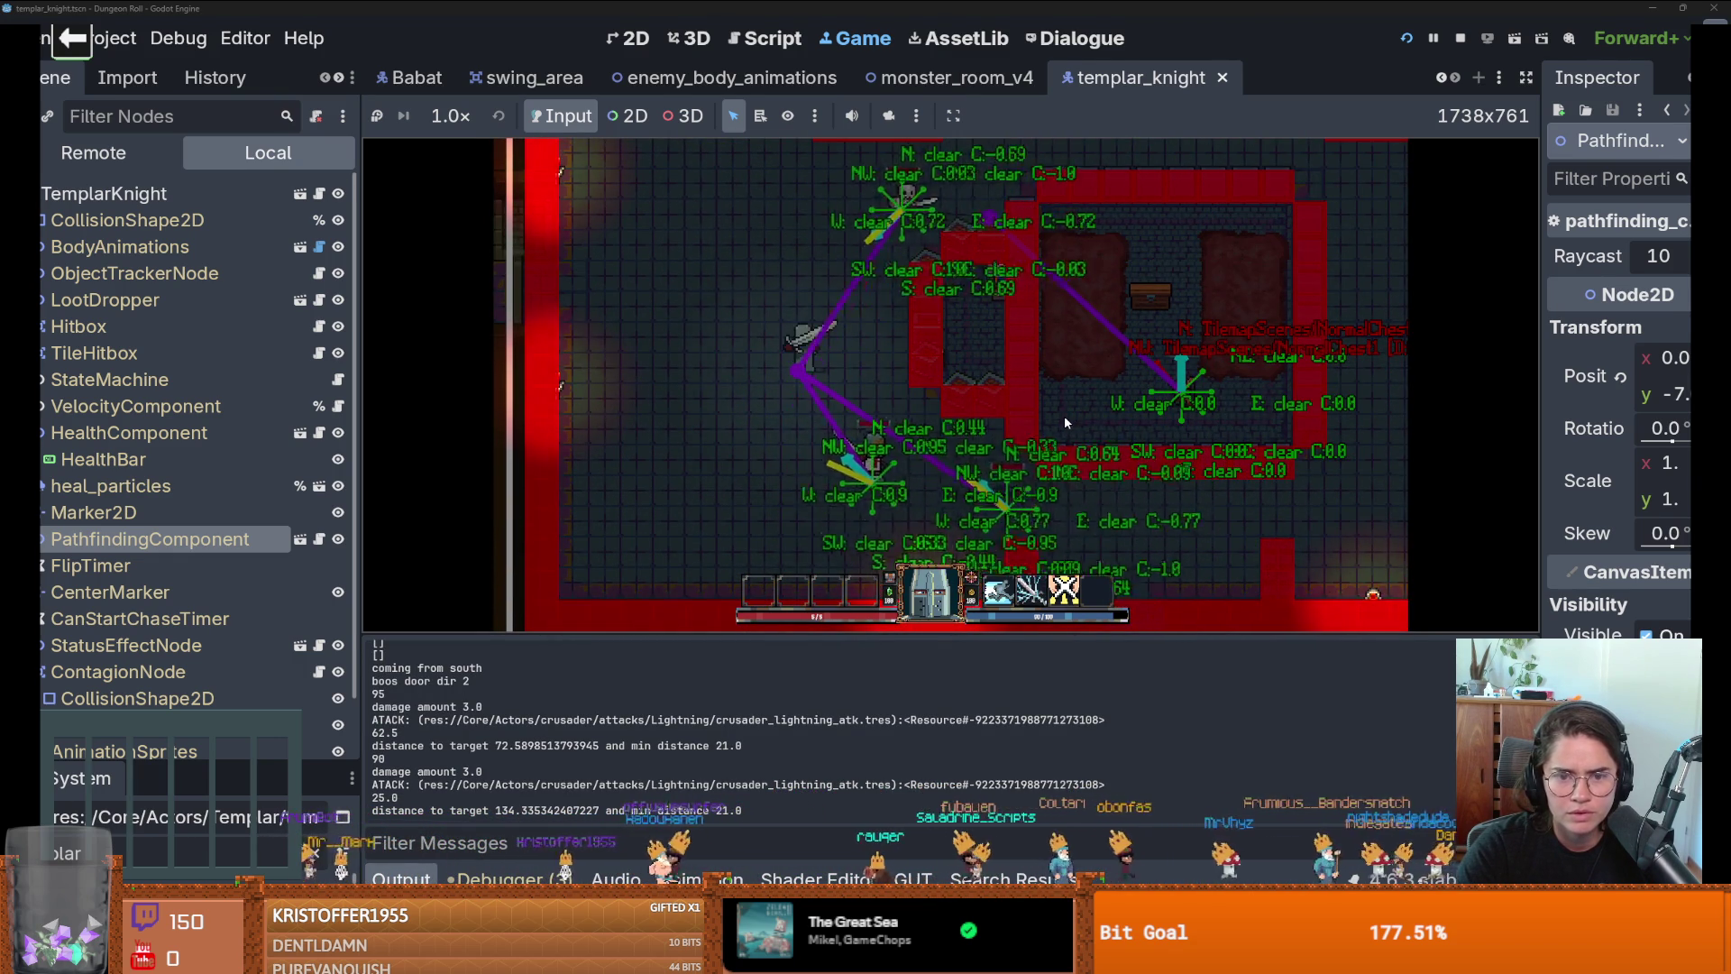
pyautogui.press('w')
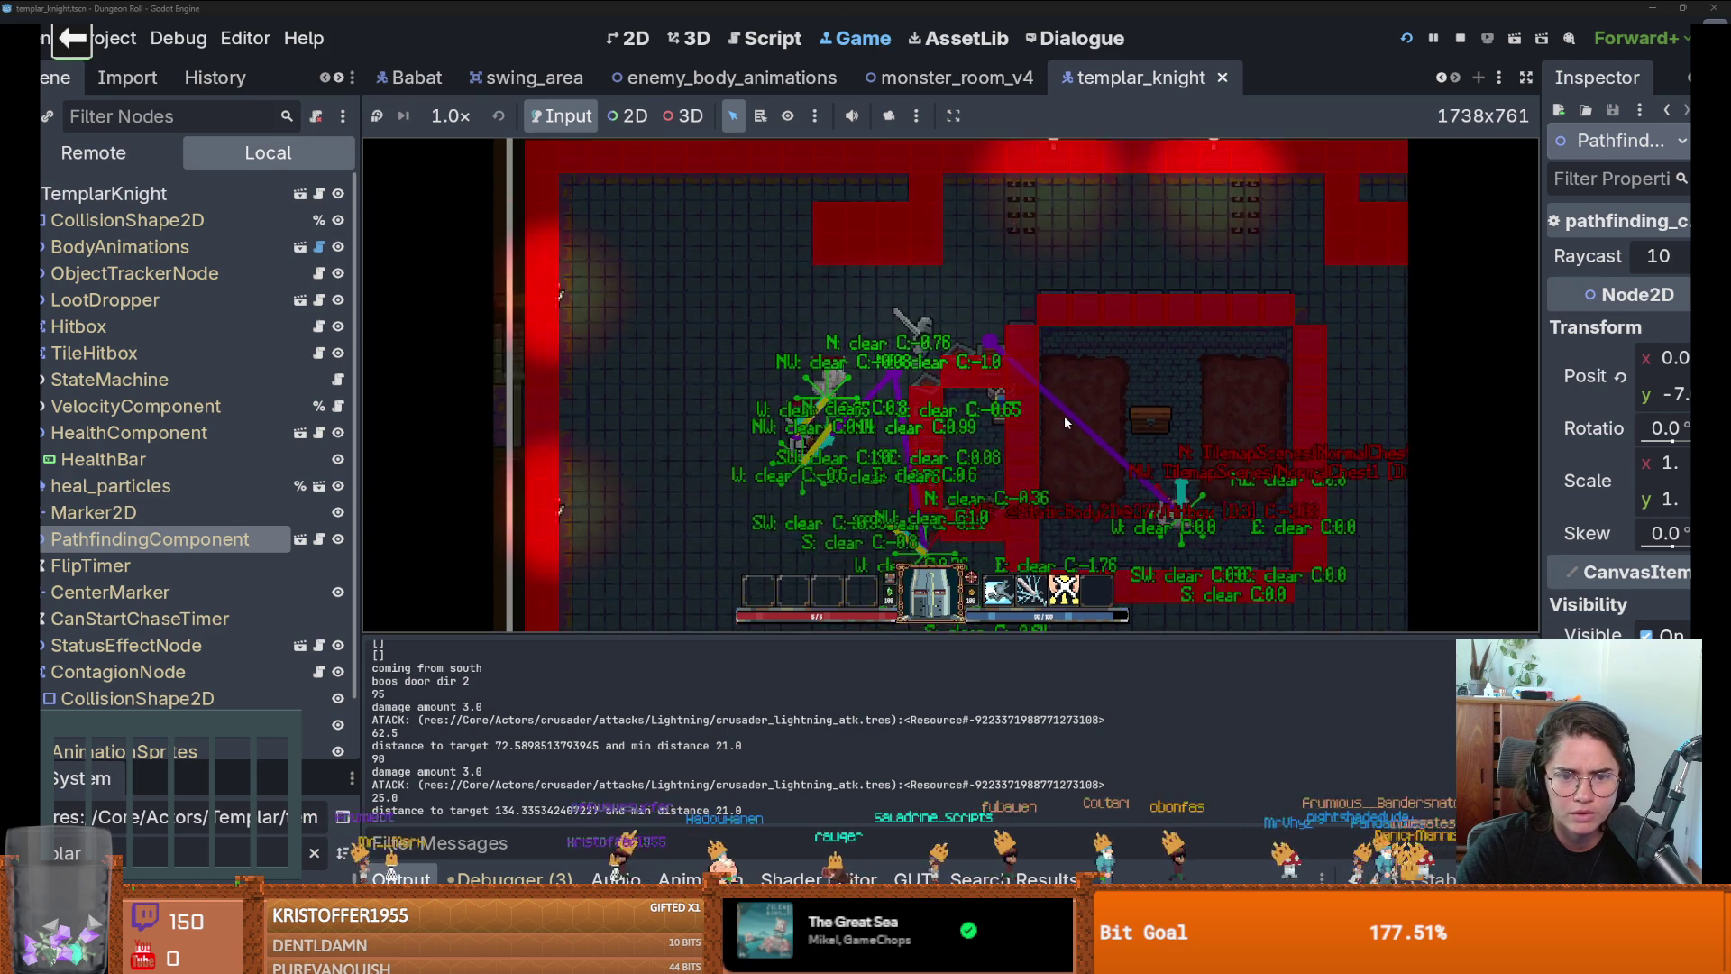
pyautogui.press('w')
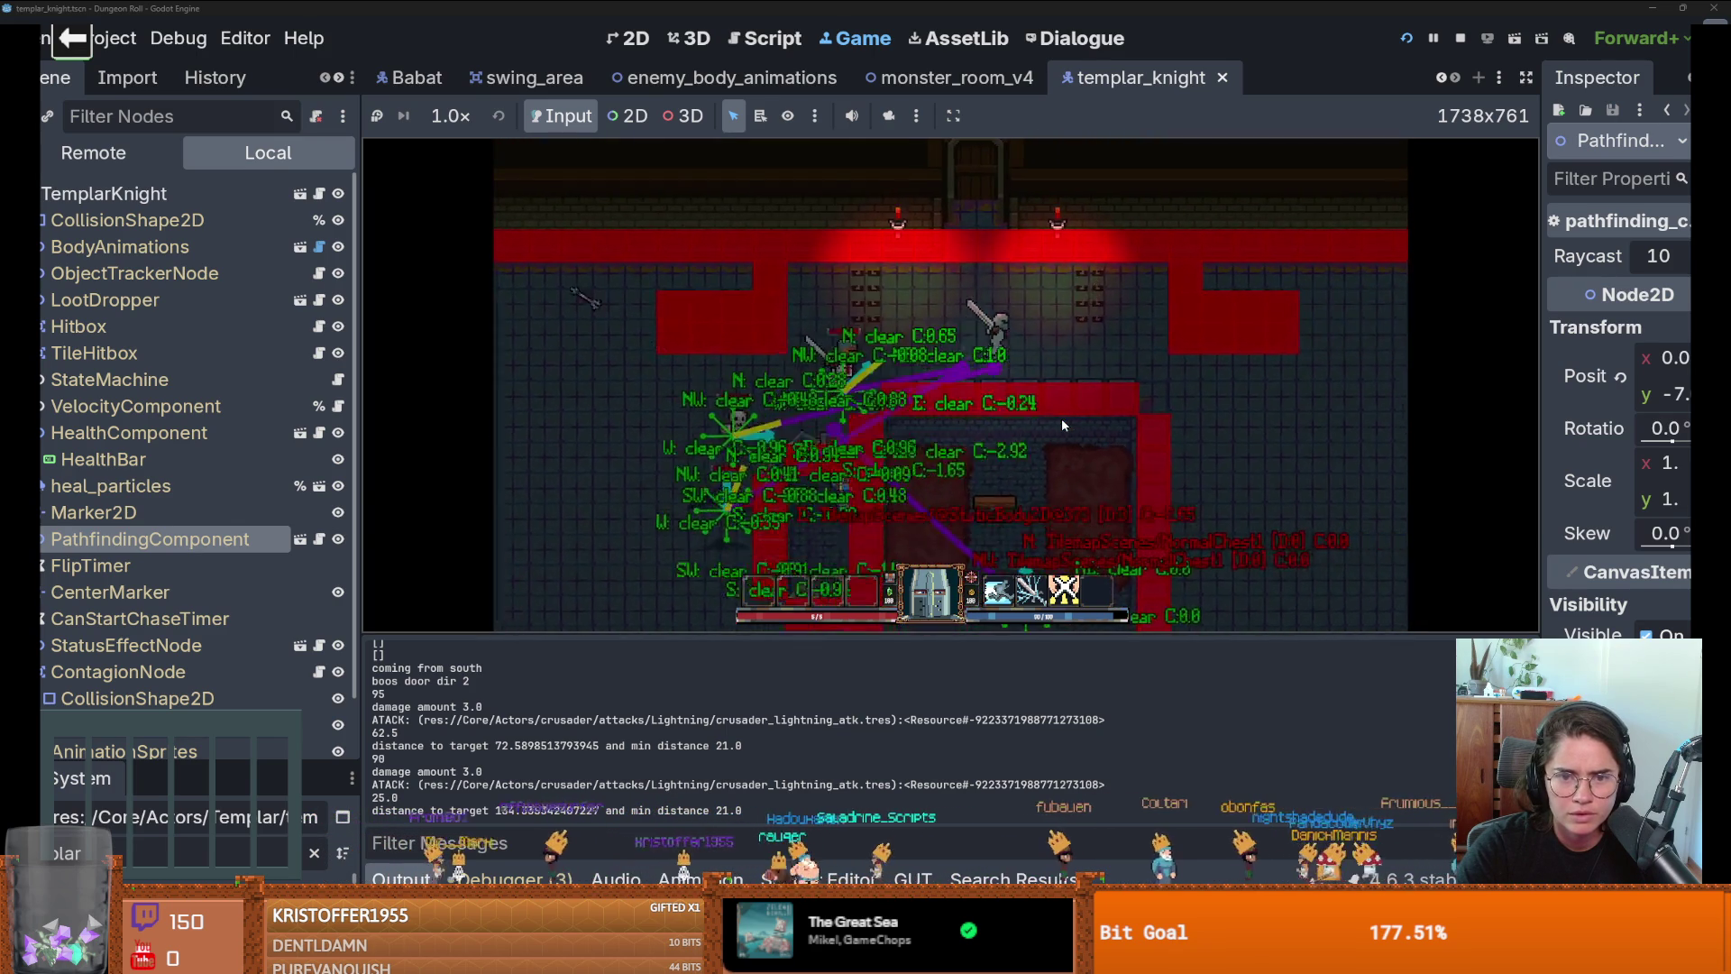
pyautogui.press('d')
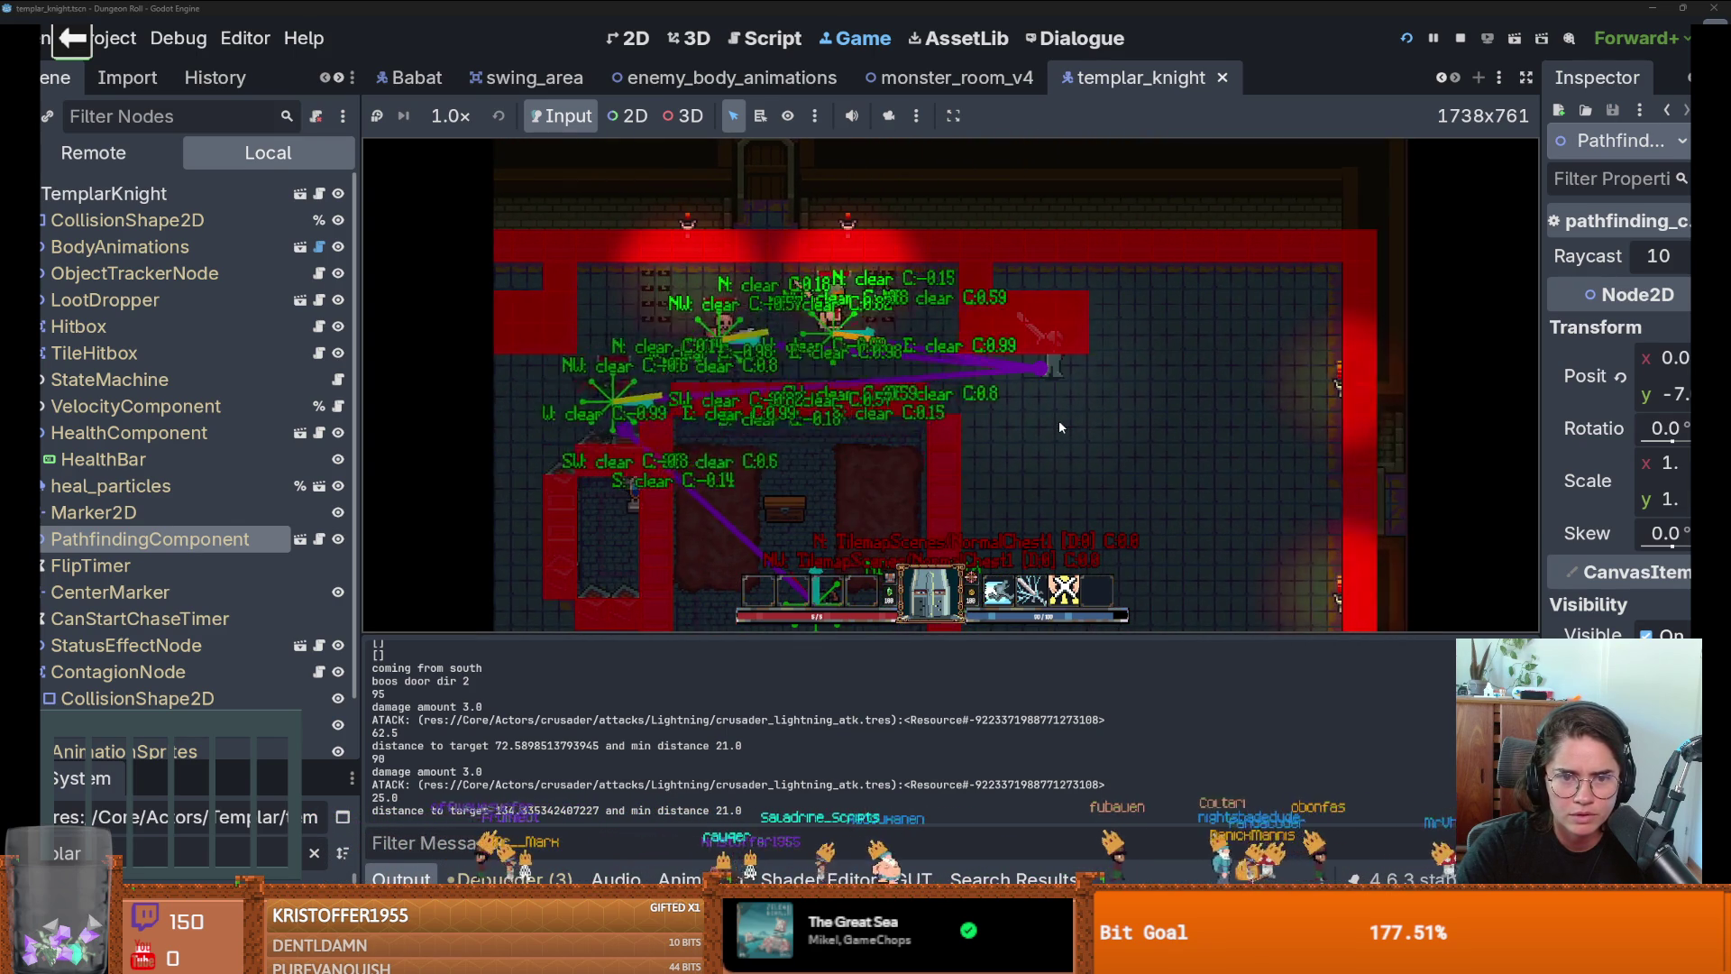
pyautogui.press('s')
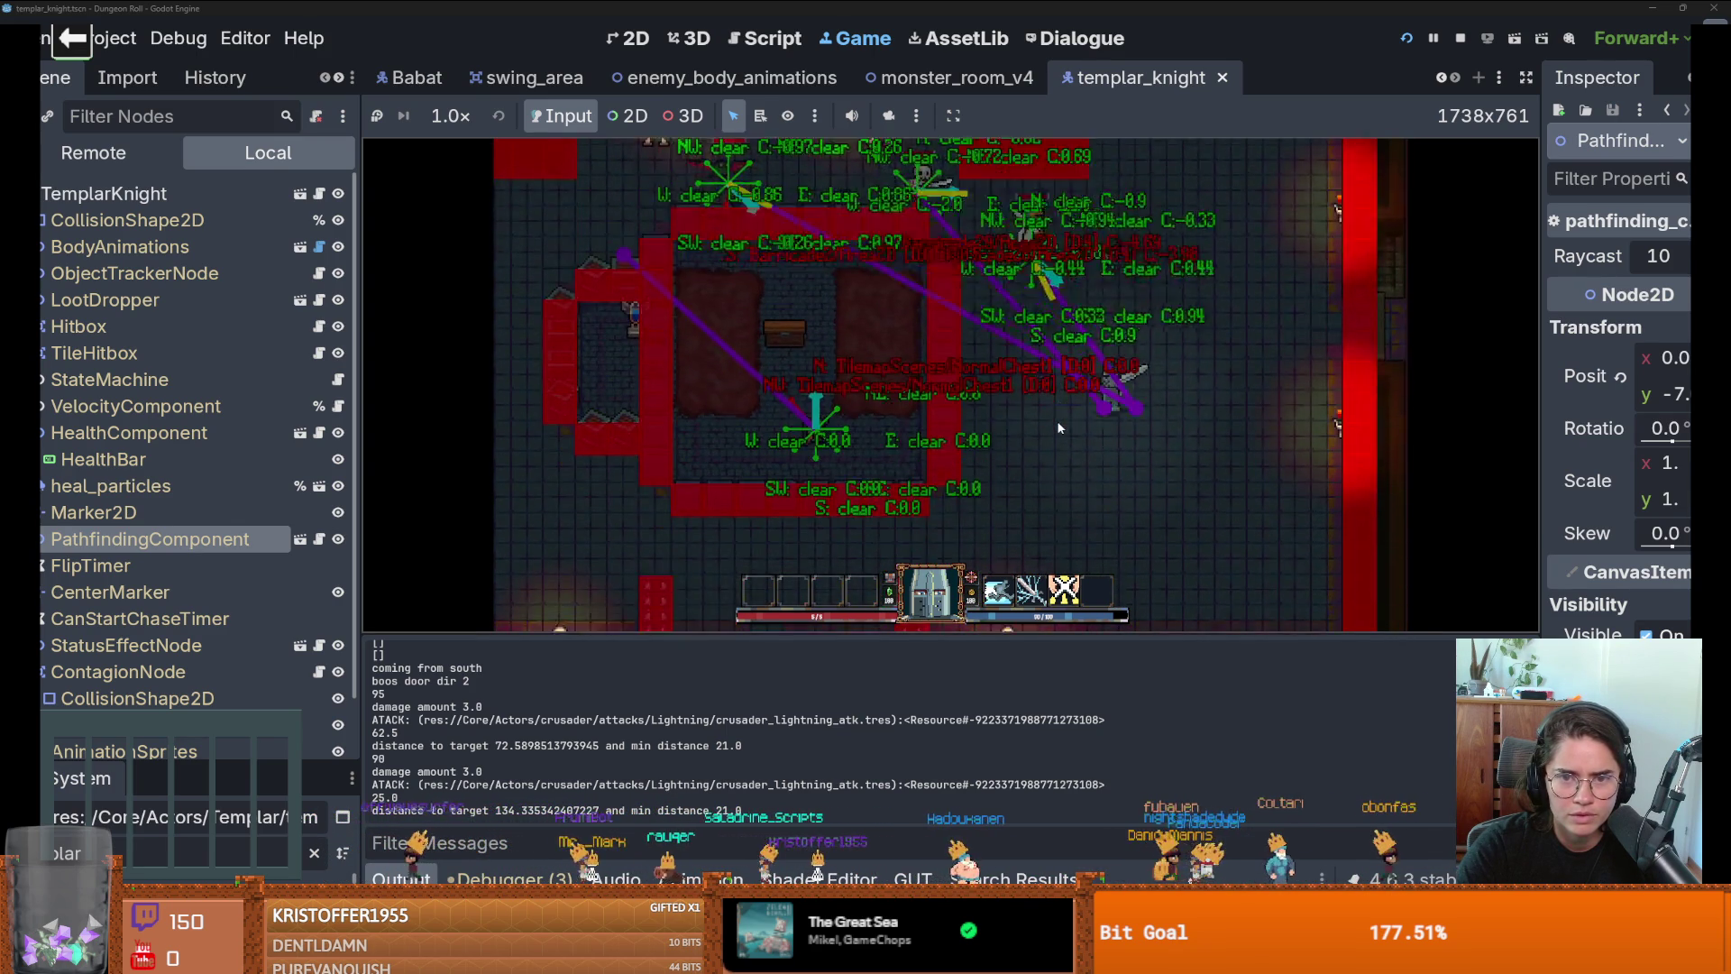
pyautogui.press('a')
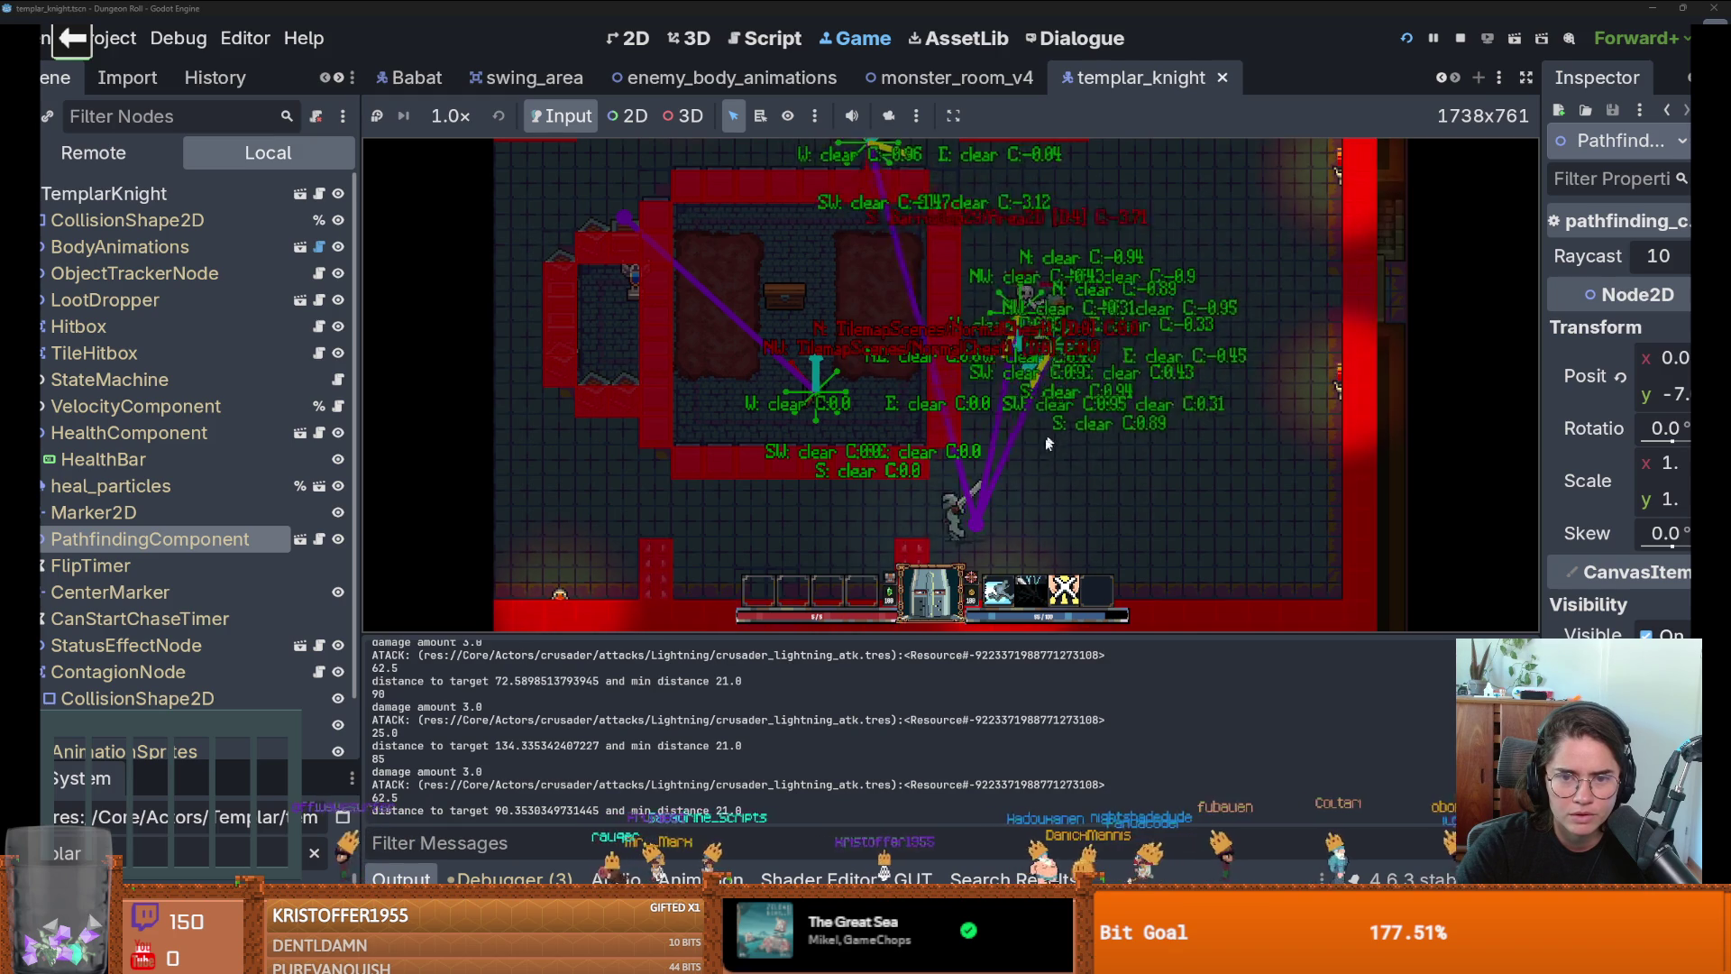
pyautogui.press('w')
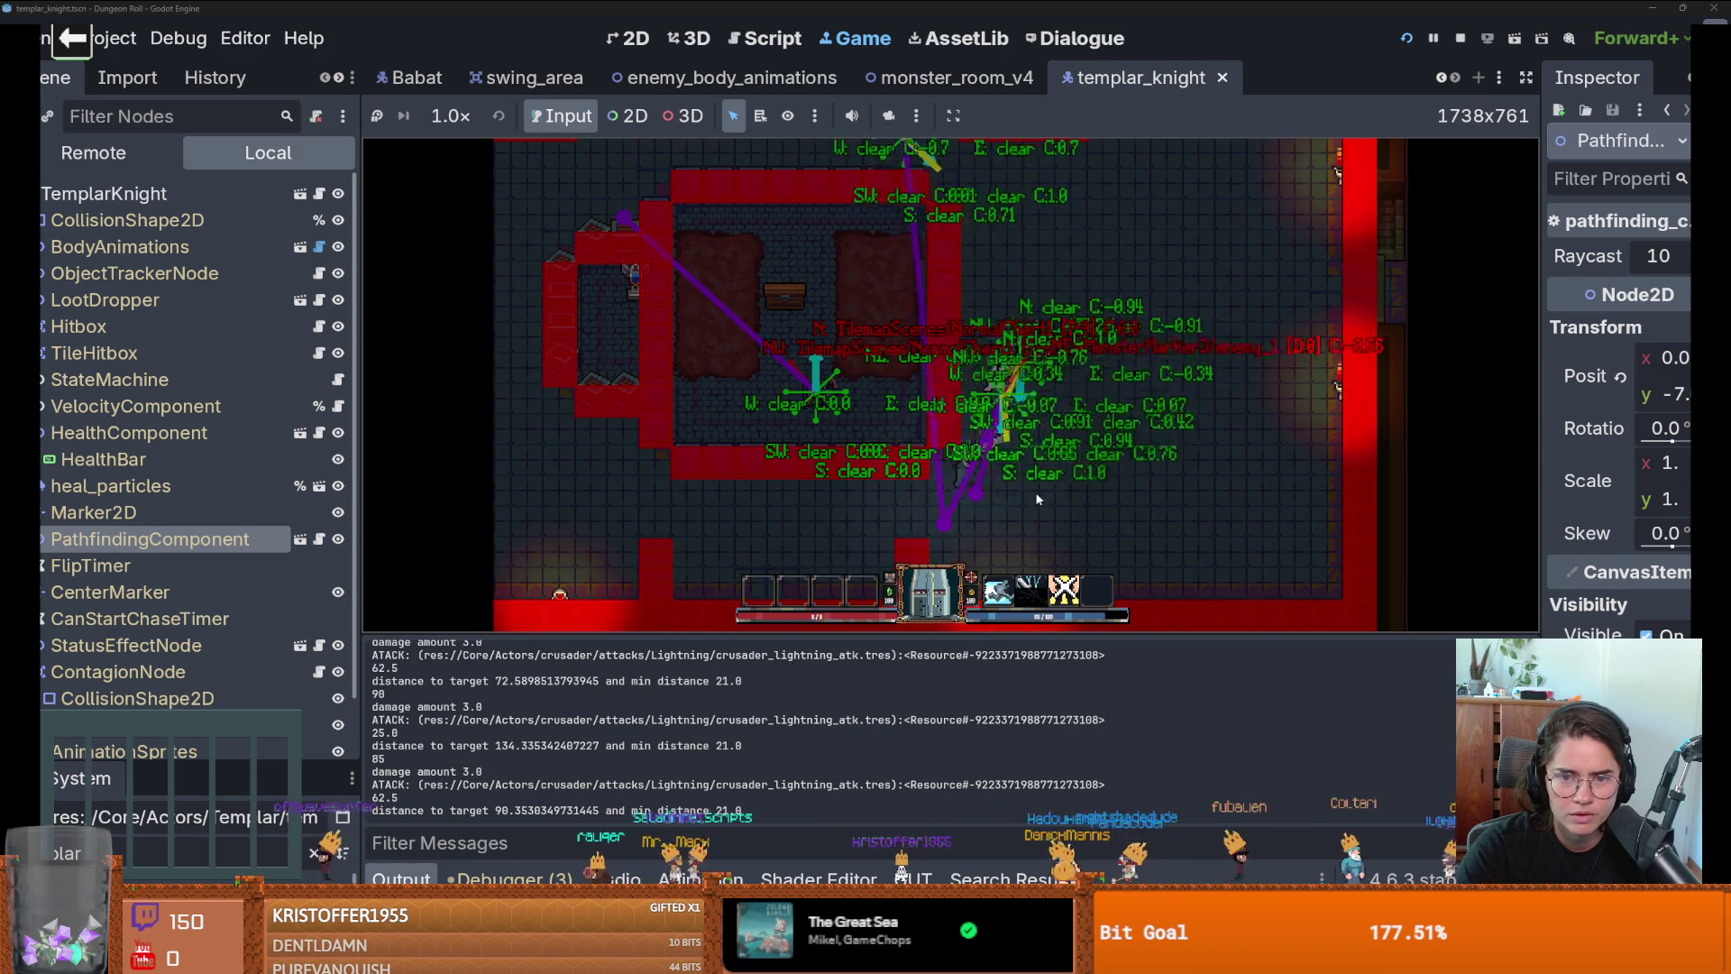
pyautogui.click(1001, 314)
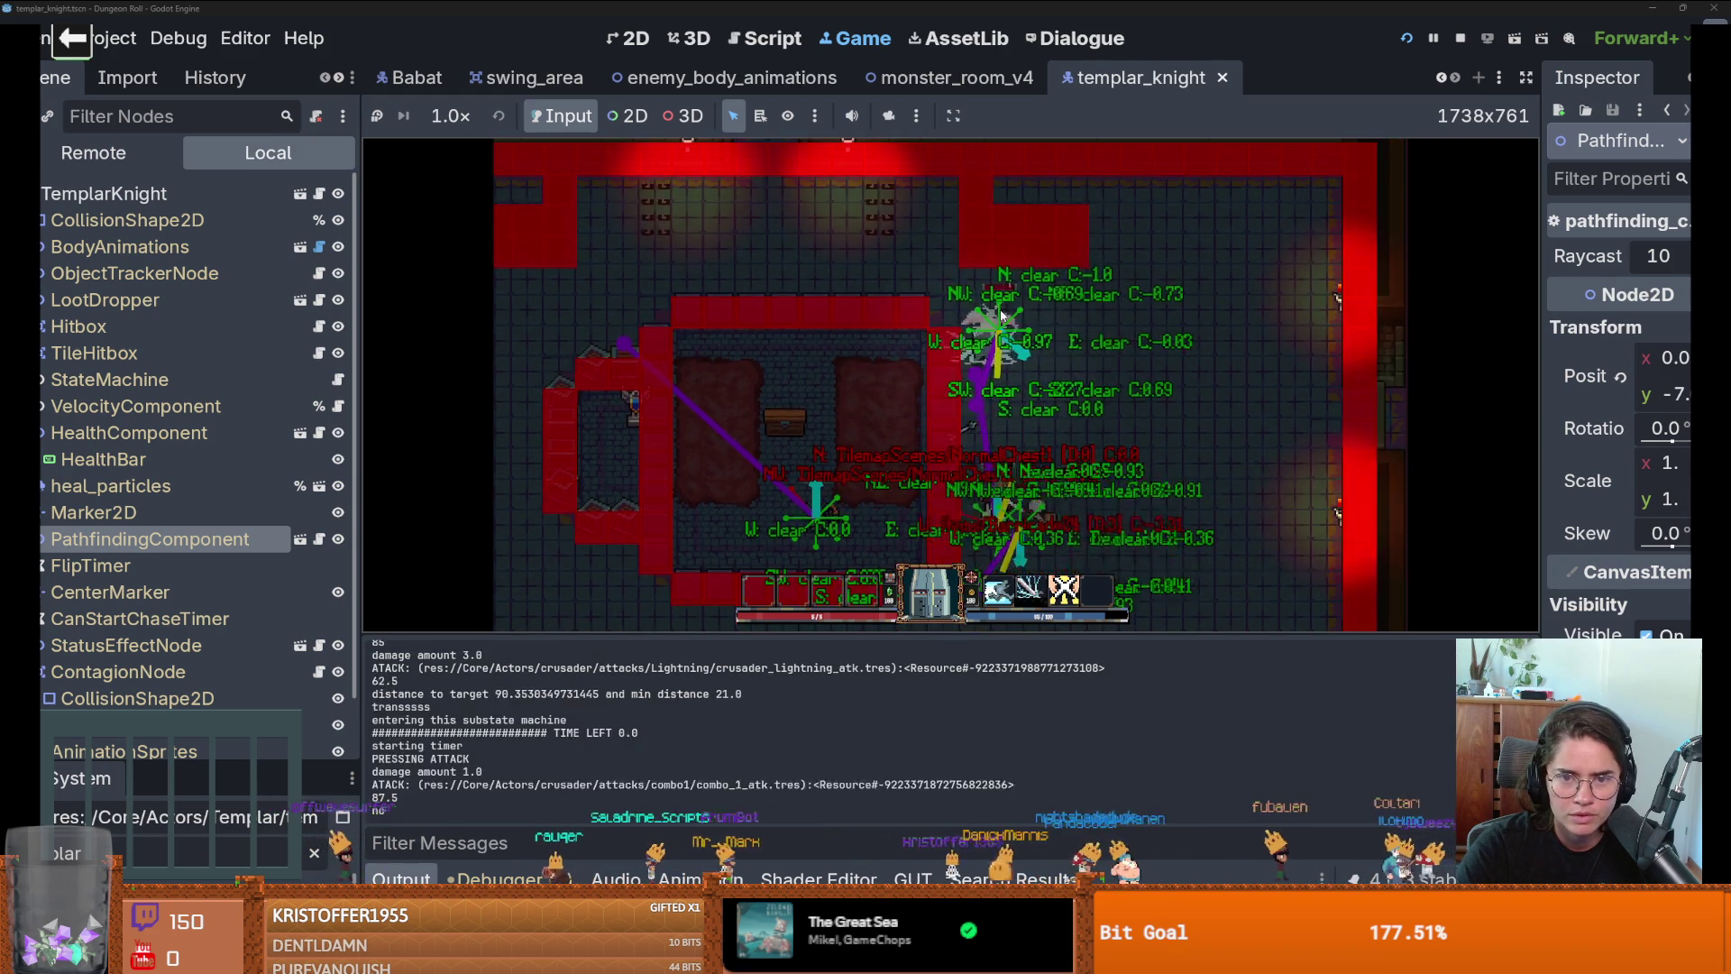
pyautogui.click(1001, 312)
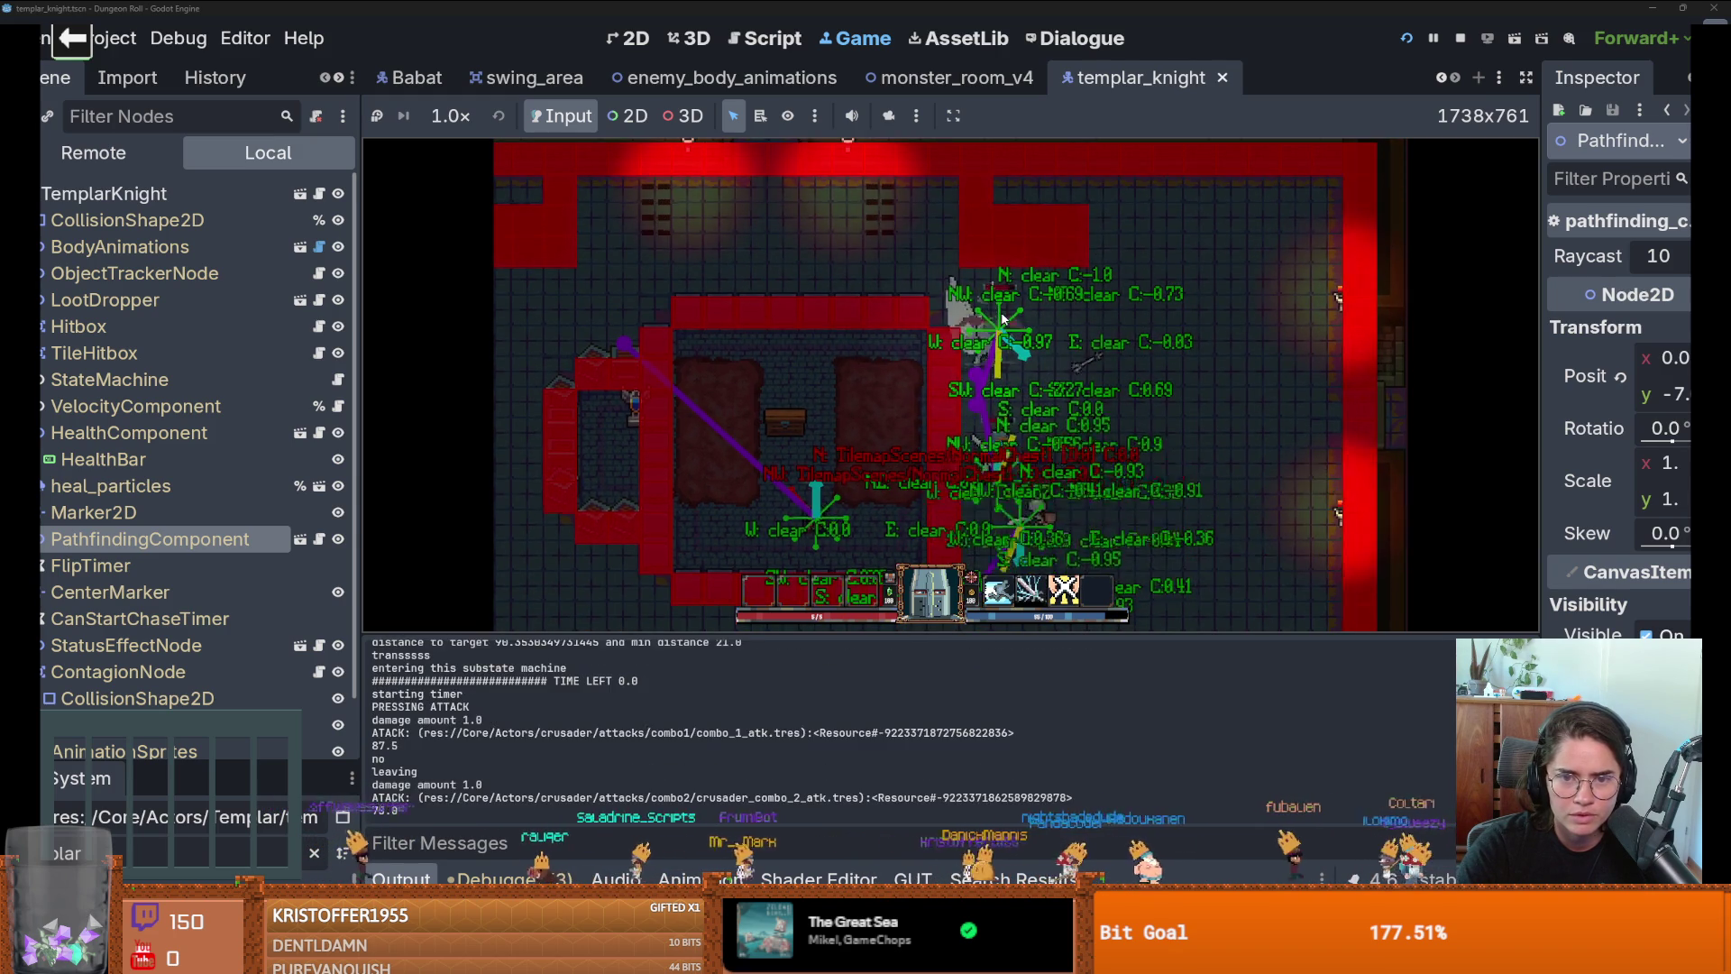
pyautogui.click(1001, 315)
# Keep moving the knight around the room, then stop and relaunch the game.
pyautogui.press('w')
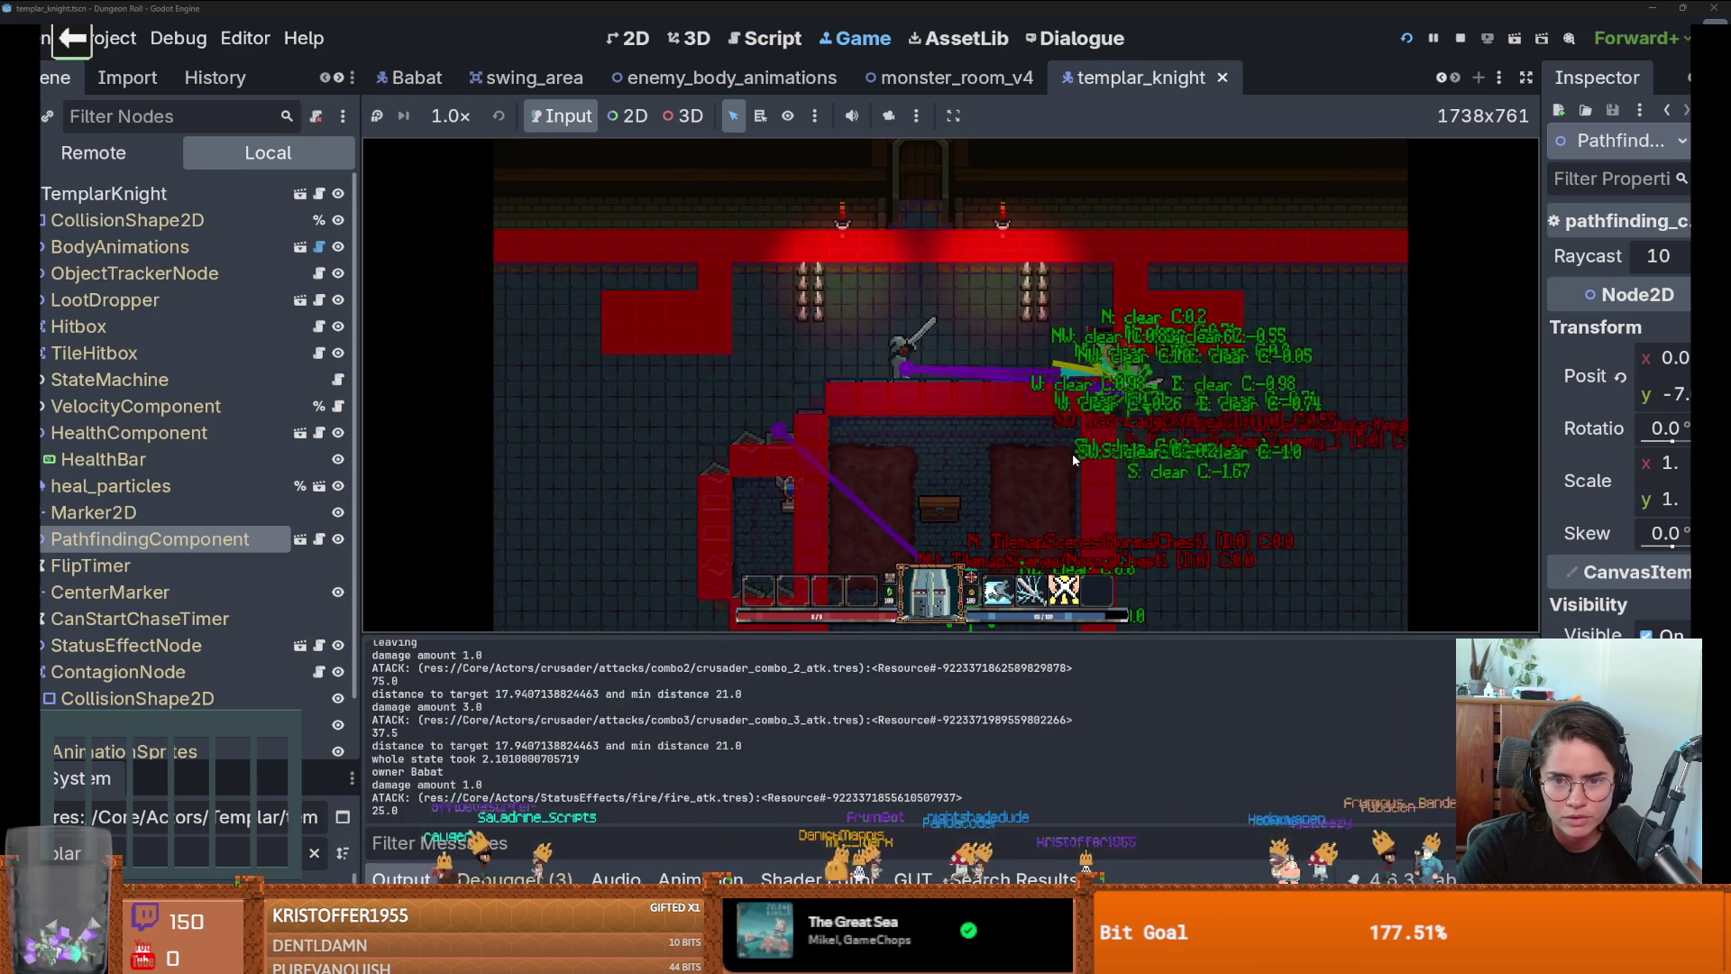
pyautogui.press('a')
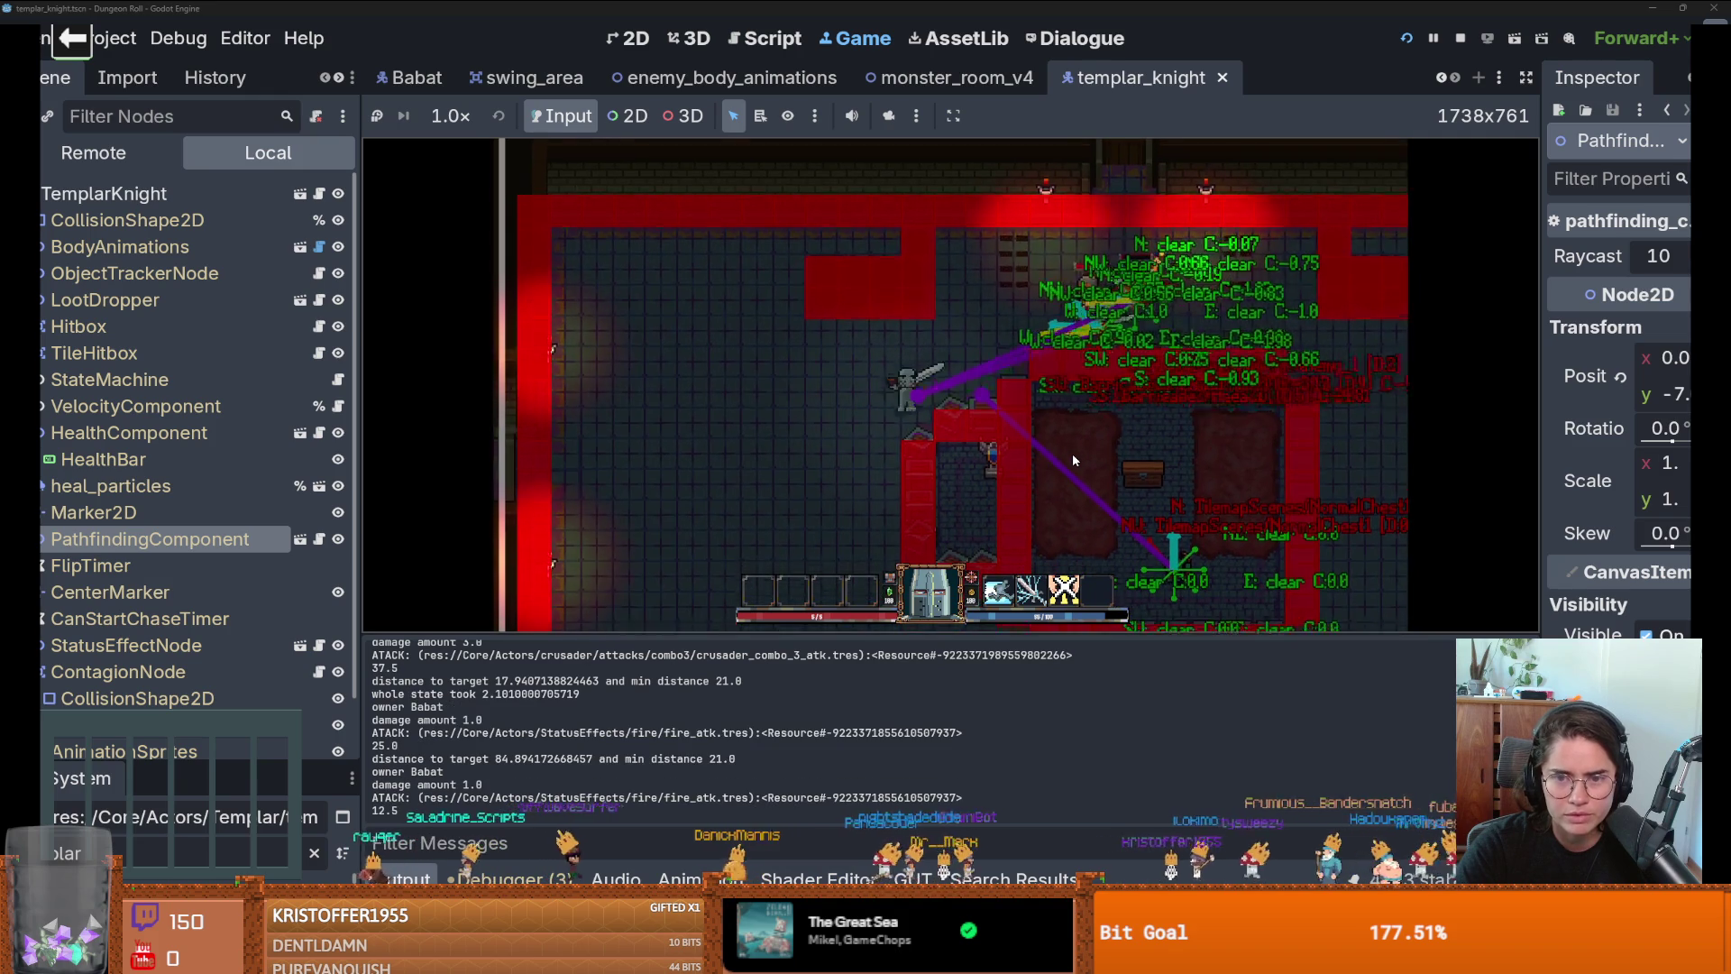
pyautogui.press('s')
pyautogui.press('s')
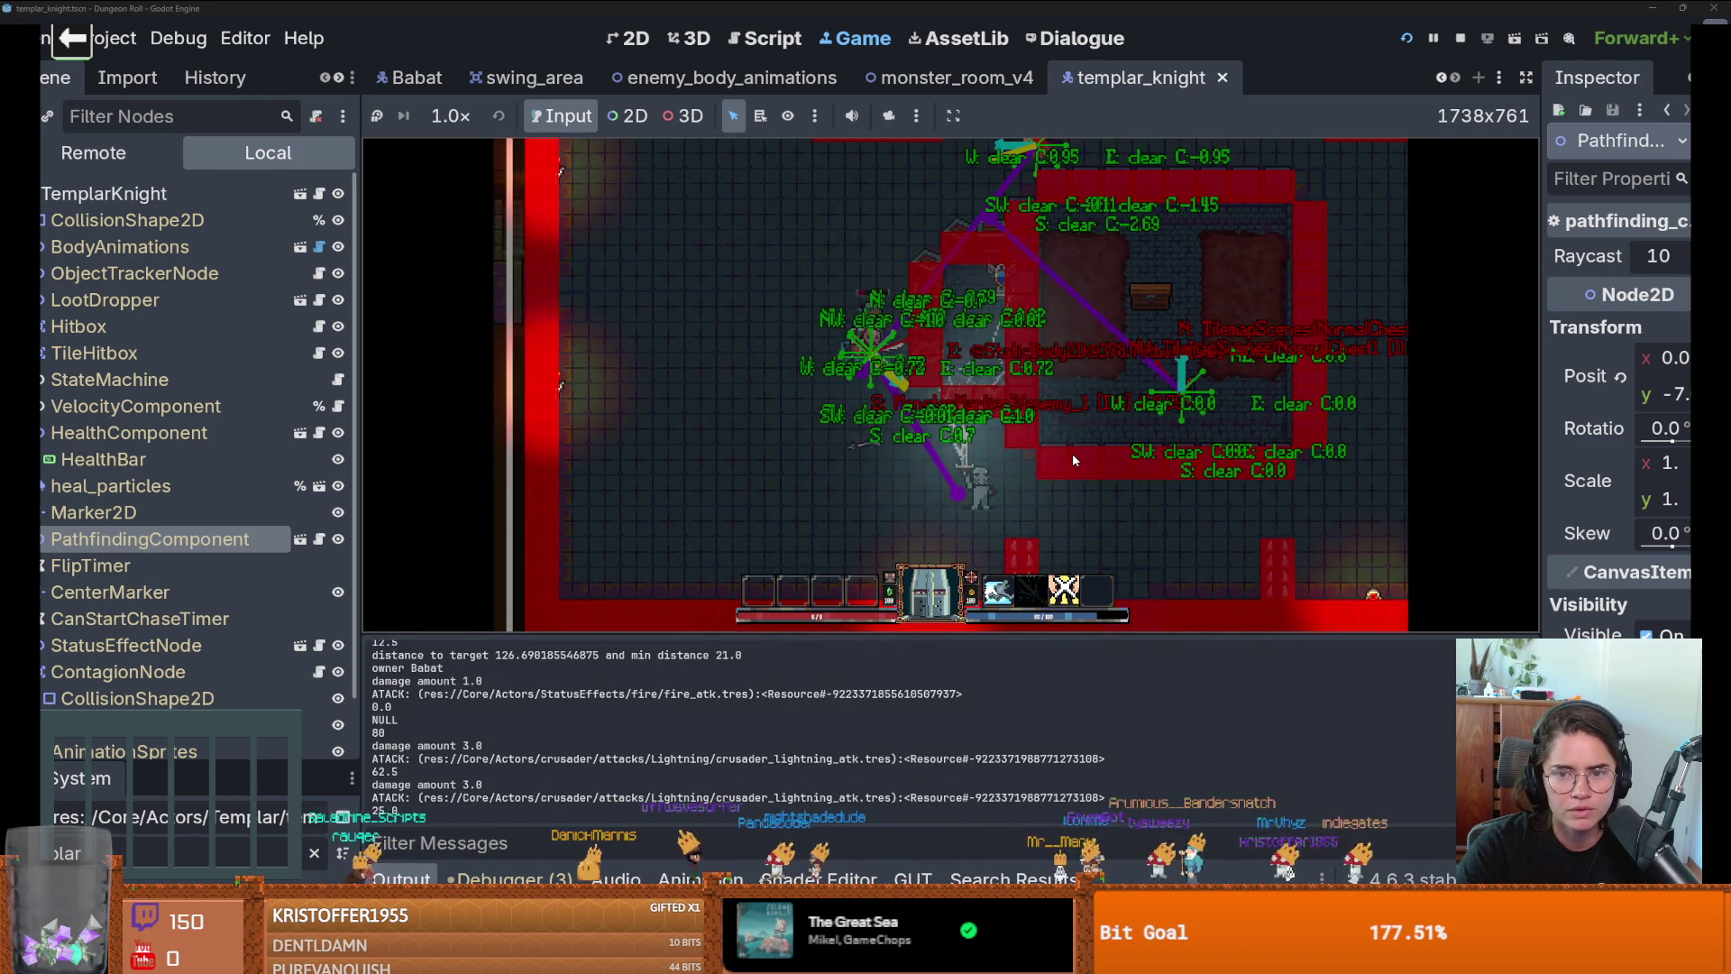
pyautogui.press('d')
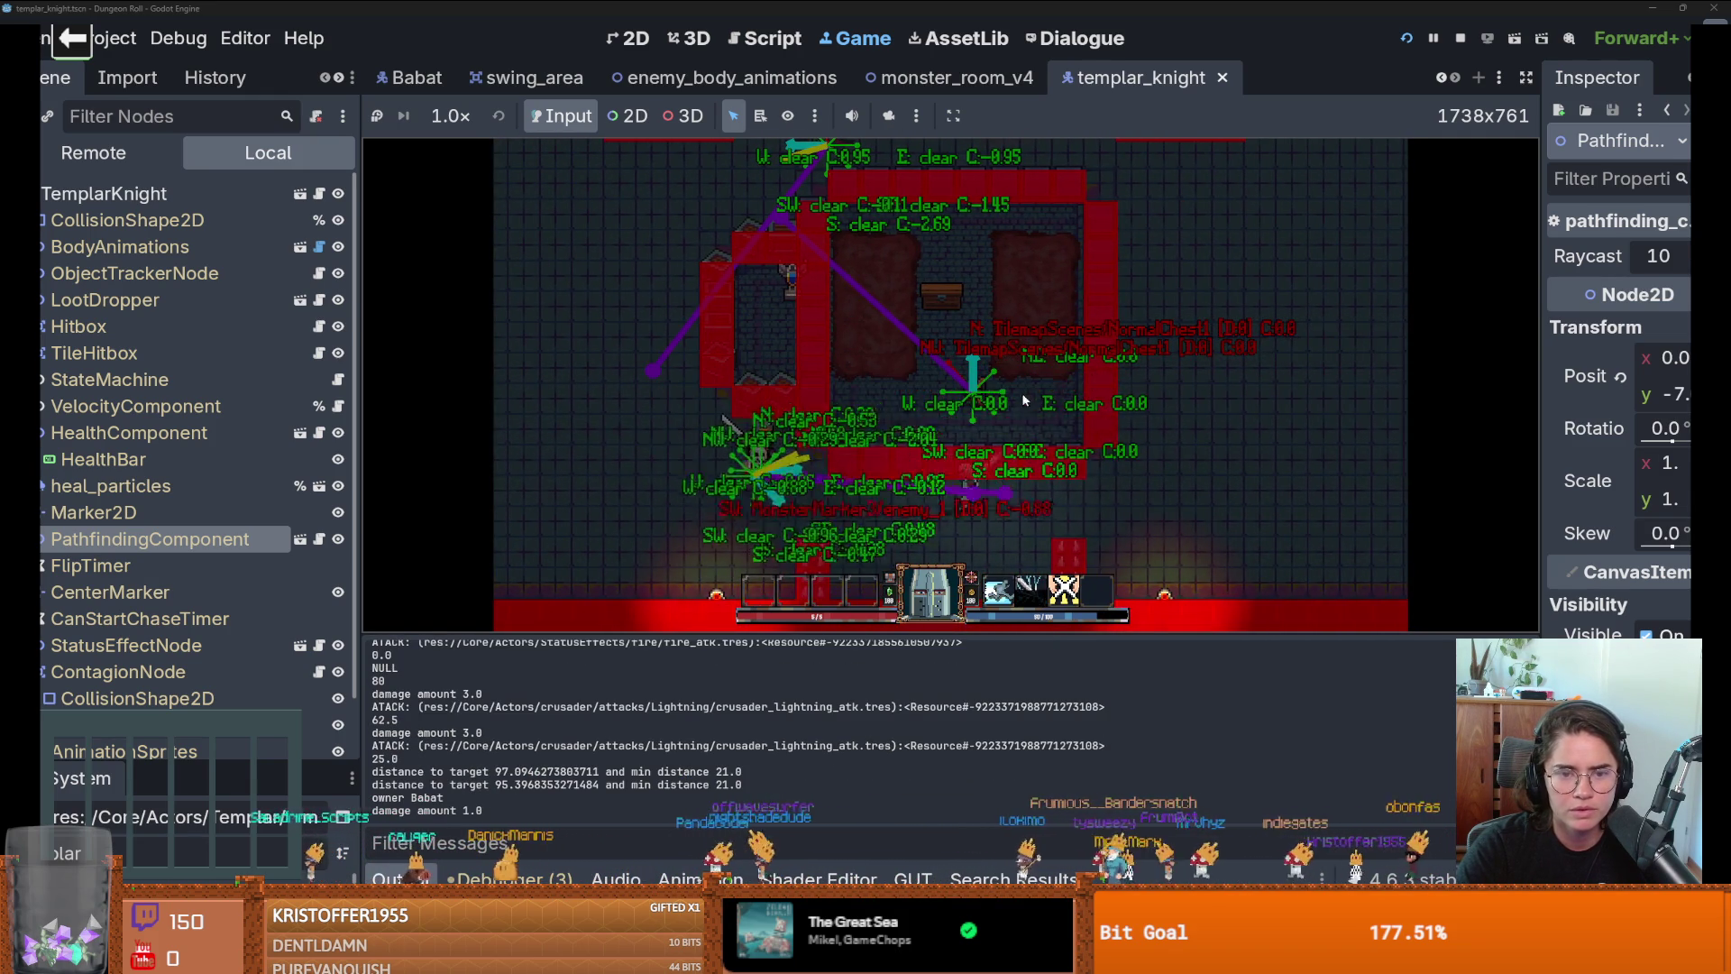
pyautogui.press('a')
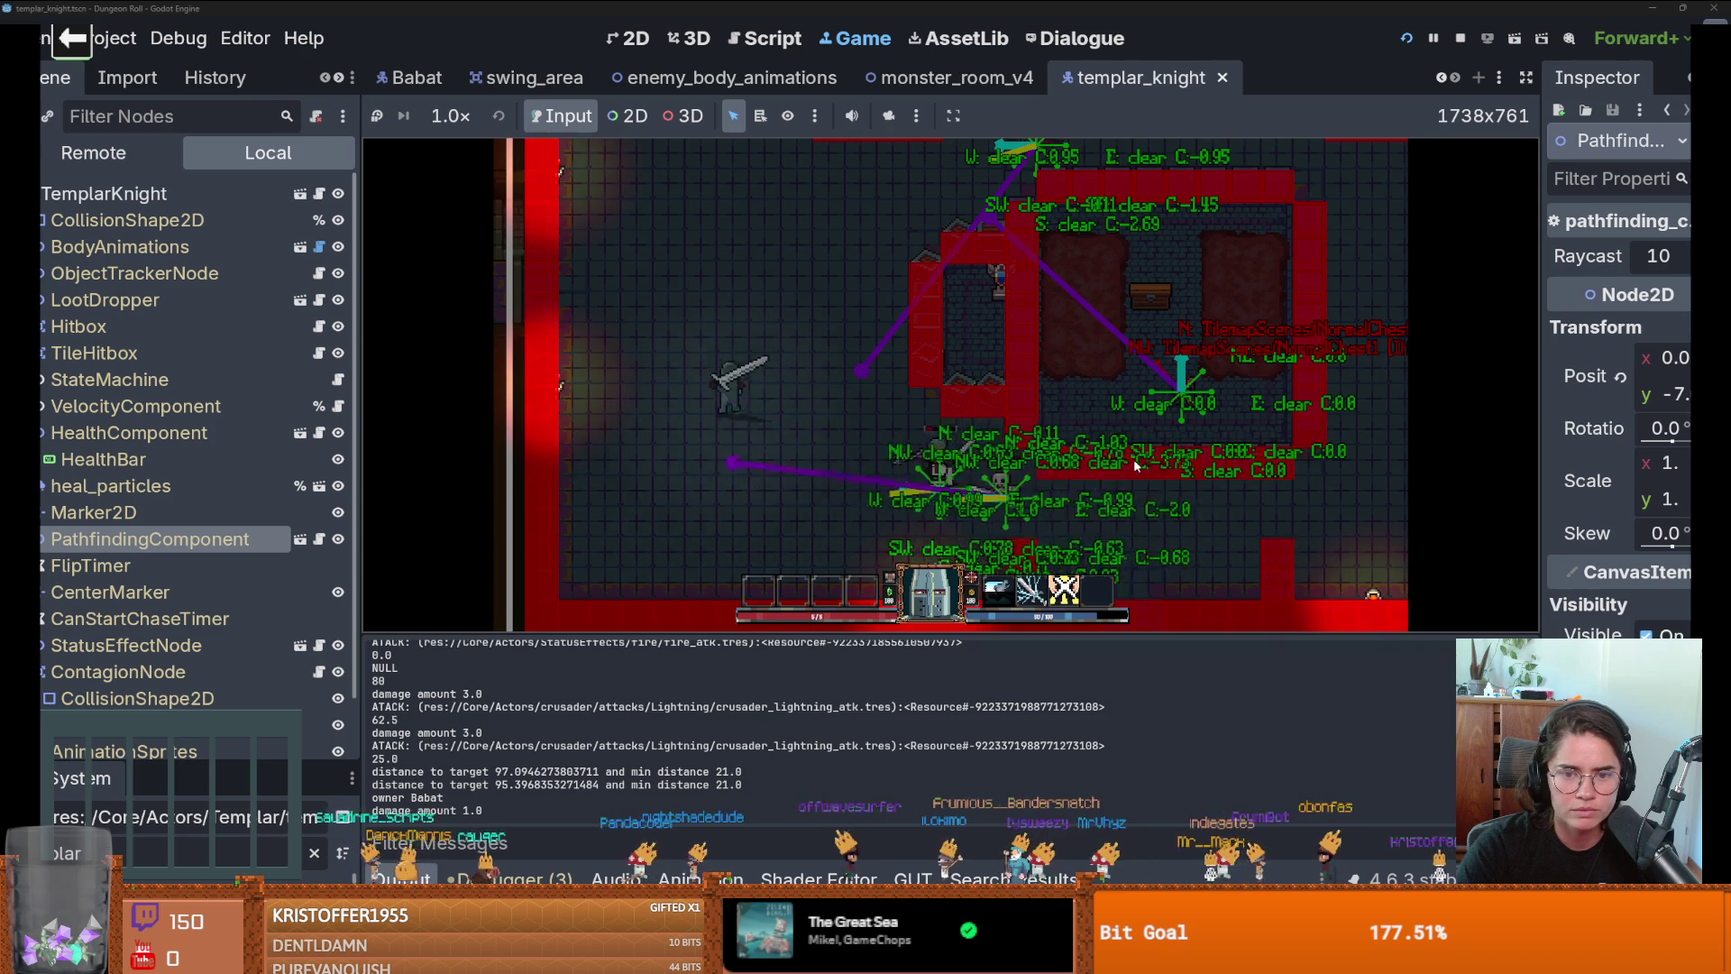
pyautogui.press('w')
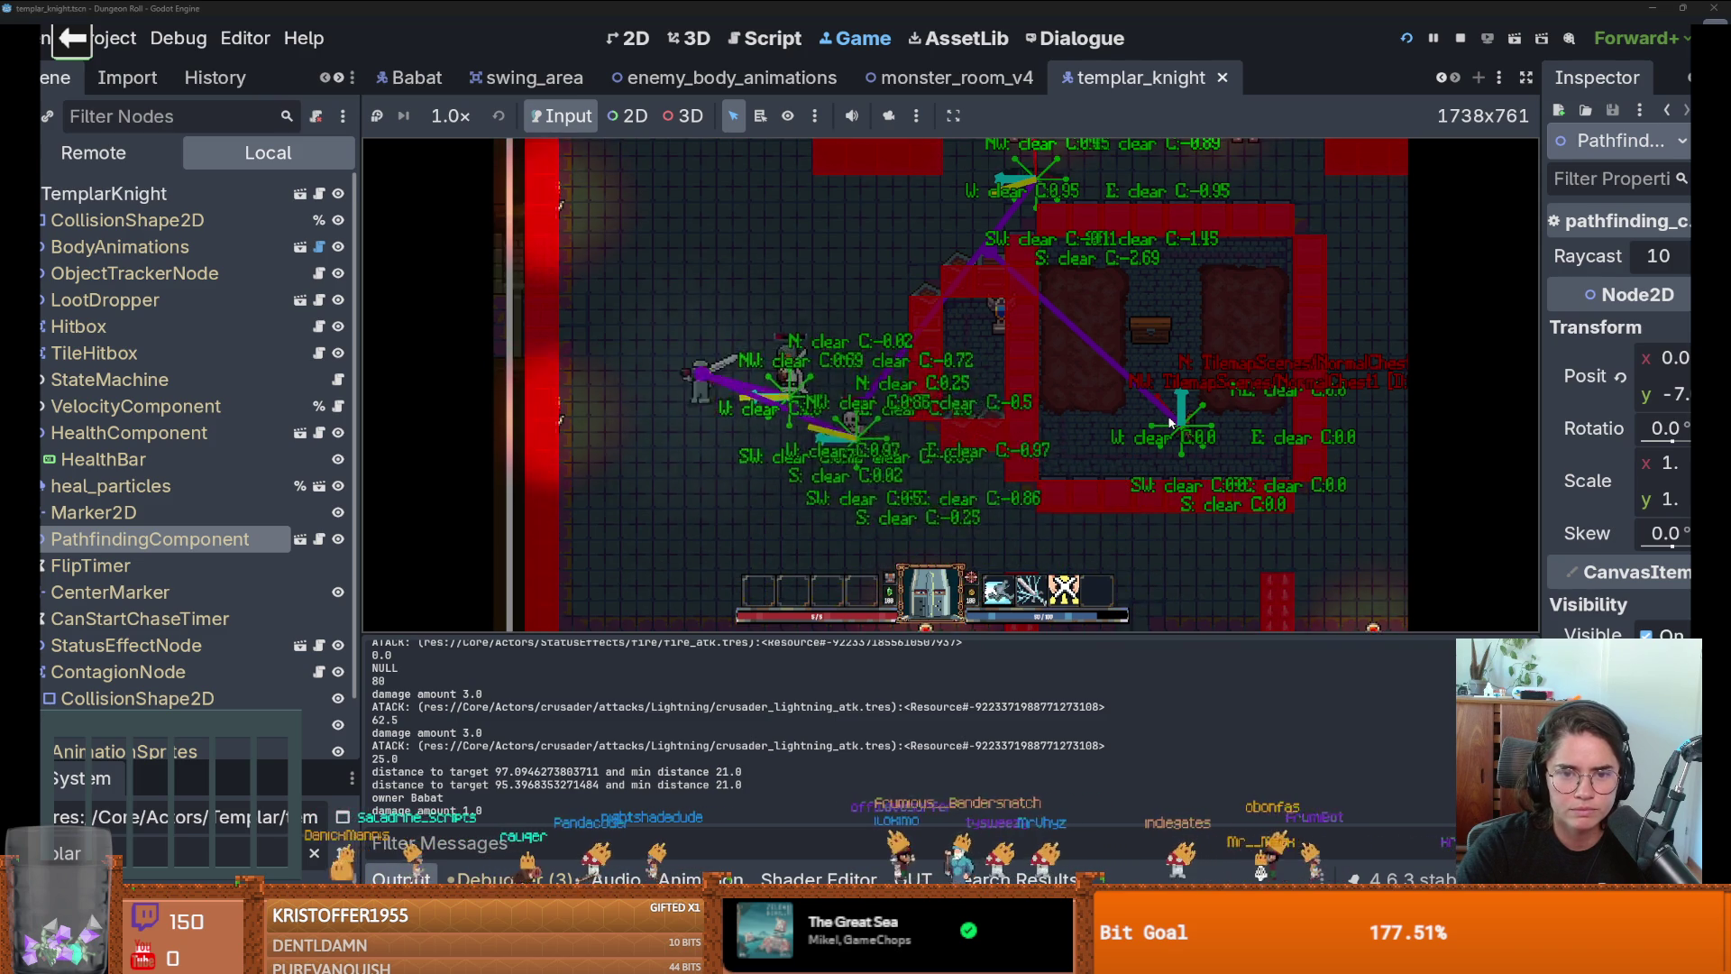
pyautogui.press('s')
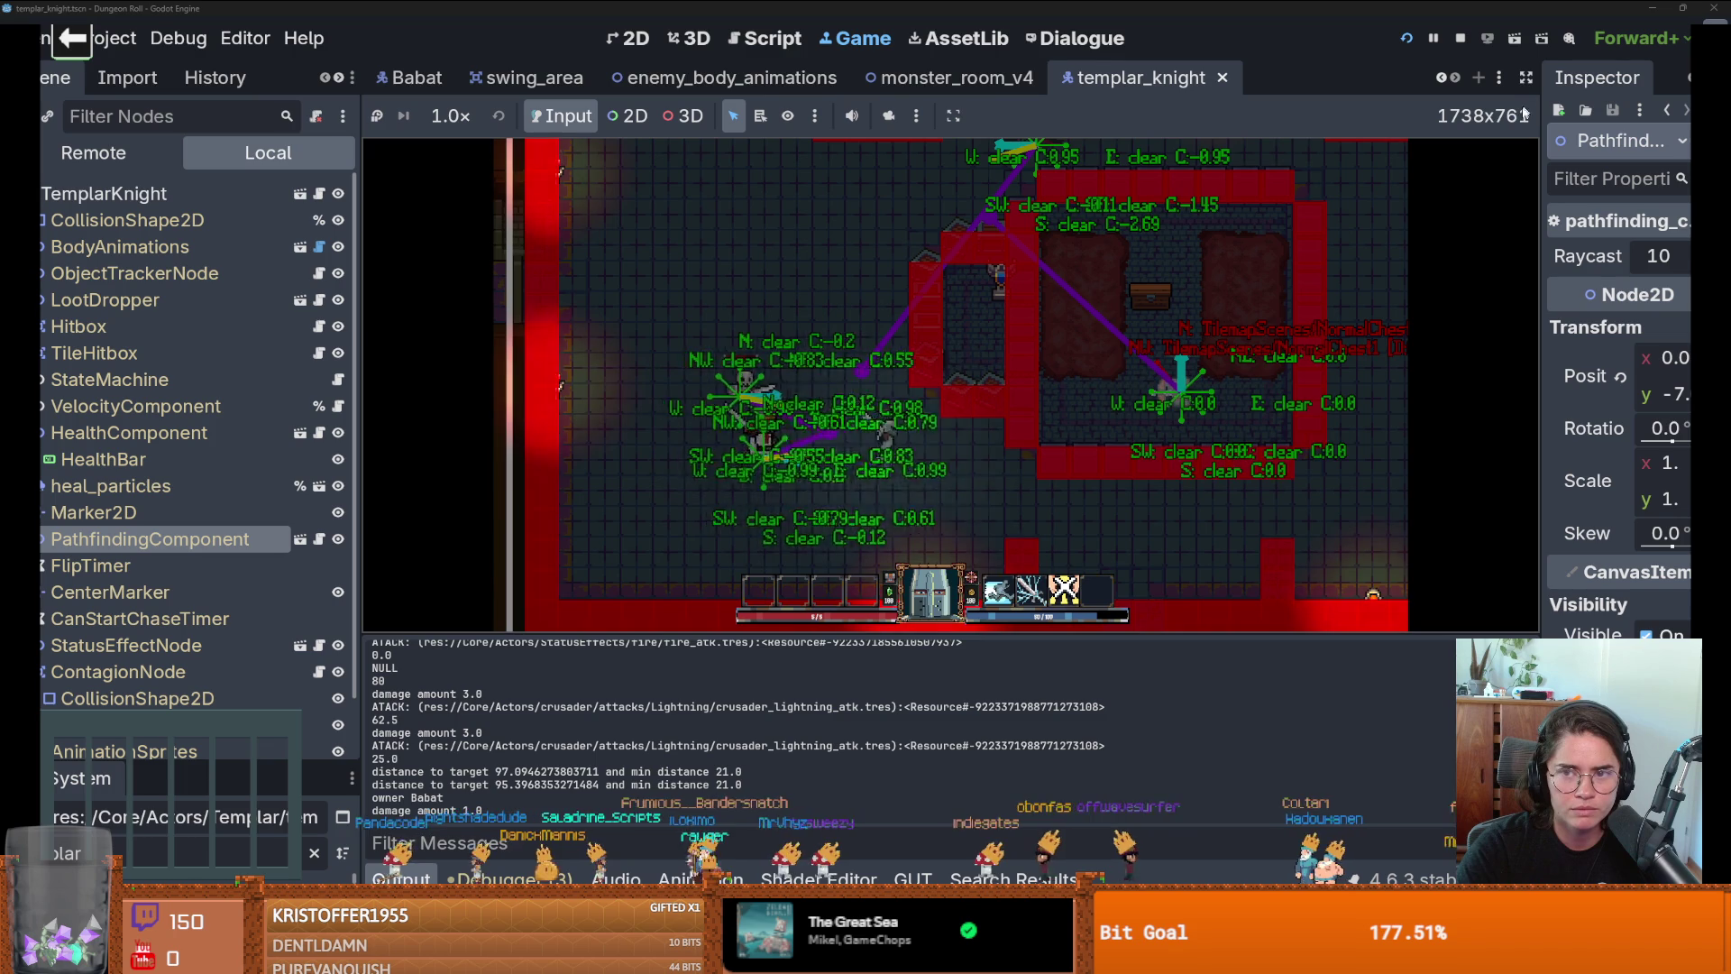
pyautogui.click(1460, 38)
pyautogui.click(1404, 40)
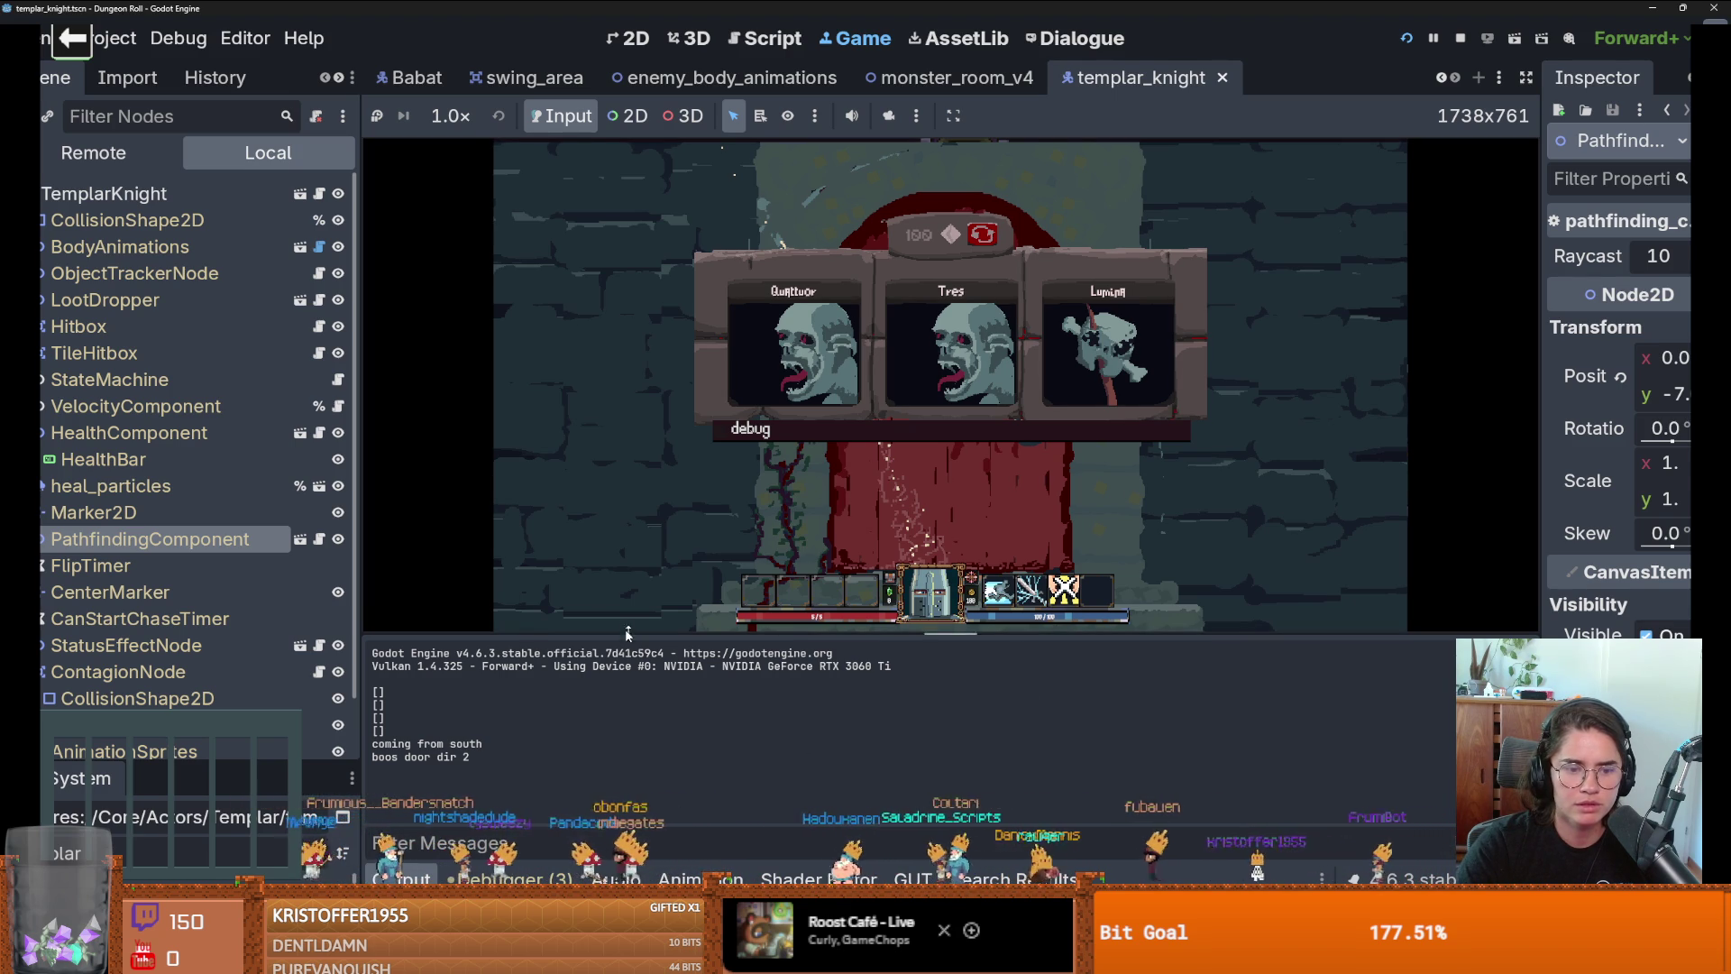
# Switch the game to run in a separate window, relaunch it, and pick the Quattuor card.
pyautogui.click(958, 113)
pyautogui.click(1016, 152)
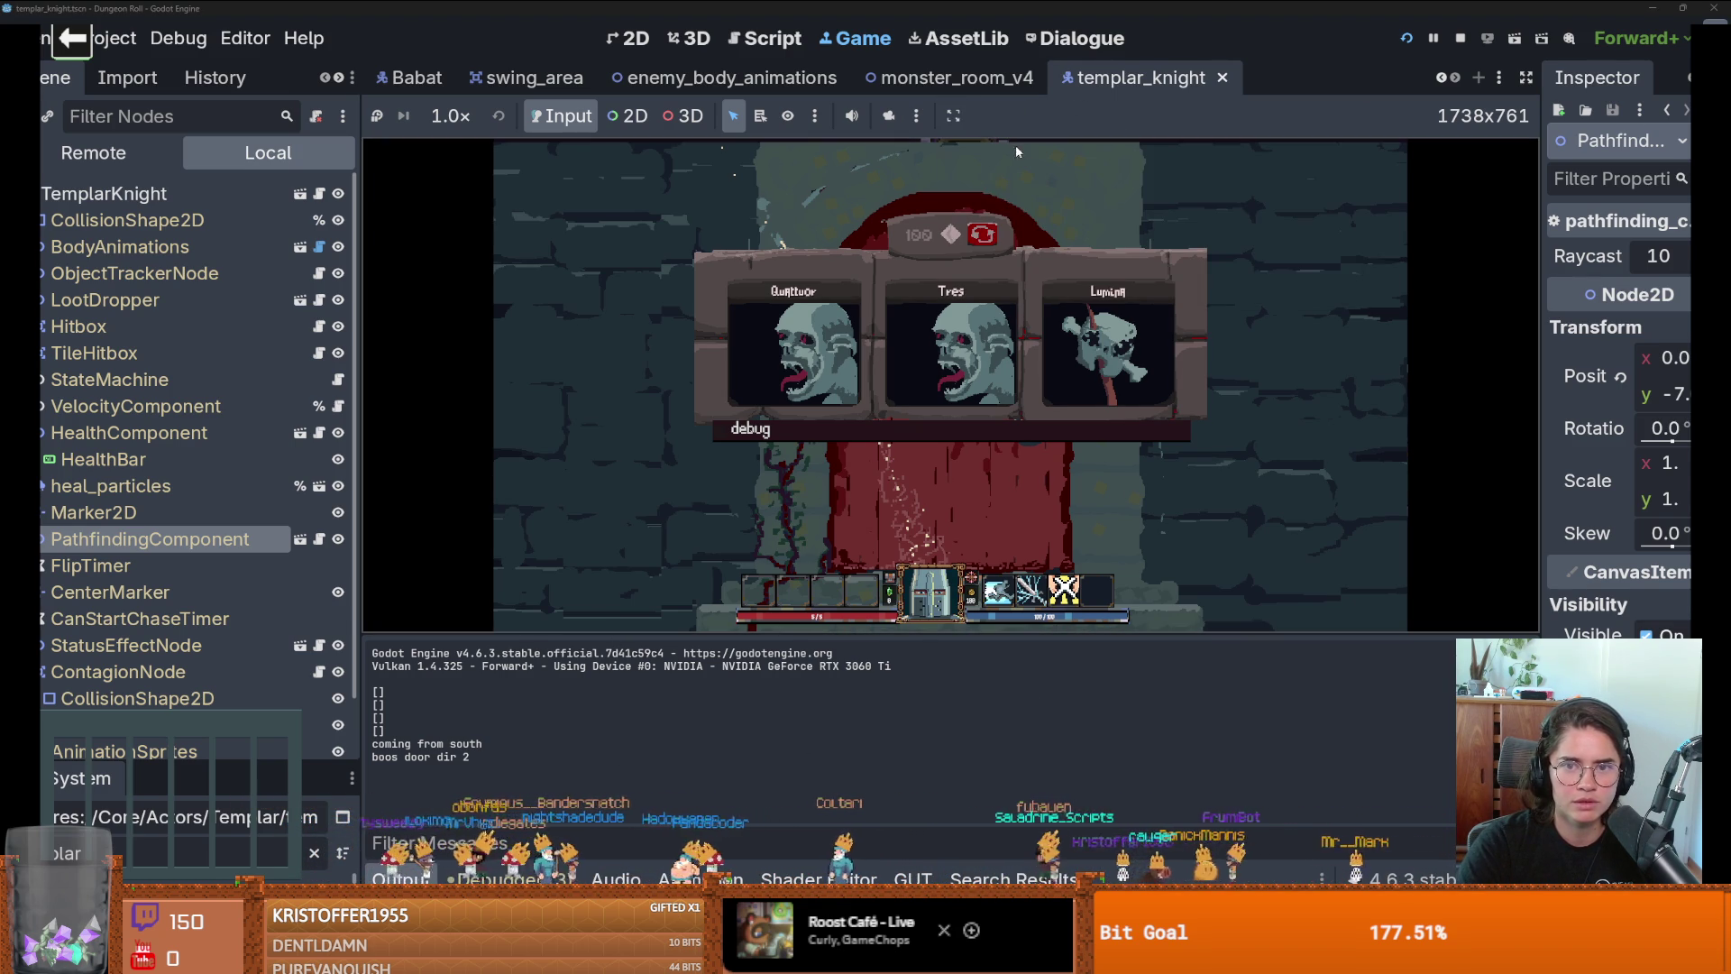
pyautogui.press('F5')
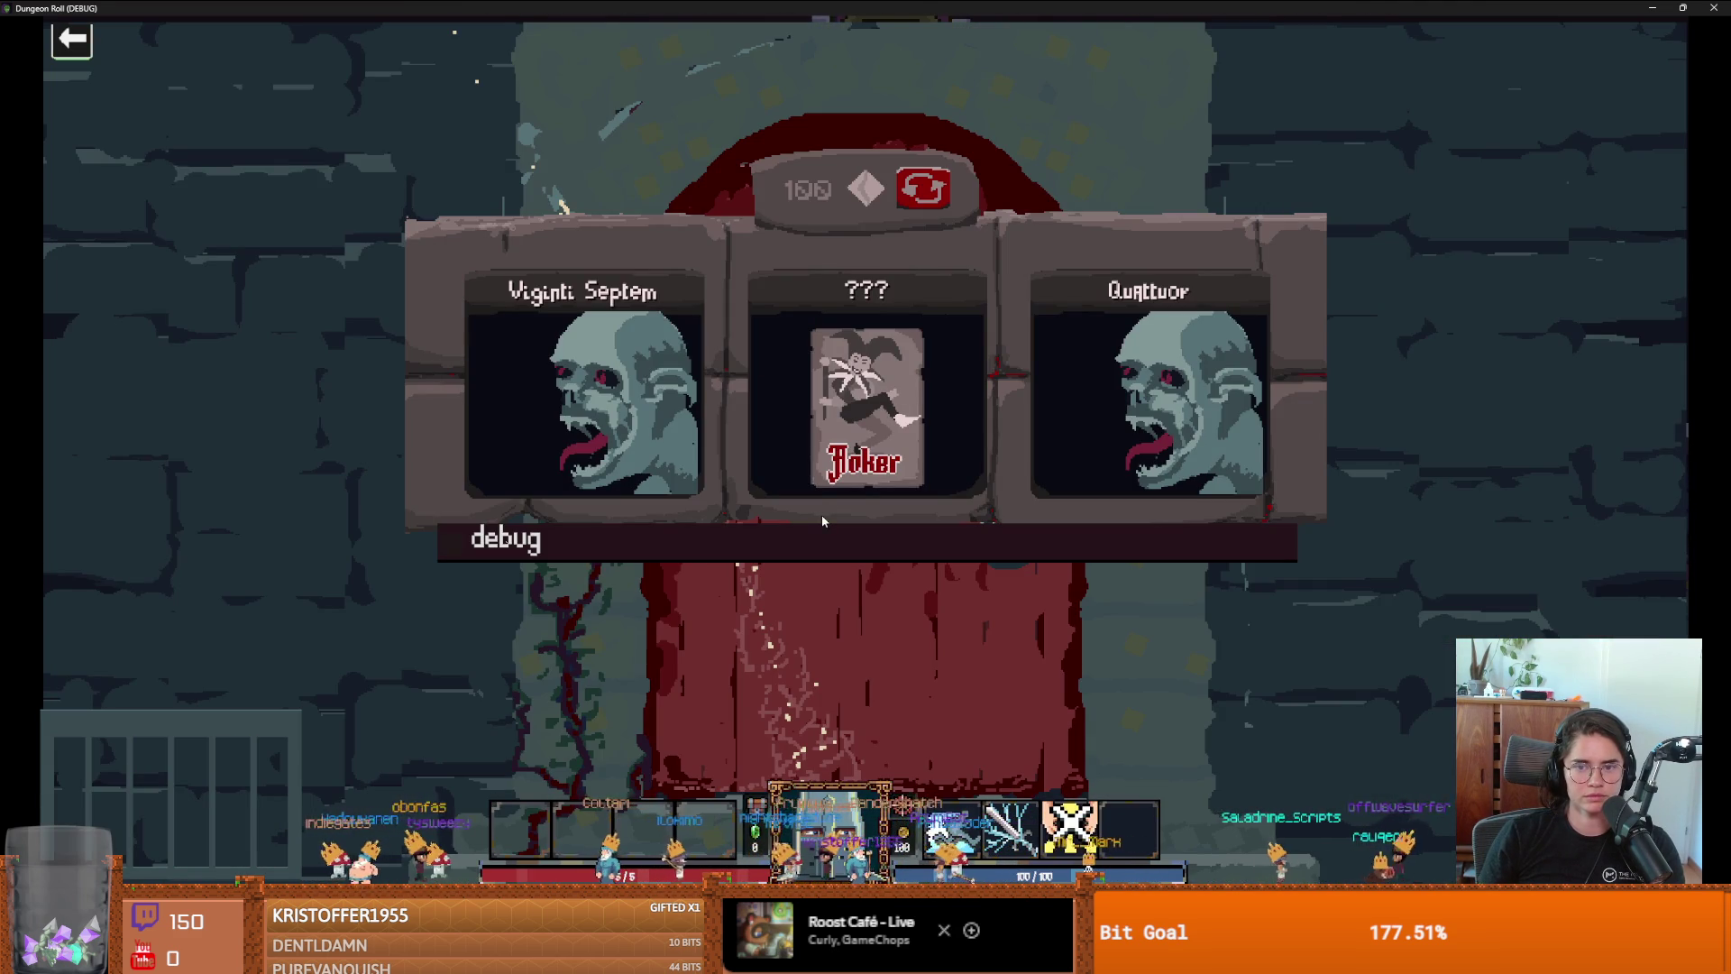
pyautogui.click(1147, 405)
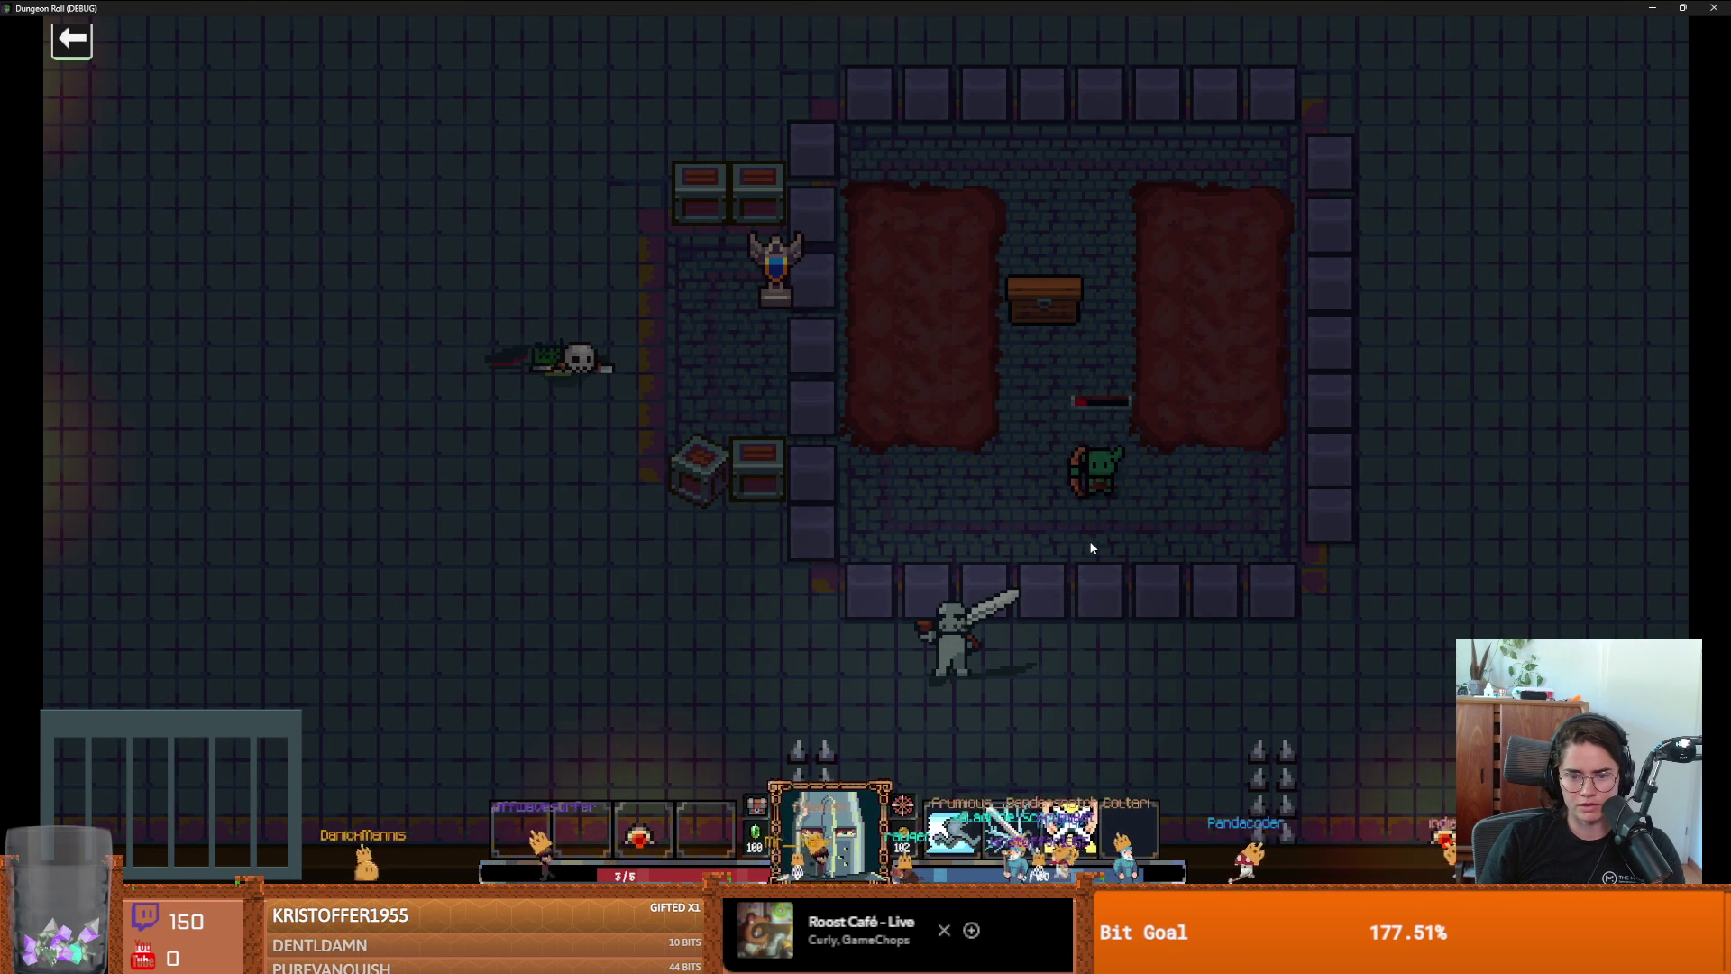
# Run on_raycast_debug in the game console to show raycast overlays, then return to the editor.
pyautogui.press('`')
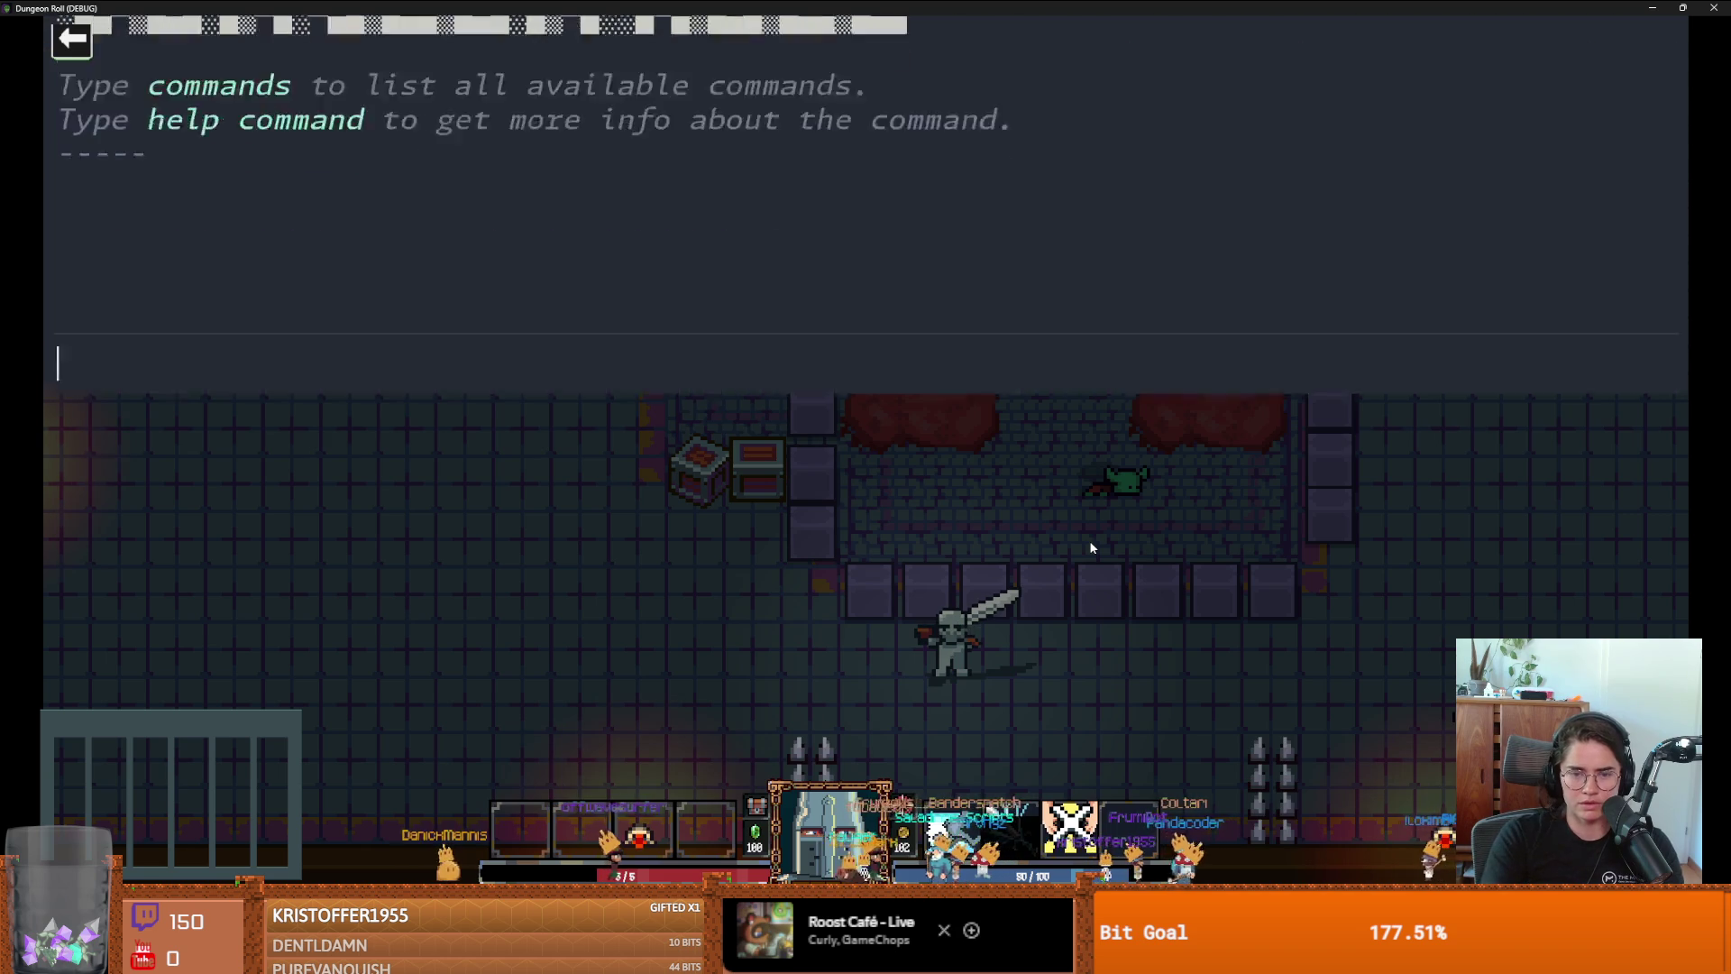
pyautogui.write('on_r')
pyautogui.press('Tab')
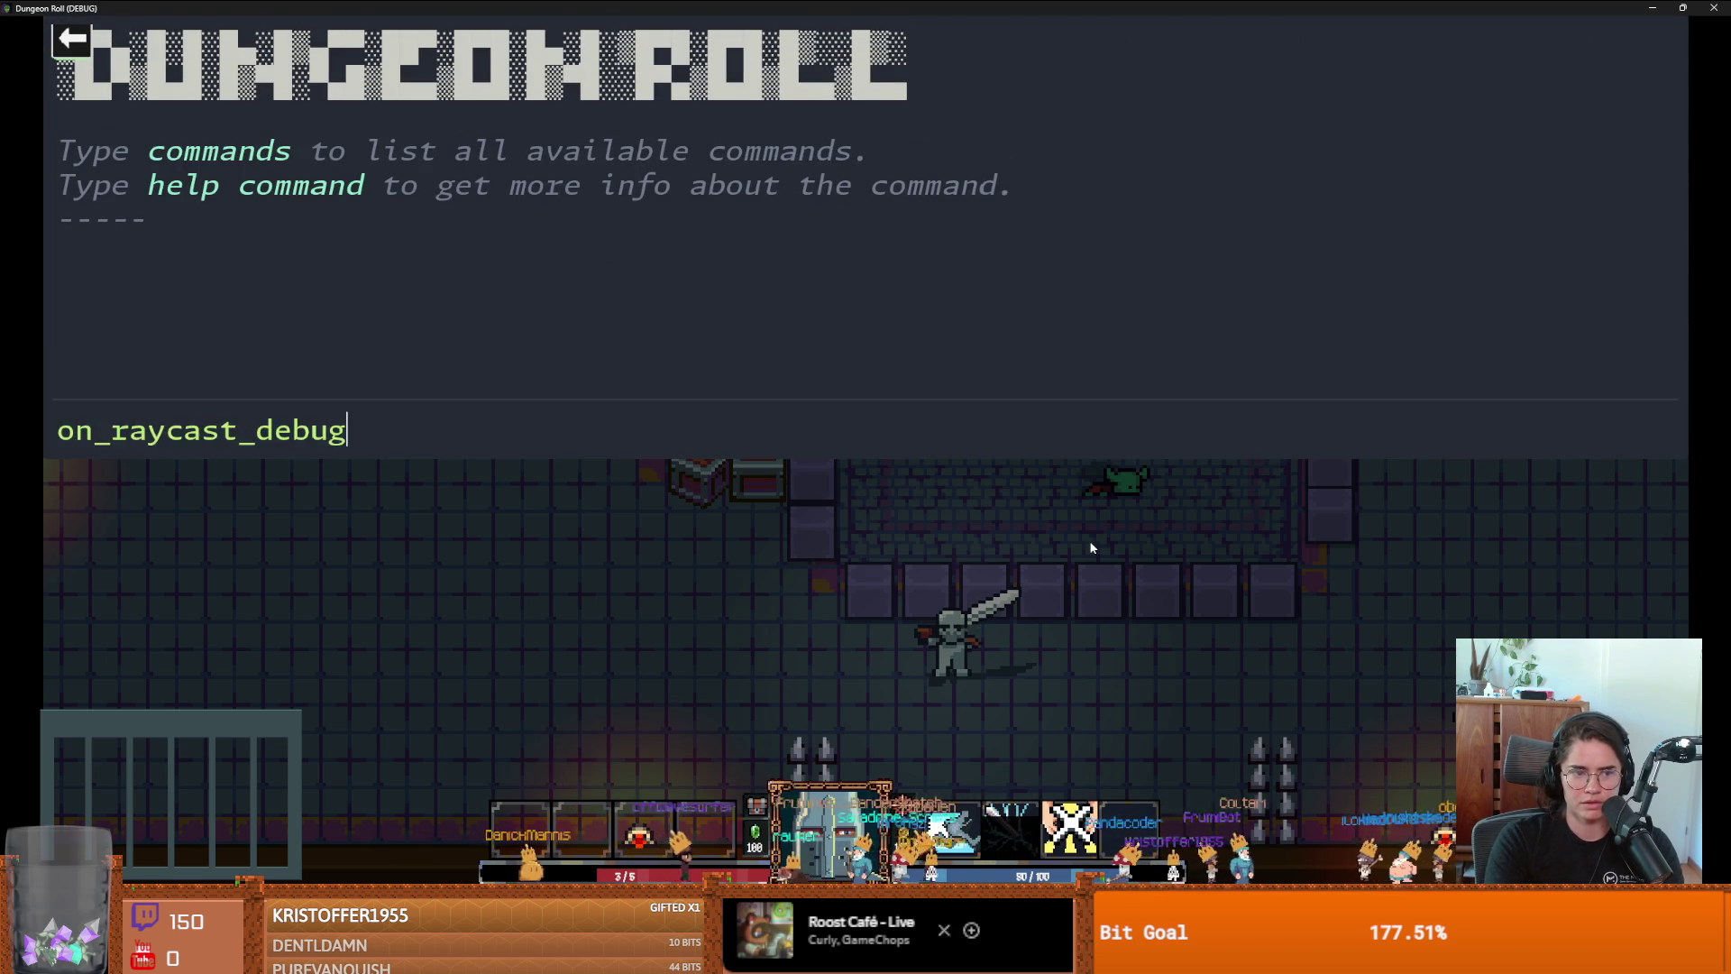
pyautogui.press('Return')
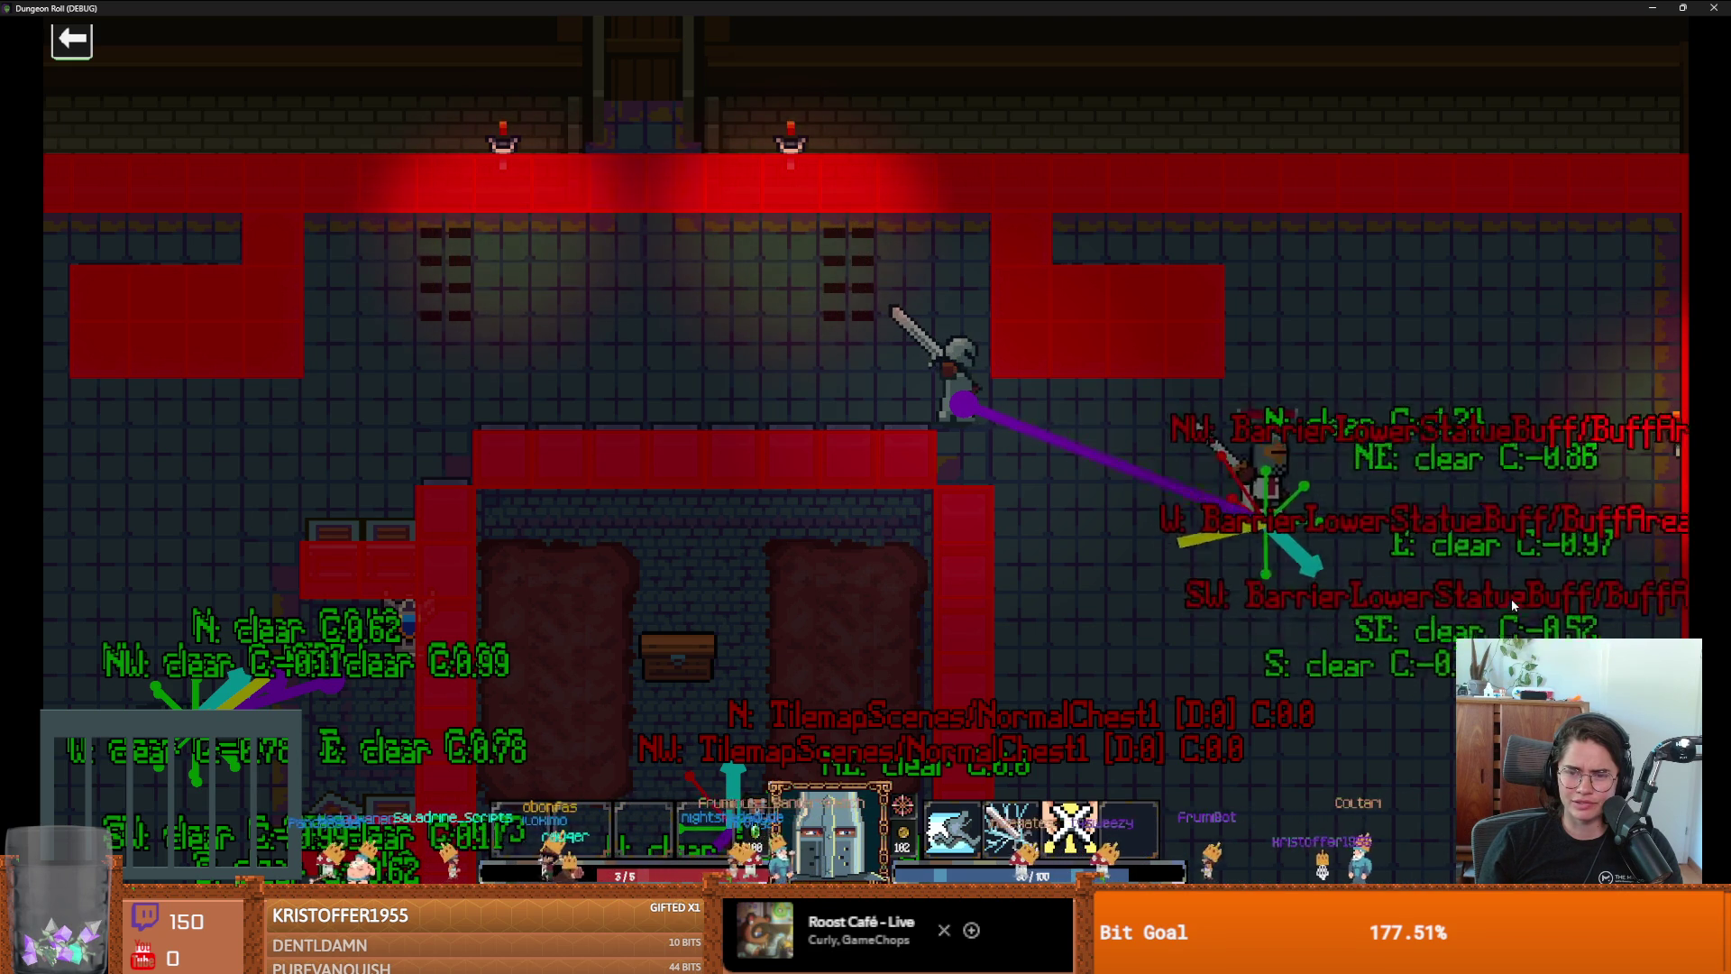
pyautogui.press('`')
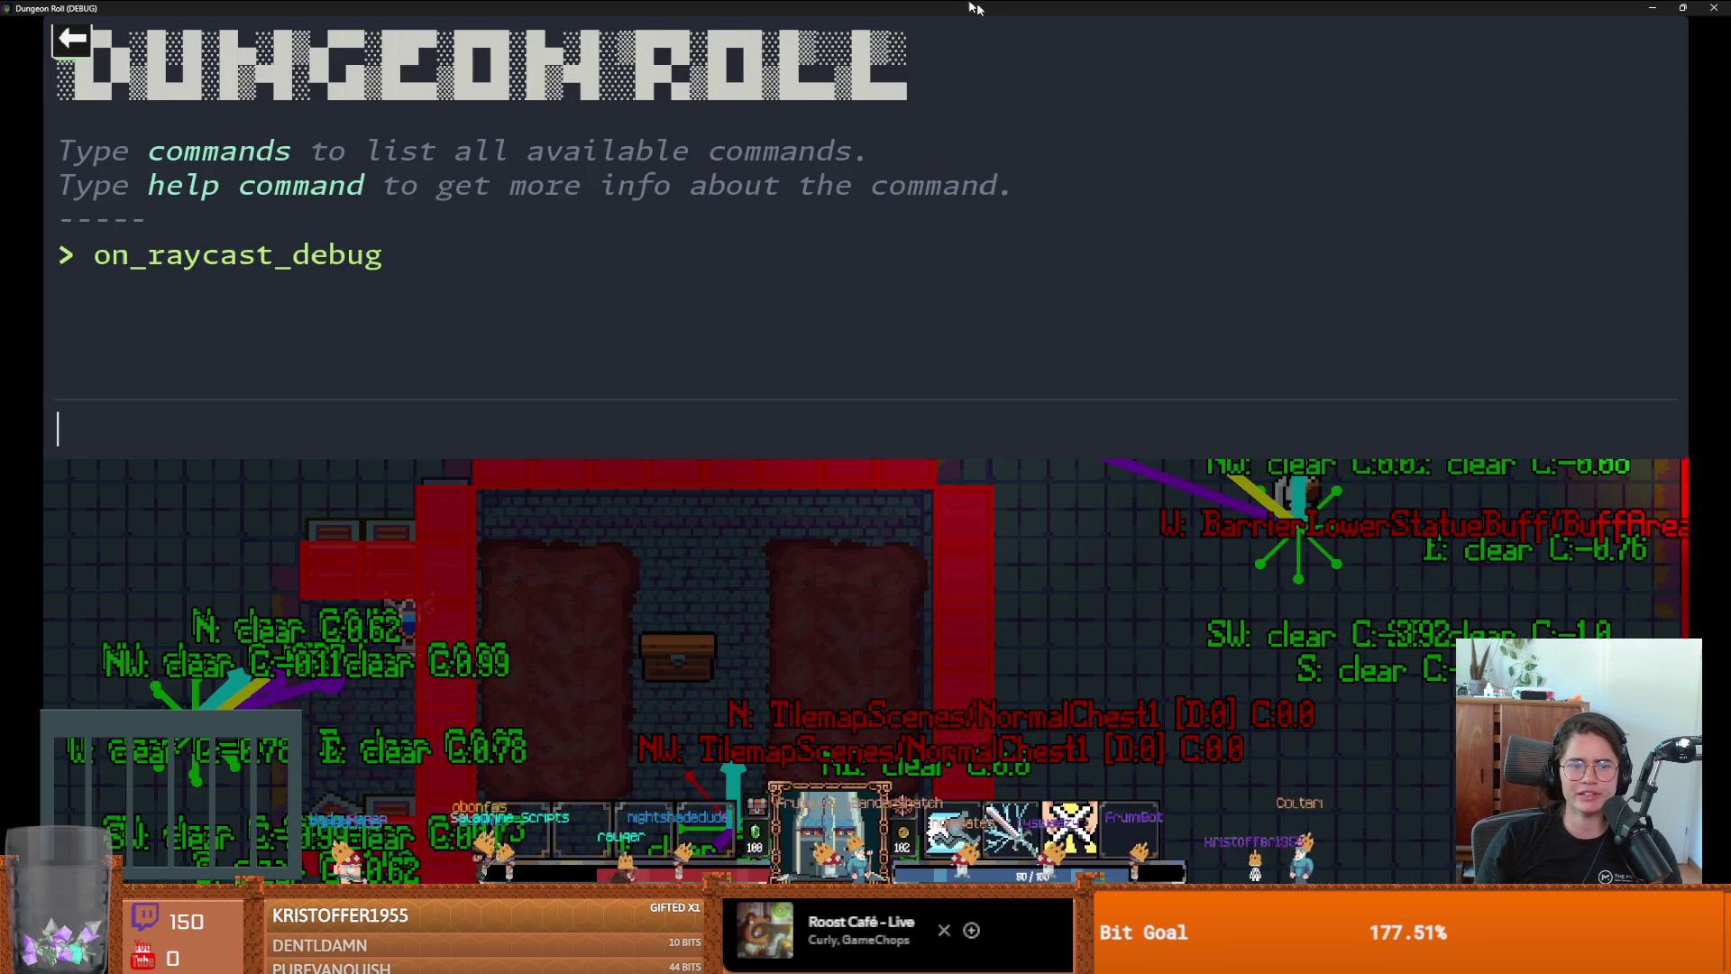
pyautogui.hotkey('alt', 'Tab')
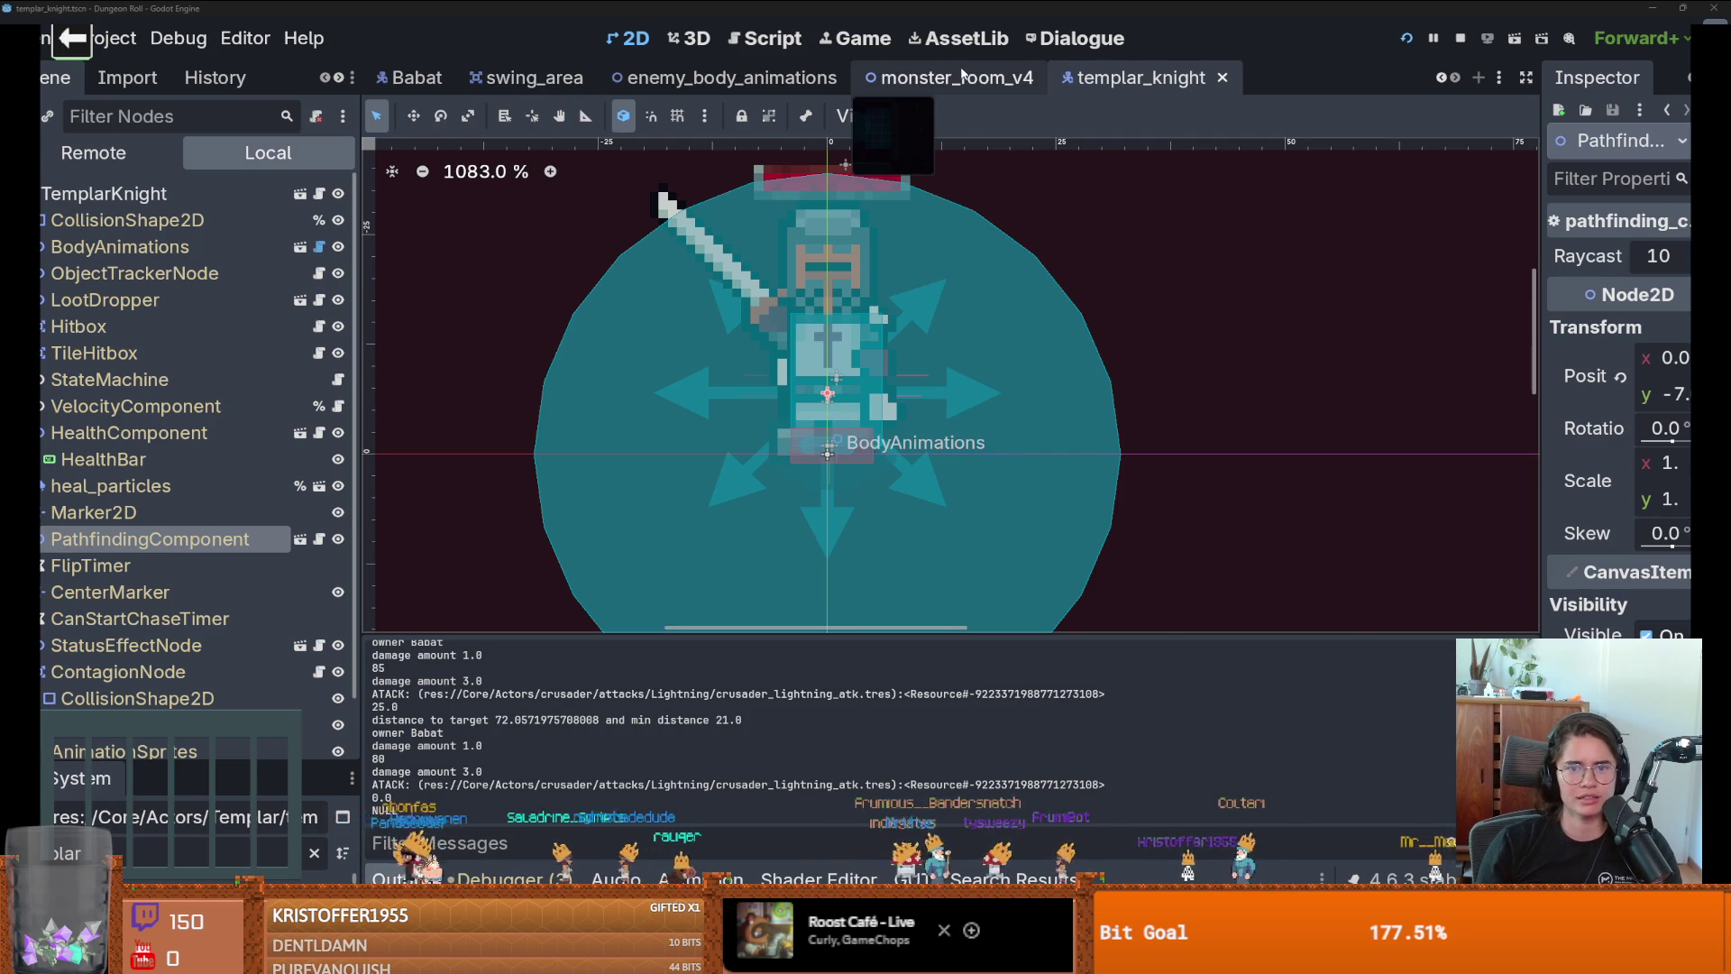
# Switch to monster_room_v4 and toggle the CollisionShape2D visibility off and back on.
pyautogui.click(956, 78)
pyautogui.scroll(-2, 793, 306)
pyautogui.scroll(2, 793, 306)
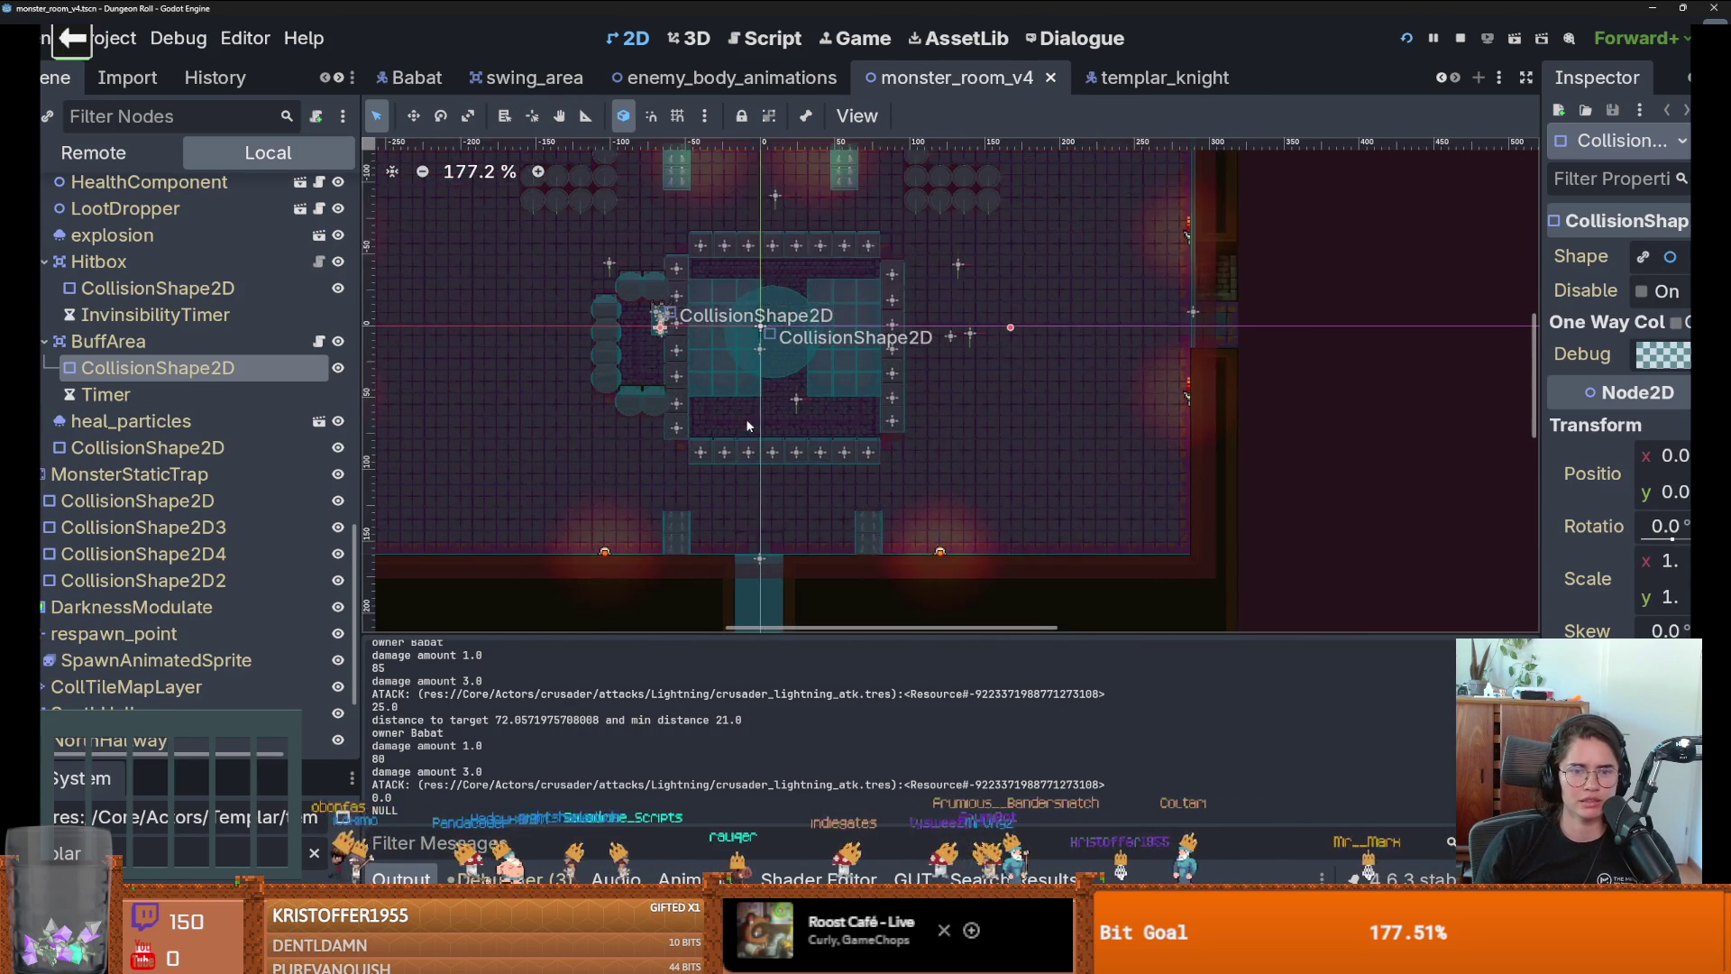
pyautogui.scroll(-1, 794, 306)
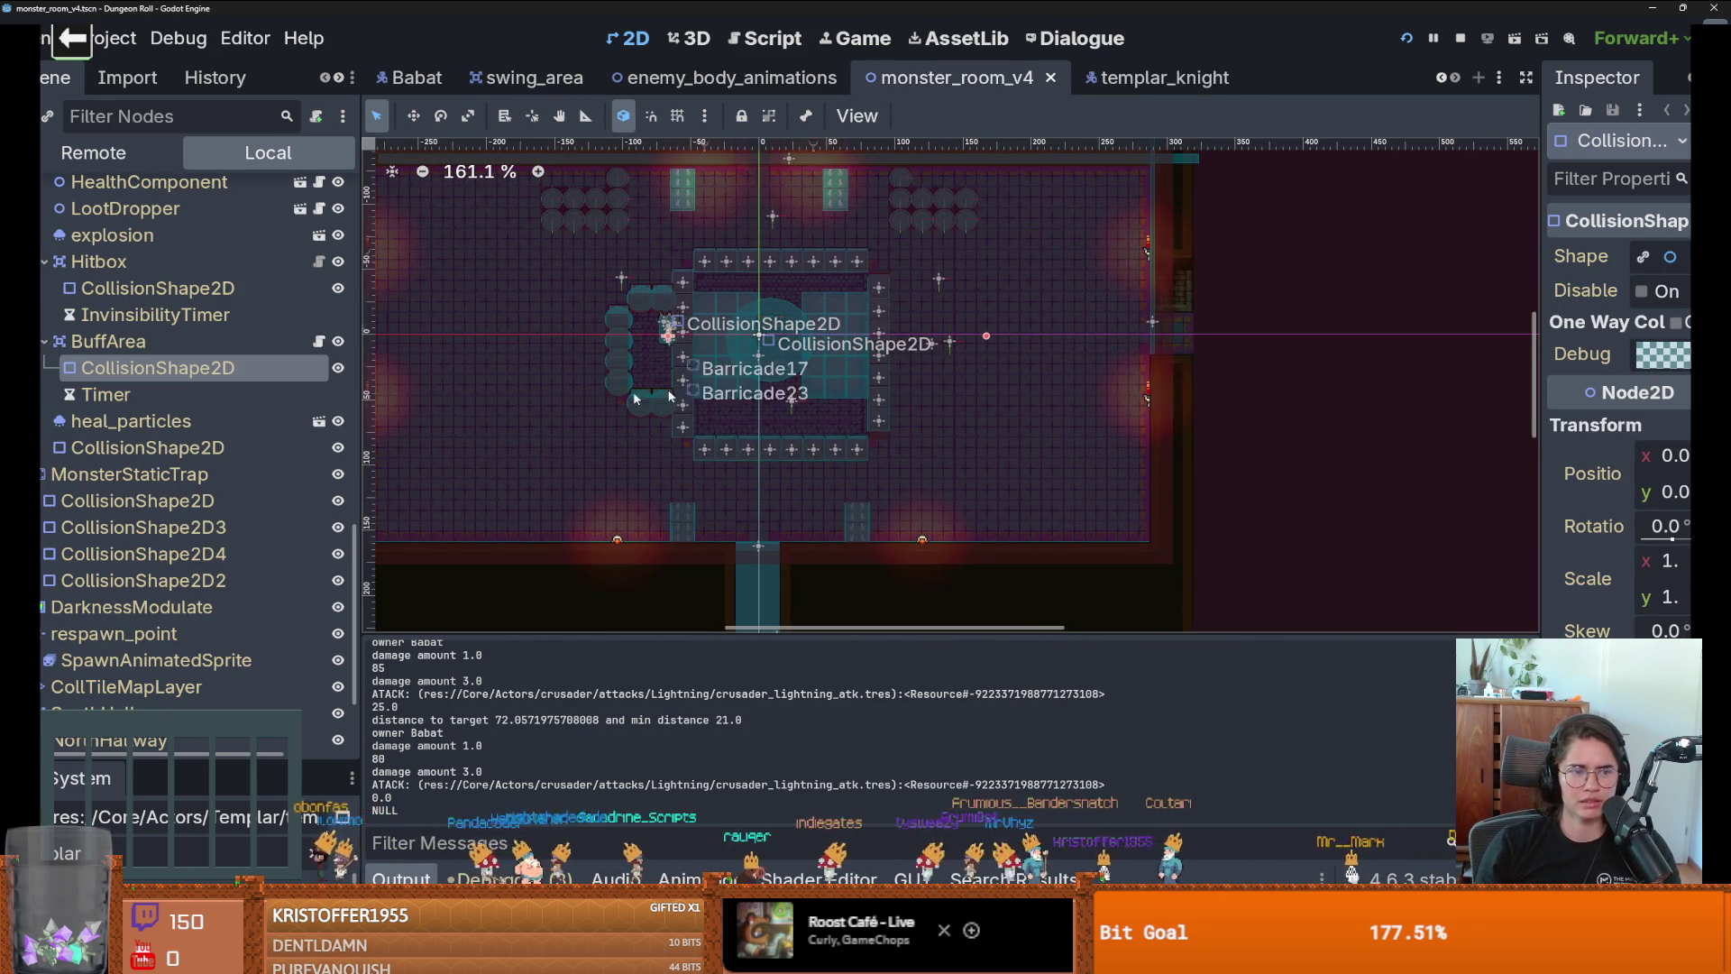
pyautogui.click(343, 369)
pyautogui.click(343, 369)
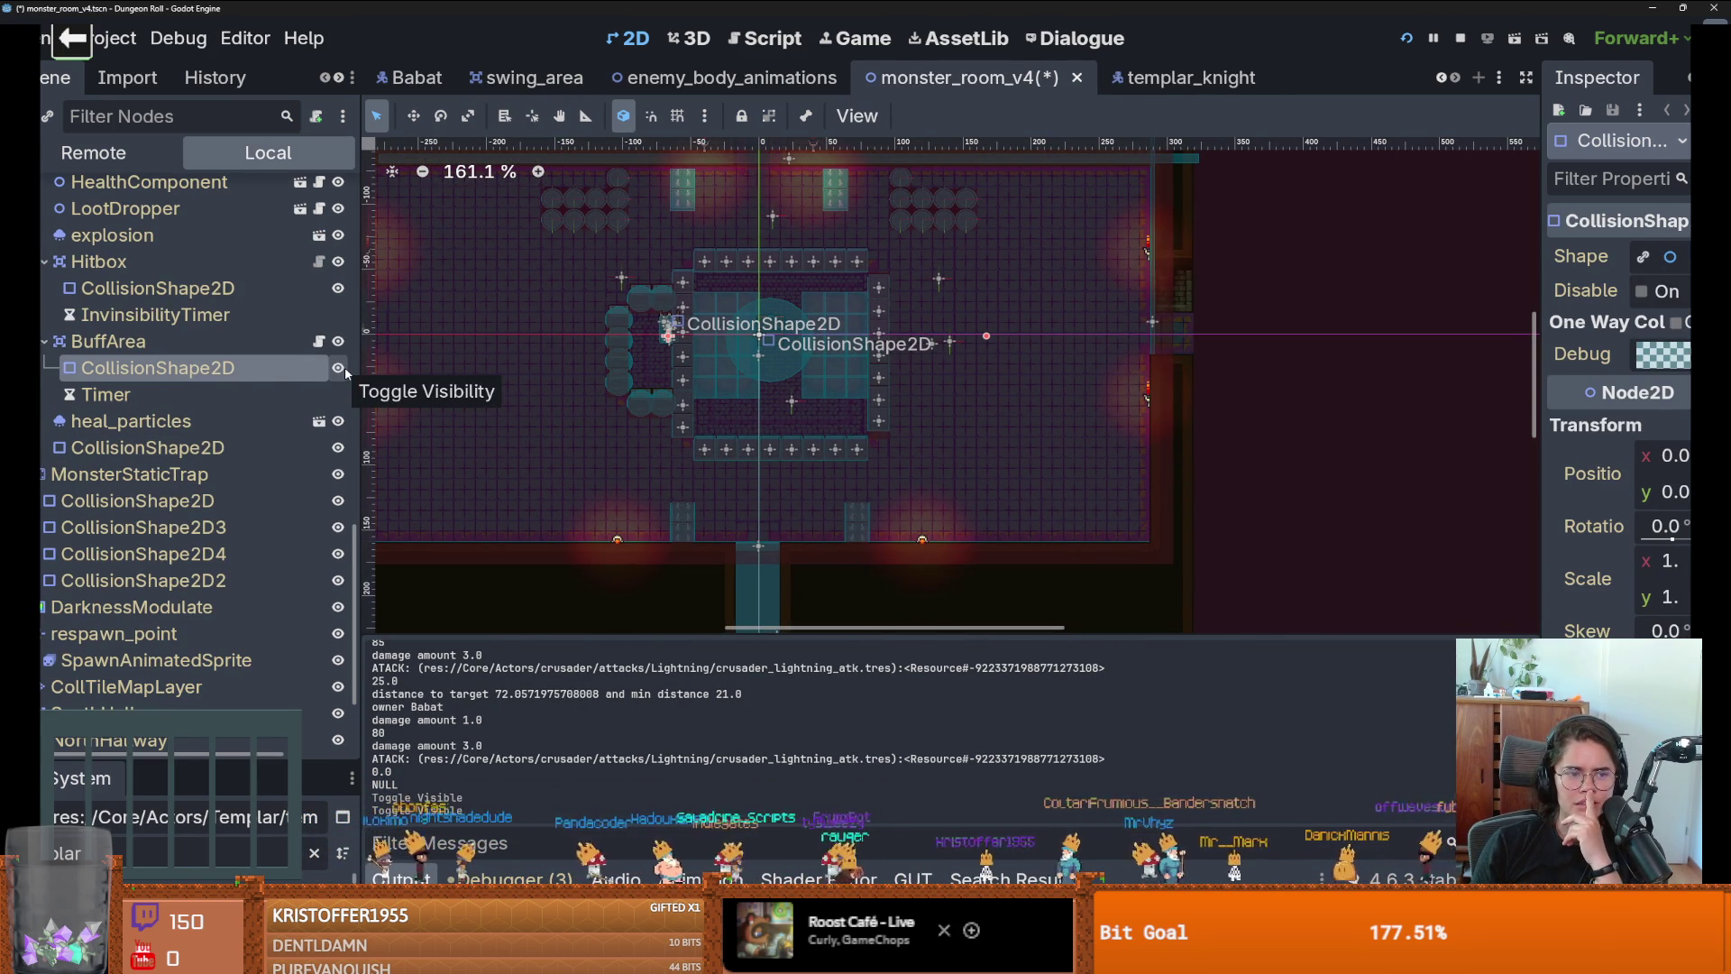
# Inspect BuffArea's collision settings: layer 1, mask 6 (Enemy).
pyautogui.click(226, 341)
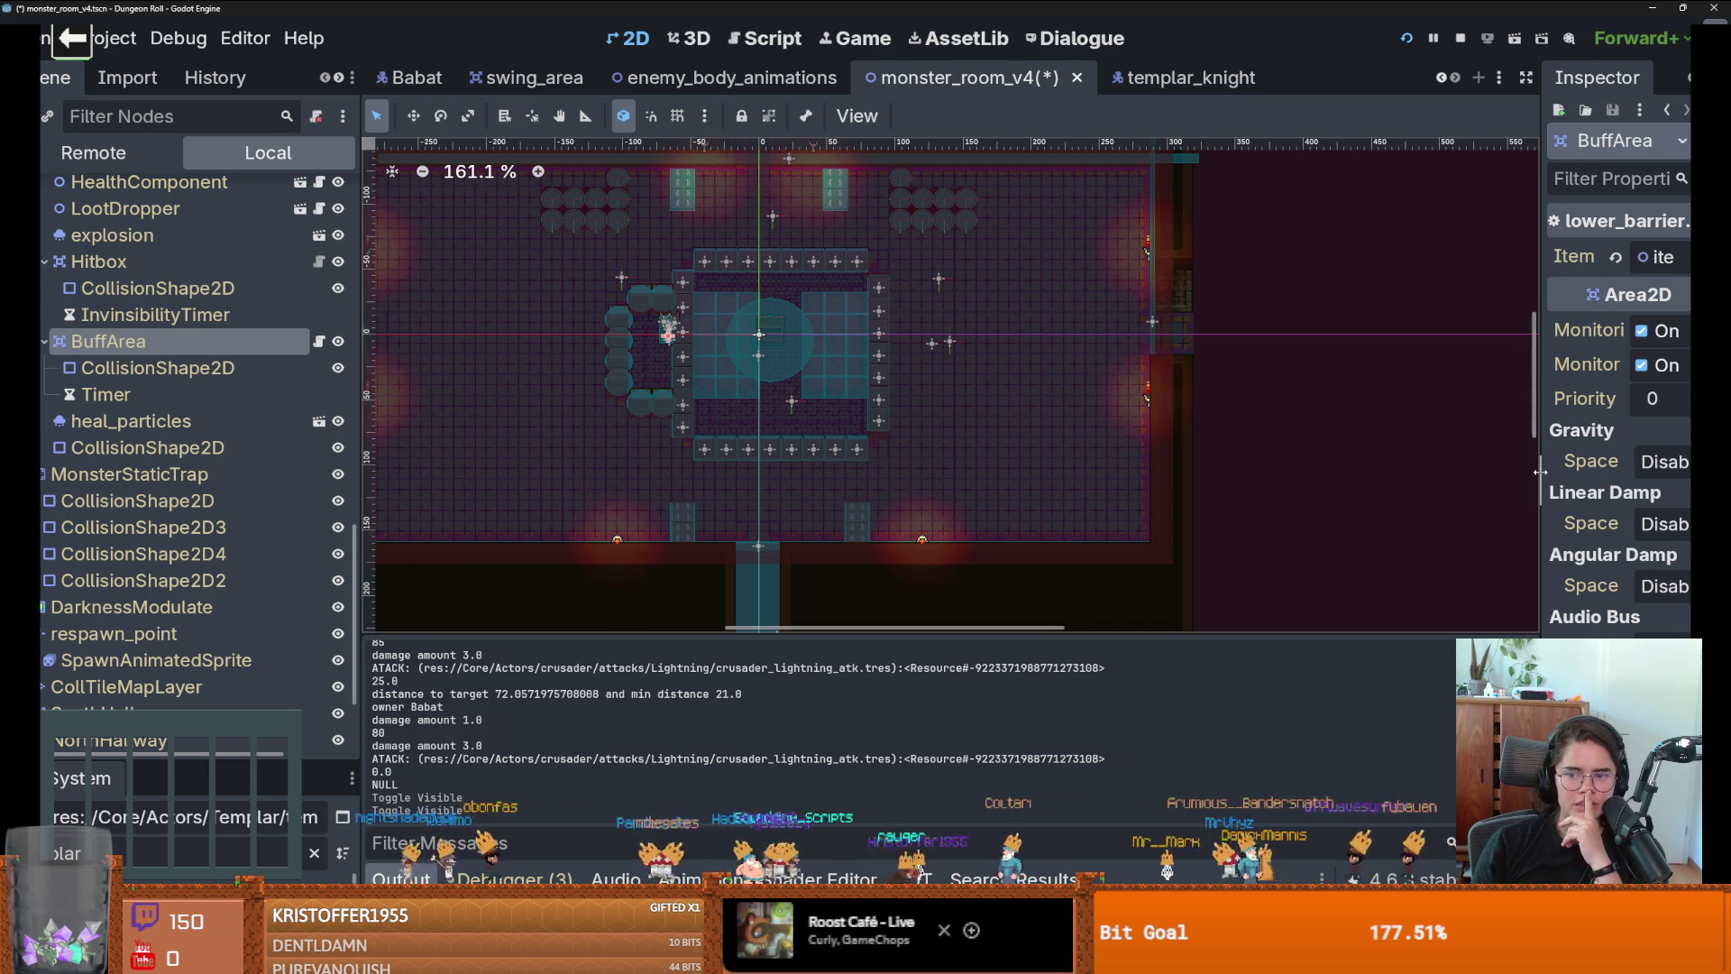
pyautogui.moveTo(1533, 476); pyautogui.dragTo(928, 542)
pyautogui.scroll(-3, 1087, 620)
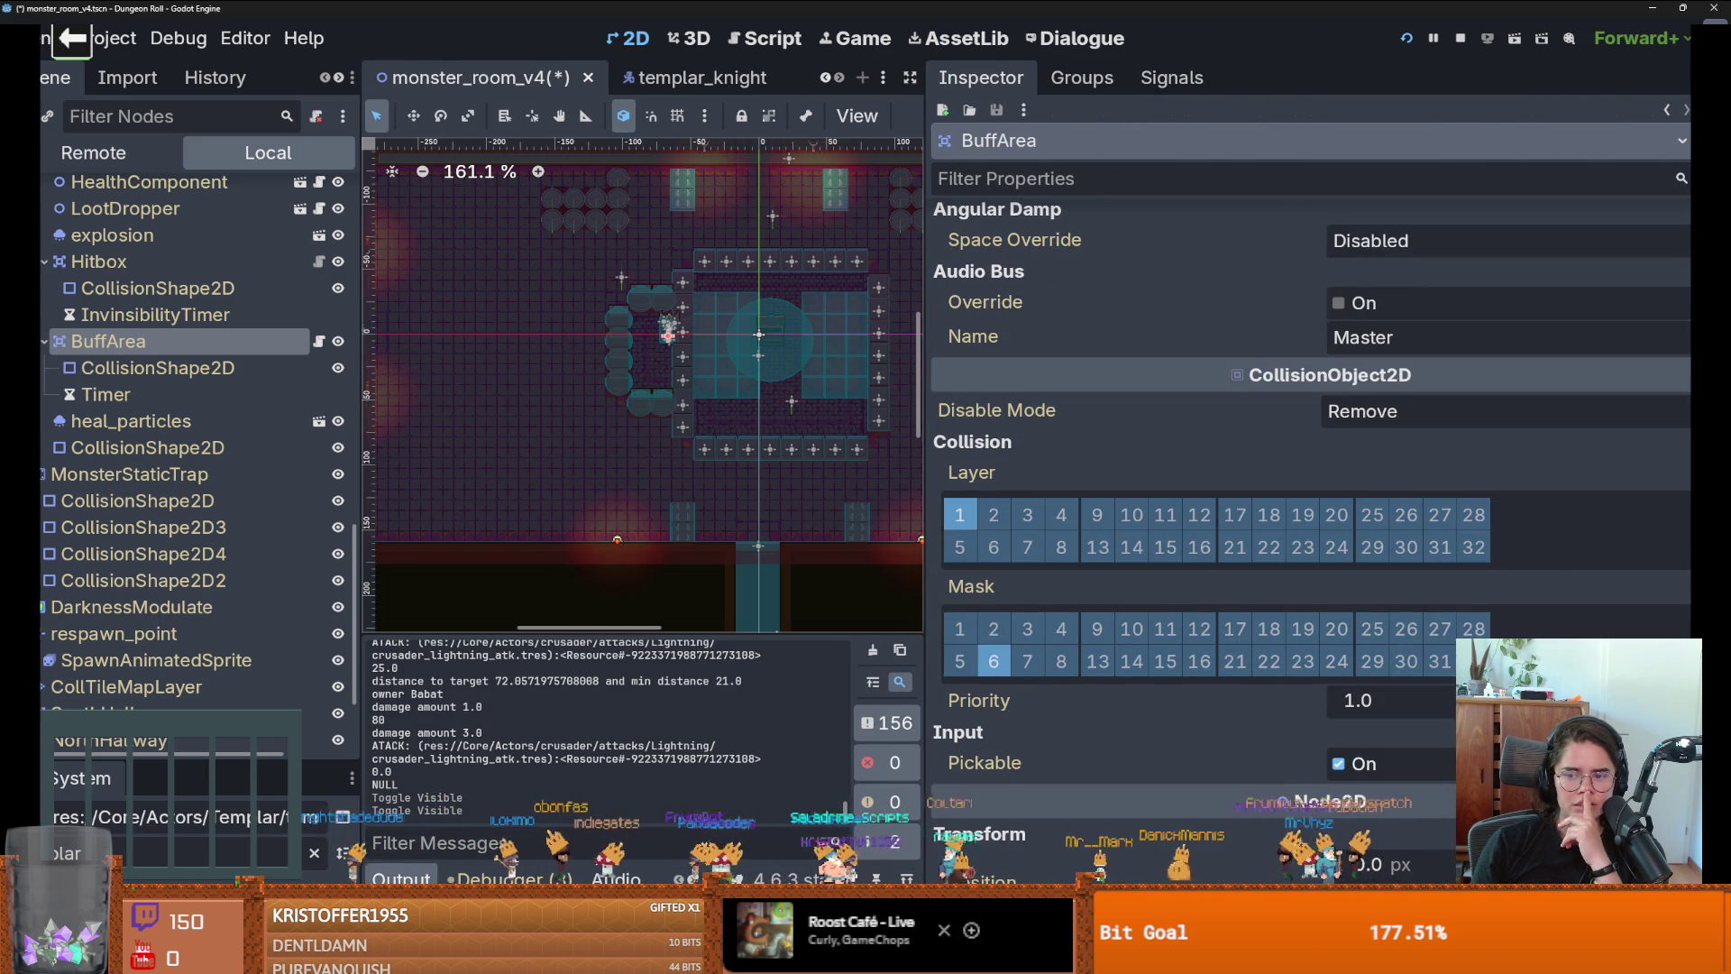
pyautogui.click(1515, 530)
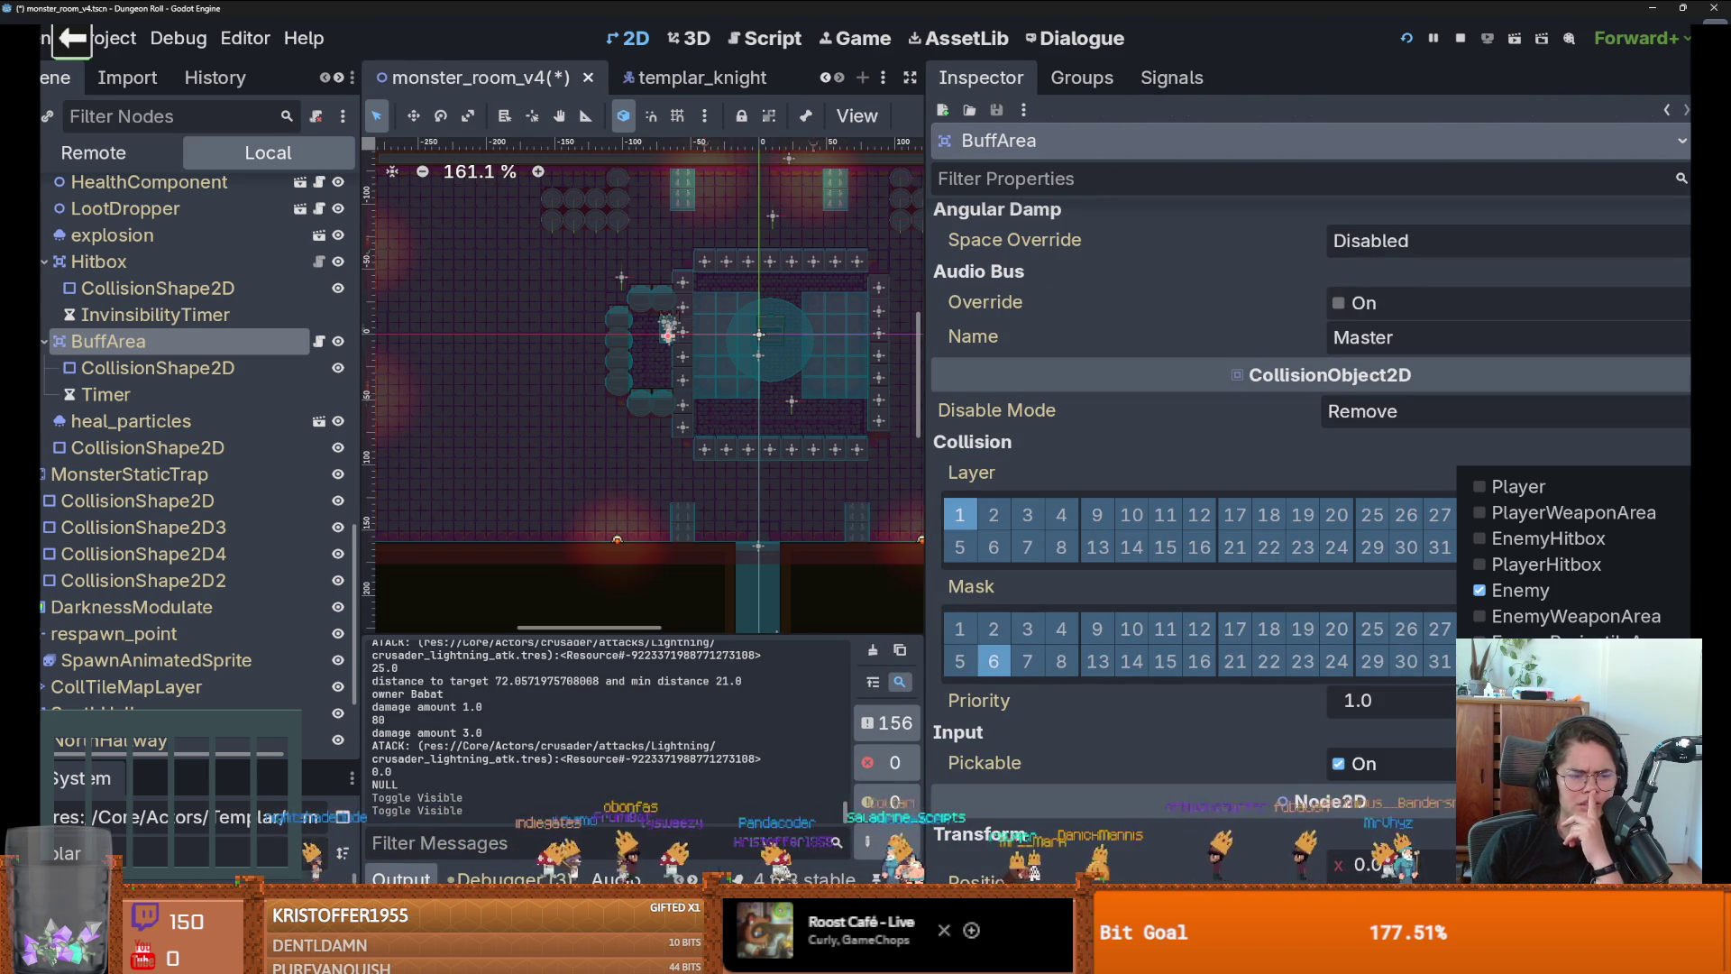
pyautogui.press('Escape')
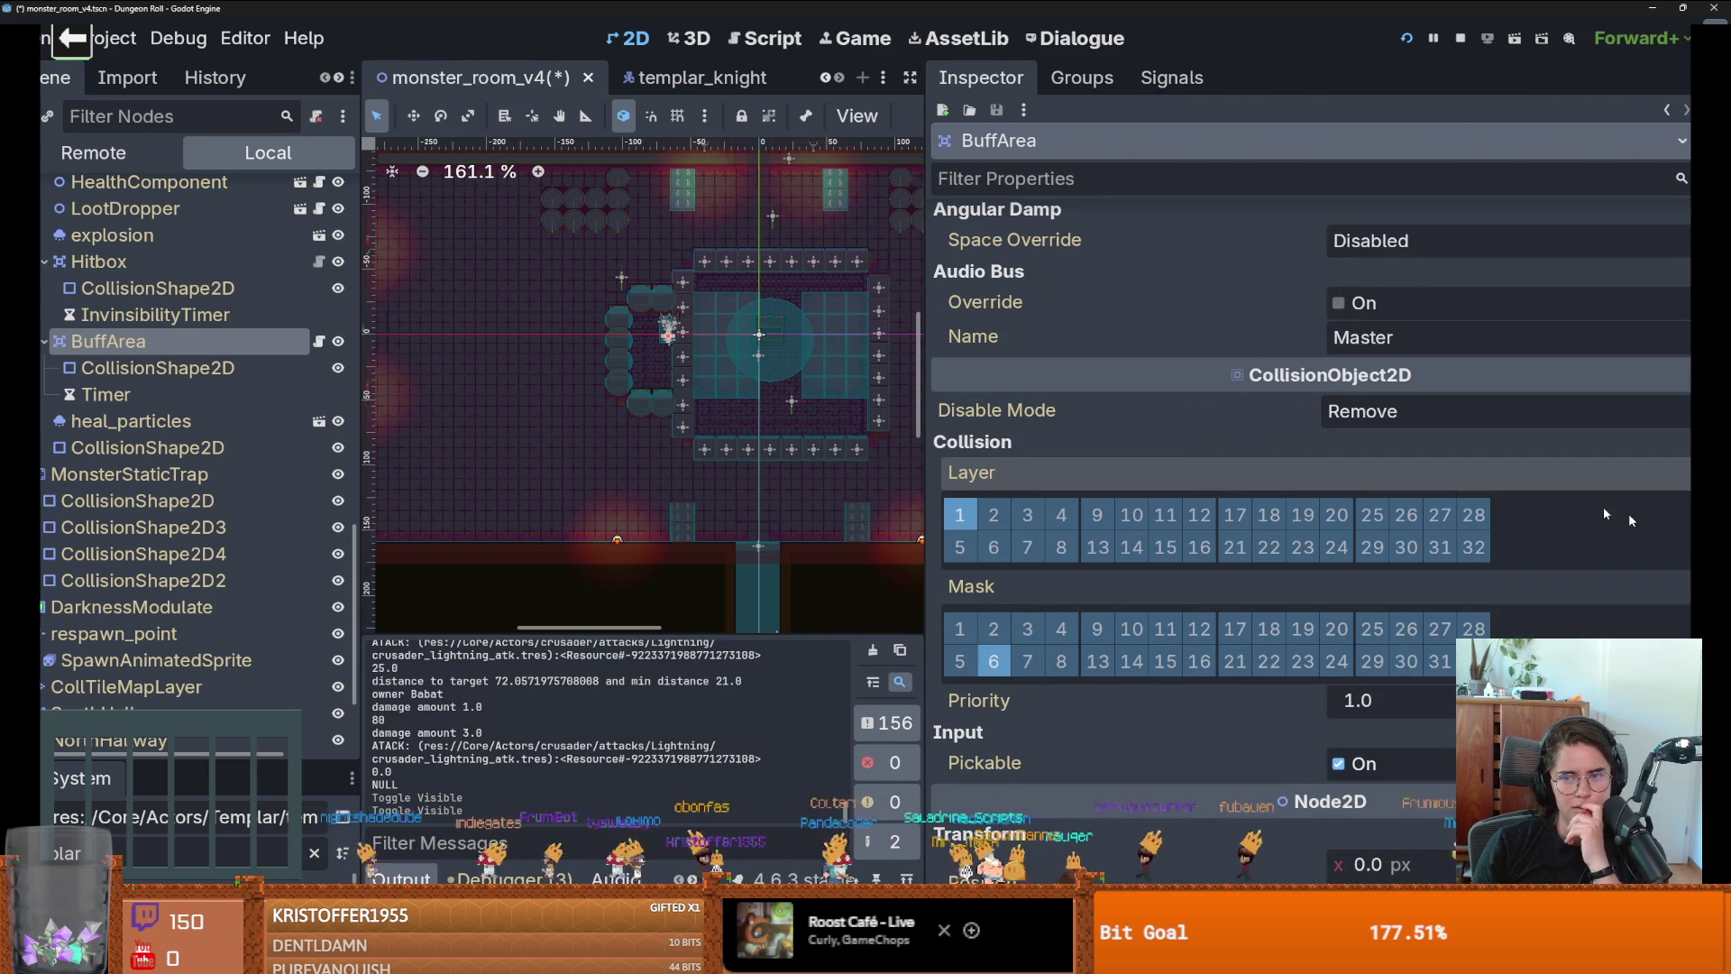
pyautogui.moveTo(921, 362)
pyautogui.mouseDown()
pyautogui.moveTo(1275, 360)
pyautogui.moveTo(1223, 358)
pyautogui.mouseUp()
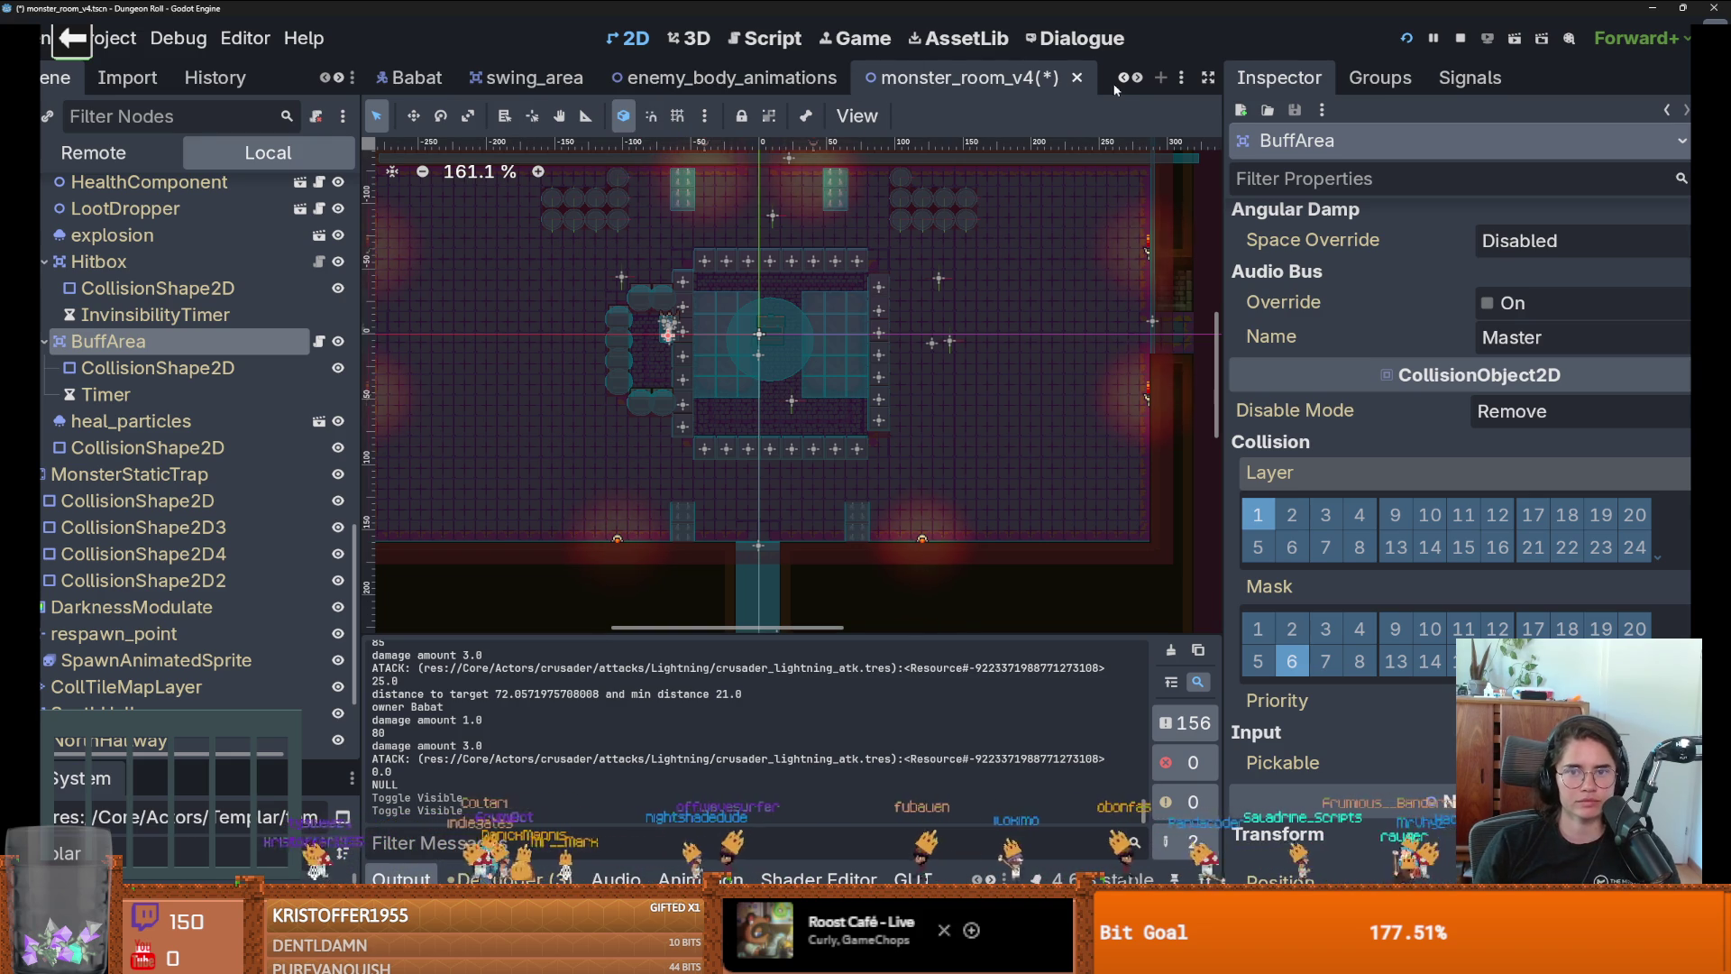
# Save monster_room_v4 and scroll through the open scene tabs.
pyautogui.hotkey('ctrl', 's')
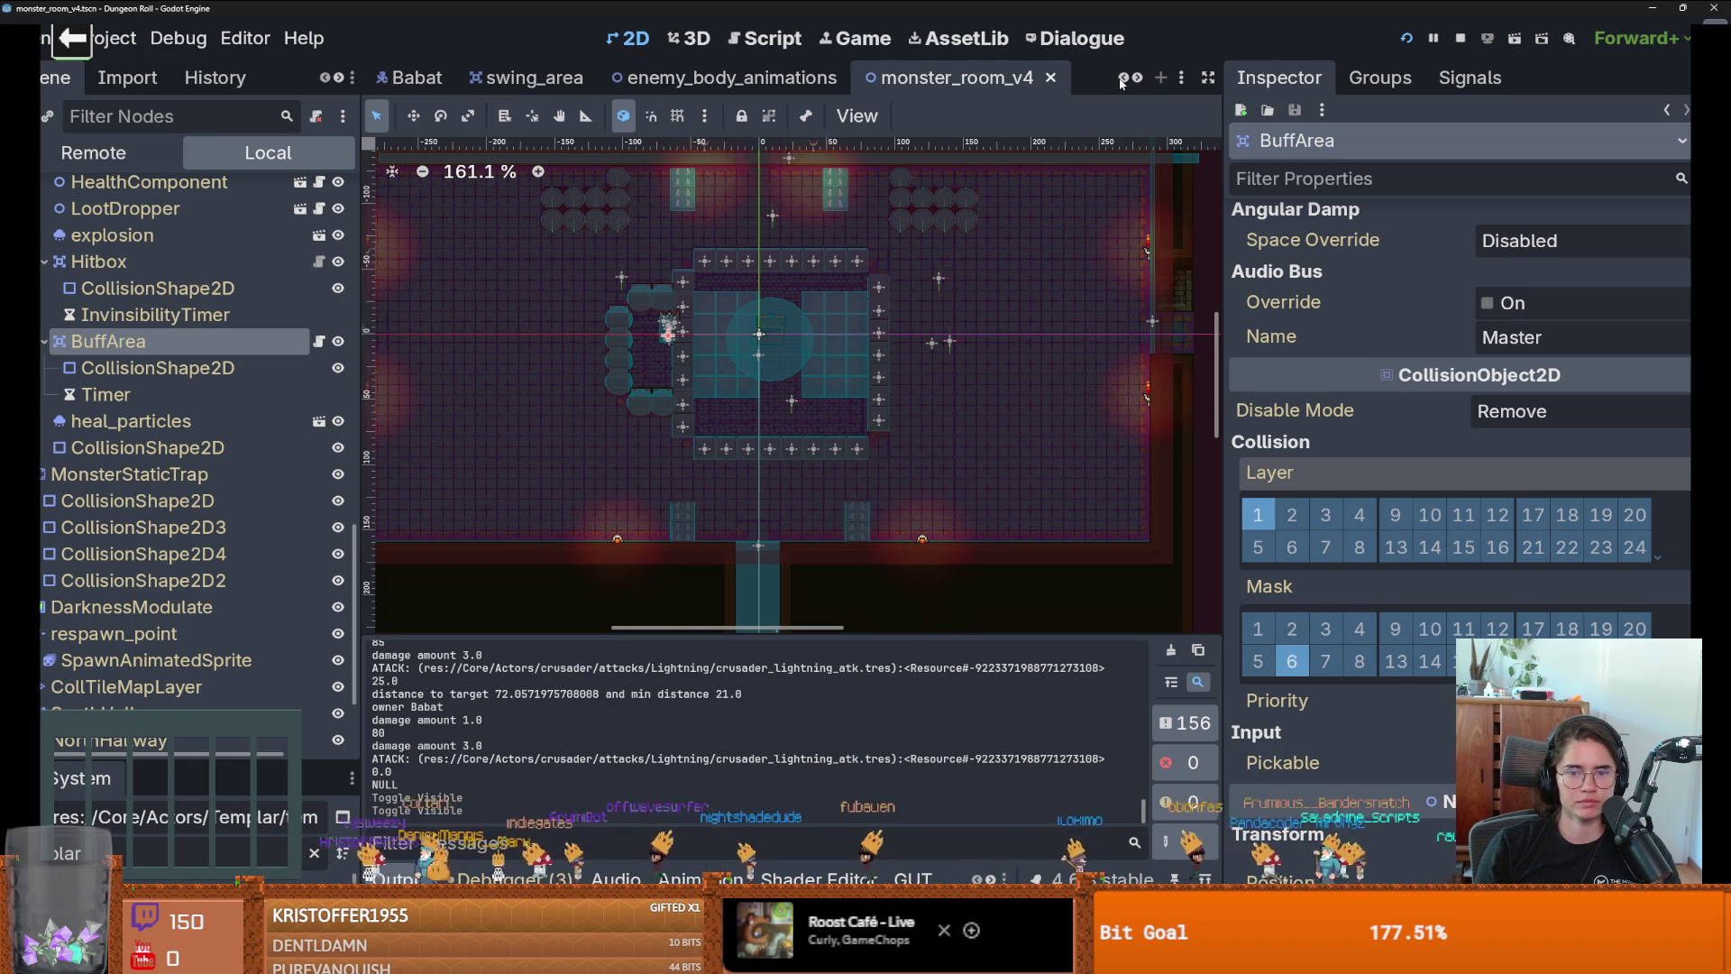
pyautogui.click(1139, 78)
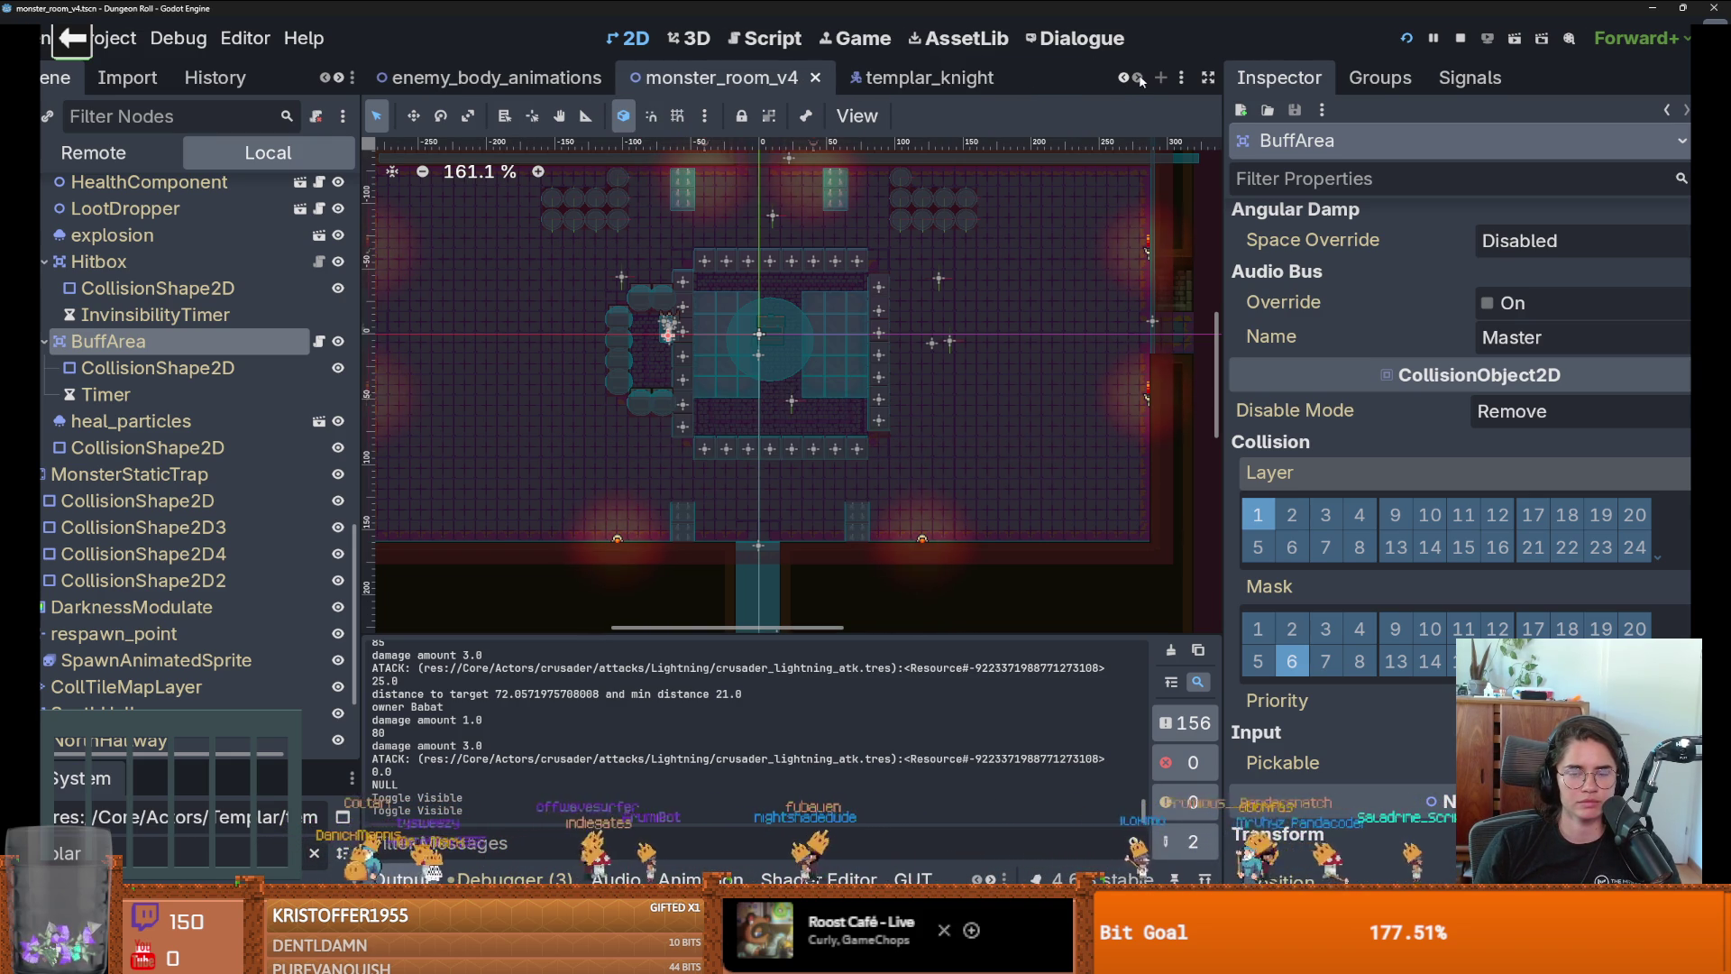
pyautogui.click(1126, 80)
pyautogui.click(1127, 79)
pyautogui.click(1127, 79)
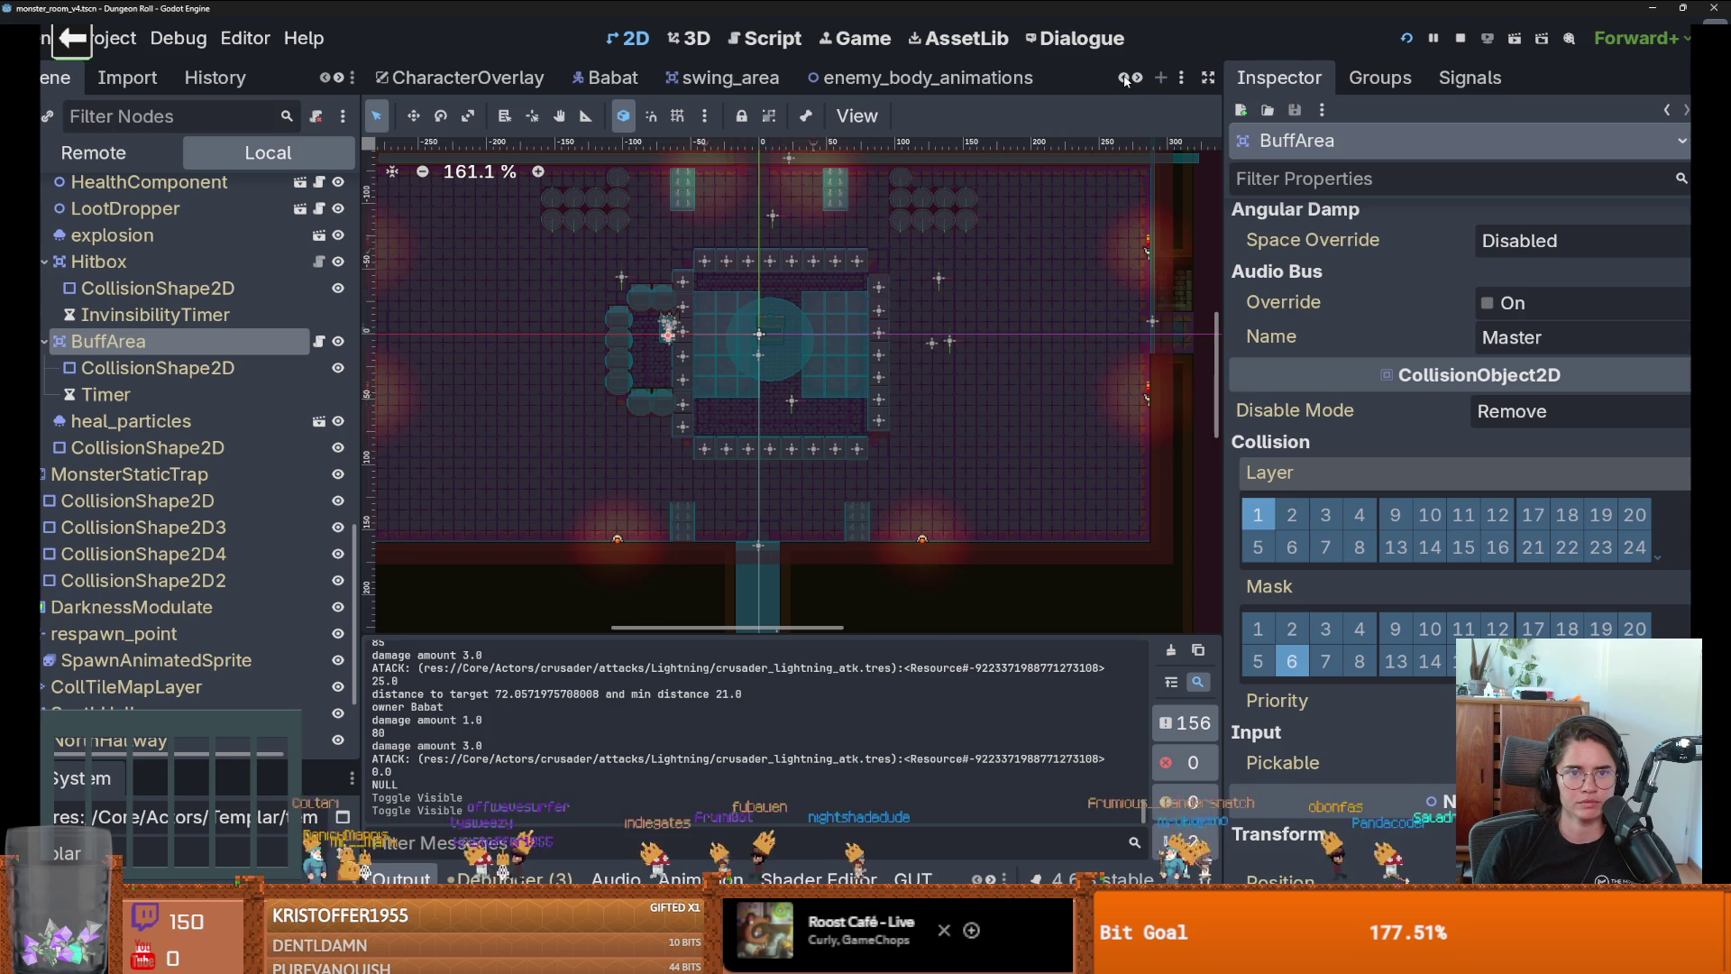
pyautogui.click(1137, 79)
pyautogui.click(1137, 79)
pyautogui.click(1137, 79)
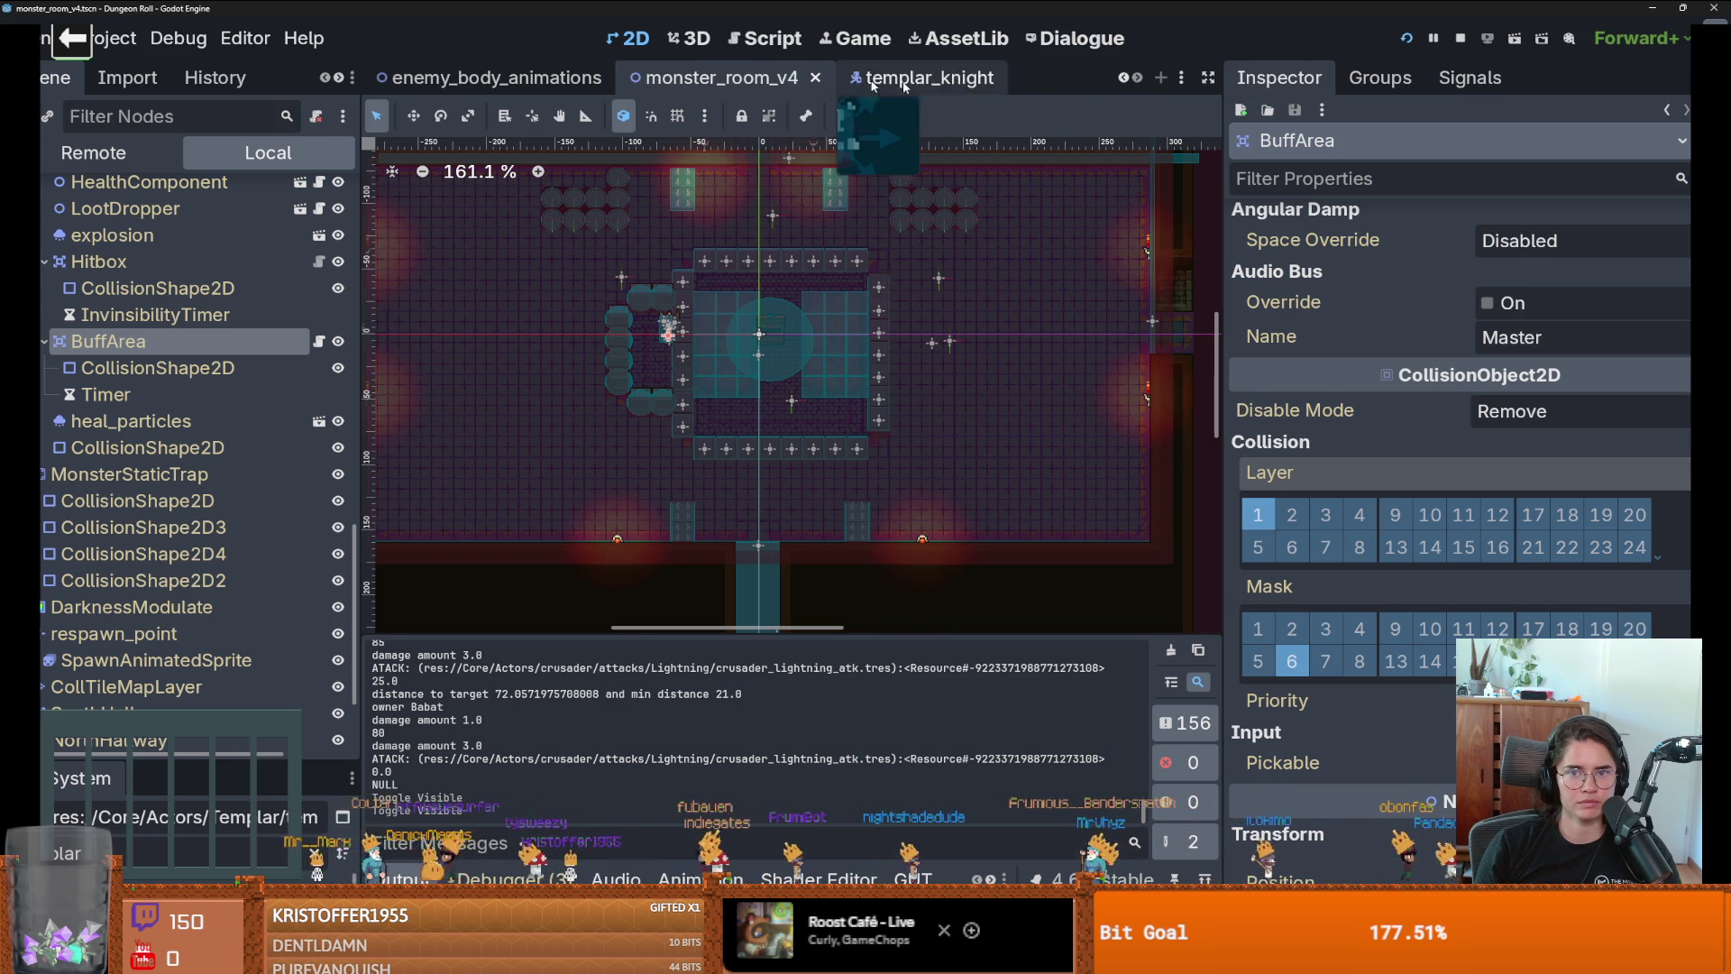
pyautogui.click(1125, 79)
pyautogui.click(1126, 79)
pyautogui.click(1125, 80)
pyautogui.click(1126, 79)
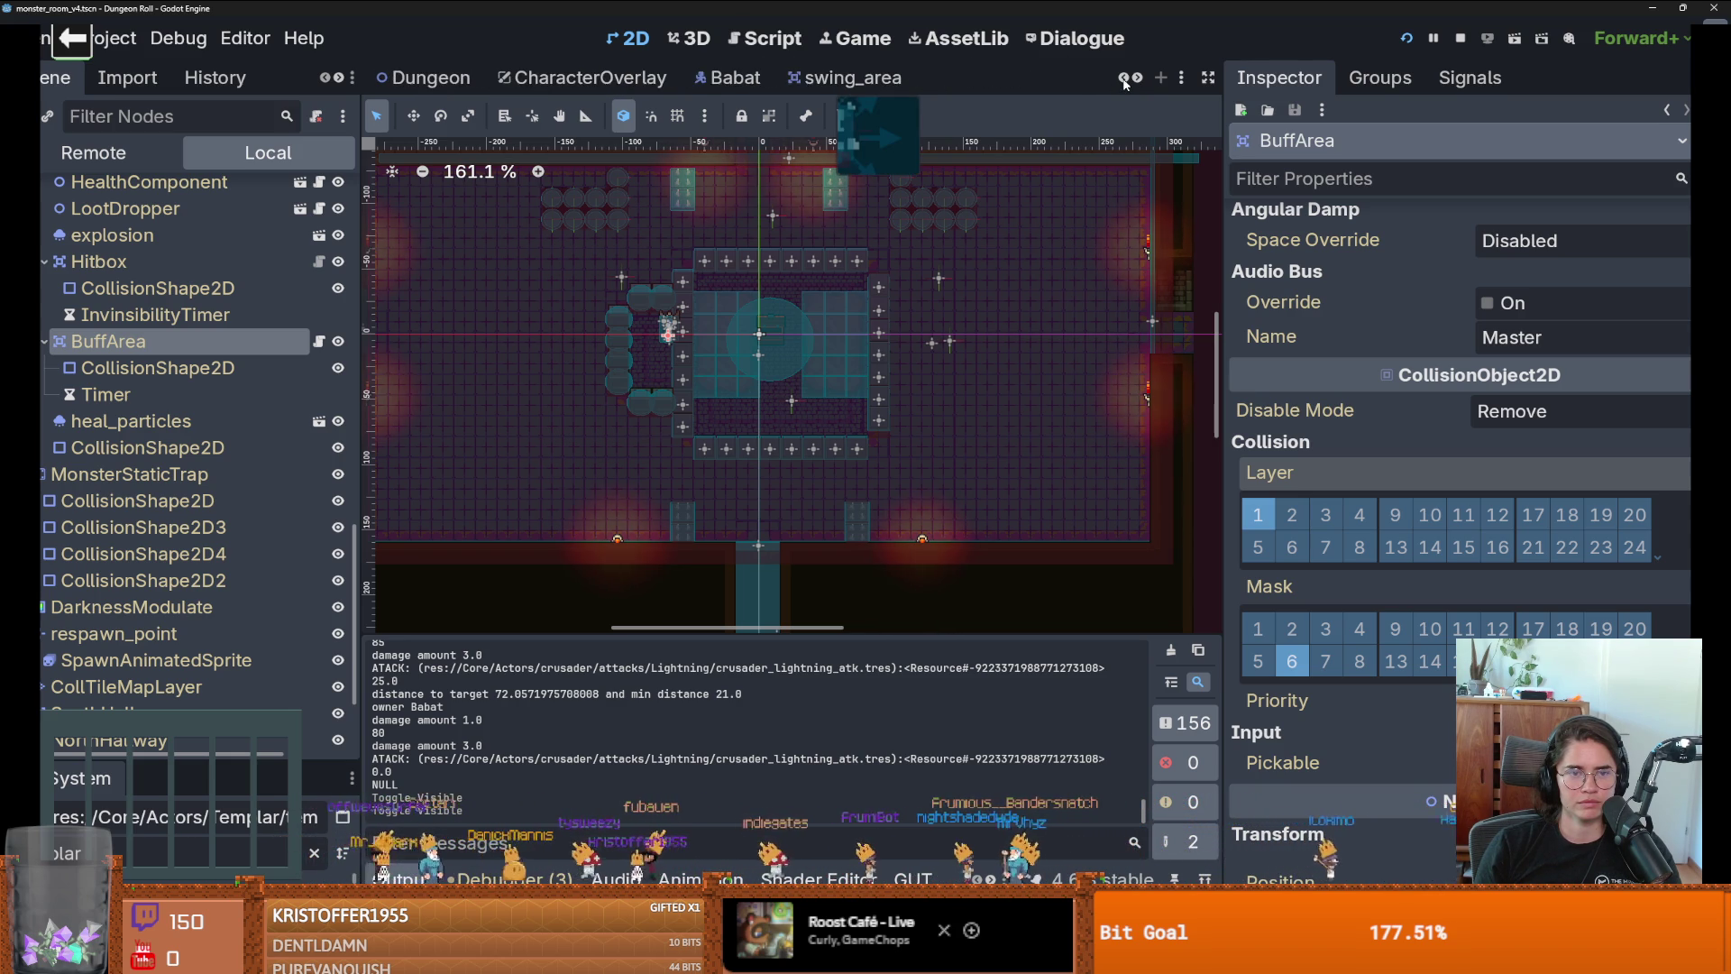
pyautogui.click(1125, 79)
pyautogui.click(1125, 79)
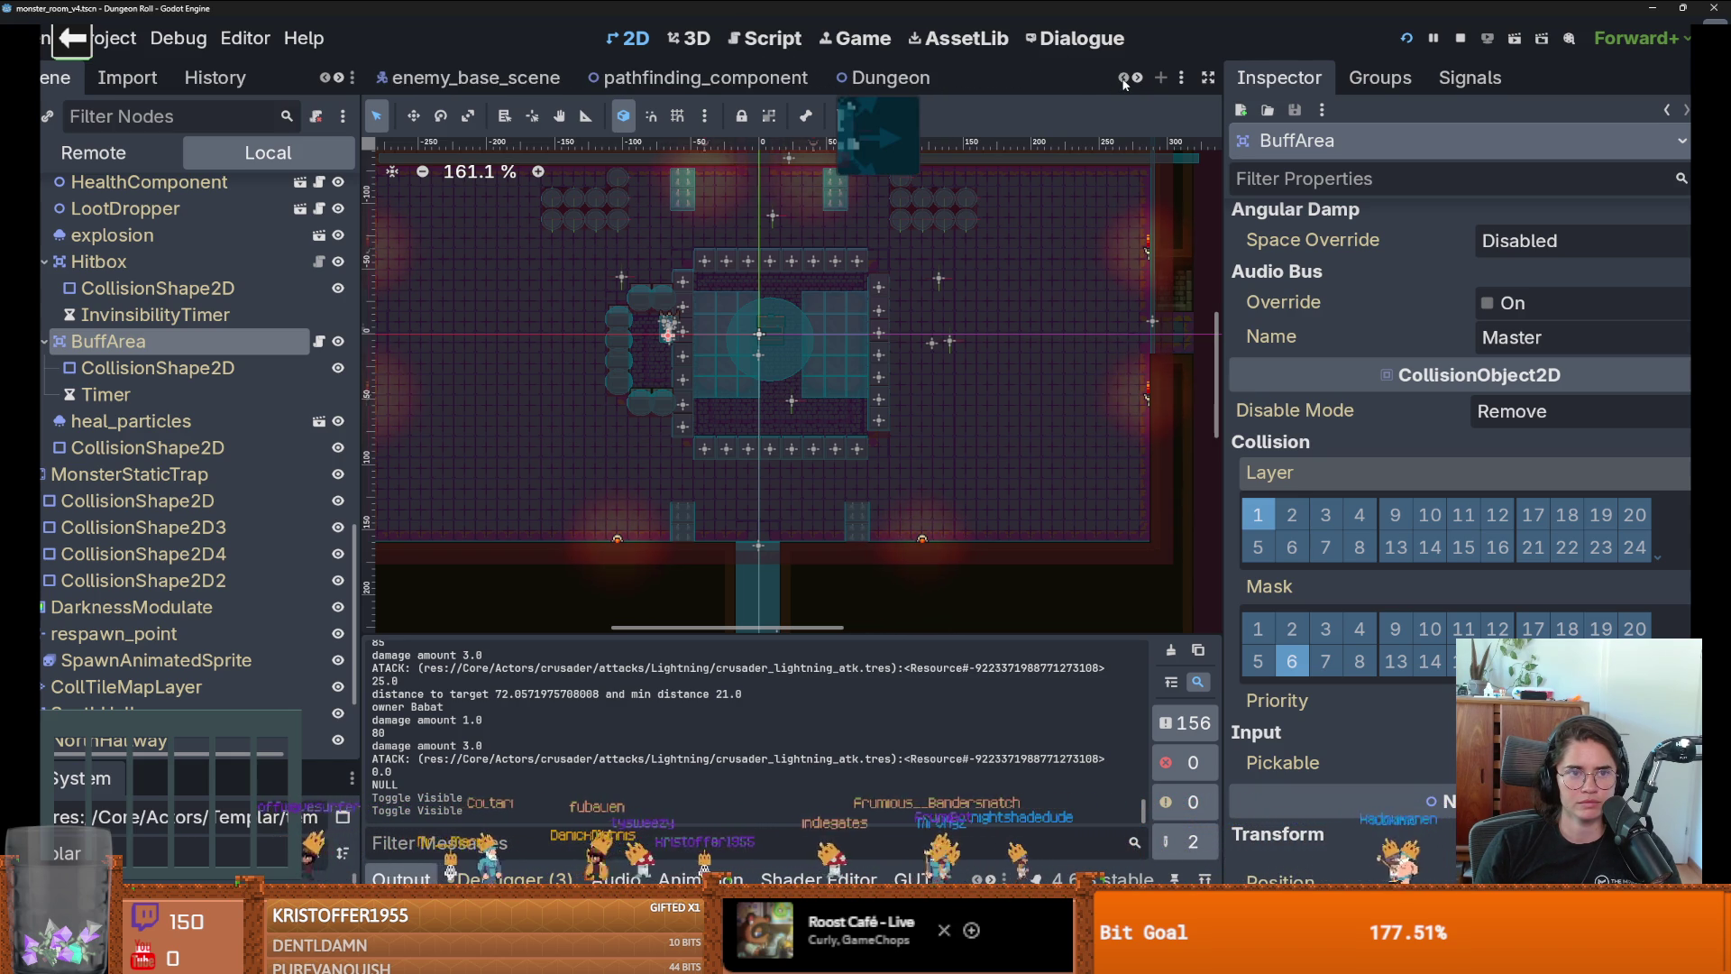
# Scroll further through the scene tabs and open the pathfinding_component scene.
pyautogui.click(1137, 79)
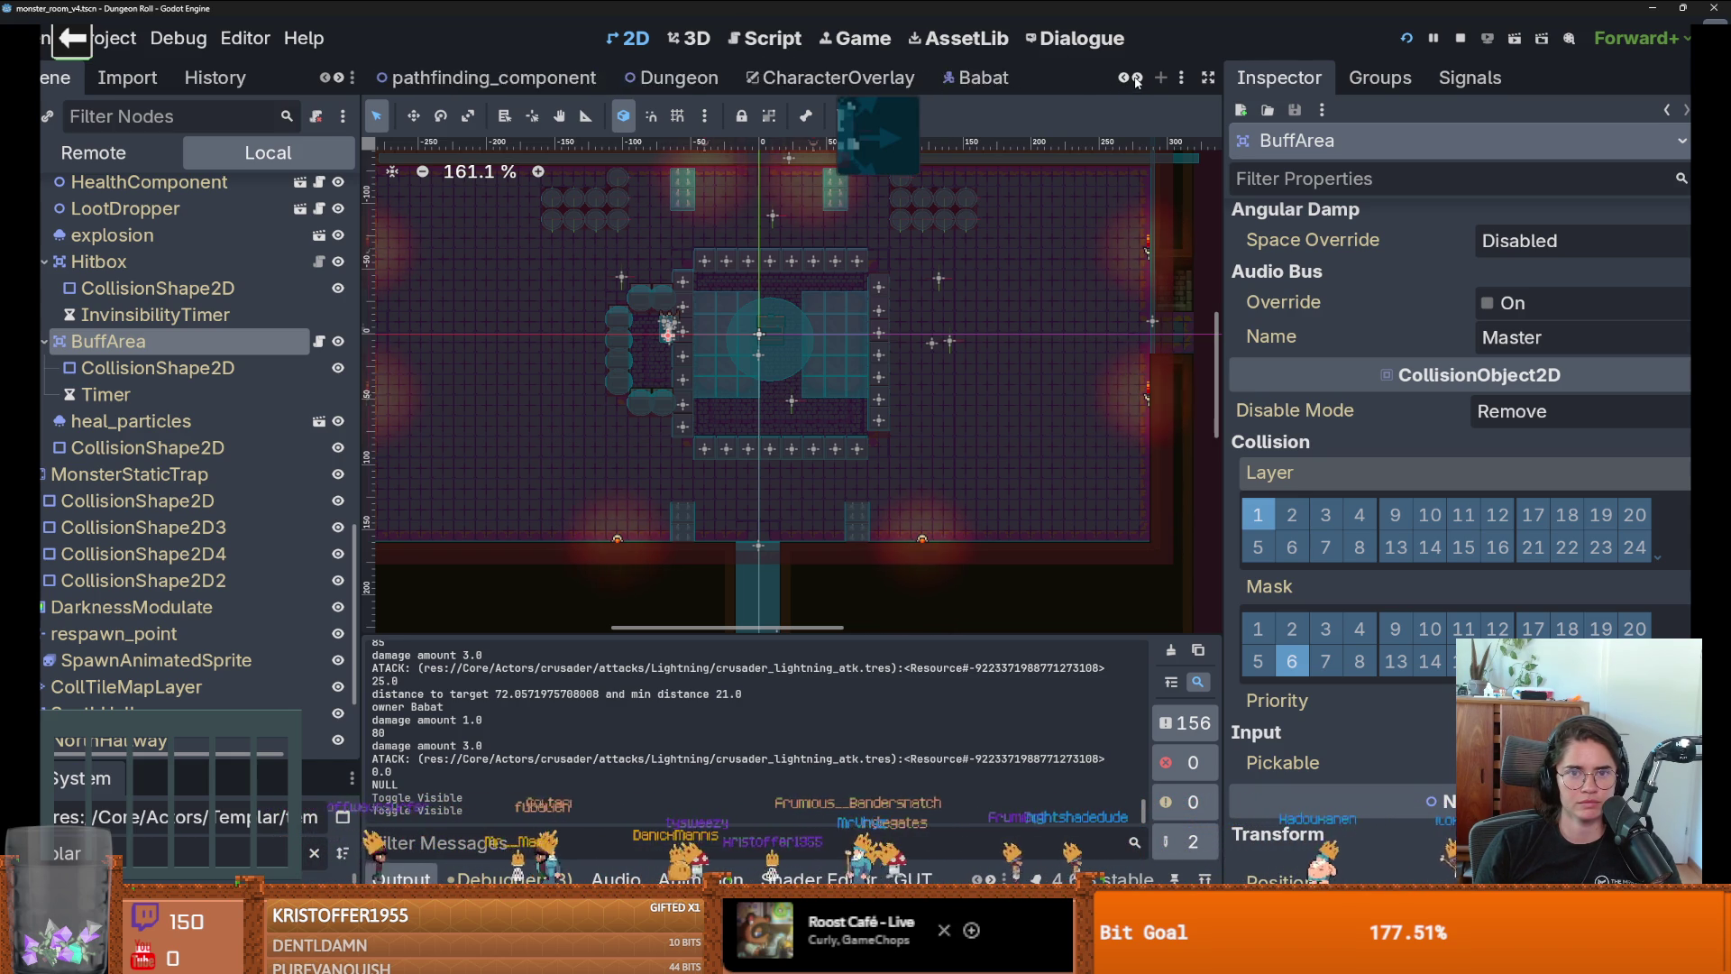
pyautogui.click(1136, 79)
pyautogui.click(1136, 80)
pyautogui.click(1137, 79)
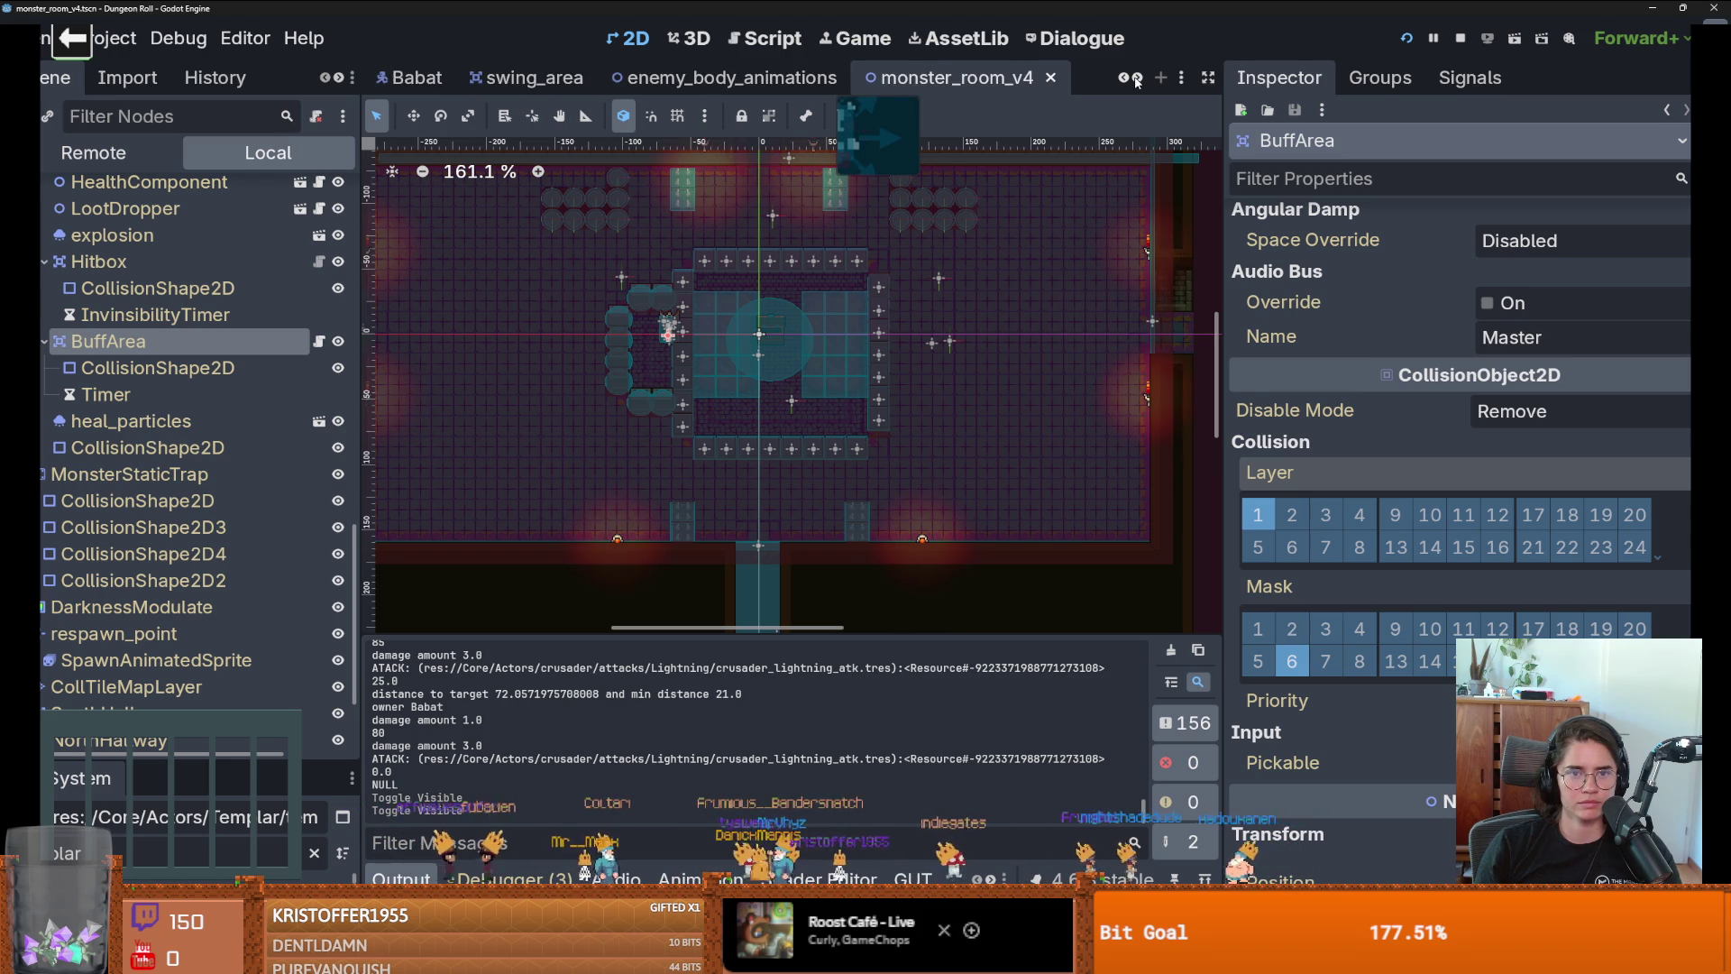
pyautogui.click(1136, 80)
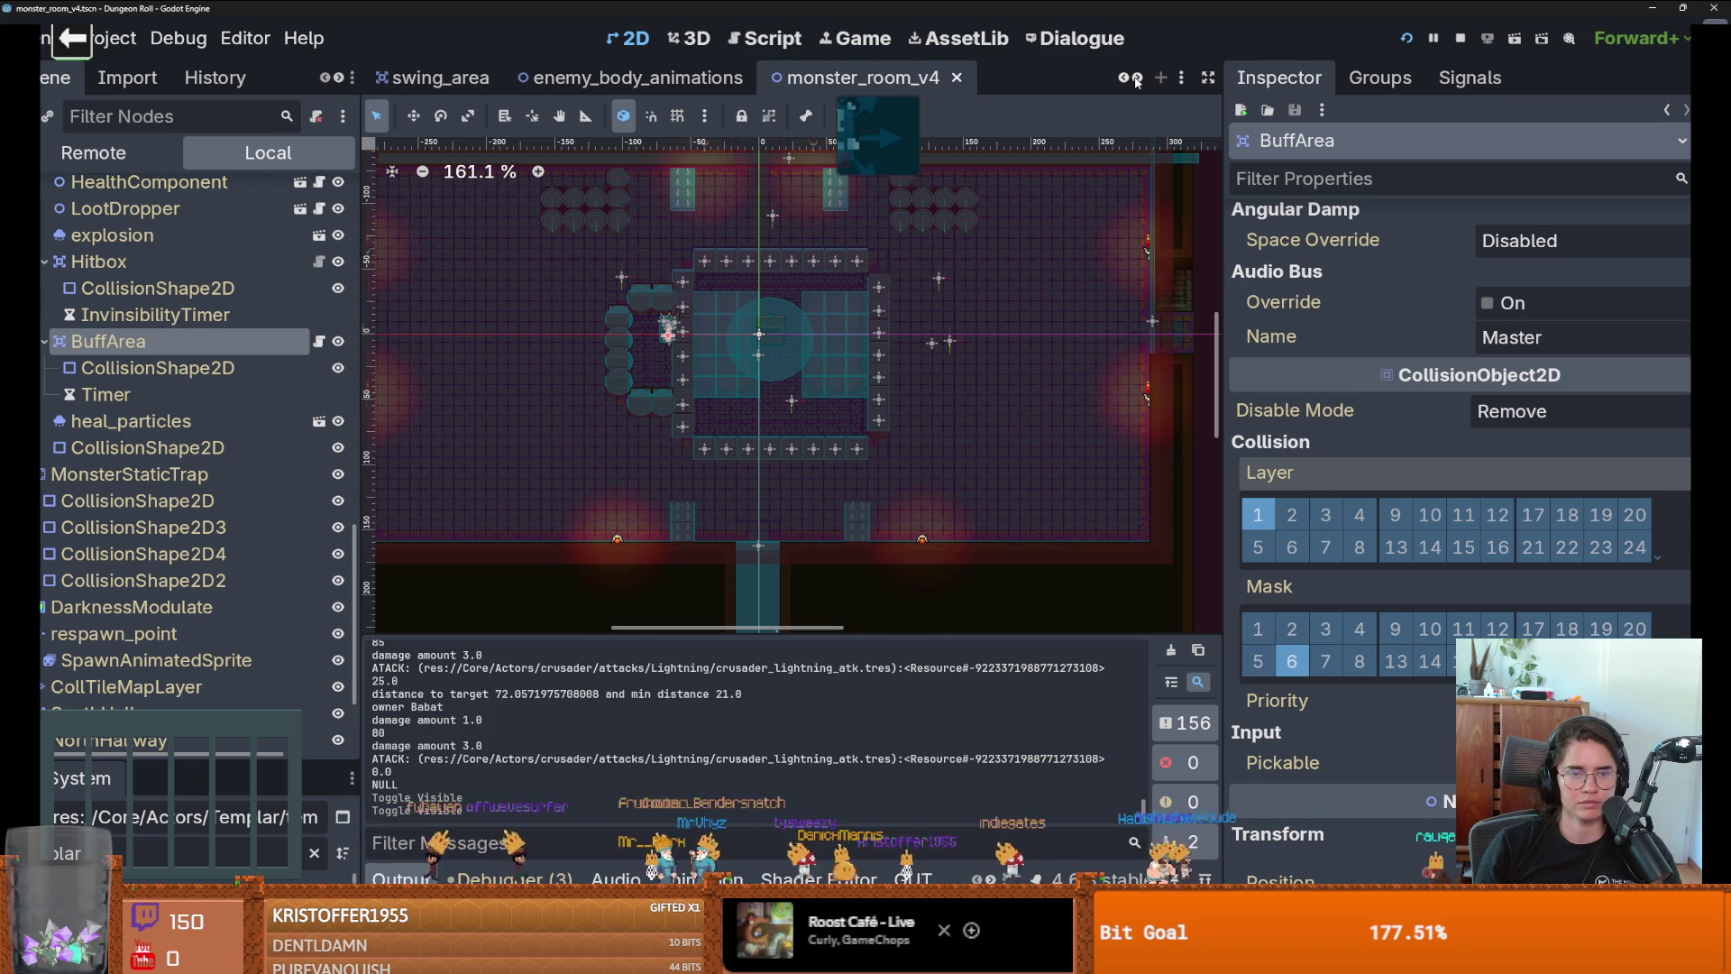
pyautogui.click(1137, 80)
pyautogui.click(1125, 79)
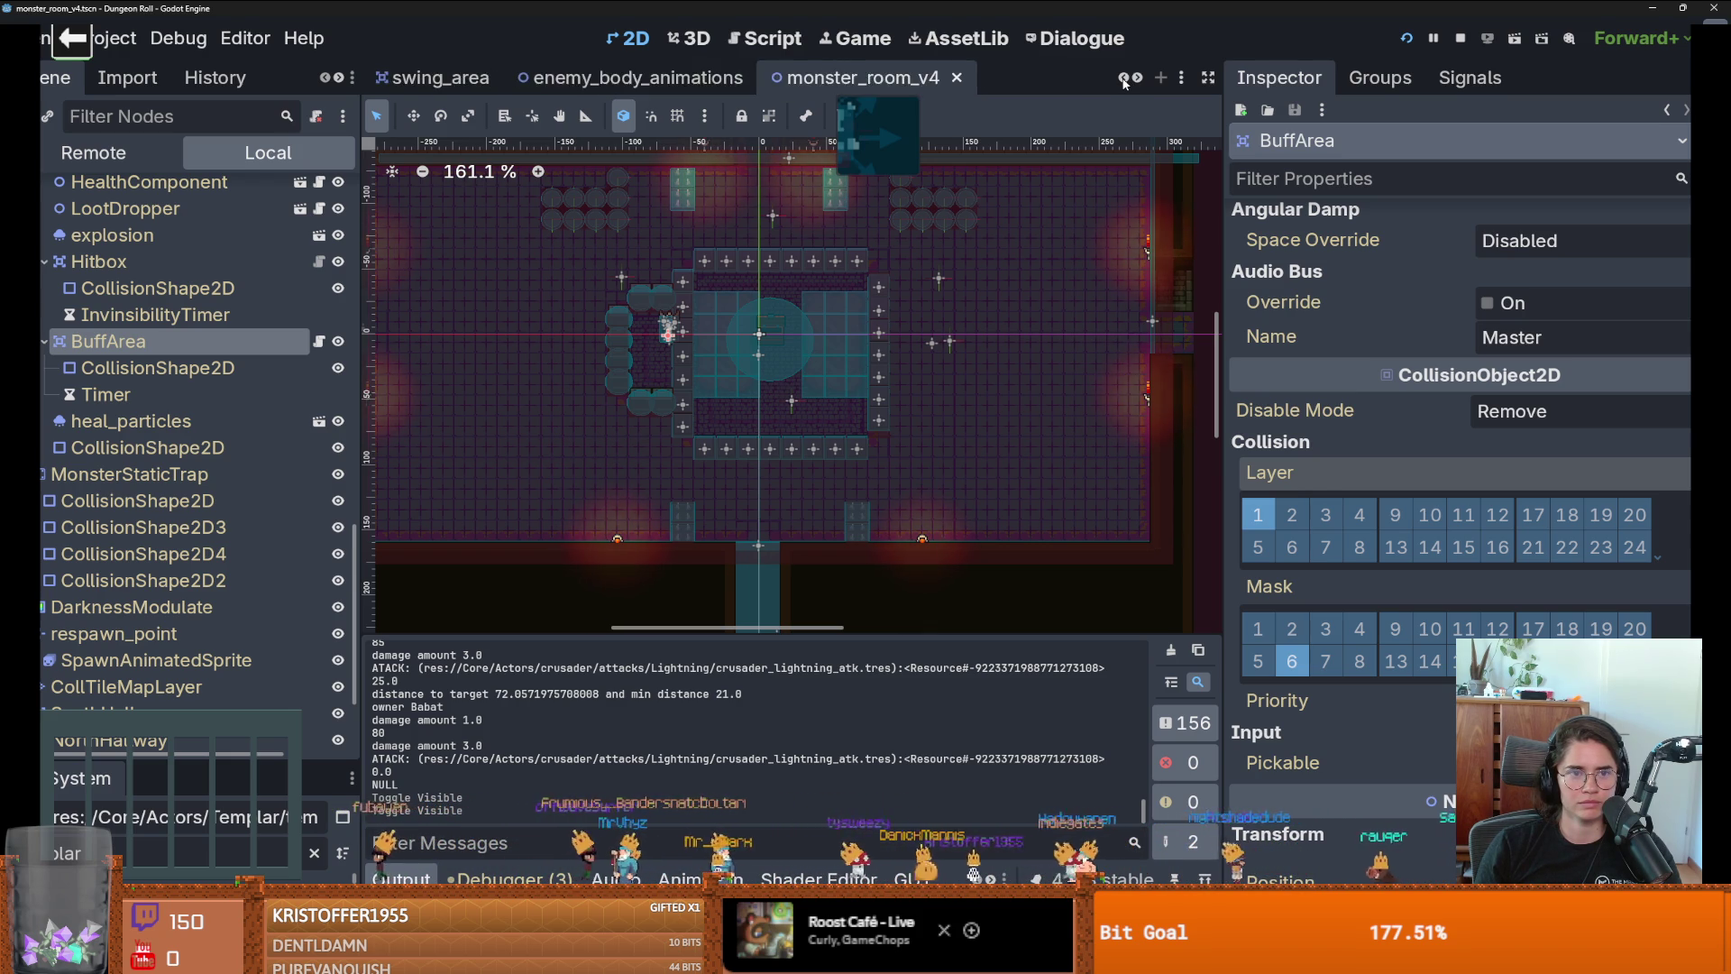
pyautogui.click(1125, 80)
pyautogui.click(1125, 80)
pyautogui.click(1126, 79)
pyautogui.click(1125, 80)
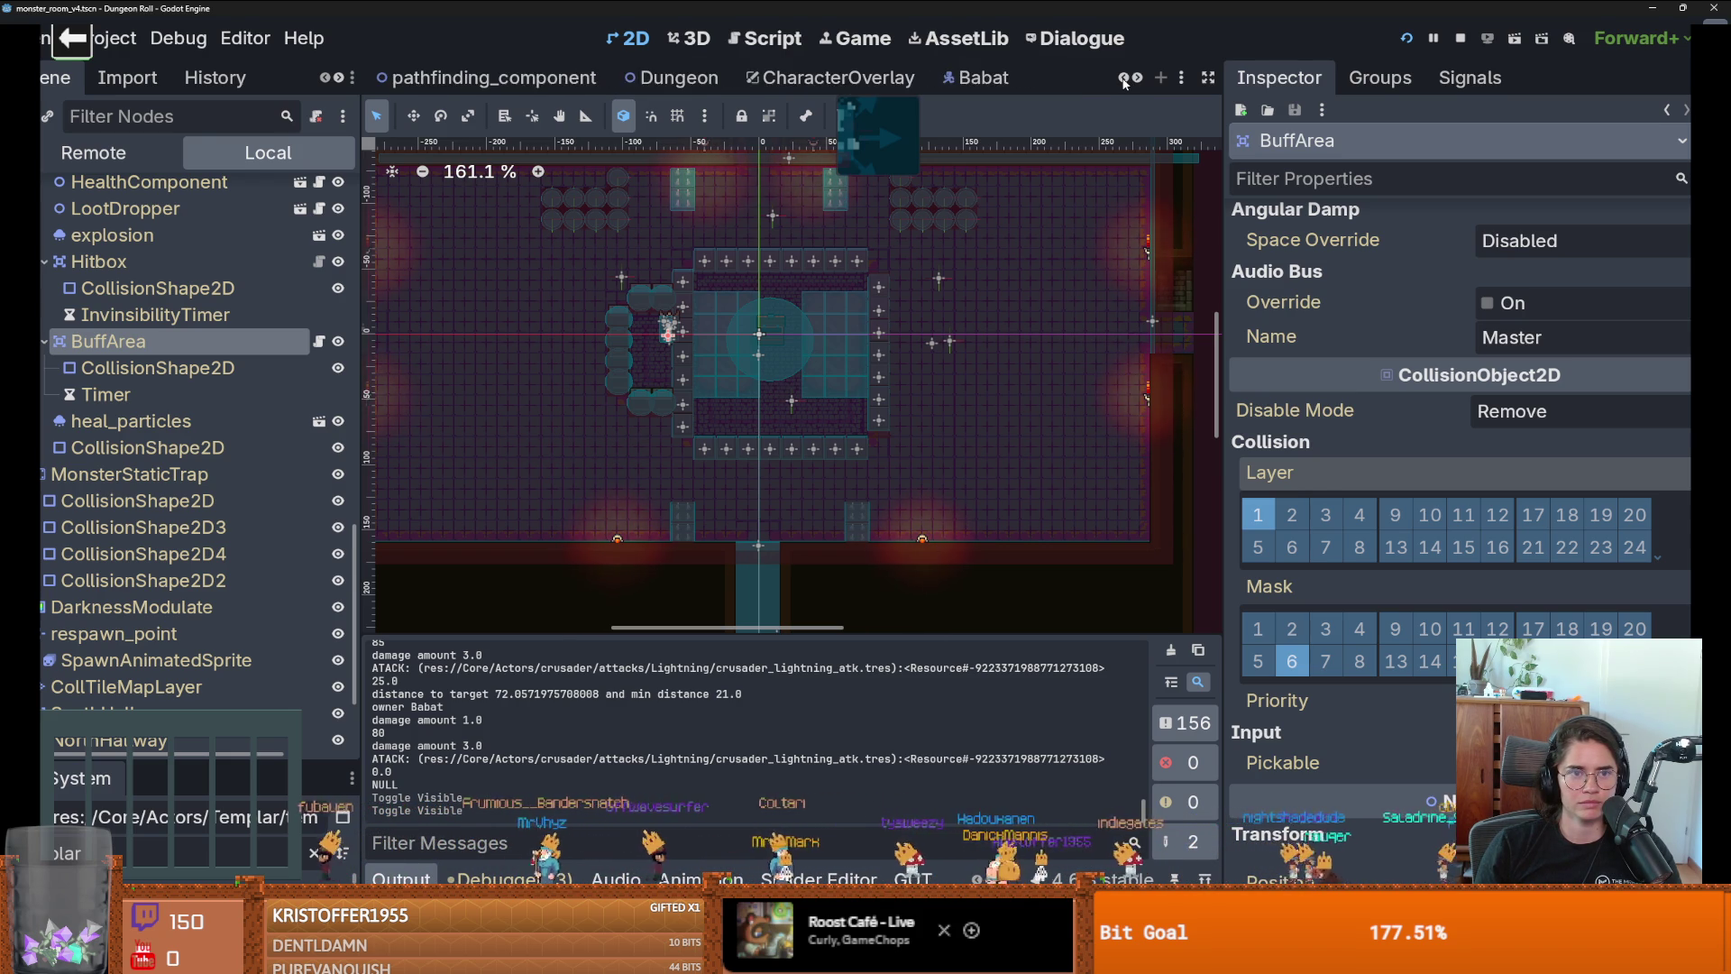
pyautogui.click(1125, 79)
pyautogui.click(636, 79)
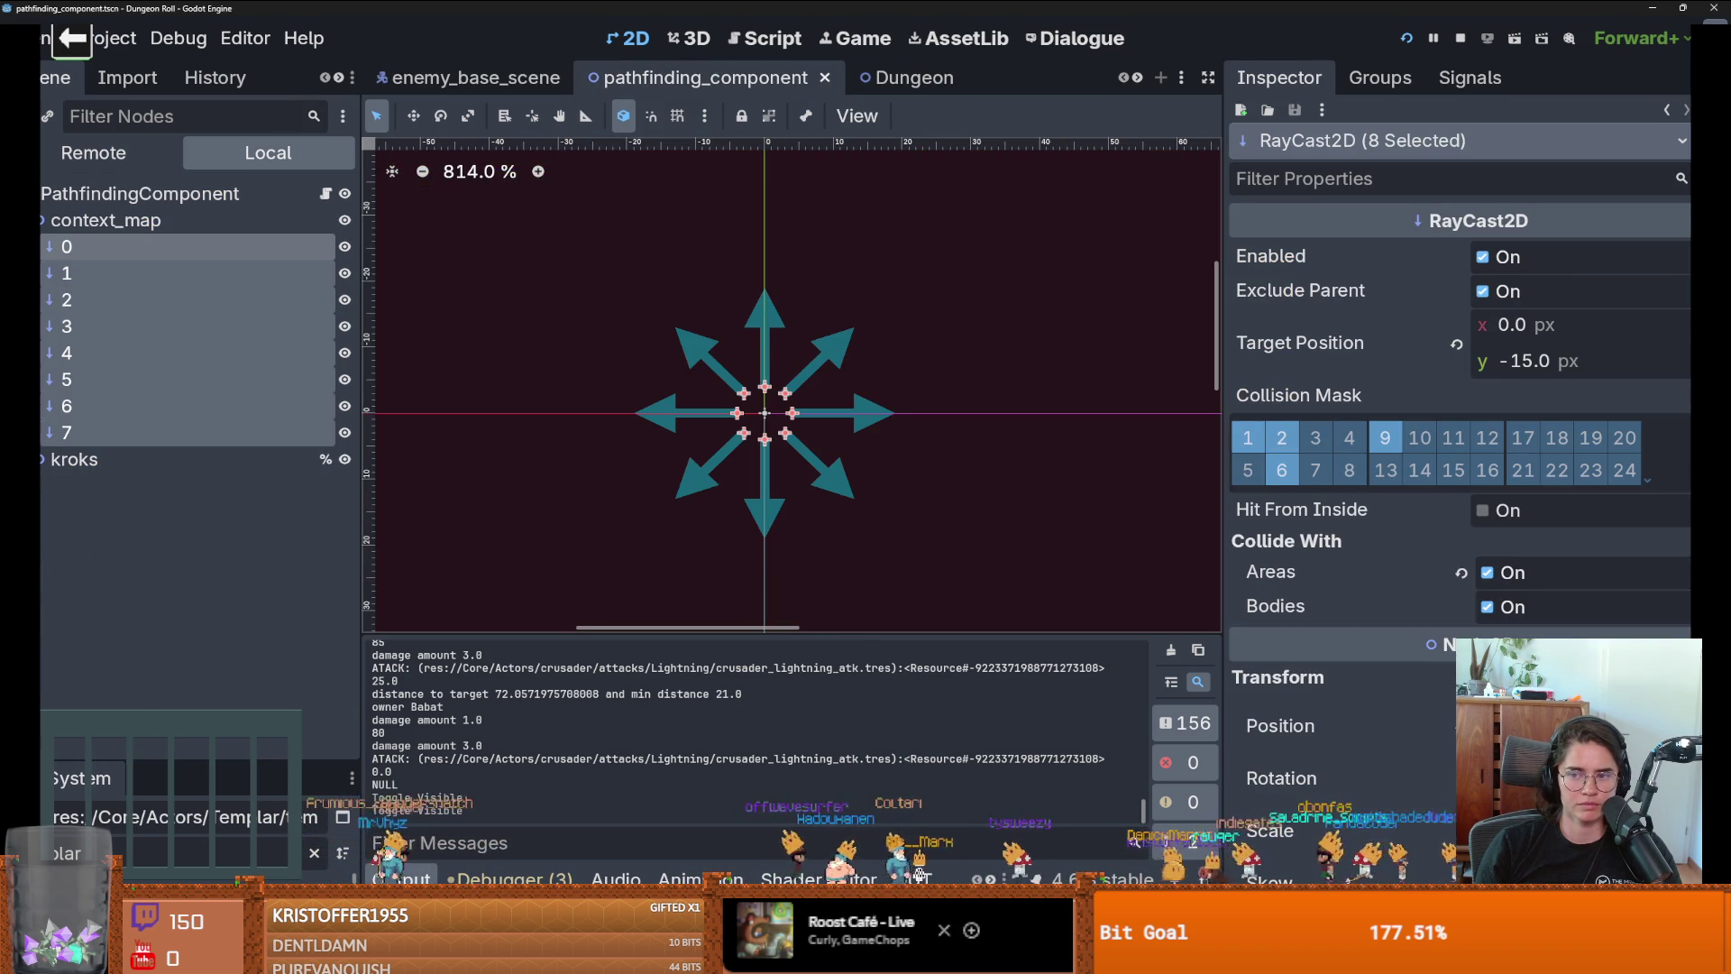
# Uncheck Collide With Areas on the eight RayCast2Ds, save, and run the project.
pyautogui.click(1648, 478)
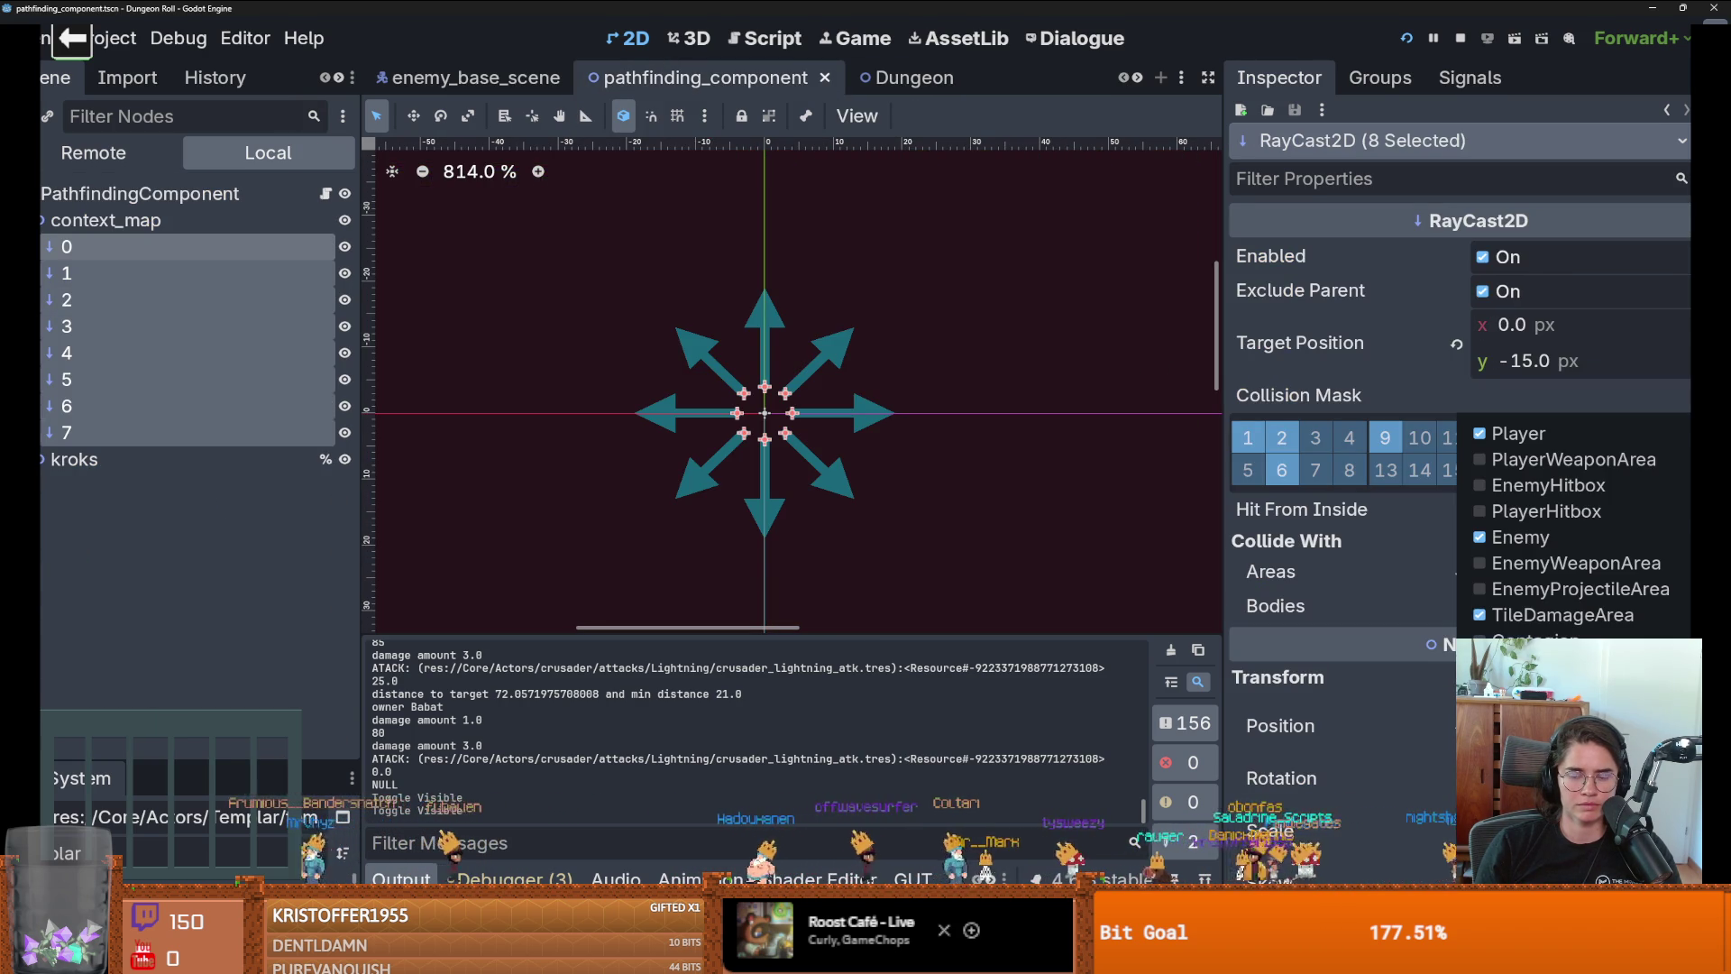
pyautogui.click(1486, 573)
pyautogui.hotkey('ctrl', 's')
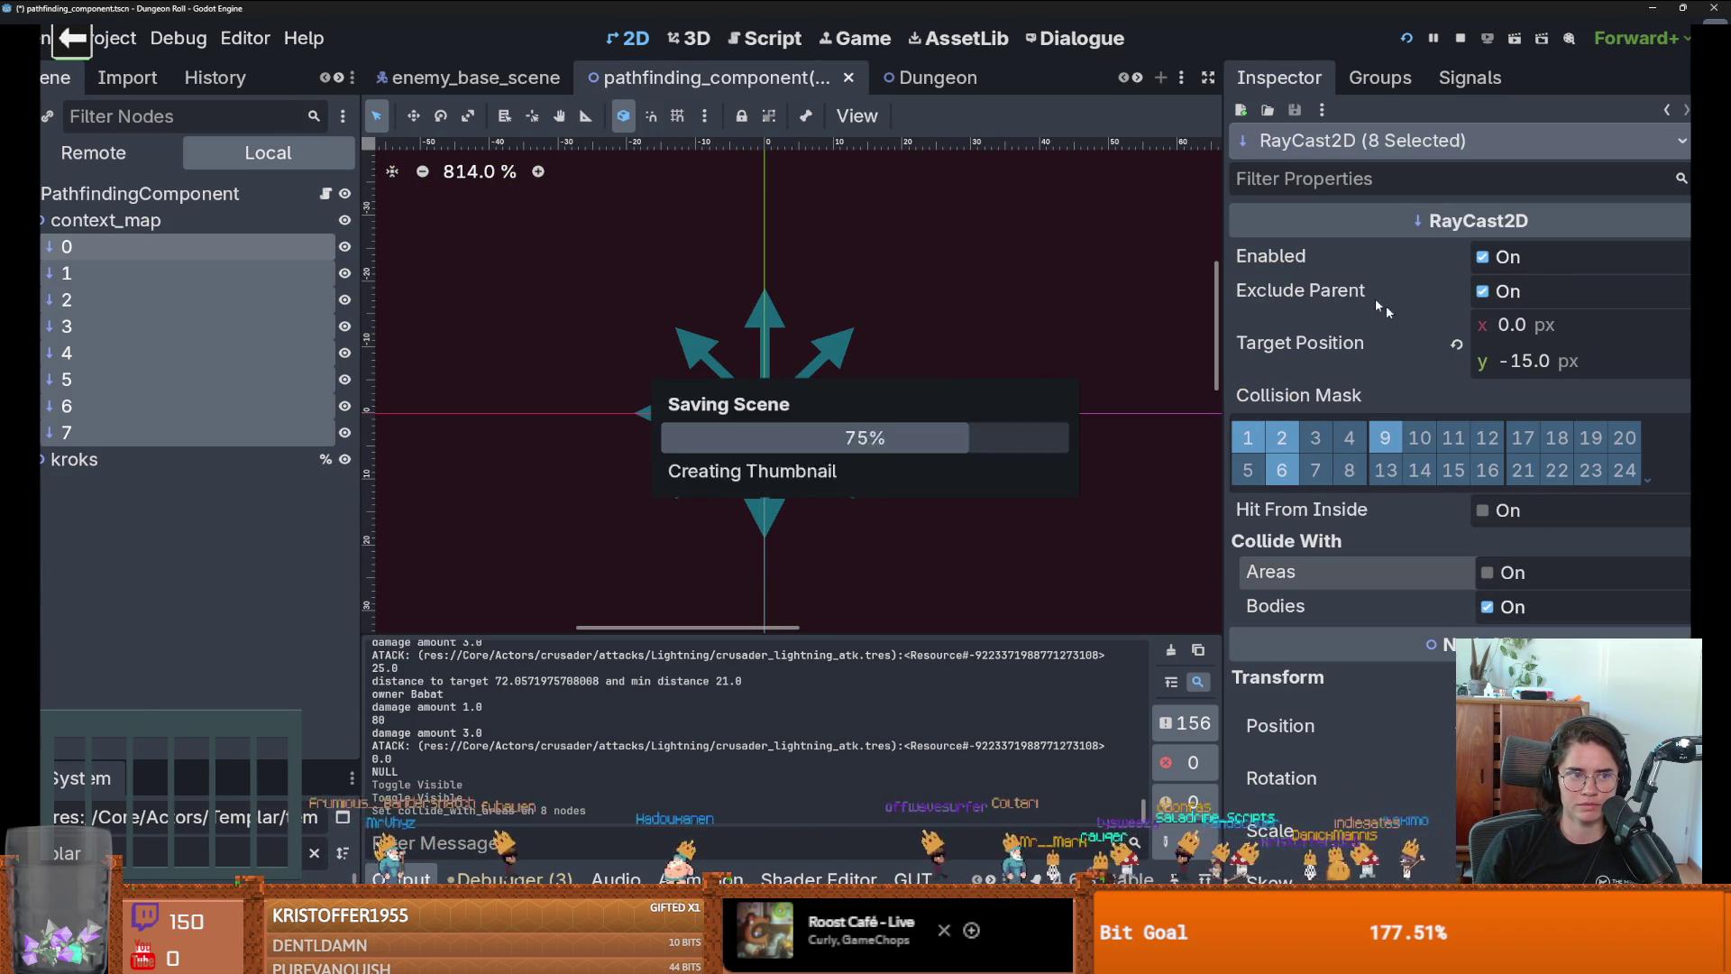
pyautogui.click(1406, 41)
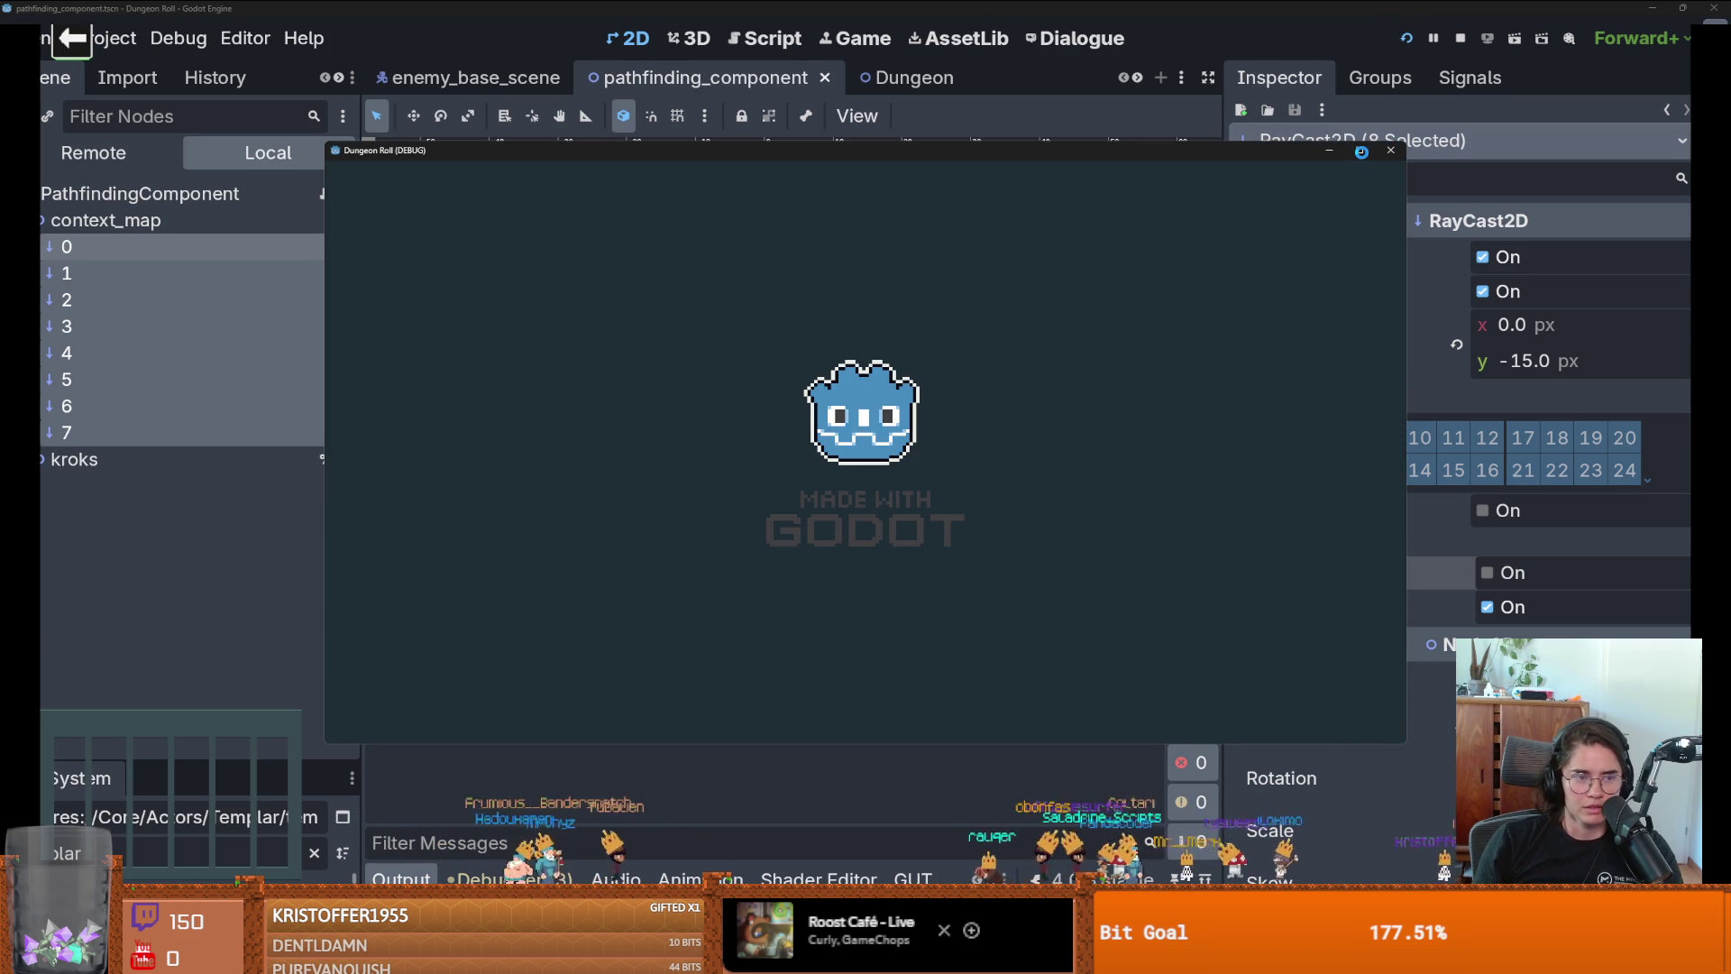
# Maximize the game, pick the Quattuor card, and fight the skeleton in the next room.
pyautogui.click(1360, 151)
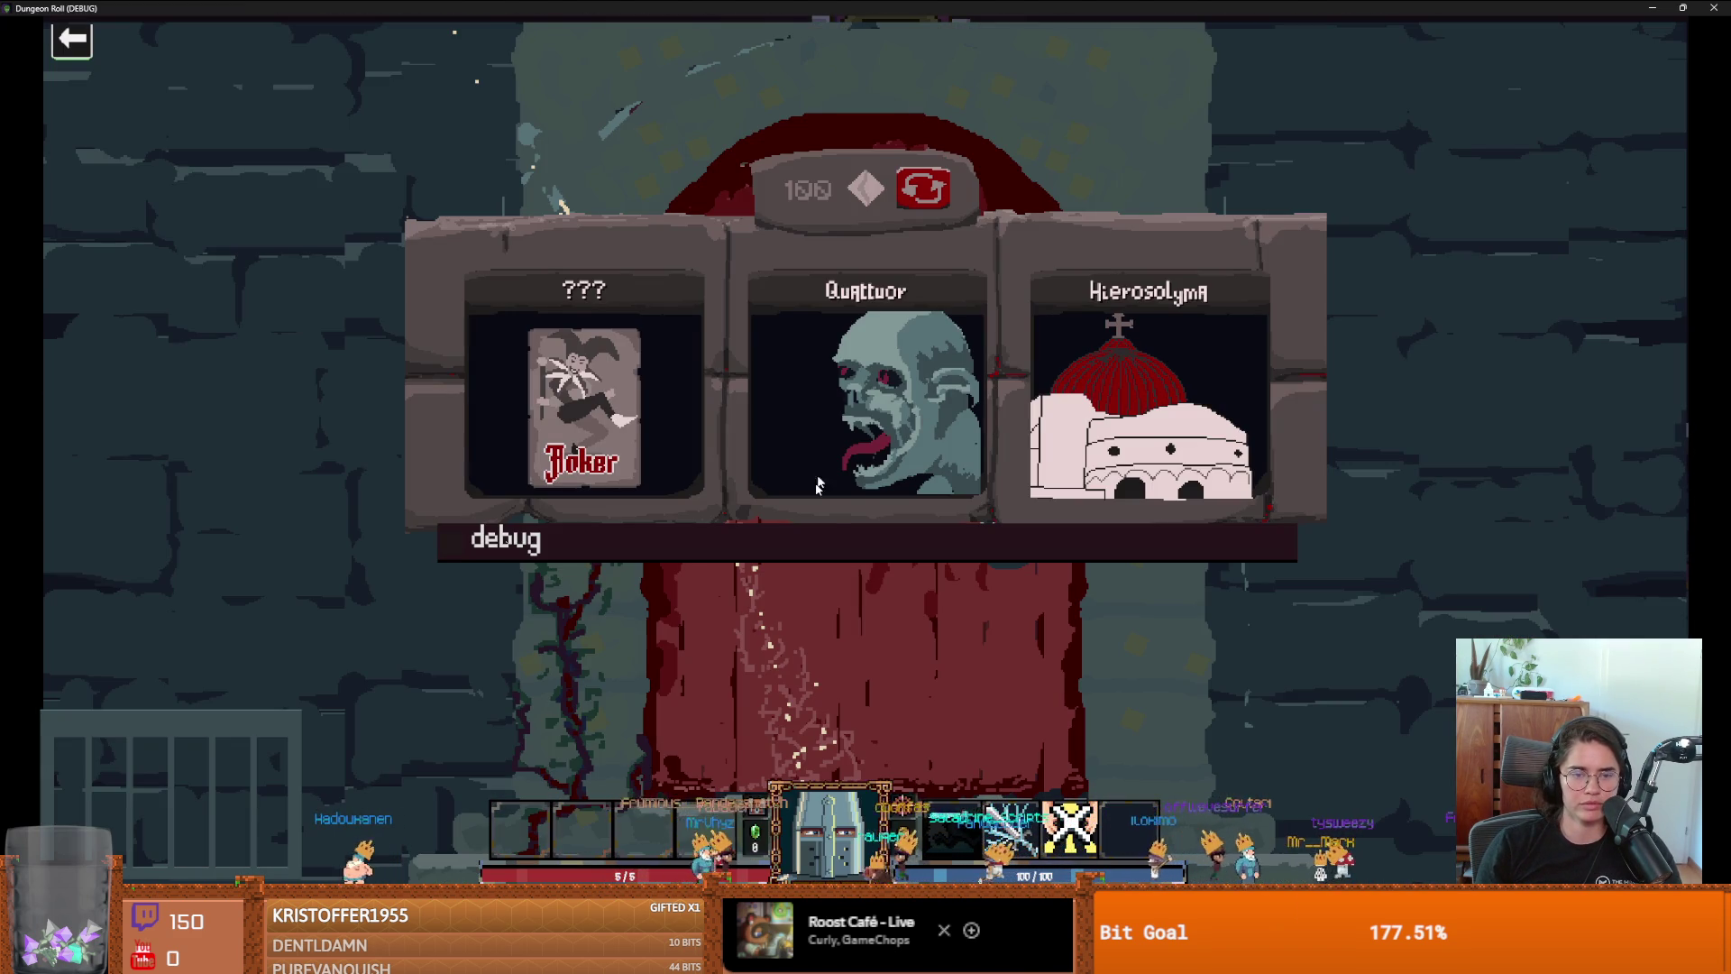
pyautogui.click(855, 509)
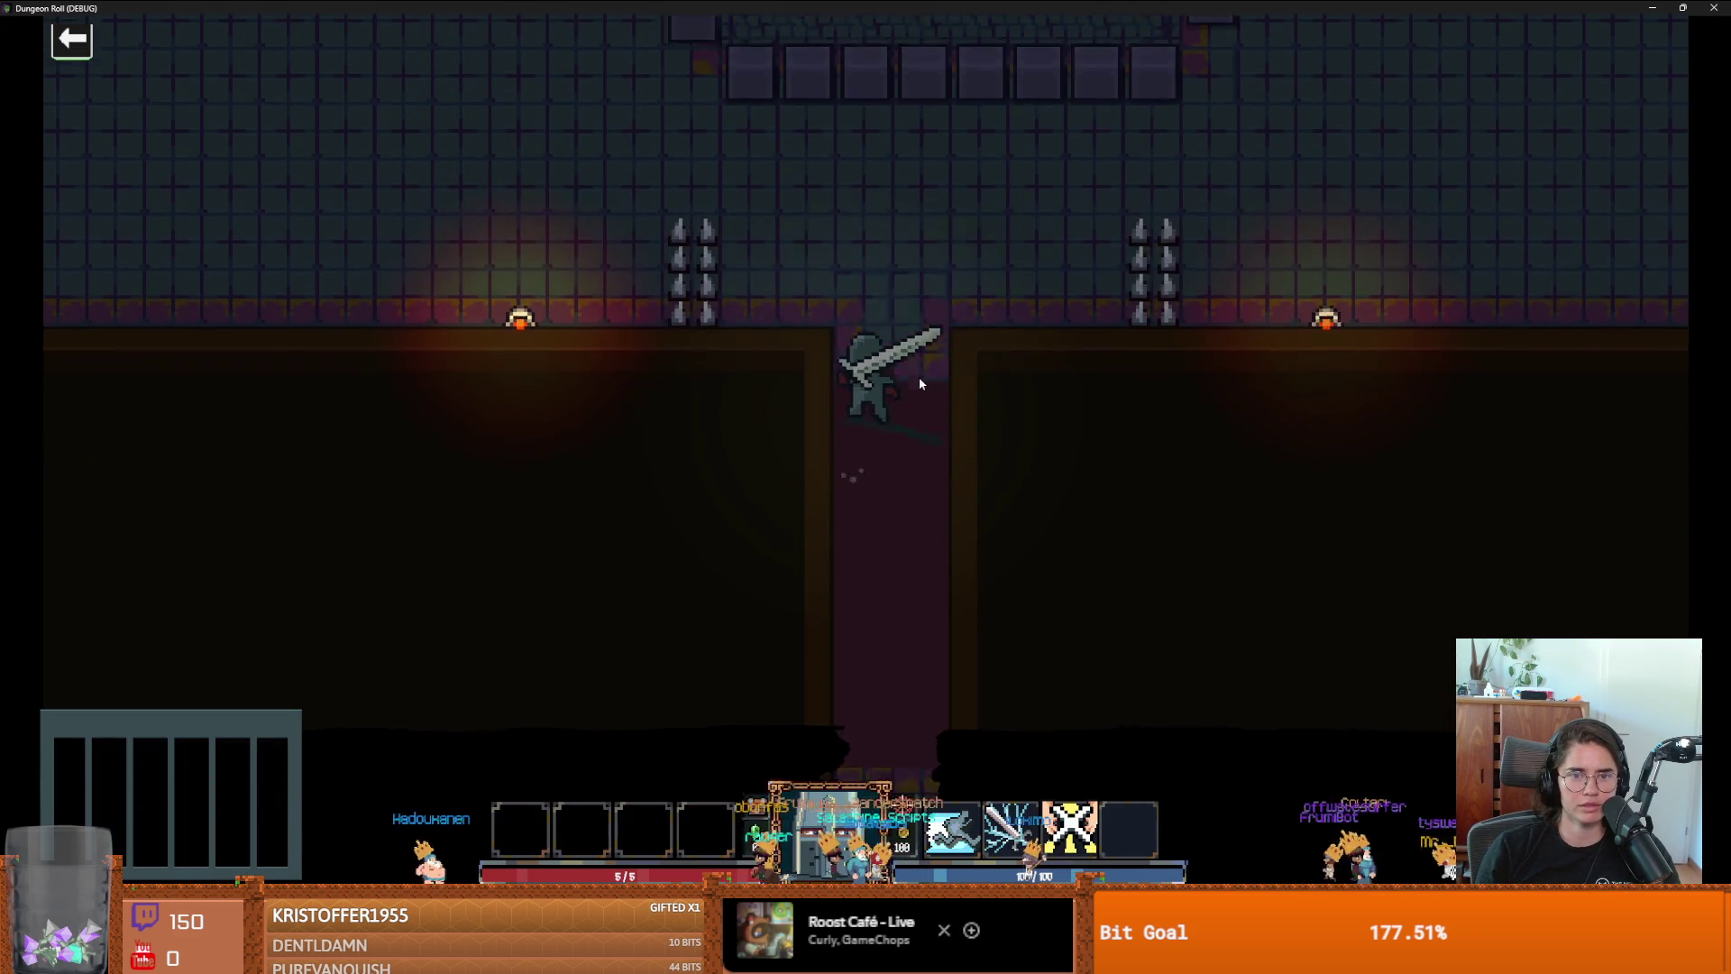
pyautogui.press('w')
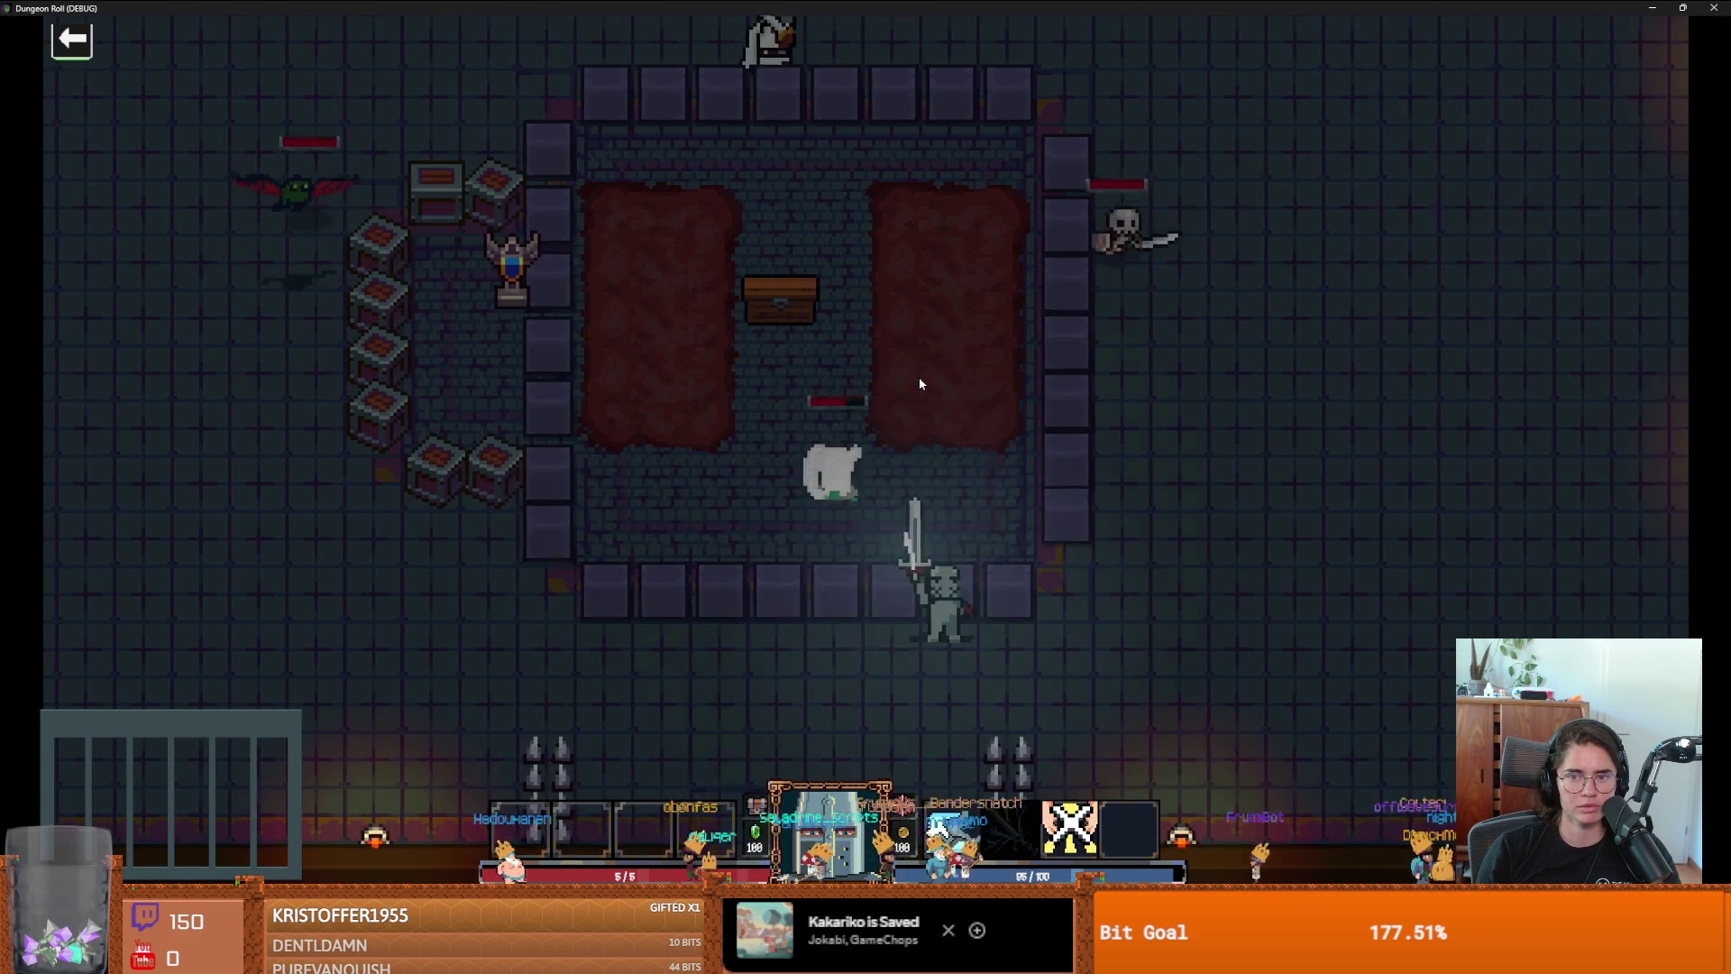
pyautogui.click(940, 385)
pyautogui.press('d')
pyautogui.click(1001, 388)
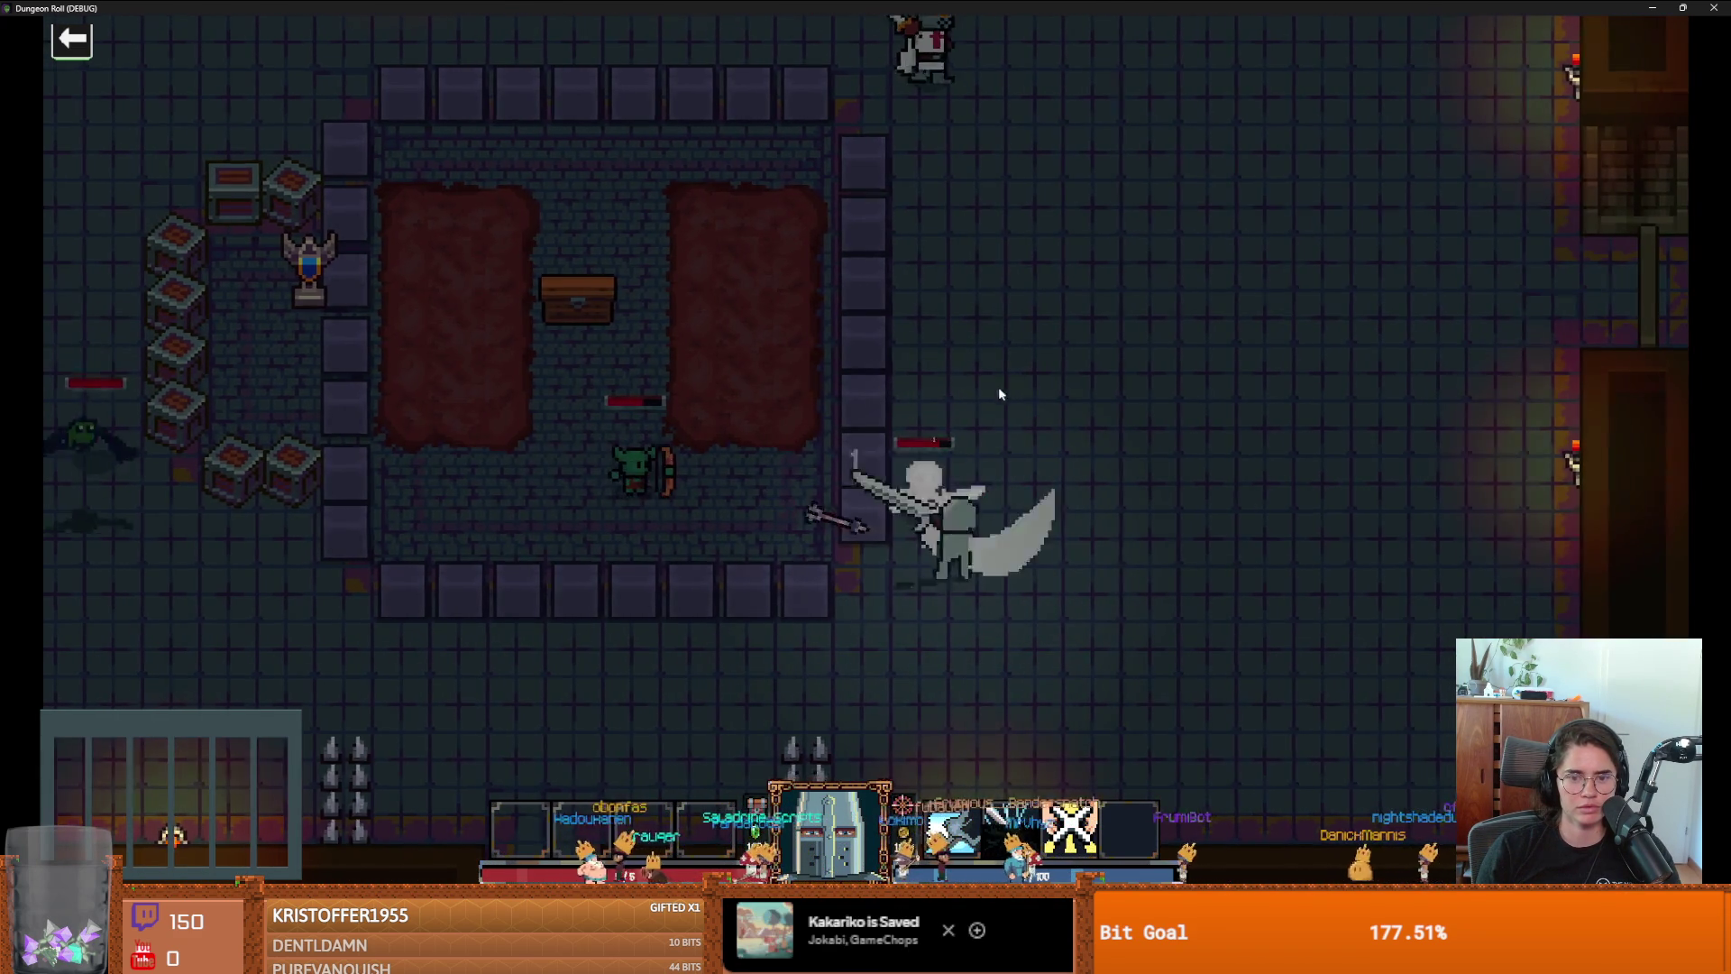
pyautogui.press('d')
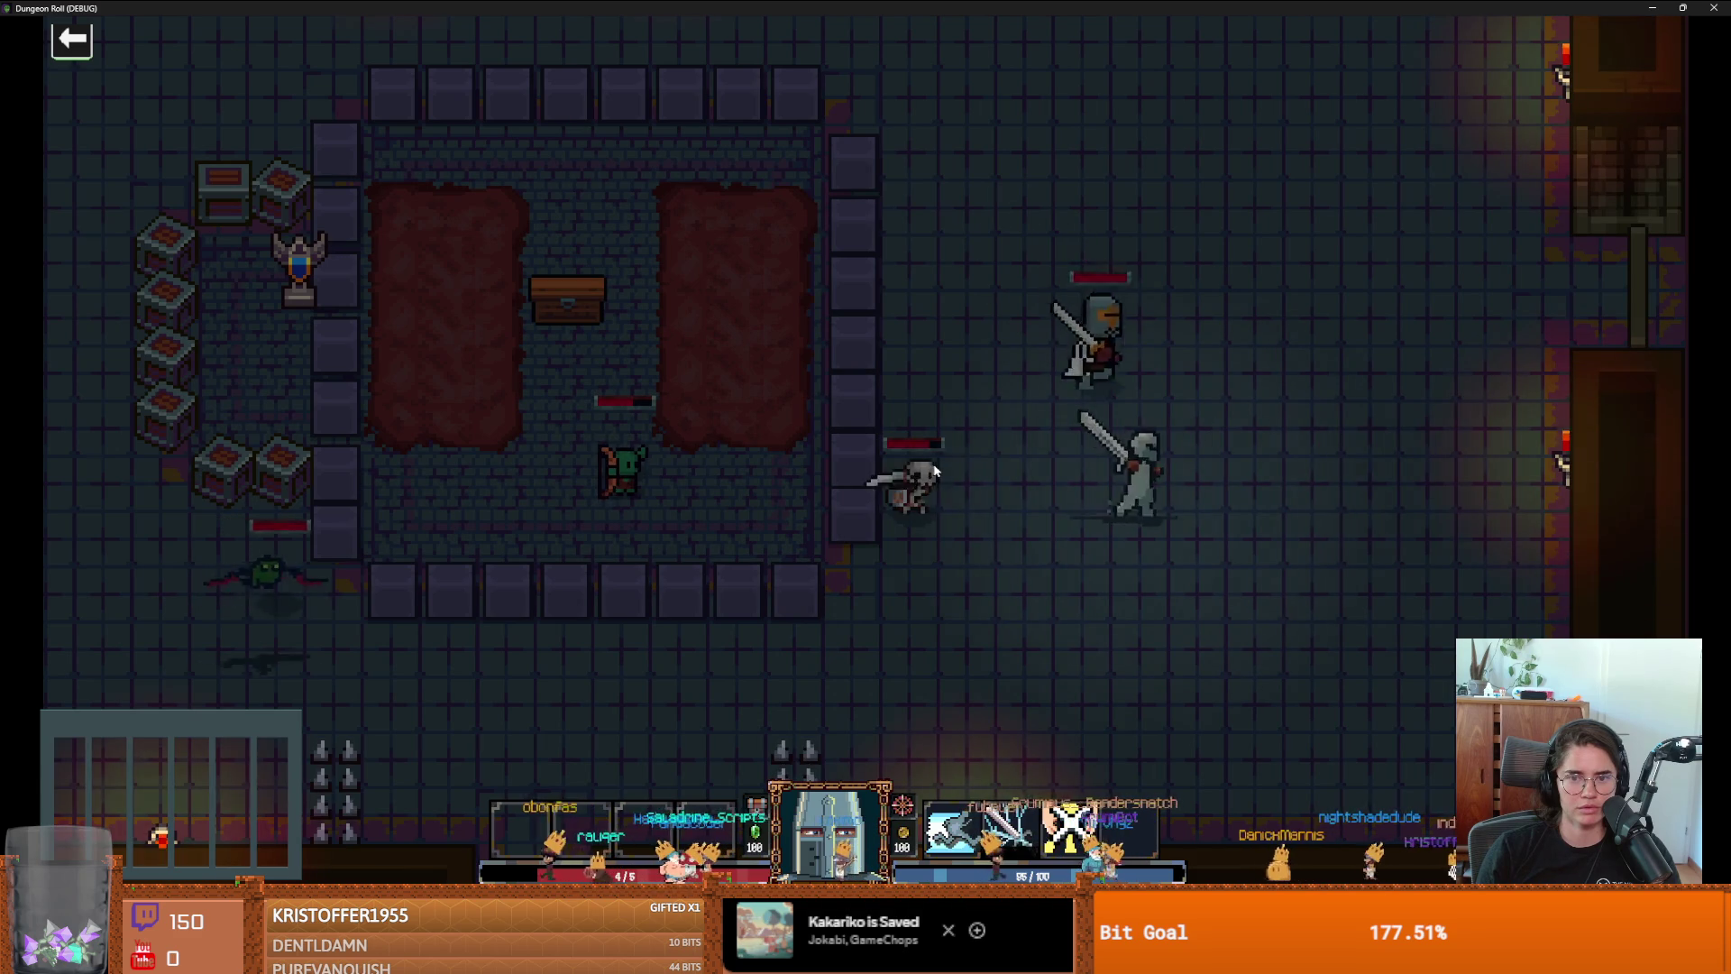
pyautogui.press('d')
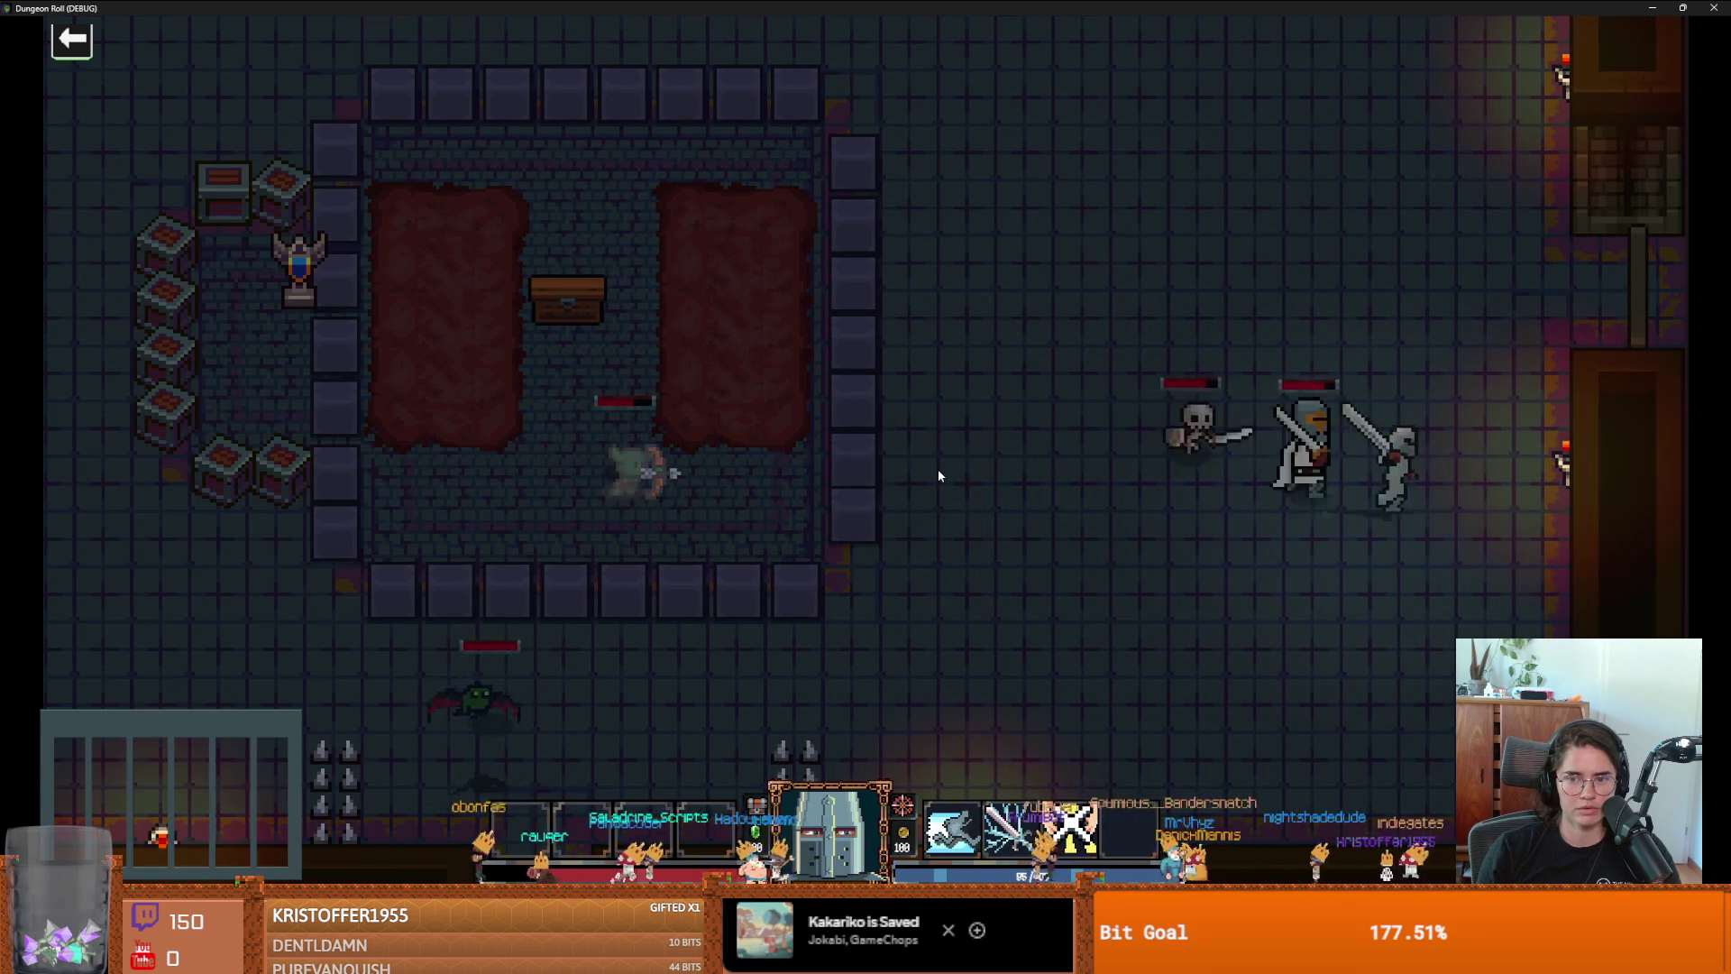
pyautogui.press('s')
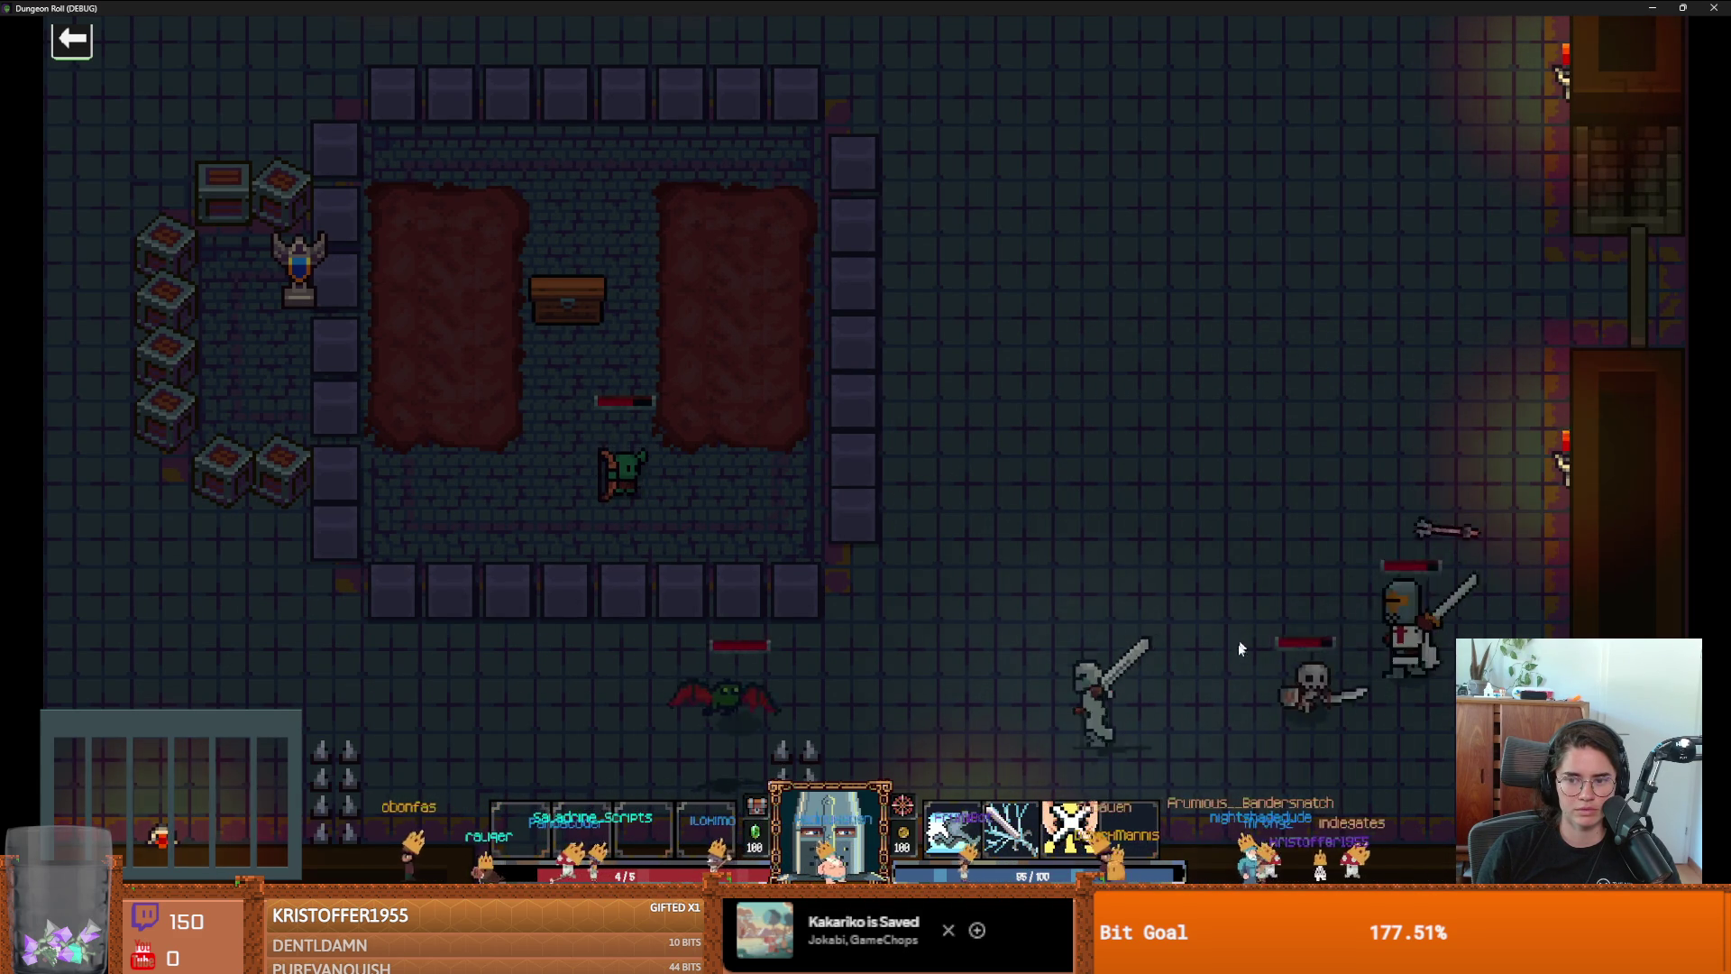
pyautogui.press('w')
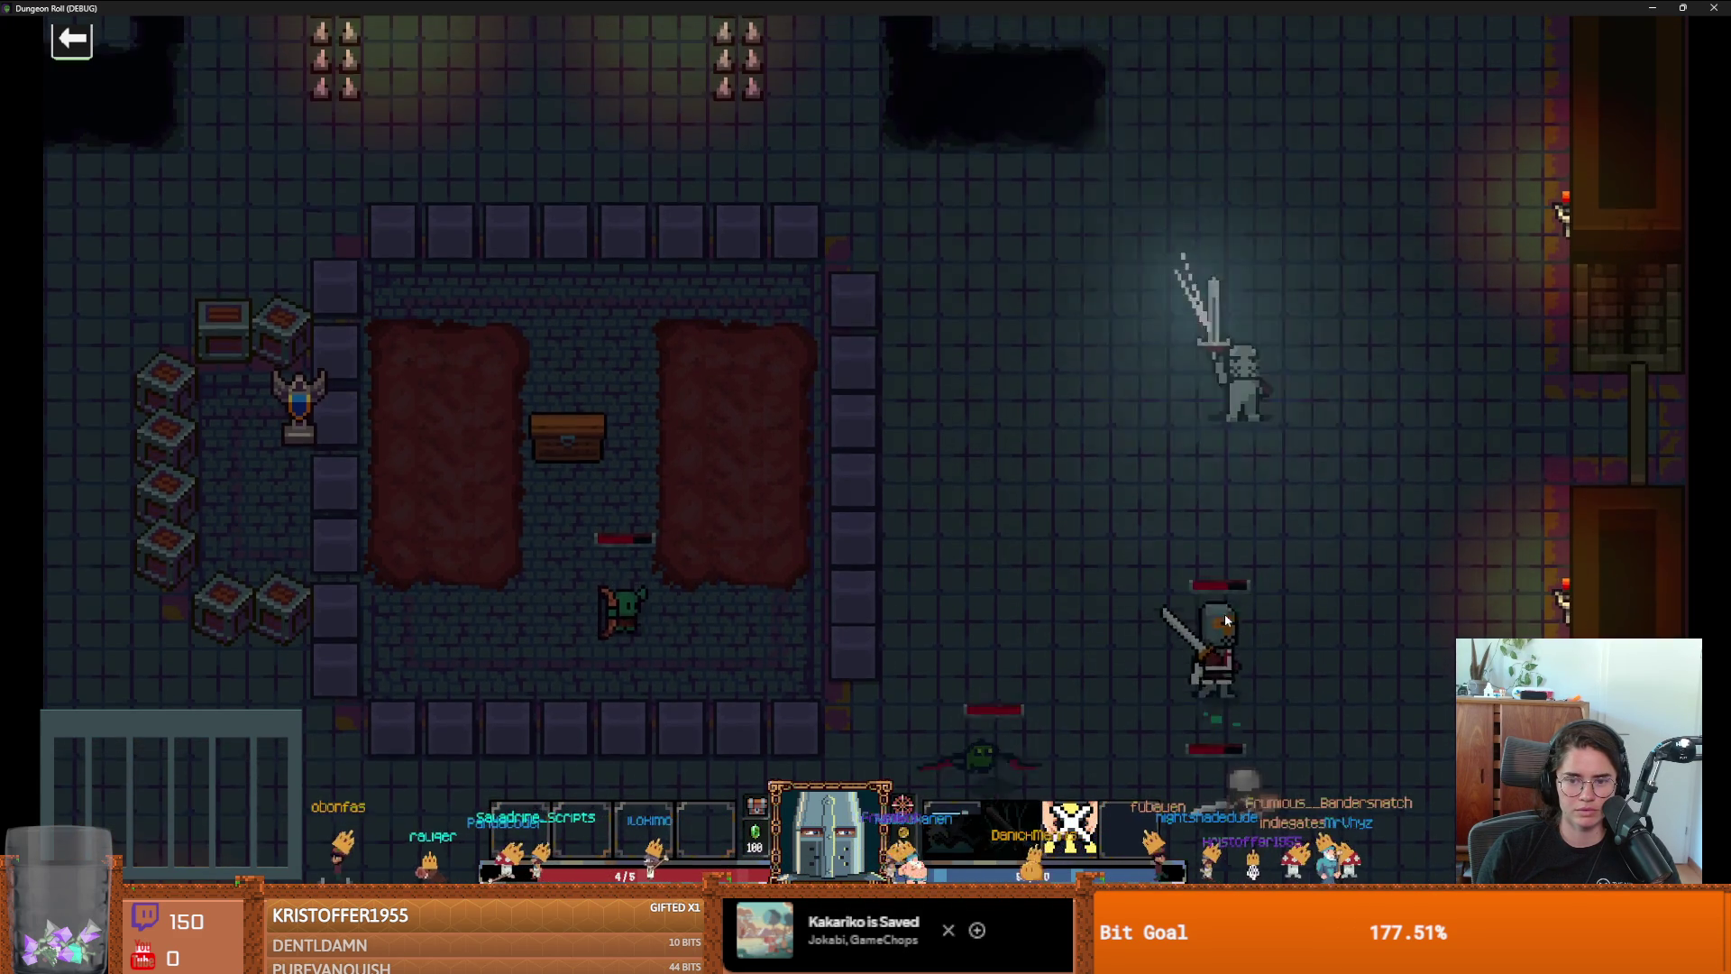
pyautogui.press('w')
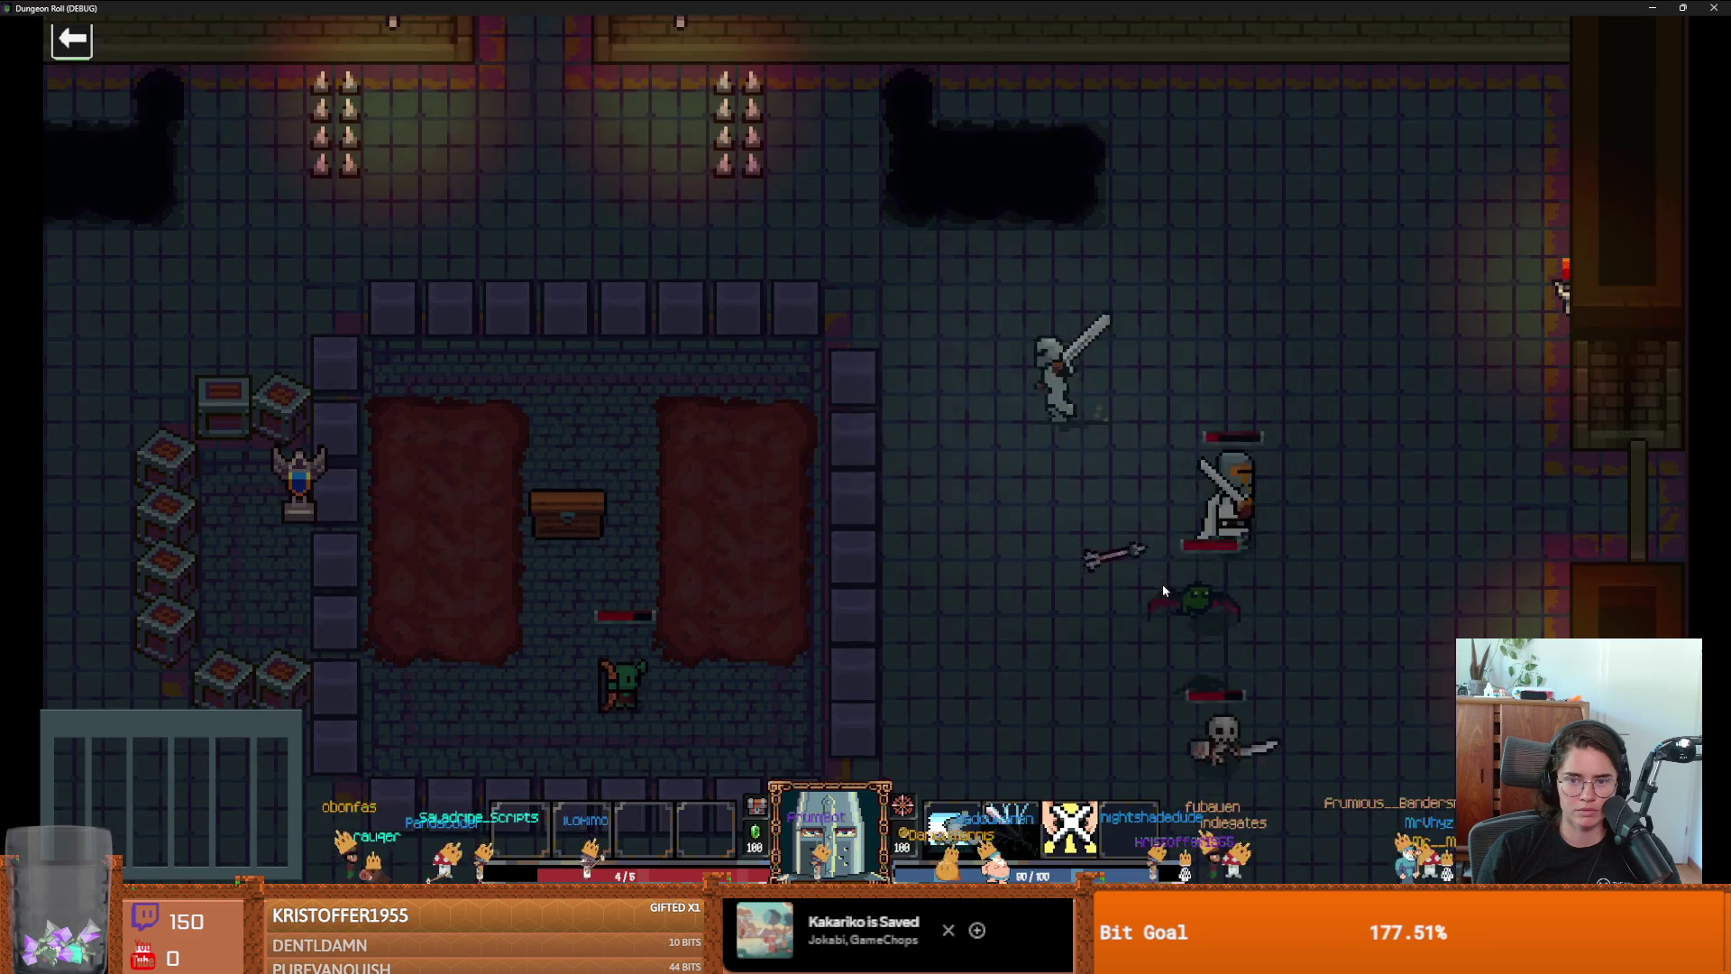
pyautogui.press('s')
# Keep fighting the skeletons and the green bat around the room with the knight.
pyautogui.click(1154, 590)
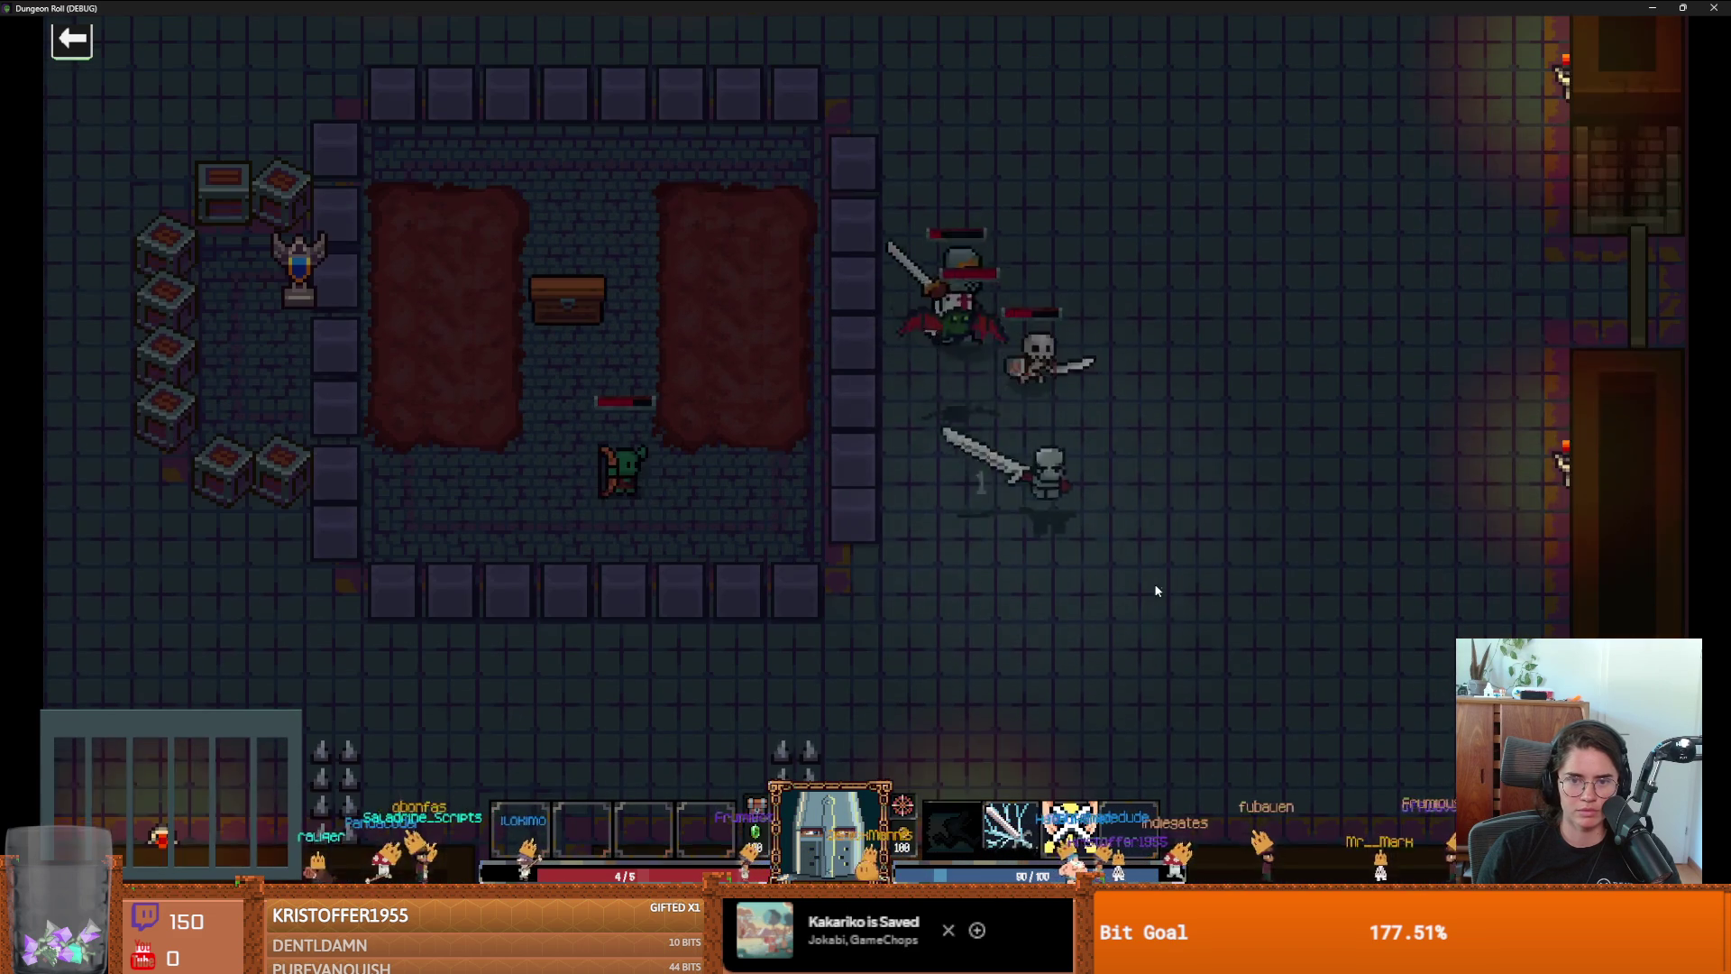
pyautogui.press('w')
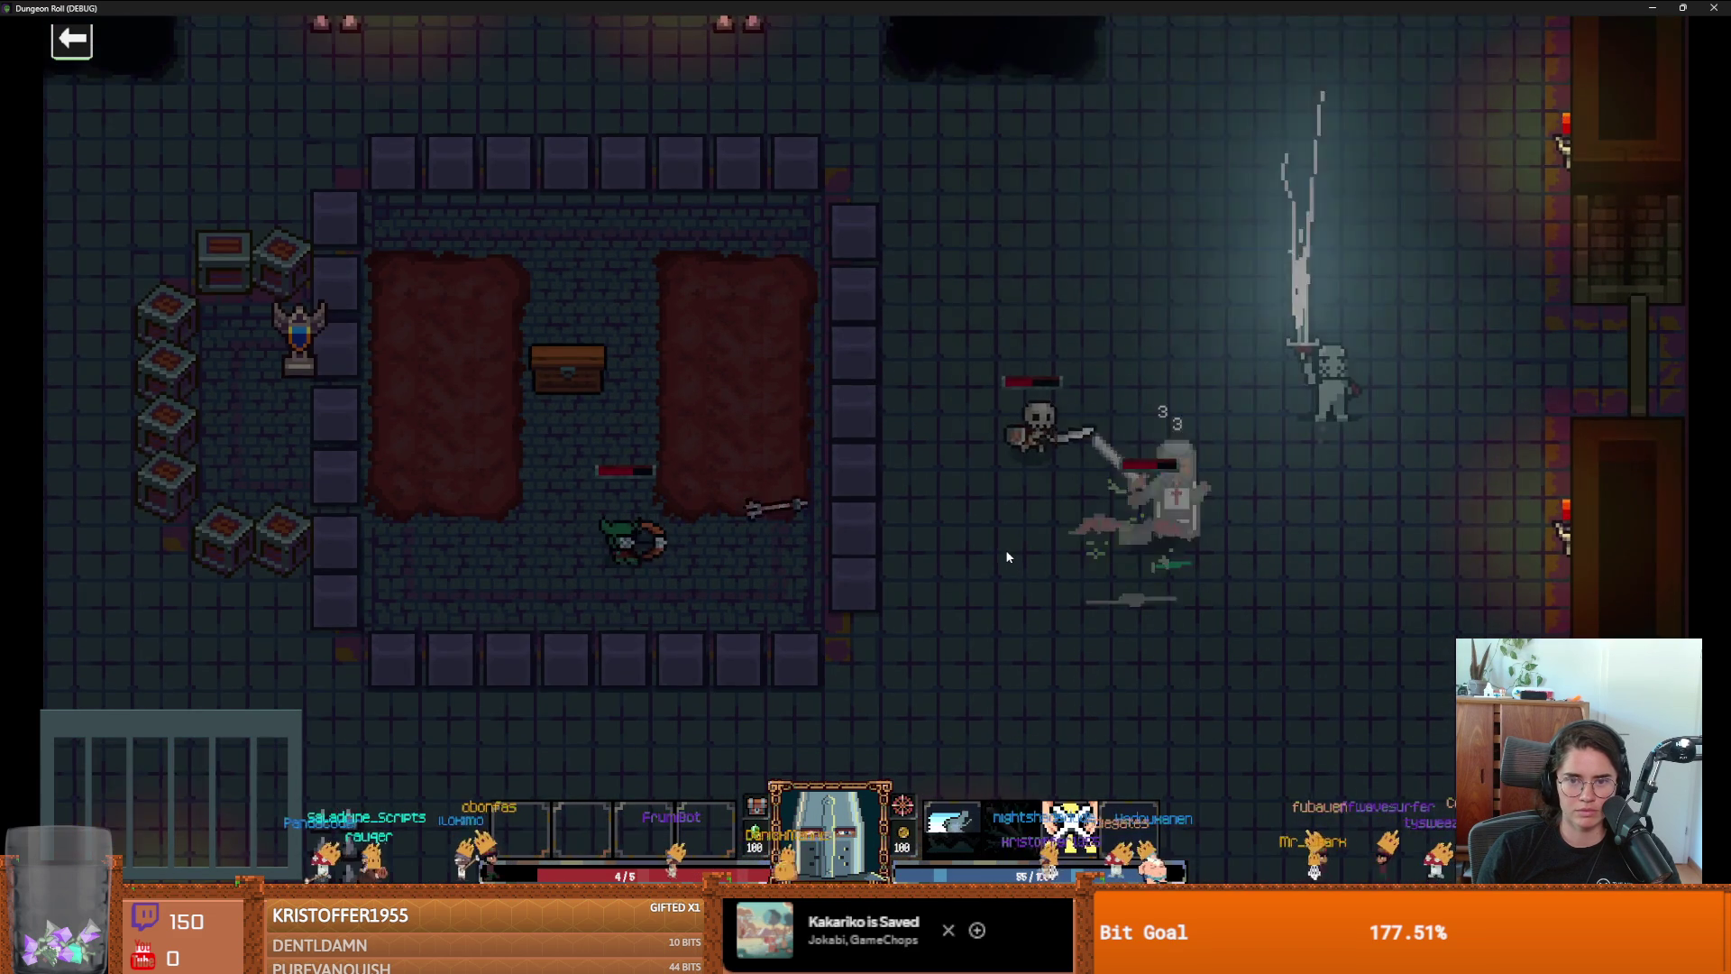
pyautogui.press('w')
pyautogui.press('a')
pyautogui.click(1235, 689)
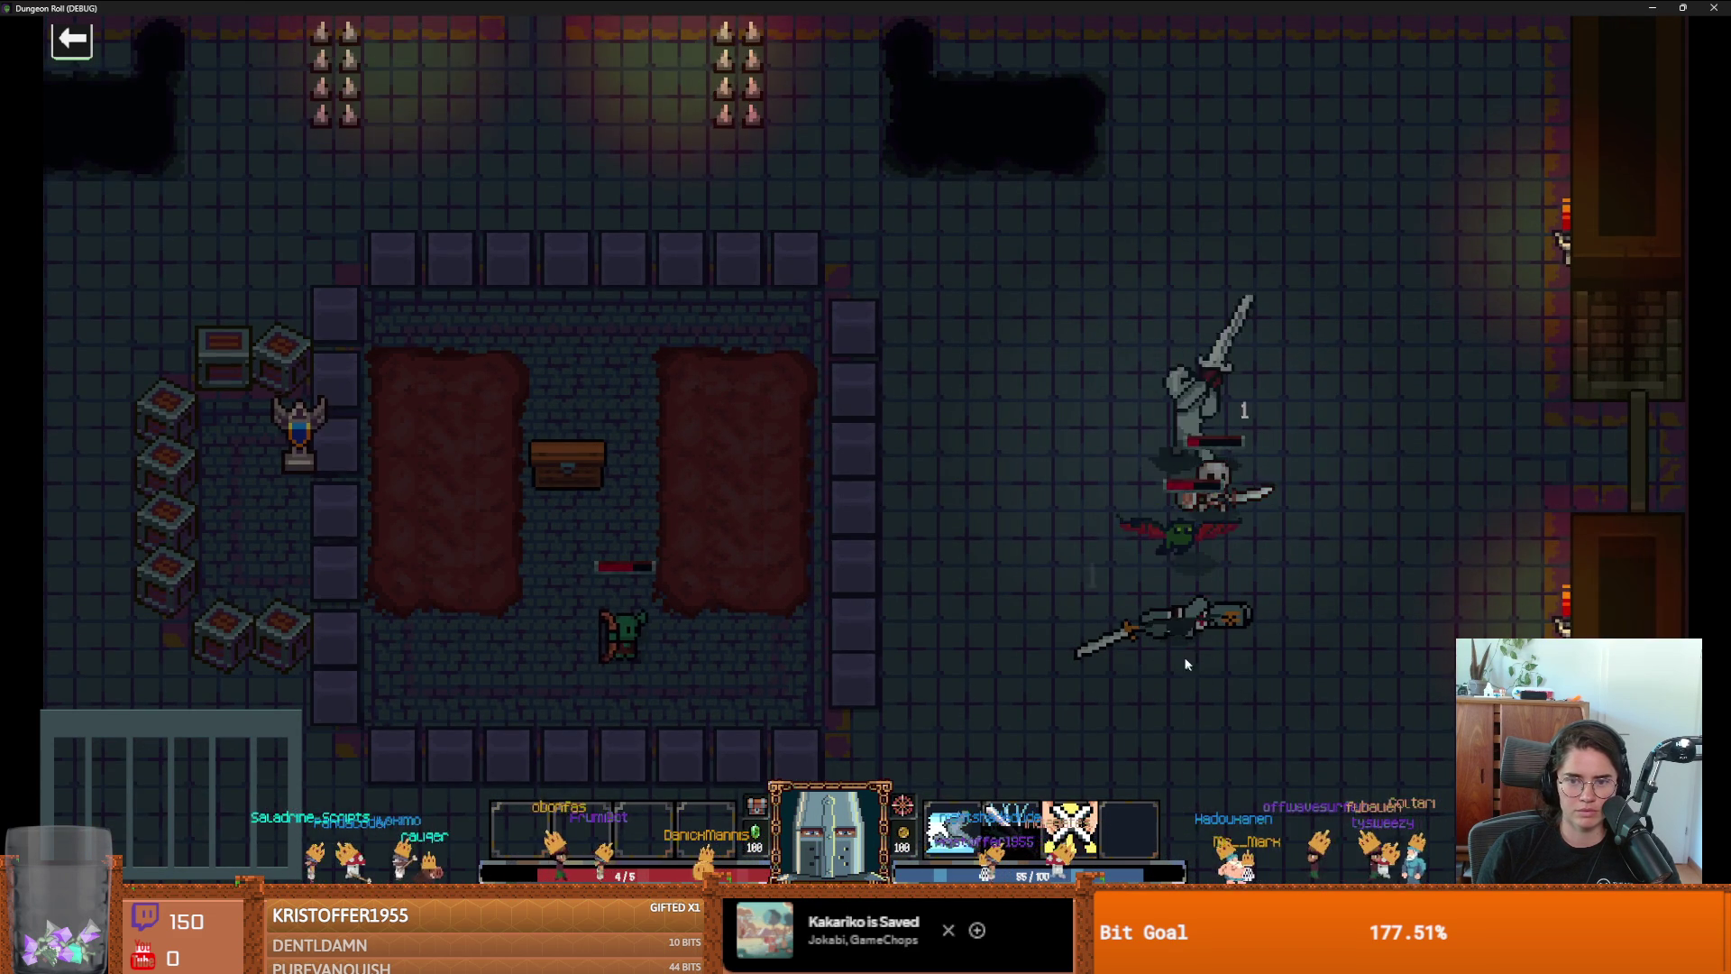
pyautogui.press('w')
pyautogui.press('a')
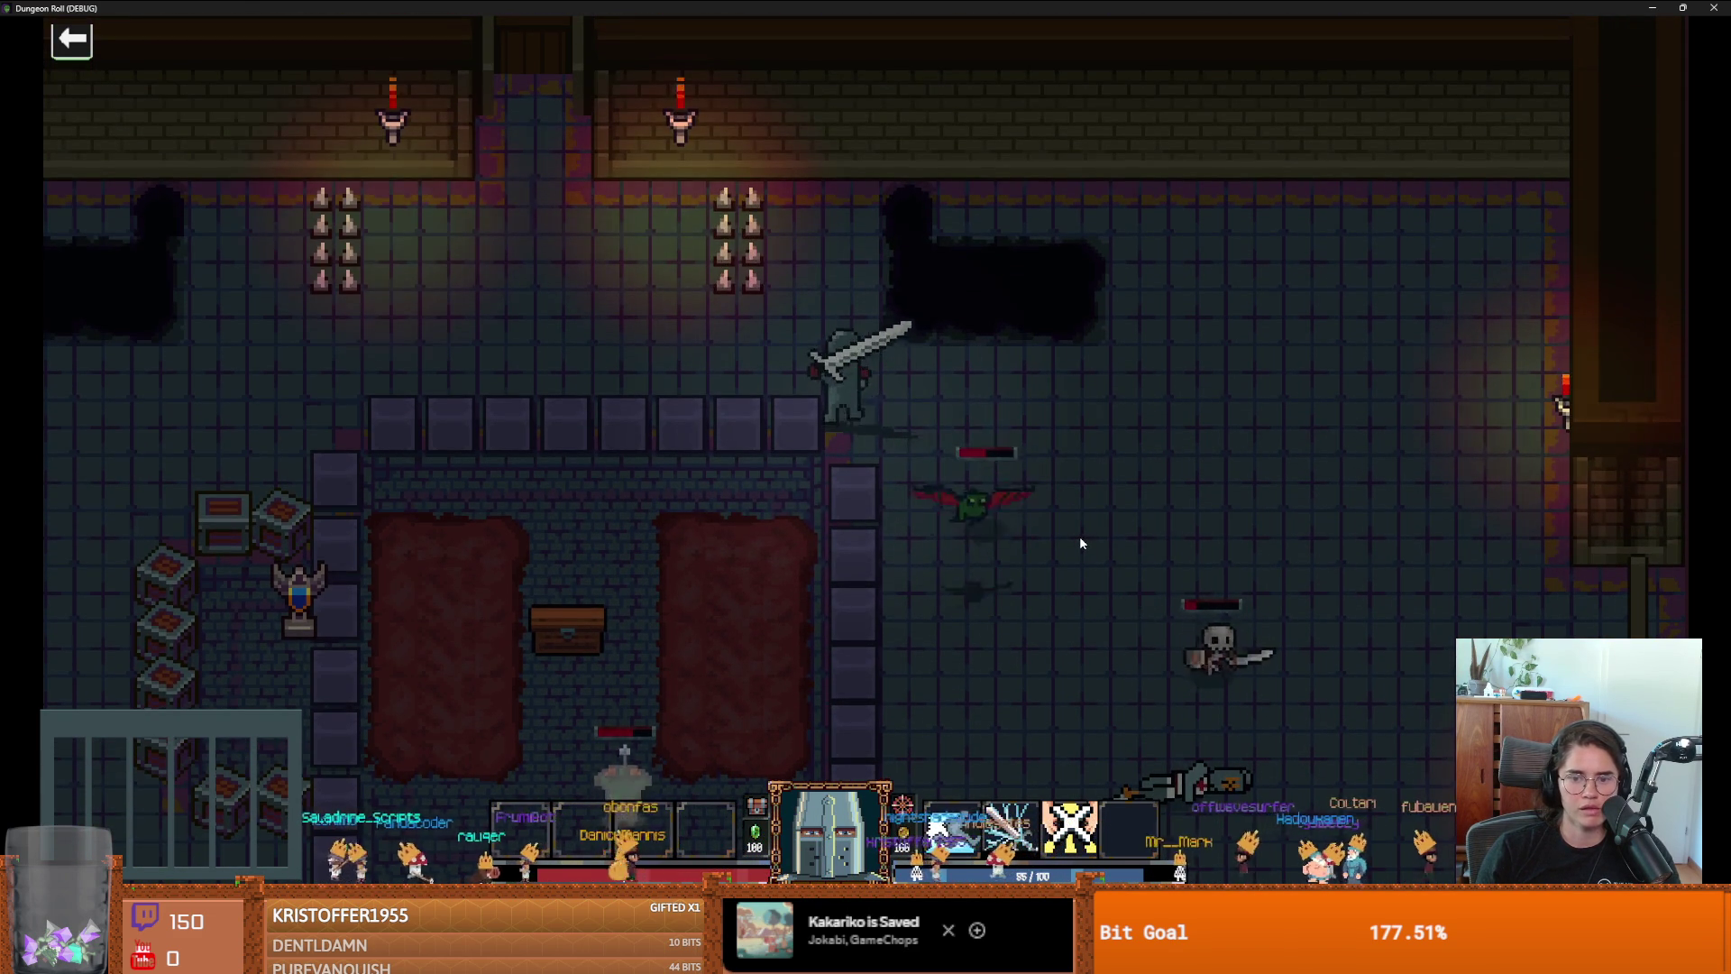
pyautogui.press('d')
pyautogui.click(990, 528)
pyautogui.press('s')
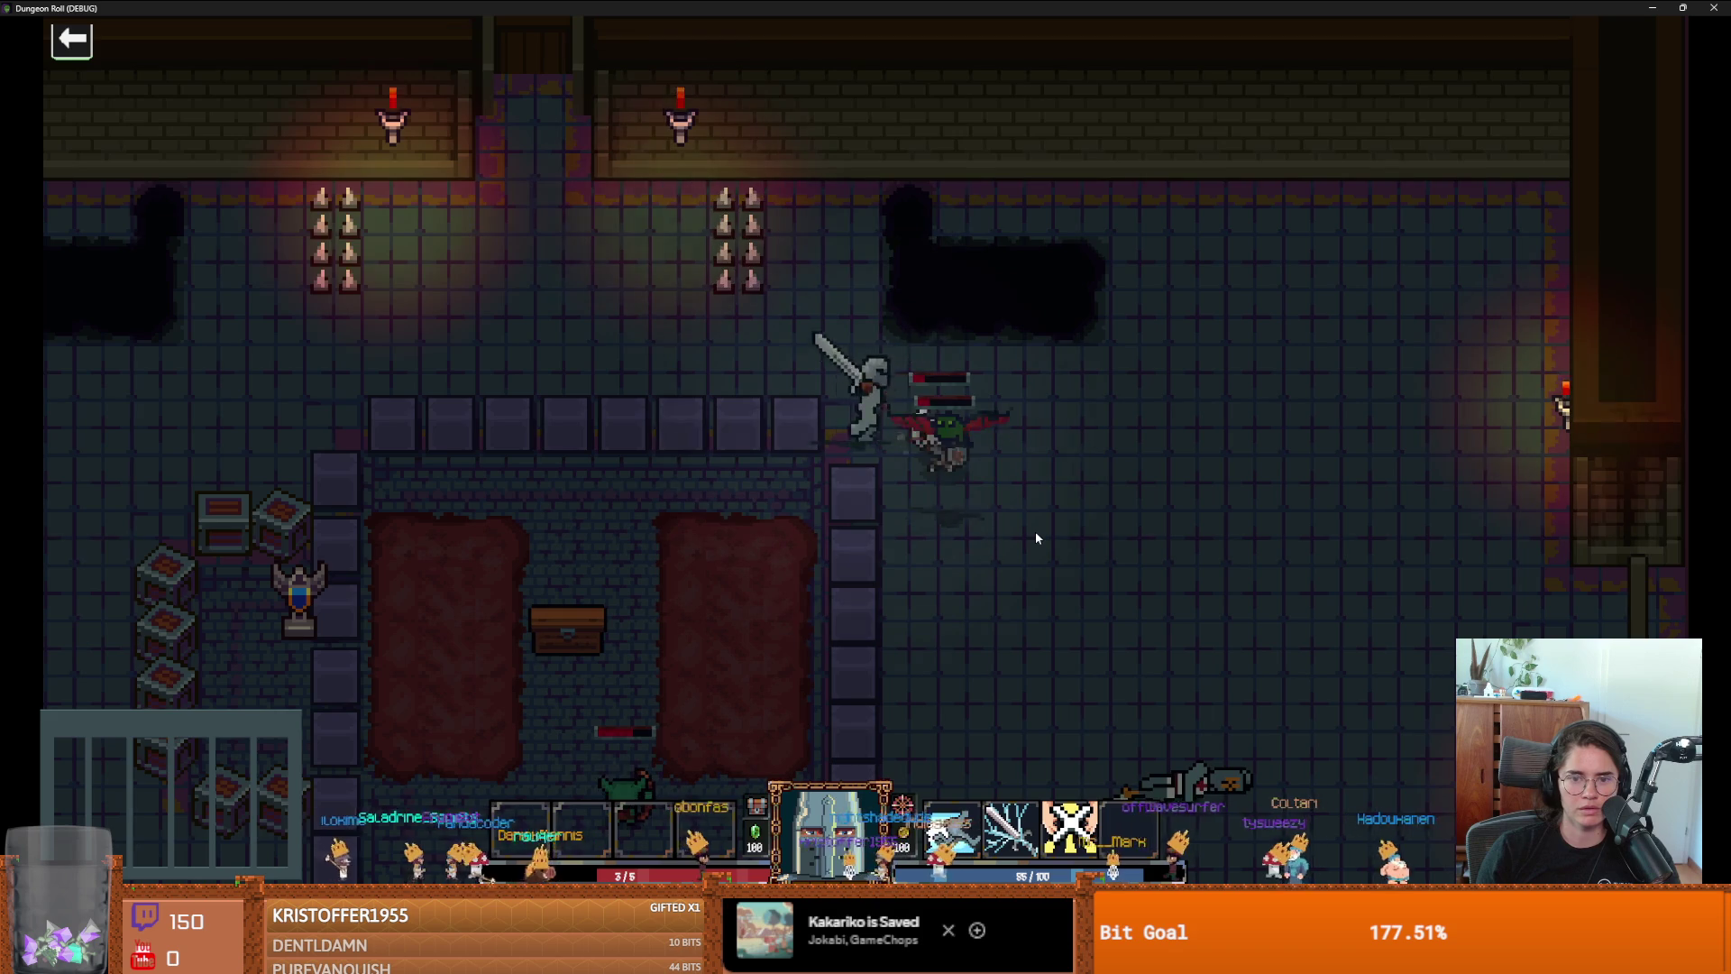
pyautogui.press('s')
pyautogui.press('d')
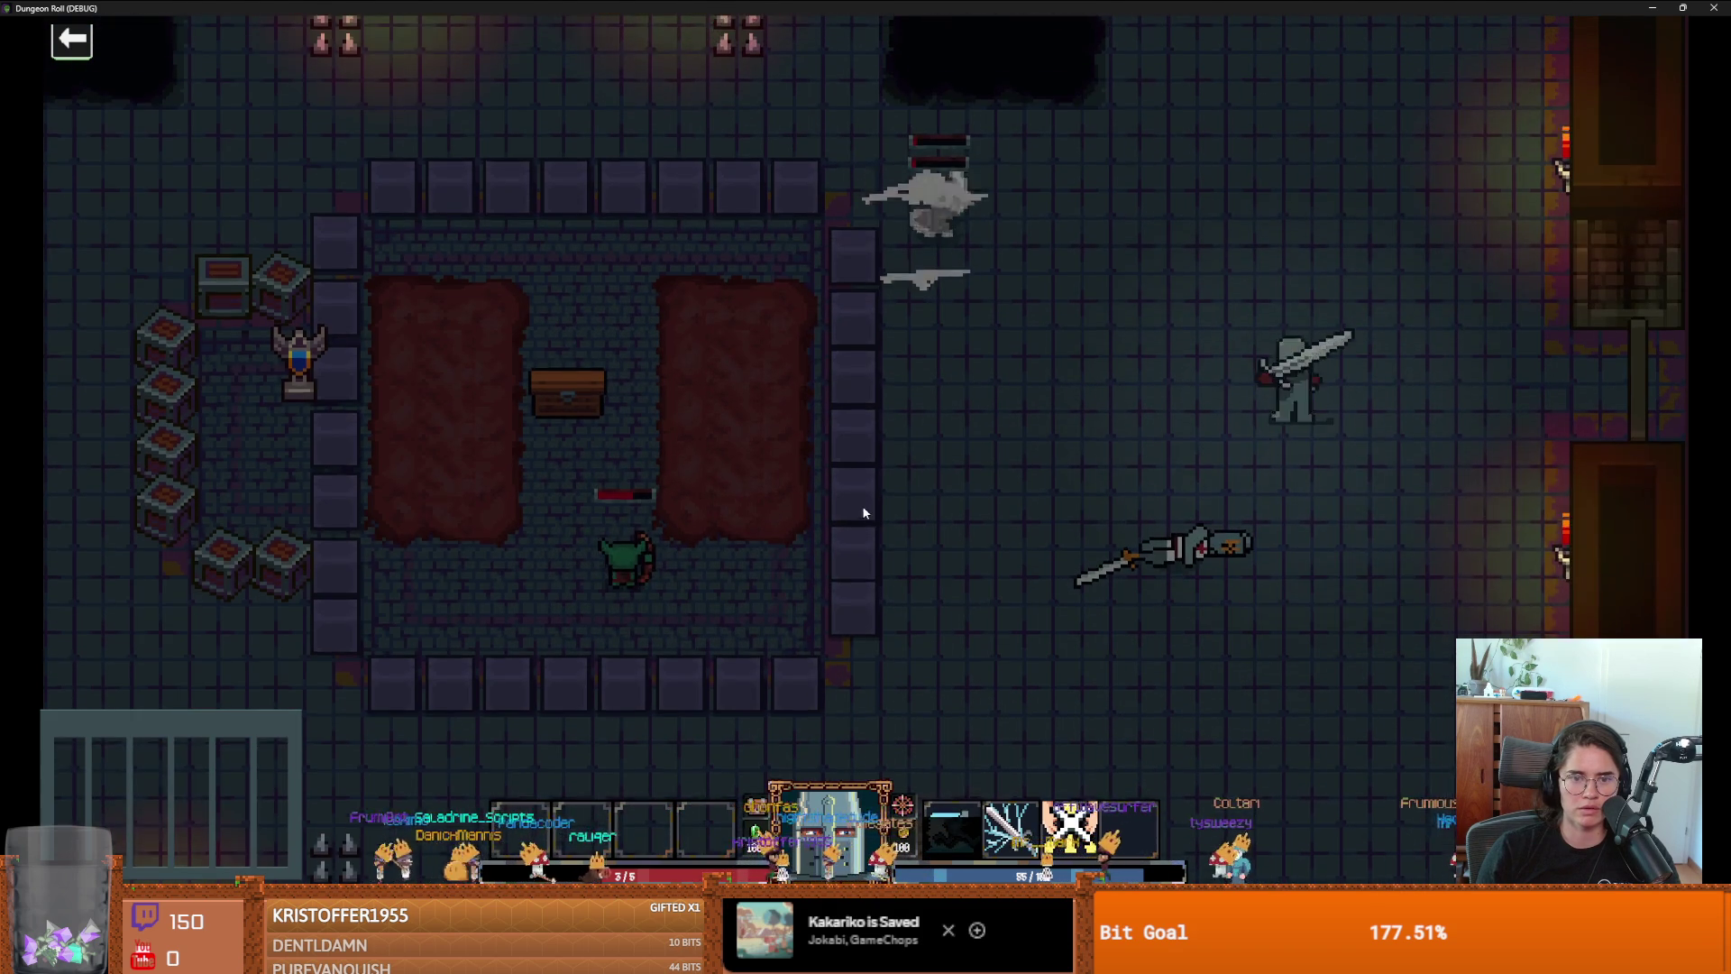
pyautogui.press('w')
pyautogui.press('d')
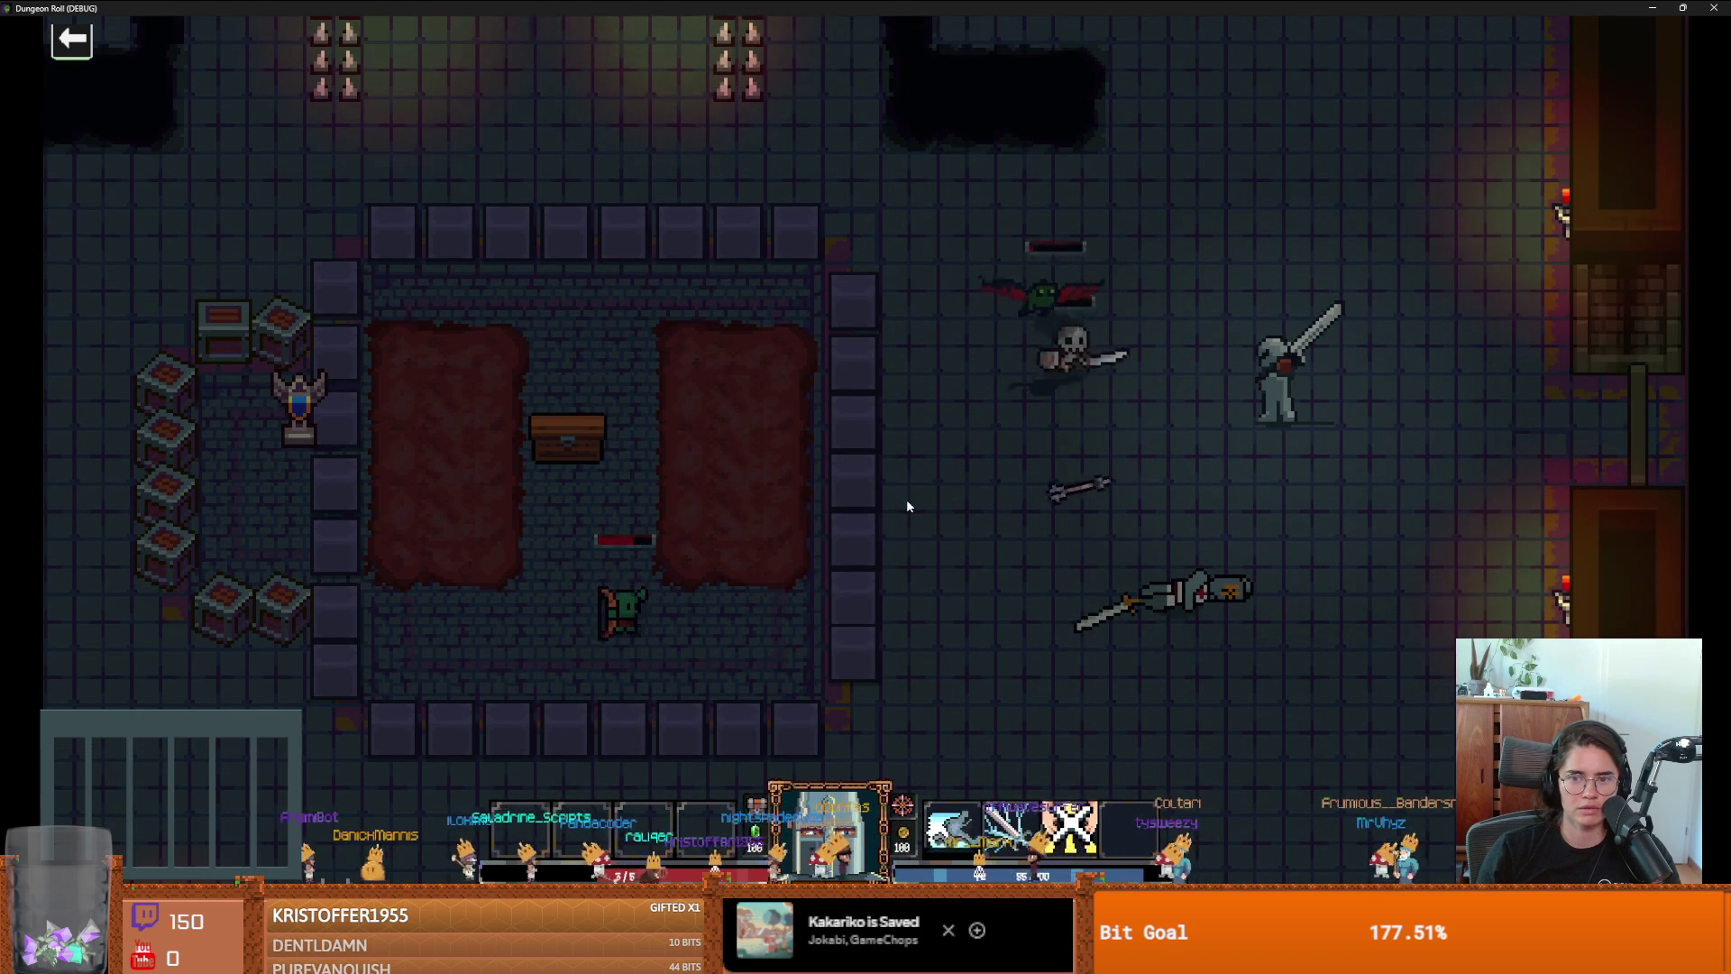
pyautogui.press('s')
pyautogui.press('a')
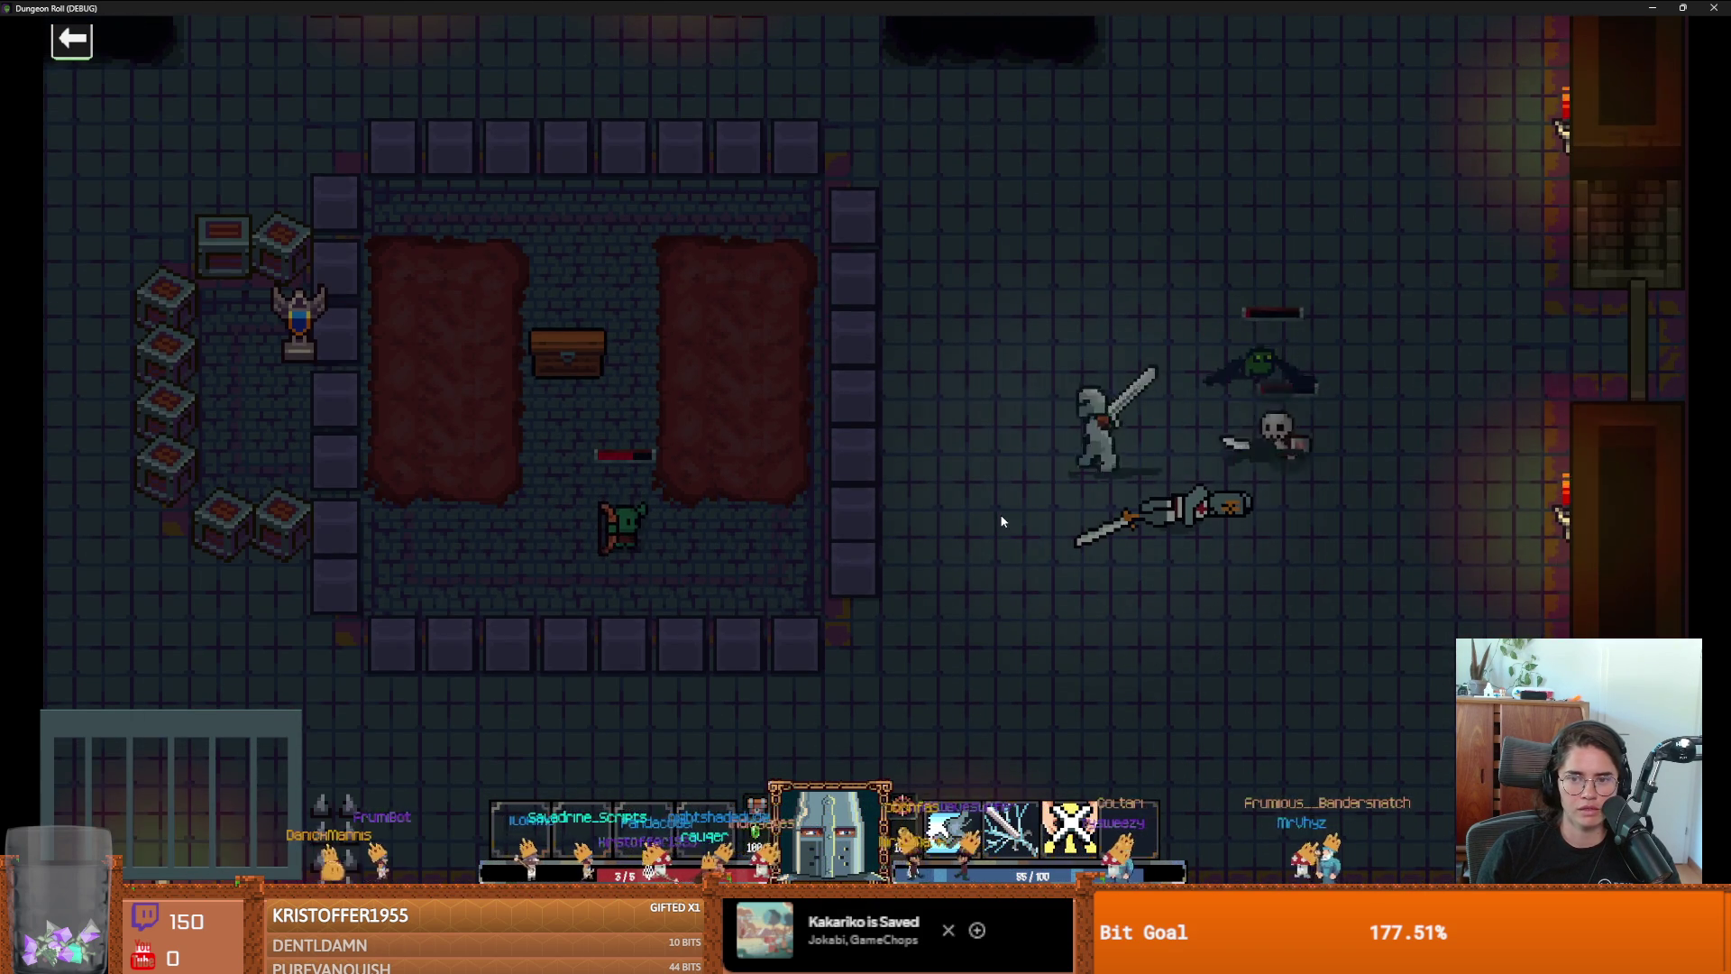
pyautogui.click(1241, 512)
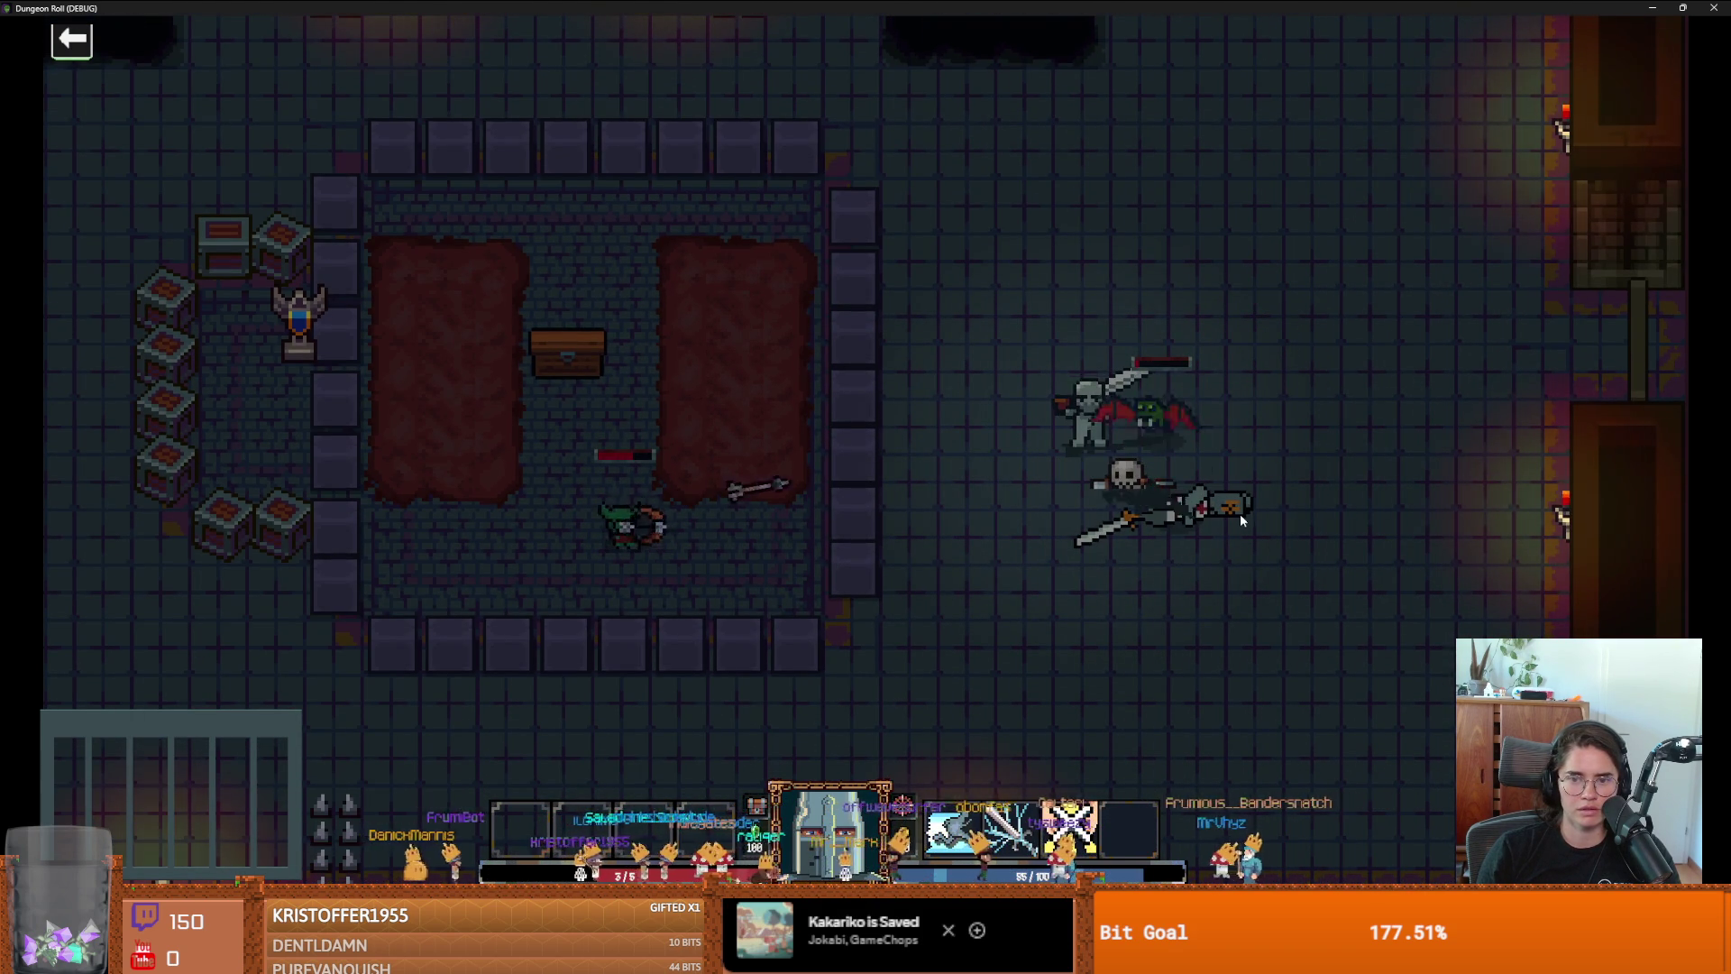
pyautogui.click(1241, 513)
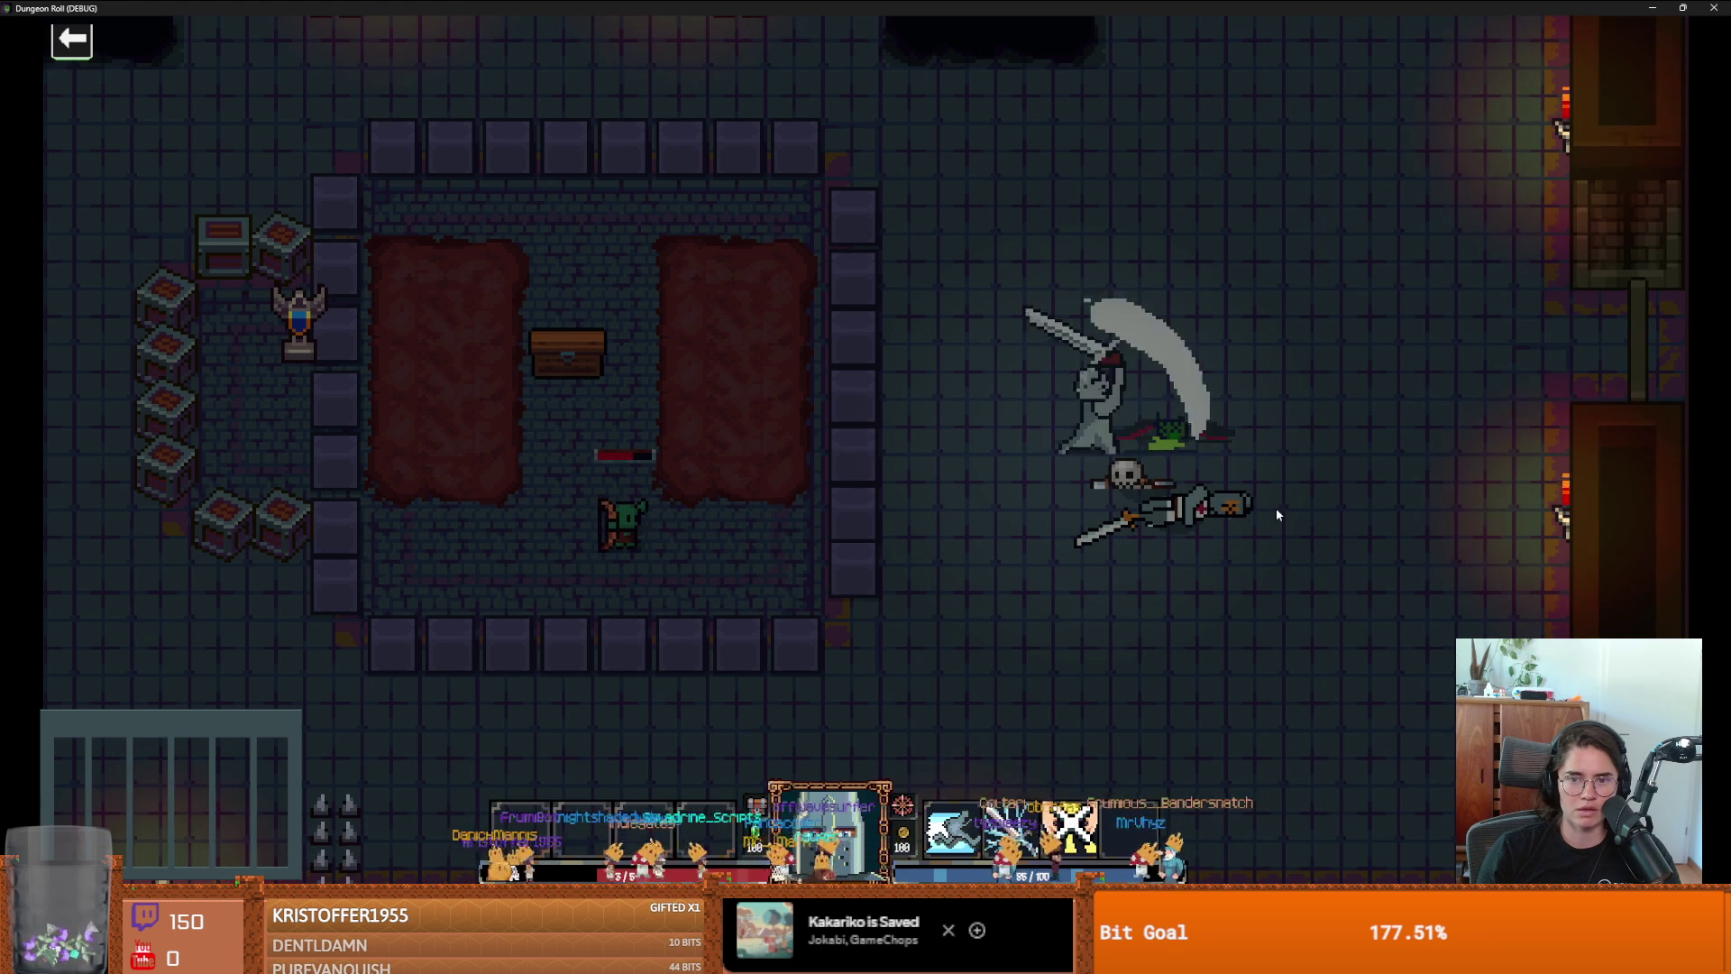
pyautogui.press('a')
# Restore and close the game window, then switch to GitHub Desktop's commit summary.
pyautogui.click(1046, 516)
pyautogui.press('super+Down')
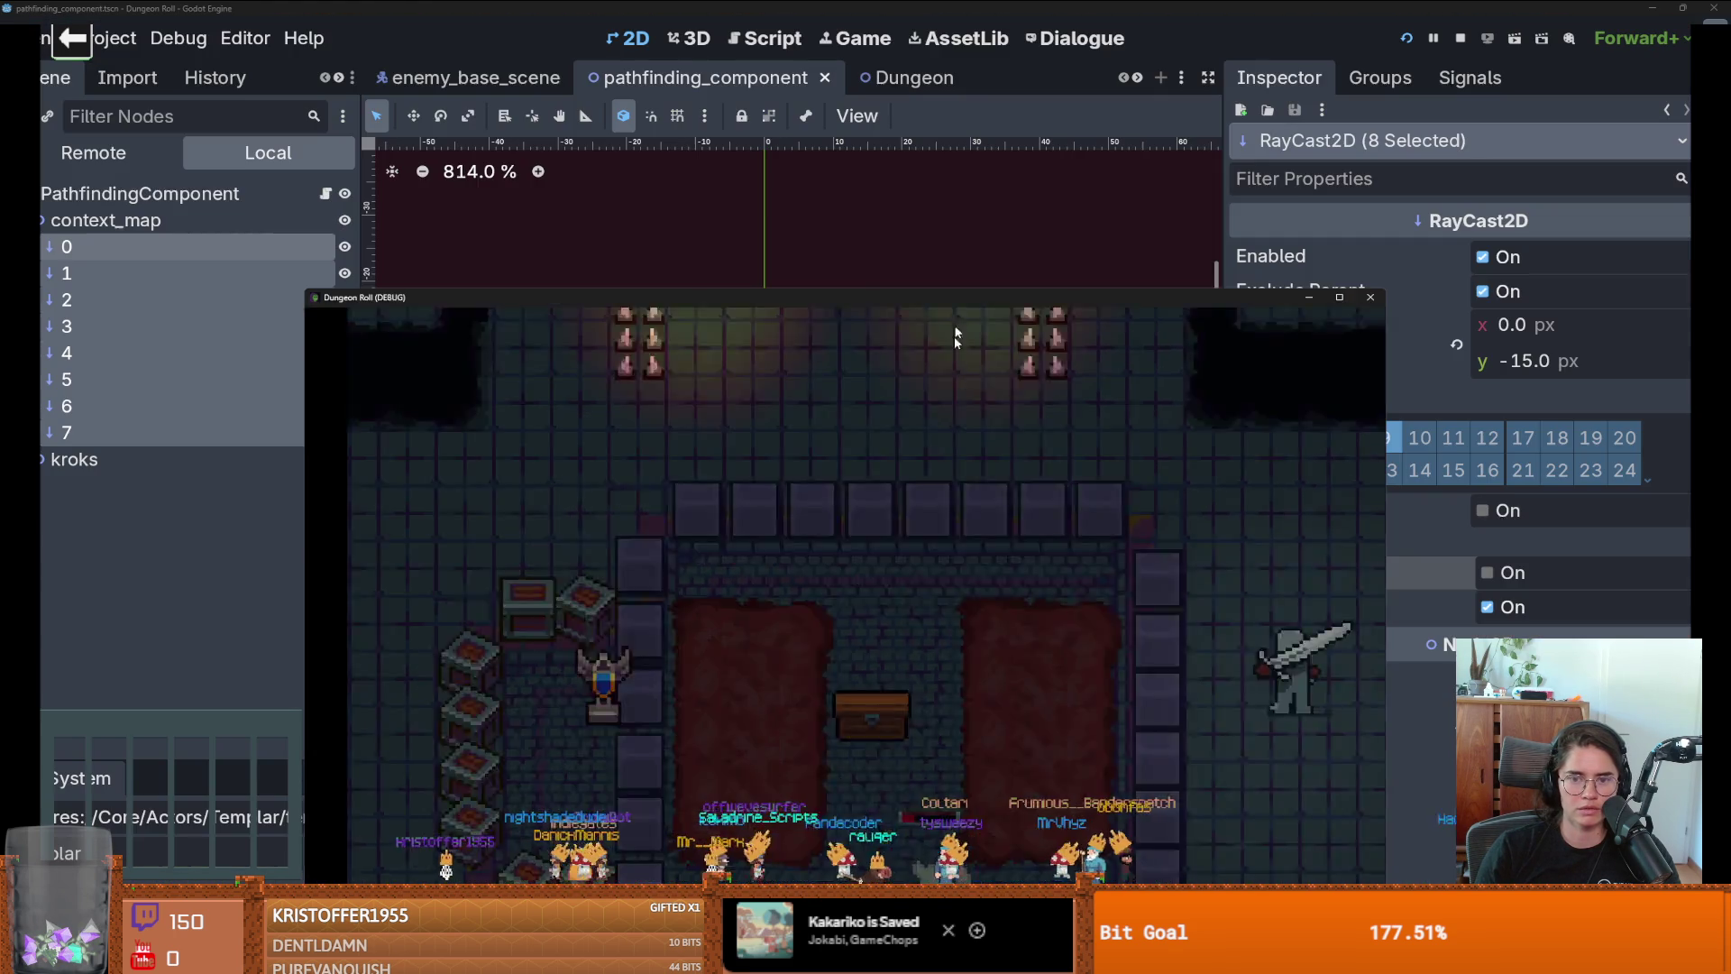
pyautogui.click(1364, 300)
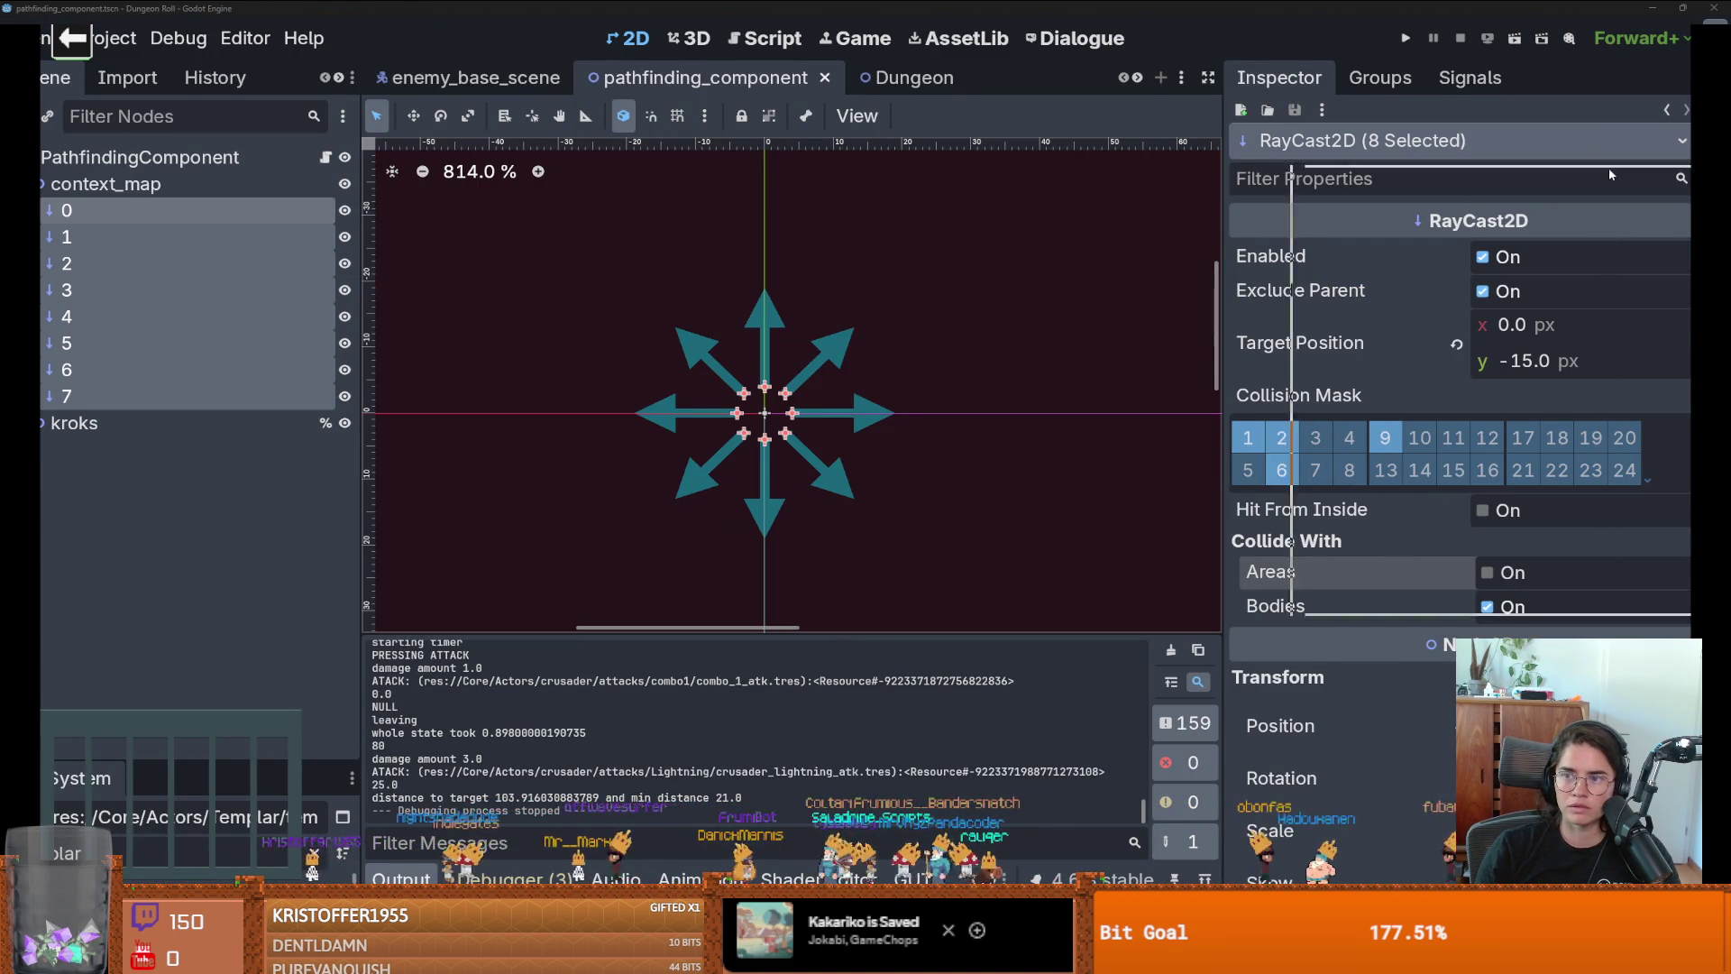
pyautogui.hotkey('alt', 'Tab')
pyautogui.click(157, 782)
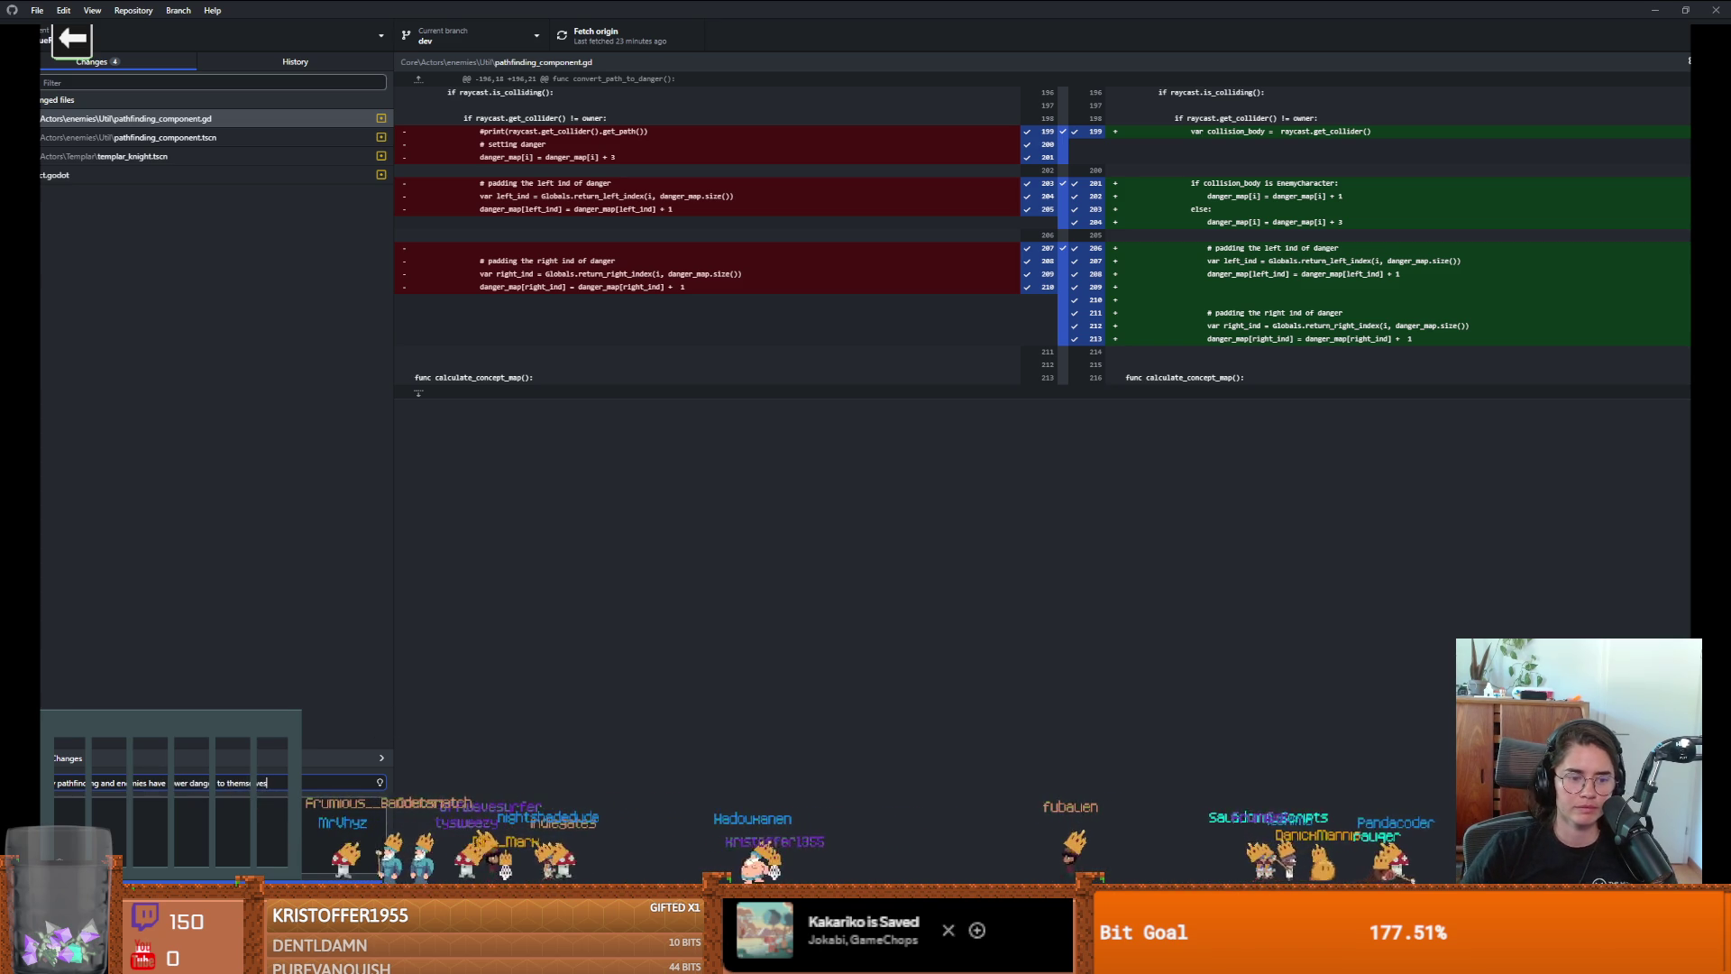
# Commit the pathfinding changes to dev, push to origin, and bring Godot back to front.
pyautogui.hotkey('ctrl', 'Return')
pyautogui.hotkey('ctrl', 'p')
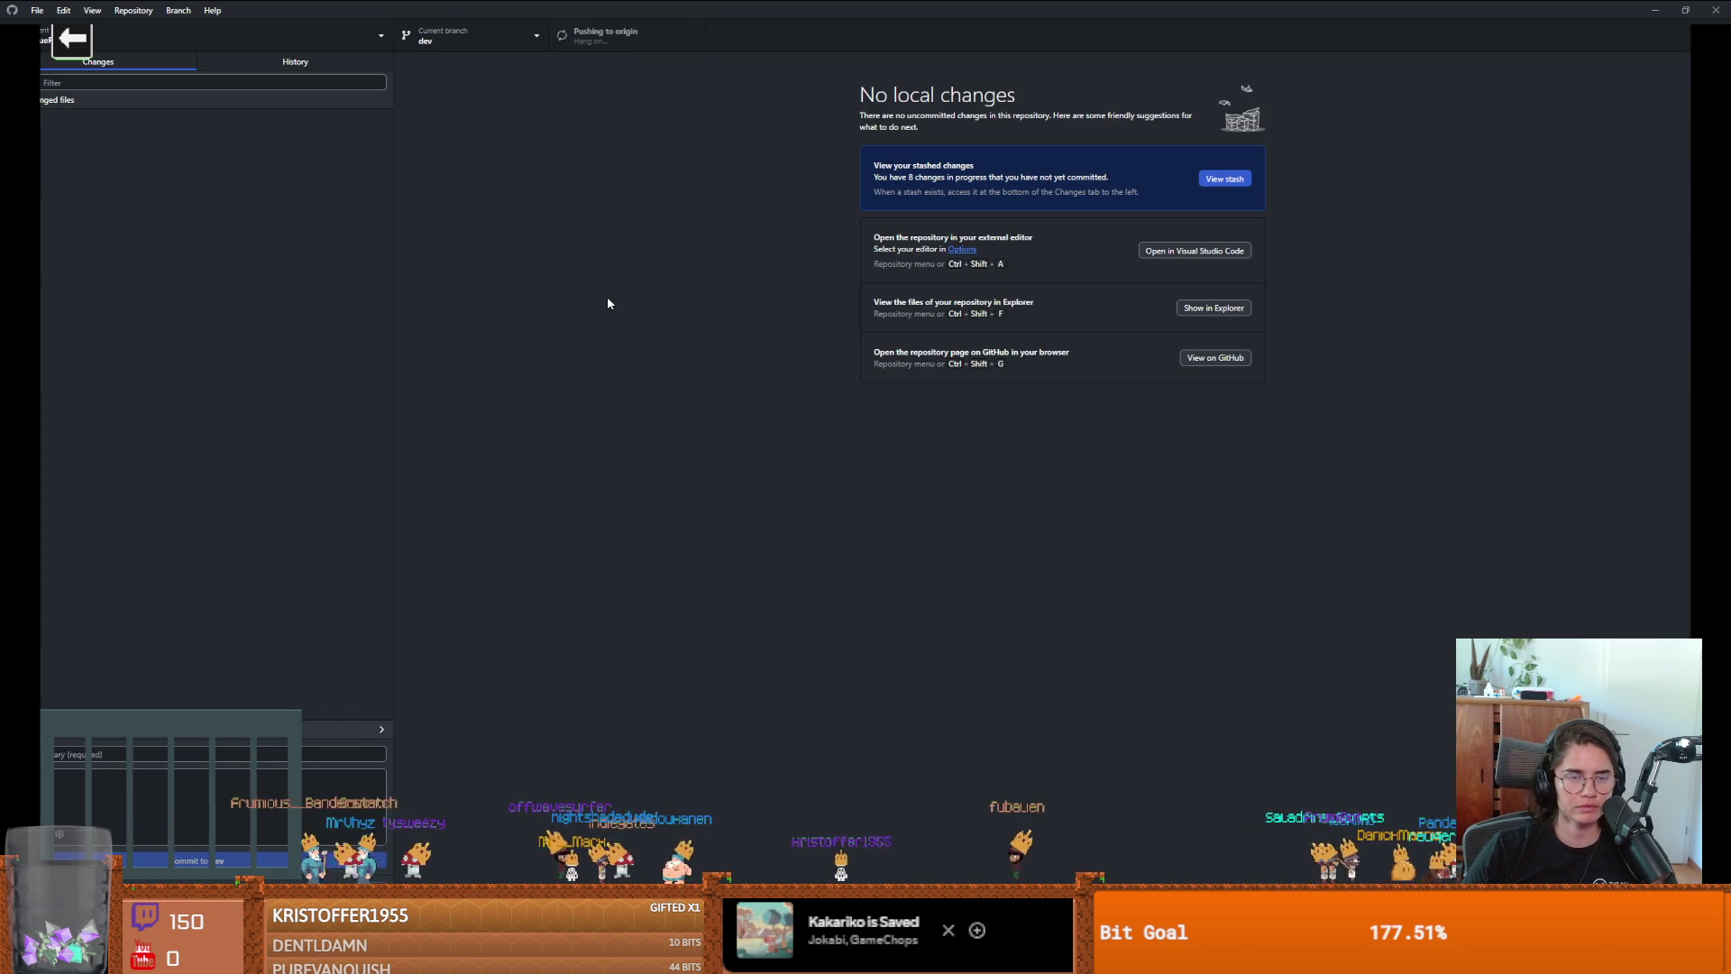
pyautogui.doubleClick(898, 13)
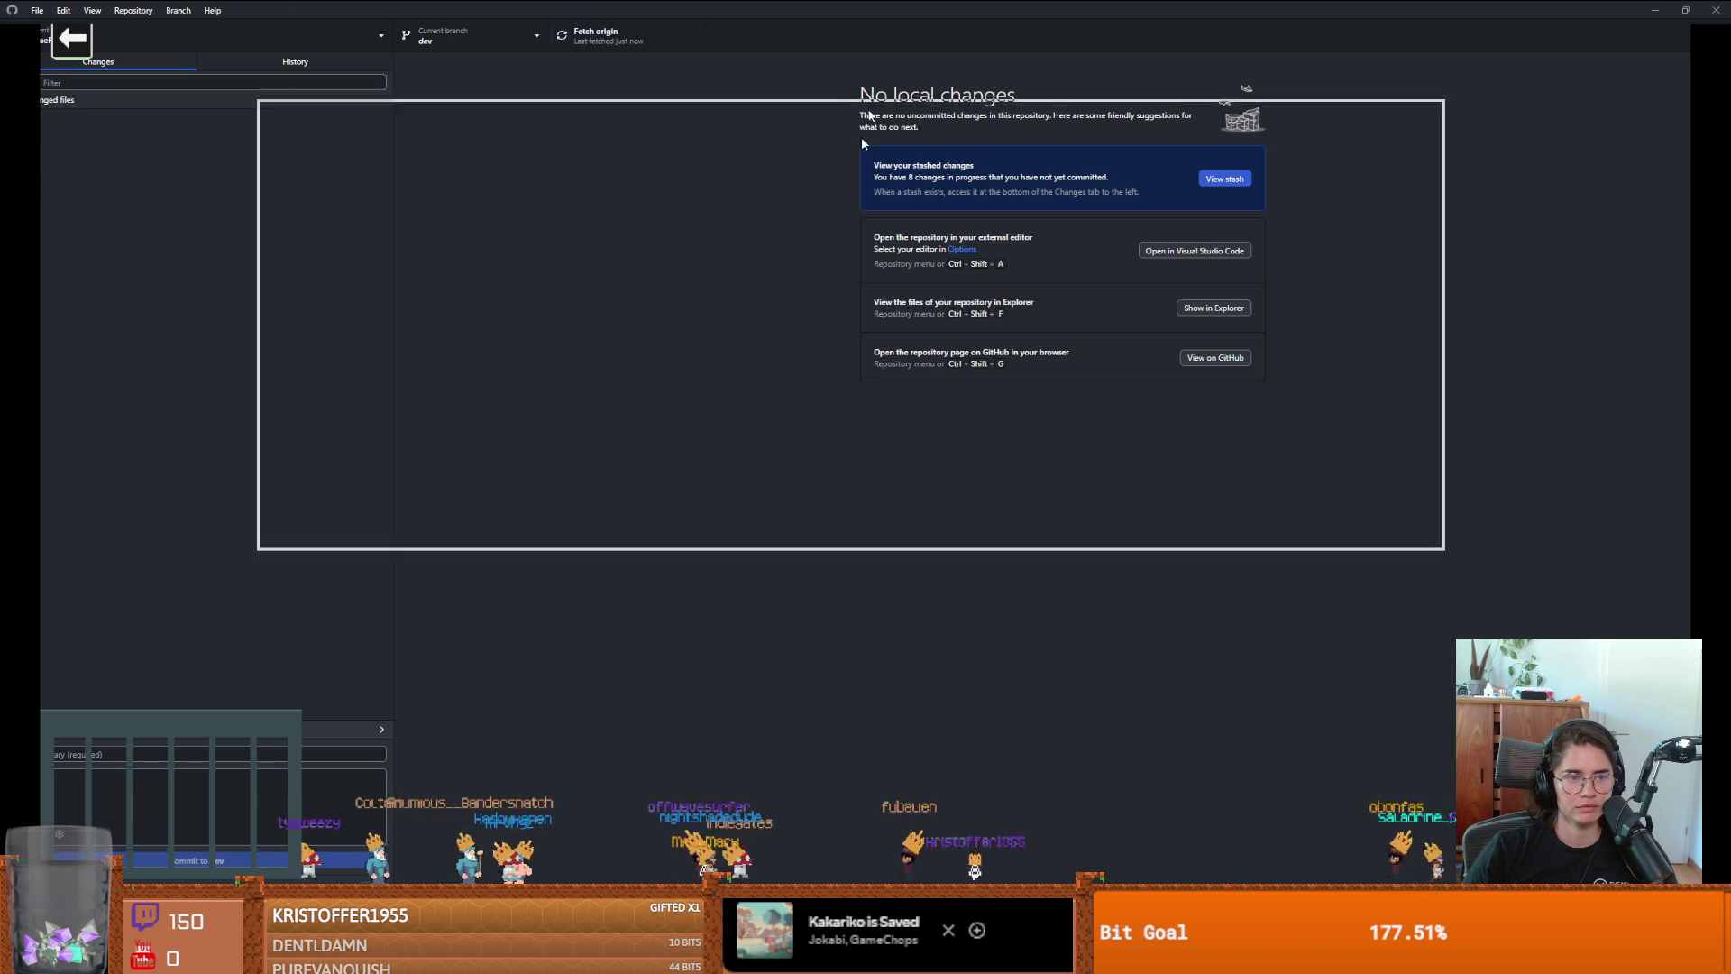
pyautogui.click(169, 507)
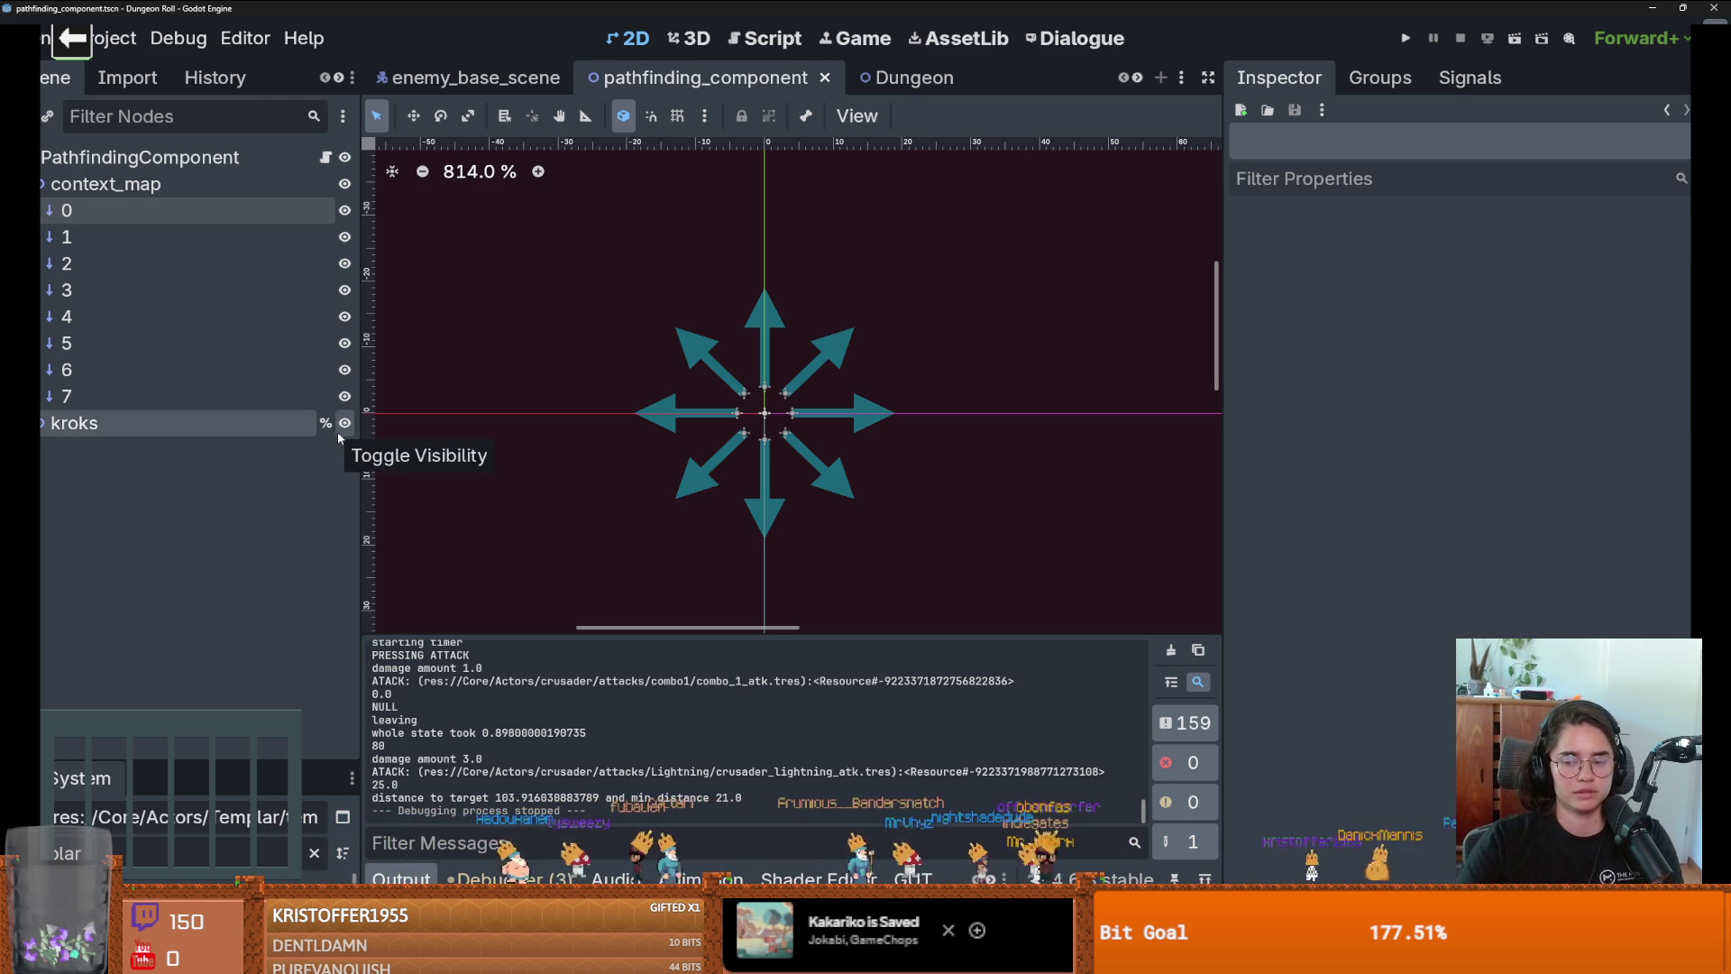
# Save the pathfinding_component scene with Ctrl+S.
pyautogui.click(287, 318)
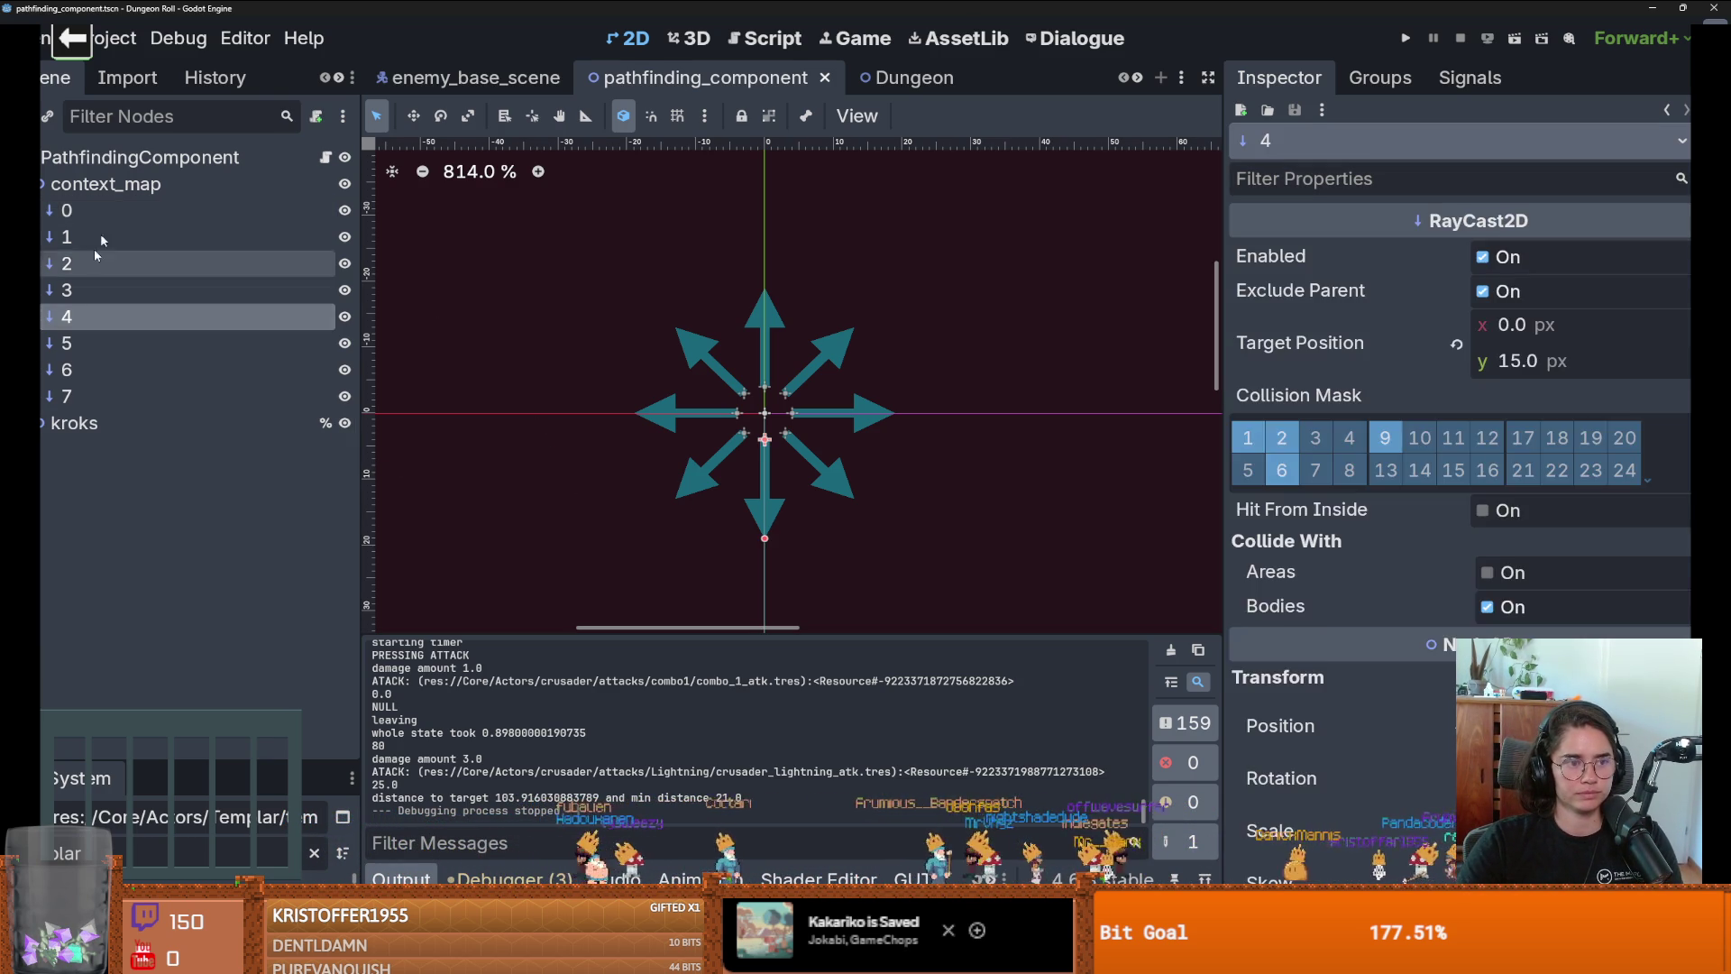
pyautogui.click(135, 184)
pyautogui.hotkey('ctrl', 's')
# Close the pathfinding_component and CharacterOverlay scene tabs and run the project.
pyautogui.click(475, 77)
pyautogui.click(712, 77)
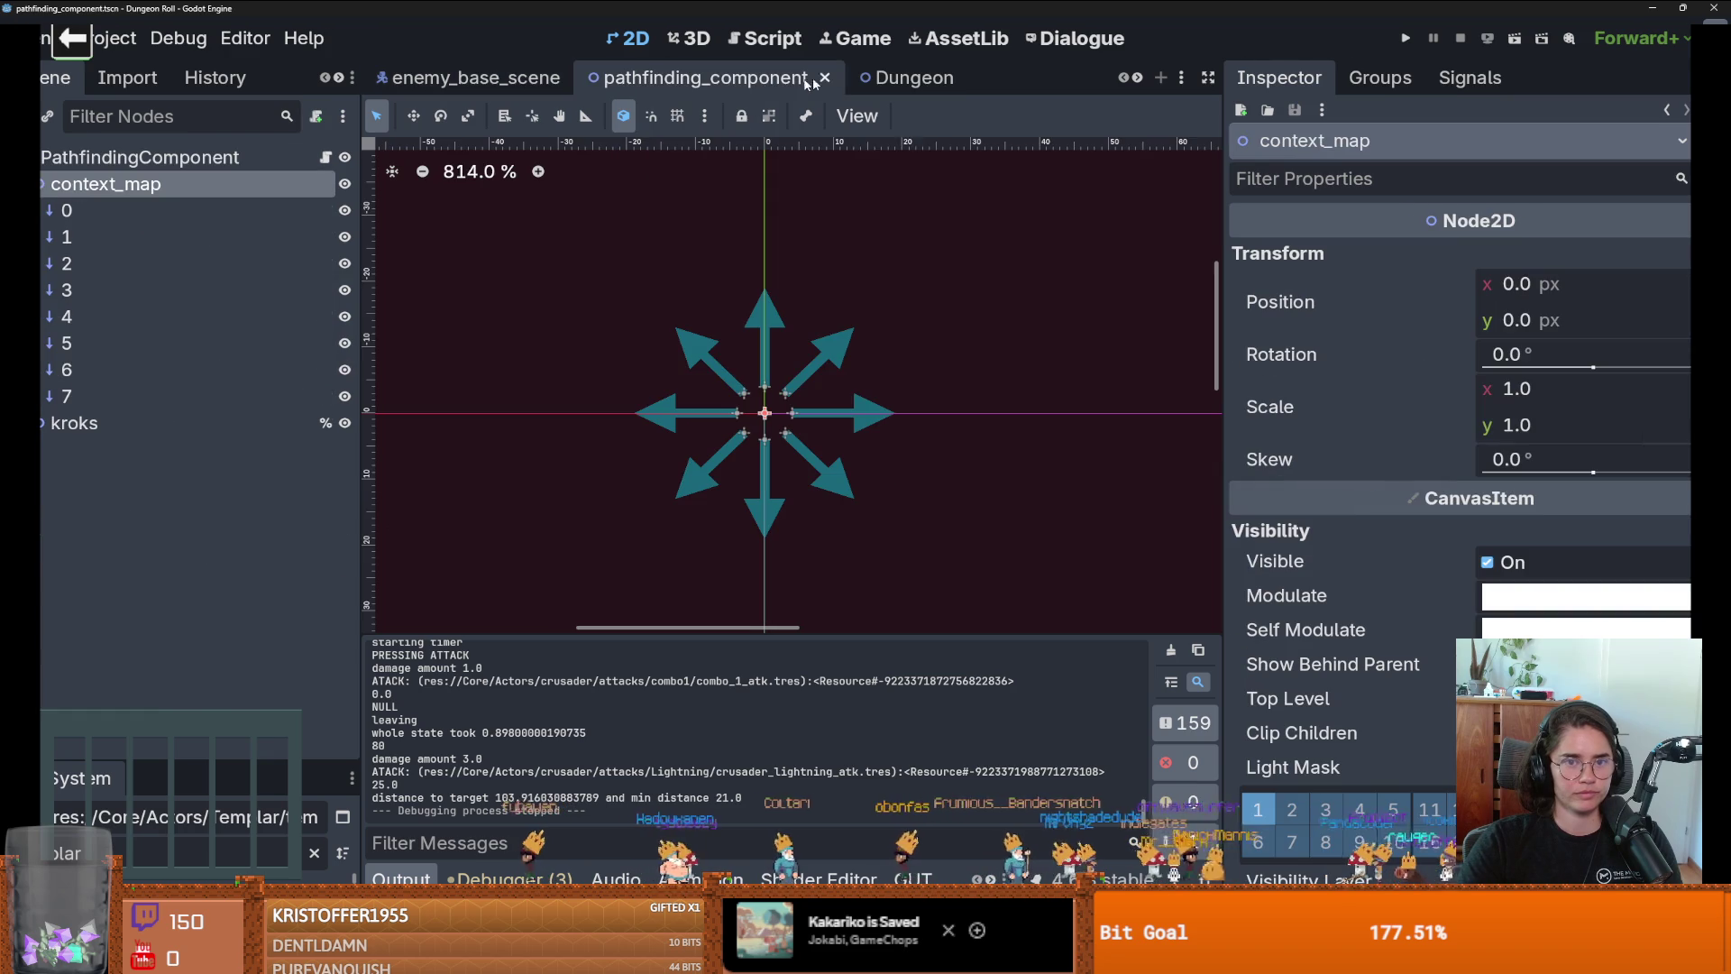
pyautogui.middleClick(828, 79)
pyautogui.click(826, 79)
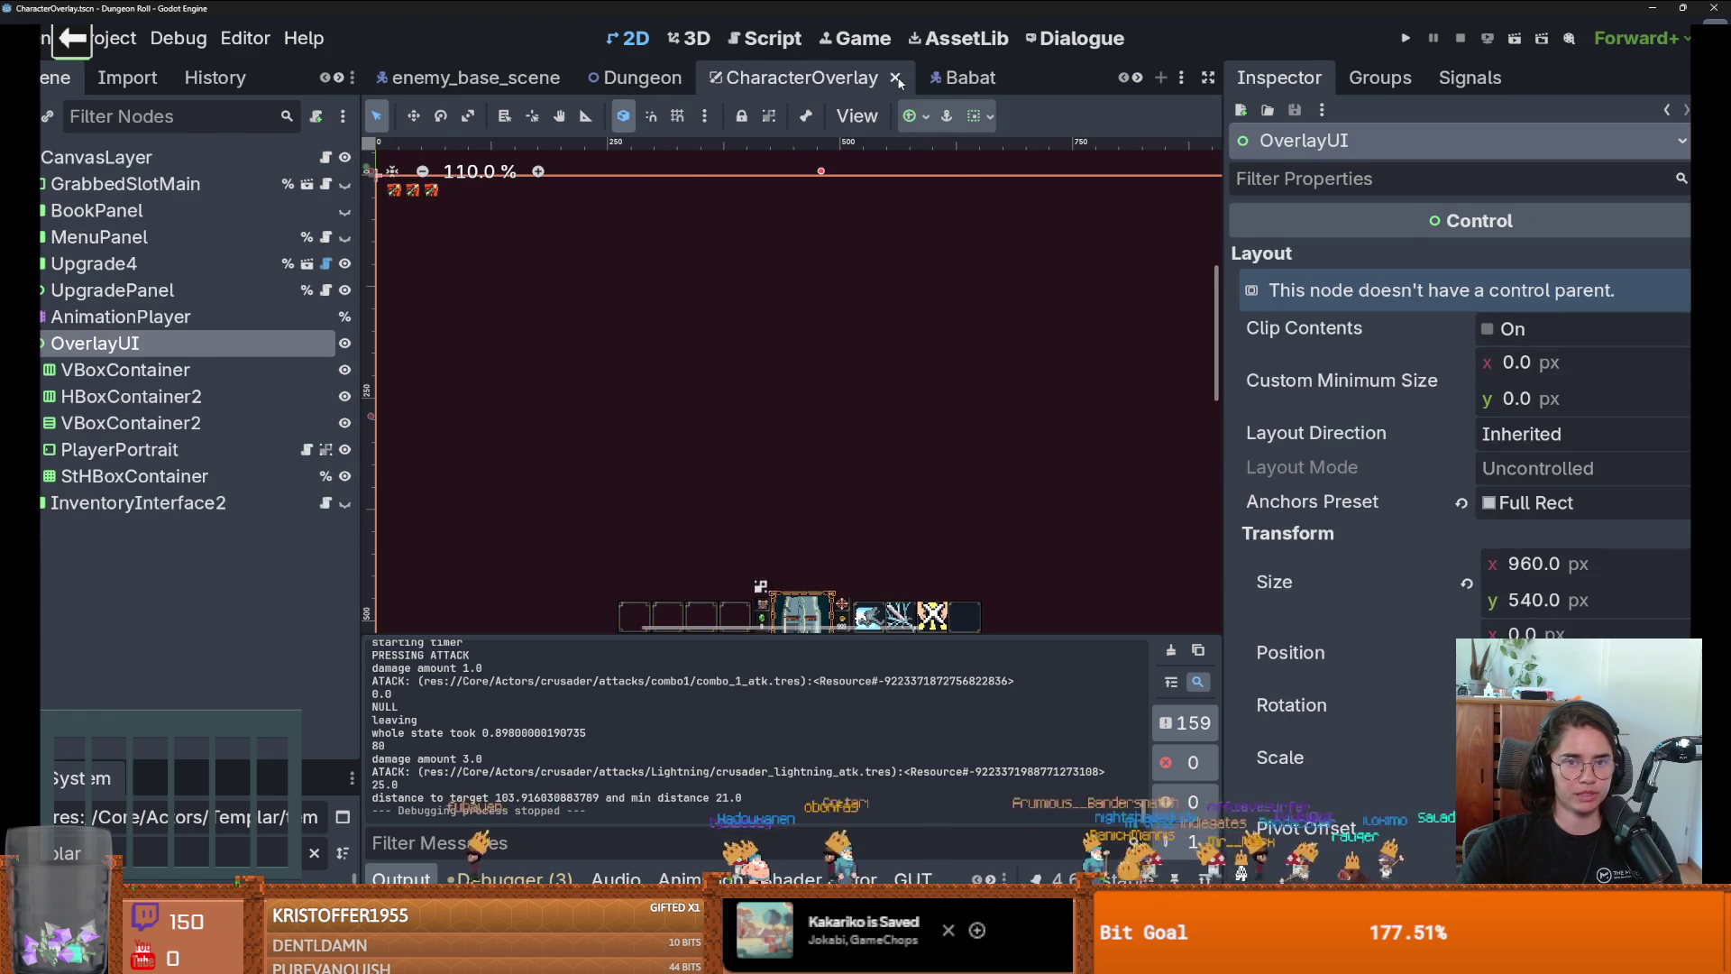
pyautogui.middleClick(828, 79)
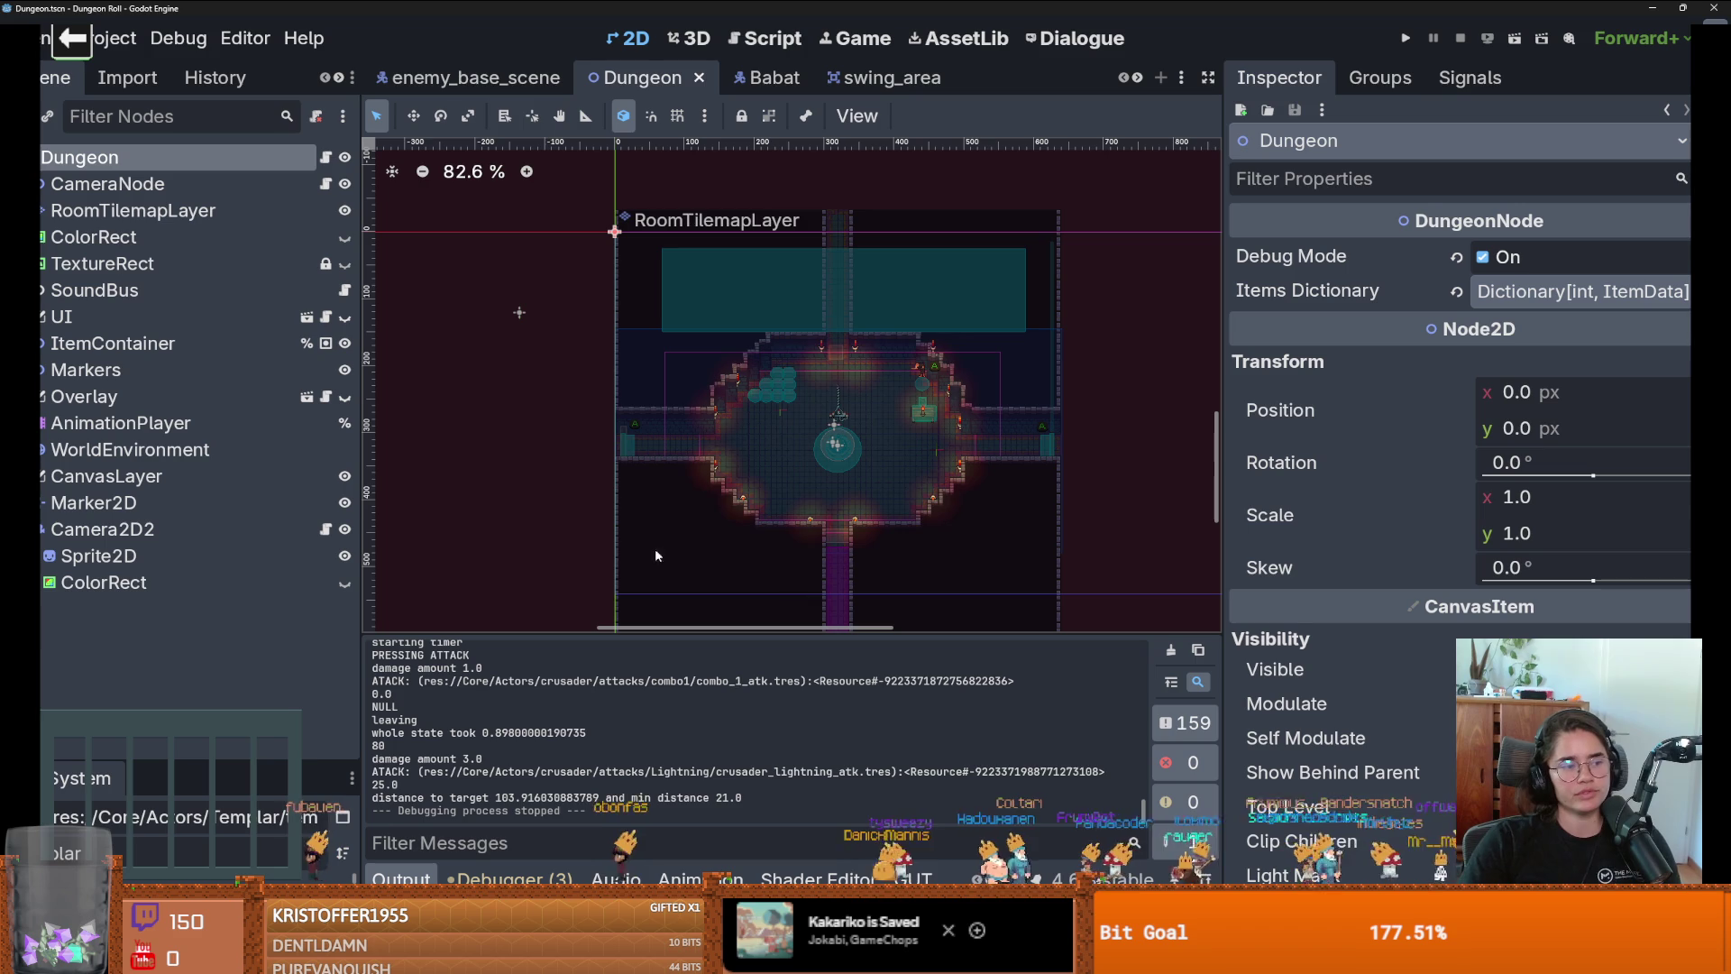
pyautogui.click(1407, 39)
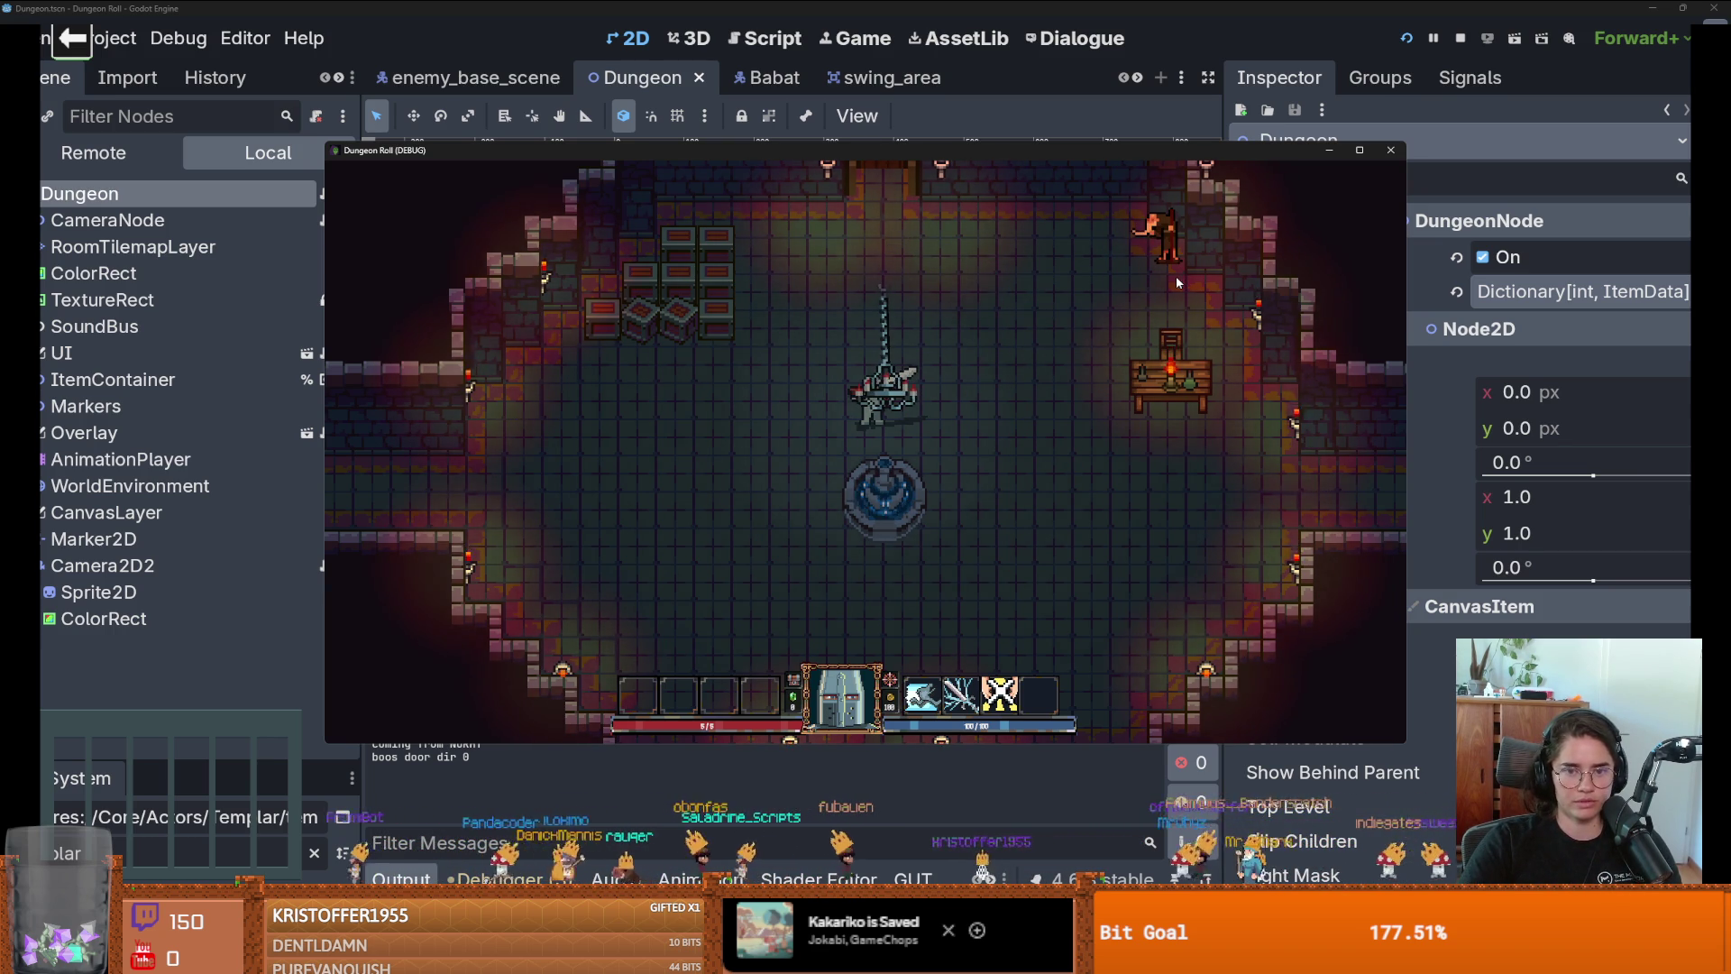
# Walk into the east corridor, bring up the debug item list, and confirm the card choice.
pyautogui.press('d')
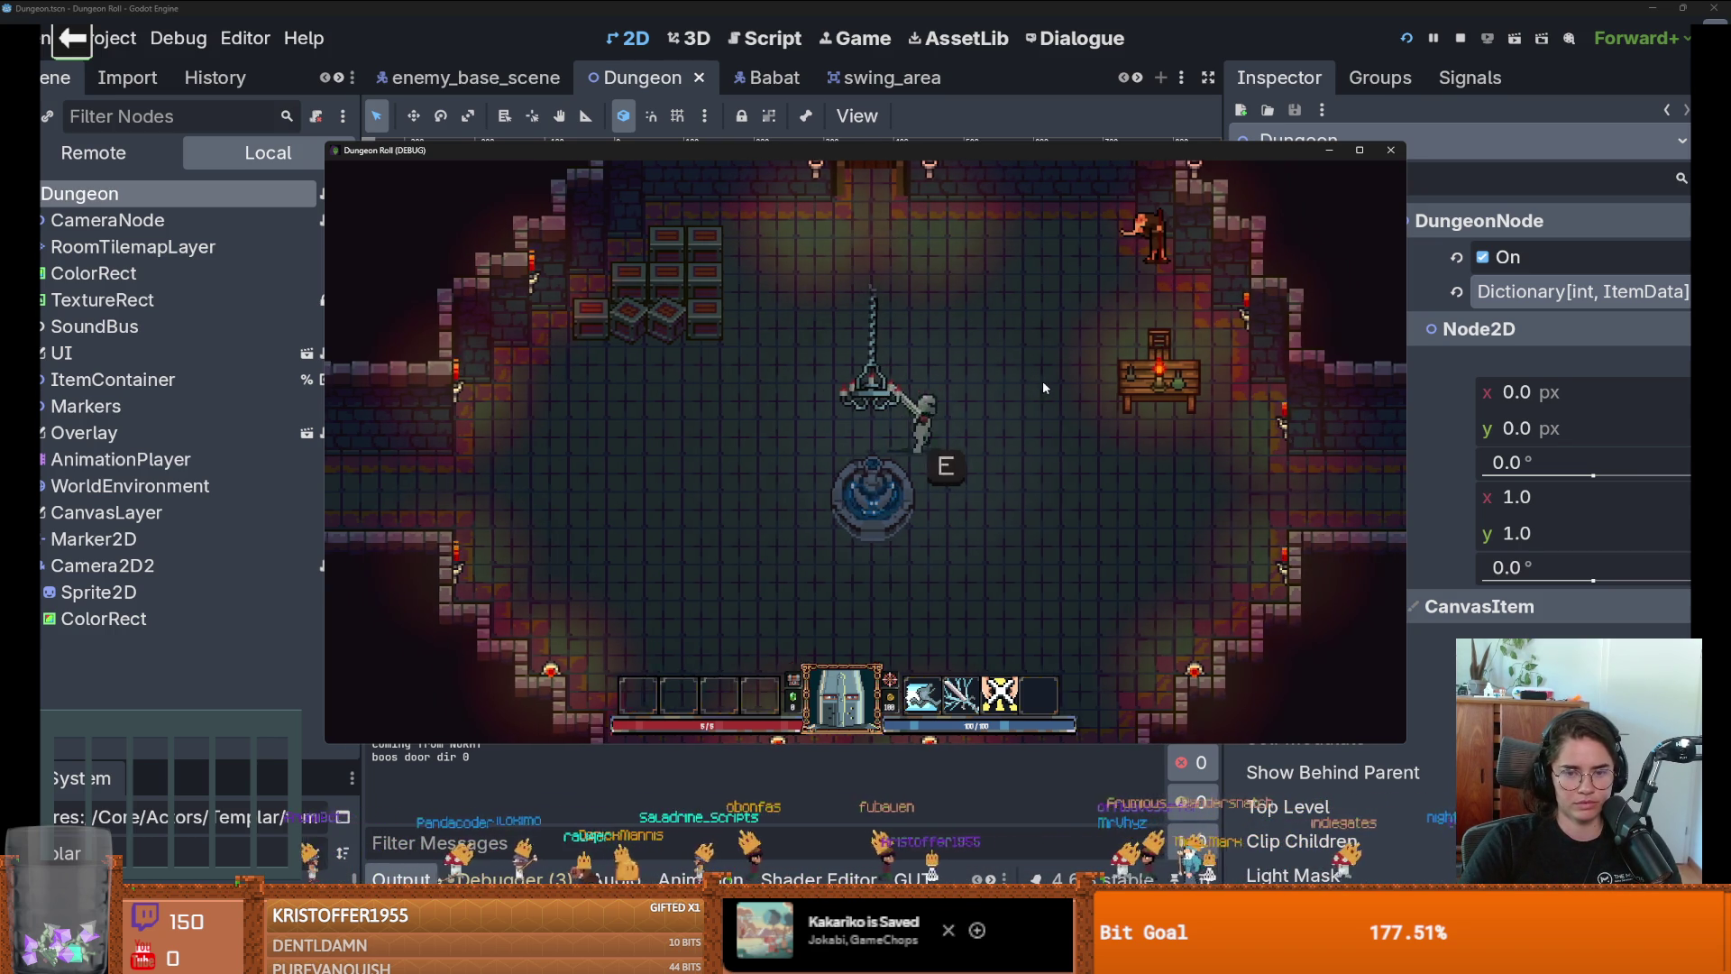
pyautogui.press('d')
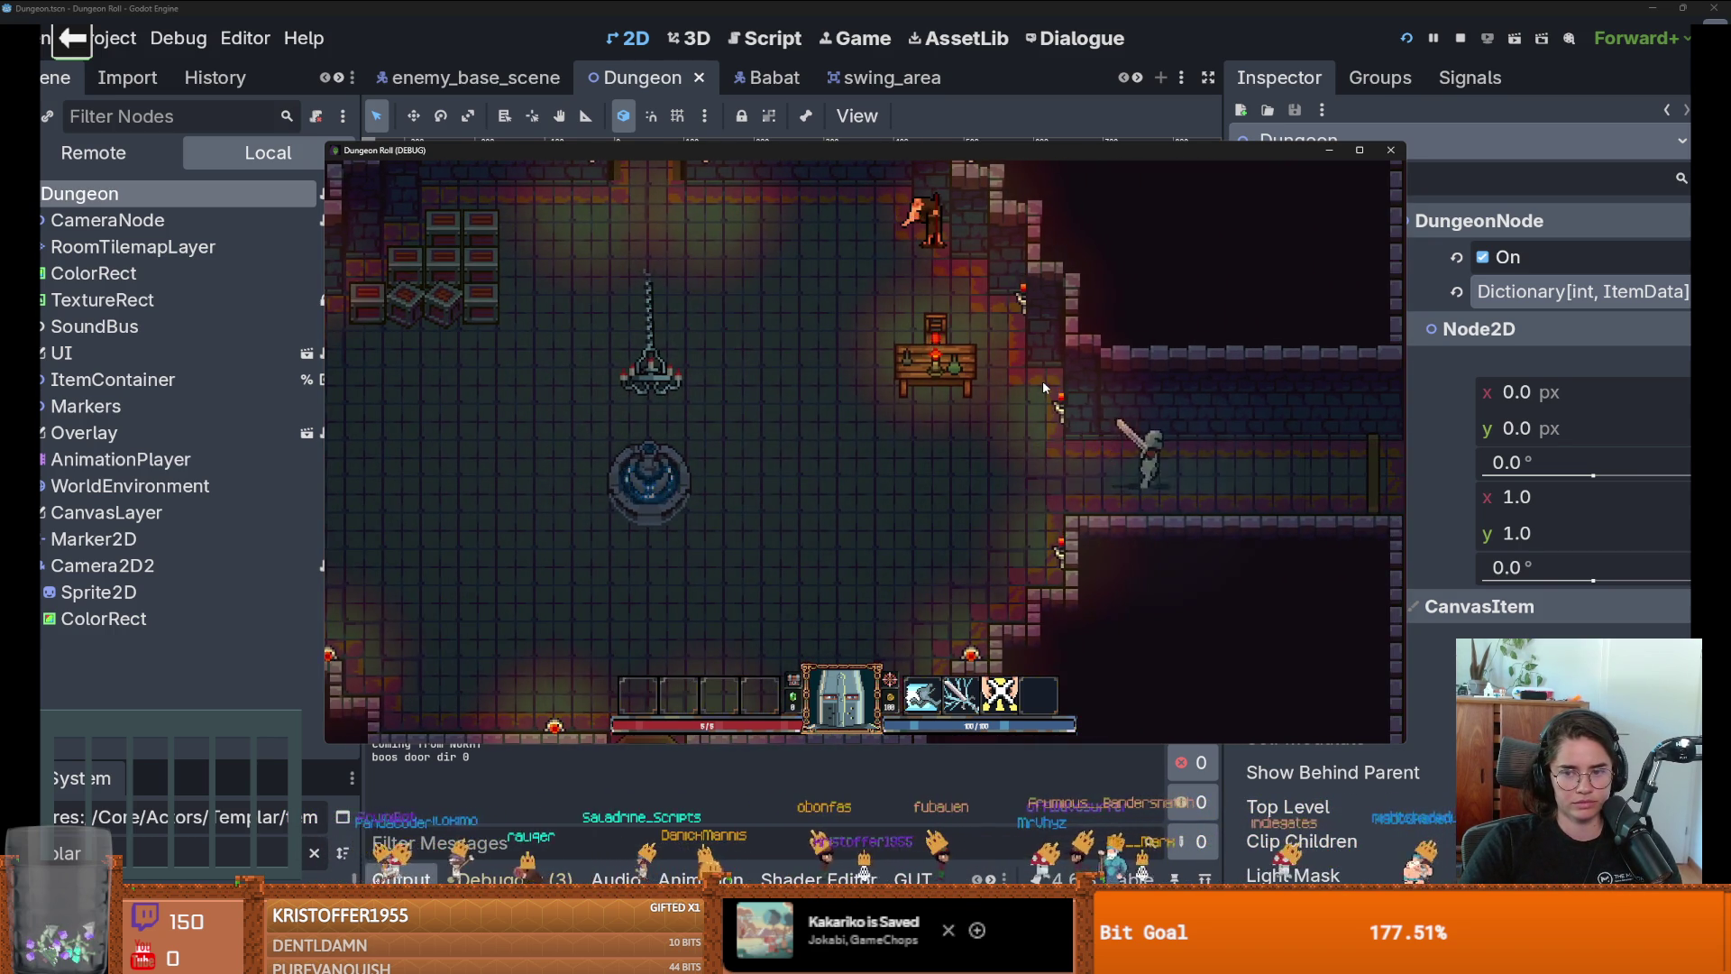
pyautogui.press('d')
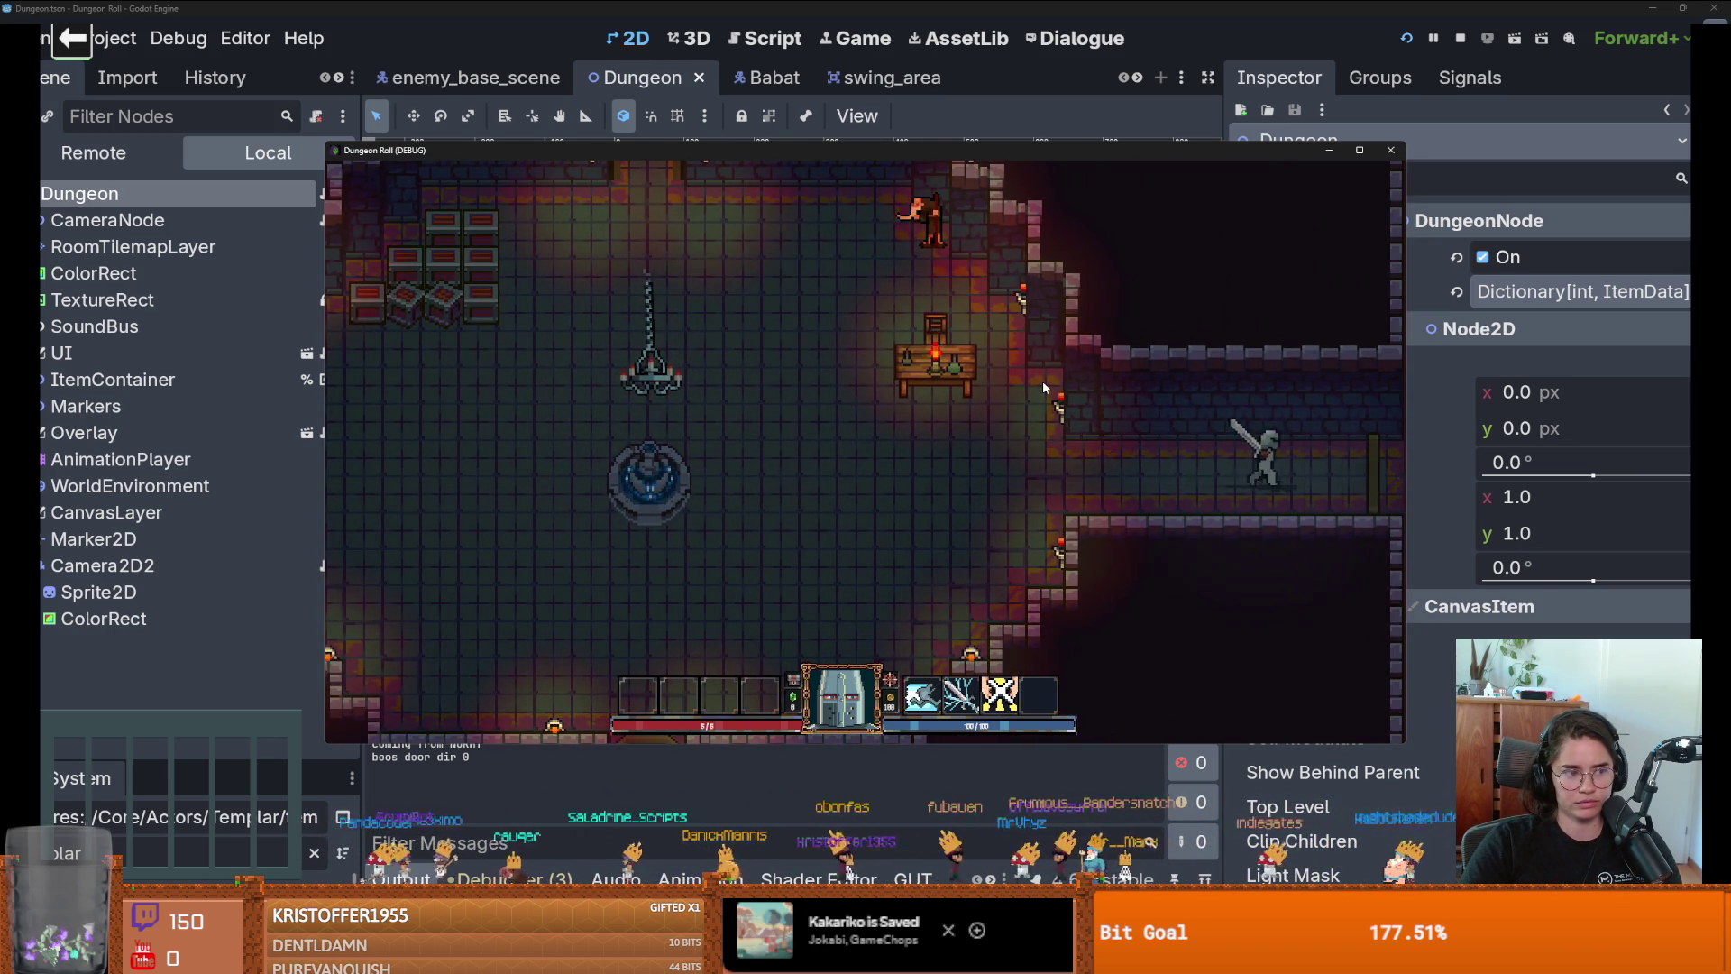
pyautogui.press('e')
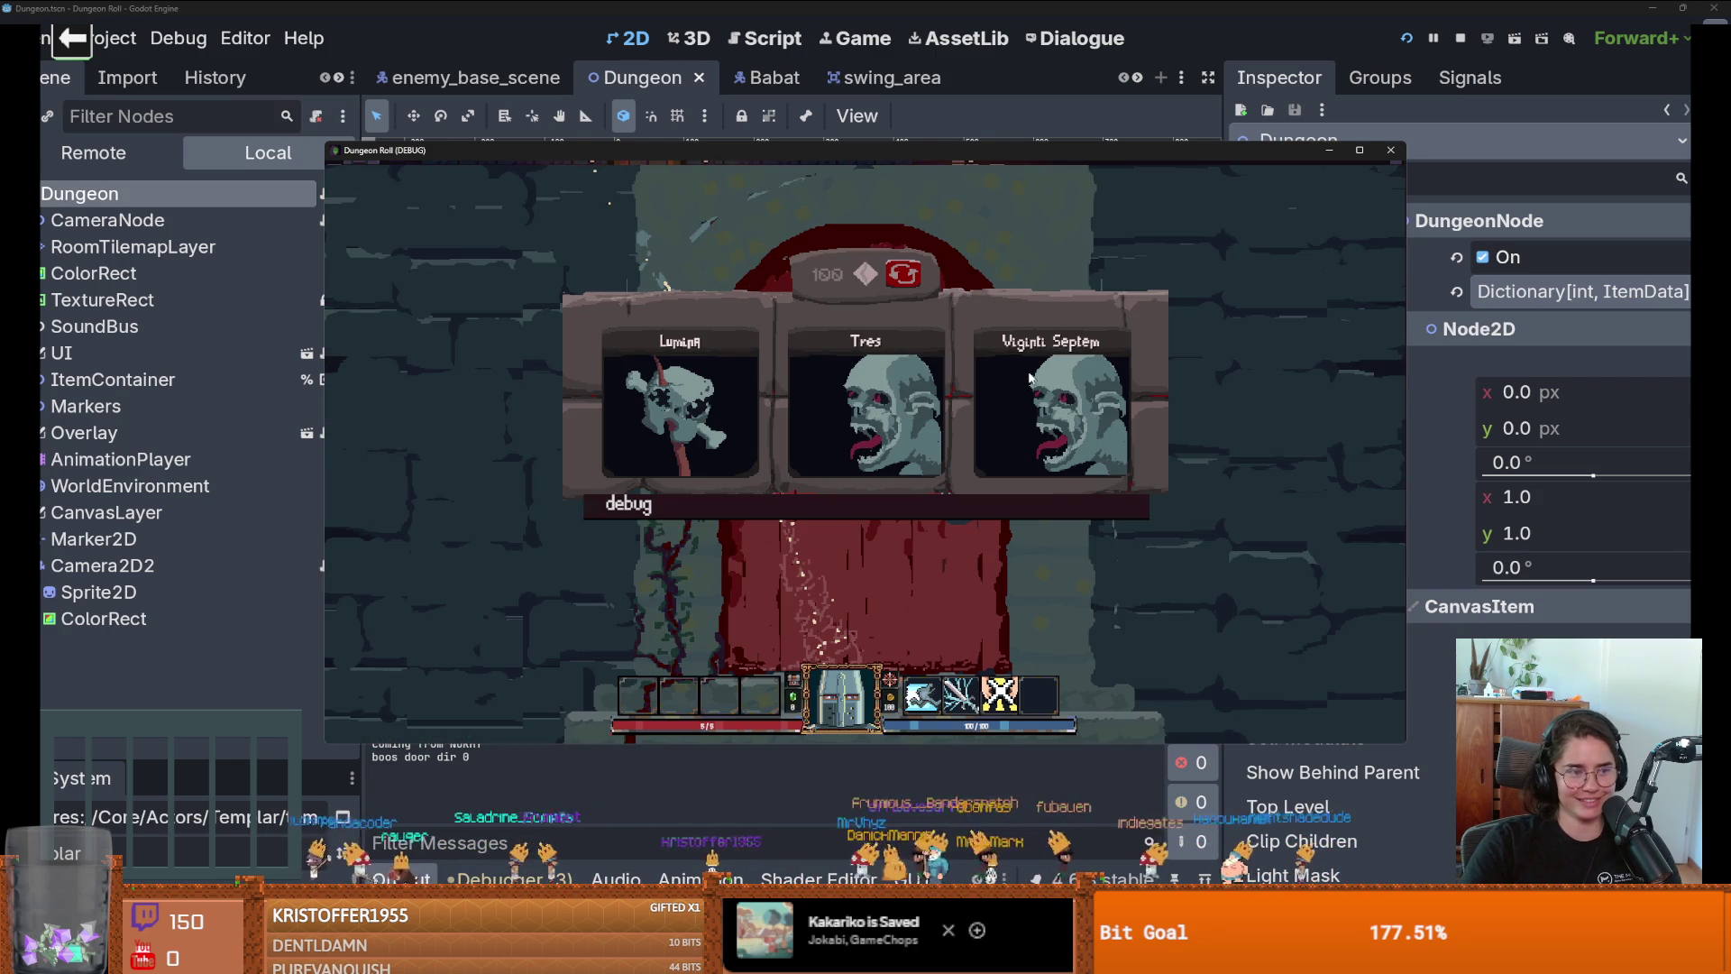
pyautogui.click(836, 508)
pyautogui.scroll(-2, 971, 597)
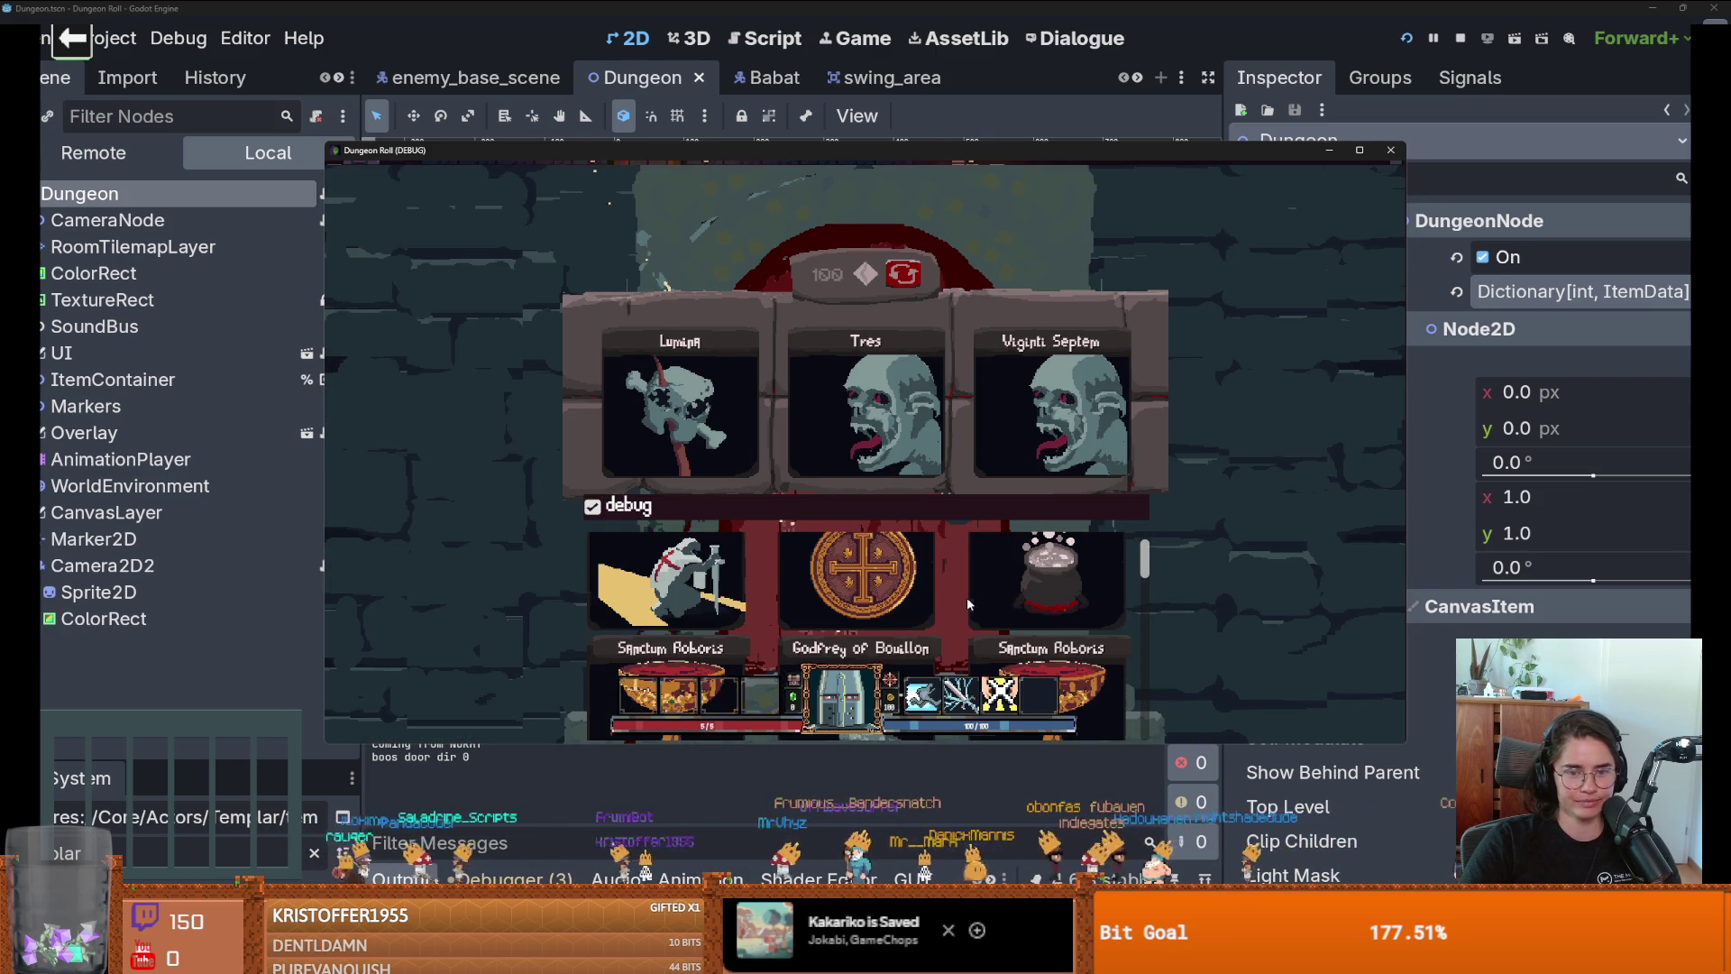
pyautogui.click(967, 597)
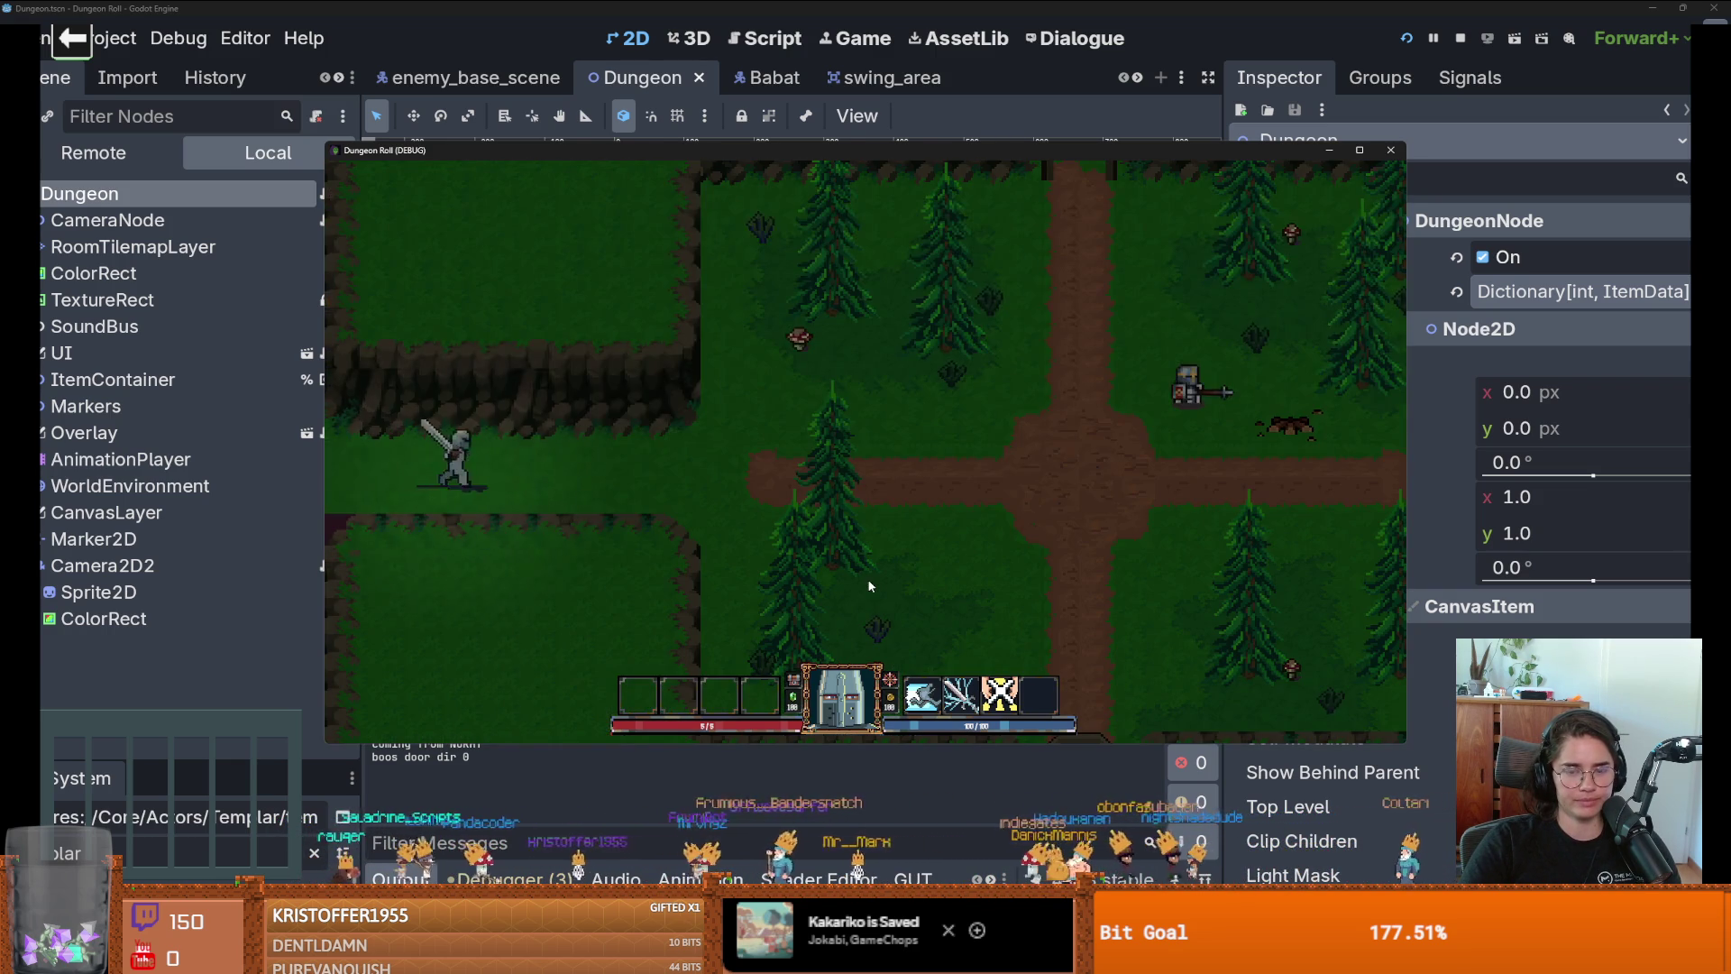
# Walk to Godfrey's statue, choose Godfrey Upgrades, and take the Ricochet upgrade.
pyautogui.press('d')
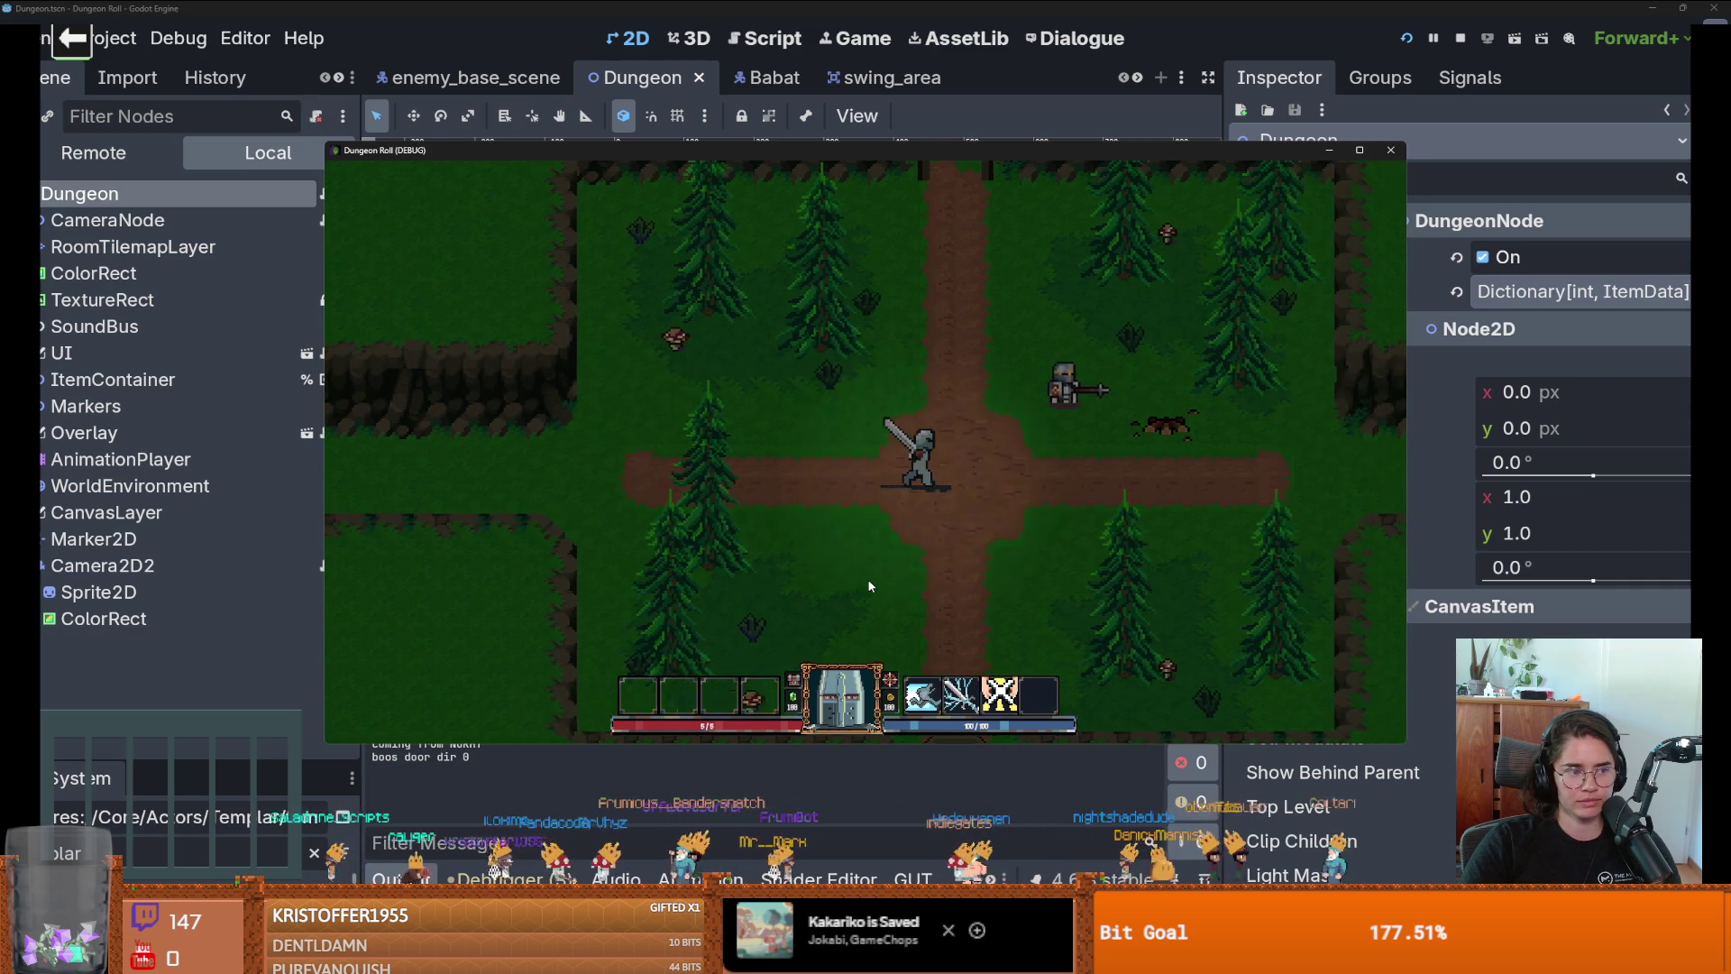
pyautogui.press('d')
pyautogui.press('w')
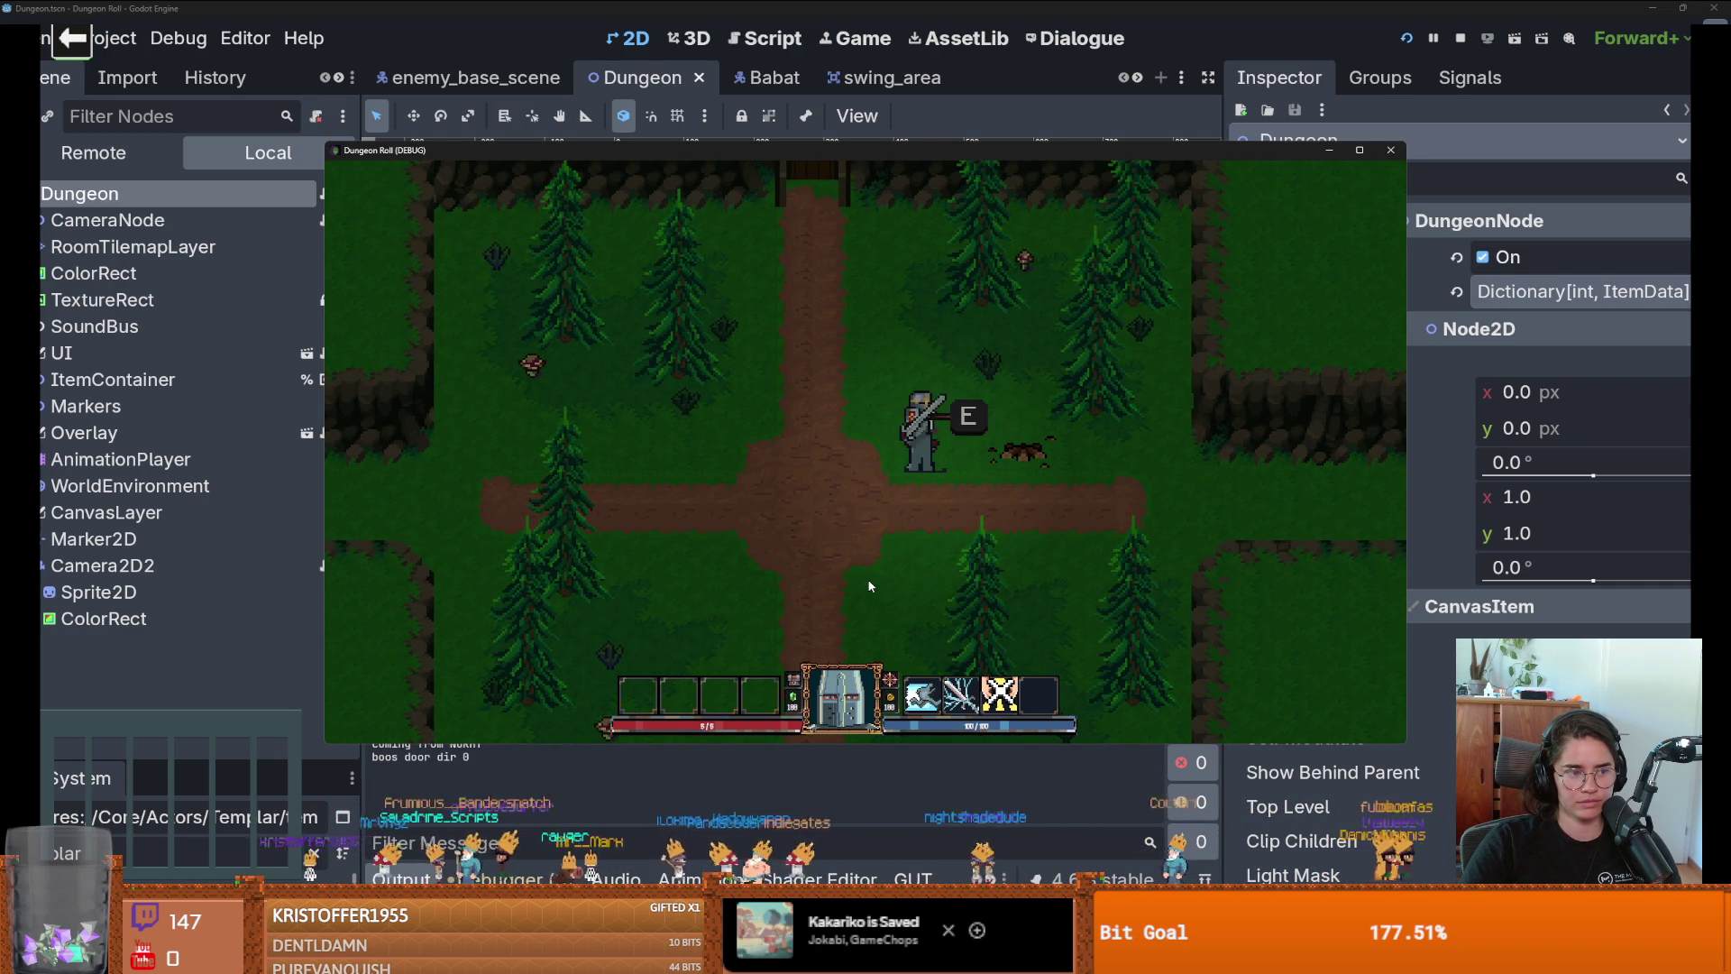
pyautogui.press('e')
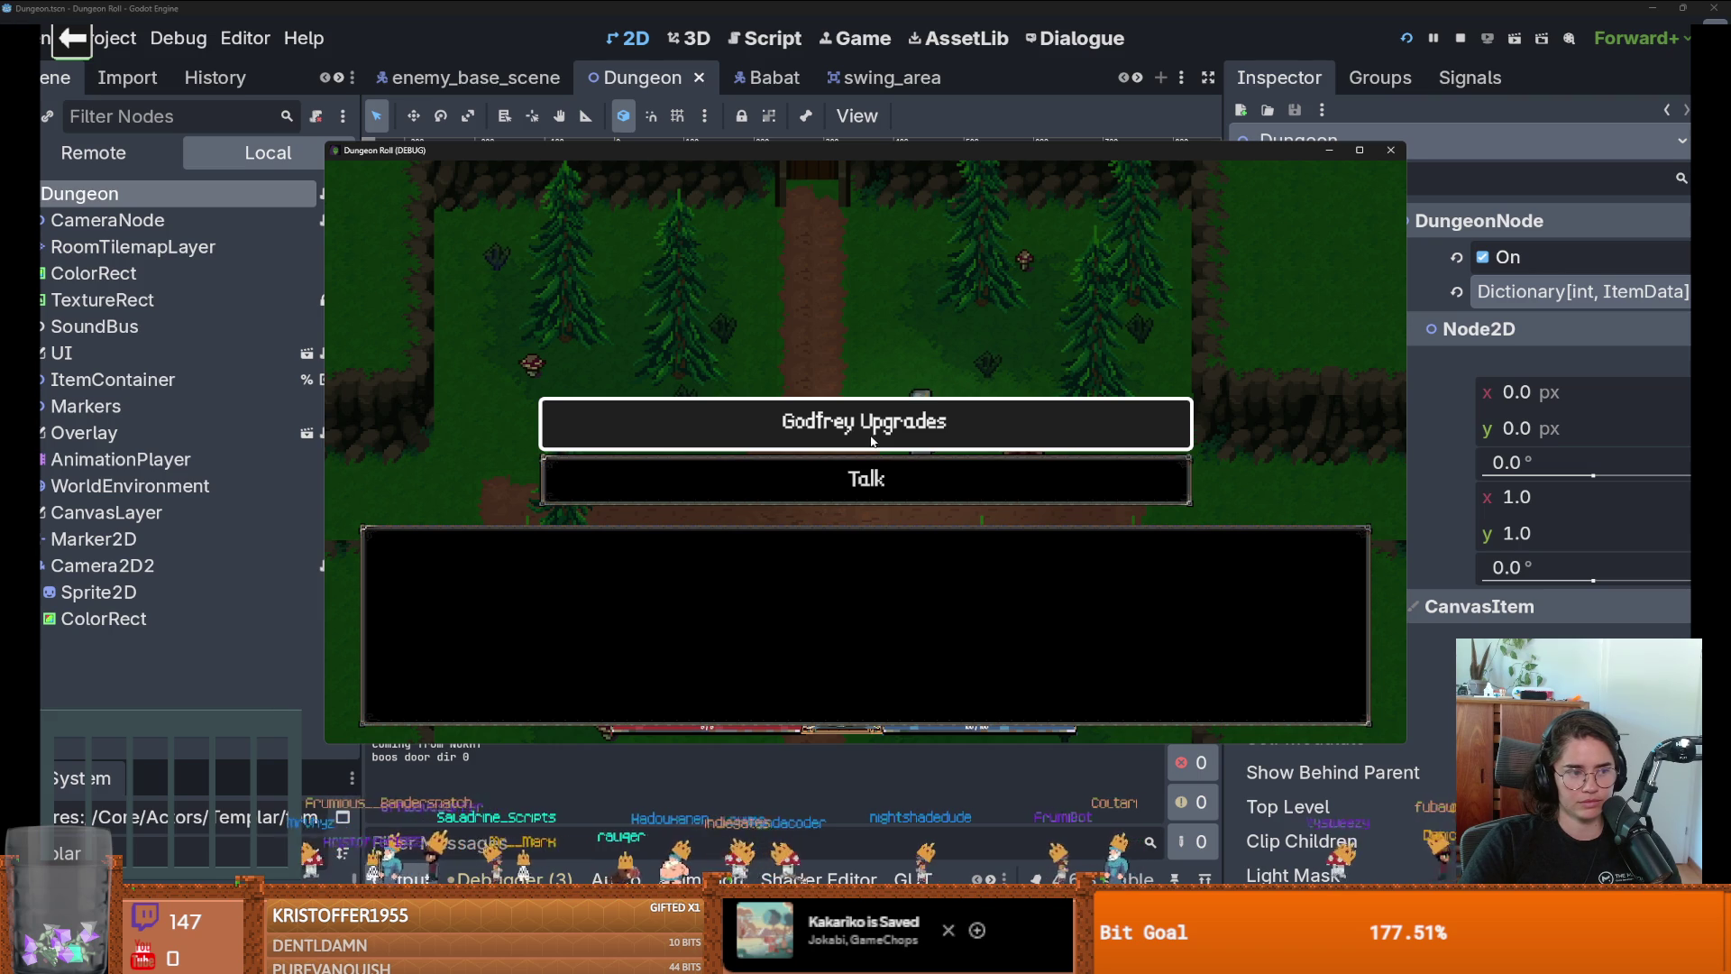
pyautogui.click(872, 440)
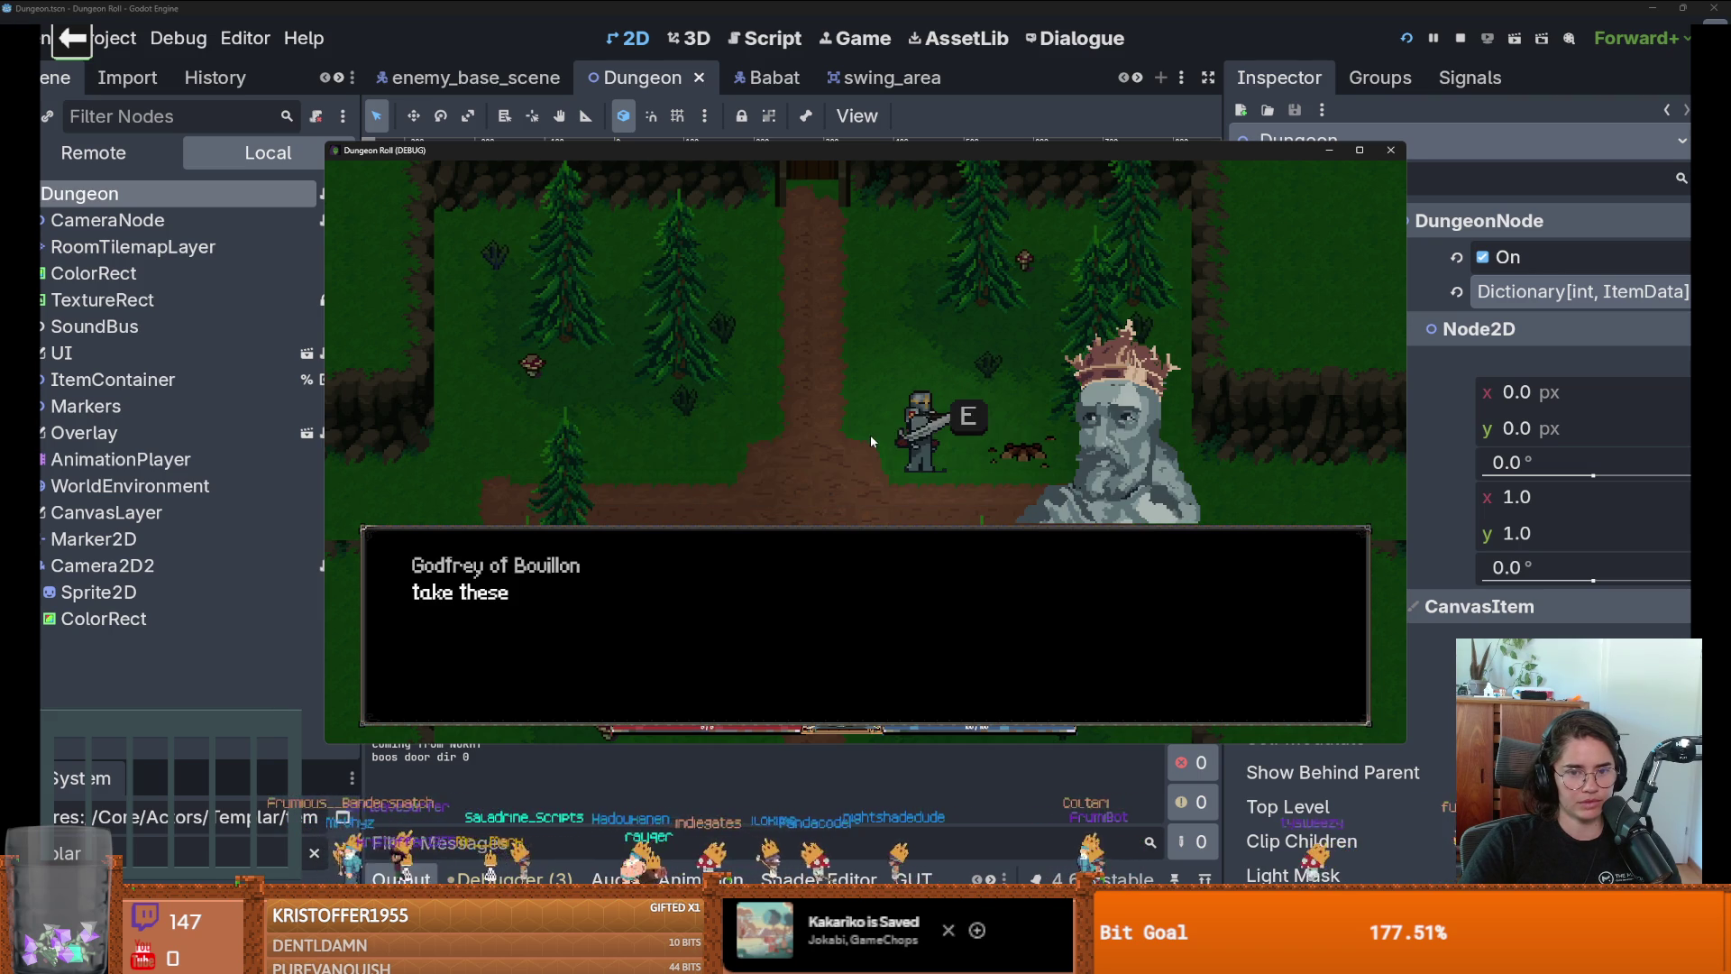
pyautogui.click(842, 508)
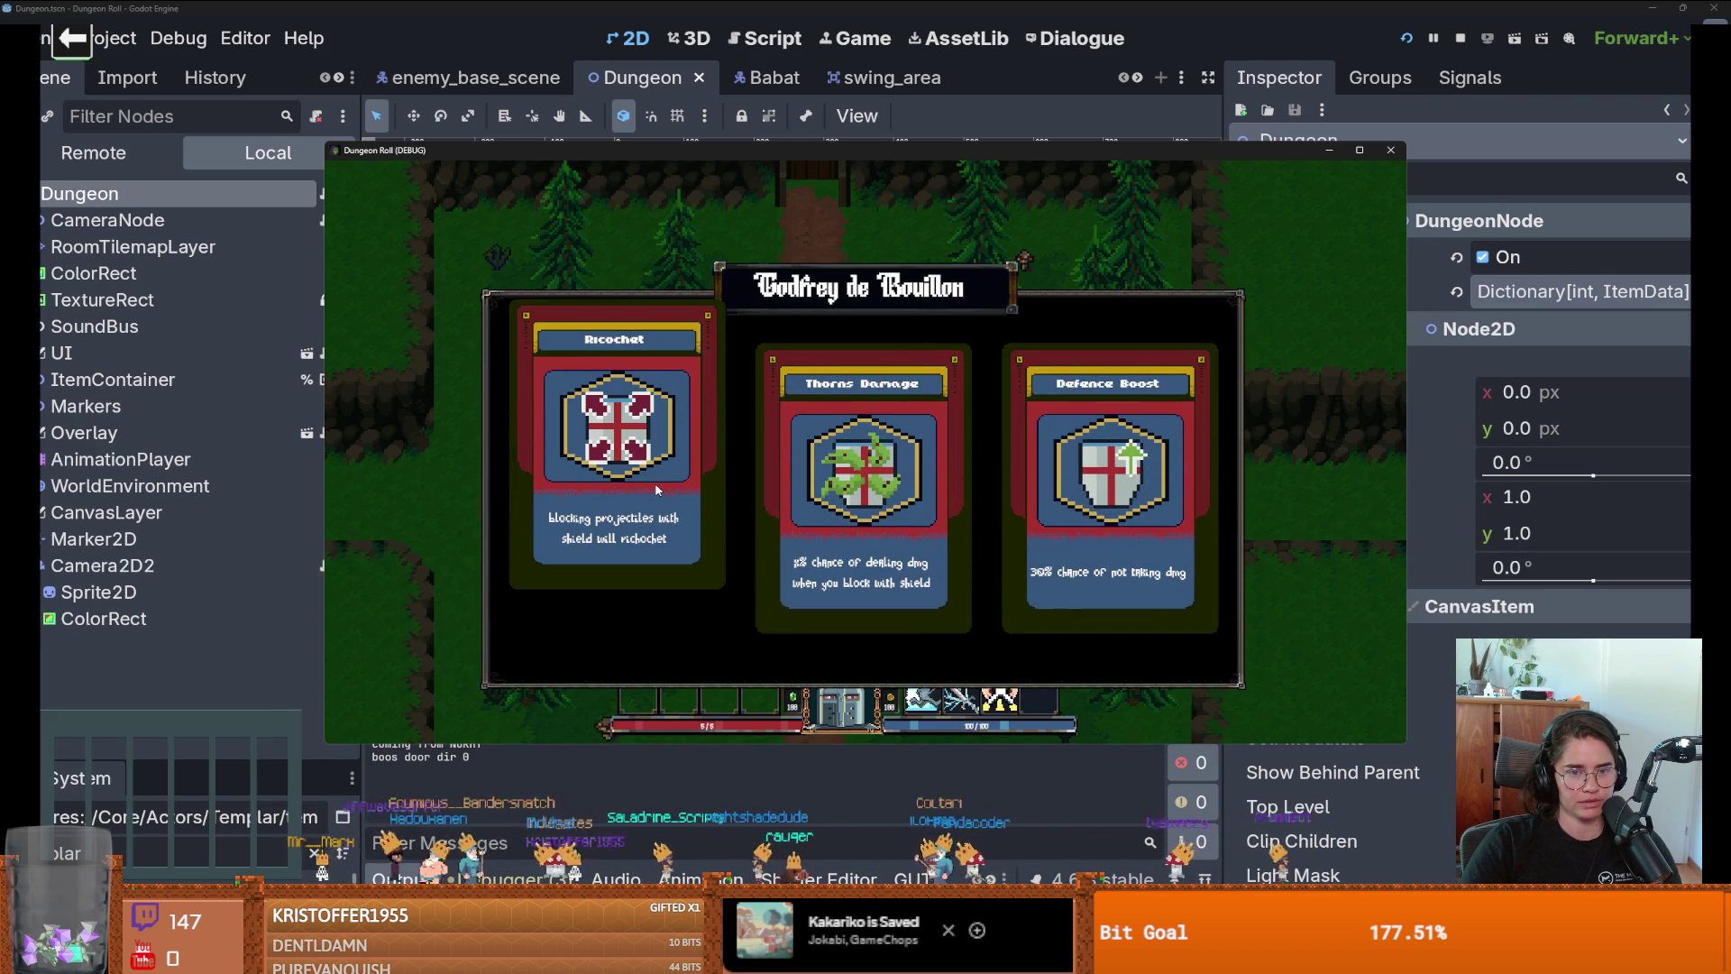
pyautogui.click(655, 487)
# Check the upgrade in the inventory, swing the sword, and stop the running game.
pyautogui.press('i')
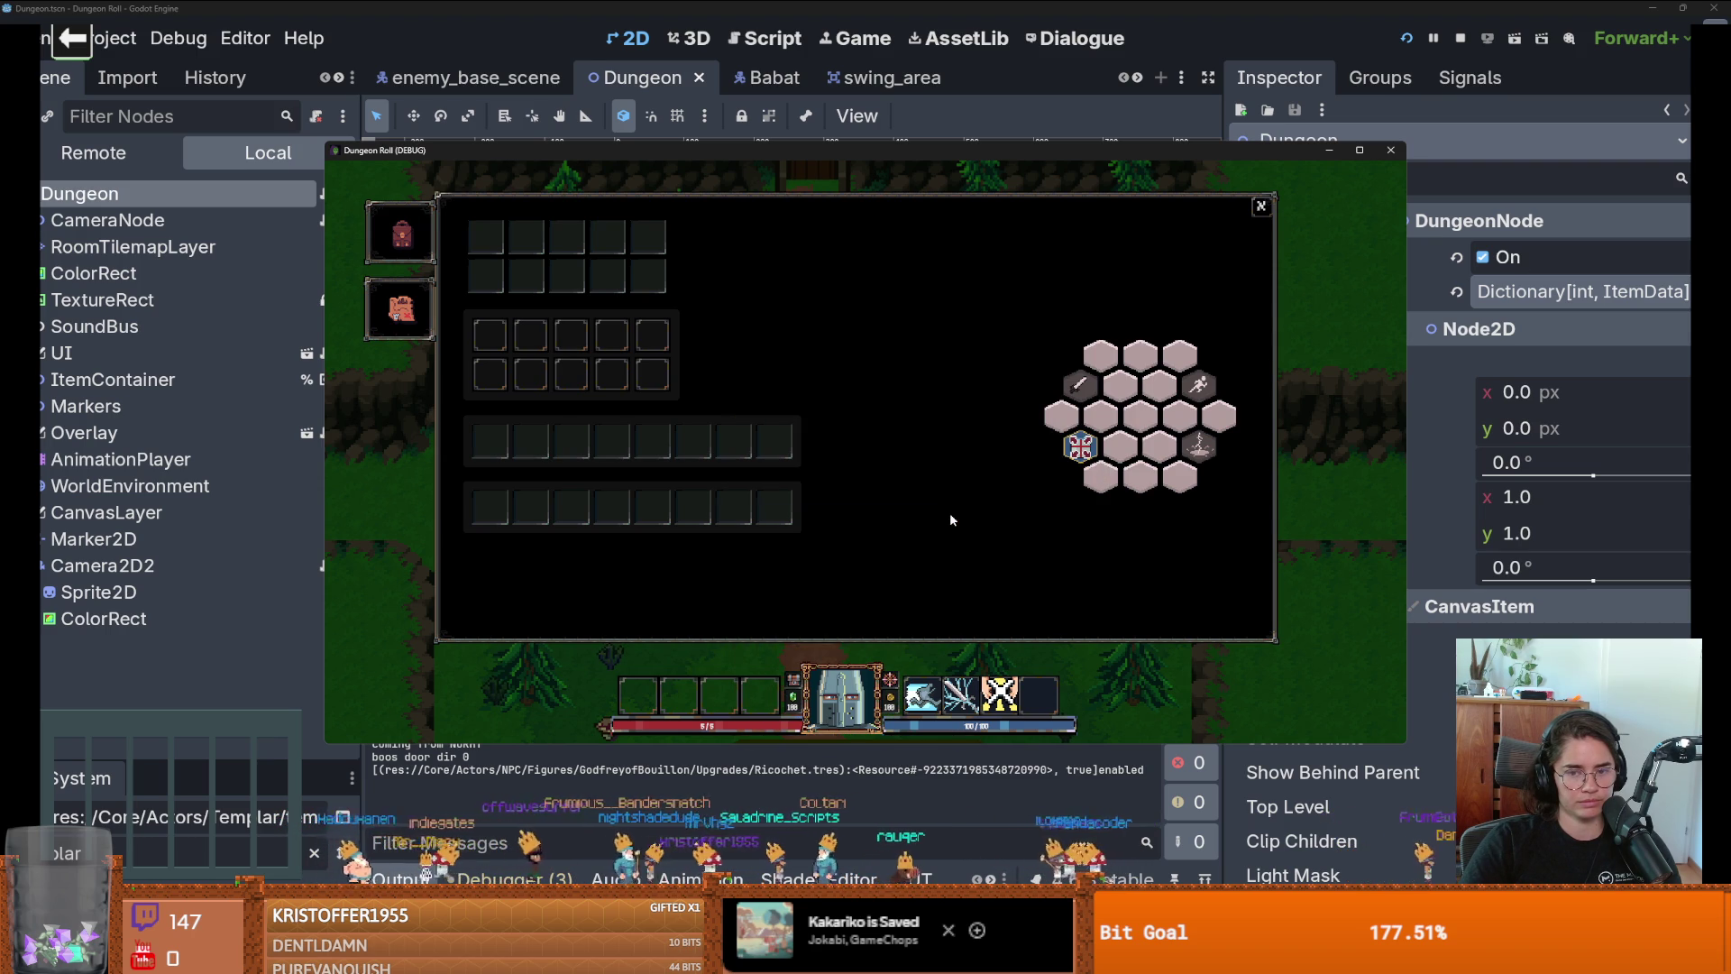
pyautogui.press('i')
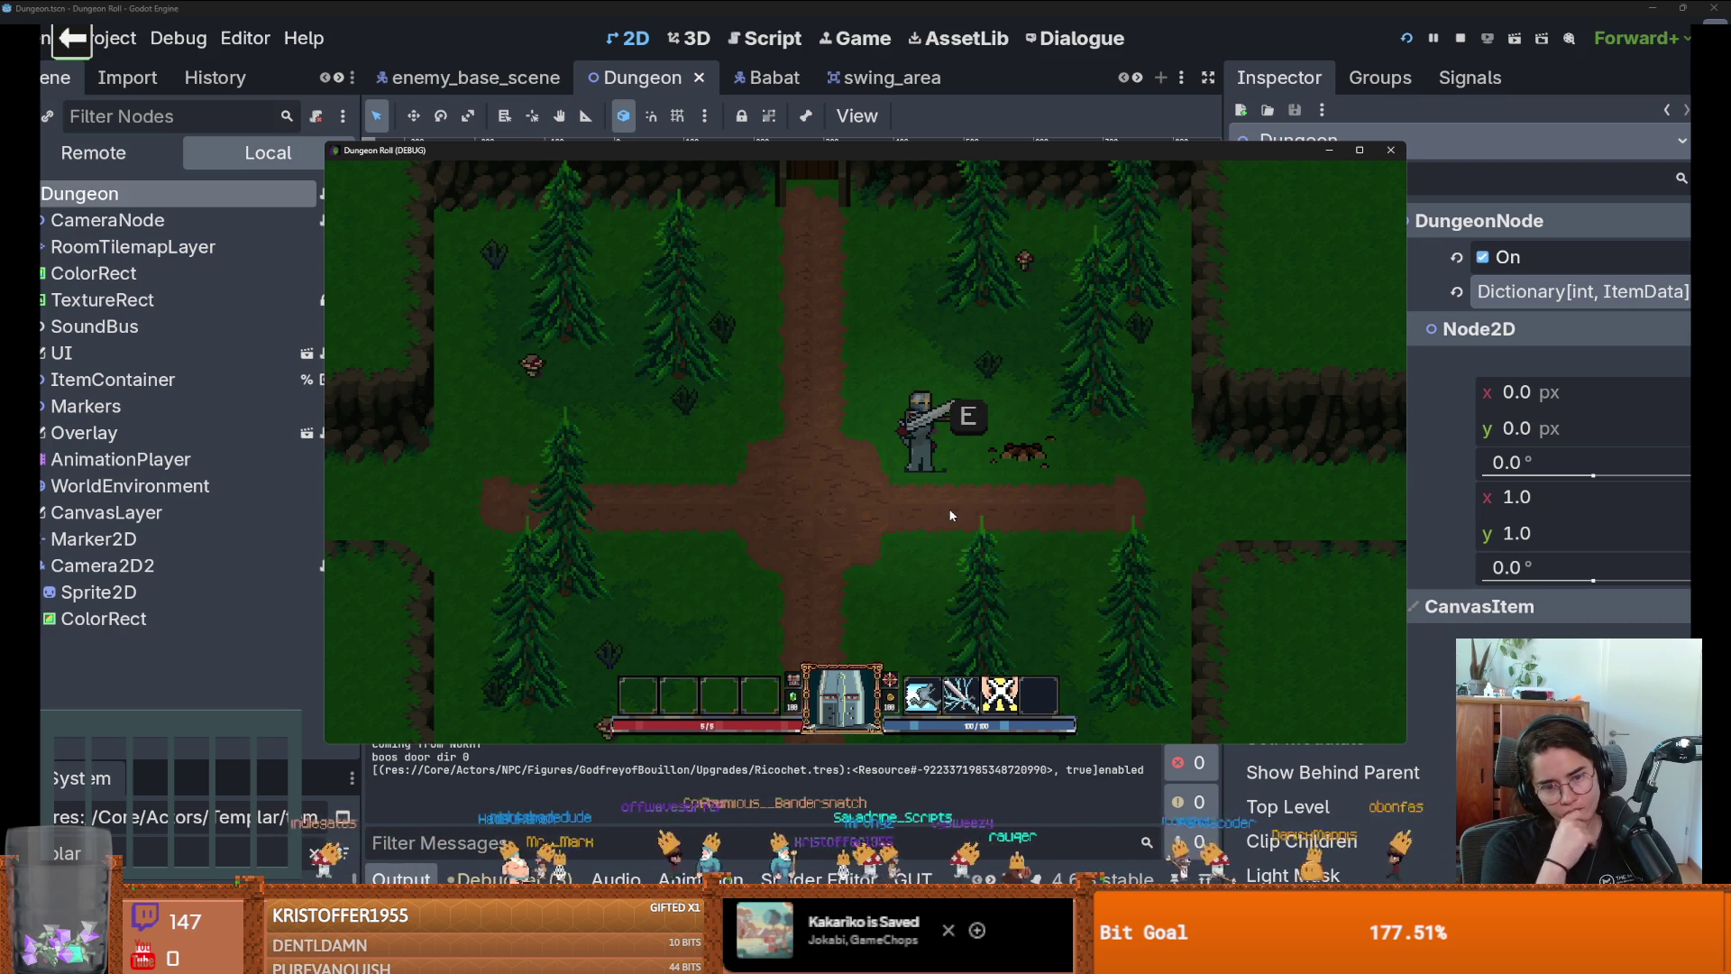
pyautogui.press('e')
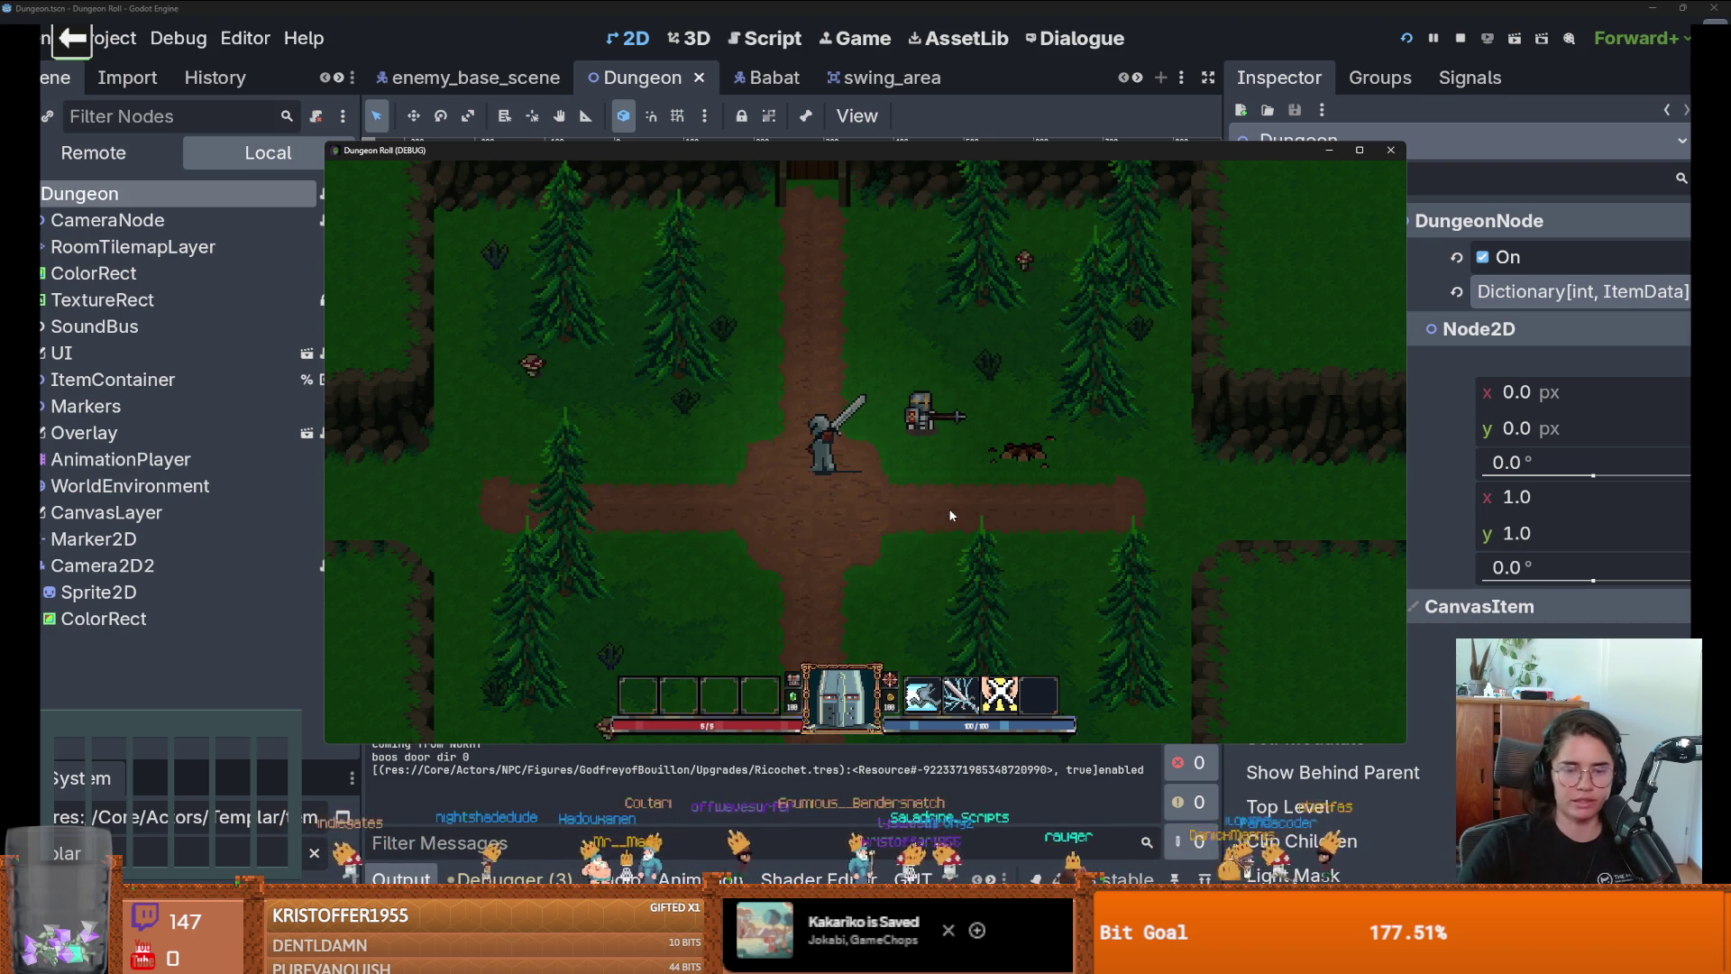
pyautogui.click(1391, 150)
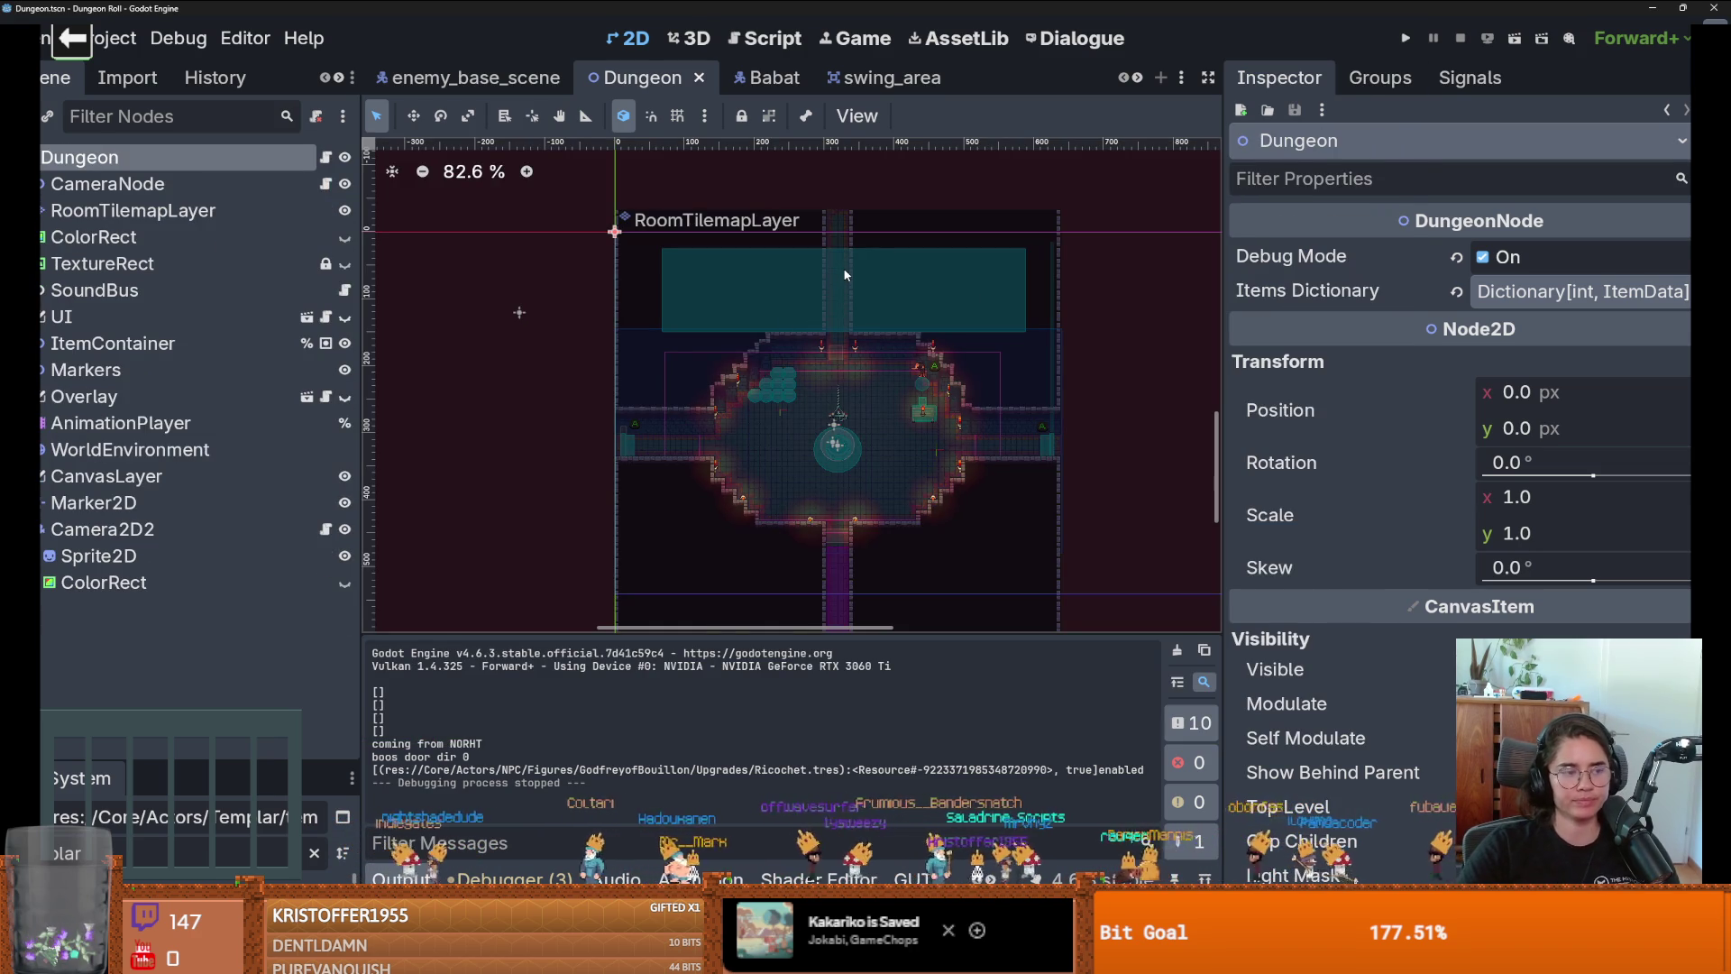
# Save the Dungeon scene with Ctrl+S.
pyautogui.scroll(-1, 847, 399)
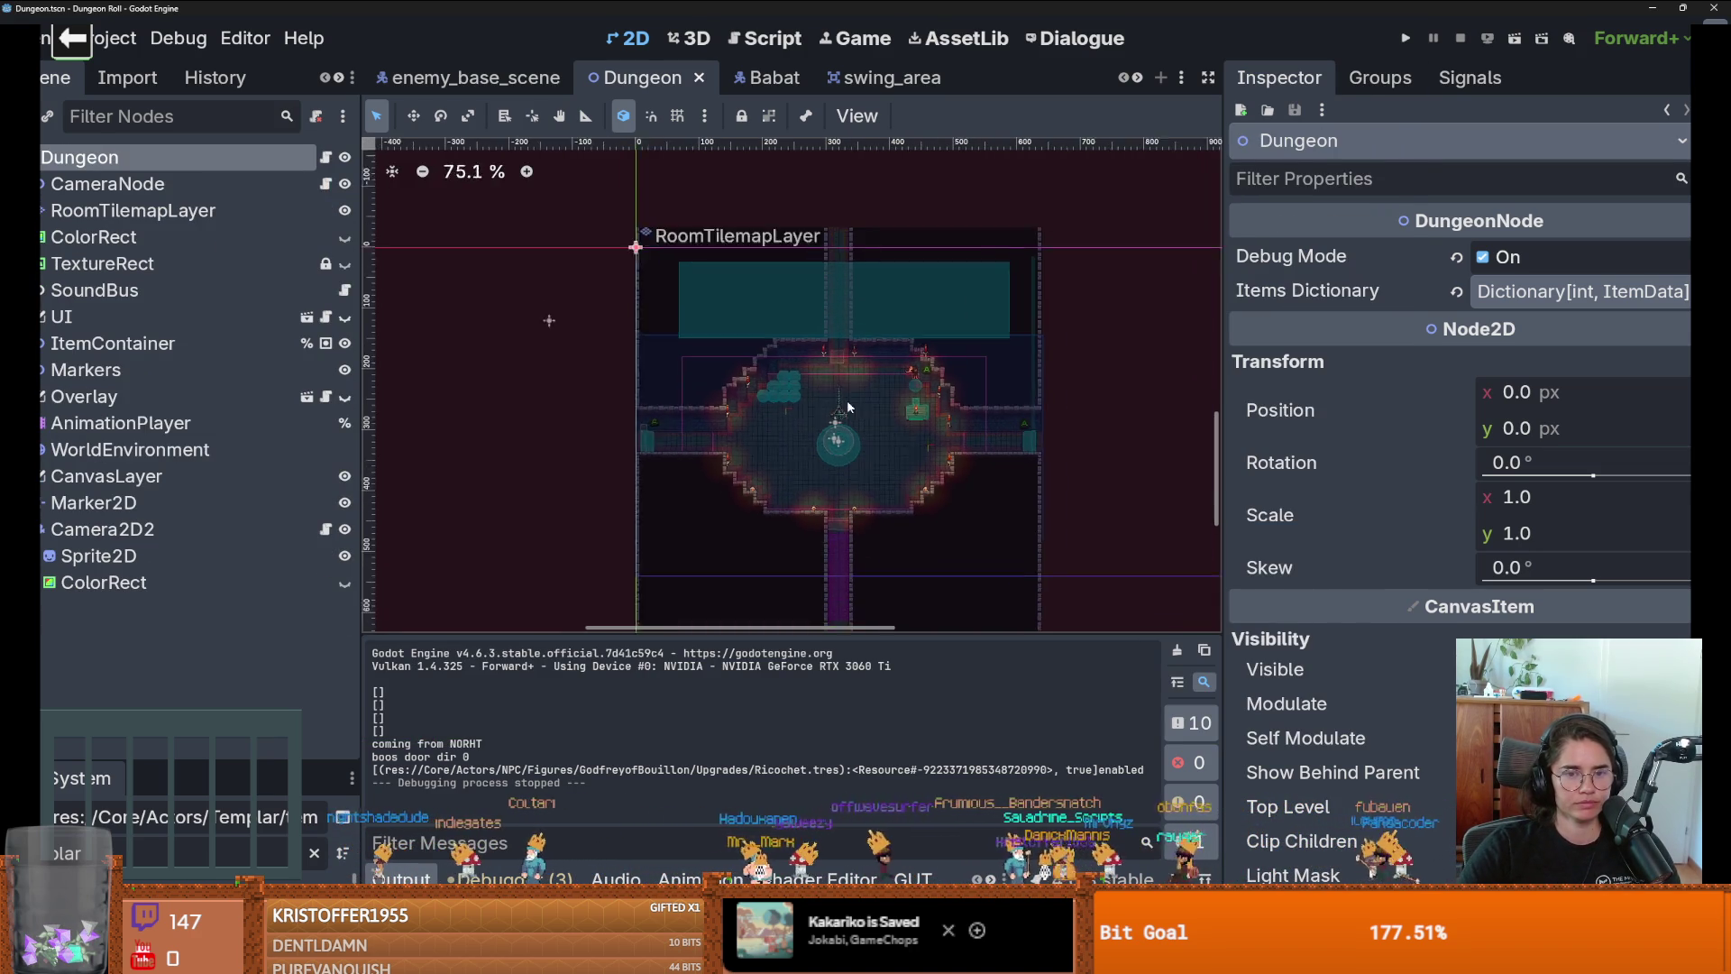
pyautogui.scroll(1, 851, 389)
pyautogui.hotkey('ctrl', 's')
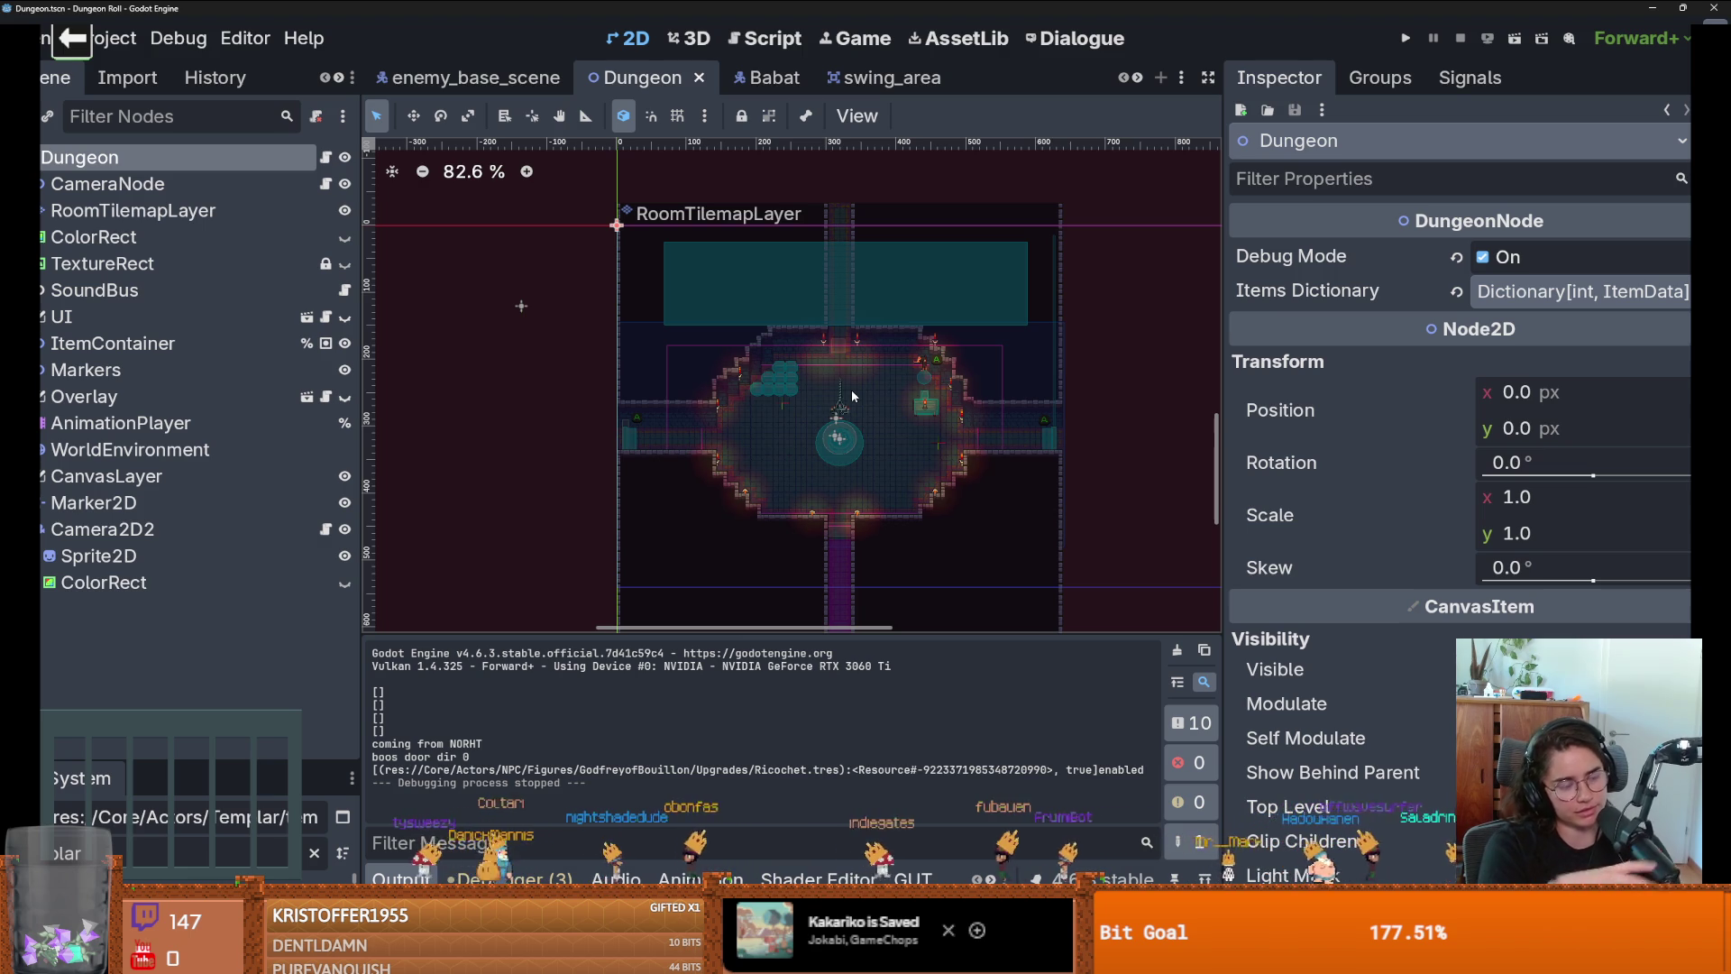
pyautogui.scroll(4, 853, 397)
pyautogui.hotkey('ctrl', 's')
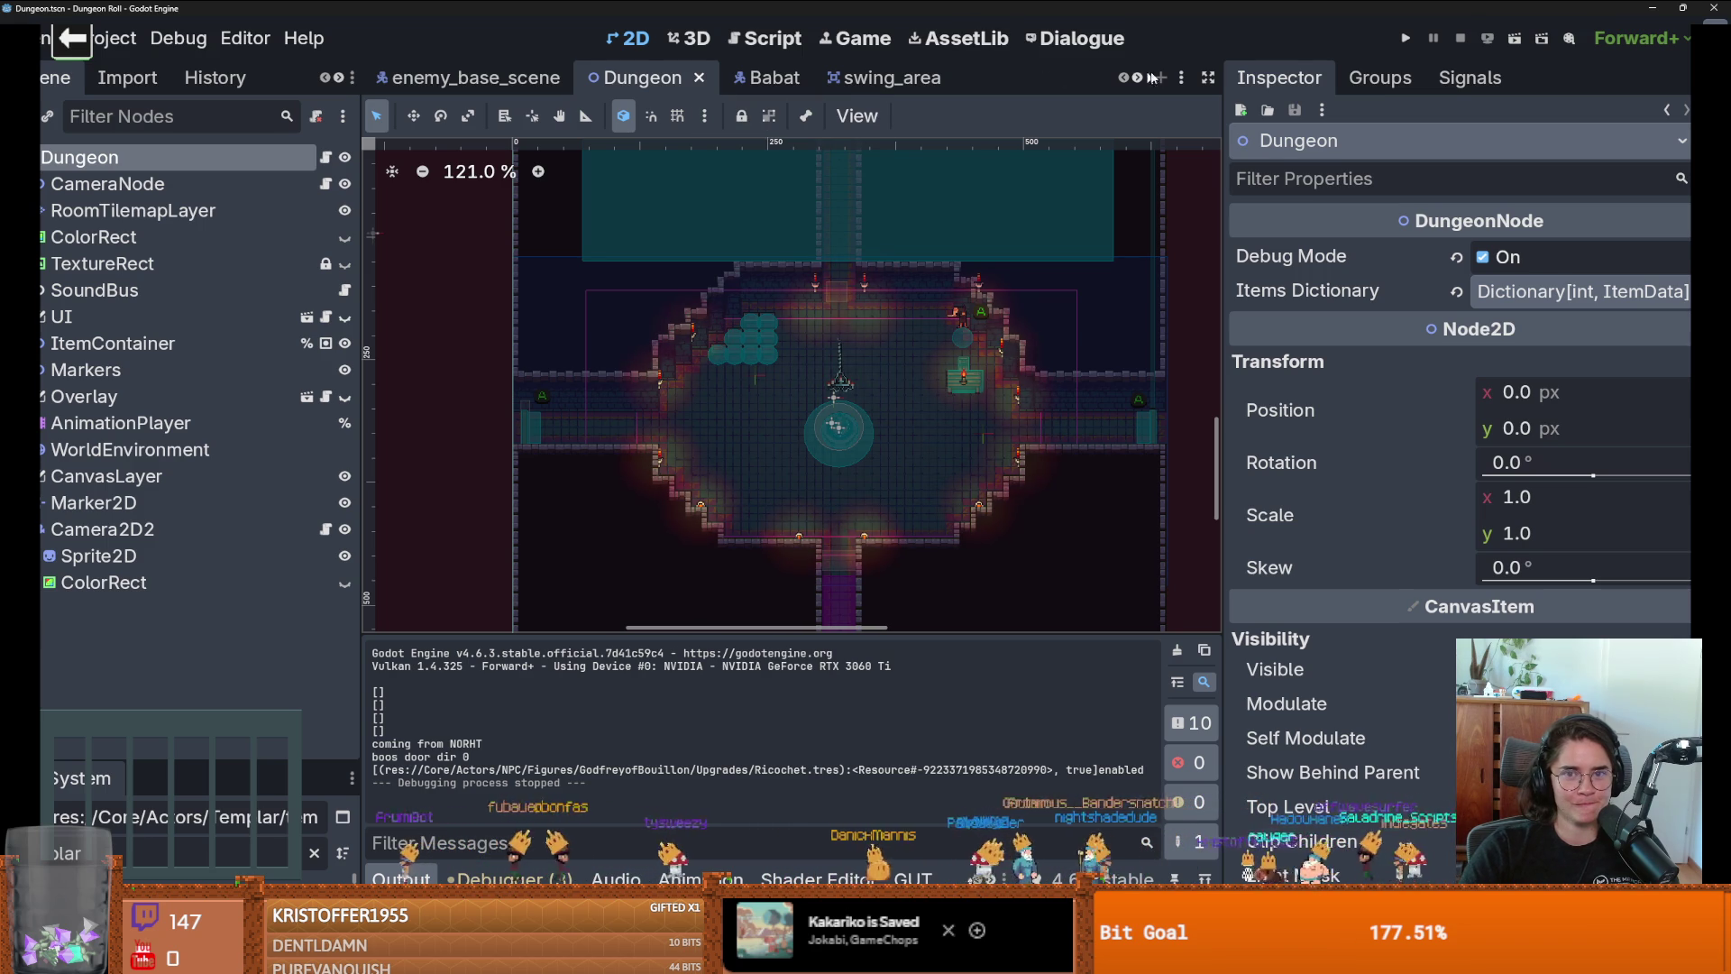
# Close the enemy_body_animations and swing_area scene tabs.
pyautogui.scroll(-4, 1142, 84)
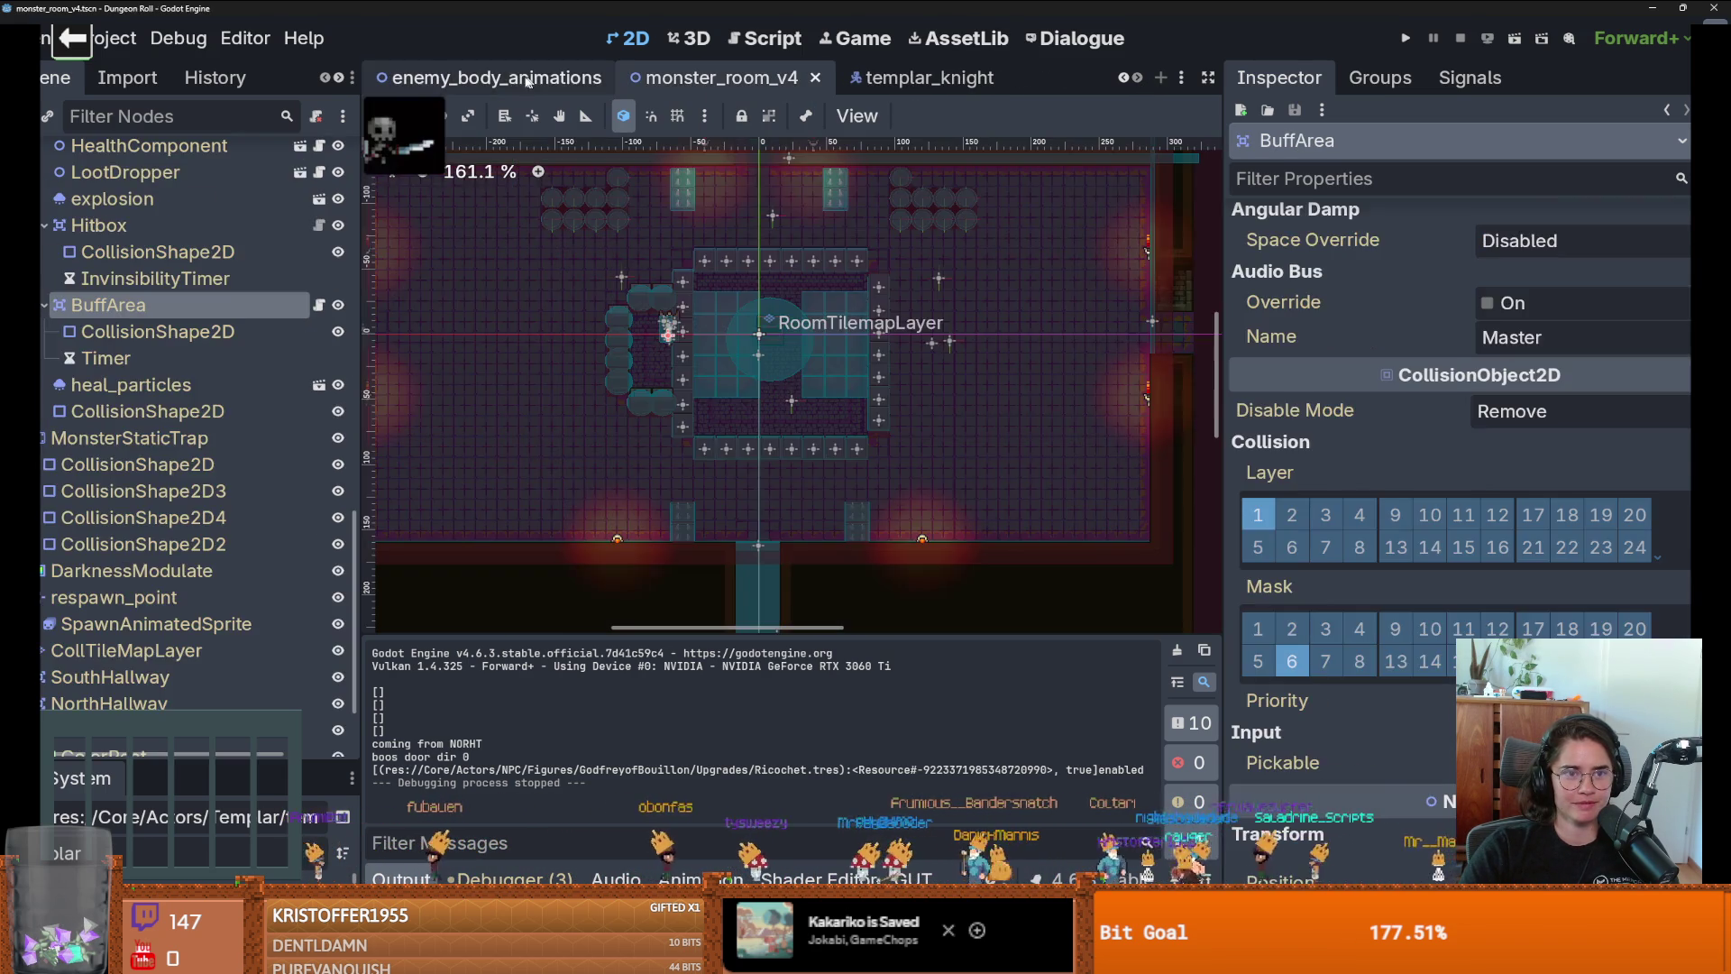
pyautogui.click(577, 78)
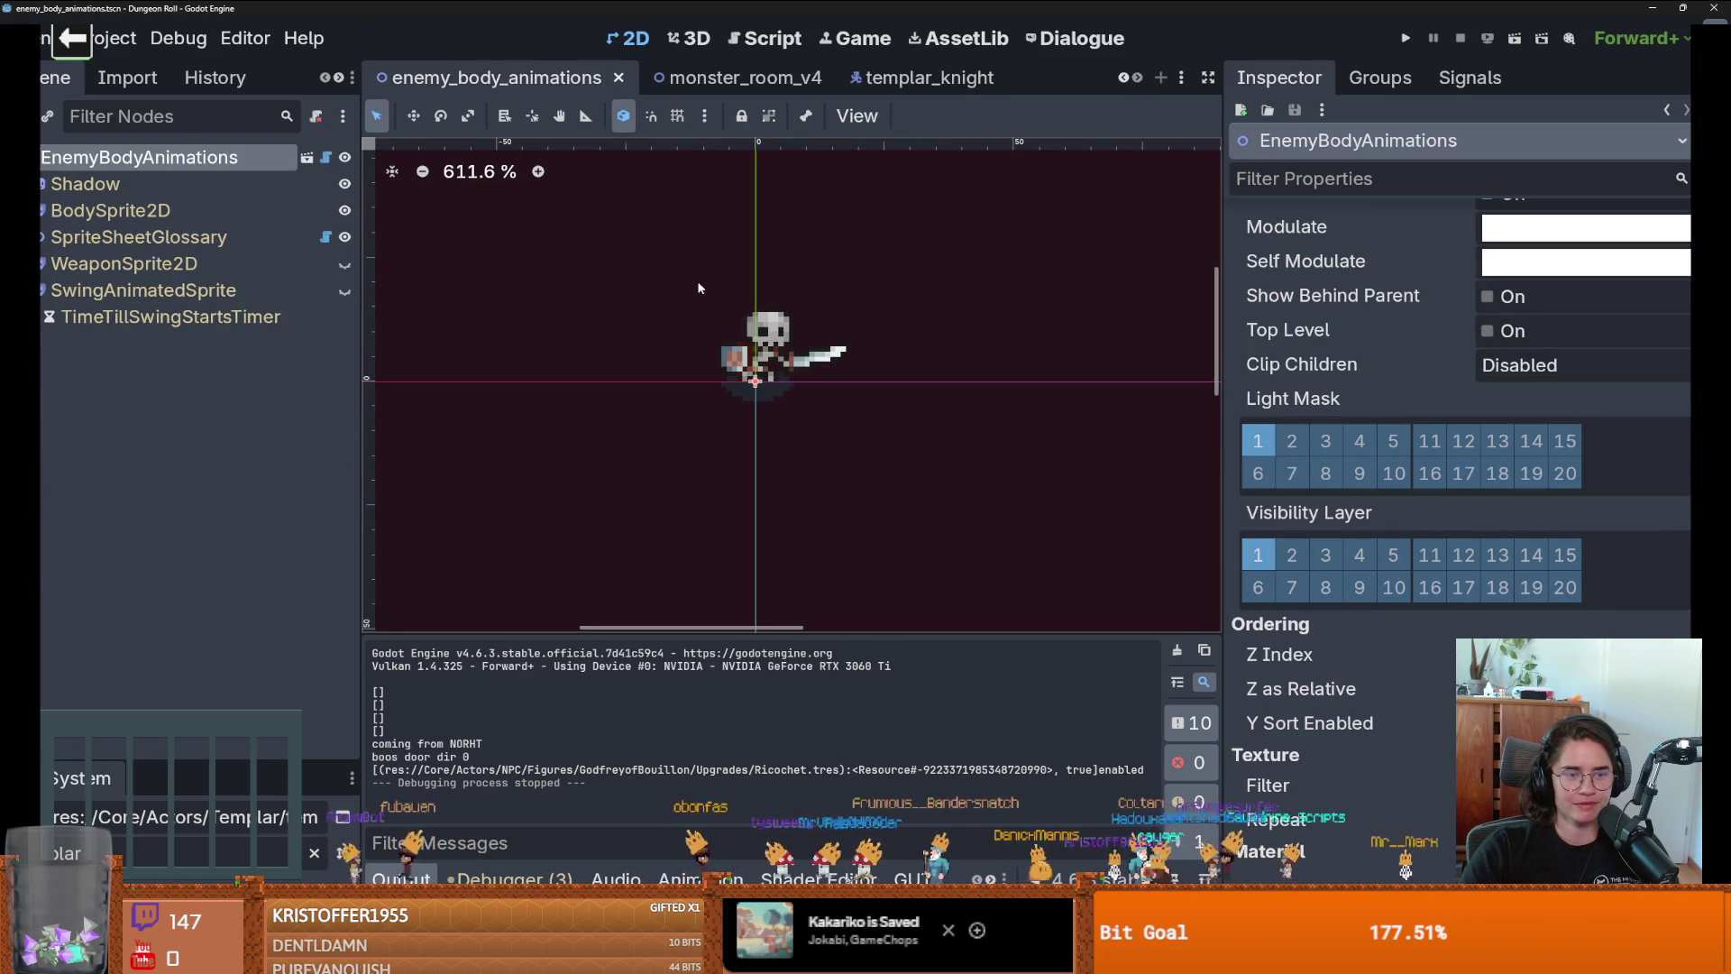
pyautogui.click(620, 78)
pyautogui.click(723, 79)
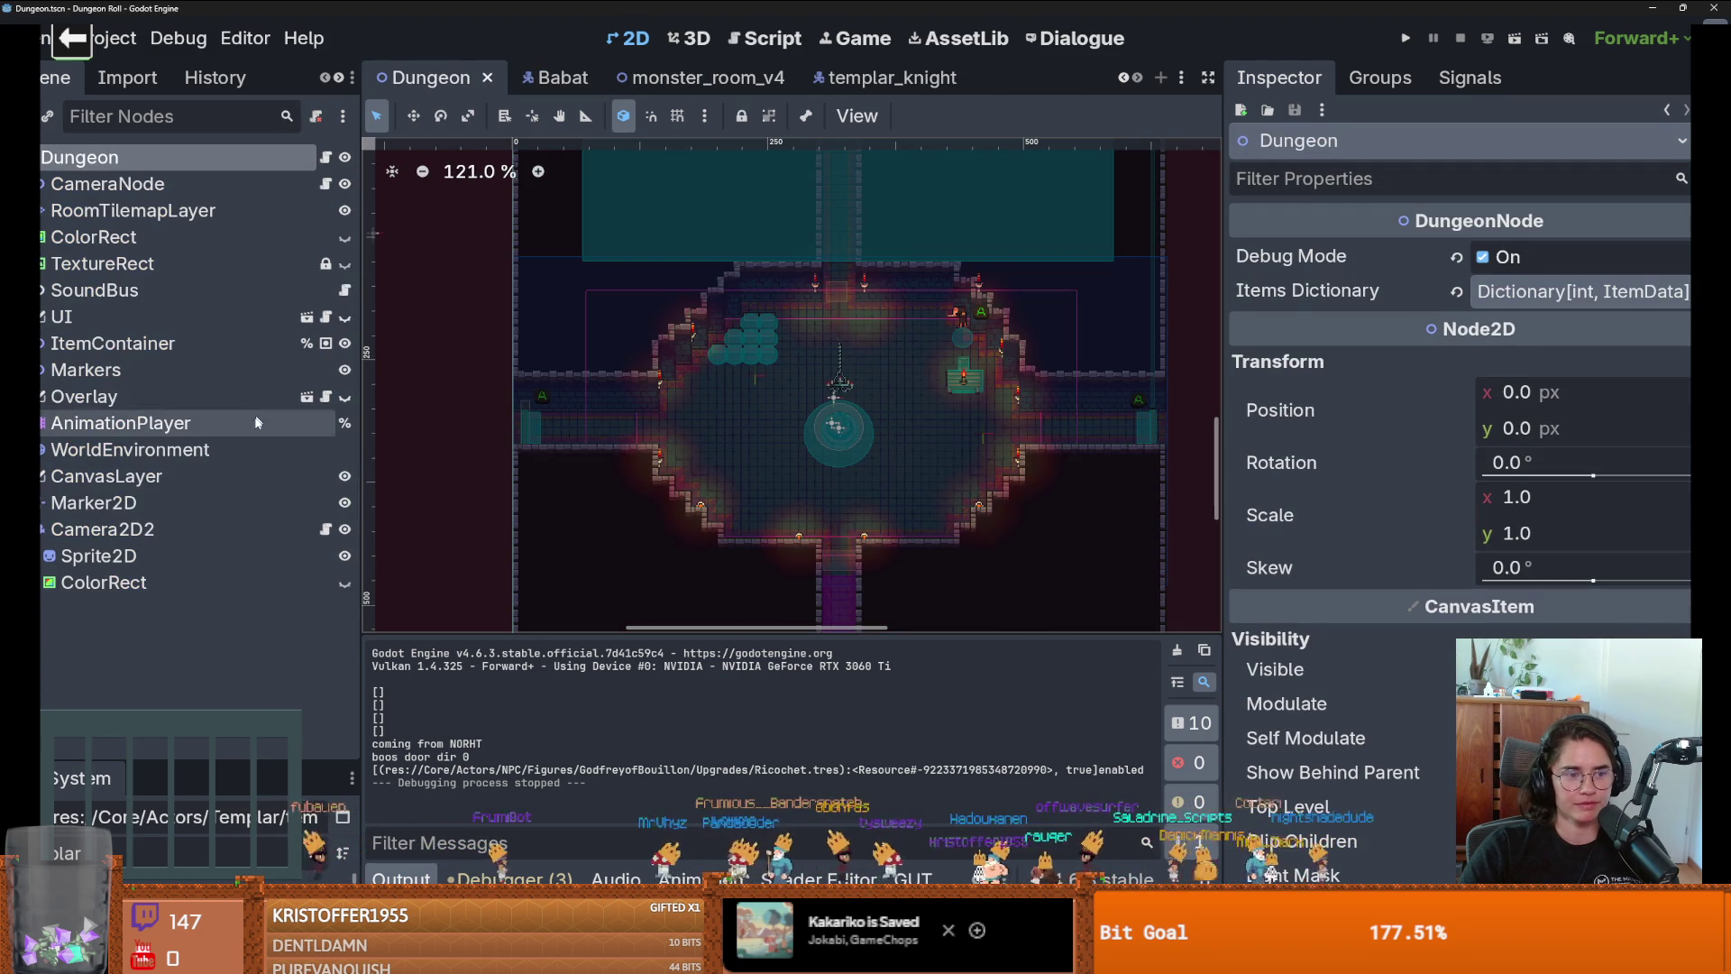
pyautogui.click(309, 396)
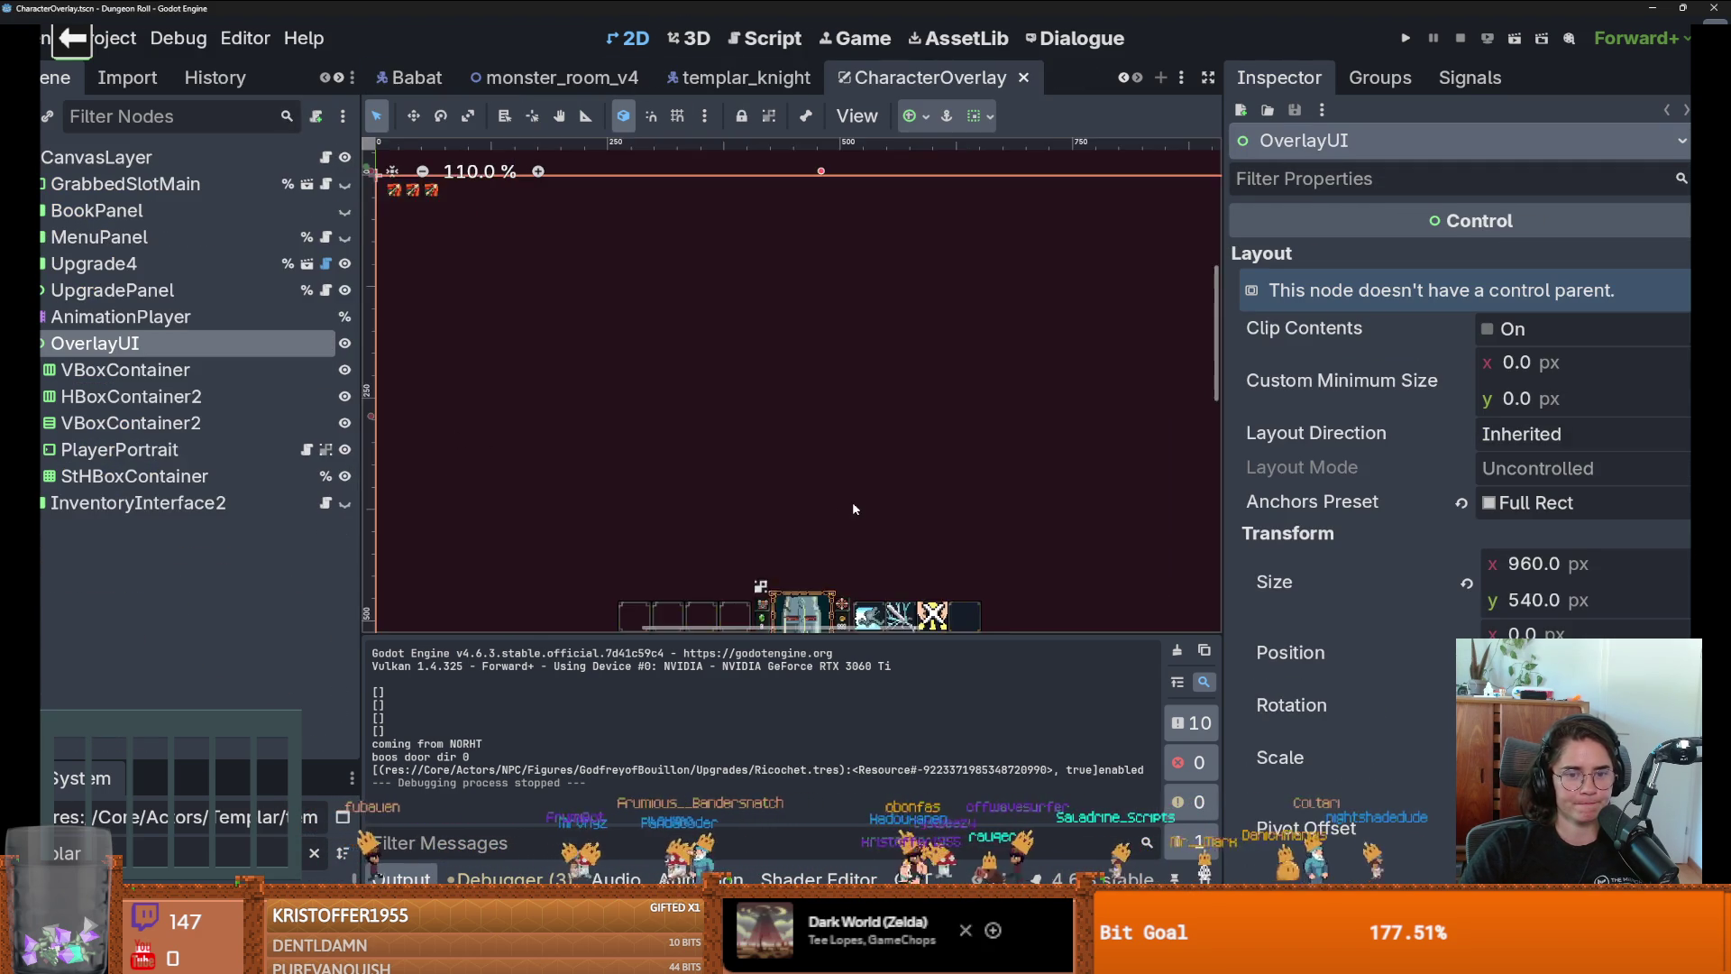
pyautogui.scroll(5, 632, 406)
pyautogui.click(630, 412)
pyautogui.click(630, 412)
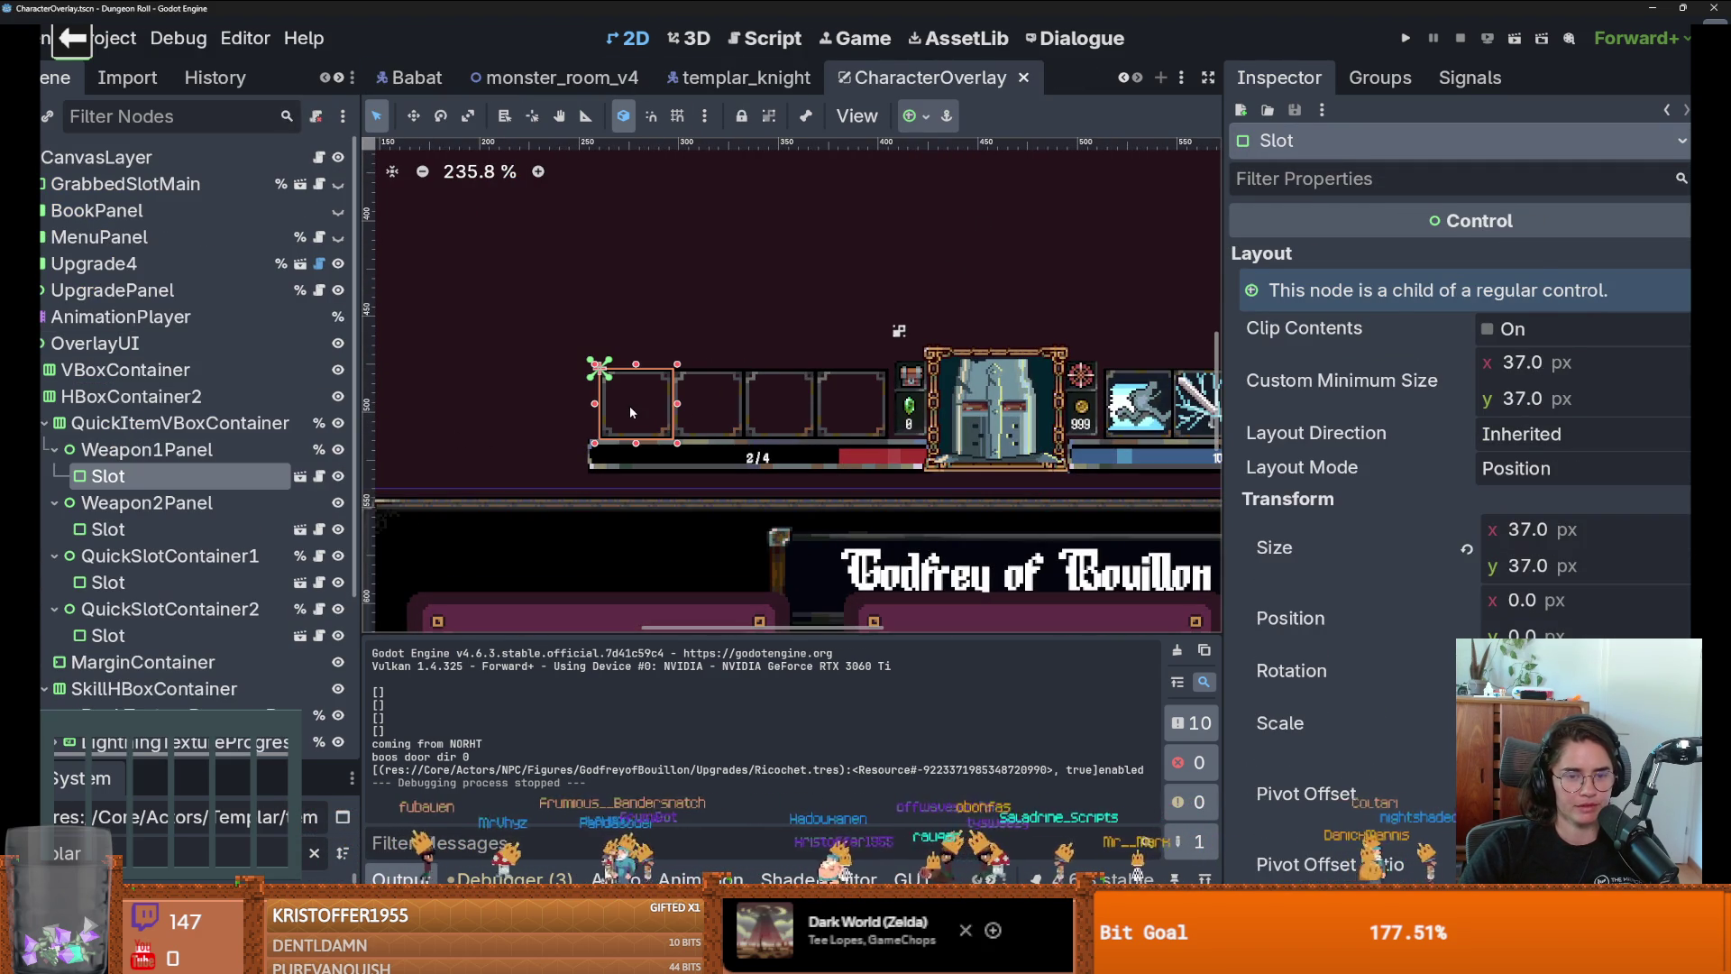
pyautogui.click(198, 454)
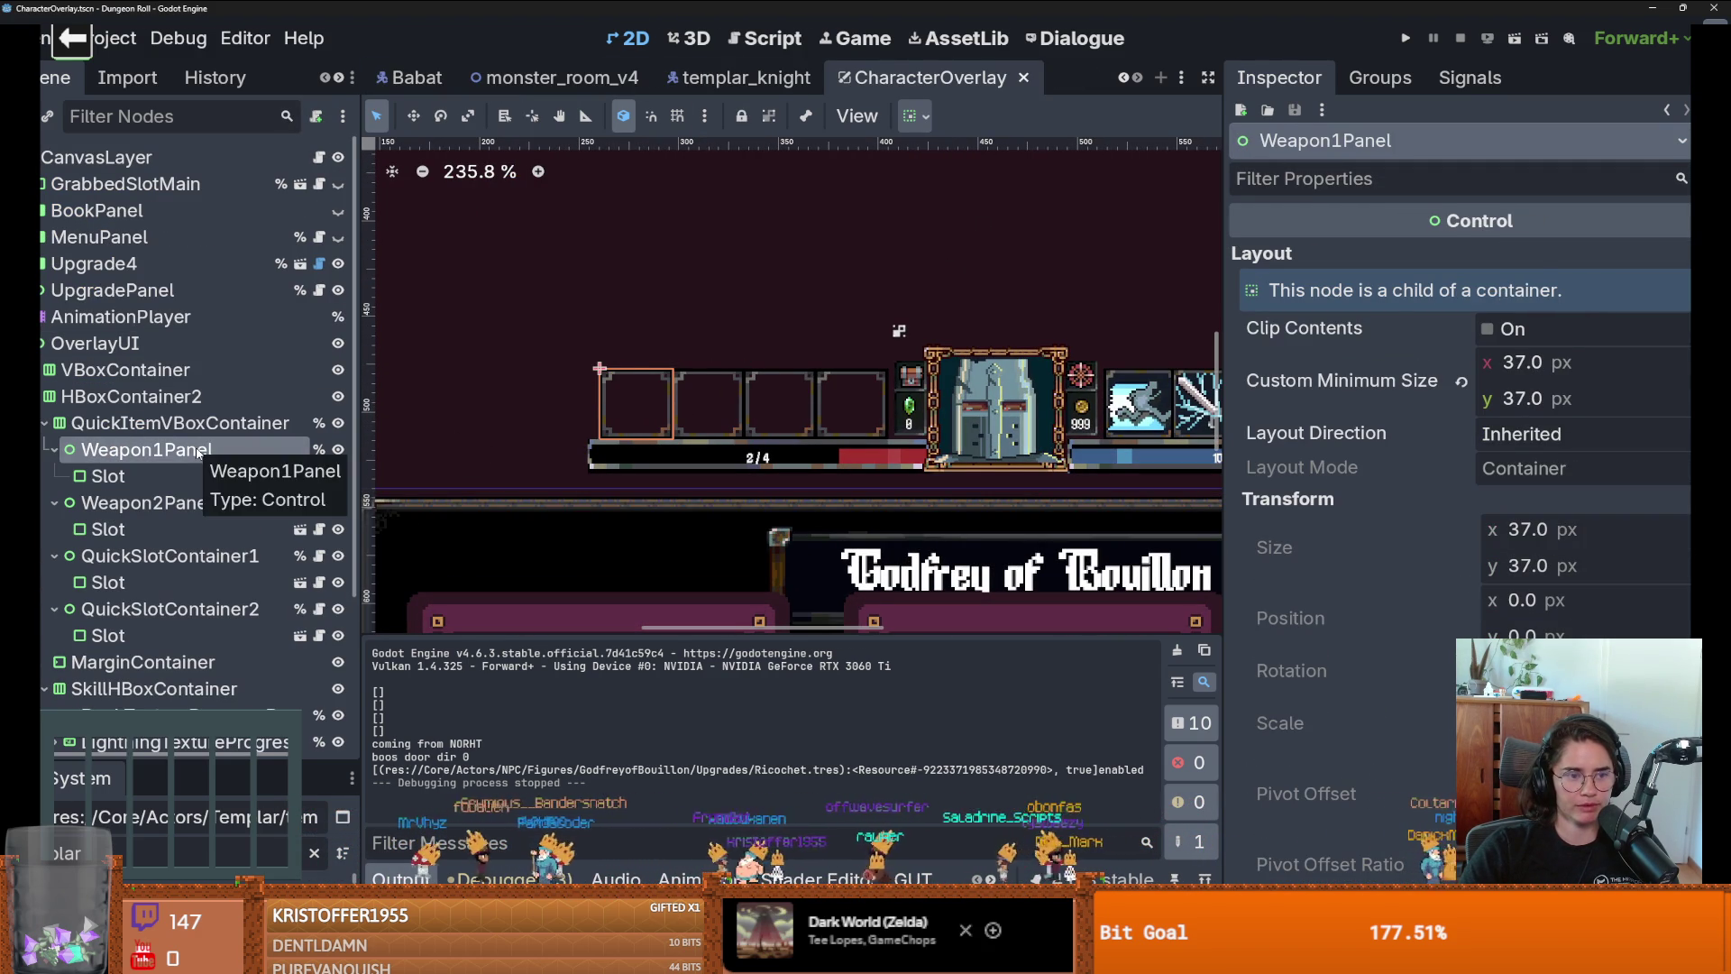
pyautogui.click(193, 469)
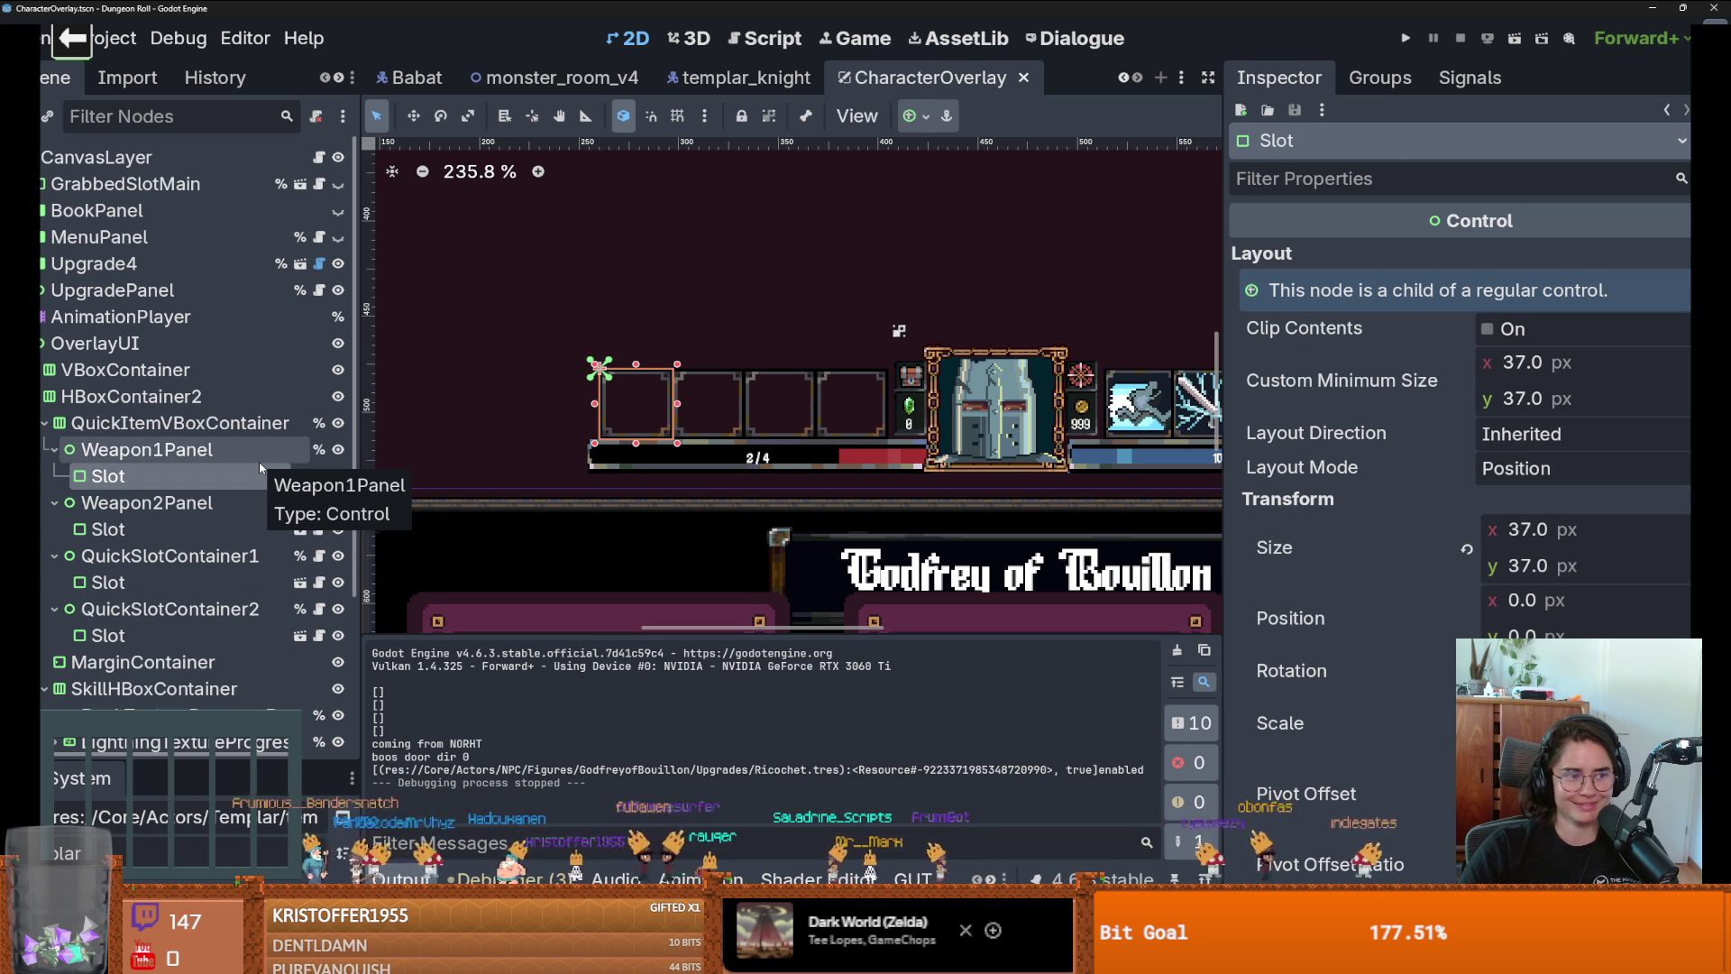
pyautogui.click(267, 512)
pyautogui.click(270, 529)
pyautogui.click(336, 531)
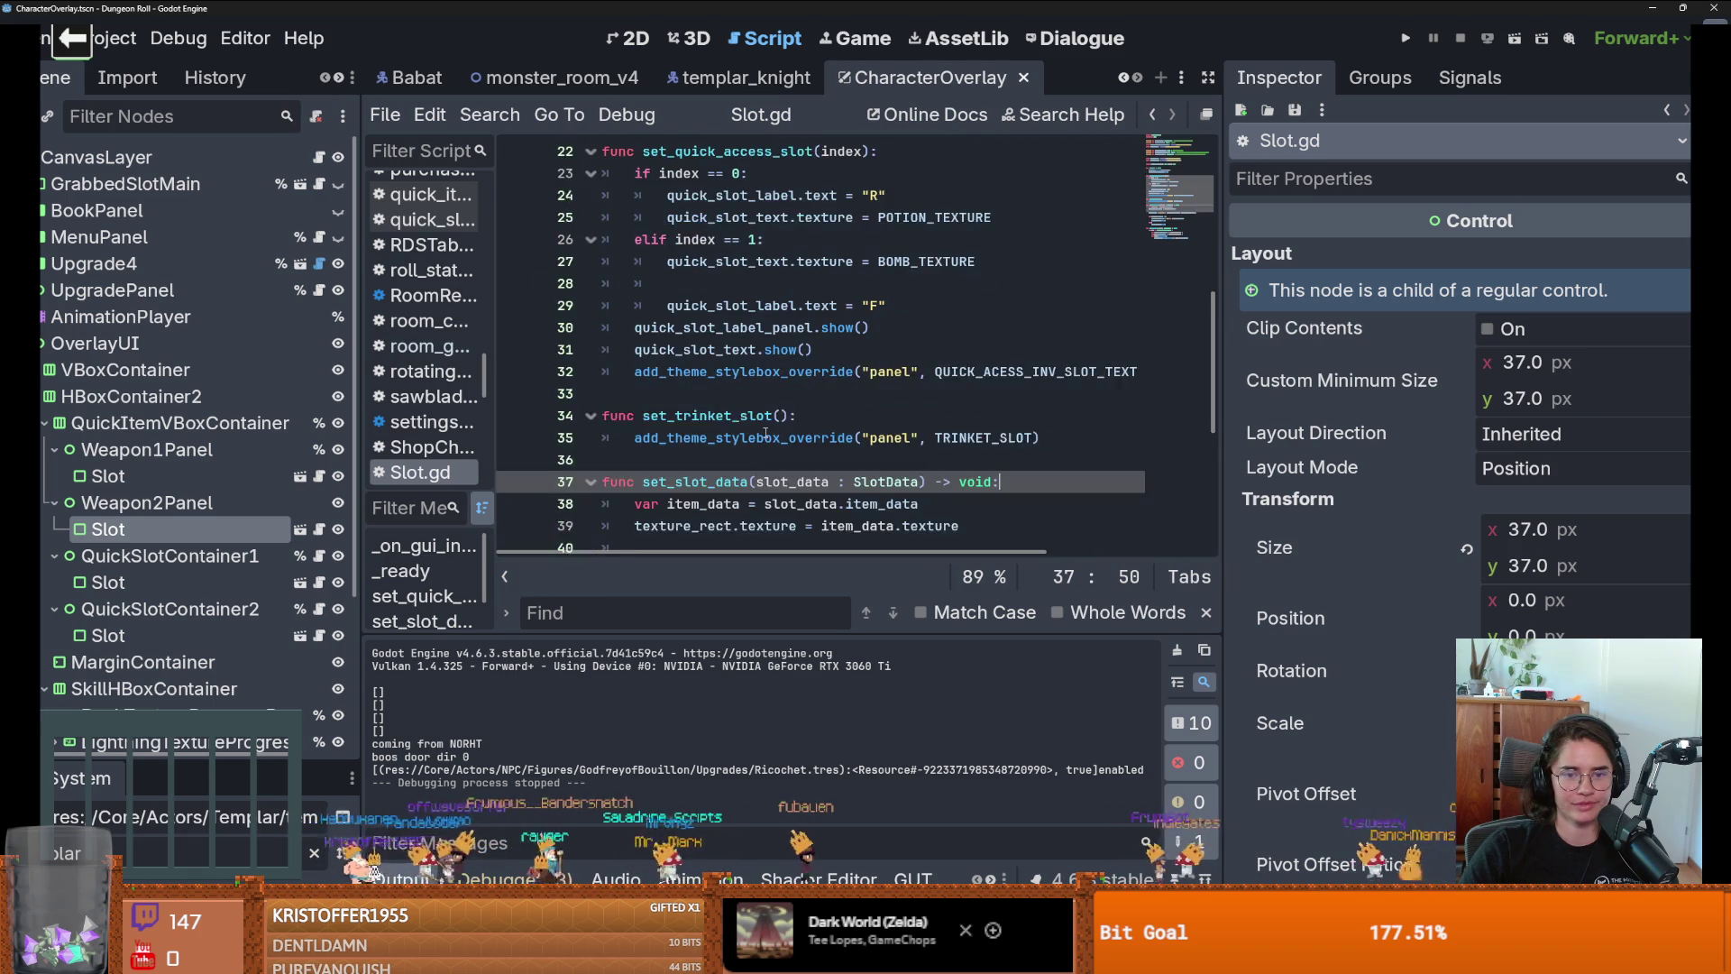
pyautogui.scroll(-2, 764, 433)
pyautogui.scroll(-1, 762, 433)
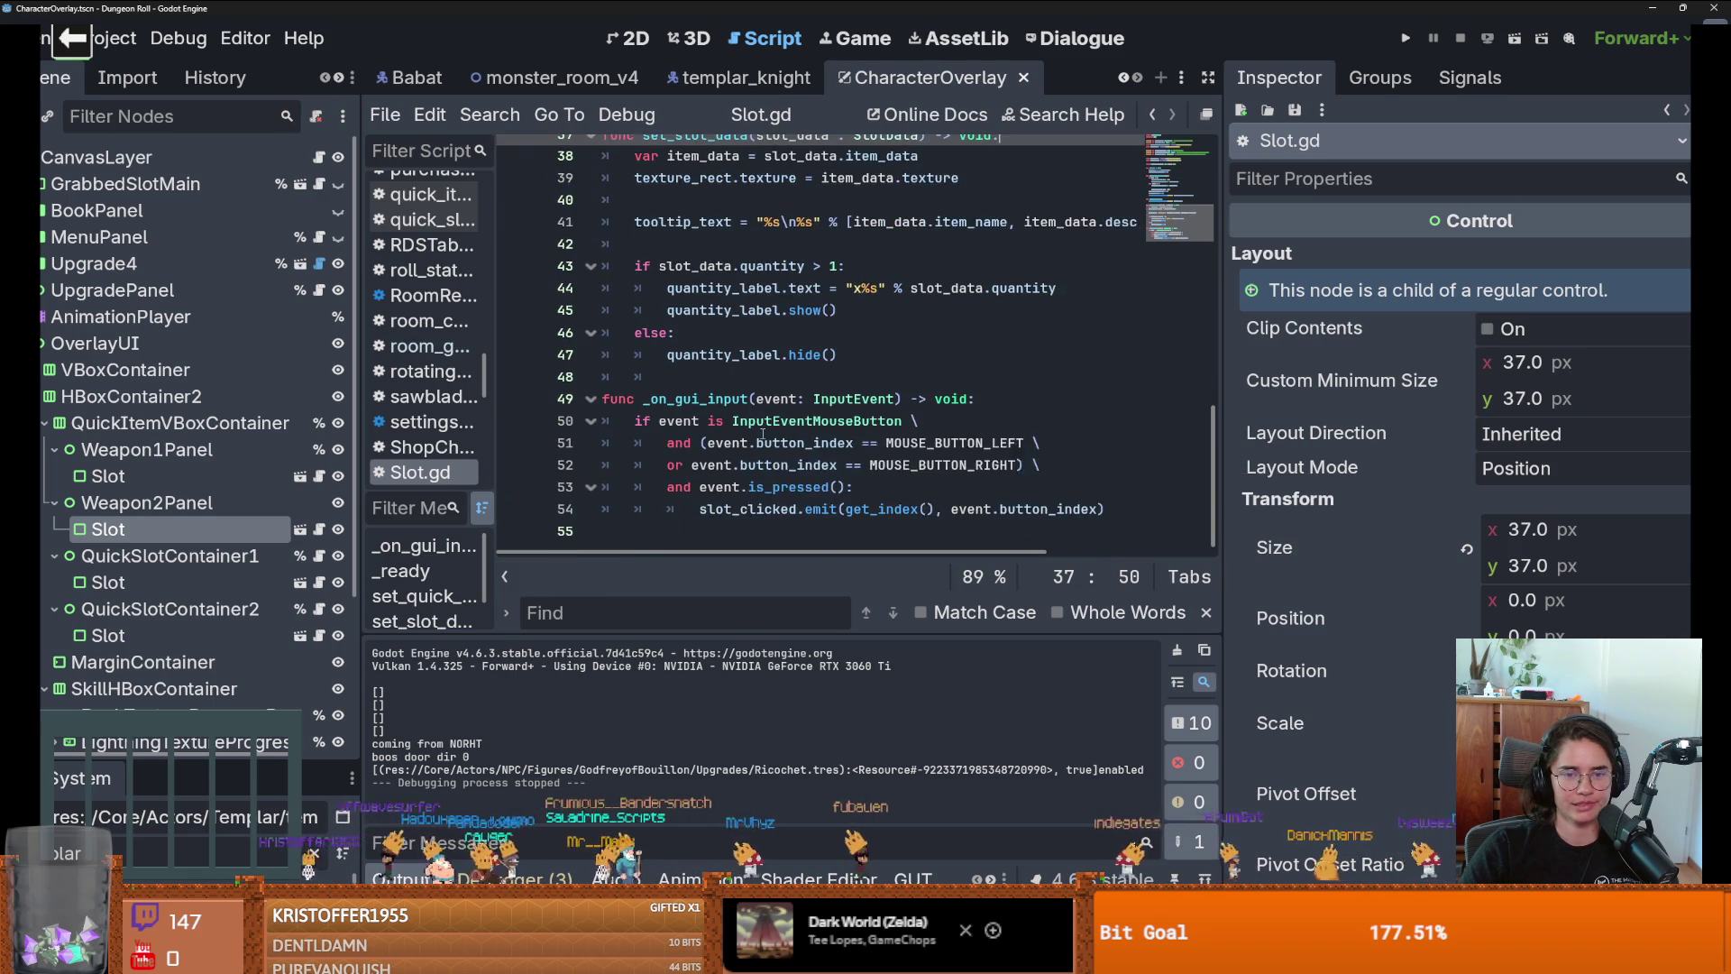
pyautogui.scroll(1, 763, 434)
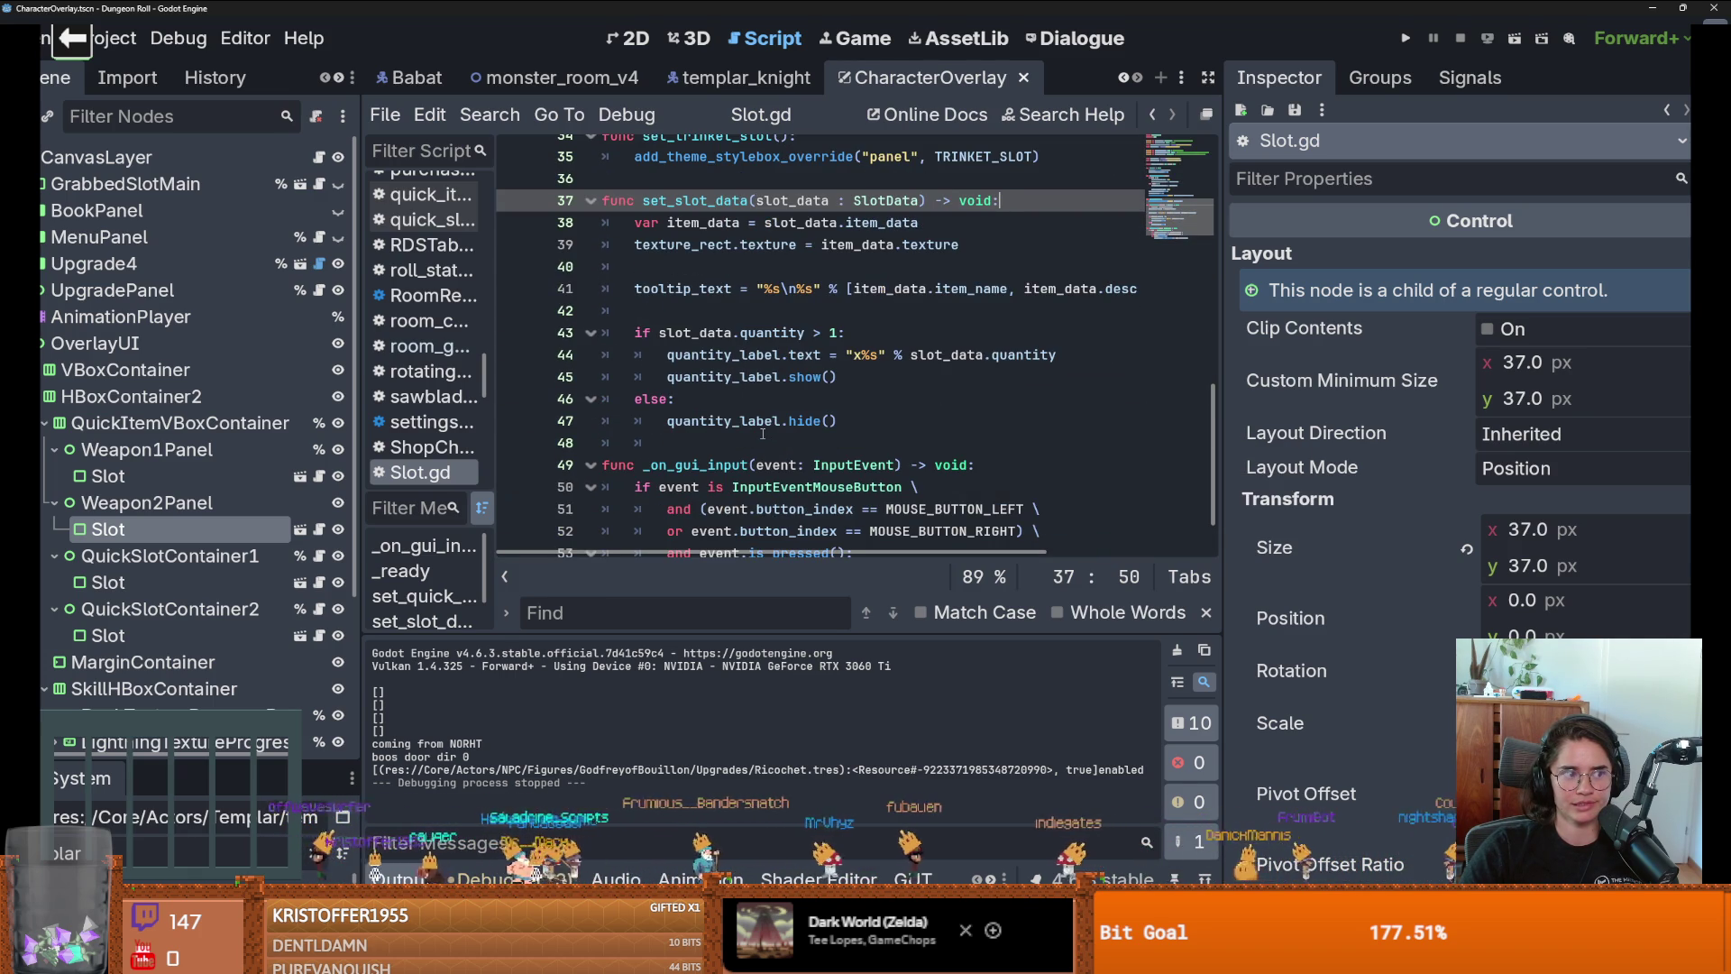
pyautogui.click(628, 38)
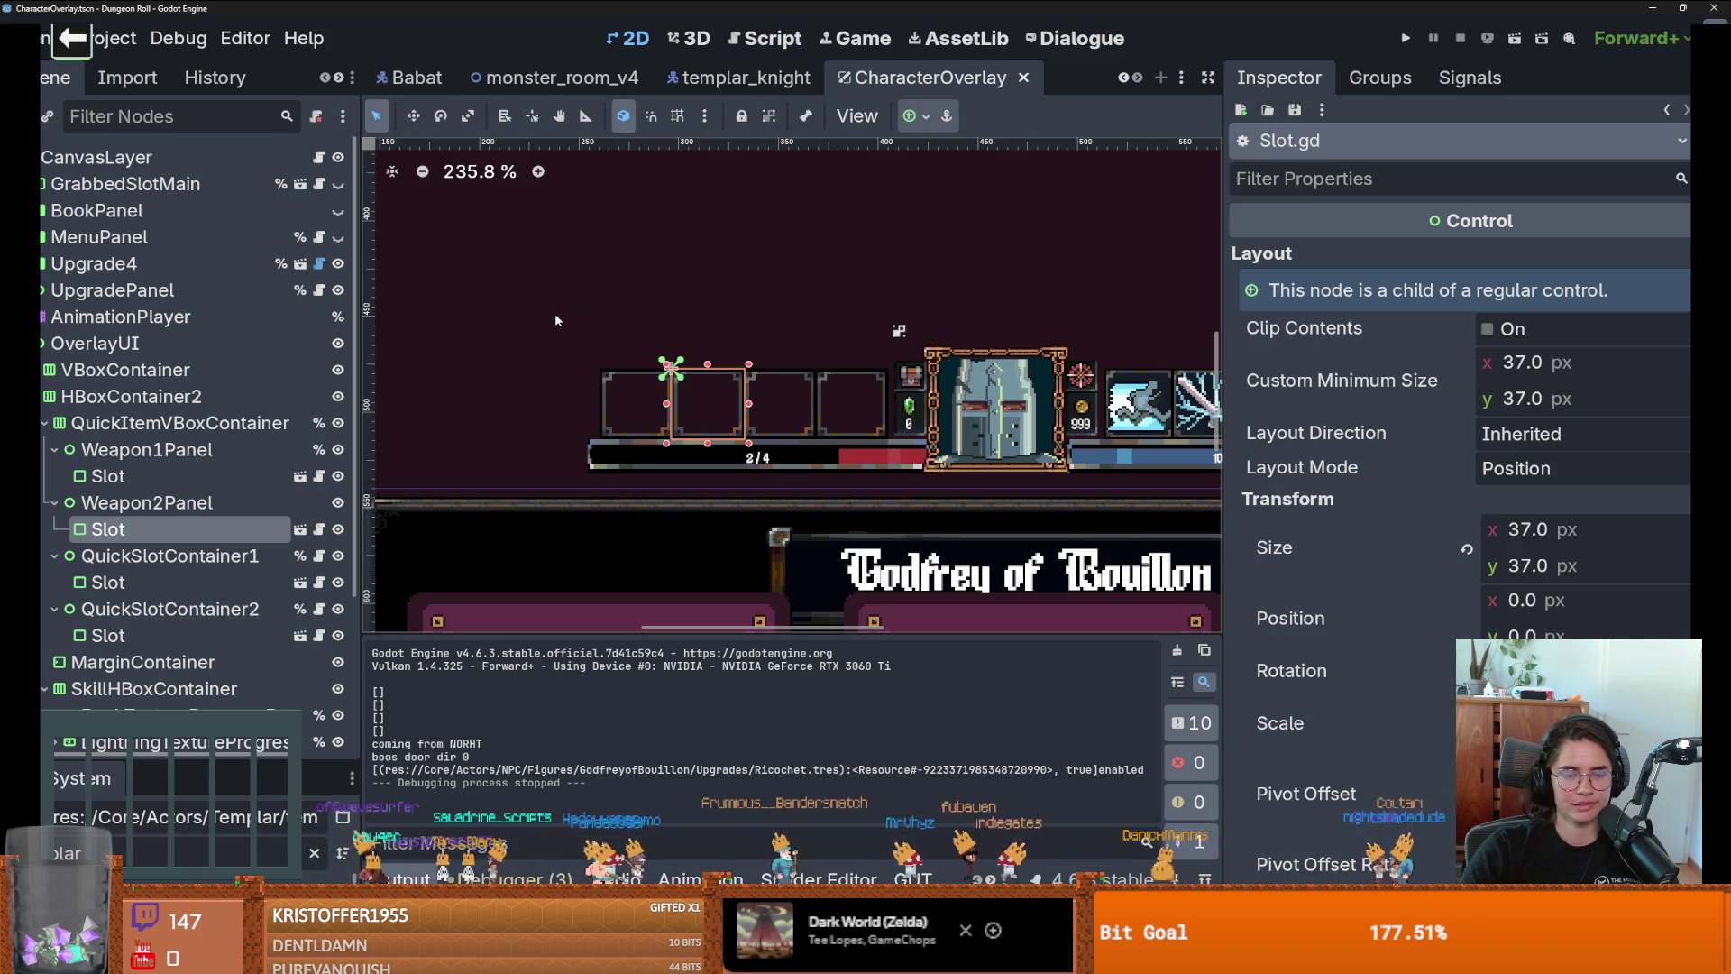
# Select the Slot node under Weapon1Panel and inspect its Panel style override.
pyautogui.click(266, 468)
pyautogui.rightClick(266, 468)
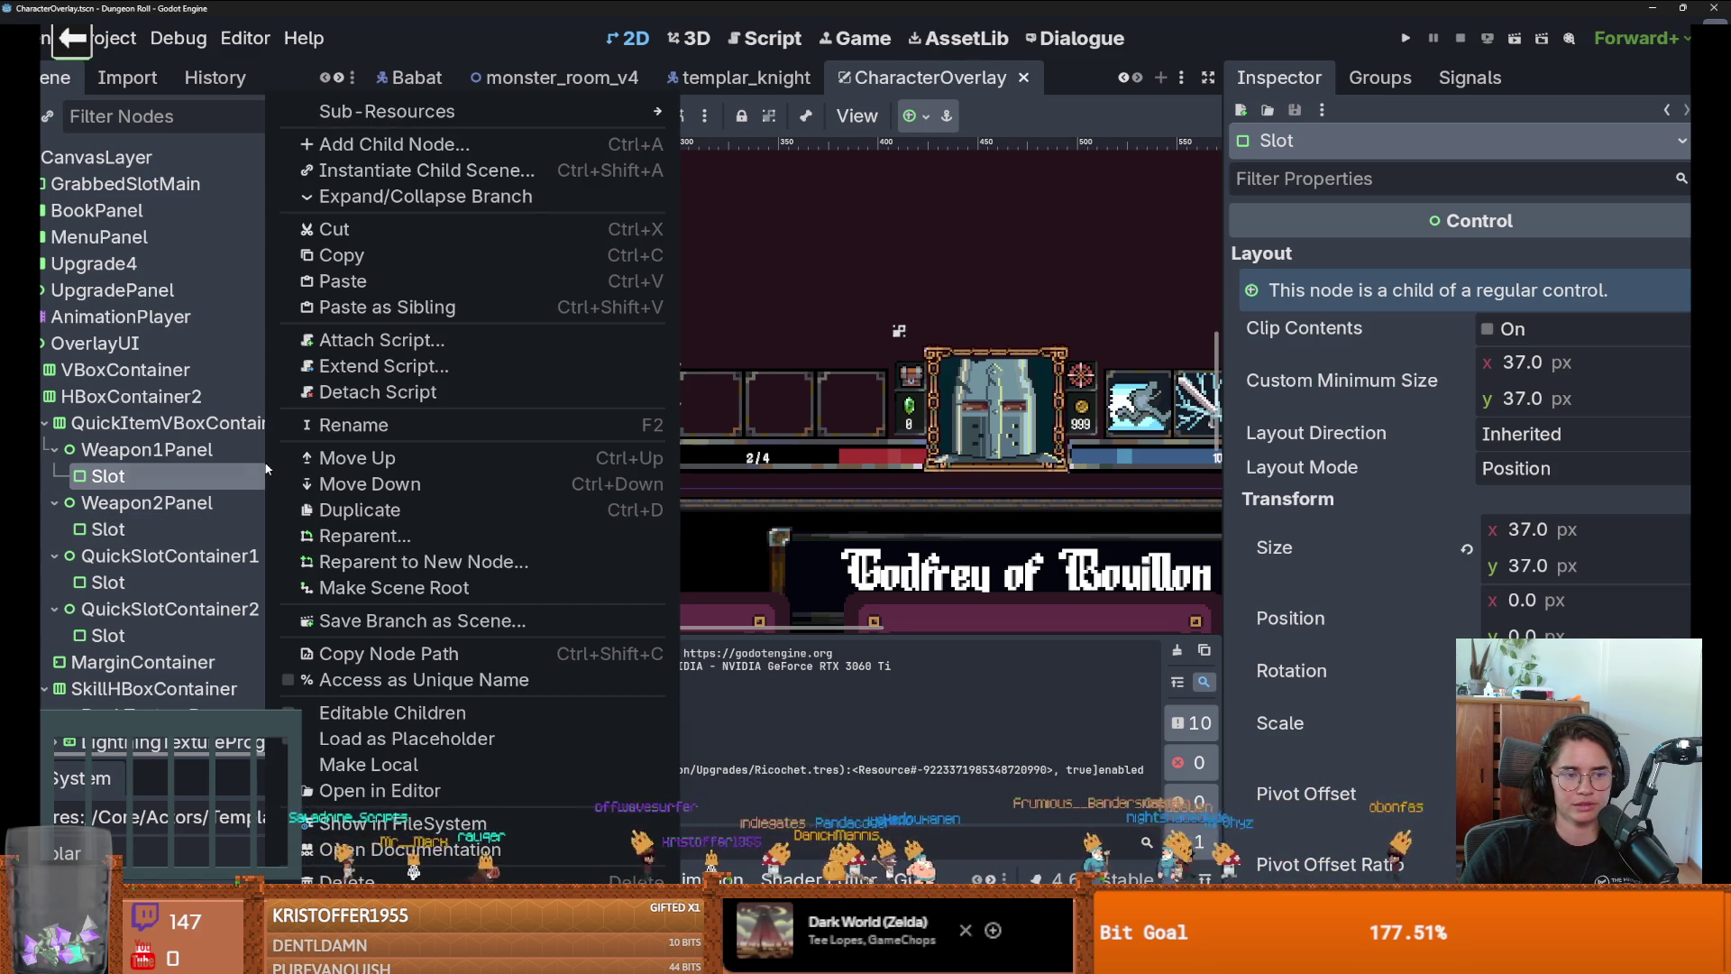
pyautogui.press('Escape')
pyautogui.scroll(-15, 1461, 451)
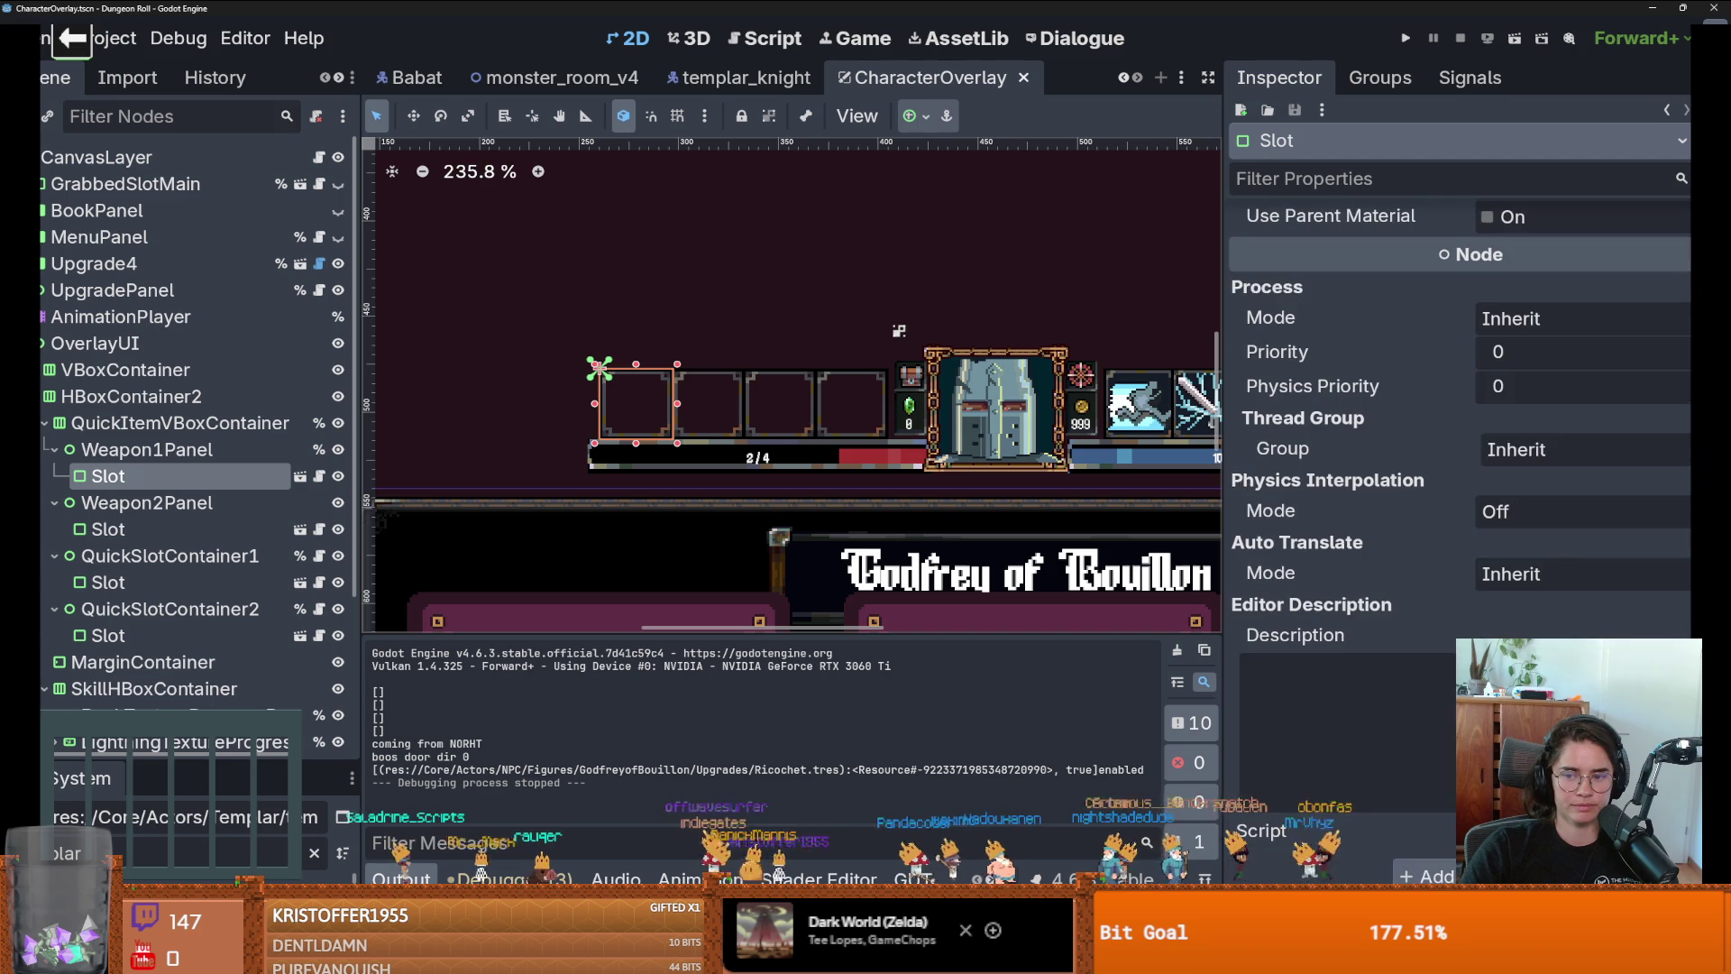
pyautogui.scroll(10, 1461, 451)
pyautogui.click(1683, 429)
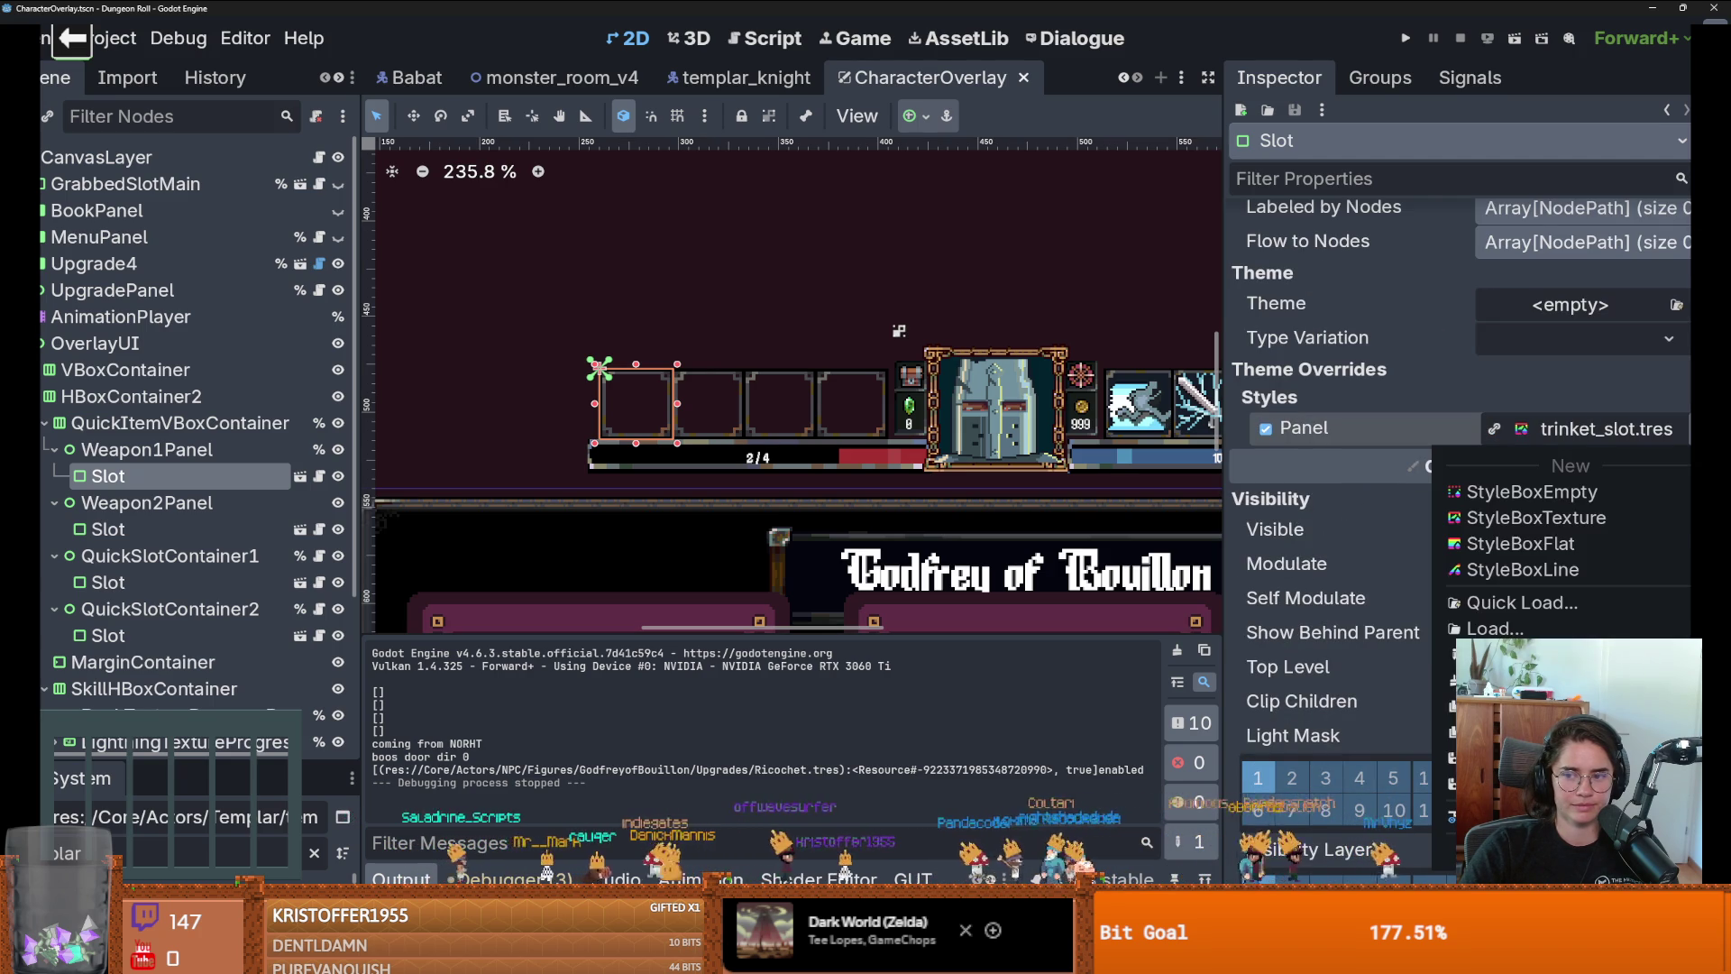
pyautogui.press('Escape')
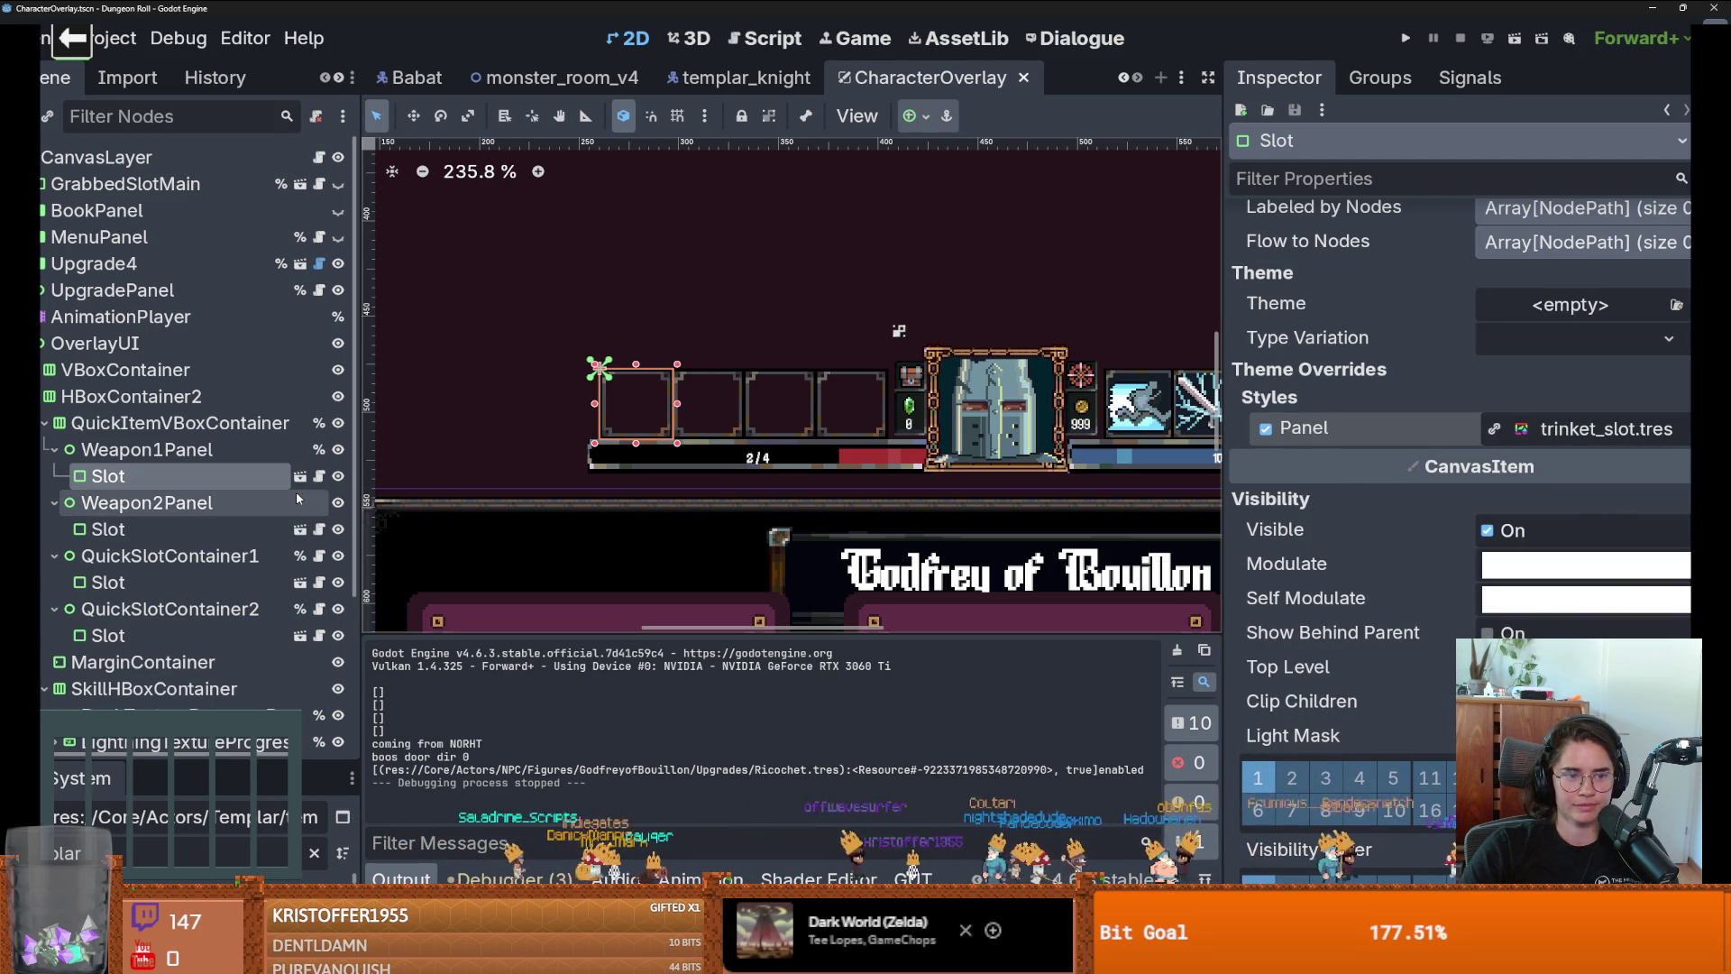
# Delete the Slot node under Weapon1Panel and confirm the removal.
pyautogui.rightClick(273, 478)
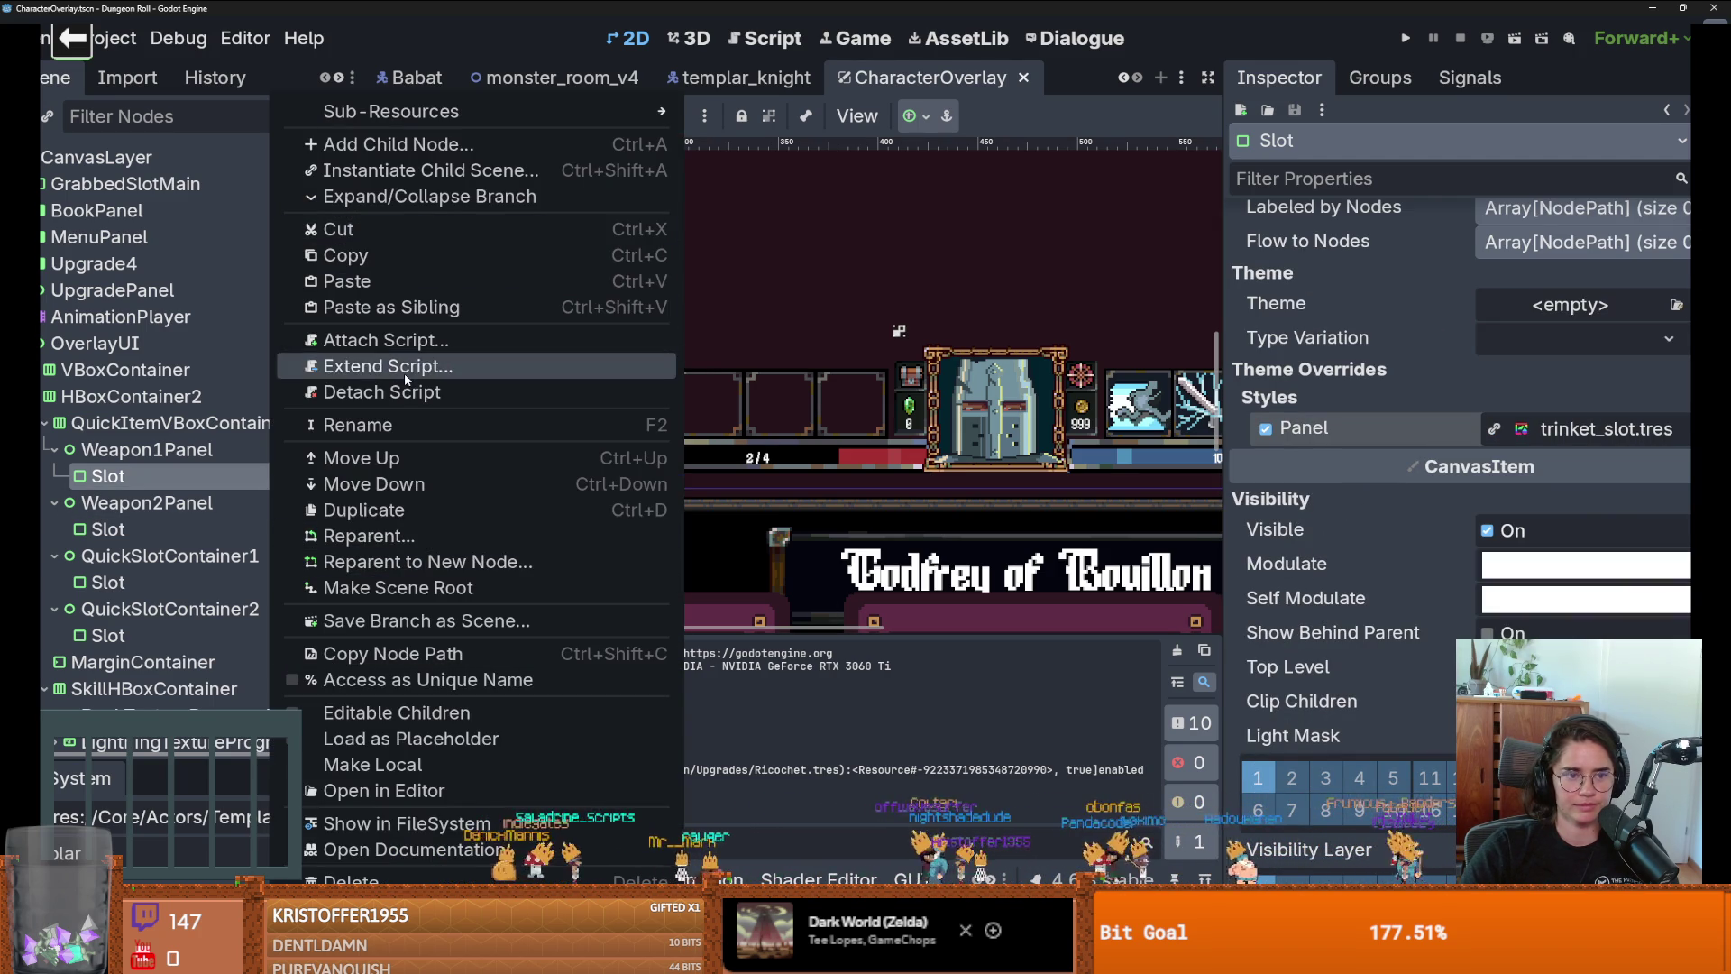
pyautogui.click(104, 476)
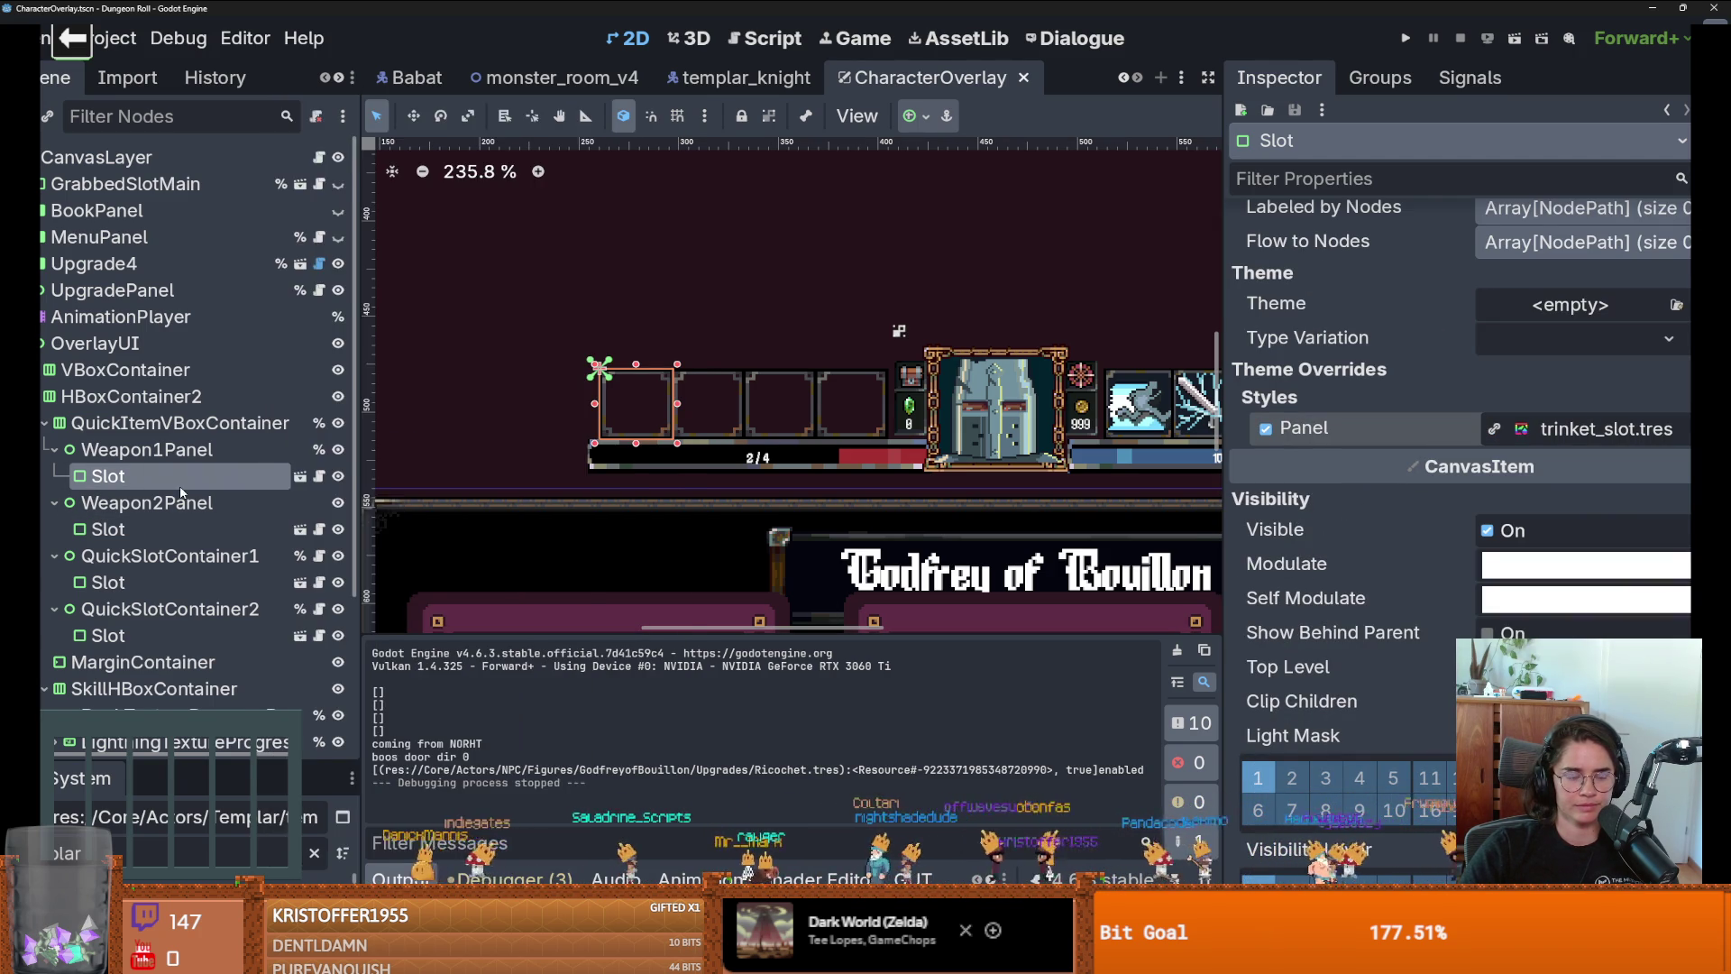
pyautogui.rightClick(183, 476)
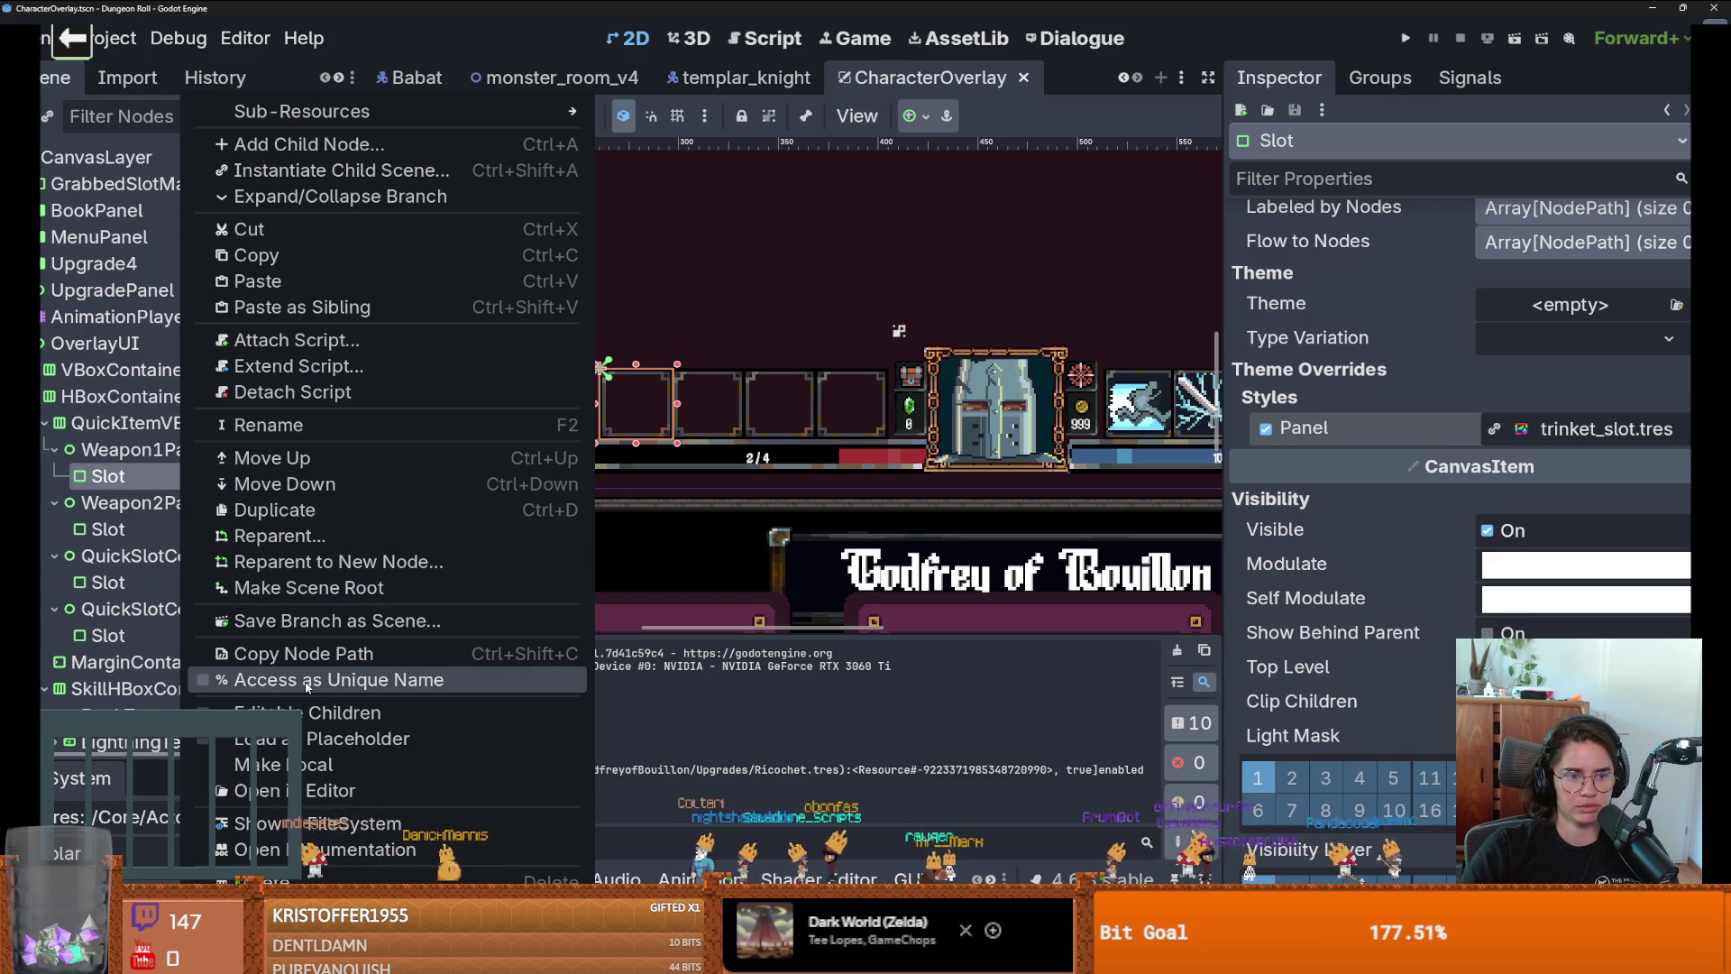
pyautogui.click(150, 479)
pyautogui.rightClick(150, 480)
pyautogui.press('Delete')
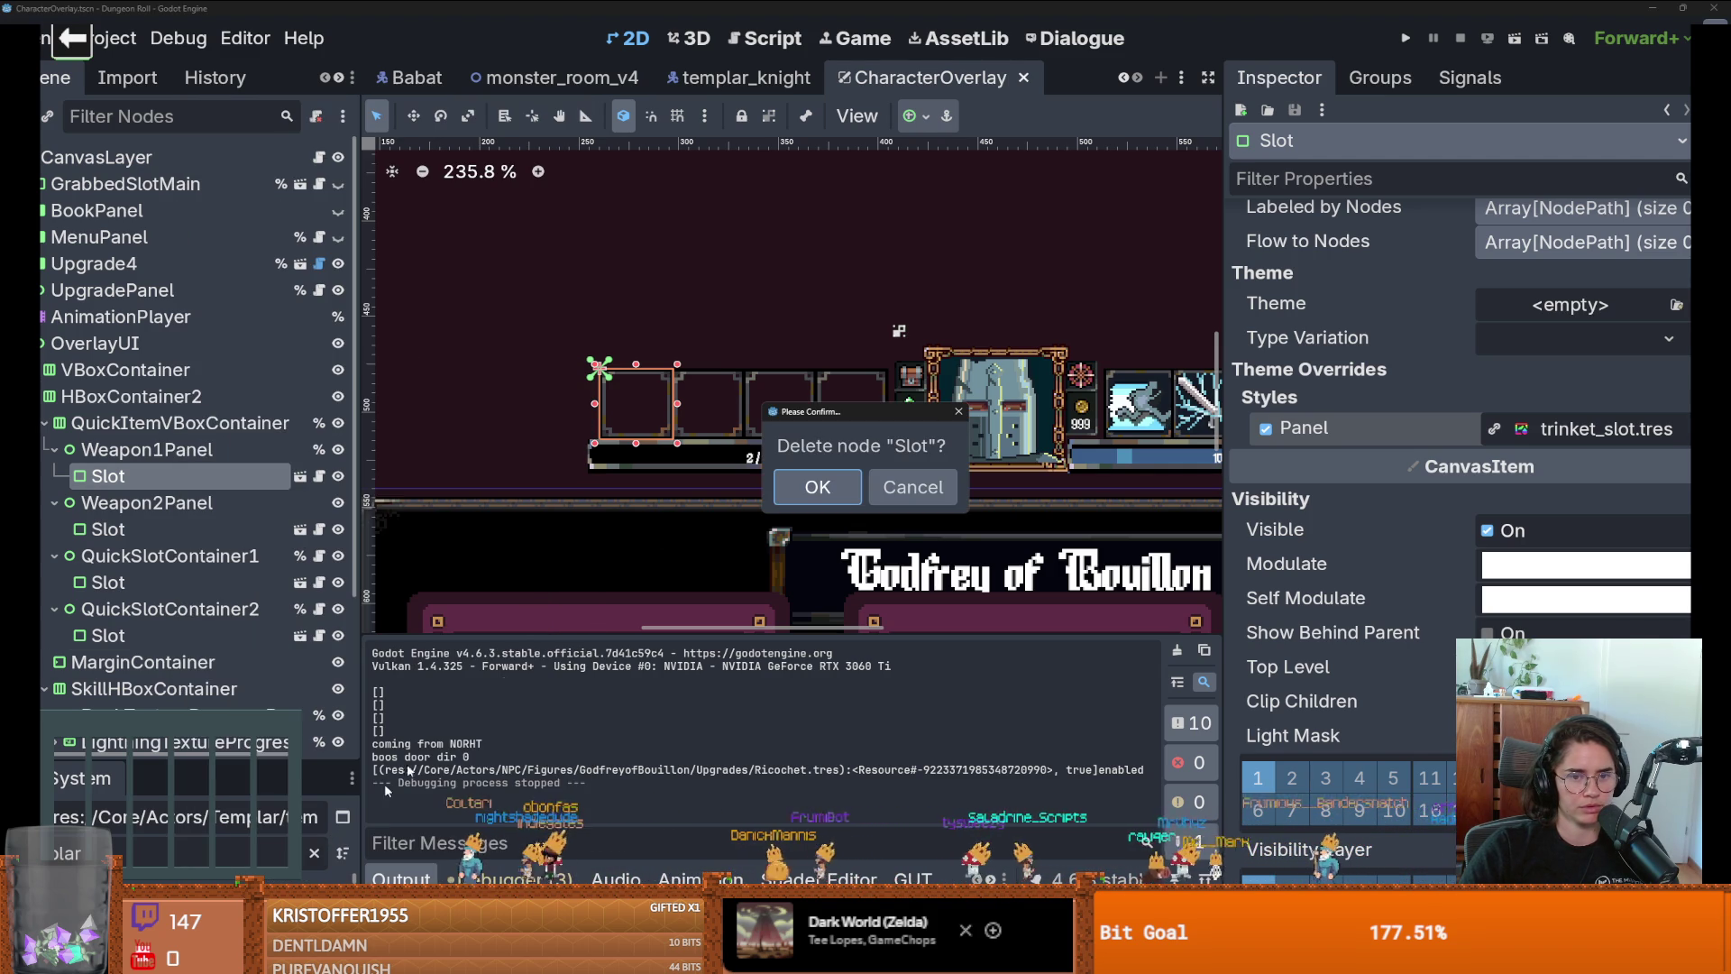
pyautogui.press('Return')
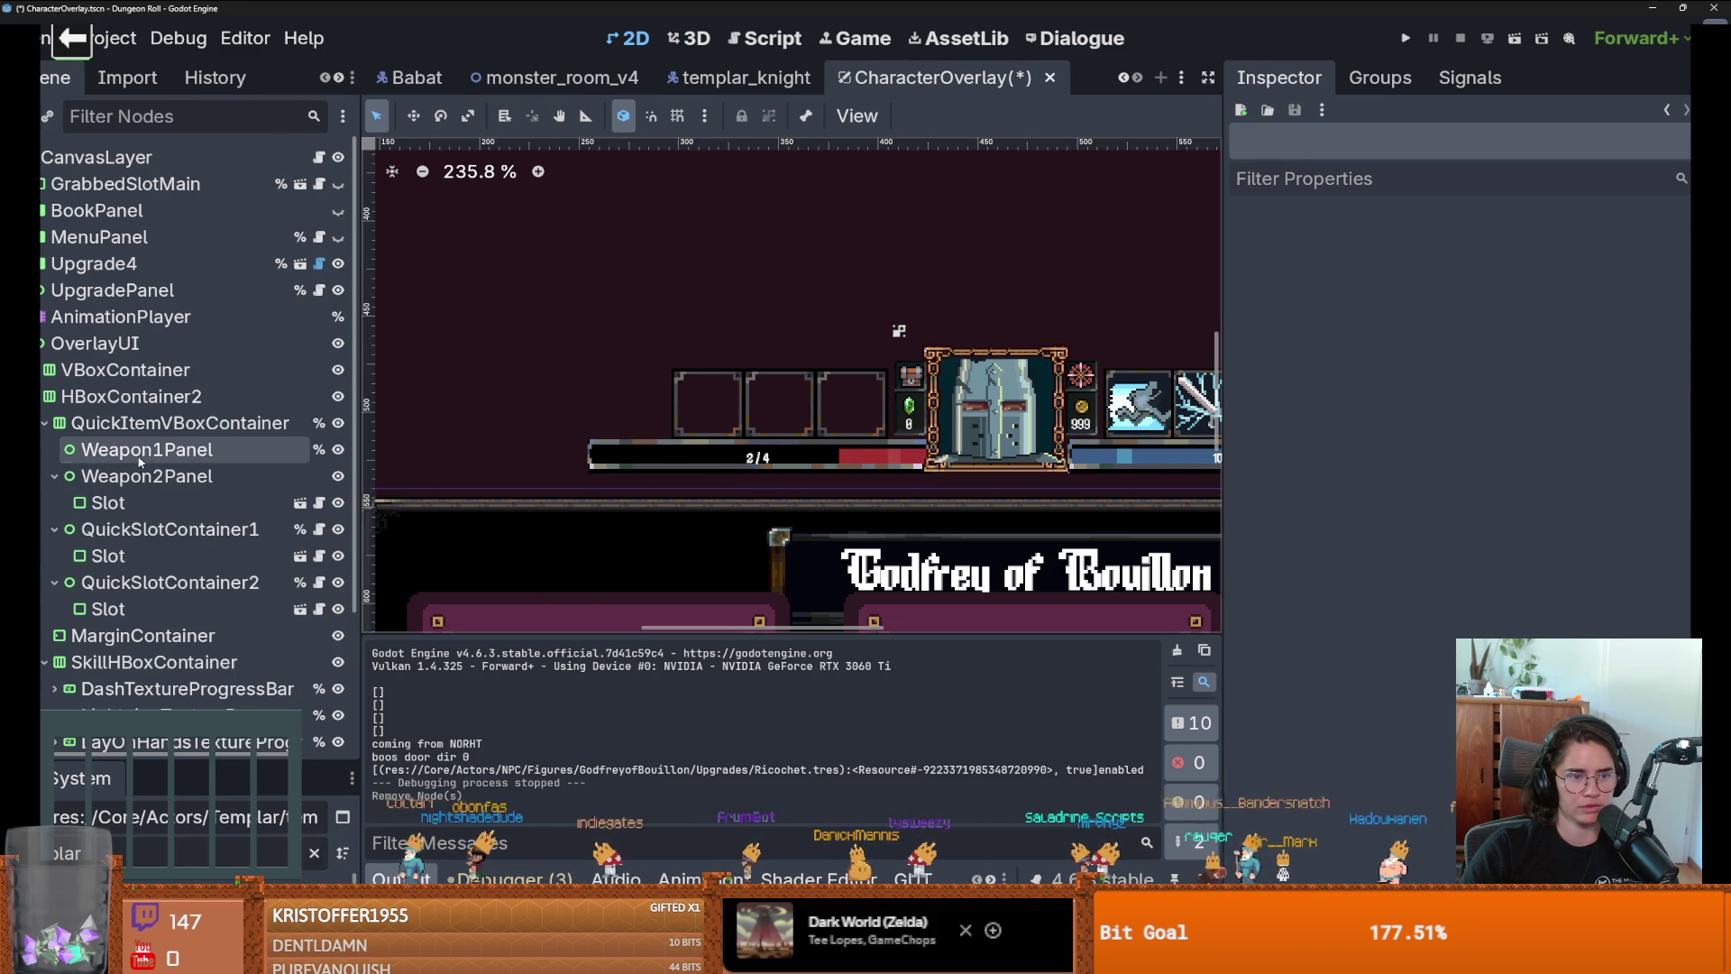
# Add a PanelContainer child node under Weapon1Panel.
pyautogui.click(144, 455)
pyautogui.rightClick(144, 444)
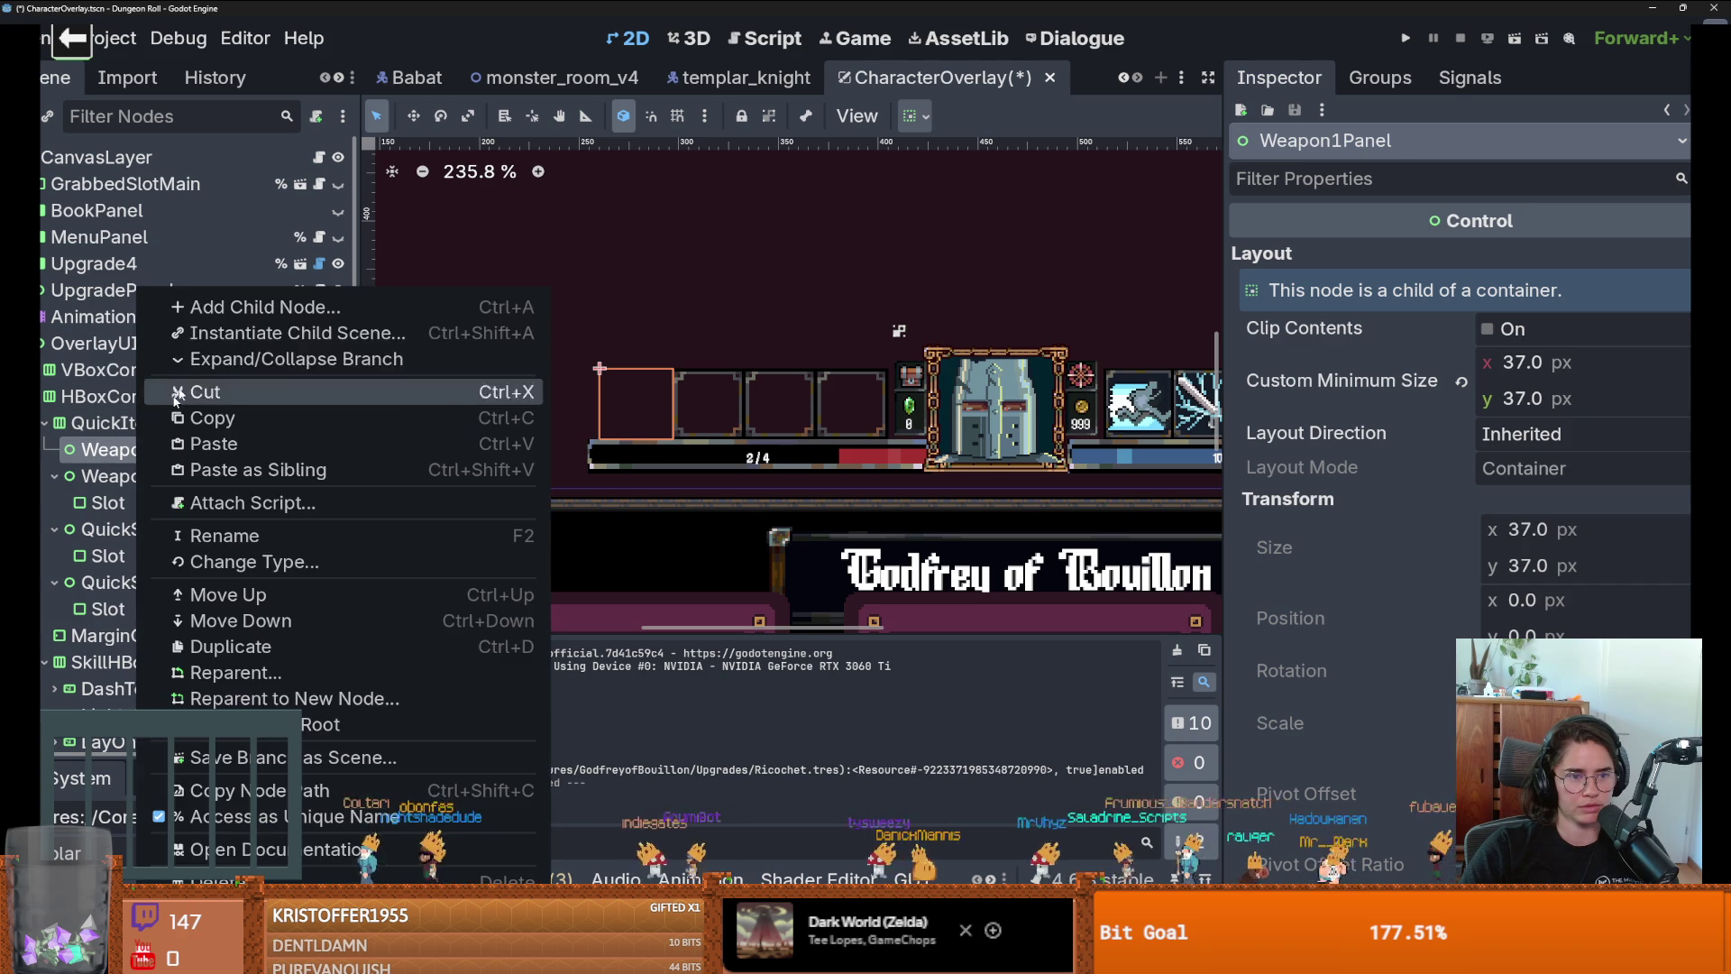
pyautogui.click(227, 314)
pyautogui.write('panel')
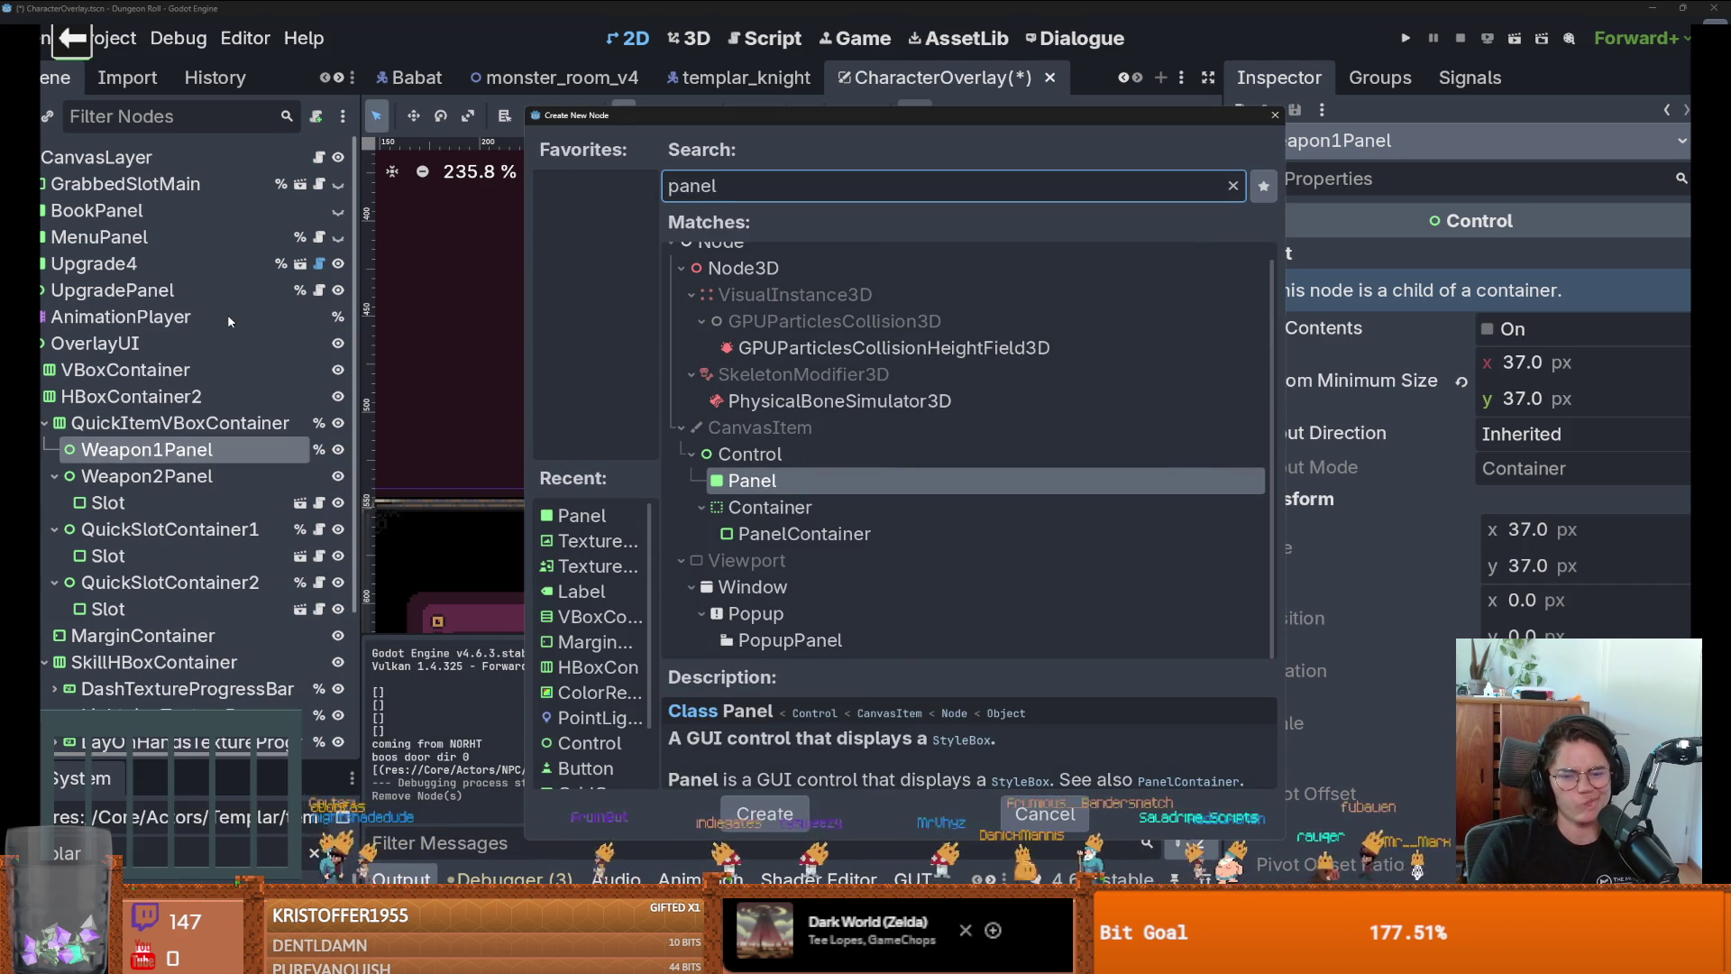
pyautogui.press('Down')
pyautogui.press('Down')
pyautogui.press('Return')
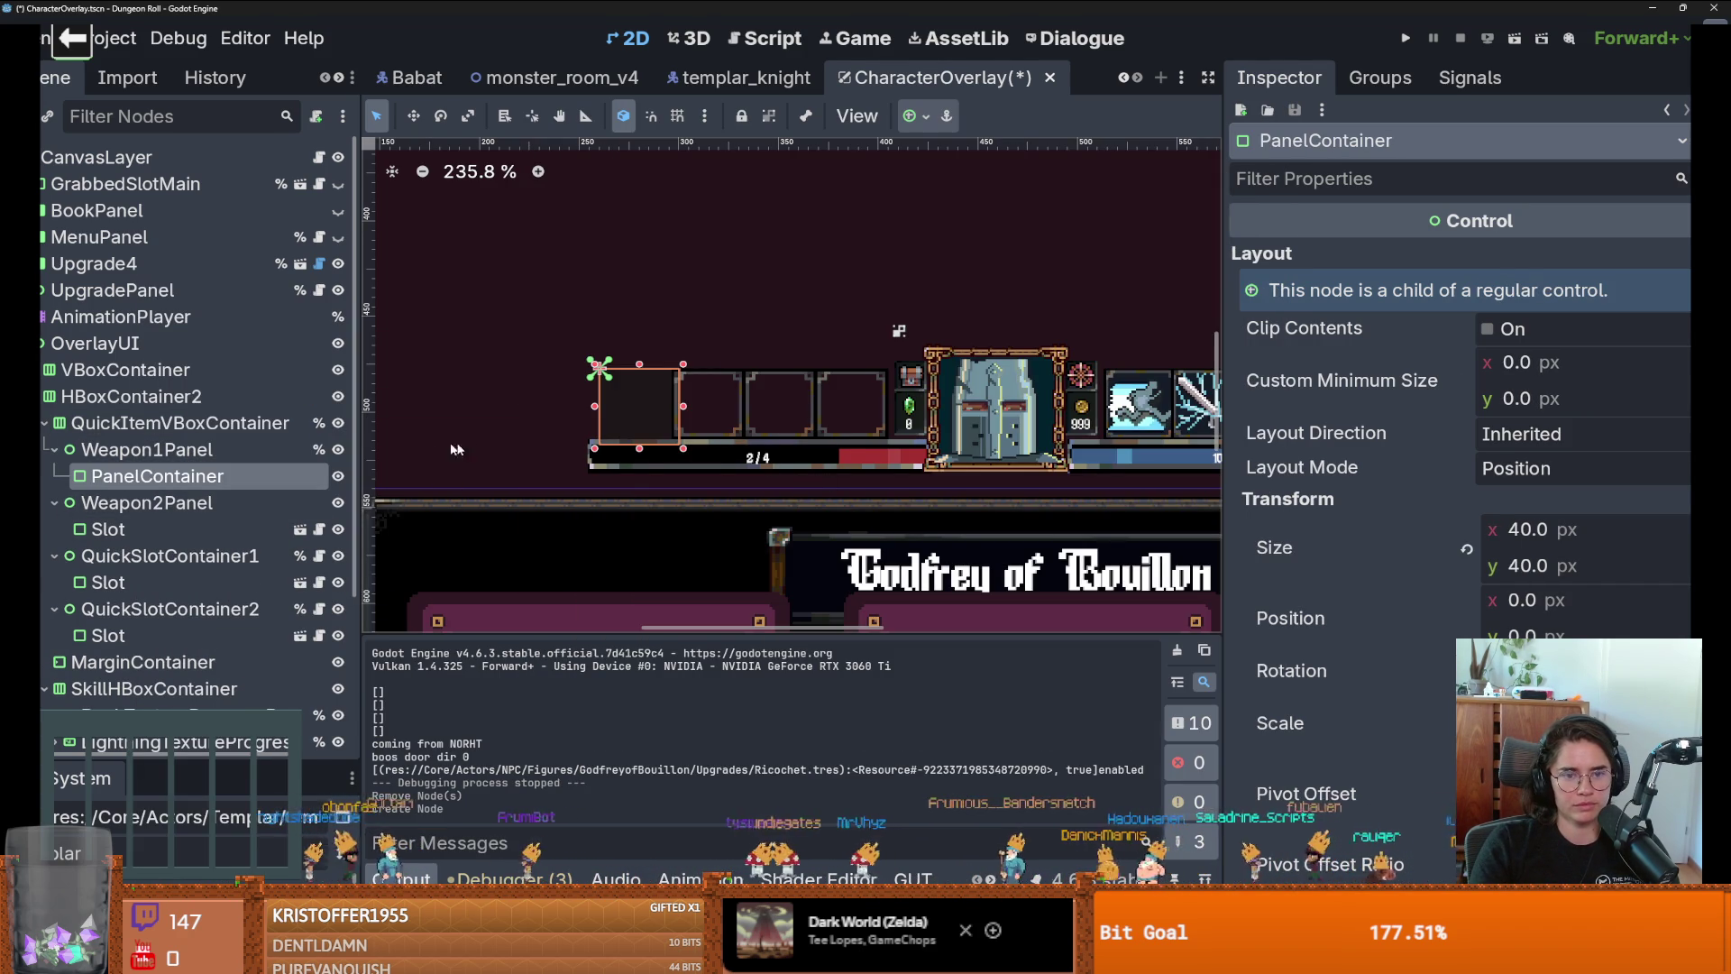
# Set the PanelContainer's Panel style override to trinket_slot.tres.
pyautogui.scroll(-15, 1414, 595)
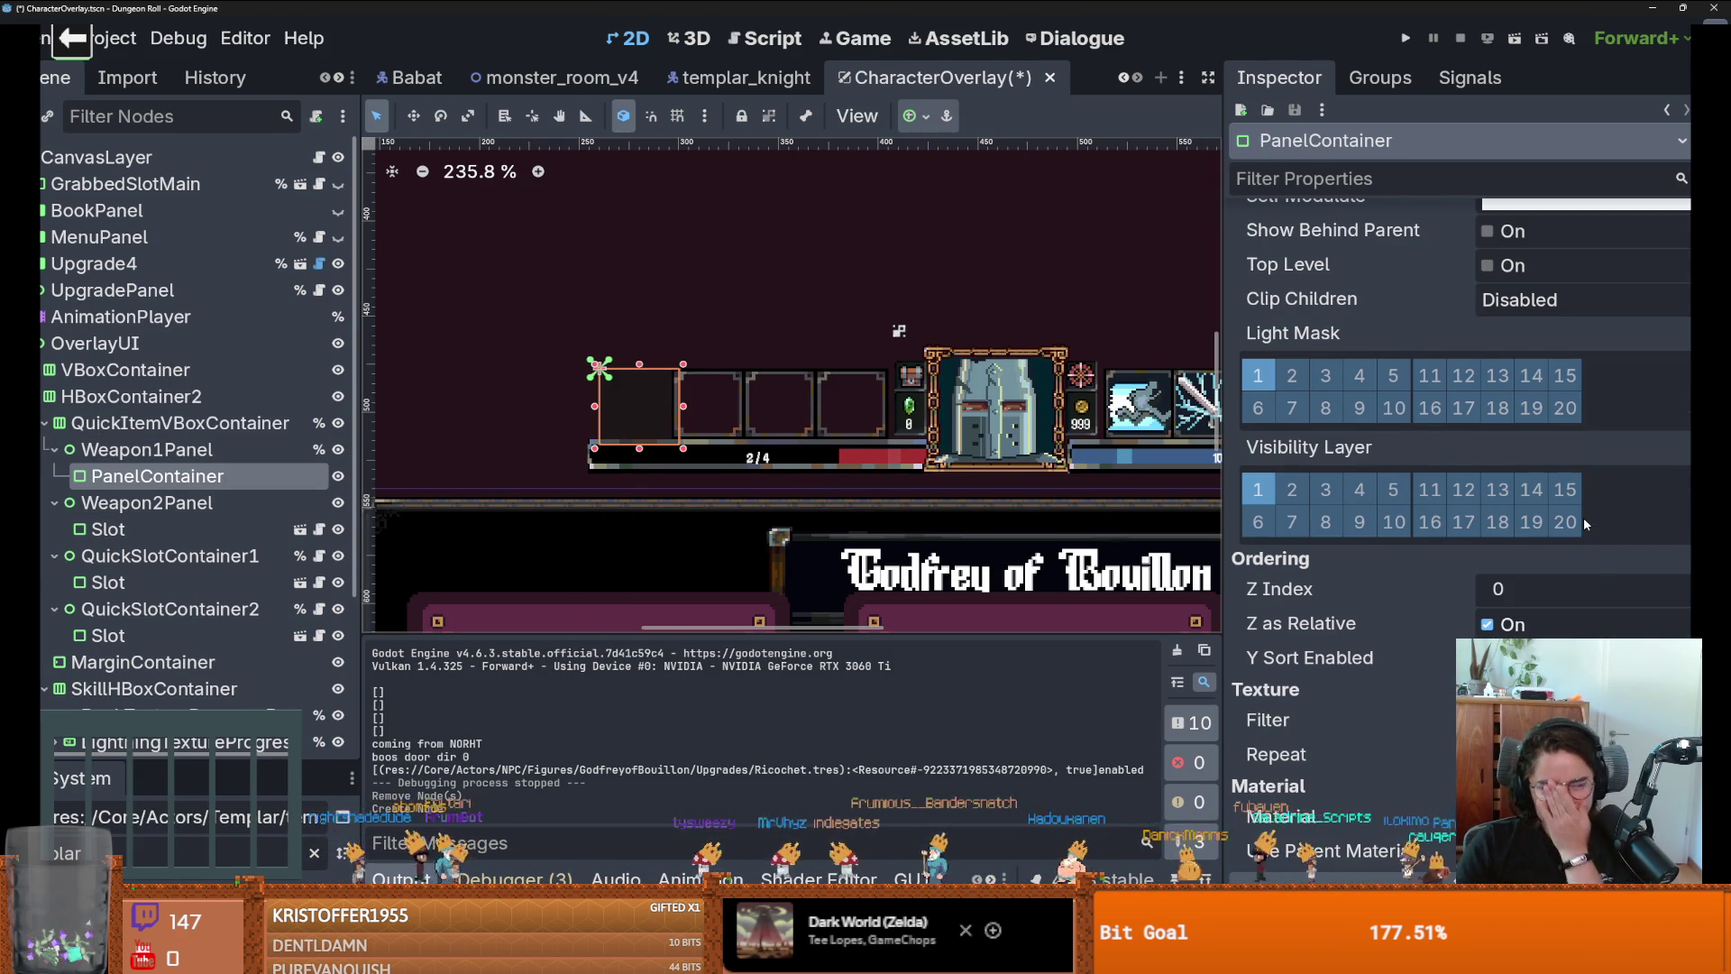
pyautogui.scroll(-7, 1627, 552)
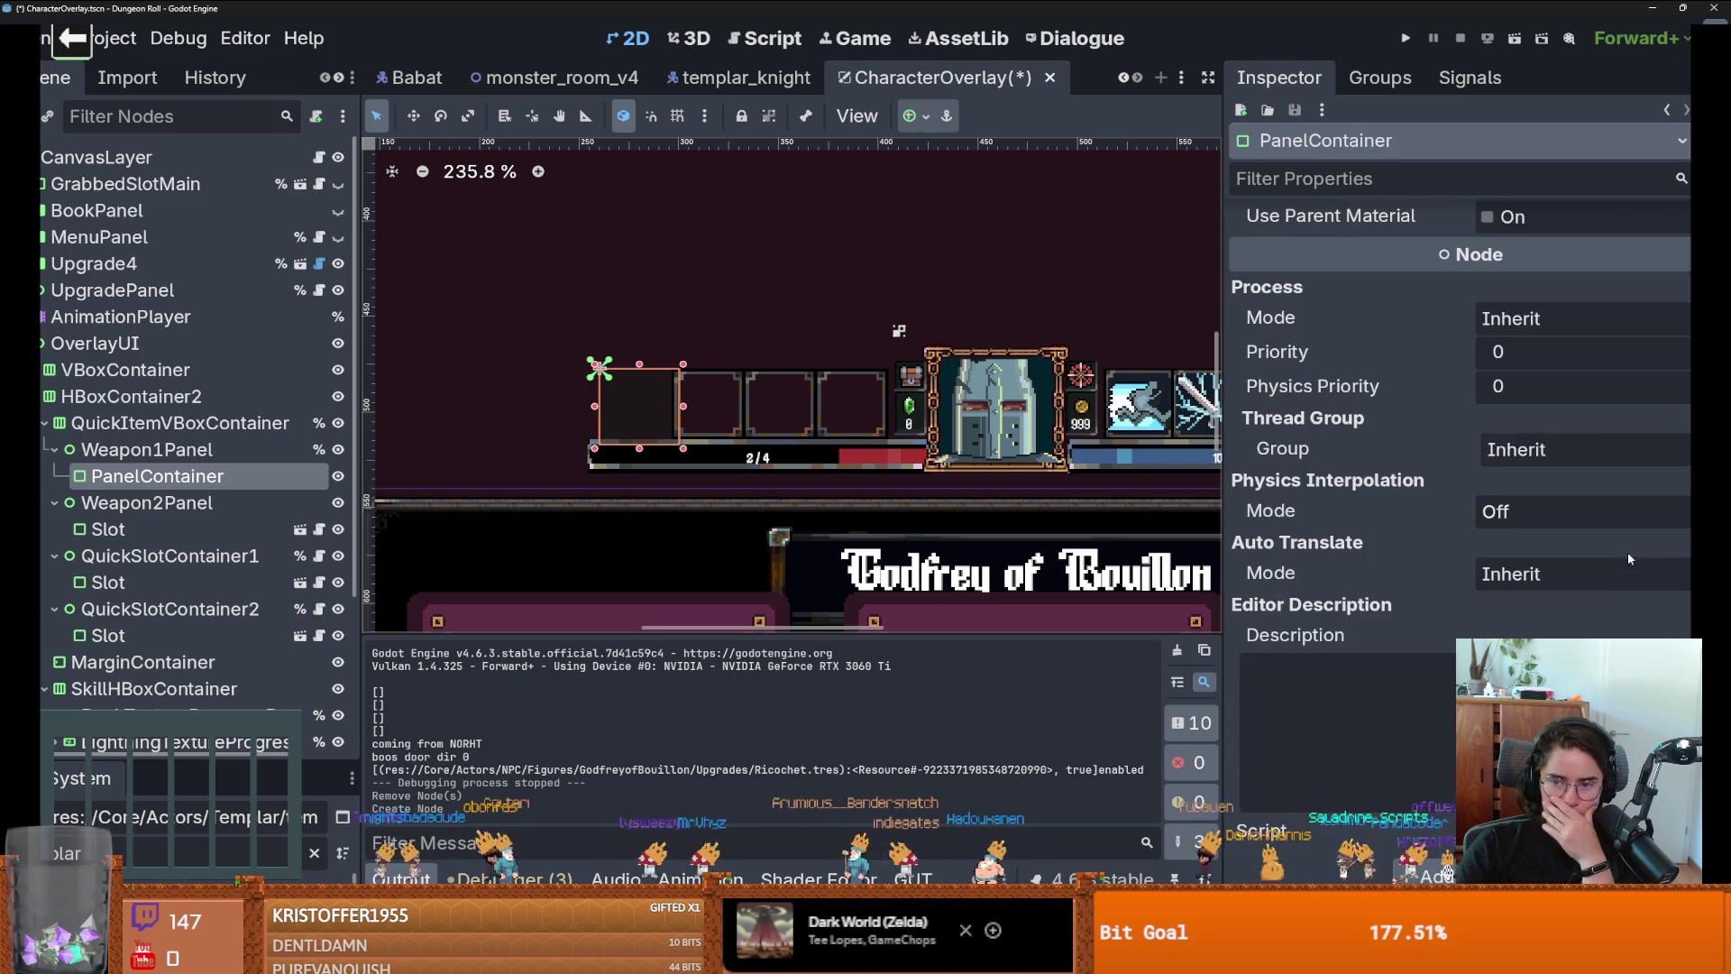
pyautogui.scroll(3, 1623, 541)
pyautogui.scroll(8, 1602, 501)
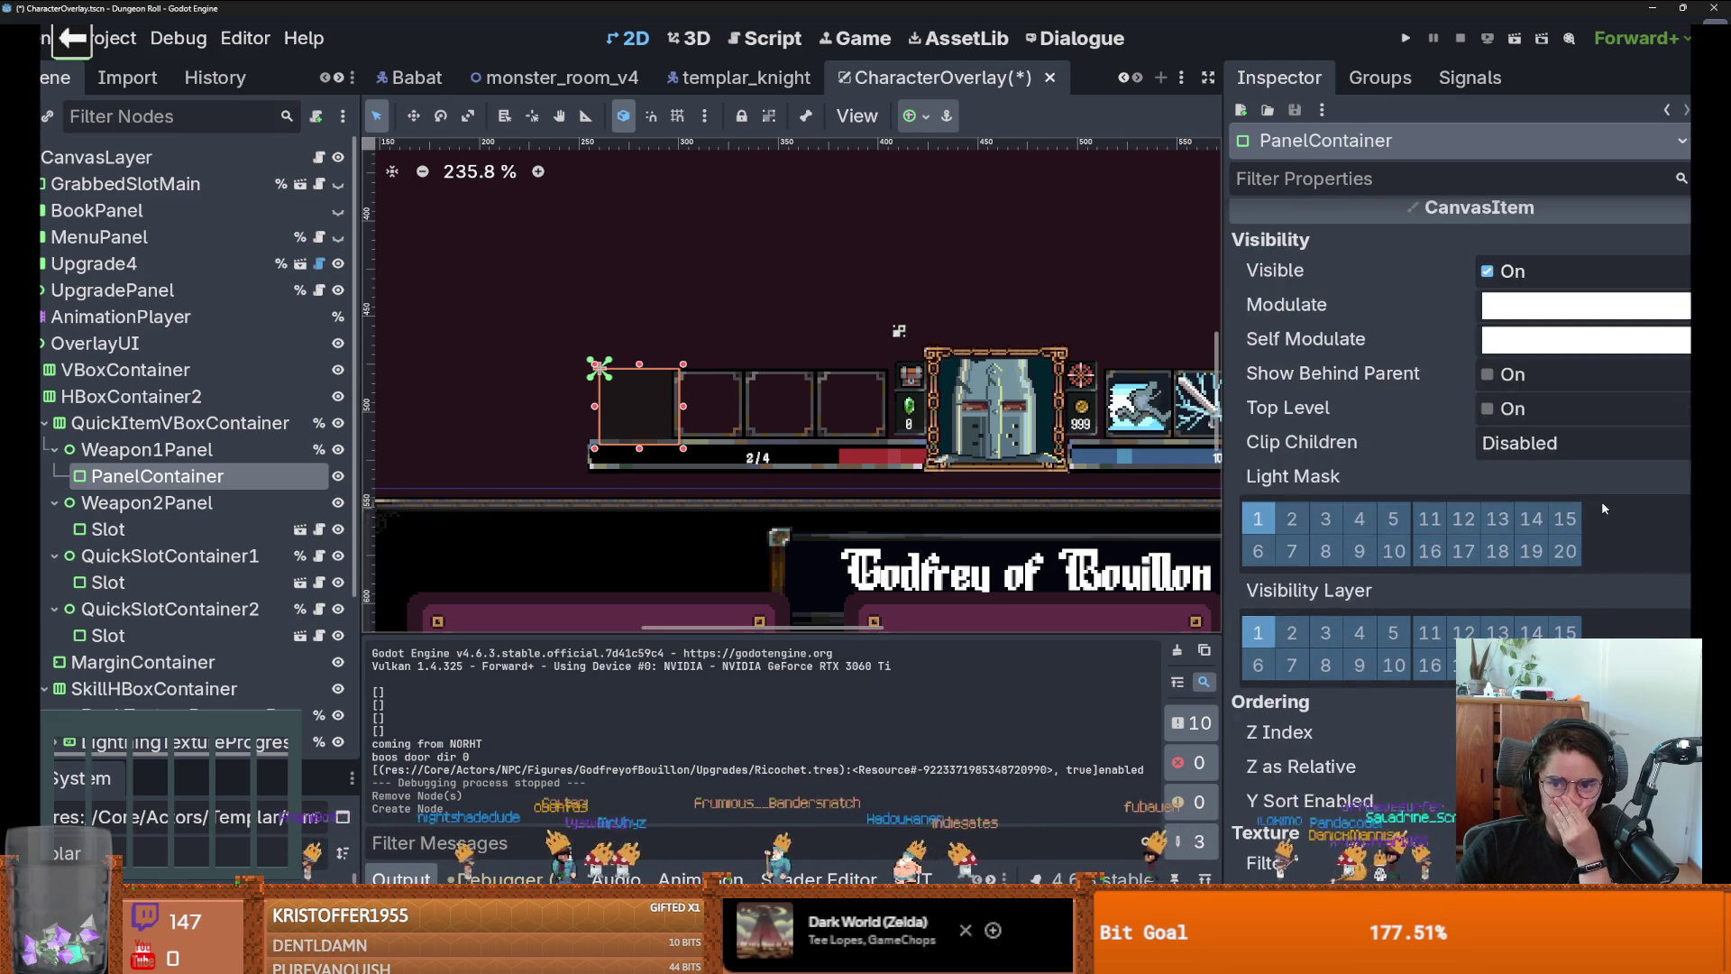
pyautogui.rightClick(1524, 514)
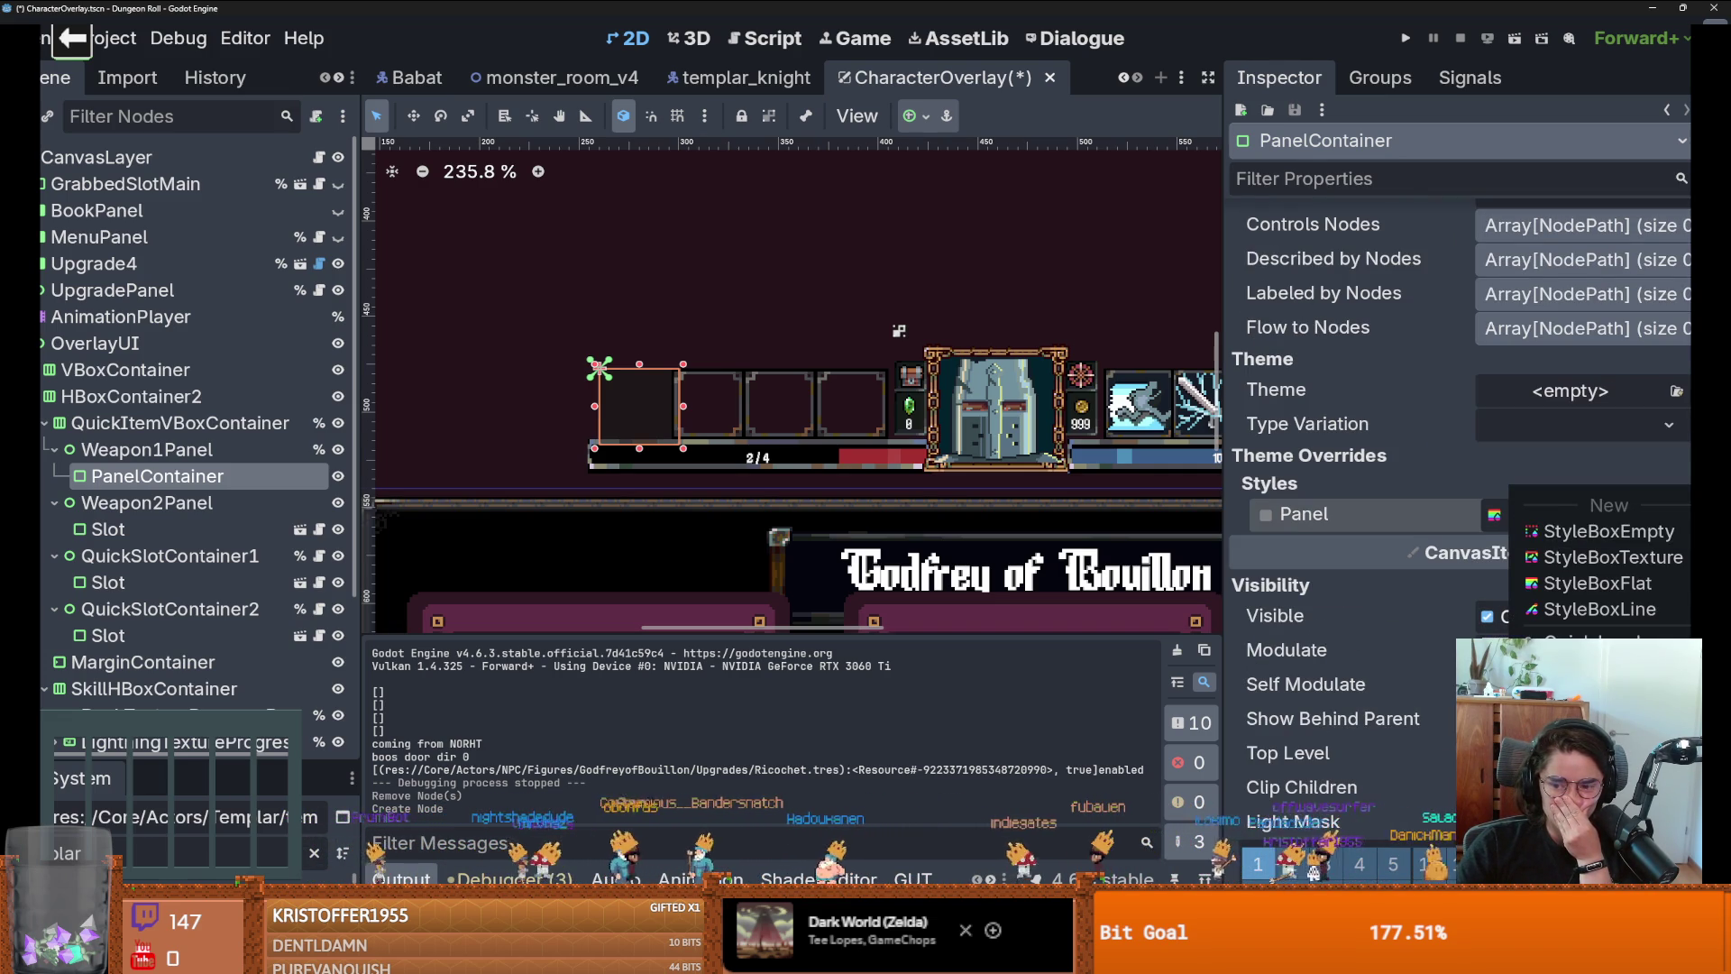
pyautogui.click(1587, 794)
pyautogui.scroll(3, 660, 431)
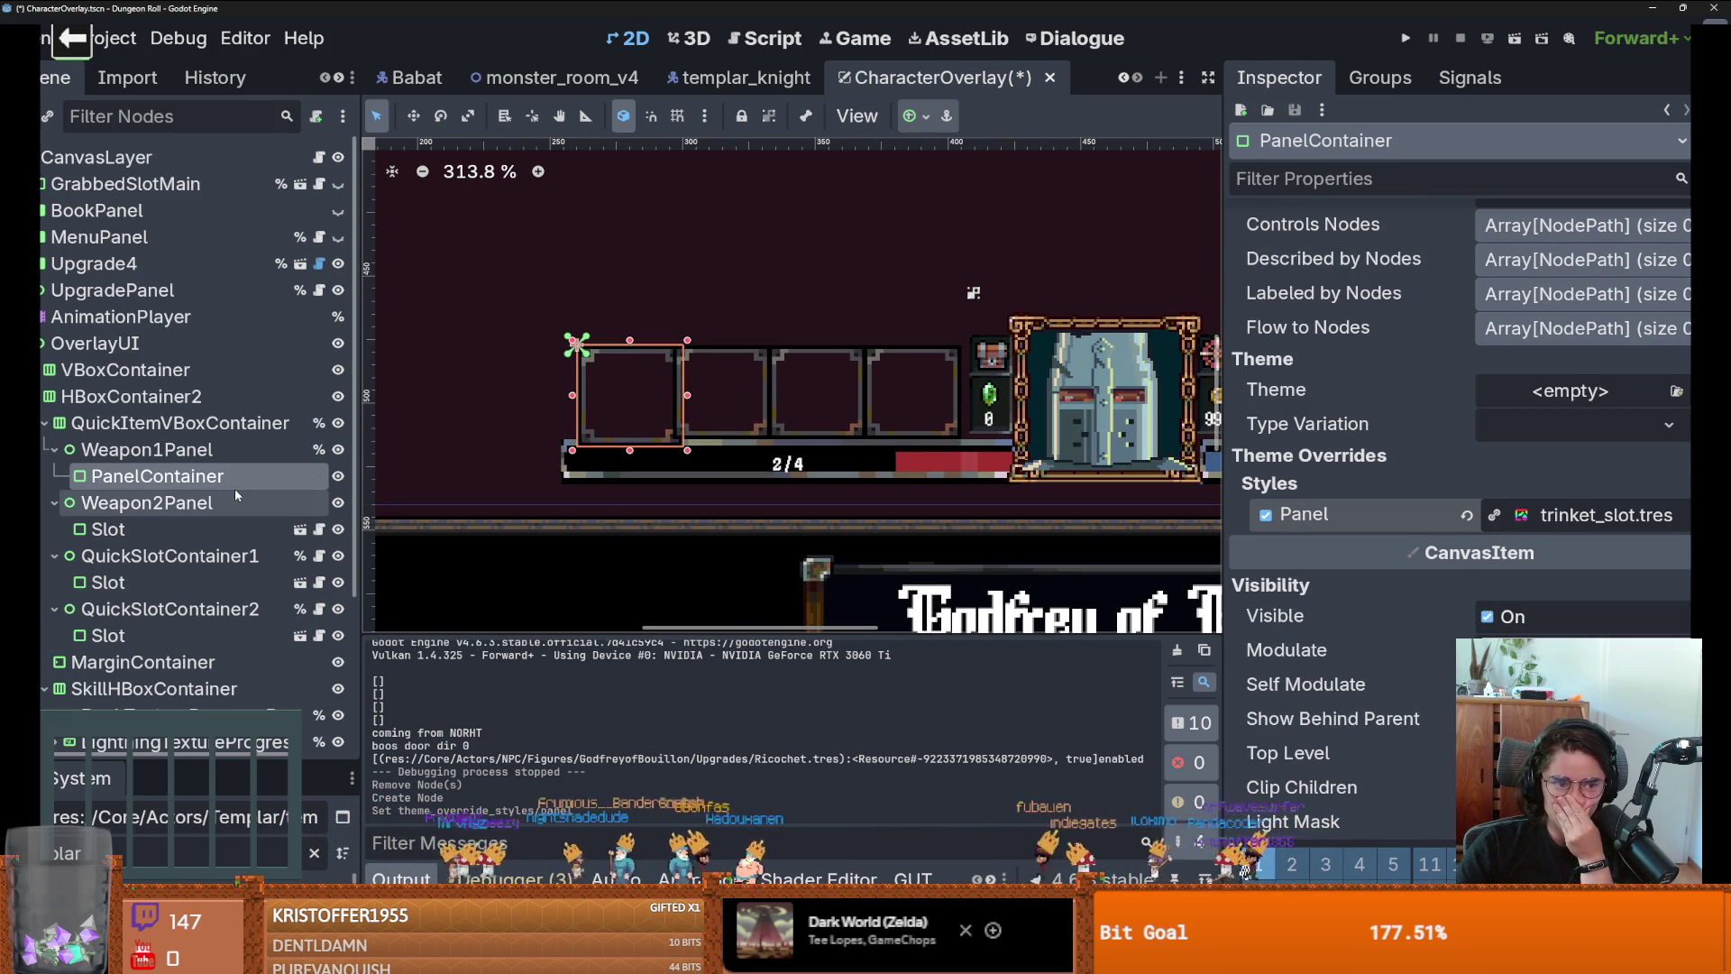
# Resize the new PanelContainer to 37×37 px, matching Weapon2Panel's Slot.
pyautogui.click(189, 531)
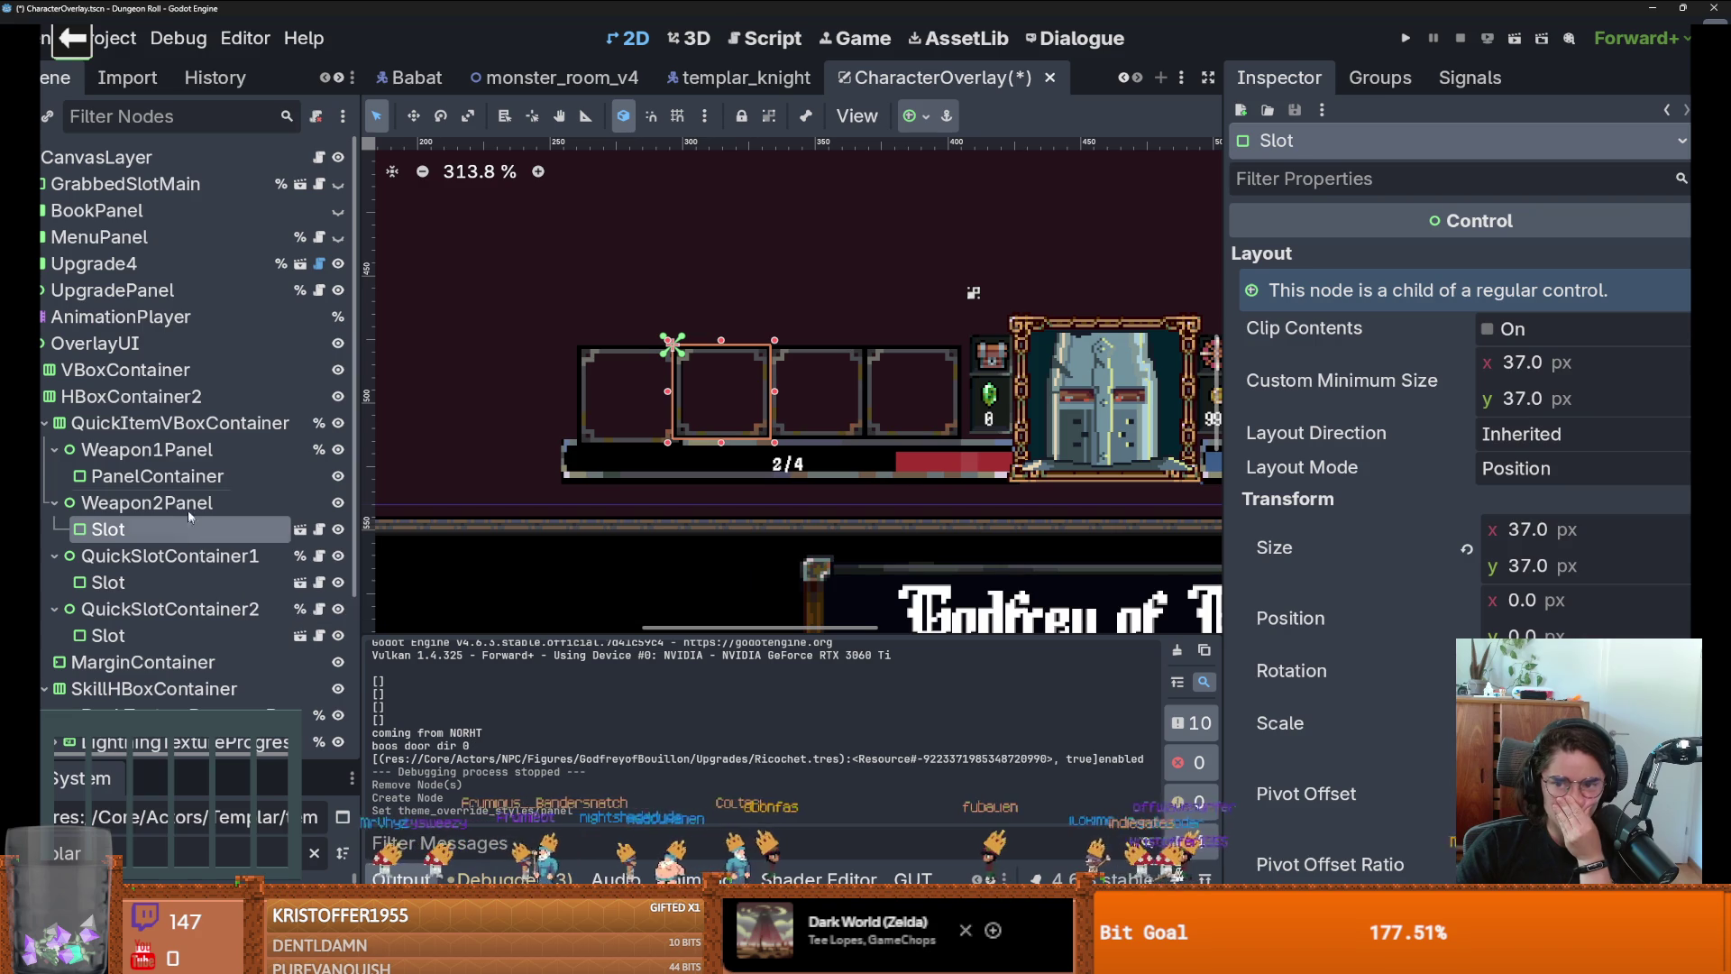
pyautogui.click(162, 476)
pyautogui.scroll(10, 1636, 406)
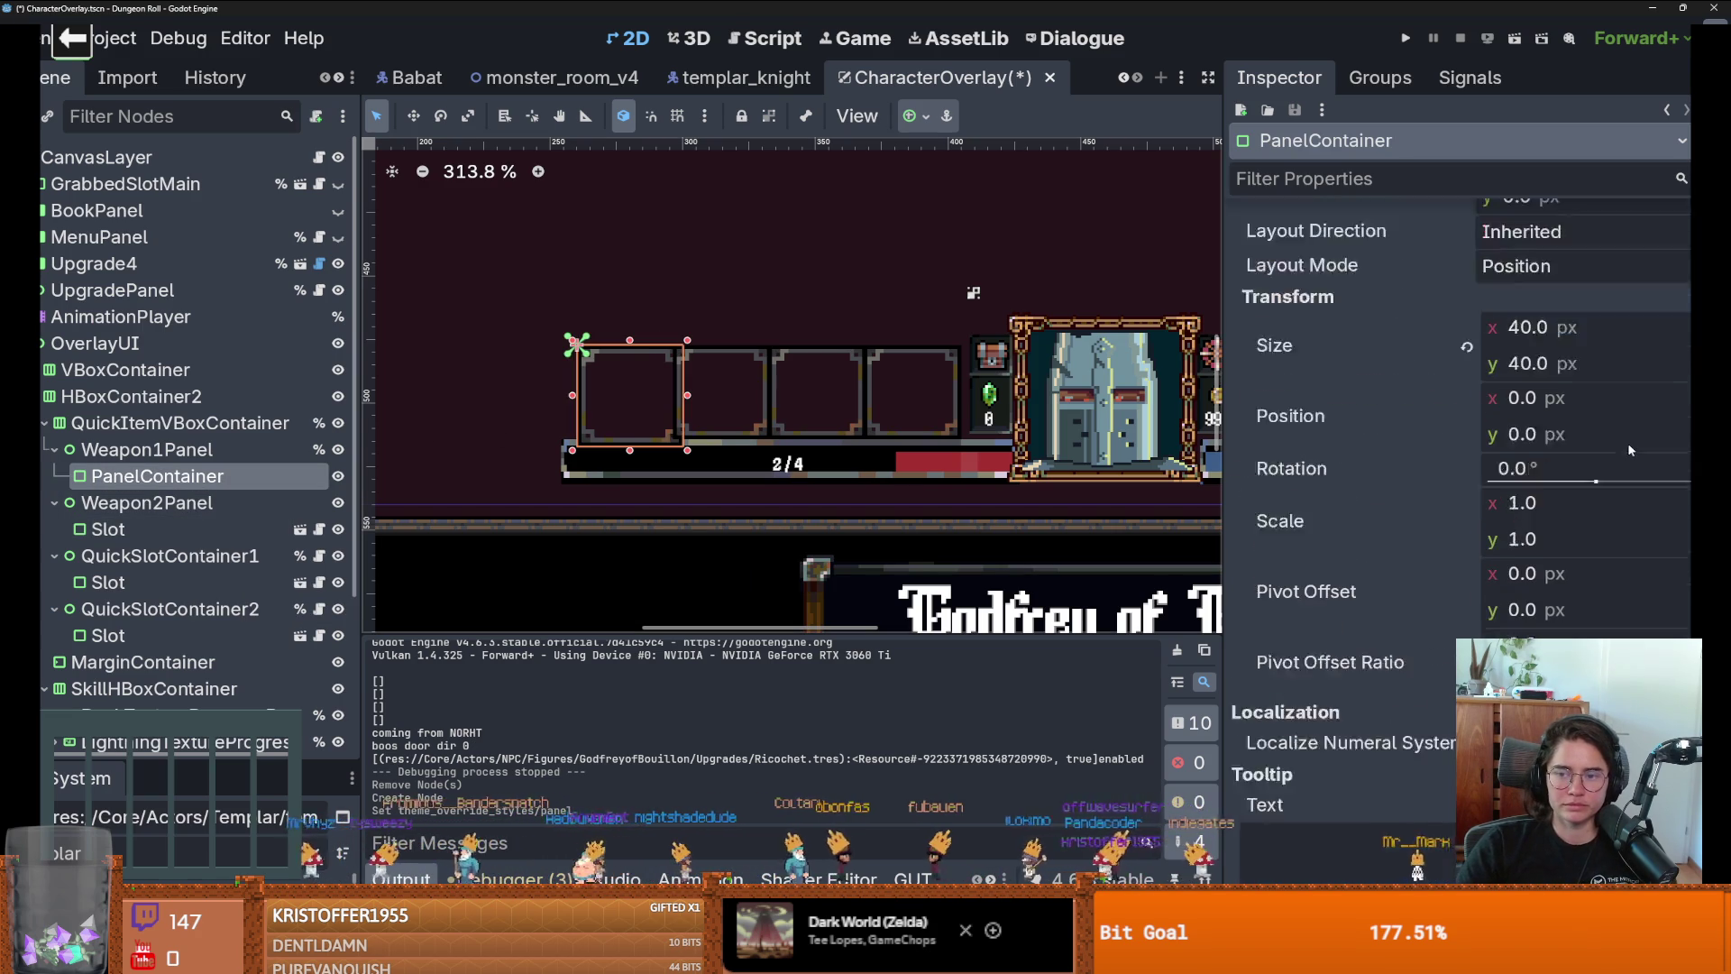
pyautogui.scroll(3, 1629, 450)
pyautogui.click(1508, 528)
pyautogui.write('37')
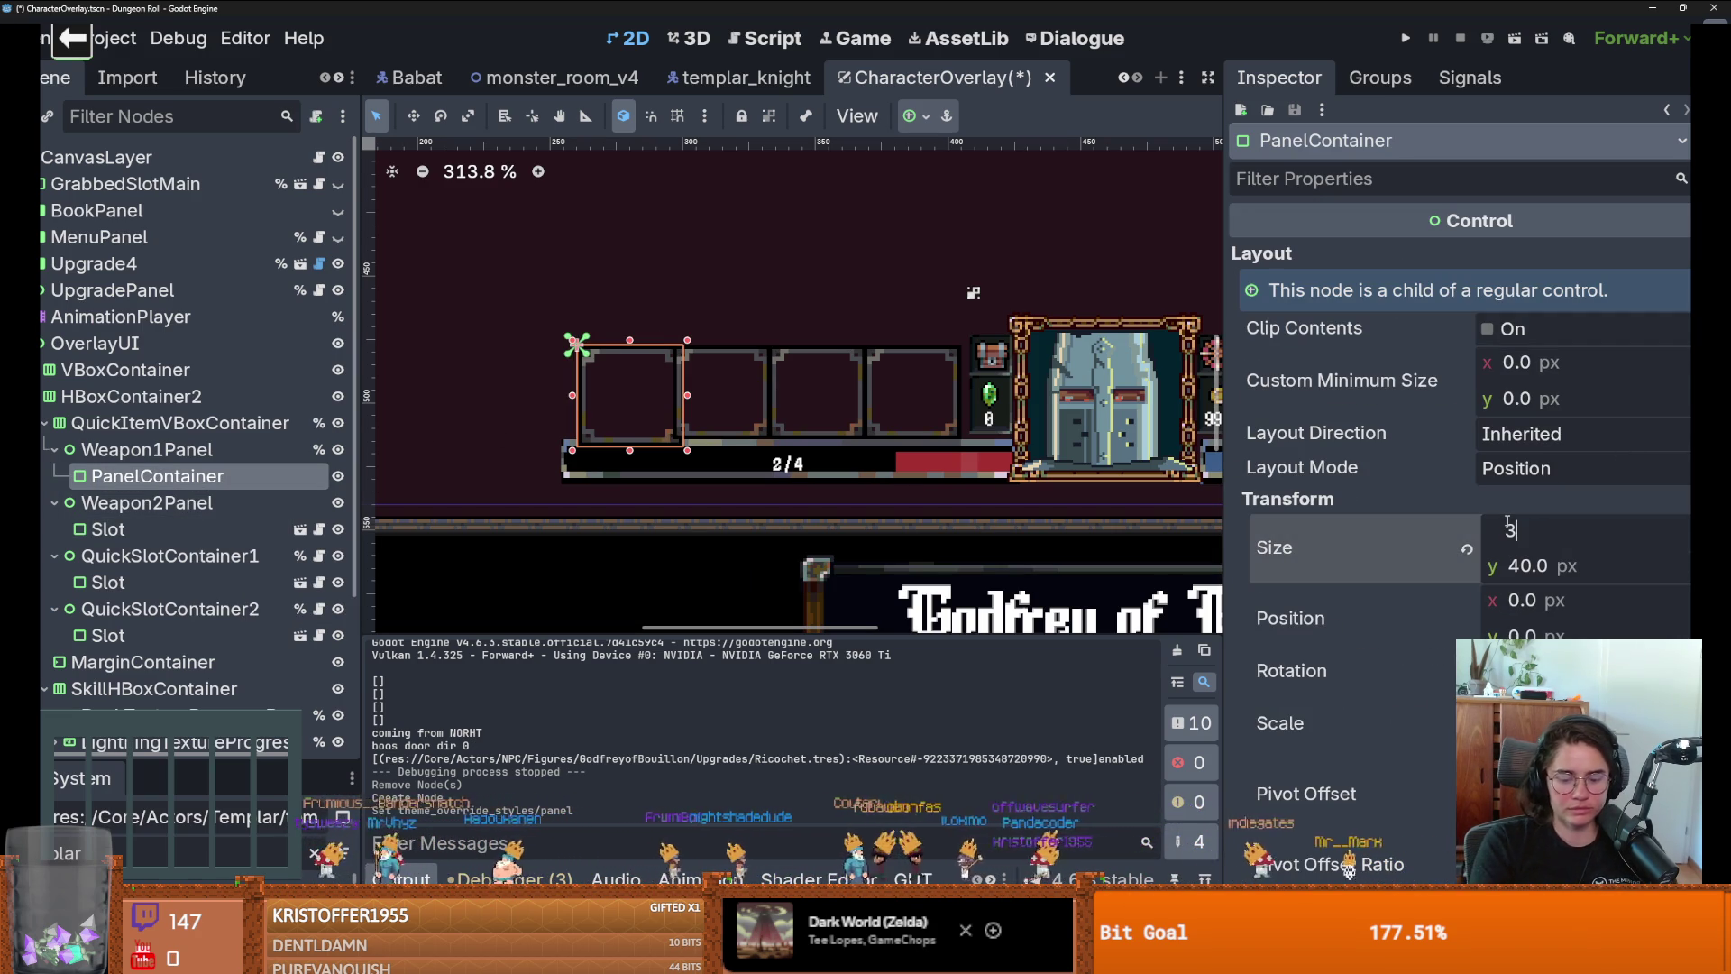
pyautogui.press('Tab')
pyautogui.write('37')
pyautogui.press('Return')
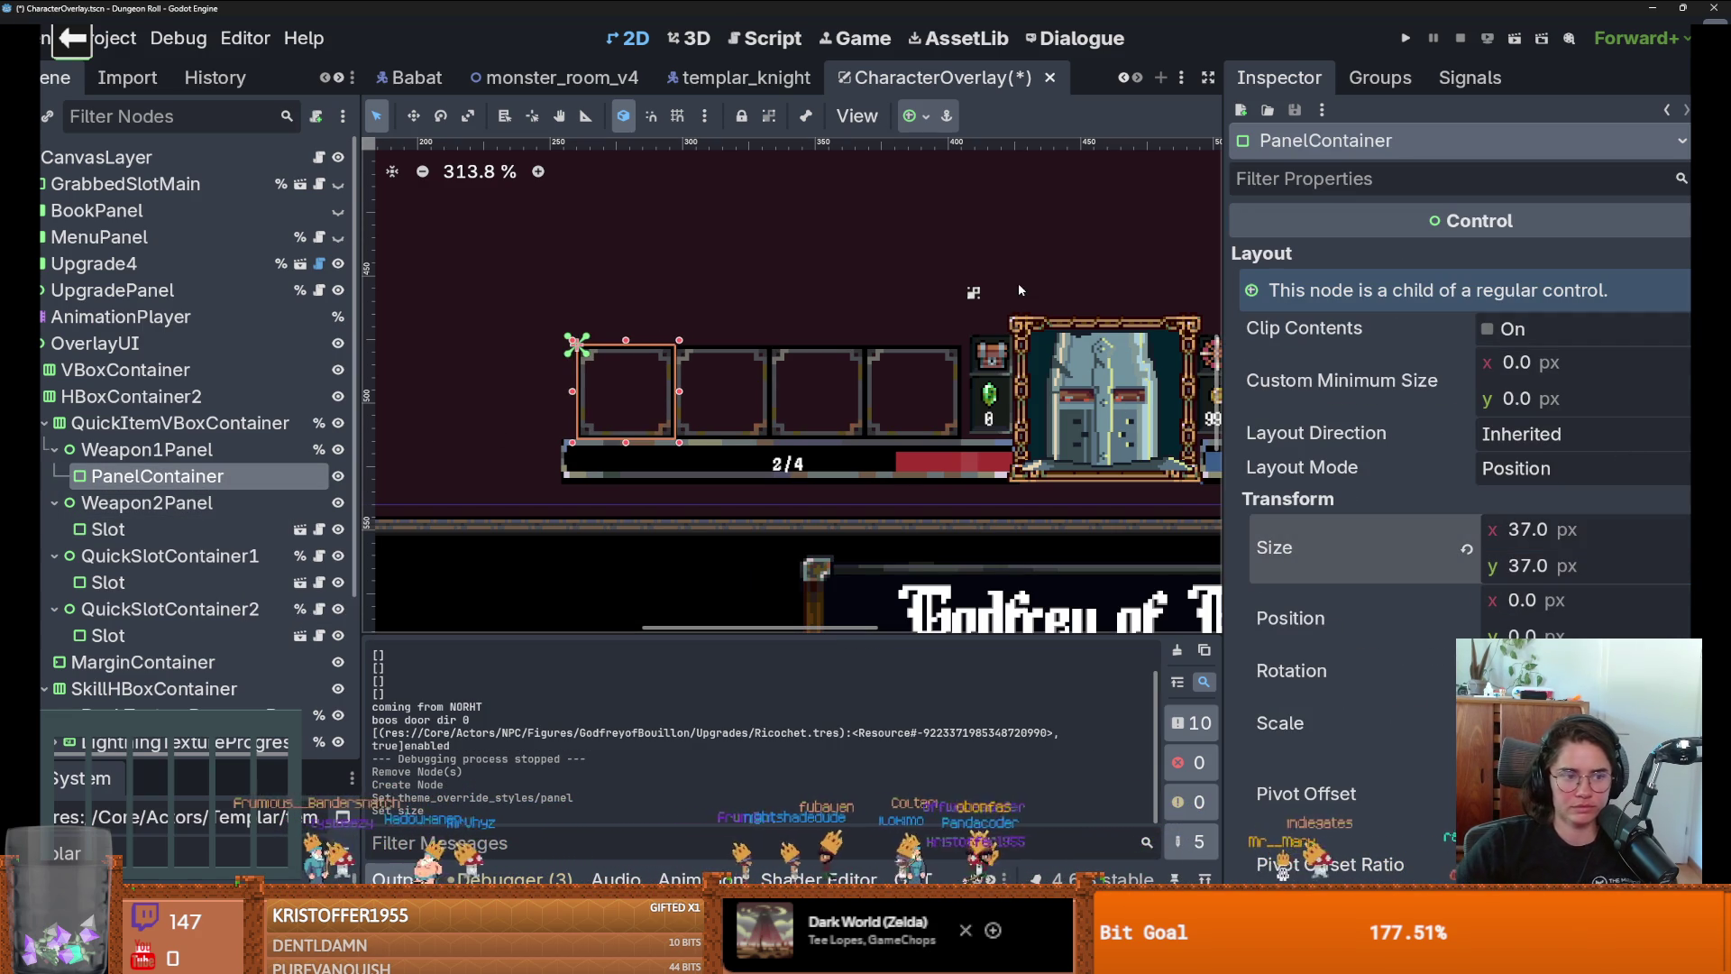
pyautogui.rightClick(183, 485)
# Add a TextureRect child inside the PanelContainer.
pyautogui.click(255, 311)
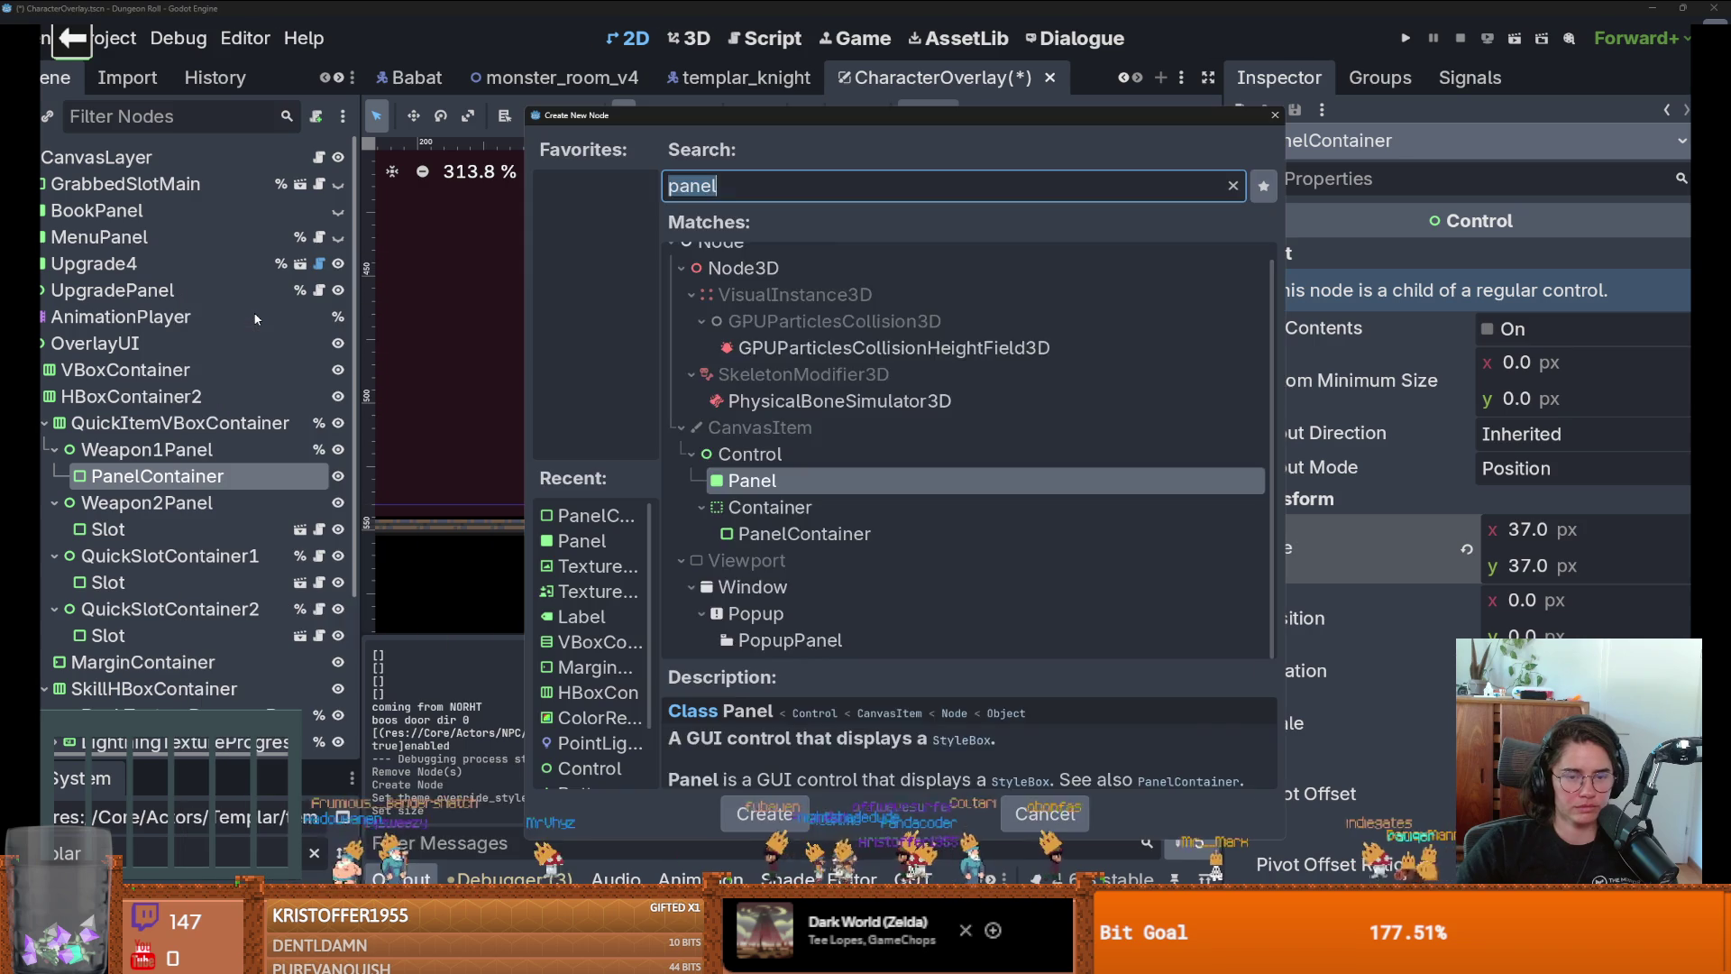
pyautogui.write('texture')
pyautogui.press('Return')
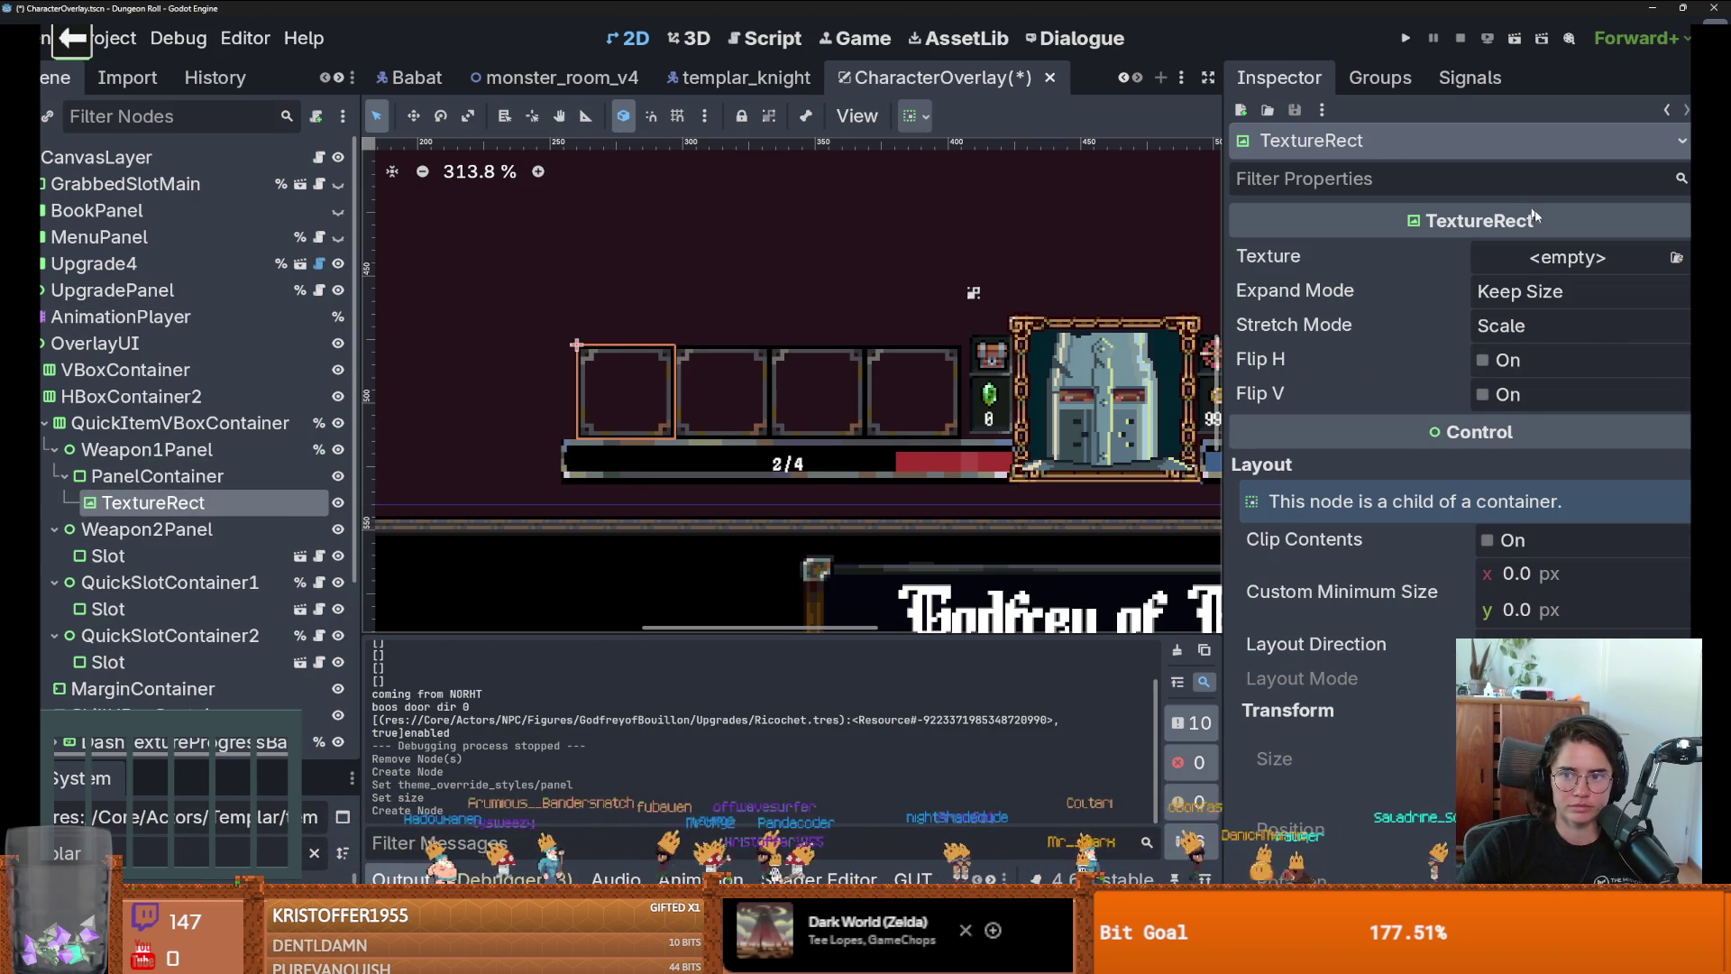
# Give the TextureRect a new AtlasTexture using weapon_ui_icons as its atlas.
pyautogui.click(1569, 260)
pyautogui.click(1464, 449)
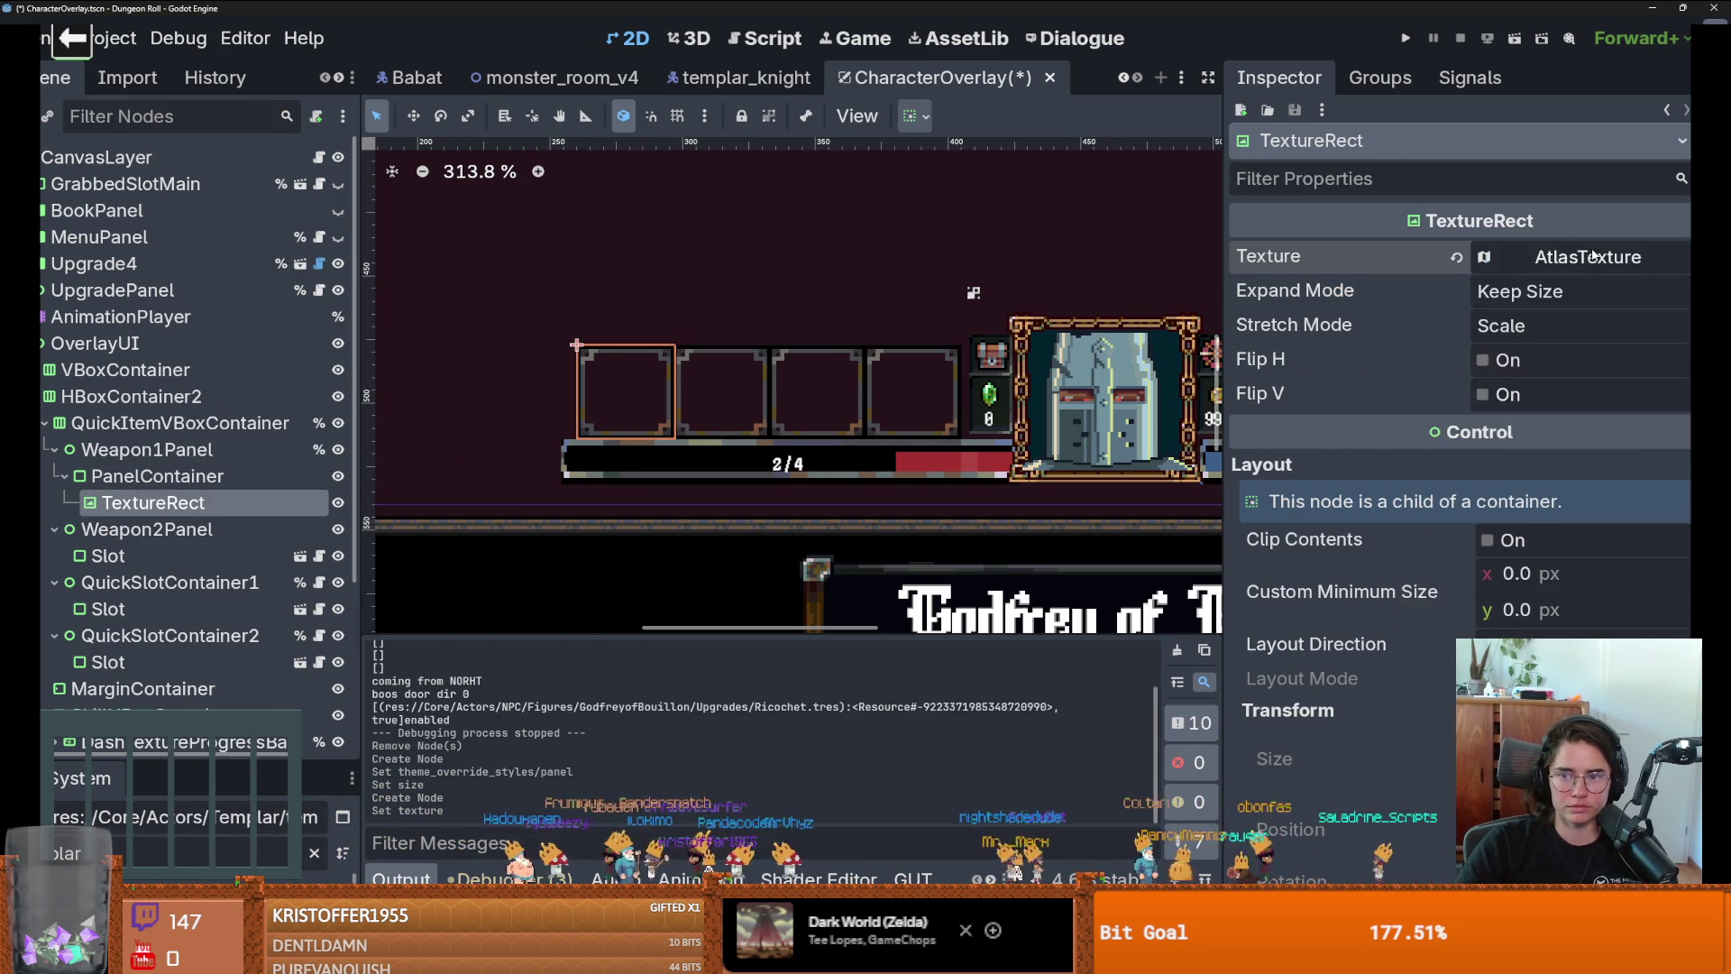
pyautogui.click(1570, 502)
pyautogui.click(1430, 857)
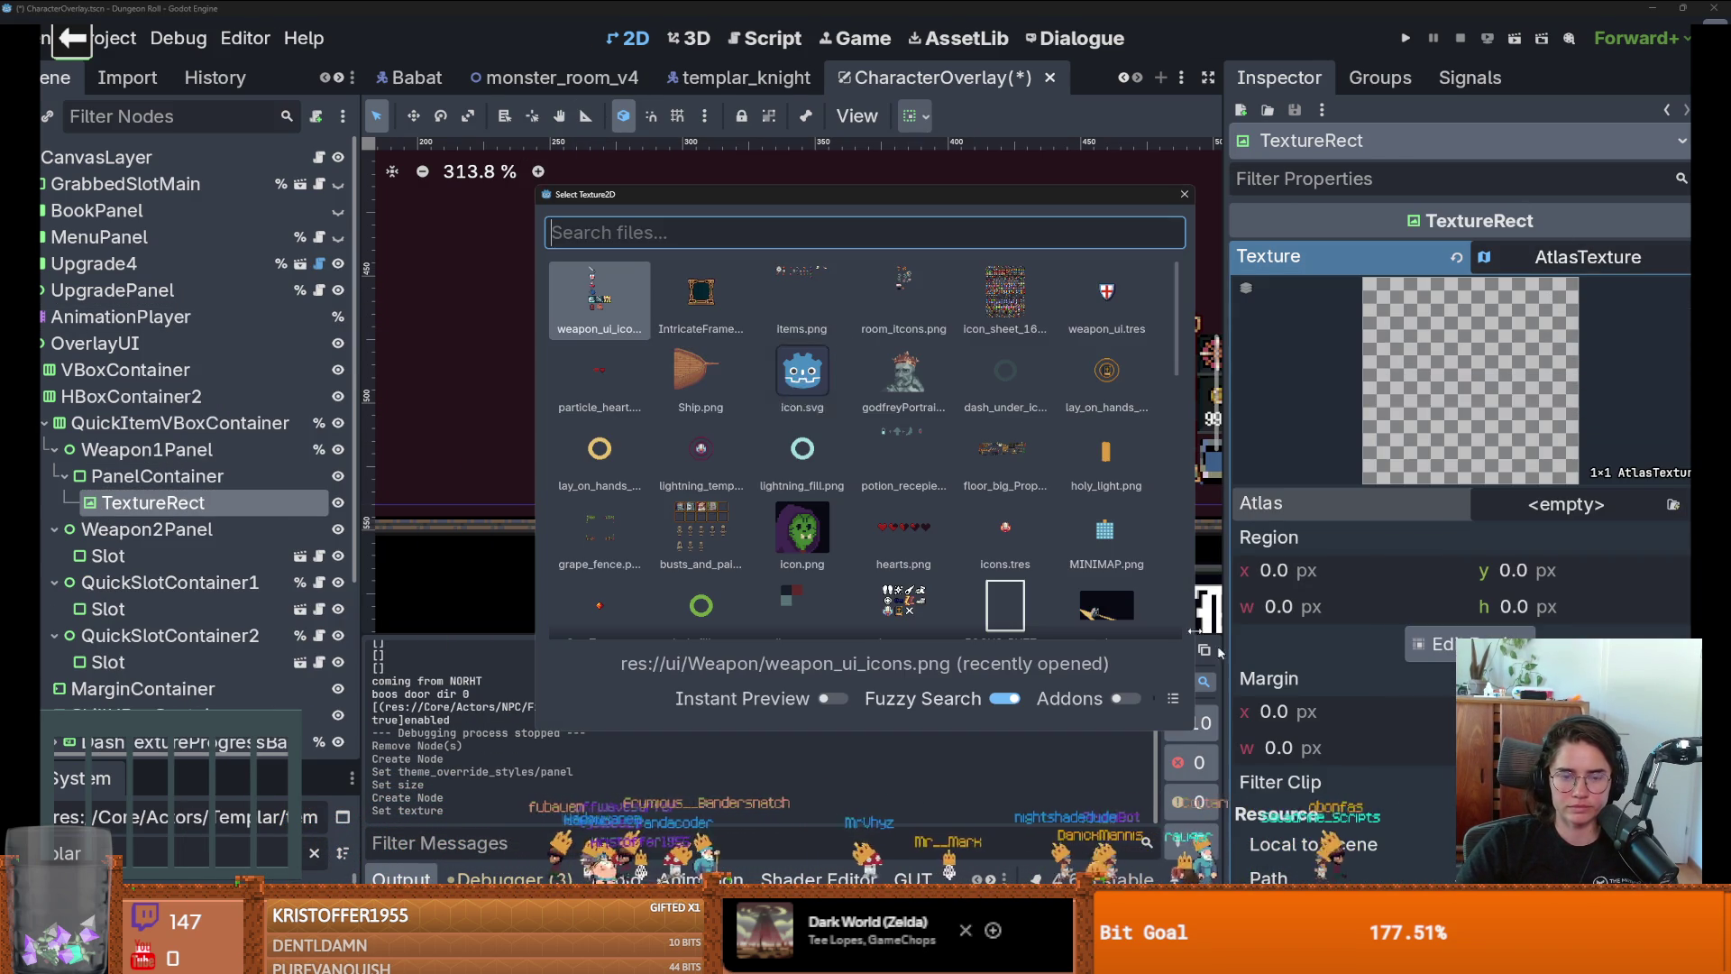
pyautogui.click(614, 317)
# Select the sword cell as the atlas region for the icon.
pyautogui.click(1447, 668)
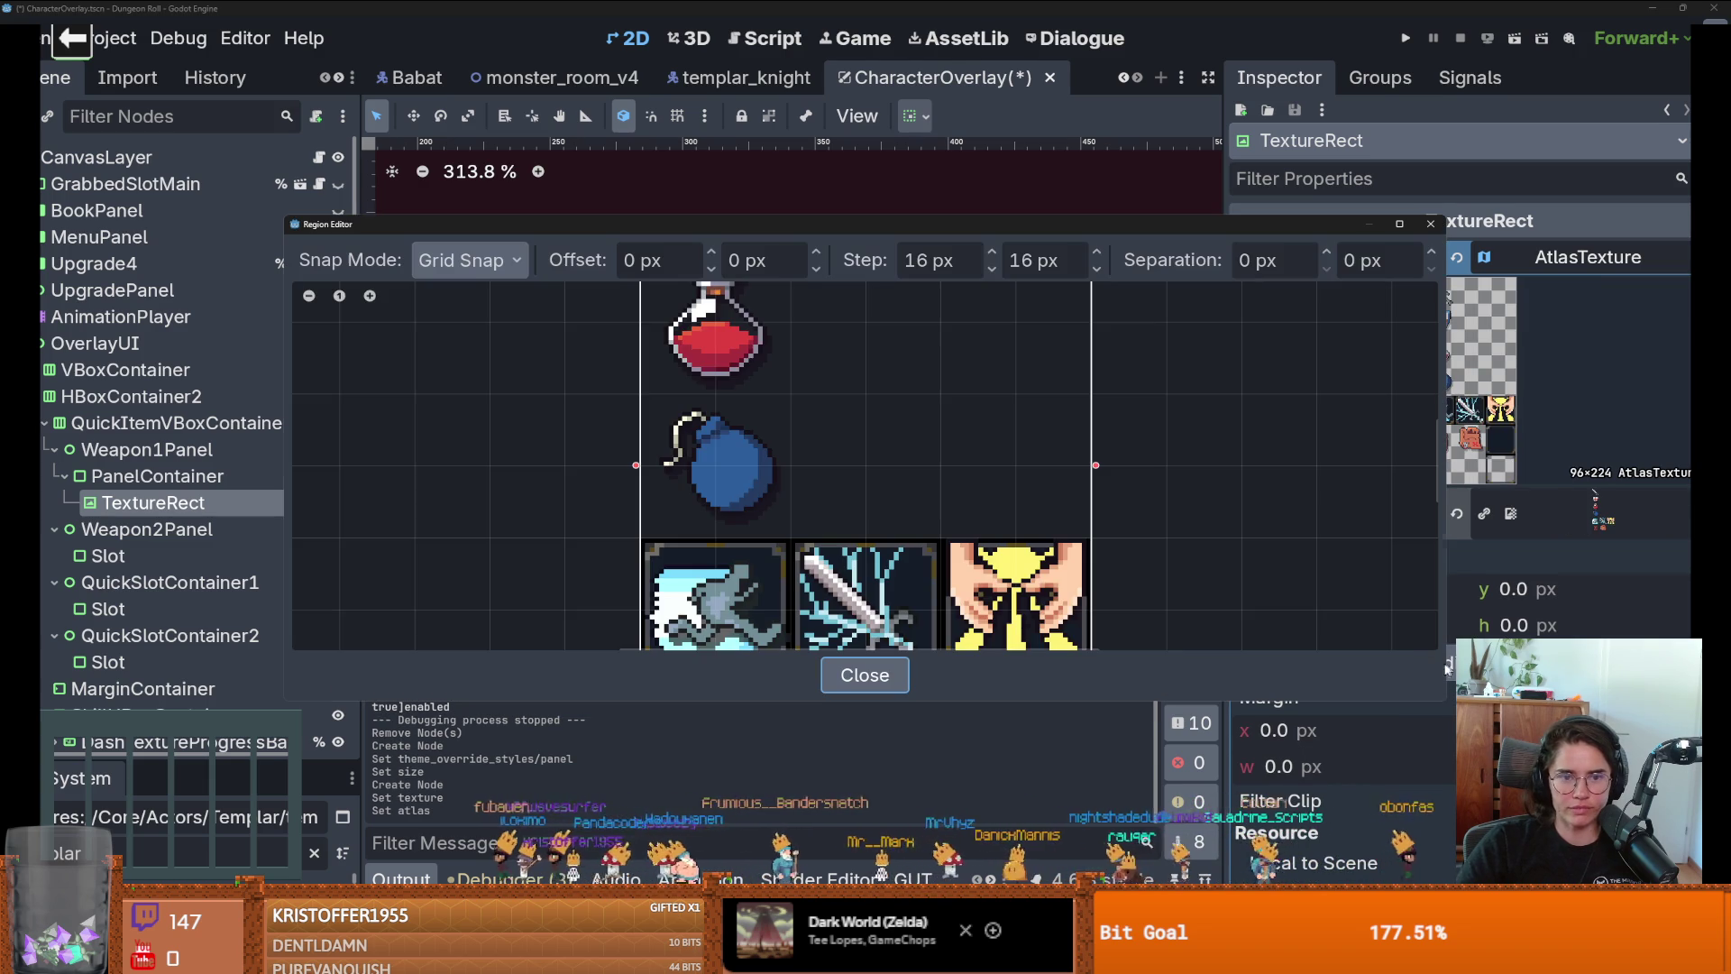
pyautogui.scroll(-4, 827, 409)
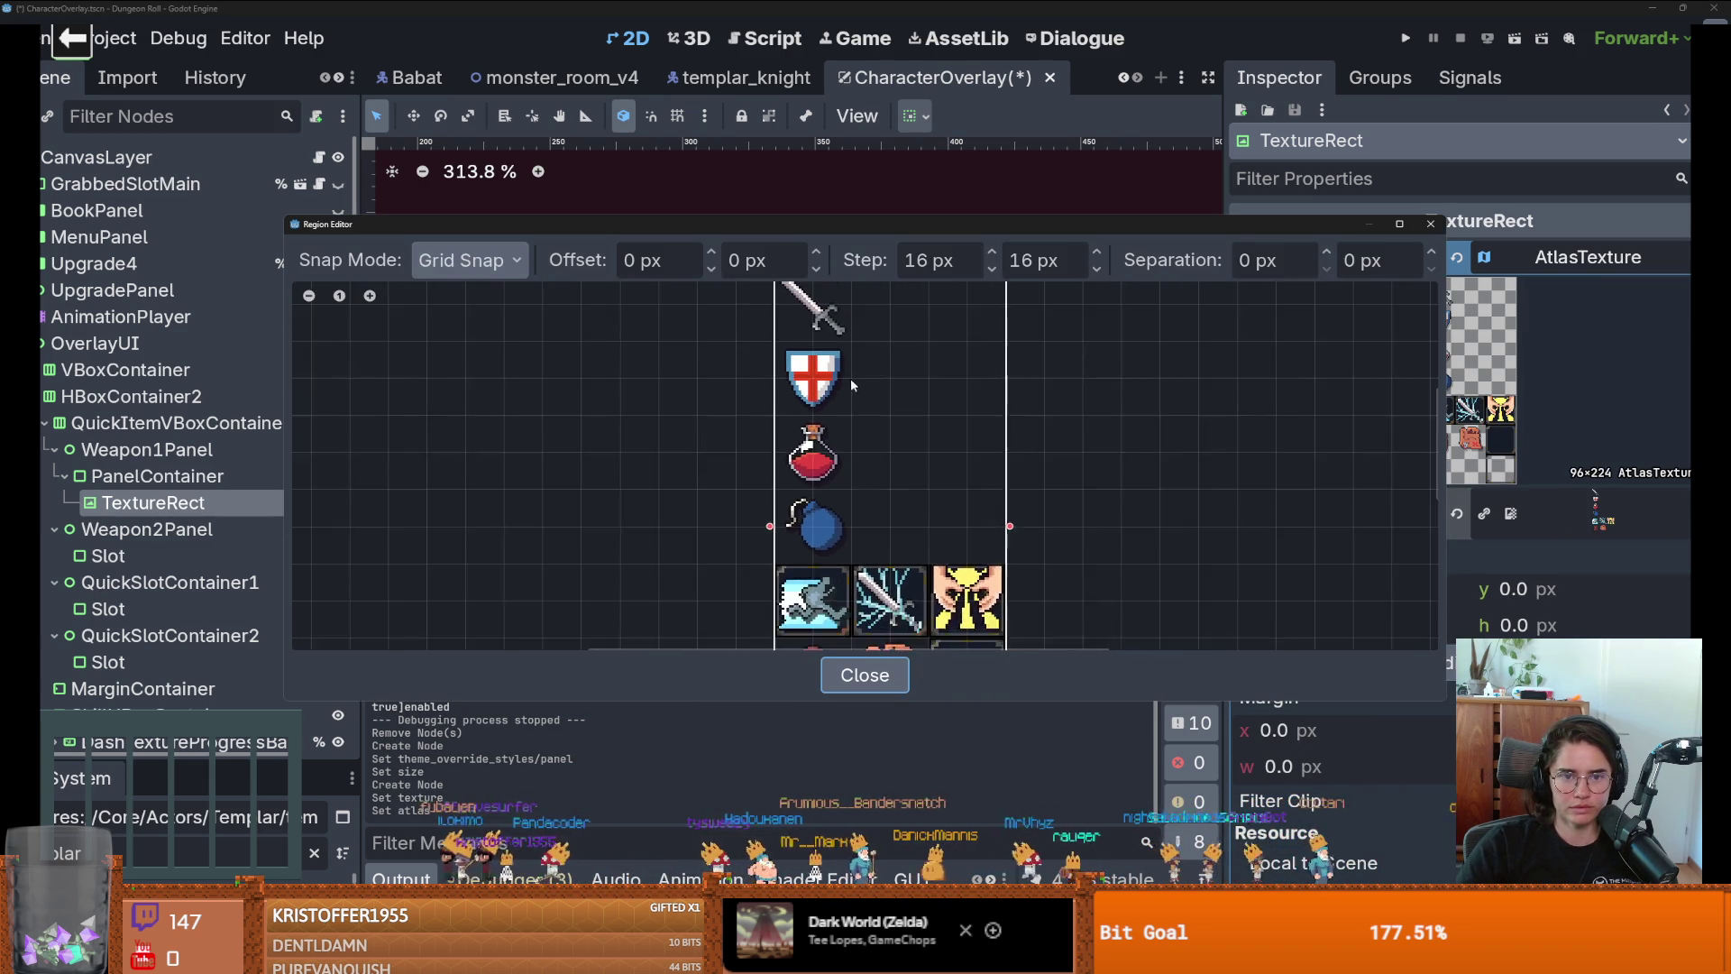
pyautogui.scroll(1, 843, 349)
pyautogui.click(819, 378)
pyautogui.click(1431, 224)
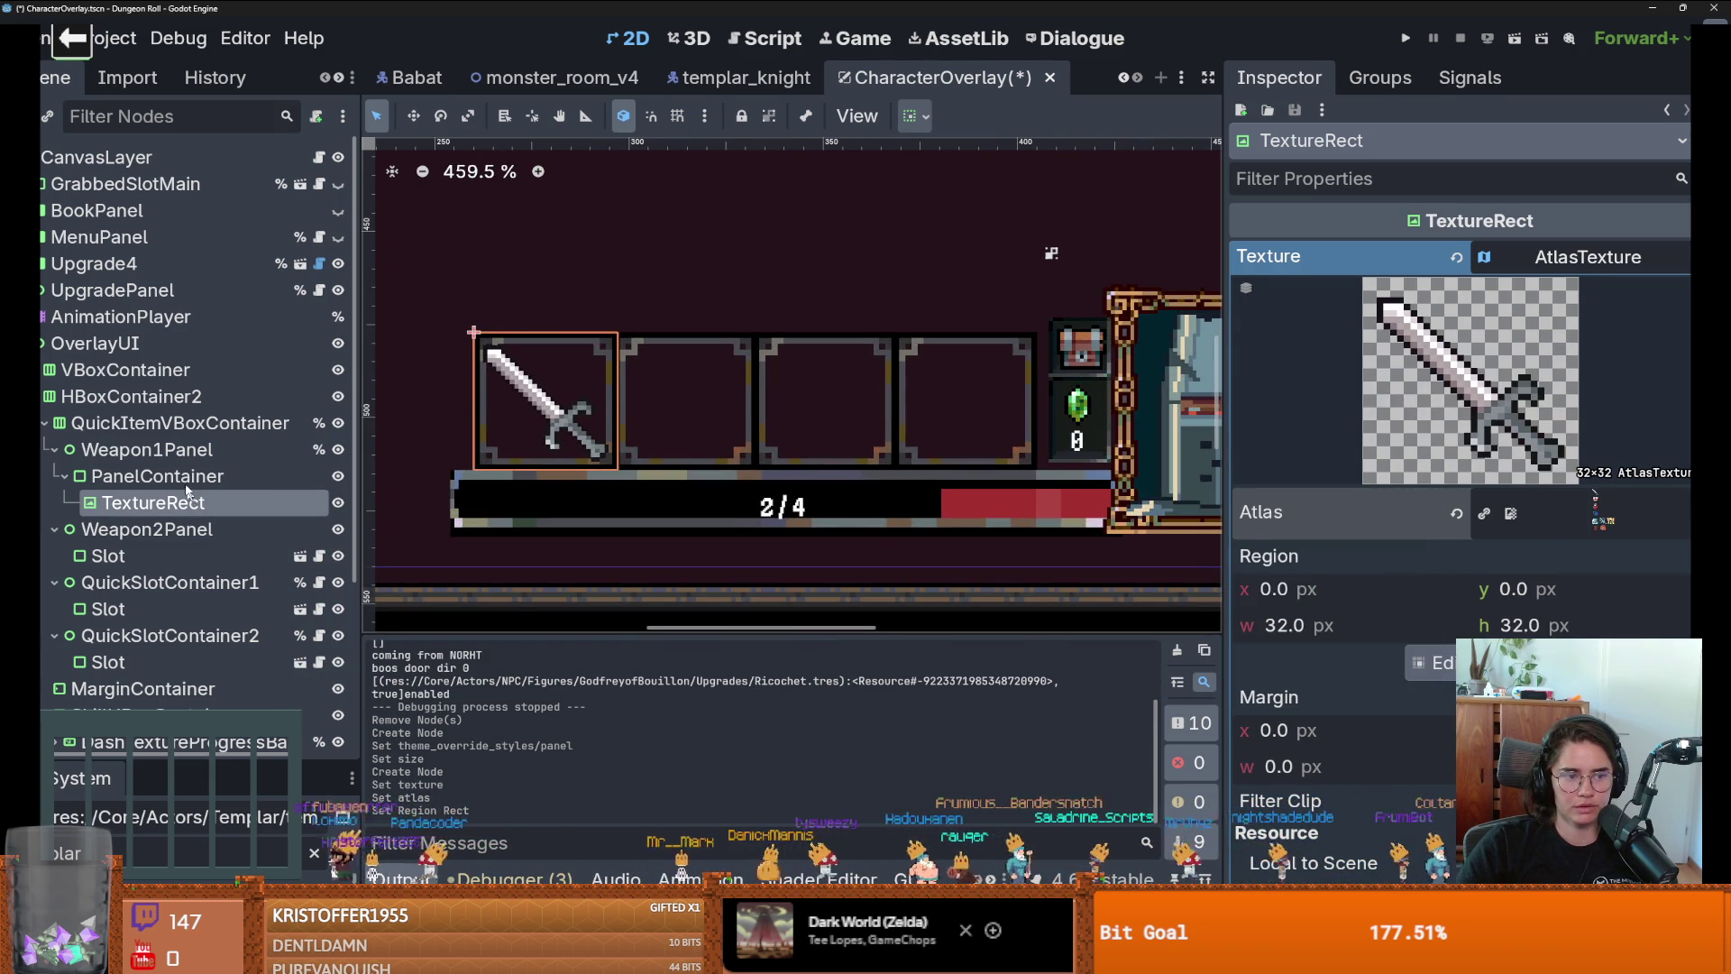
pyautogui.click(157, 476)
pyautogui.keyDown('ctrl'); pyautogui.click(200, 500); pyautogui.keyUp('ctrl')
# Delete the Slot under Weapon2Panel and paste the copied icon PanelContainer in its place.
pyautogui.click(112, 556)
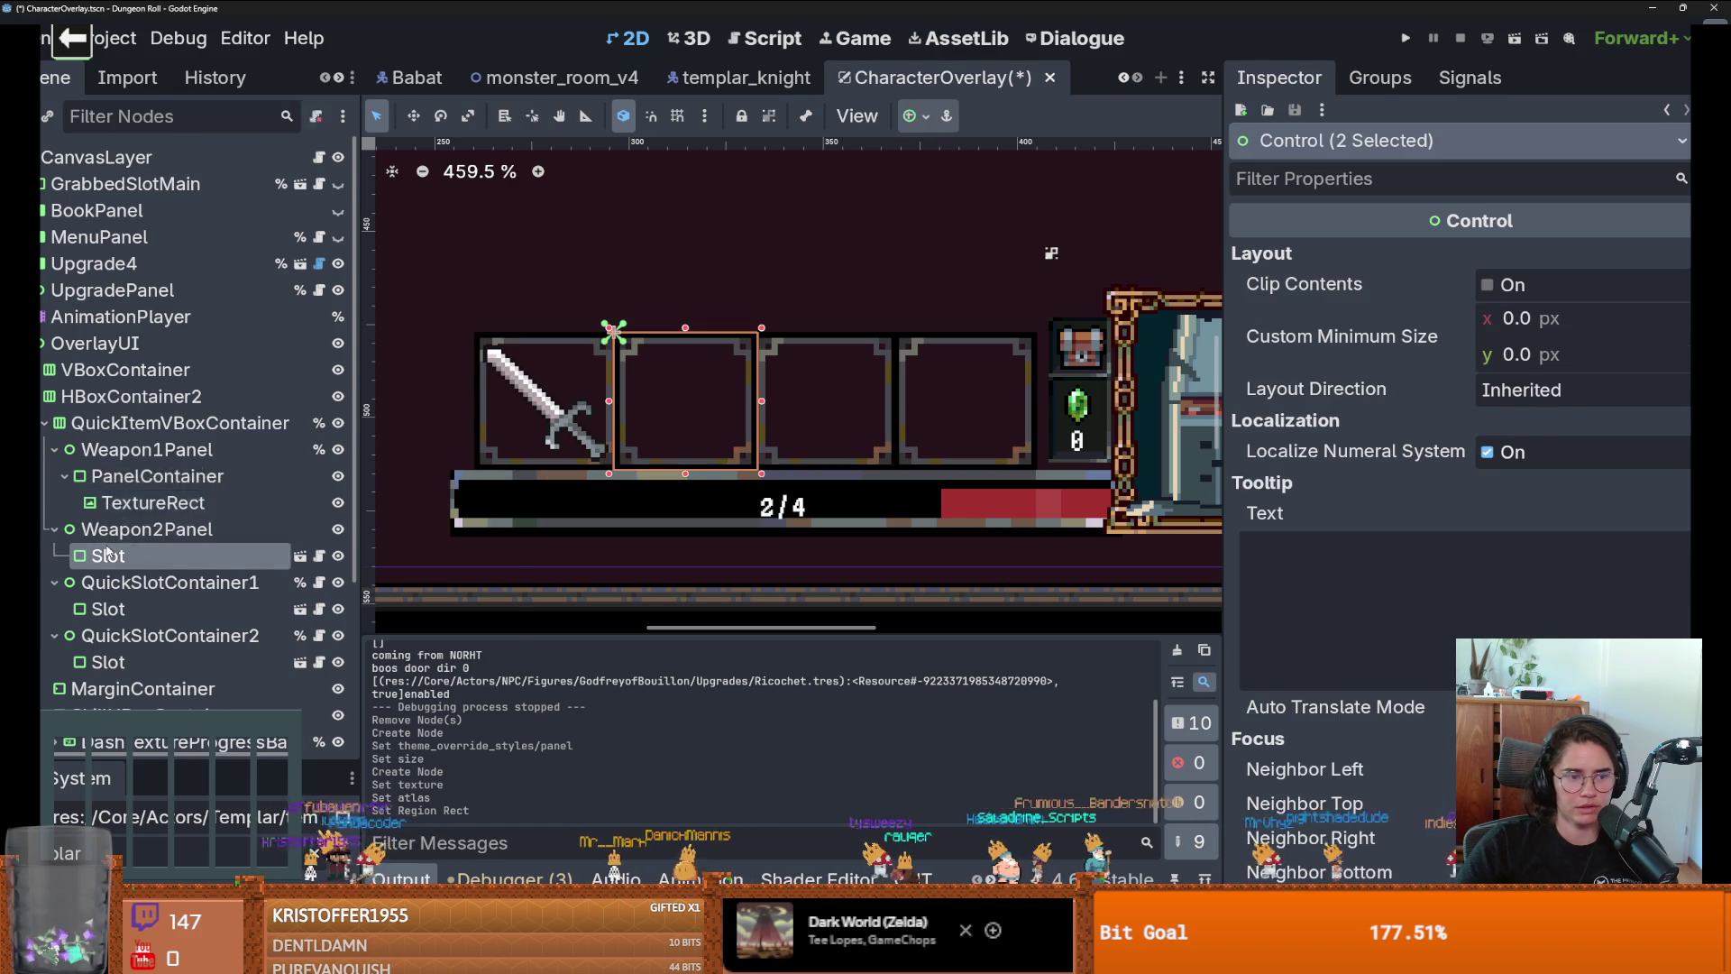
pyautogui.rightClick(113, 555)
pyautogui.press('Delete')
pyautogui.press('Return')
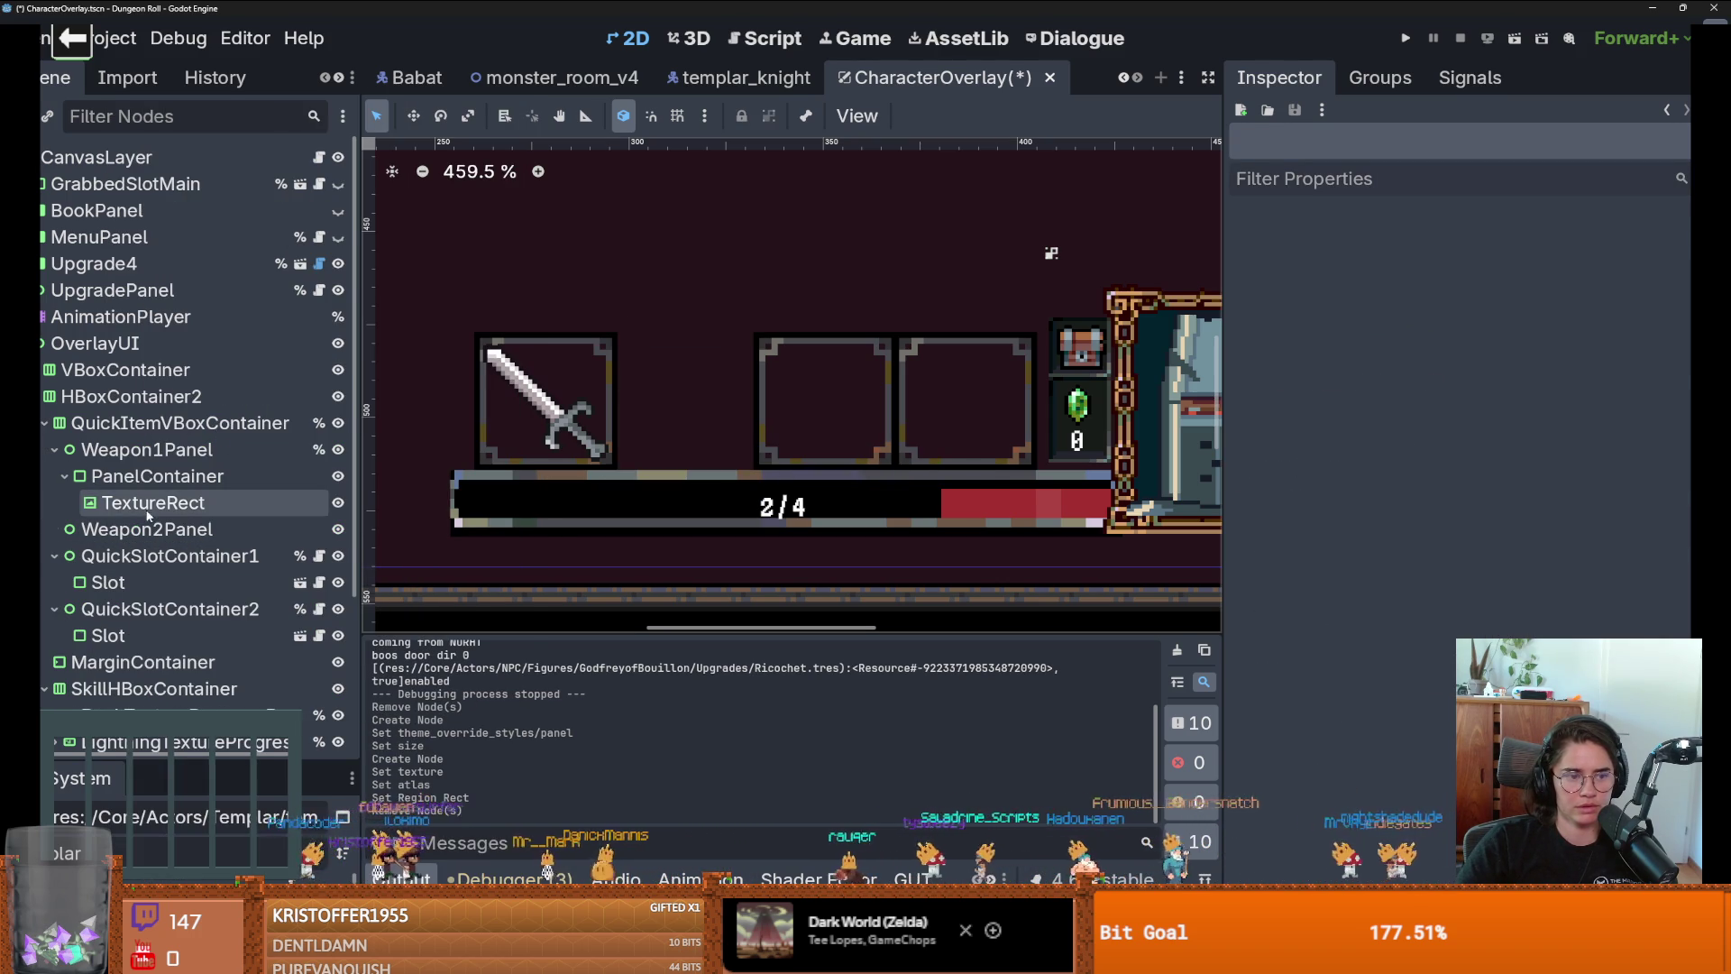
pyautogui.click(268, 530)
pyautogui.hotkey('ctrl', 'v')
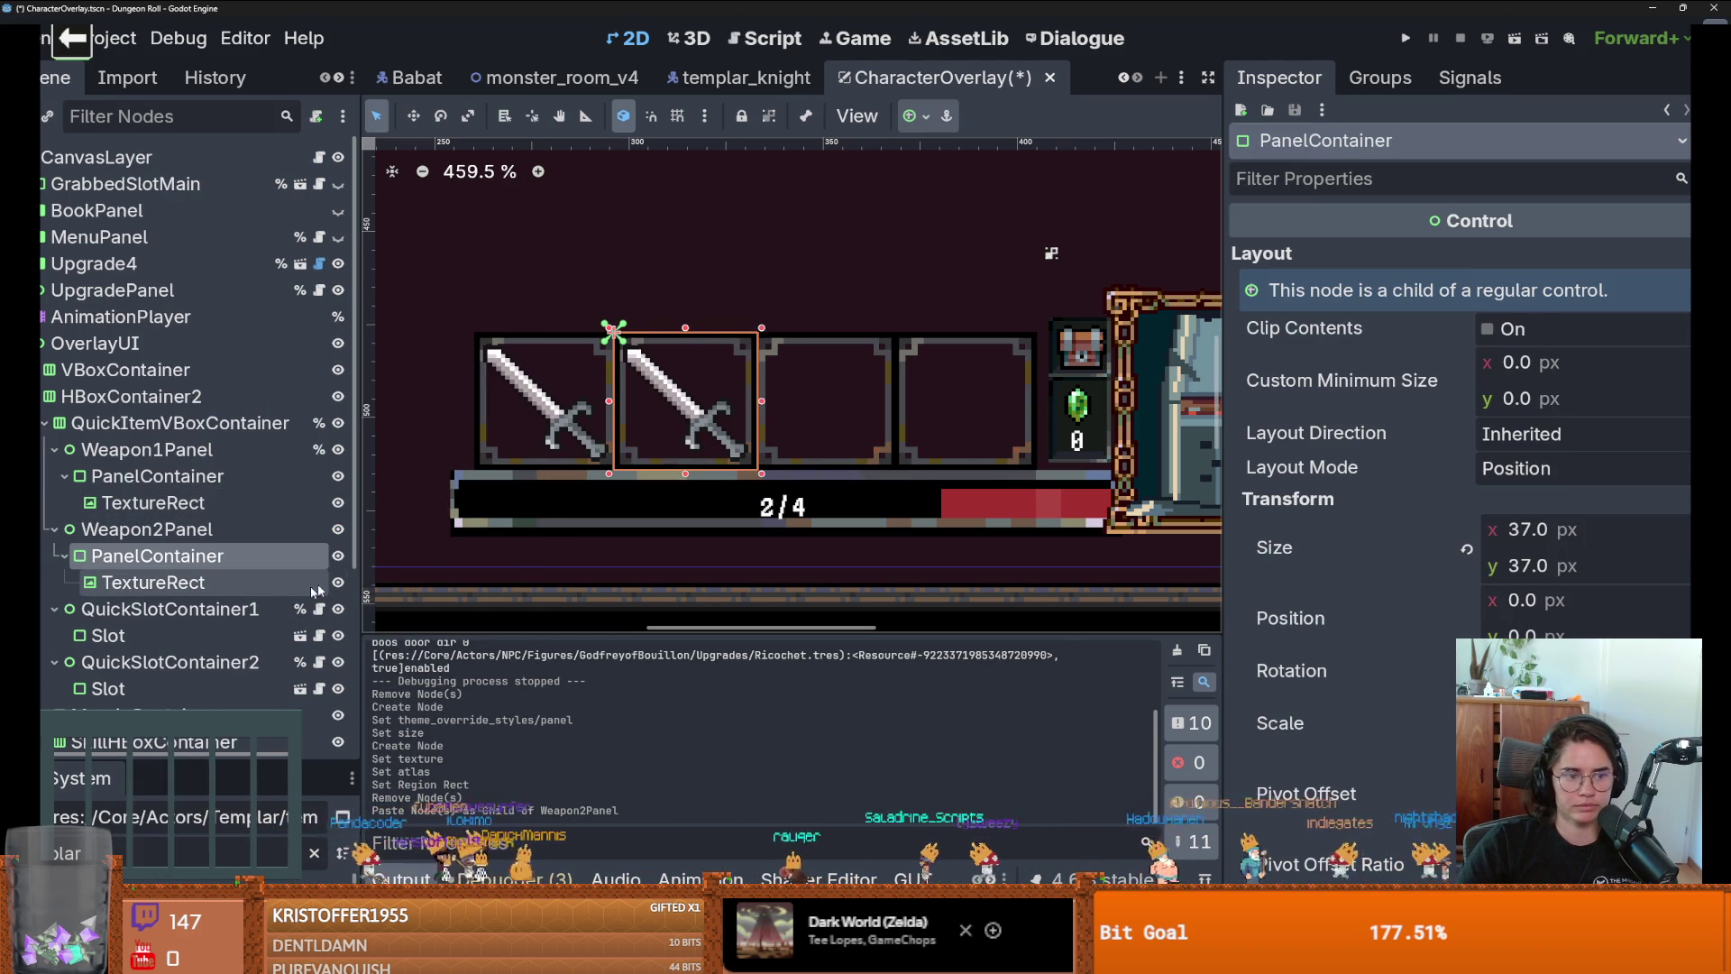
# Change the pasted TextureRect's atlas region from the sword to the red-cross shield cell.
pyautogui.click(216, 583)
pyautogui.click(1681, 271)
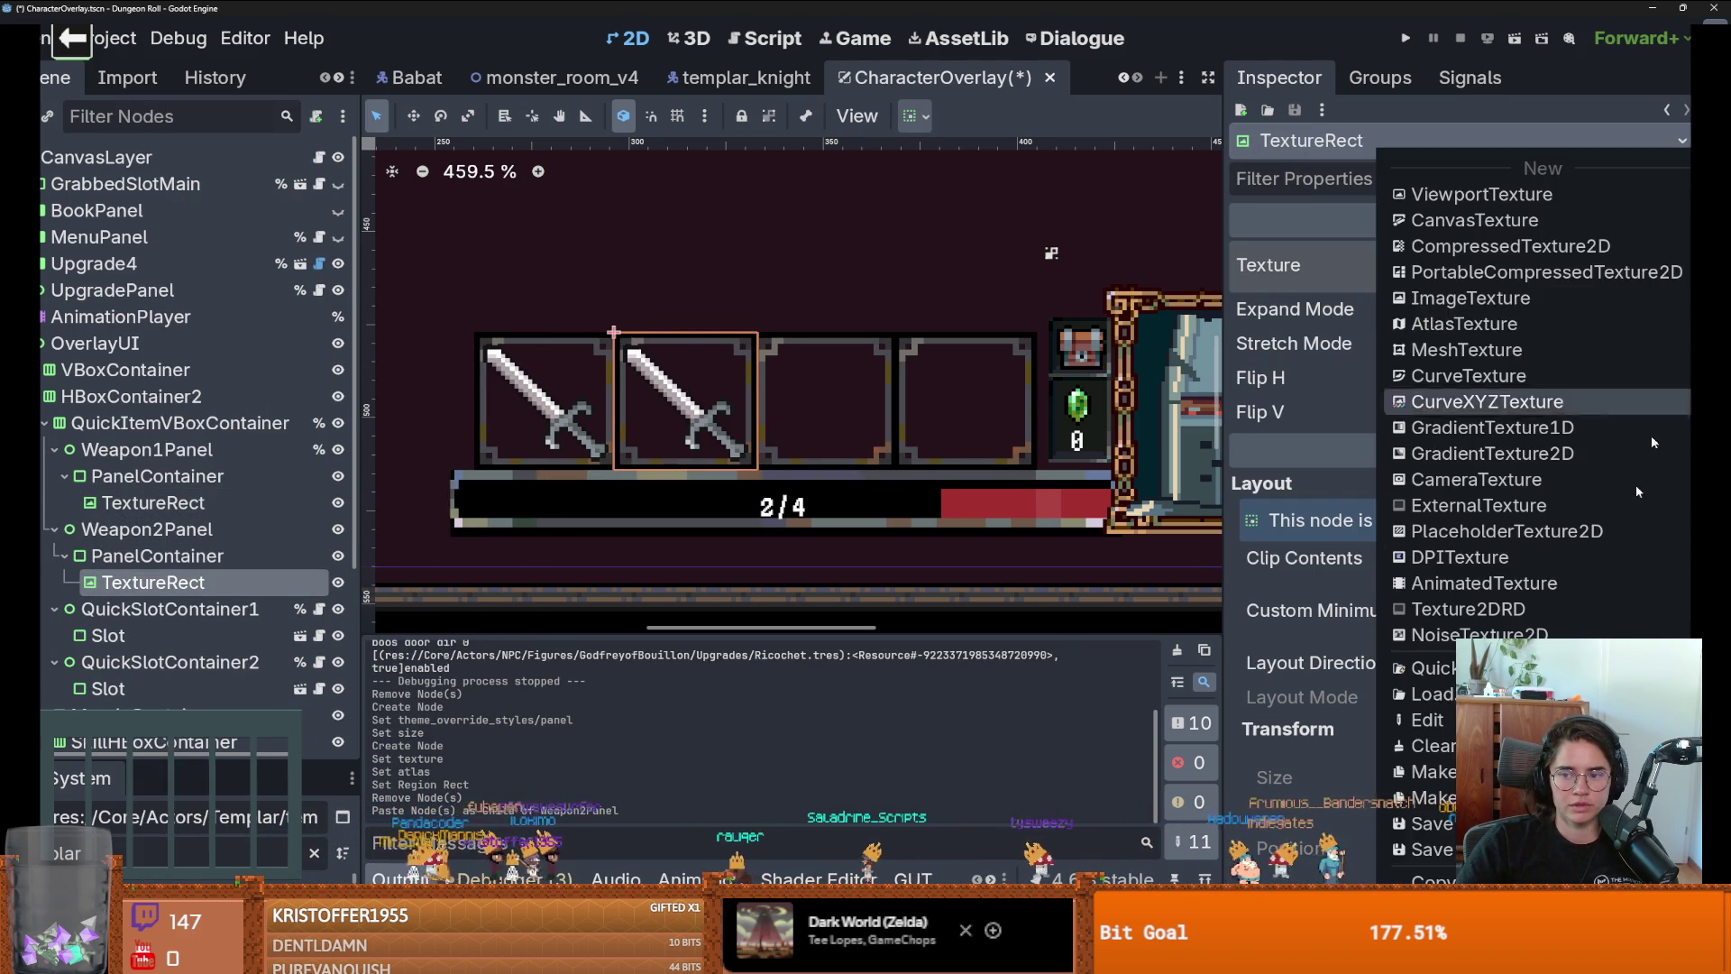
pyautogui.press('Escape')
pyautogui.click(1592, 267)
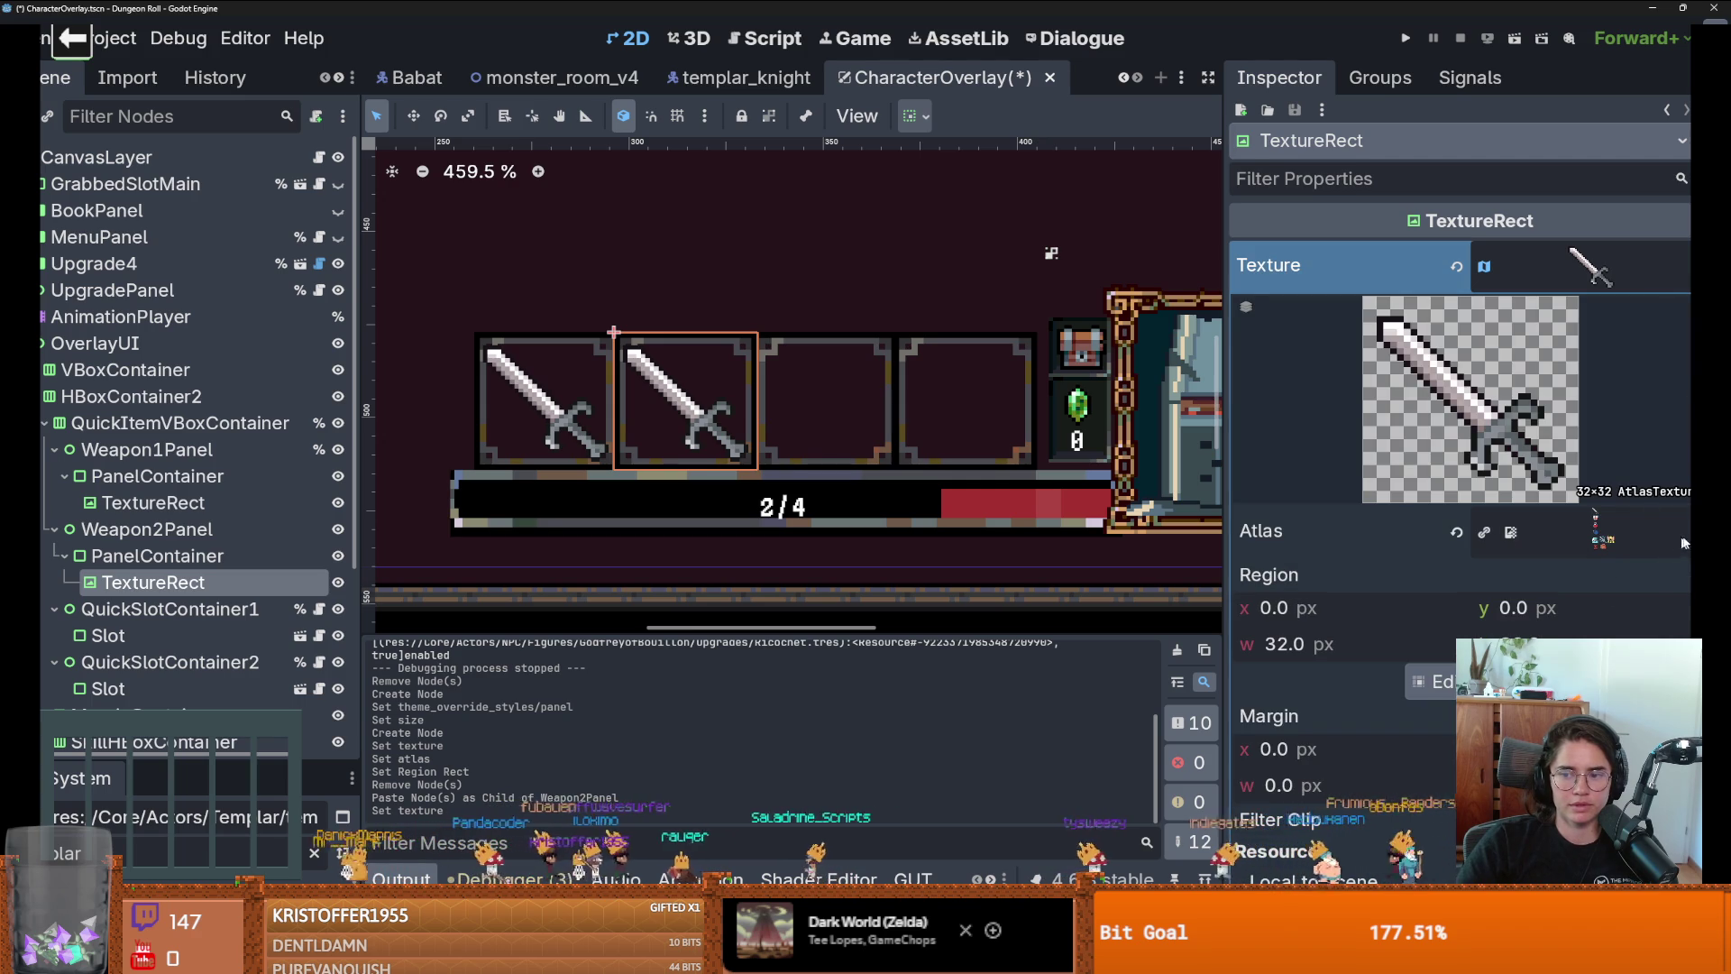
pyautogui.click(1432, 681)
pyautogui.scroll(2, 807, 383)
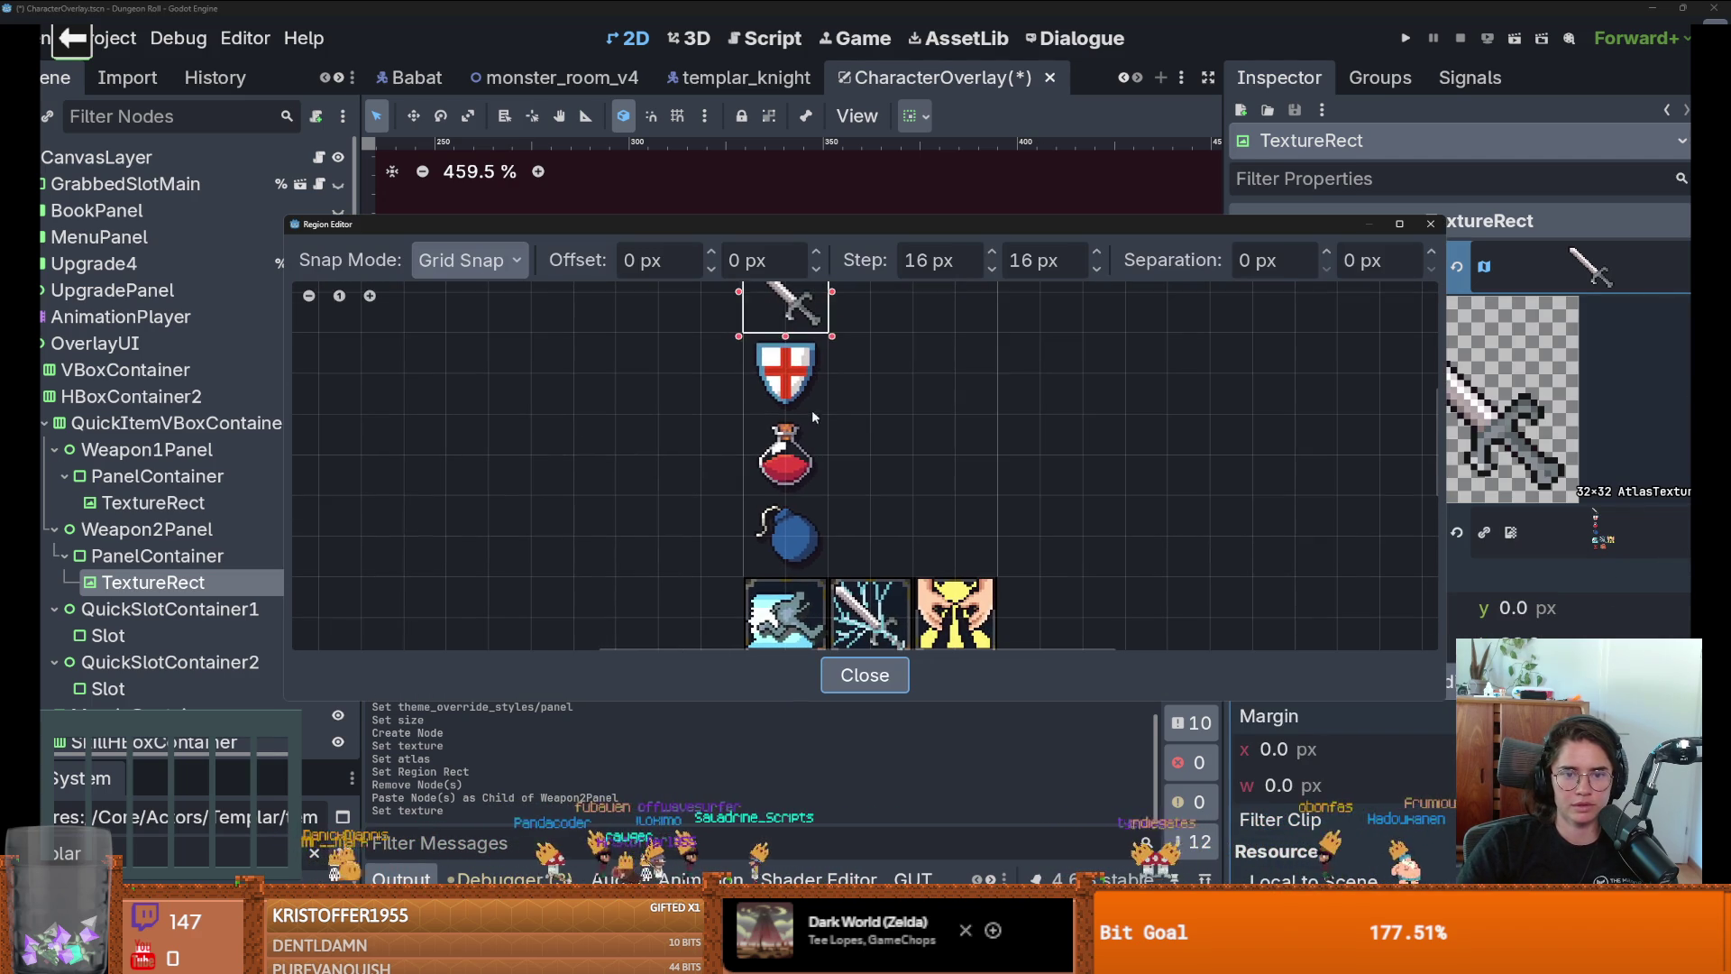
pyautogui.click(801, 382)
pyautogui.click(1431, 224)
pyautogui.click(1619, 276)
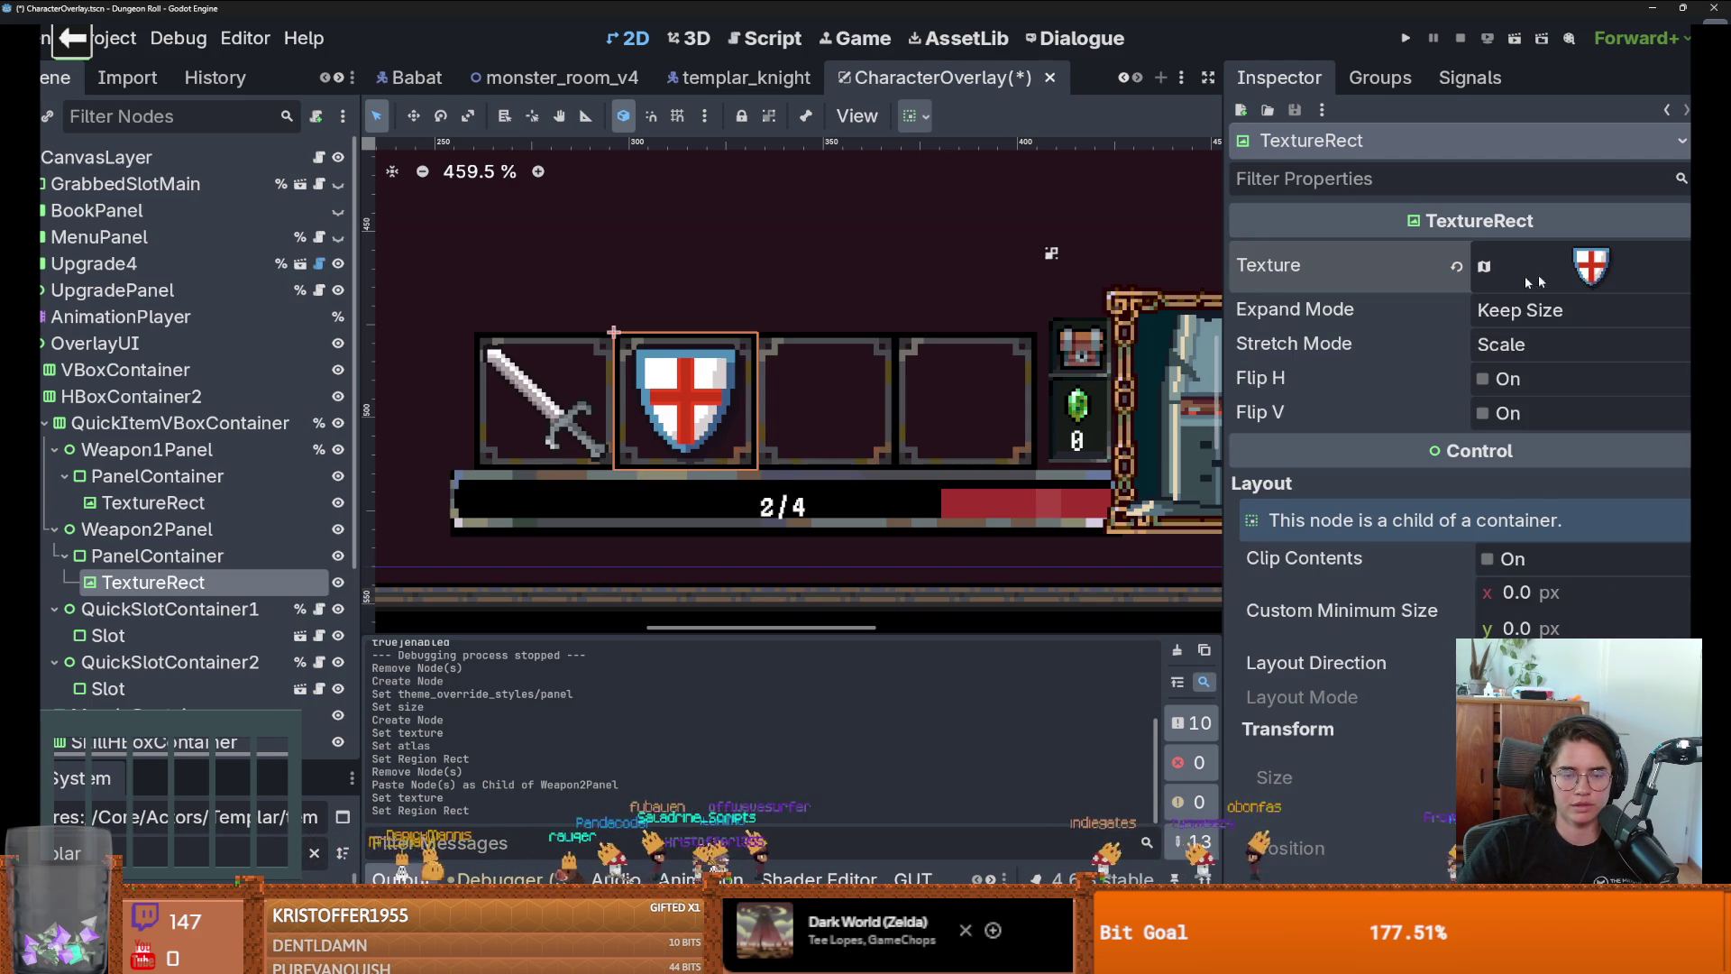
# Save the CharacterOverlay scene and select OverlayUI to review the whole overlay.
pyautogui.hotkey('ctrl', 's')
pyautogui.click(826, 283)
pyautogui.scroll(-4, 897, 322)
pyautogui.scroll(-2, 897, 321)
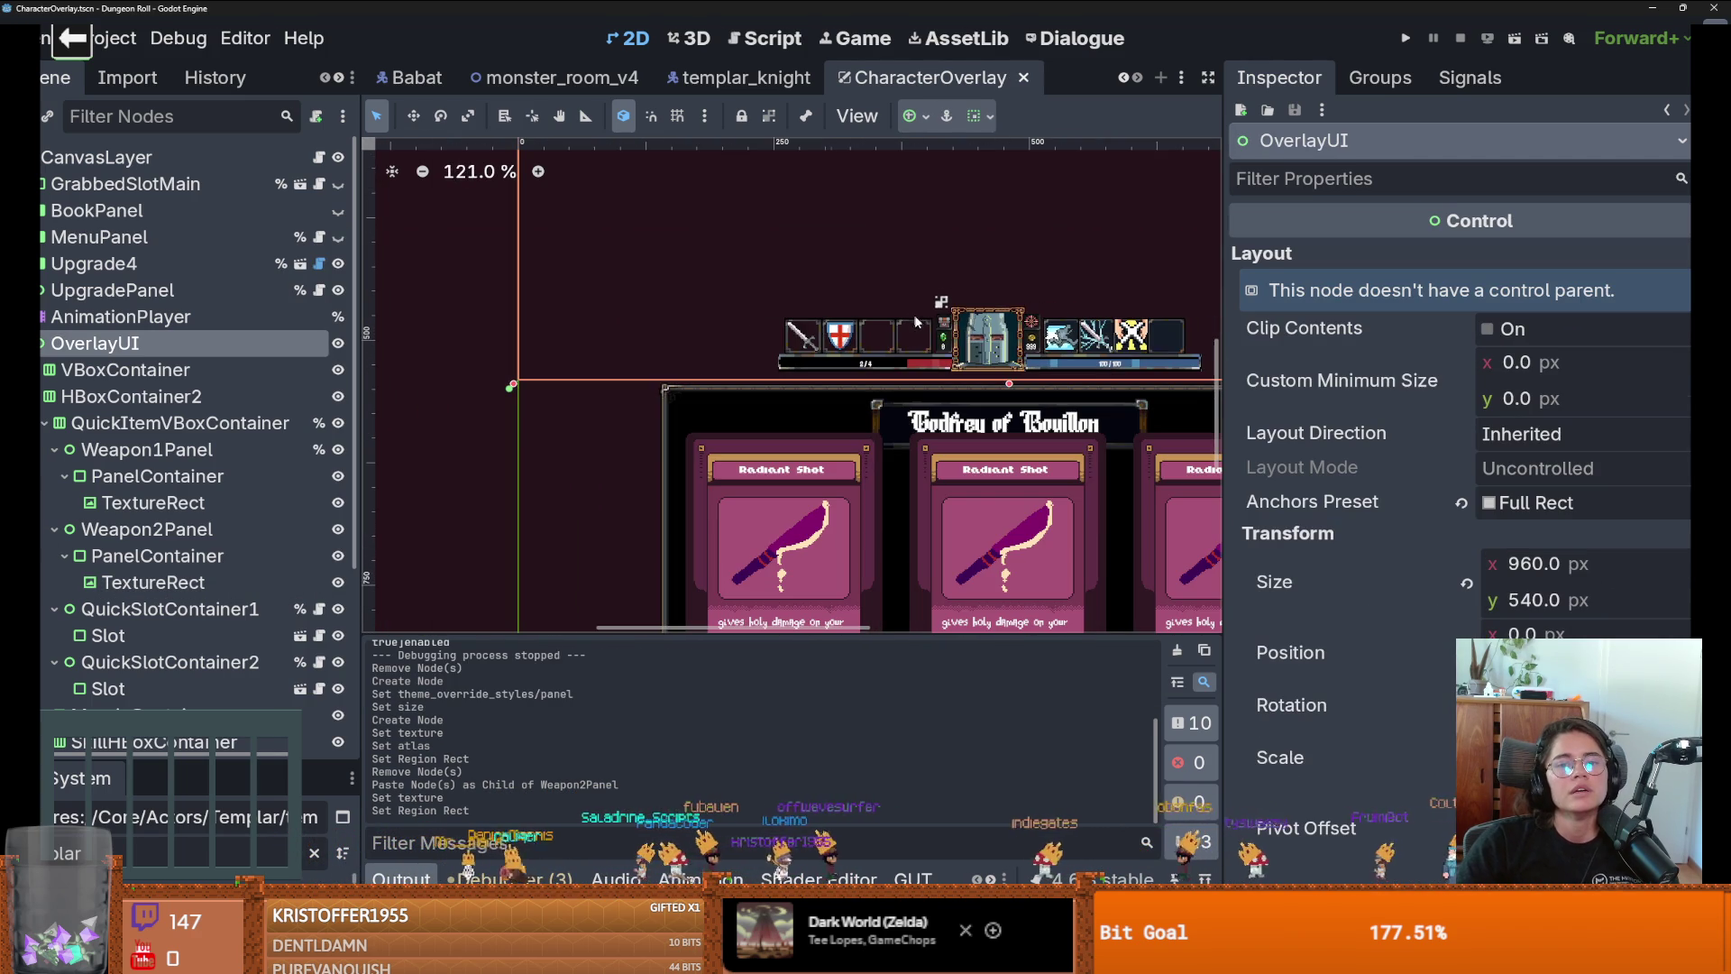
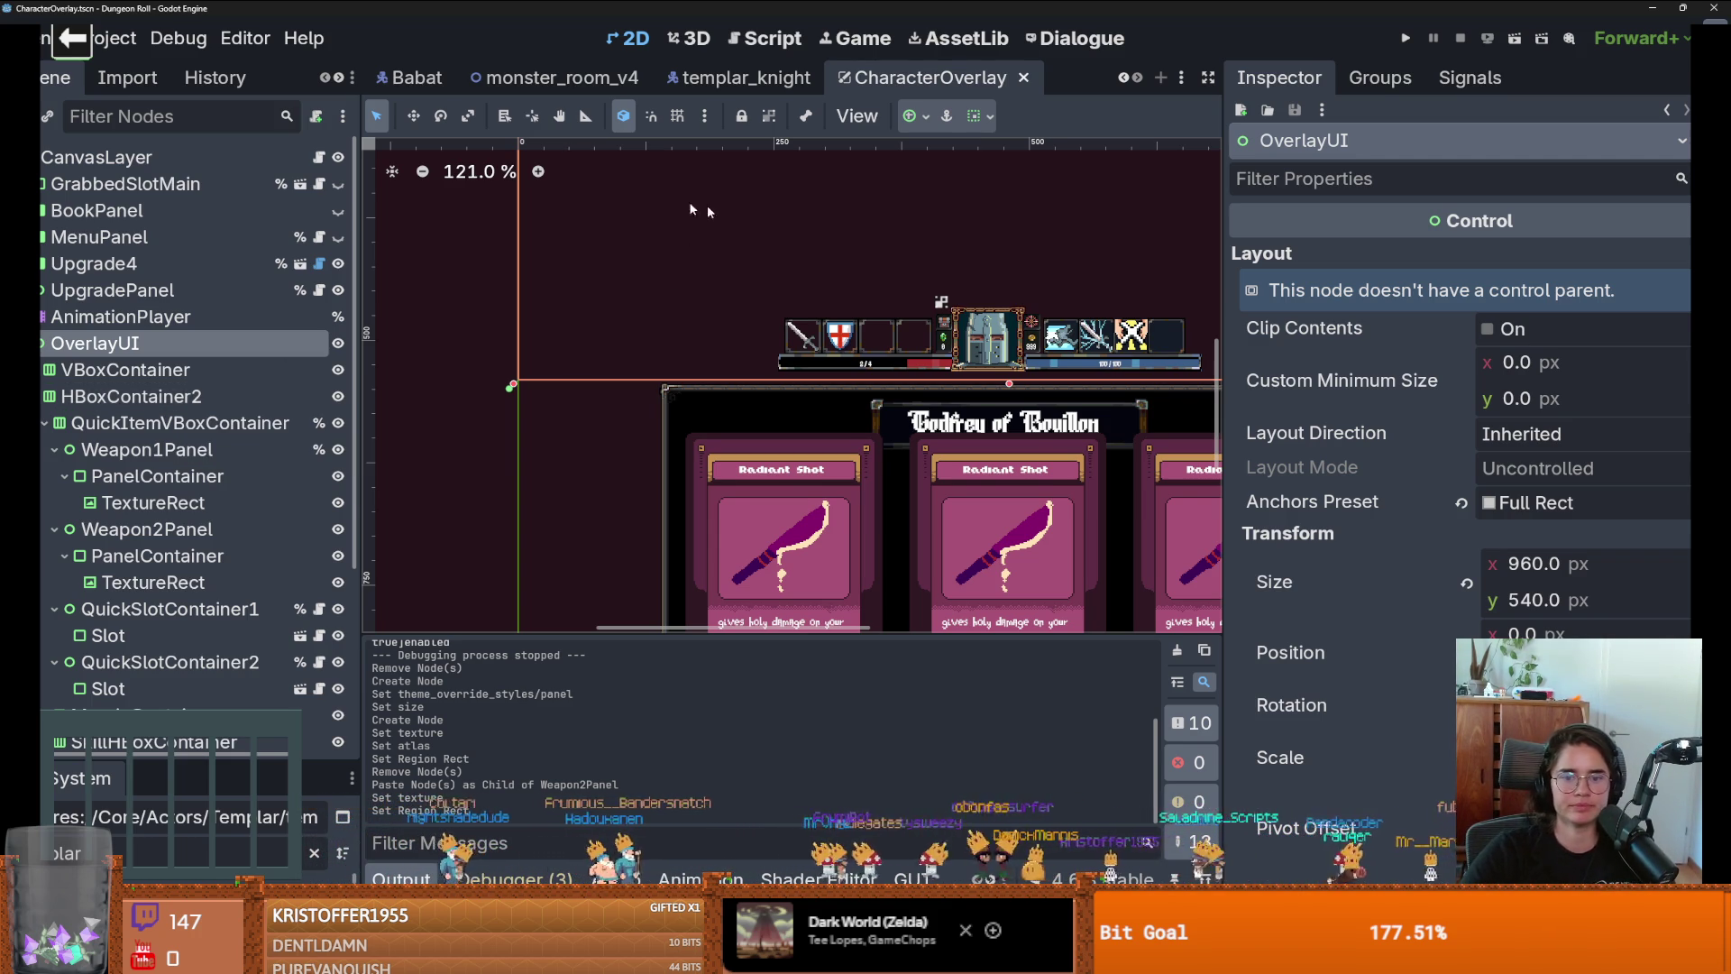
# Test-run the game, walking the player and toggling the inventory panel, then close it.
pyautogui.hscroll(2, 707, 211)
pyautogui.scroll(1, 707, 211)
pyautogui.click(1406, 38)
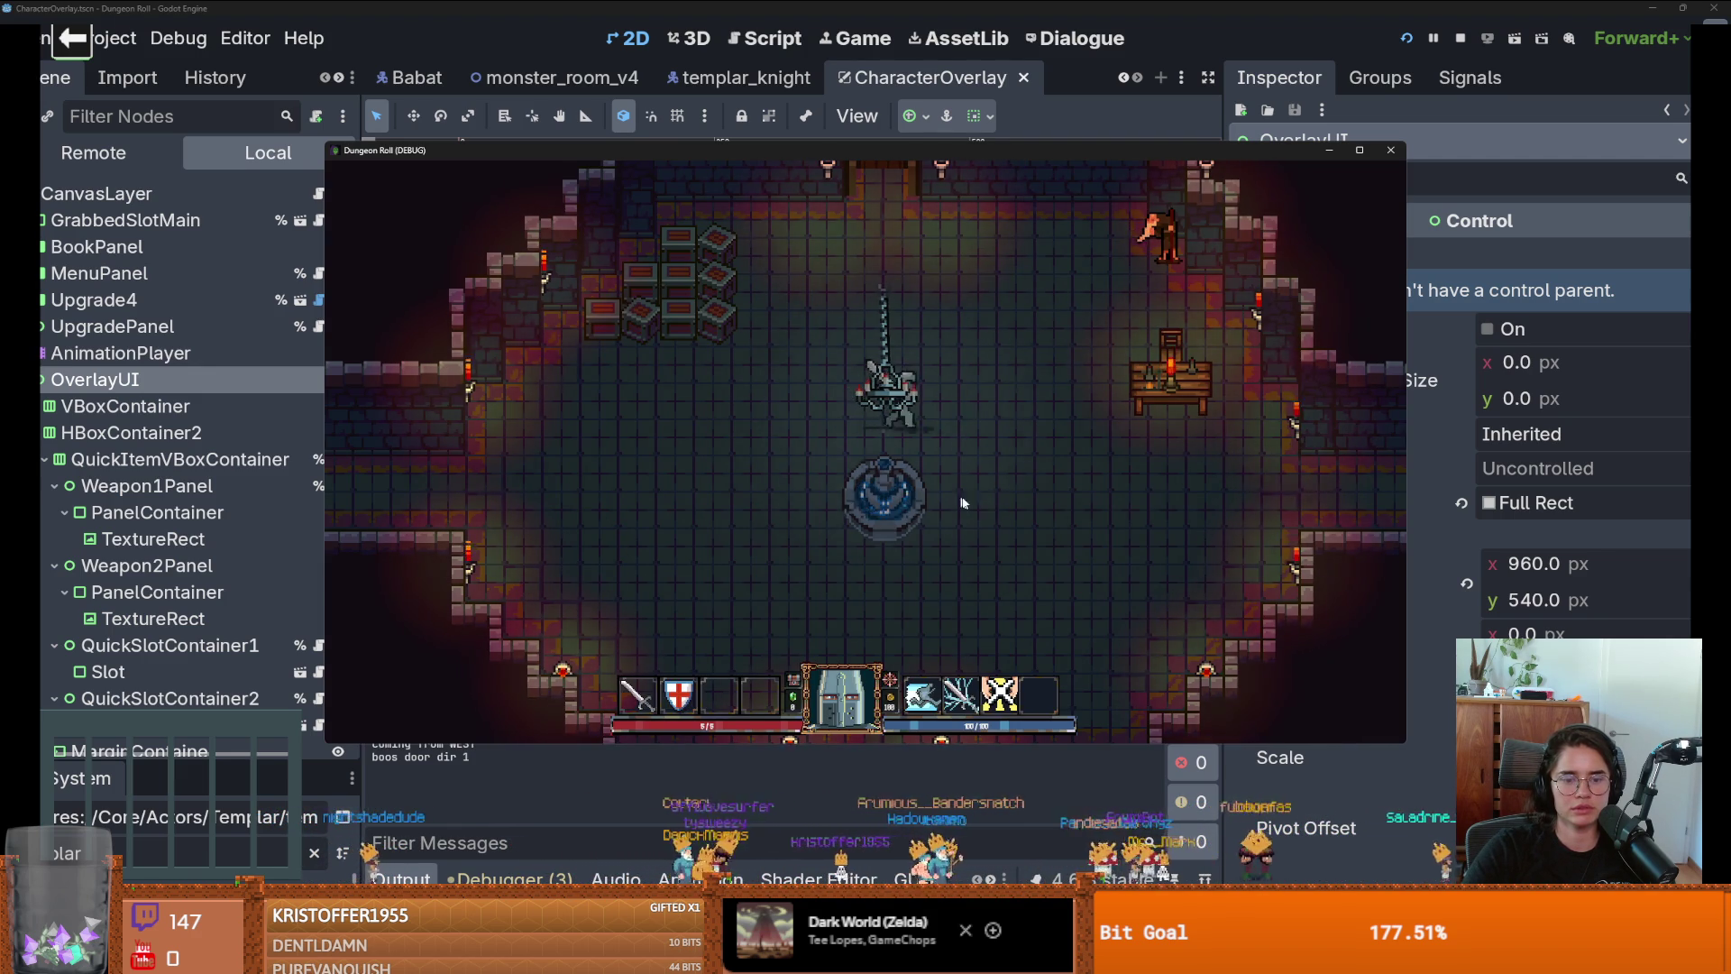
pyautogui.press('d')
pyautogui.press('i')
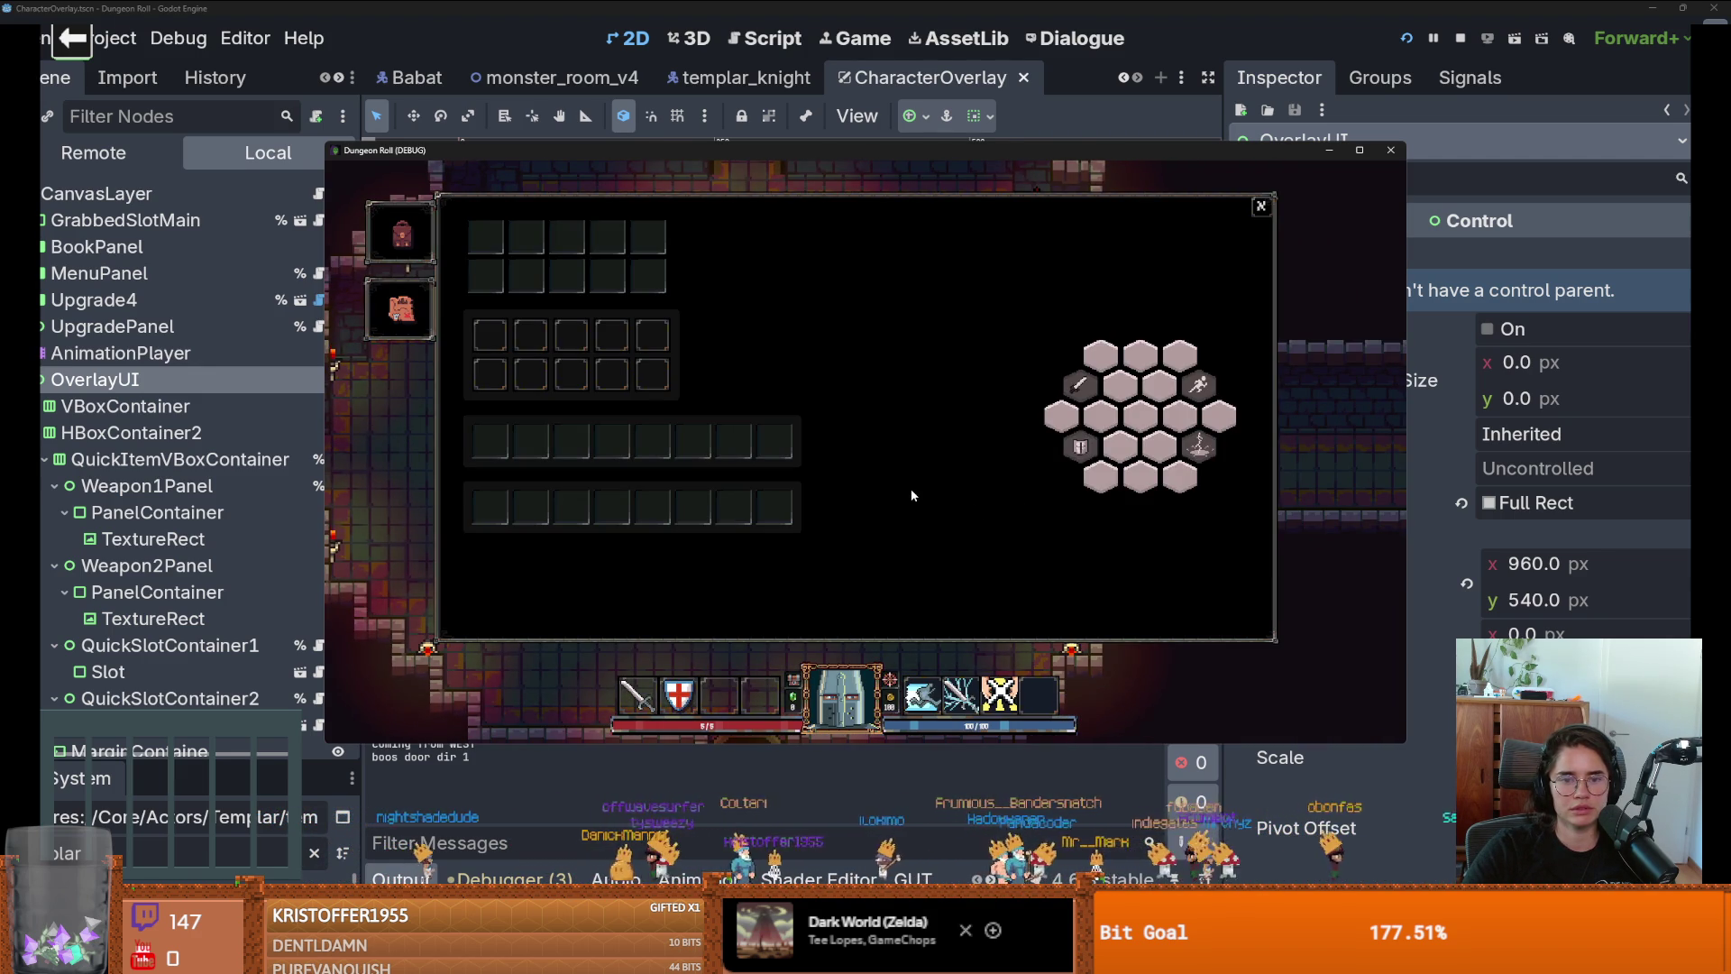
pyautogui.press('i')
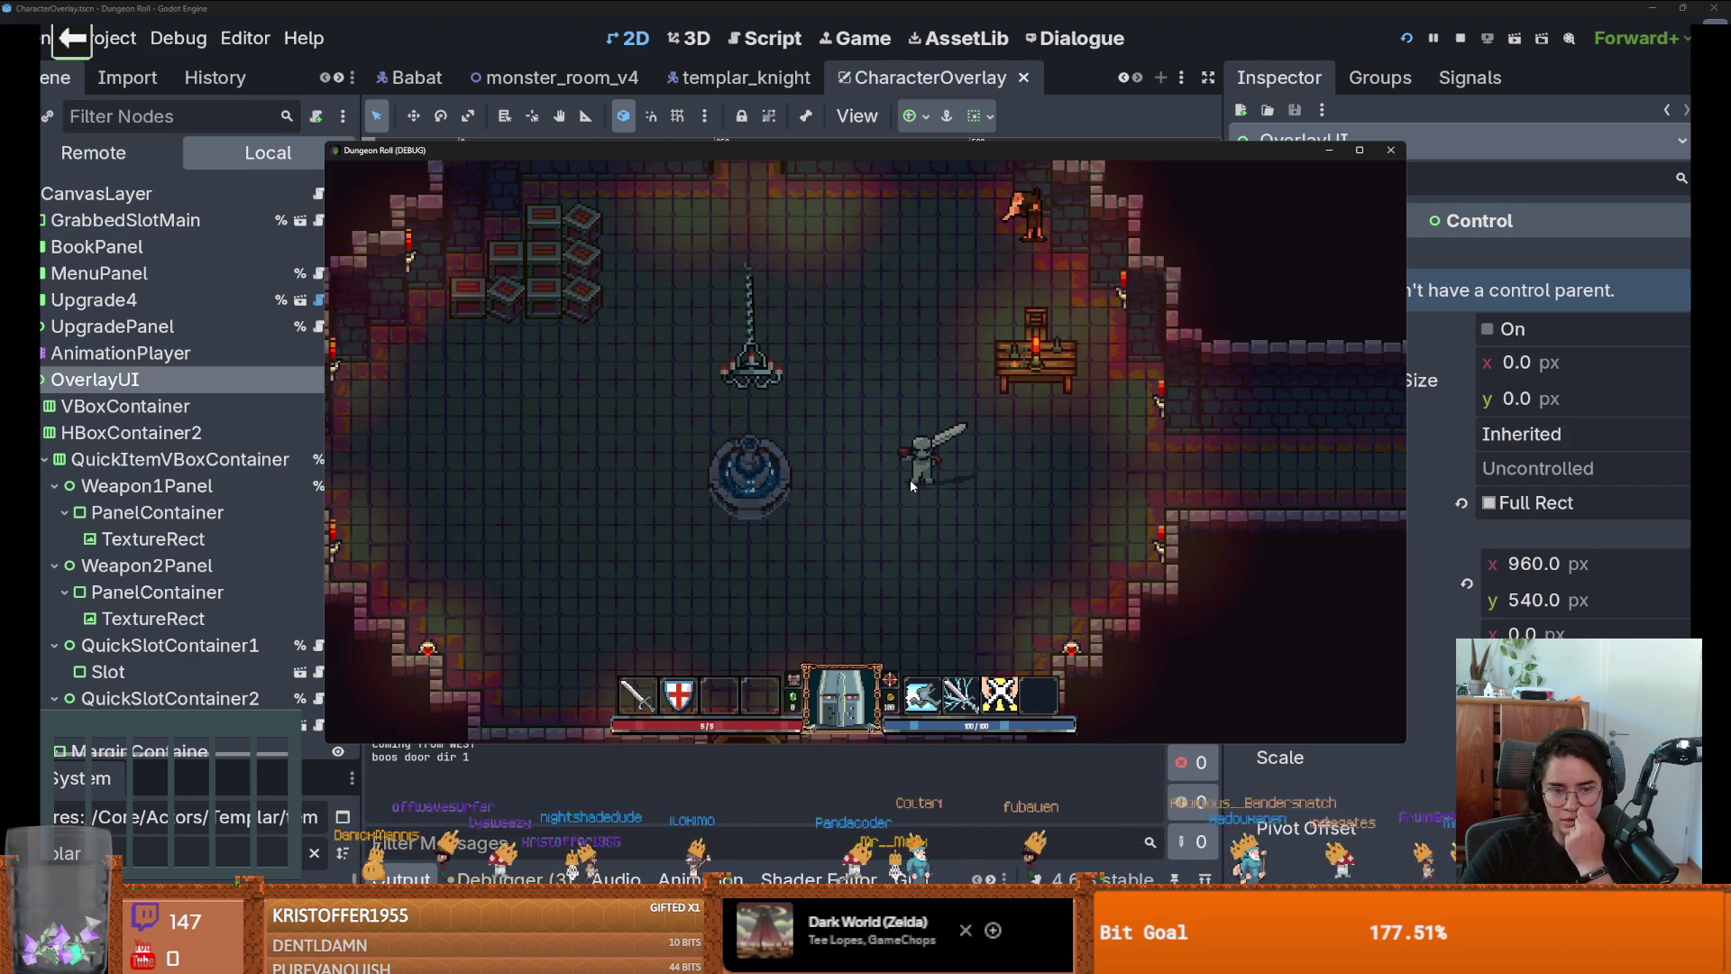
pyautogui.click(1391, 149)
# Filter the project files for 'godf' and inspect godfrey_upgrade_sheet.png in the Inspector.
pyautogui.press('1')
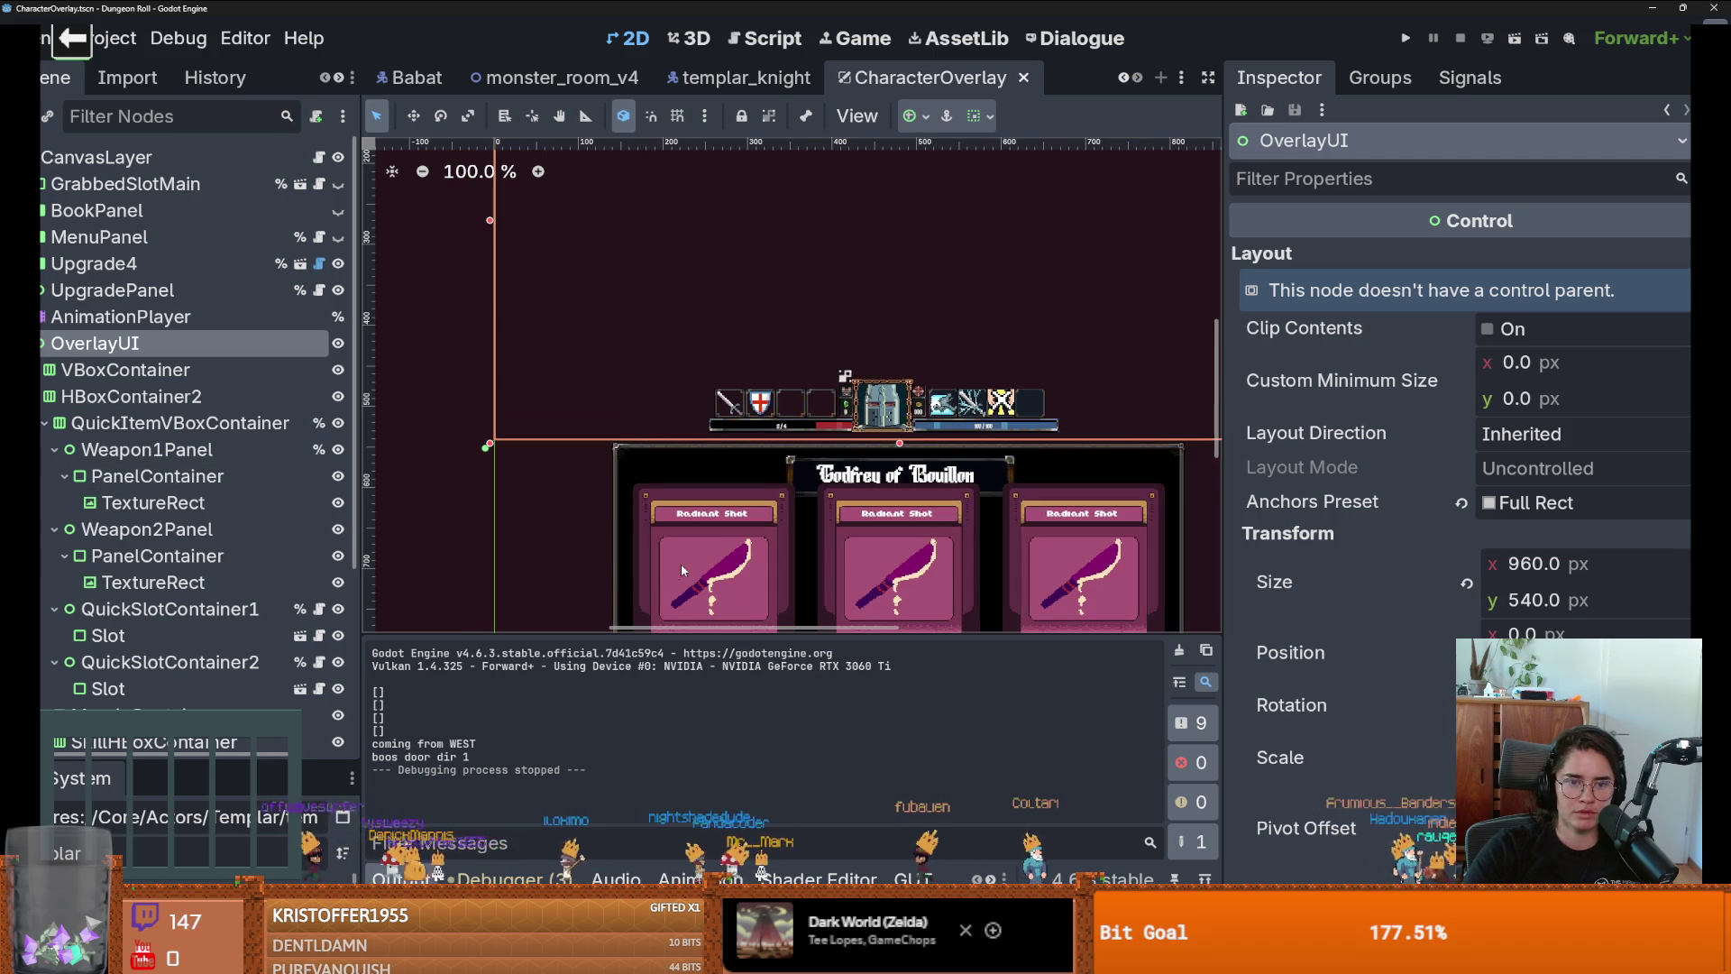
pyautogui.moveTo(115, 762); pyautogui.dragTo(115, 359)
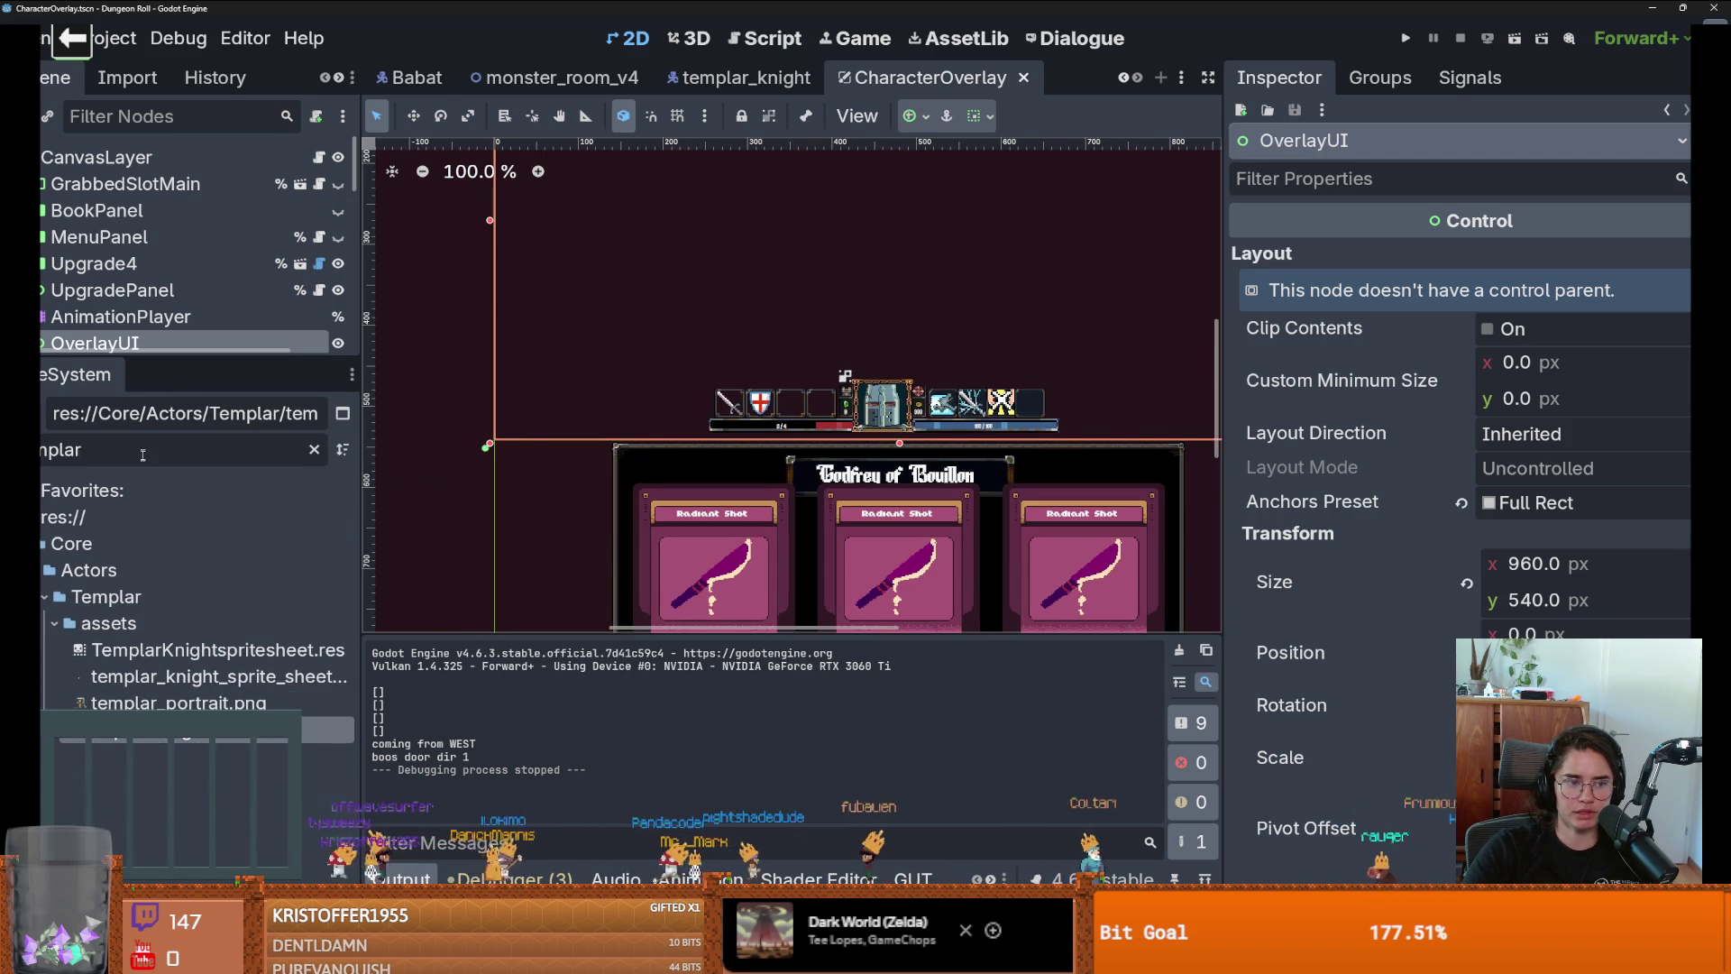
pyautogui.click(144, 442)
pyautogui.write('god')
pyautogui.write('f')
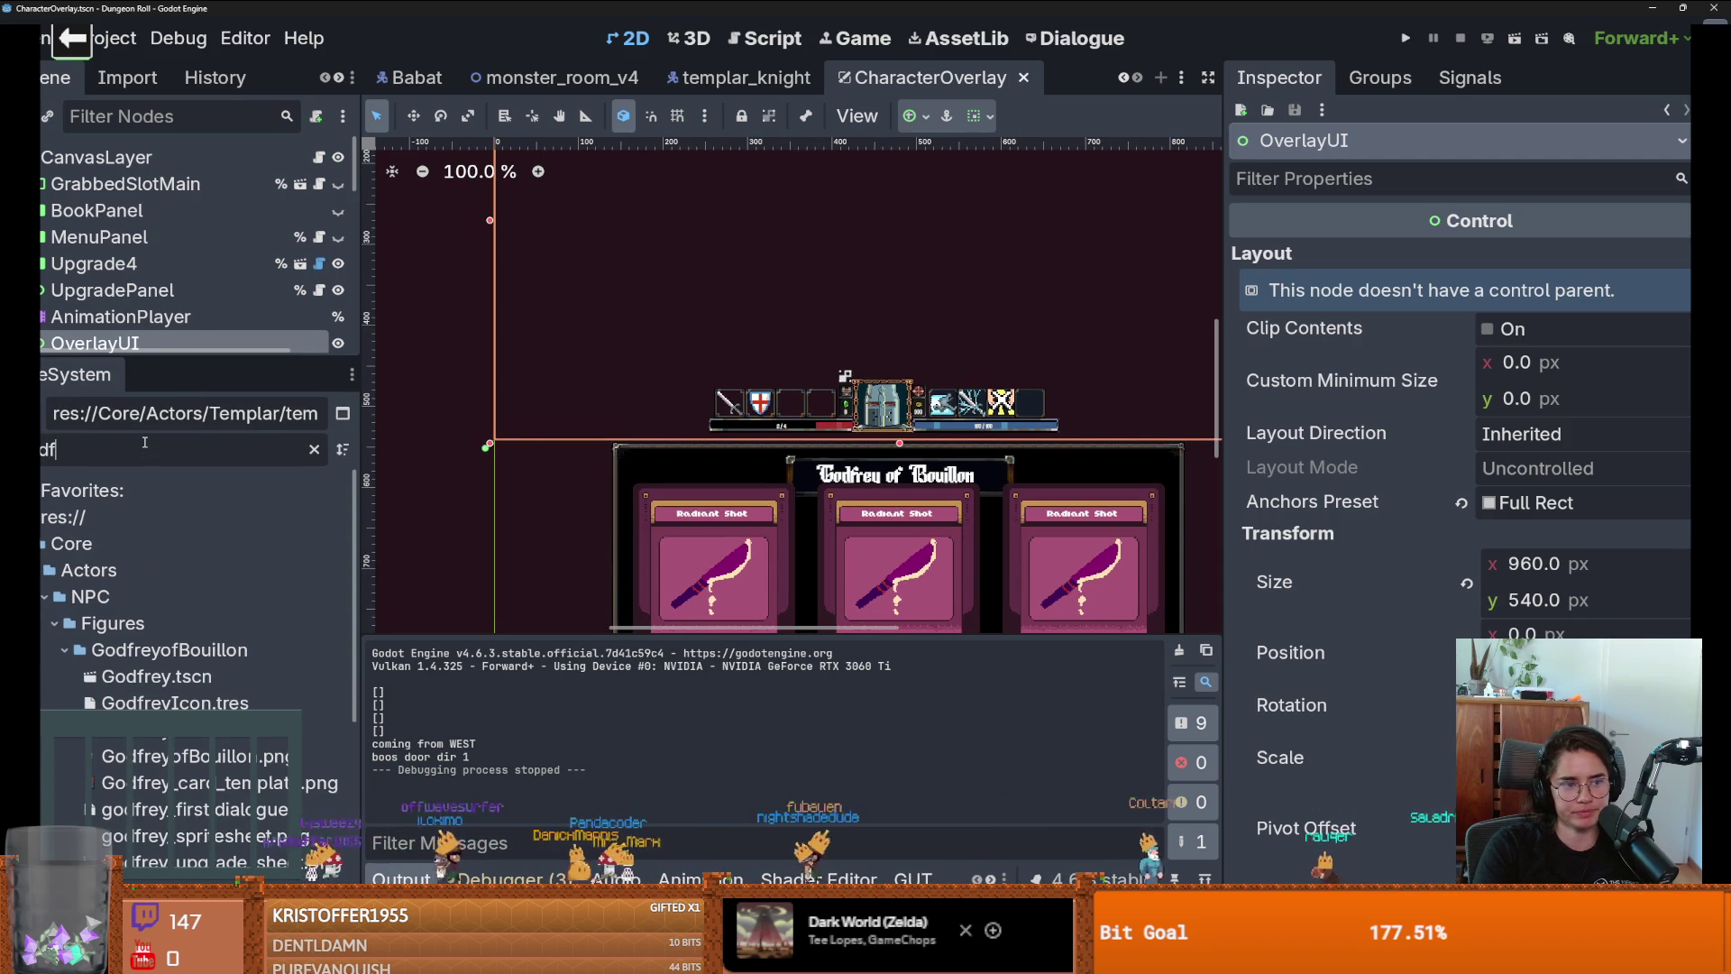
pyautogui.scroll(-5, 199, 631)
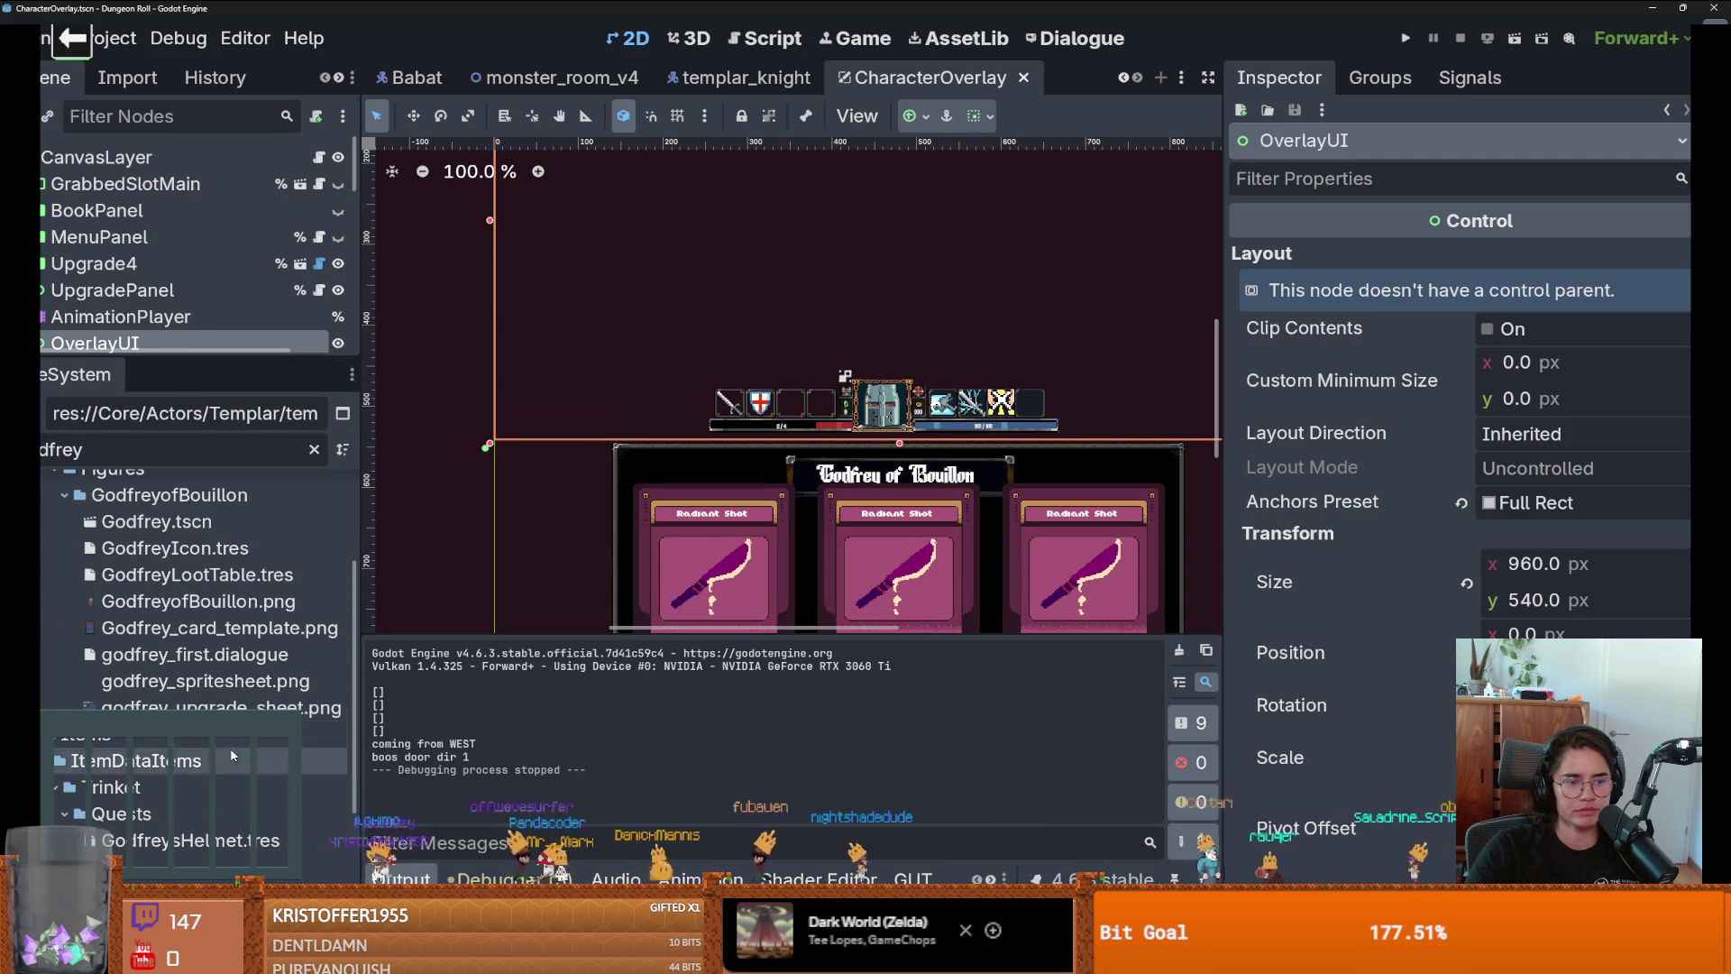
pyautogui.click(210, 705)
pyautogui.doubleClick(210, 706)
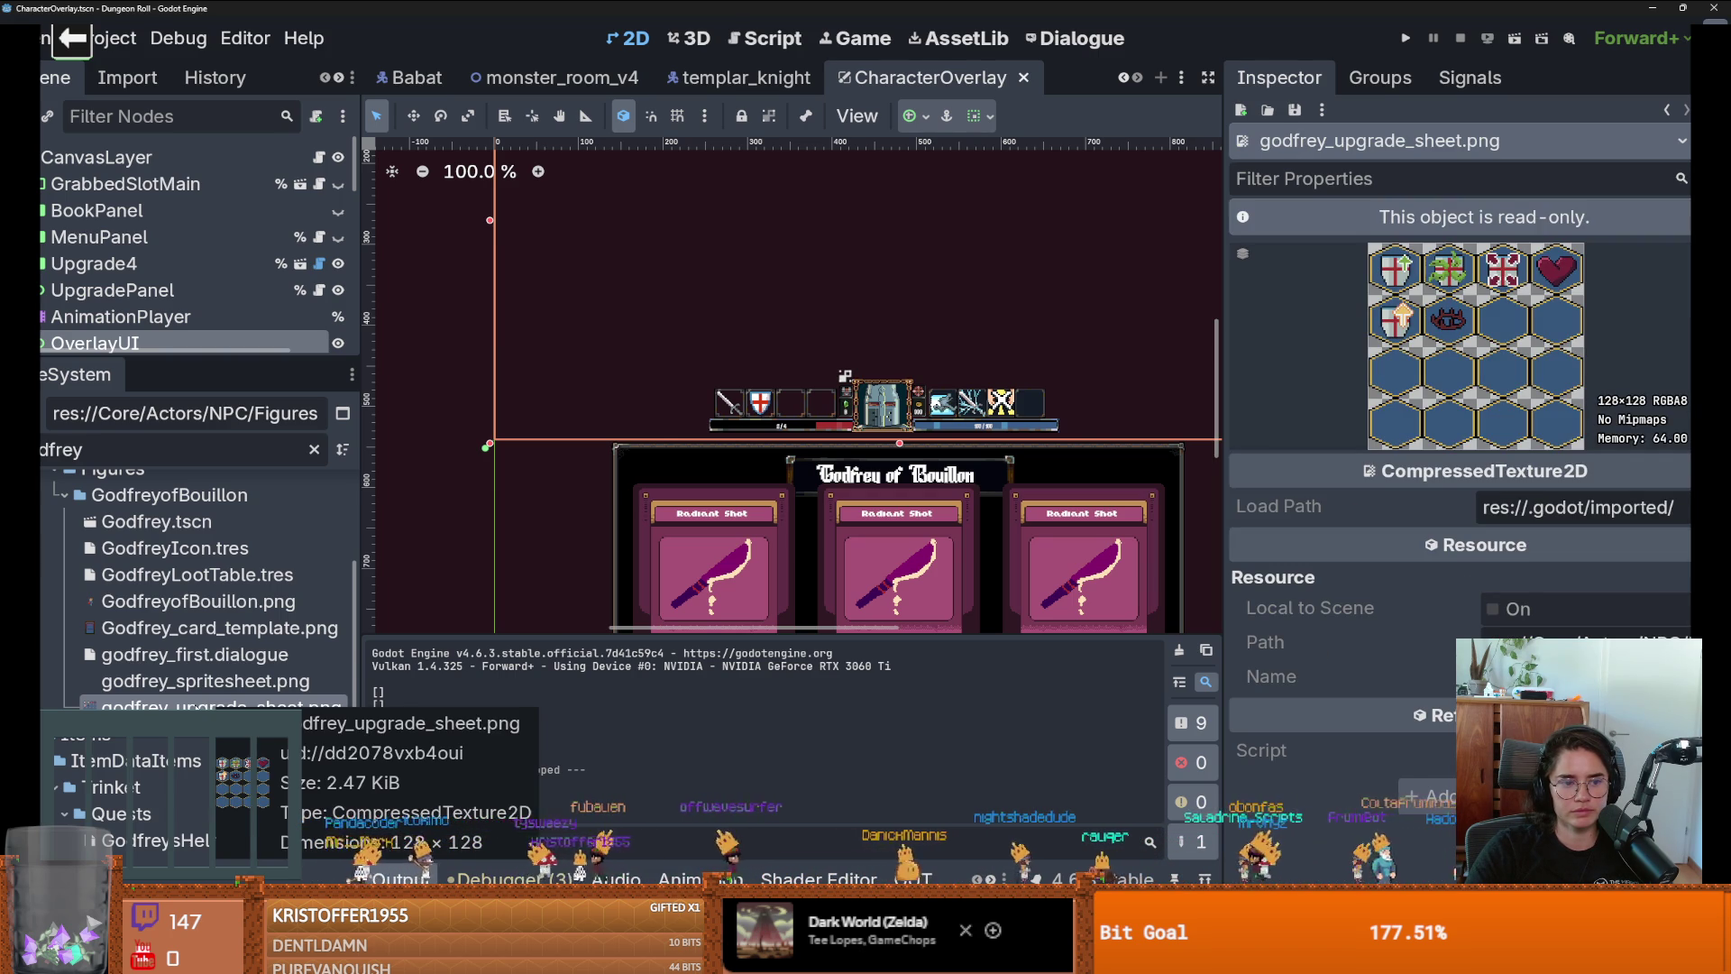
pyautogui.rightClick(198, 706)
pyautogui.click(665, 542)
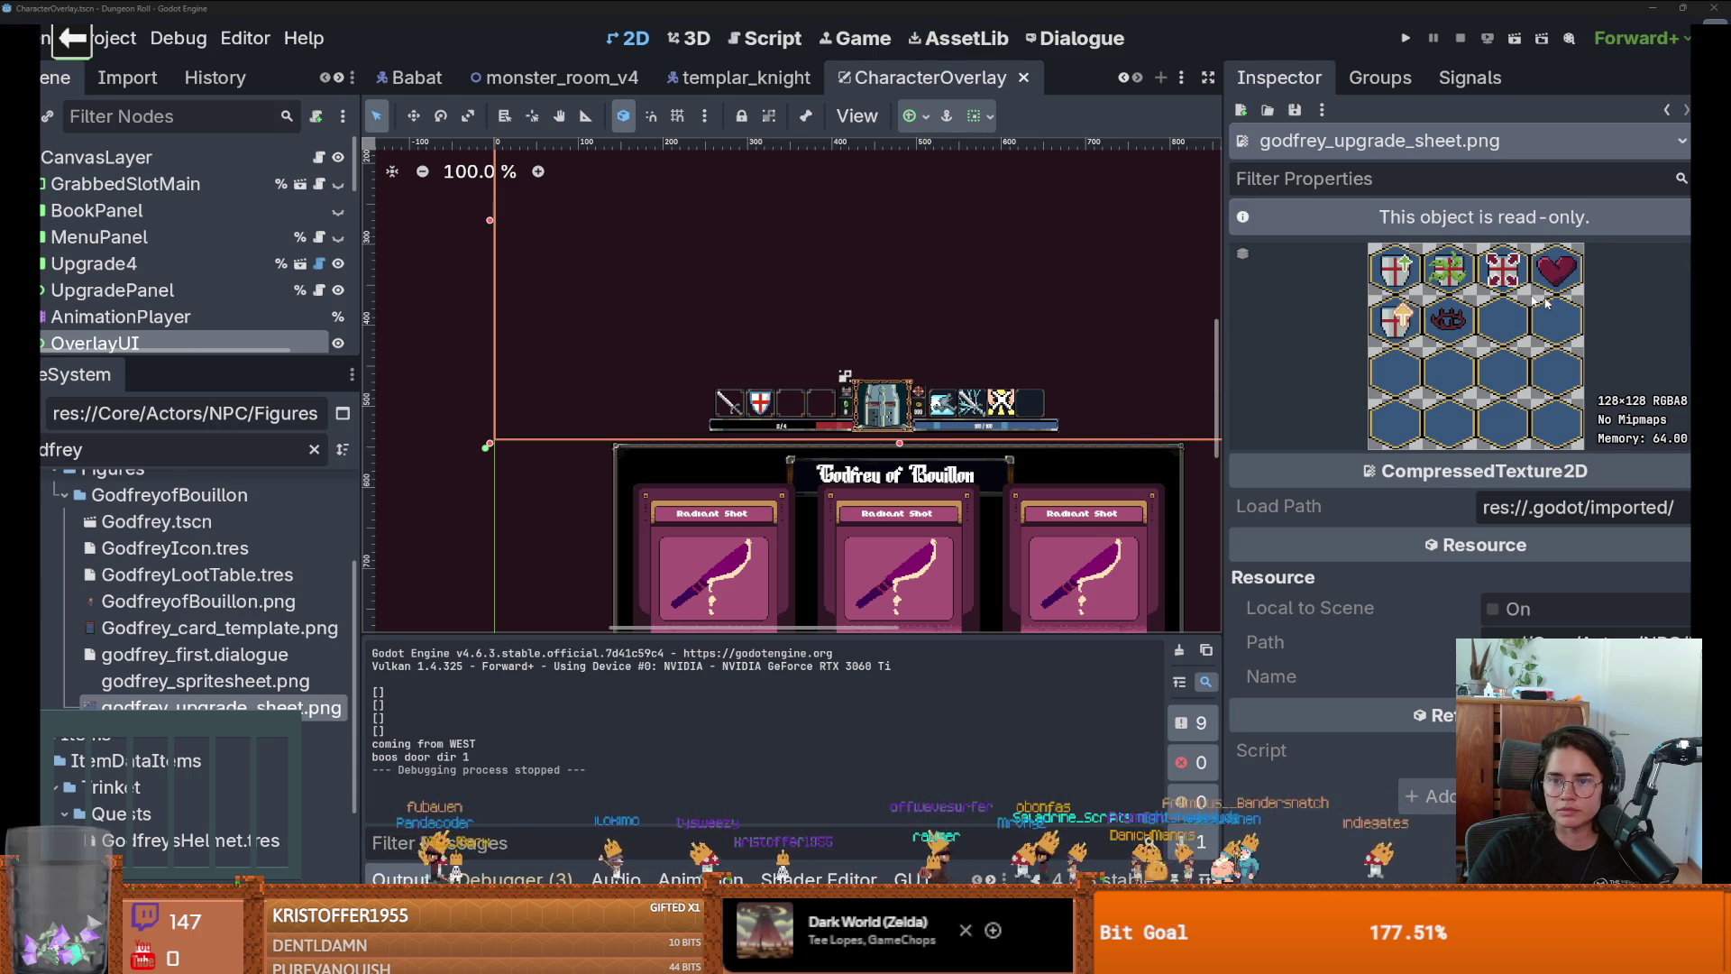
# In Aseprite, reorder the open documents so weapon_ui_icons sits beside the Godfrey upgrade sheet.
pyautogui.hotkey('alt', 'Tab')
pyautogui.click(487, 40)
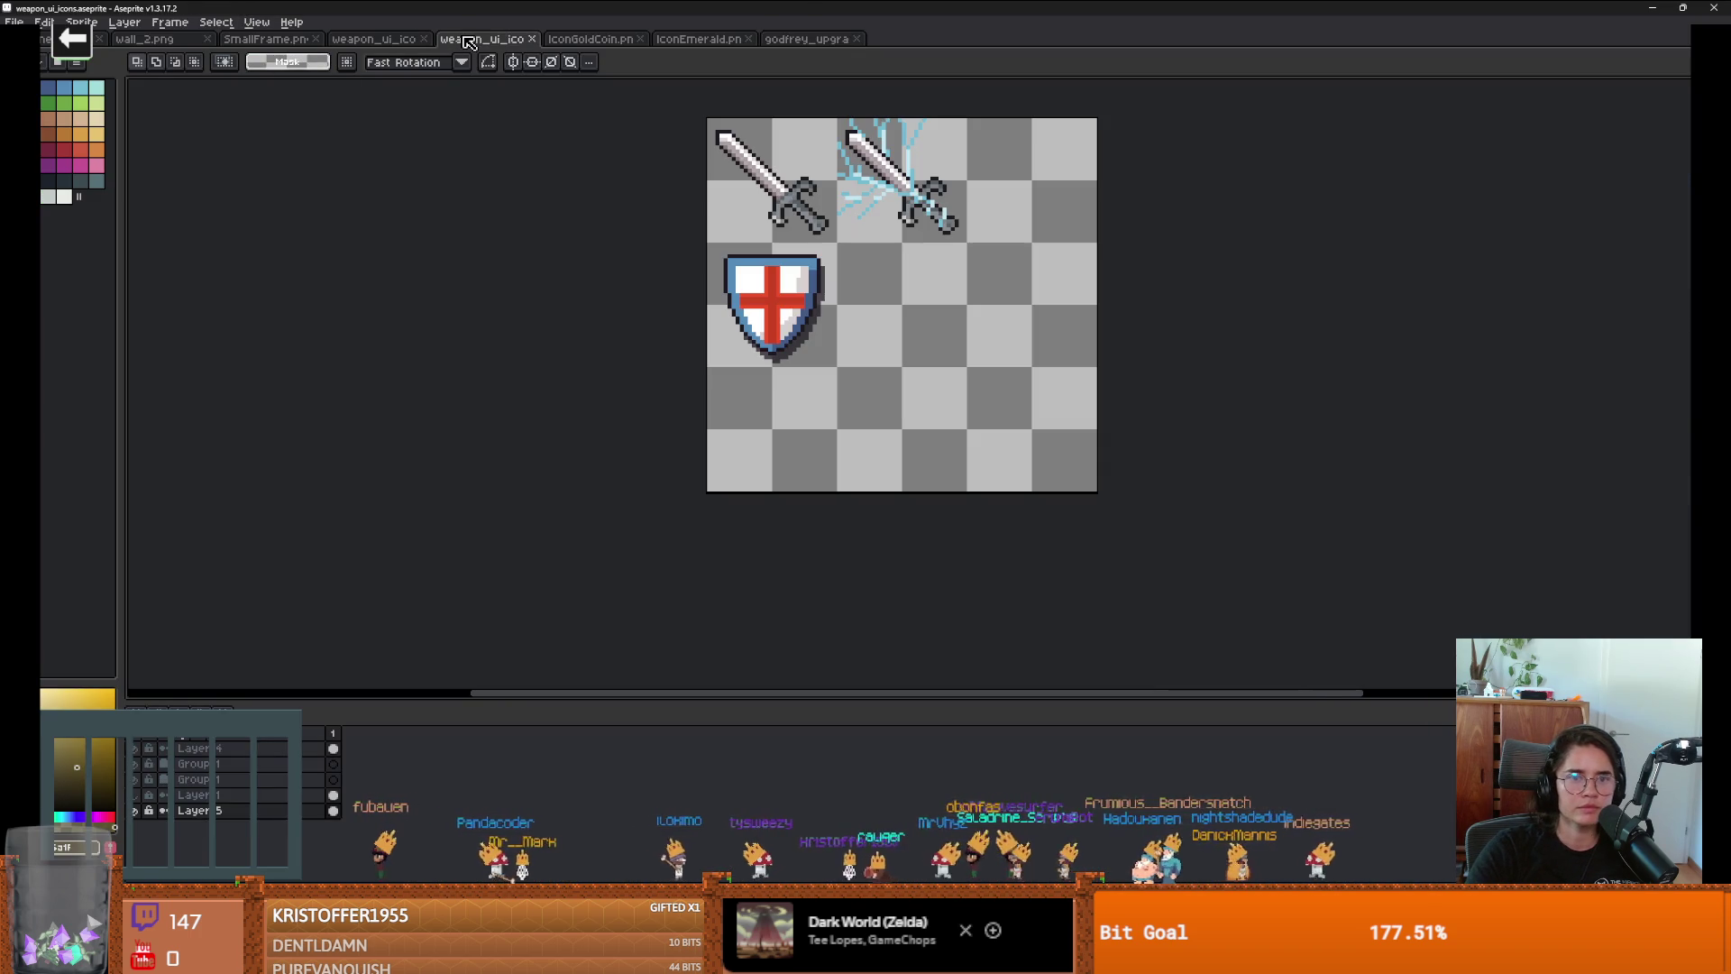
pyautogui.moveTo(491, 50); pyautogui.dragTo(893, 55)
pyautogui.click(503, 47)
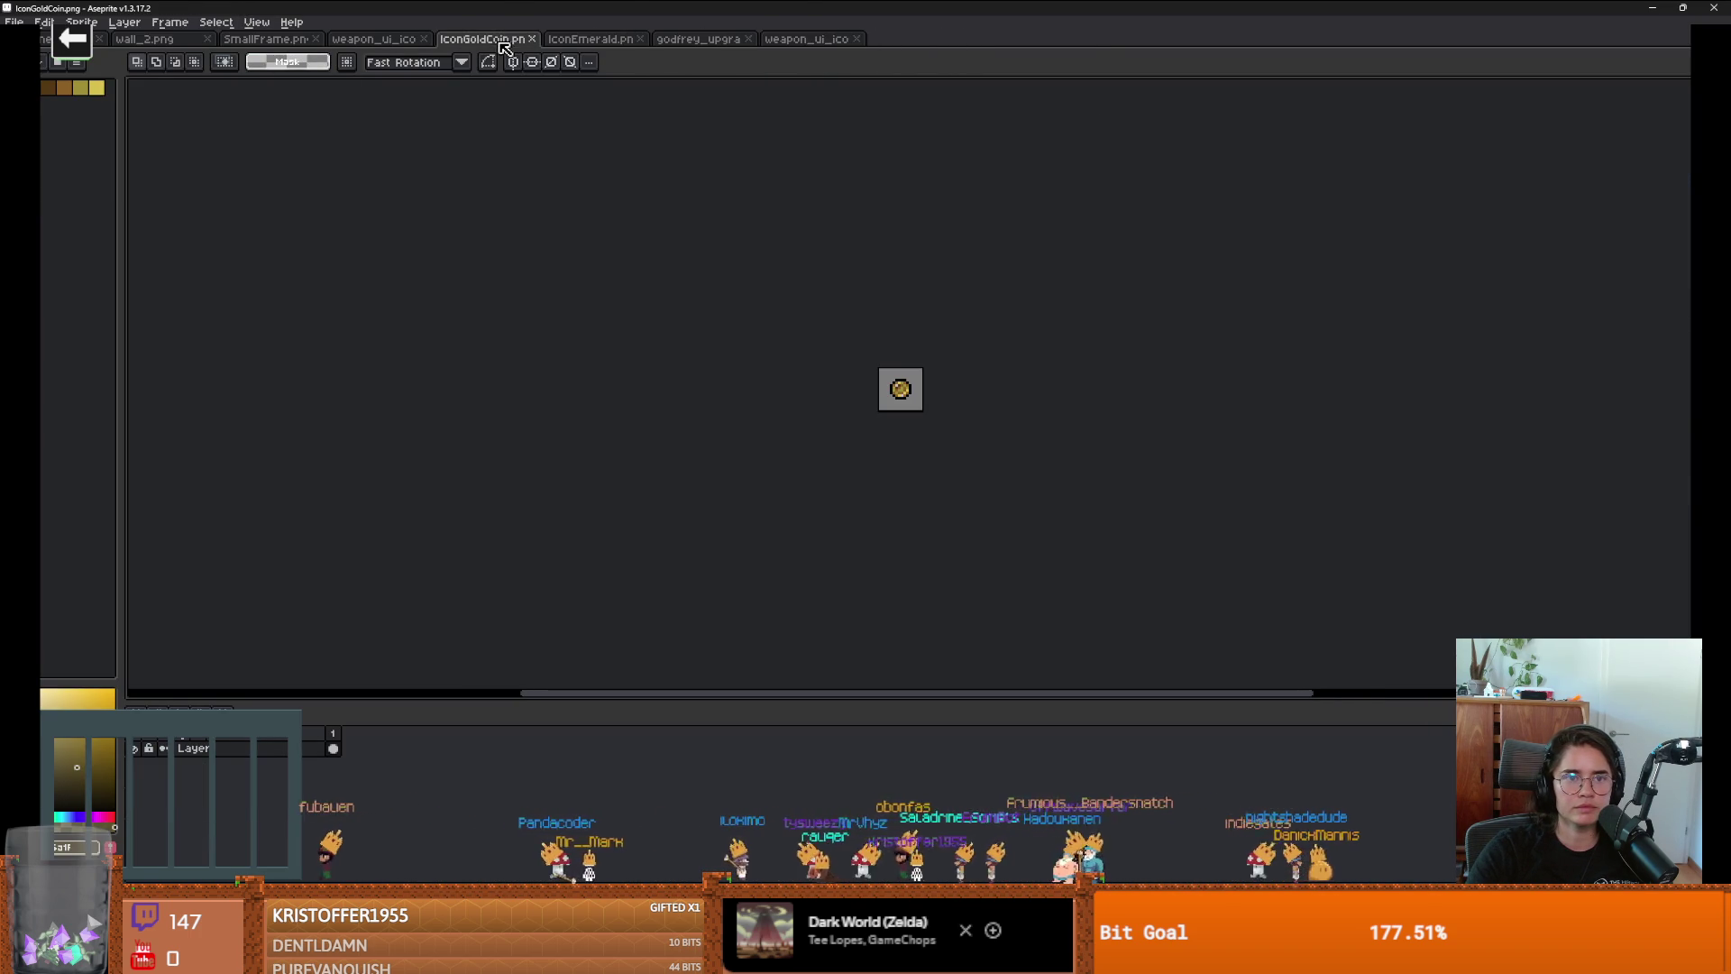
pyautogui.click(832, 44)
pyautogui.click(397, 39)
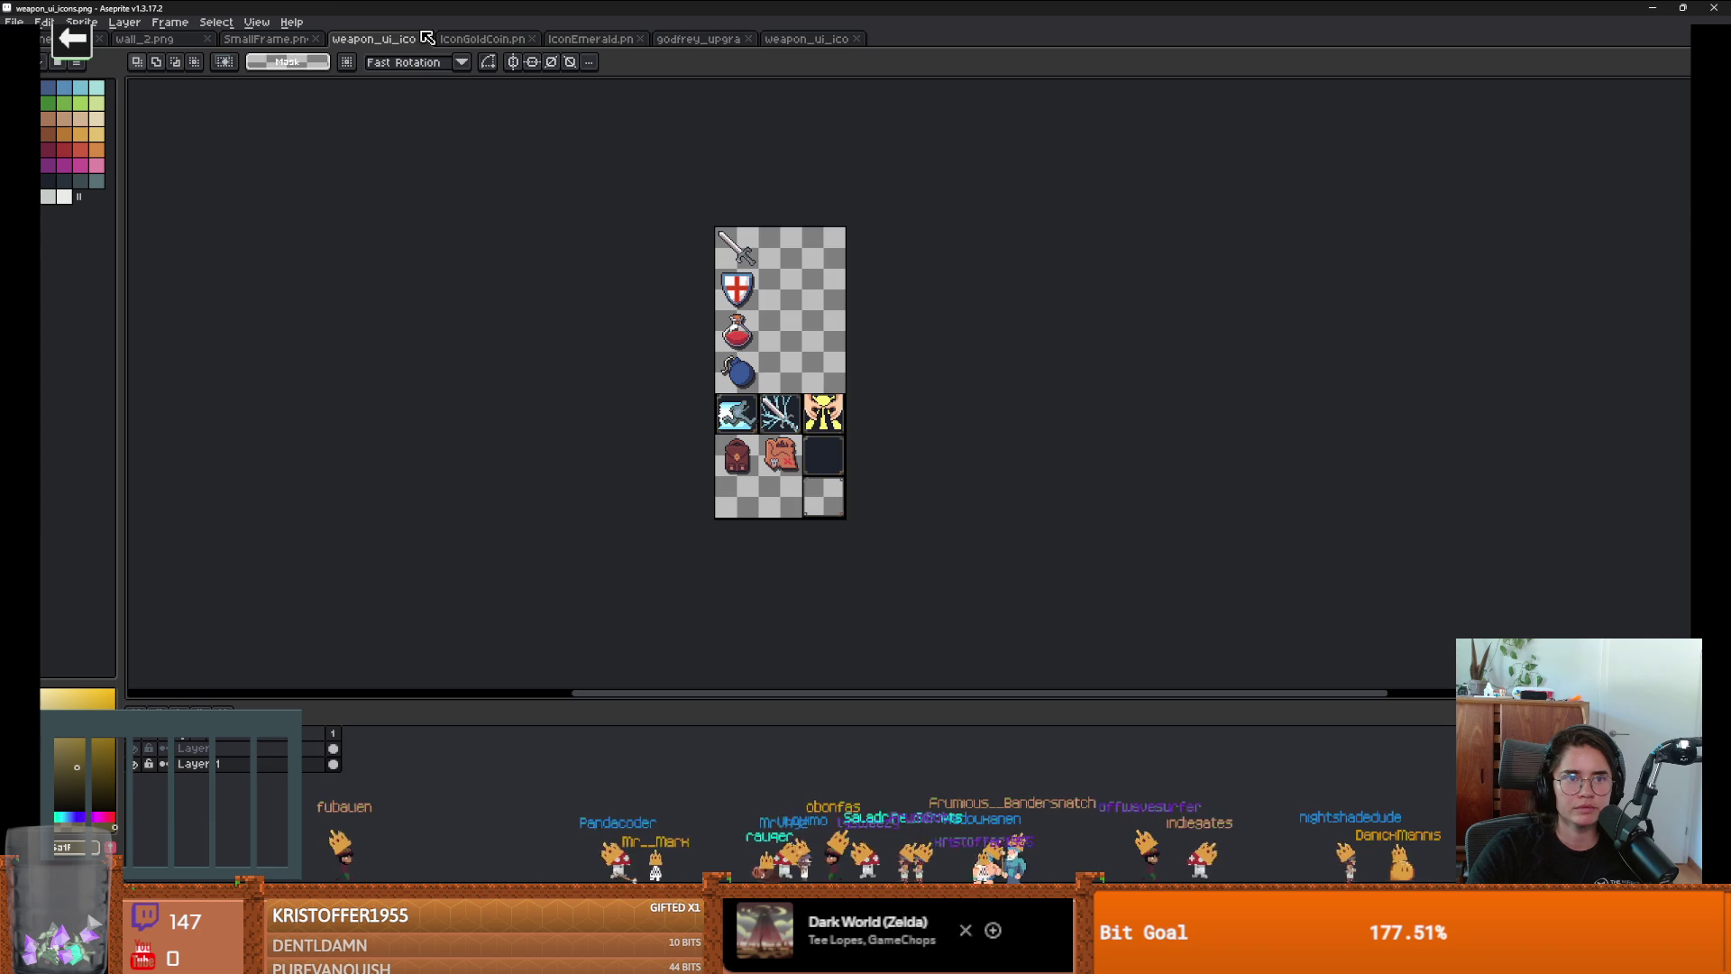
pyautogui.moveTo(427, 38); pyautogui.dragTo(673, 64)
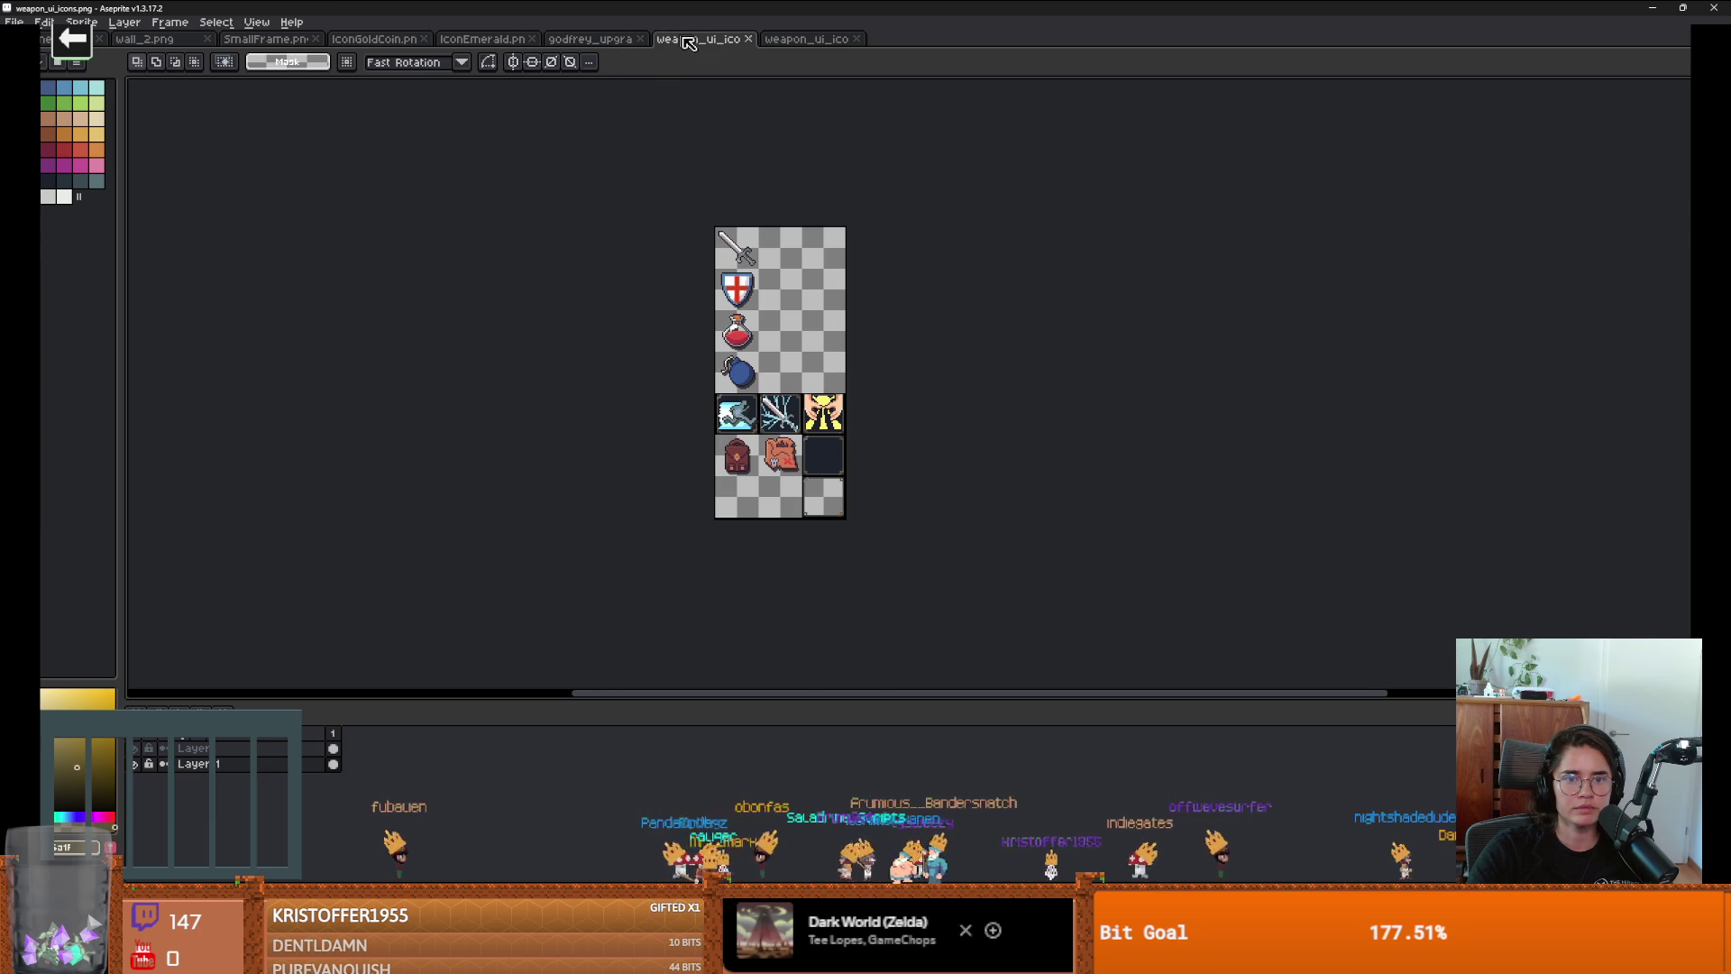
pyautogui.scroll(3, 741, 162)
pyautogui.click(591, 40)
pyautogui.scroll(3, 847, 337)
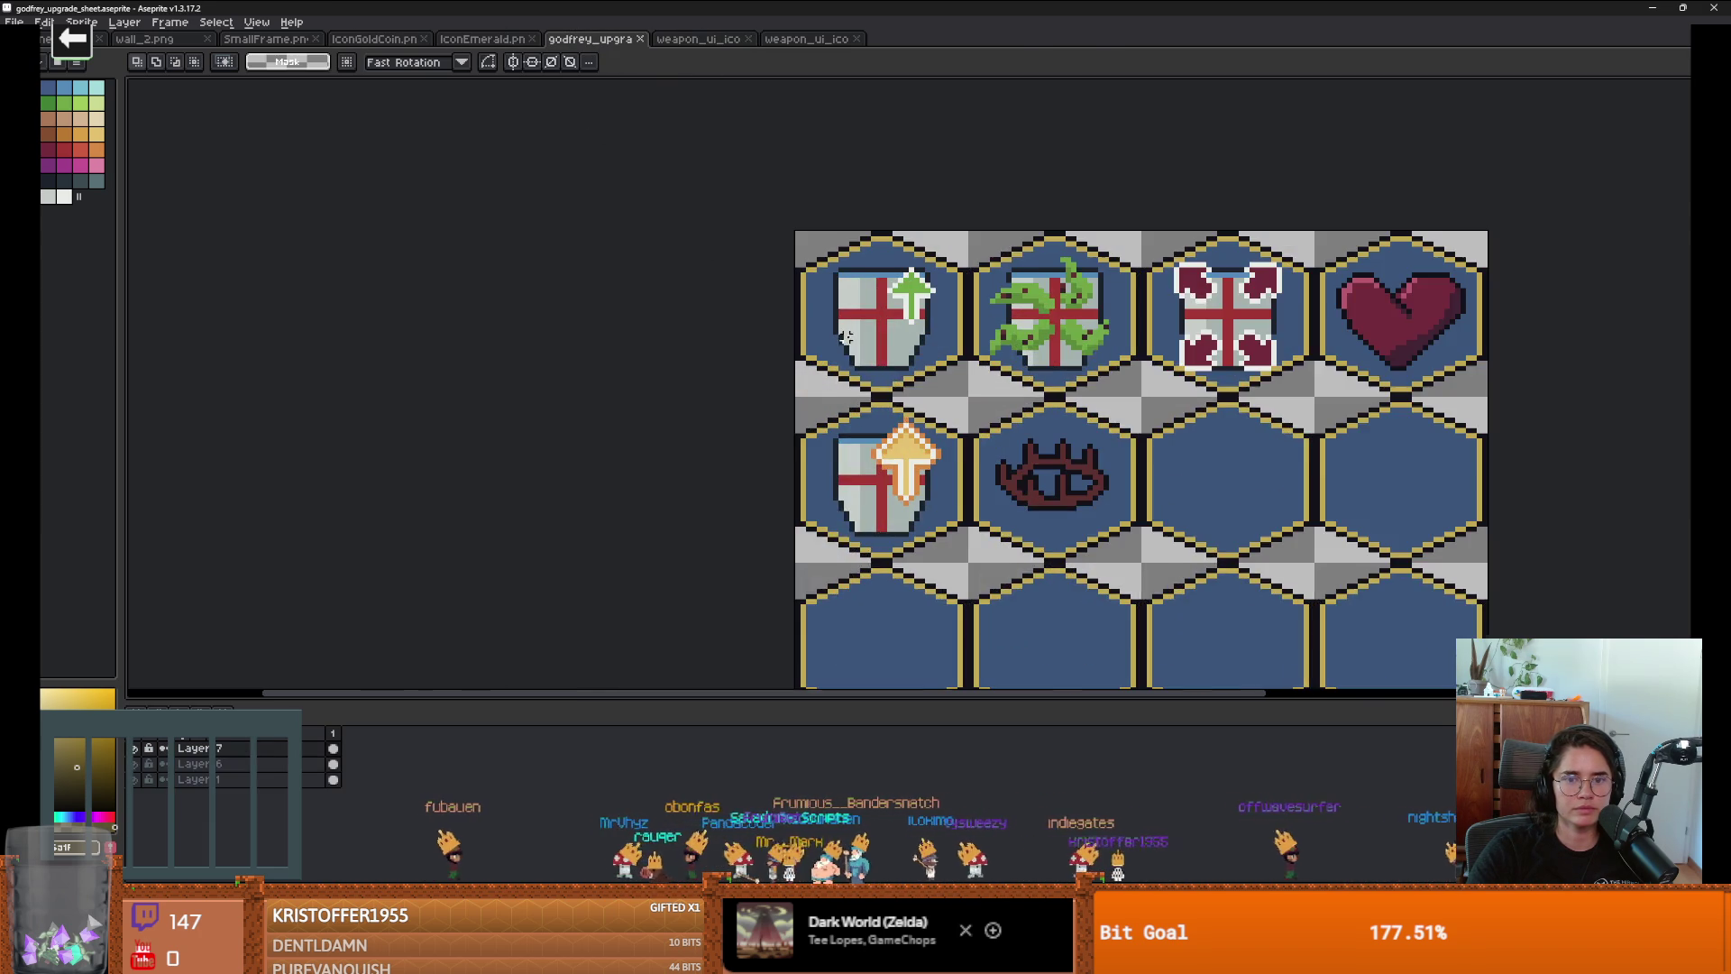
pyautogui.hotkey('ctrl', 'Tab')
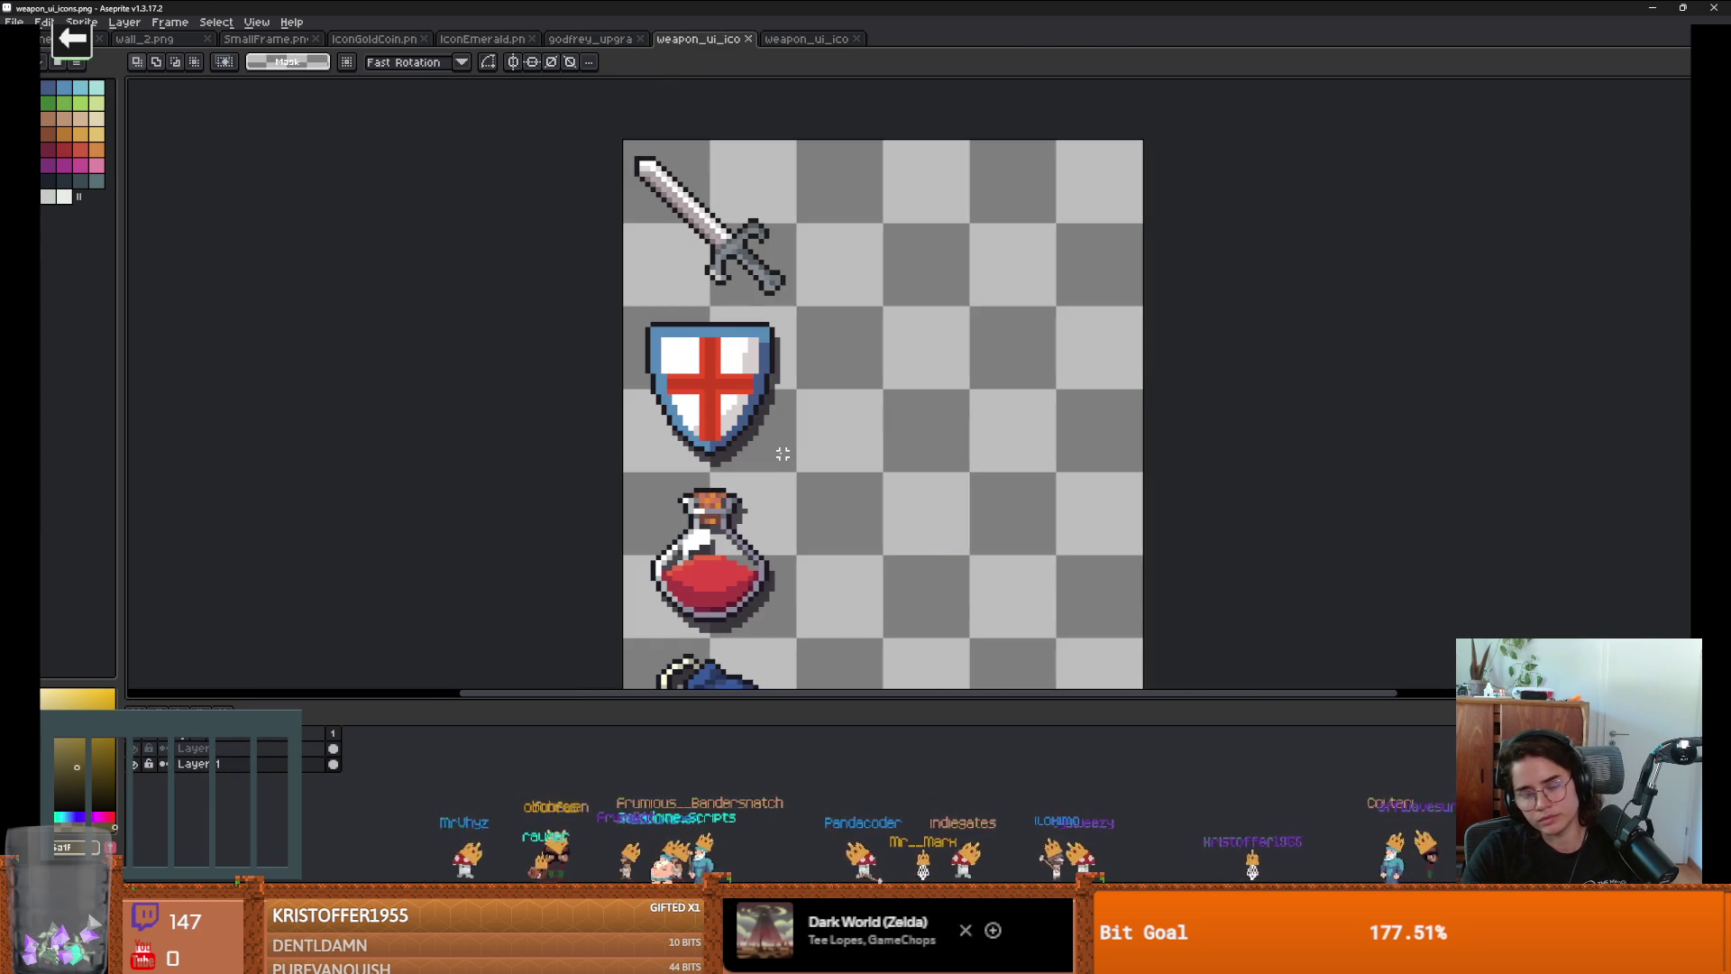
# Duplicate the red-cross shield cell into the empty cell to its right.
pyautogui.moveTo(622, 305); pyautogui.dragTo(799, 392)
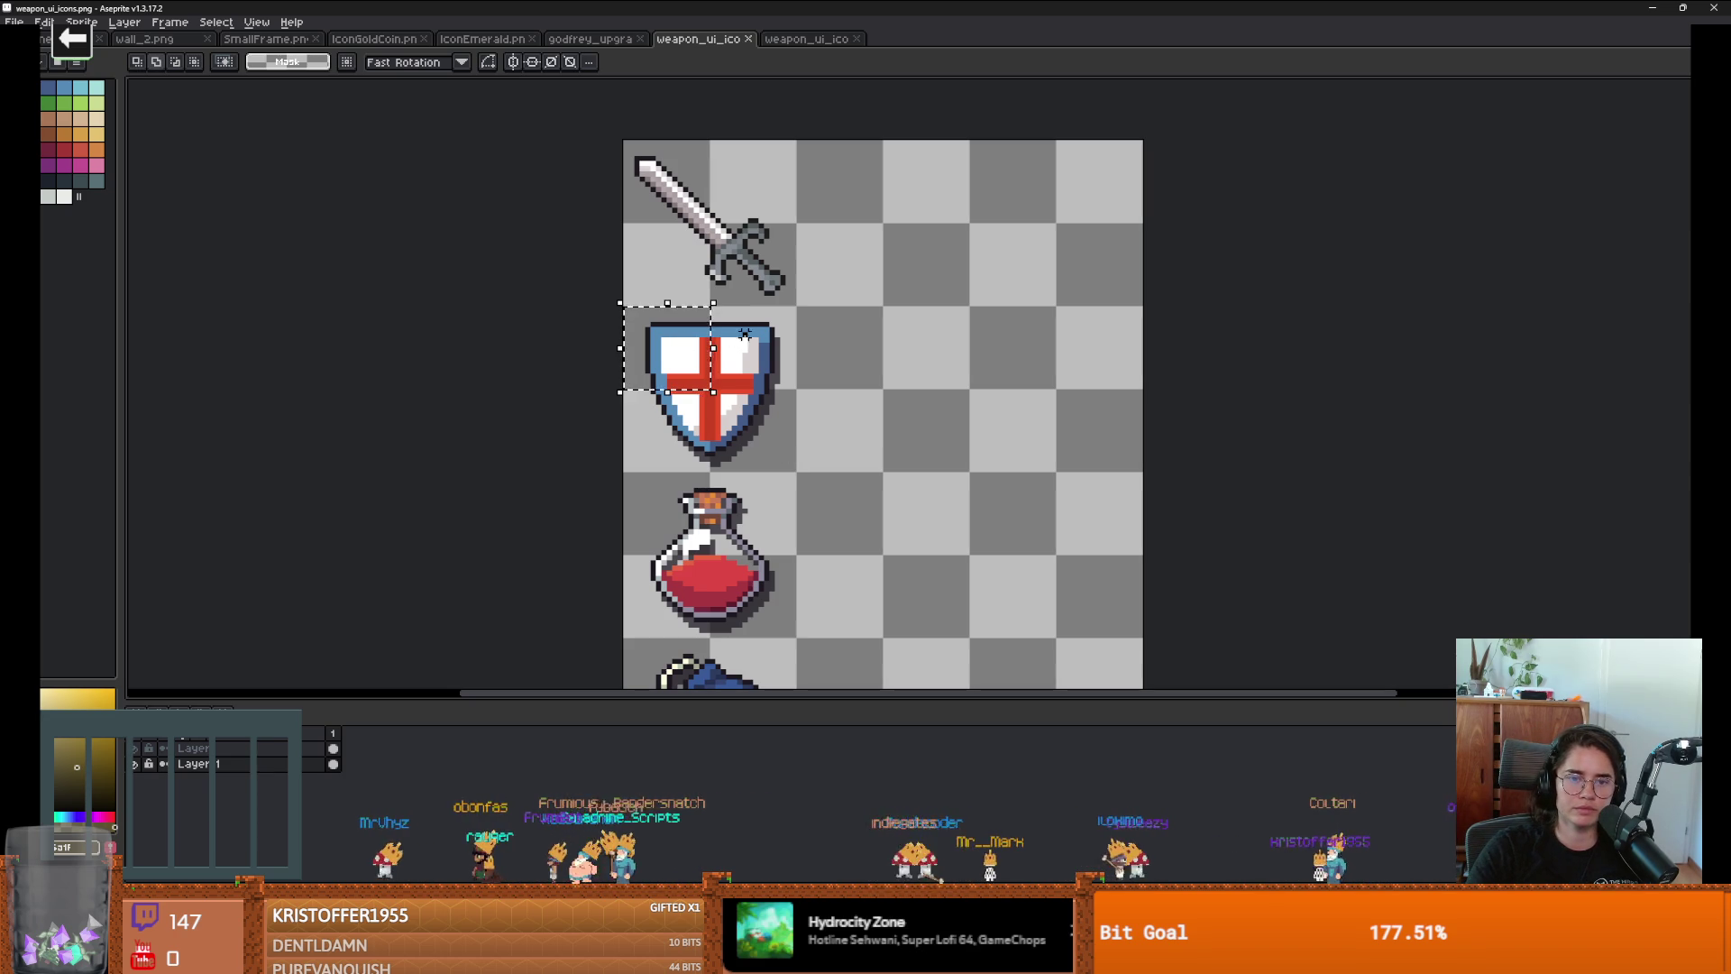
pyautogui.moveTo(622, 305); pyautogui.dragTo(799, 474)
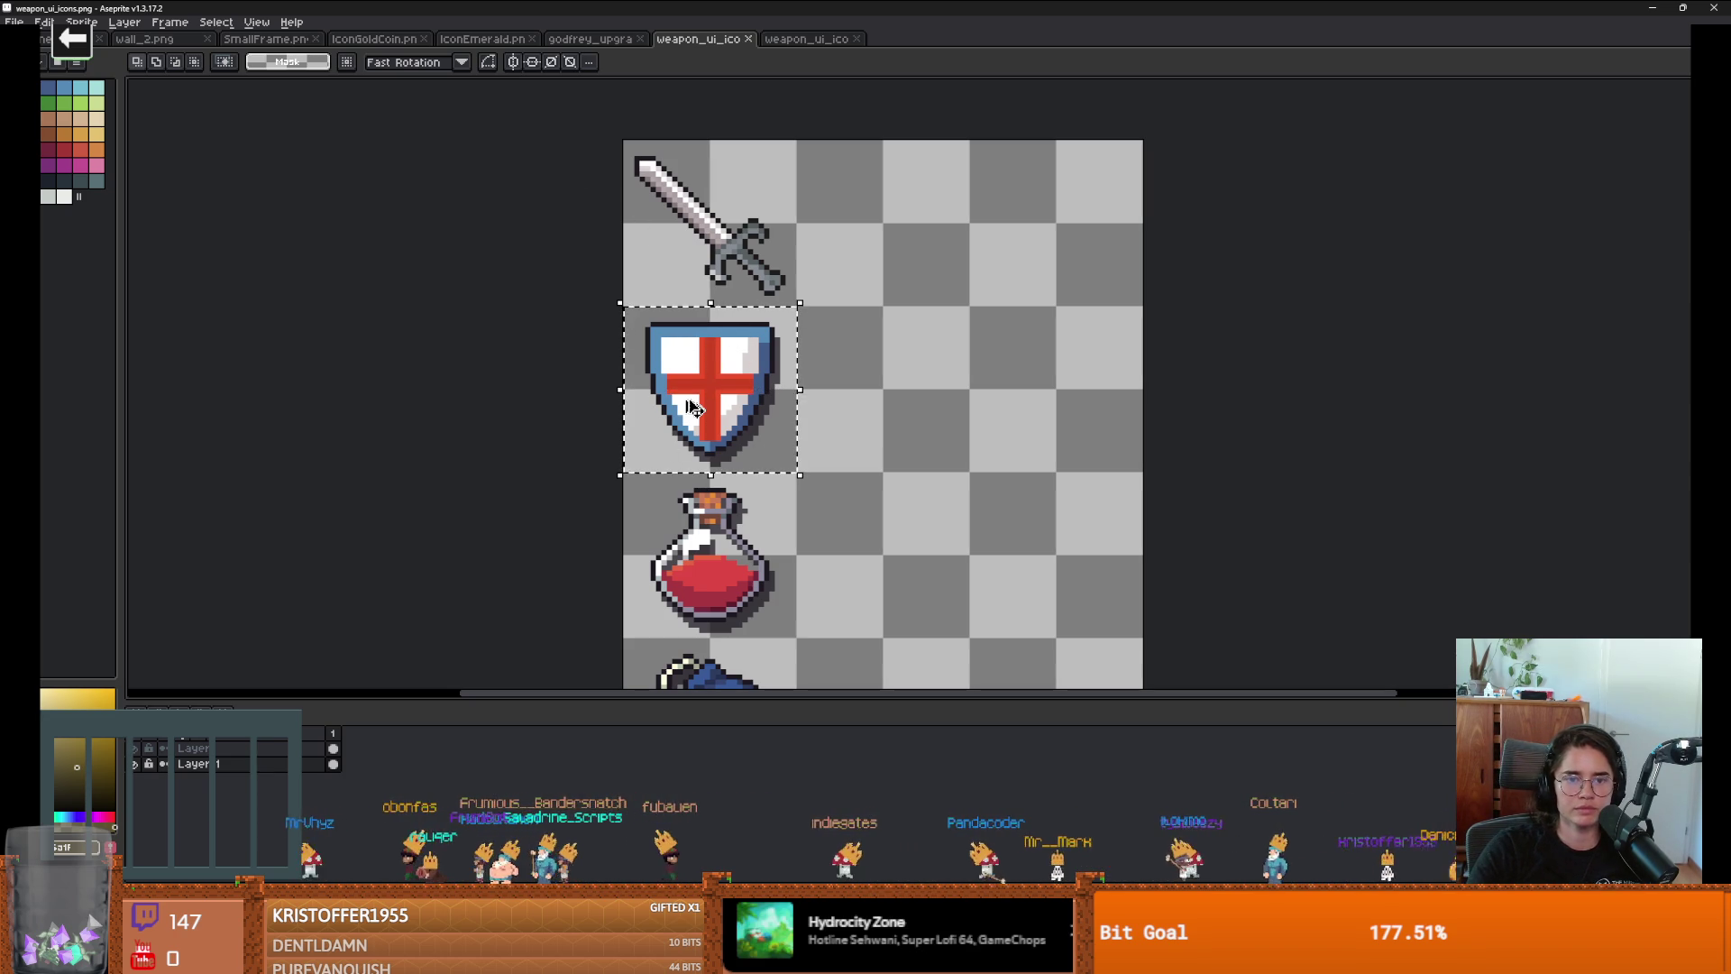
pyautogui.moveTo(702, 407); pyautogui.dragTo(874, 408)
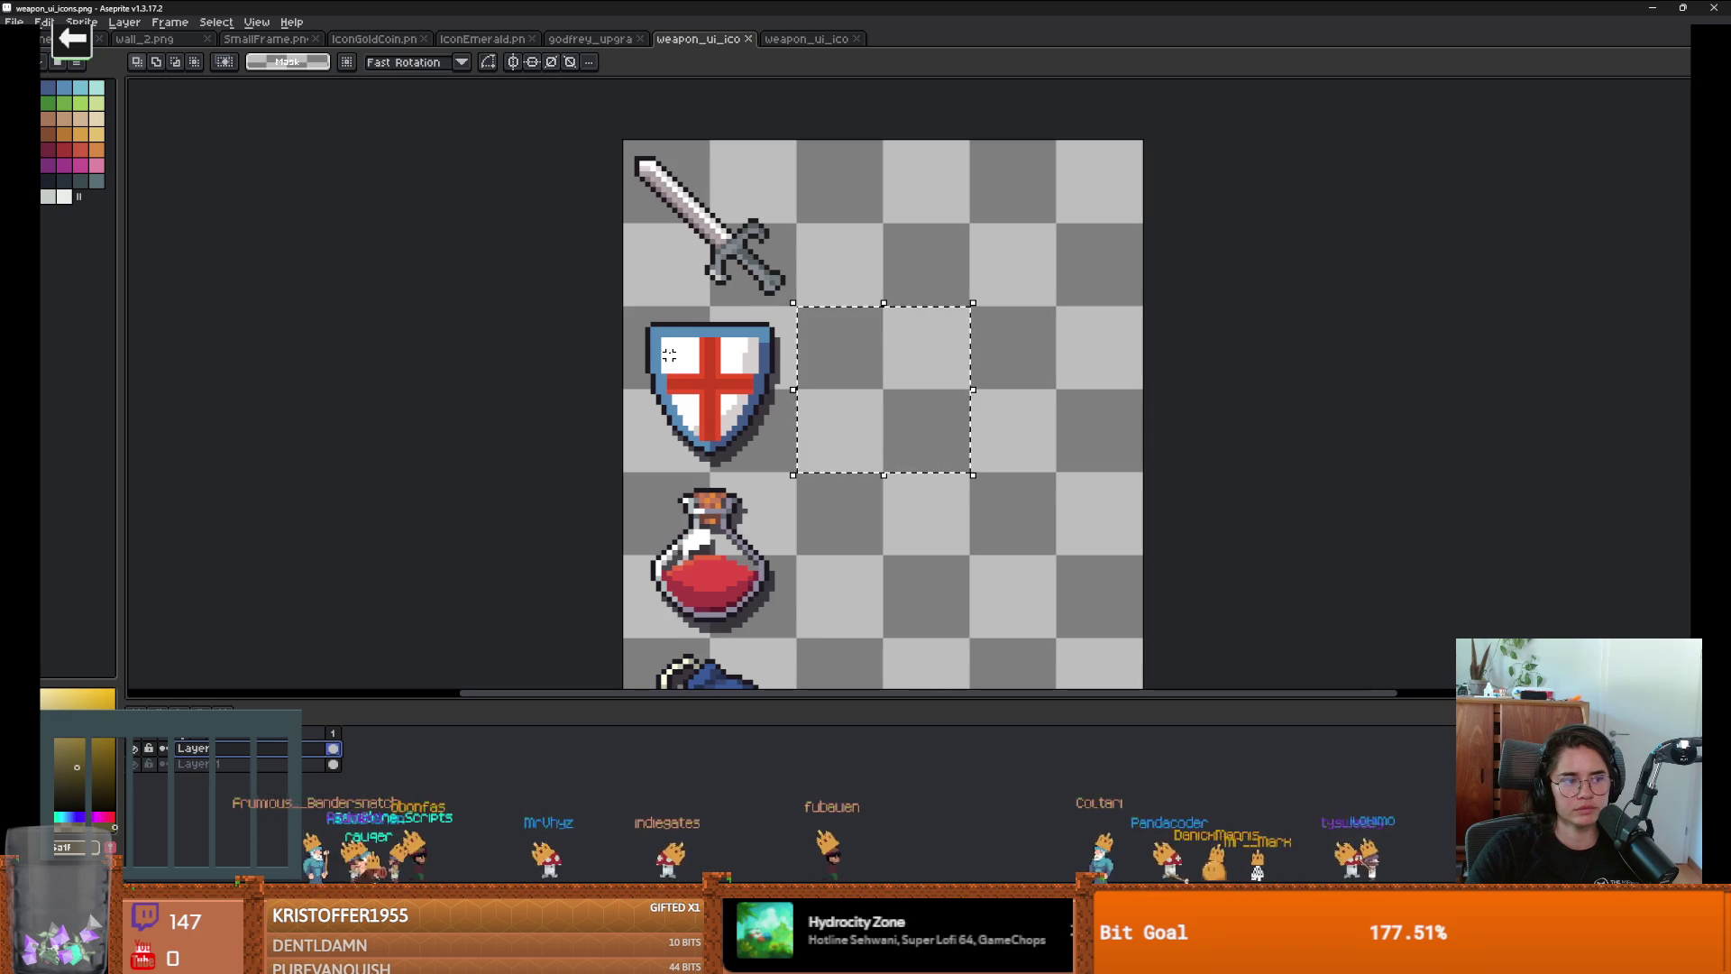
pyautogui.click(804, 382)
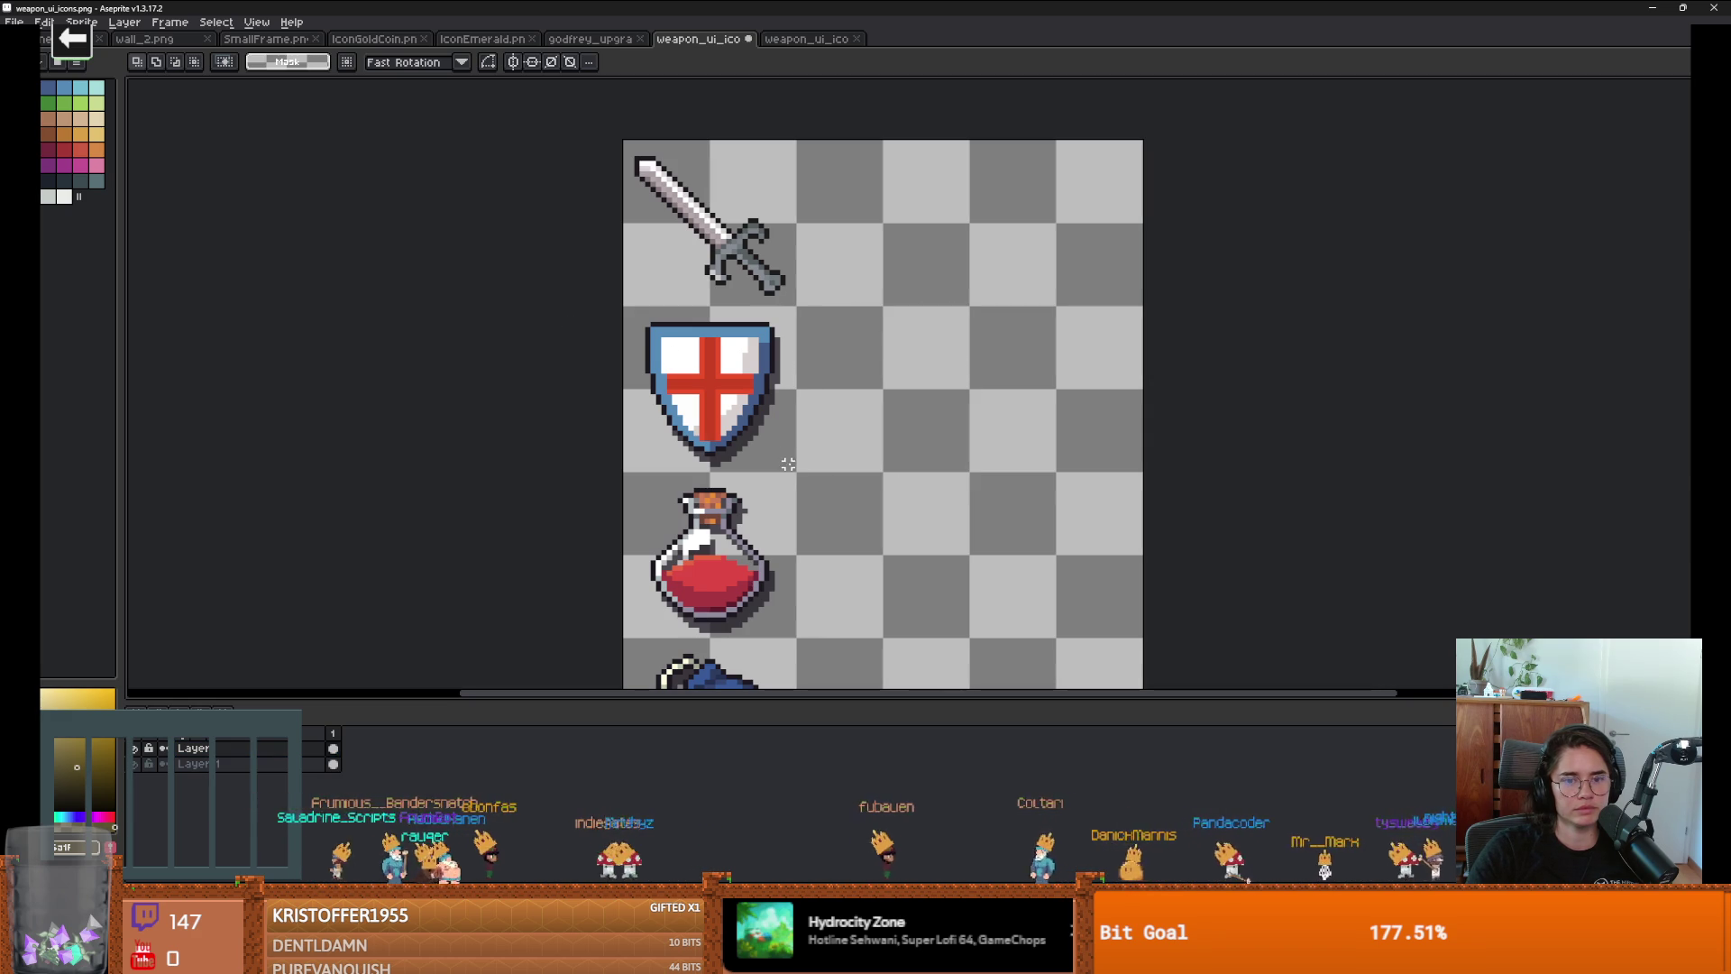
pyautogui.moveTo(793, 468); pyautogui.dragTo(597, 301)
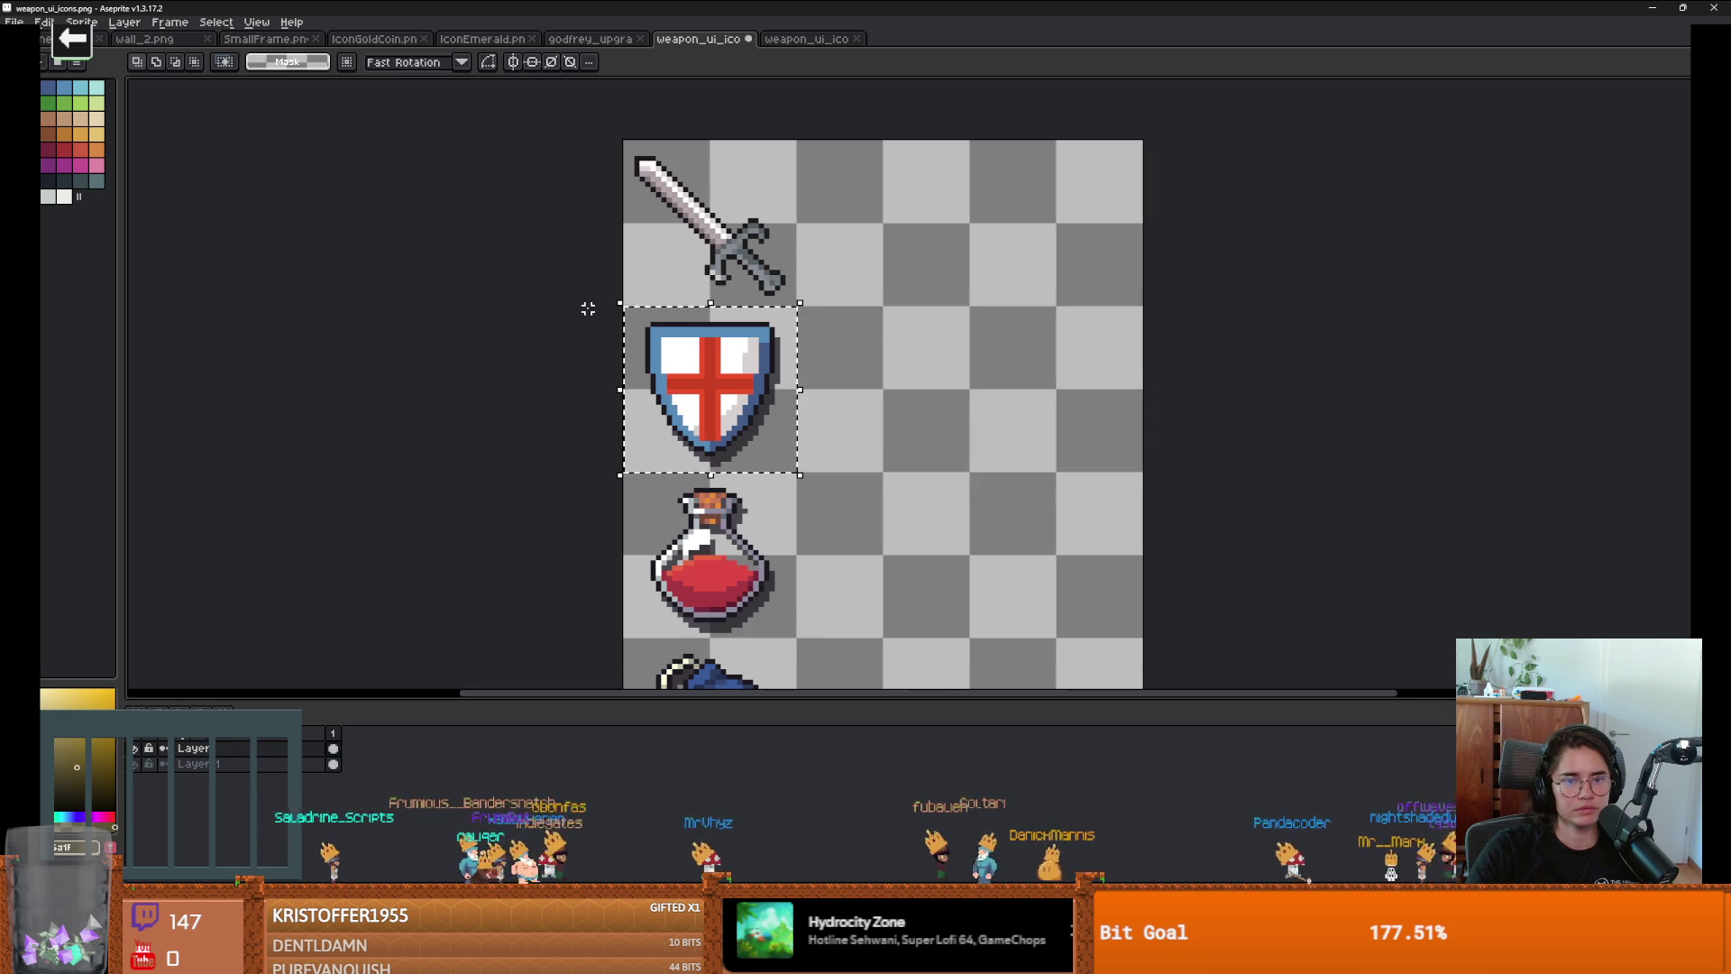
pyautogui.click(730, 367)
pyautogui.moveTo(731, 368); pyautogui.dragTo(886, 372)
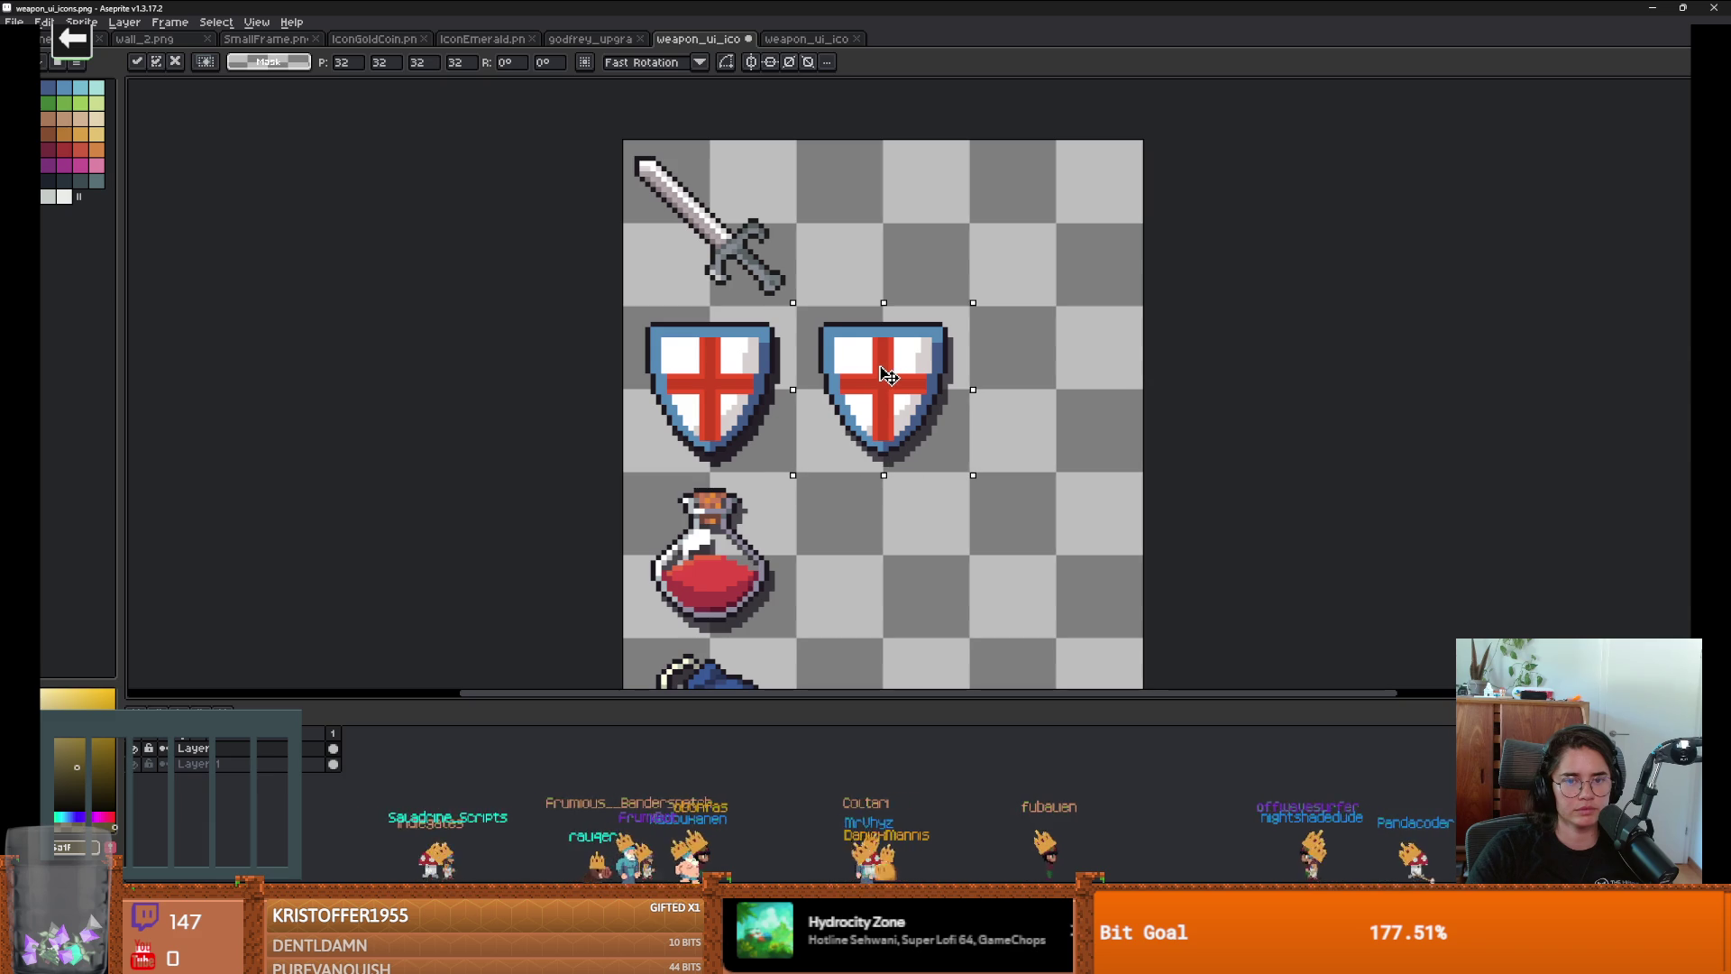
# Check Layer 7 on the Godfrey sheet and close the duplicate weapon icons document.
pyautogui.click(615, 39)
pyautogui.scroll(1, 595, 586)
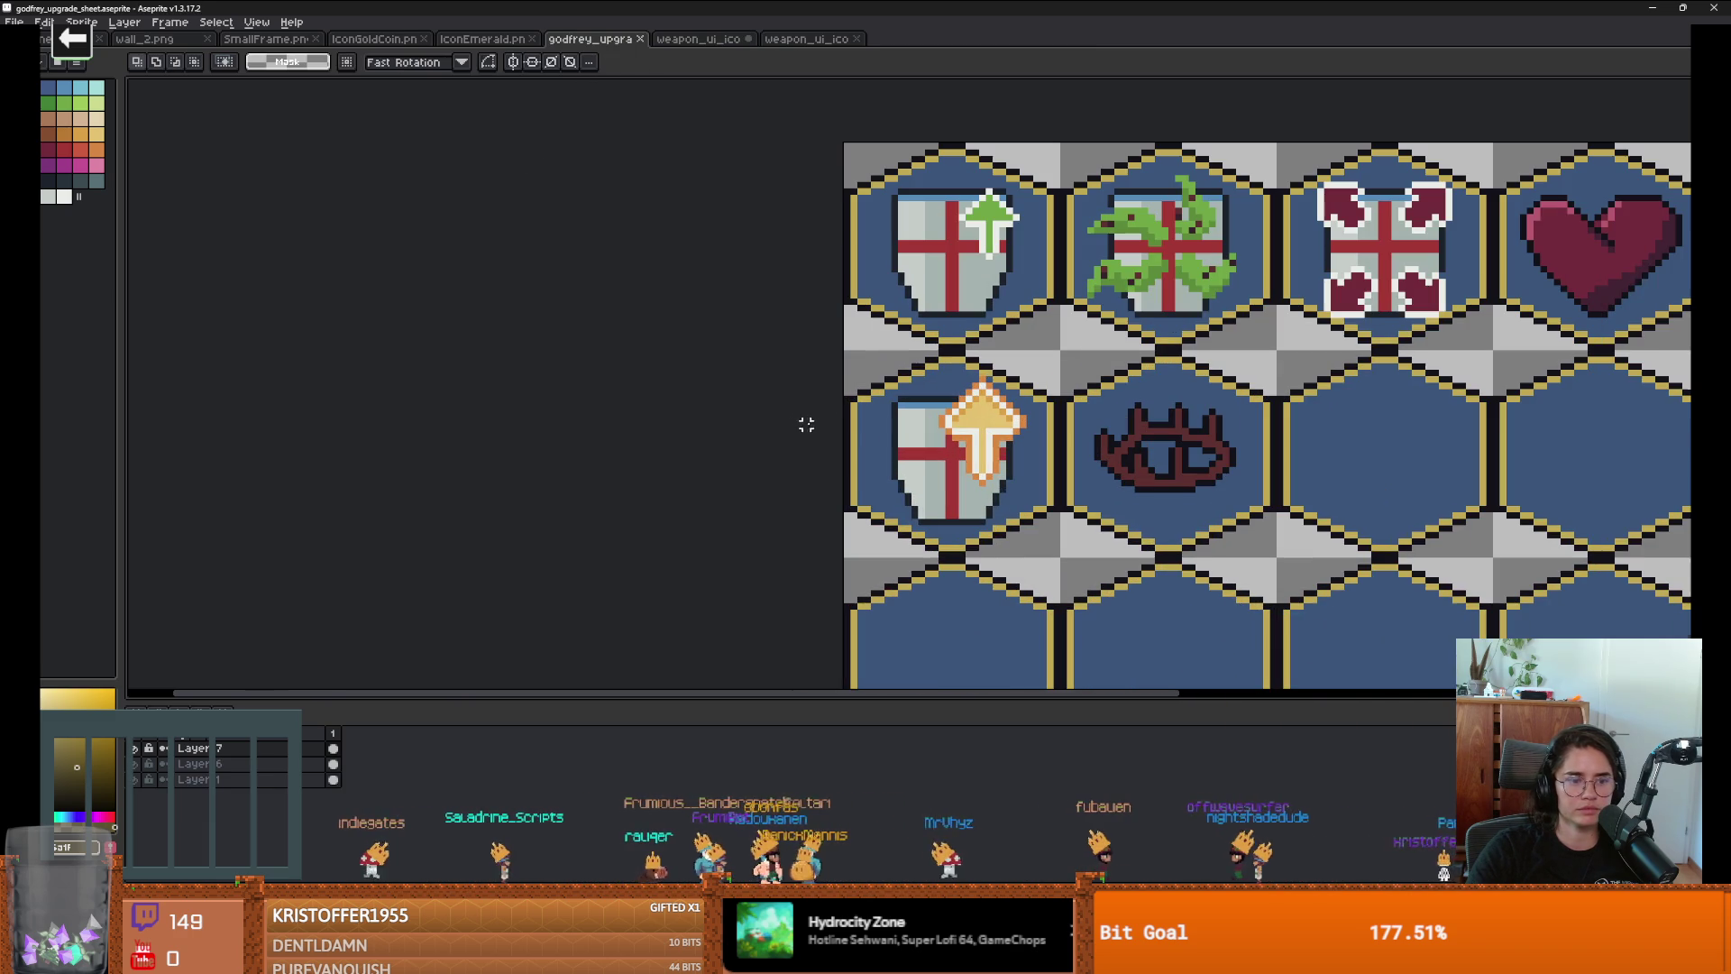
pyautogui.click(143, 751)
pyautogui.click(146, 752)
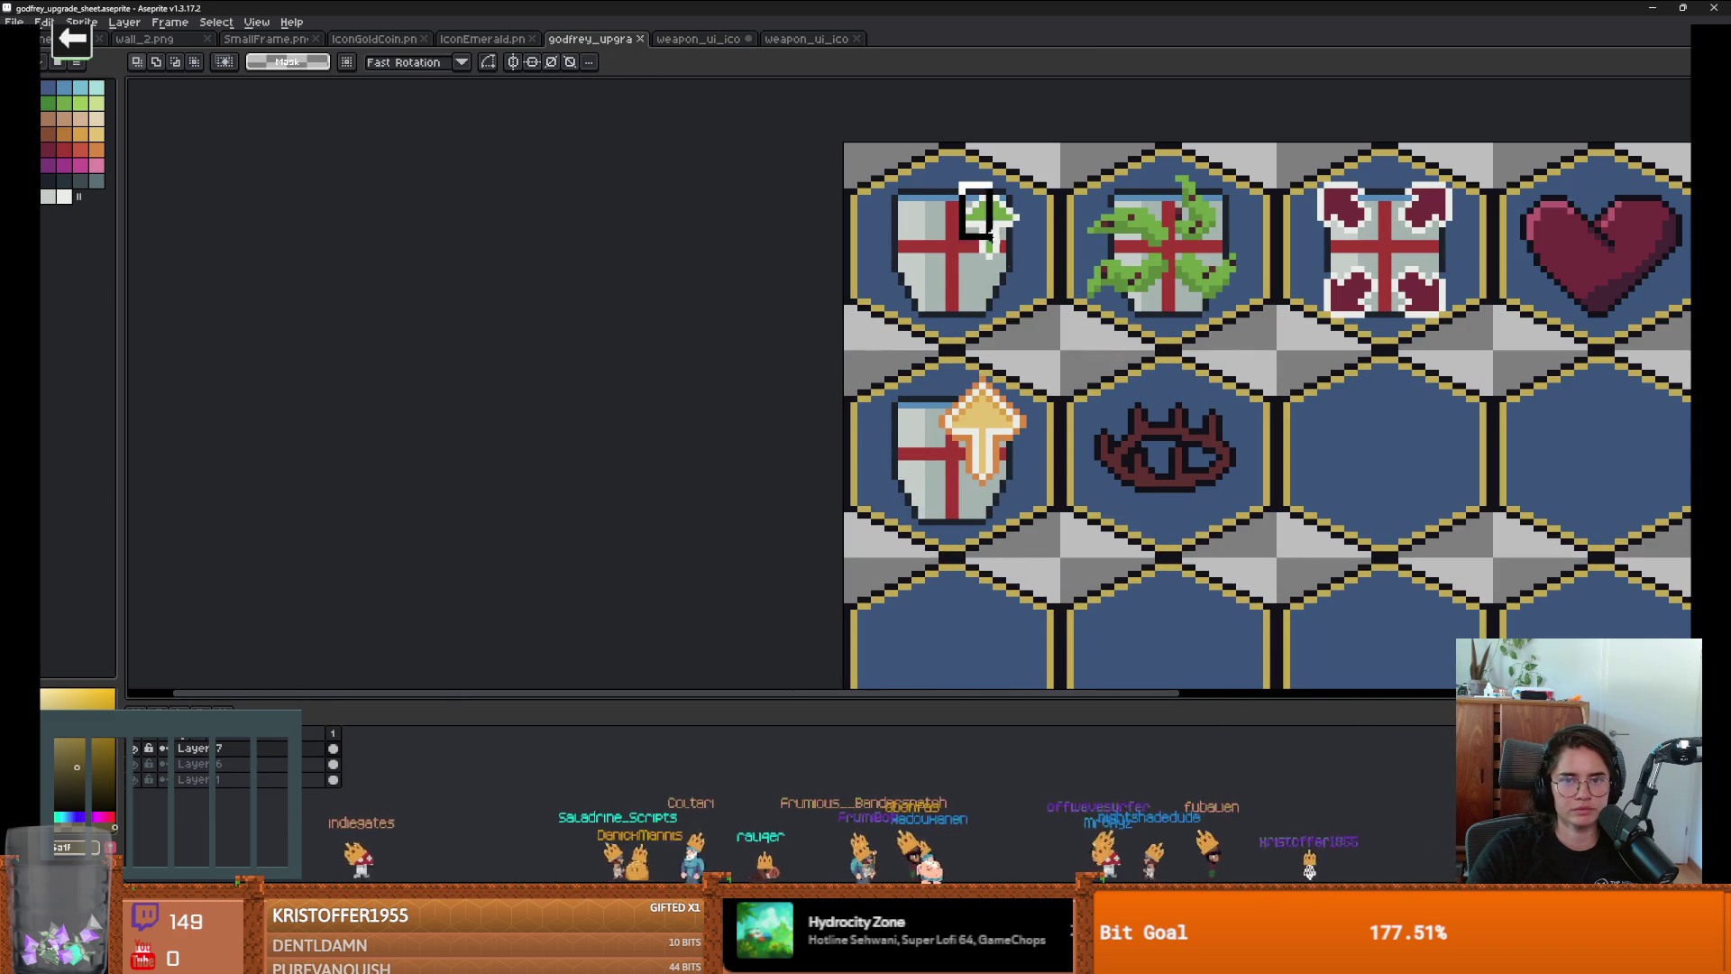
pyautogui.click(834, 38)
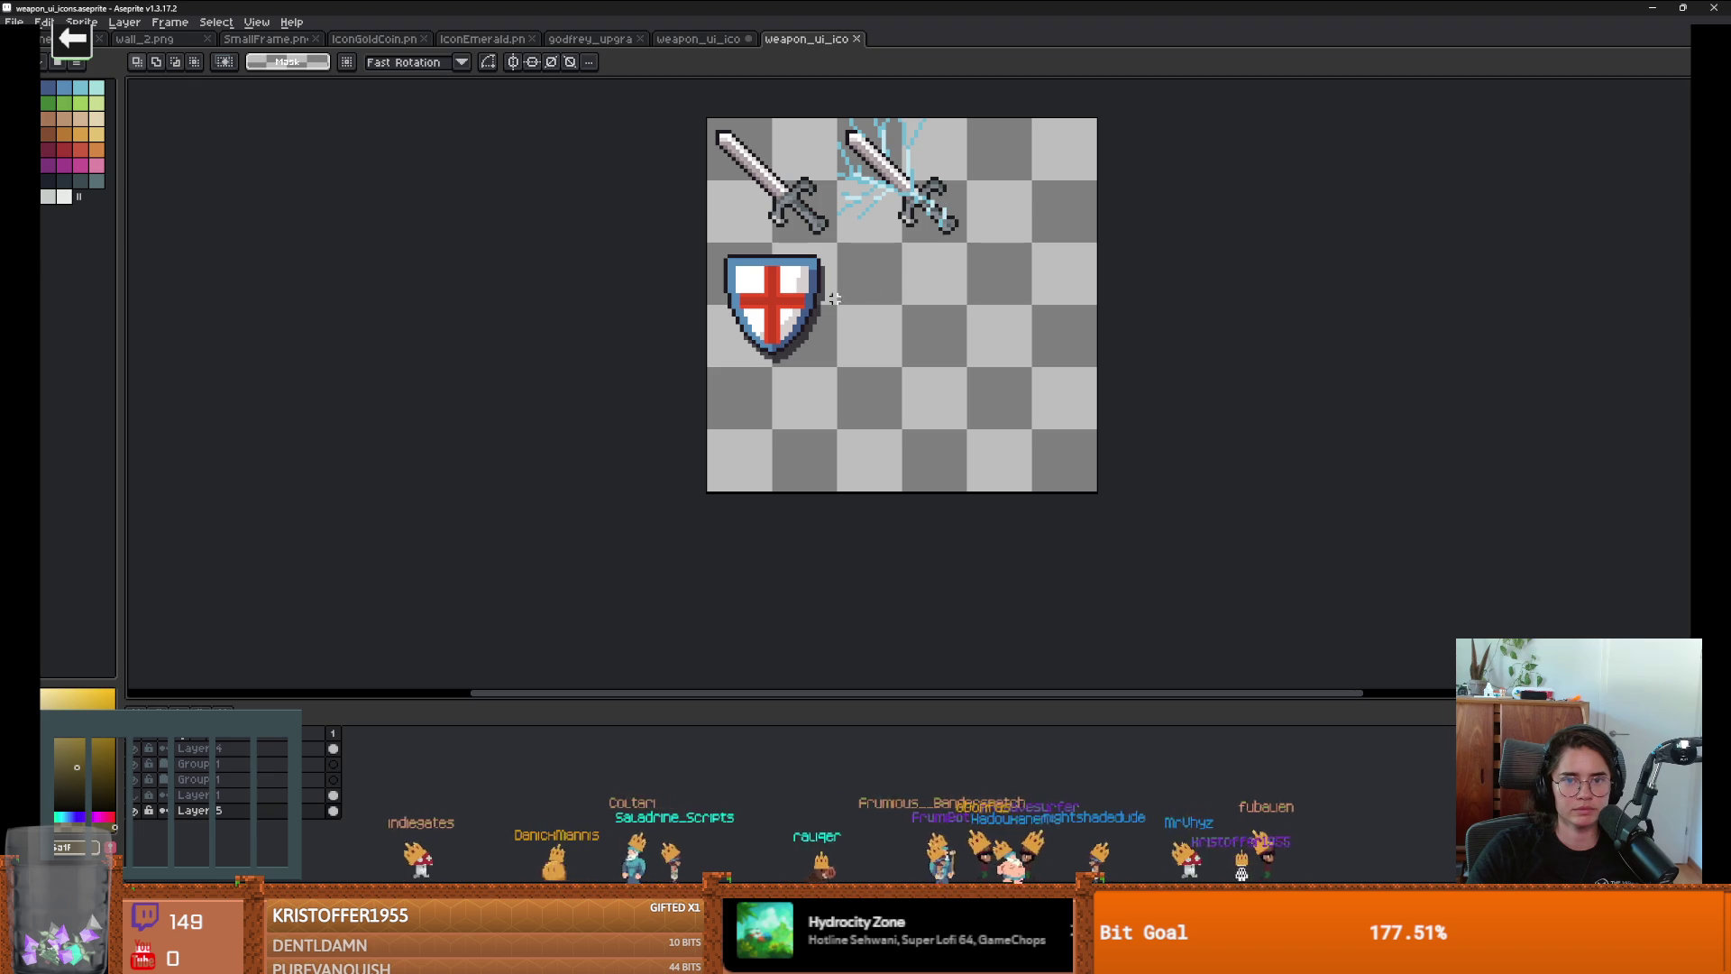
pyautogui.click(857, 39)
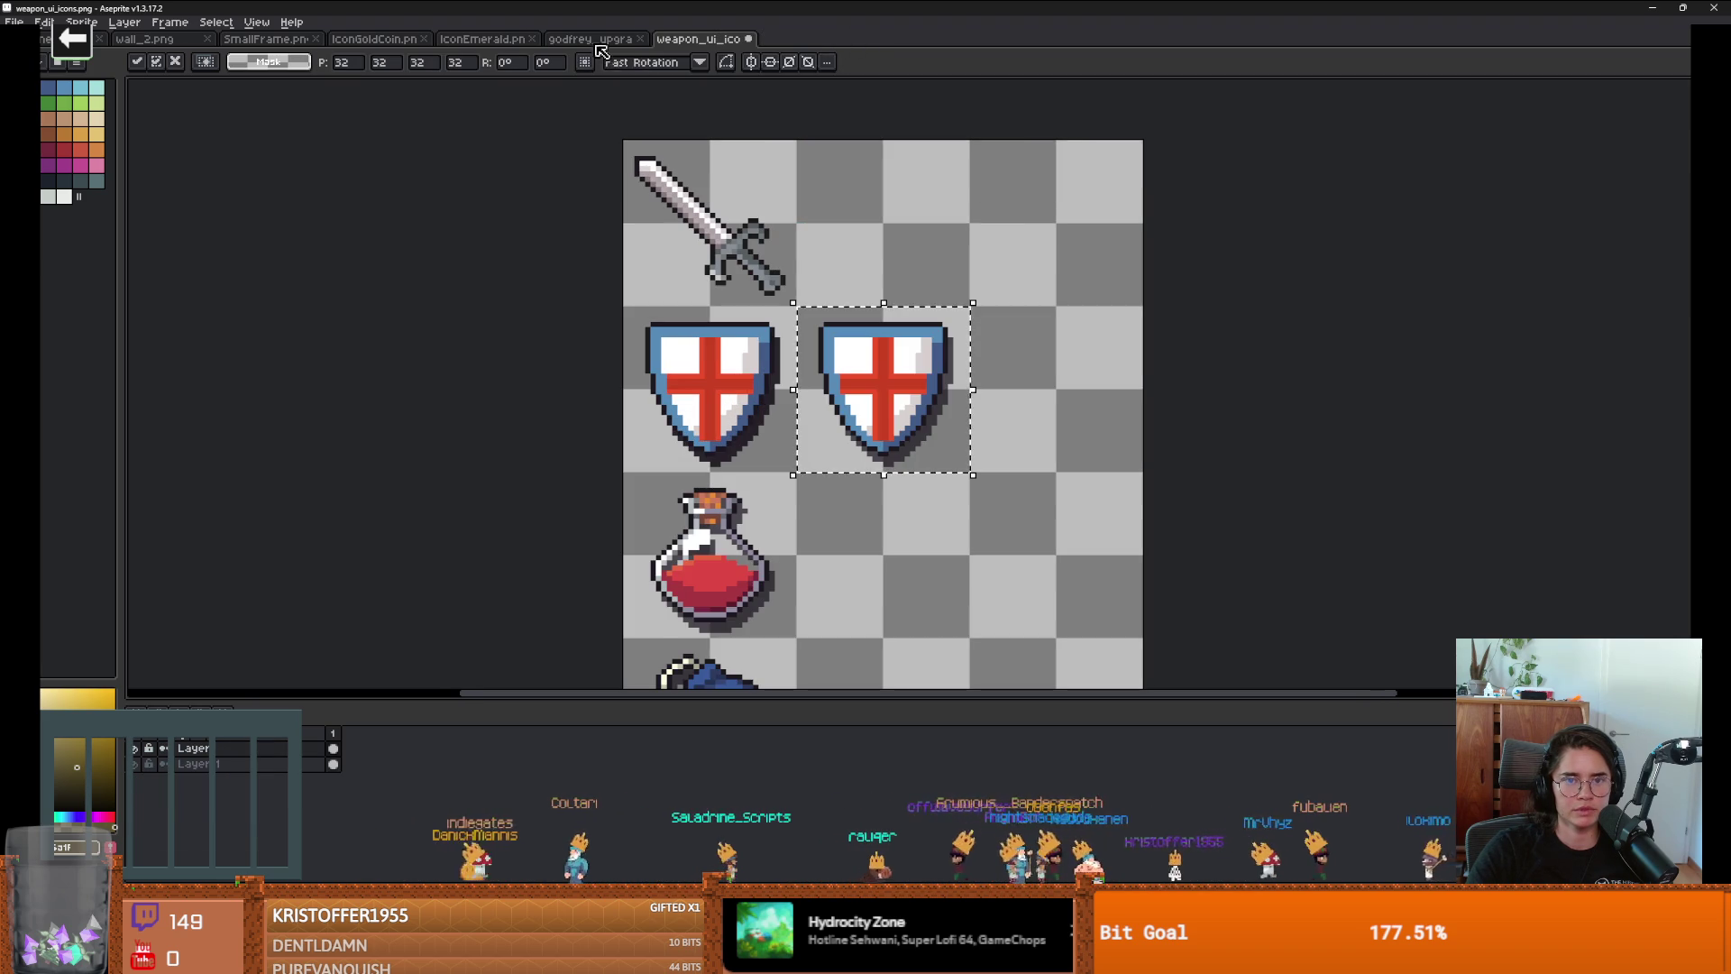
# Paste the green arrow onto the copied shield's top-right corner.
pyautogui.hotkey('ctrl', 'v')
pyautogui.moveTo(745, 185)
pyautogui.mouseDown()
pyautogui.moveTo(929, 357)
pyautogui.moveTo(959, 343)
pyautogui.mouseUp()
pyautogui.scroll(2, 970, 350)
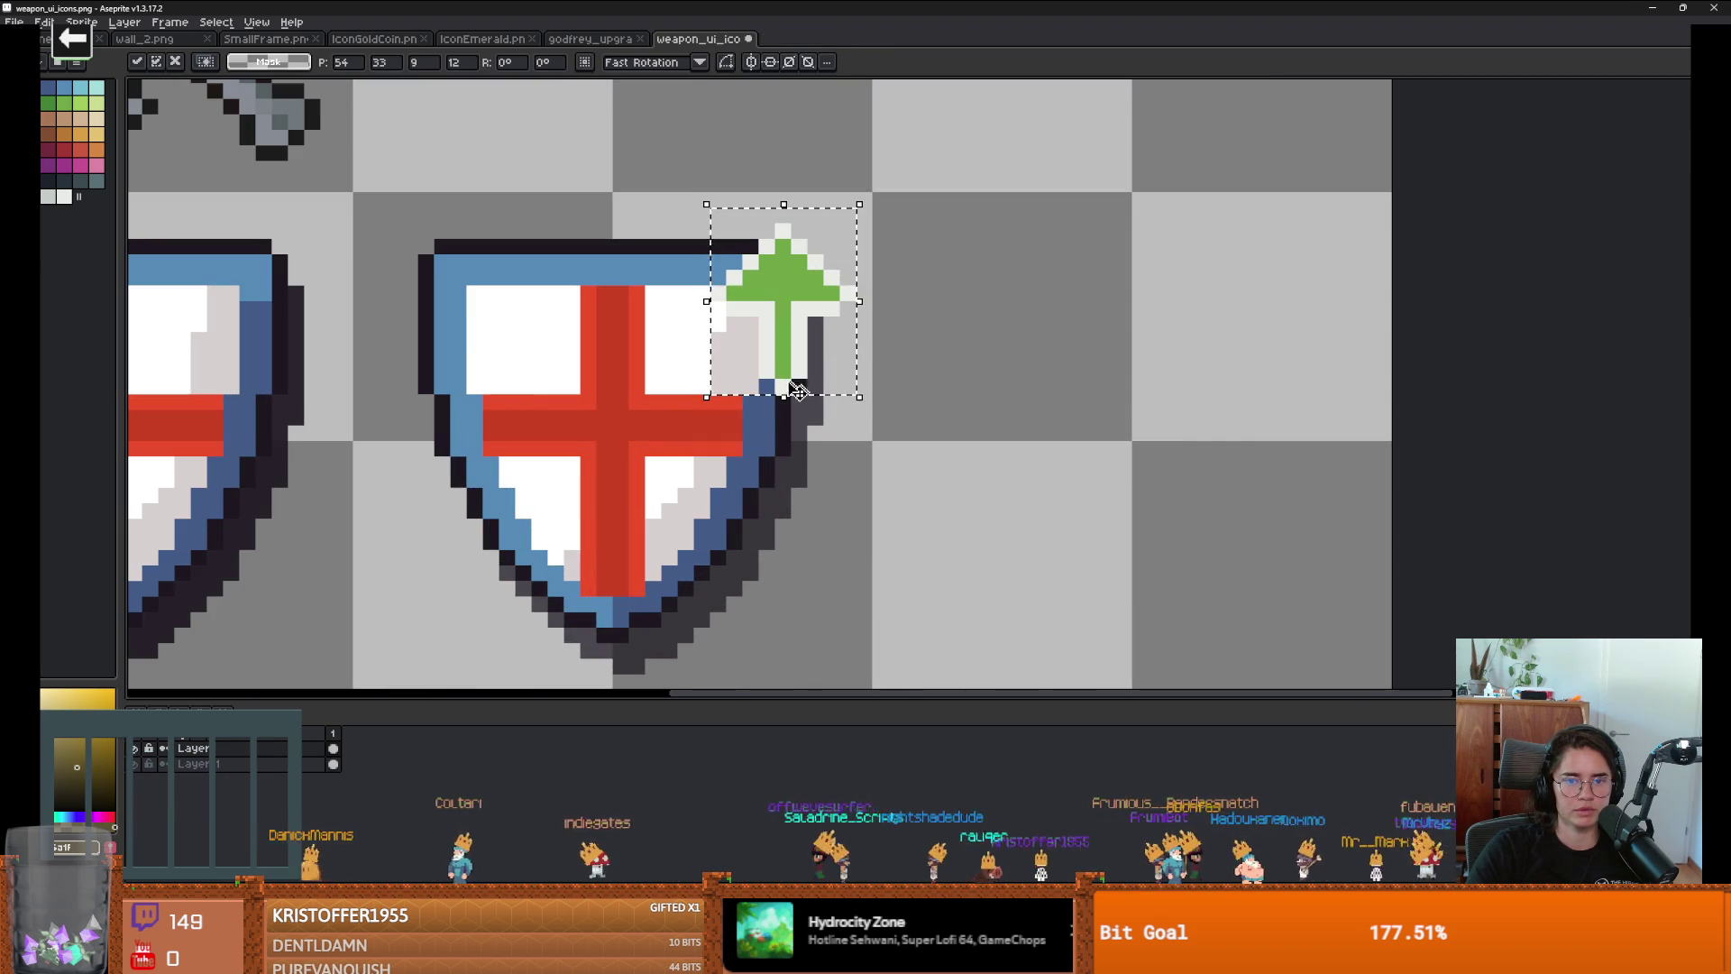
pyautogui.press('Return')
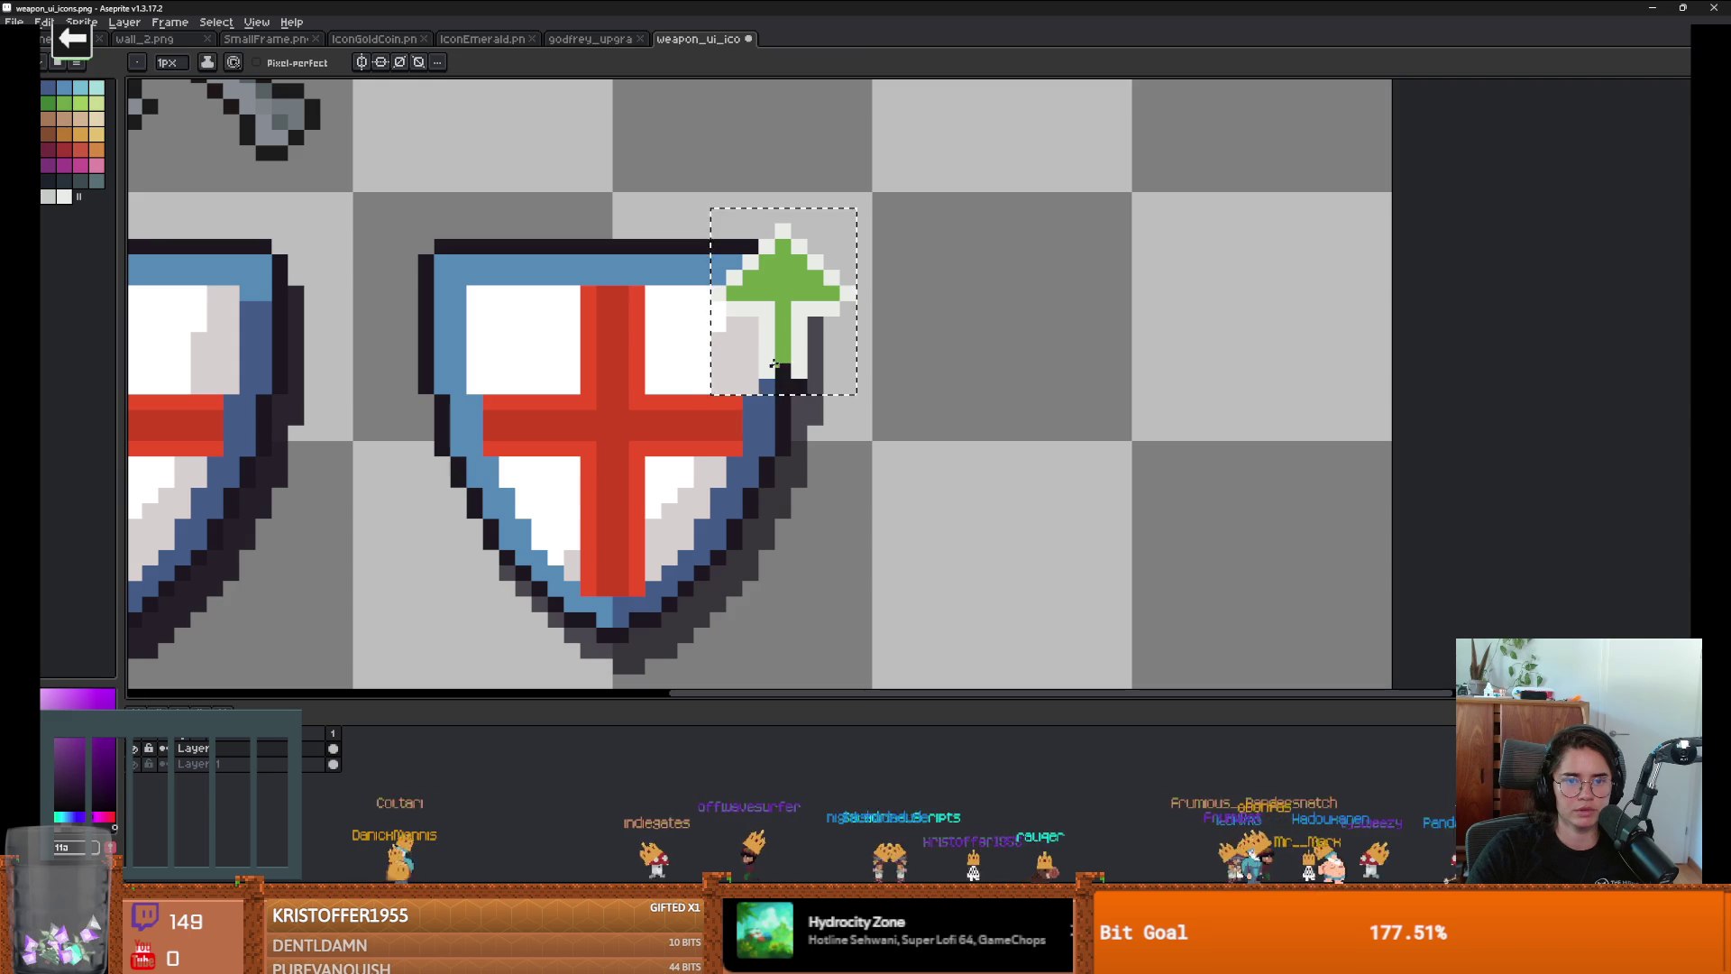
# Outline the green arrow in a dark colour with the pencil.
pyautogui.press('b')
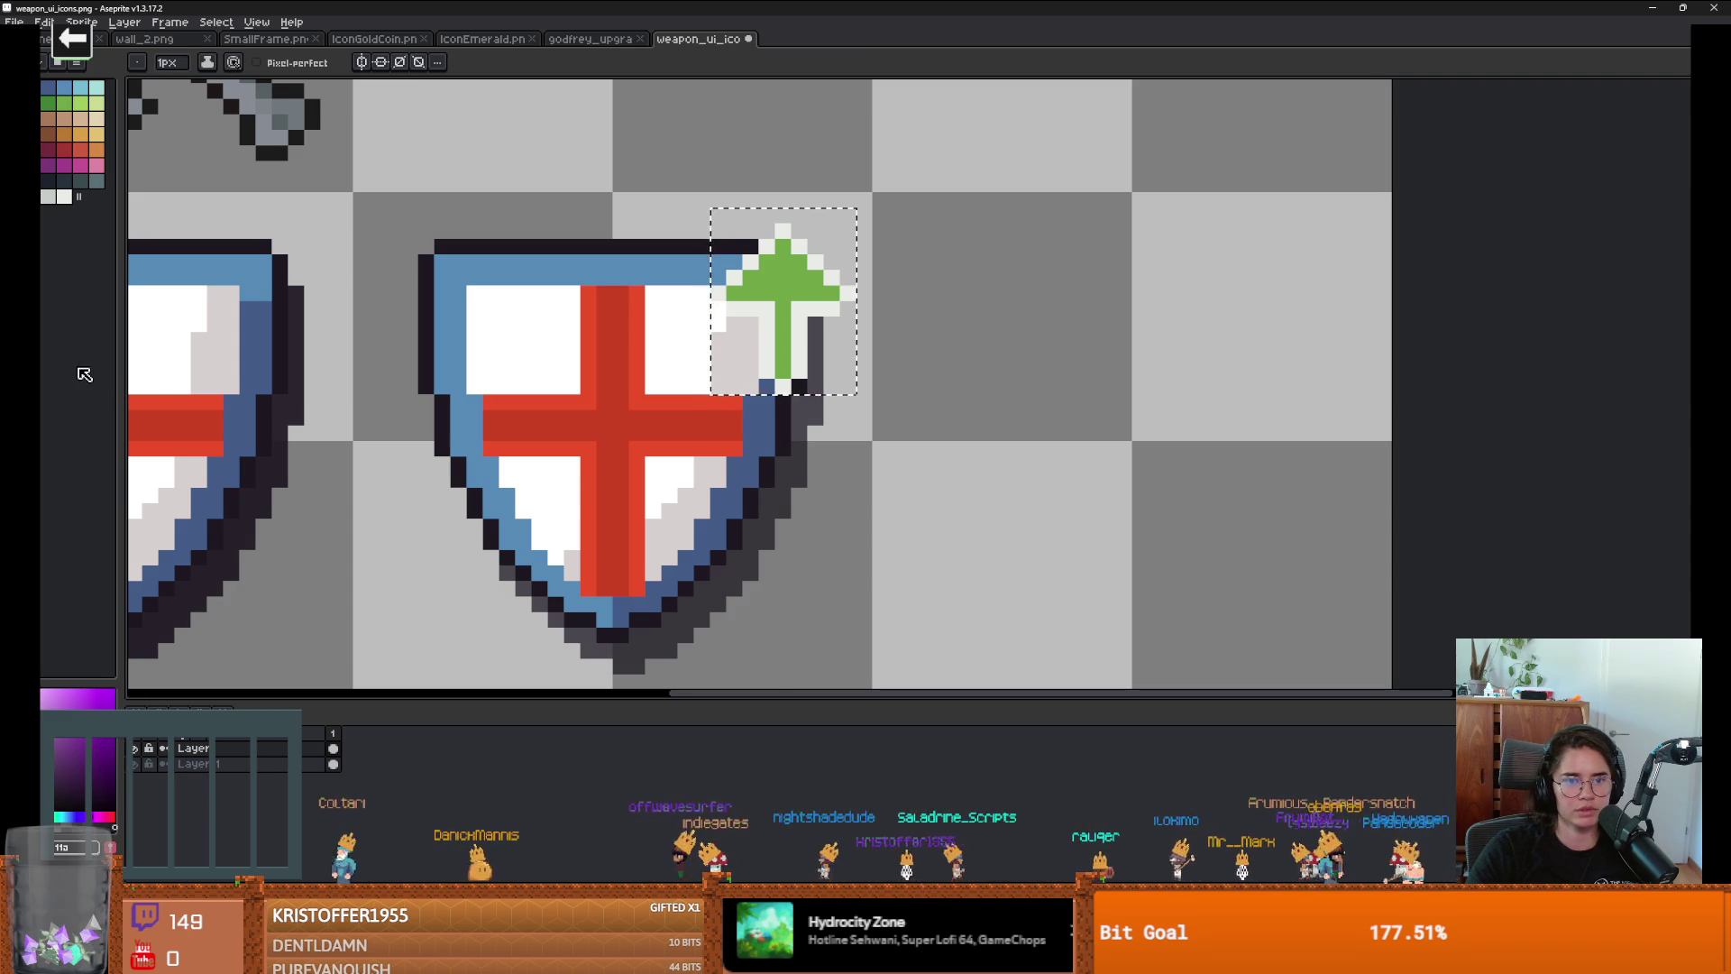
pyautogui.scroll(-2, 419, 372)
pyautogui.scroll(1, 419, 373)
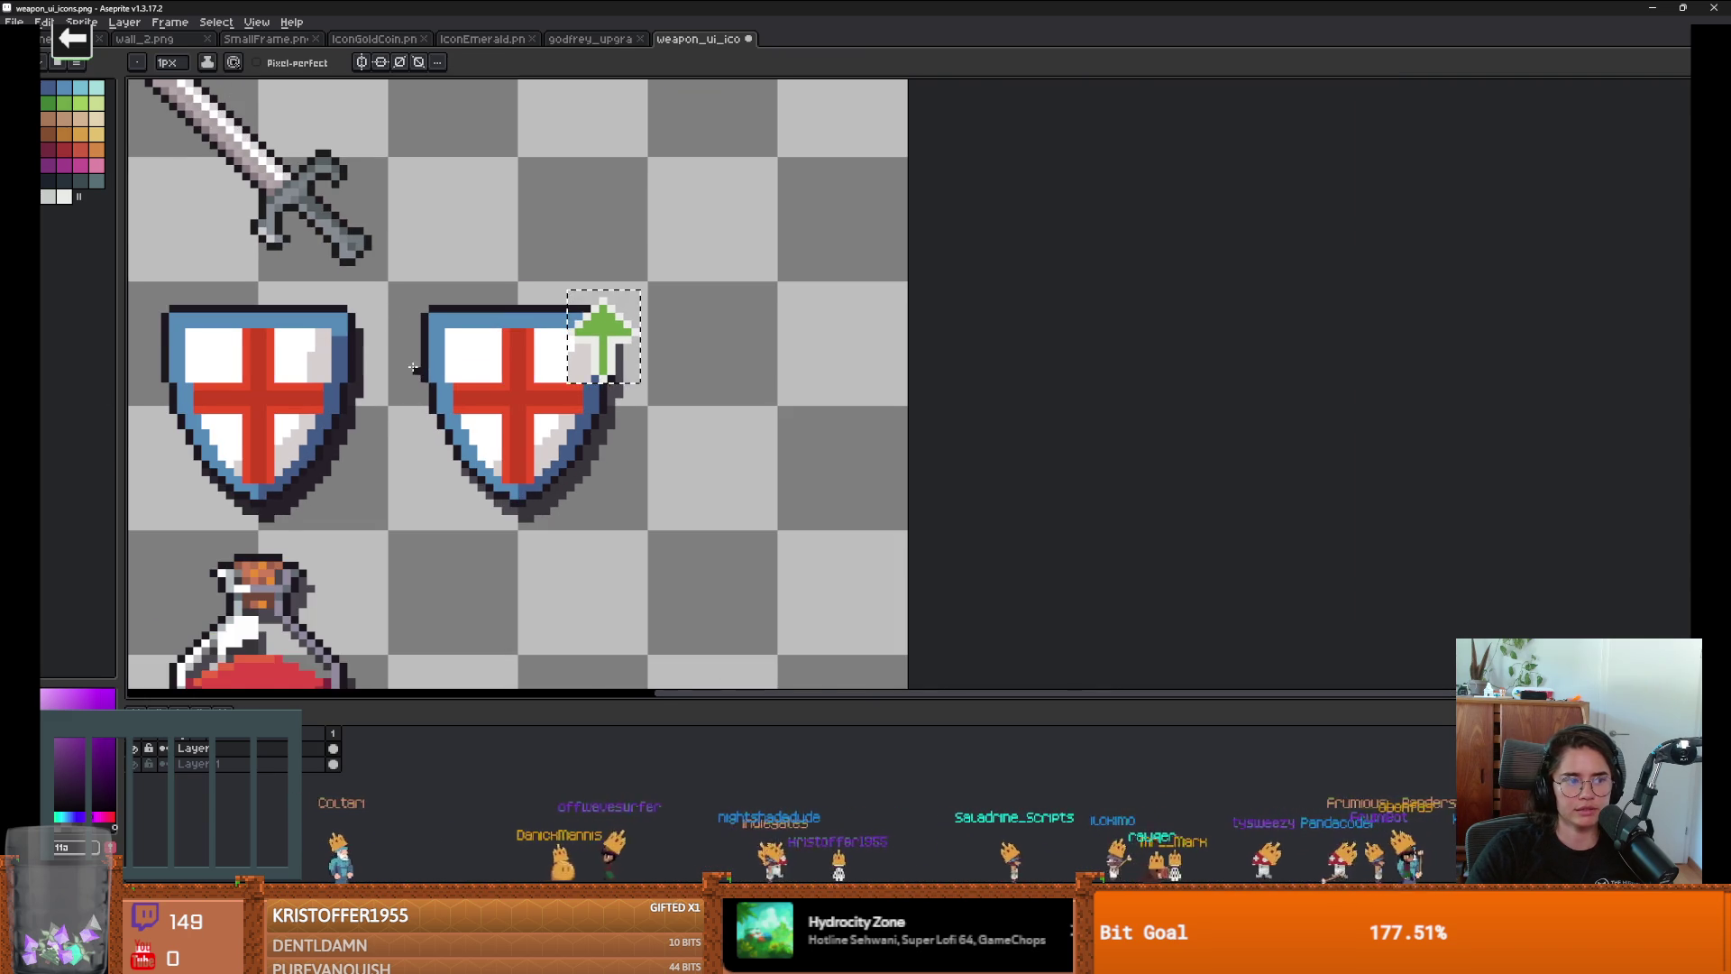
pyautogui.scroll(1, 414, 367)
pyautogui.click(50, 120)
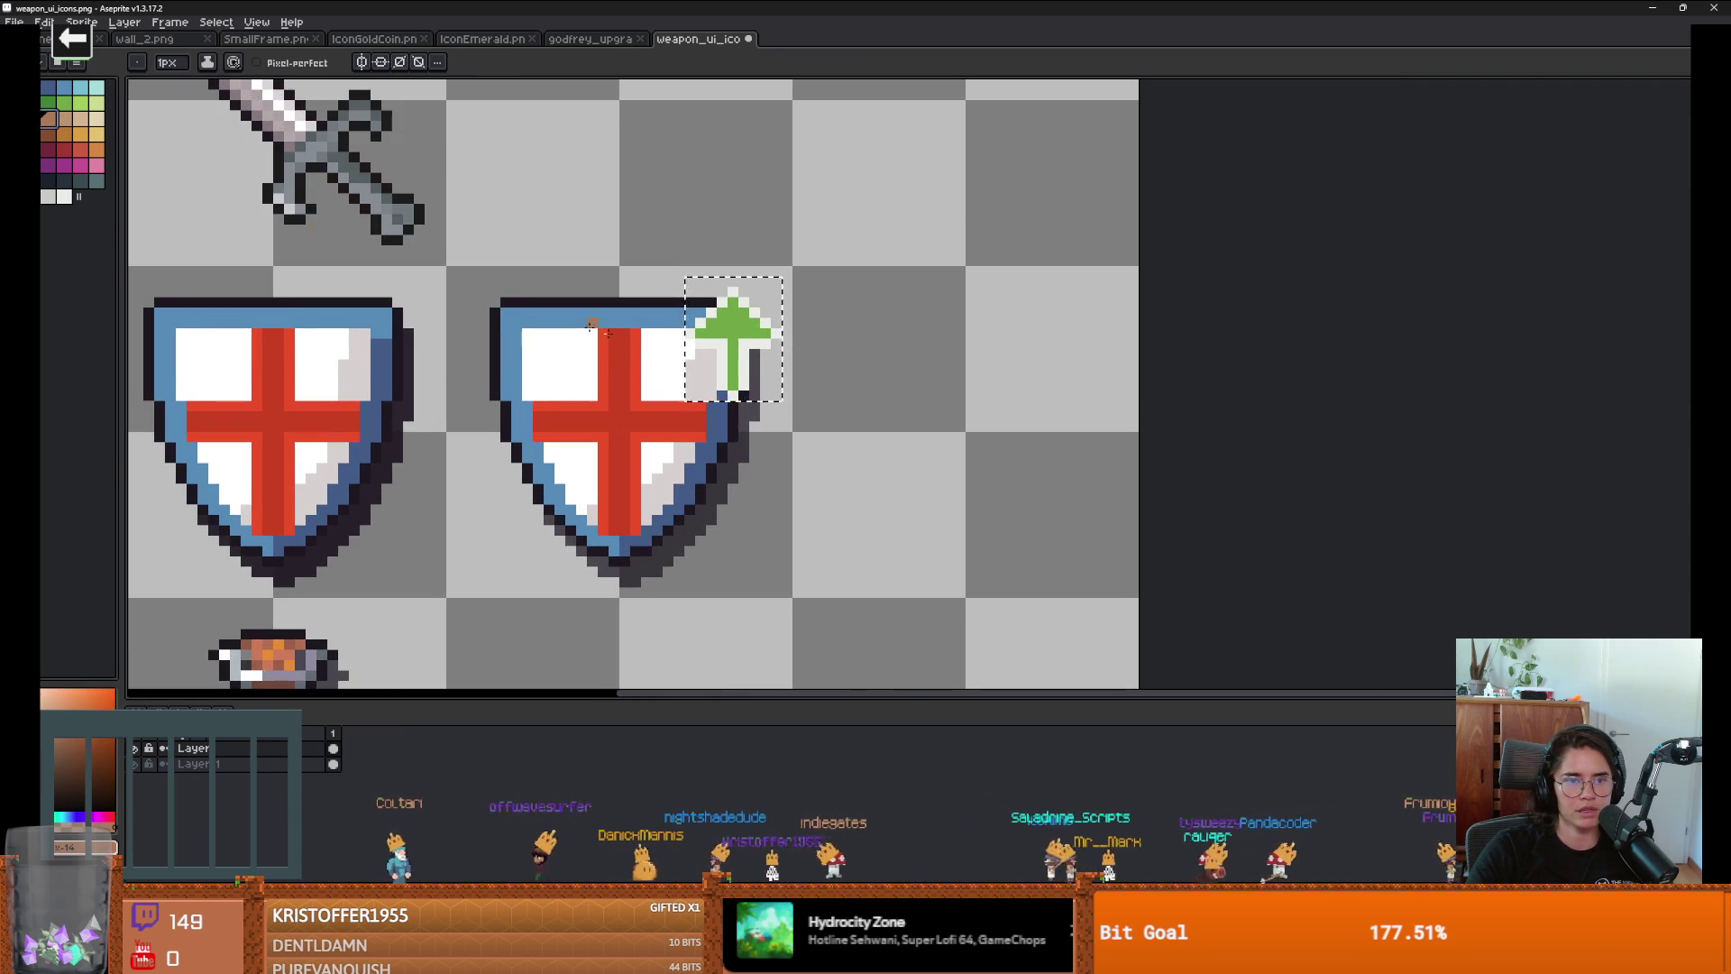
pyautogui.scroll(3, 336, 343)
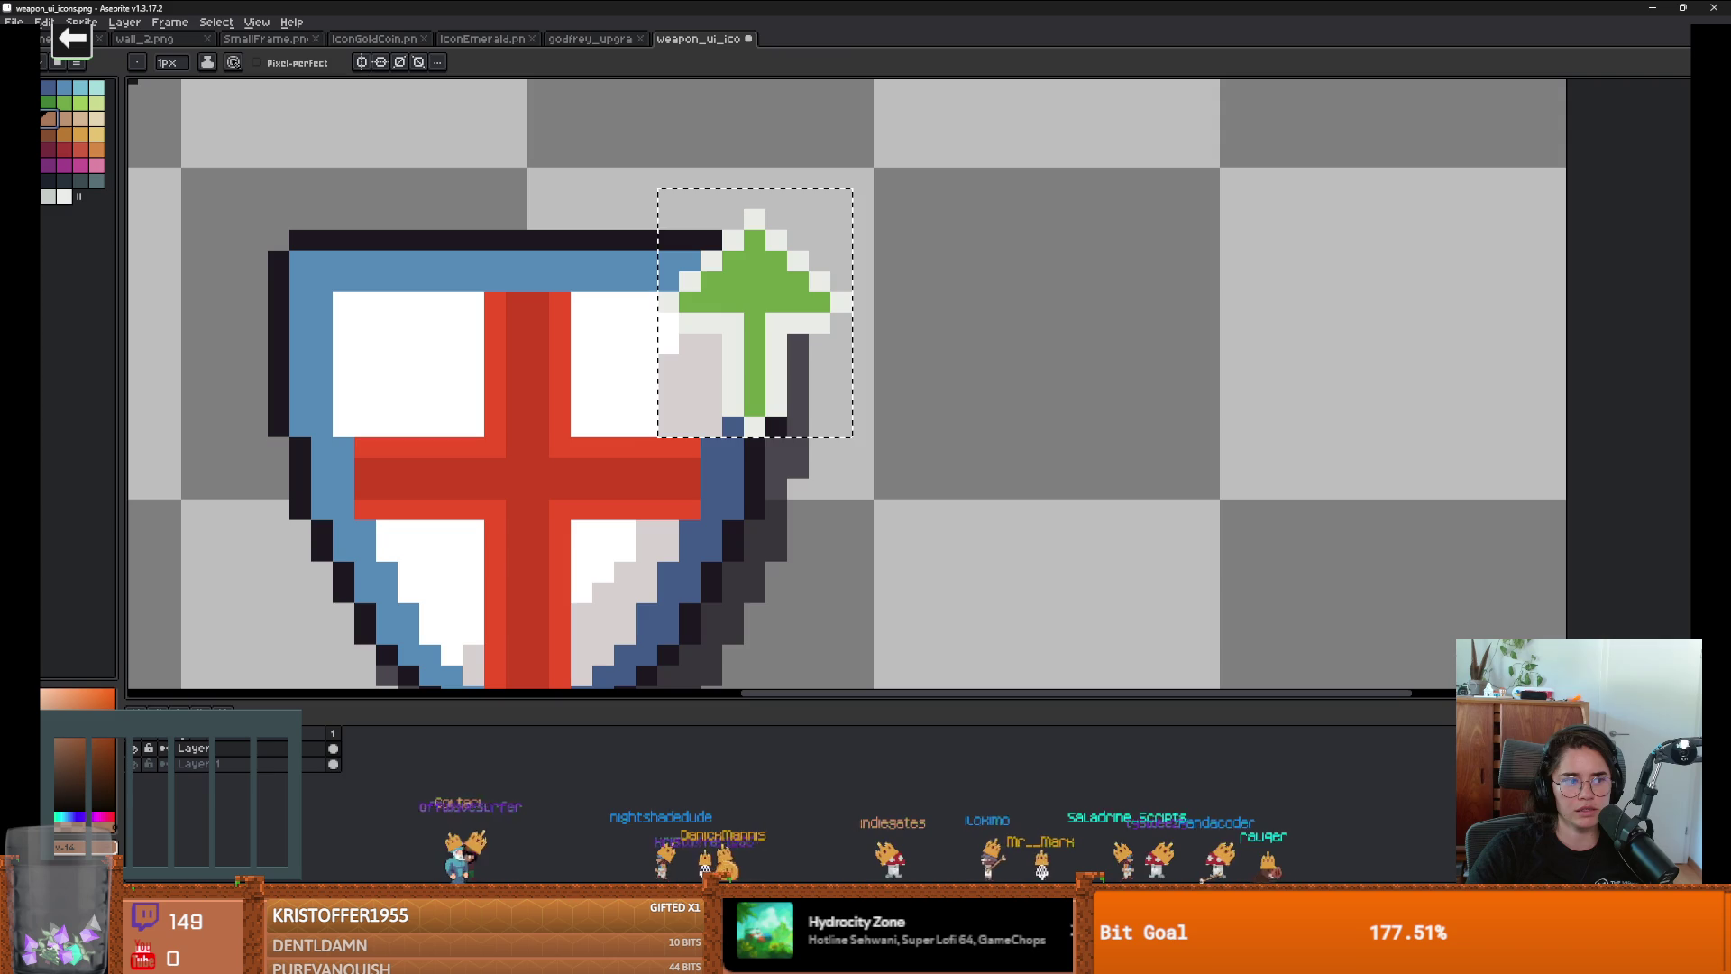
pyautogui.click(55, 184)
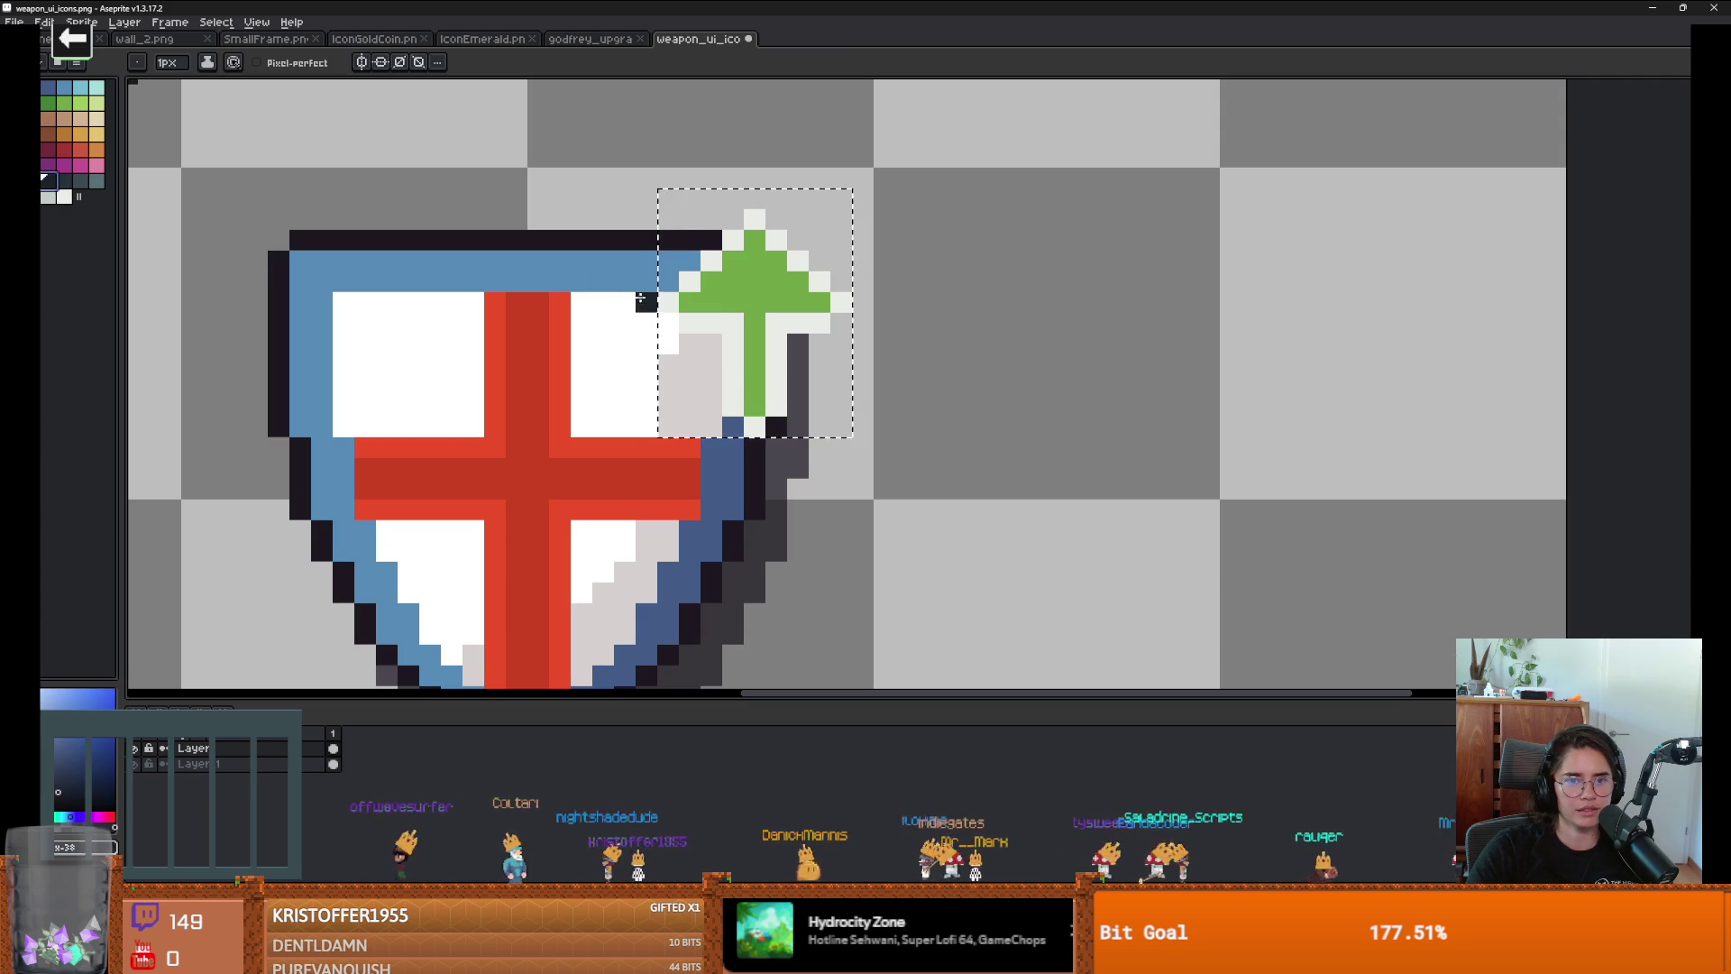
pyautogui.click(730, 325)
pyautogui.press('g')
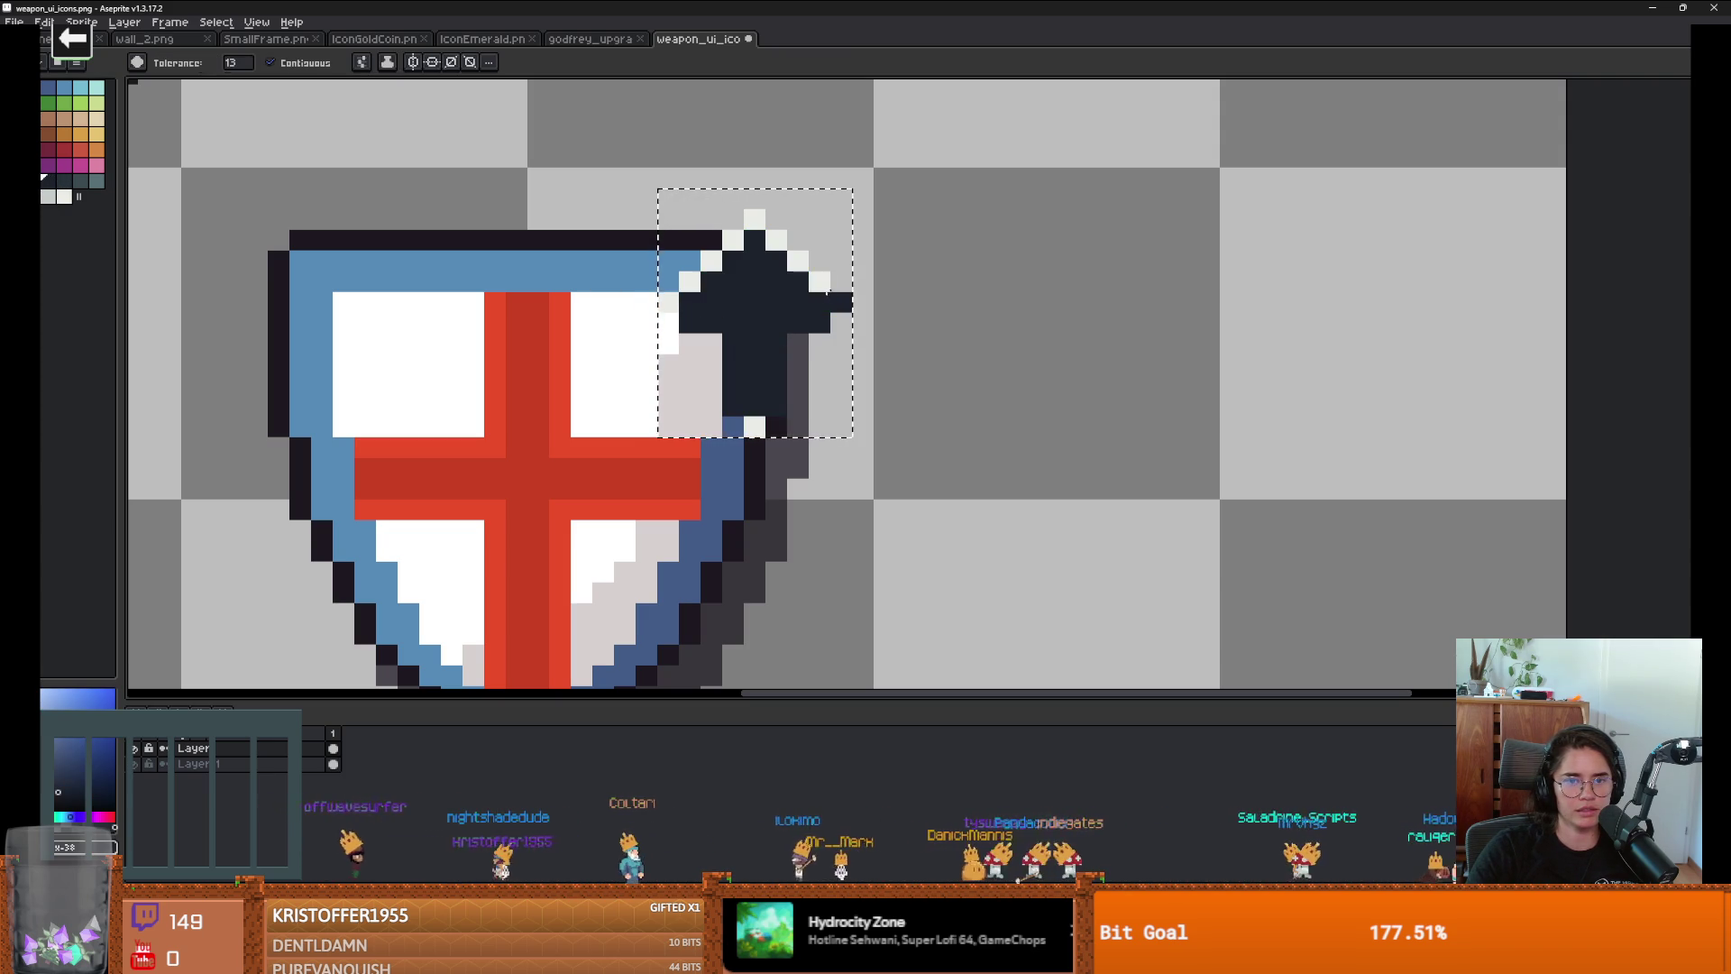
pyautogui.press('b')
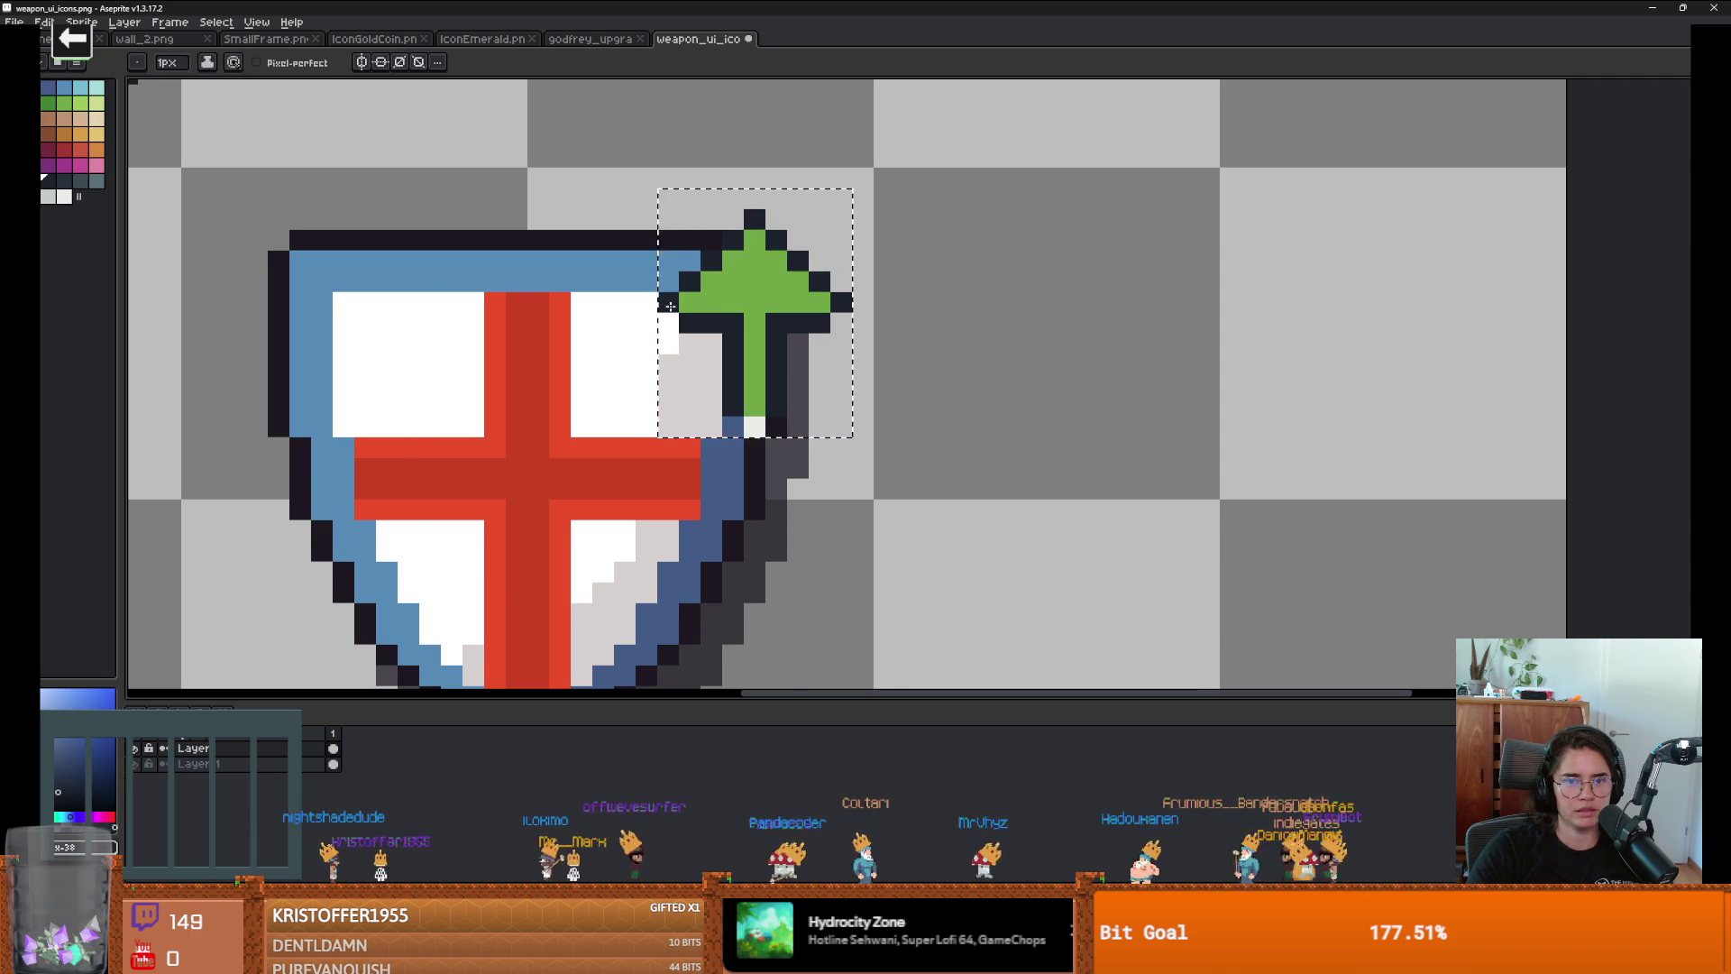
pyautogui.scroll(-4, 670, 307)
pyautogui.scroll(4, 784, 389)
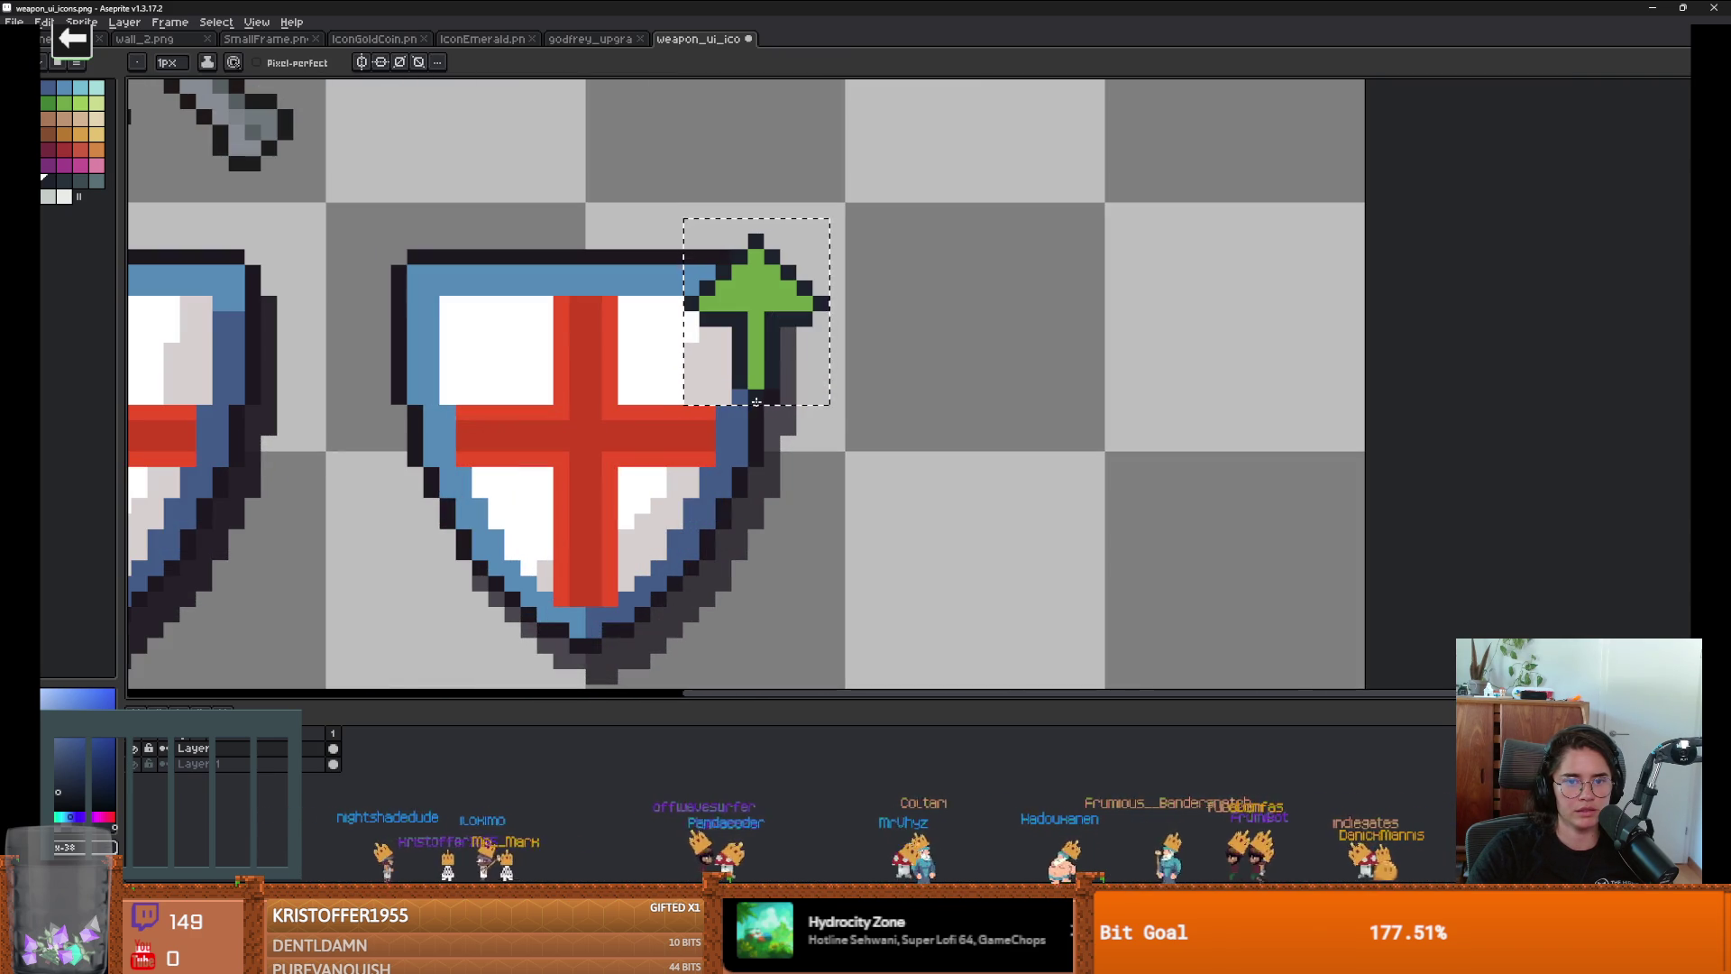
pyautogui.scroll(-3, 756, 401)
pyautogui.scroll(2, 798, 406)
pyautogui.scroll(-3, 802, 413)
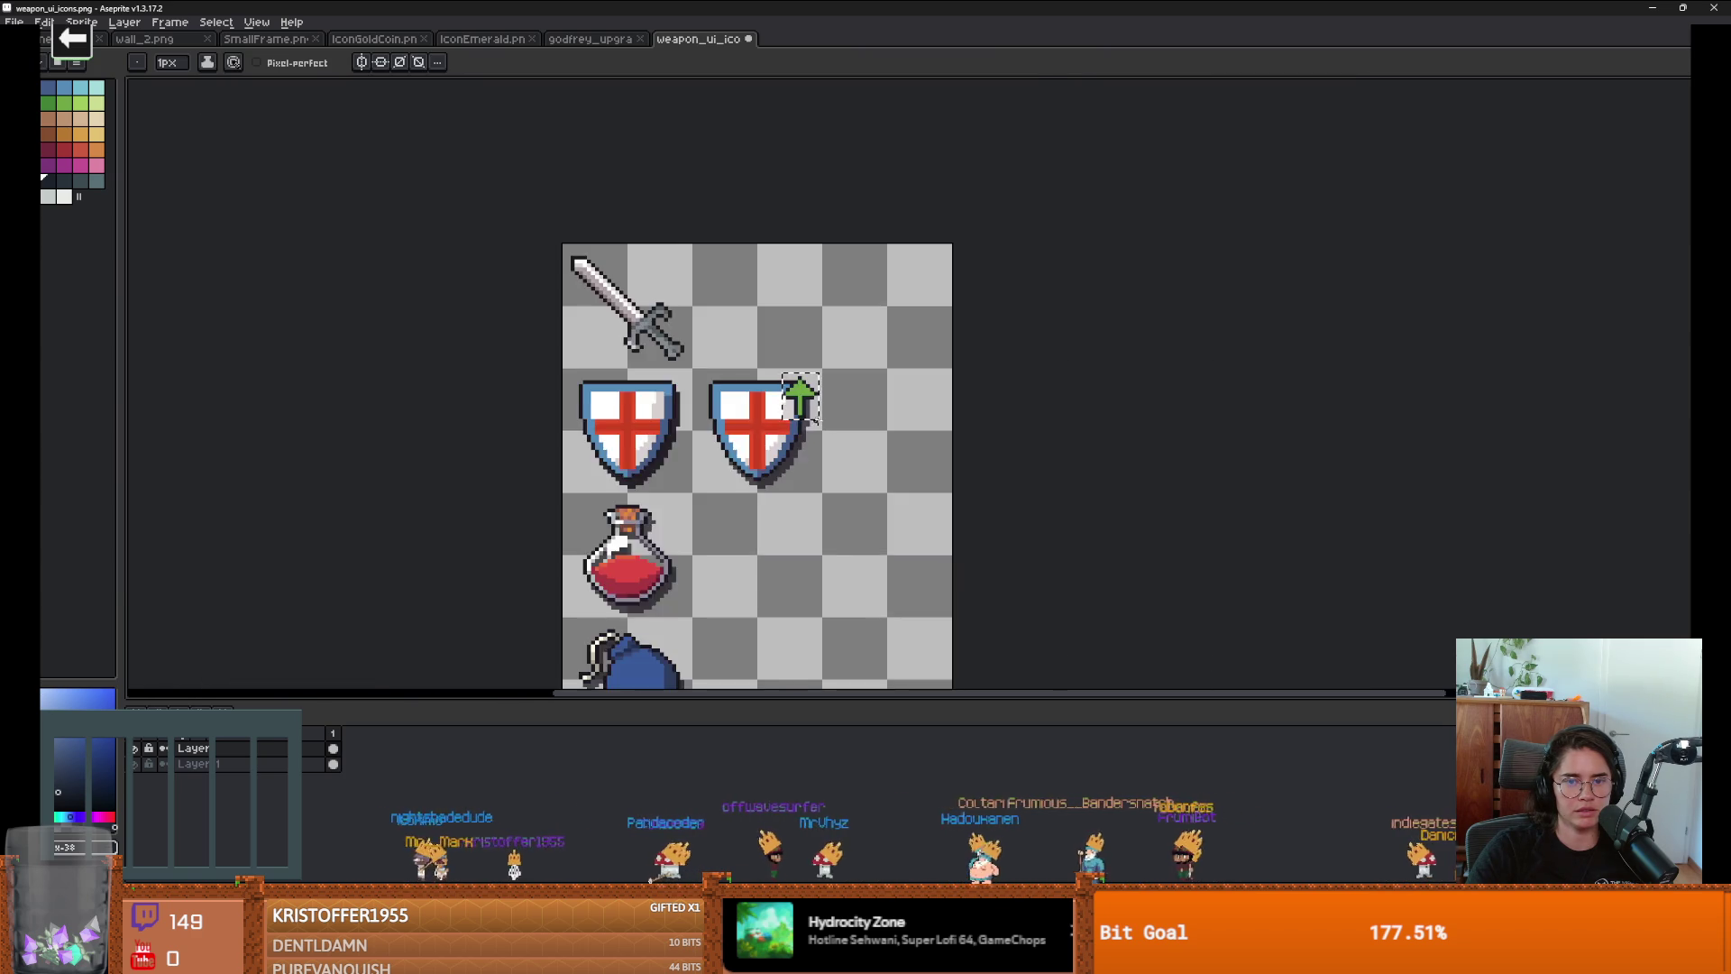
pyautogui.scroll(2, 816, 417)
# Widen the weapon icon sheet's canvas to the right via Canvas Size.
pyautogui.hotkey('ctrl', 'alt', 'c')
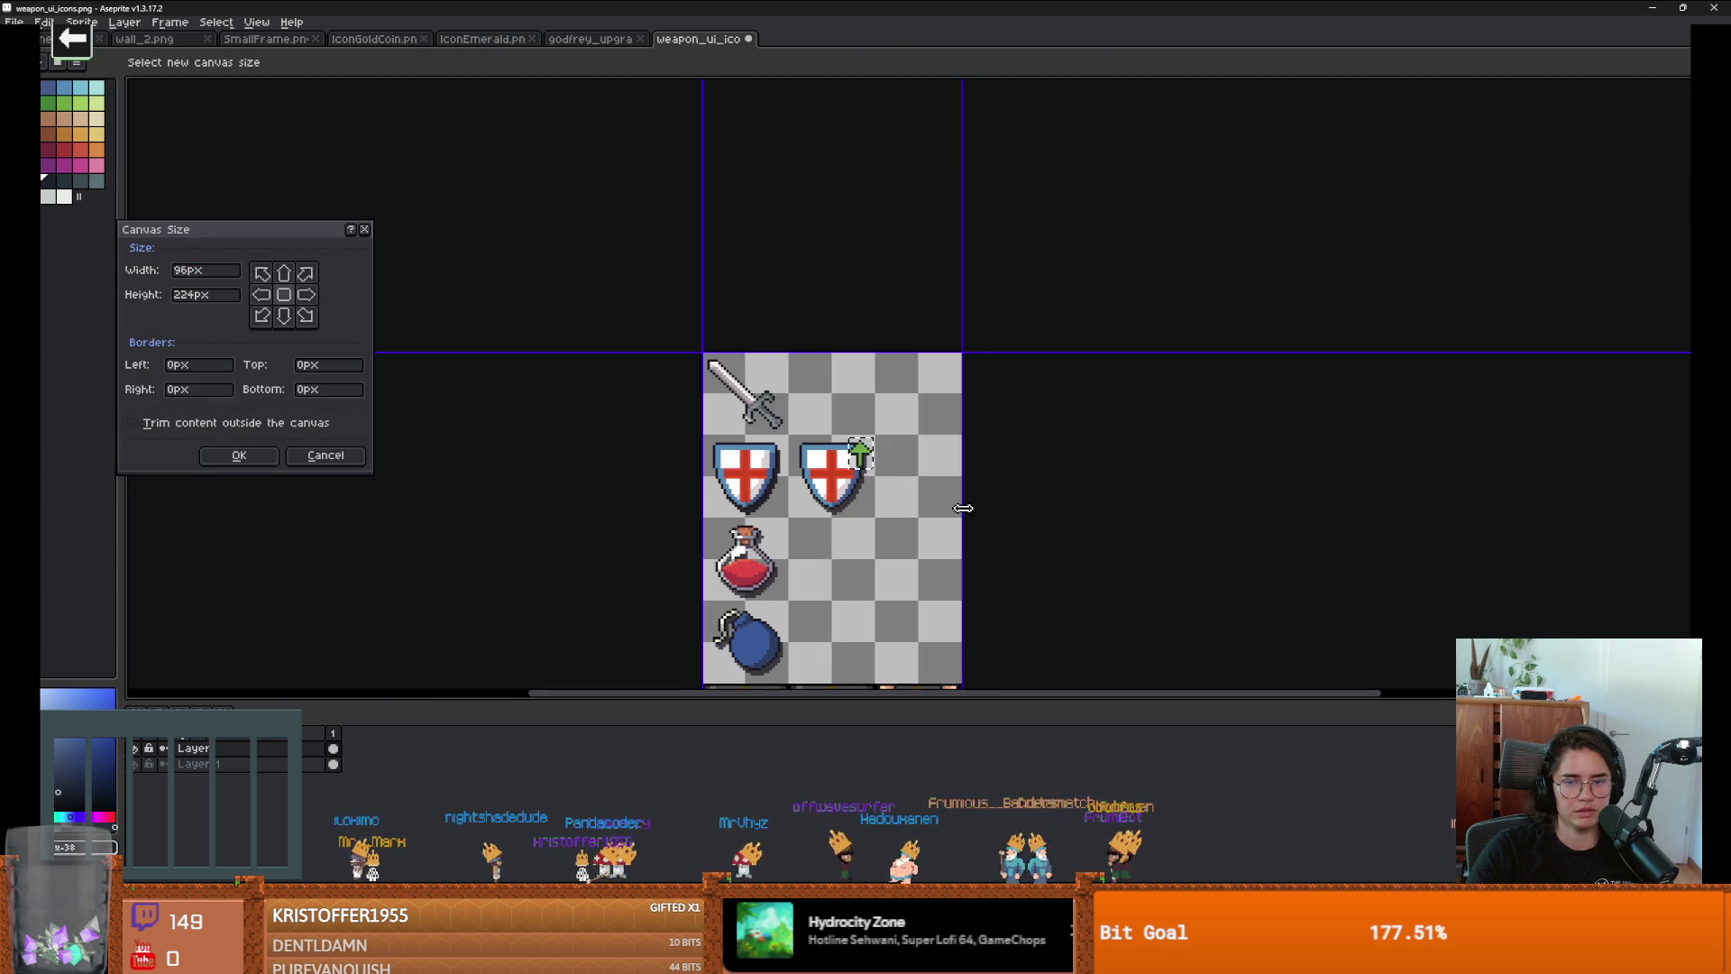
pyautogui.moveTo(962, 502); pyautogui.dragTo(1082, 503)
pyautogui.press('Return')
pyautogui.scroll(-3, 986, 263)
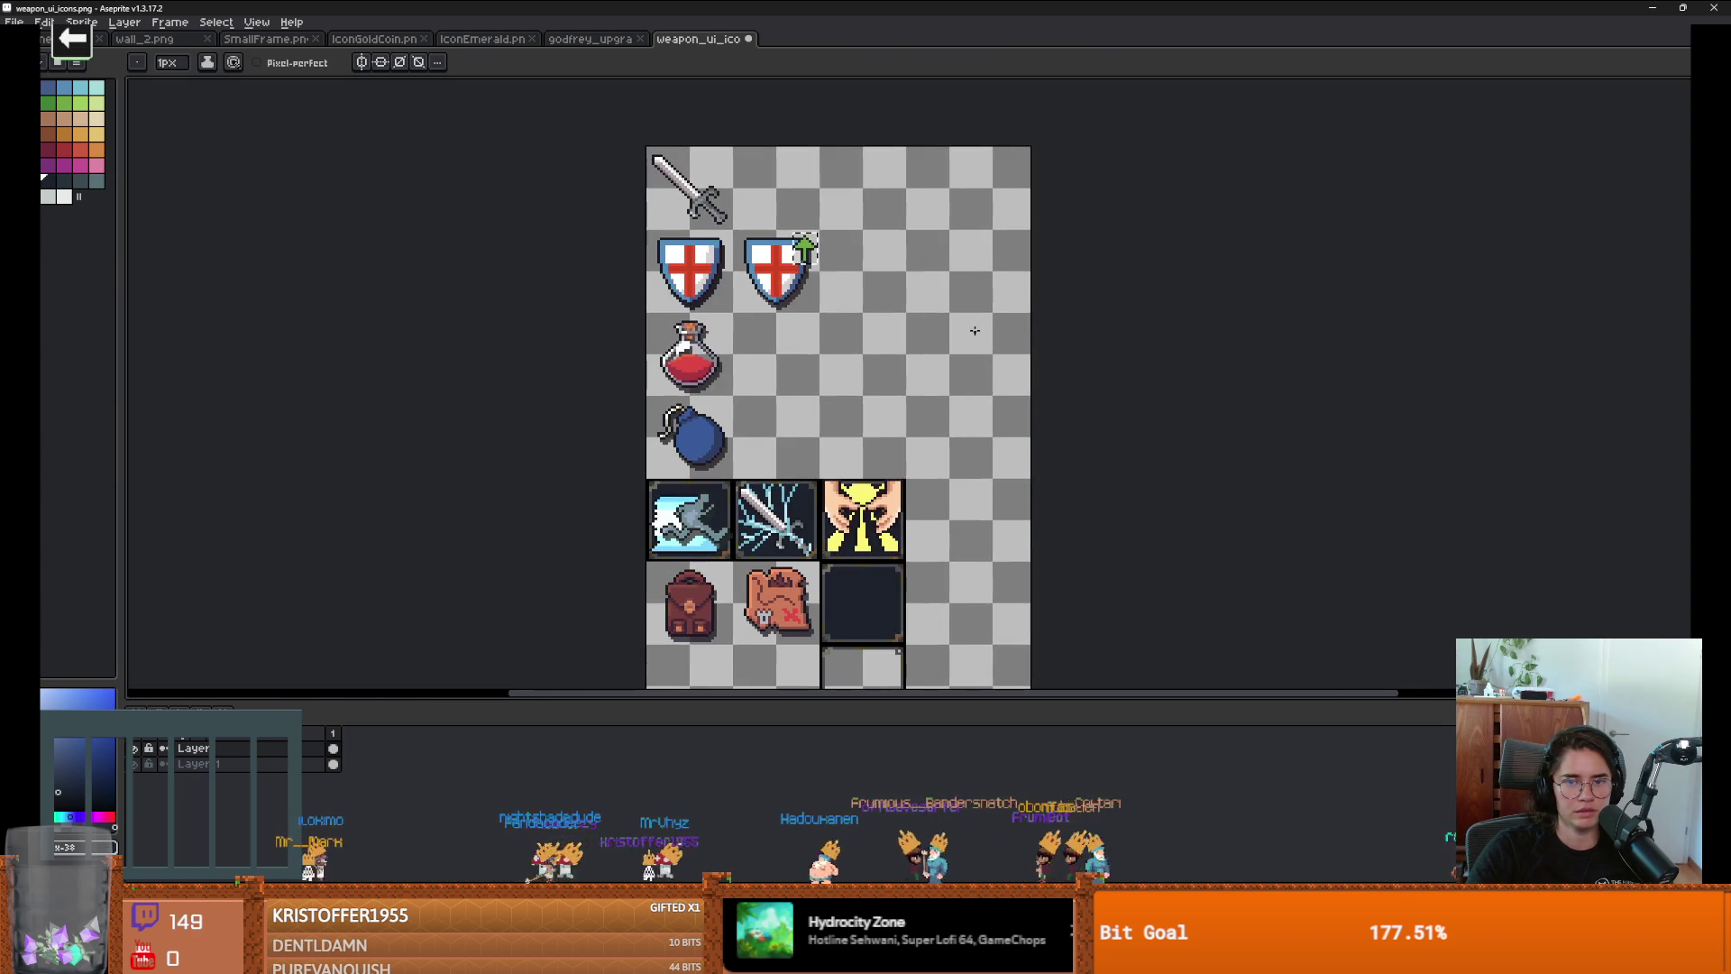
pyautogui.scroll(2, 725, 371)
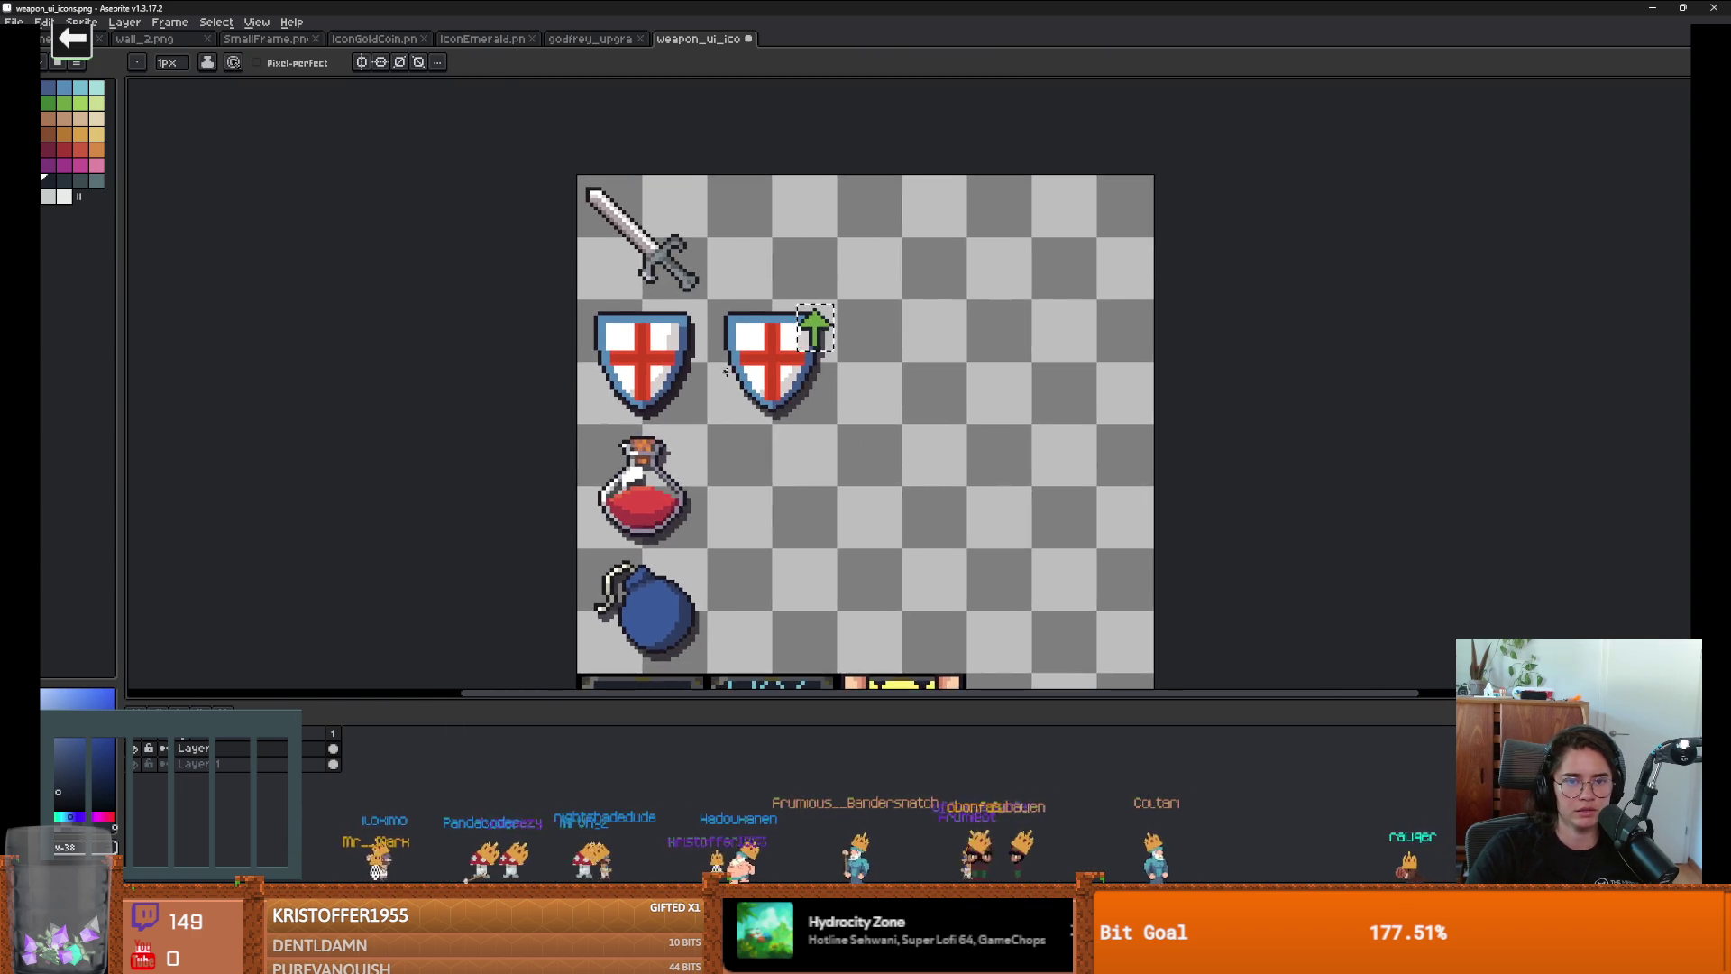
pyautogui.click(577, 41)
# Marquee the four-arrow icon on the Godfrey sheet's Layer 7 and copy it.
pyautogui.moveTo(983, 226); pyautogui.dragTo(688, 253)
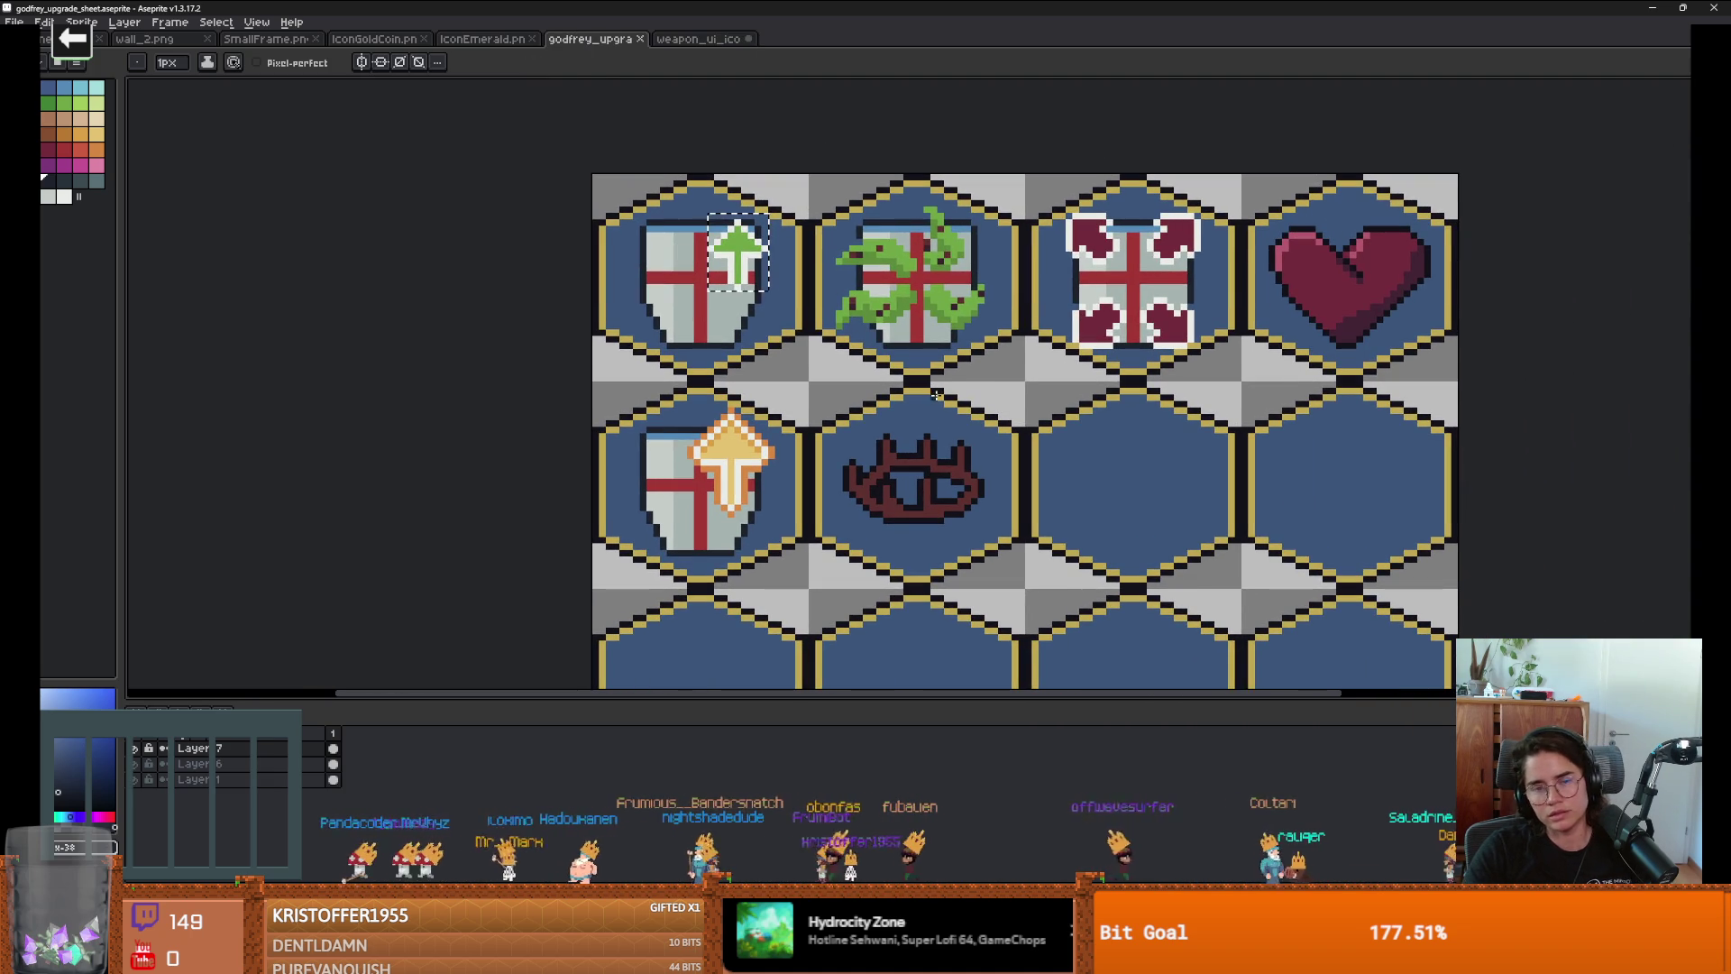
pyautogui.press('m')
pyautogui.click(137, 749)
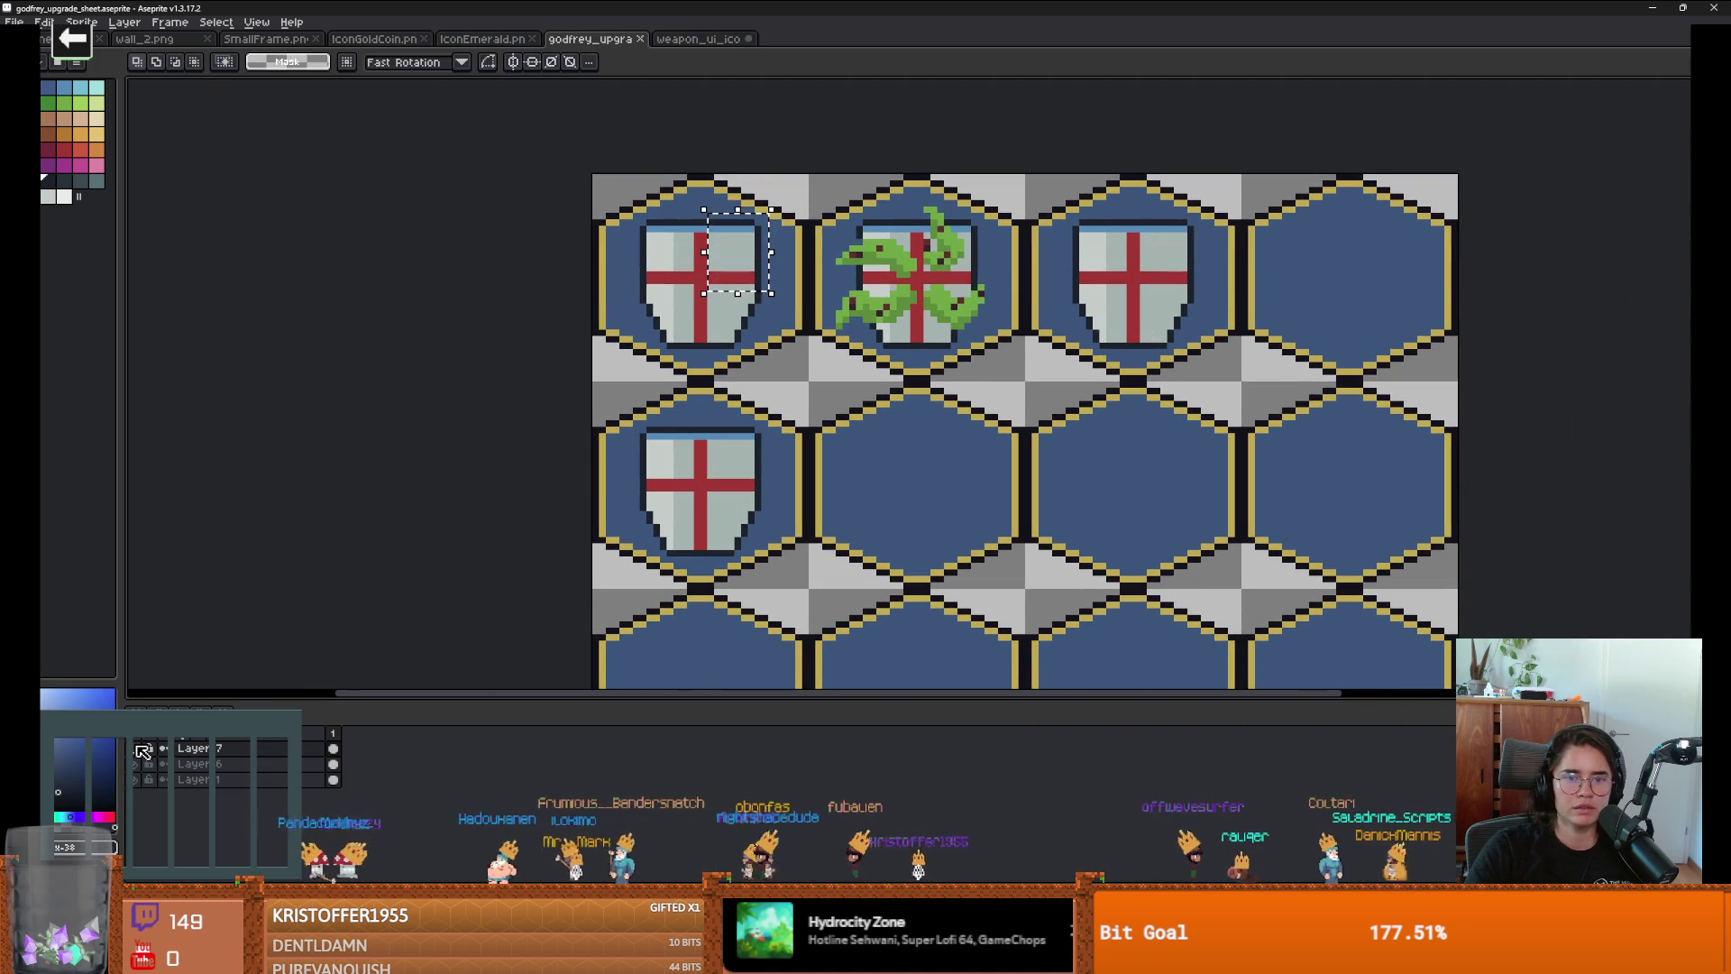
pyautogui.click(137, 749)
pyautogui.click(137, 748)
pyautogui.click(137, 748)
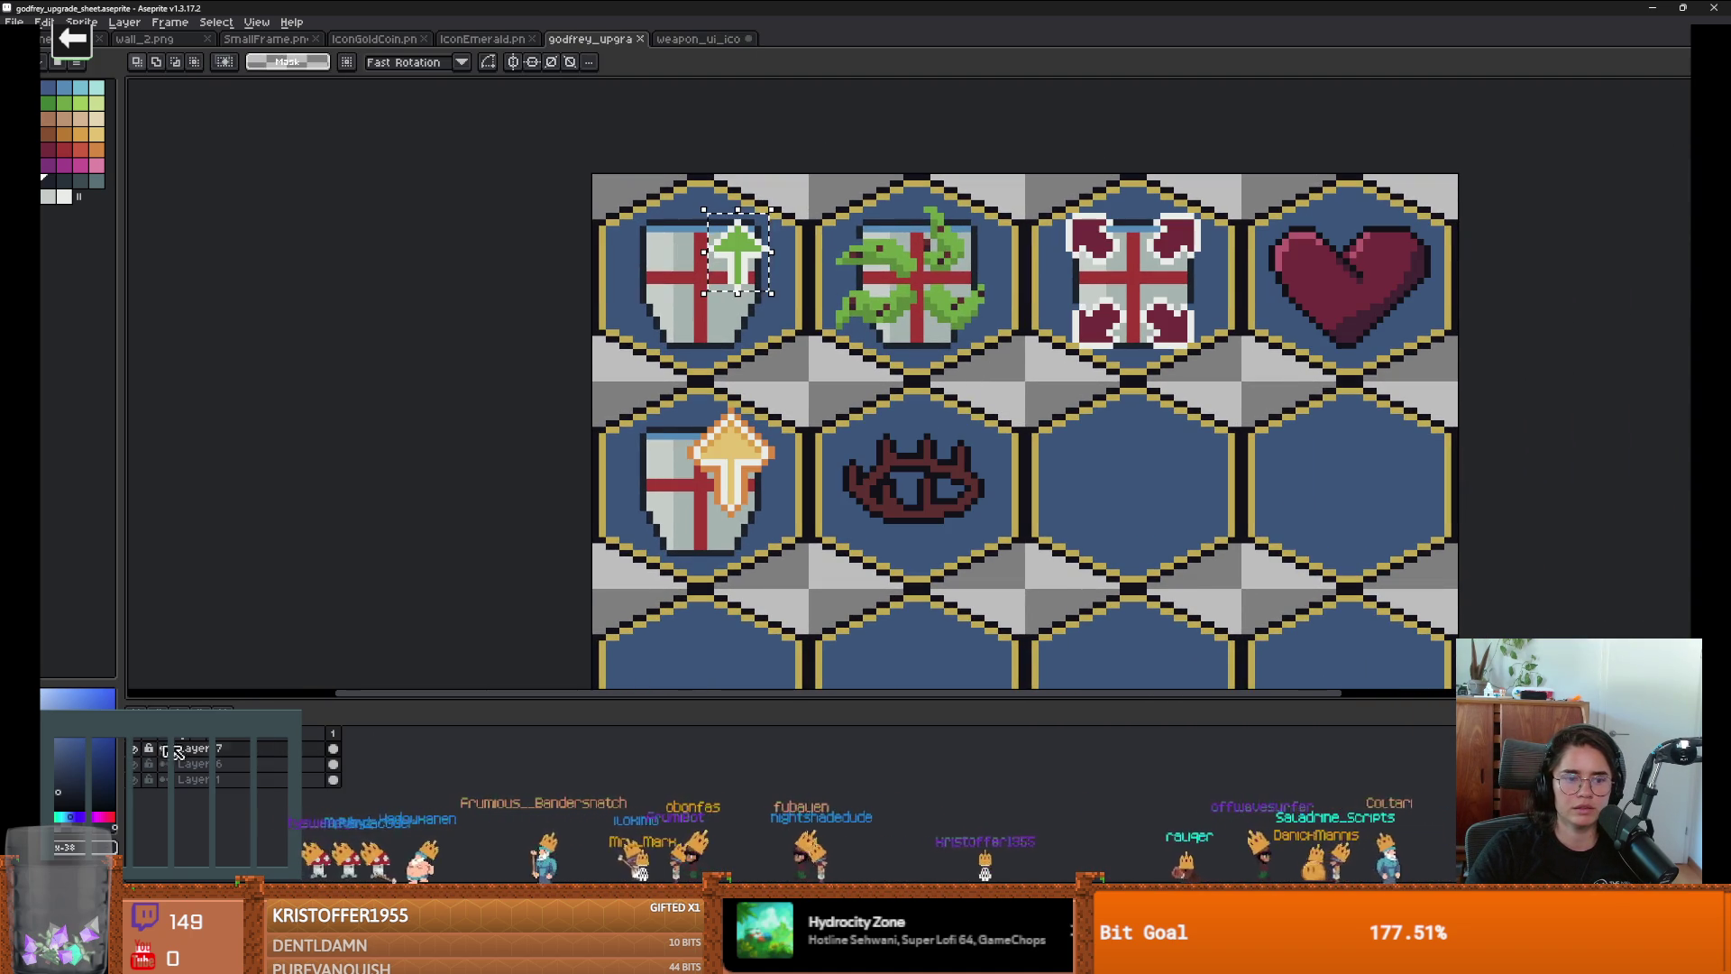
pyautogui.click(178, 753)
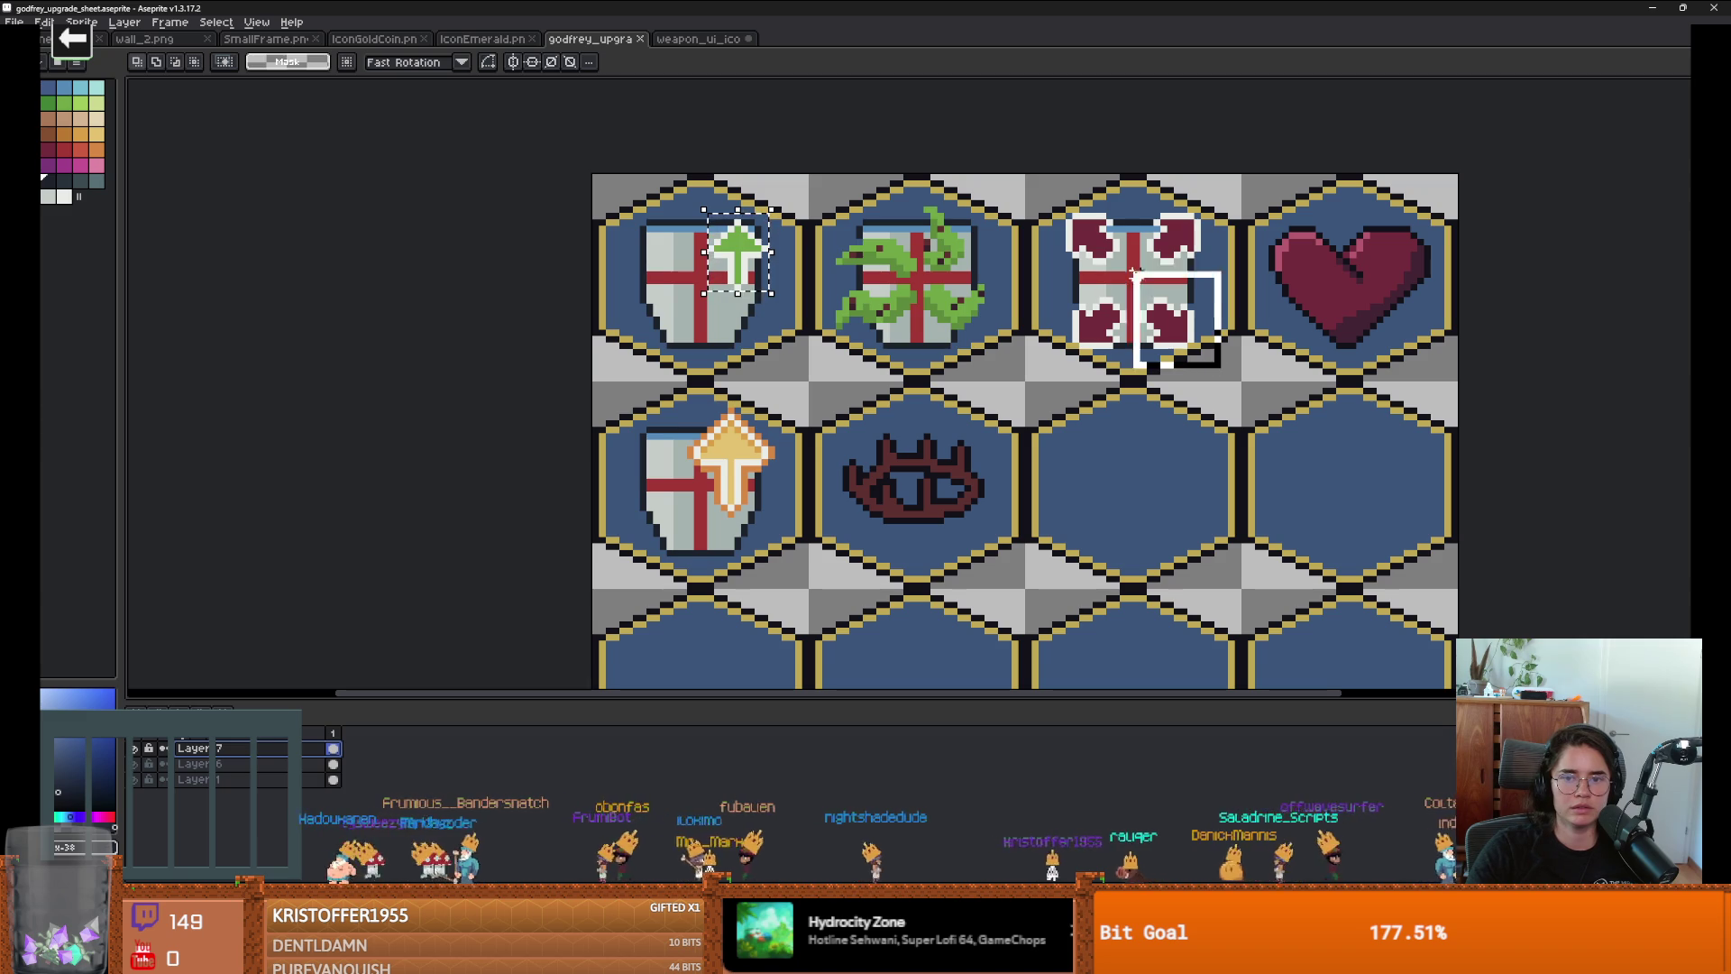
pyautogui.moveTo(1056, 183); pyautogui.dragTo(1380, 545)
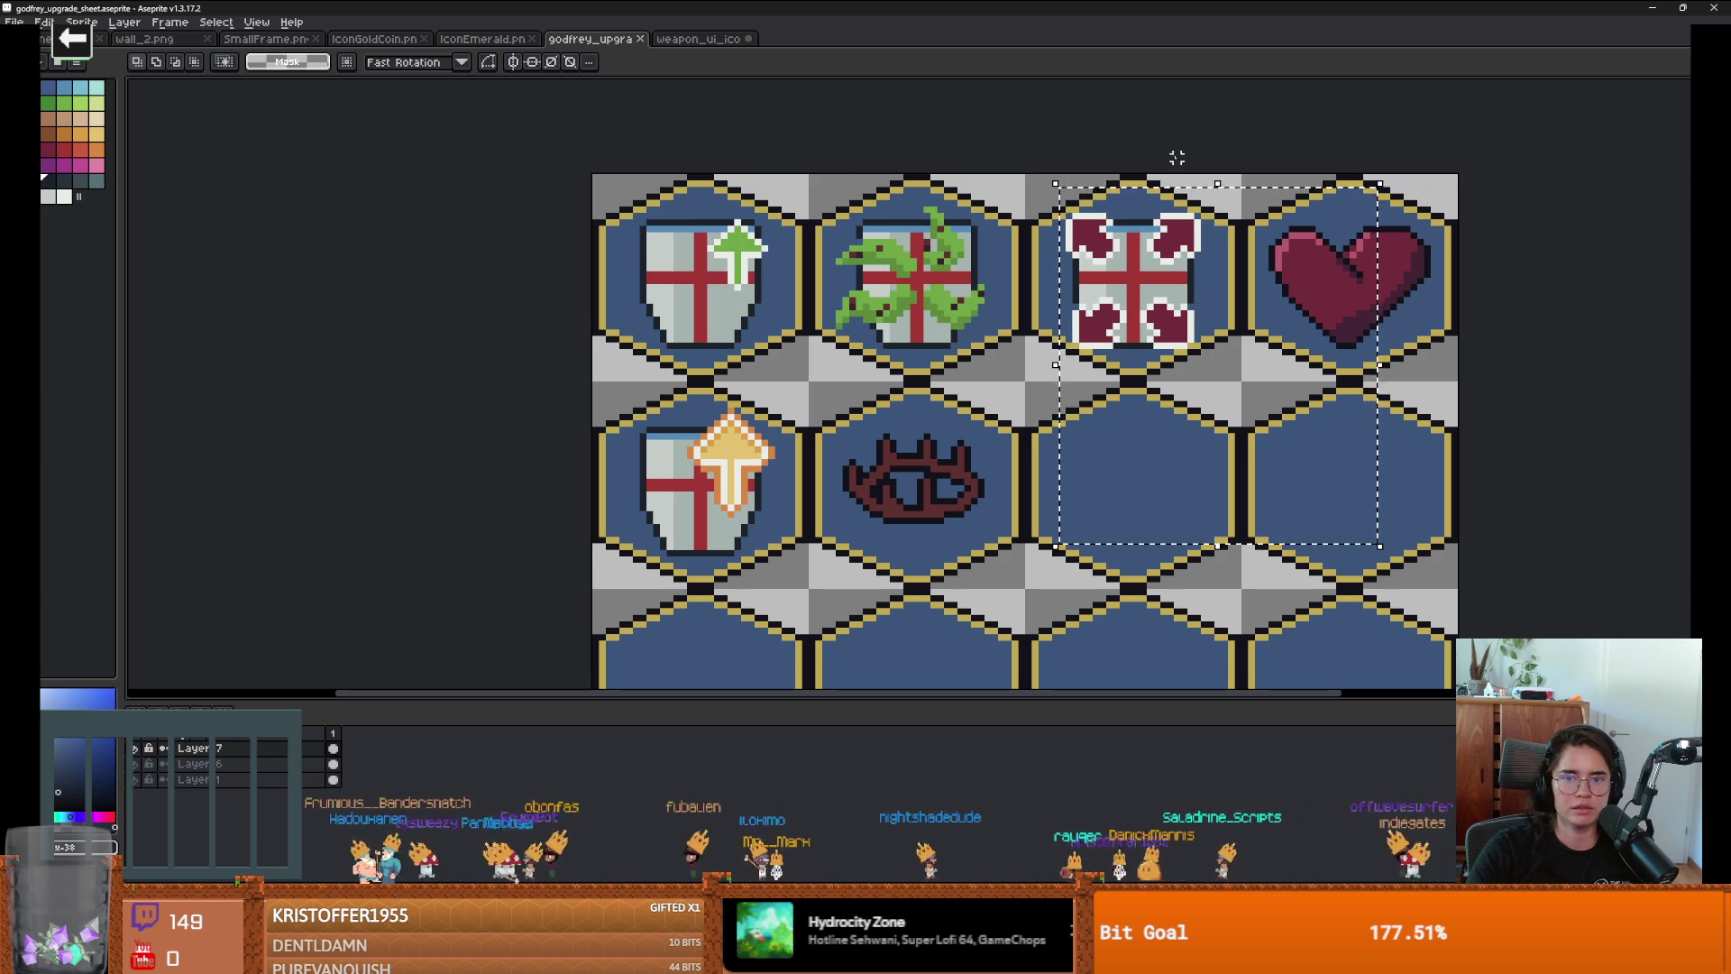
pyautogui.moveTo(1035, 171)
pyautogui.mouseDown()
pyautogui.moveTo(1193, 377)
pyautogui.moveTo(1217, 377)
pyautogui.mouseUp()
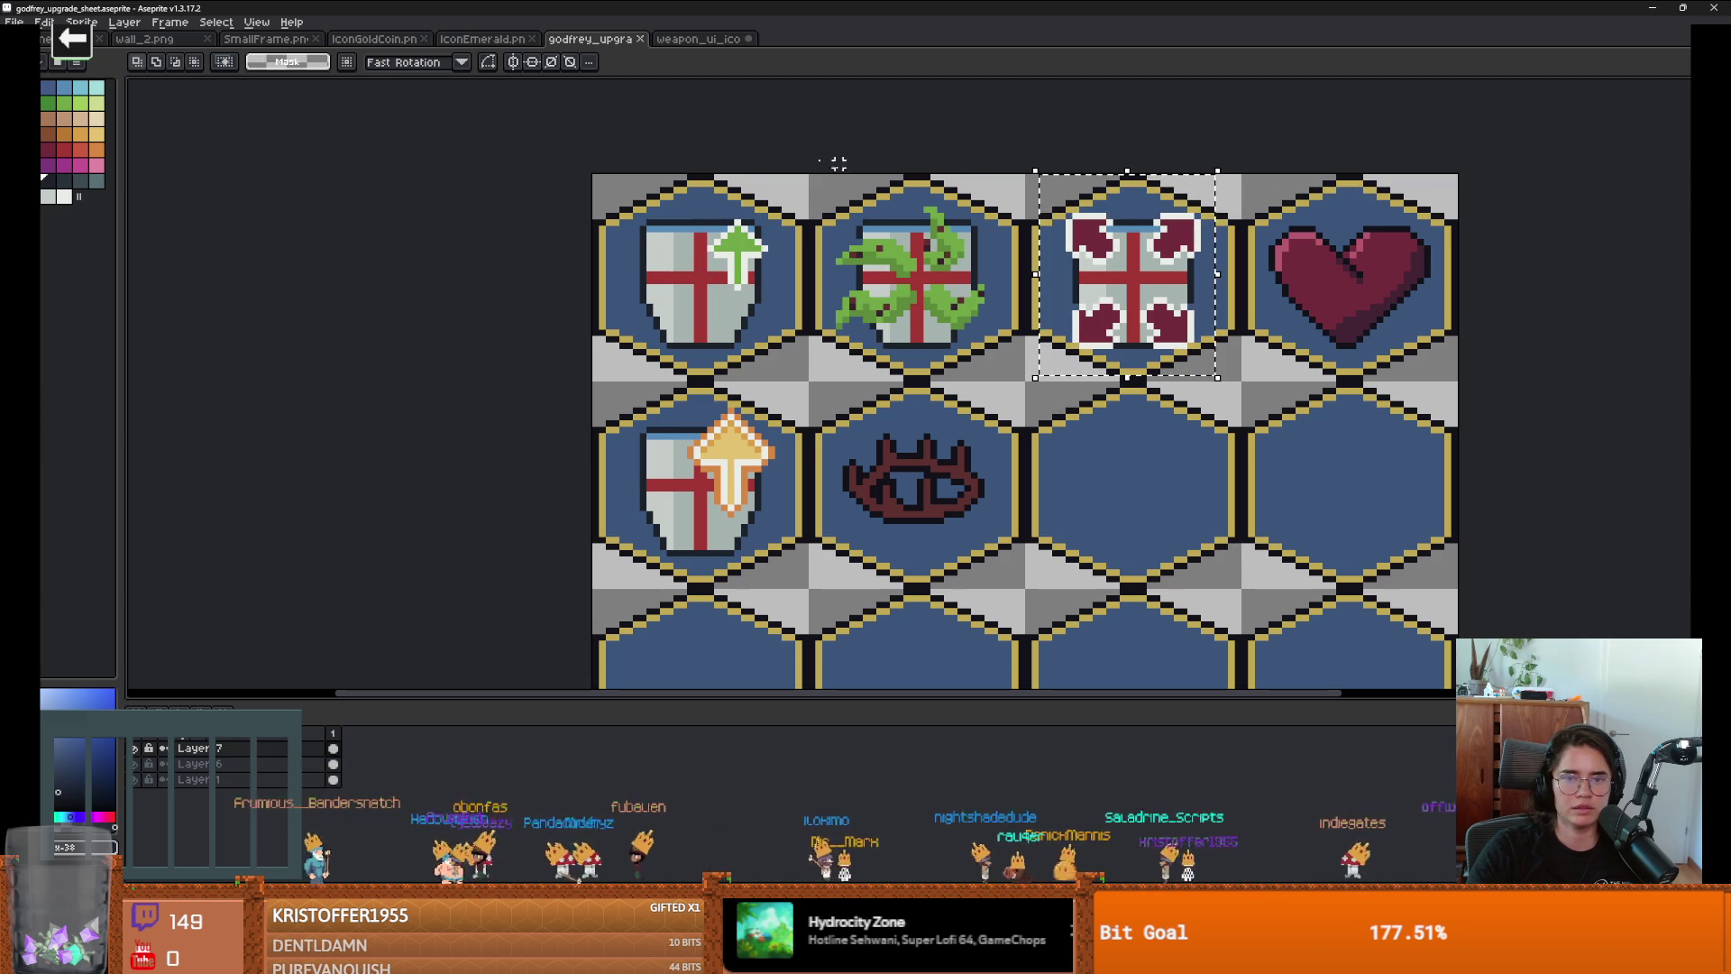
pyautogui.hotkey('ctrl', 'c')
pyautogui.click(690, 38)
# Paste the four maroon arrows beside the shields and commit them.
pyautogui.hotkey('ctrl', 'v')
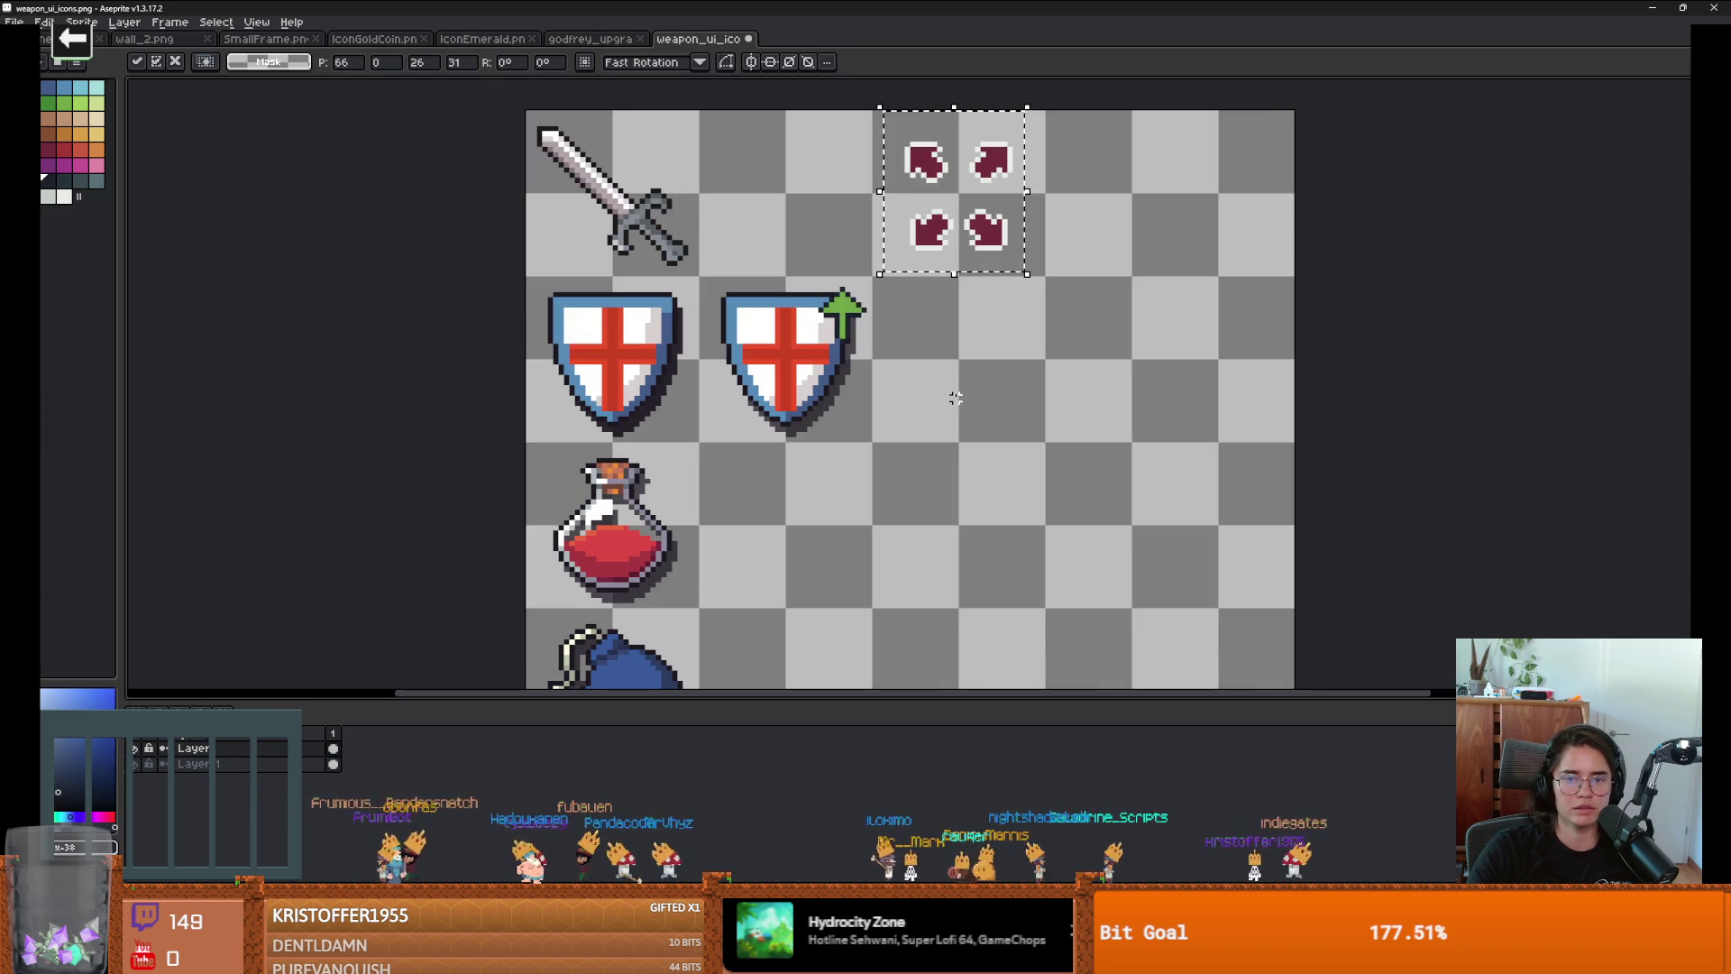
pyautogui.moveTo(983, 241); pyautogui.dragTo(987, 408)
pyautogui.hotkey('ctrl', 'd')
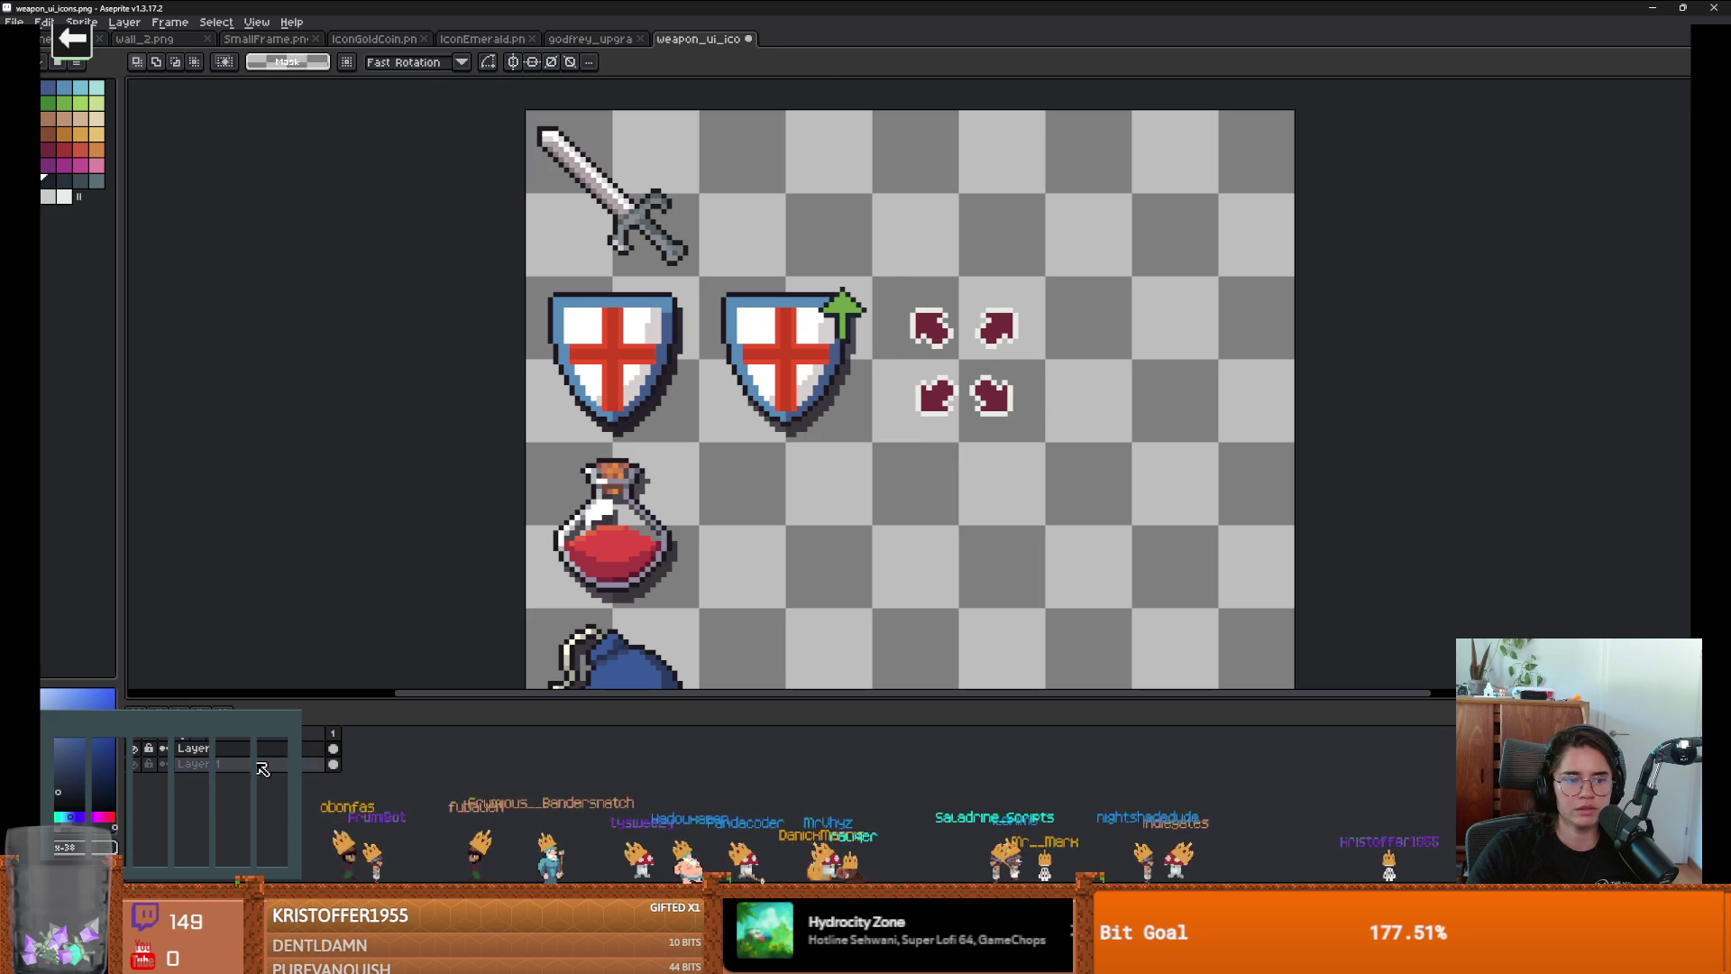
# Place a spare copy of the plain shield further down-right.
pyautogui.click(262, 766)
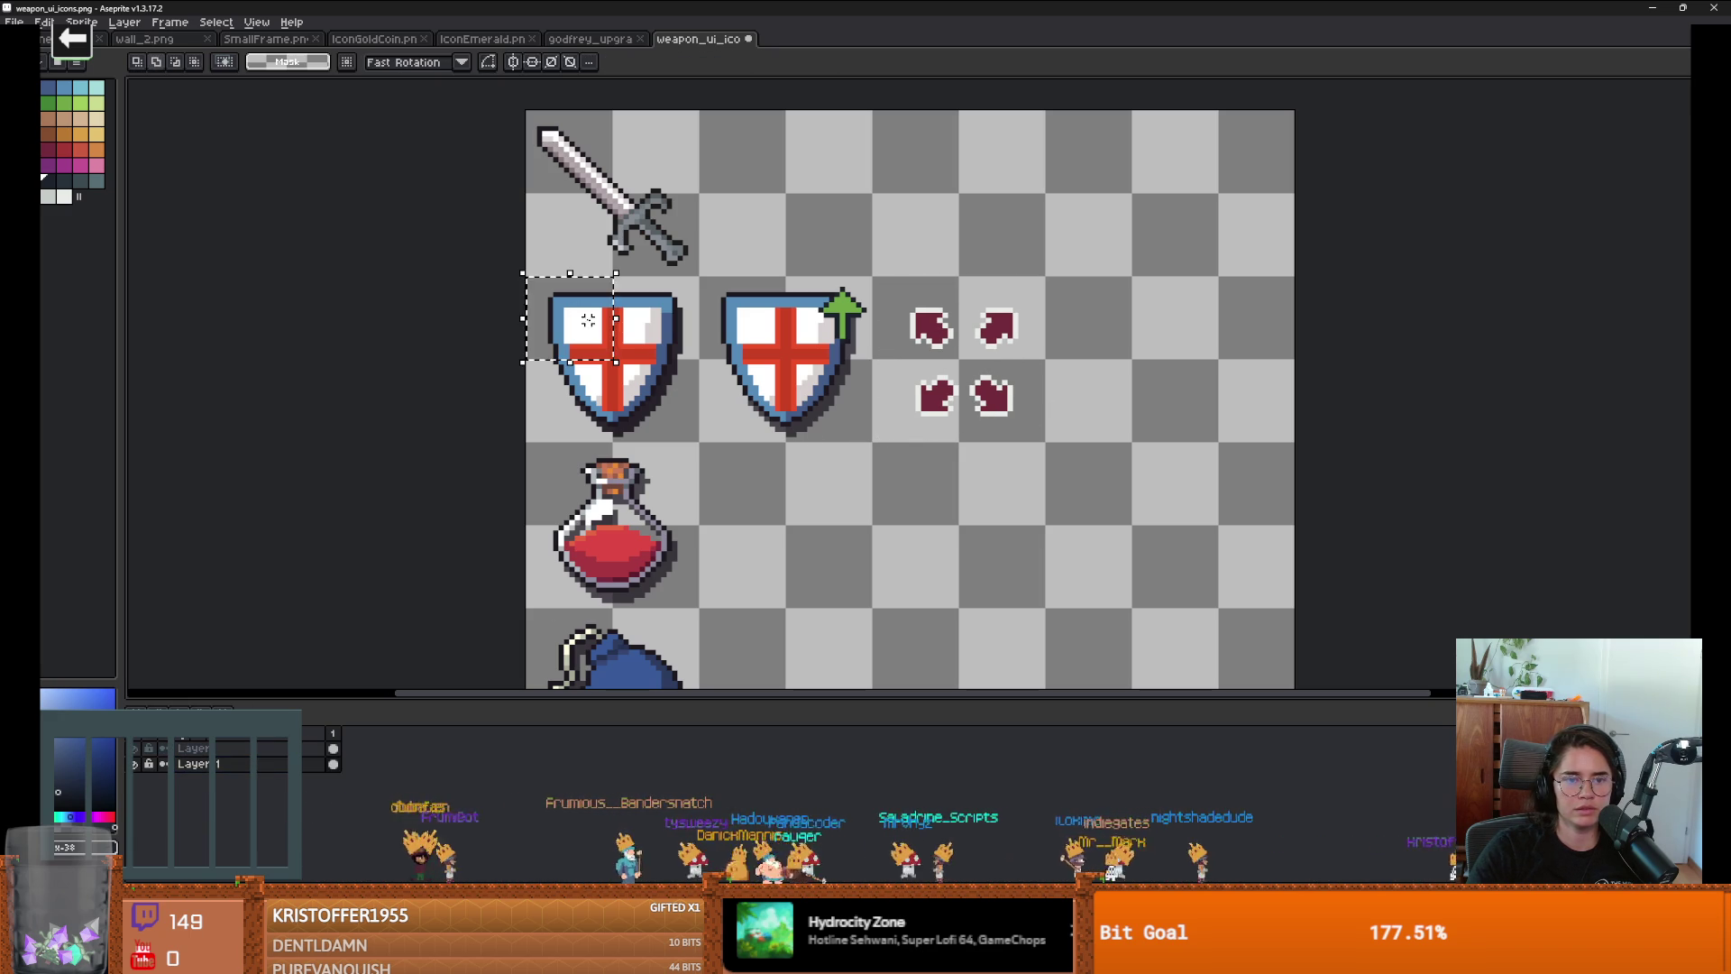
pyautogui.moveTo(577, 309); pyautogui.dragTo(588, 320)
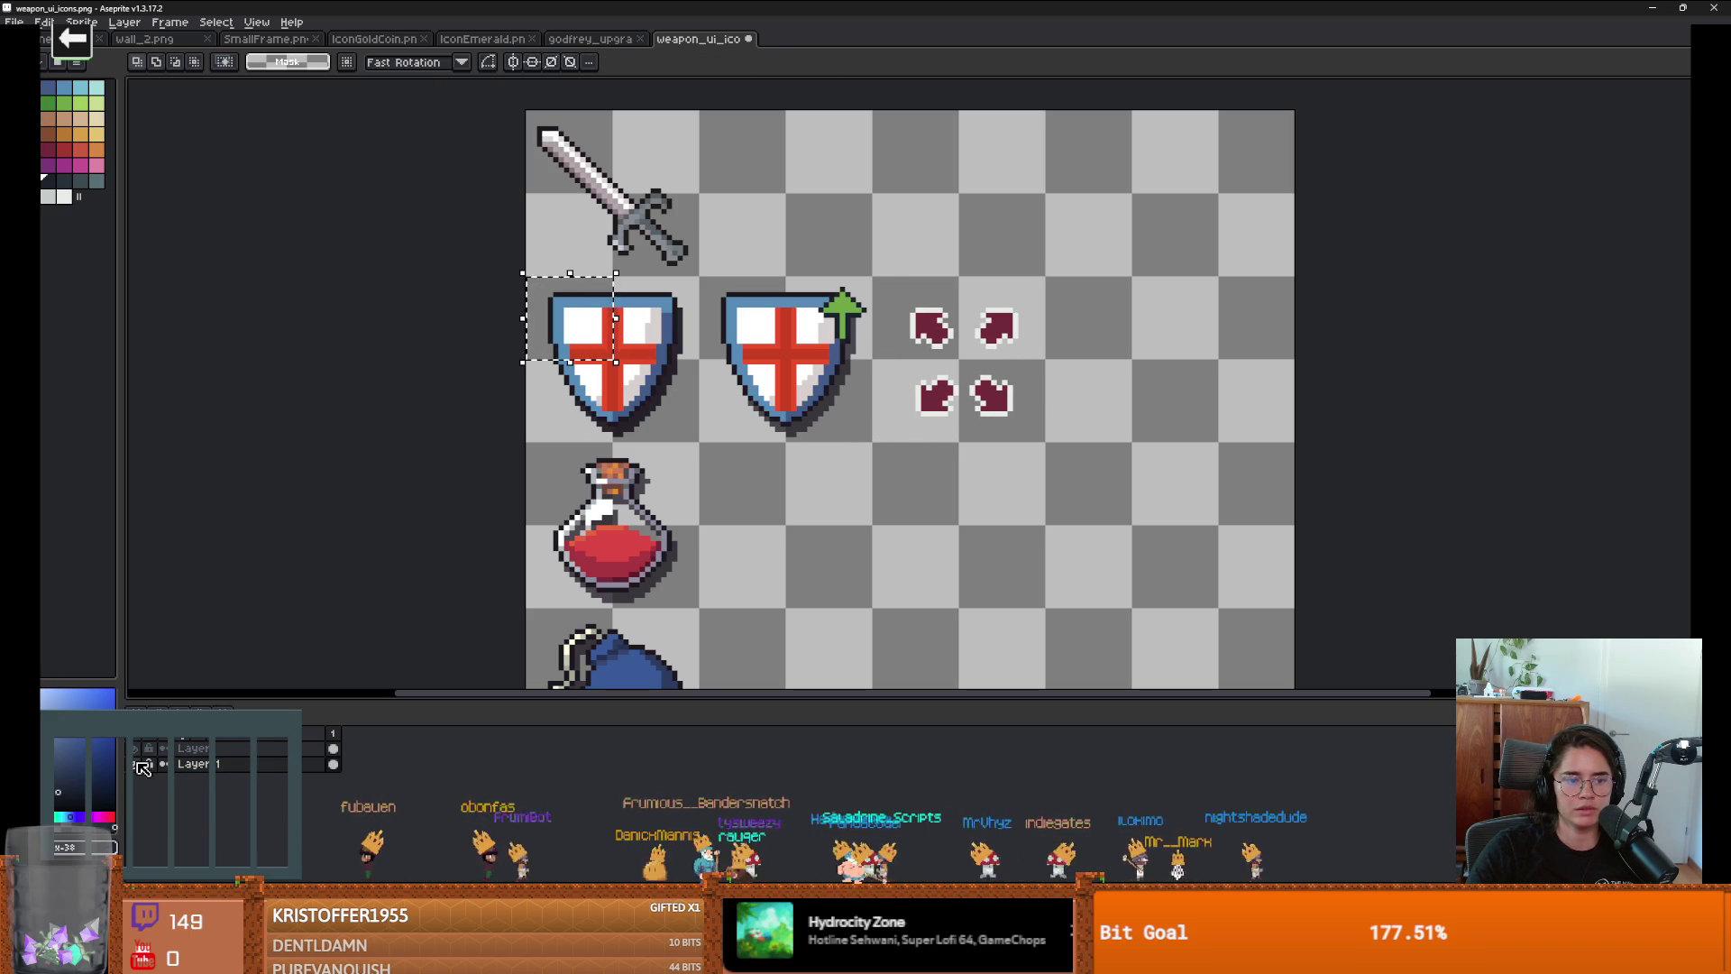
pyautogui.click(200, 752)
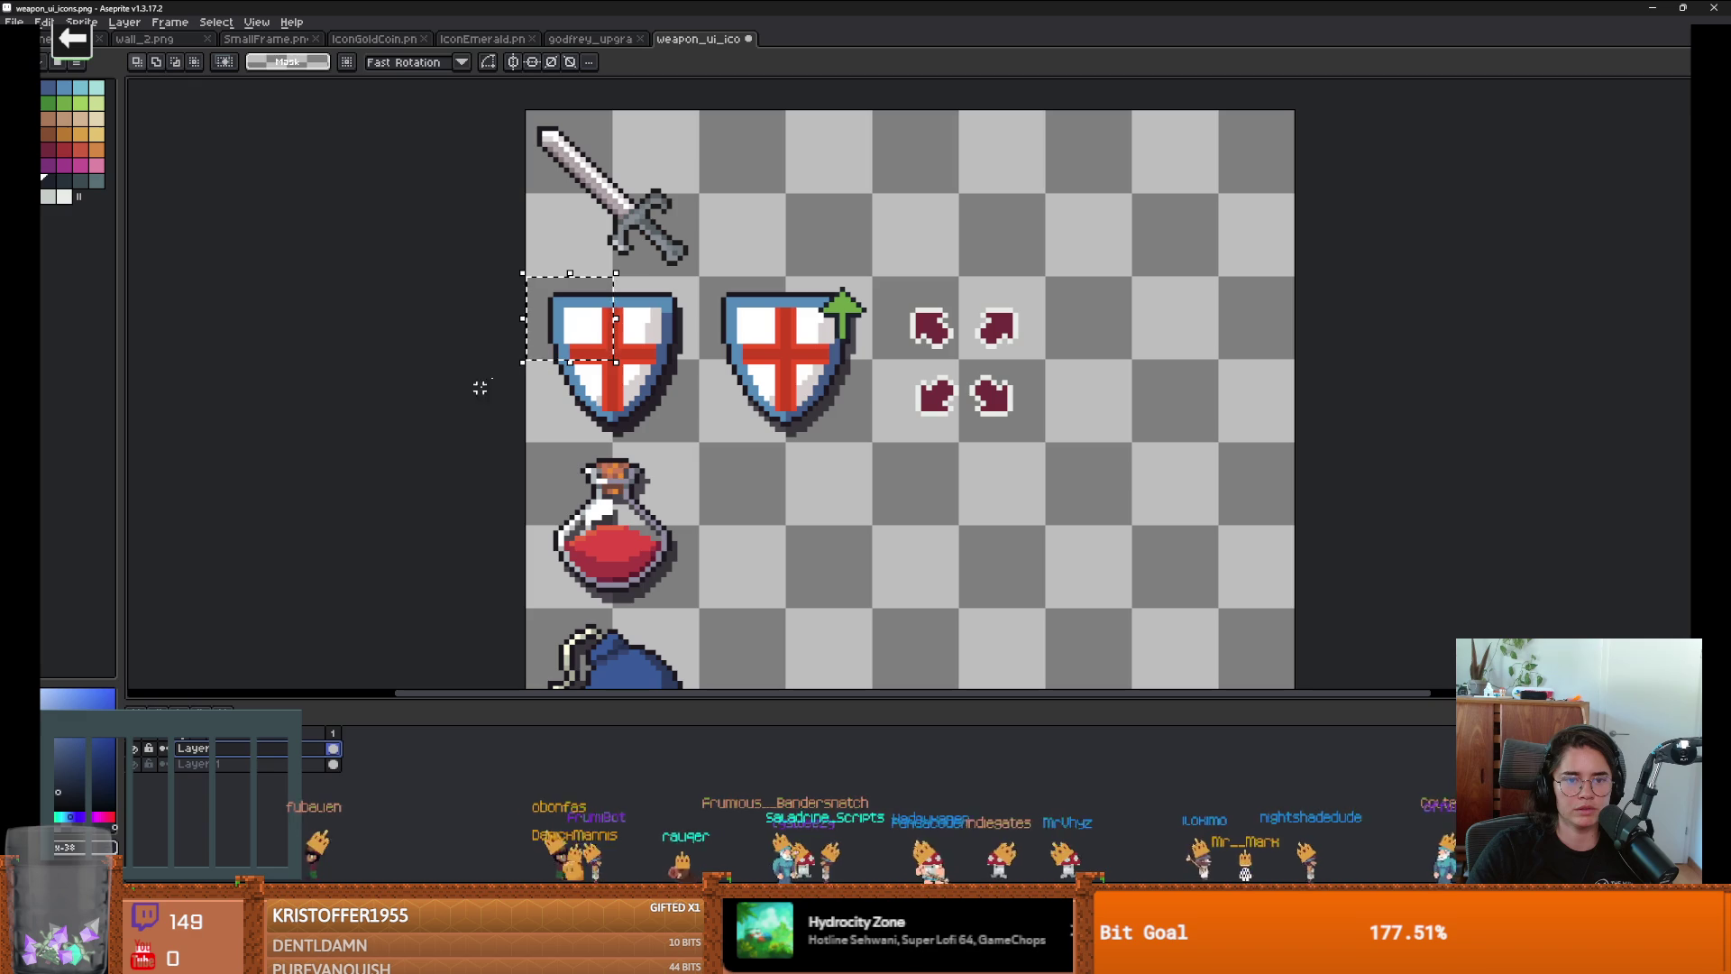
pyautogui.moveTo(589, 319)
pyautogui.mouseDown()
pyautogui.moveTo(676, 319)
pyautogui.moveTo(677, 394)
pyautogui.moveTo(1008, 386)
pyautogui.moveTo(1243, 457)
pyautogui.moveTo(1206, 498)
pyautogui.mouseUp()
pyautogui.hotkey('ctrl', 'z')
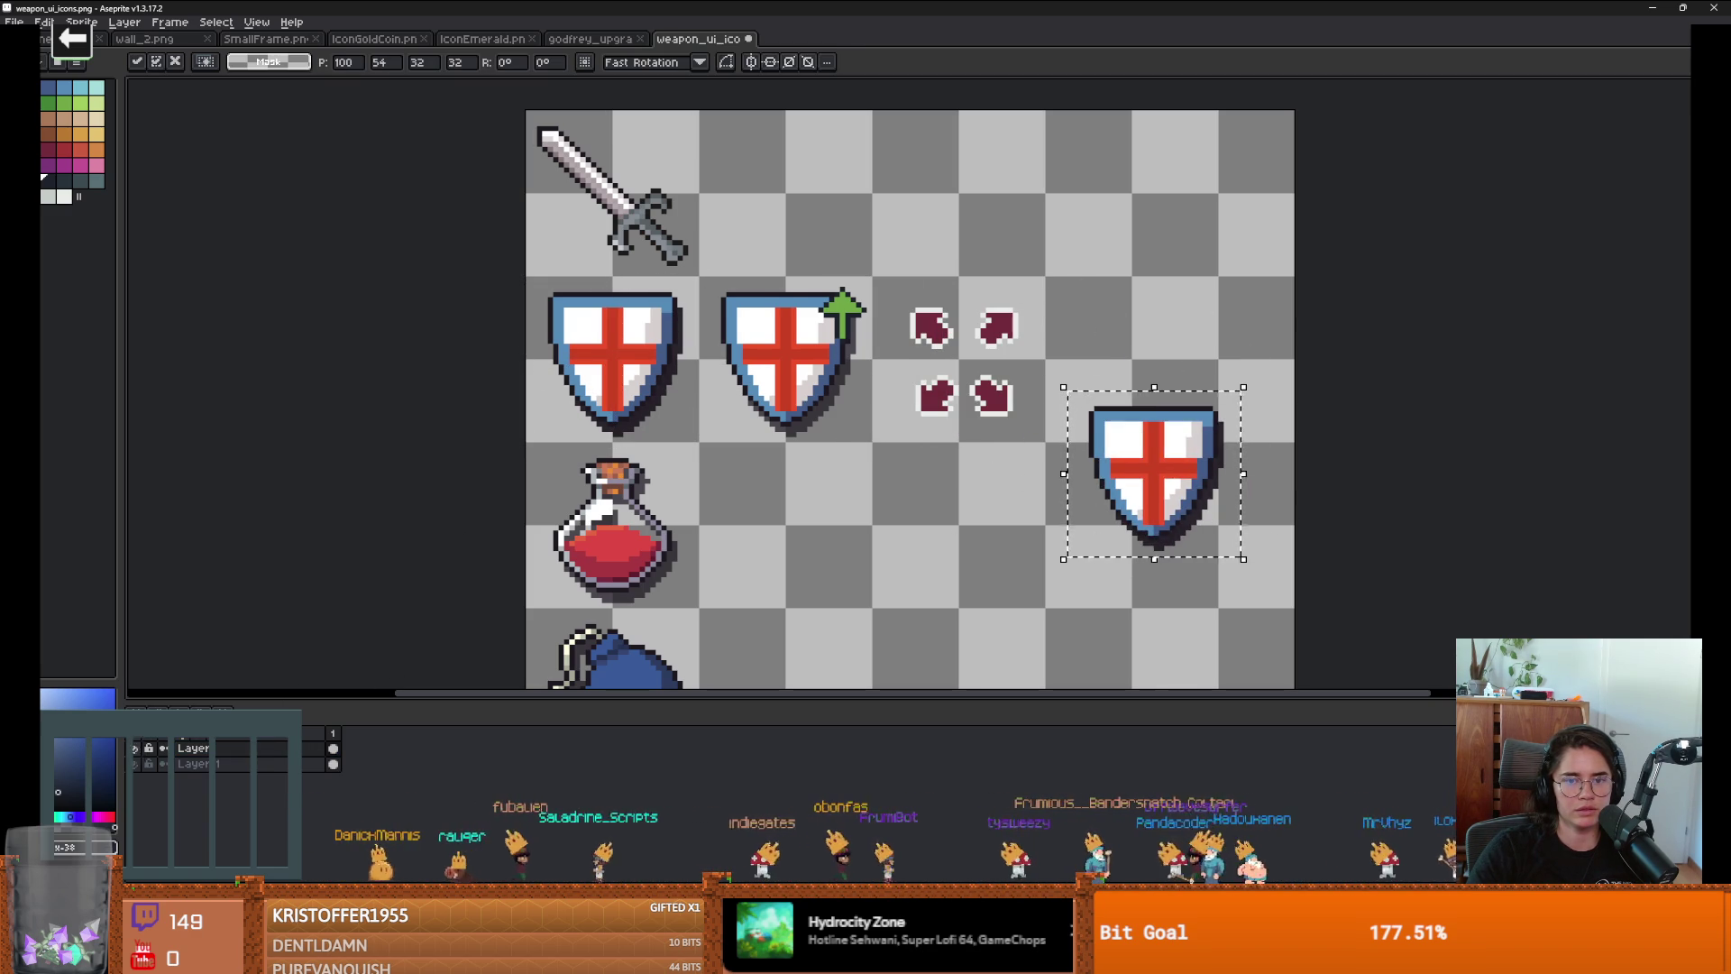
pyautogui.press('Return')
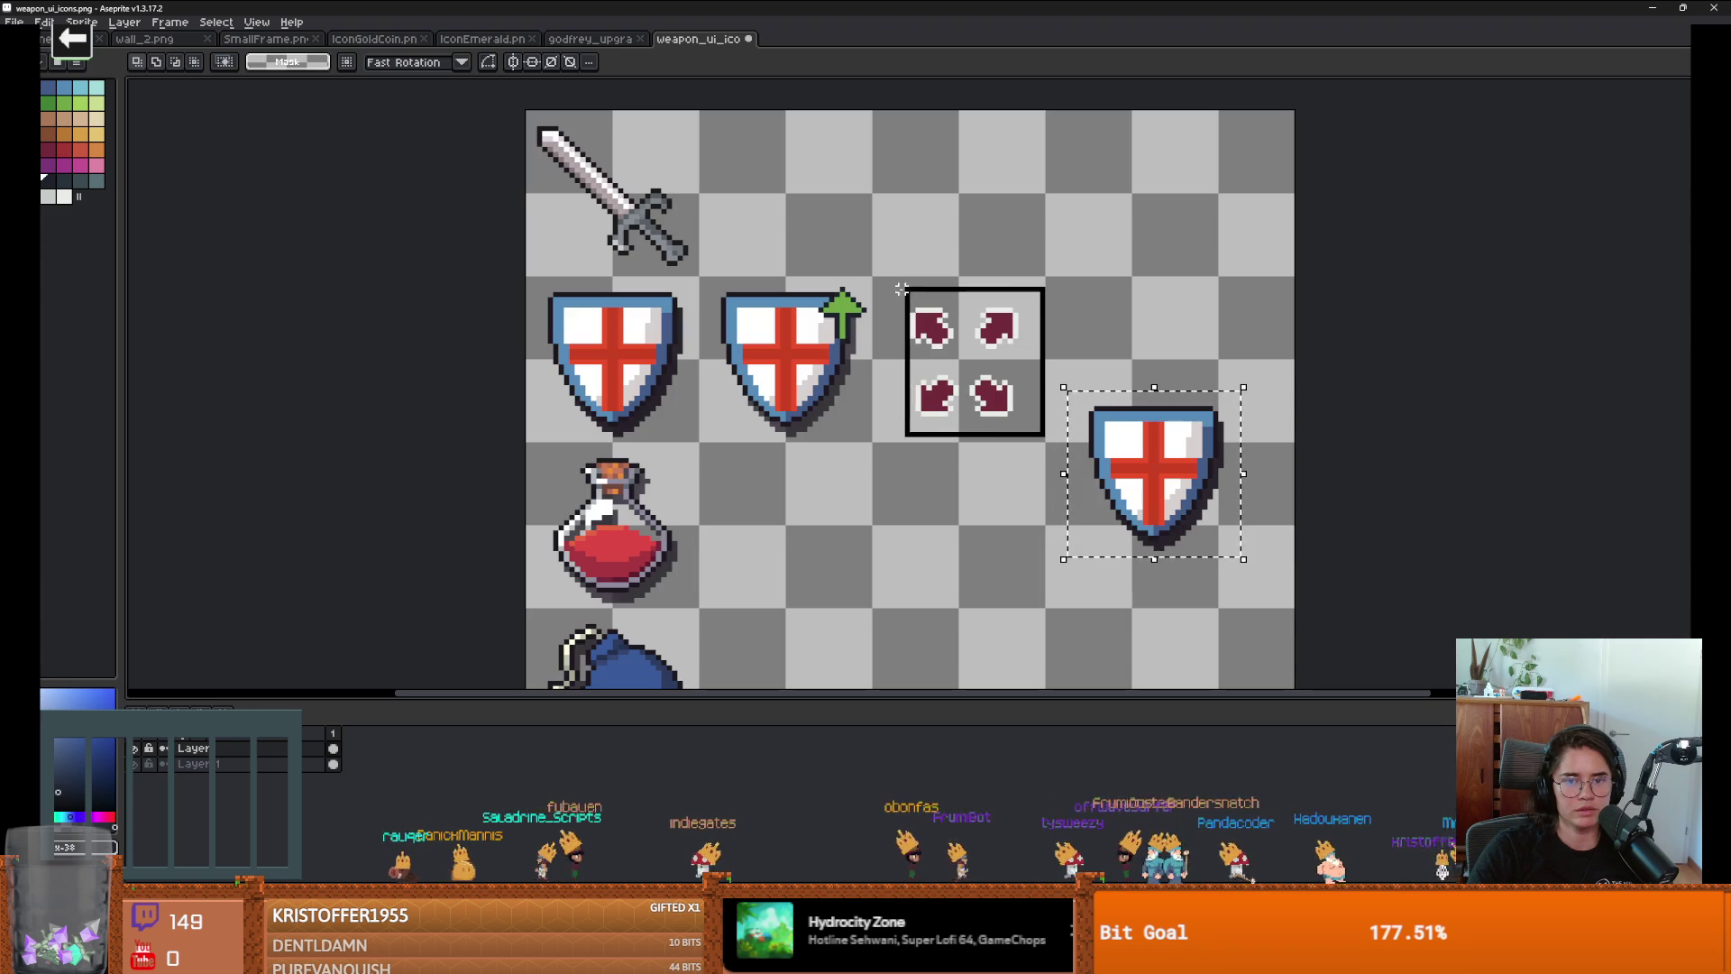
# Cut the arrows out and paste them onto a new Layer 2.
pyautogui.moveTo(901, 289); pyautogui.dragTo(900, 288)
pyautogui.press('Delete')
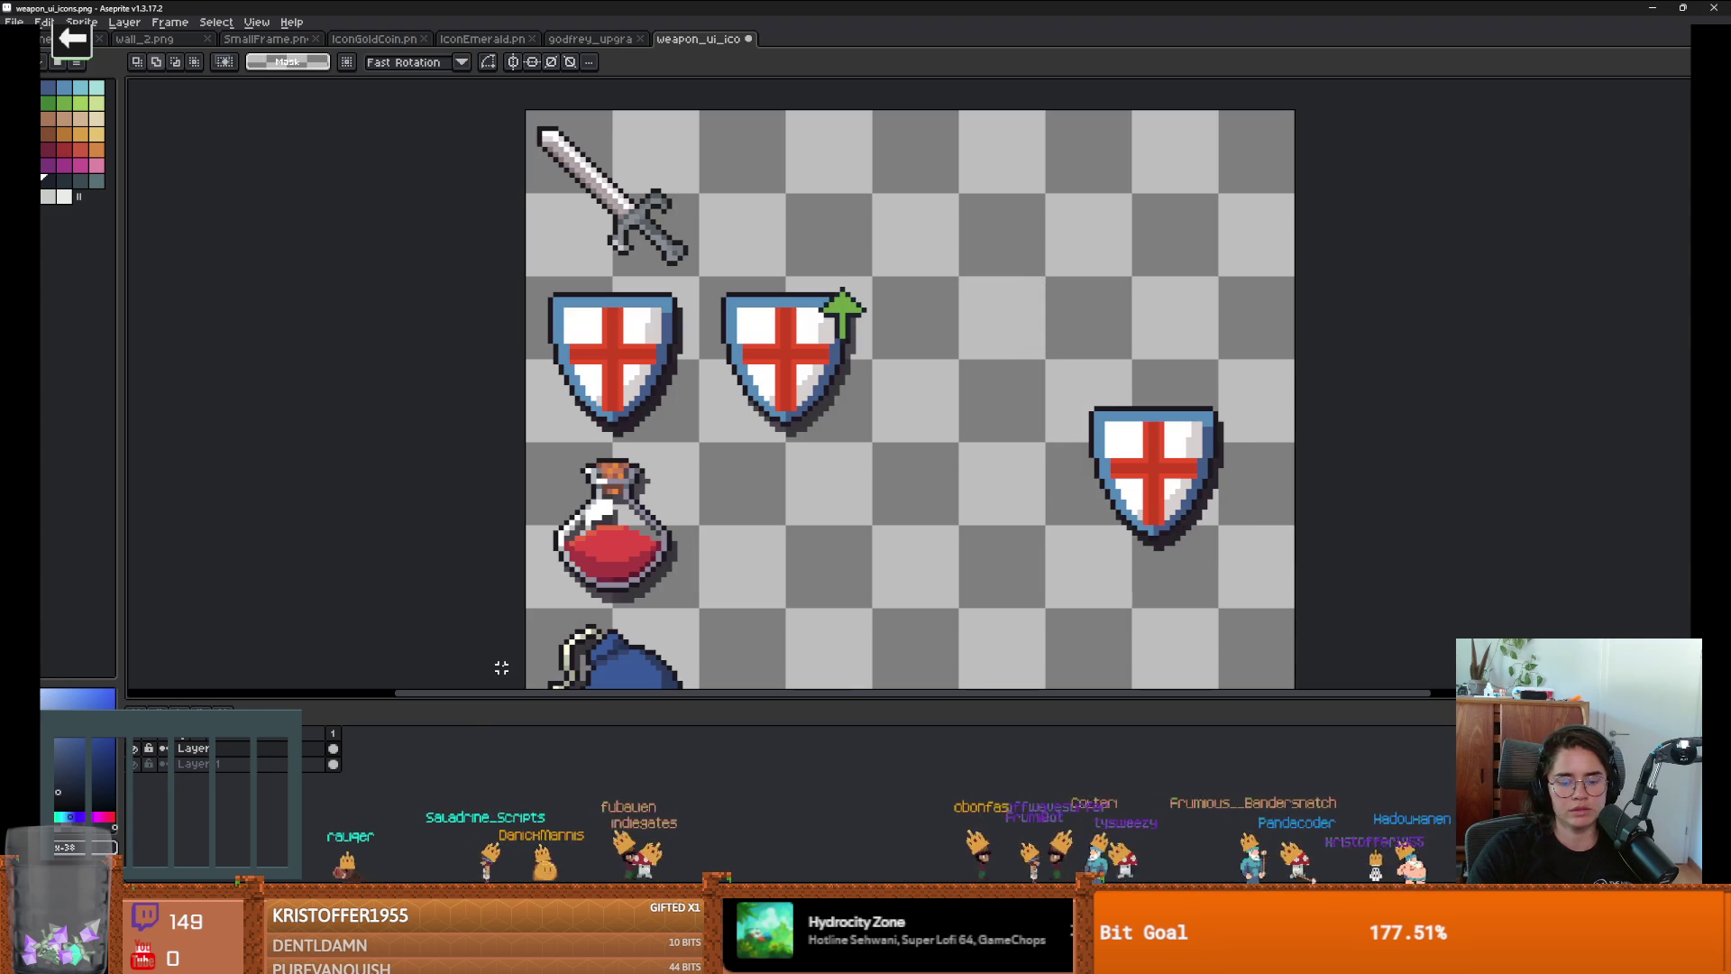
pyautogui.hotkey('shift', 'n')
pyautogui.hotkey('ctrl', 'v')
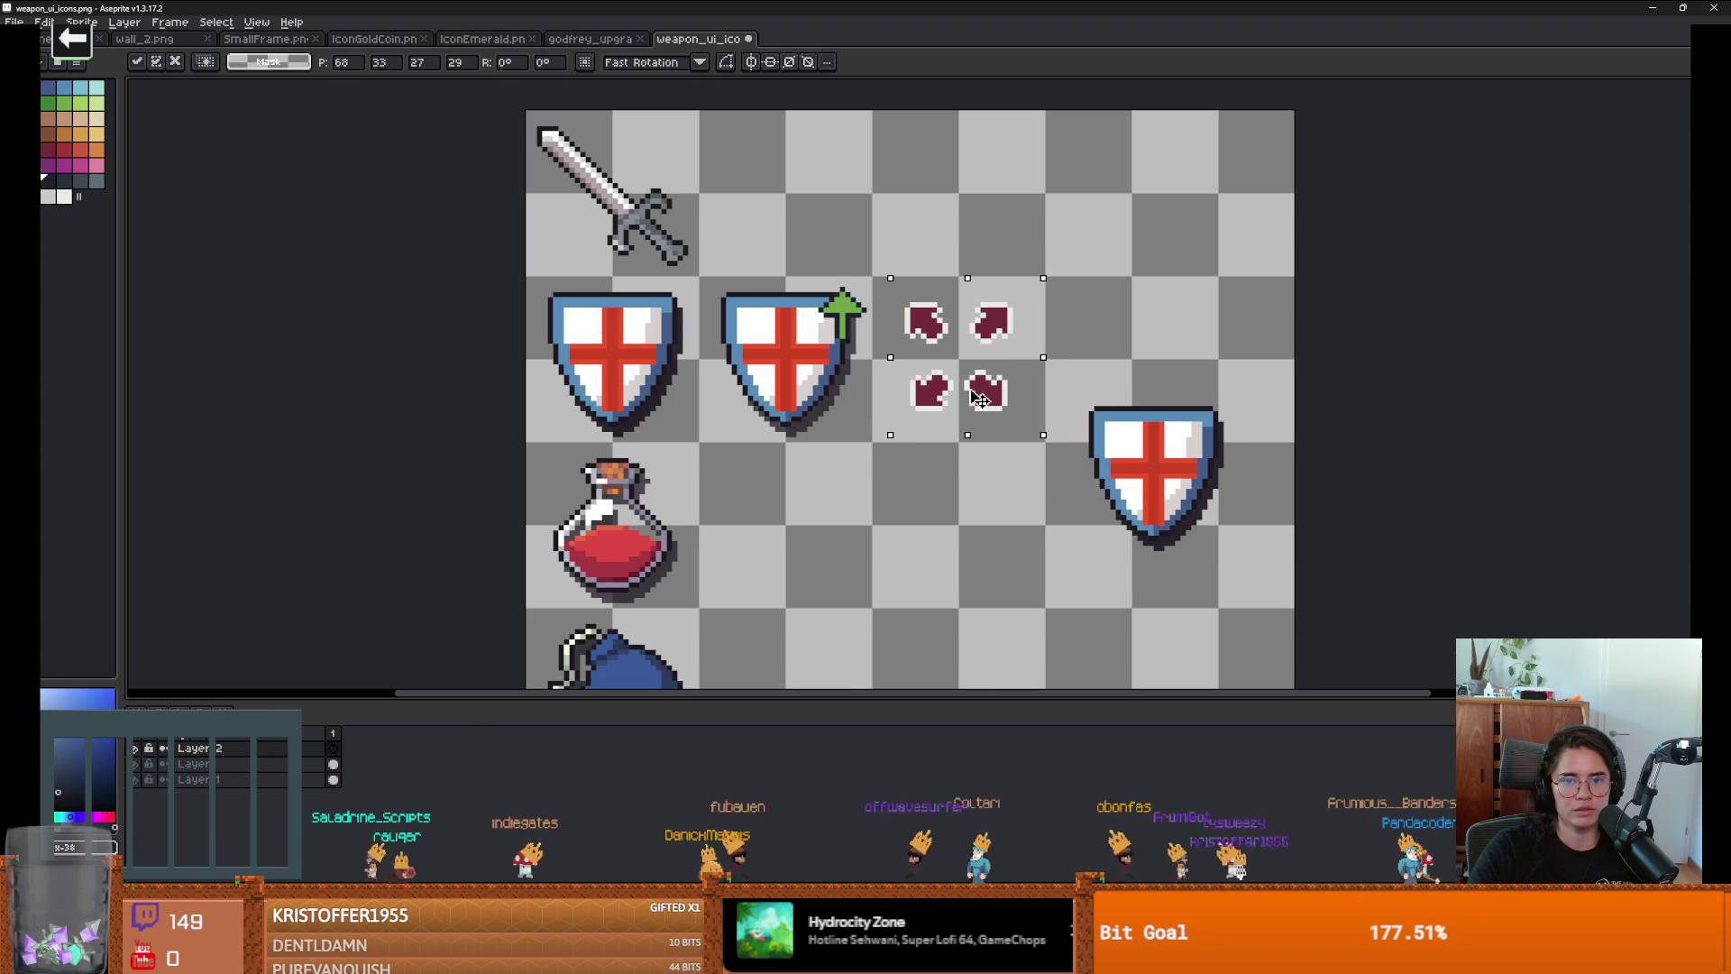
pyautogui.moveTo(981, 398); pyautogui.dragTo(981, 402)
pyautogui.click(977, 574)
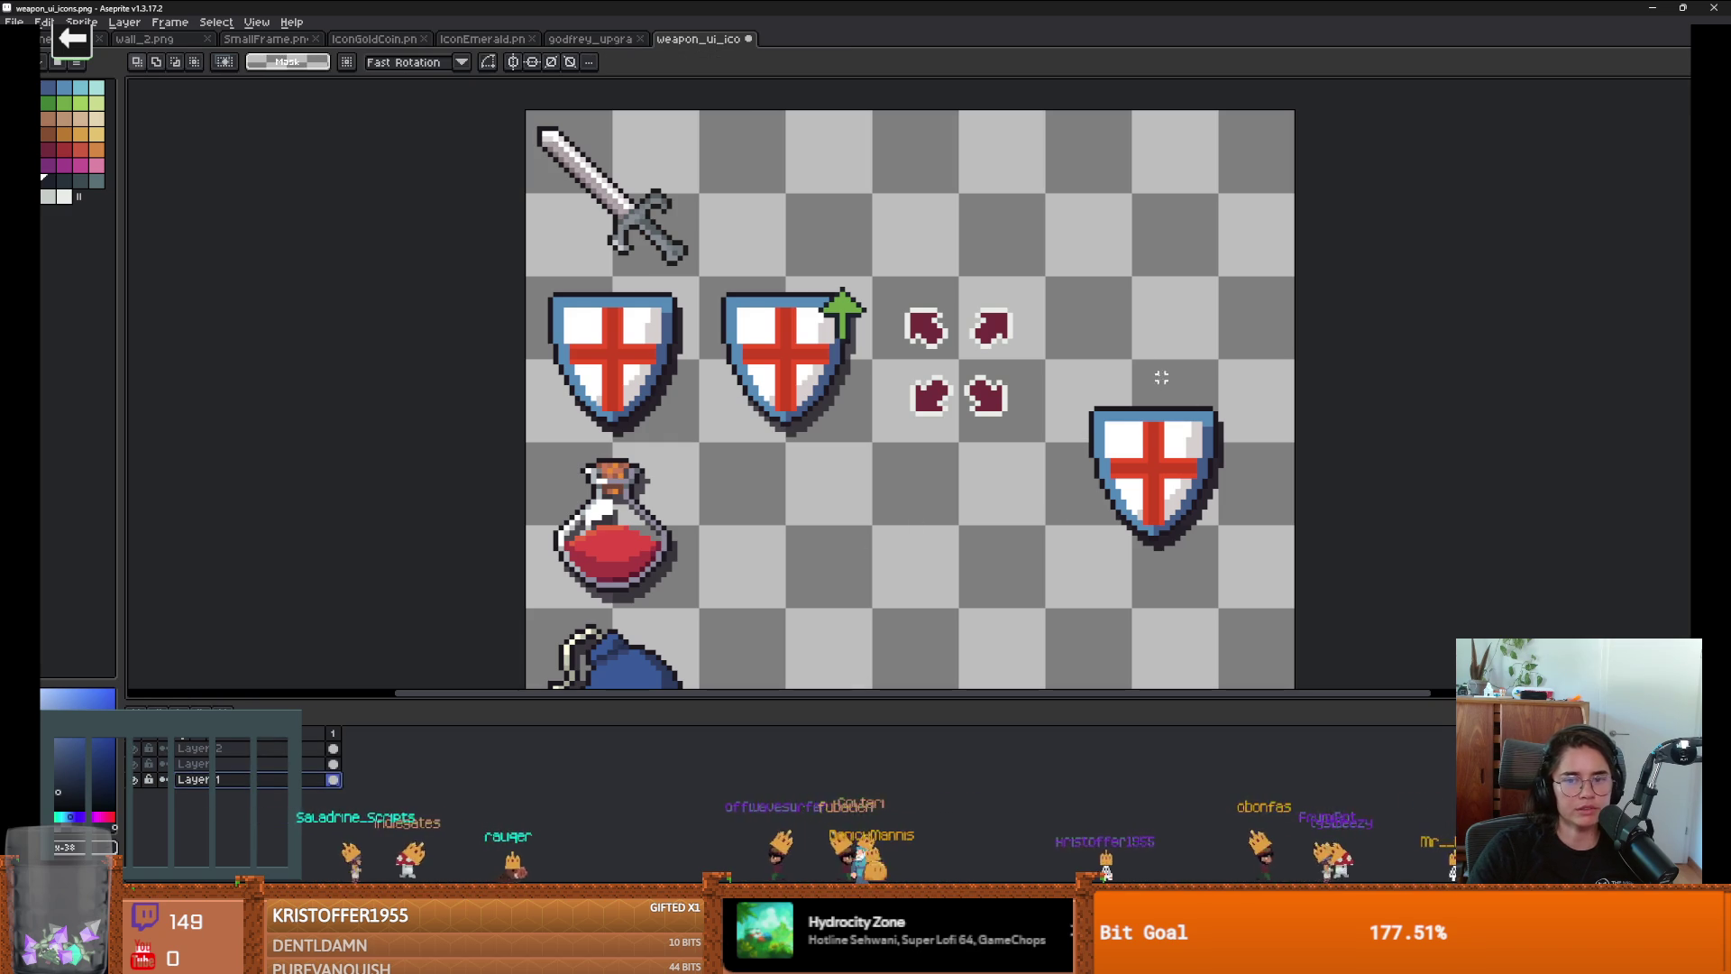
pyautogui.moveTo(1064, 382); pyautogui.dragTo(1259, 642)
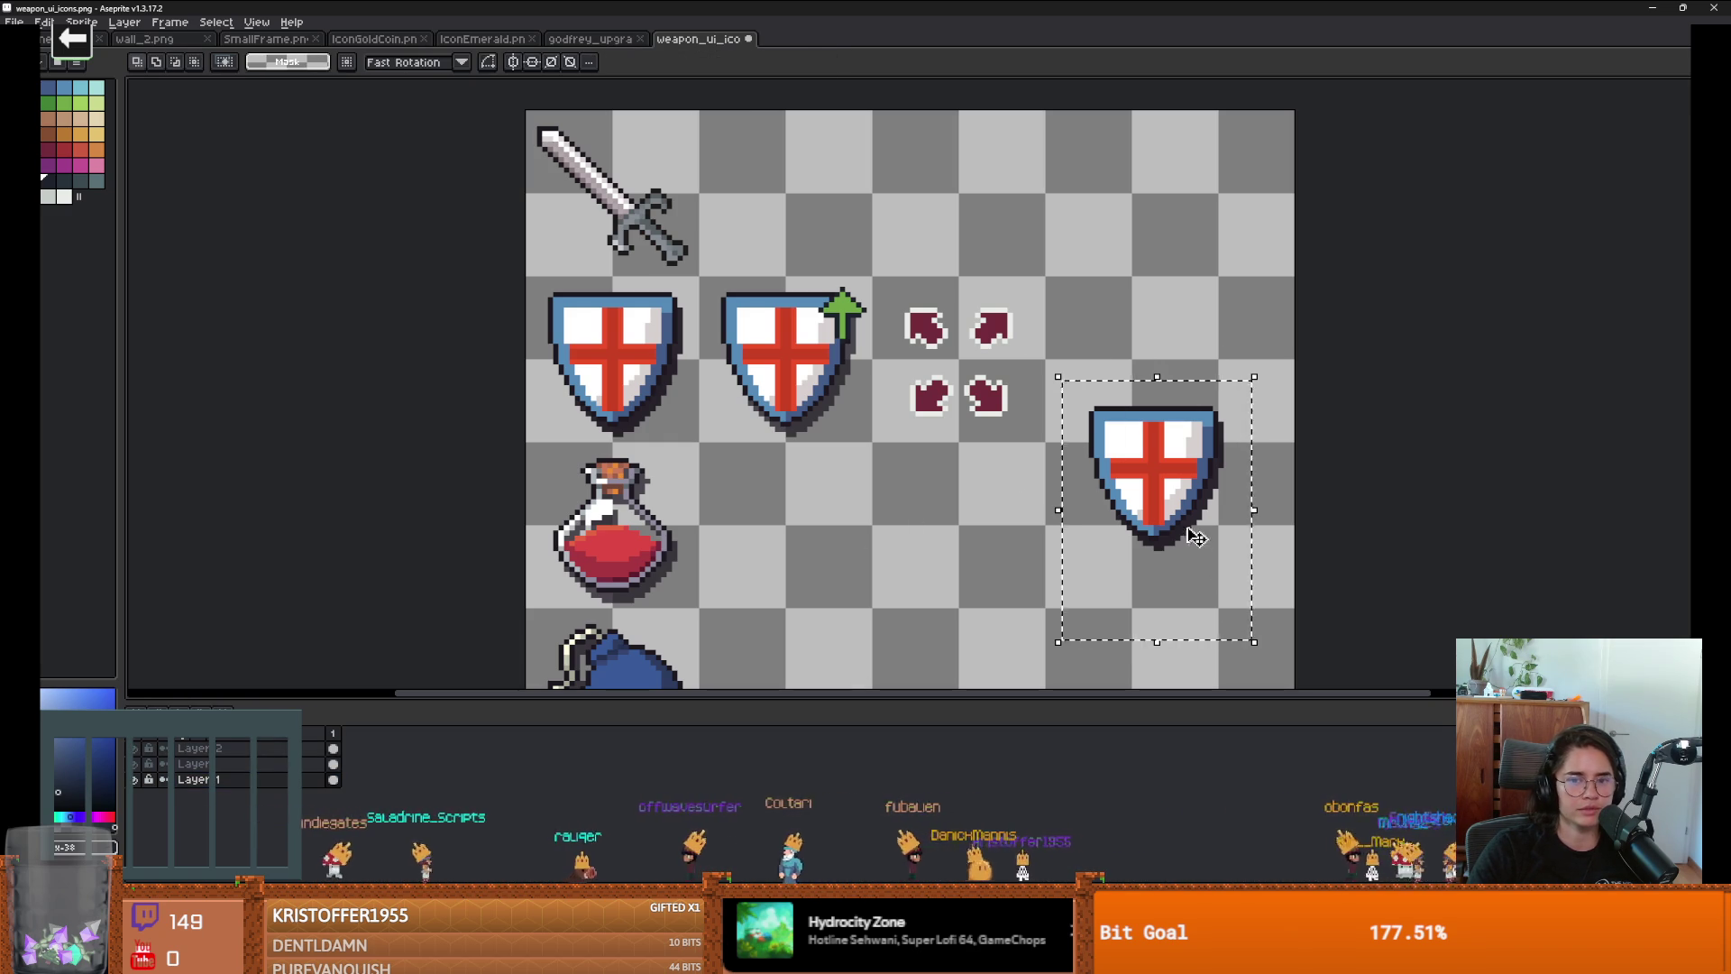
pyautogui.click(305, 768)
pyautogui.moveTo(1200, 460)
pyautogui.mouseDown()
pyautogui.moveTo(999, 345)
pyautogui.moveTo(1152, 340)
pyautogui.moveTo(998, 345)
pyautogui.mouseUp()
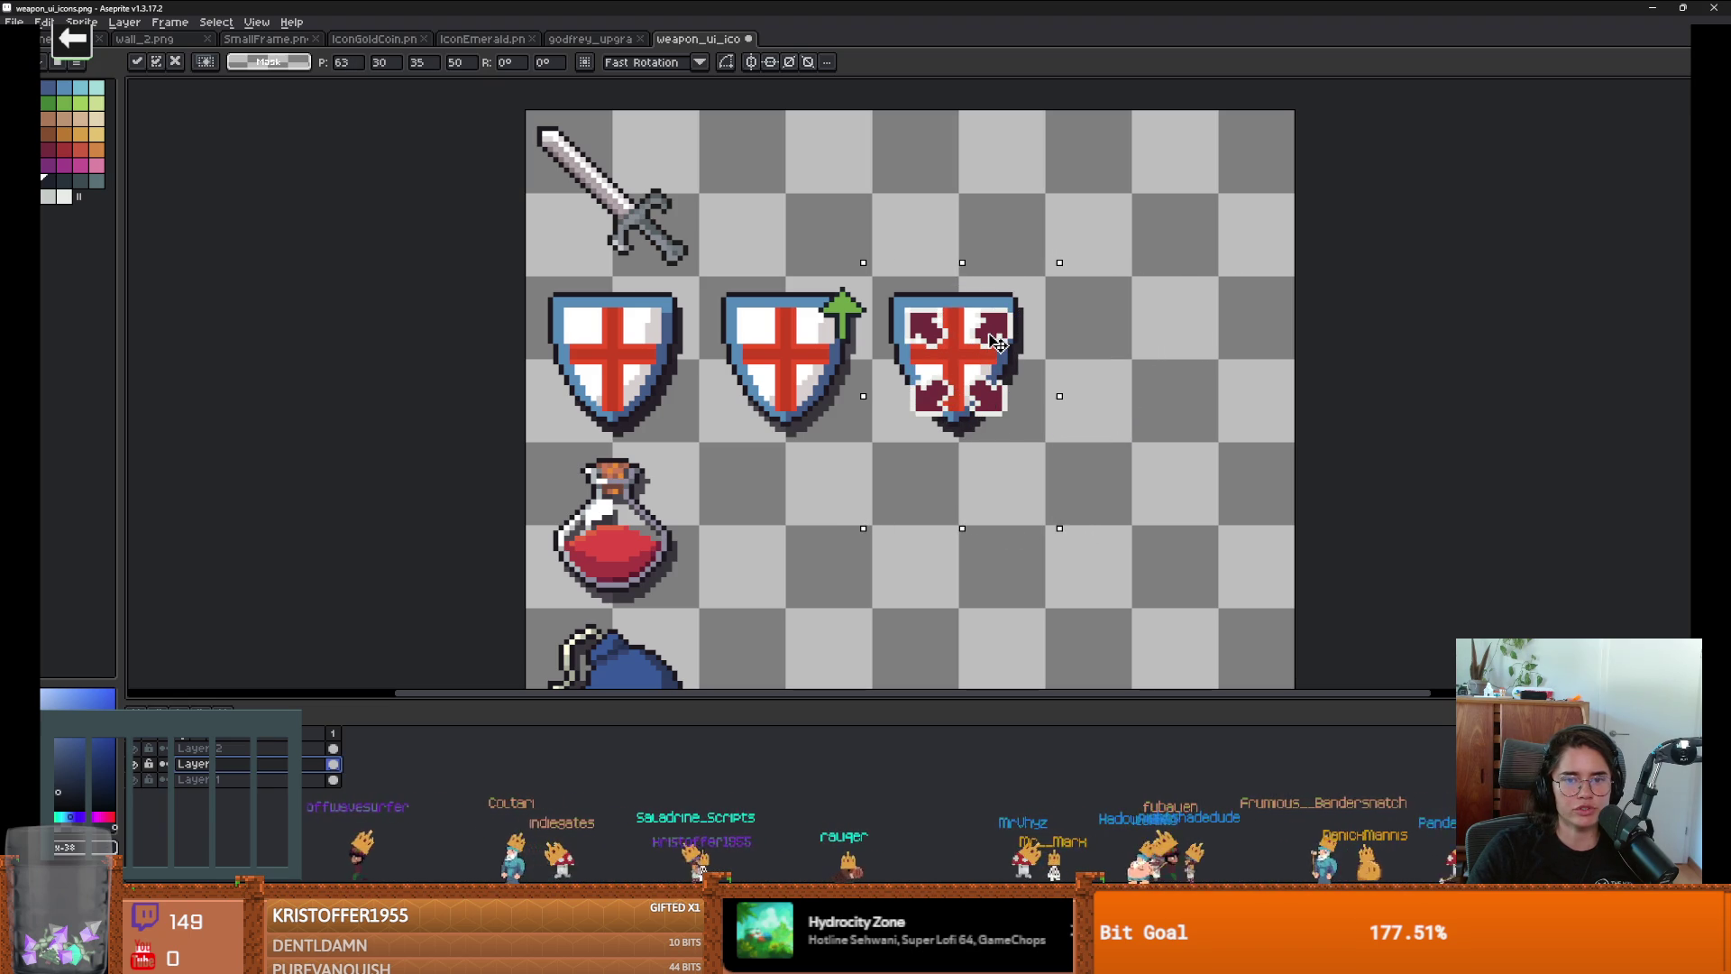
pyautogui.hotkey('ctrl', 'd')
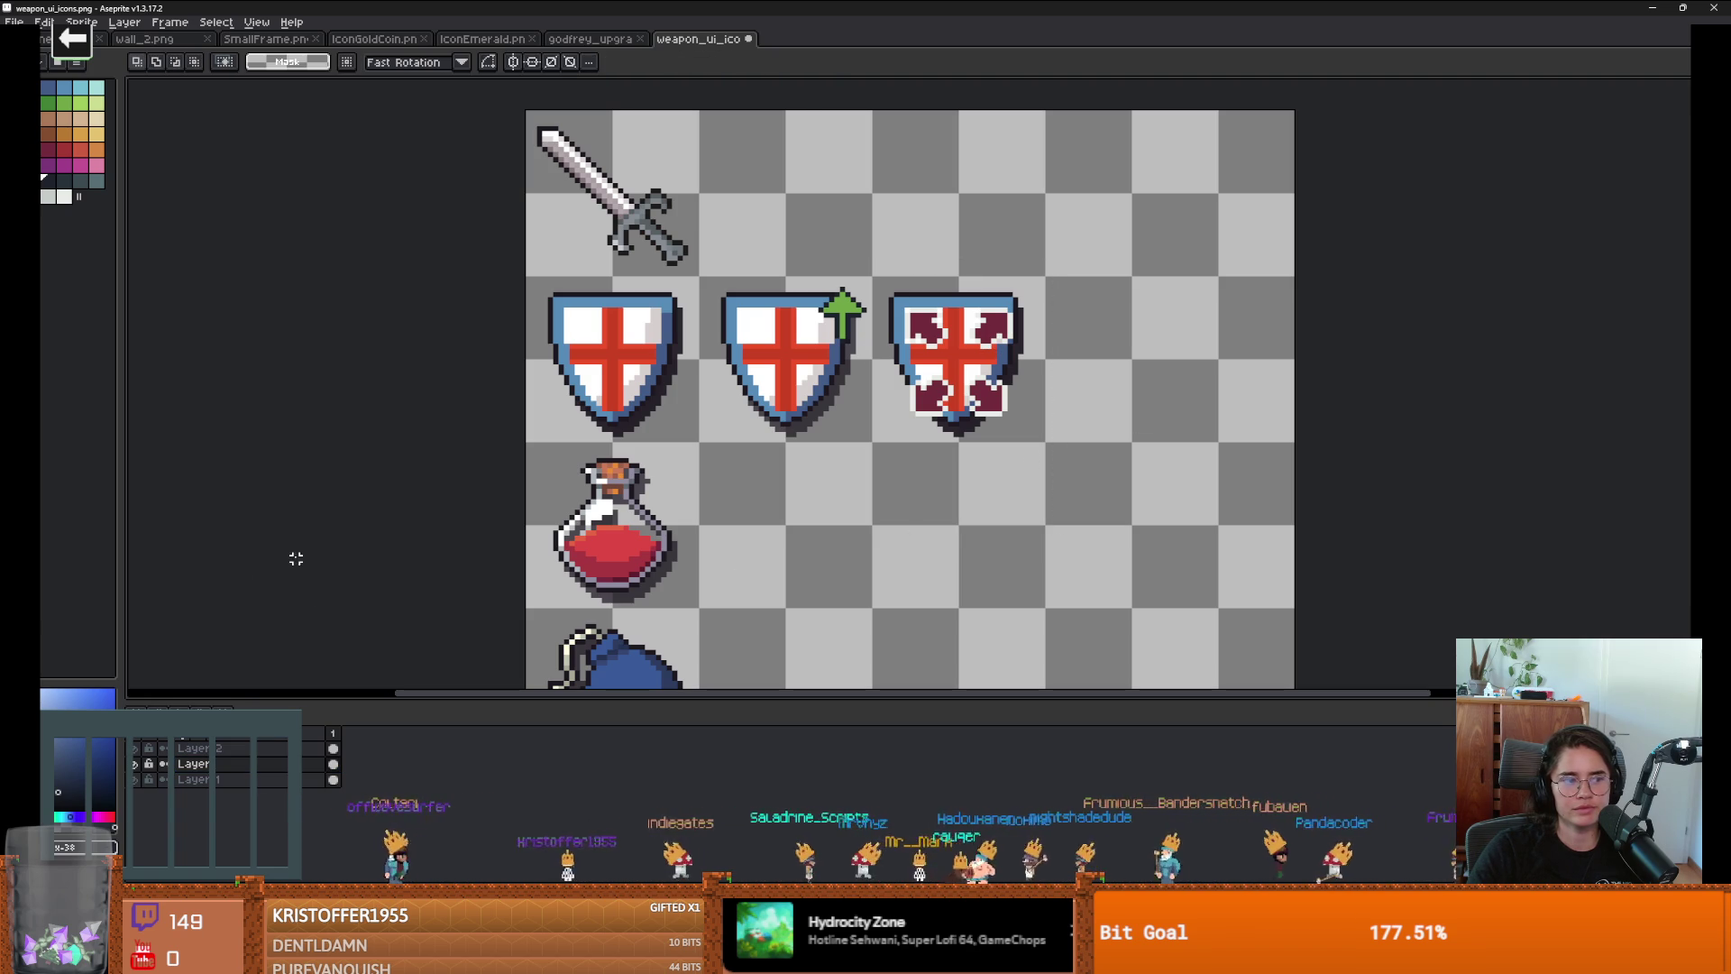
pyautogui.click(278, 748)
pyautogui.moveTo(1021, 460); pyautogui.dragTo(847, 252)
pyautogui.hotkey('ctrl', 'd')
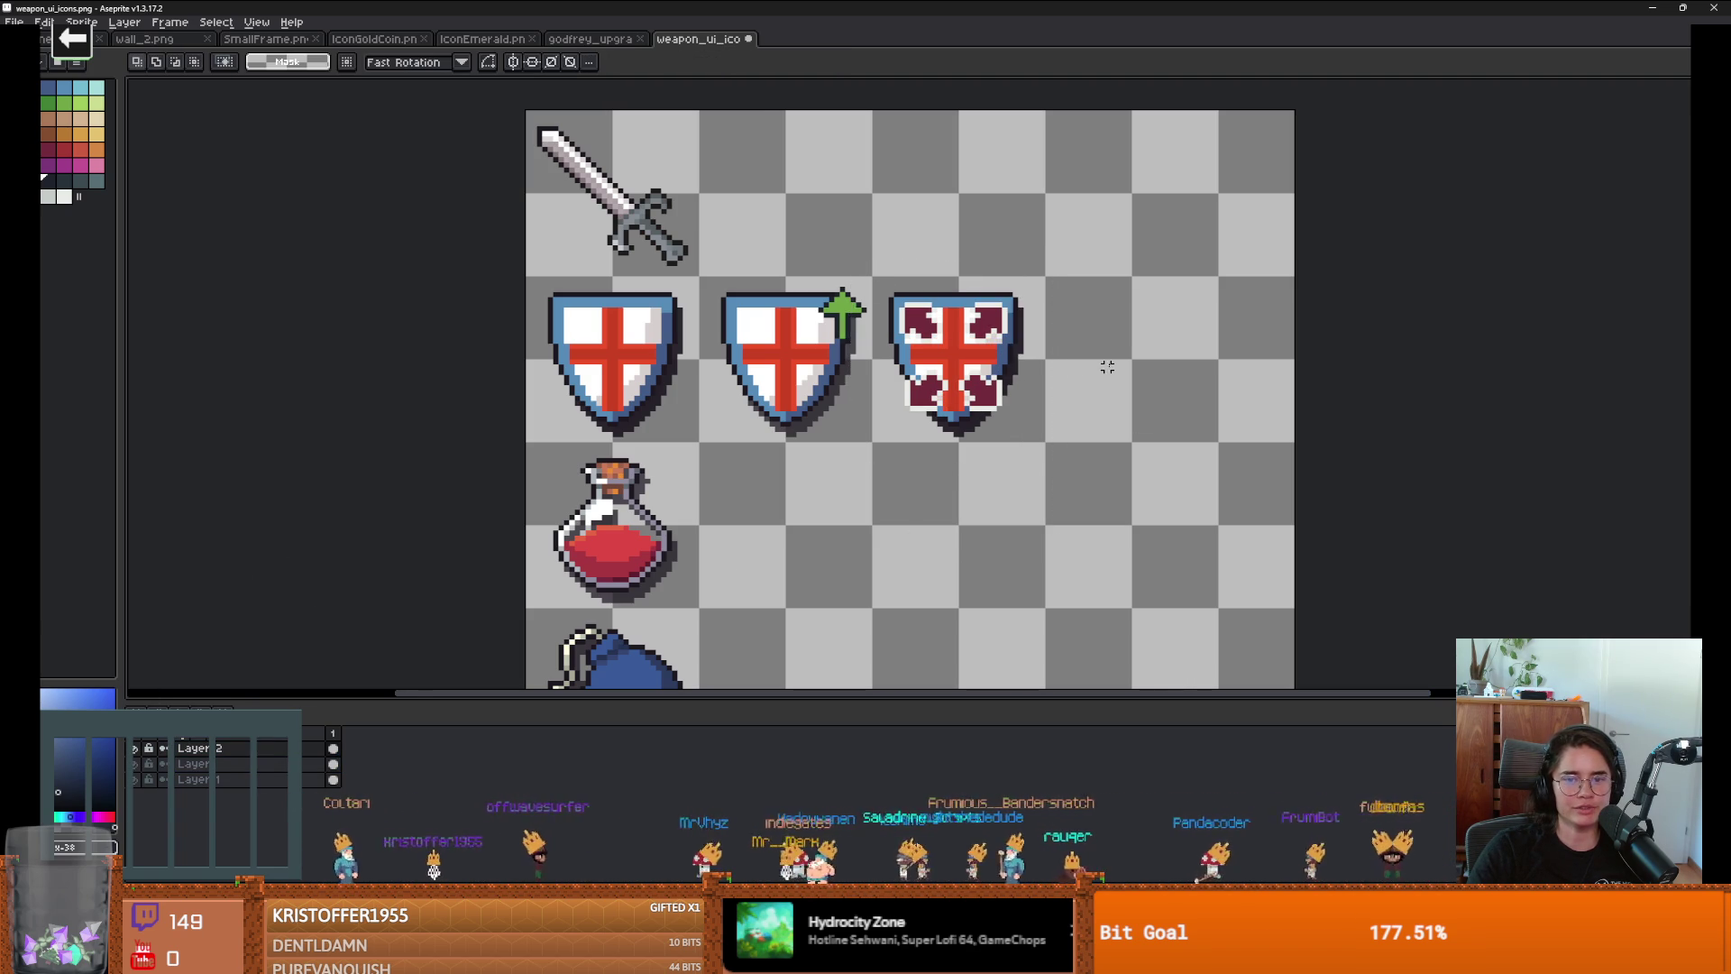
pyautogui.scroll(-3, 1109, 367)
pyautogui.scroll(2, 1070, 360)
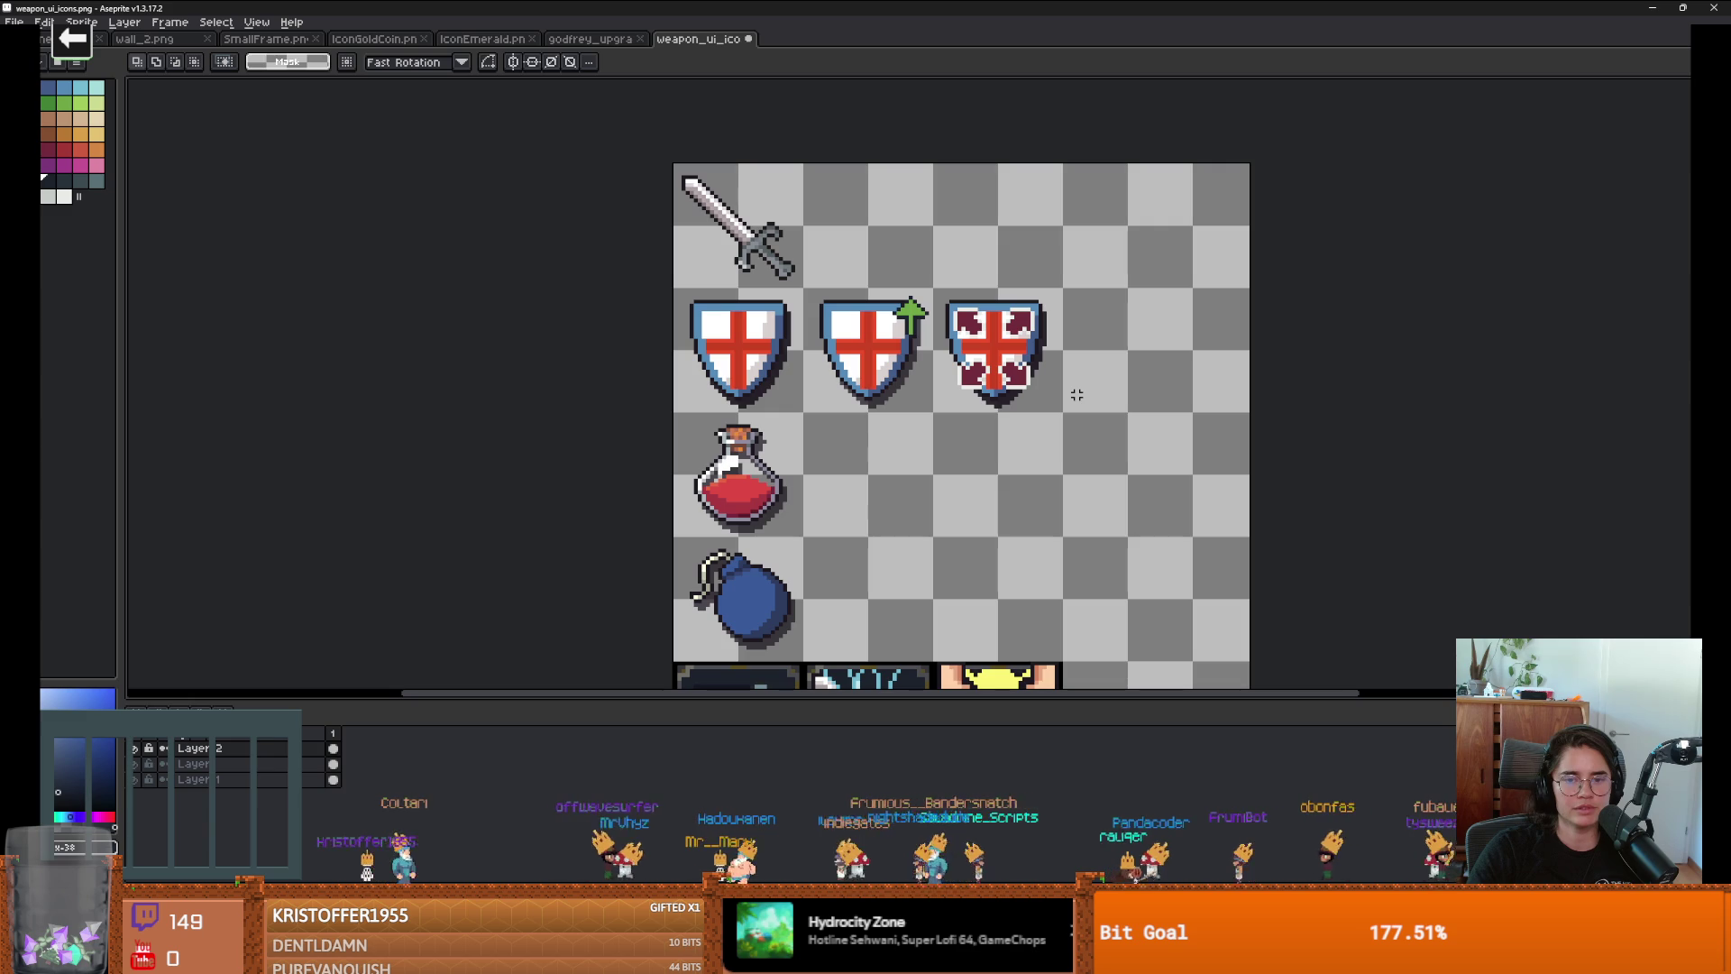
pyautogui.click(233, 764)
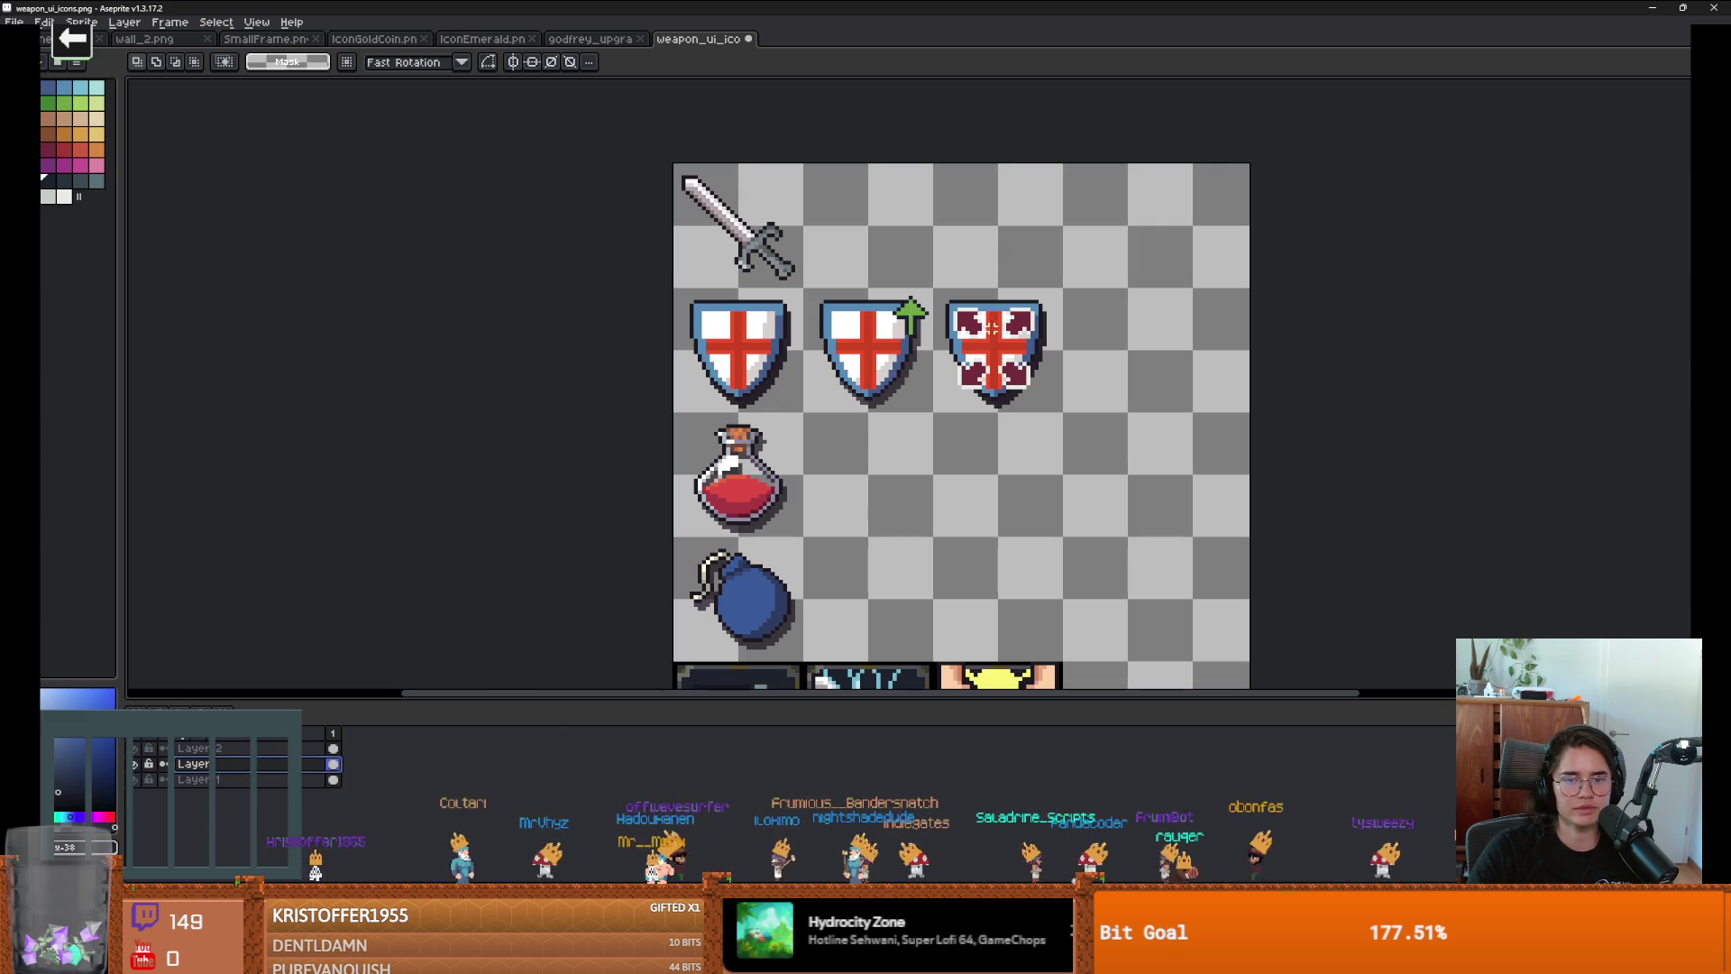
pyautogui.click(1097, 360)
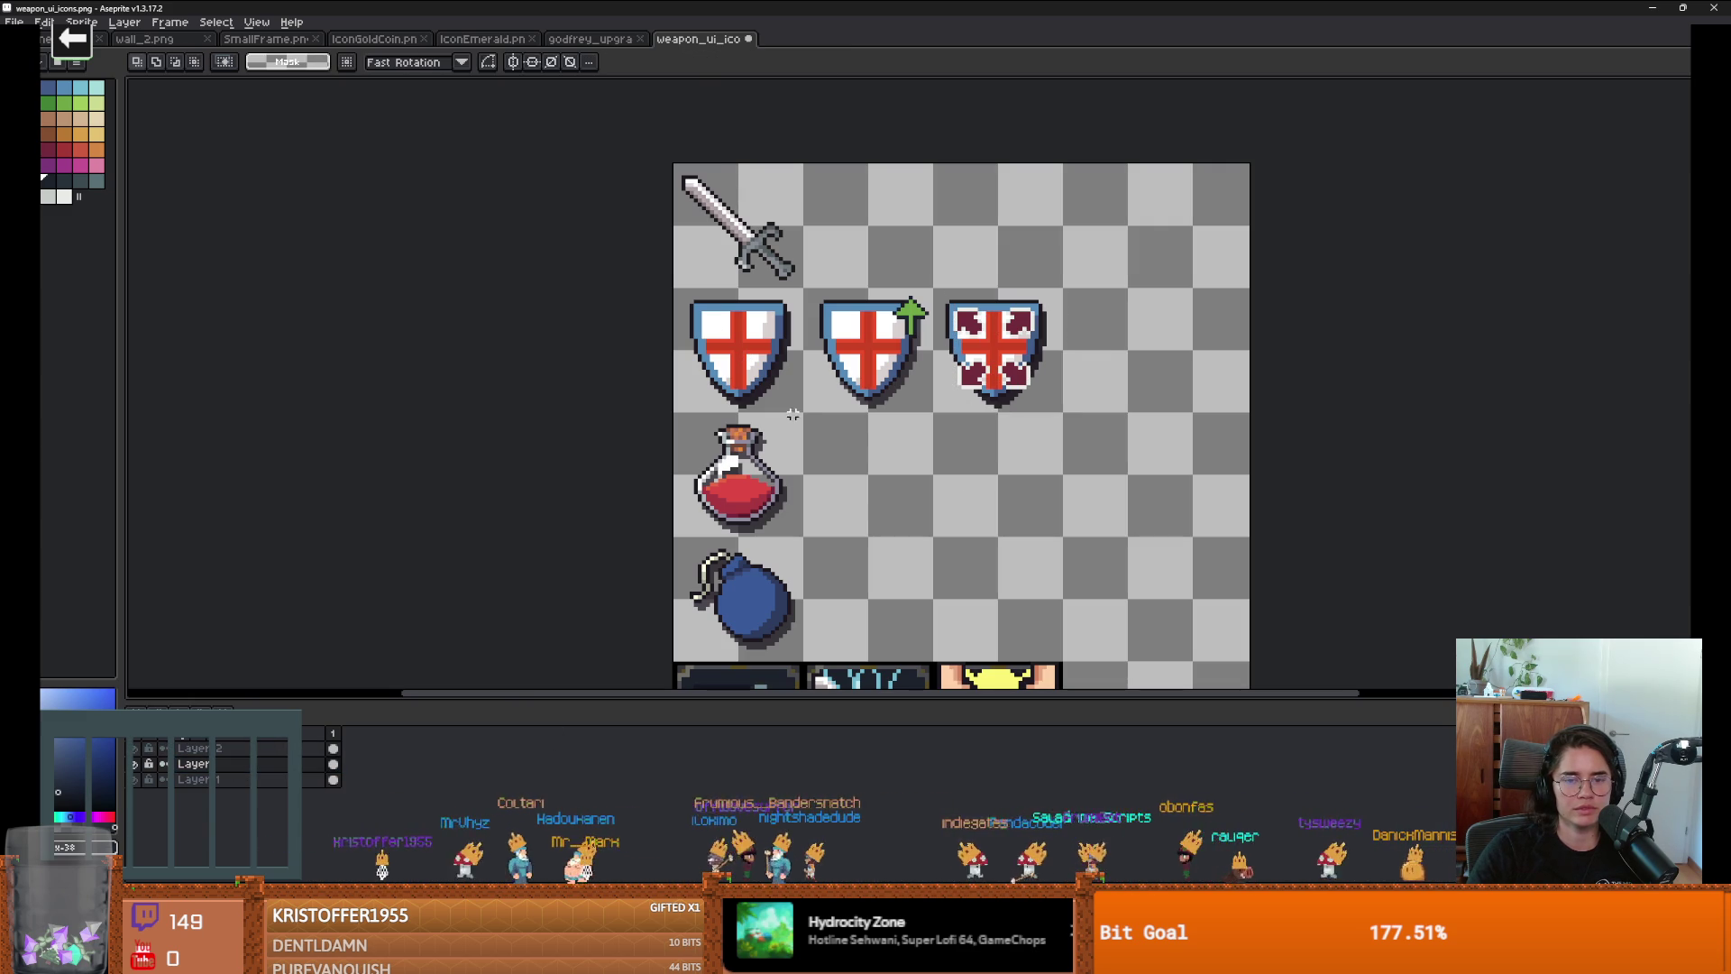
pyautogui.scroll(2, 800, 414)
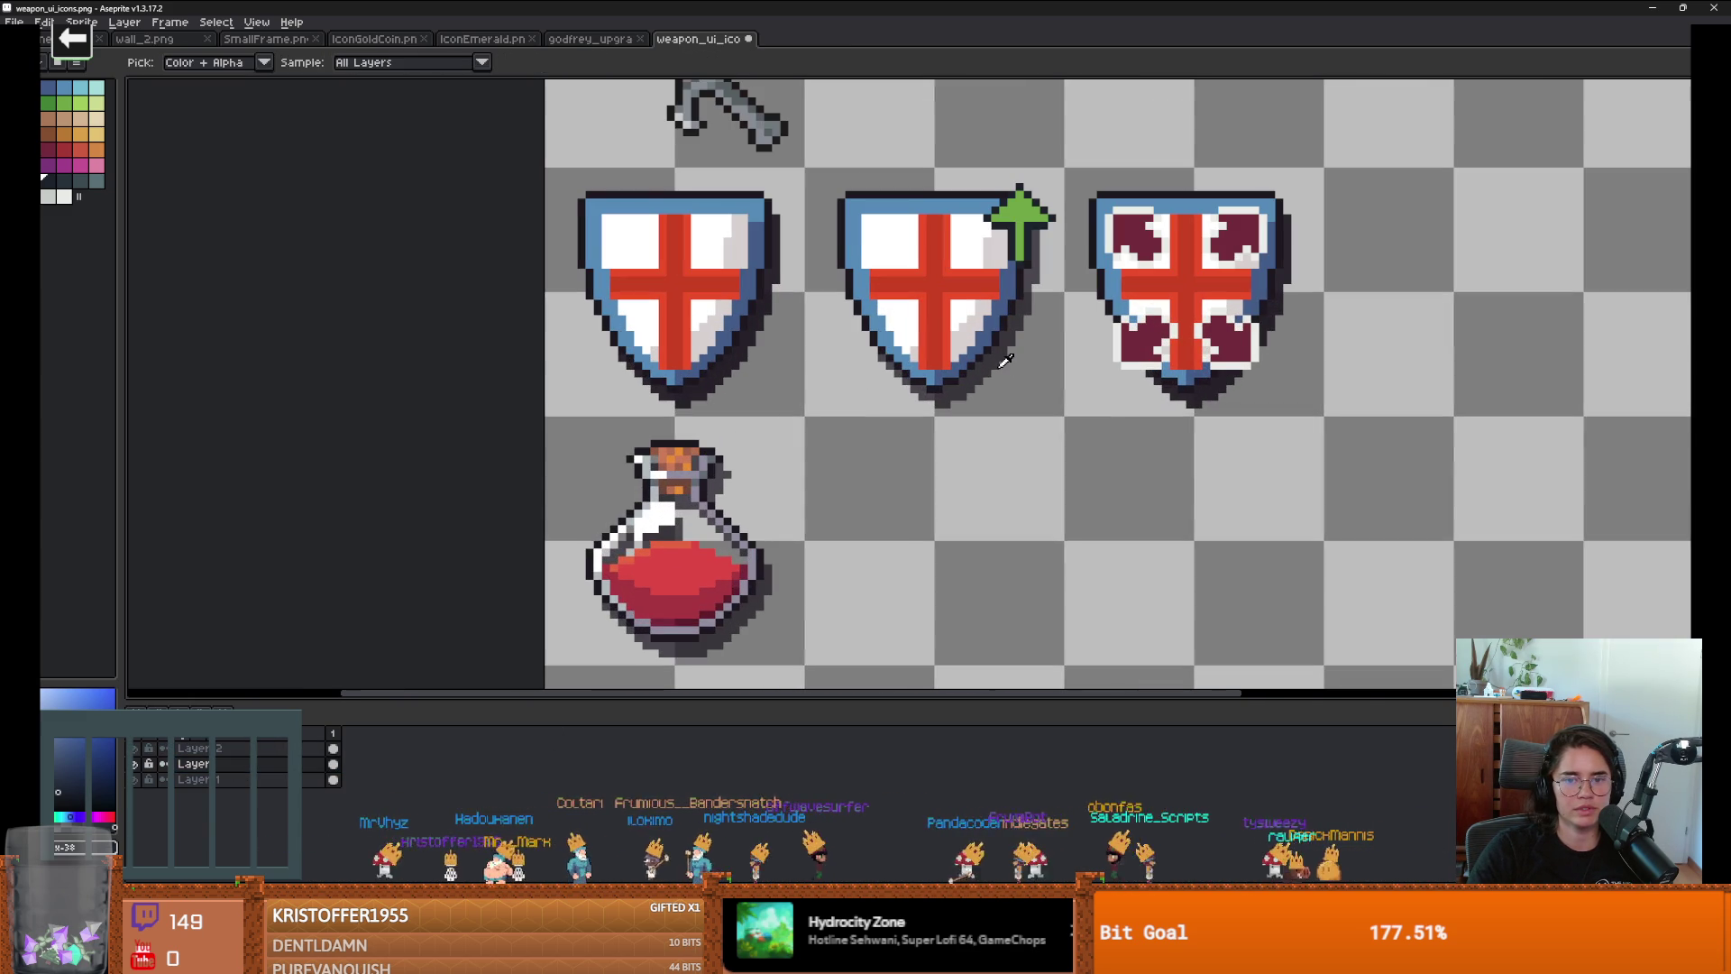
# Copy the first plain shield into the fourth slot of the shield row.
pyautogui.keyDown('alt'); pyautogui.click(998, 359); pyautogui.keyUp('alt')
pyautogui.scroll(3, 754, 378)
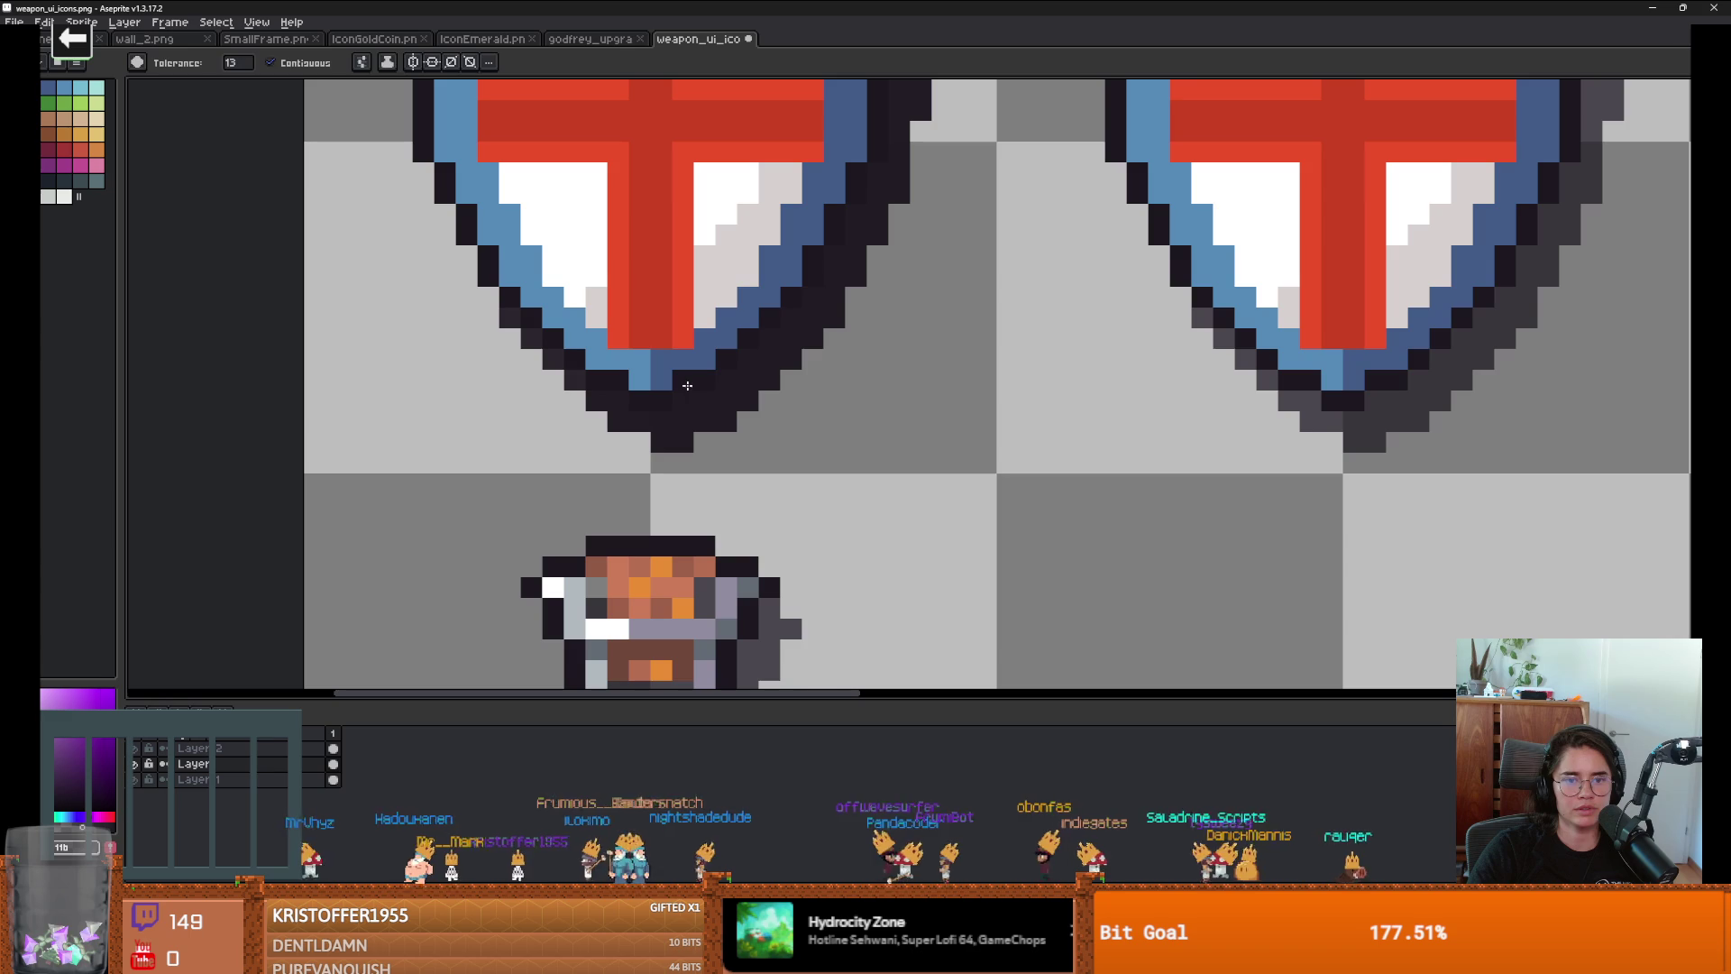
pyautogui.scroll(-3, 754, 378)
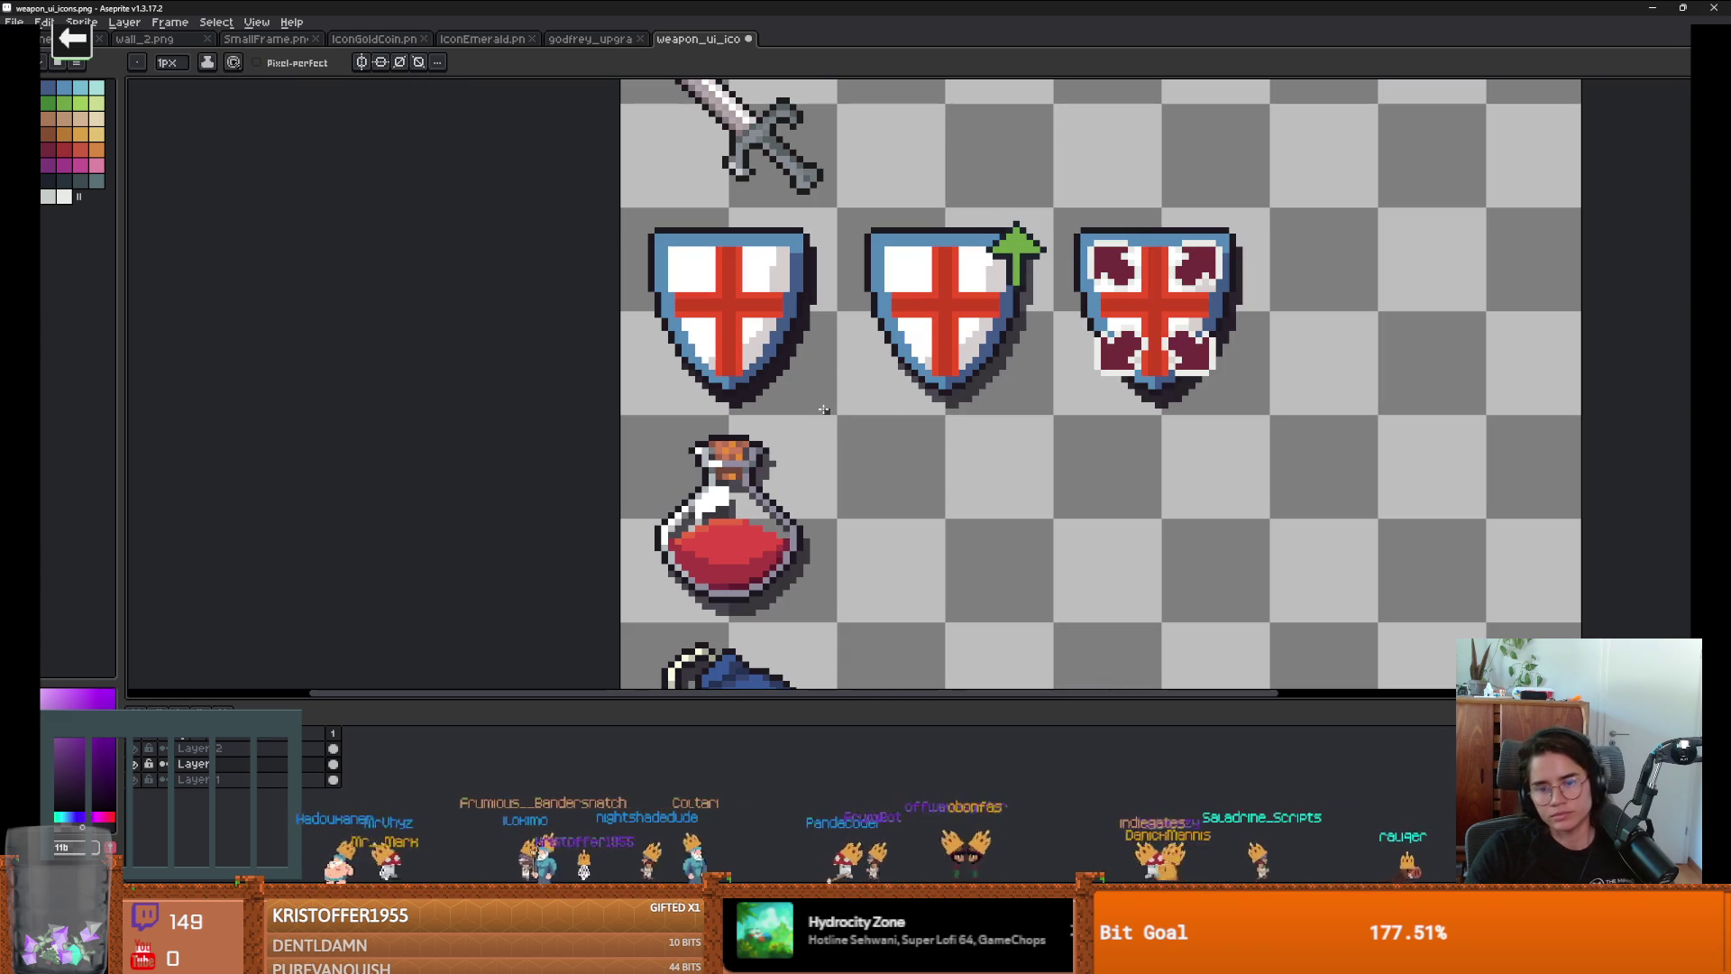
pyautogui.press('m')
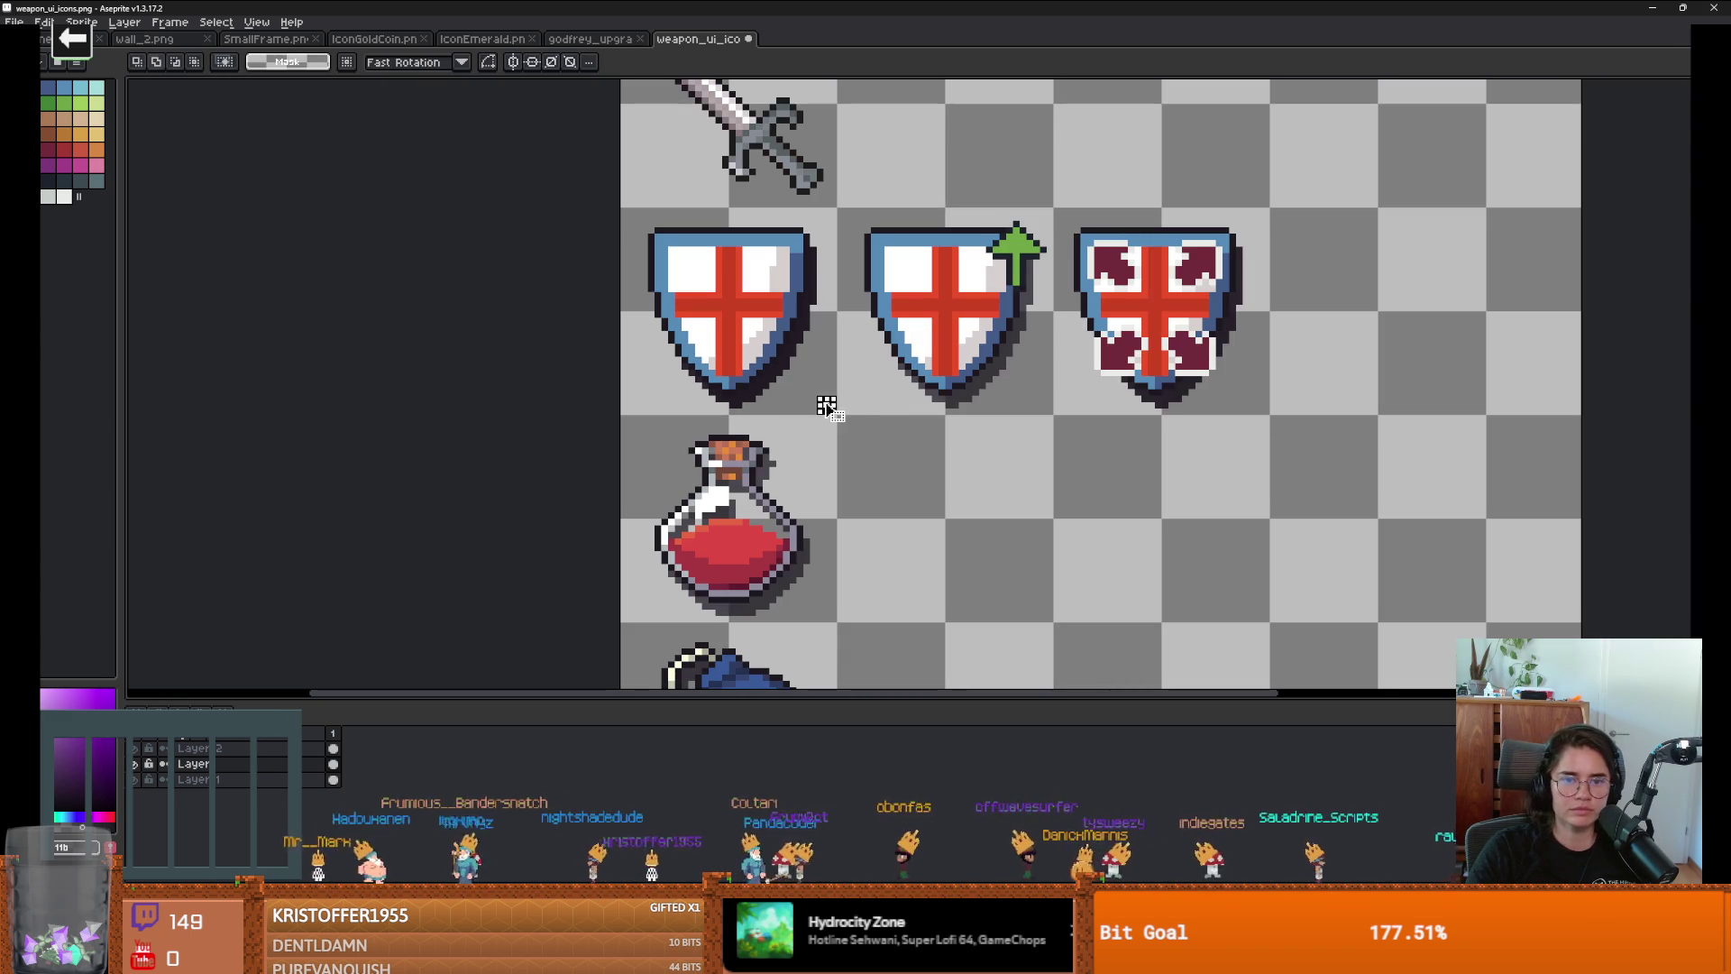
pyautogui.moveTo(726, 397)
pyautogui.mouseDown()
pyautogui.moveTo(794, 378)
pyautogui.moveTo(657, 269)
pyautogui.moveTo(748, 309)
pyautogui.moveTo(1243, 309)
pyautogui.mouseUp()
pyautogui.scroll(-1, 658, 268)
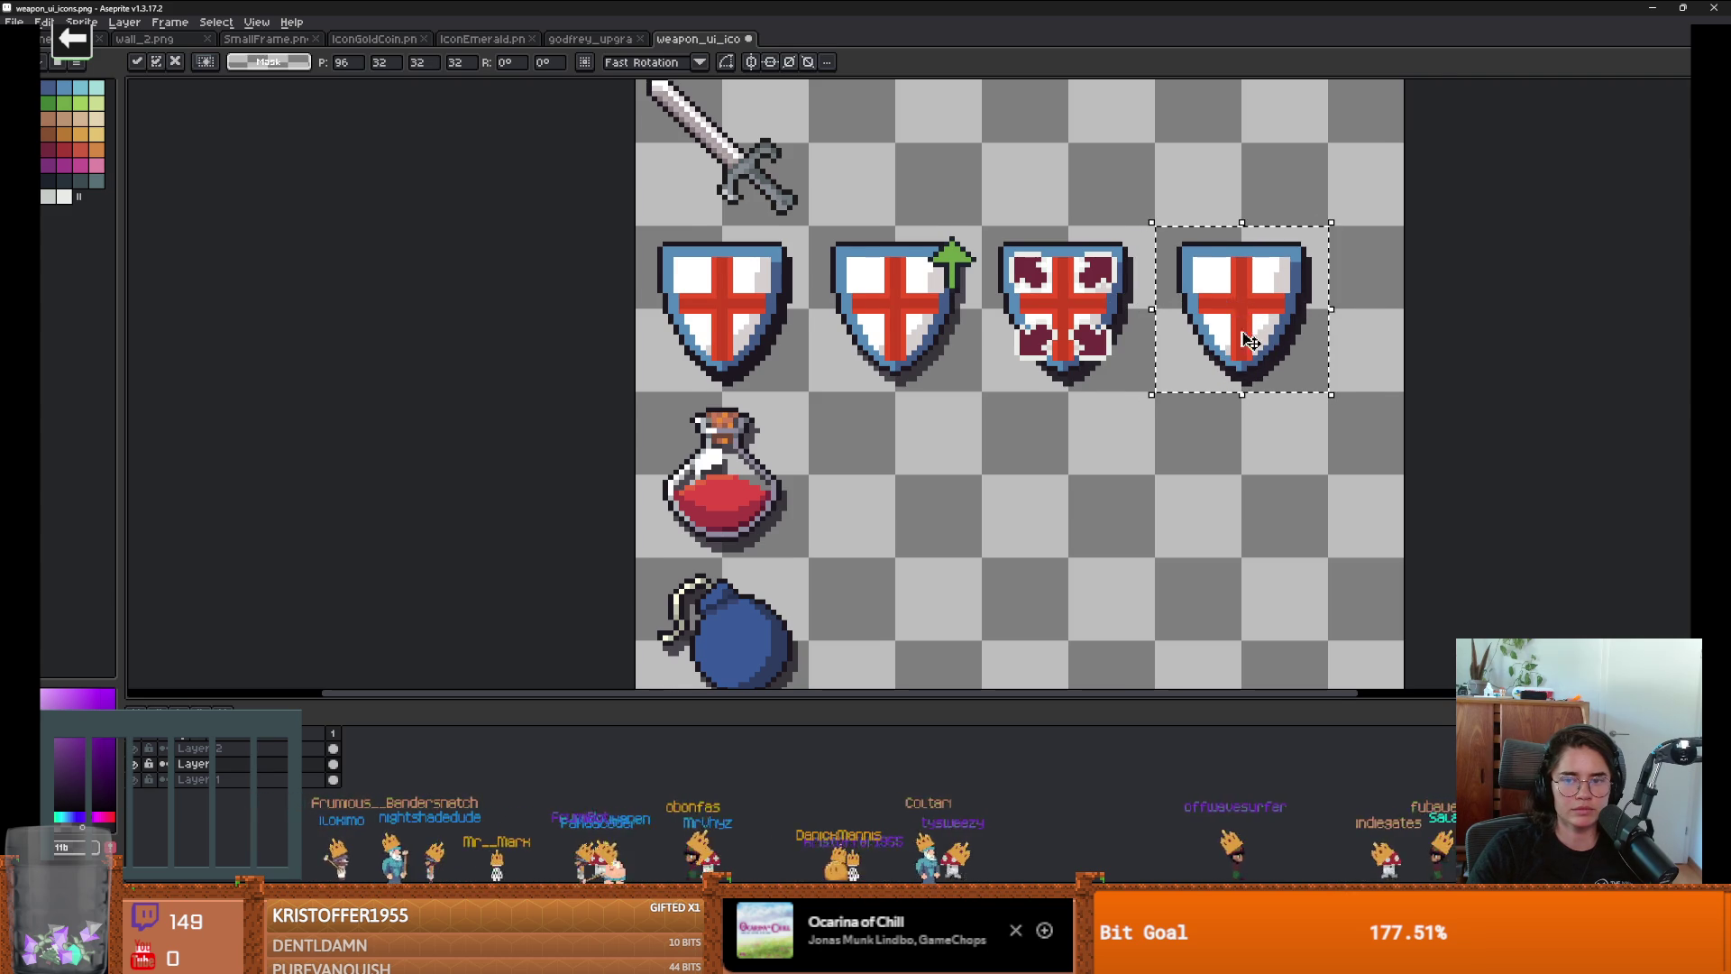
pyautogui.scroll(1, 1355, 349)
pyautogui.click(1355, 349)
pyautogui.moveTo(1364, 348); pyautogui.dragTo(1279, 425)
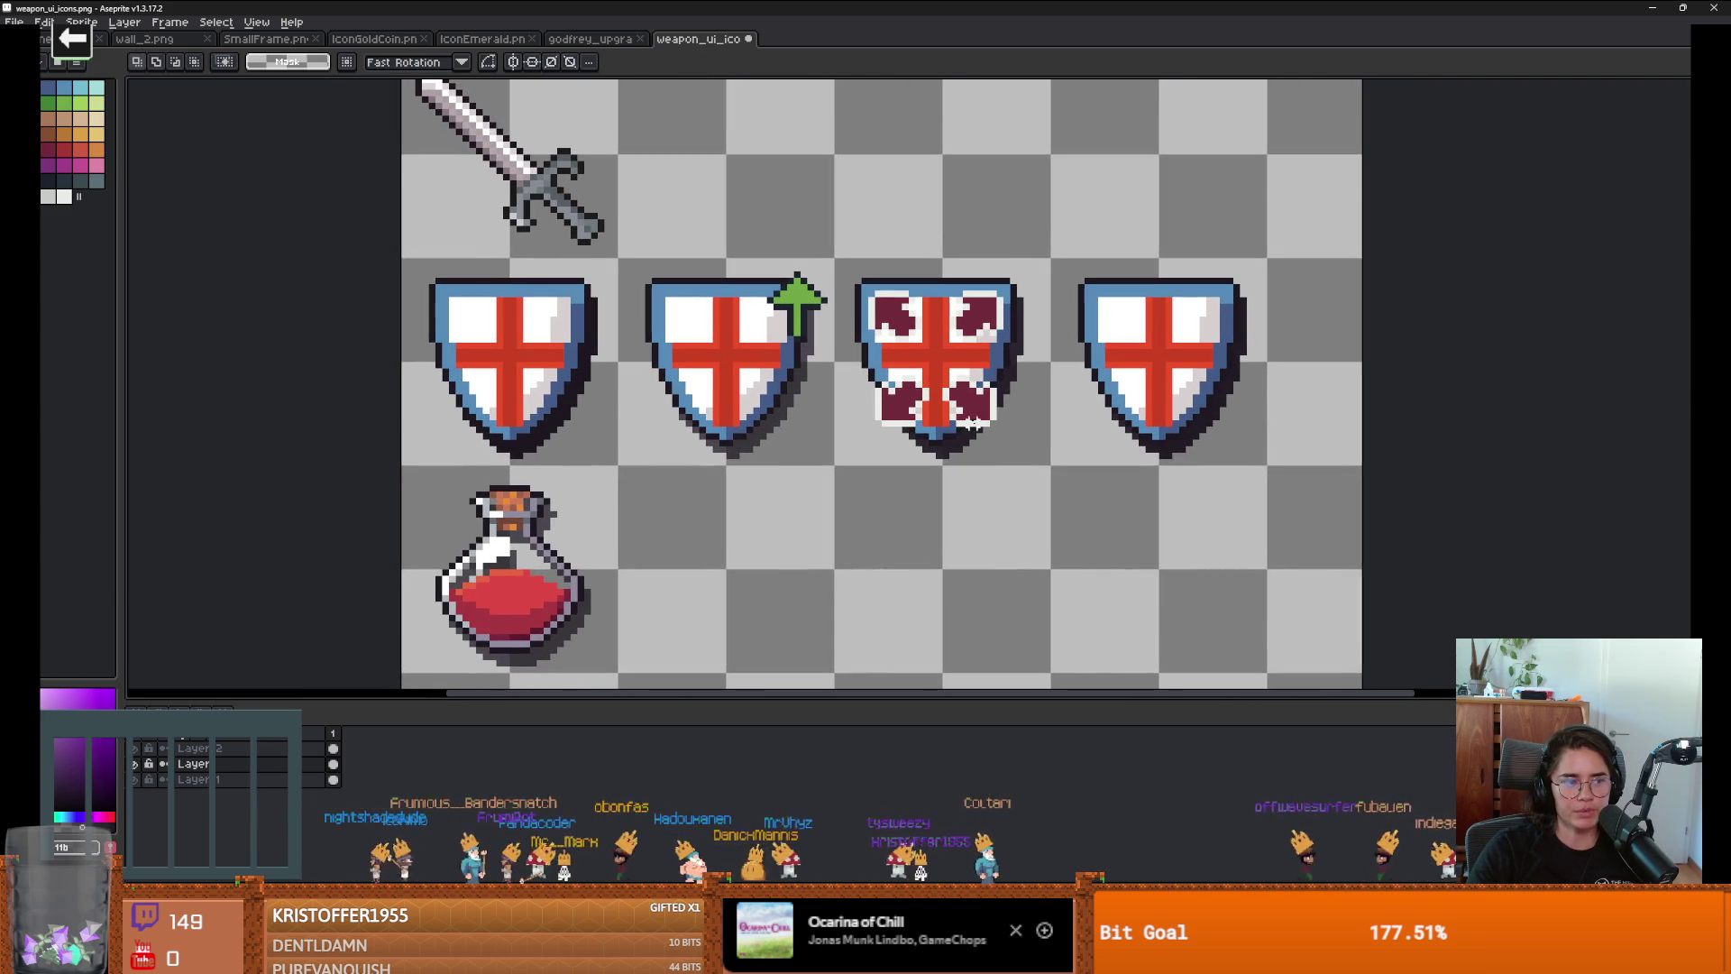
# Make Layer 2 active, then show the Godfrey upgrade sheet.
pyautogui.click(333, 747)
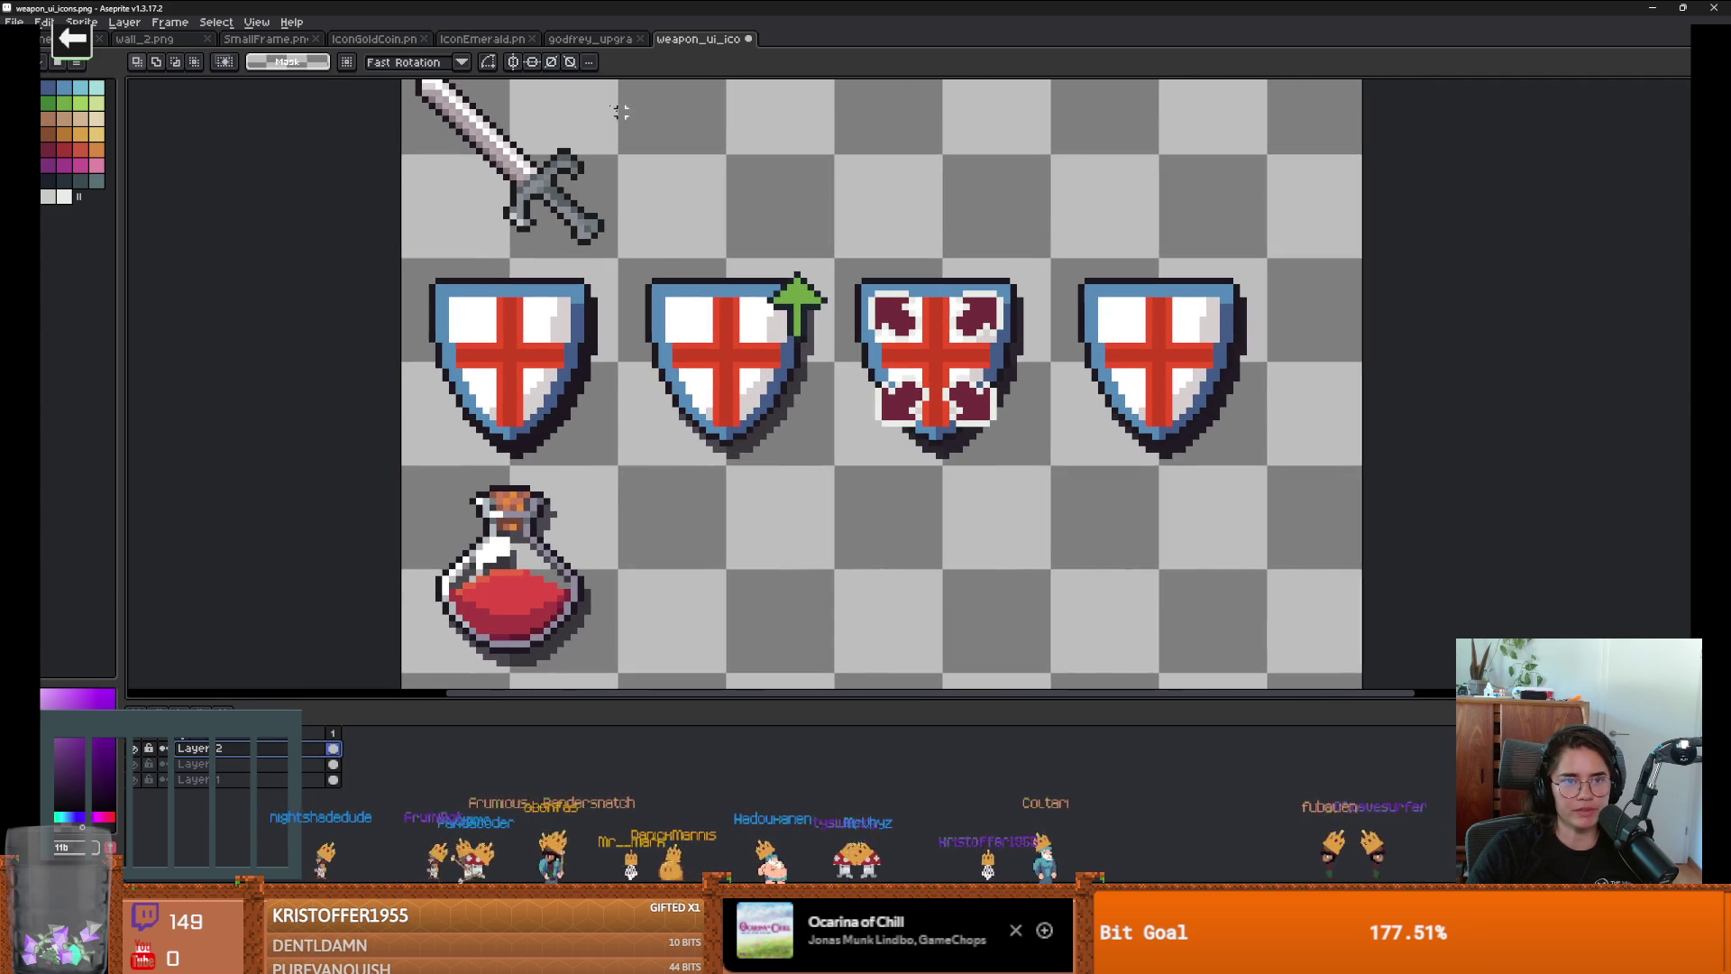
pyautogui.click(642, 40)
pyautogui.scroll(-1, 1173, 252)
pyautogui.scroll(1, 1037, 253)
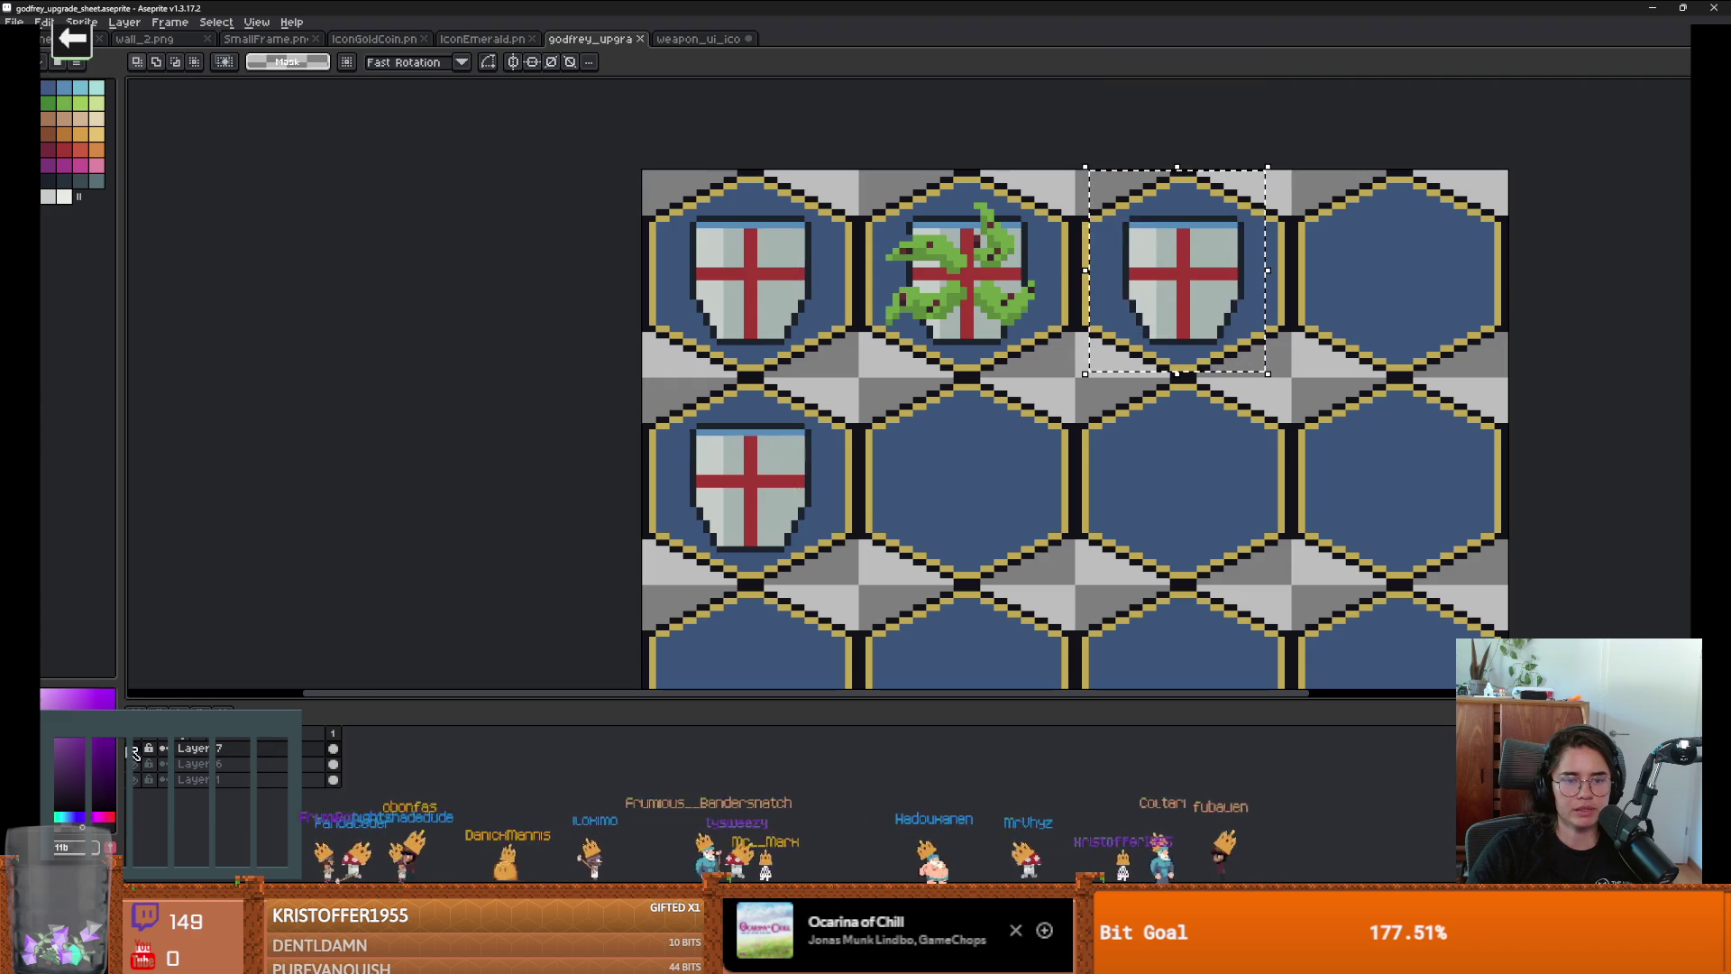
# Copy the Godfrey sheet's orange arrow onto the fourth shield in weapon_ui_icons.
pyautogui.moveTo(733, 400); pyautogui.dragTo(828, 530)
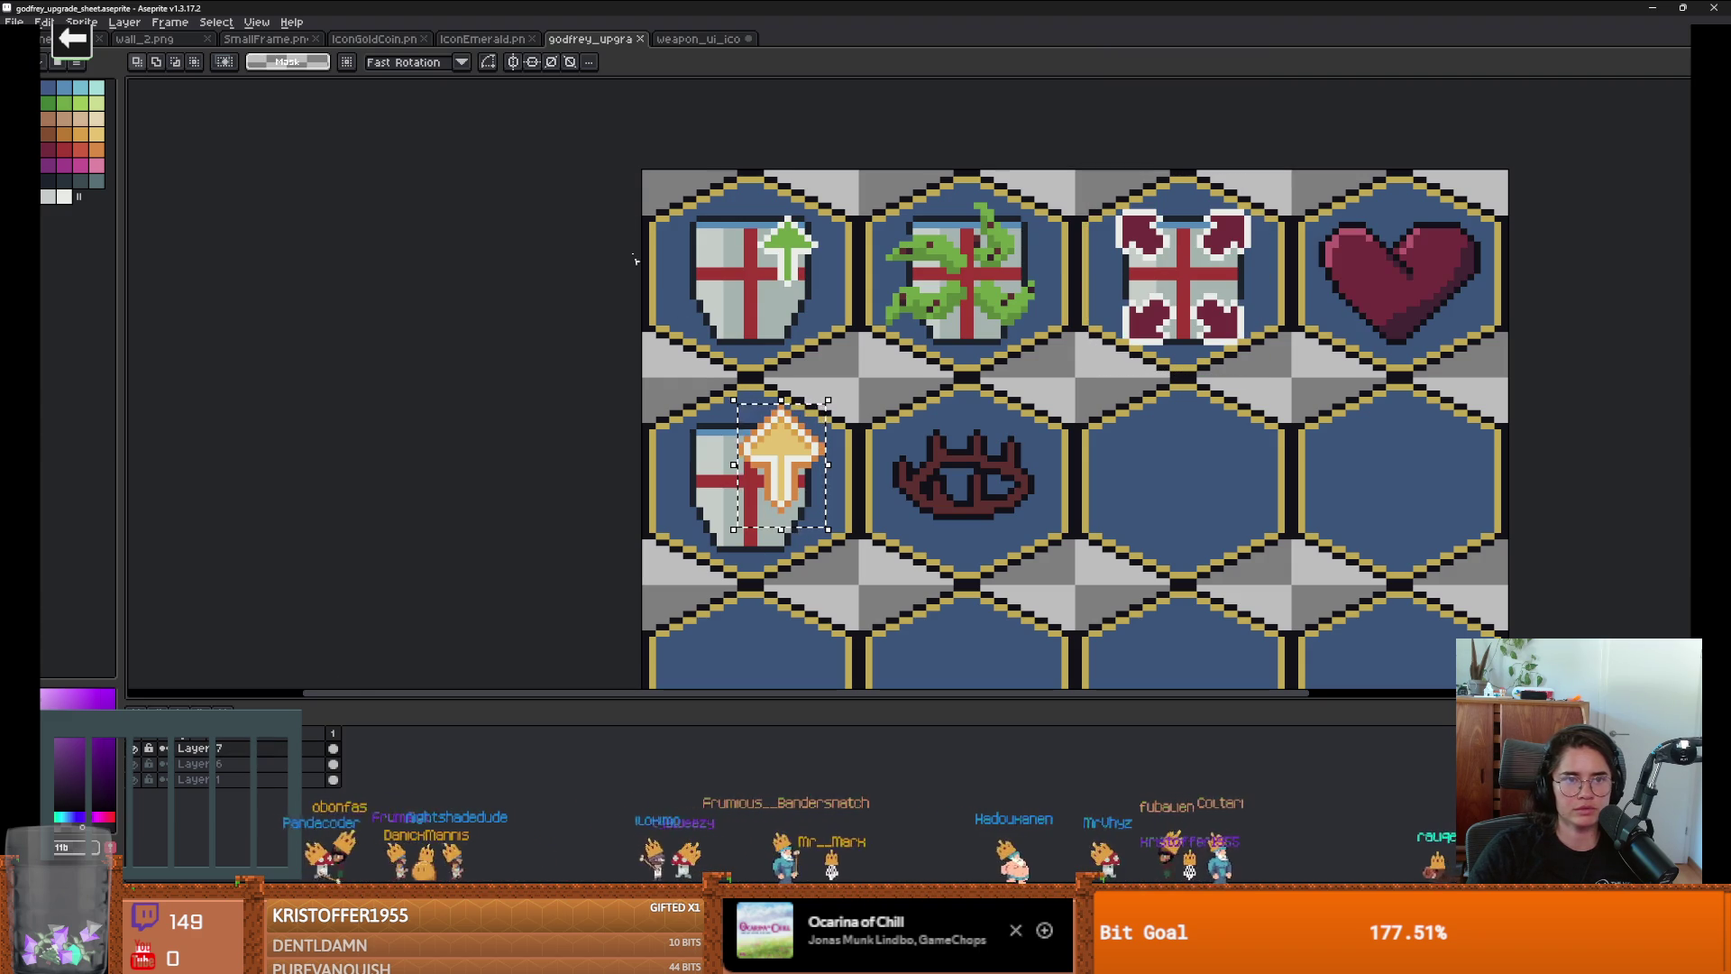
pyautogui.hotkey('ctrl', 'c')
pyautogui.click(712, 39)
pyautogui.hotkey('ctrl', 'v')
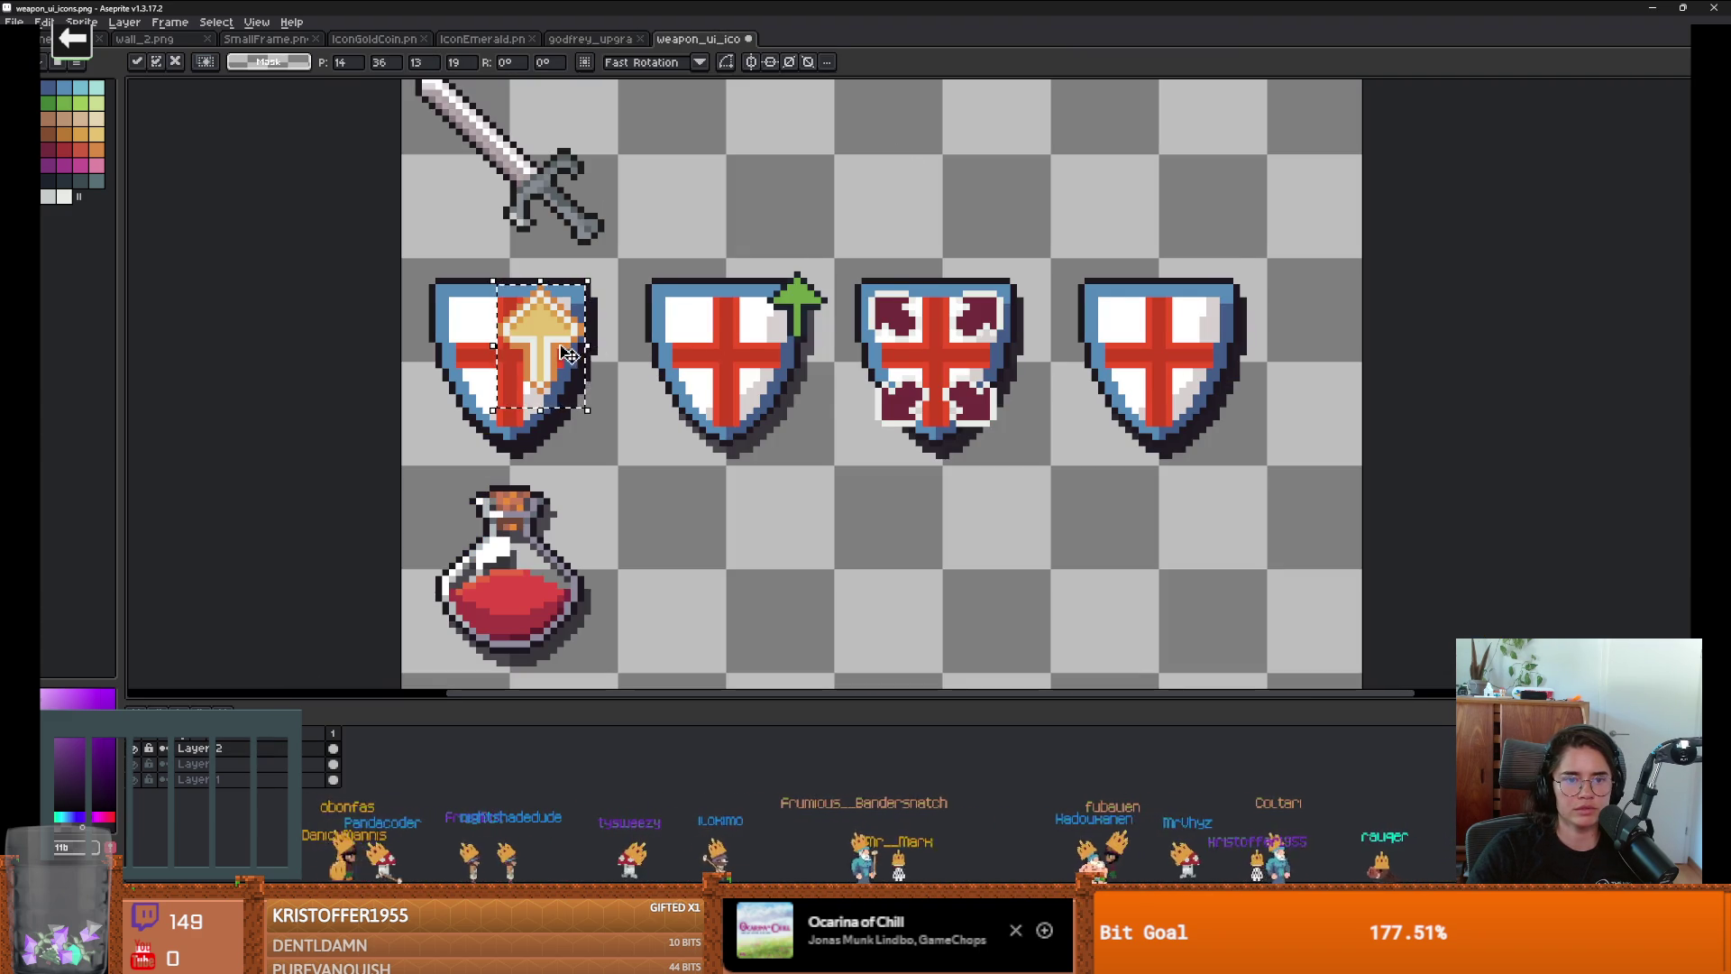
pyautogui.moveTo(569, 361)
pyautogui.mouseDown()
pyautogui.moveTo(1237, 309)
pyautogui.moveTo(1251, 328)
pyautogui.mouseUp()
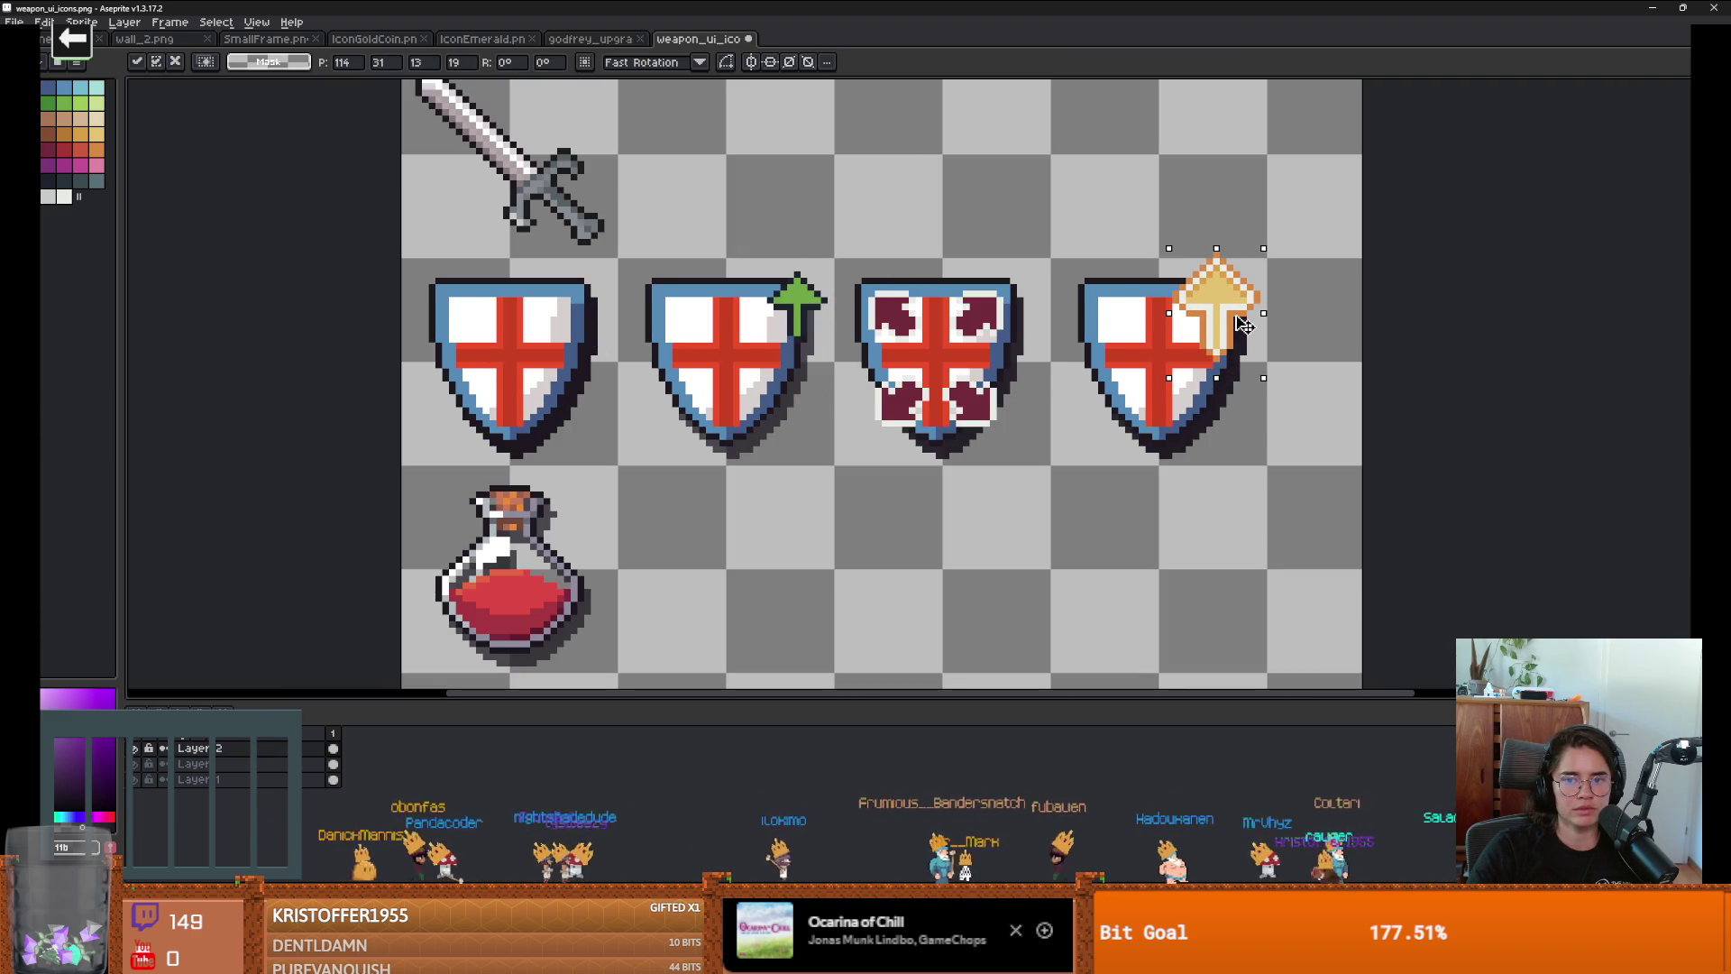
pyautogui.press('Return')
pyautogui.scroll(-2, 1338, 345)
# Widen the weapon icon sheet's canvas to the right and confirm the adjusted width.
pyautogui.hotkey('ctrl', 'alt', 'c')
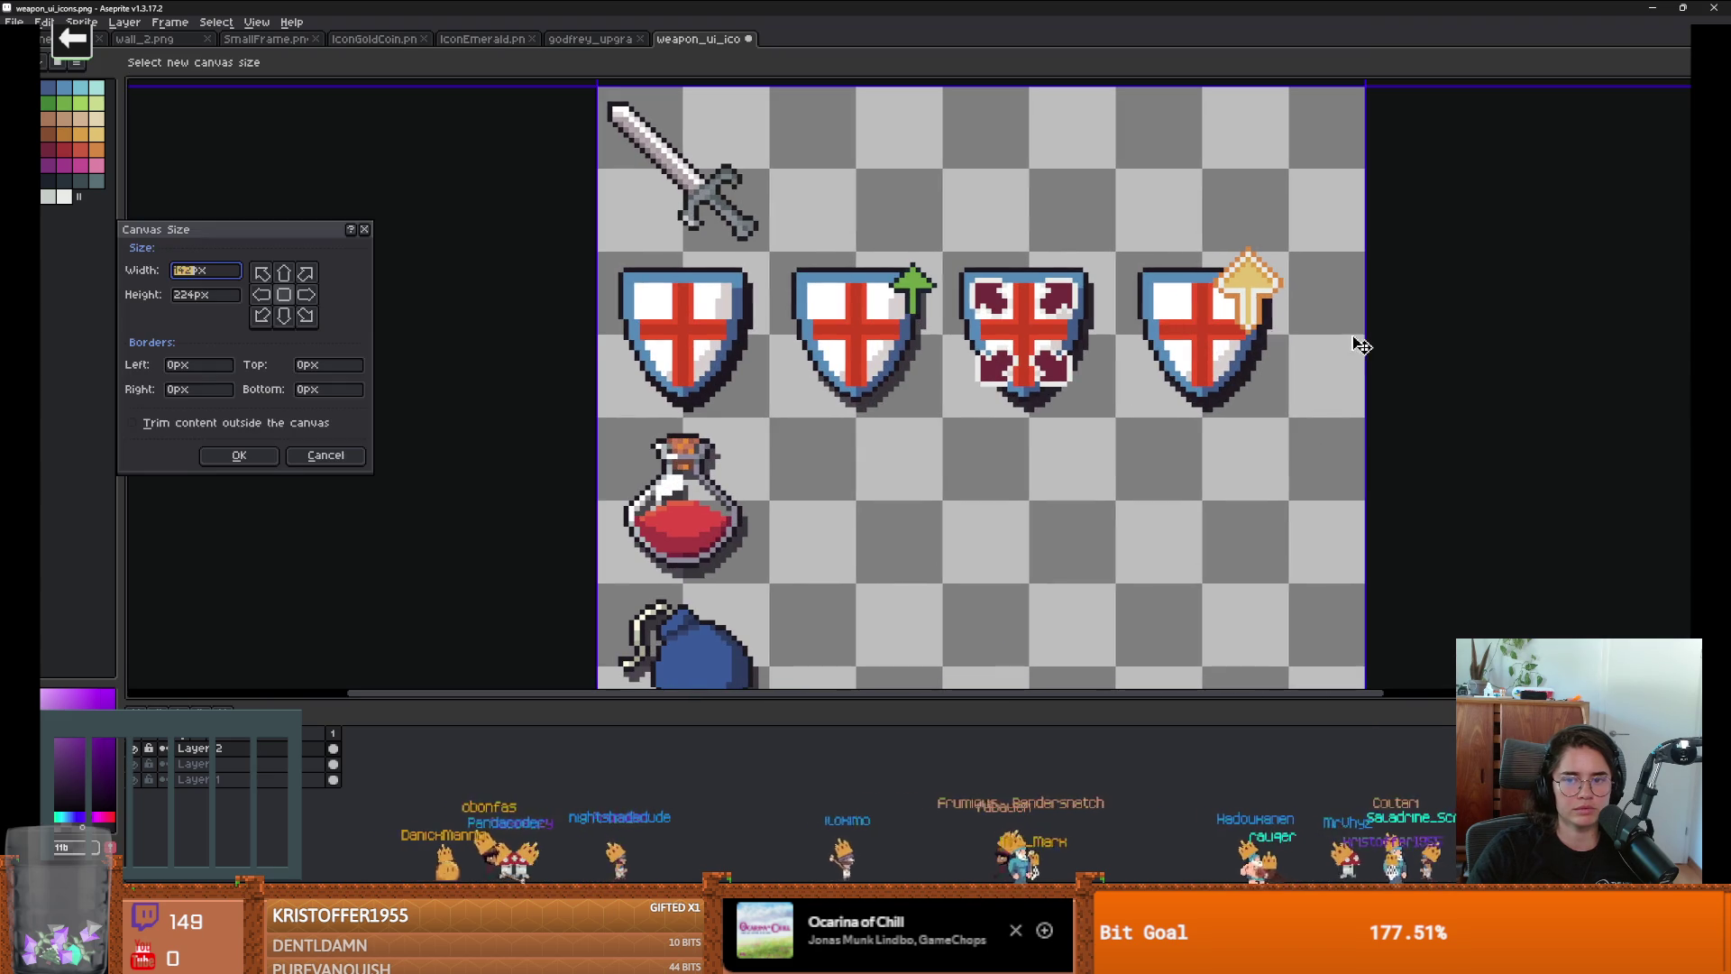
pyautogui.moveTo(1361, 347)
pyautogui.mouseDown()
pyautogui.moveTo(1521, 337)
pyautogui.moveTo(1454, 338)
pyautogui.mouseUp()
pyautogui.press('Return')
pyautogui.hotkey('ctrl', 'alt', 'c')
pyautogui.press('Return')
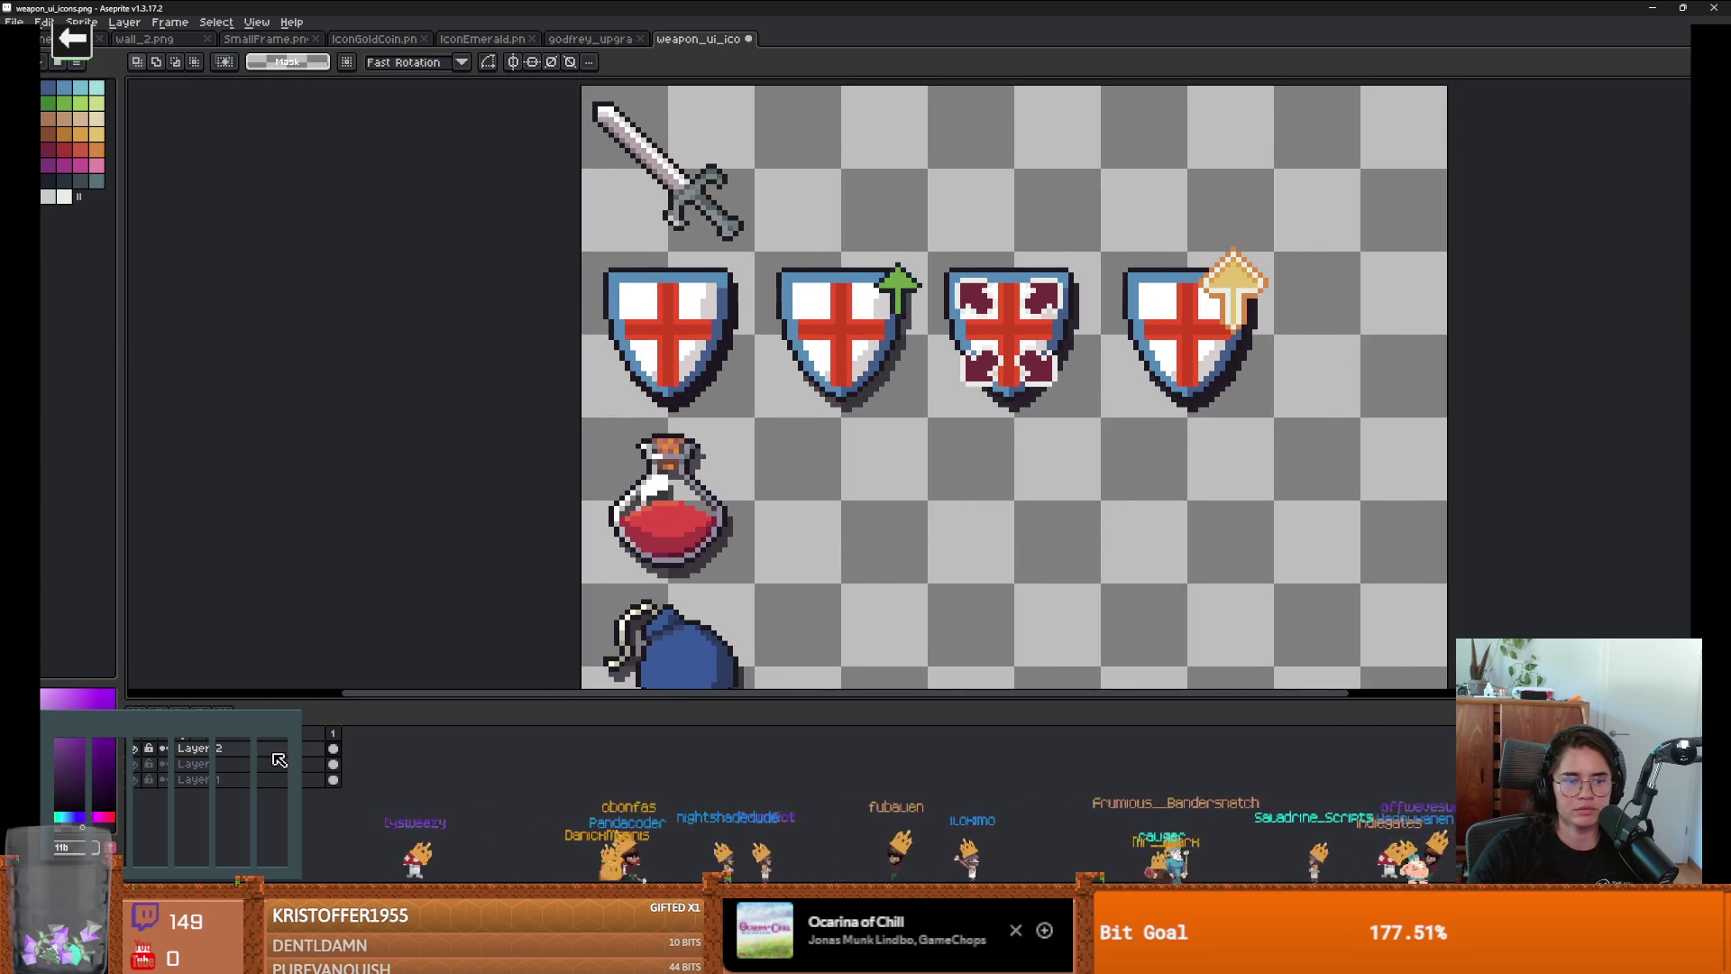
# Copy the first plain shield into the new fifth slot at the row's end.
pyautogui.click(194, 764)
pyautogui.keyDown('alt'); pyautogui.click(136, 767); pyautogui.keyUp('alt')
pyautogui.keyDown('alt'); pyautogui.click(137, 772); pyautogui.keyUp('alt')
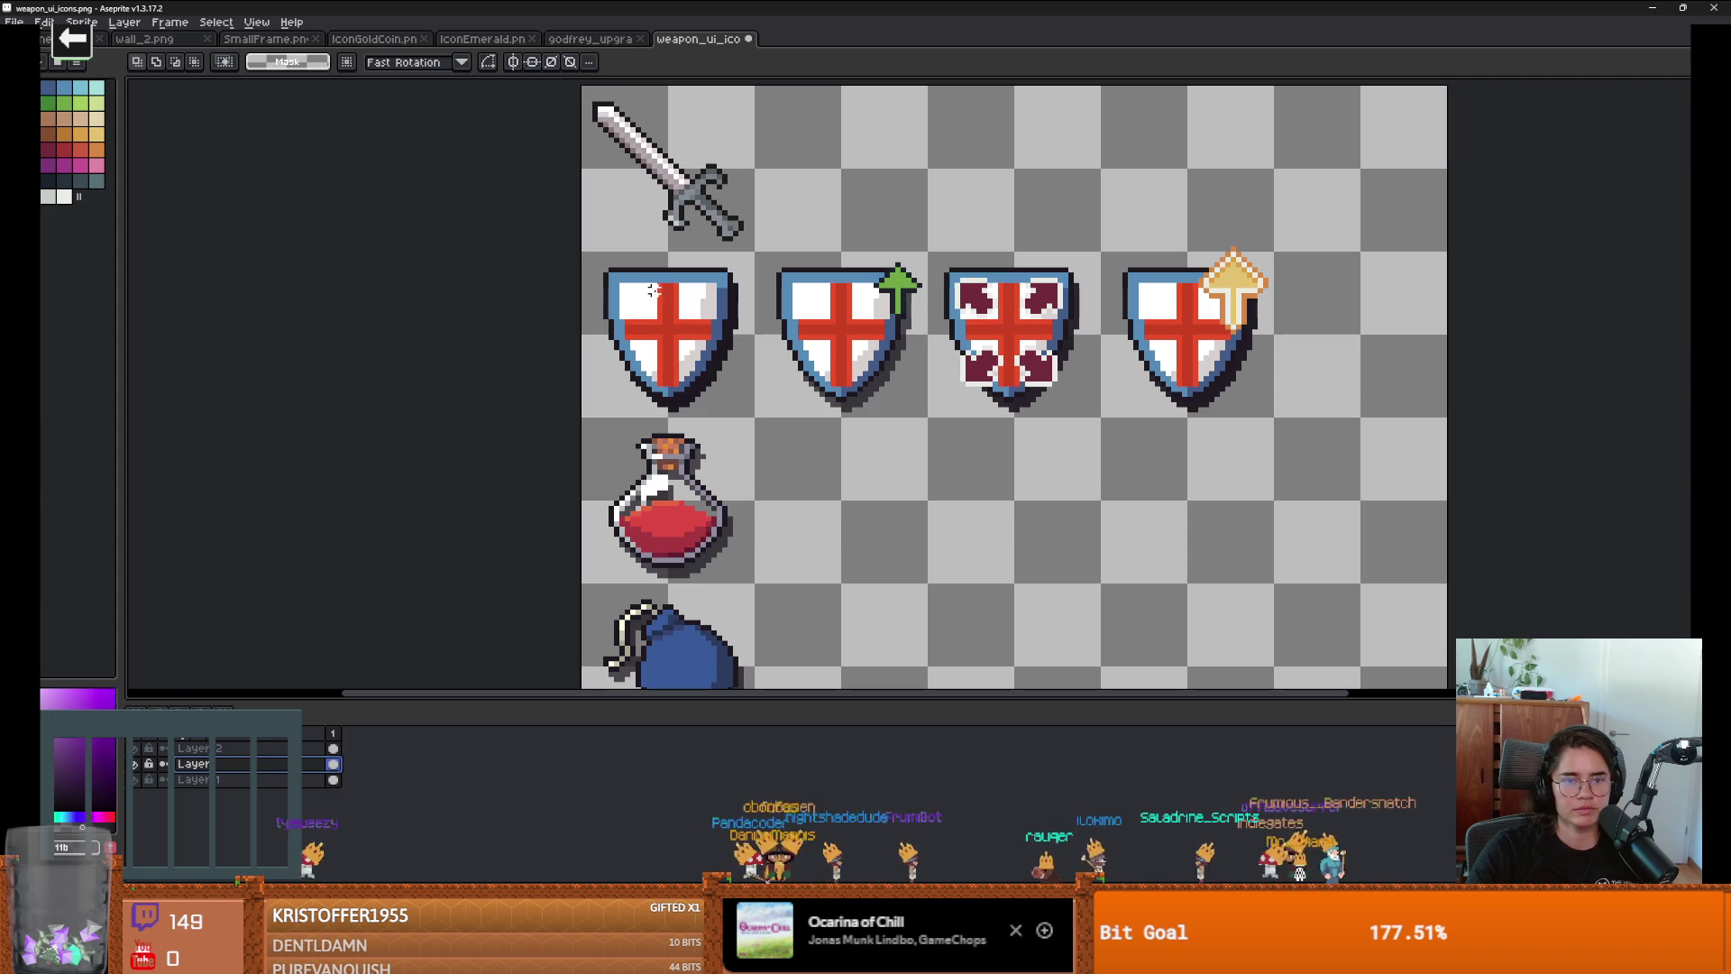
pyautogui.moveTo(654, 290)
pyautogui.mouseDown()
pyautogui.moveTo(699, 325)
pyautogui.moveTo(708, 379)
pyautogui.moveTo(1428, 385)
pyautogui.mouseUp()
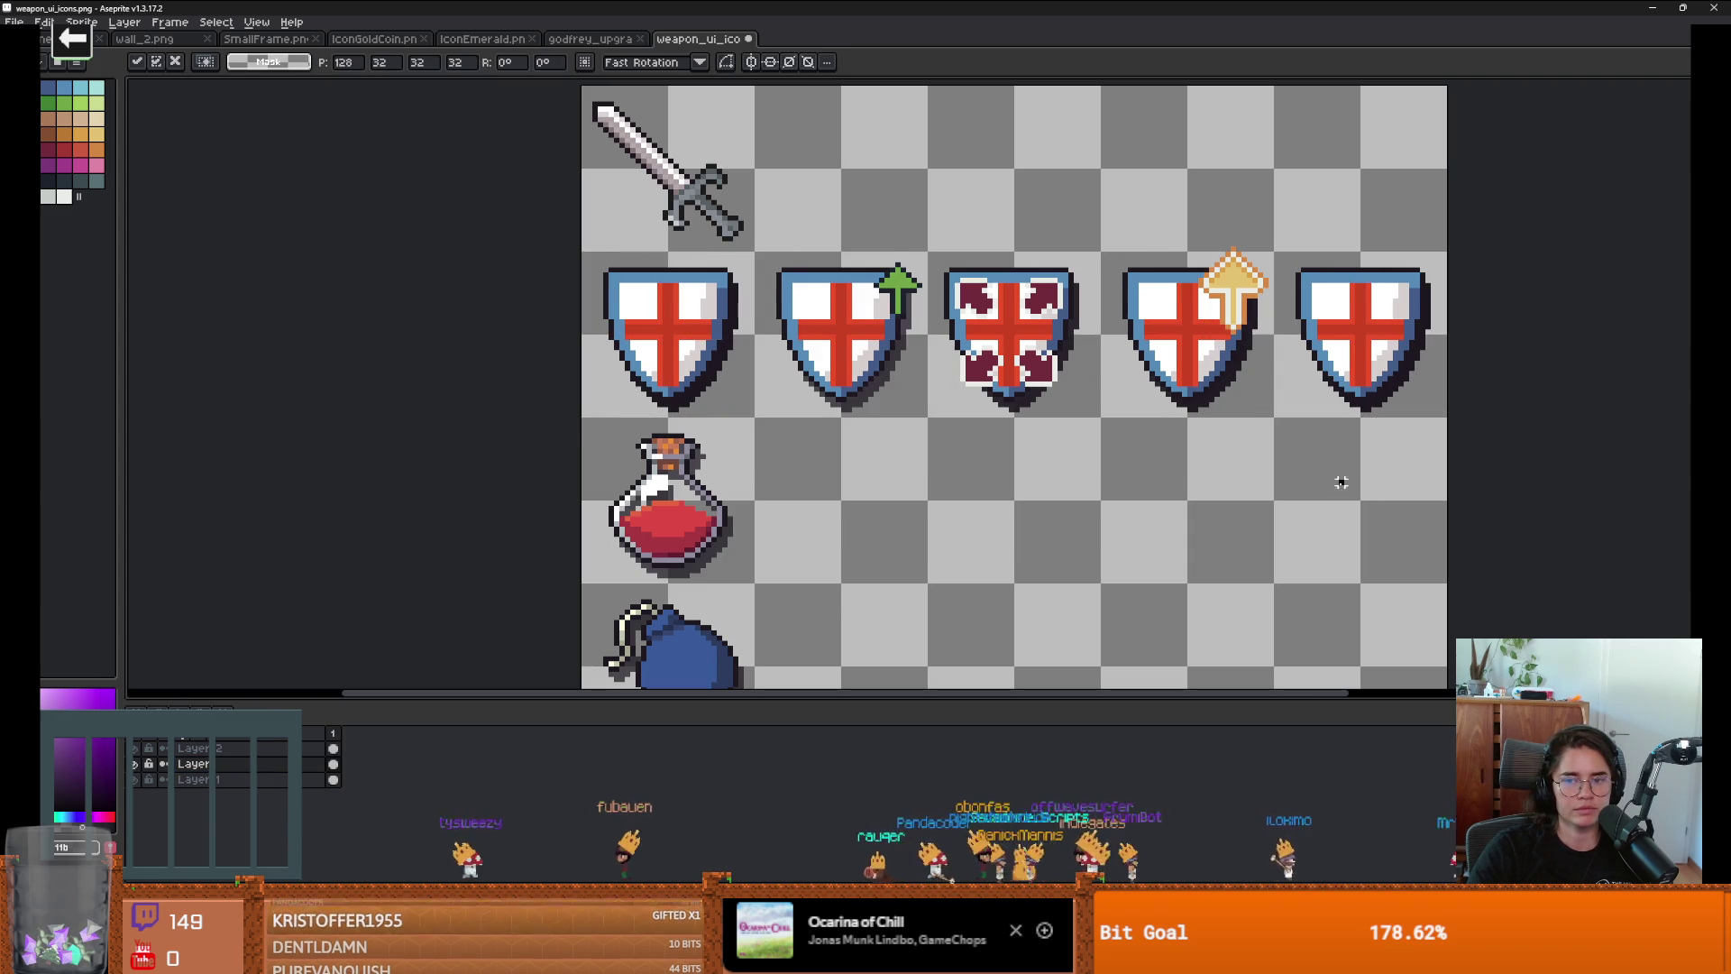
pyautogui.press('Return')
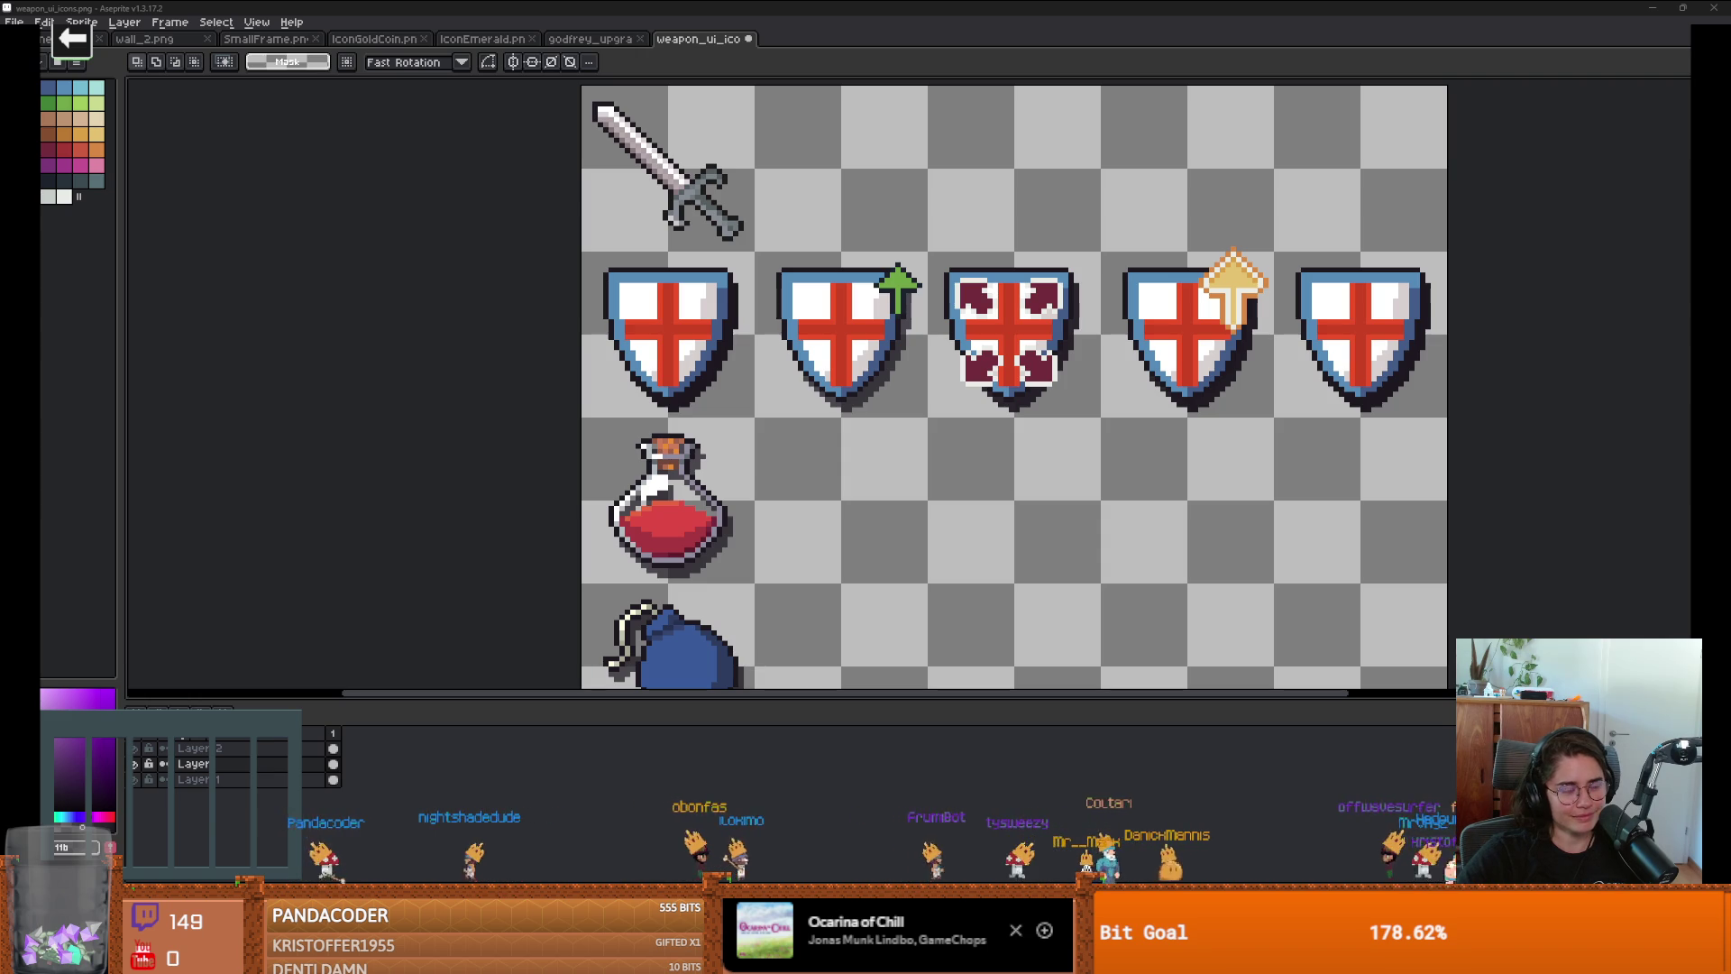
# Zoom out on the five-shield icon sheet and return to the Godfrey upgrade sheet.
pyautogui.scroll(-1, 574, 501)
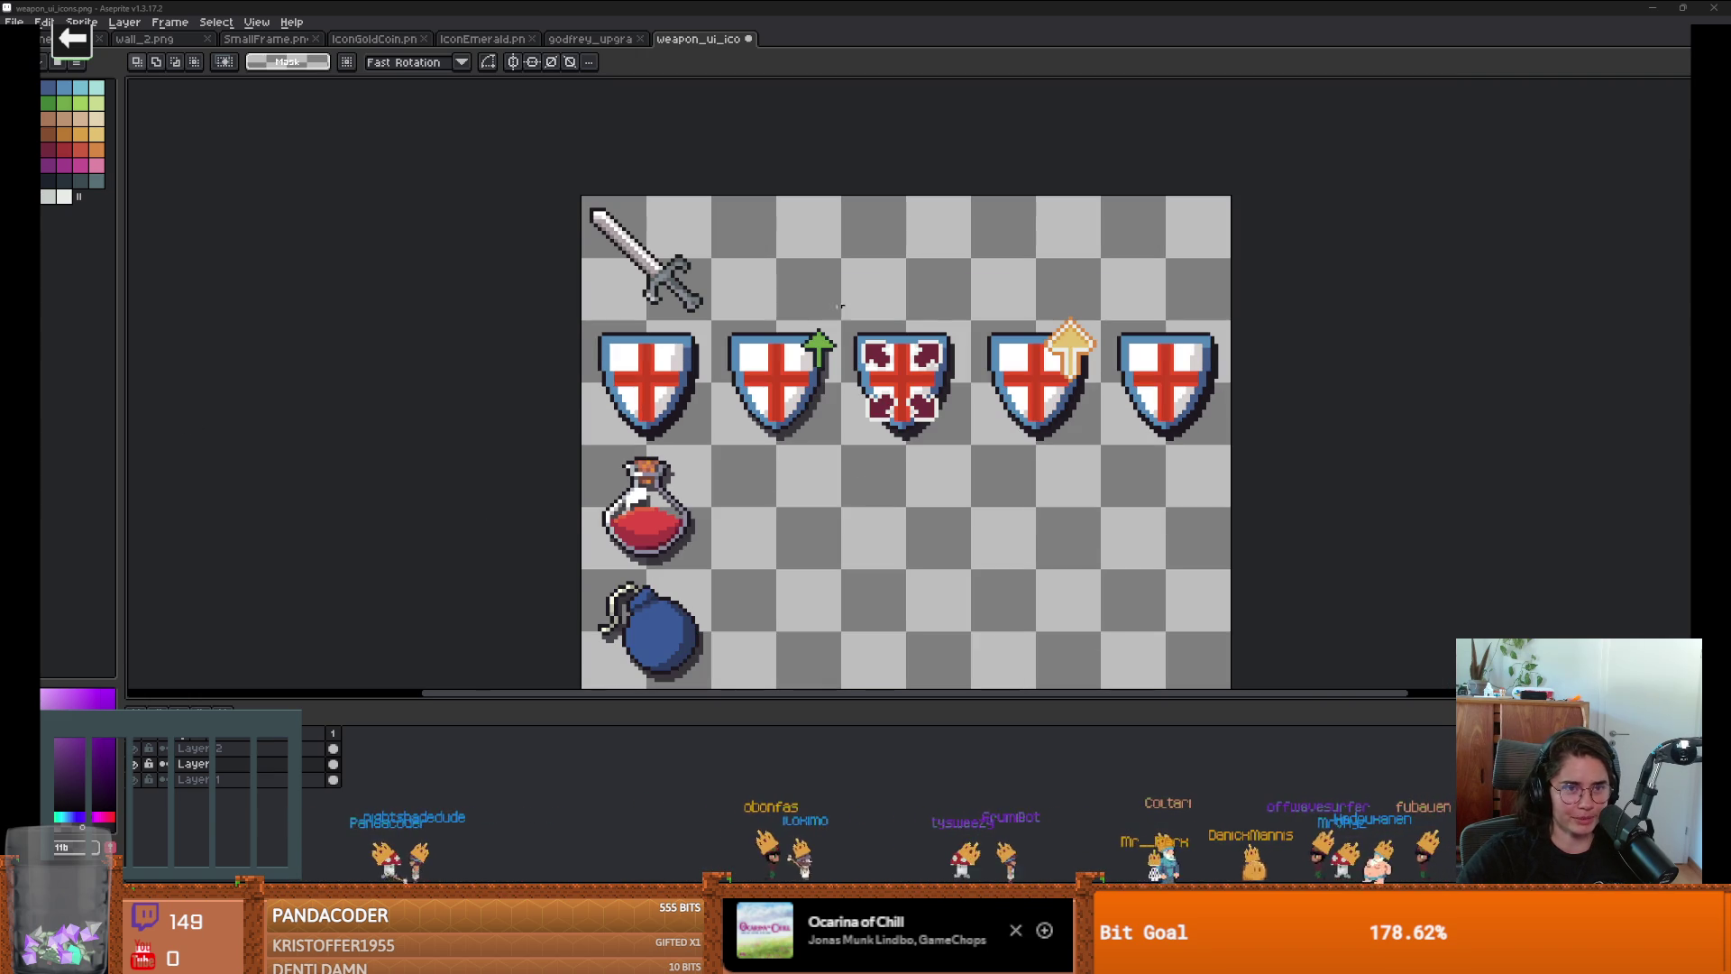
pyautogui.click(590, 39)
# Check Layers 7 and 6 by toggling visibility, then make Layer 6 active.
pyautogui.scroll(2, 898, 340)
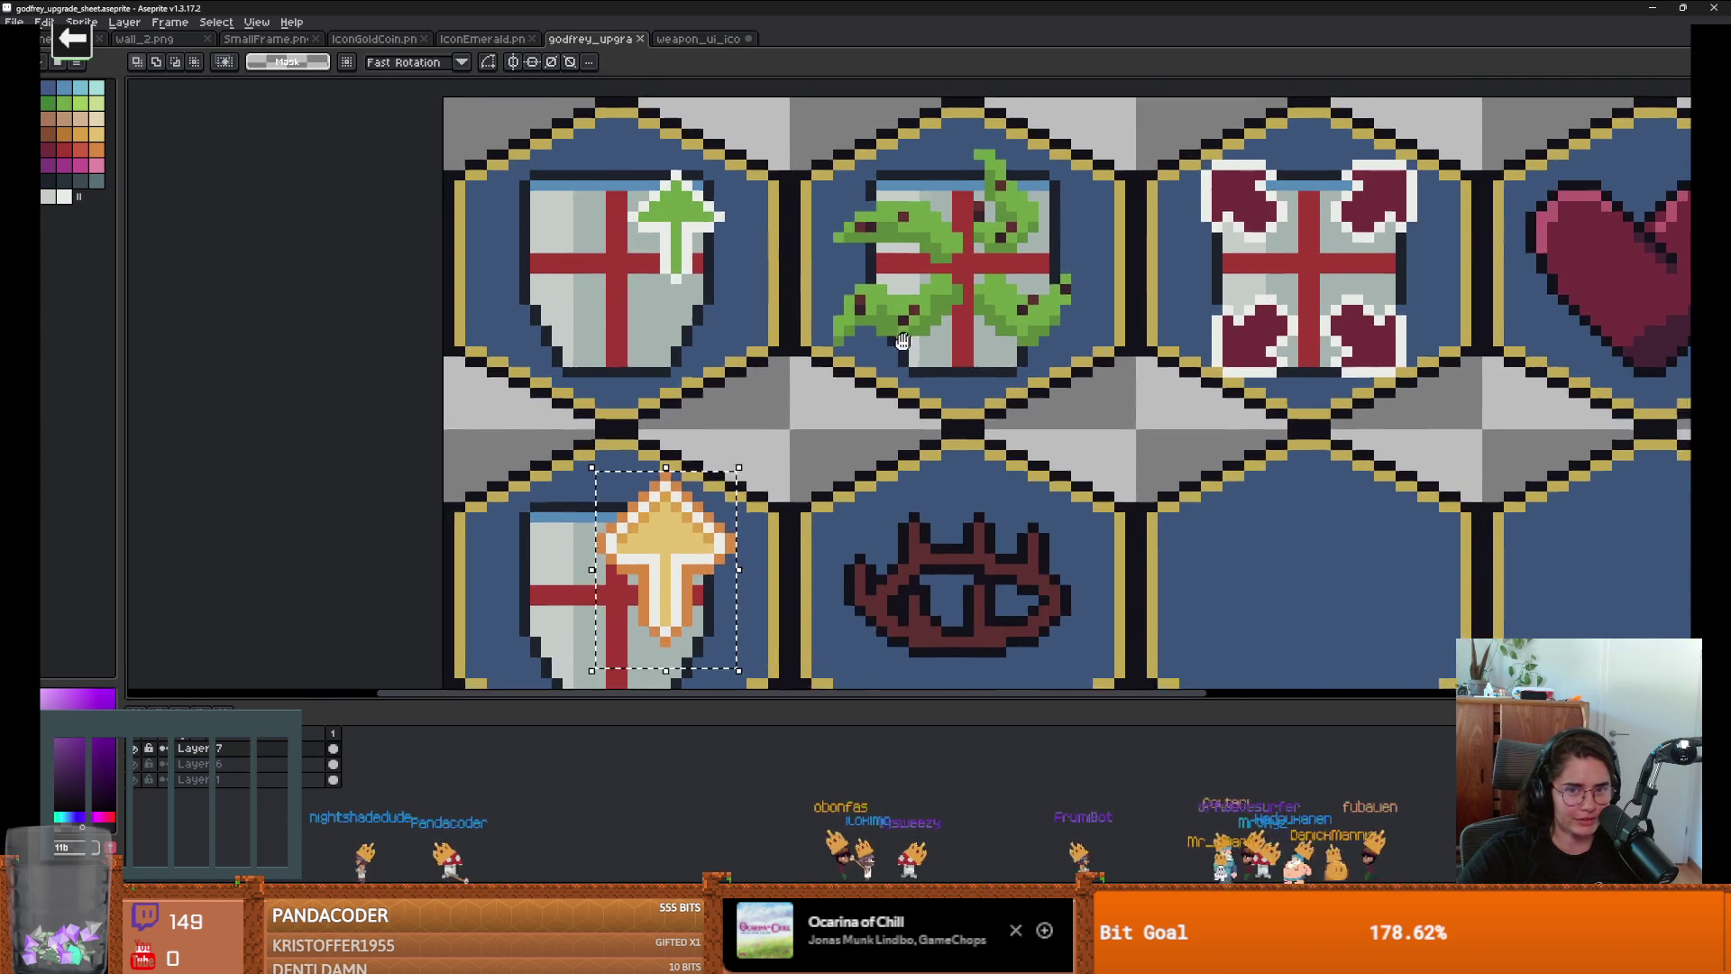
pyautogui.click(145, 750)
pyautogui.click(145, 749)
pyautogui.click(145, 749)
pyautogui.click(145, 749)
pyautogui.click(143, 763)
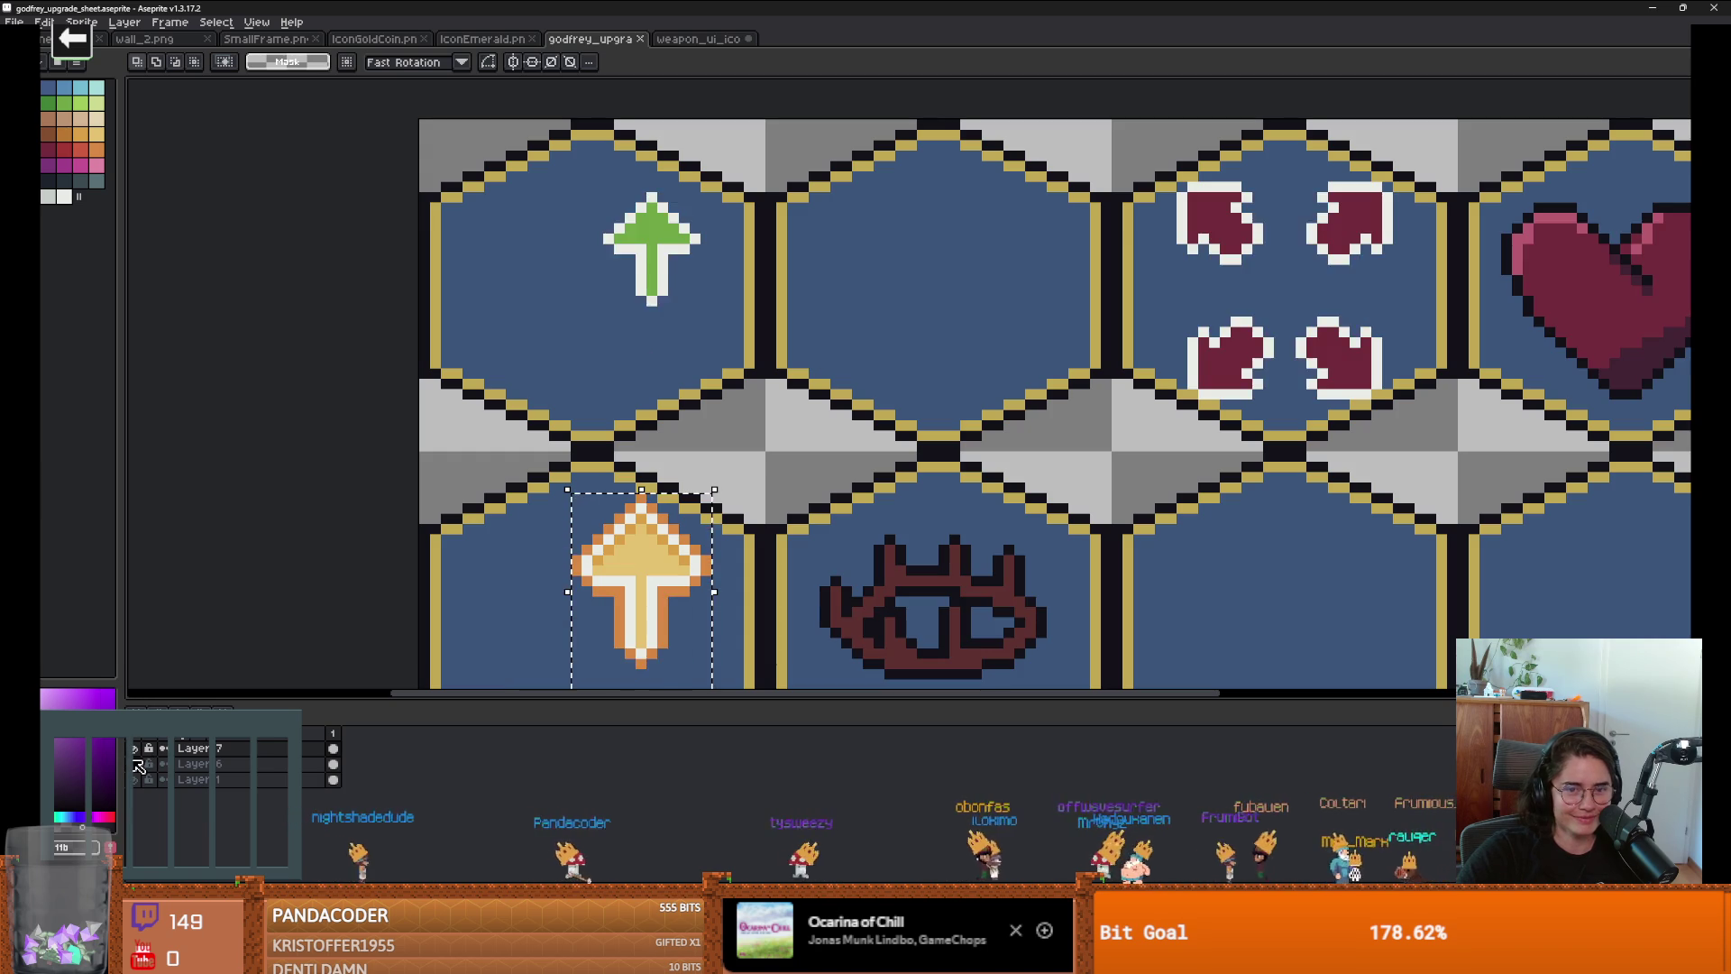
pyautogui.click(143, 763)
pyautogui.click(185, 766)
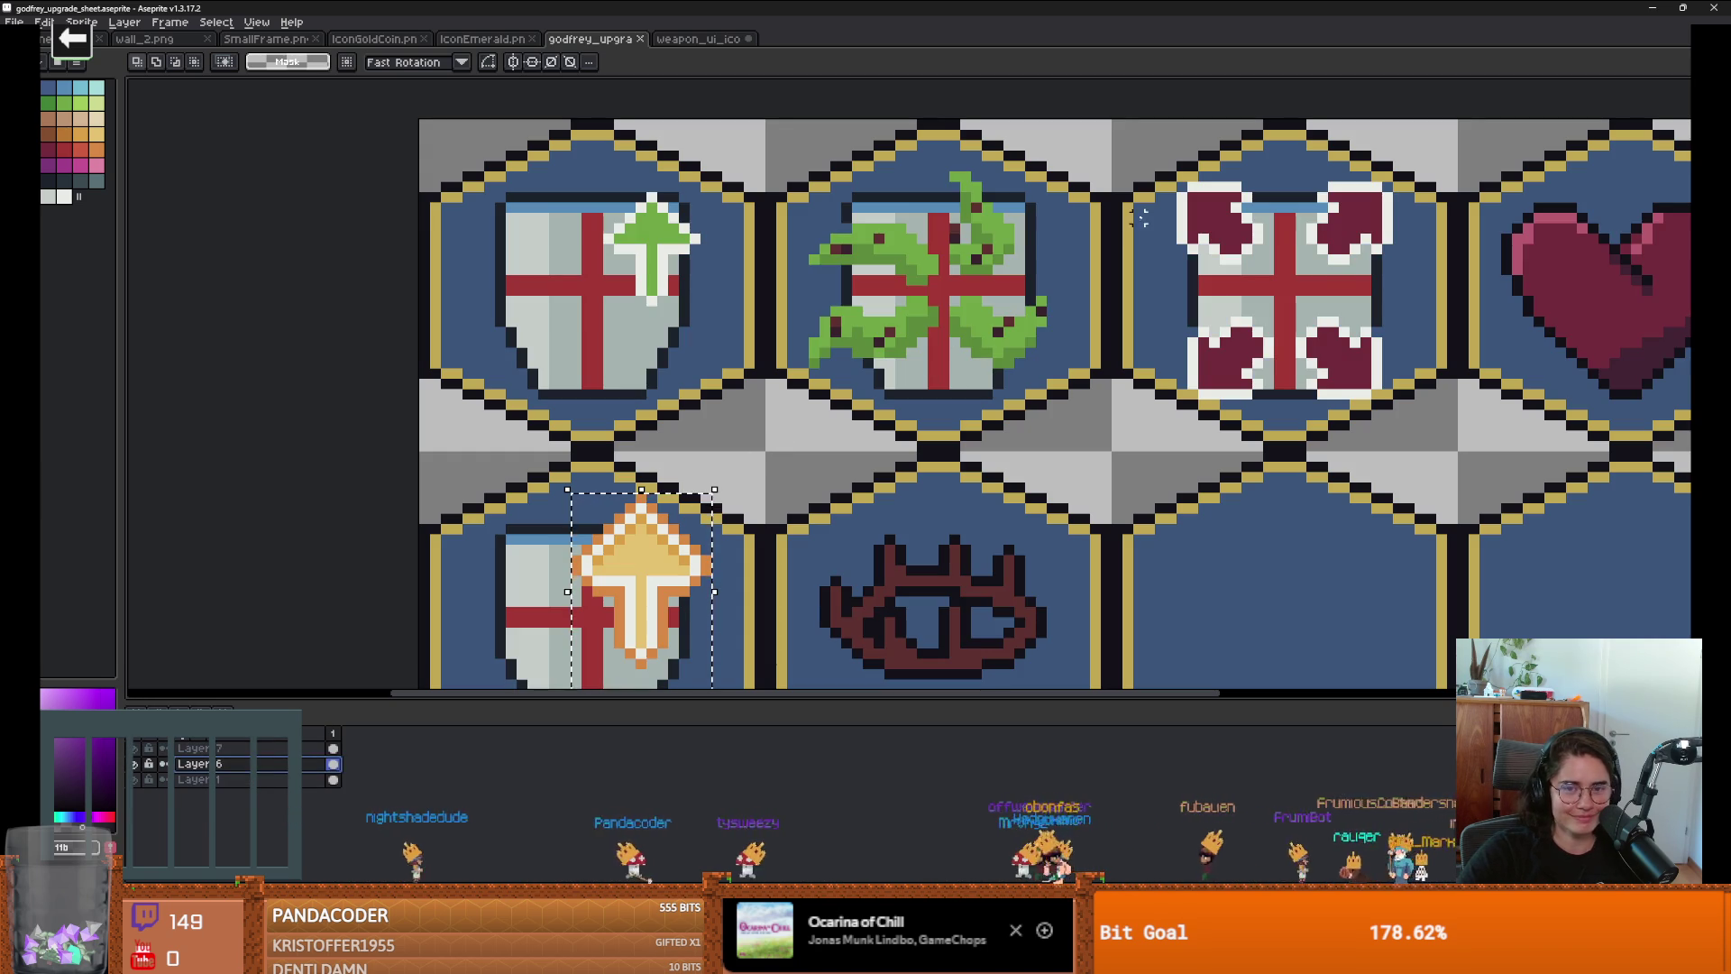
# Magic-wand the green vines, cut them, and paste them in place on Layer 7.
pyautogui.press('w')
pyautogui.click(1028, 306)
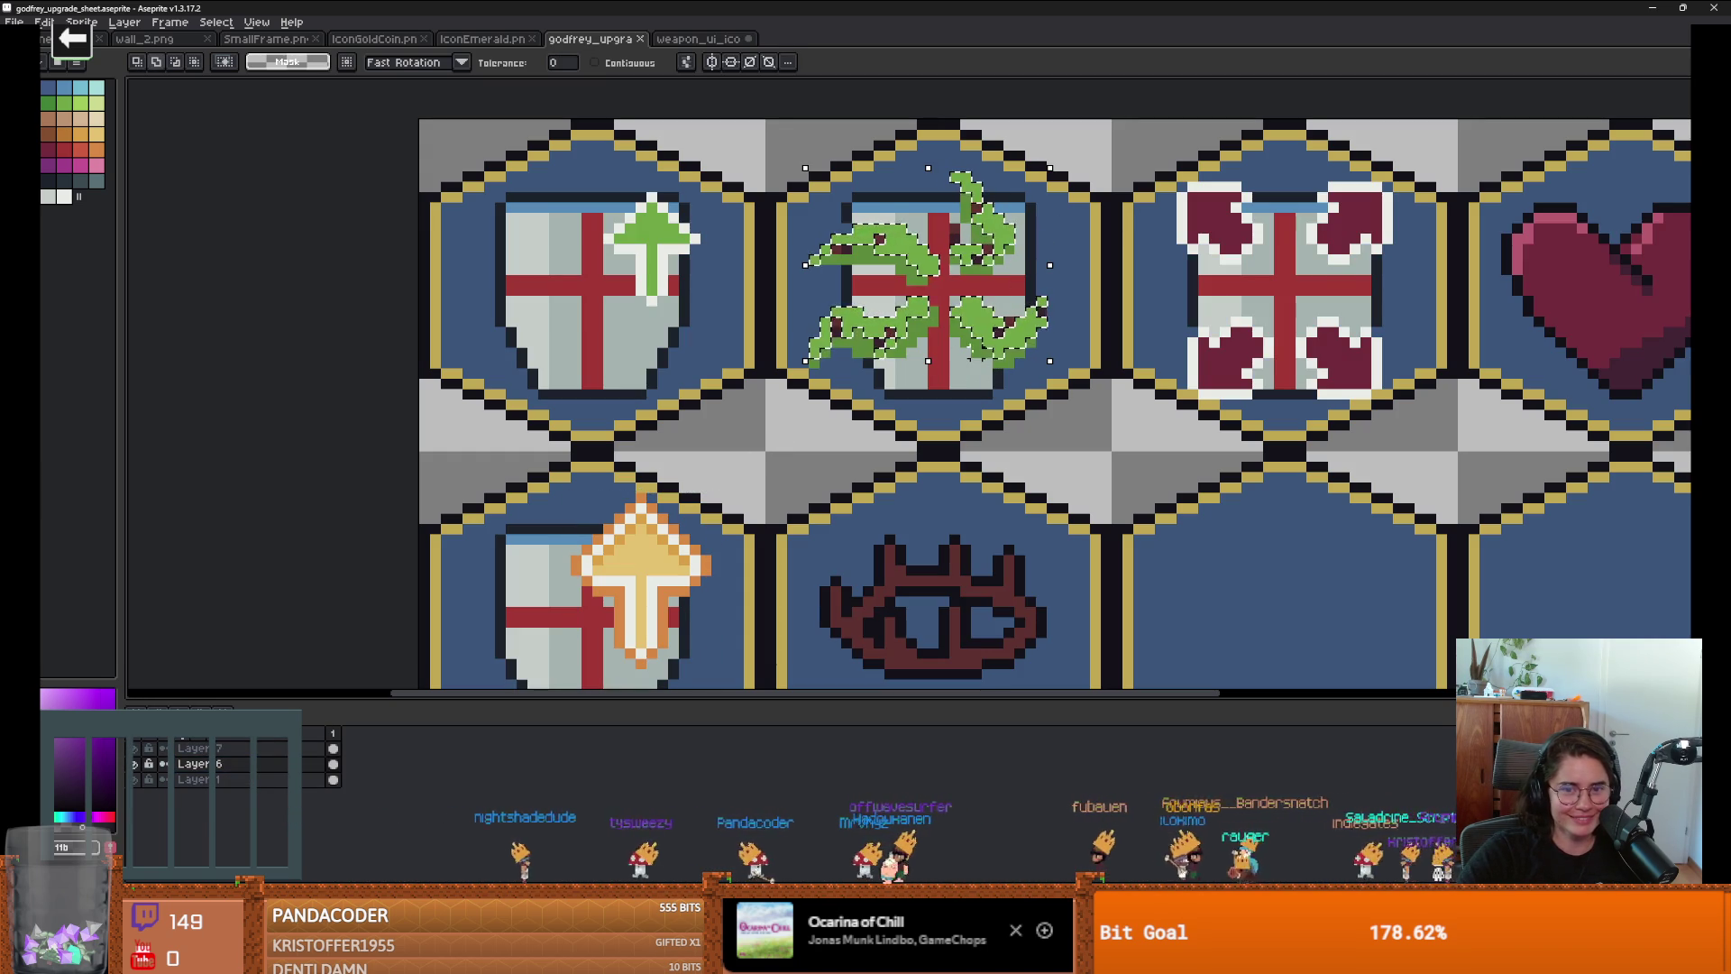
pyautogui.scroll(2, 989, 326)
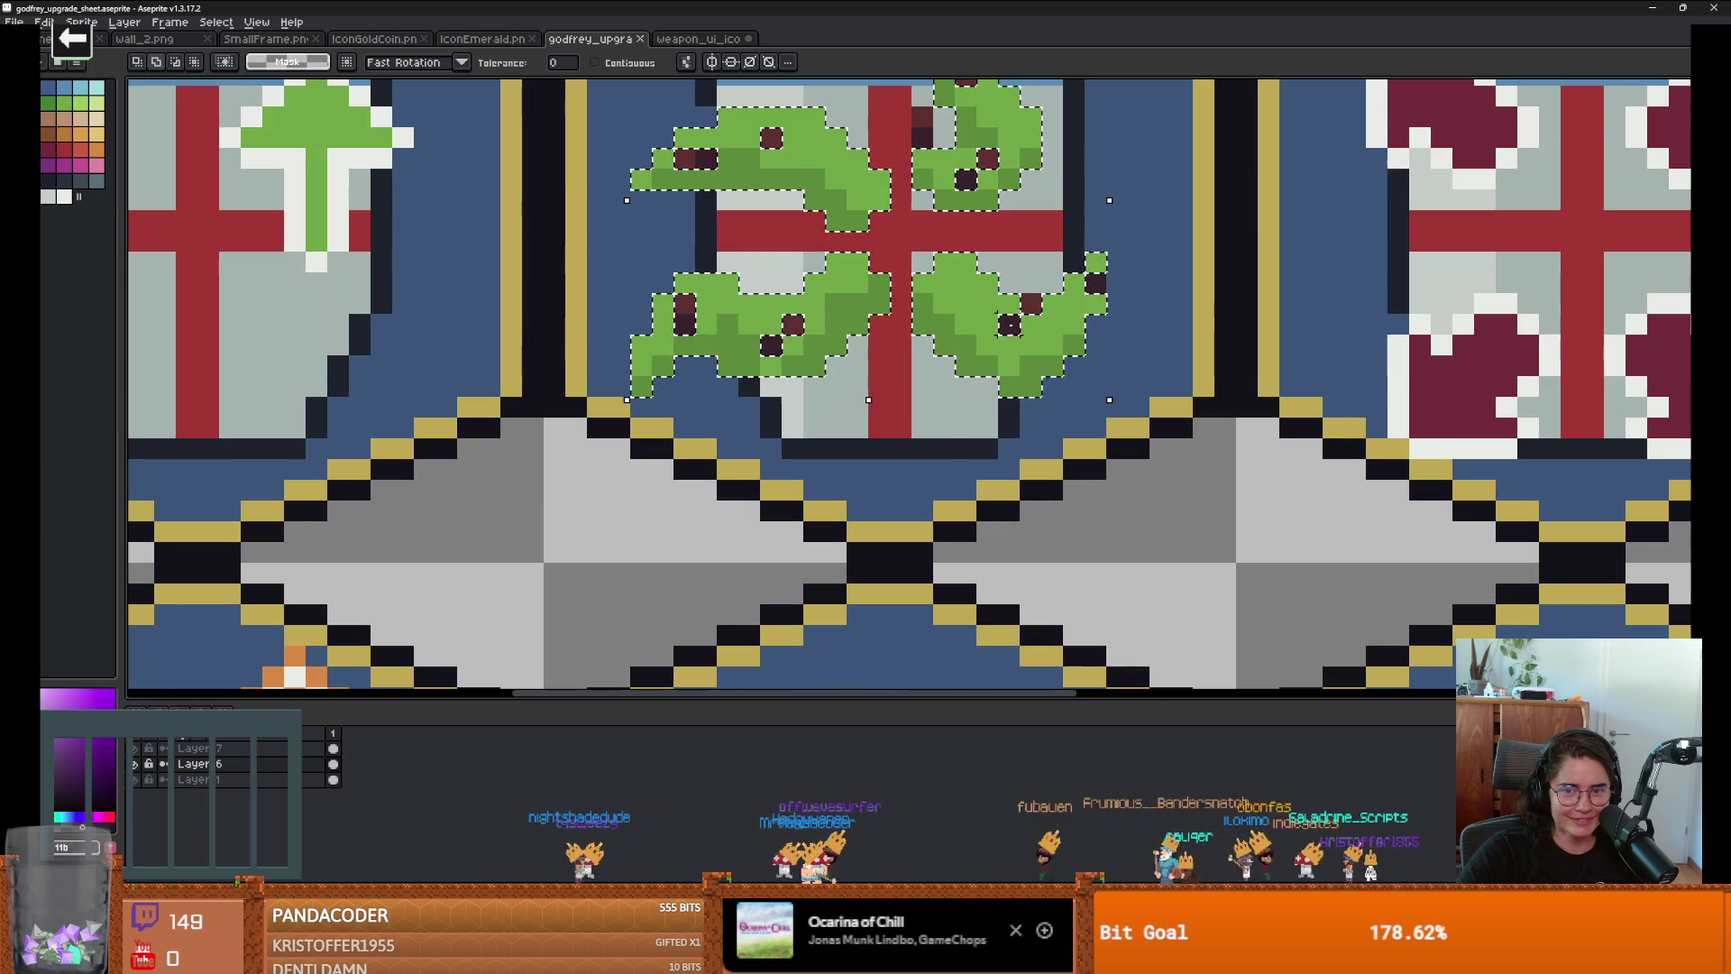
pyautogui.scroll(-2, 1039, 356)
pyautogui.press('Delete')
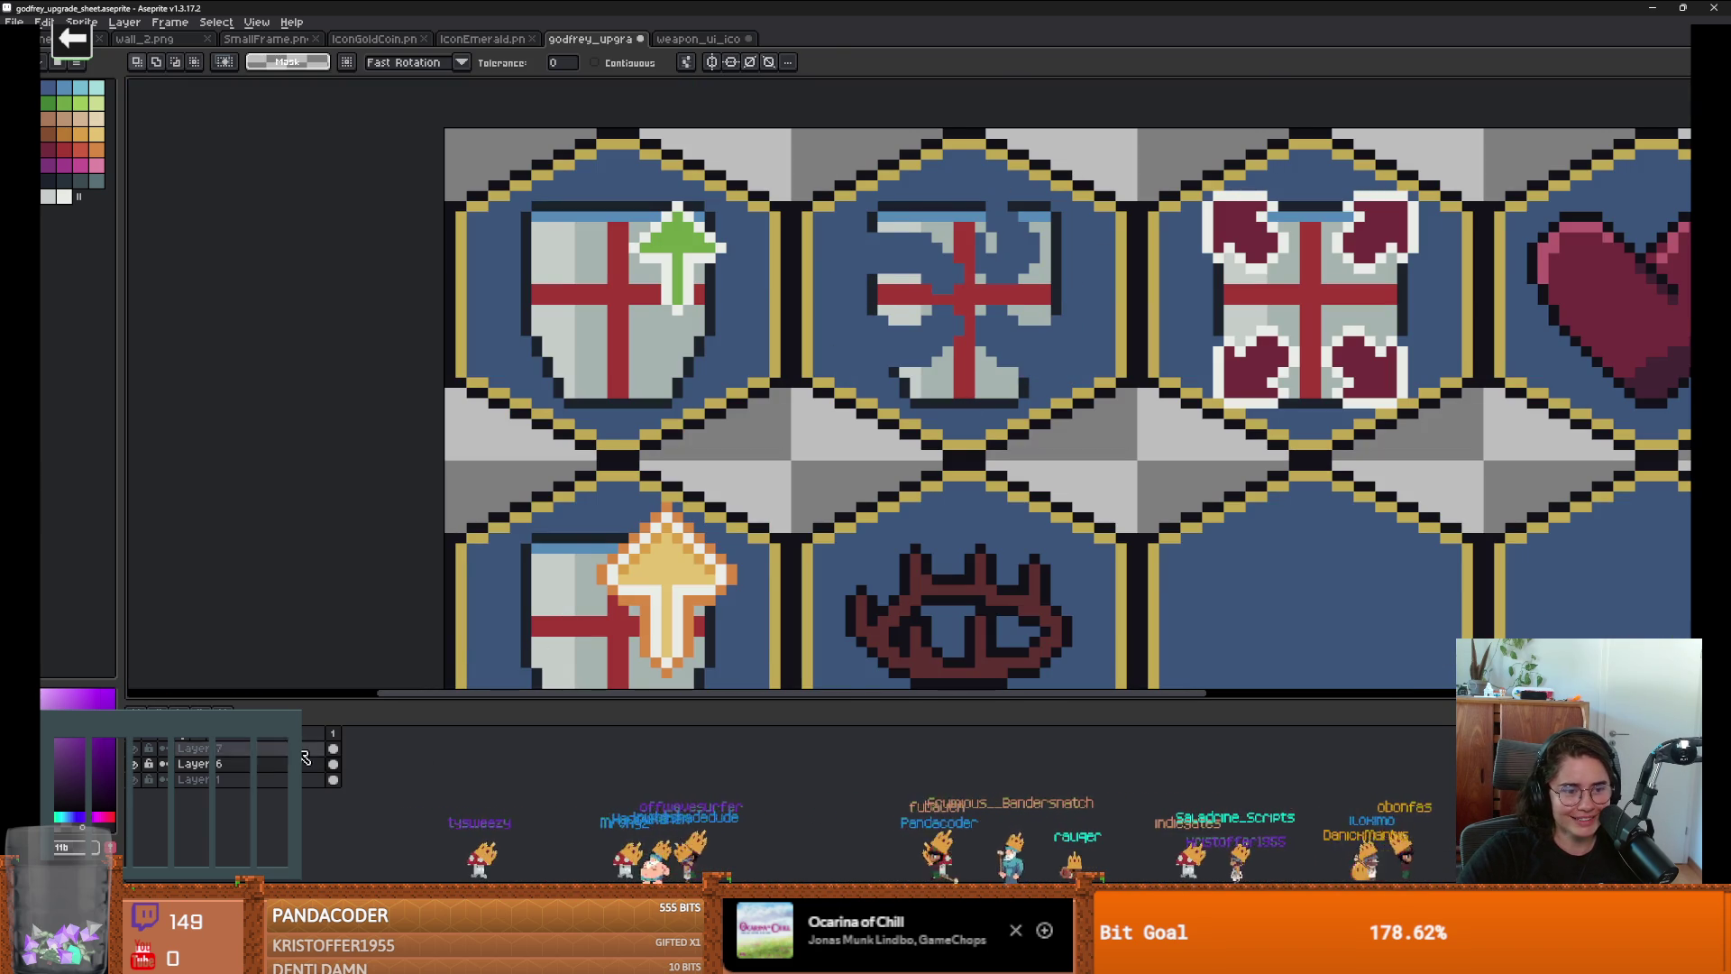
pyautogui.click(199, 748)
pyautogui.hotkey('ctrl', 'v')
pyautogui.press('Return')
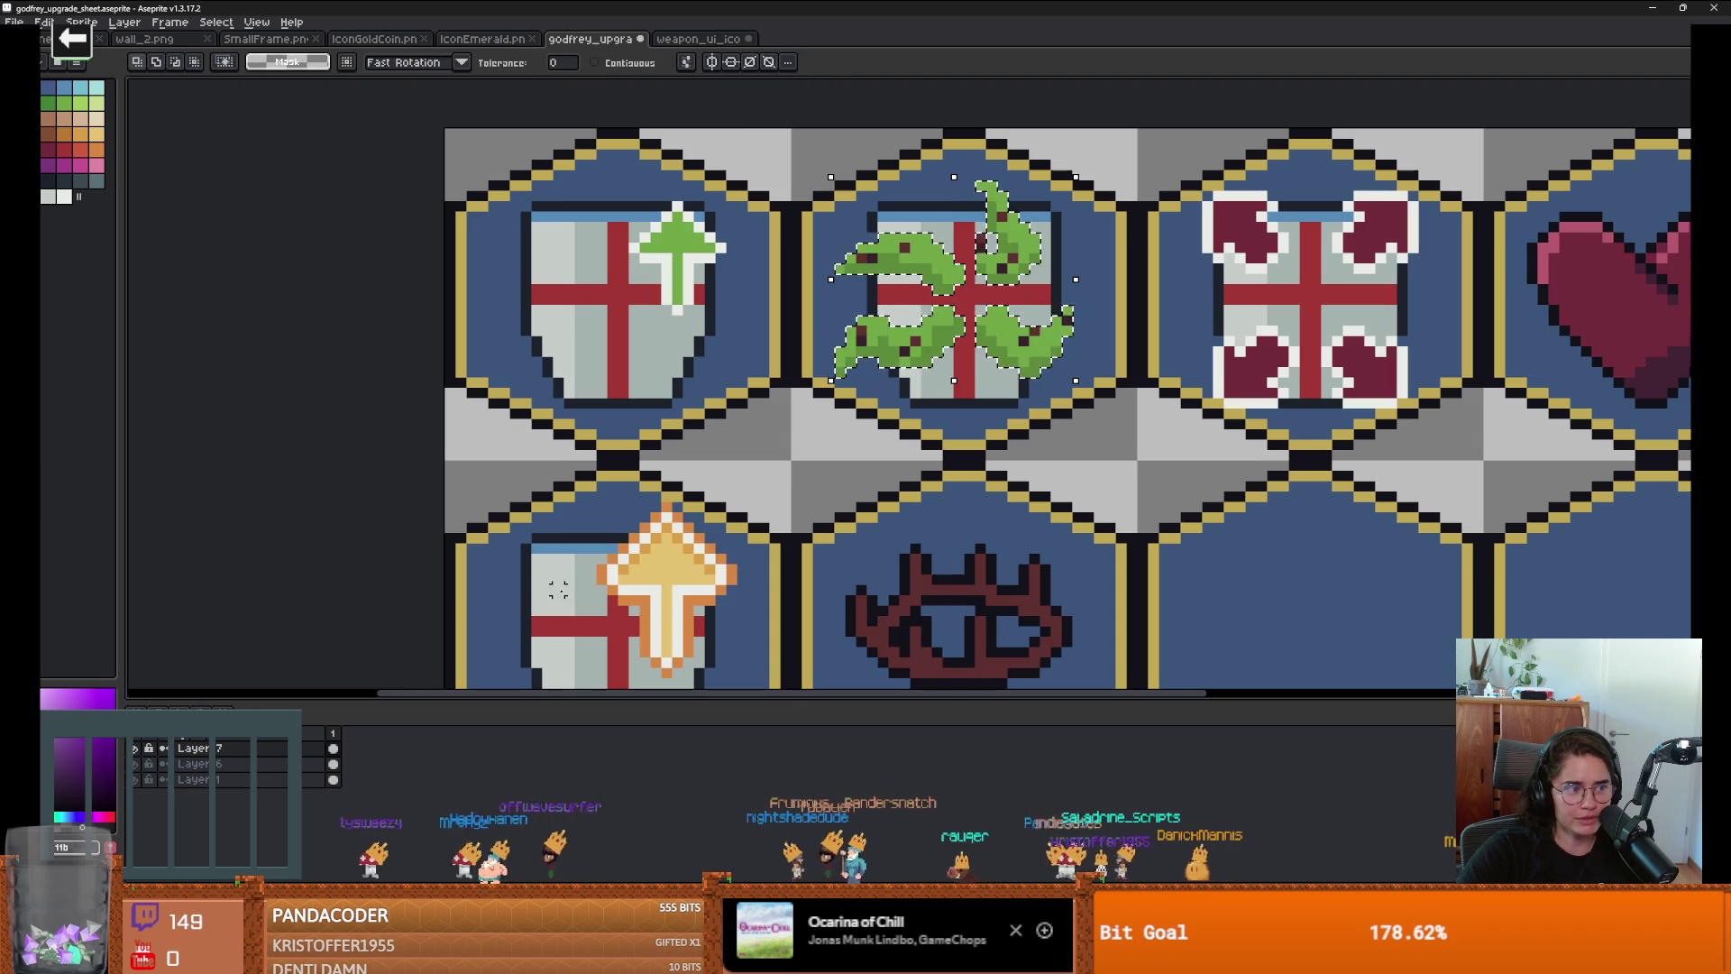
# Paste the copied green vine image onto Layer 2 of weapon_ui_icons and place it over the fifth shield.
pyautogui.click(678, 40)
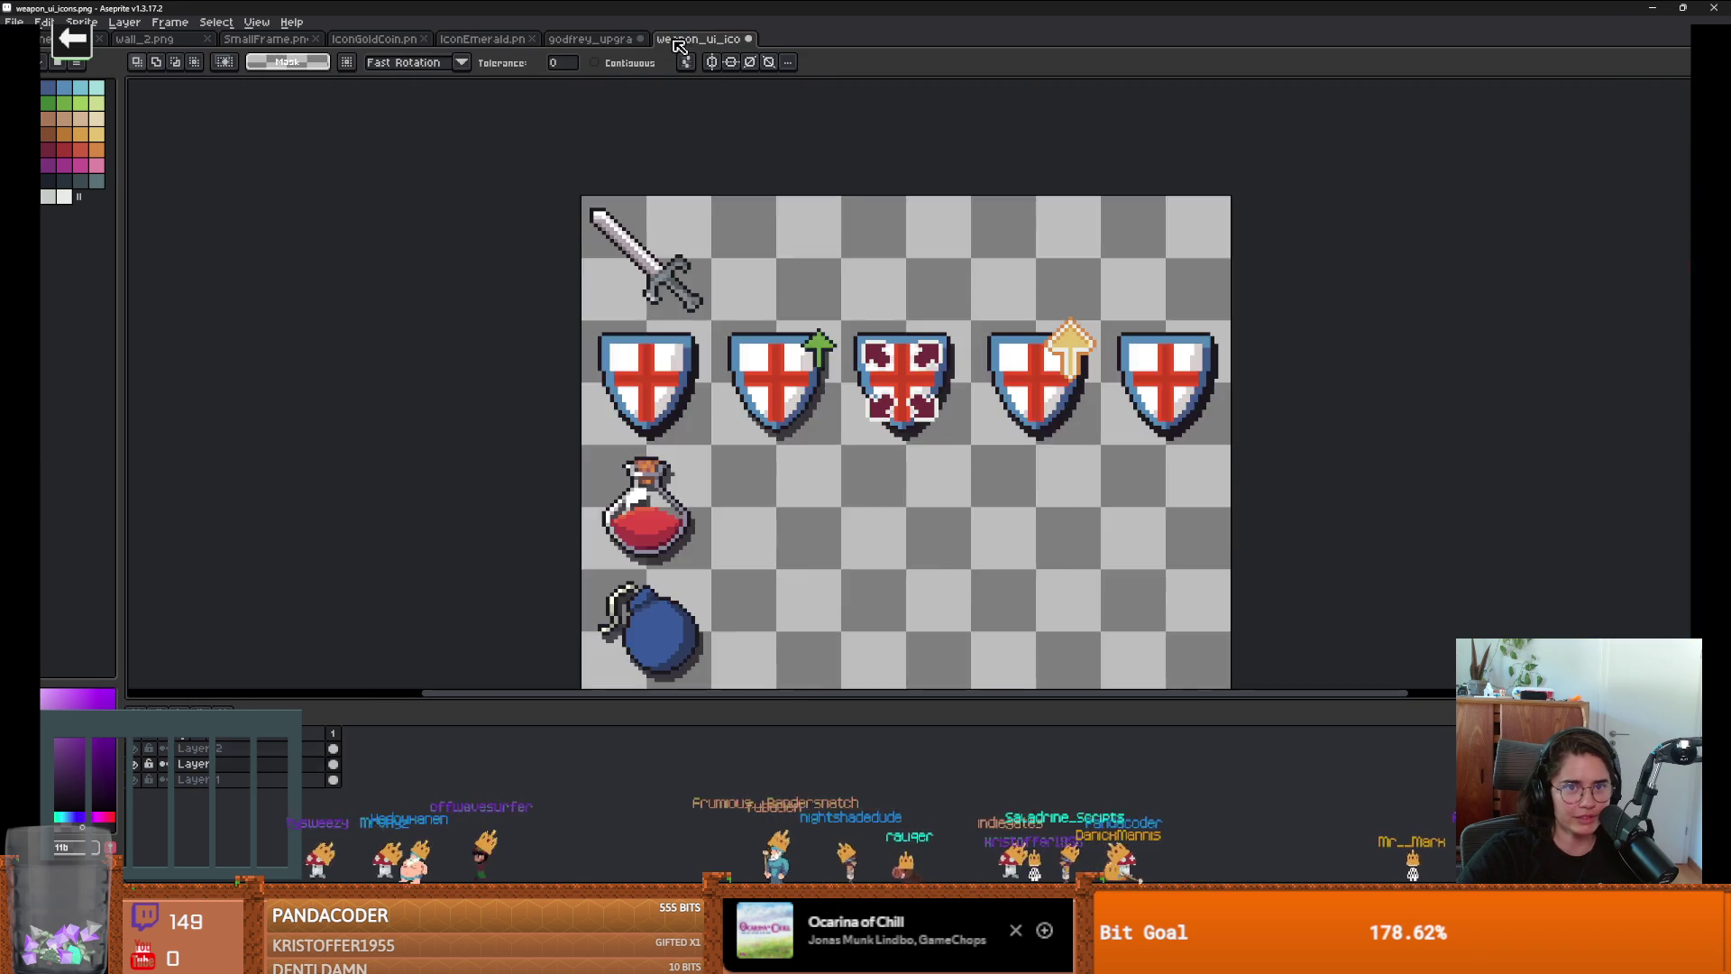
pyautogui.scroll(-1, 592, 541)
pyautogui.scroll(2, 592, 591)
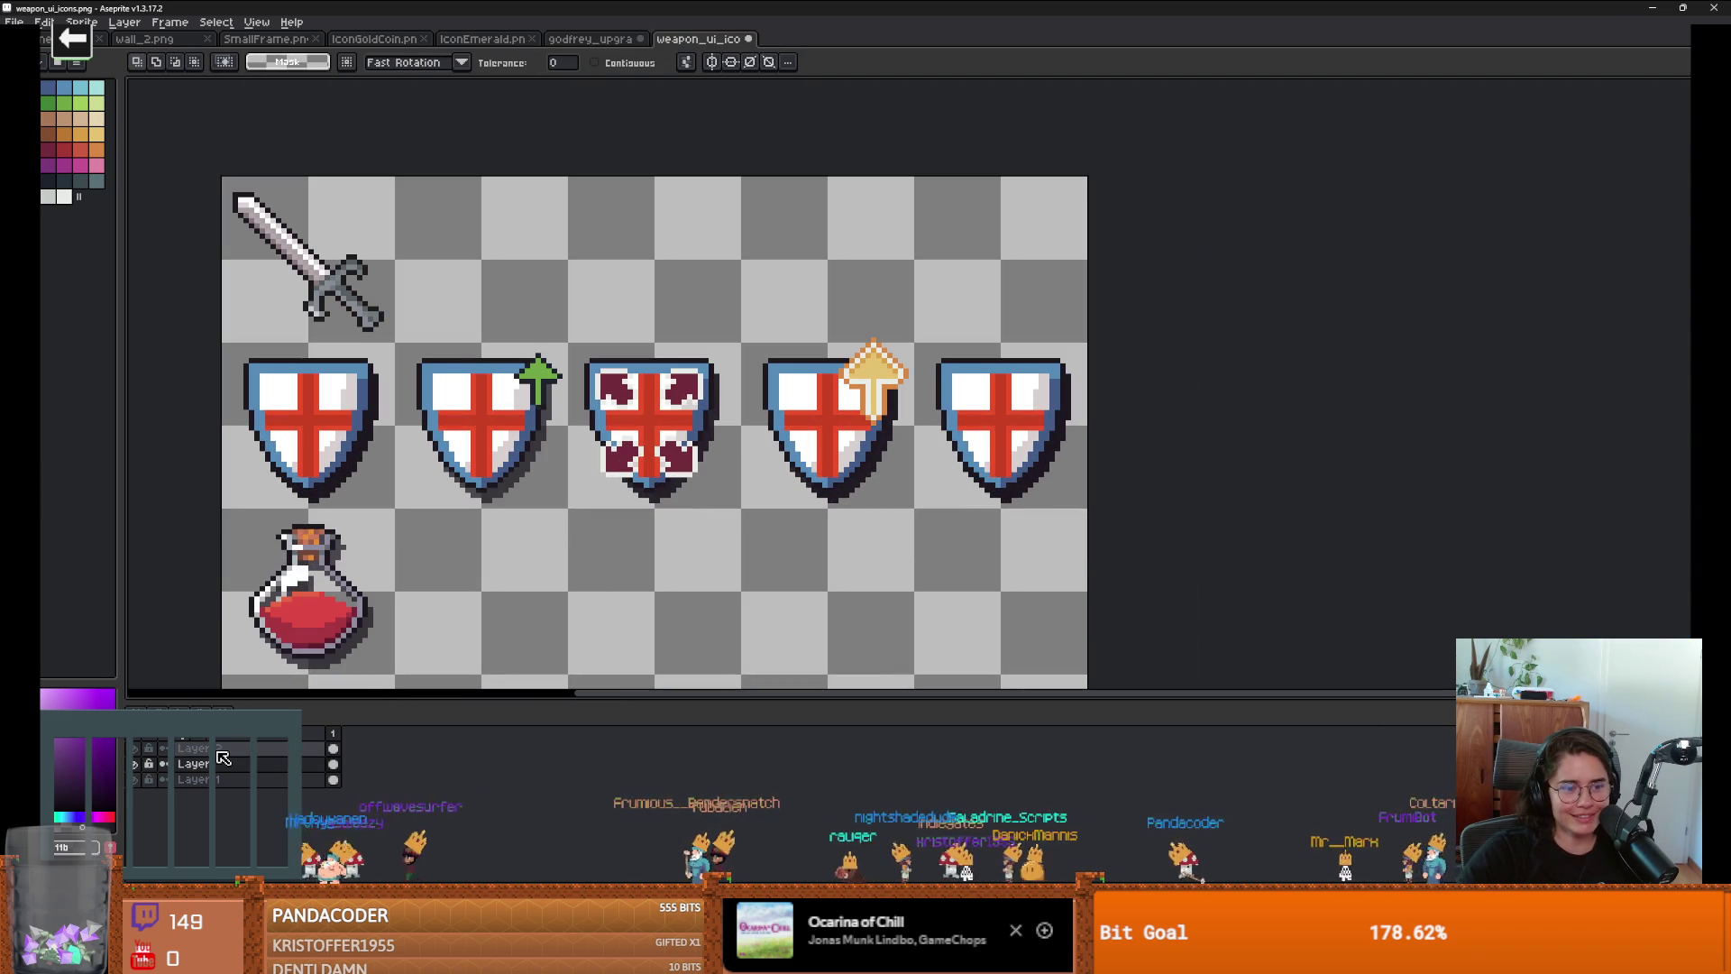
pyautogui.click(221, 749)
pyautogui.hotkey('ctrl', 'v')
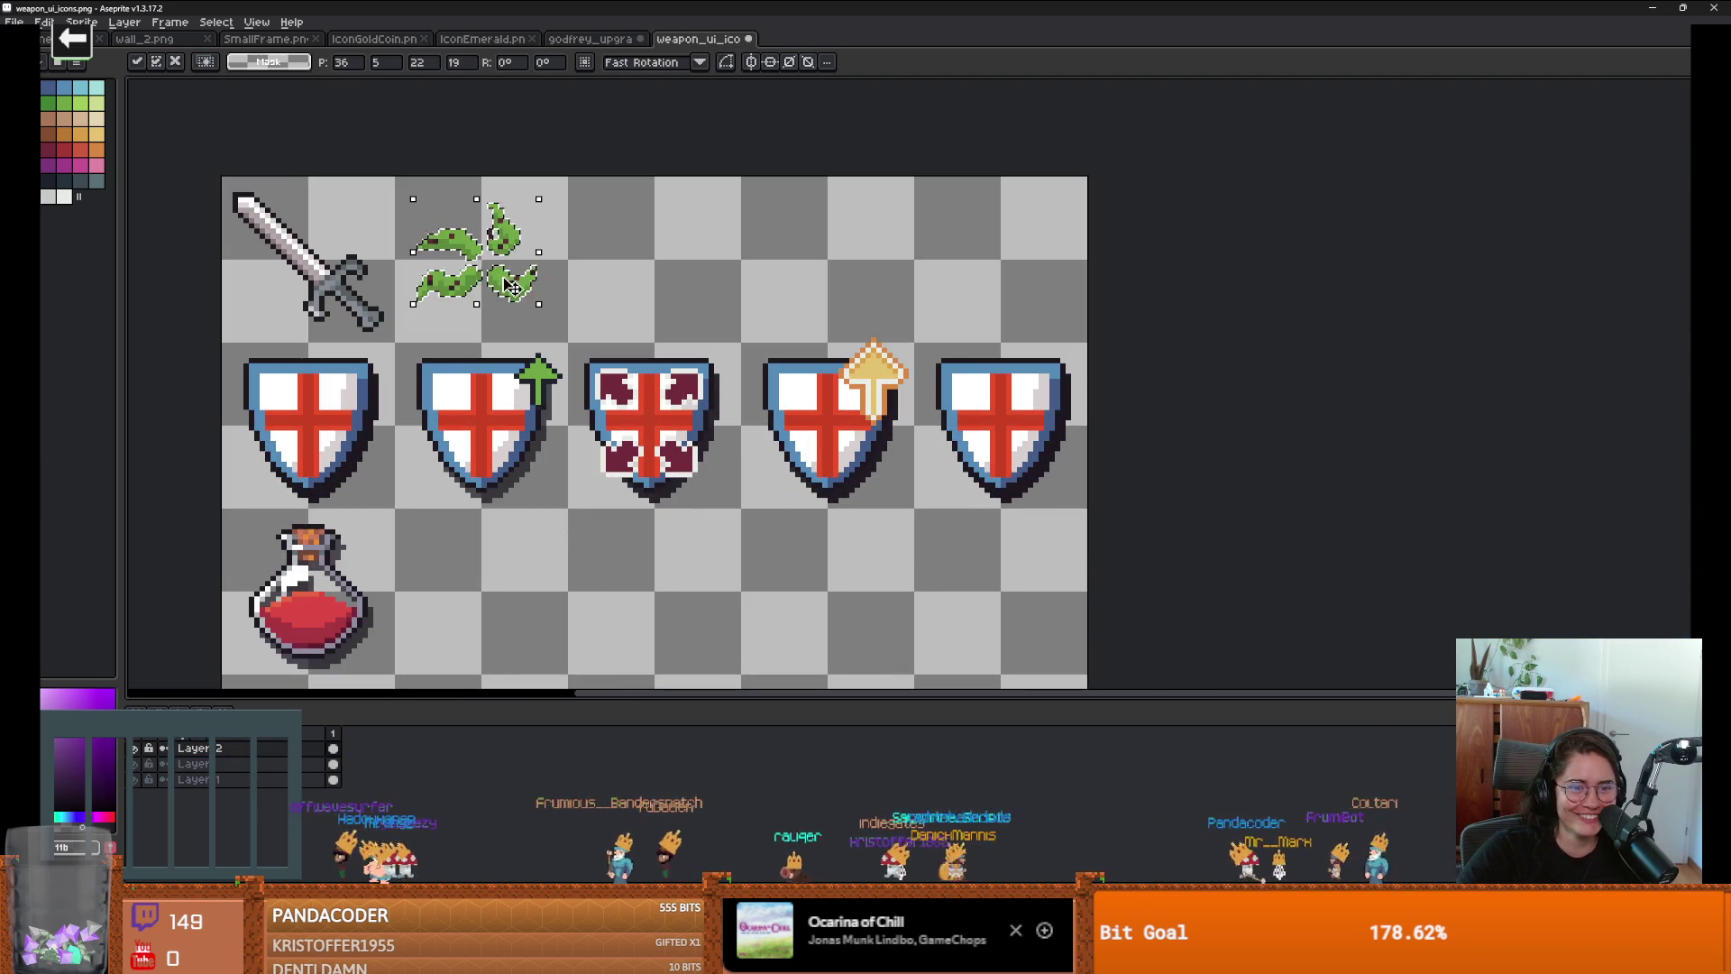
pyautogui.moveTo(510, 285)
pyautogui.mouseDown()
pyautogui.moveTo(1062, 415)
pyautogui.moveTo(1030, 446)
pyautogui.mouseUp()
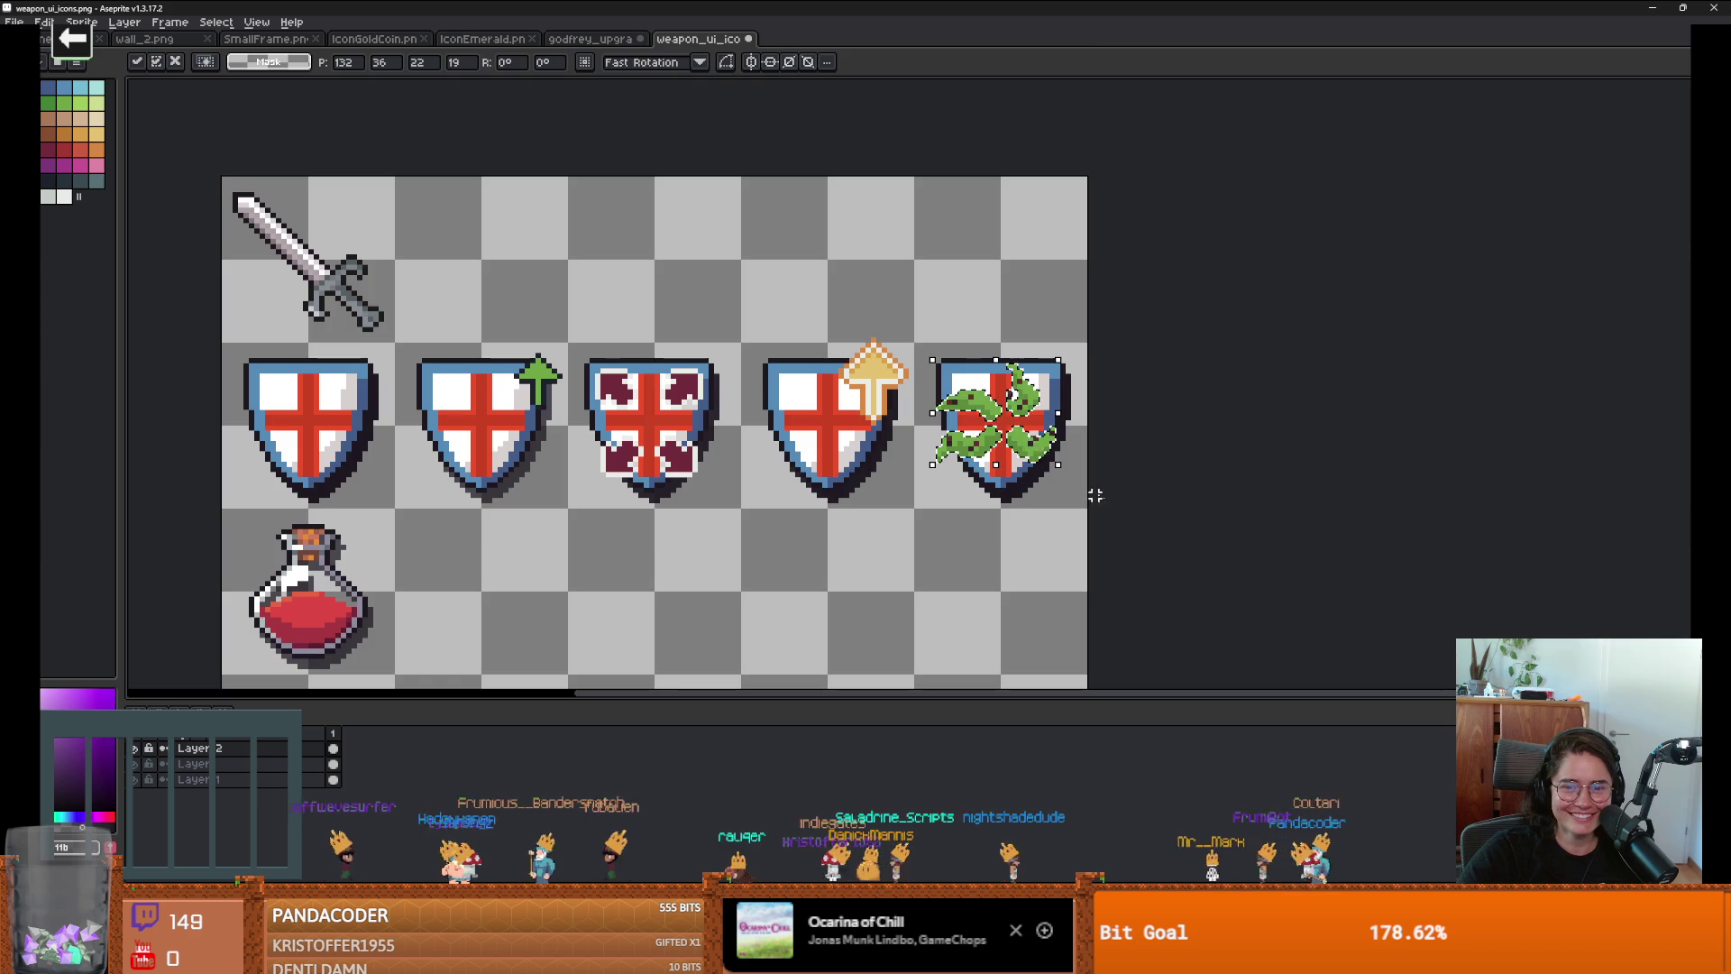
pyautogui.press('Return')
pyautogui.scroll(-1, 1019, 568)
pyautogui.scroll(2, 1132, 498)
pyautogui.scroll(-1, 1236, 460)
pyautogui.scroll(1, 1236, 460)
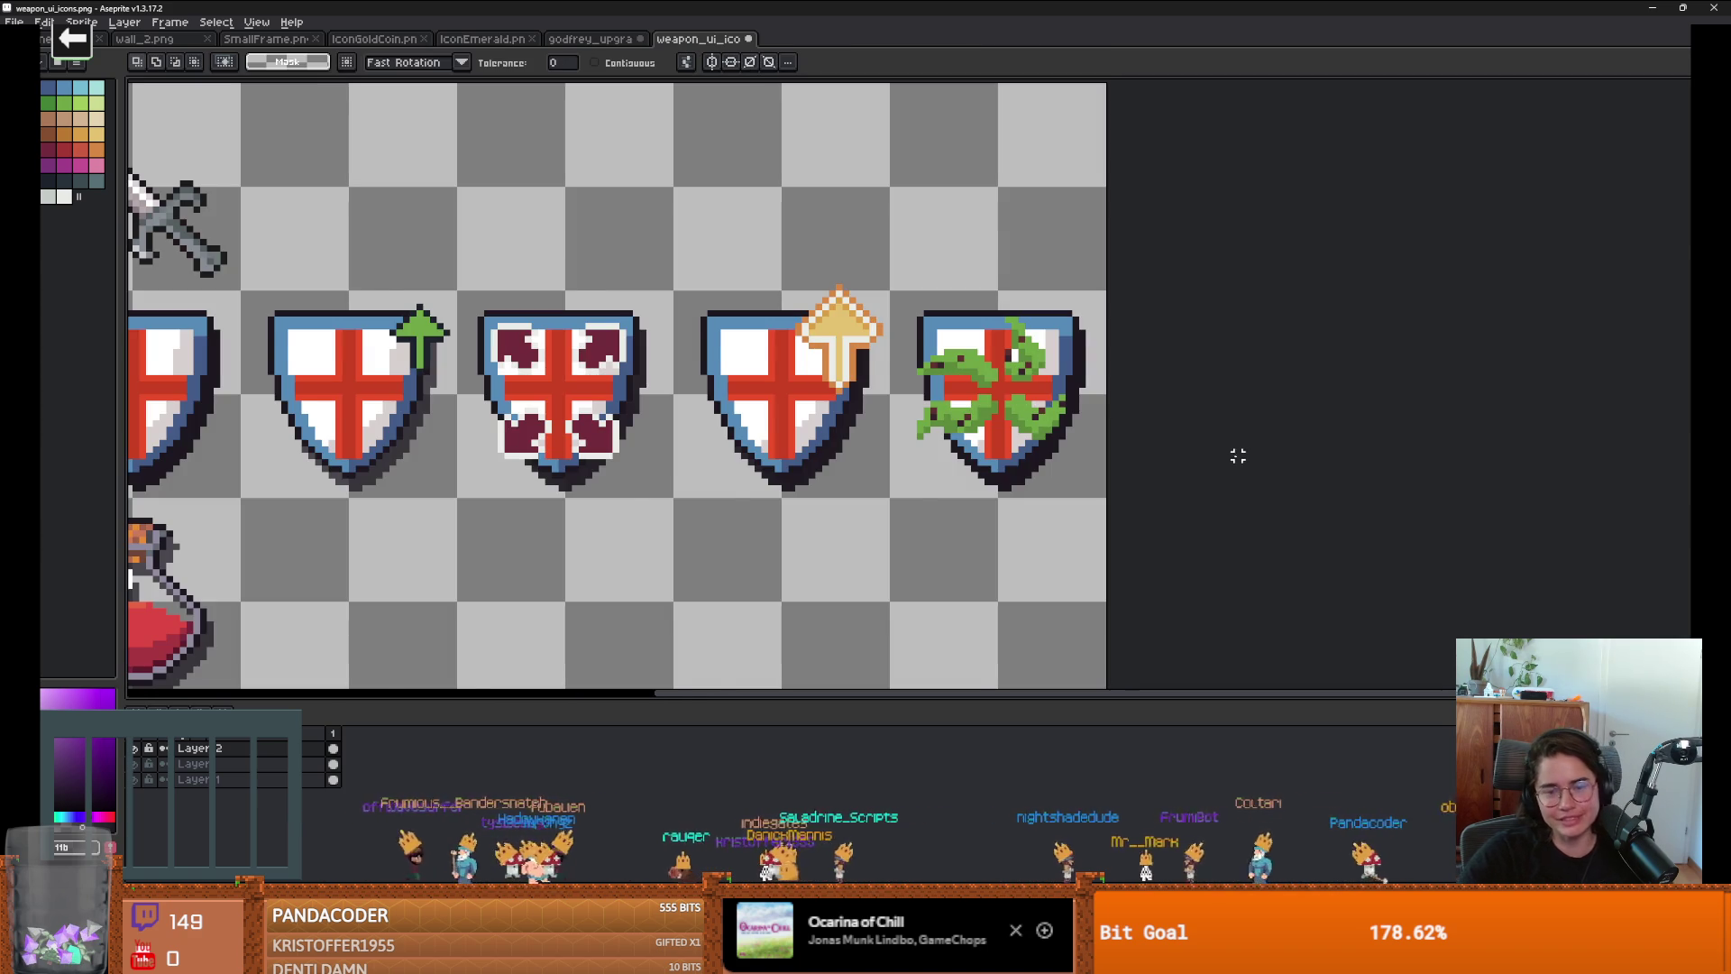
pyautogui.scroll(-2, 1238, 457)
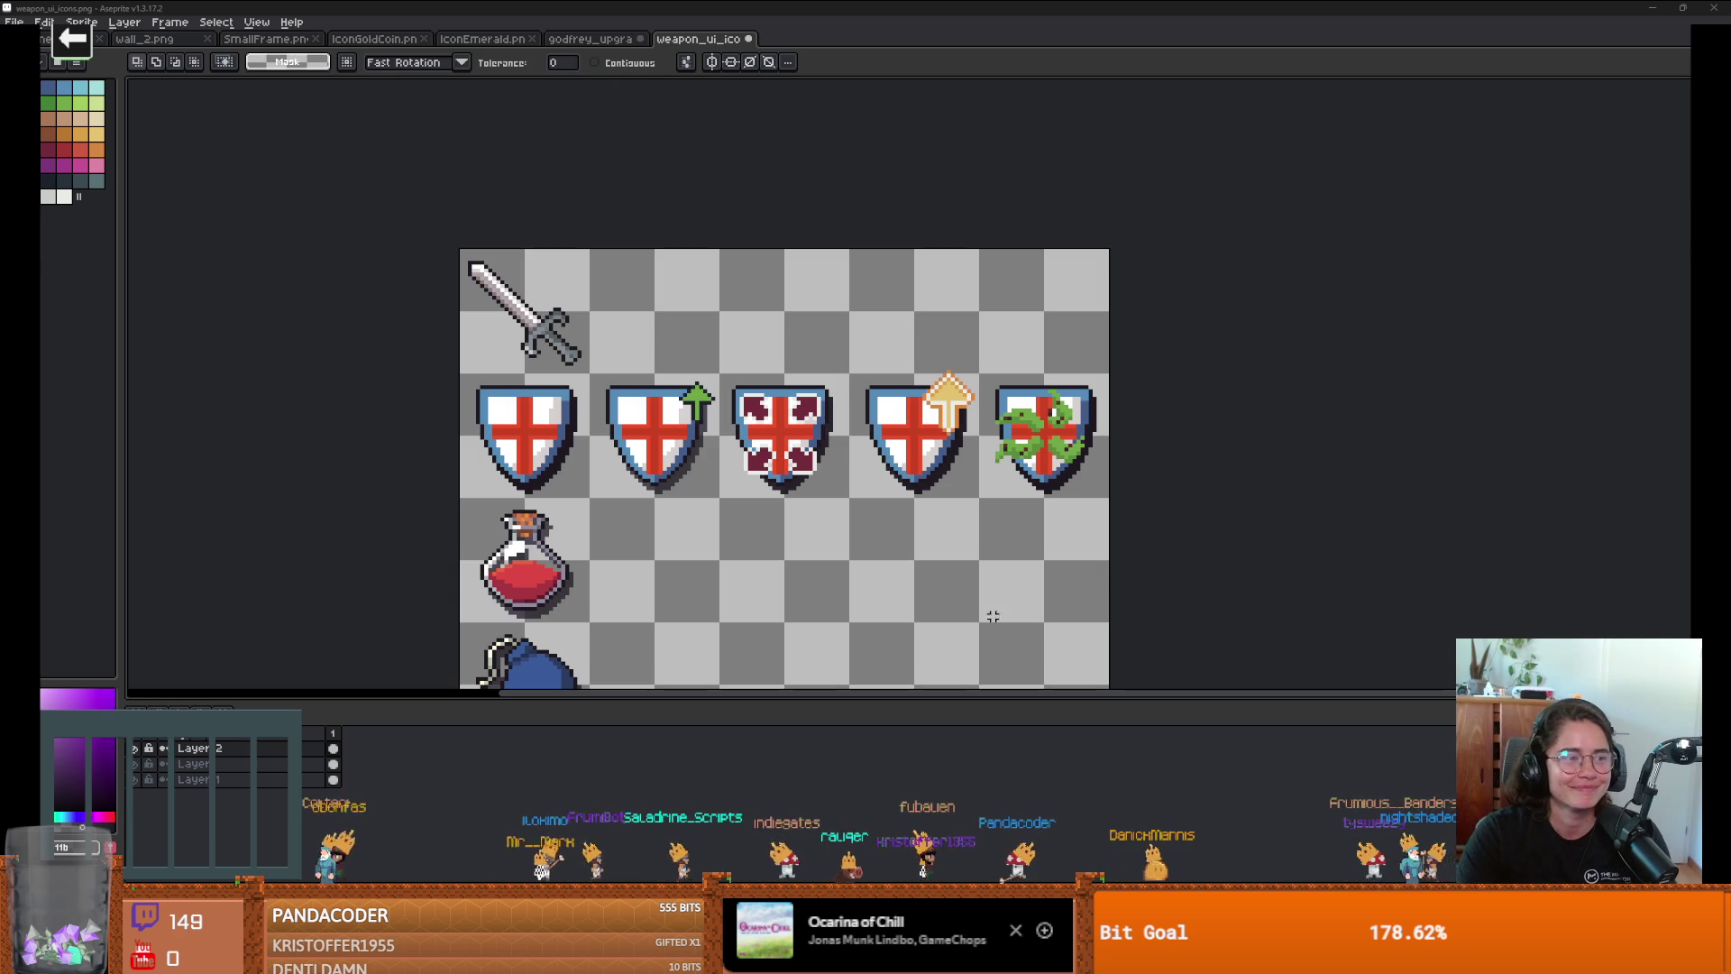
# Deselect the shield selection in Aseprite and switch back to the Godot editor.
pyautogui.scroll(1, 891, 516)
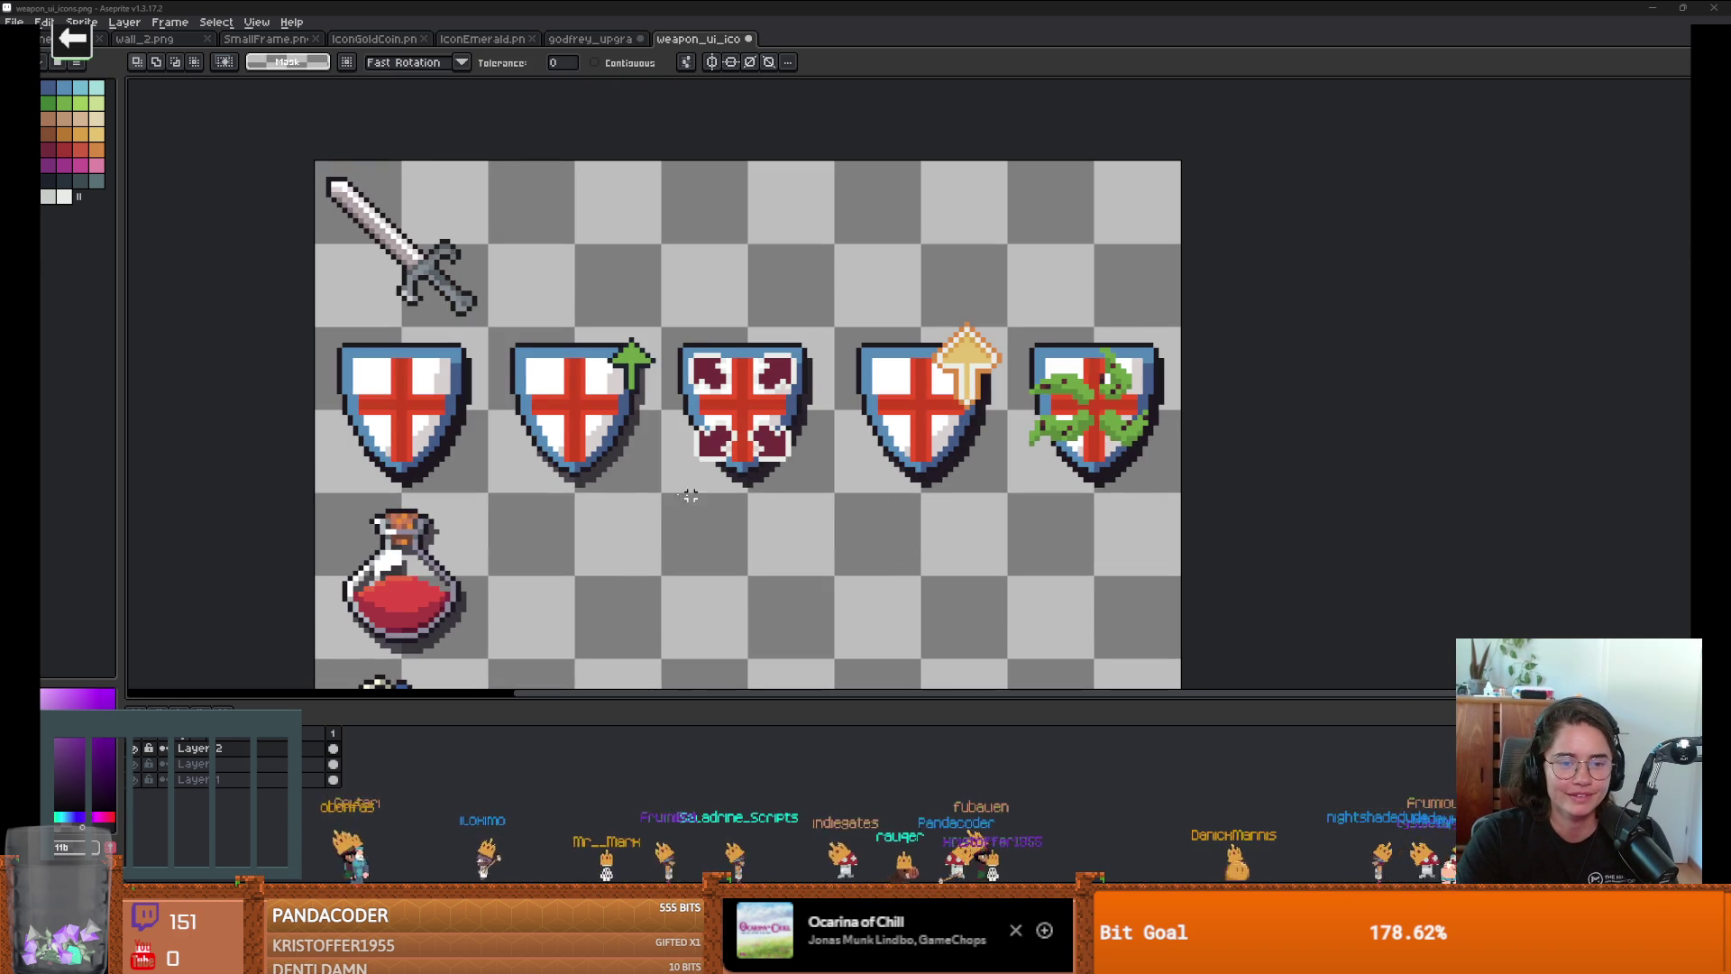
pyautogui.scroll(2, 830, 449)
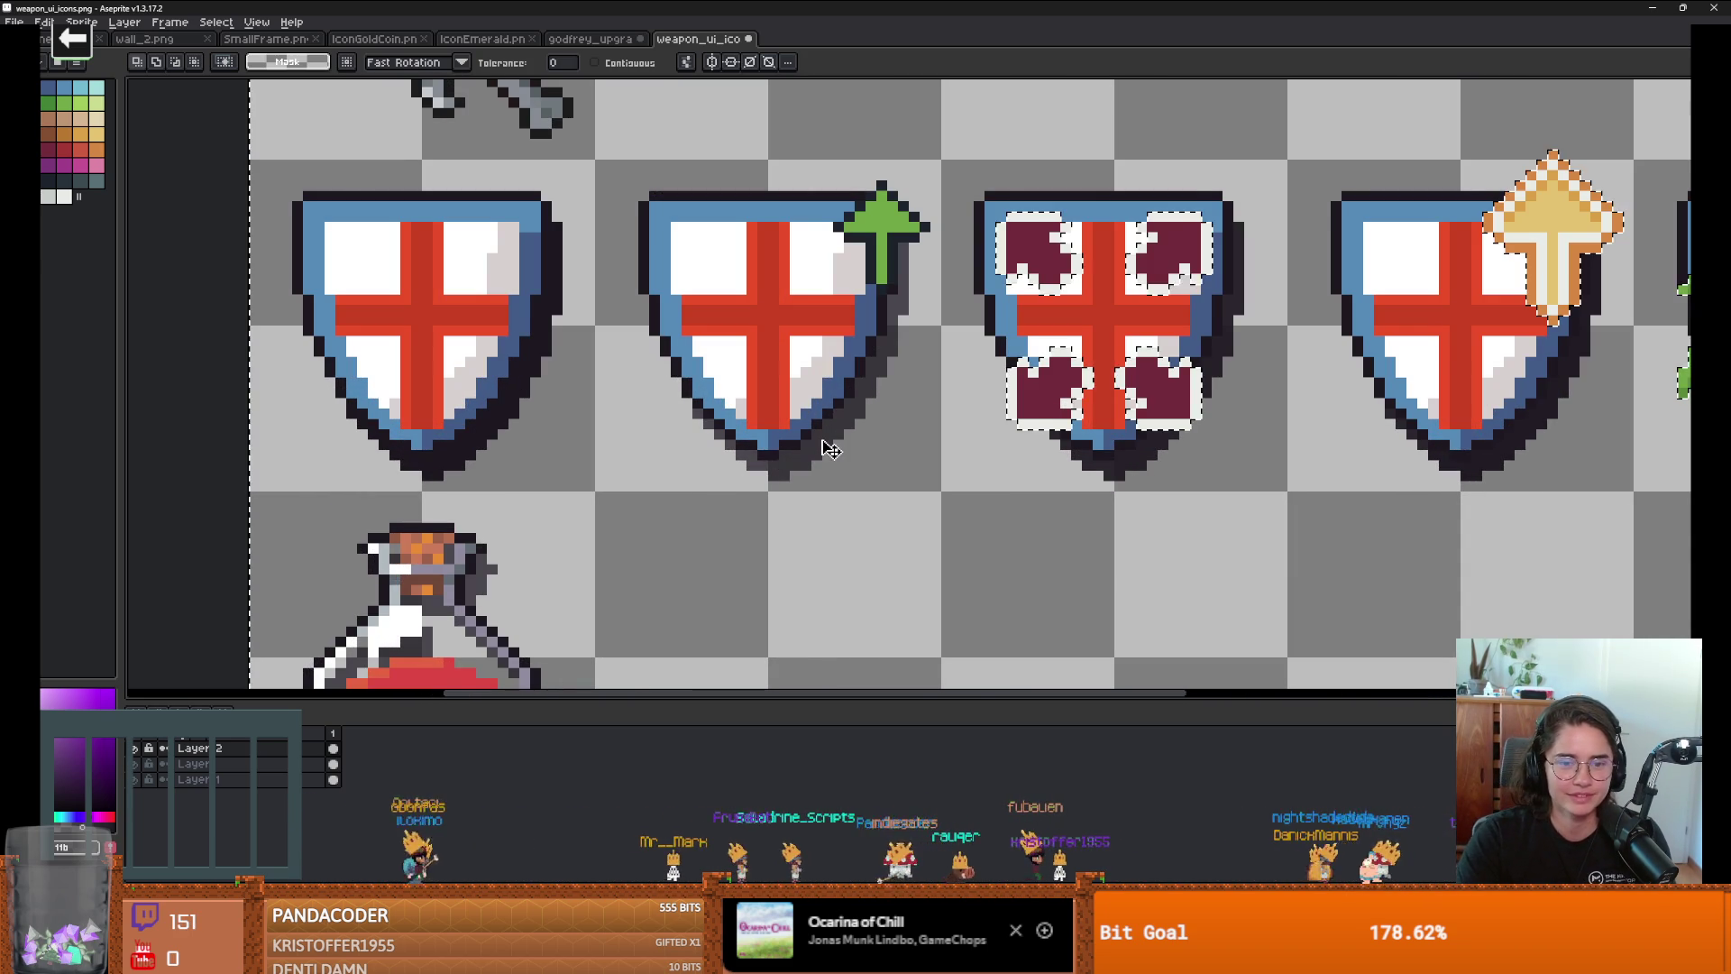
pyautogui.scroll(-2, 834, 460)
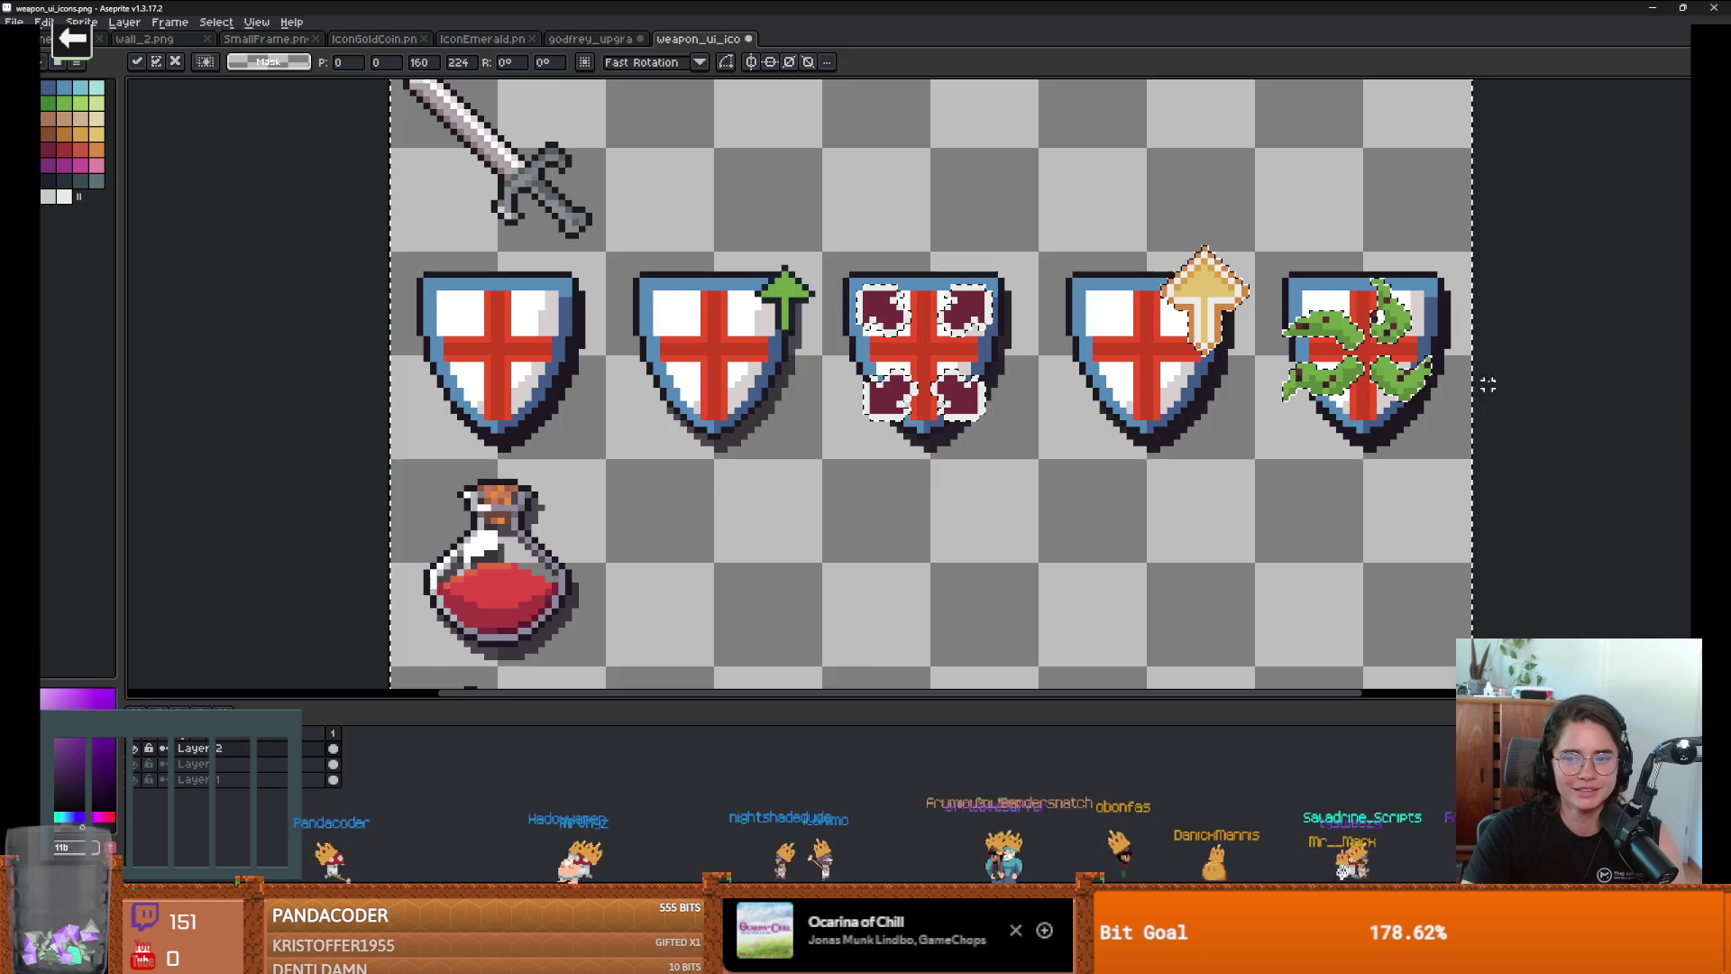
pyautogui.hotkey('ctrl', 'd')
pyautogui.scroll(-2, 1202, 411)
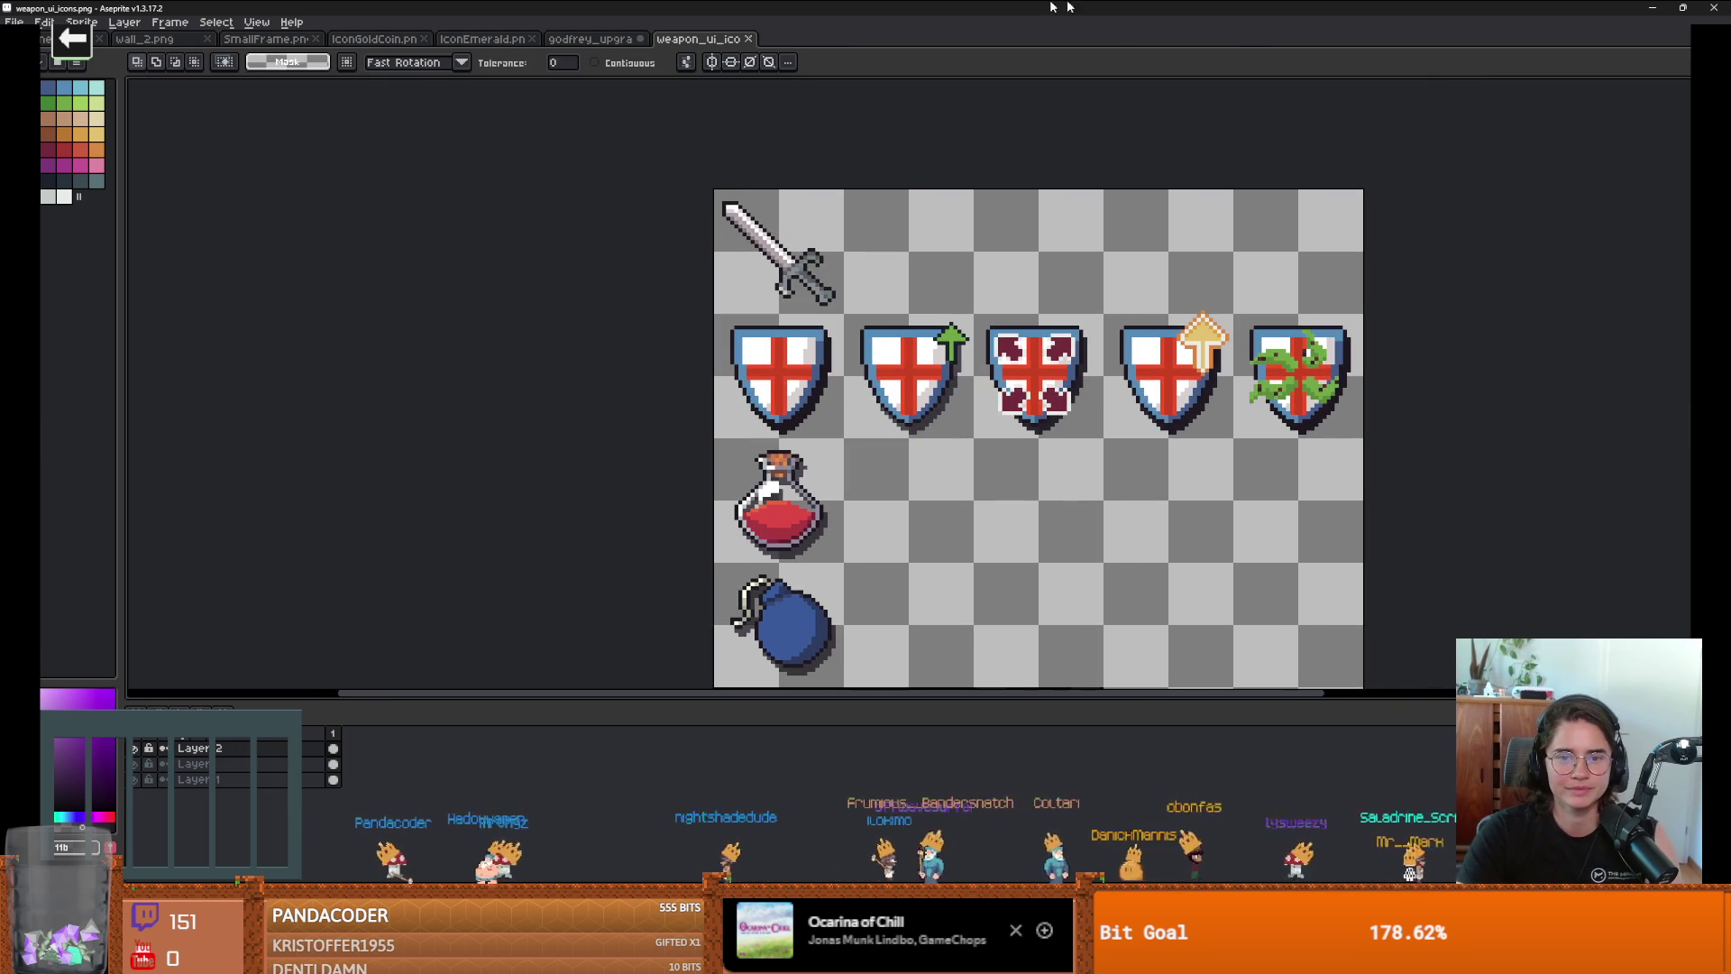
pyautogui.hotkey('alt', 'Tab')
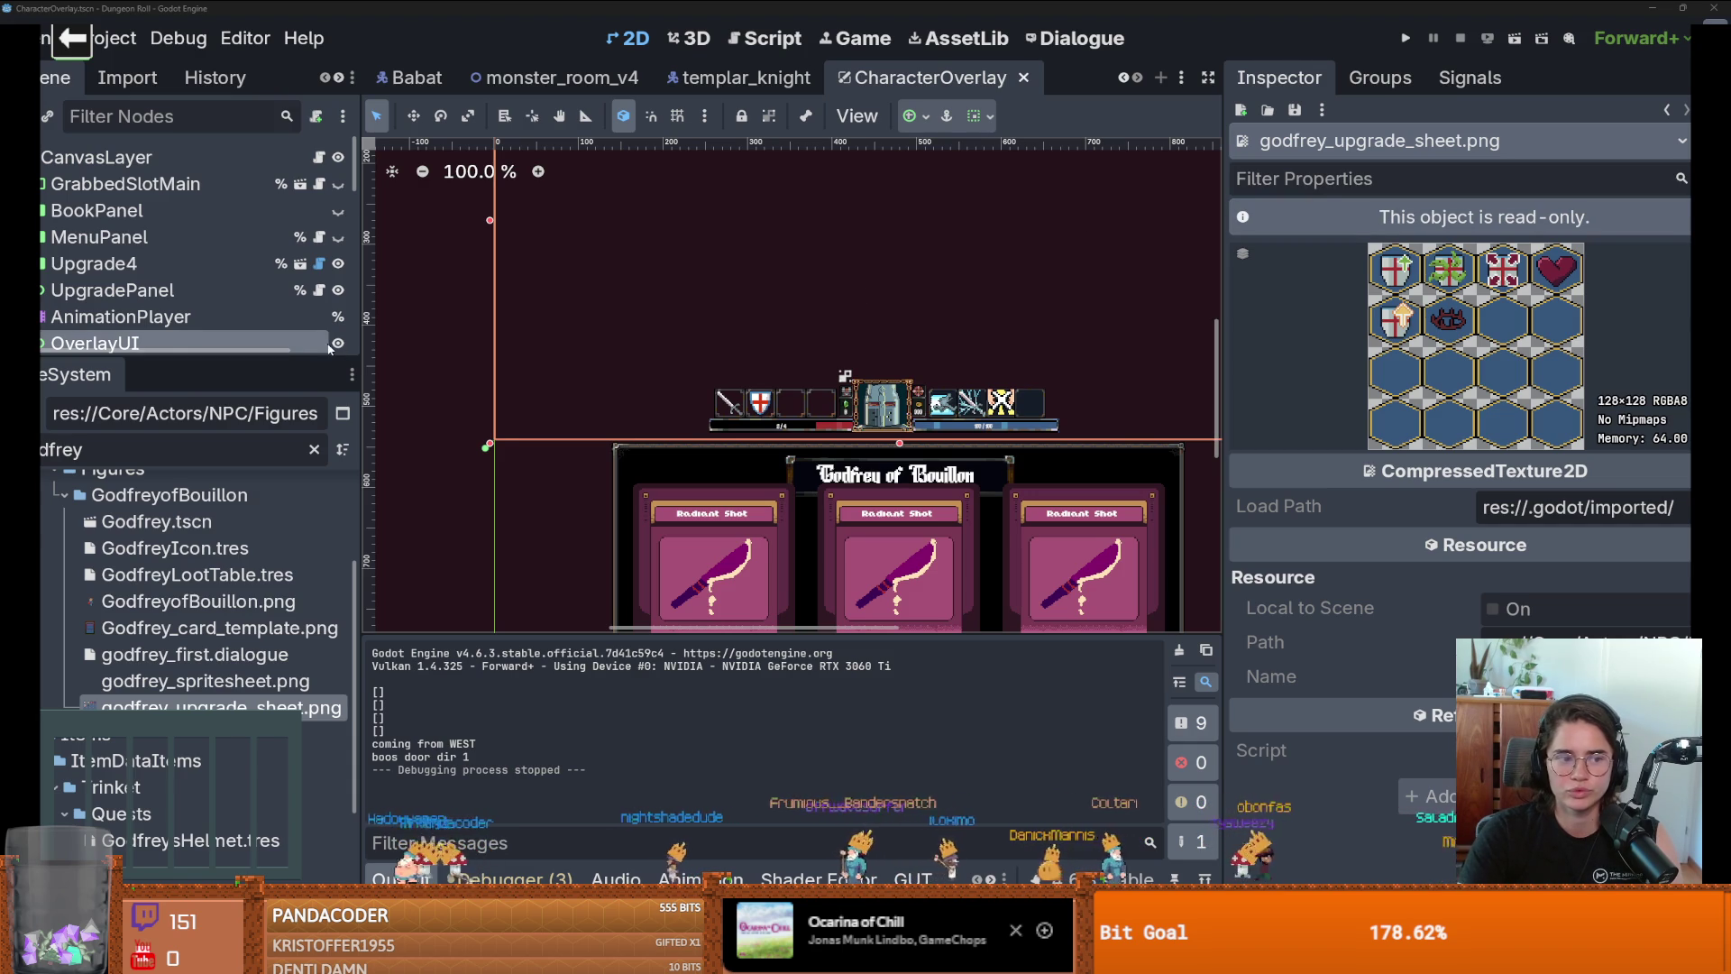
# Open GodfreyLootTable.tres in the Inspector and expand its DefenceBoost1 entry.
pyautogui.click(217, 512)
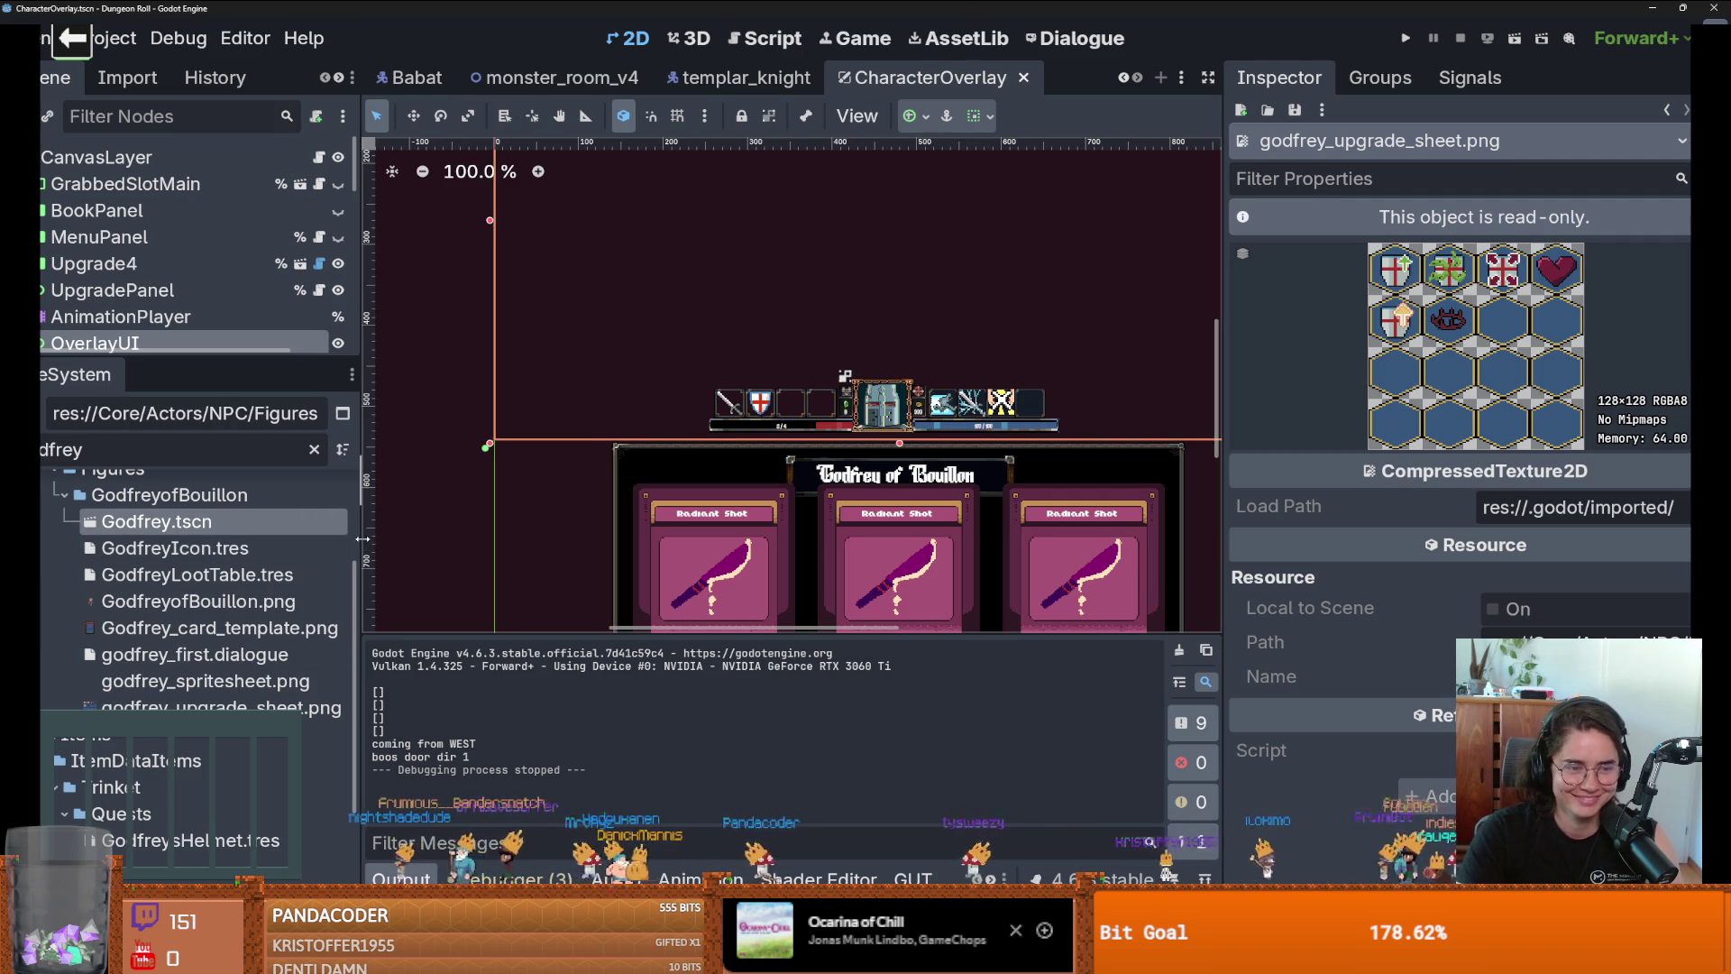
pyautogui.moveTo(362, 538); pyautogui.dragTo(442, 538)
pyautogui.click(198, 575)
pyautogui.click(1620, 397)
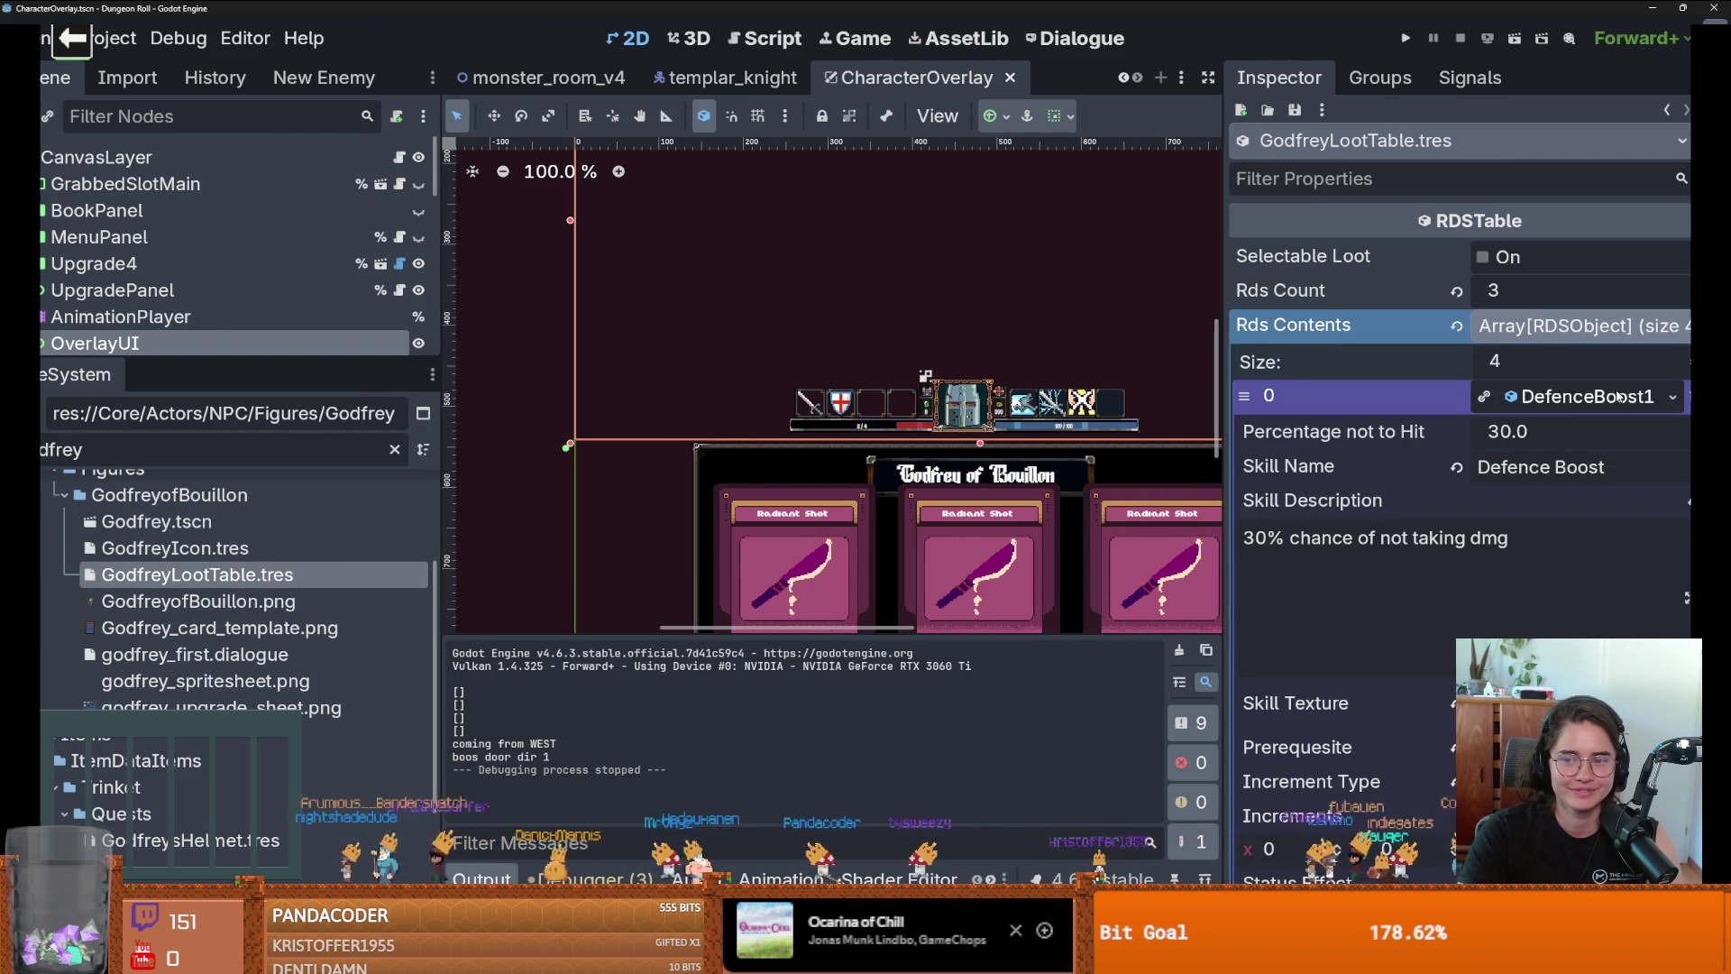
pyautogui.scroll(-3, 1578, 451)
pyautogui.click(1524, 574)
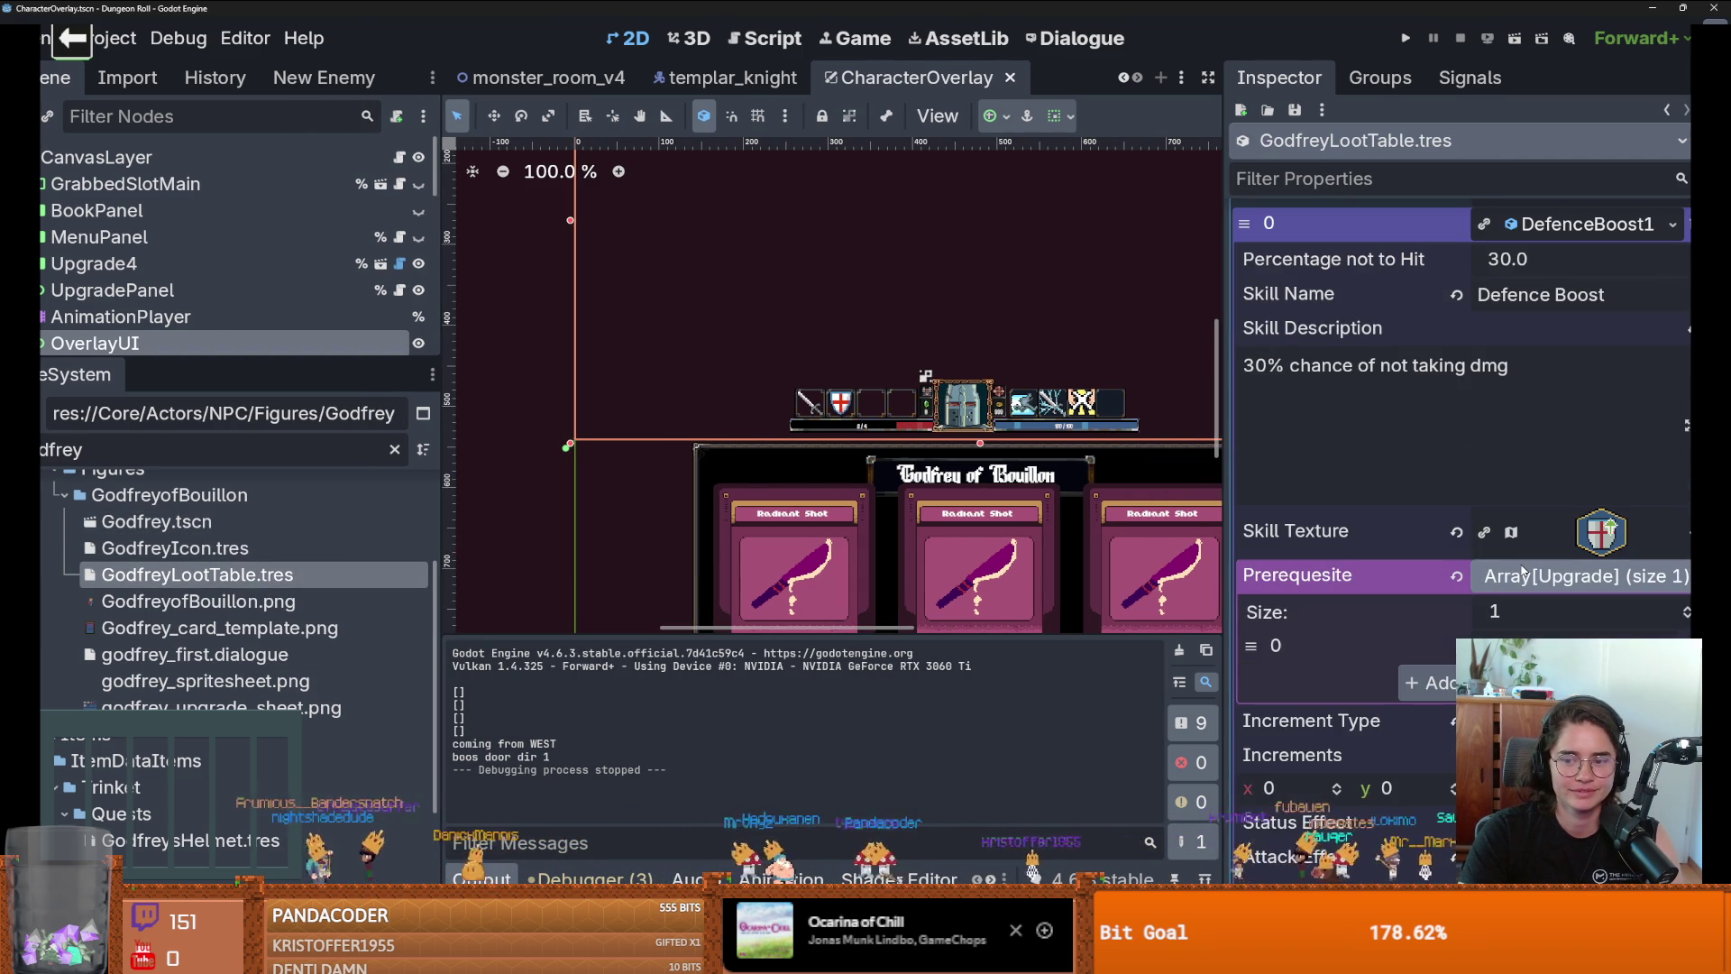
pyautogui.click(1523, 575)
pyautogui.scroll(-3, 1488, 559)
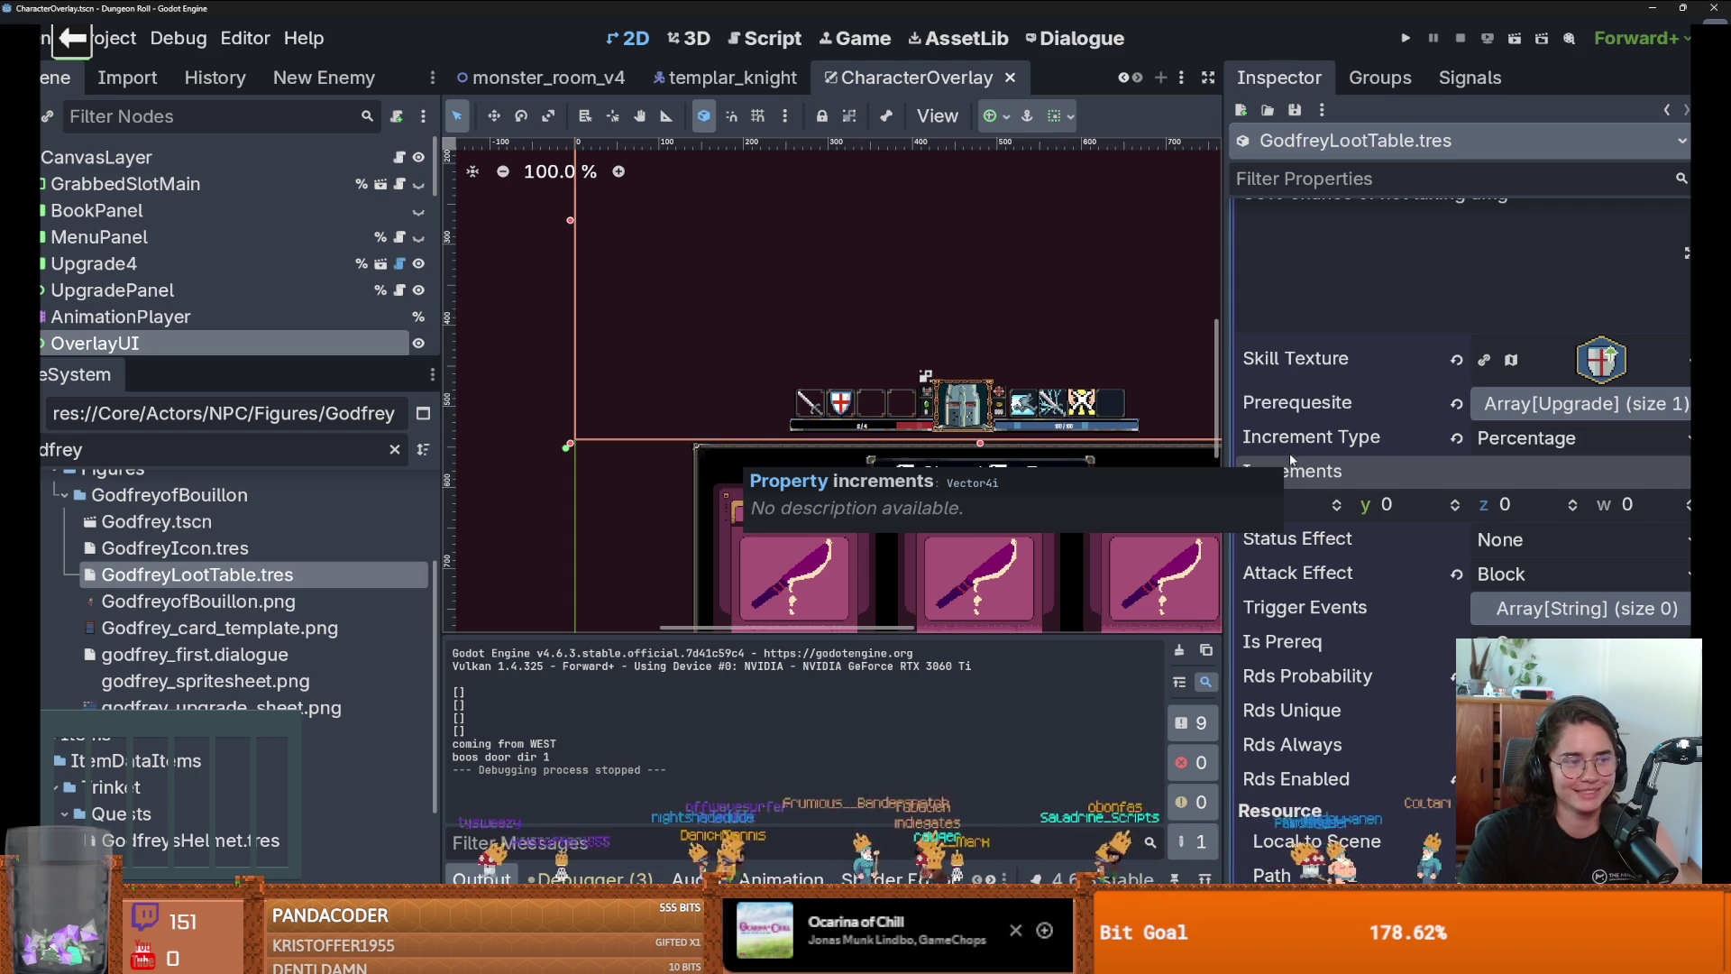
# Check DefenceBoost1's Prerequisite, Percentage increment type and Block attack effect, then clear the file filter.
pyautogui.scroll(2, 1486, 490)
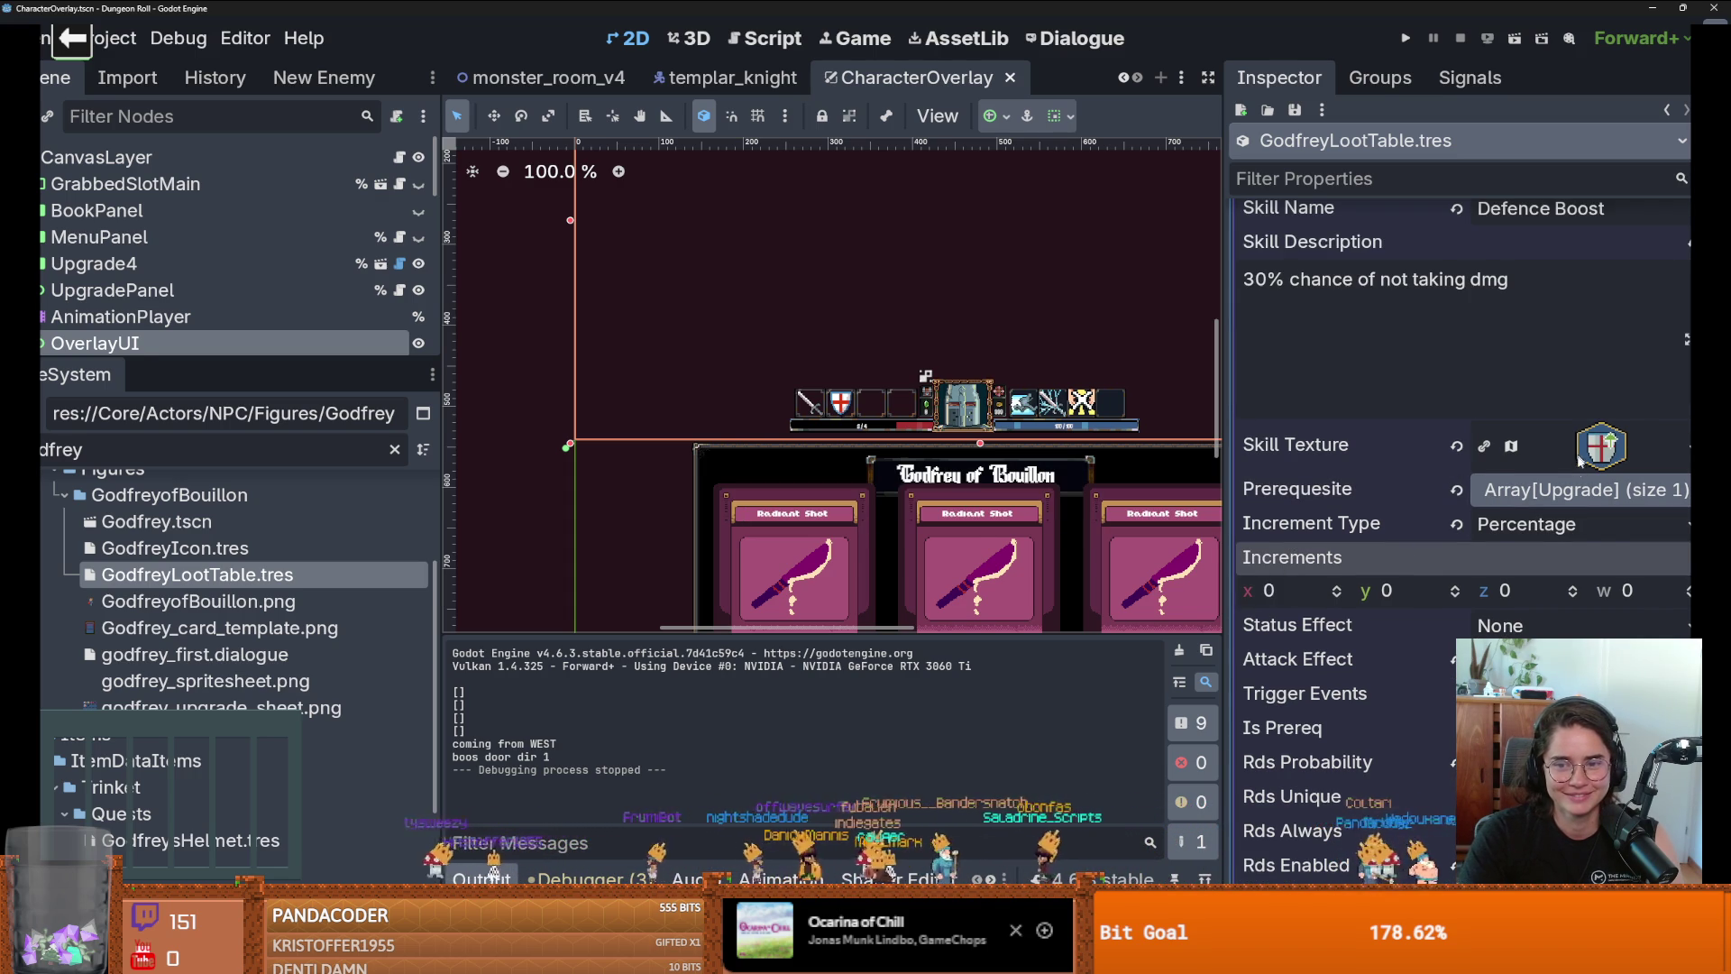
pyautogui.click(1567, 494)
pyautogui.click(1568, 496)
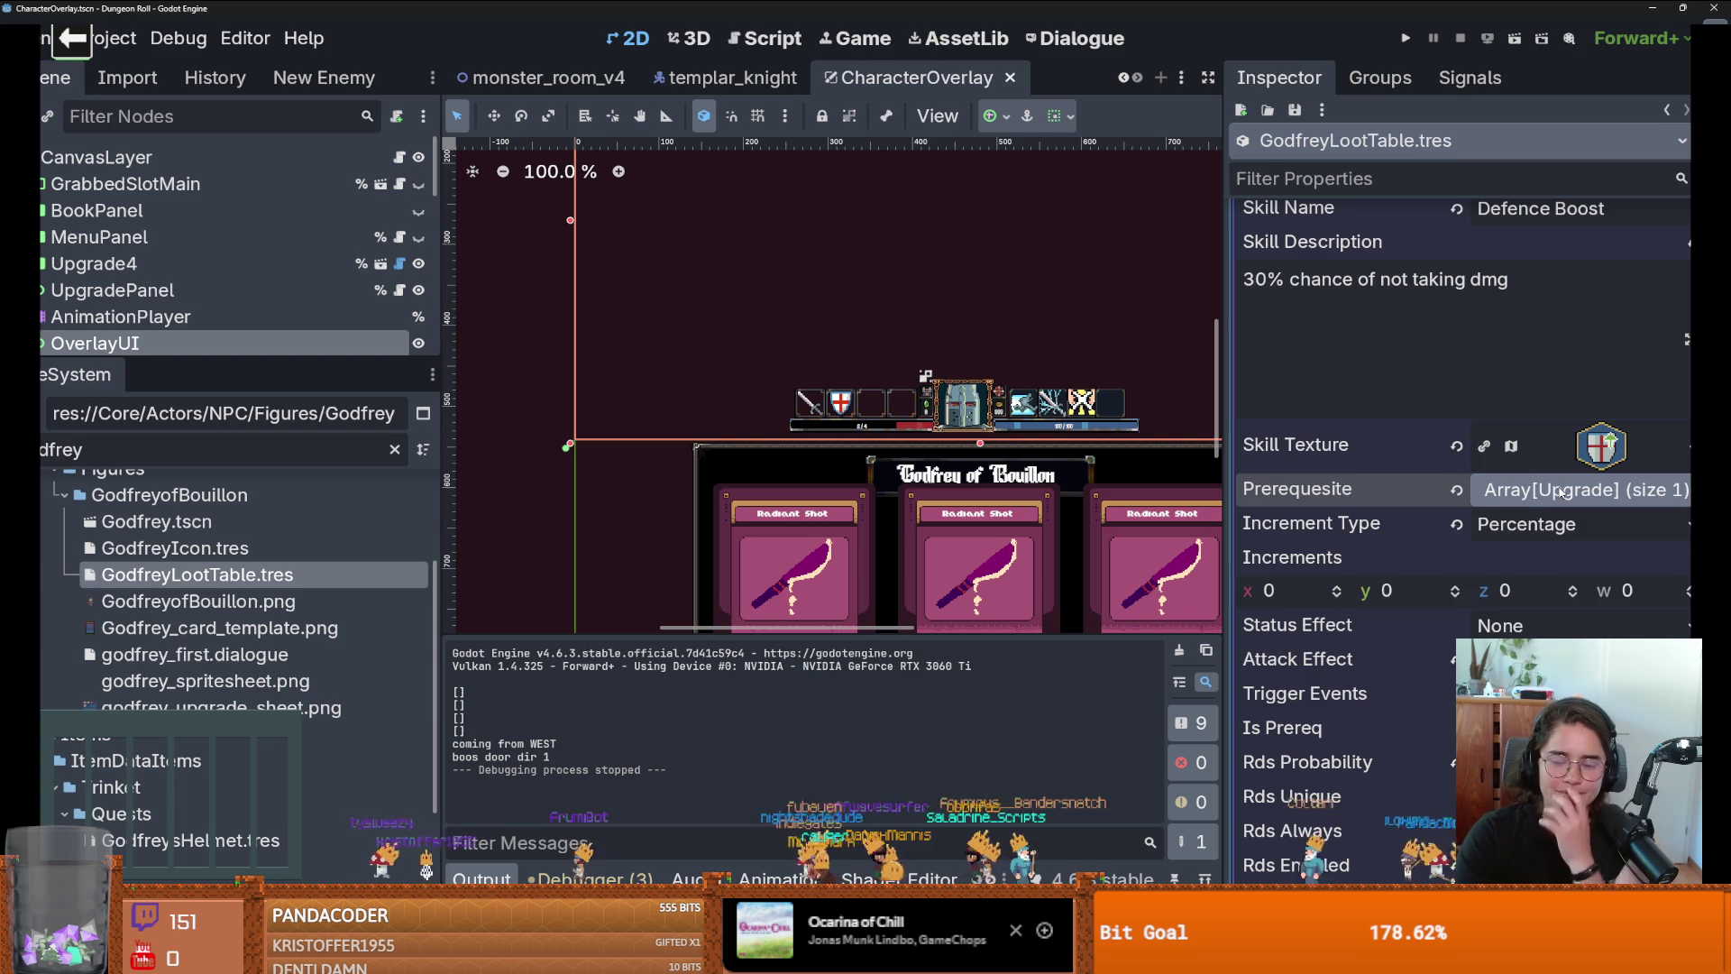
pyautogui.click(1561, 527)
pyautogui.click(1561, 527)
pyautogui.scroll(-4, 1473, 528)
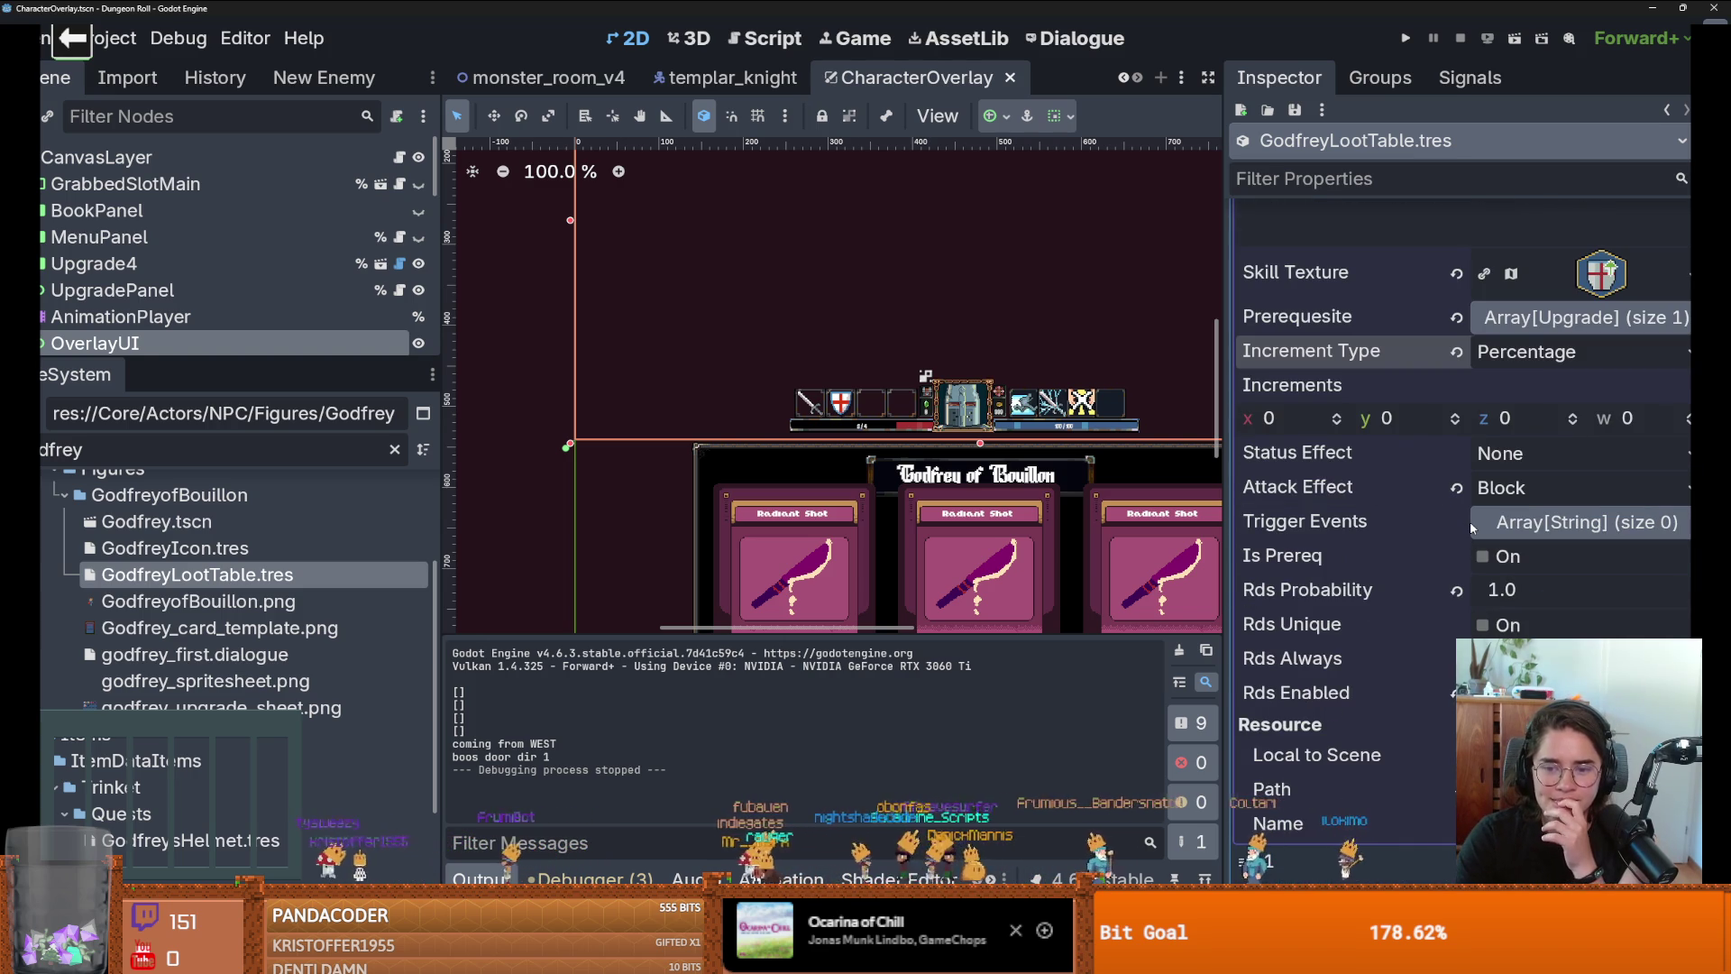
pyautogui.click(1500, 492)
pyautogui.click(1501, 492)
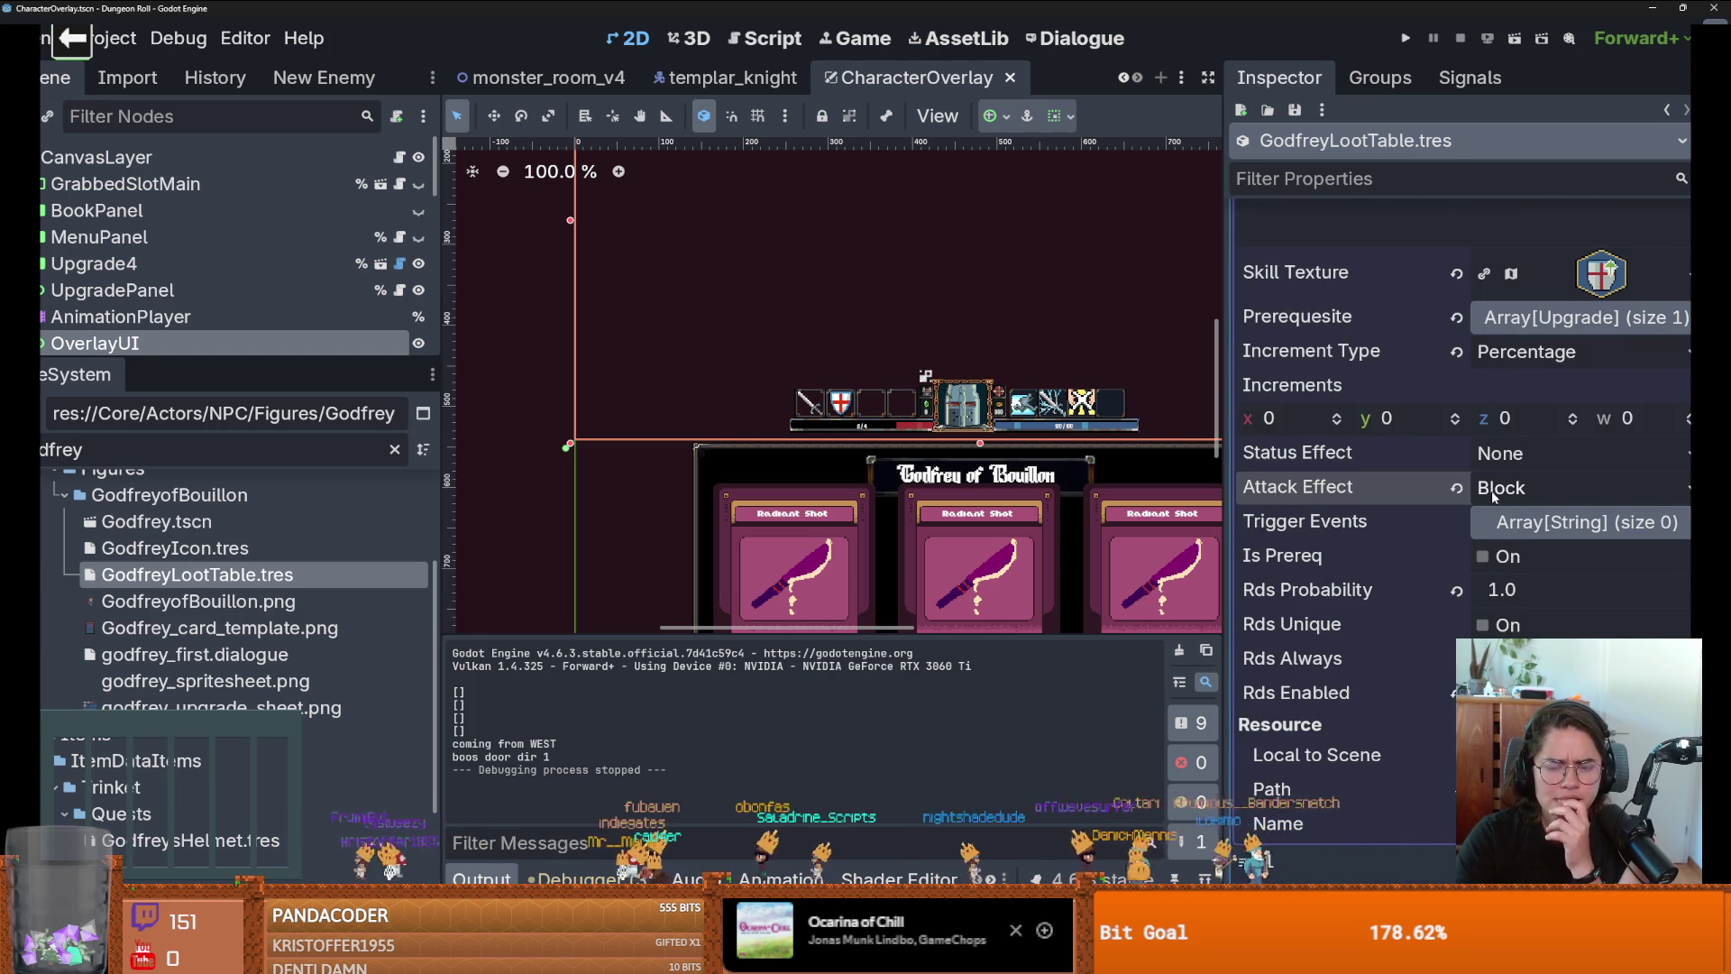
pyautogui.scroll(2, 1497, 496)
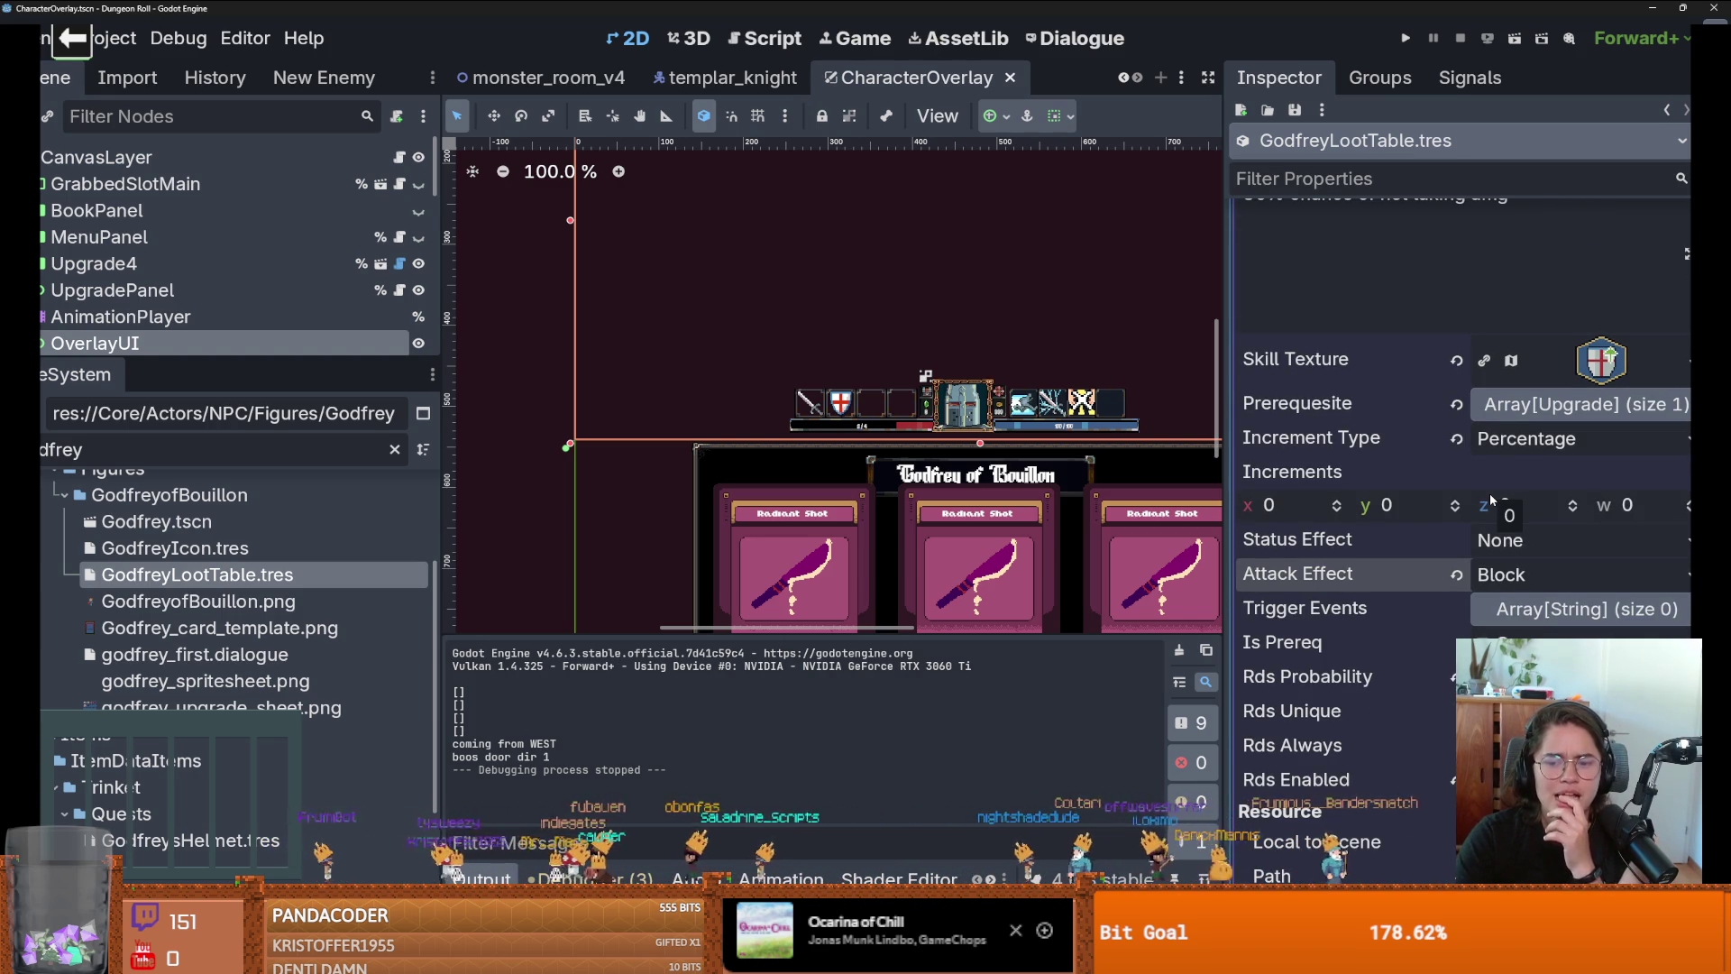
pyautogui.scroll(-6, 1490, 499)
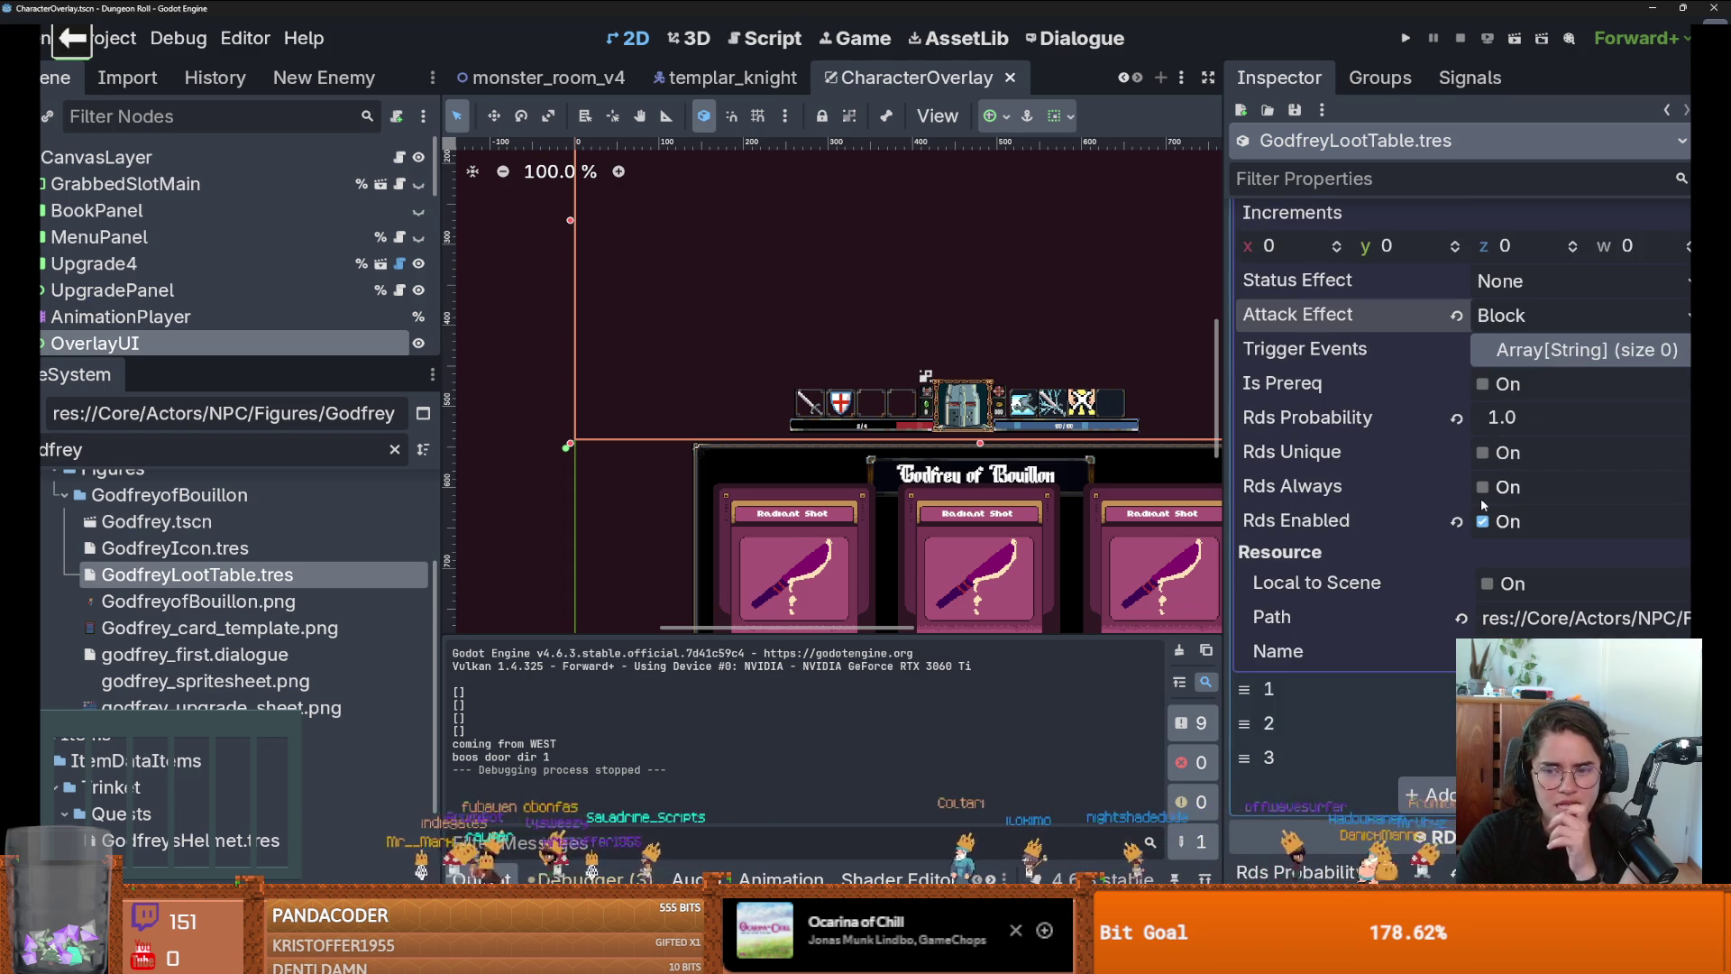
pyautogui.scroll(2, 1481, 503)
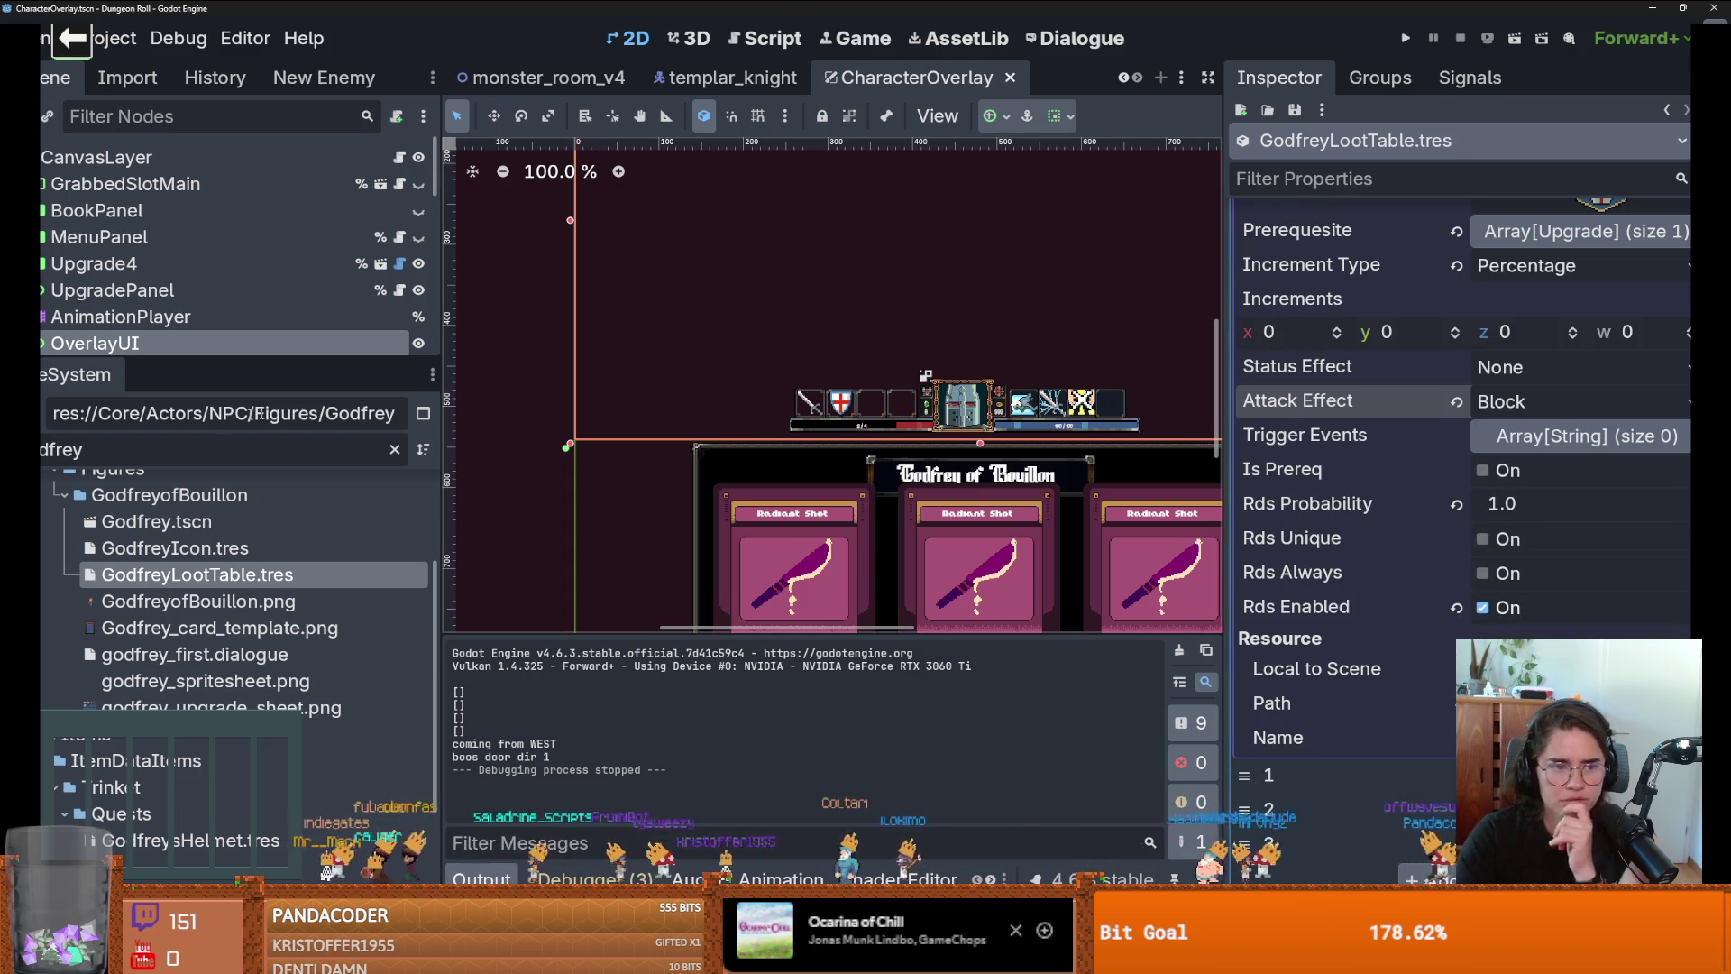
pyautogui.press('BackSpace')
pyautogui.press('BackSpace')
pyautogui.press('BackSpace')
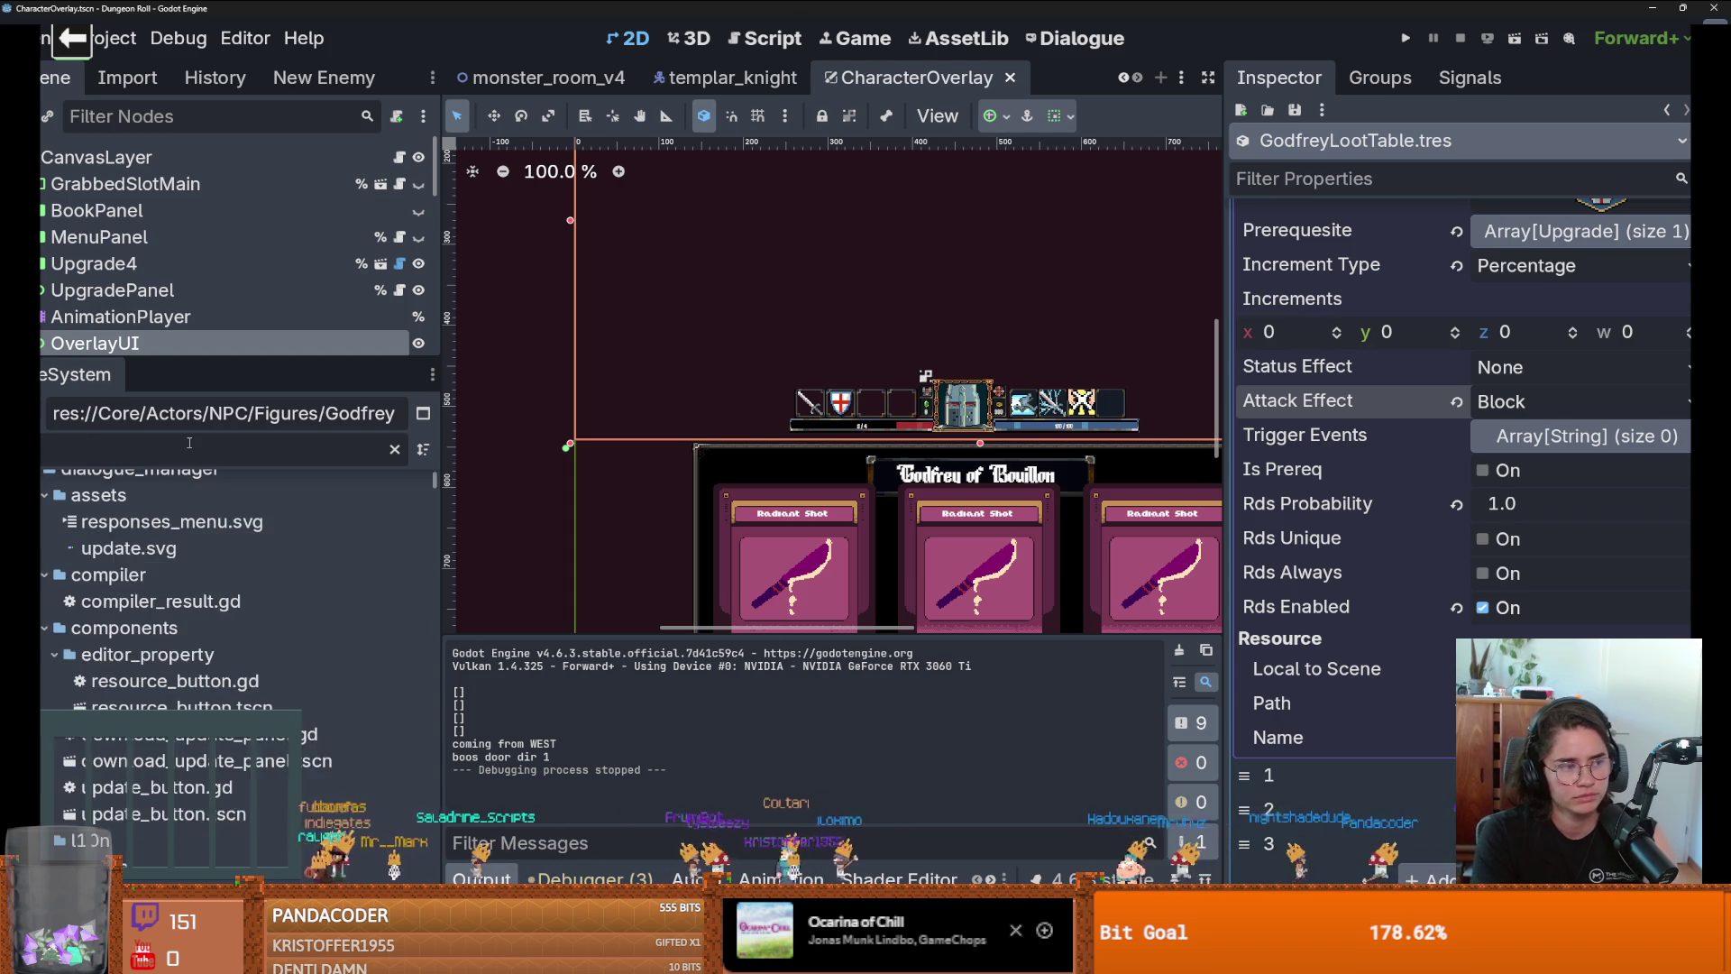
pyautogui.write('f')
pyautogui.press('BackSpace')
pyautogui.write('gr')
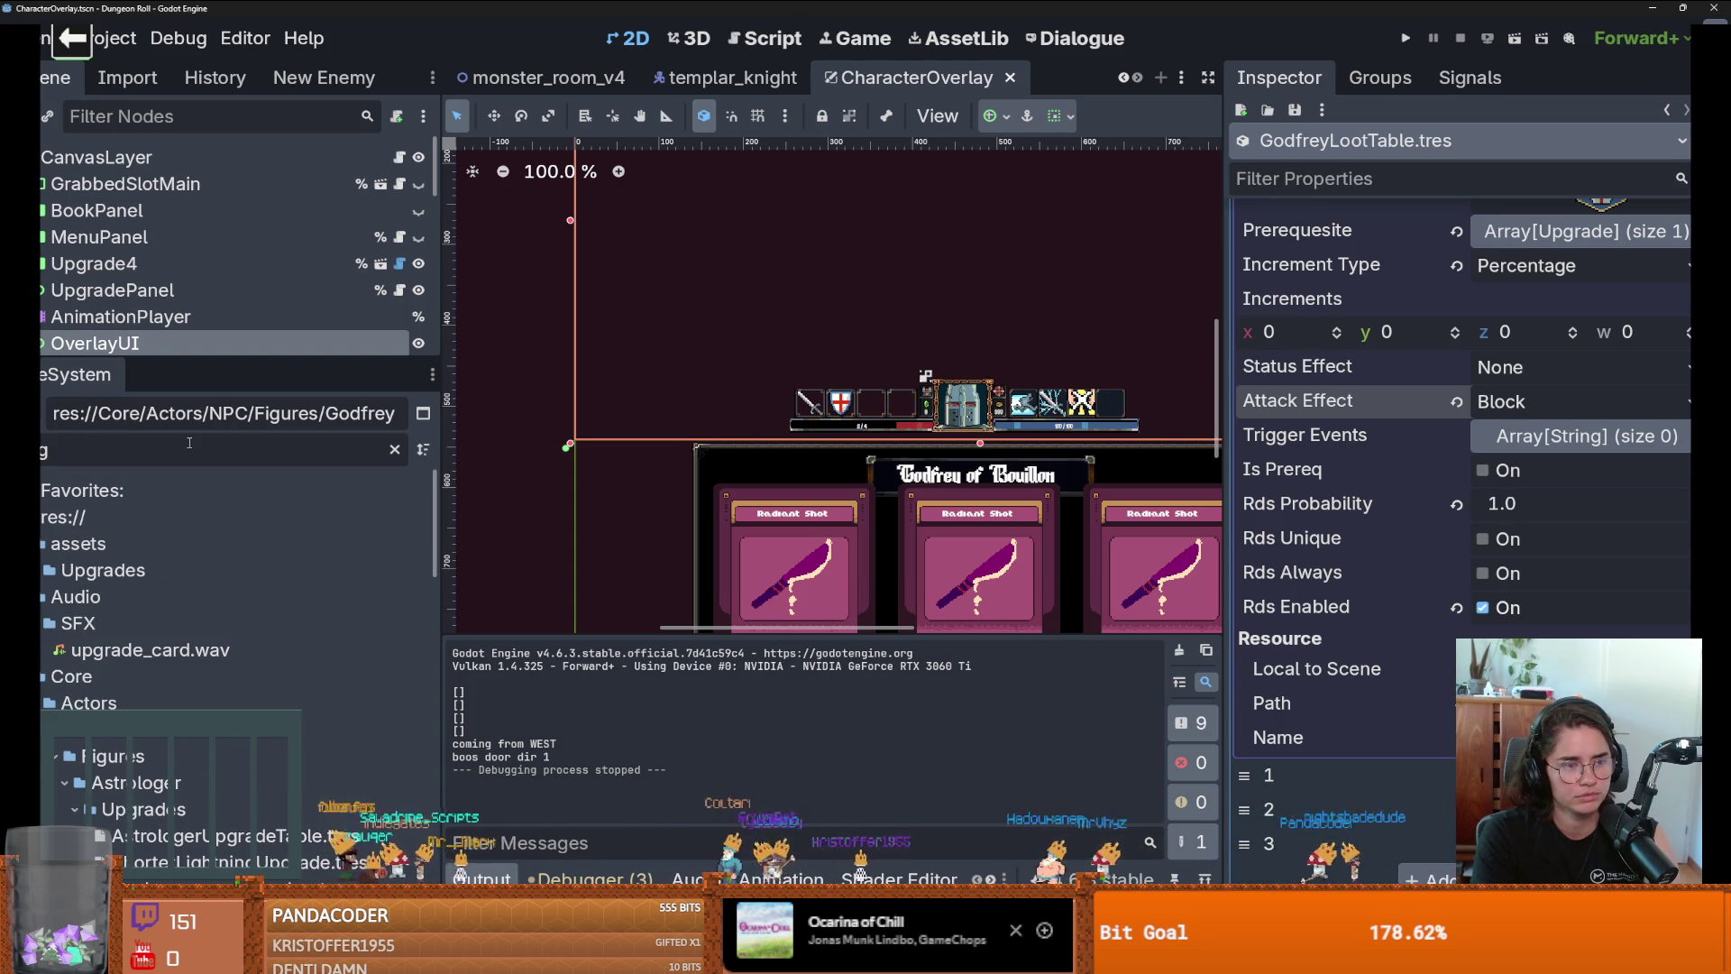
pyautogui.write('ade')
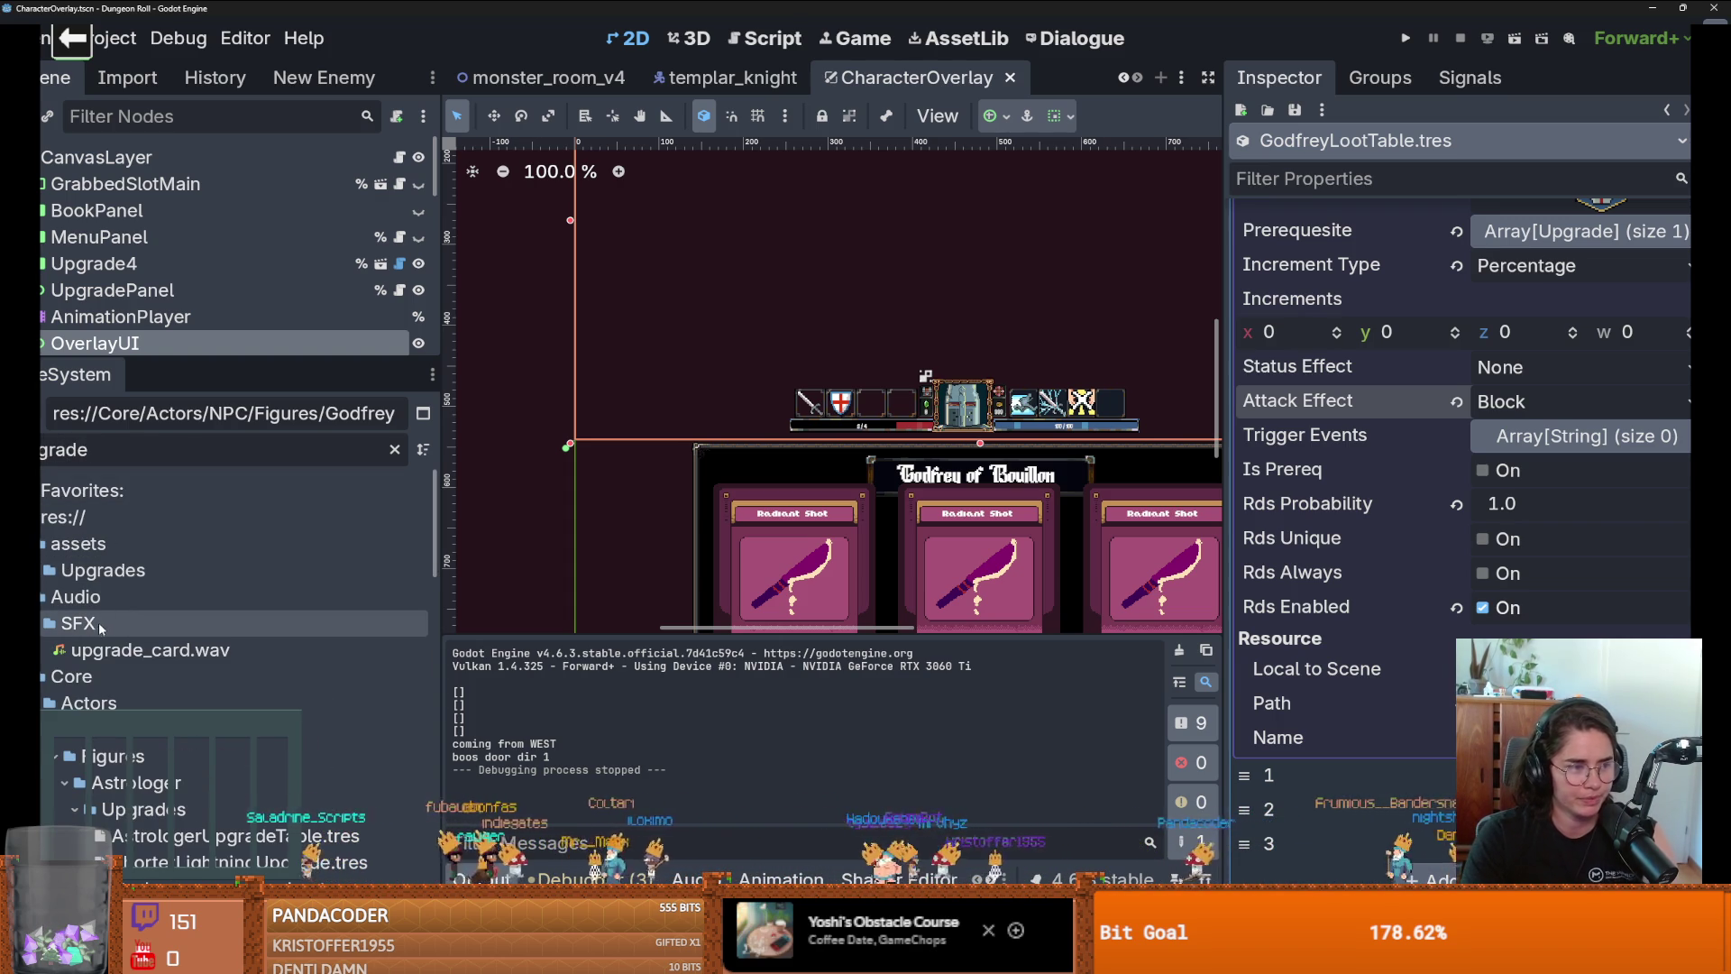
pyautogui.moveTo(79, 653)
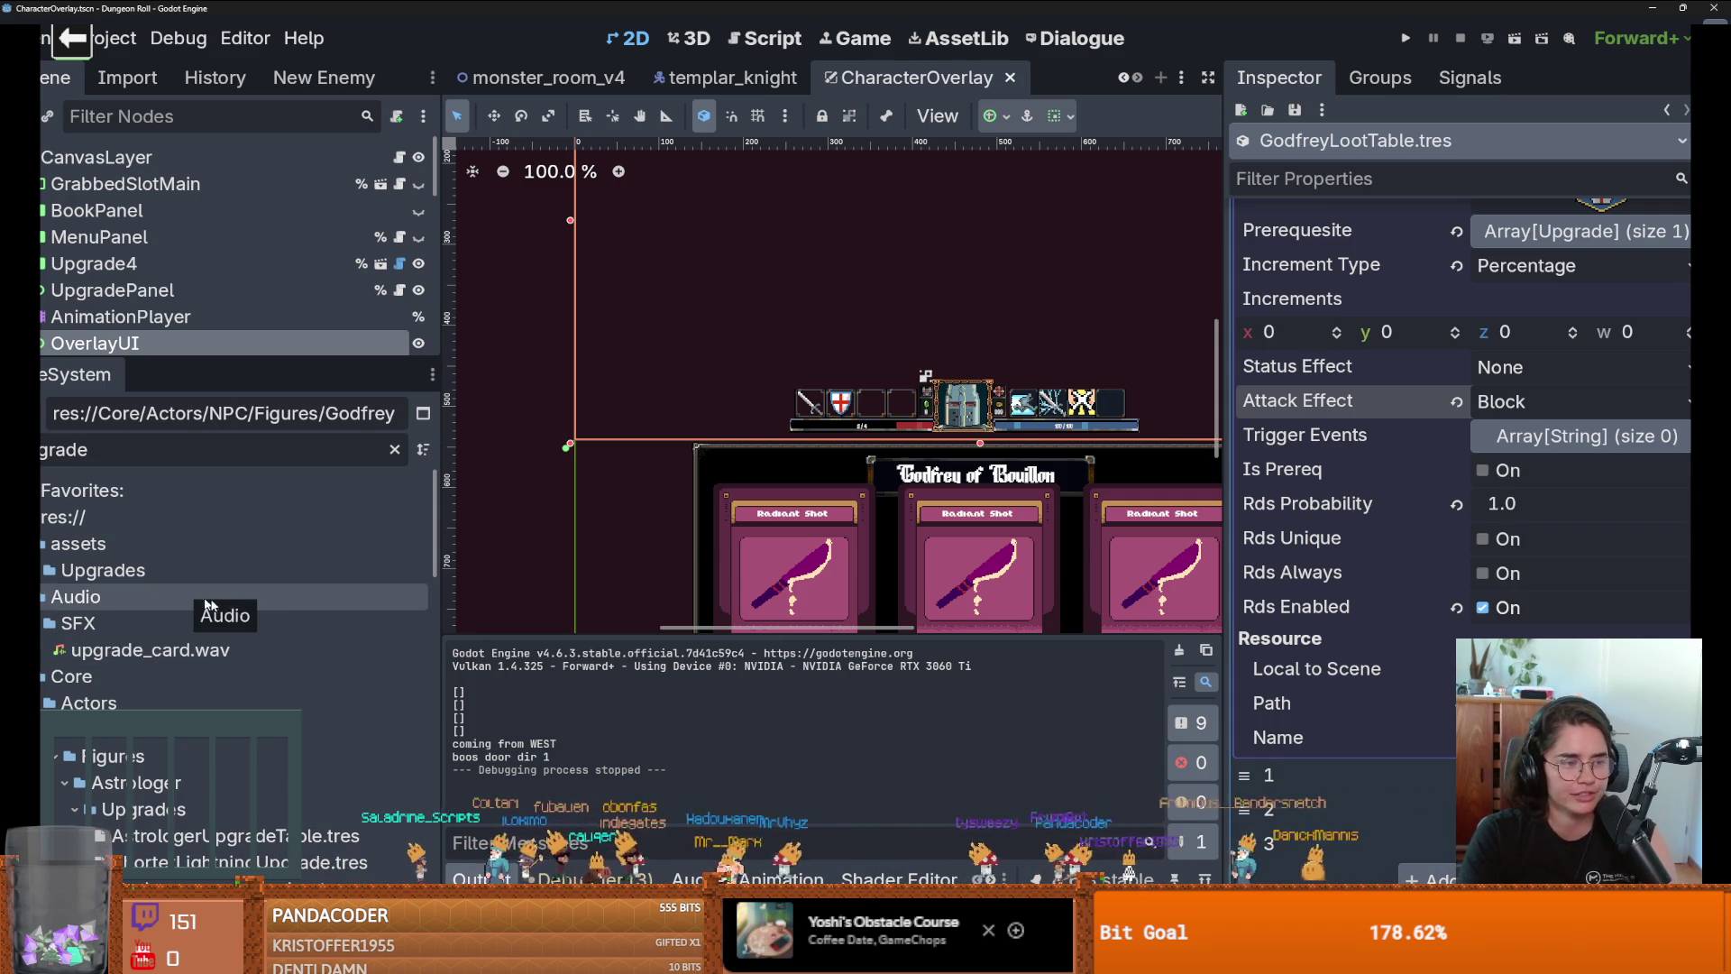
pyautogui.scroll(-8, 319, 671)
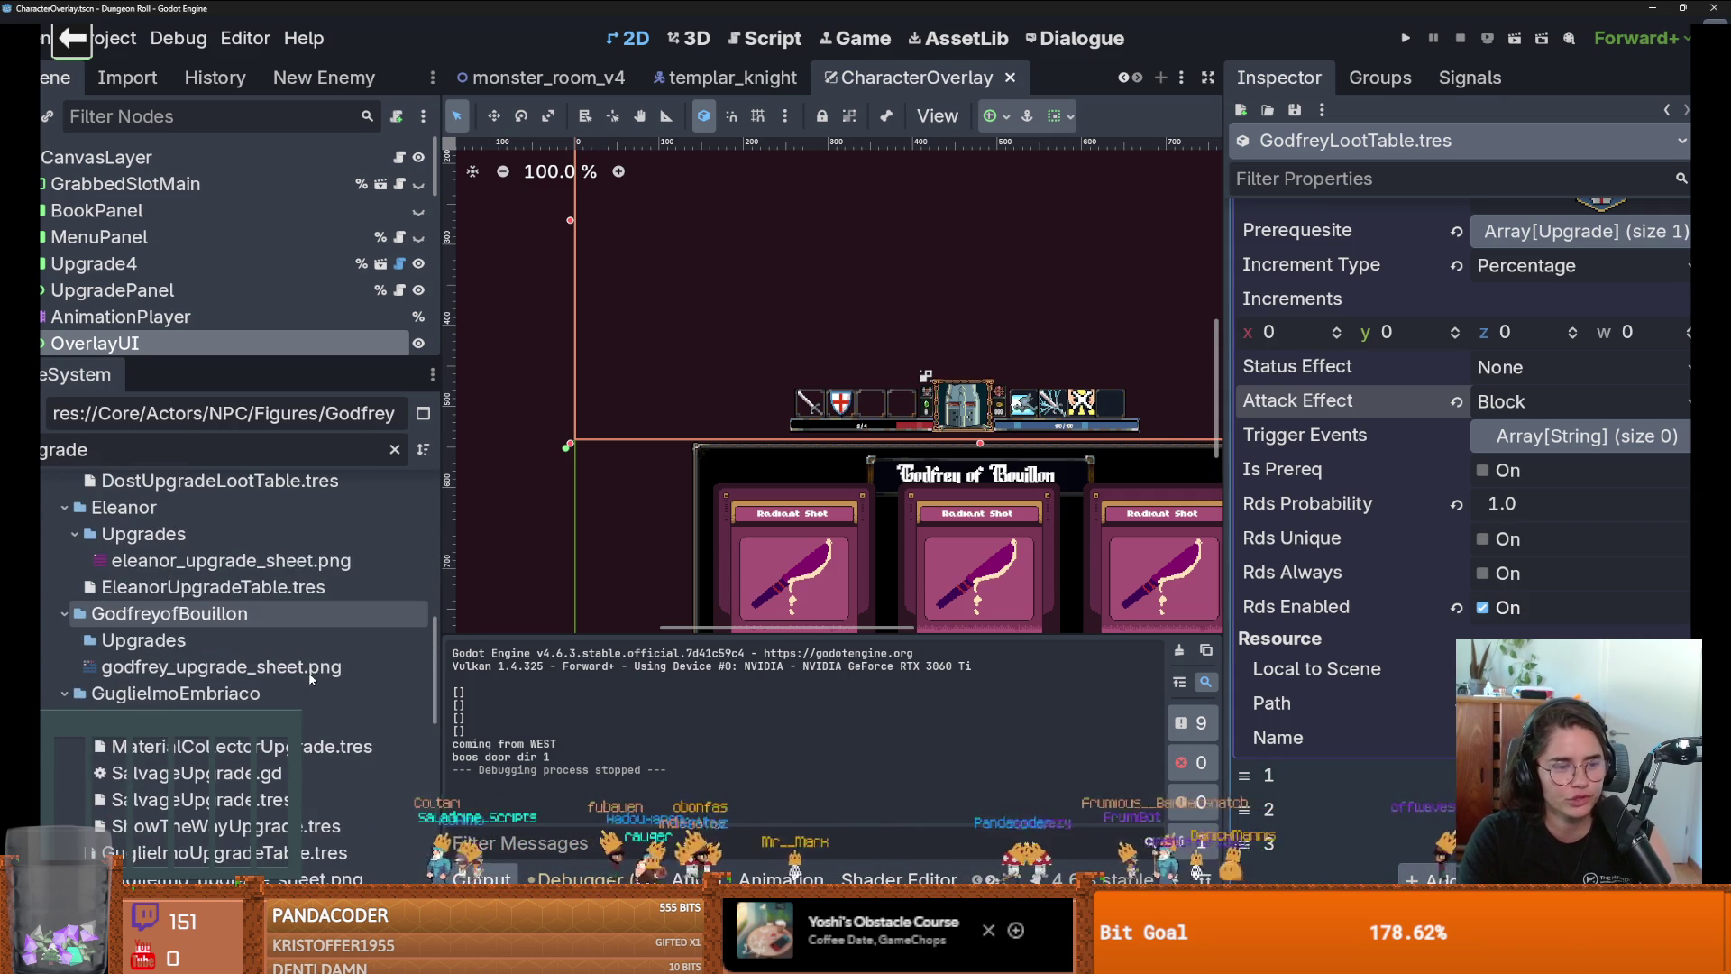
pyautogui.scroll(3, 309, 678)
pyautogui.scroll(-3, 309, 678)
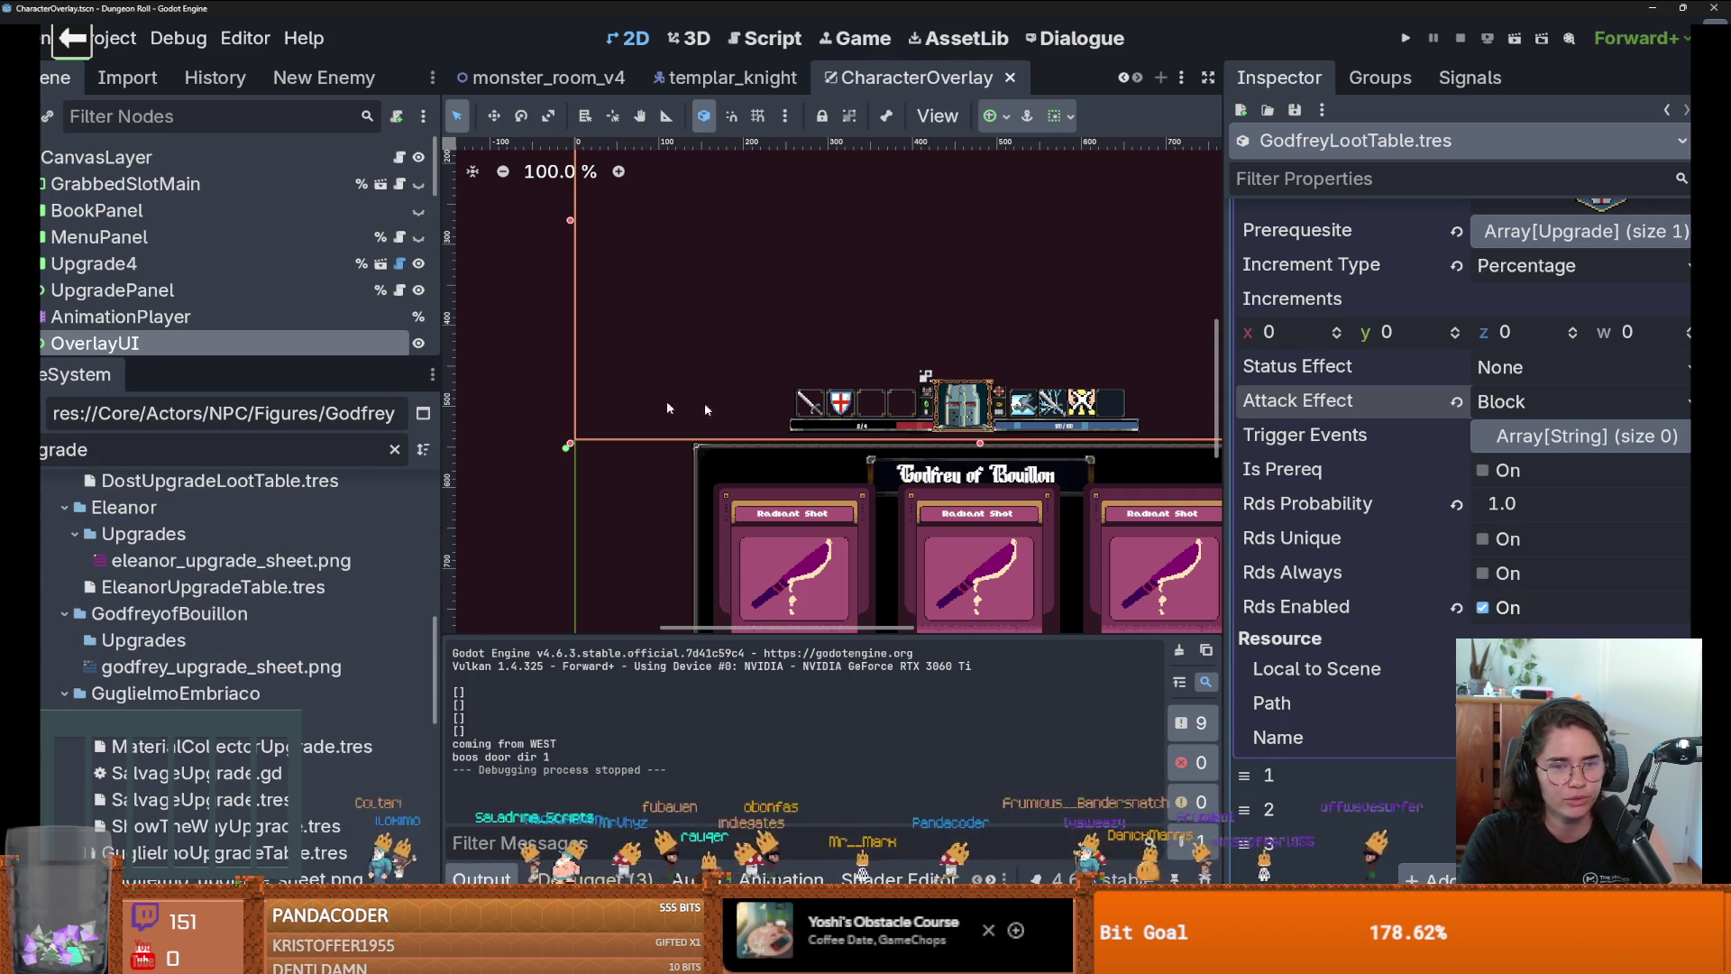
pyautogui.scroll(-1, 1546, 476)
pyautogui.scroll(1, 1486, 476)
pyautogui.scroll(1, 1479, 471)
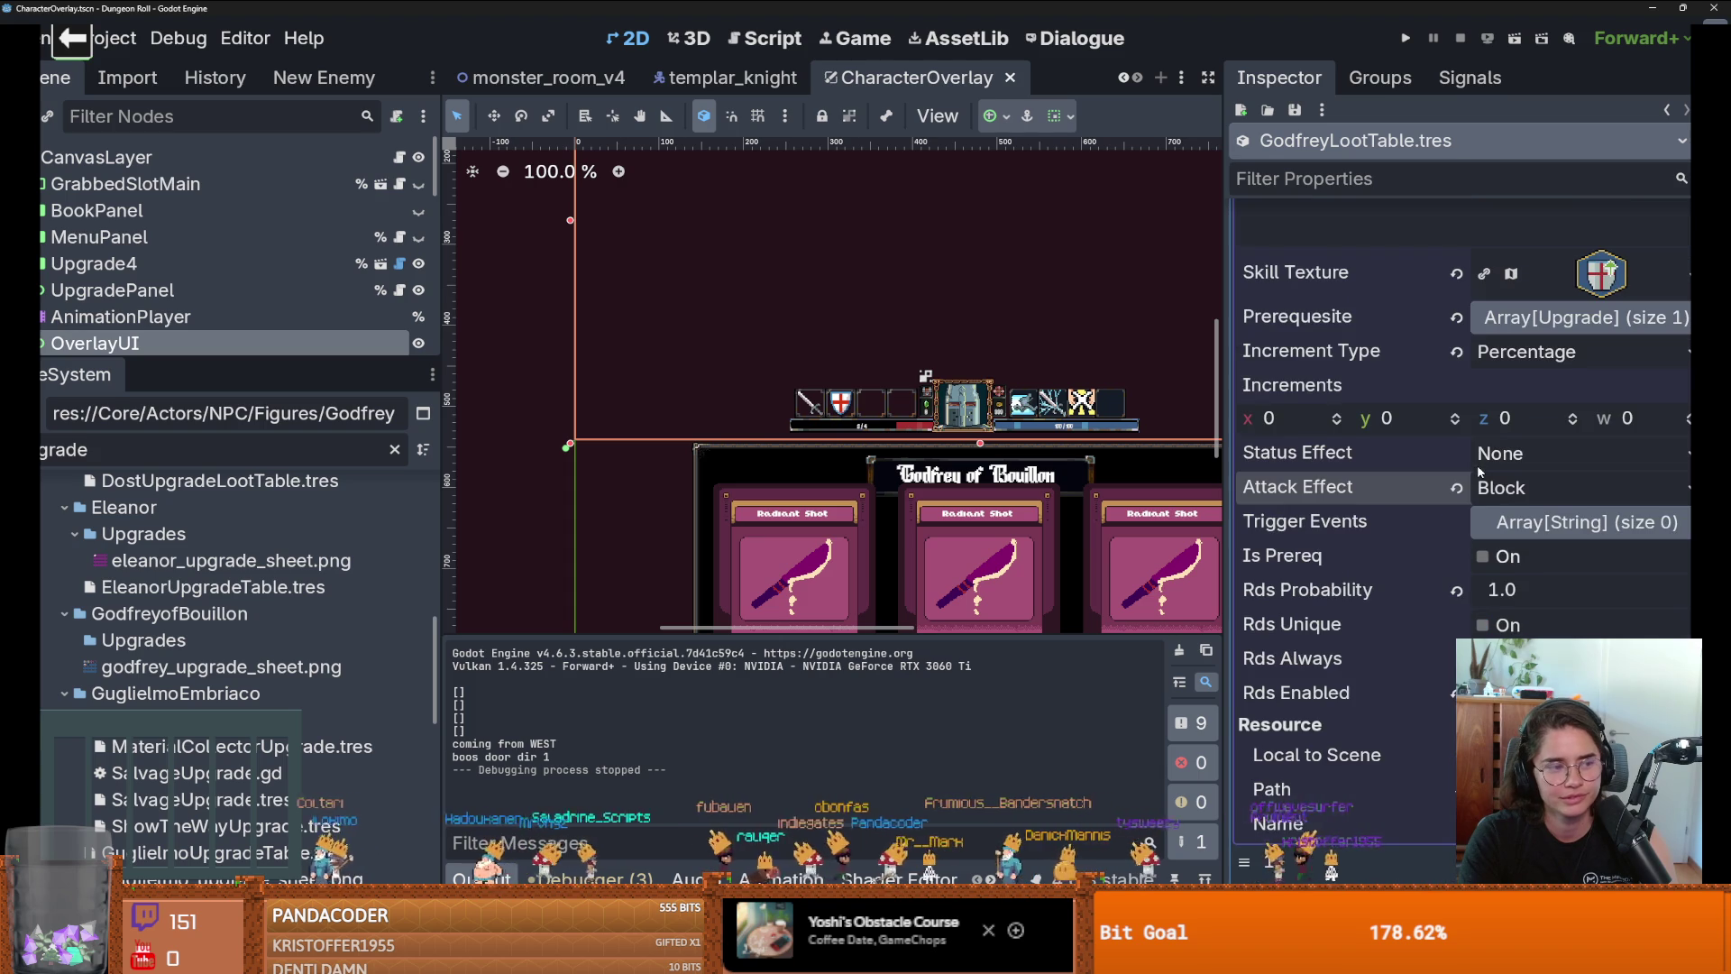
pyautogui.scroll(1, 1476, 469)
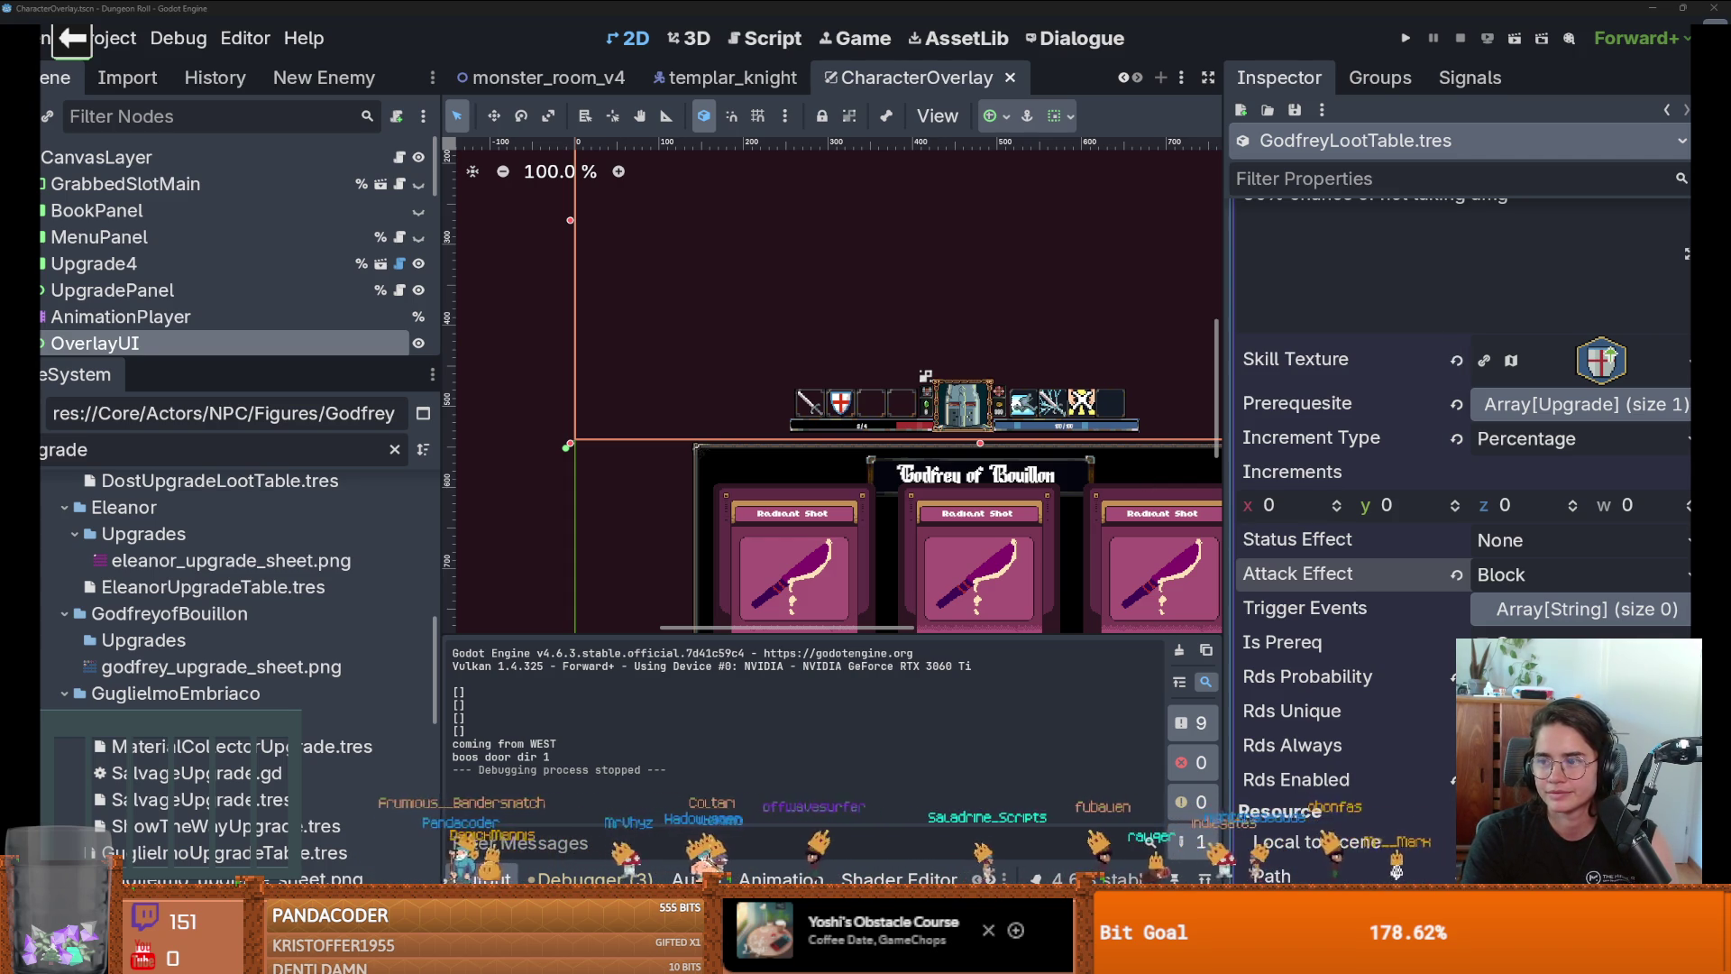
pyautogui.hotkey('alt', 'Tab')
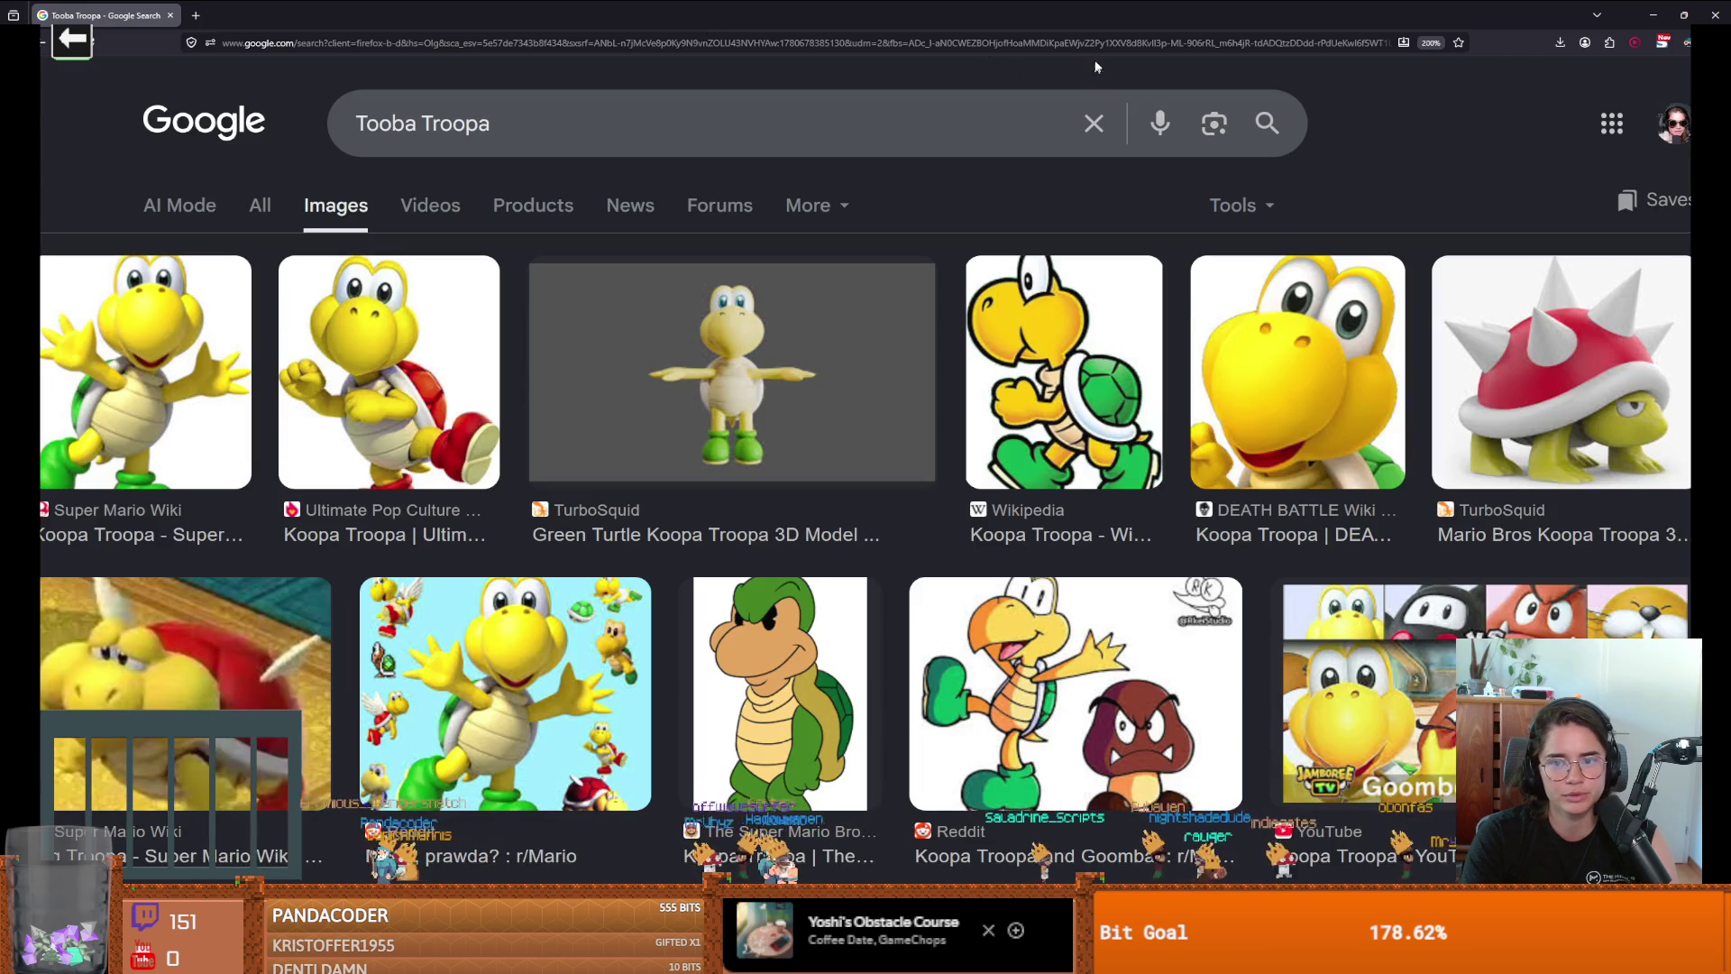
pyautogui.hotkey('alt', 'Tab')
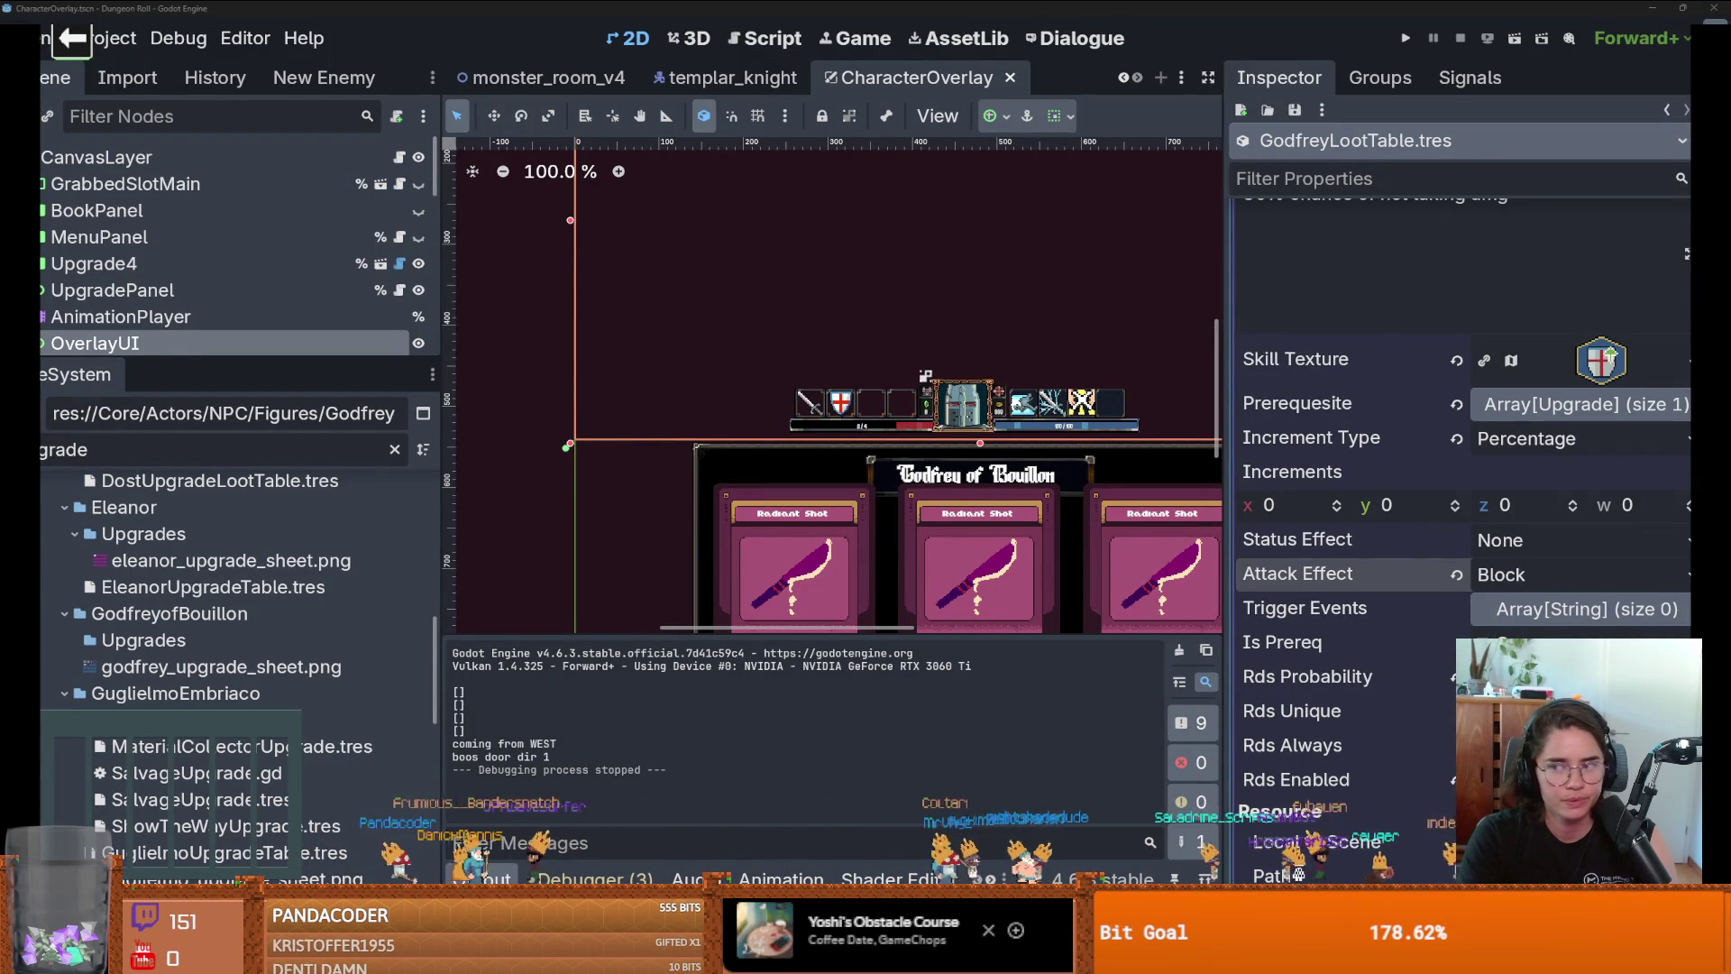
# Save CharacterOverlay, drag the Inspector splitter right to widen the 2D canvas, and save again.
pyautogui.scroll(3, 989, 375)
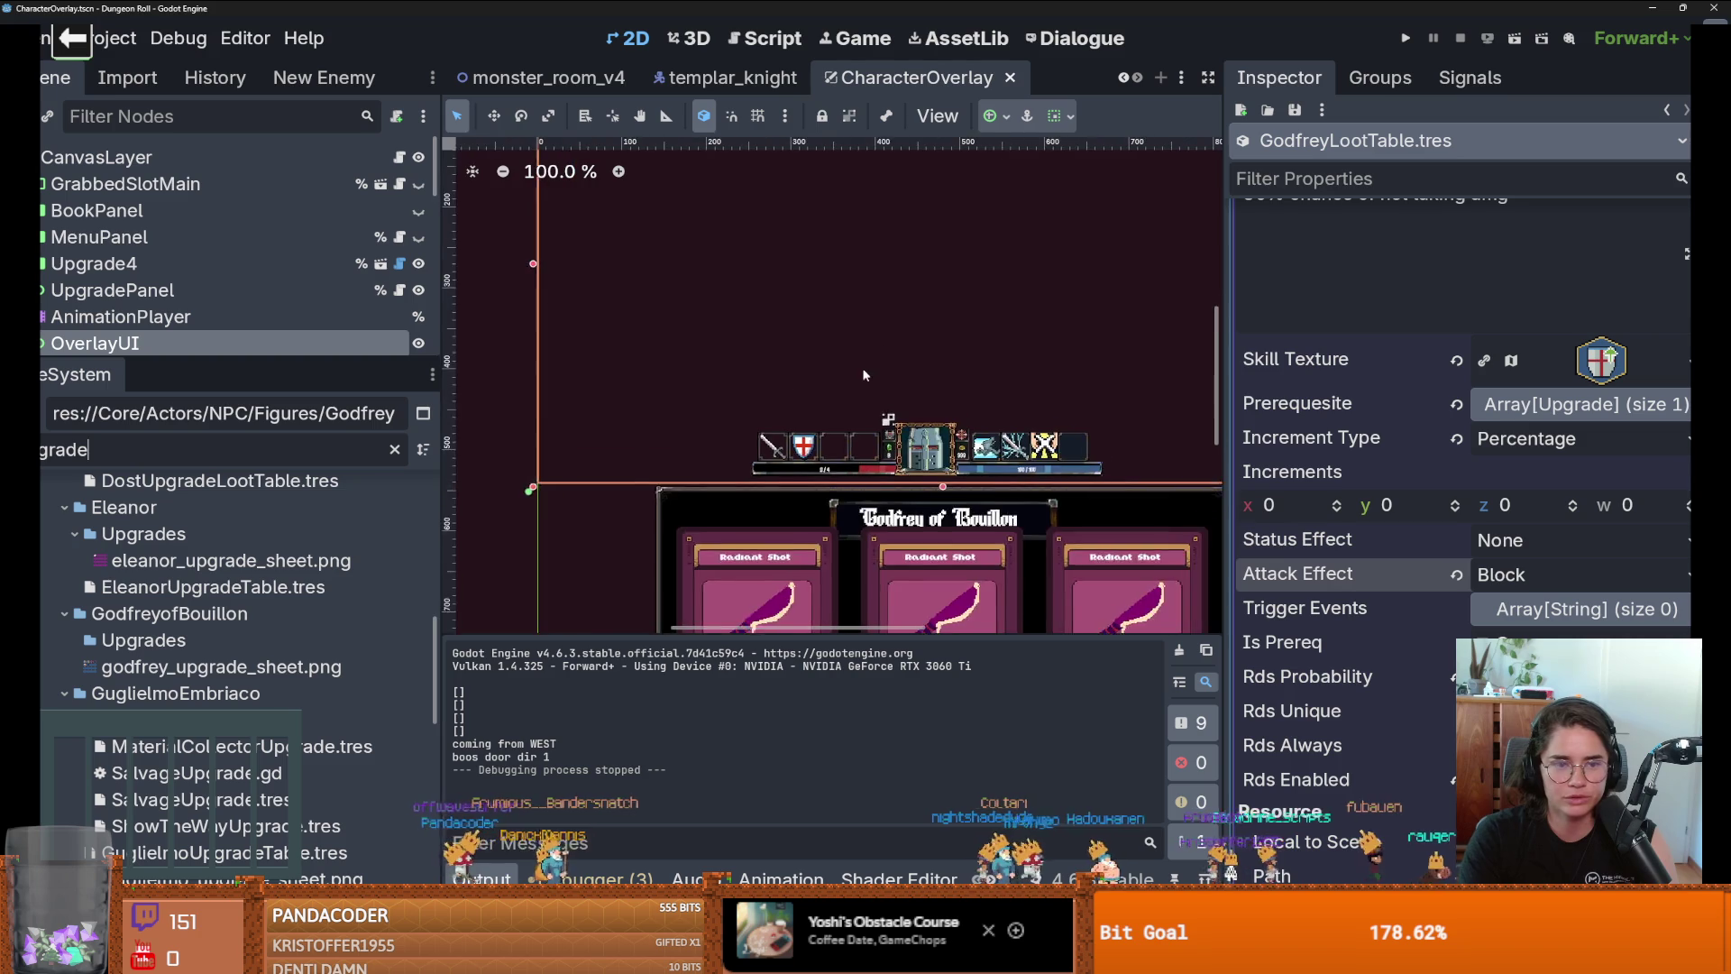
pyautogui.hotkey('ctrl', 's')
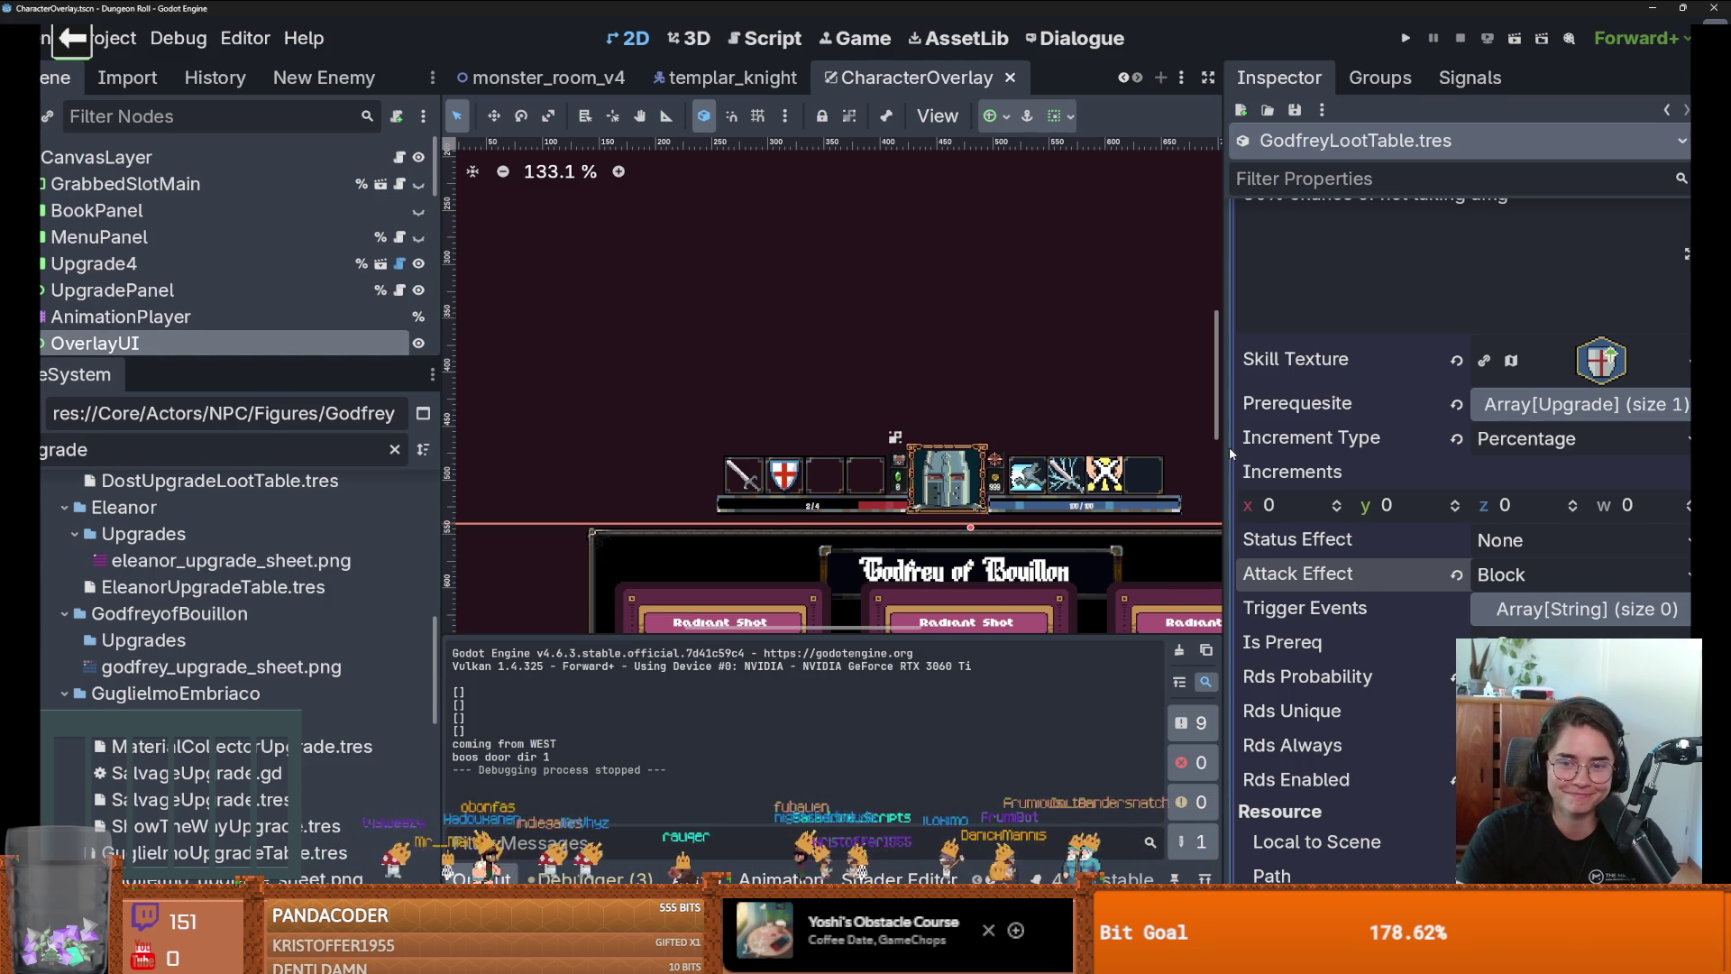
pyautogui.moveTo(1230, 446); pyautogui.dragTo(1390, 448)
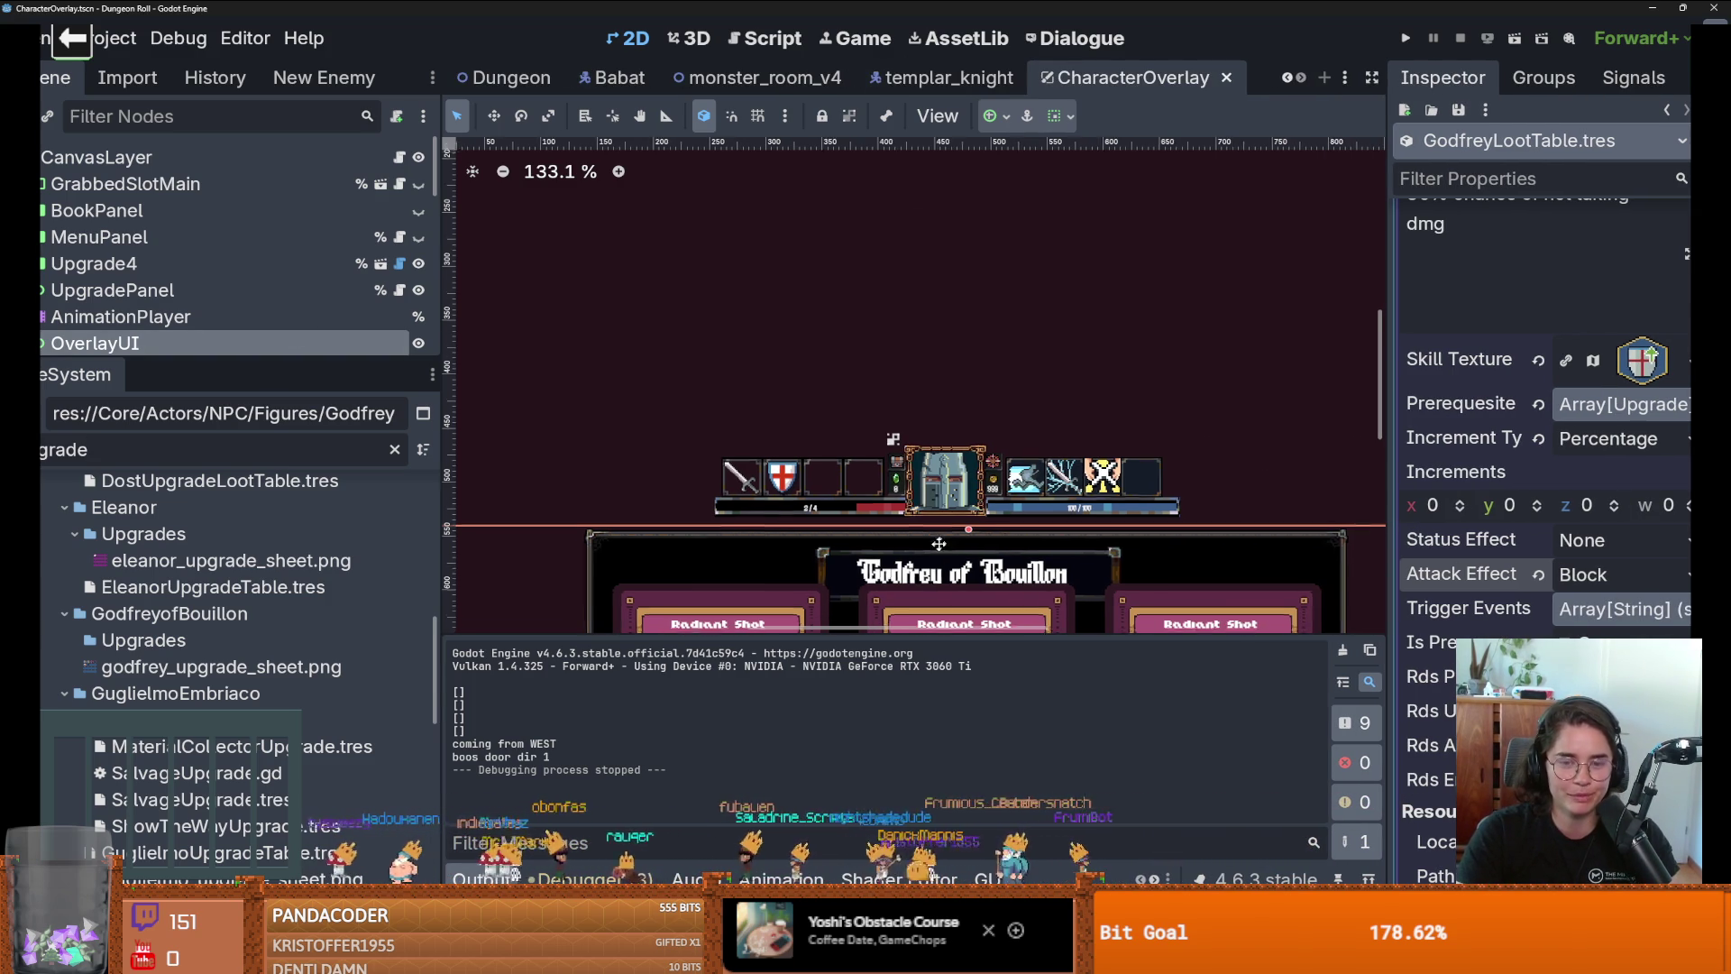
pyautogui.hotkey('ctrl', 's')
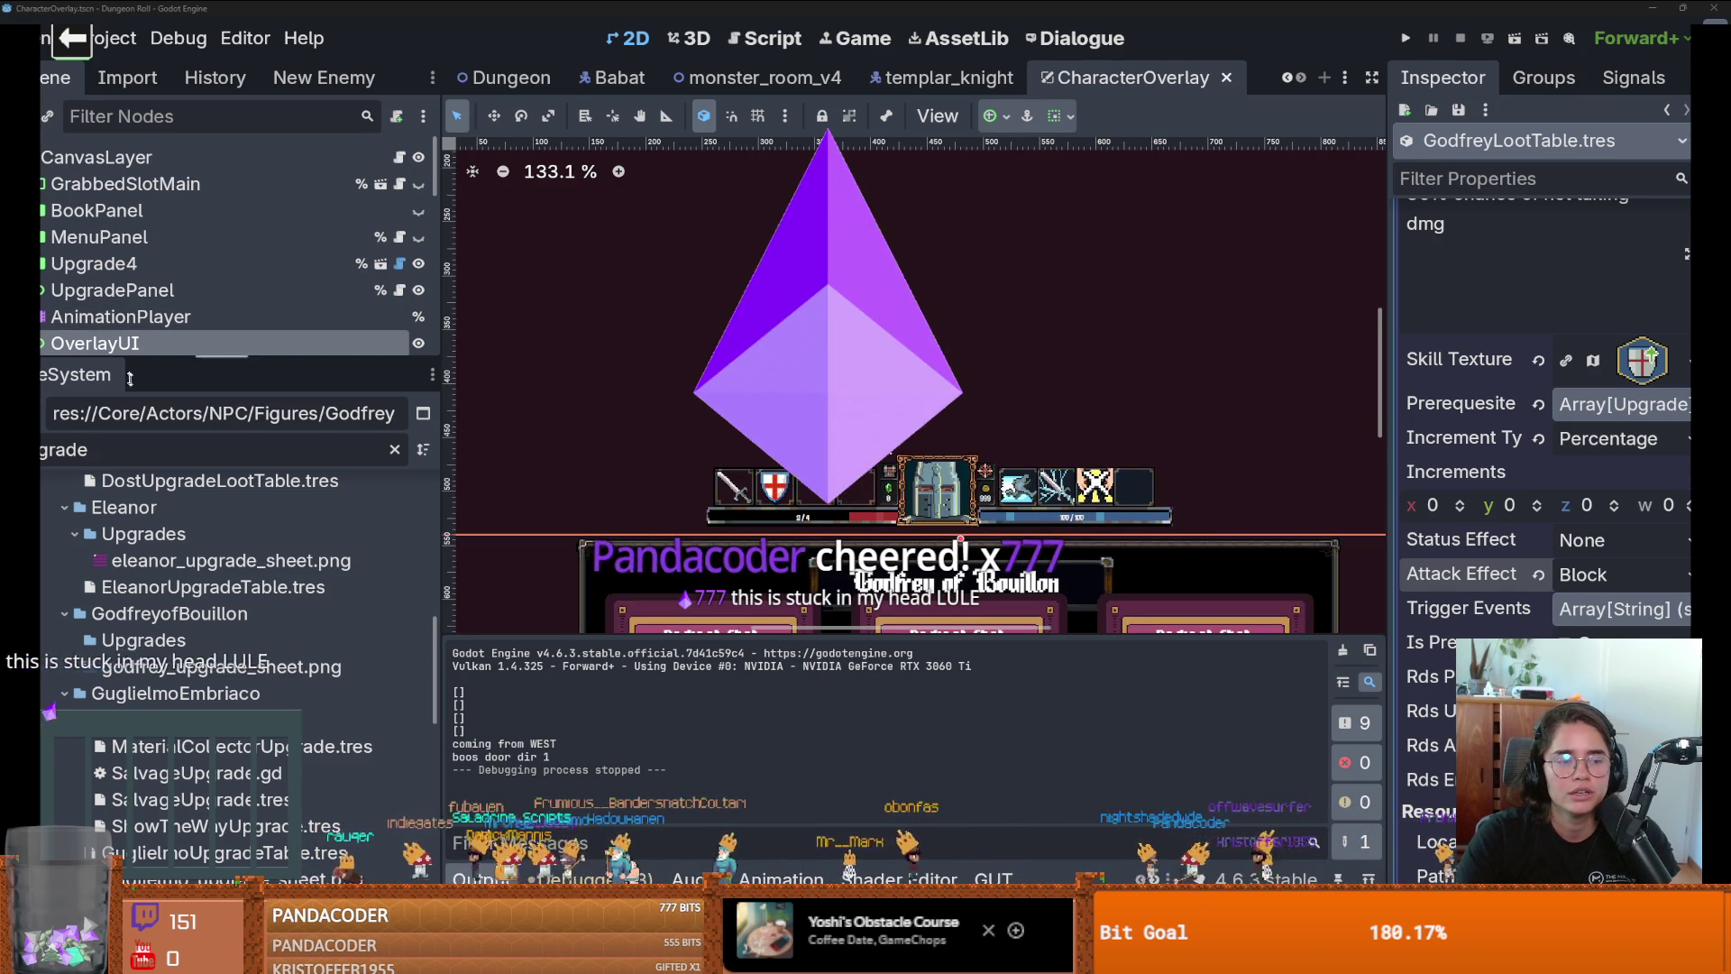
pyautogui.scroll(-3, 282, 592)
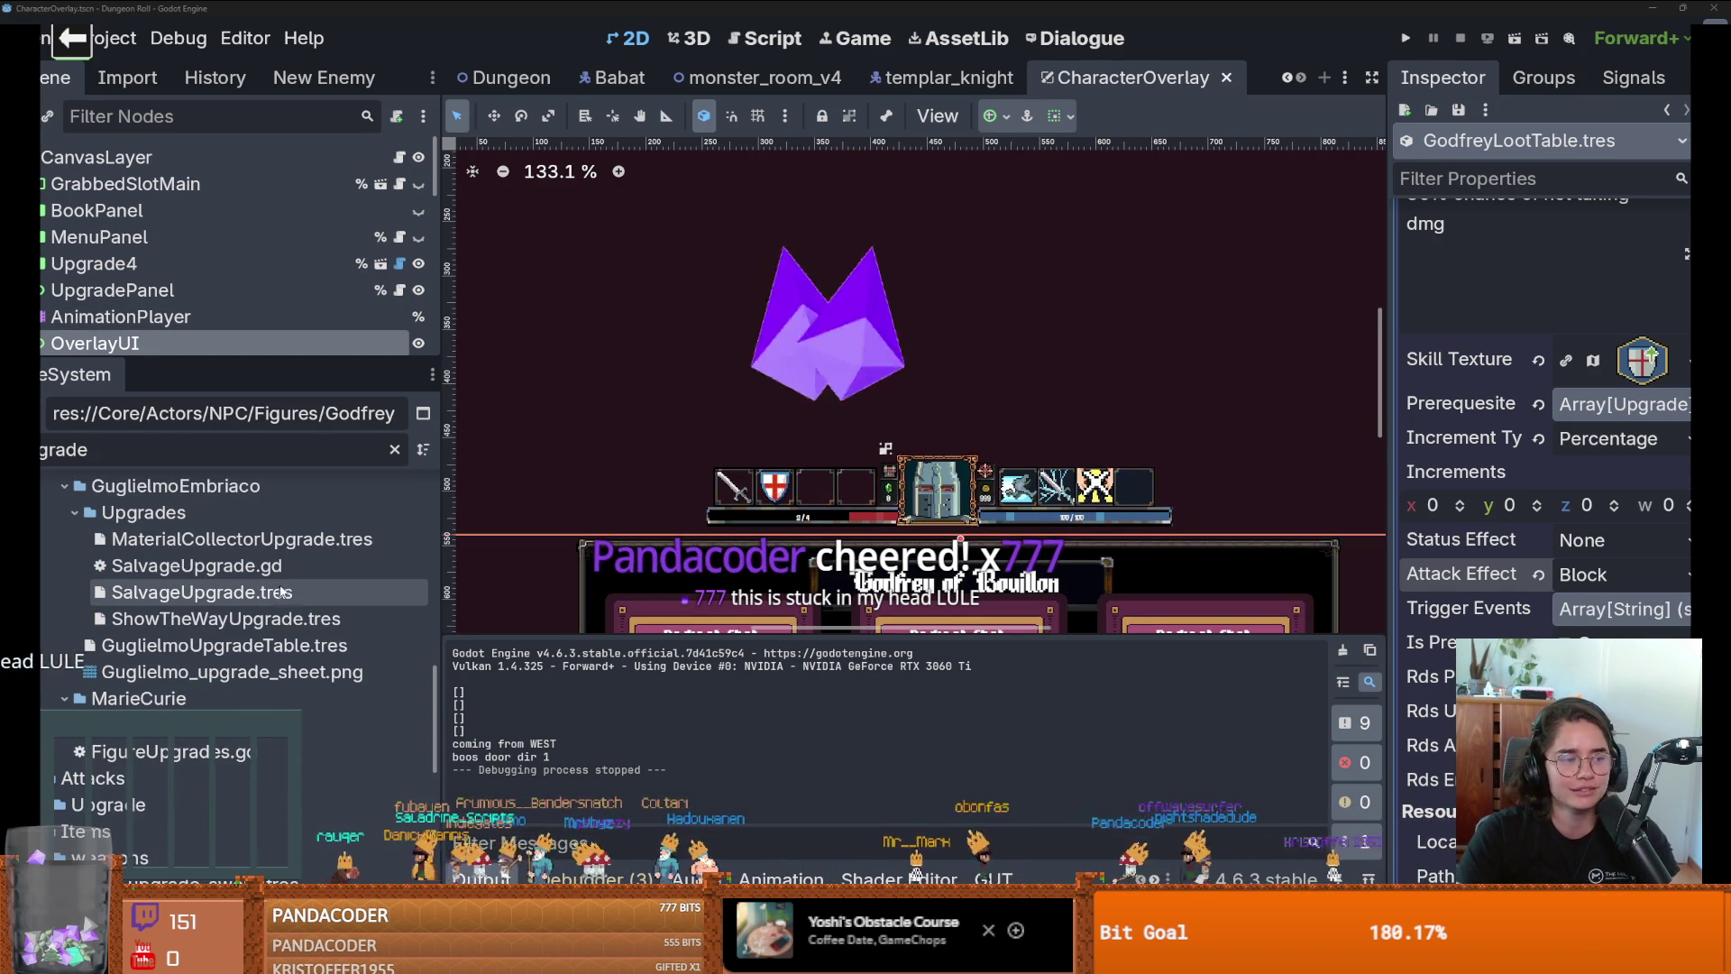
pyautogui.scroll(-3, 327, 672)
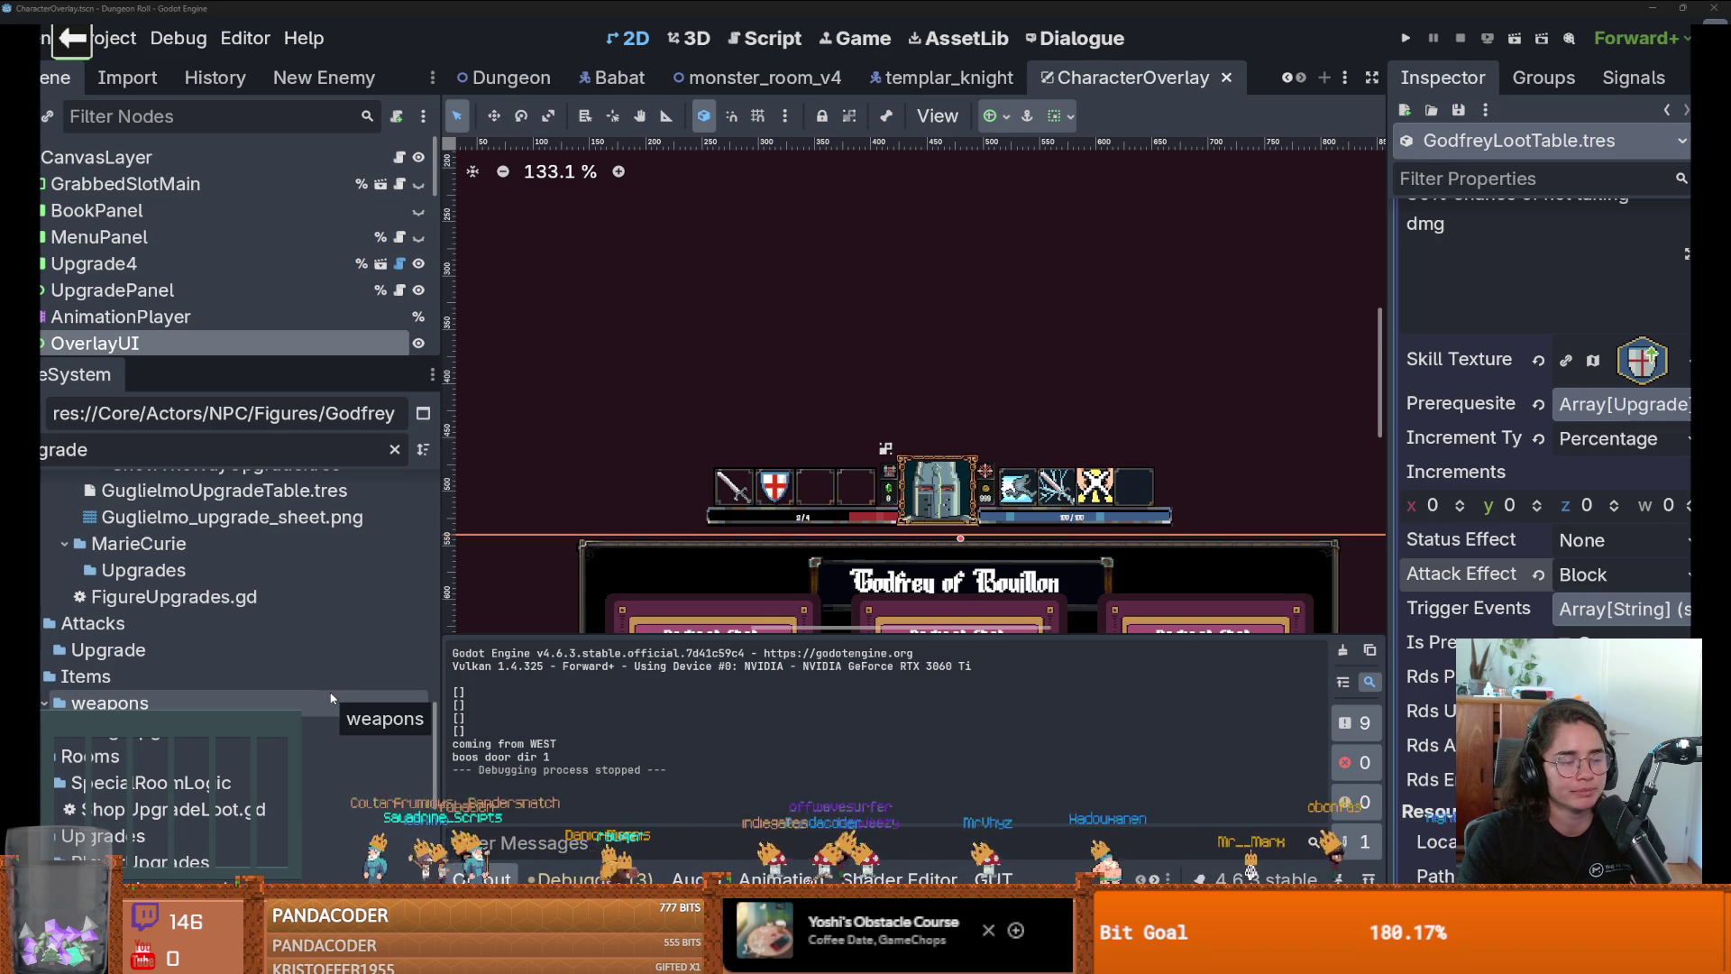
# Open PlayerUpgrades.gd, then Skills/MarieCurie/Upgrade/Upgrade.gd, in the Script editor.
pyautogui.scroll(-3, 332, 694)
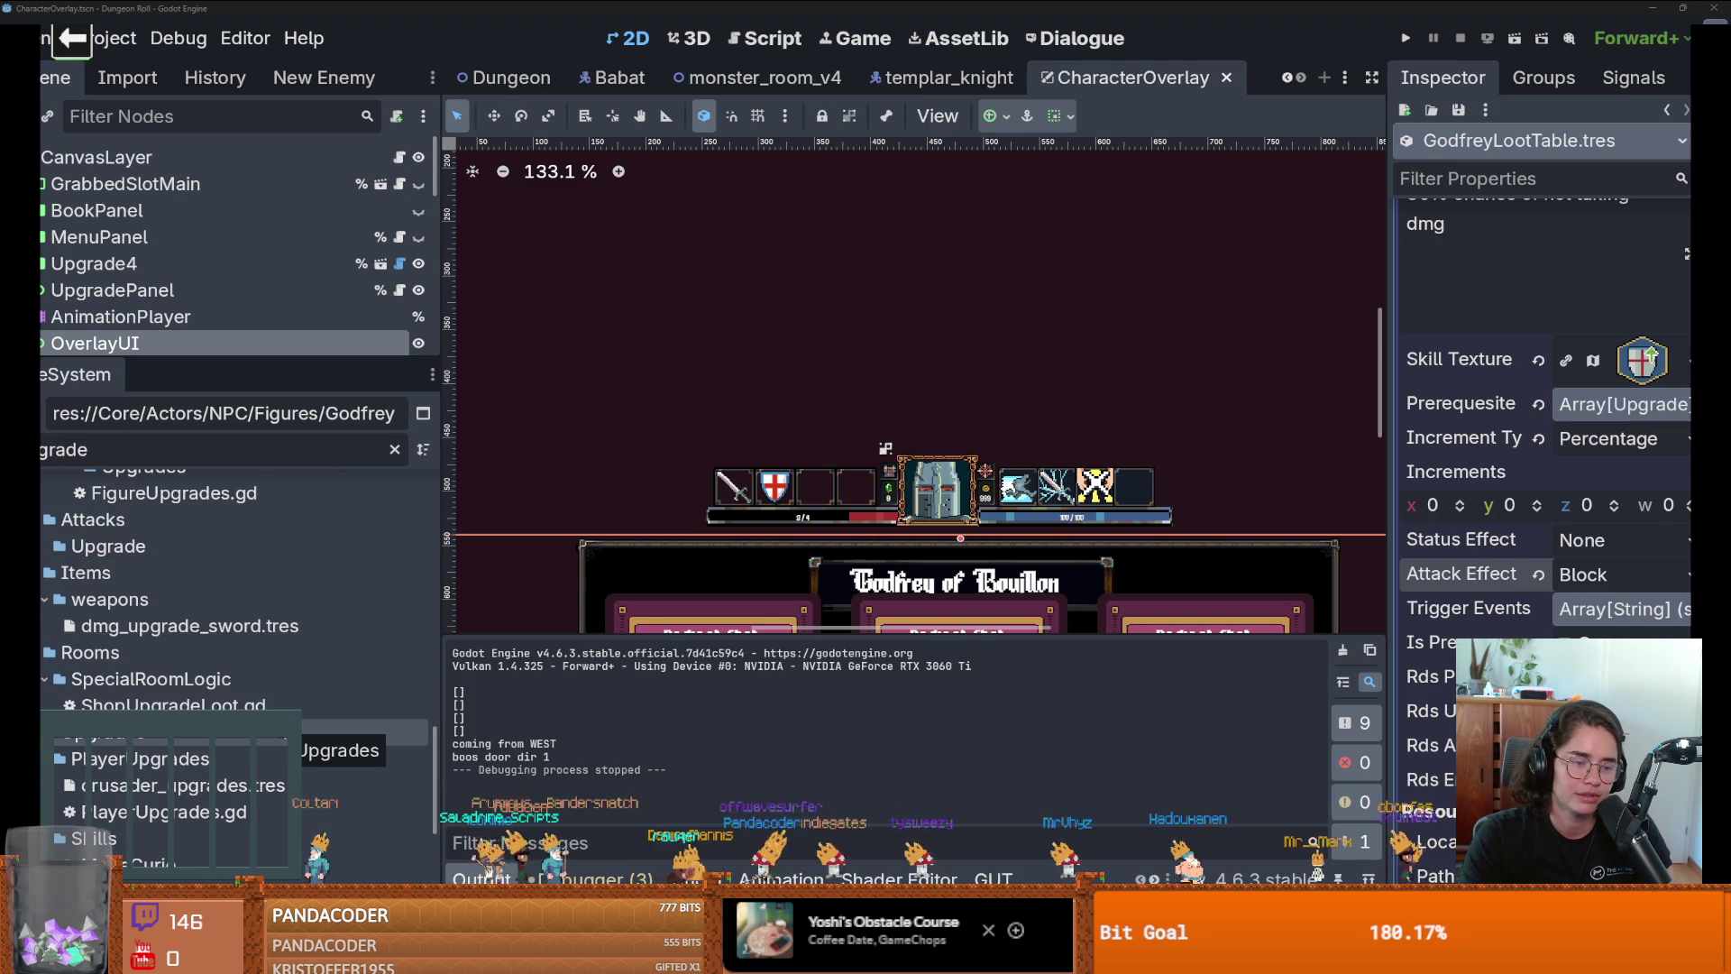
pyautogui.scroll(-3, 237, 685)
pyautogui.doubleClick(234, 665)
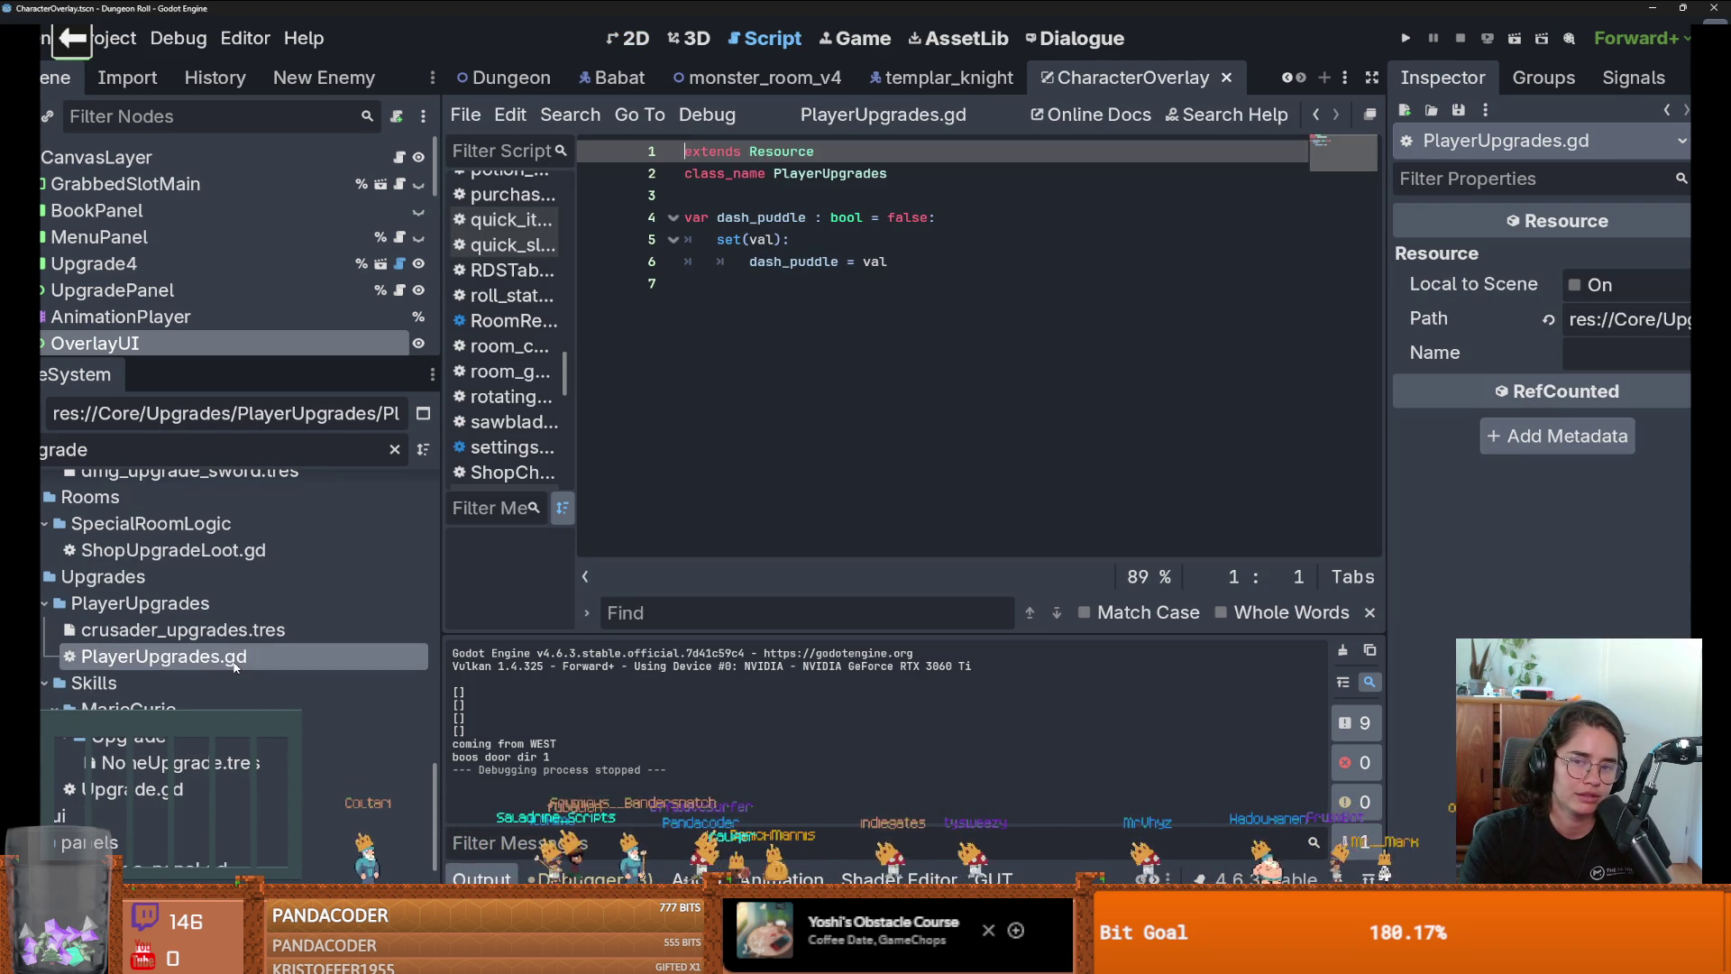
pyautogui.scroll(-2, 235, 665)
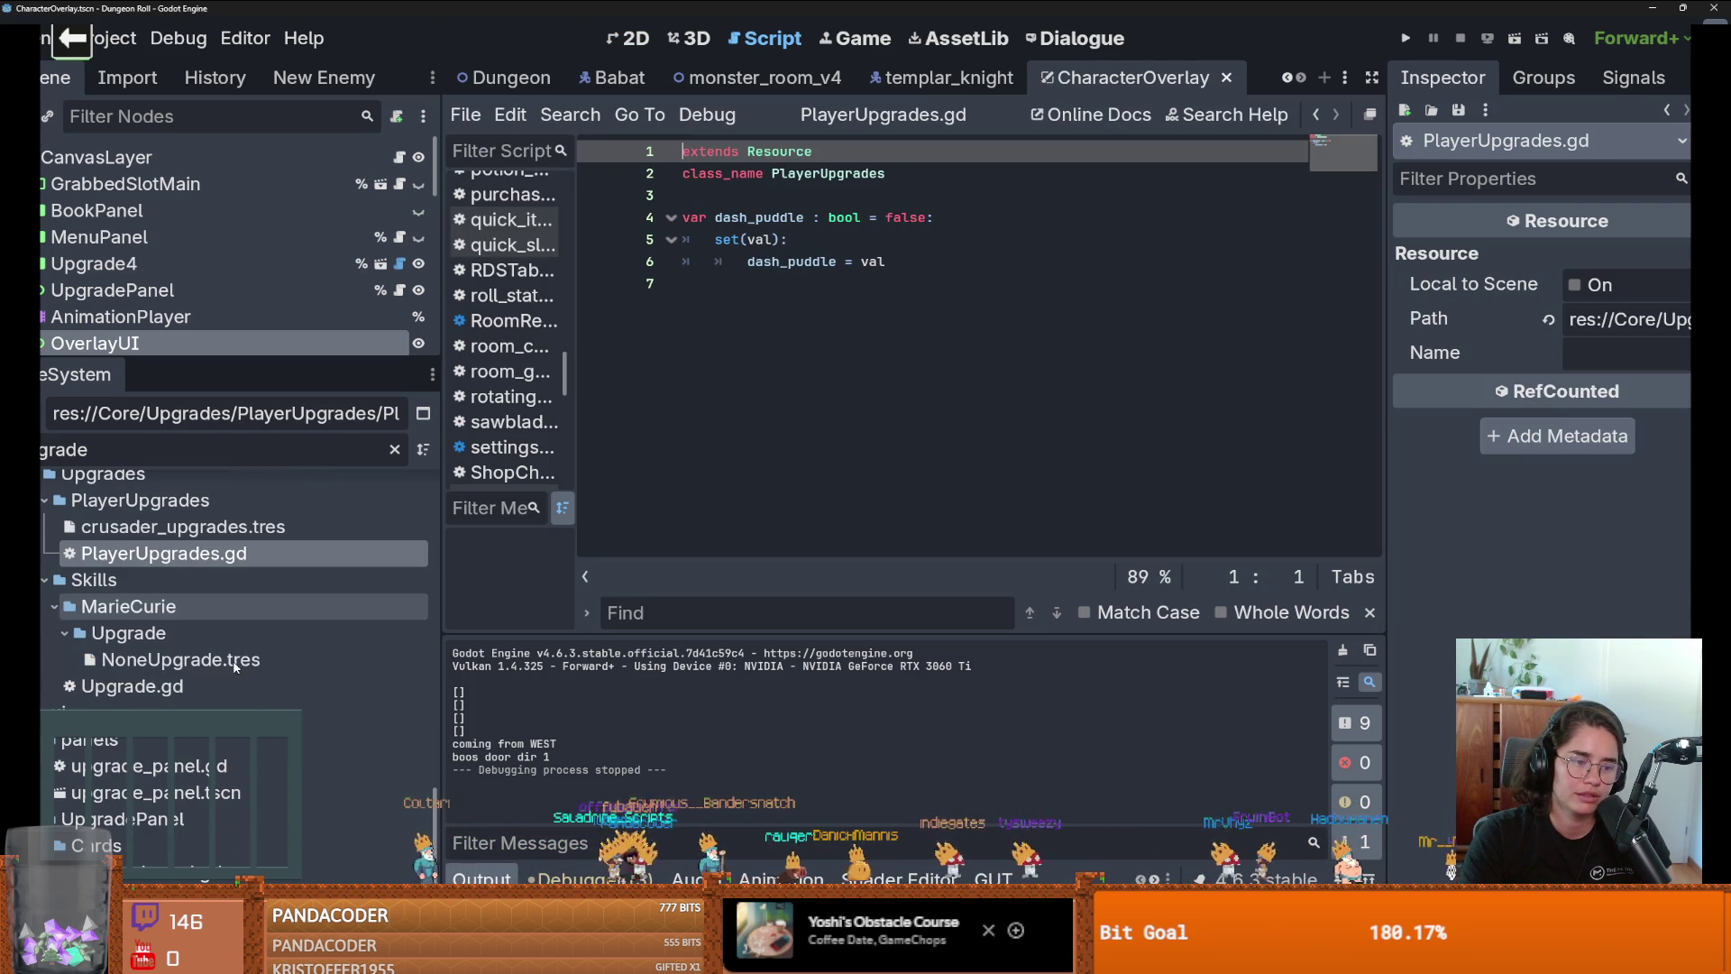
pyautogui.doubleClick(222, 678)
pyautogui.scroll(-4, 1053, 505)
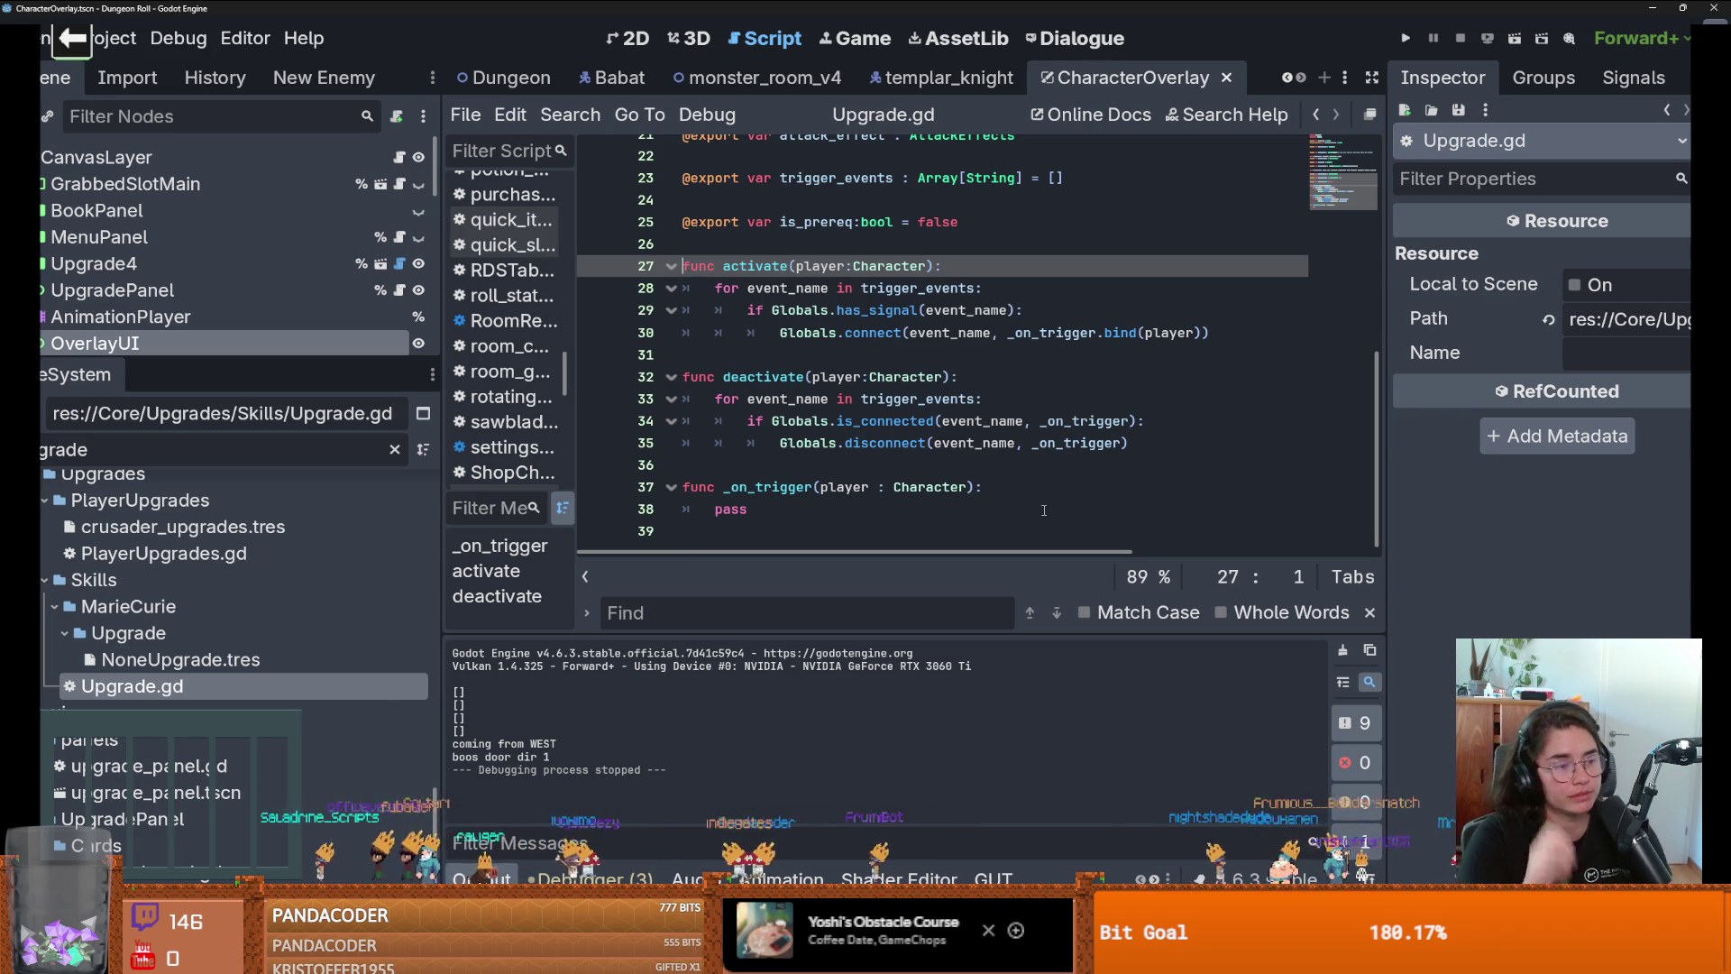
# Insert empty lines above attack_effect in Upgrade.gd, placing the cursor on line 21.
pyautogui.click(875, 355)
pyautogui.hotkey('ctrl', 's')
pyautogui.scroll(2, 875, 400)
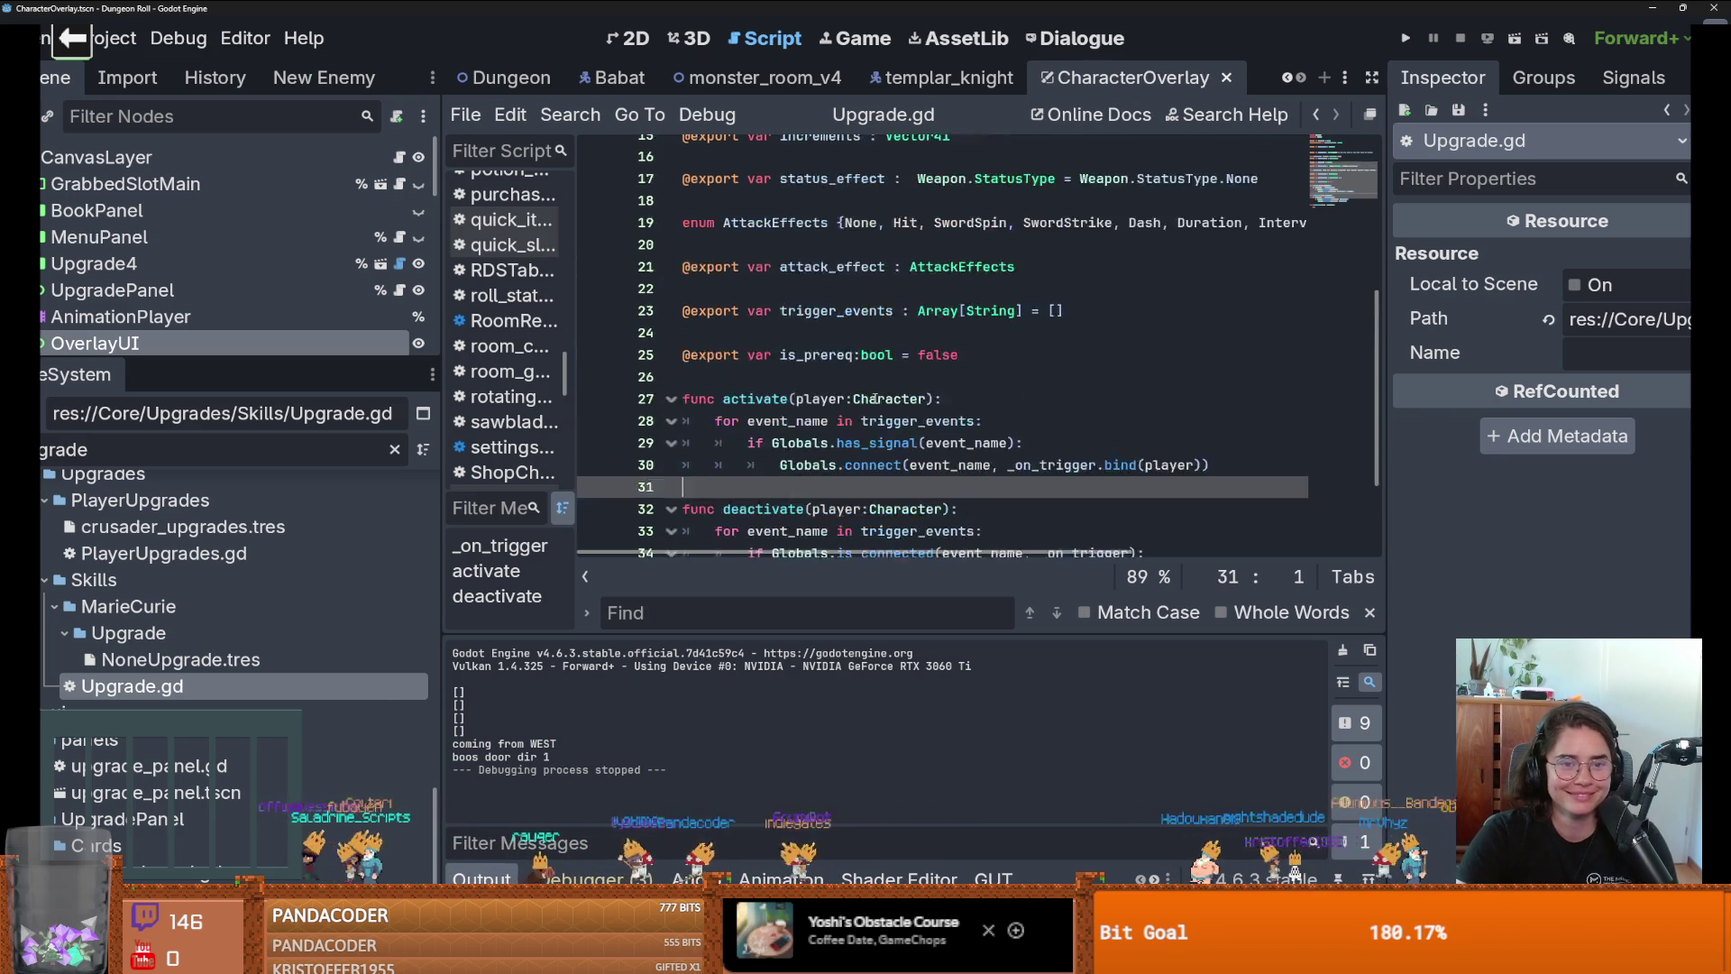
pyautogui.scroll(3, 874, 399)
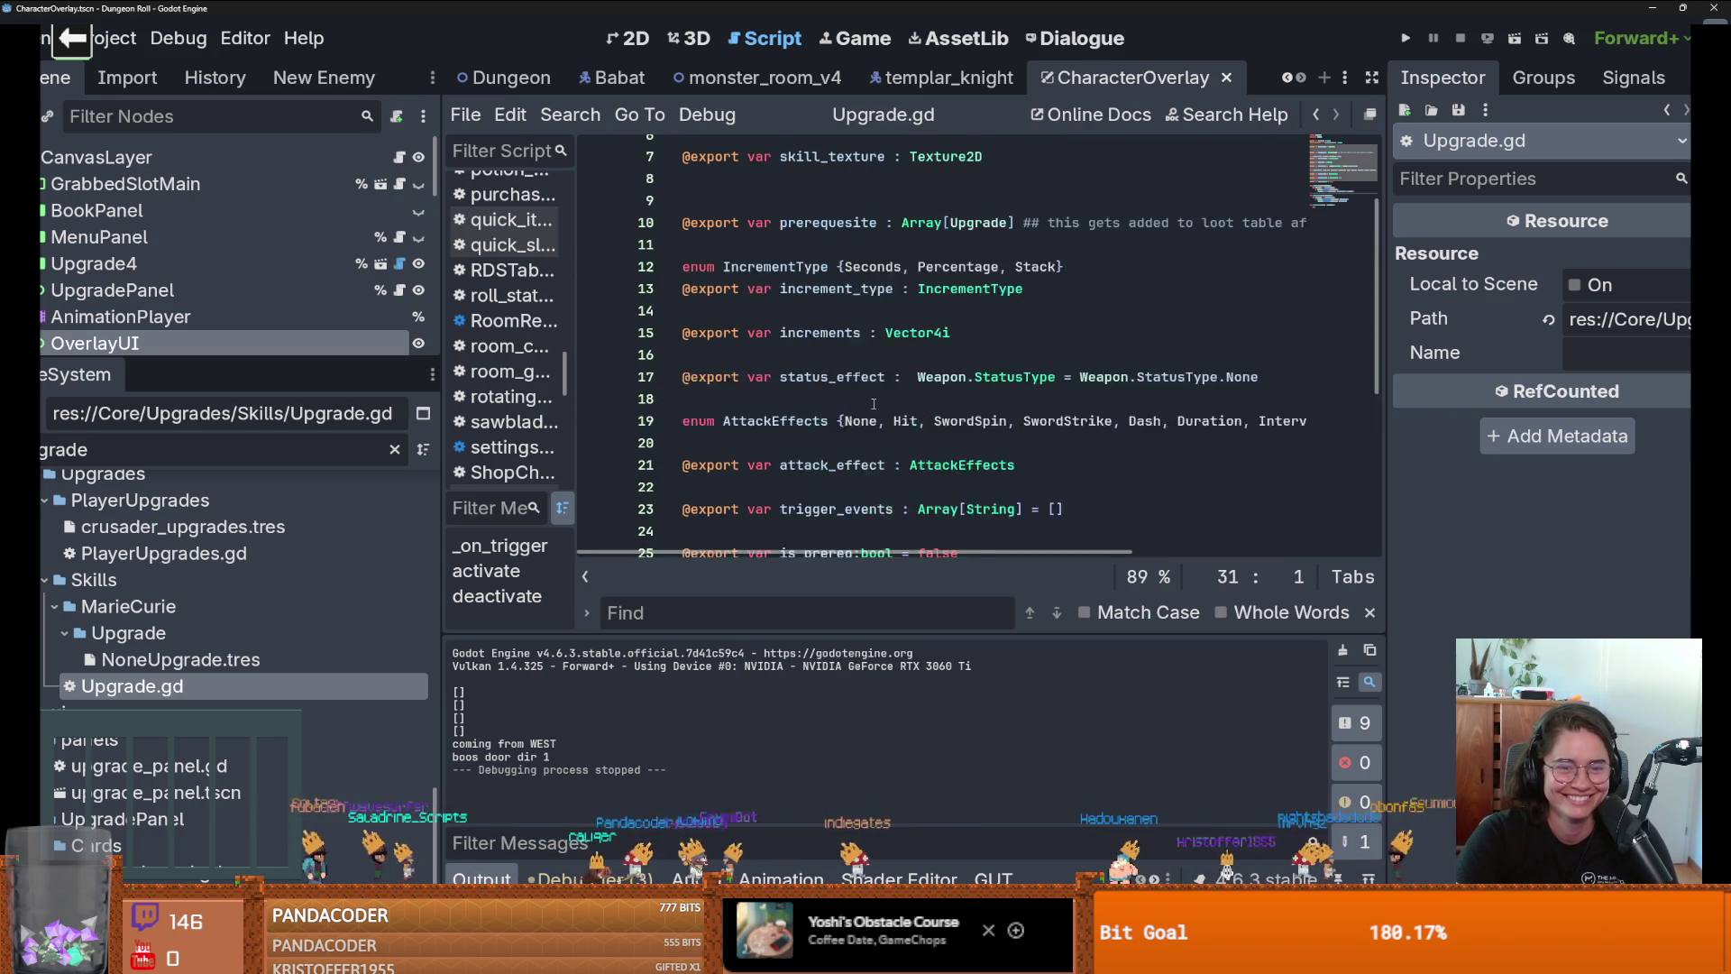
pyautogui.scroll(-2, 874, 403)
pyautogui.scroll(2, 992, 429)
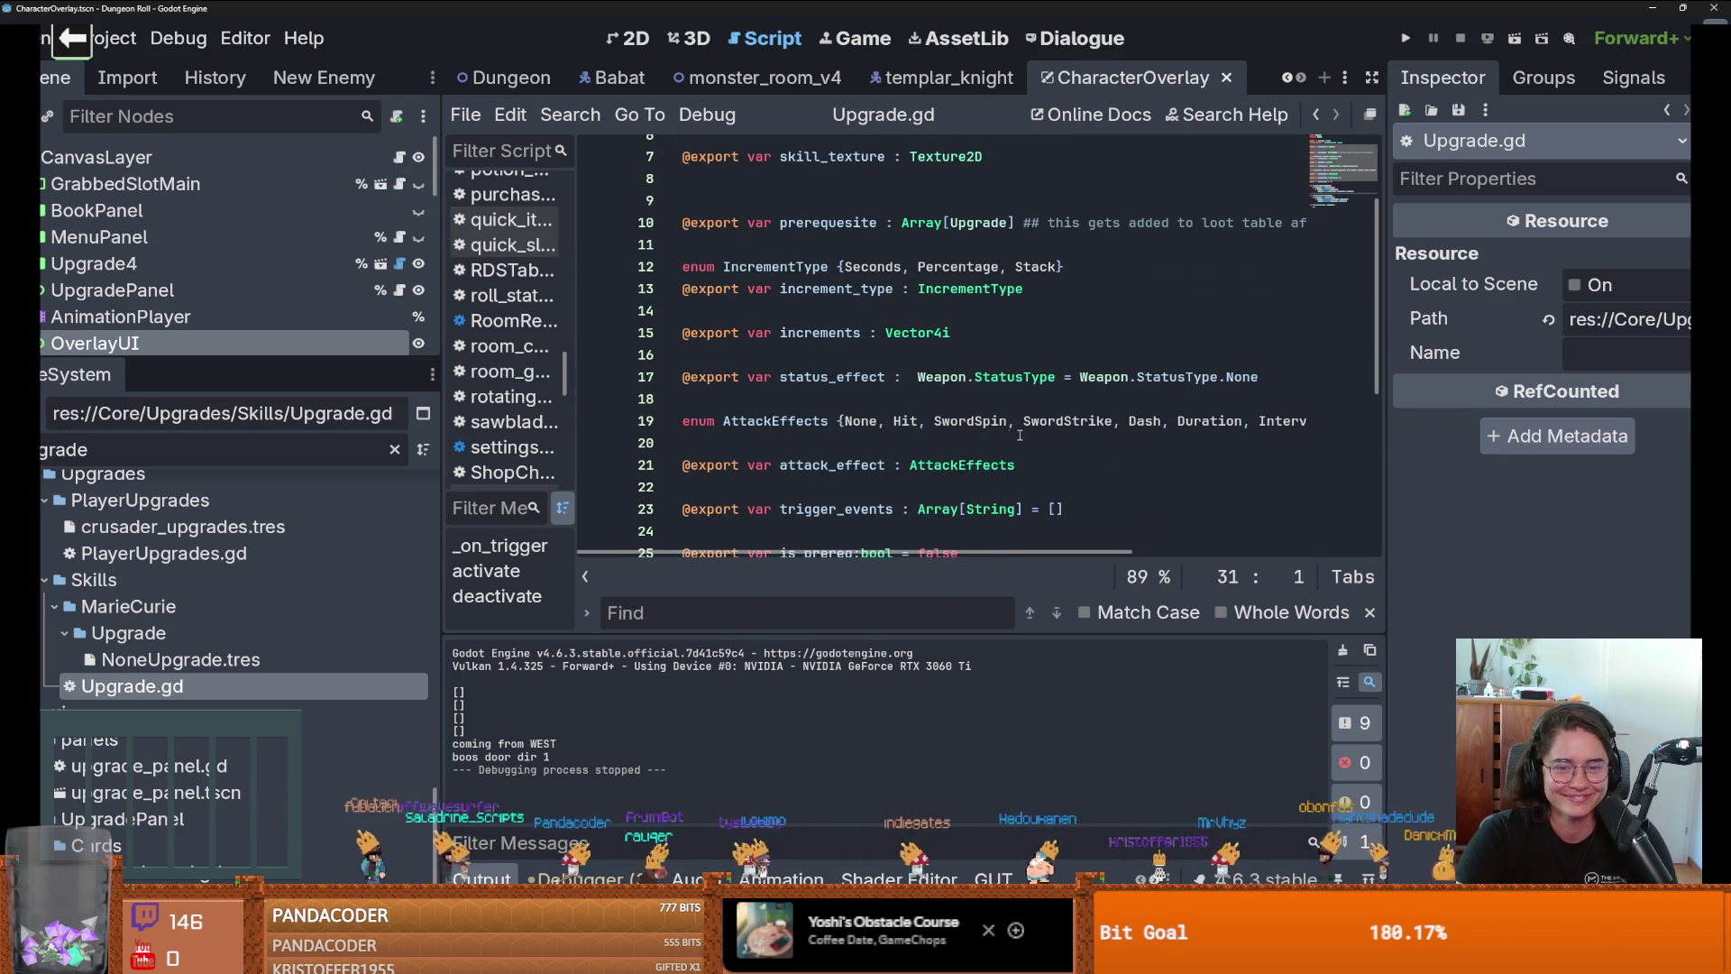
pyautogui.click(1020, 431)
pyautogui.scroll(-3, 834, 427)
pyautogui.press('Down')
pyautogui.press('Return')
pyautogui.press('Return')
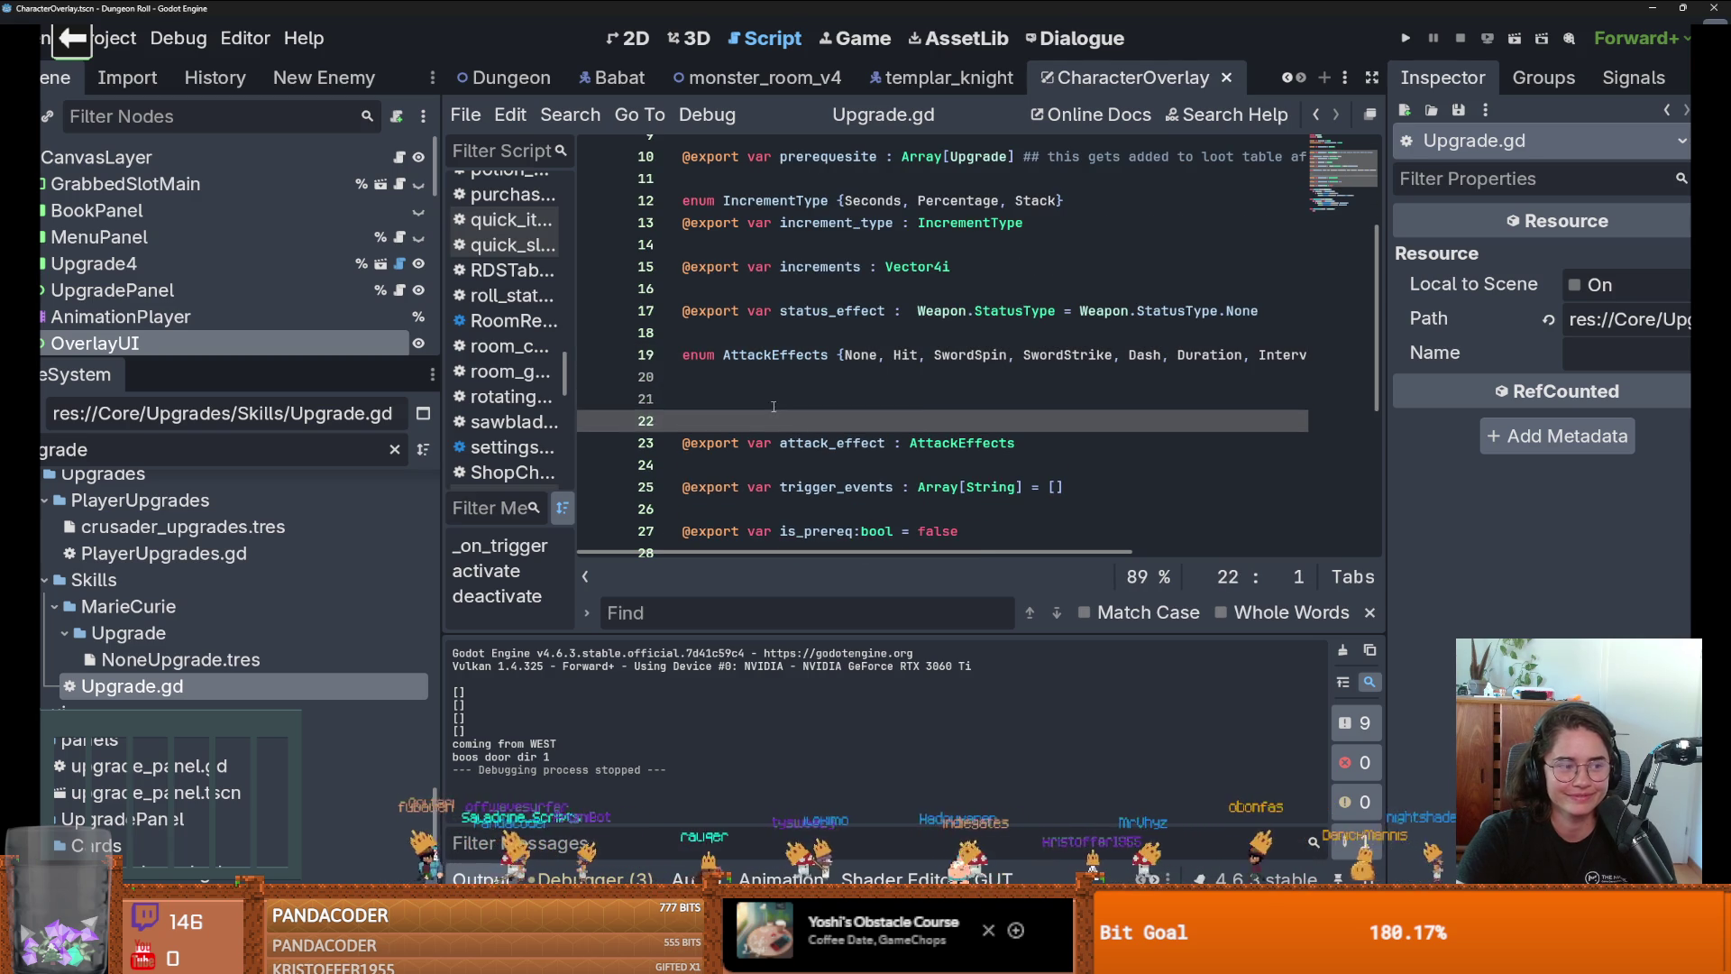
pyautogui.click(774, 407)
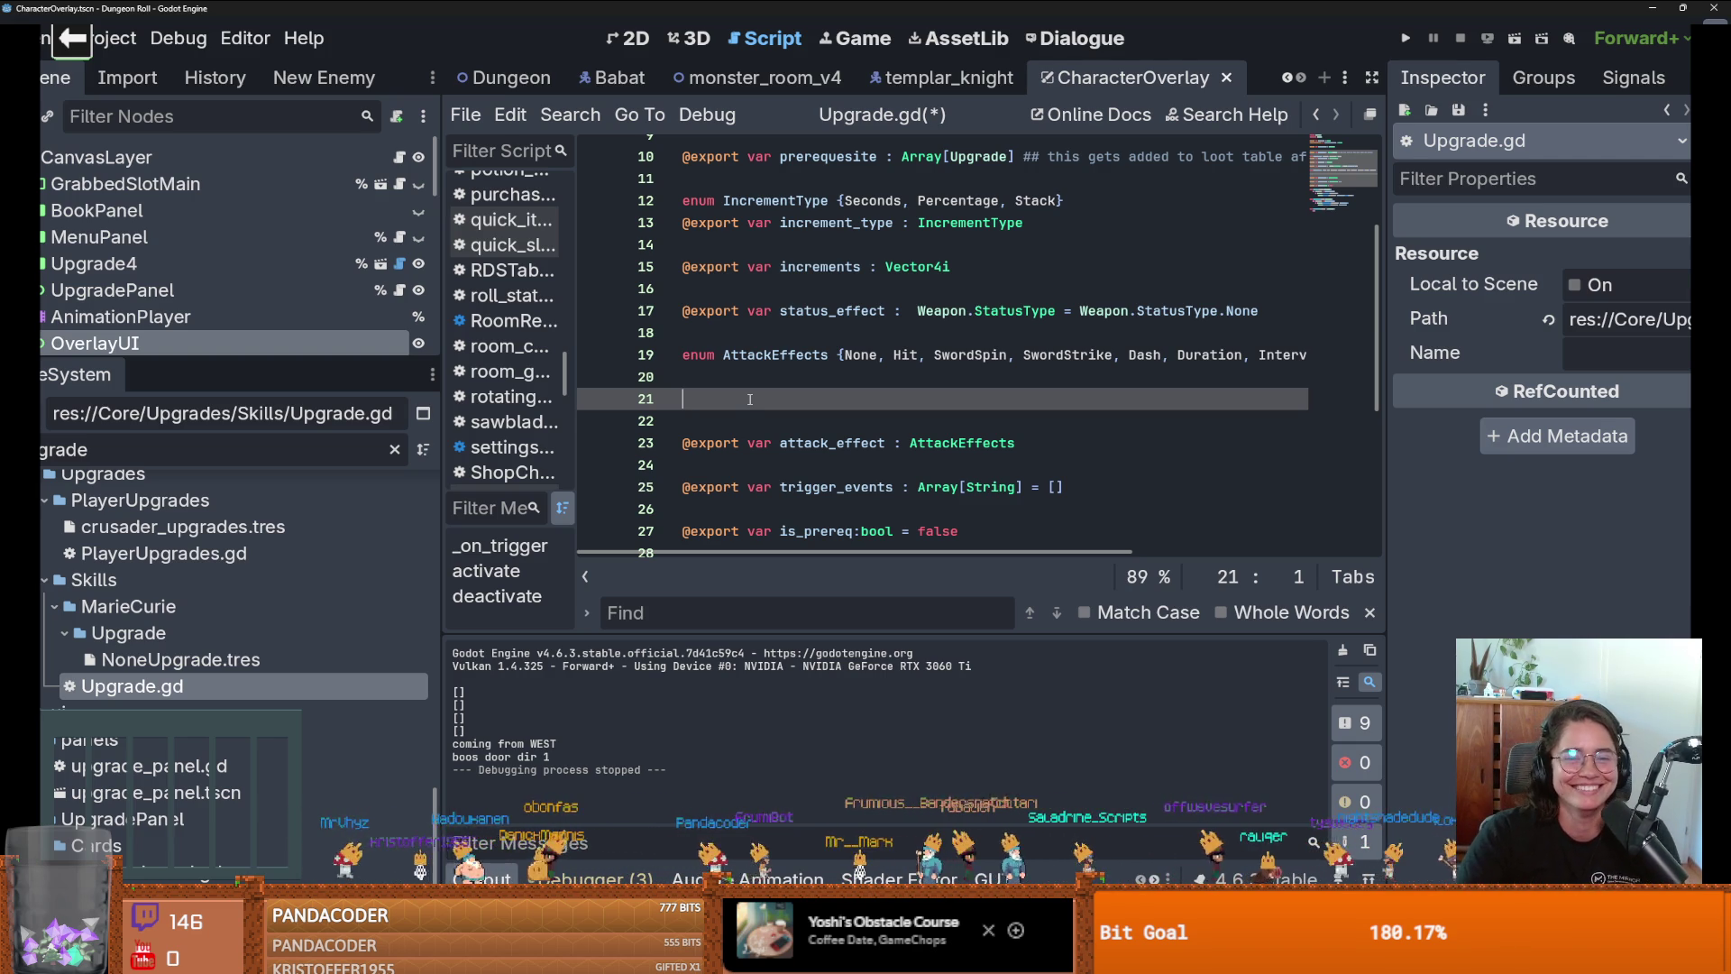
pyautogui.write('@export var')
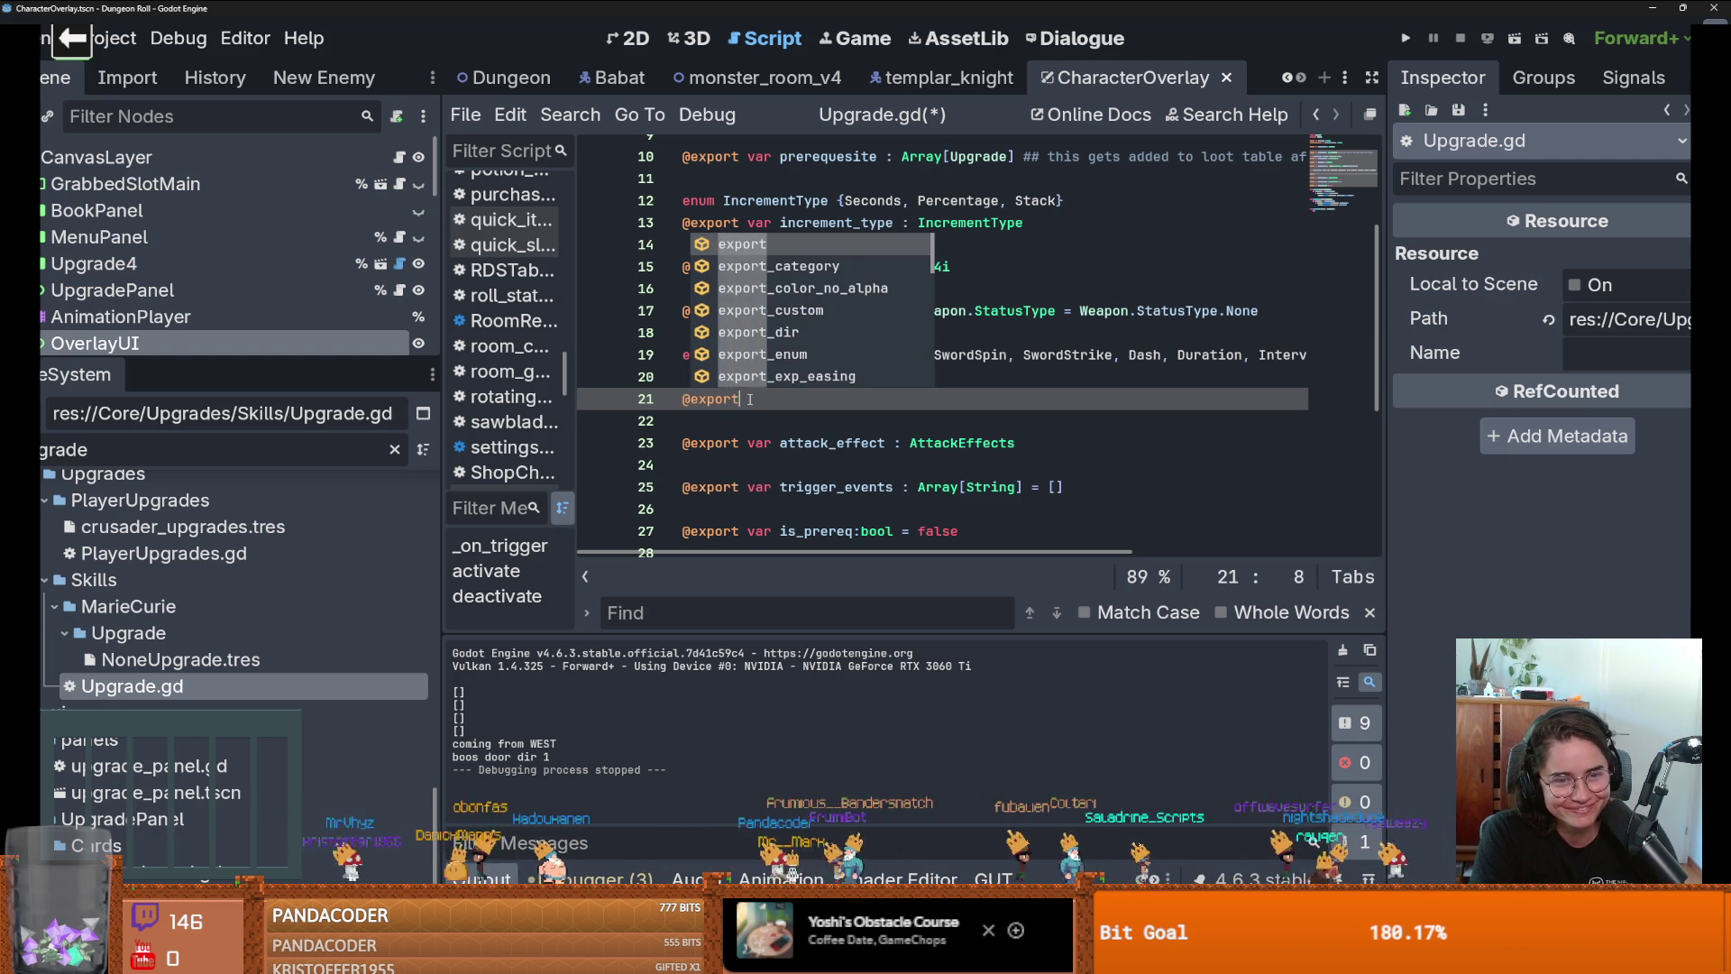
pyautogui.write(' text')
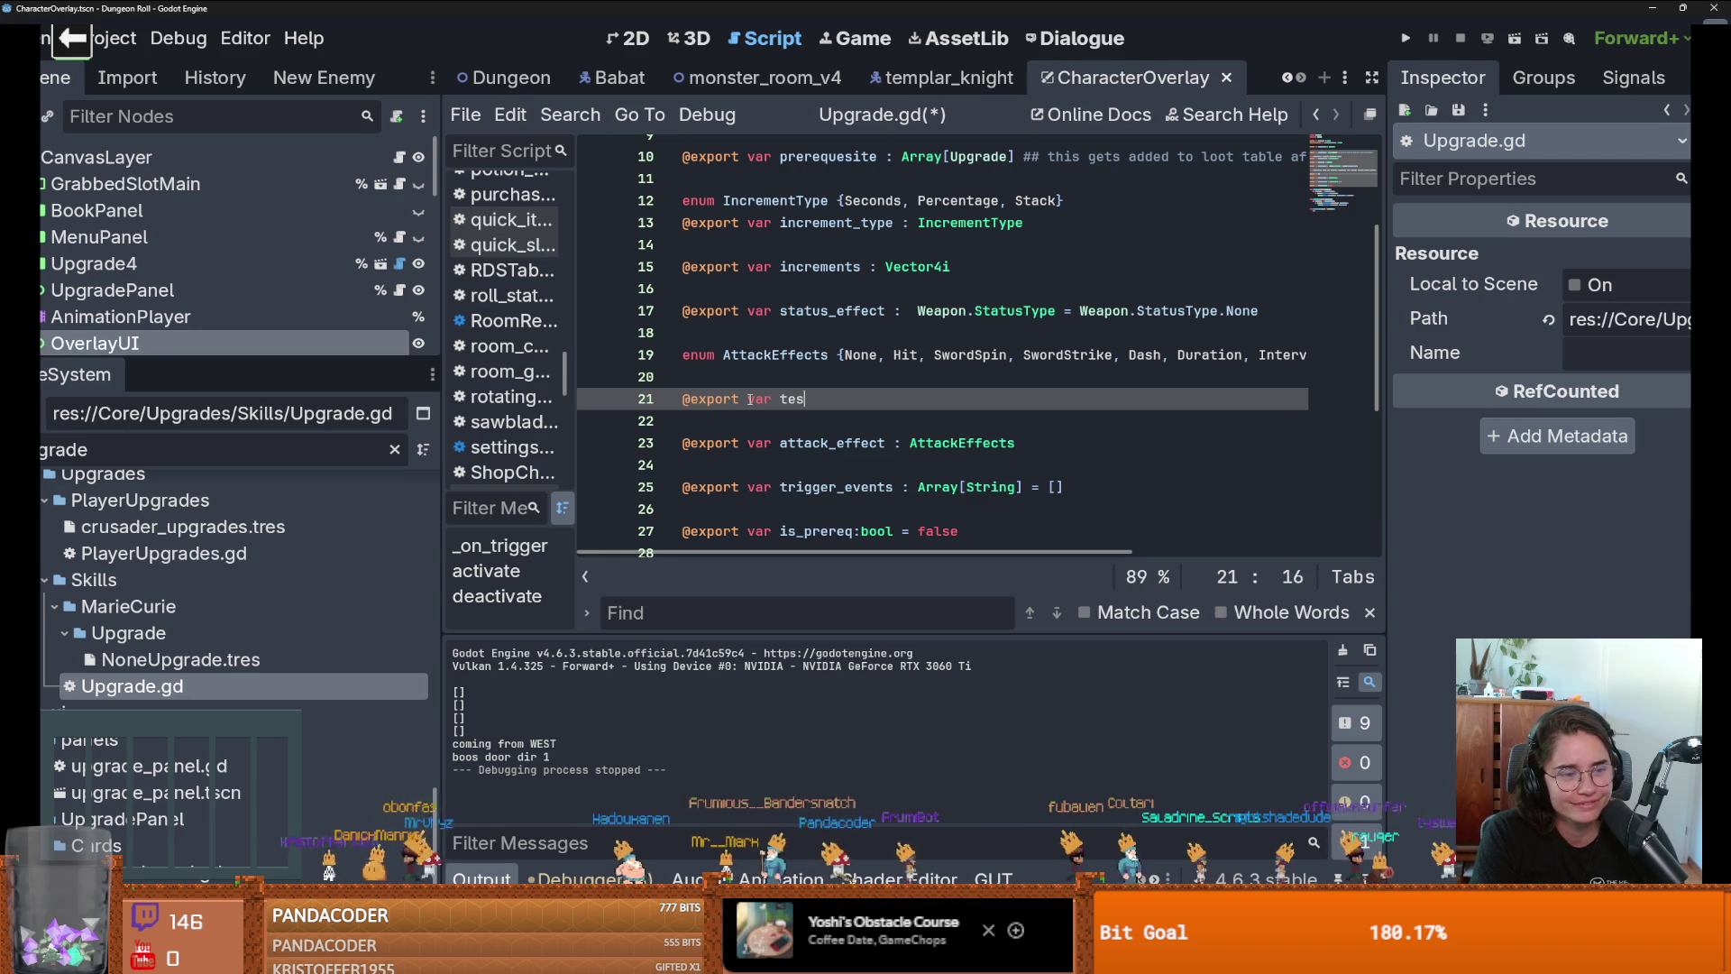
pyautogui.write('ure')
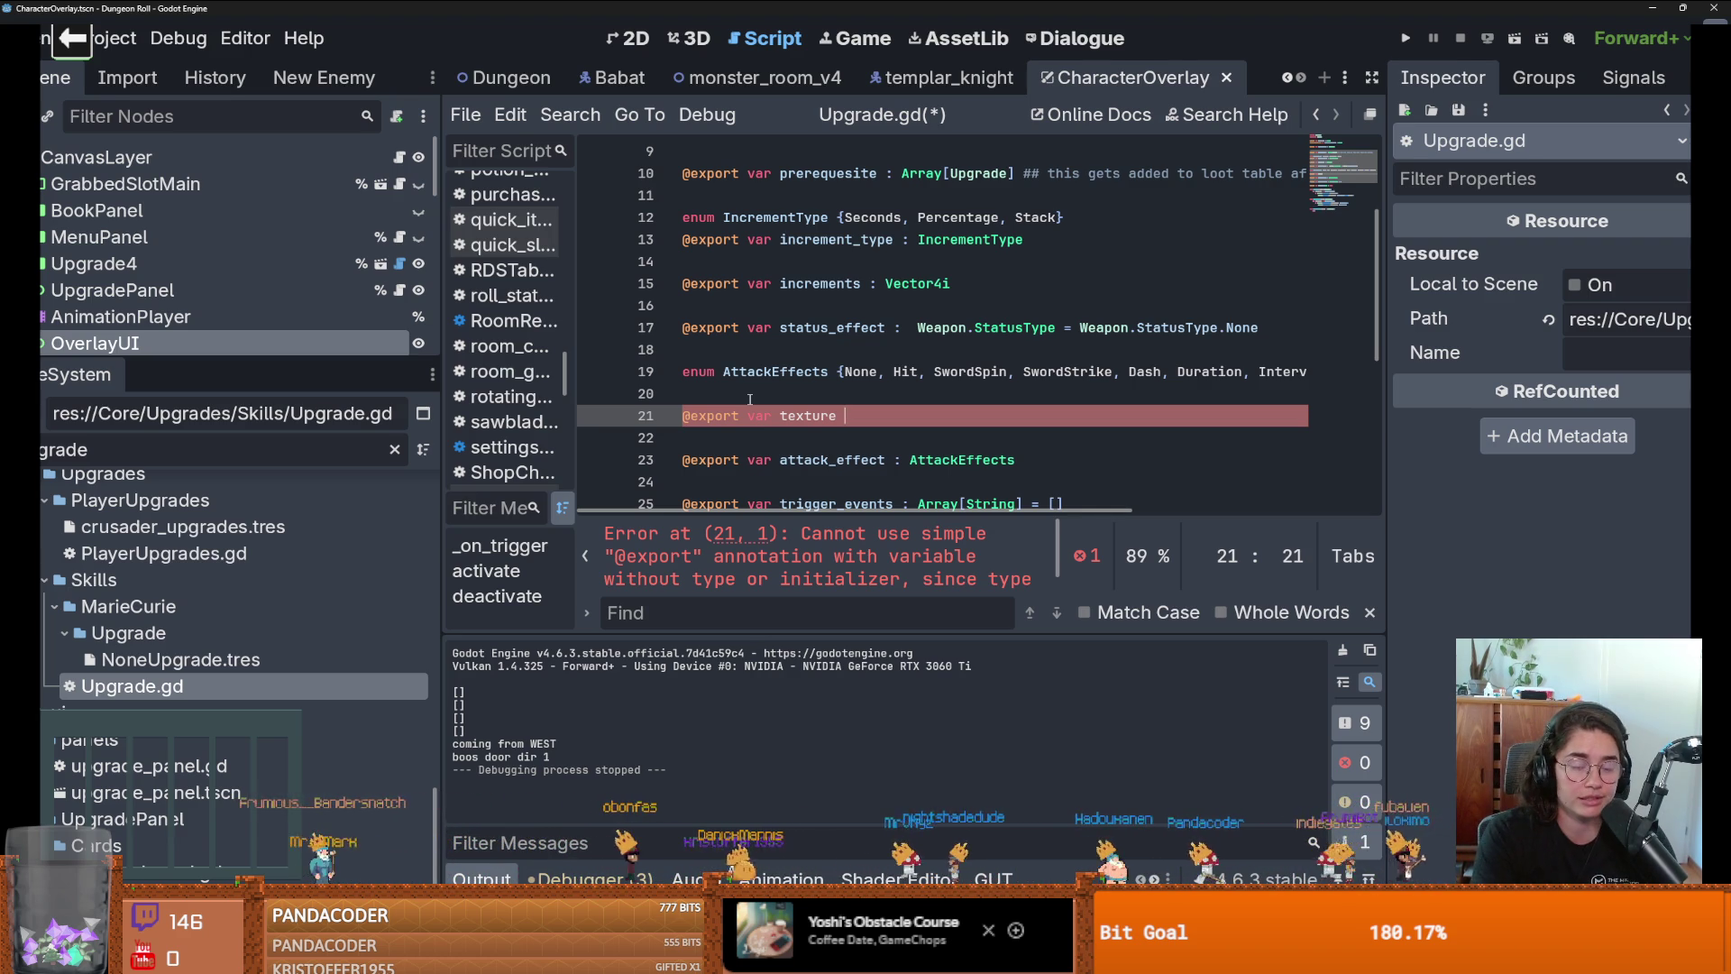
pyautogui.press('BackSpace')
pyautogui.press('BackSpace')
pyautogui.press('BackSpace')
pyautogui.write('sw')
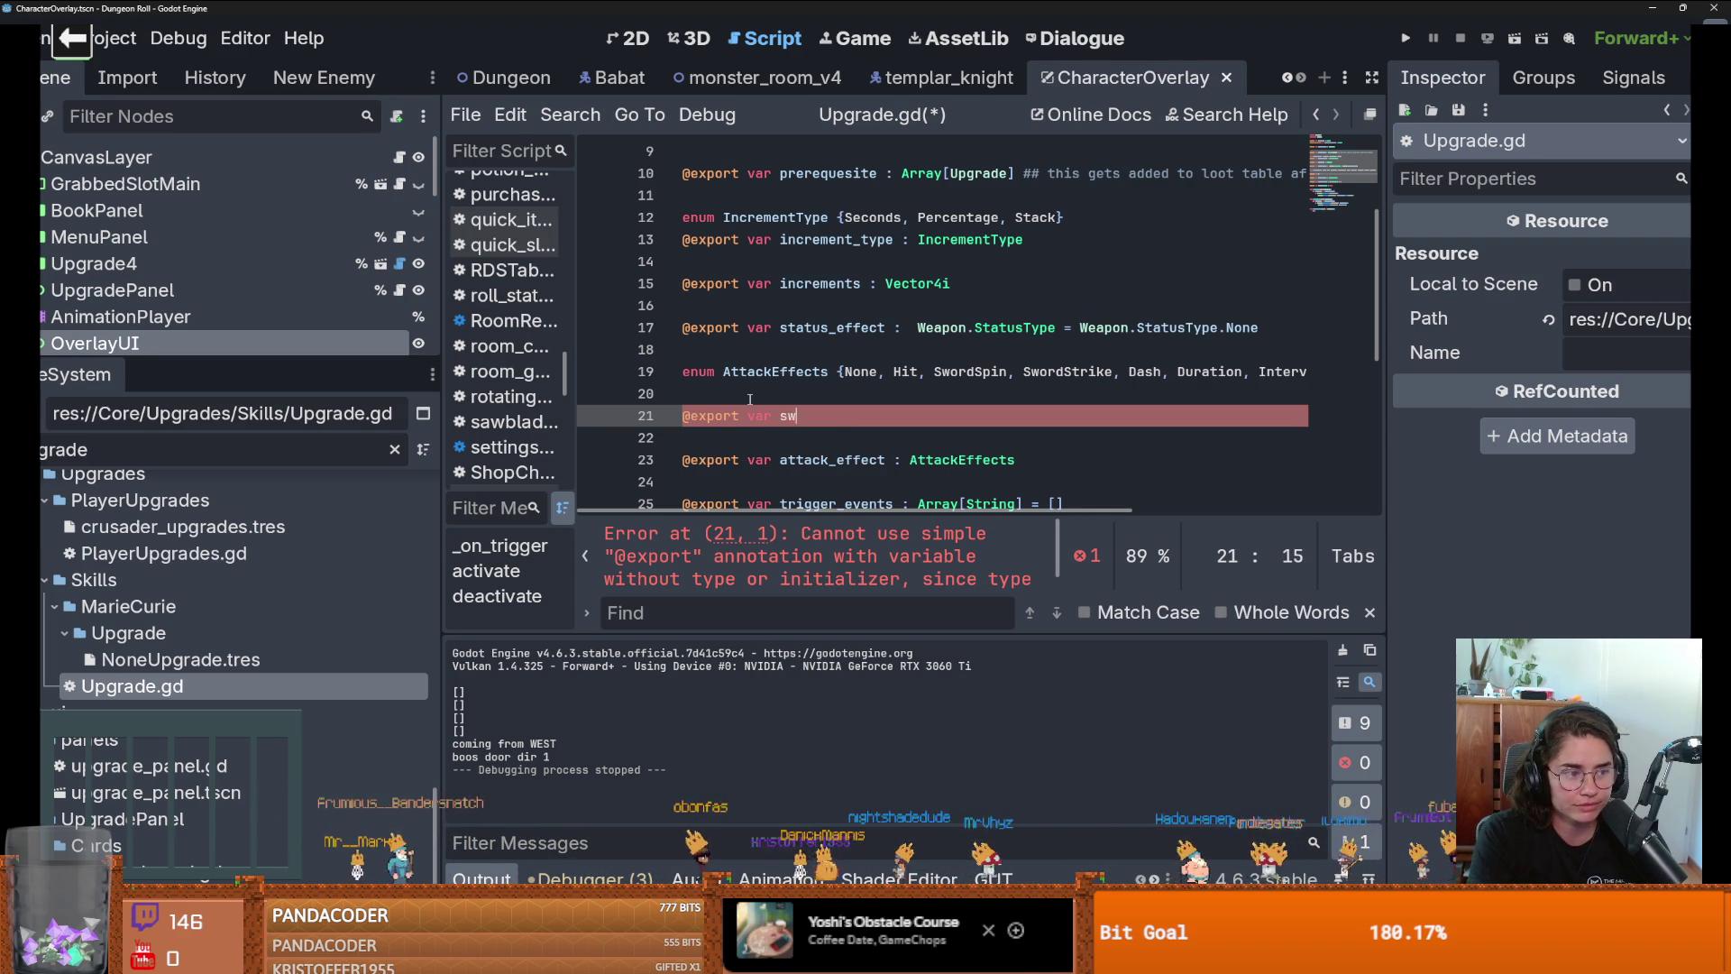
pyautogui.write('ord_or_')
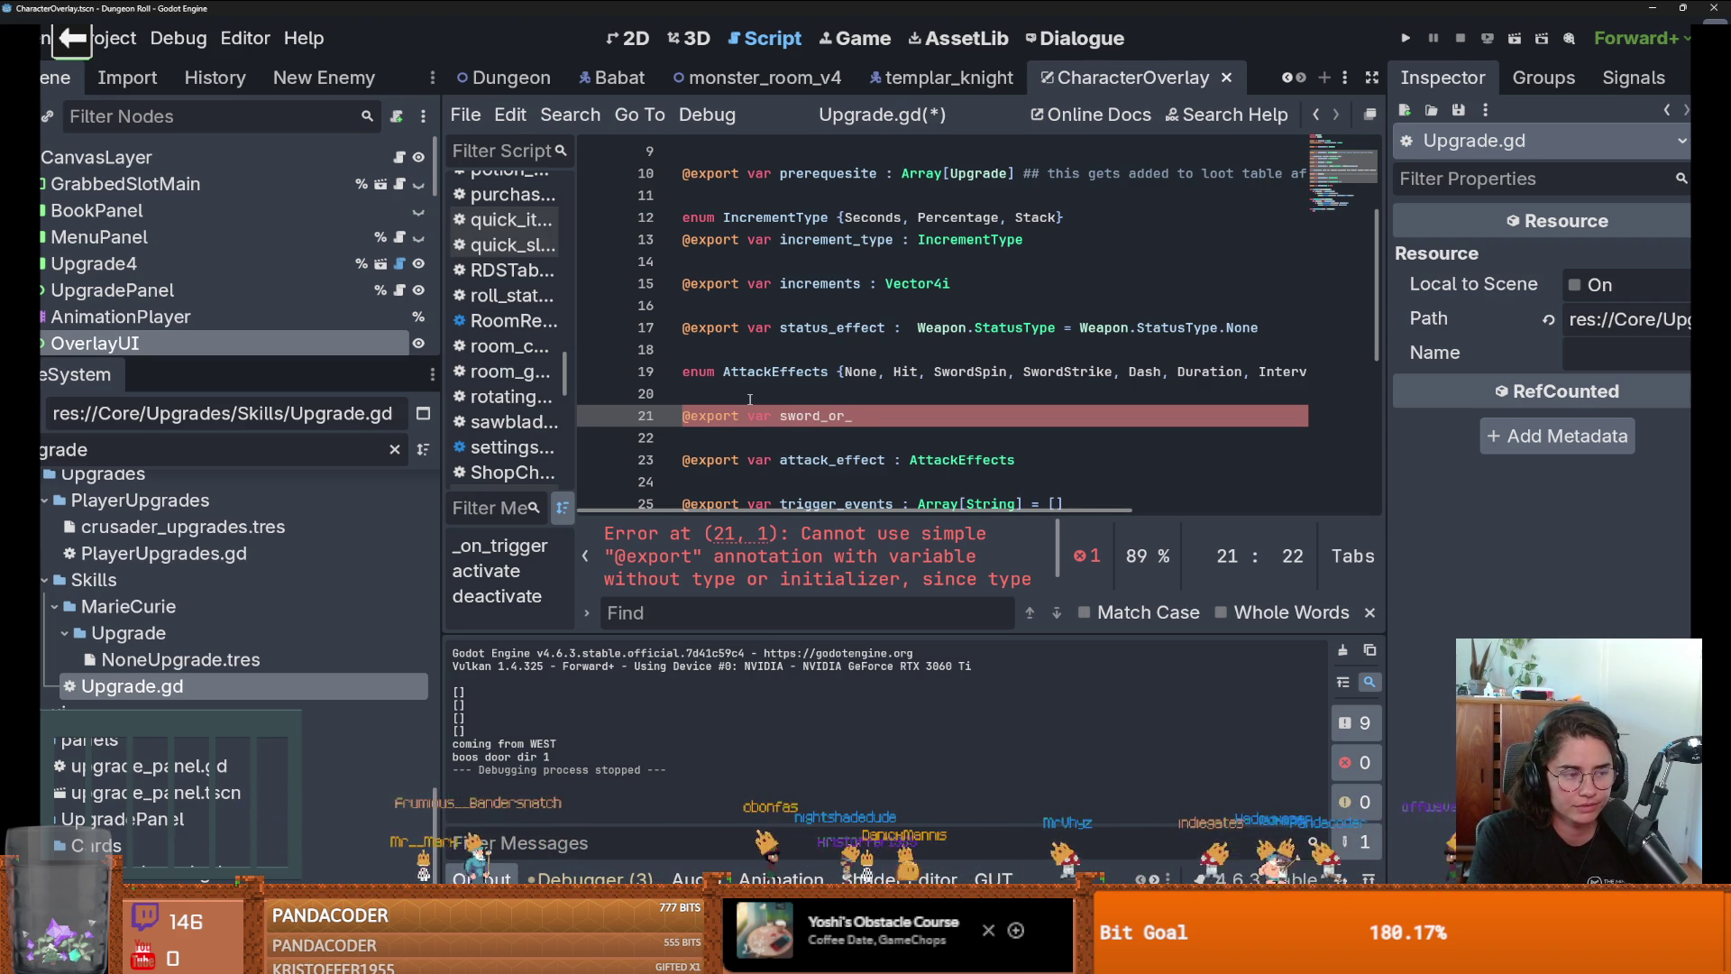
pyautogui.write('shield')
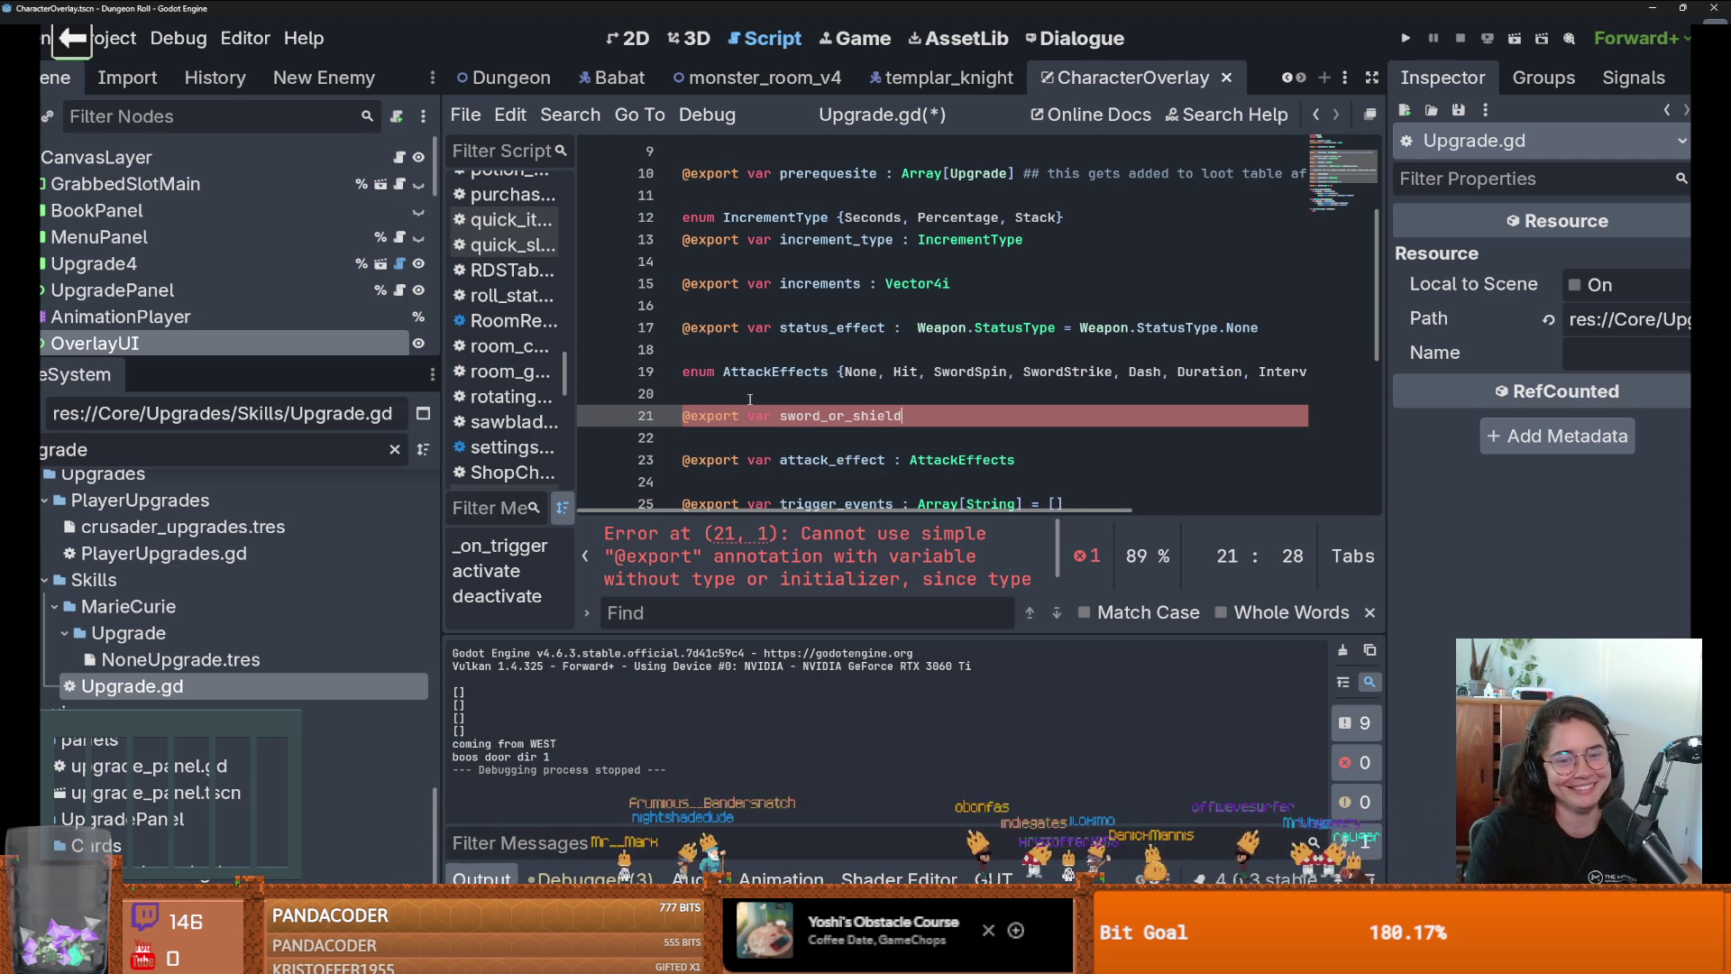
pyautogui.write(' : T')
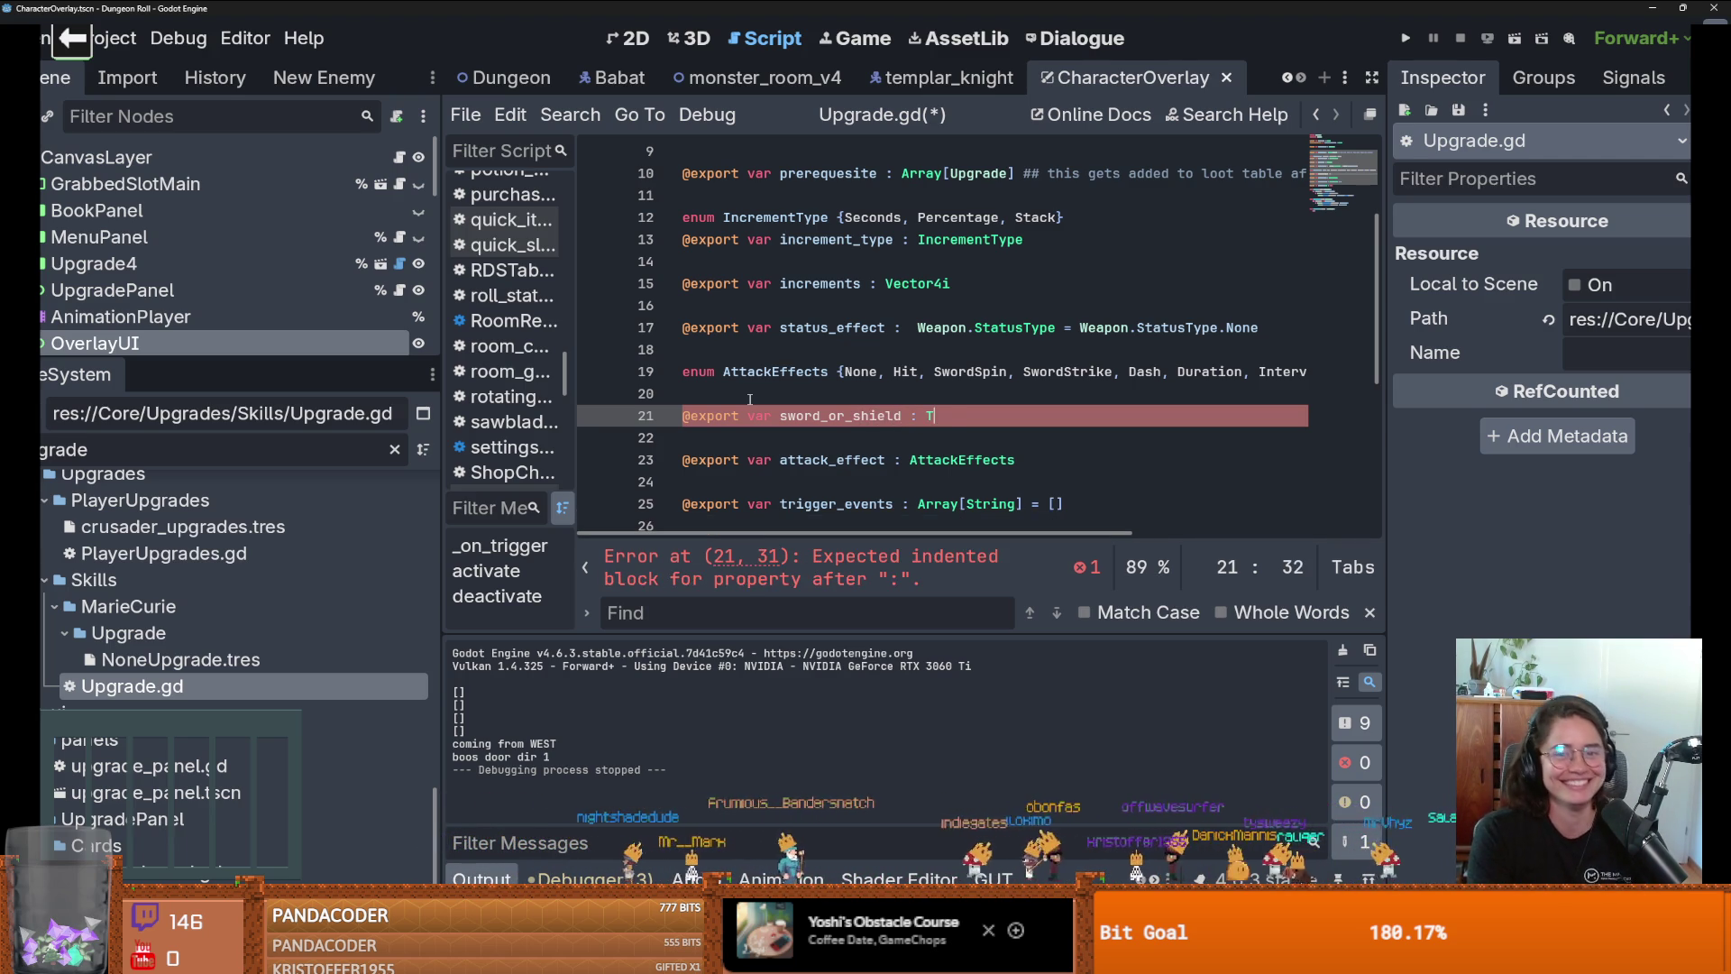
pyautogui.write('exture')
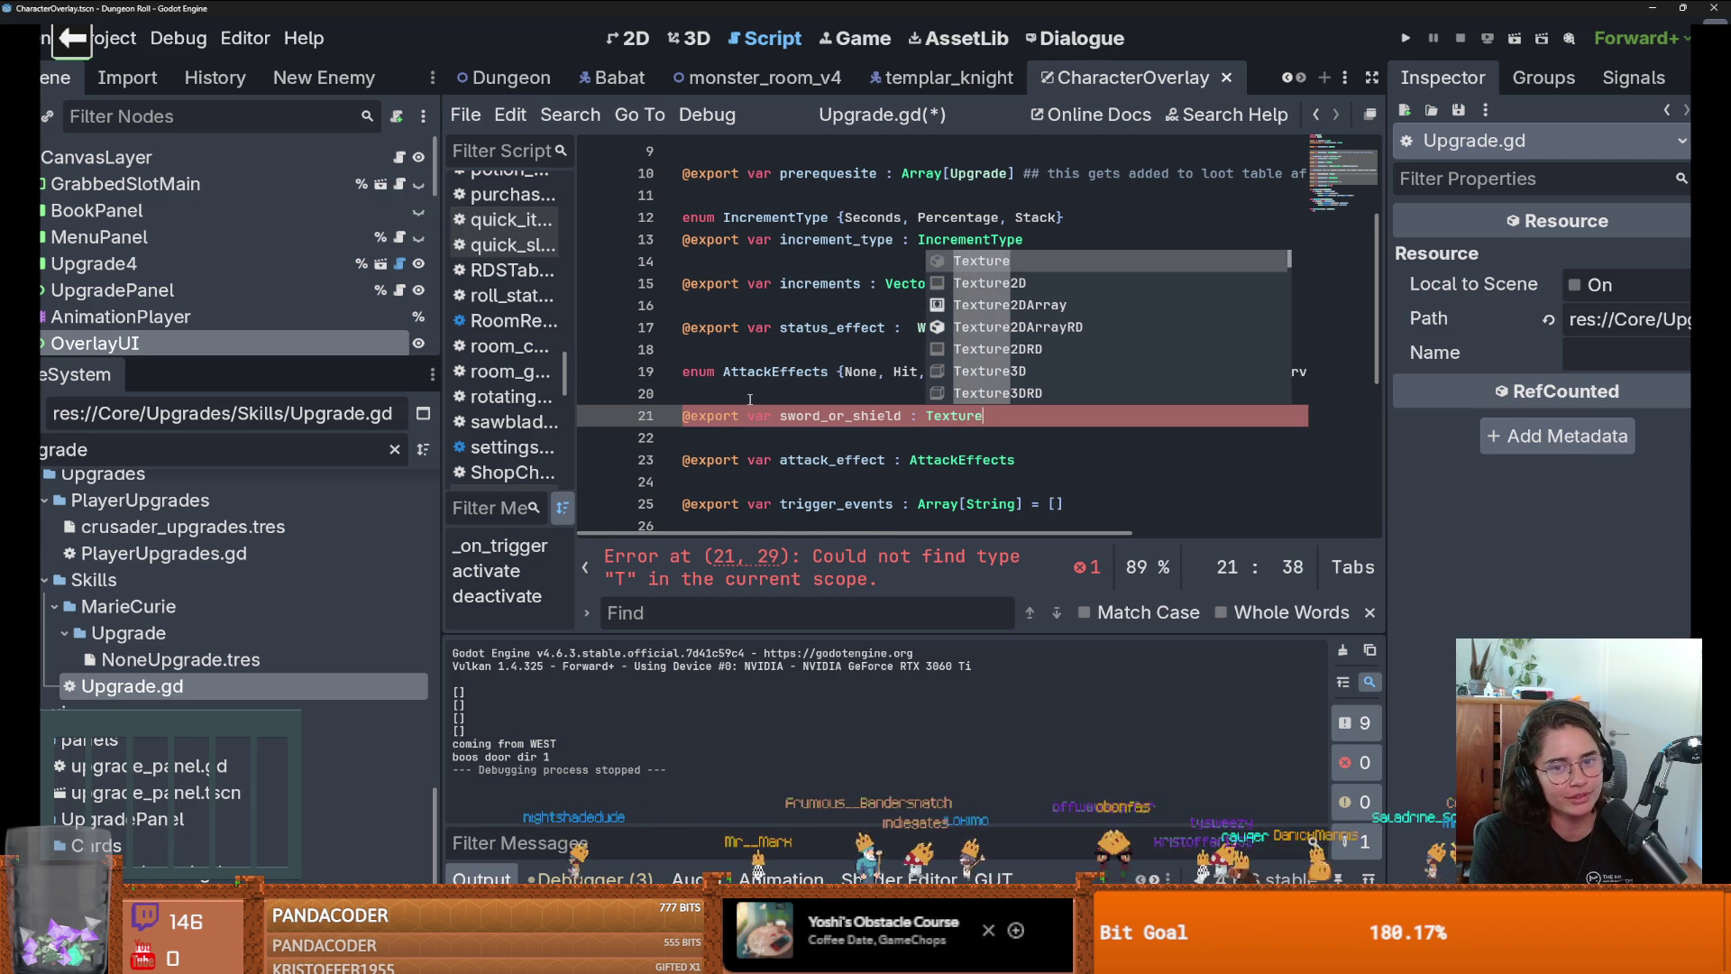
pyautogui.write('2')
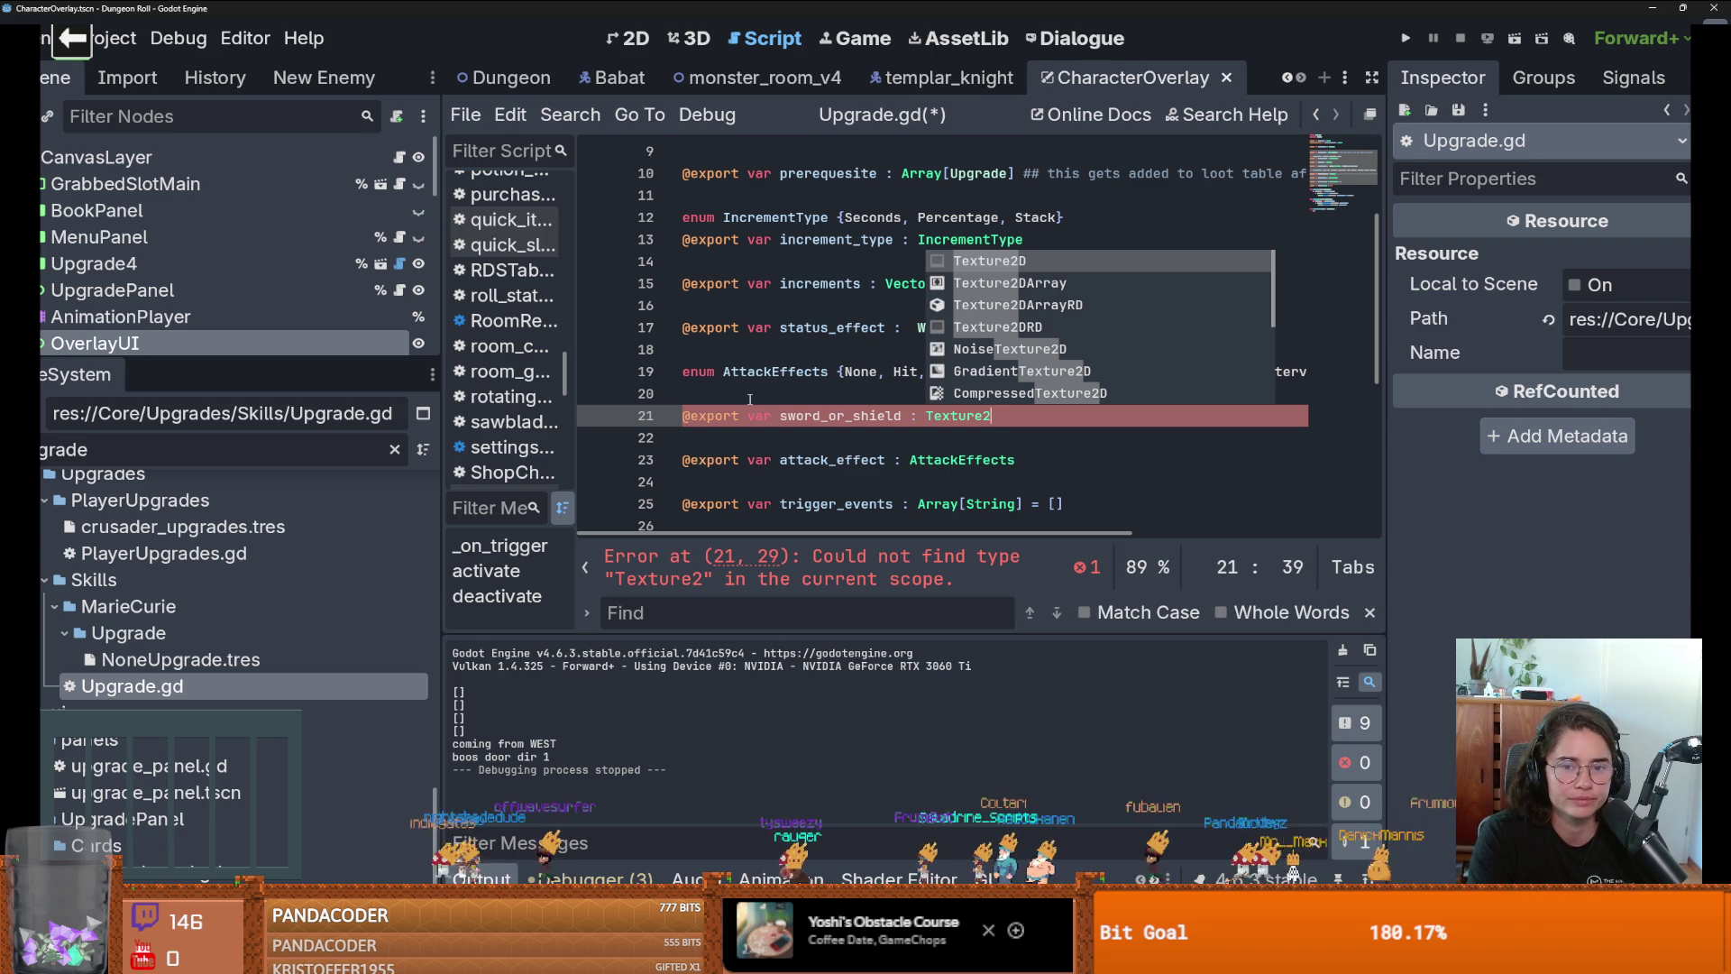
pyautogui.press('Return')
pyautogui.hotkey('ctrl', 's')
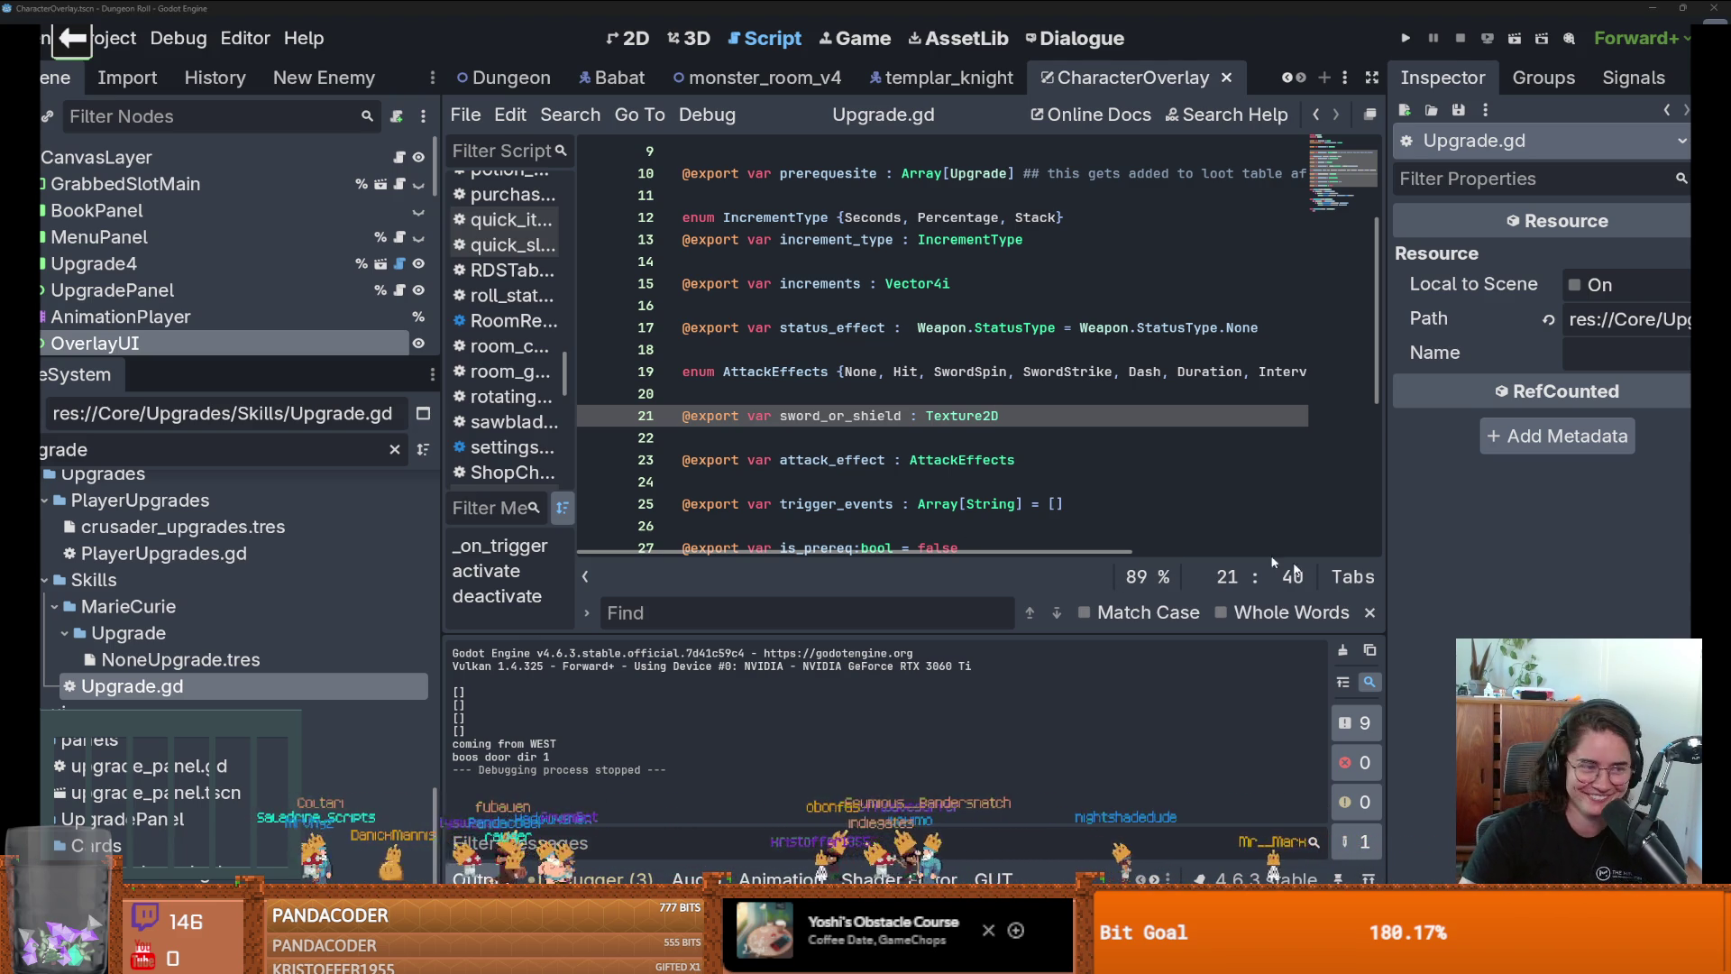
# Re-save Upgrade.gd and scroll through the script to review it.
pyautogui.click(847, 436)
pyautogui.hotkey('ctrl', 's')
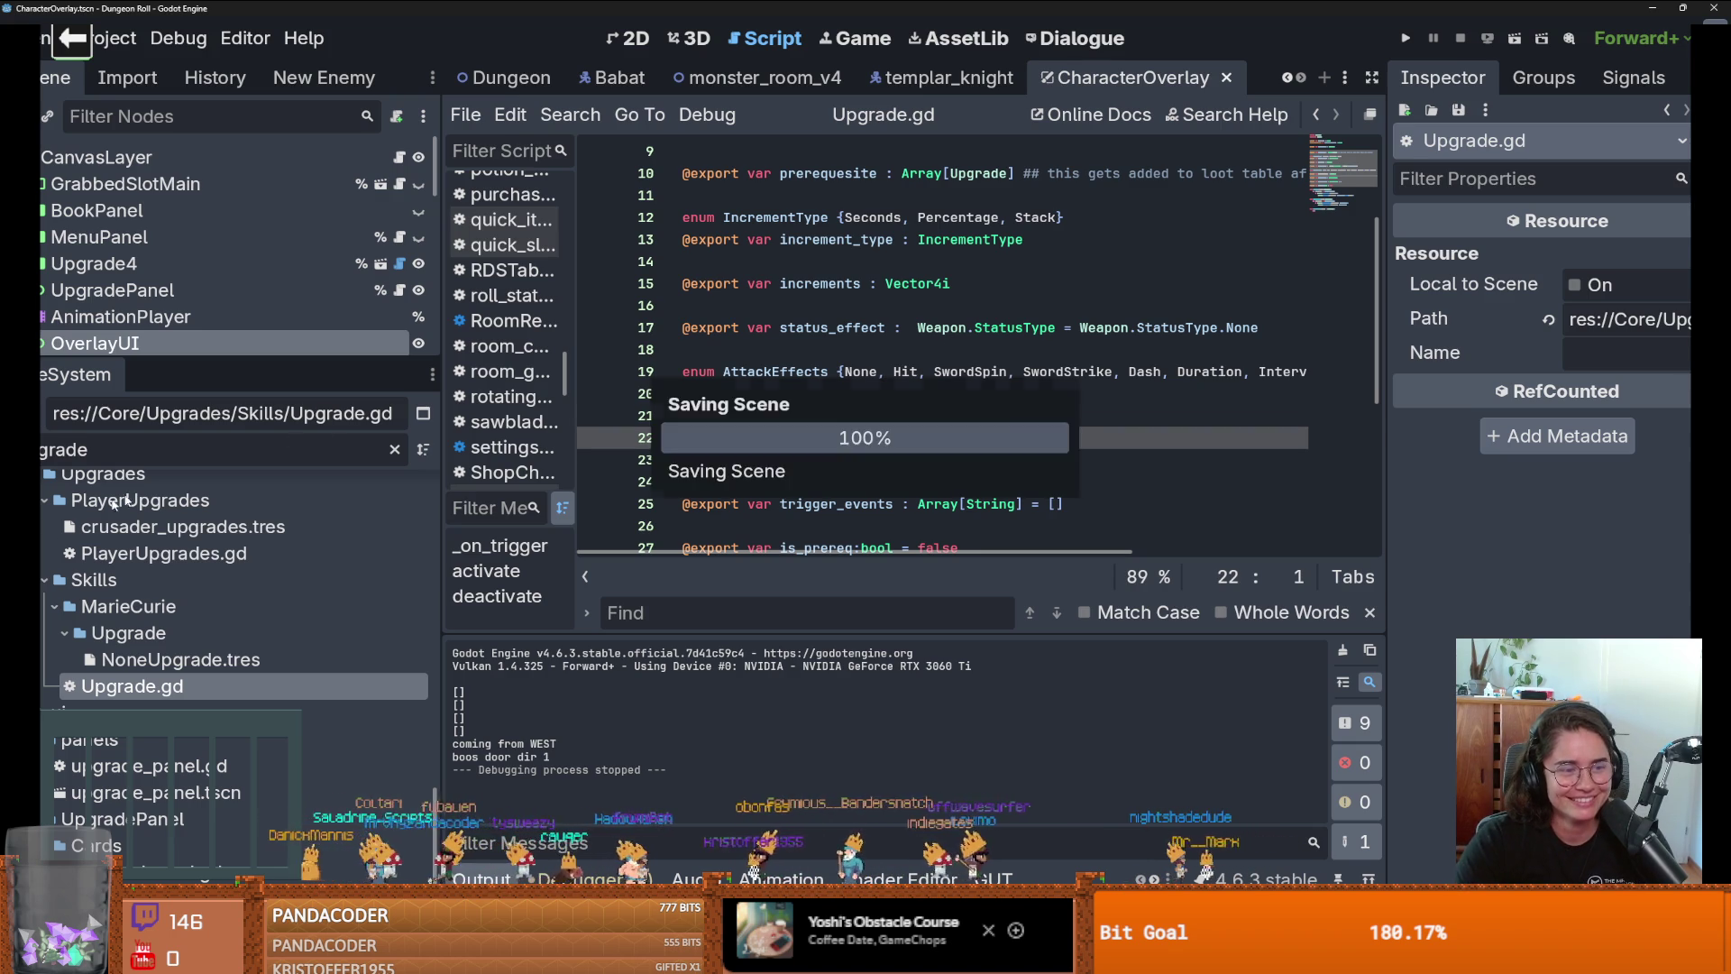
pyautogui.scroll(-10, 213, 632)
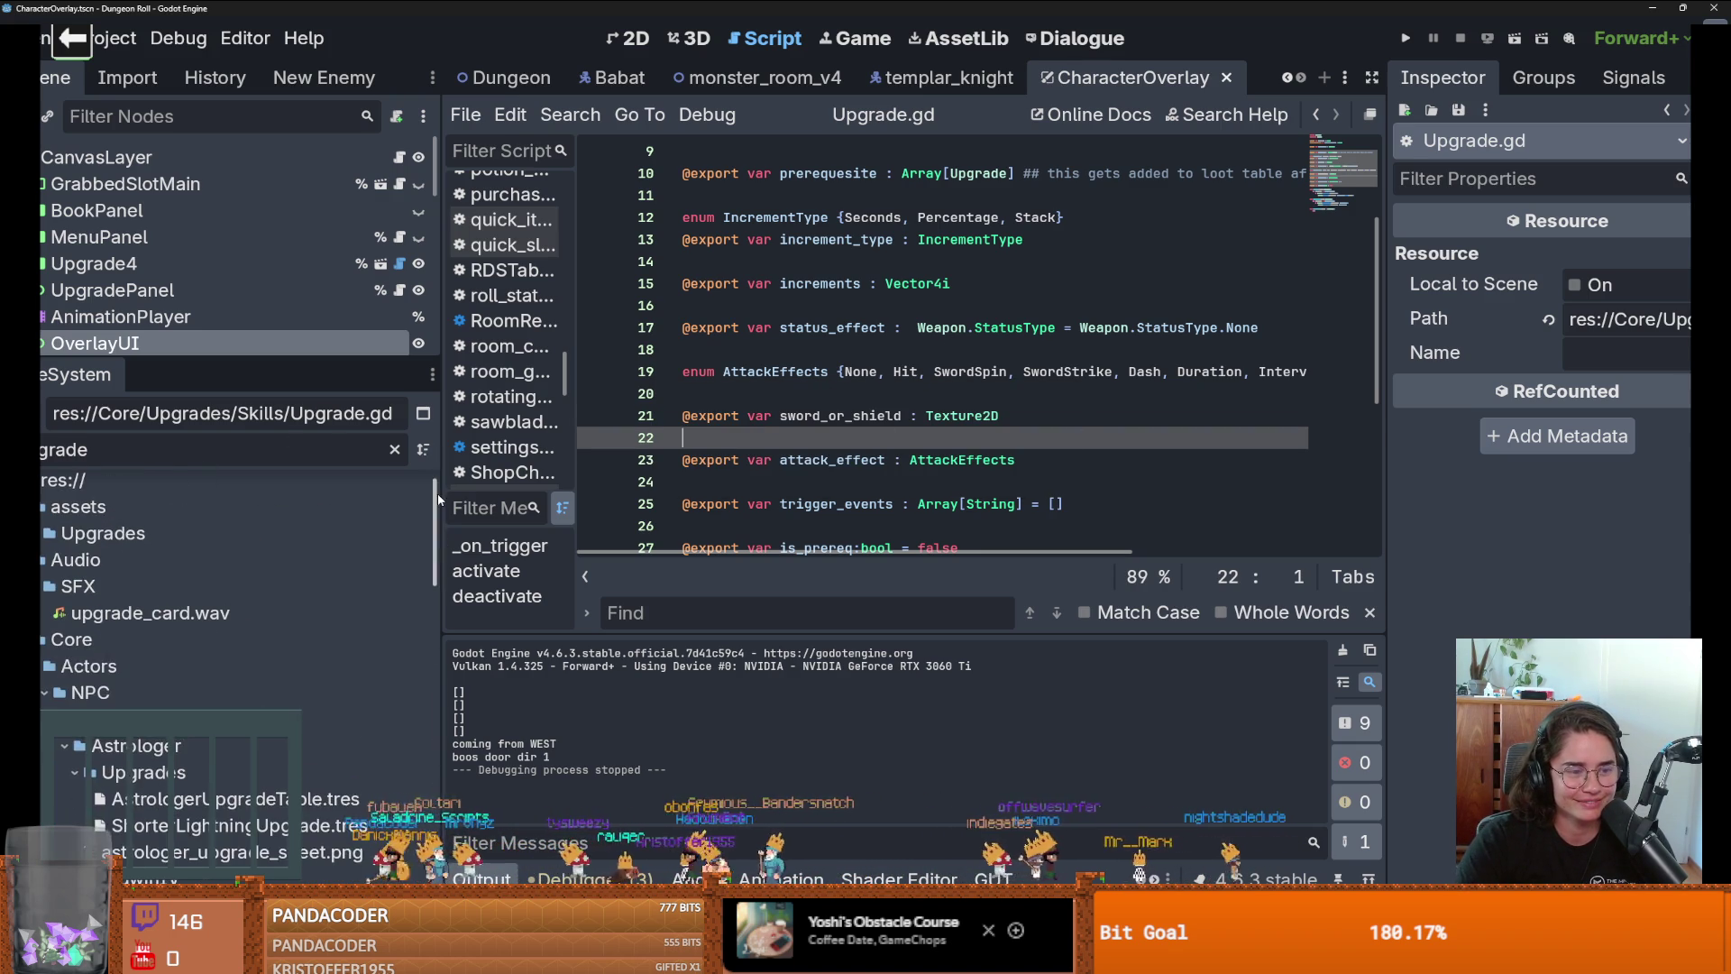
pyautogui.scroll(3, 251, 626)
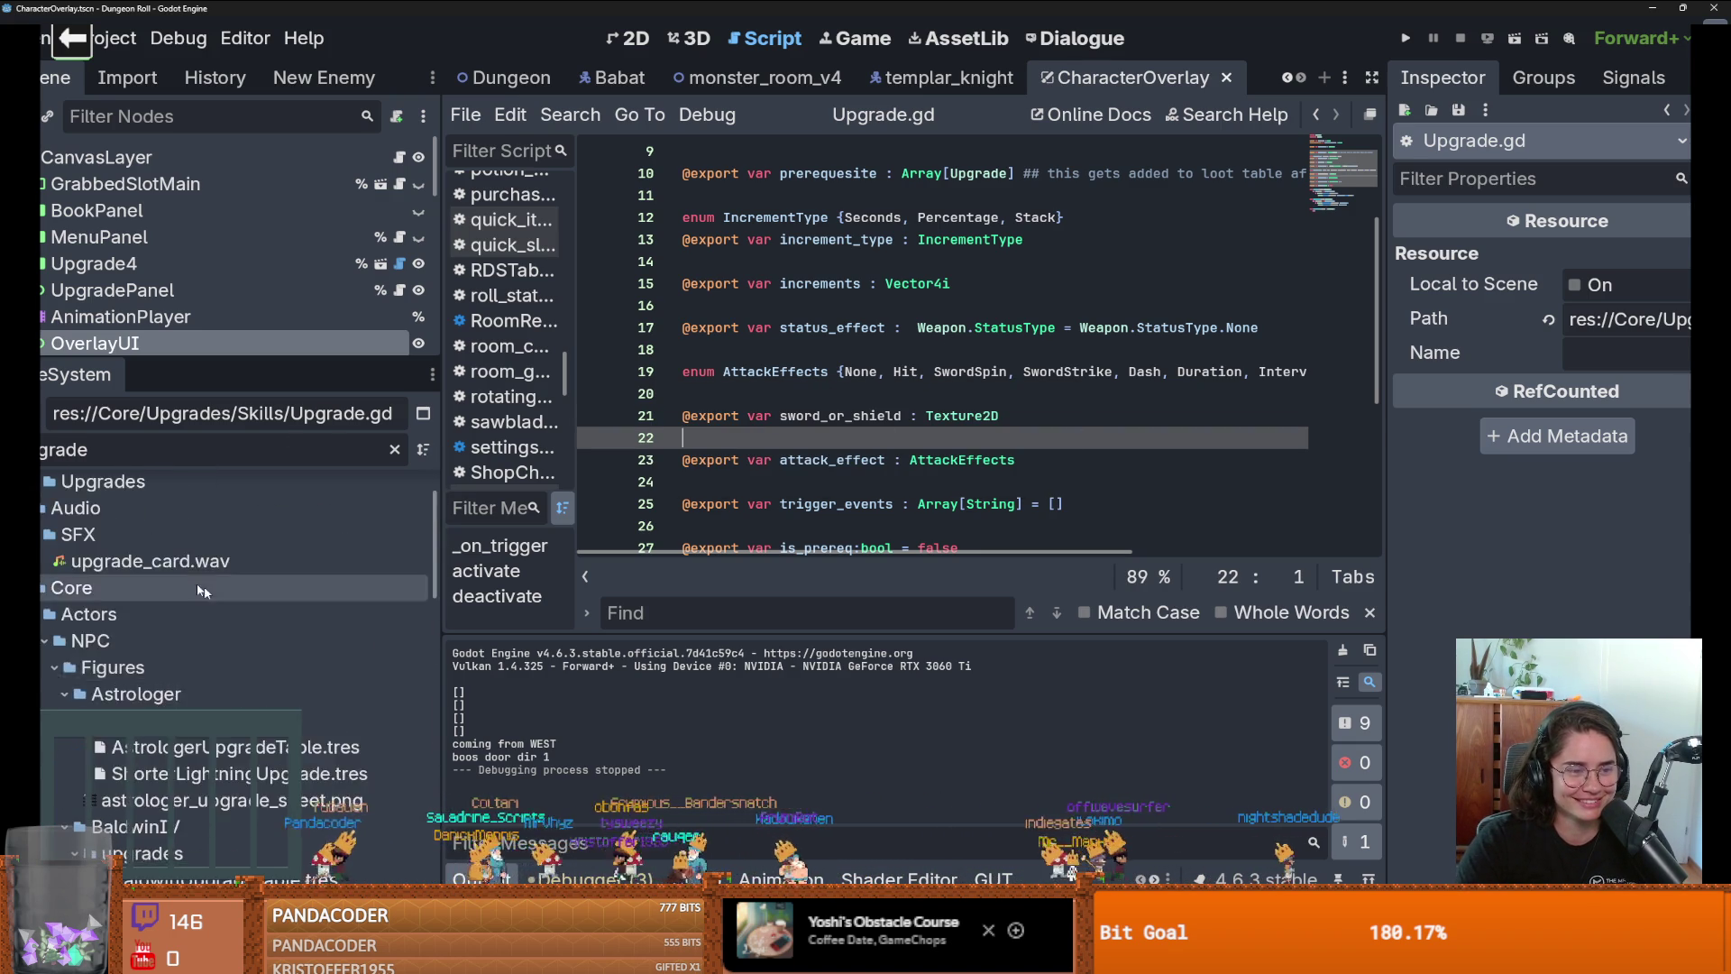
pyautogui.scroll(-5, 186, 575)
pyautogui.scroll(-5, 206, 609)
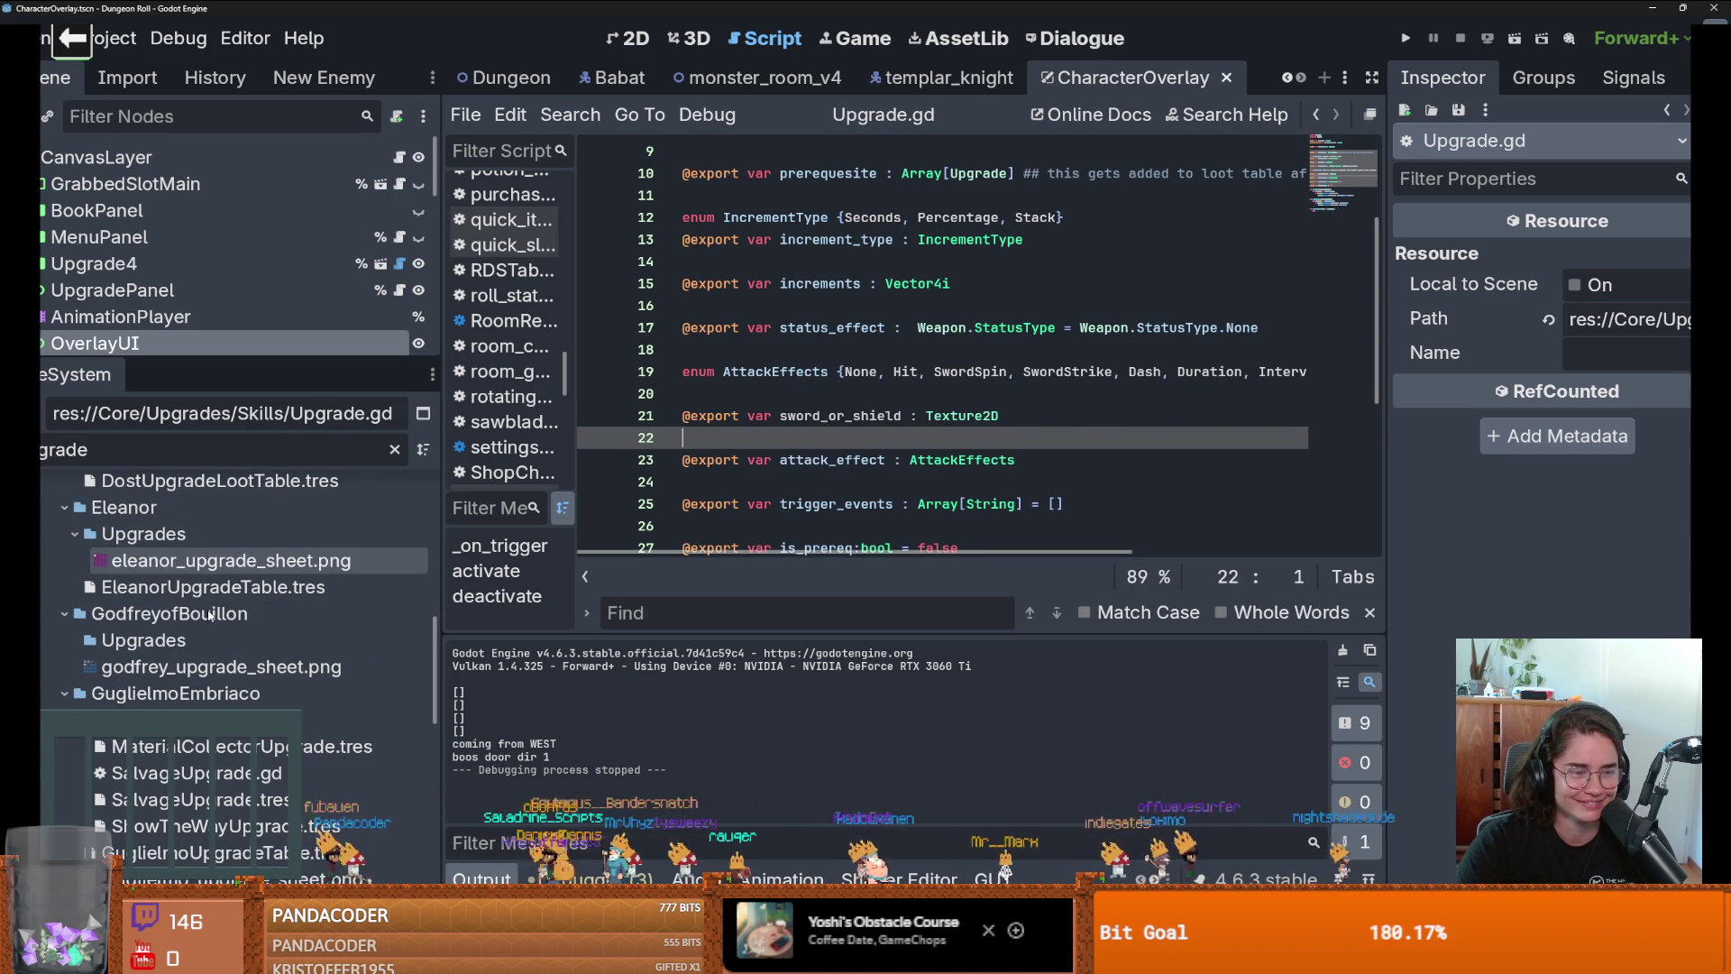
pyautogui.scroll(-2, 146, 570)
pyautogui.scroll(3, 145, 570)
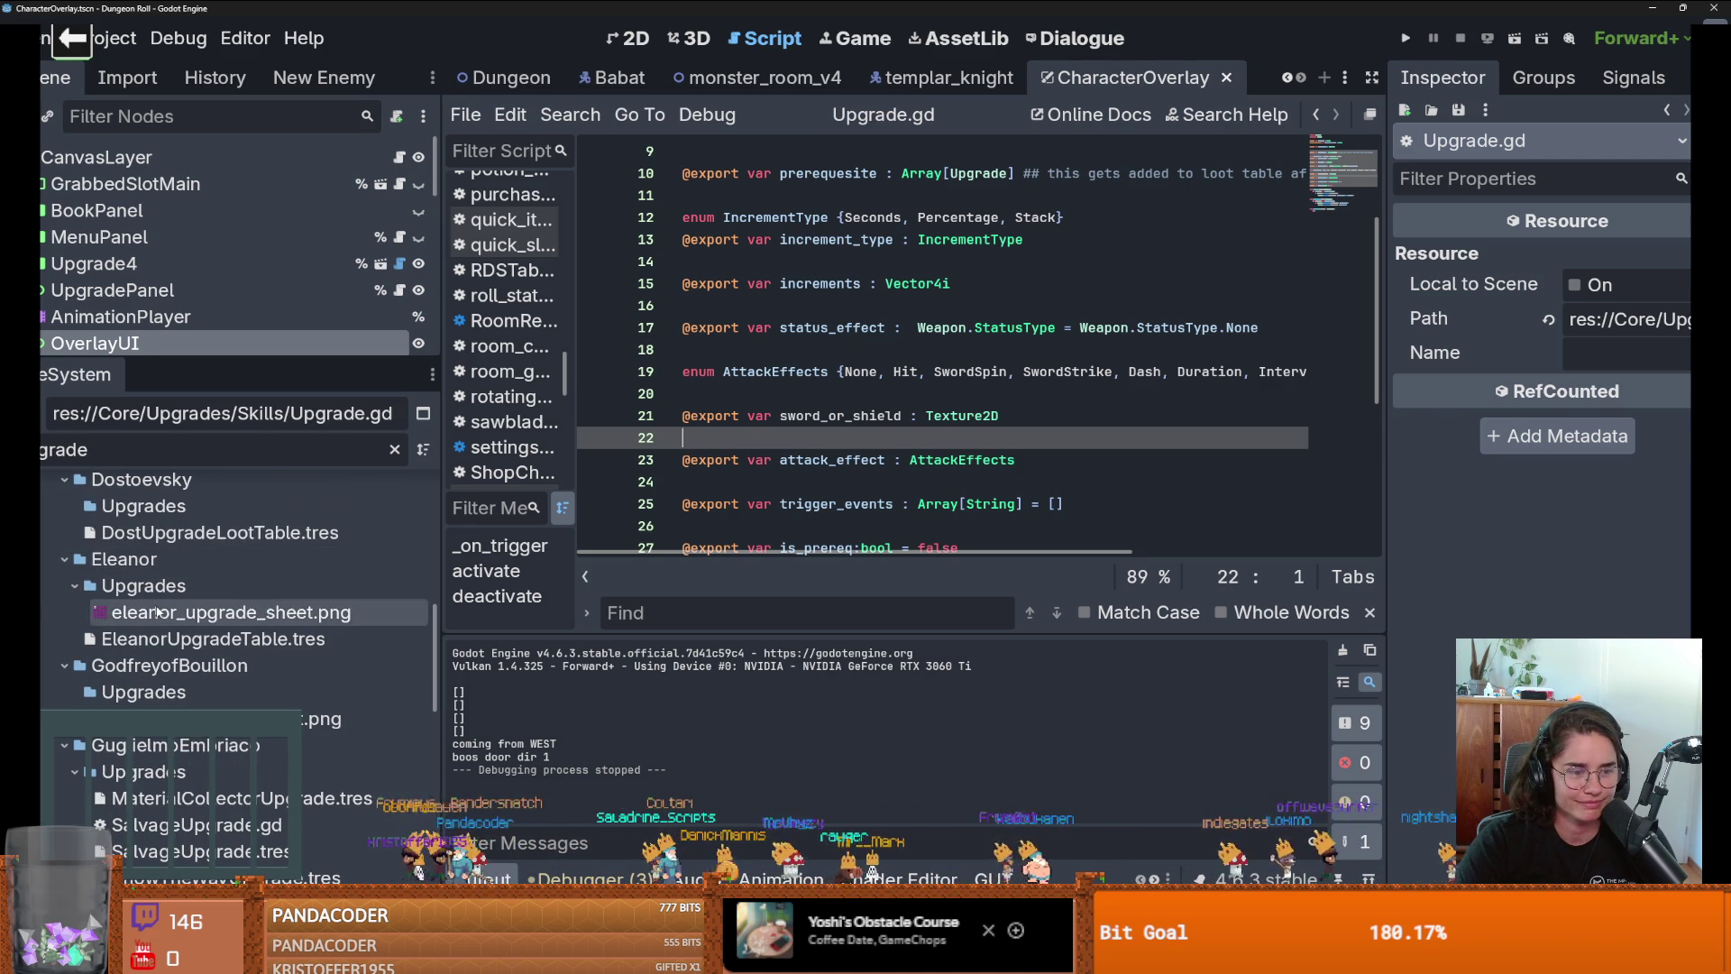
# Clear the file filter, open GodfreyofBouillon/Upgrades/DefenceBoost1.tres, and widen the Inspector dock.
pyautogui.click(235, 718)
pyautogui.click(394, 449)
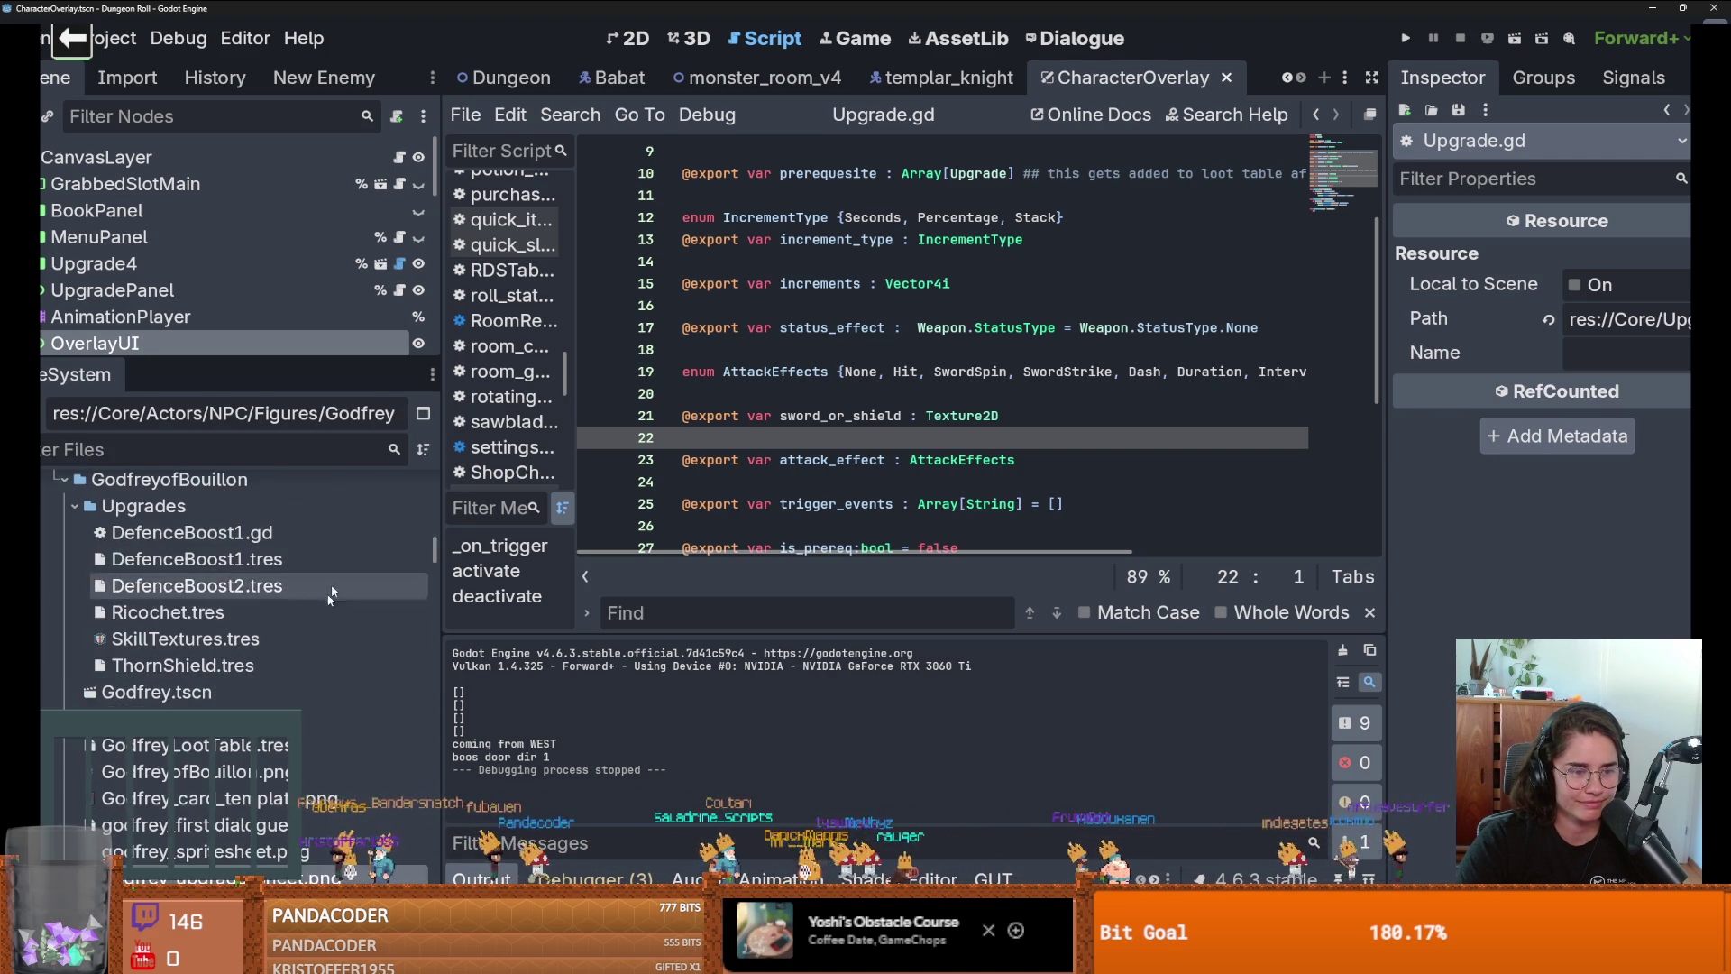
pyautogui.scroll(-3, 309, 650)
pyautogui.scroll(2, 315, 643)
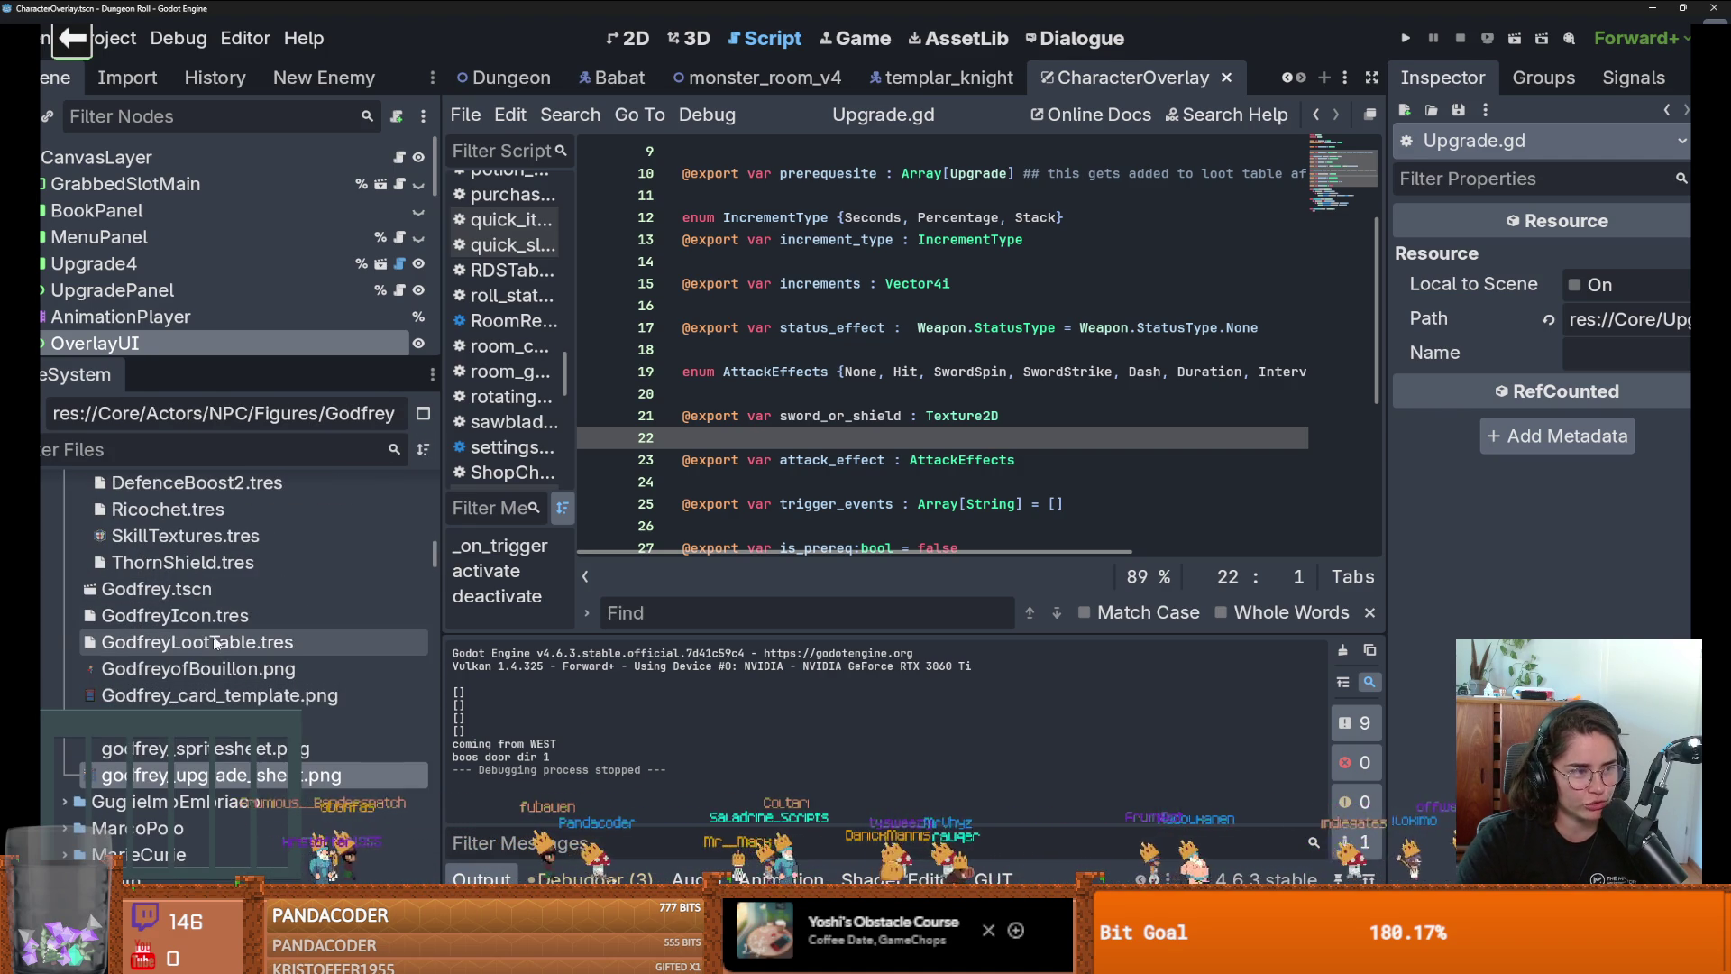
pyautogui.scroll(4, 271, 642)
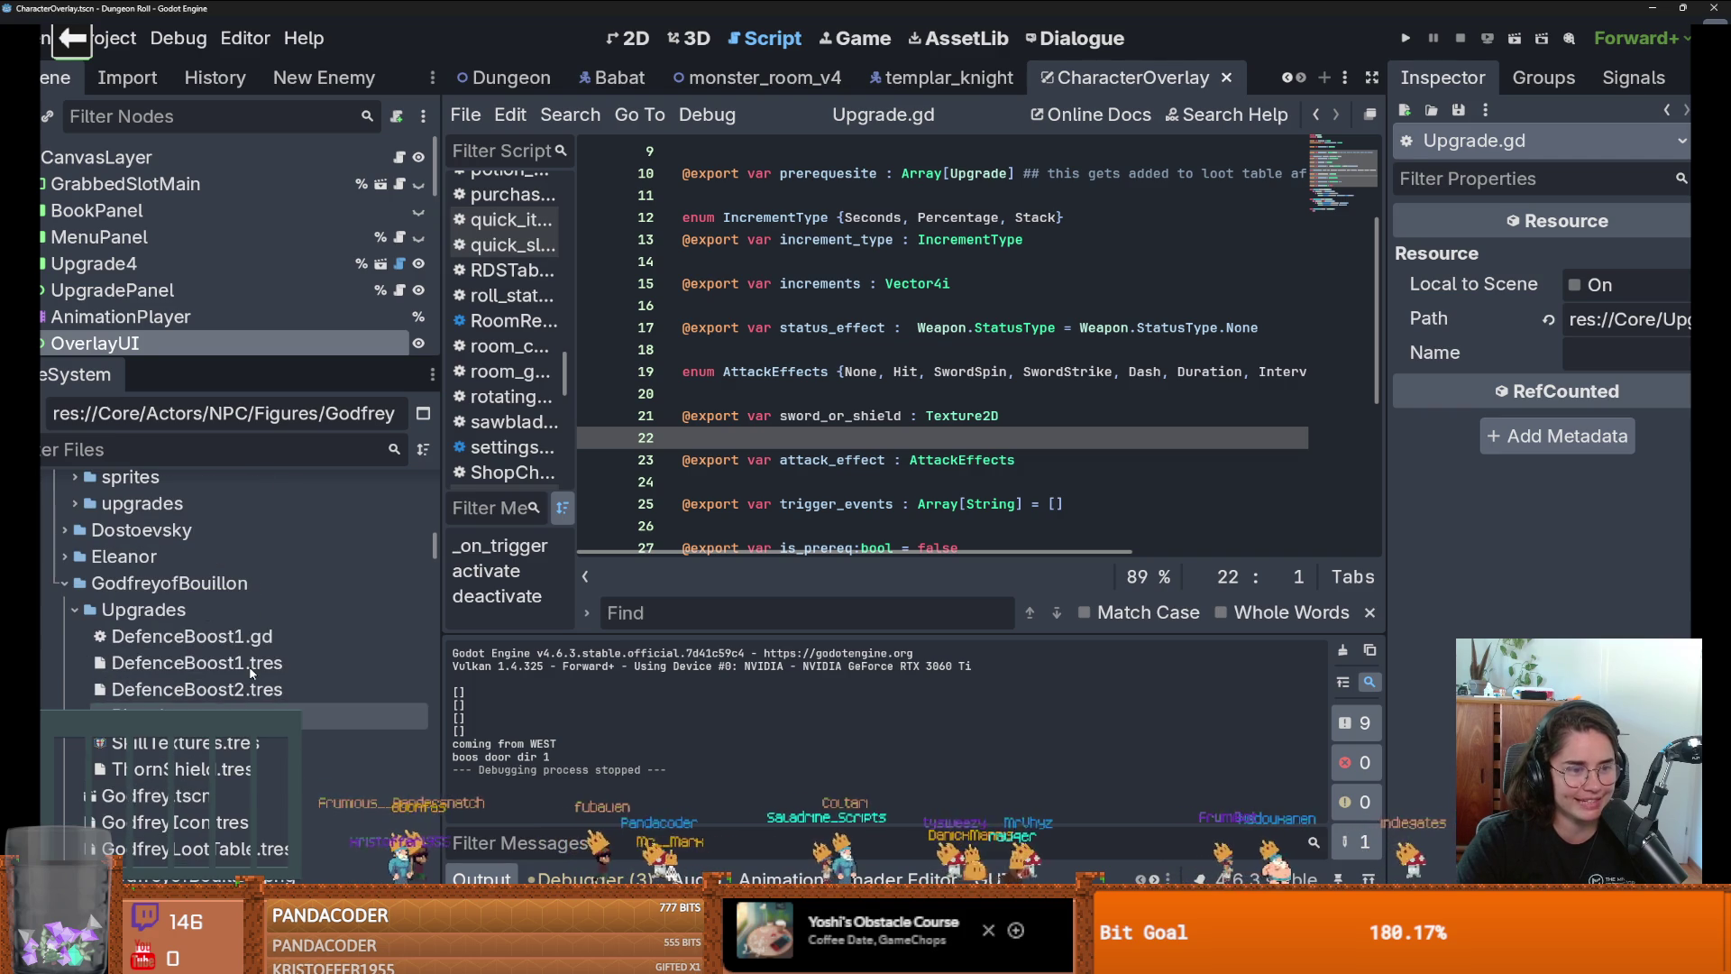
pyautogui.click(239, 661)
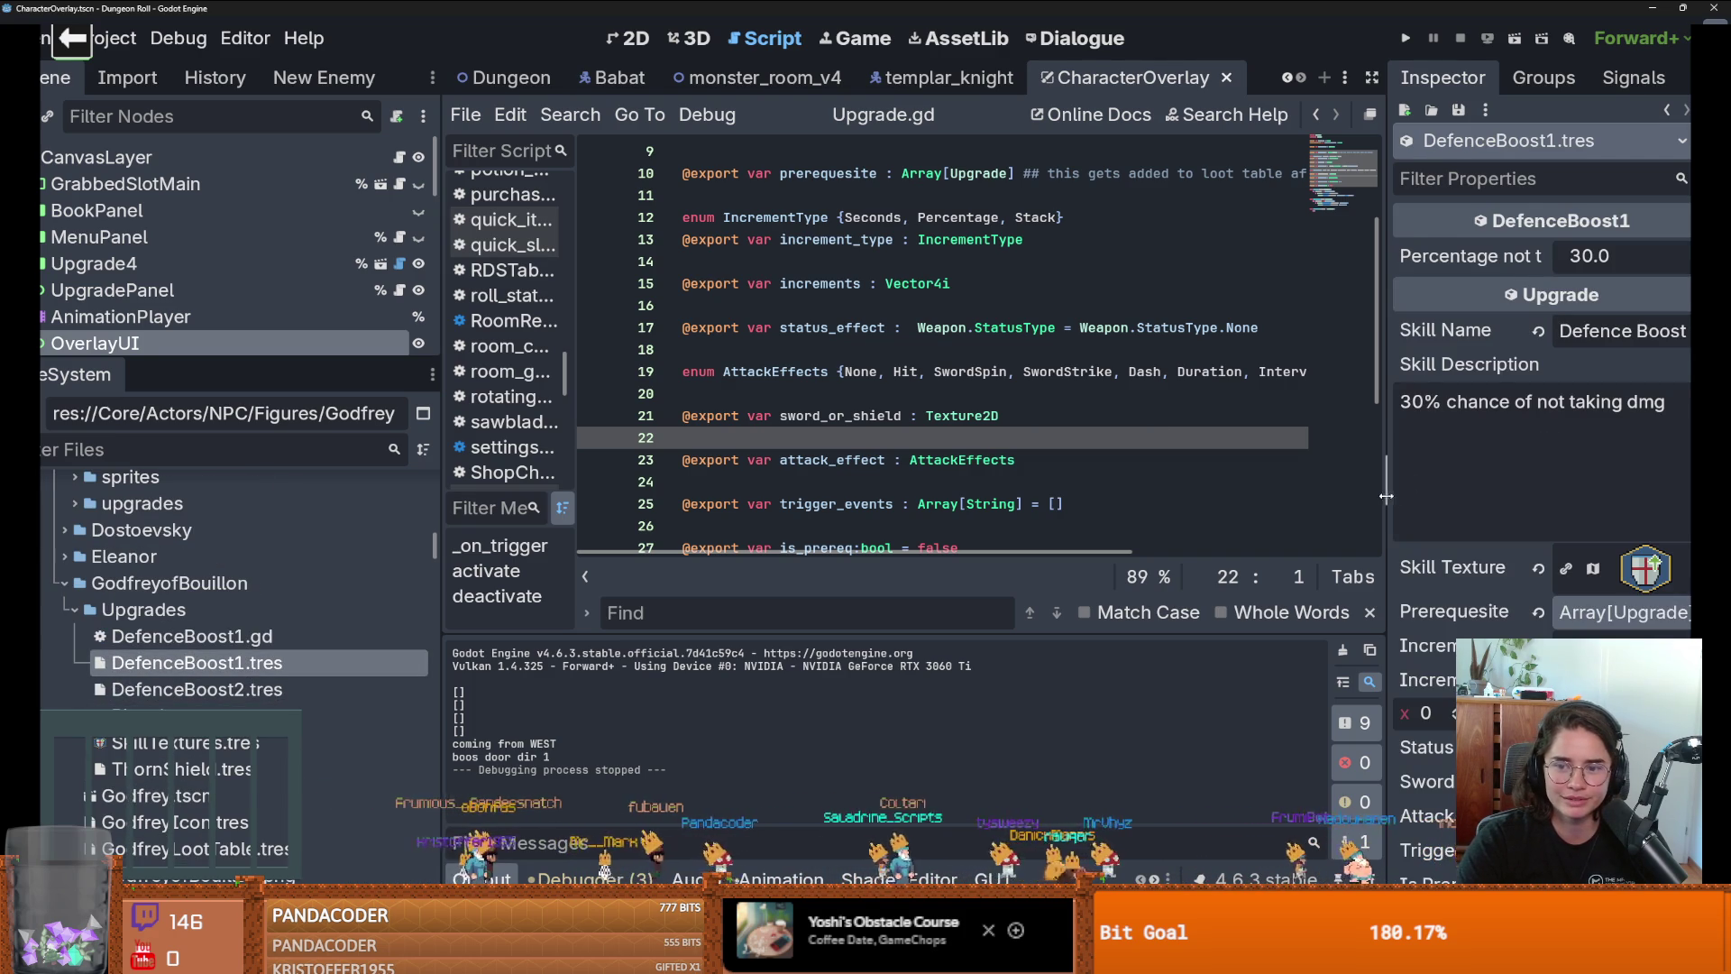
pyautogui.moveTo(1386, 496); pyautogui.dragTo(987, 496)
pyautogui.scroll(-3, 1253, 613)
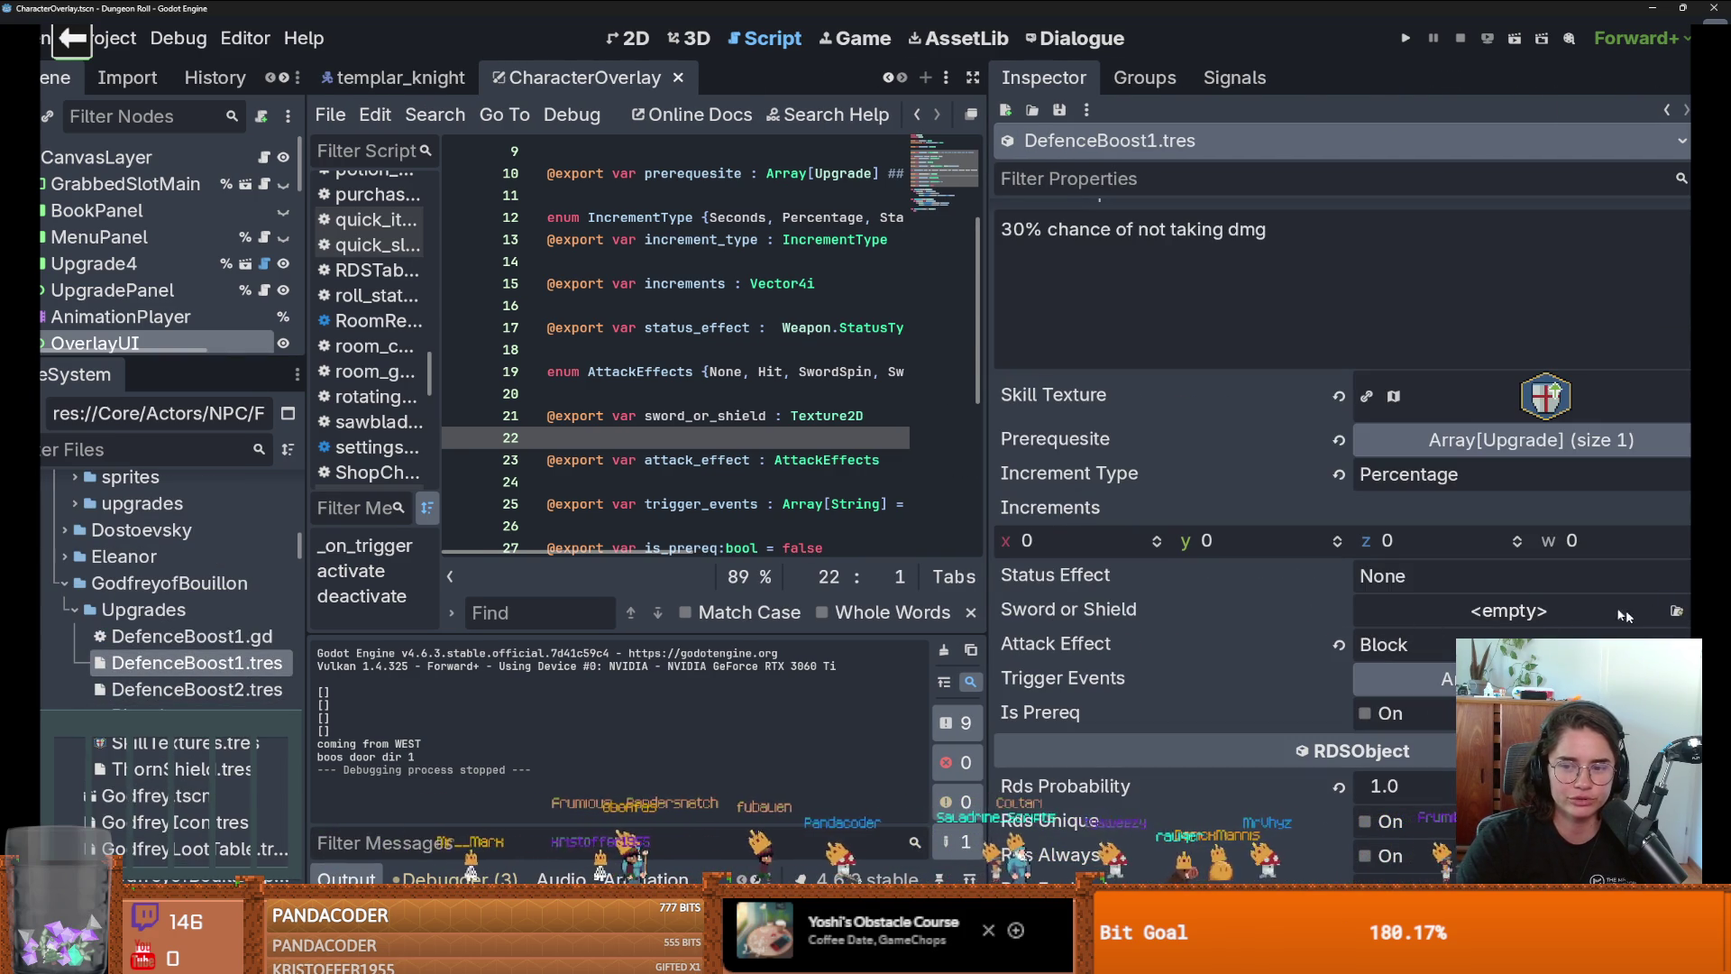
# Assign a new AtlasTexture to DefenceBoost1's Sword or Shield, leaving its Atlas image unset.
pyautogui.click(1674, 614)
pyautogui.click(1446, 516)
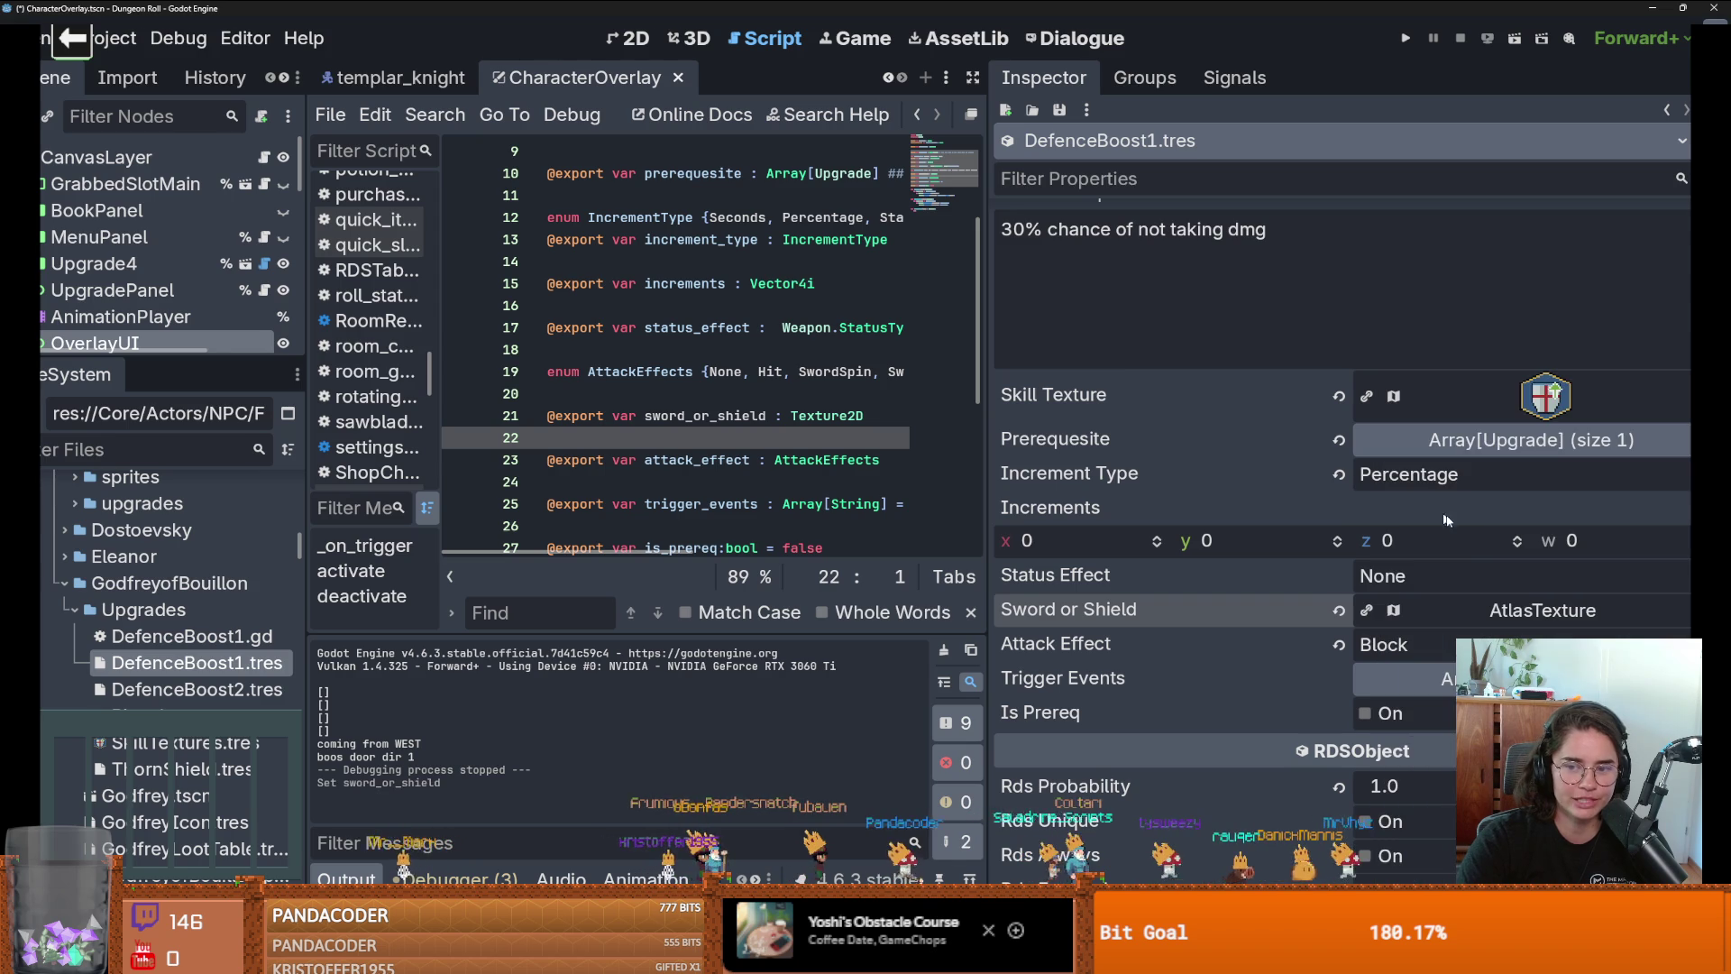
pyautogui.click(1524, 610)
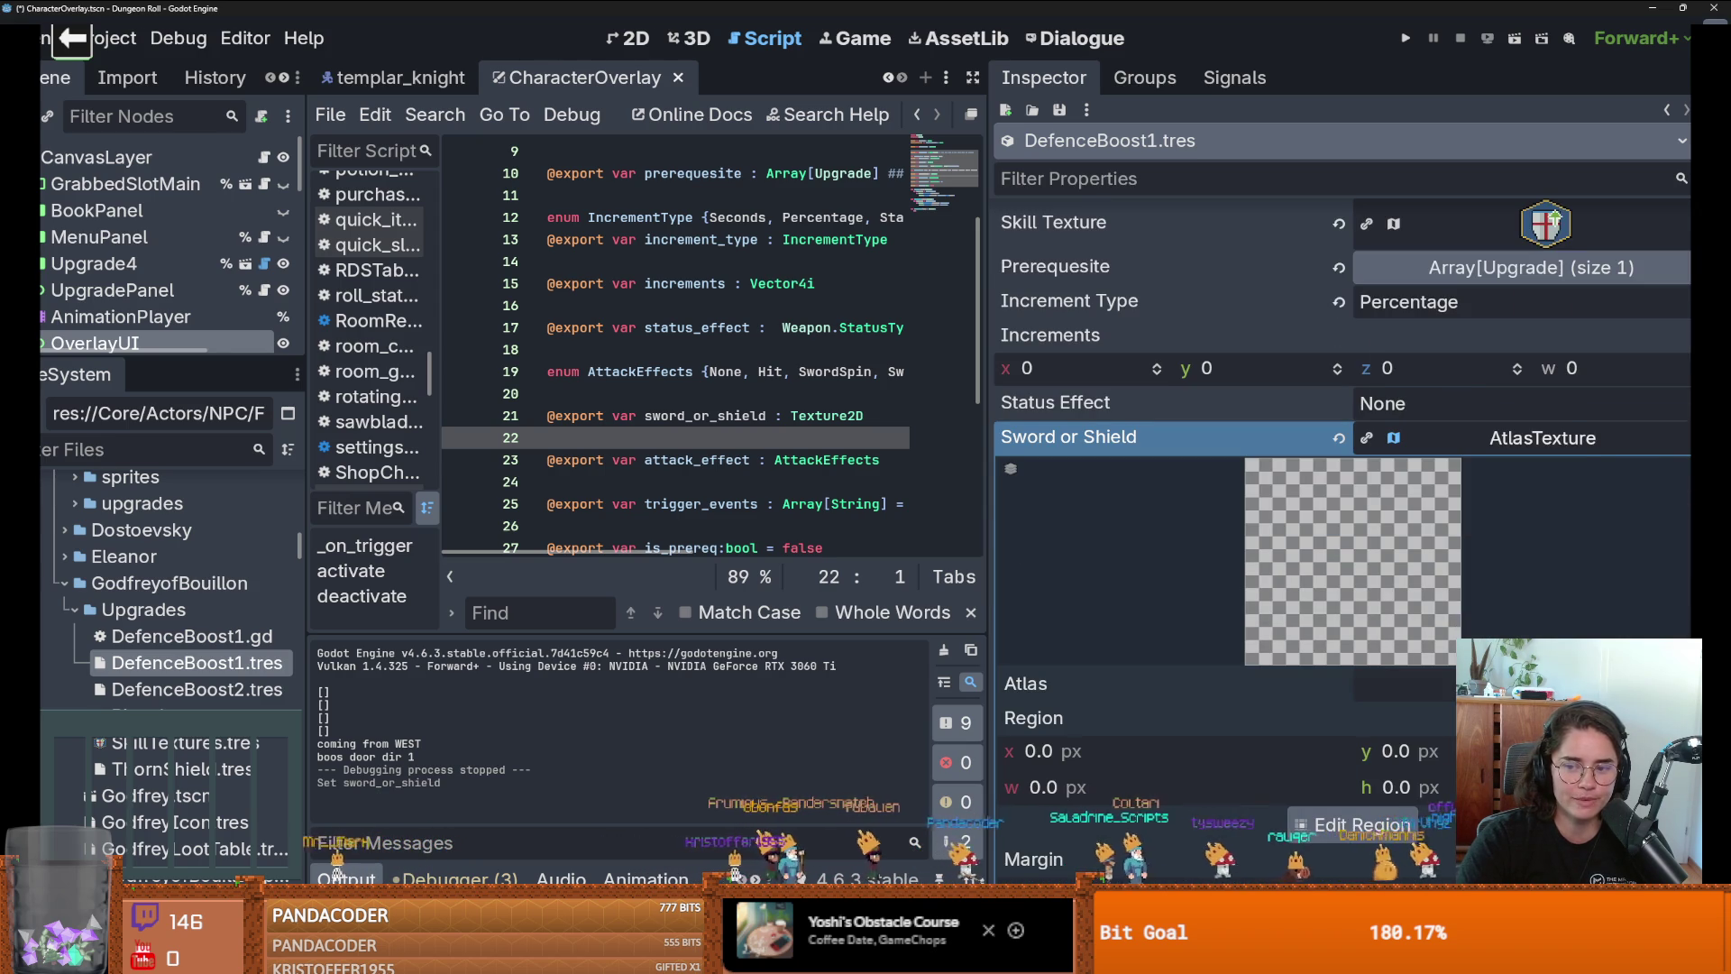
pyautogui.click(1407, 683)
pyautogui.click(1479, 866)
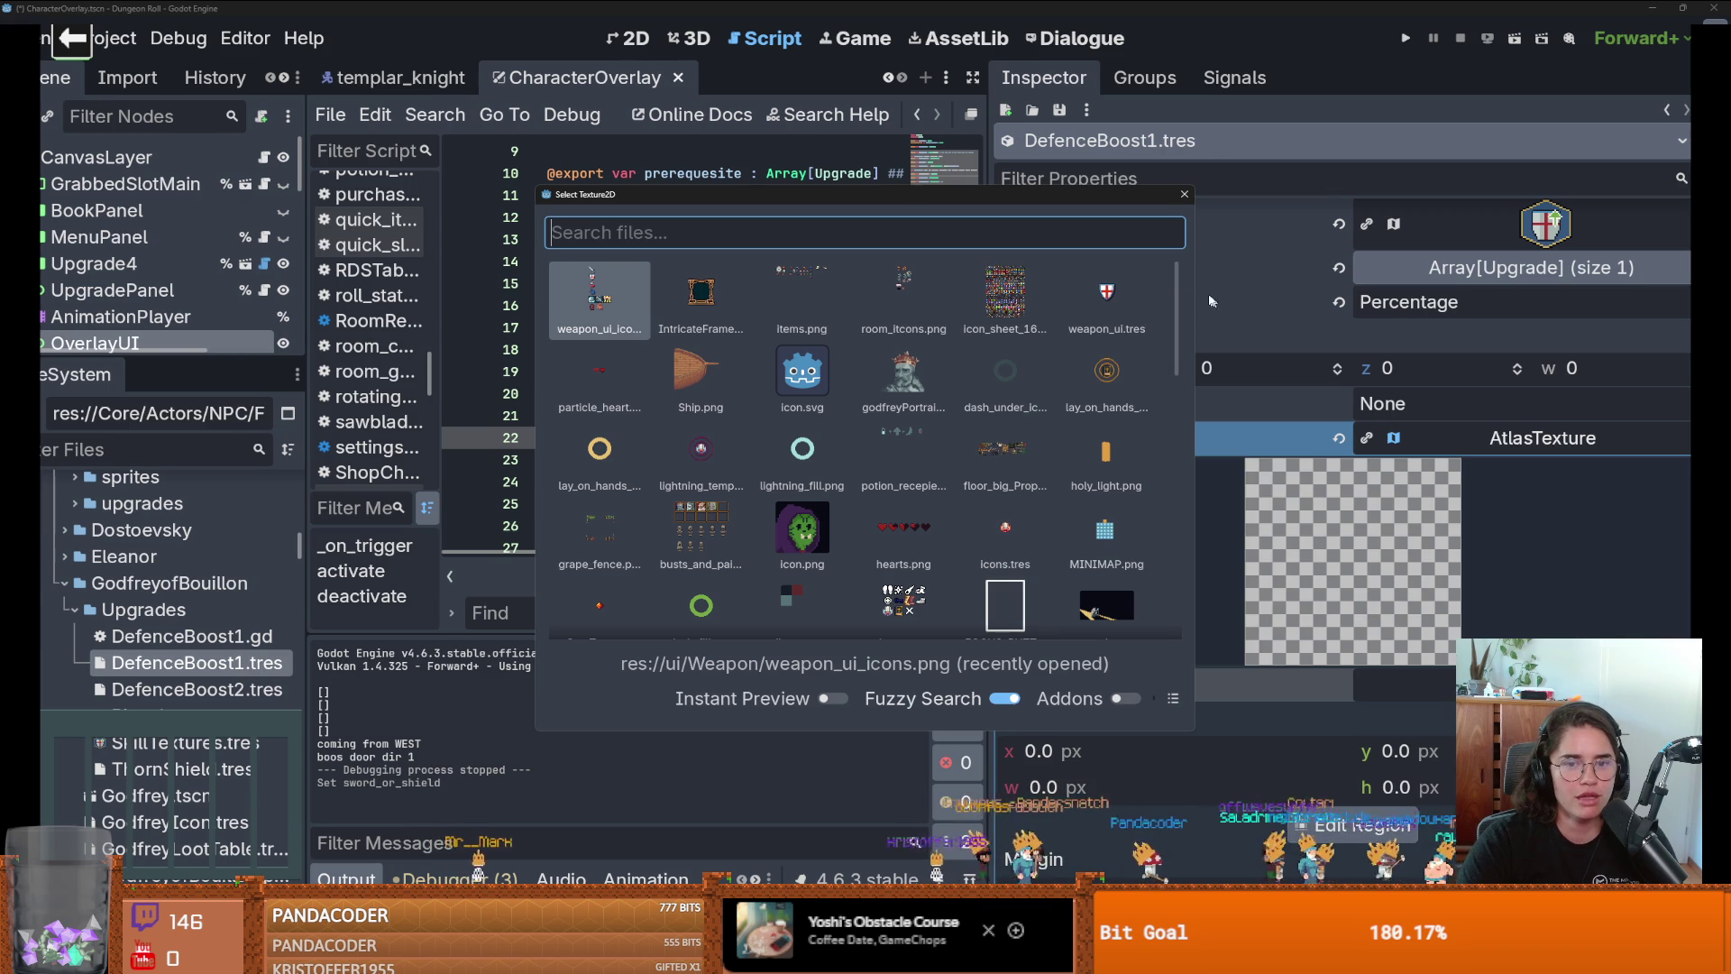
pyautogui.click(1185, 196)
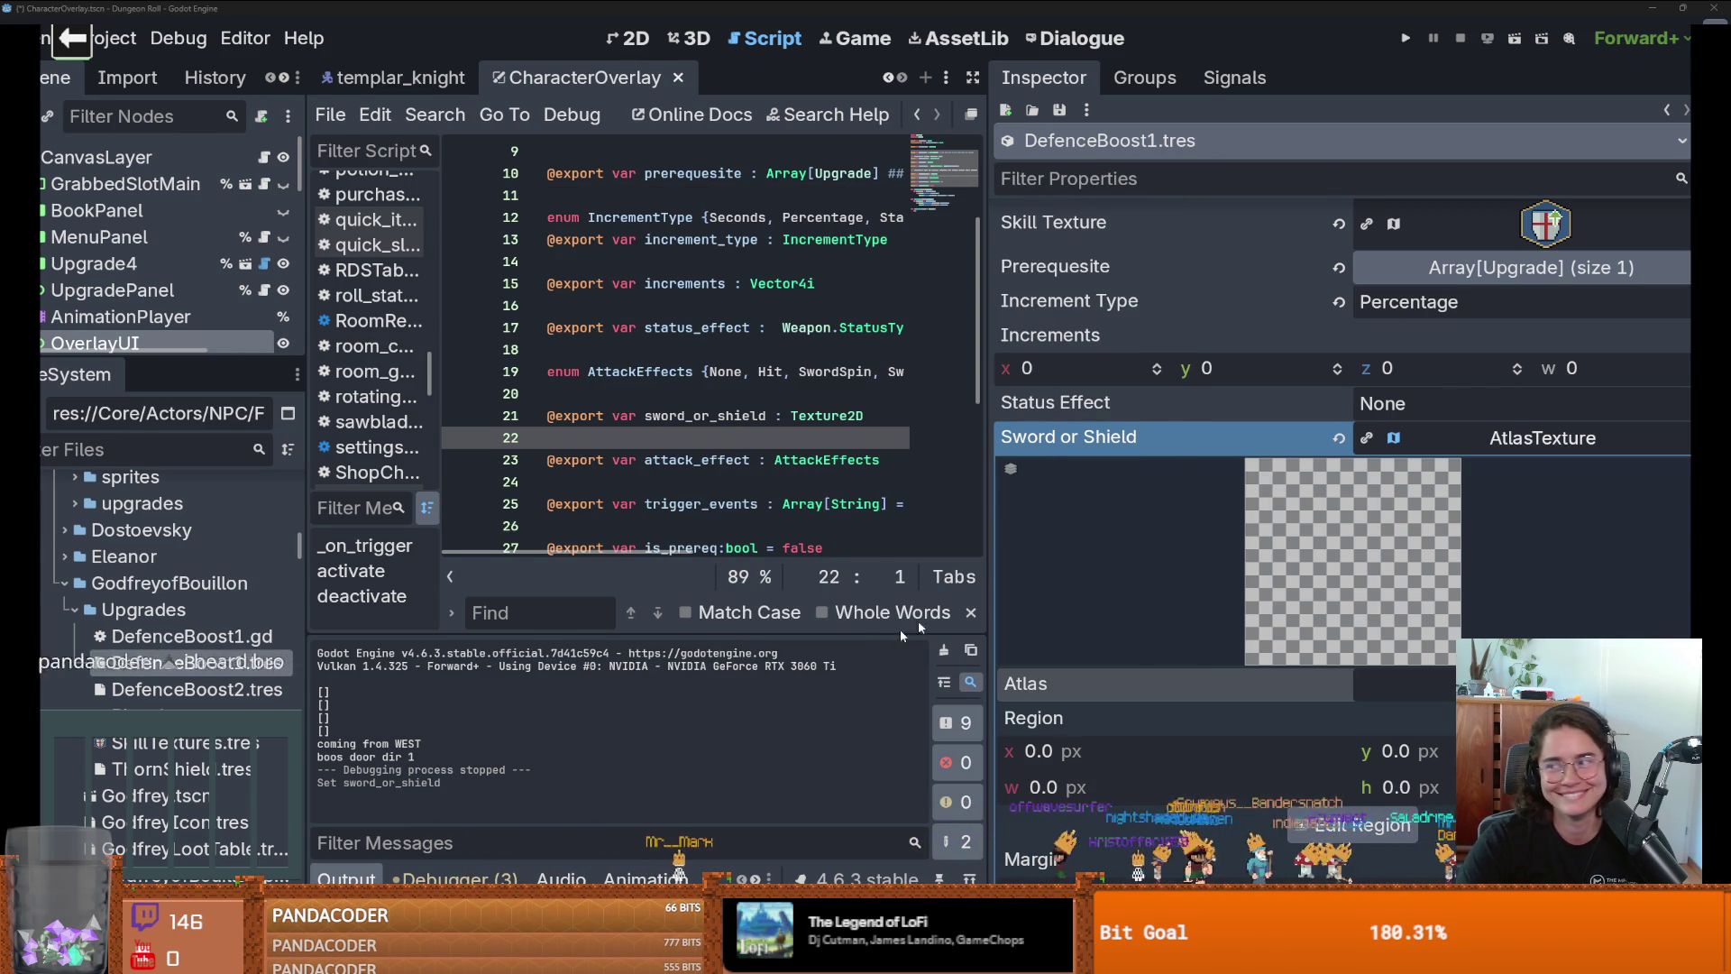
# In Aseprite, Save As over weapon_ui_icons.png, confirming the overwrite, then return to Godot.
pyautogui.hotkey('alt', 'Tab')
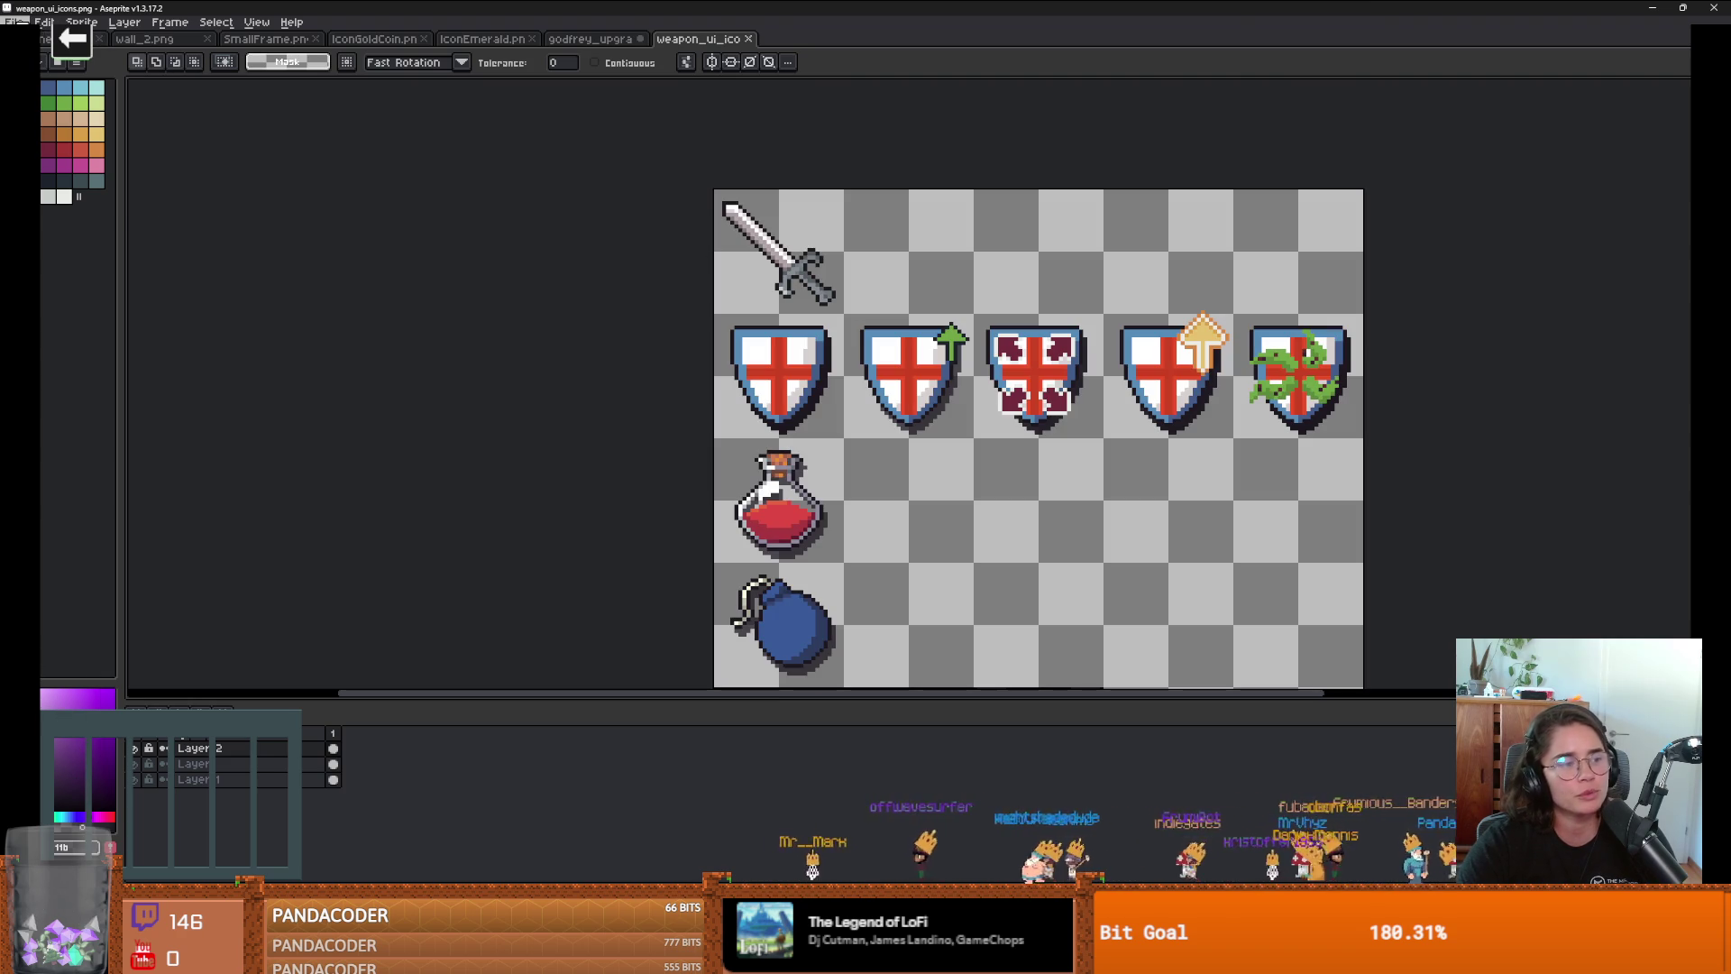
pyautogui.hotkey('alt', 'f')
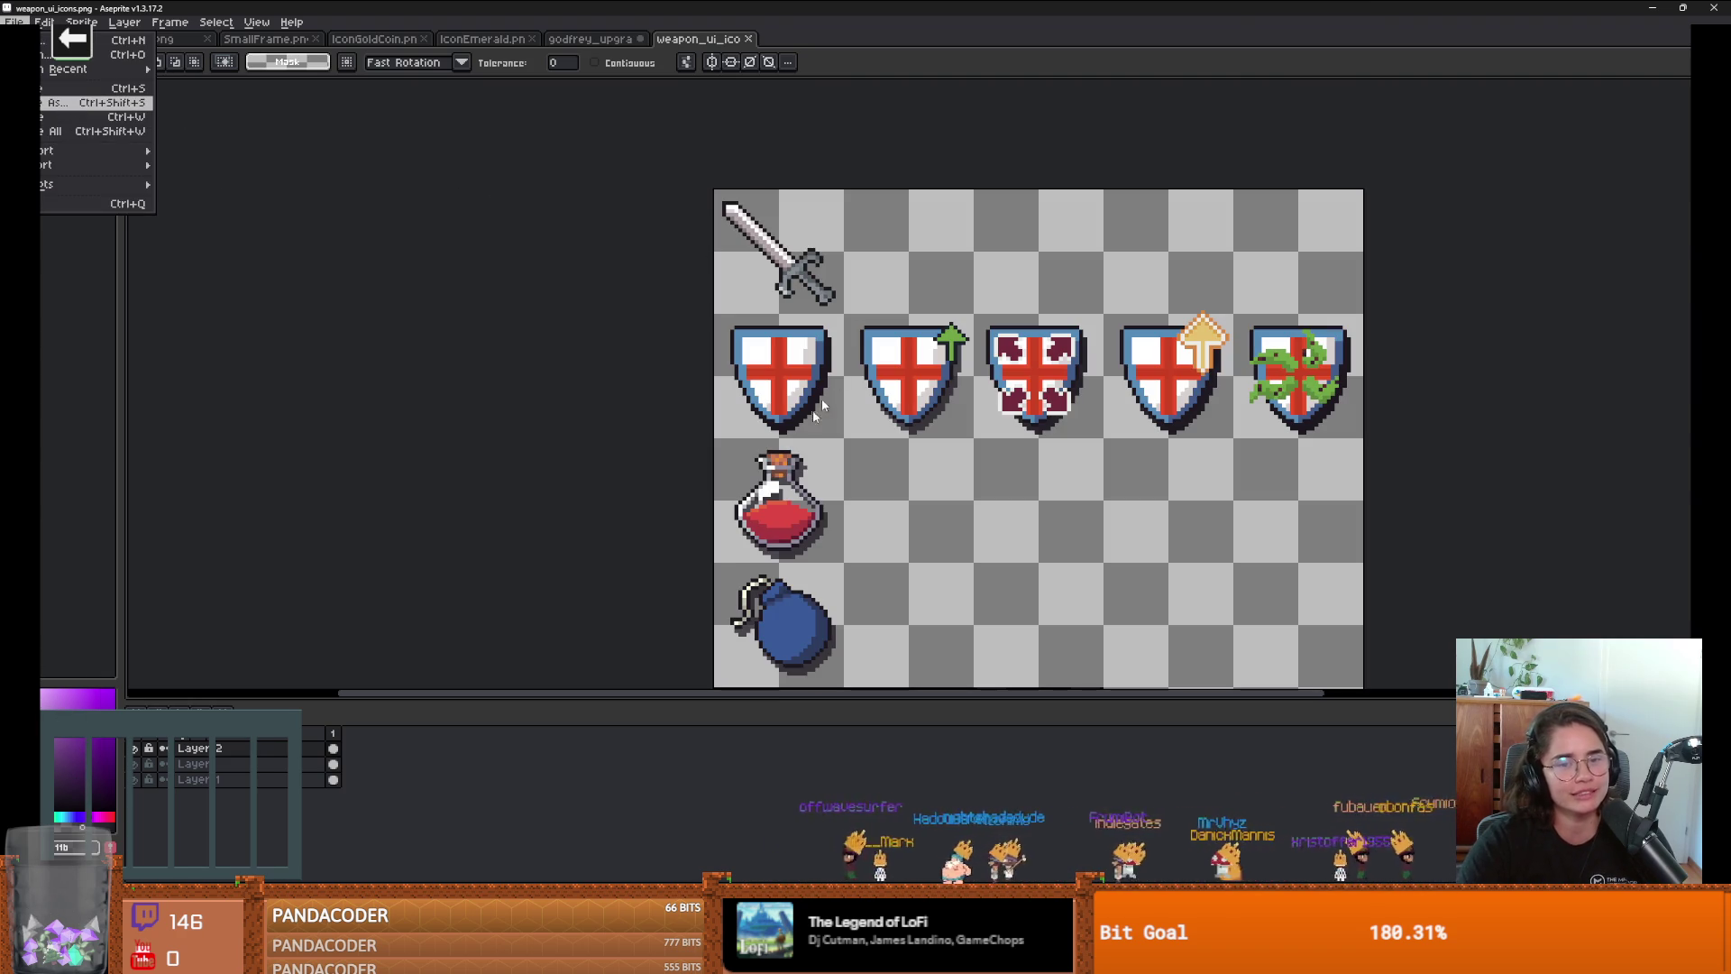
pyautogui.press('Return')
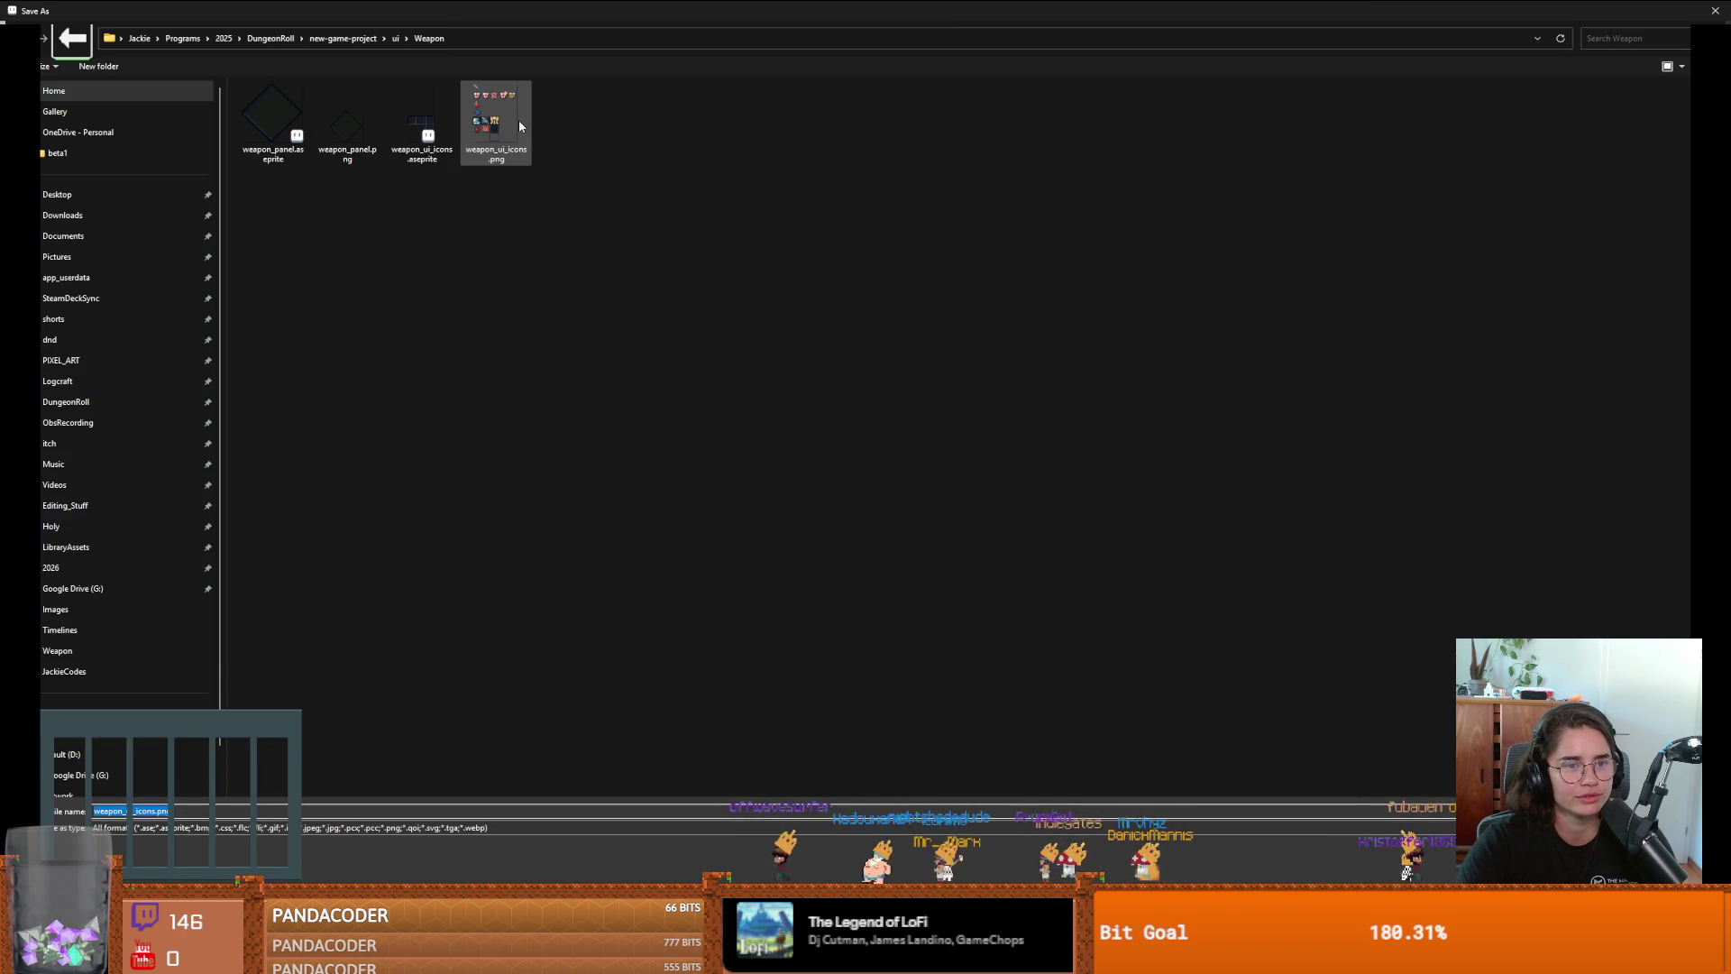
pyautogui.click(520, 126)
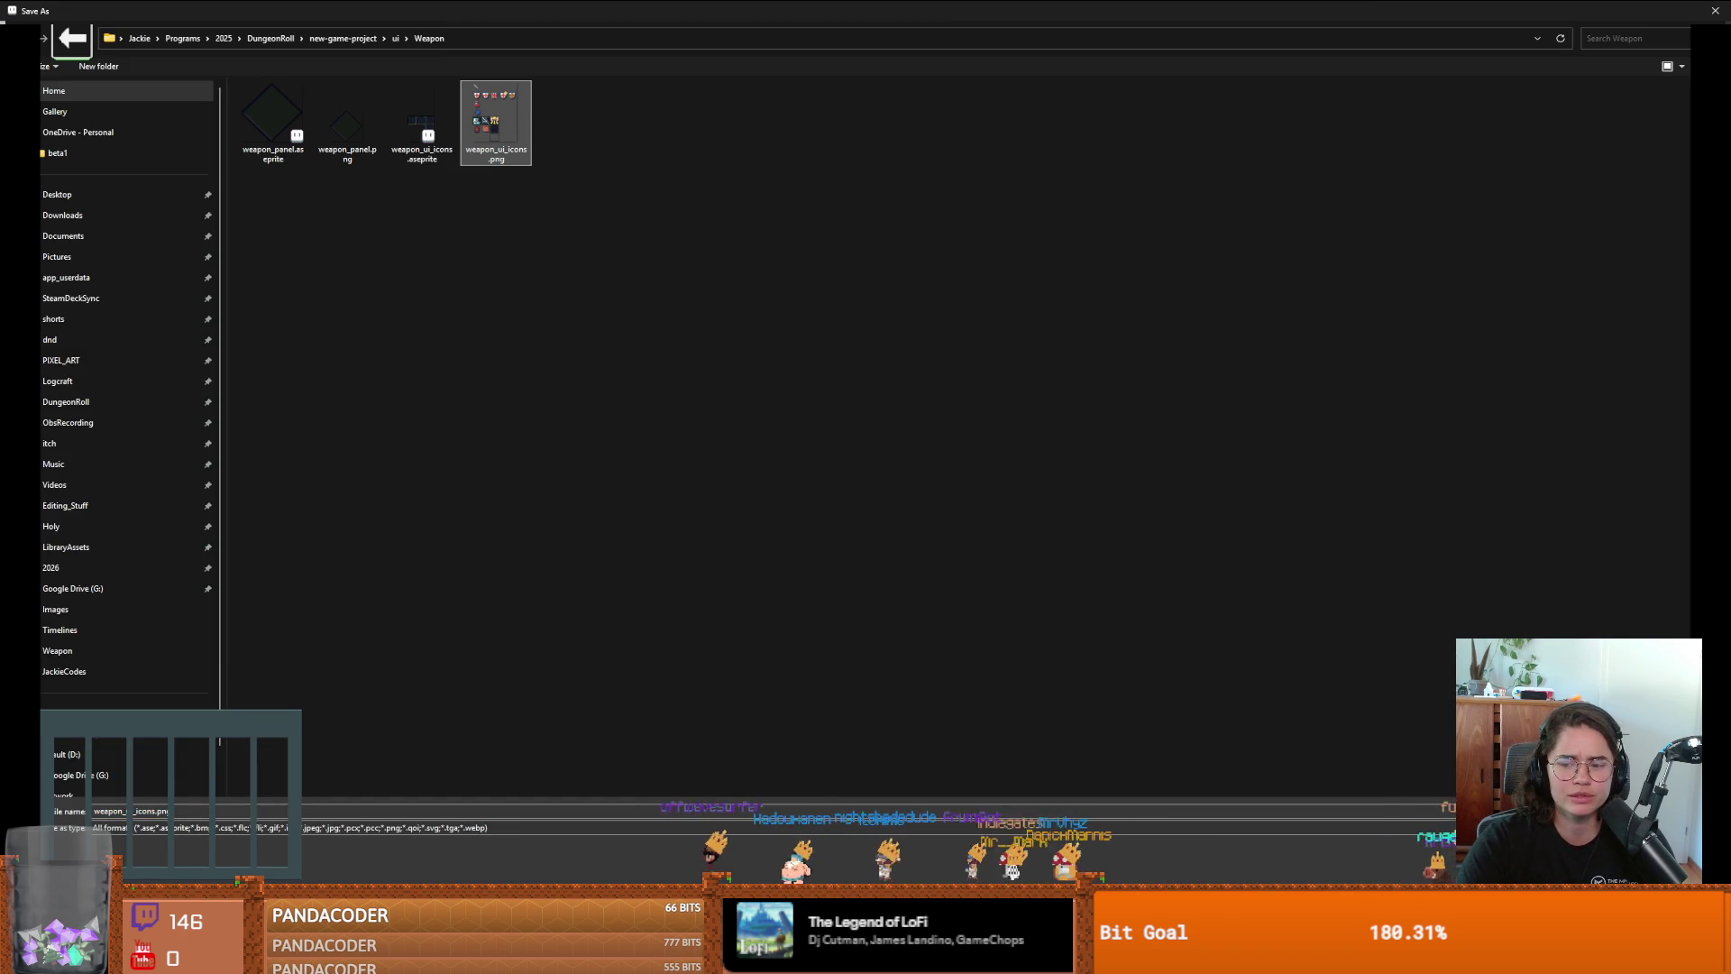
pyautogui.press('Return')
pyautogui.click(904, 461)
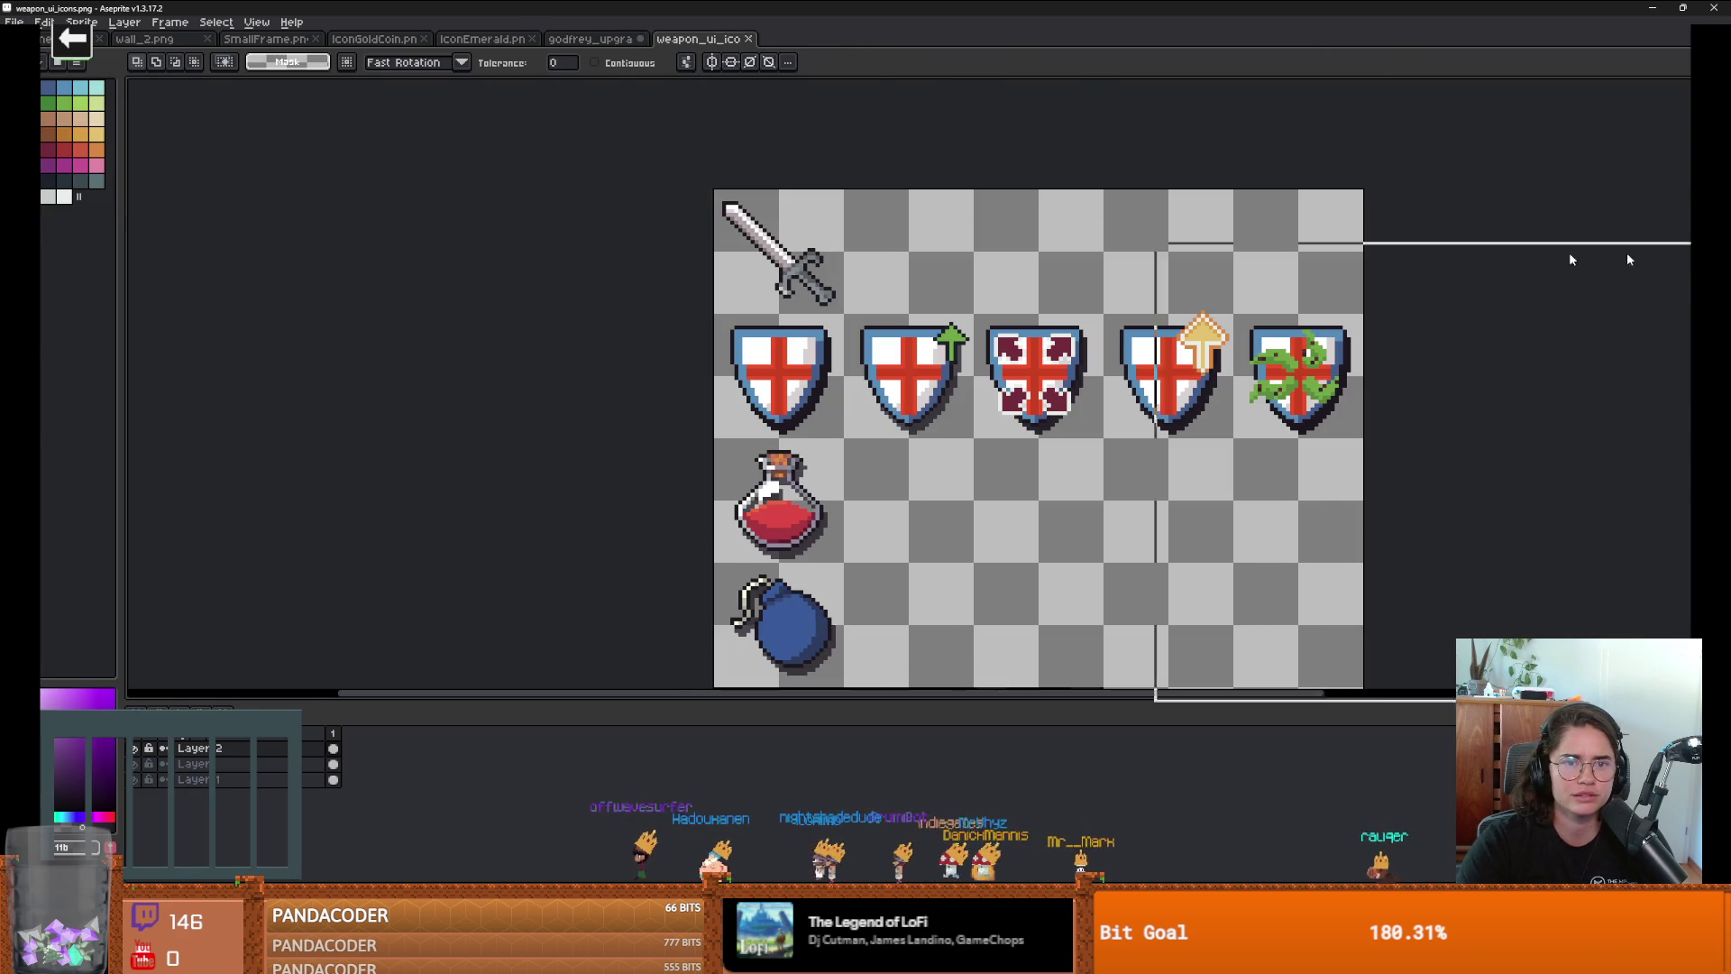
pyautogui.hotkey('alt', 'Tab')
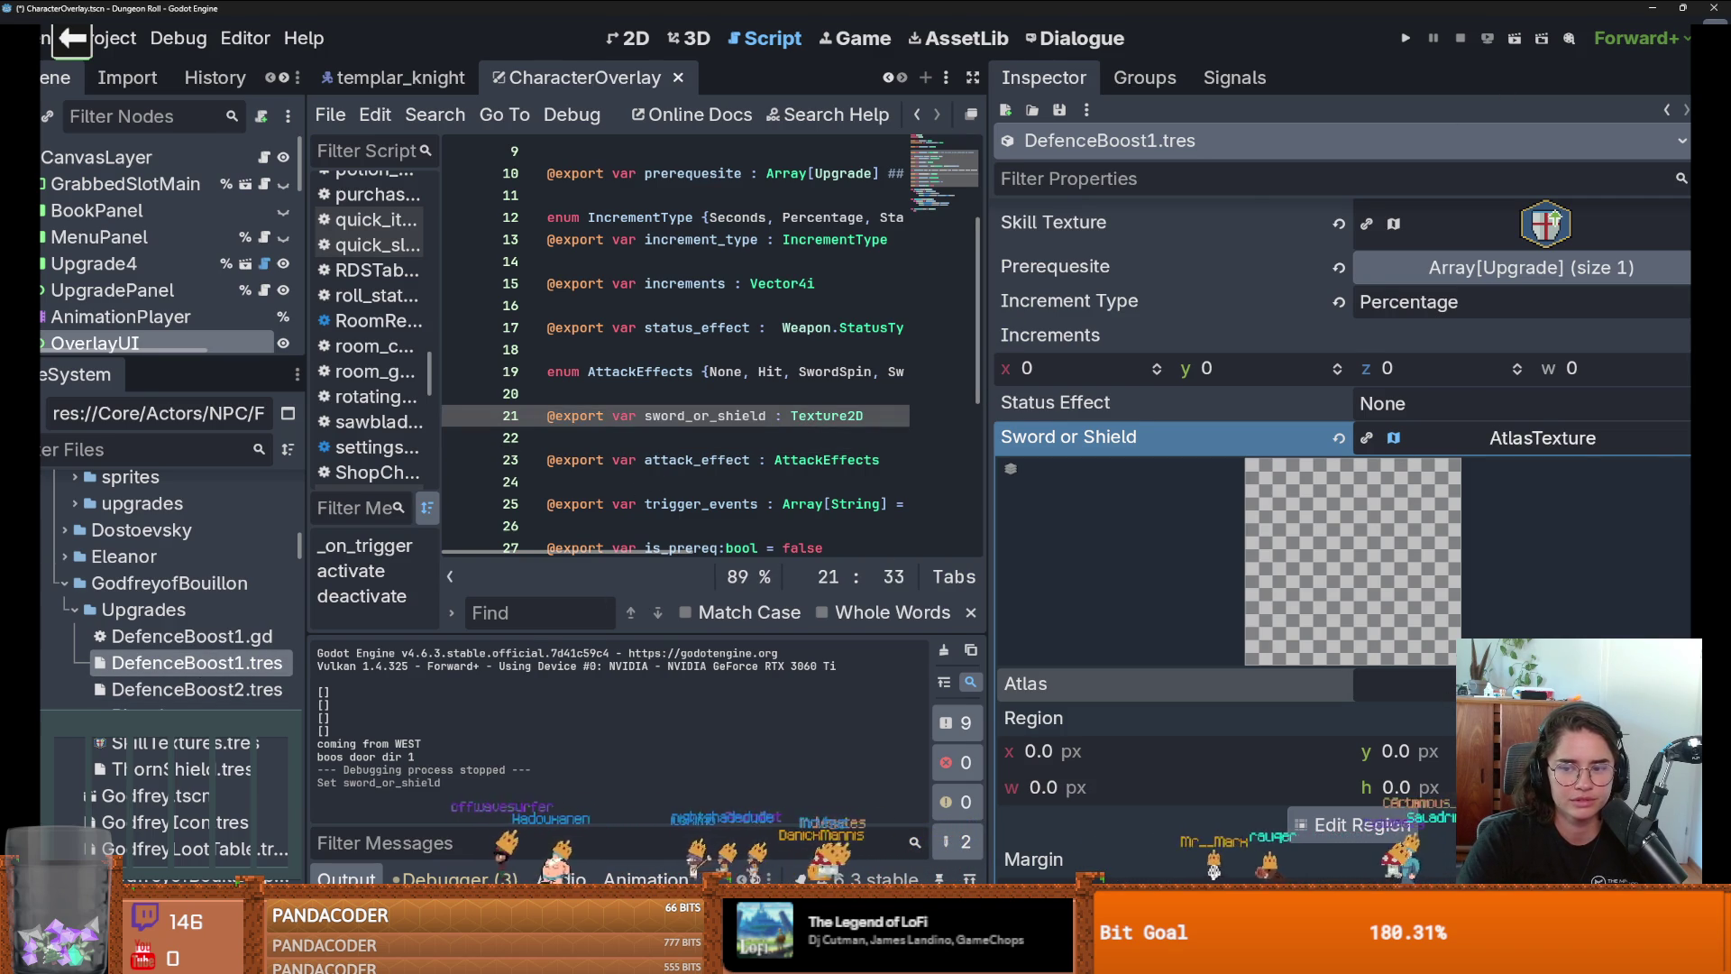
# Quick-load weapon_ui_icons.png as the atlas, box the green-arrow shield as its region, and save.
pyautogui.click(1682, 437)
pyautogui.click(1682, 438)
pyautogui.click(1682, 437)
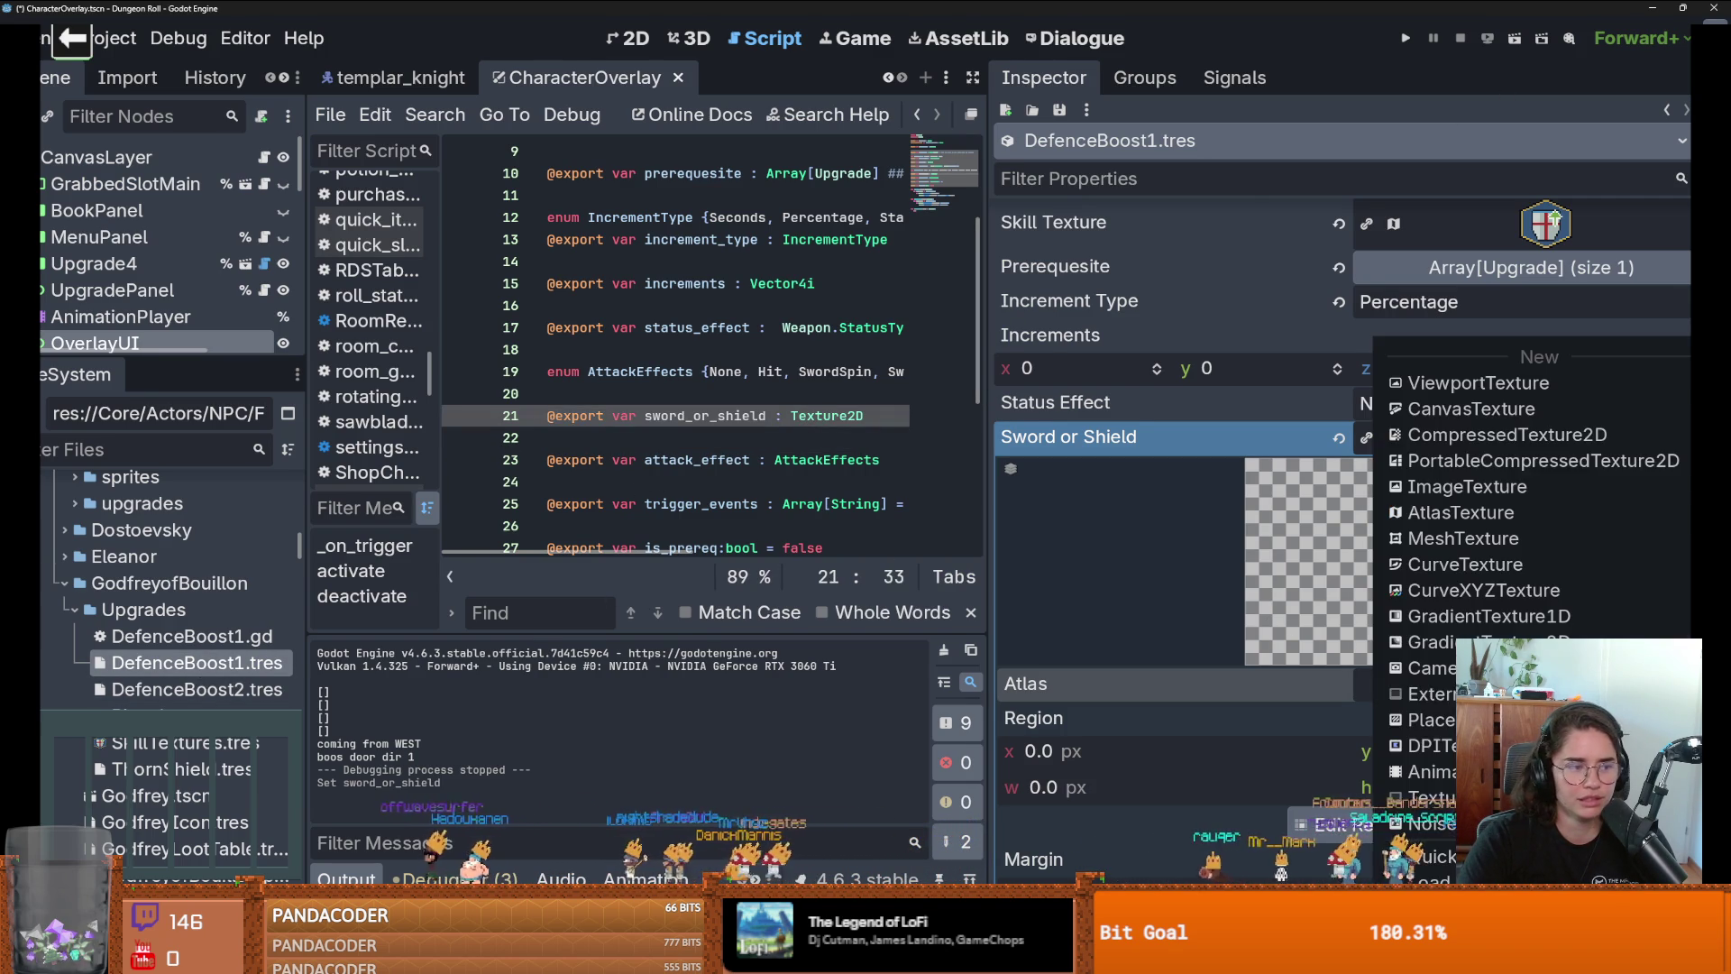
pyautogui.click(1434, 856)
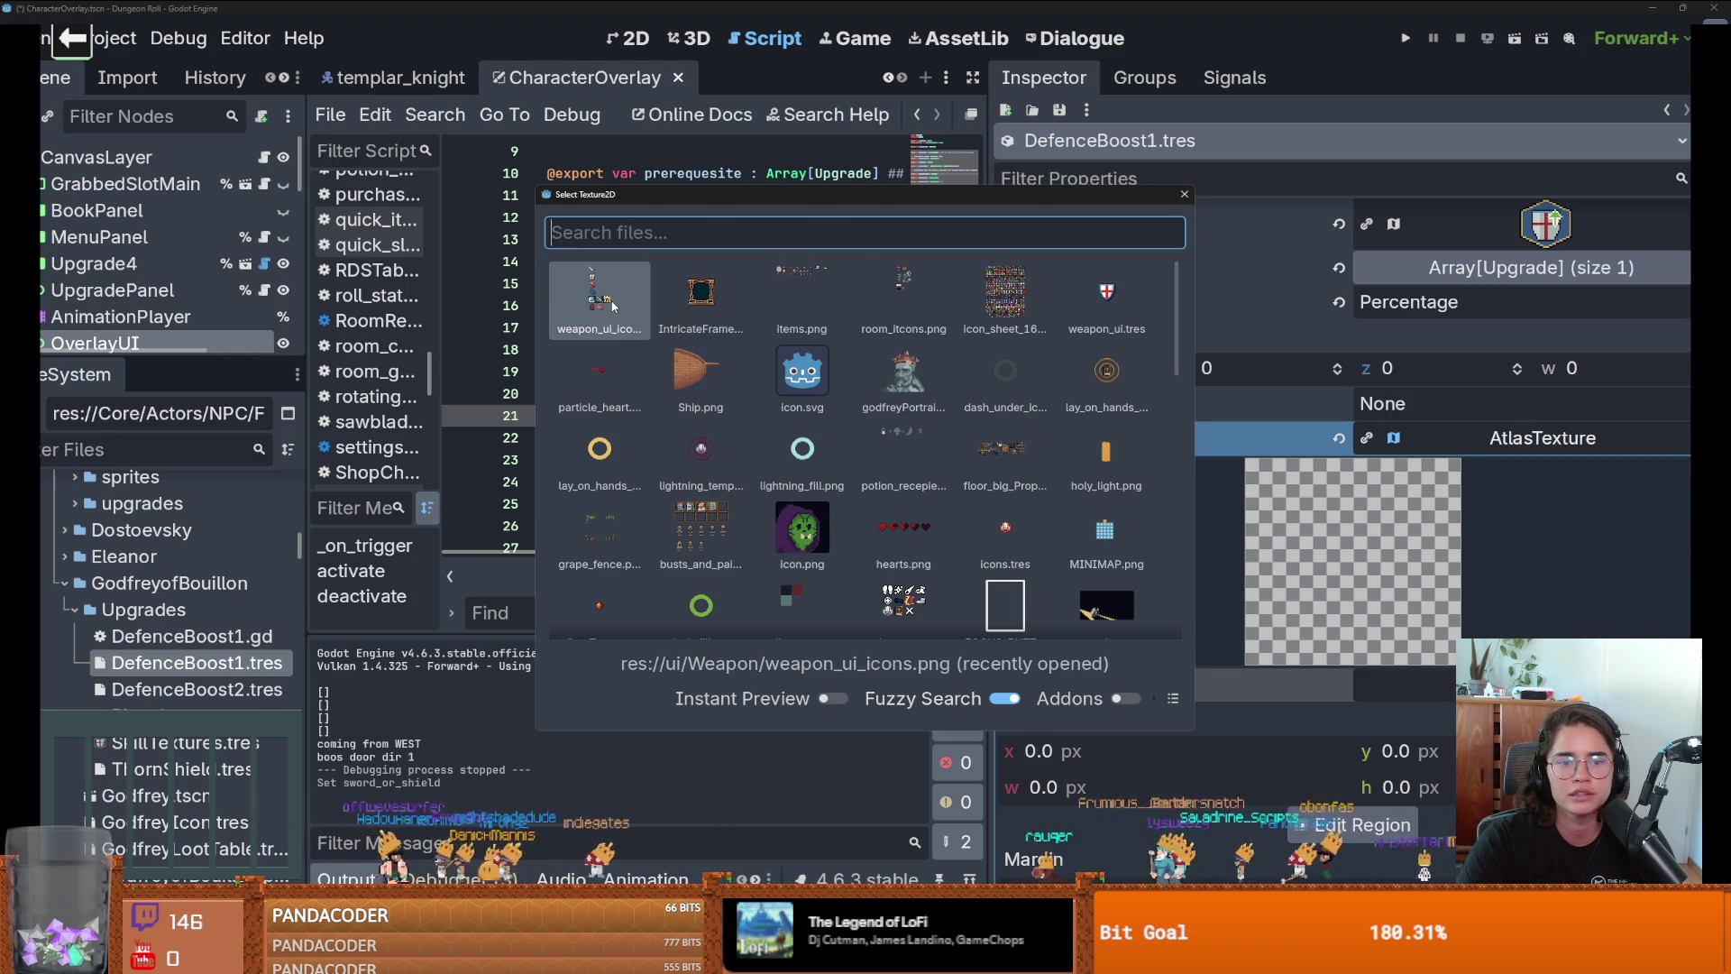
pyautogui.doubleClick(613, 305)
pyautogui.click(1382, 846)
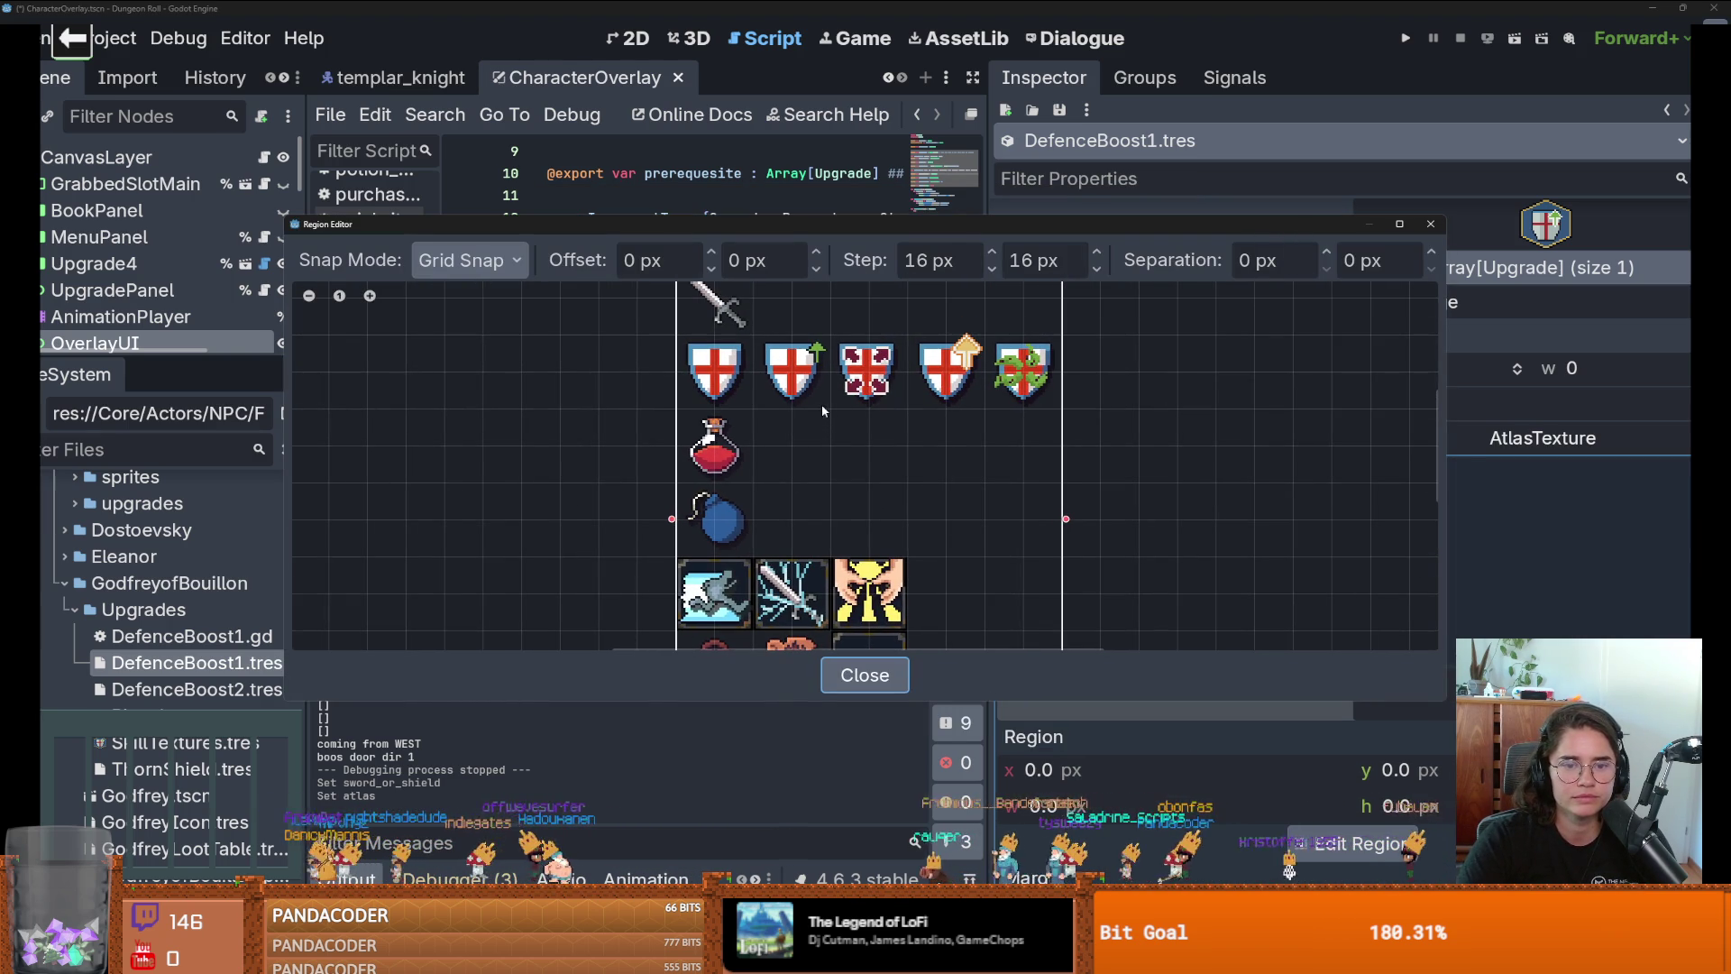
pyautogui.moveTo(823, 411); pyautogui.dragTo(864, 332)
pyautogui.click(1430, 225)
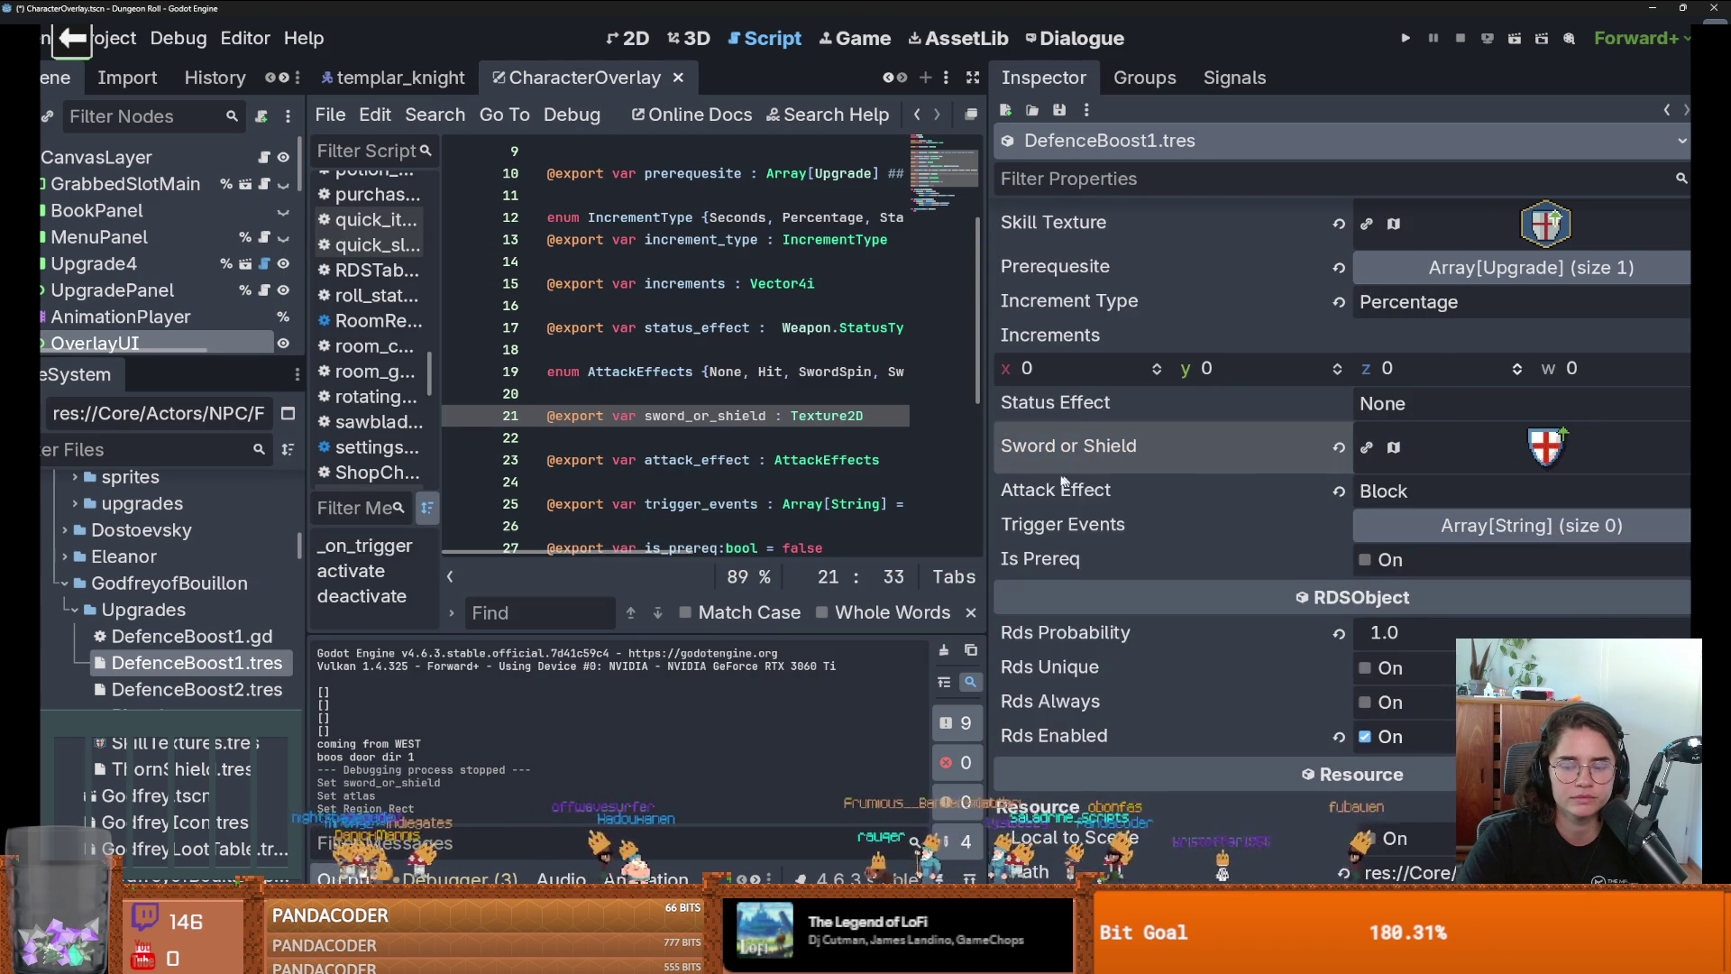
pyautogui.hotkey('ctrl', 's')
# Compare DefenceBoost1.tres's Sword or Shield texture, then return to DefenceBoost2.tres's properties.
pyautogui.click(189, 689)
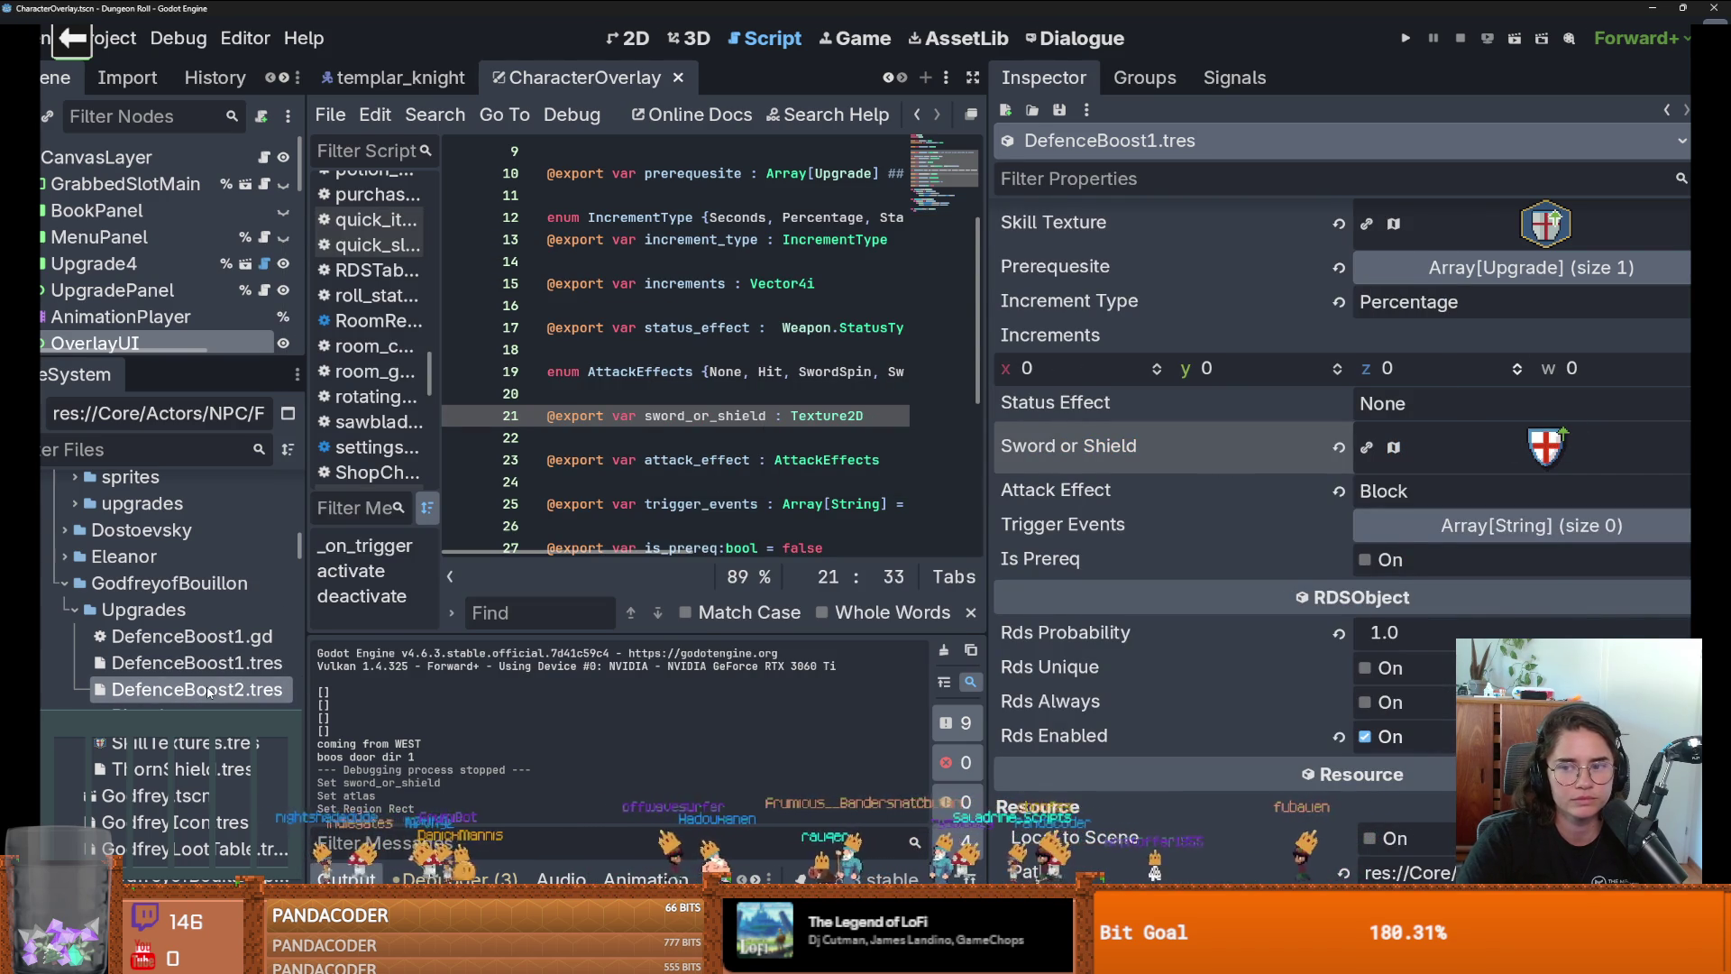
pyautogui.scroll(-2, 1227, 568)
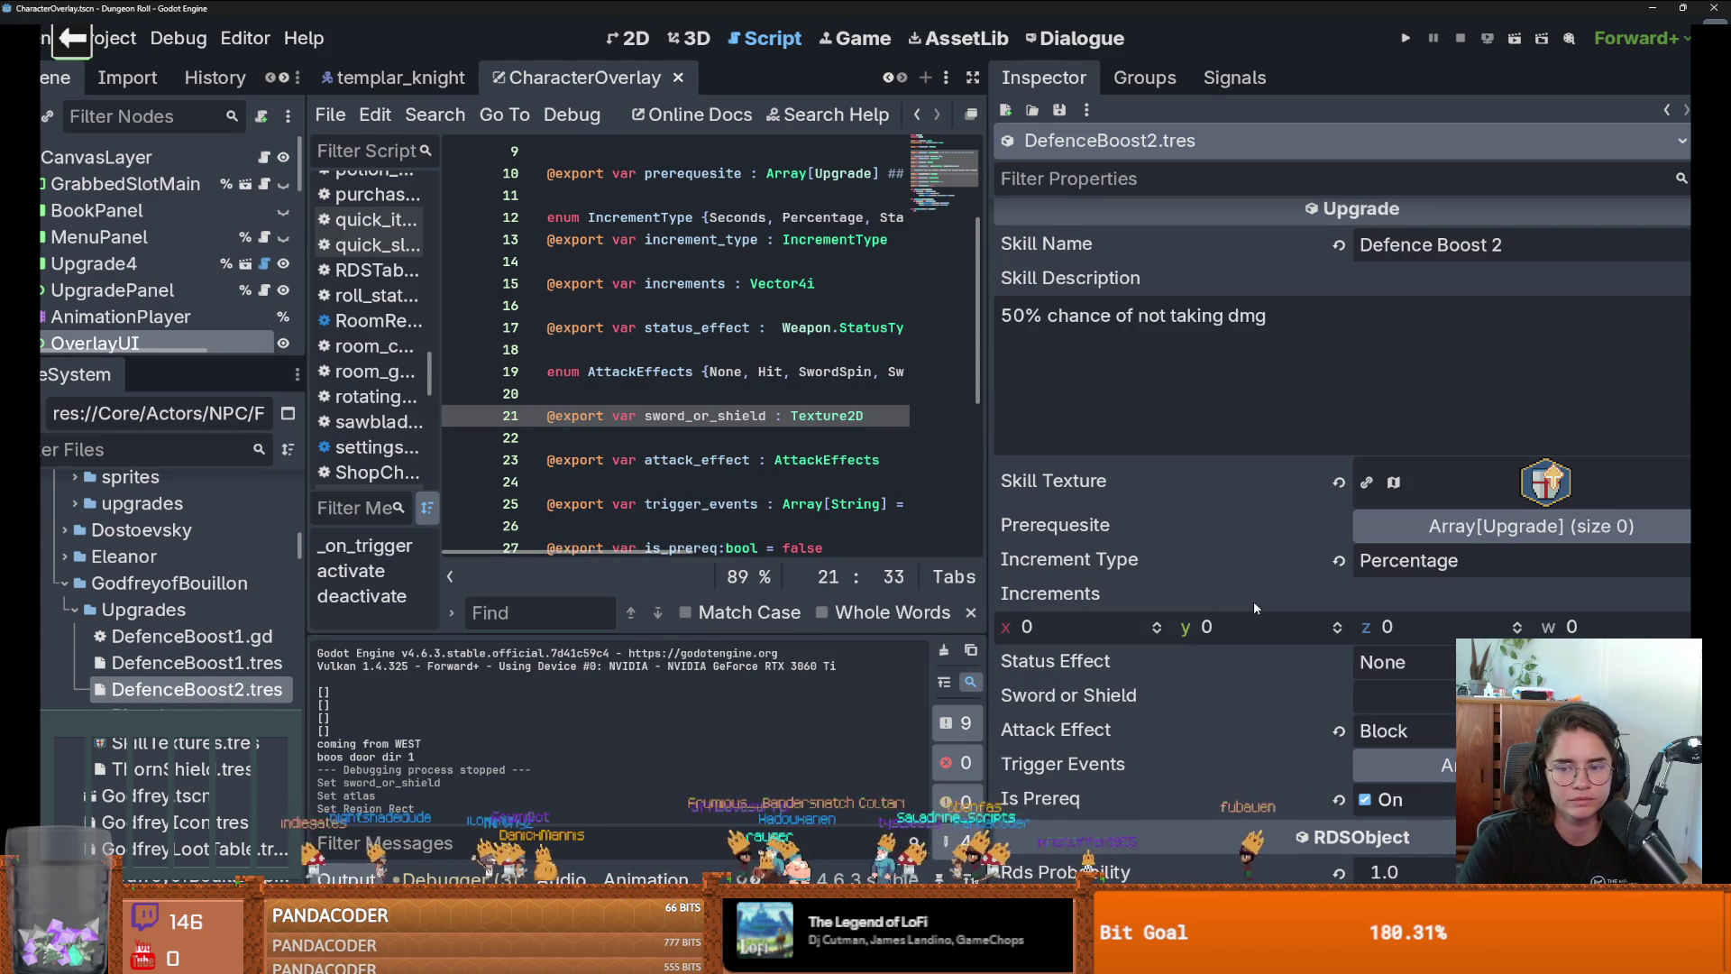
pyautogui.click(190, 662)
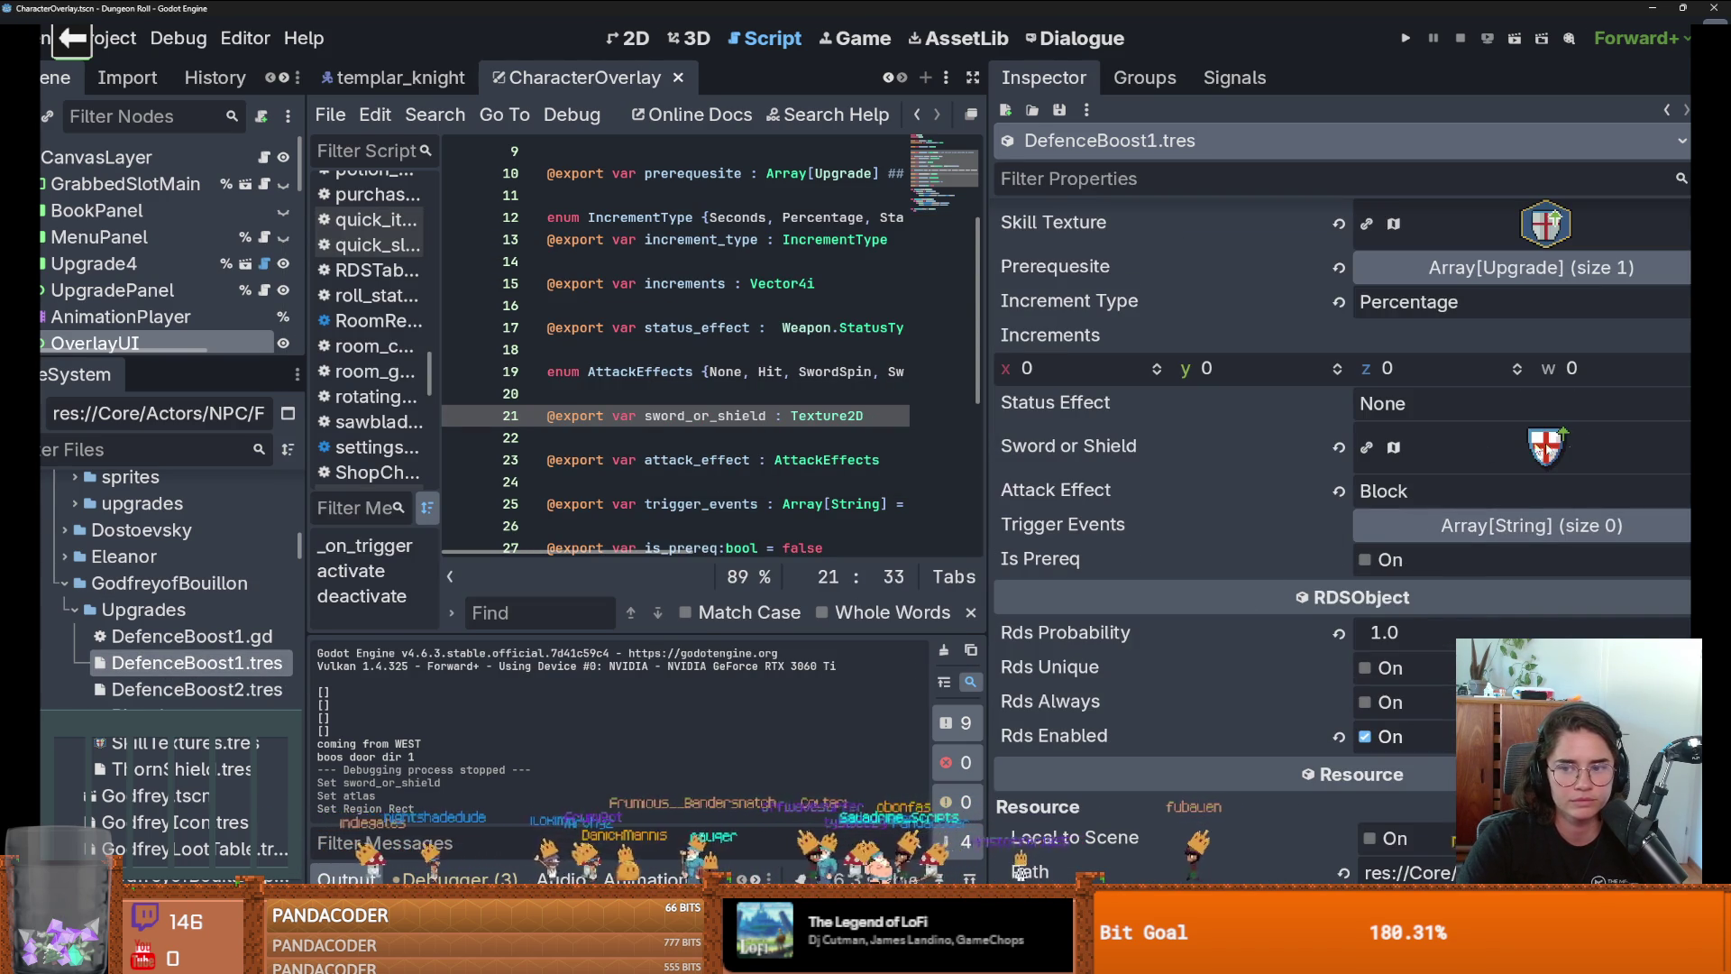
pyautogui.rightClick(1377, 447)
pyautogui.click(1436, 873)
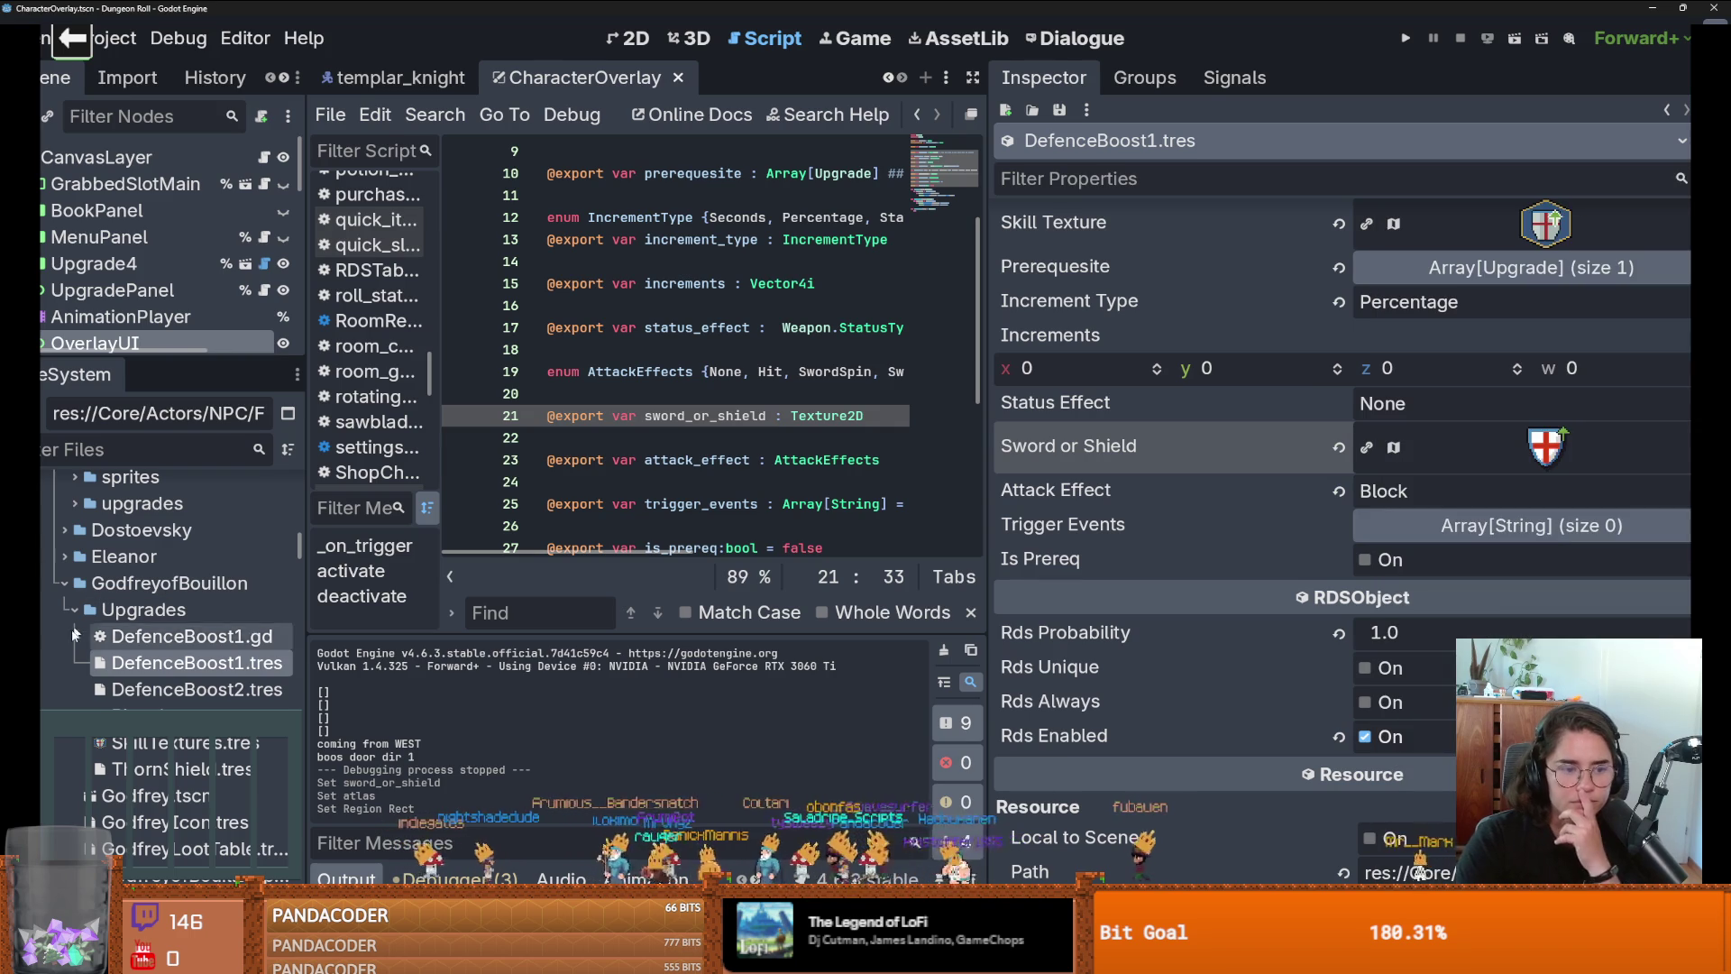
pyautogui.click(297, 687)
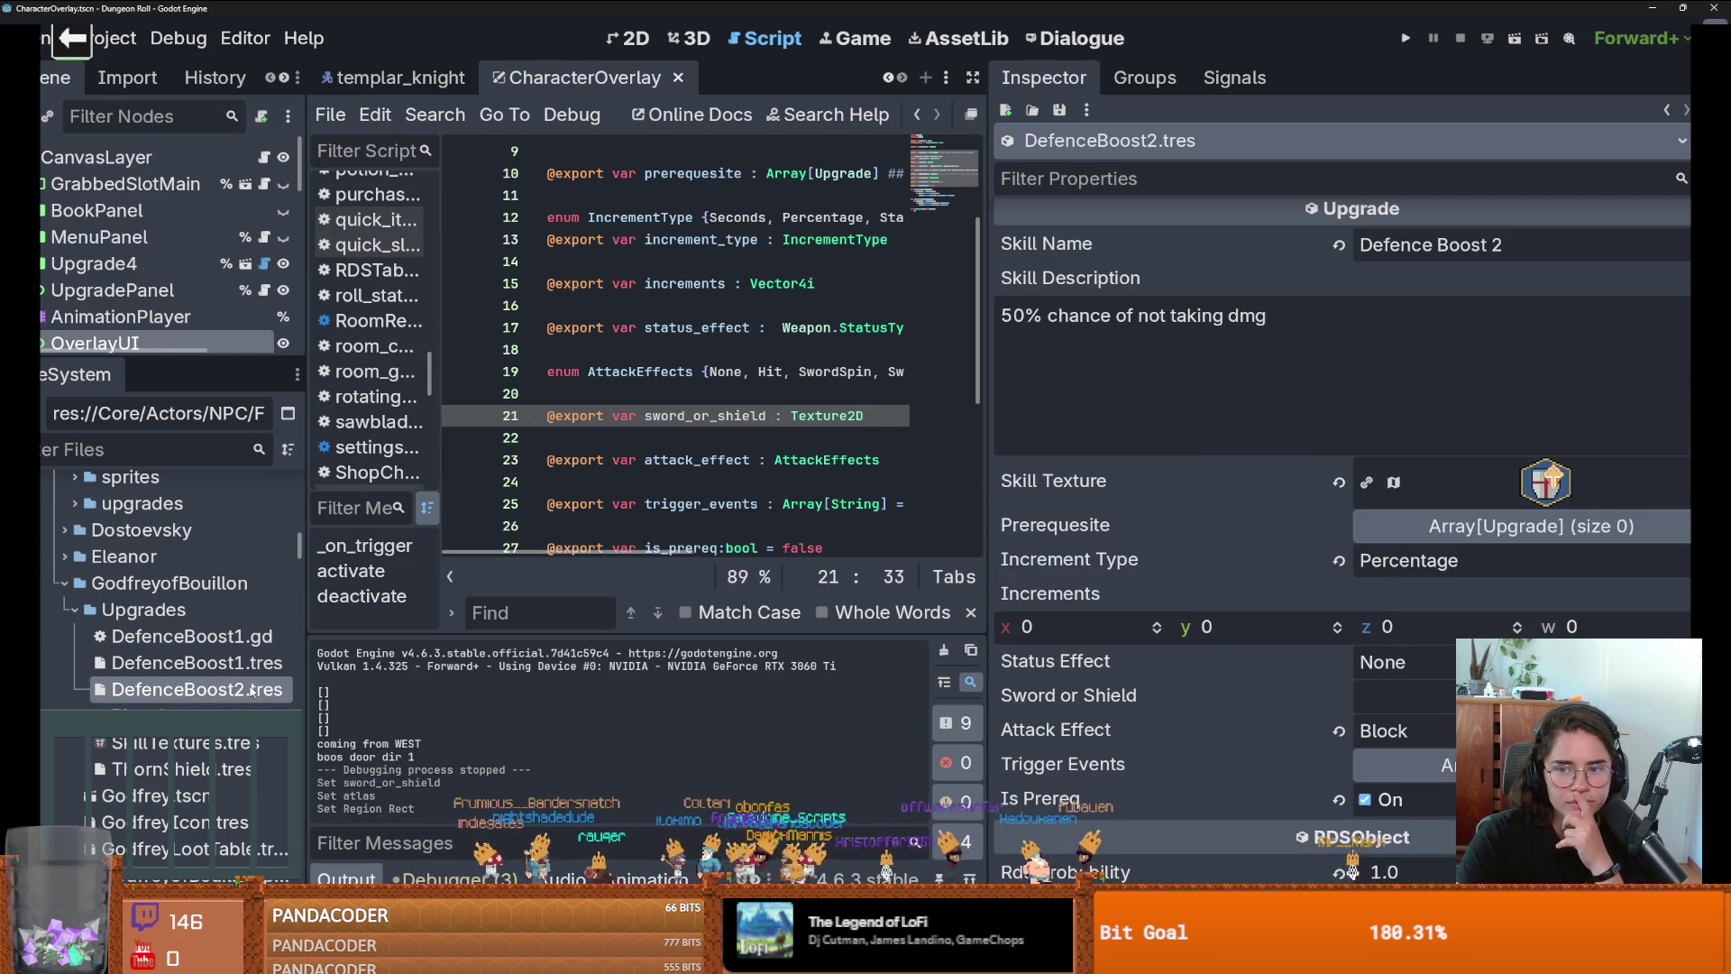
pyautogui.scroll(-2, 1432, 609)
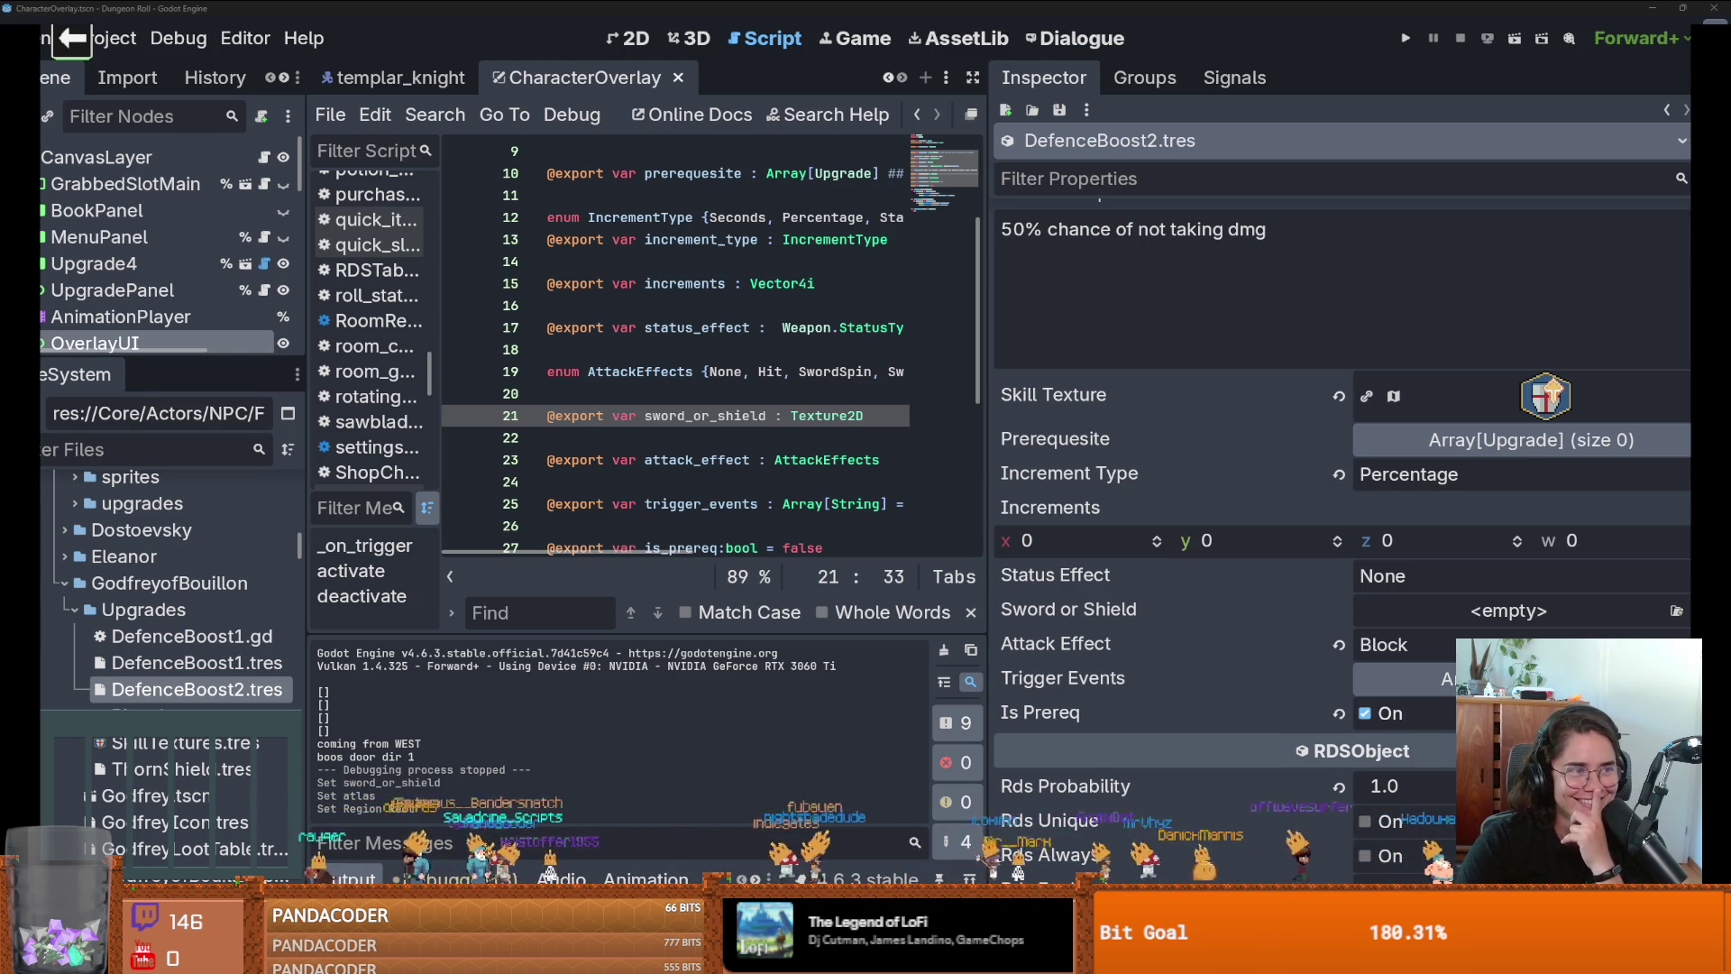
# Make DefenceBoost2's Sword or Shield AtlasTexture unique (recursive) and move its region onto the fourth shield.
pyautogui.click(1508, 611)
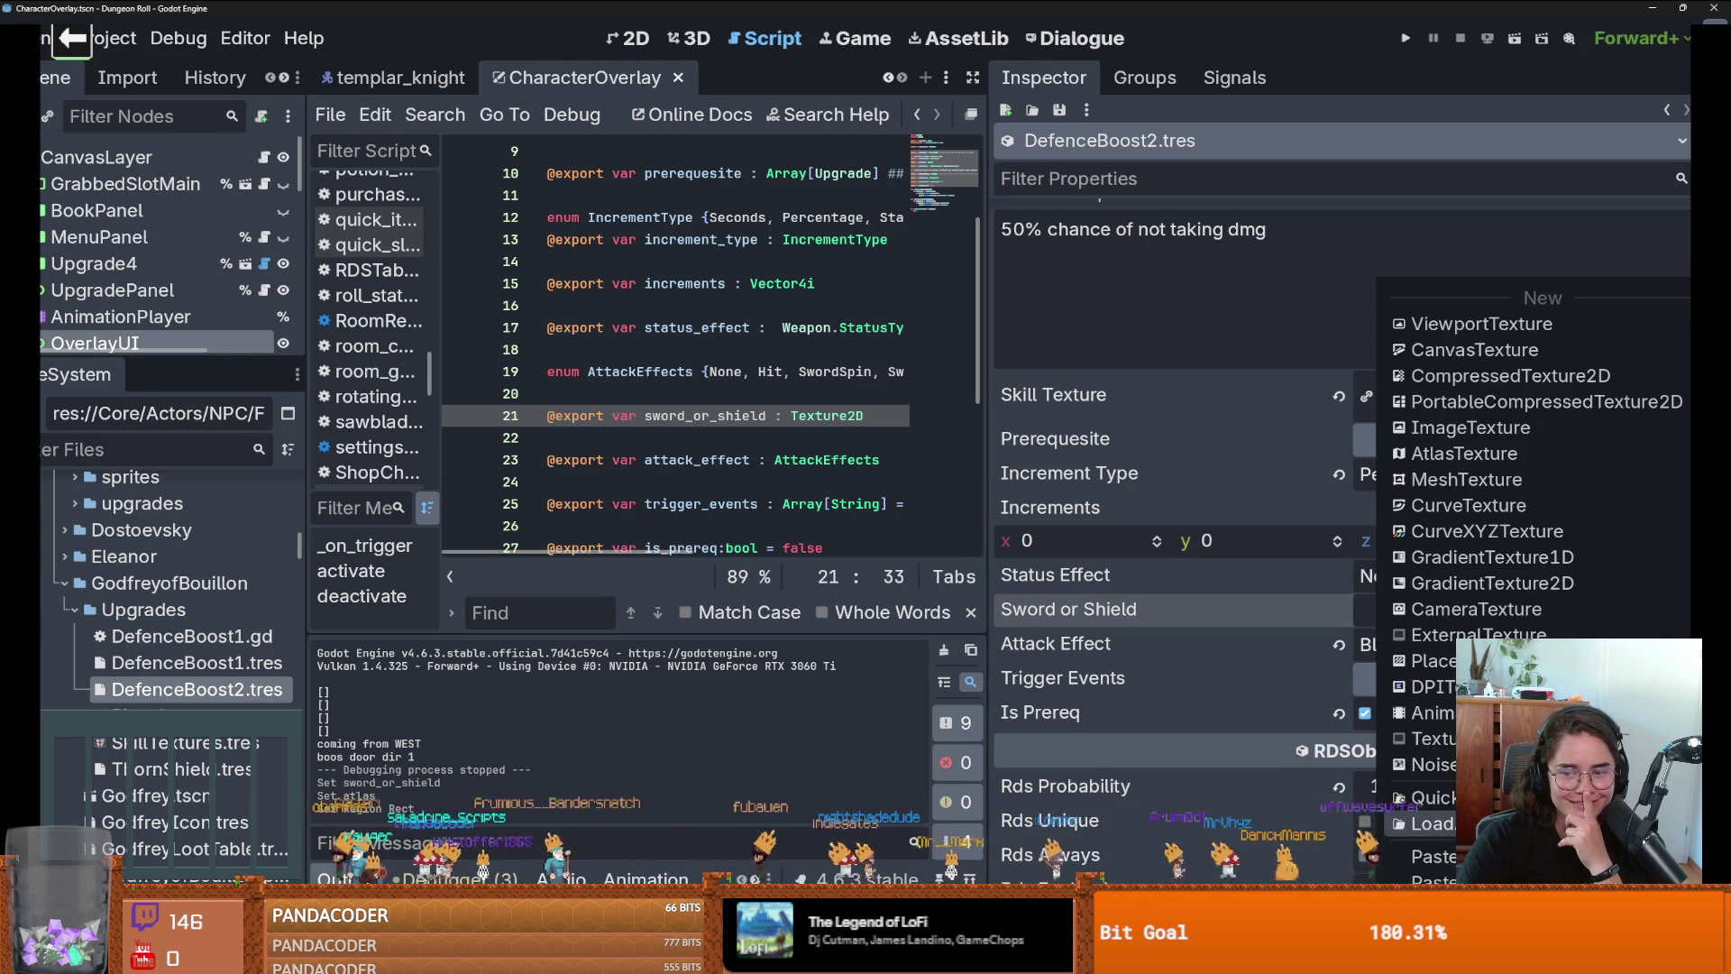
pyautogui.click(1443, 865)
pyautogui.press('Return')
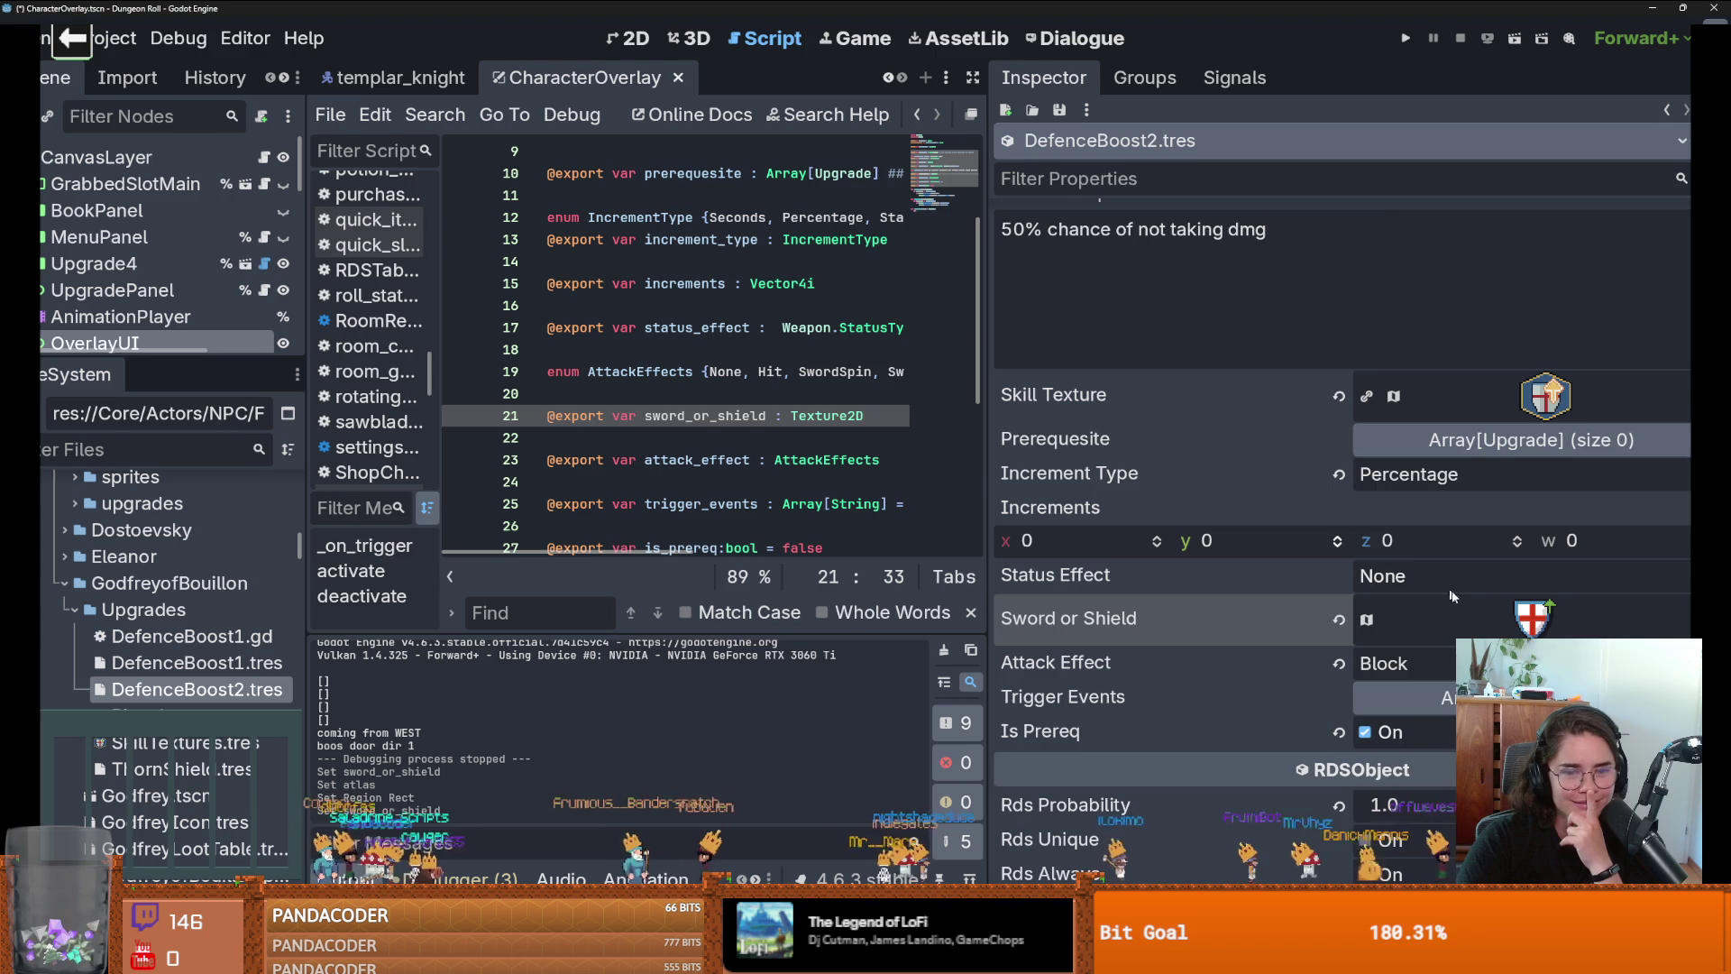
pyautogui.click(1407, 610)
pyautogui.click(1352, 776)
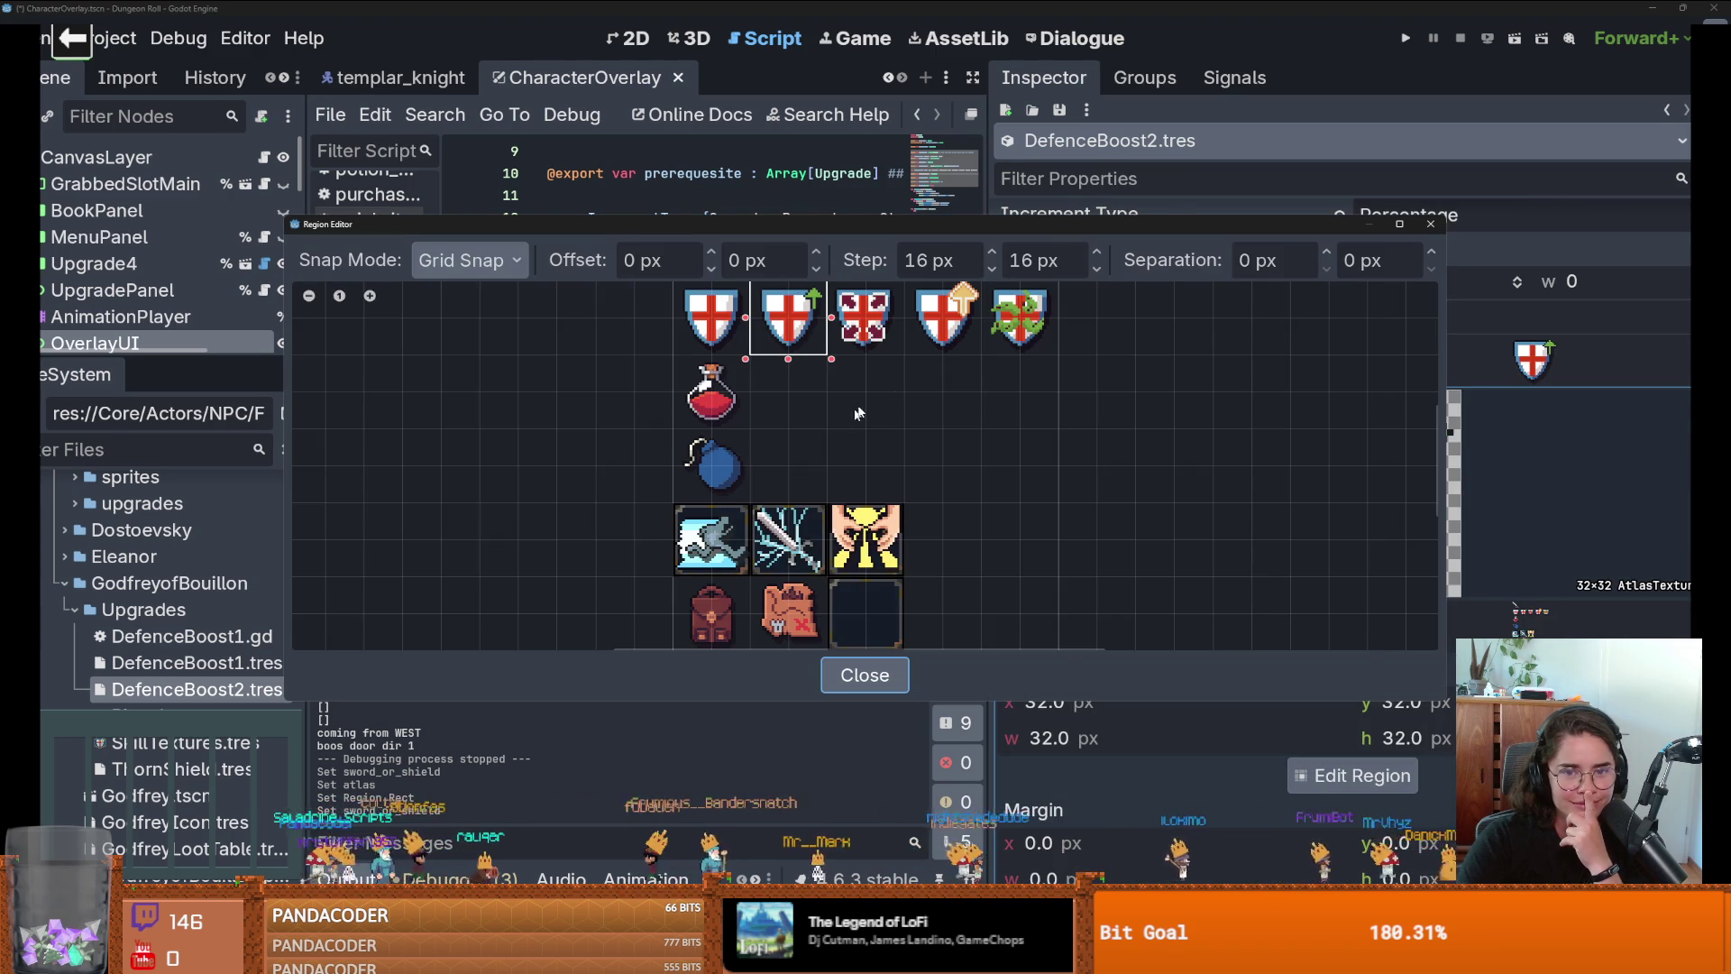
pyautogui.scroll(2, 916, 425)
pyautogui.moveTo(981, 384); pyautogui.dragTo(905, 319)
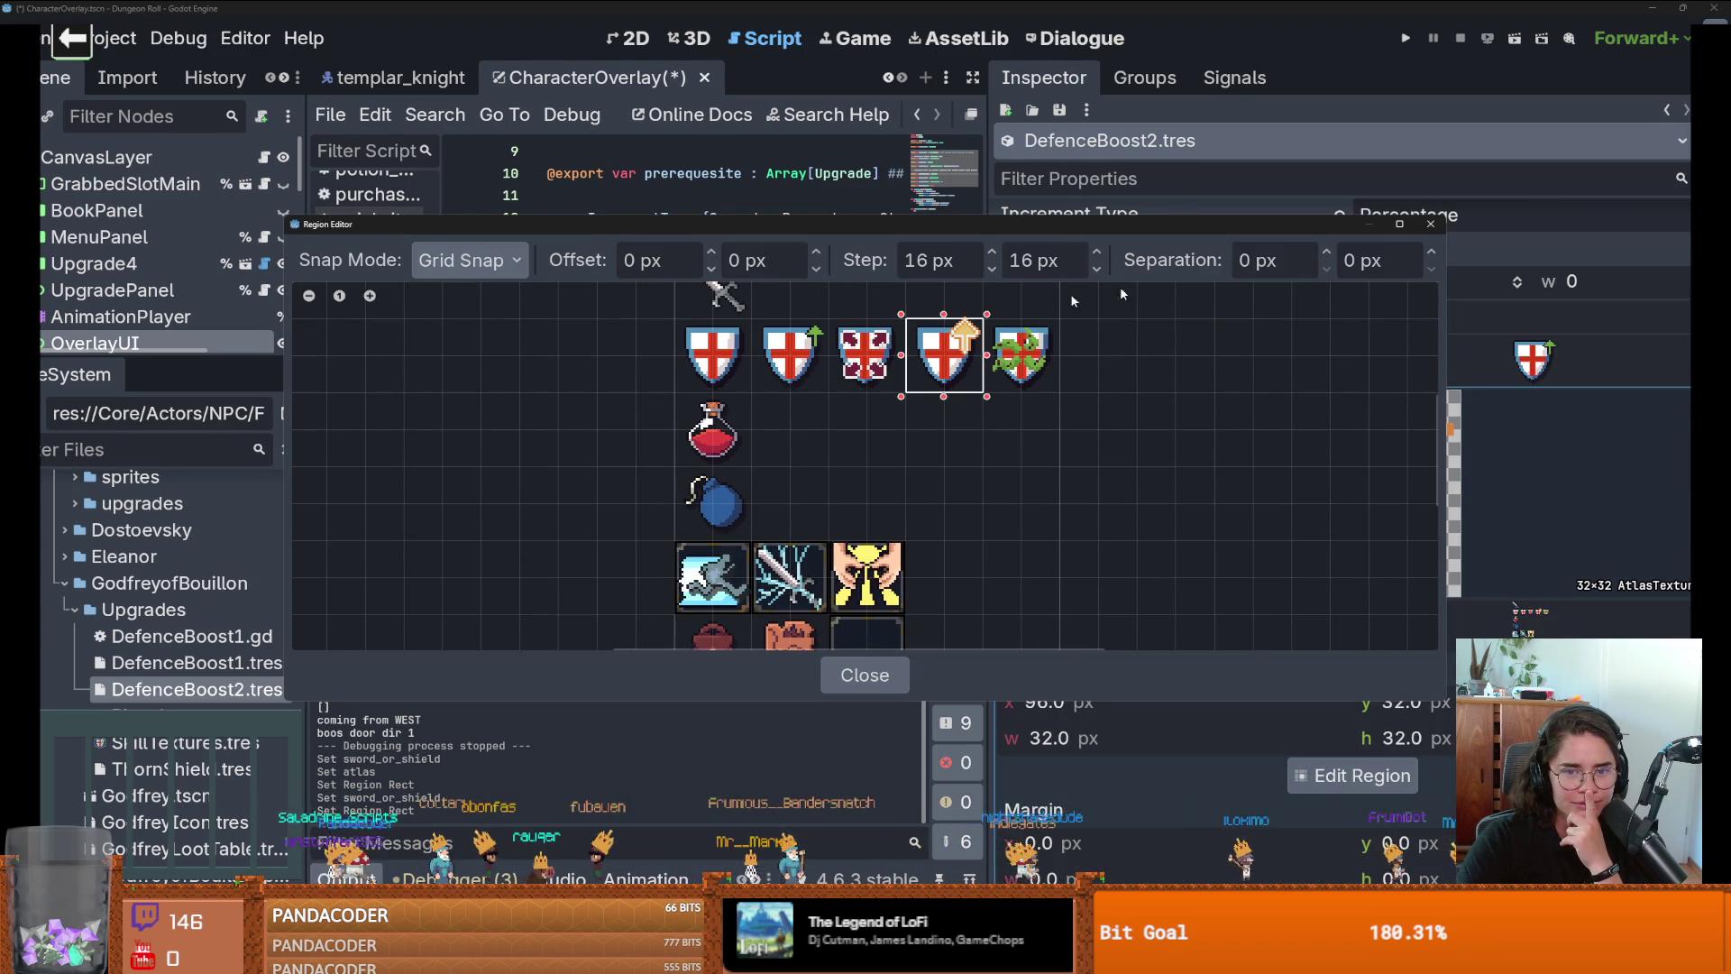
pyautogui.click(1435, 225)
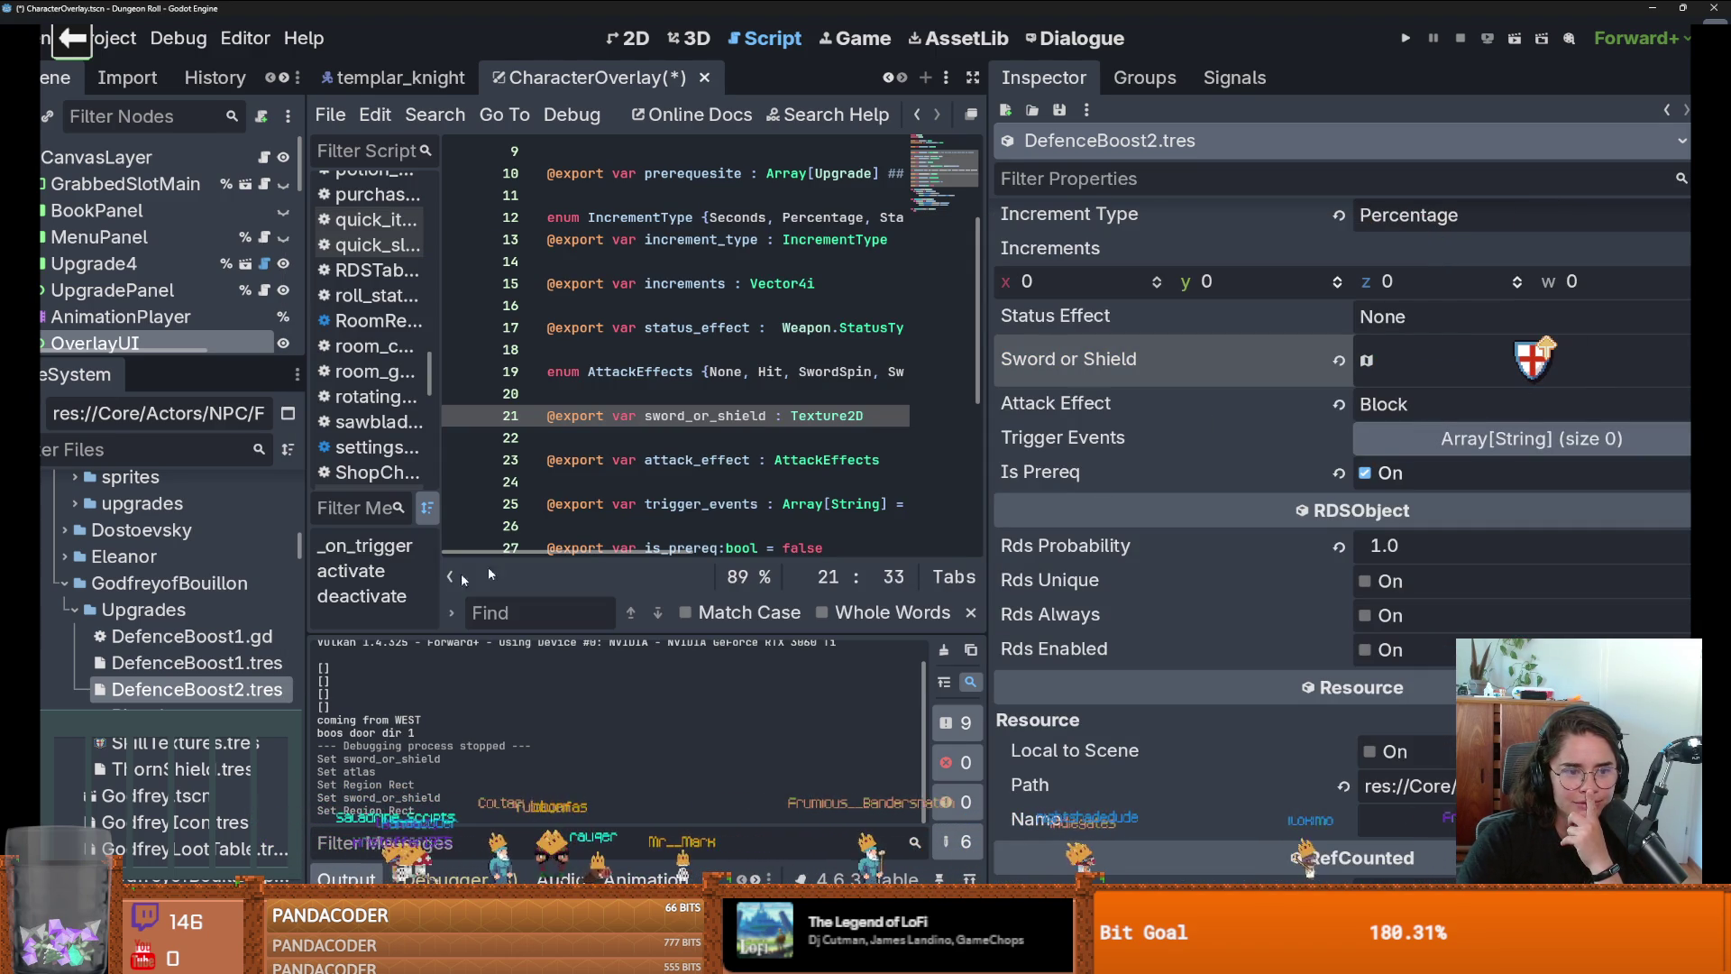
pyautogui.click(193, 663)
# Make Ricochet.tres's Sword or Shield AtlasTexture and its atlas unique.
pyautogui.scroll(-1, 193, 662)
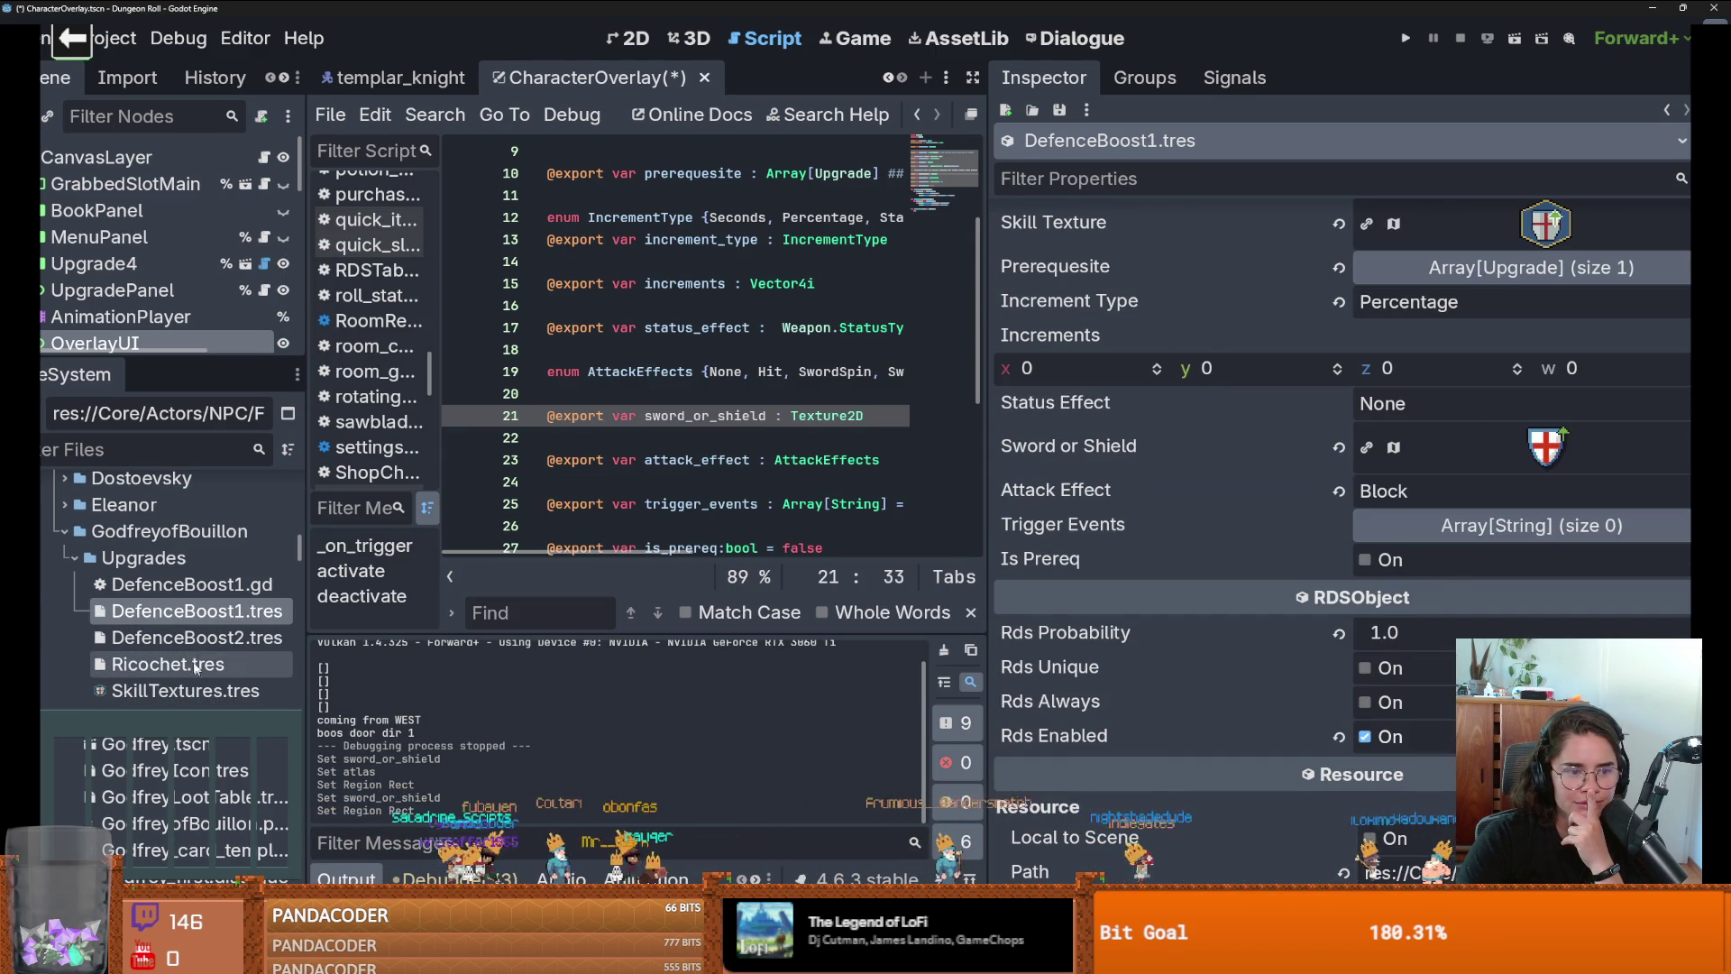
pyautogui.click(193, 663)
pyautogui.click(1533, 707)
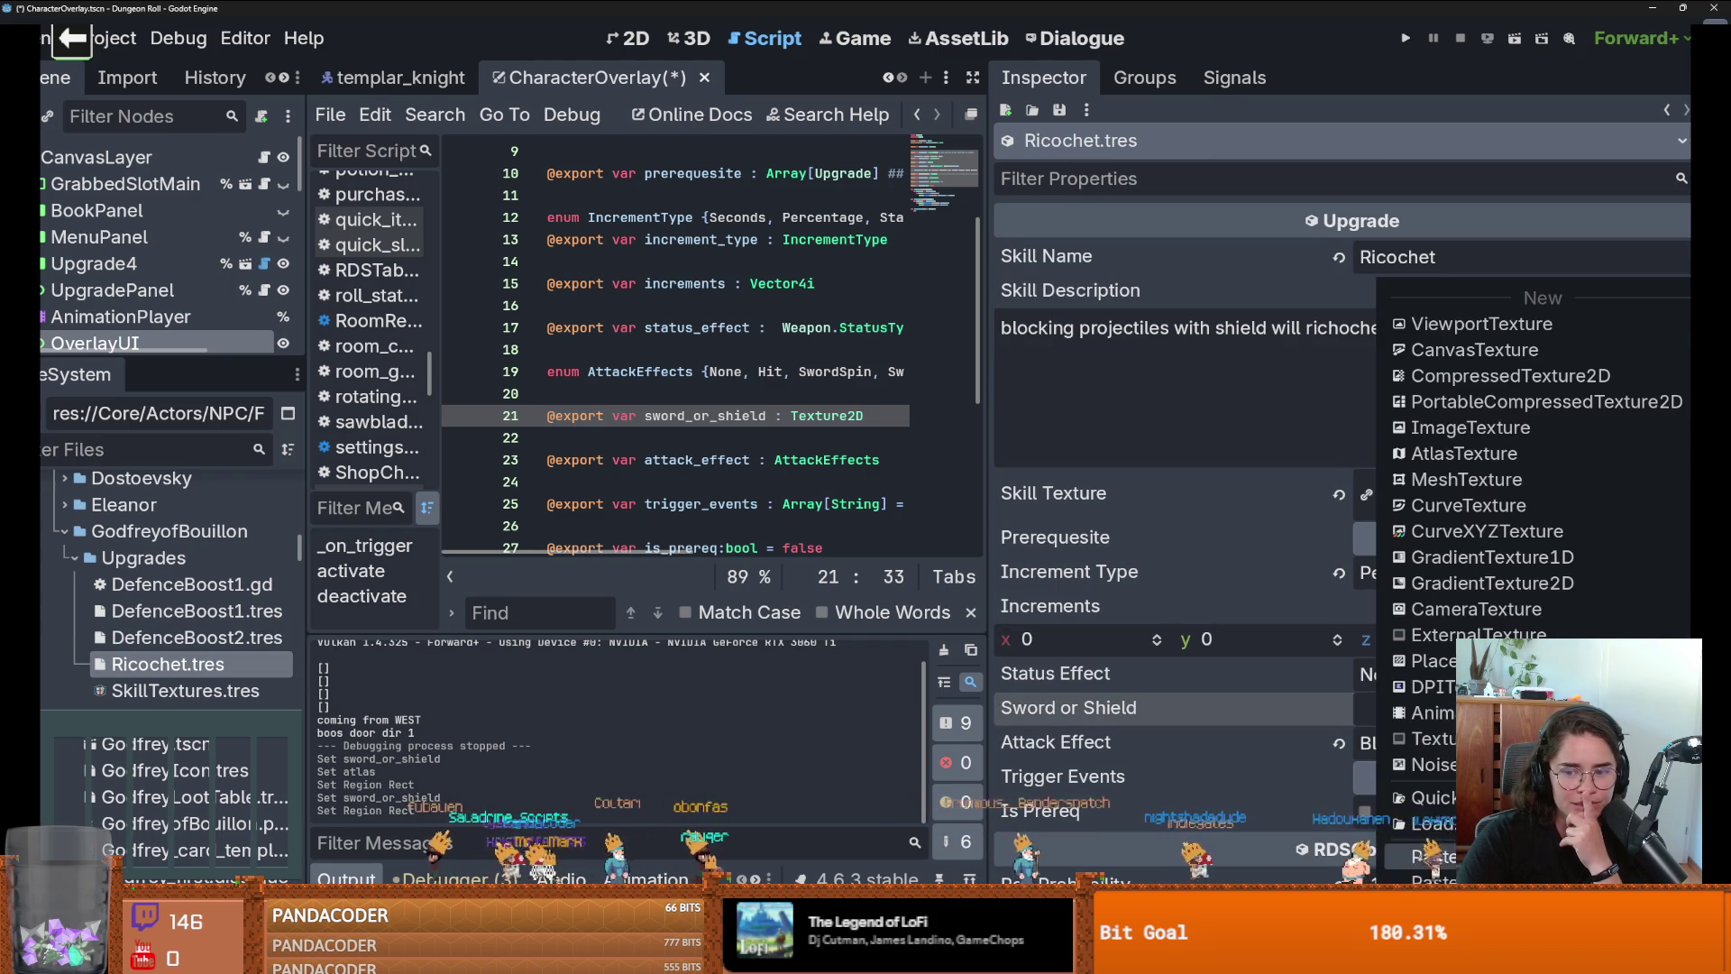
pyautogui.click(1433, 862)
pyautogui.click(785, 609)
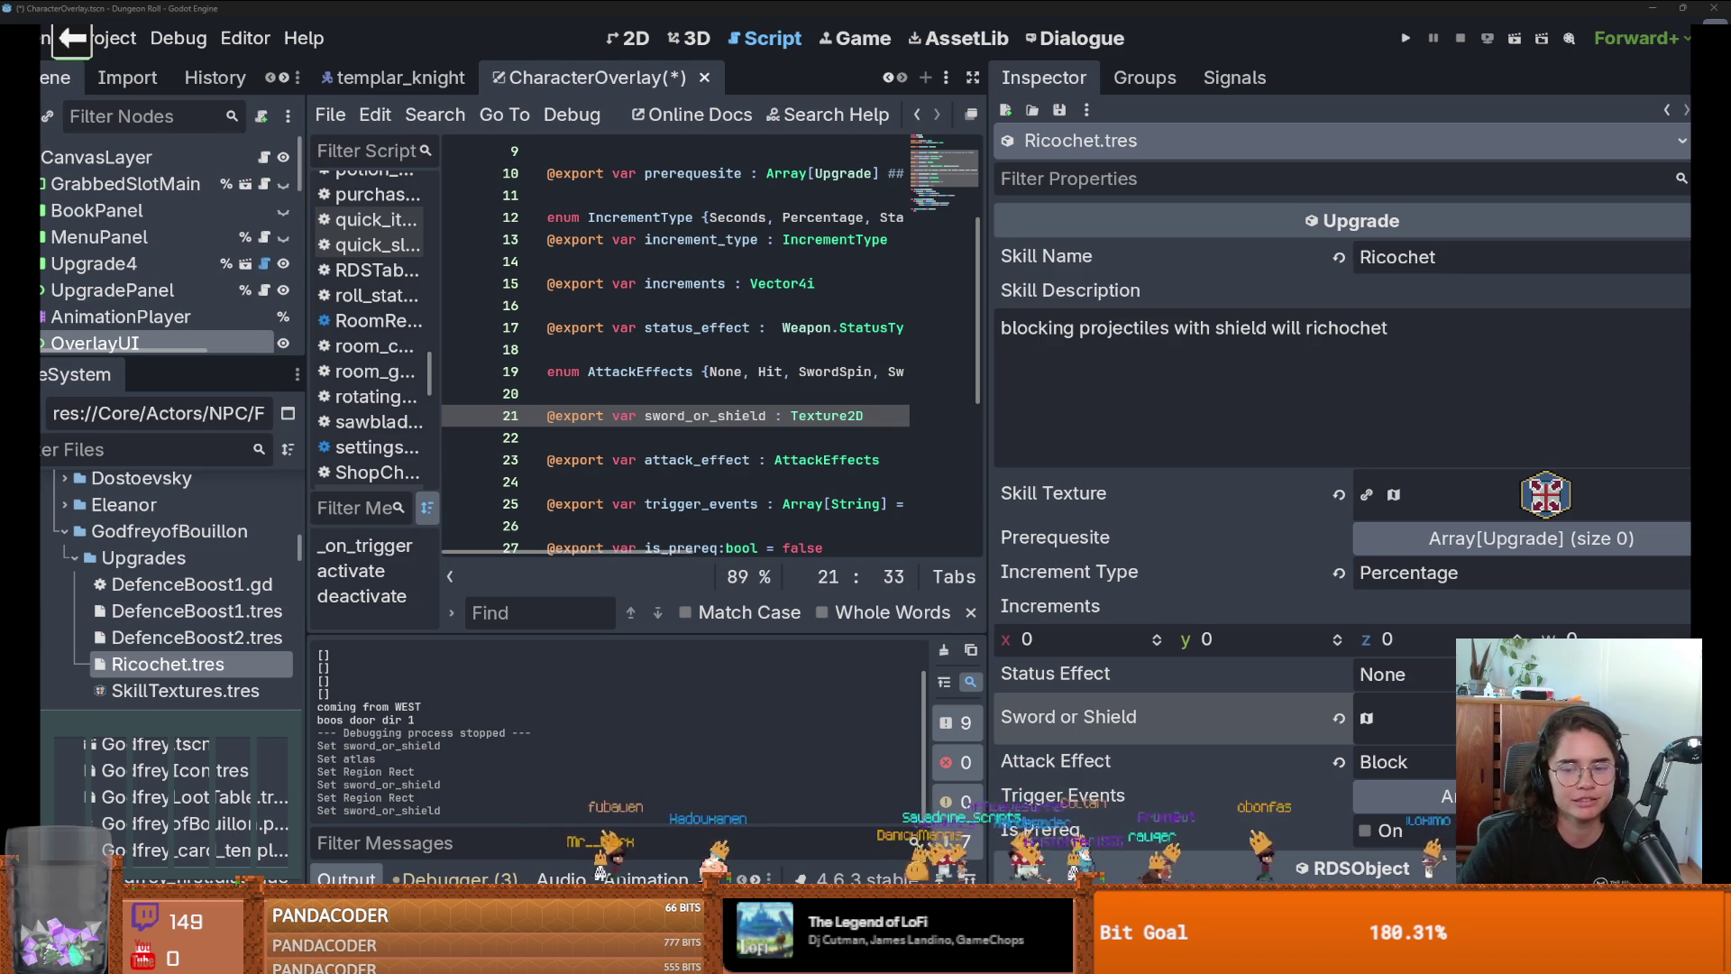
# Move Ricochet's texture region onto the third, flag-patterned shield on the icon sheet.
pyautogui.click(1532, 718)
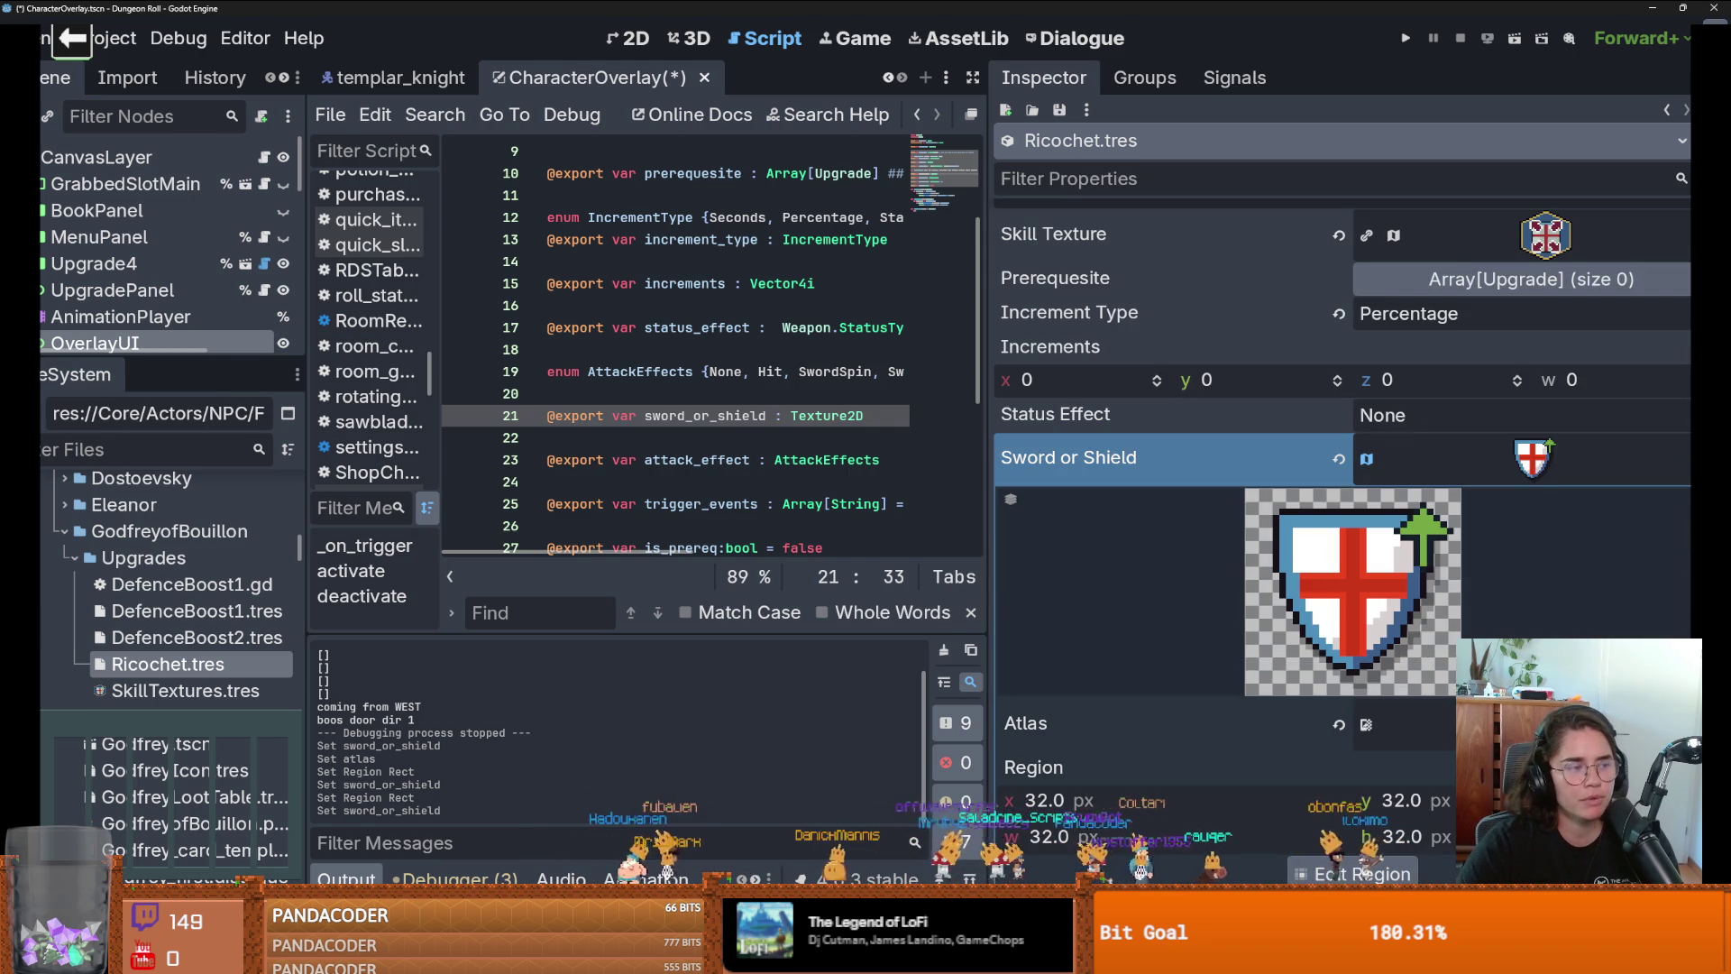
pyautogui.click(1358, 874)
pyautogui.scroll(2, 949, 355)
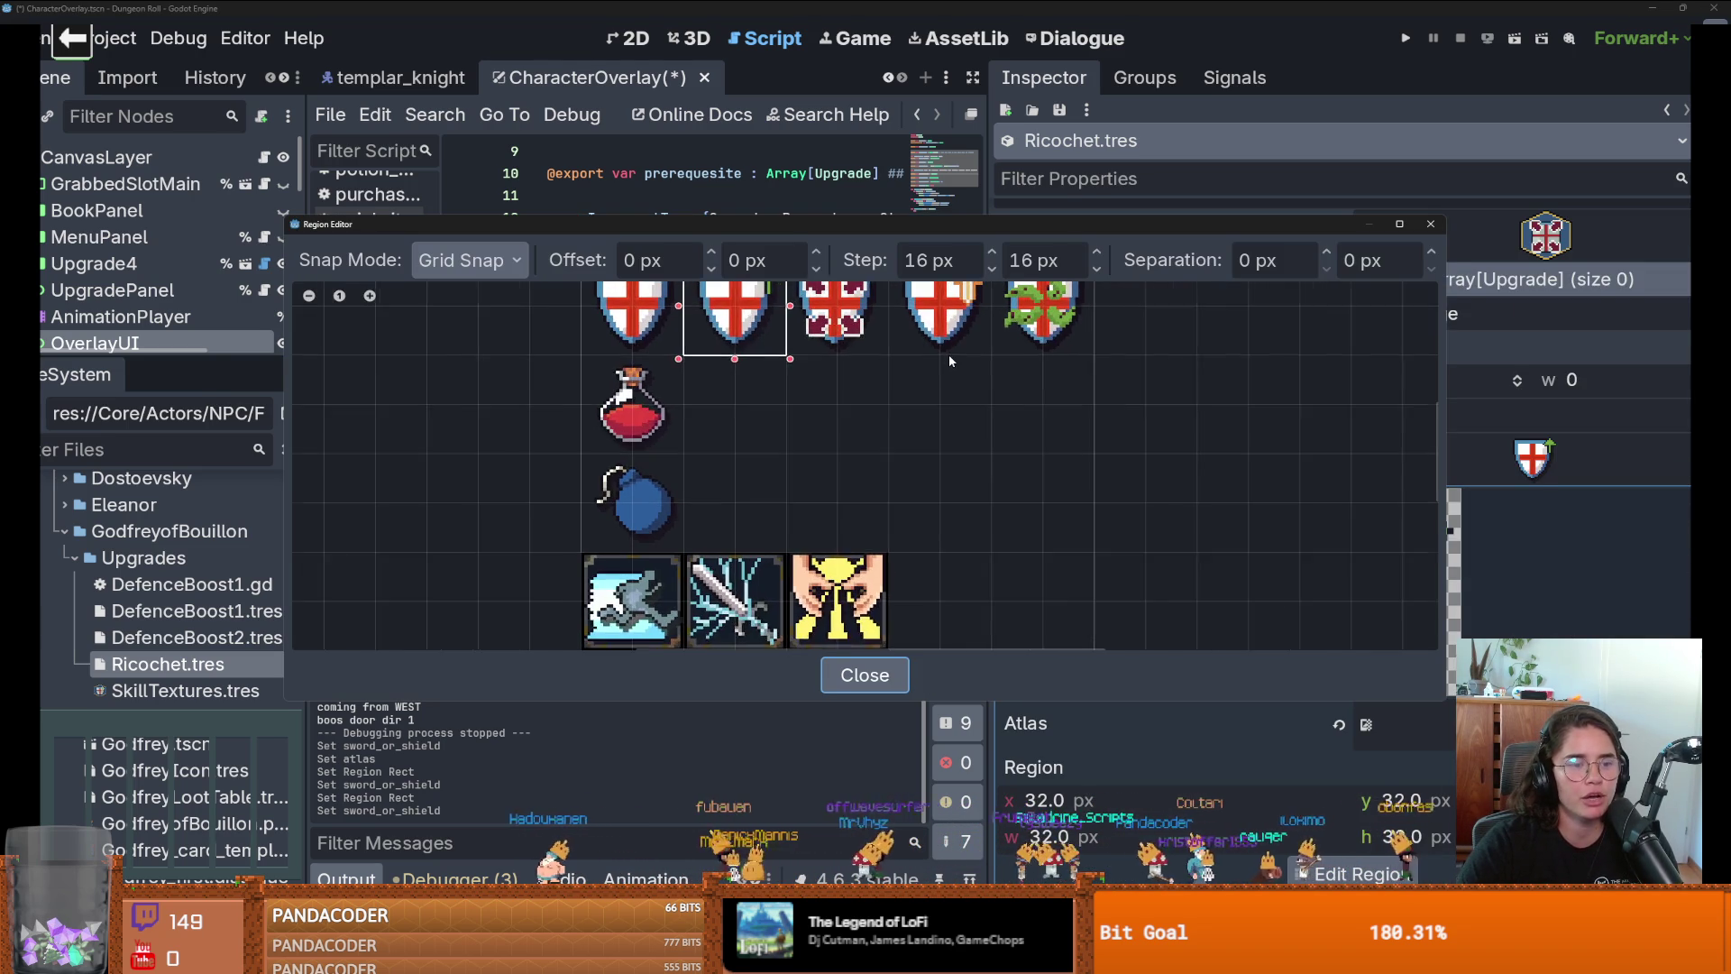
pyautogui.moveTo(902, 371)
pyautogui.mouseDown()
pyautogui.moveTo(816, 327)
pyautogui.moveTo(812, 289)
pyautogui.mouseUp()
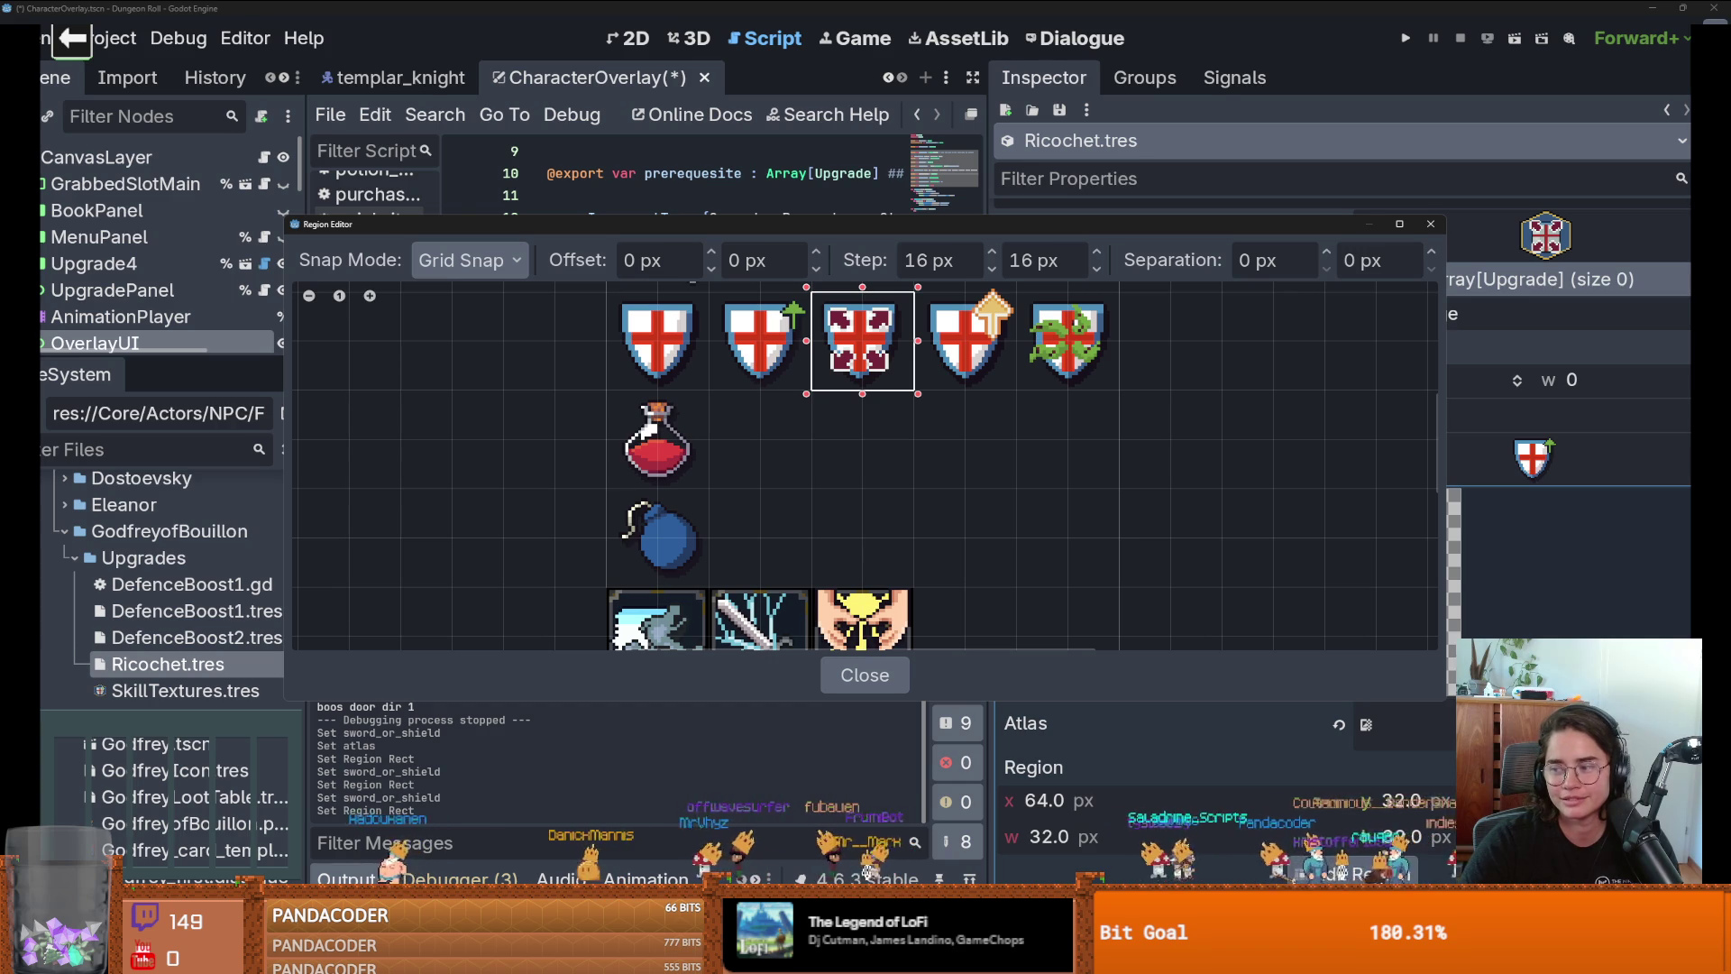
pyautogui.click(1425, 225)
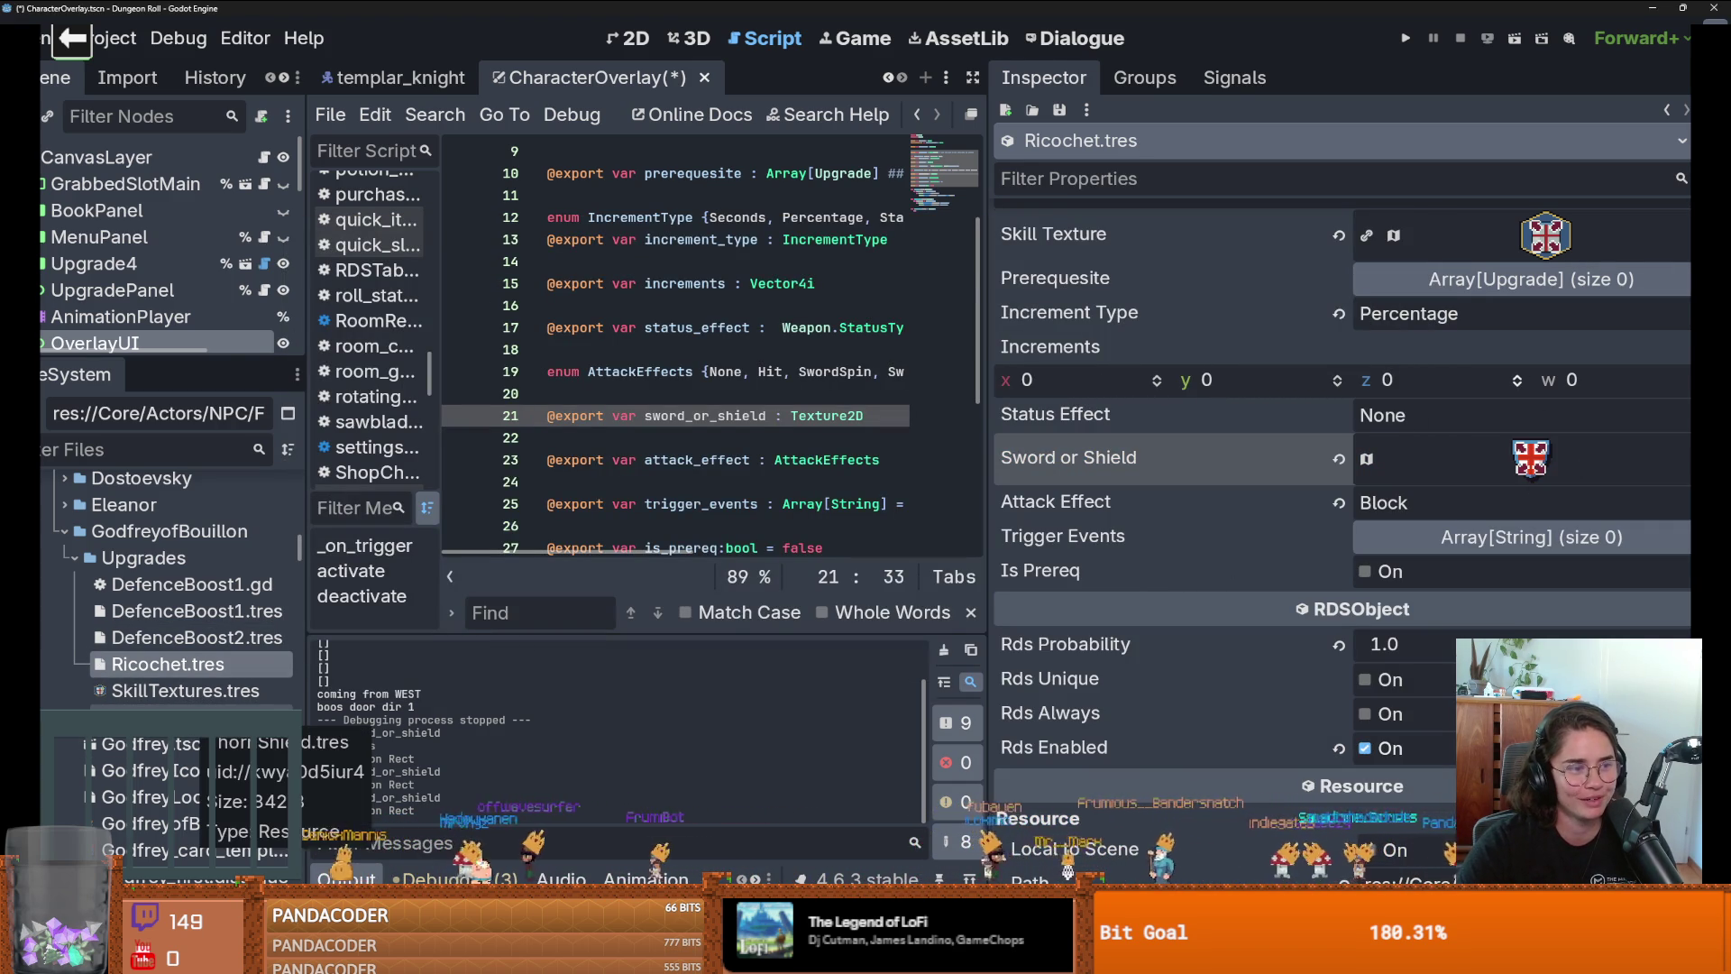
pyautogui.click(172, 717)
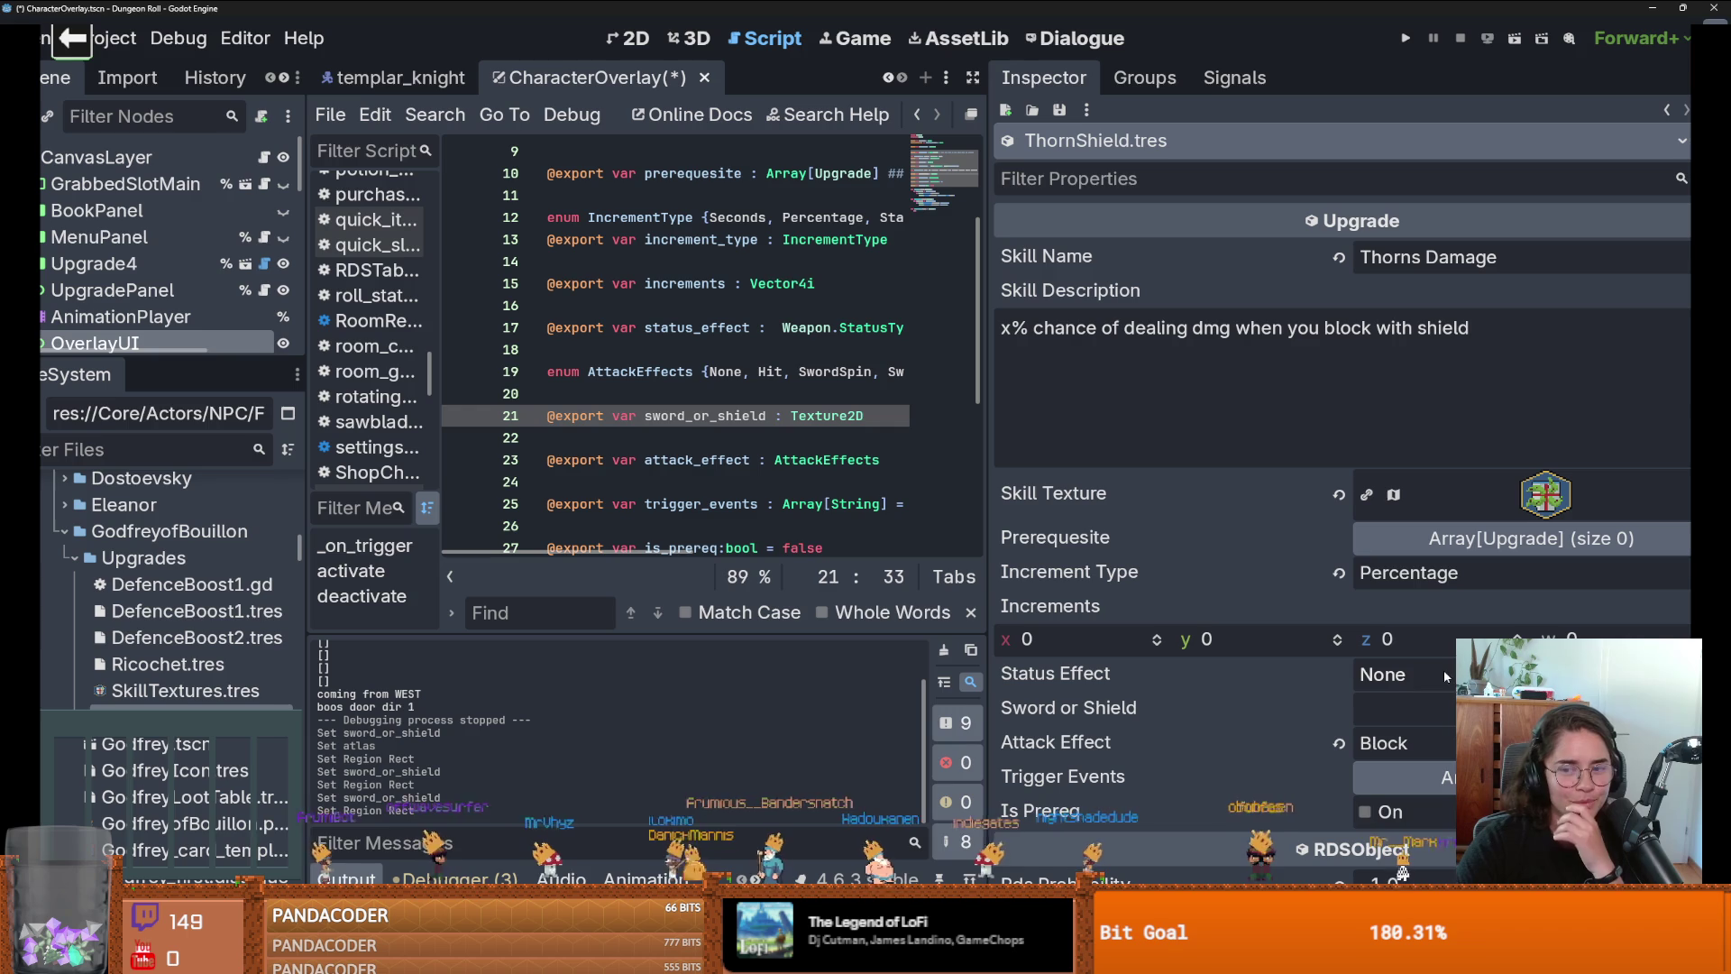
# Make ThornShield's Sword or Shield AtlasTexture unique and move its region onto the thorn-wrapped shield.
pyautogui.click(1402, 708)
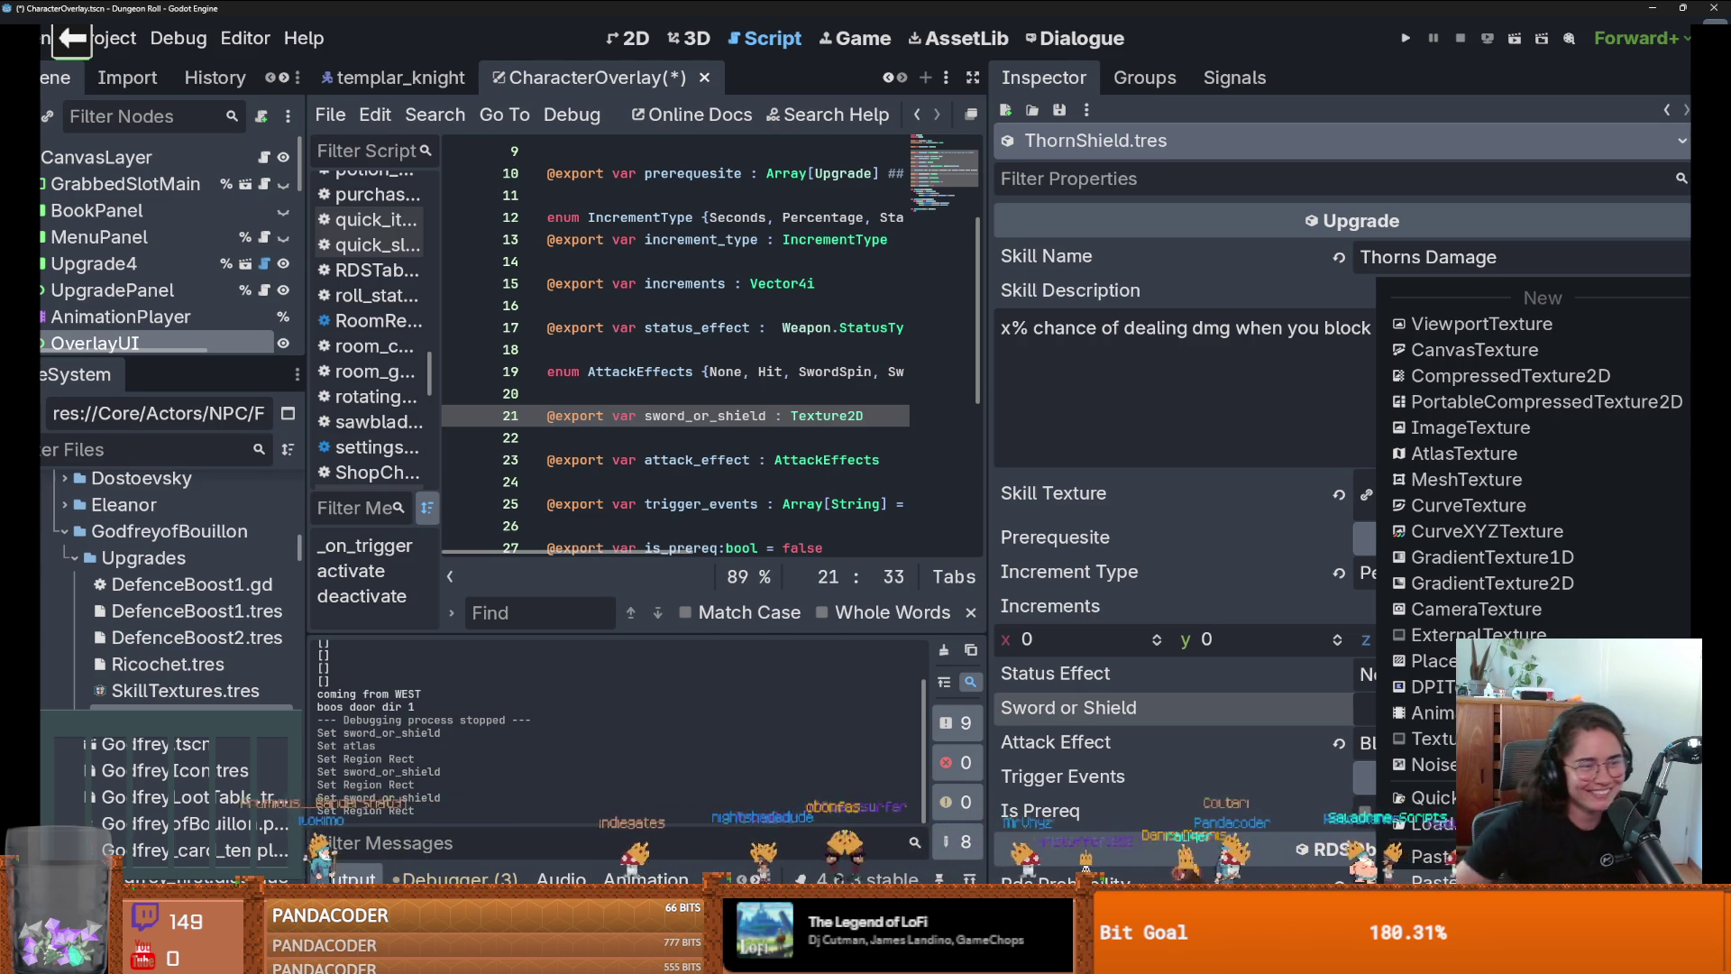
pyautogui.click(1443, 848)
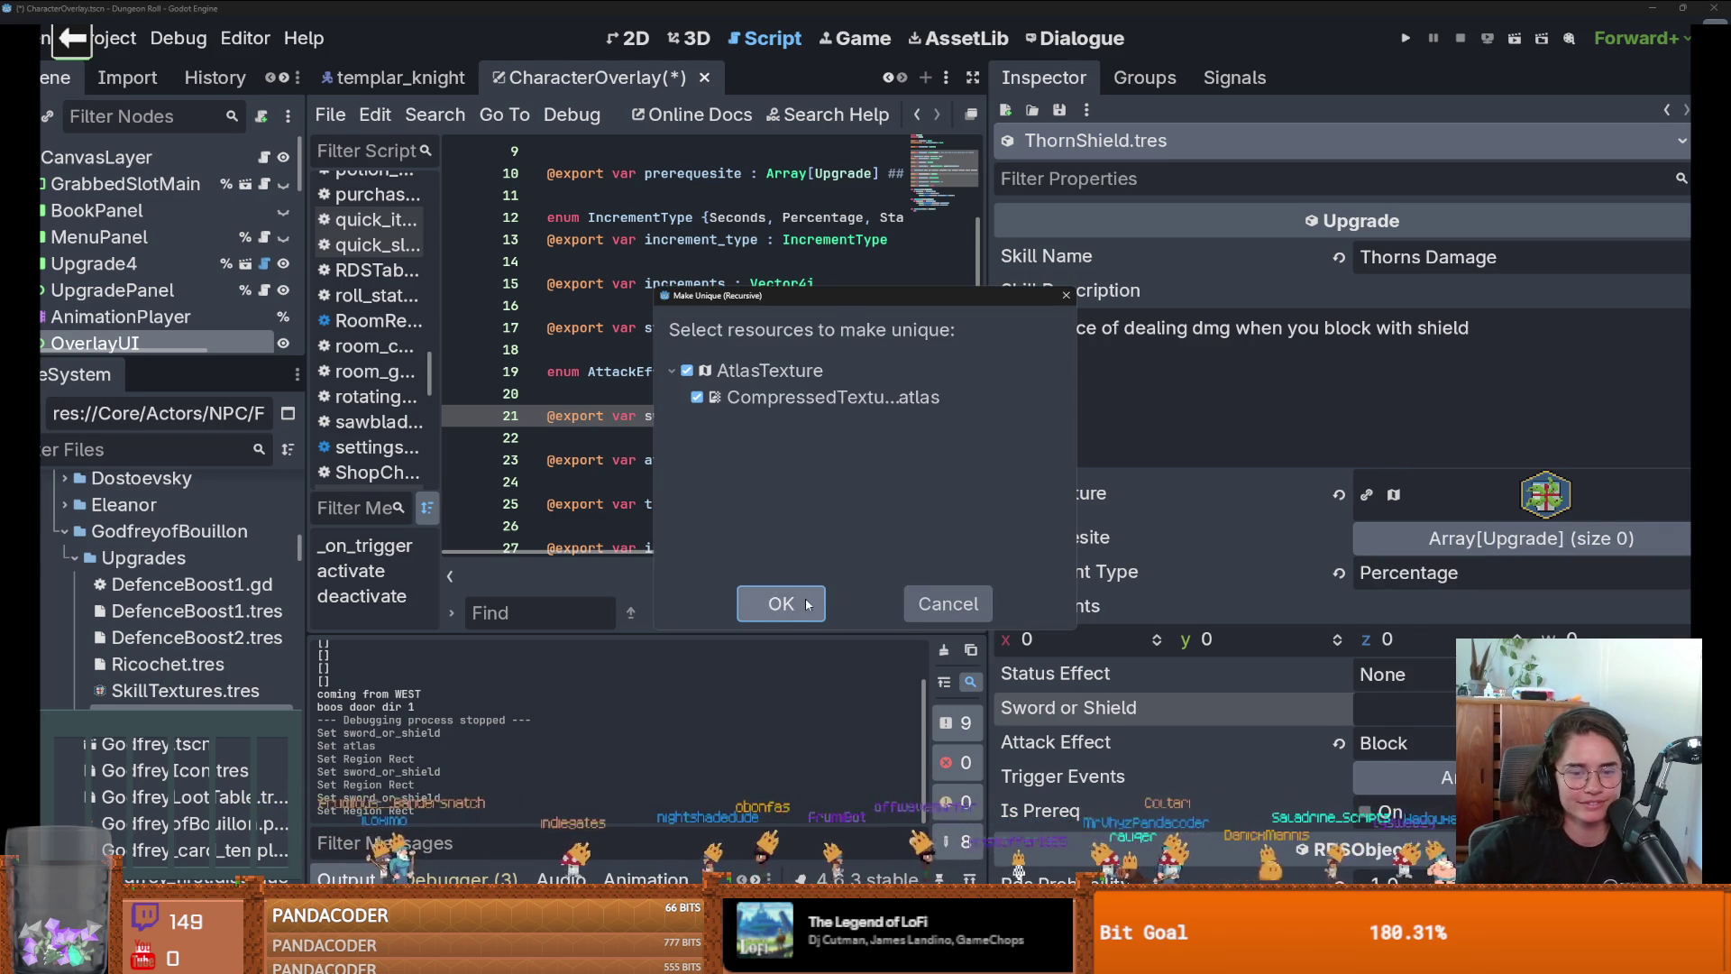
pyautogui.click(776, 599)
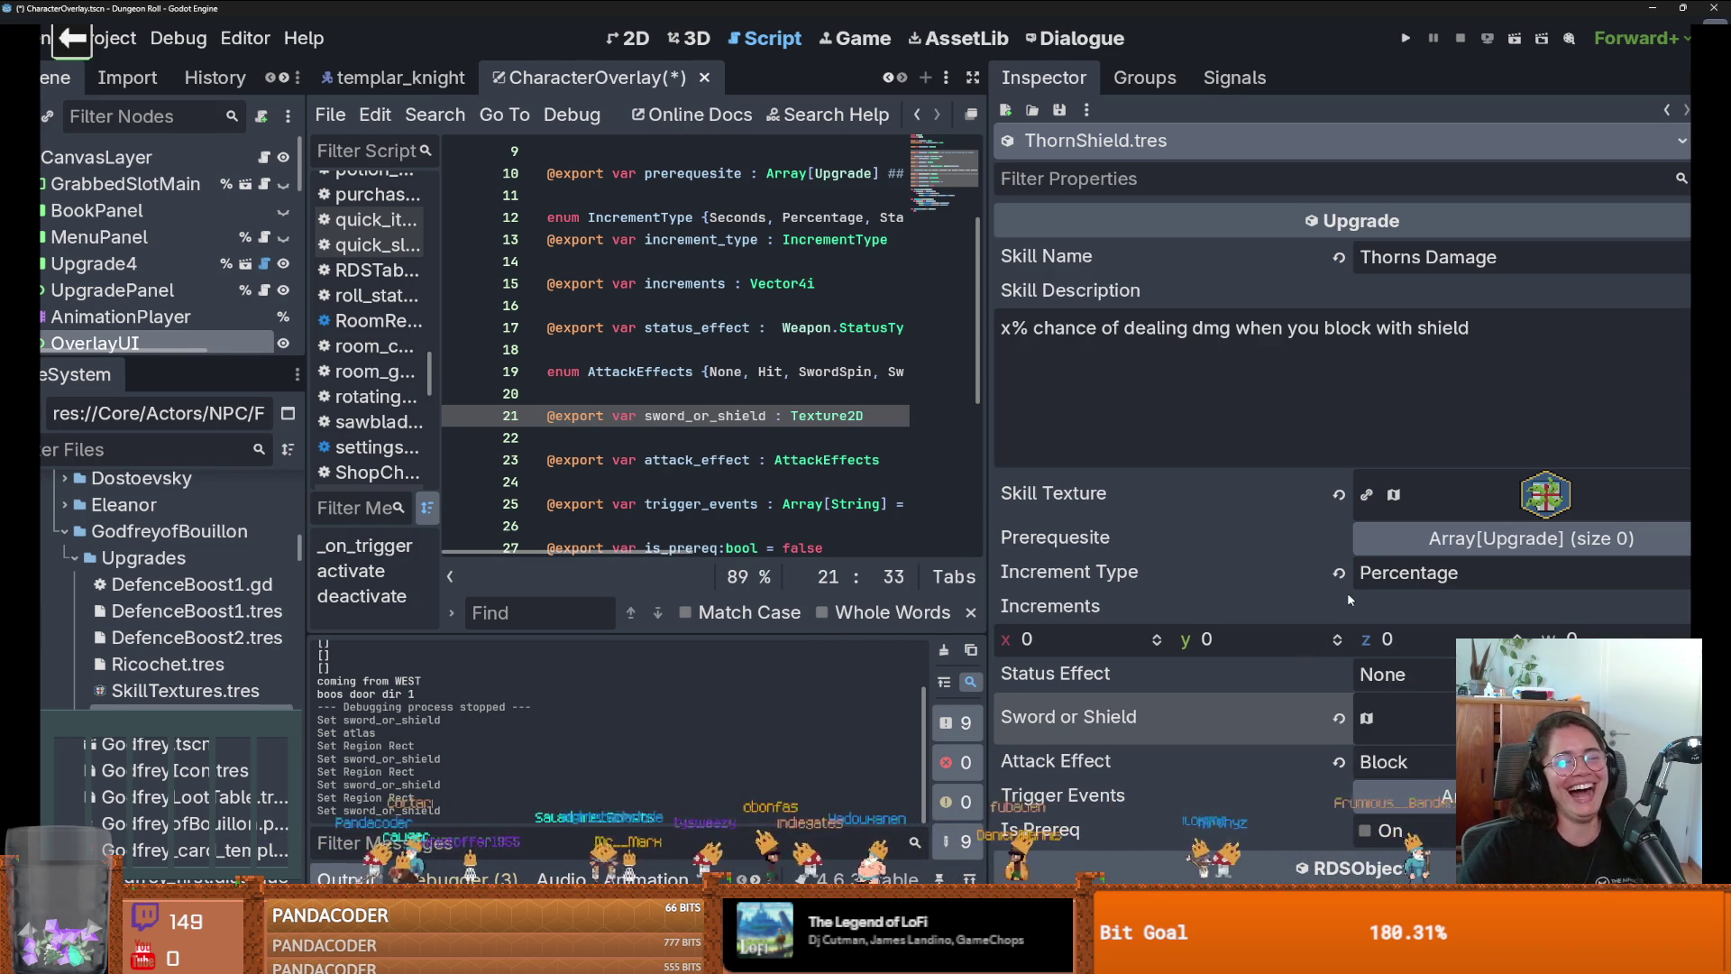
pyautogui.click(1398, 718)
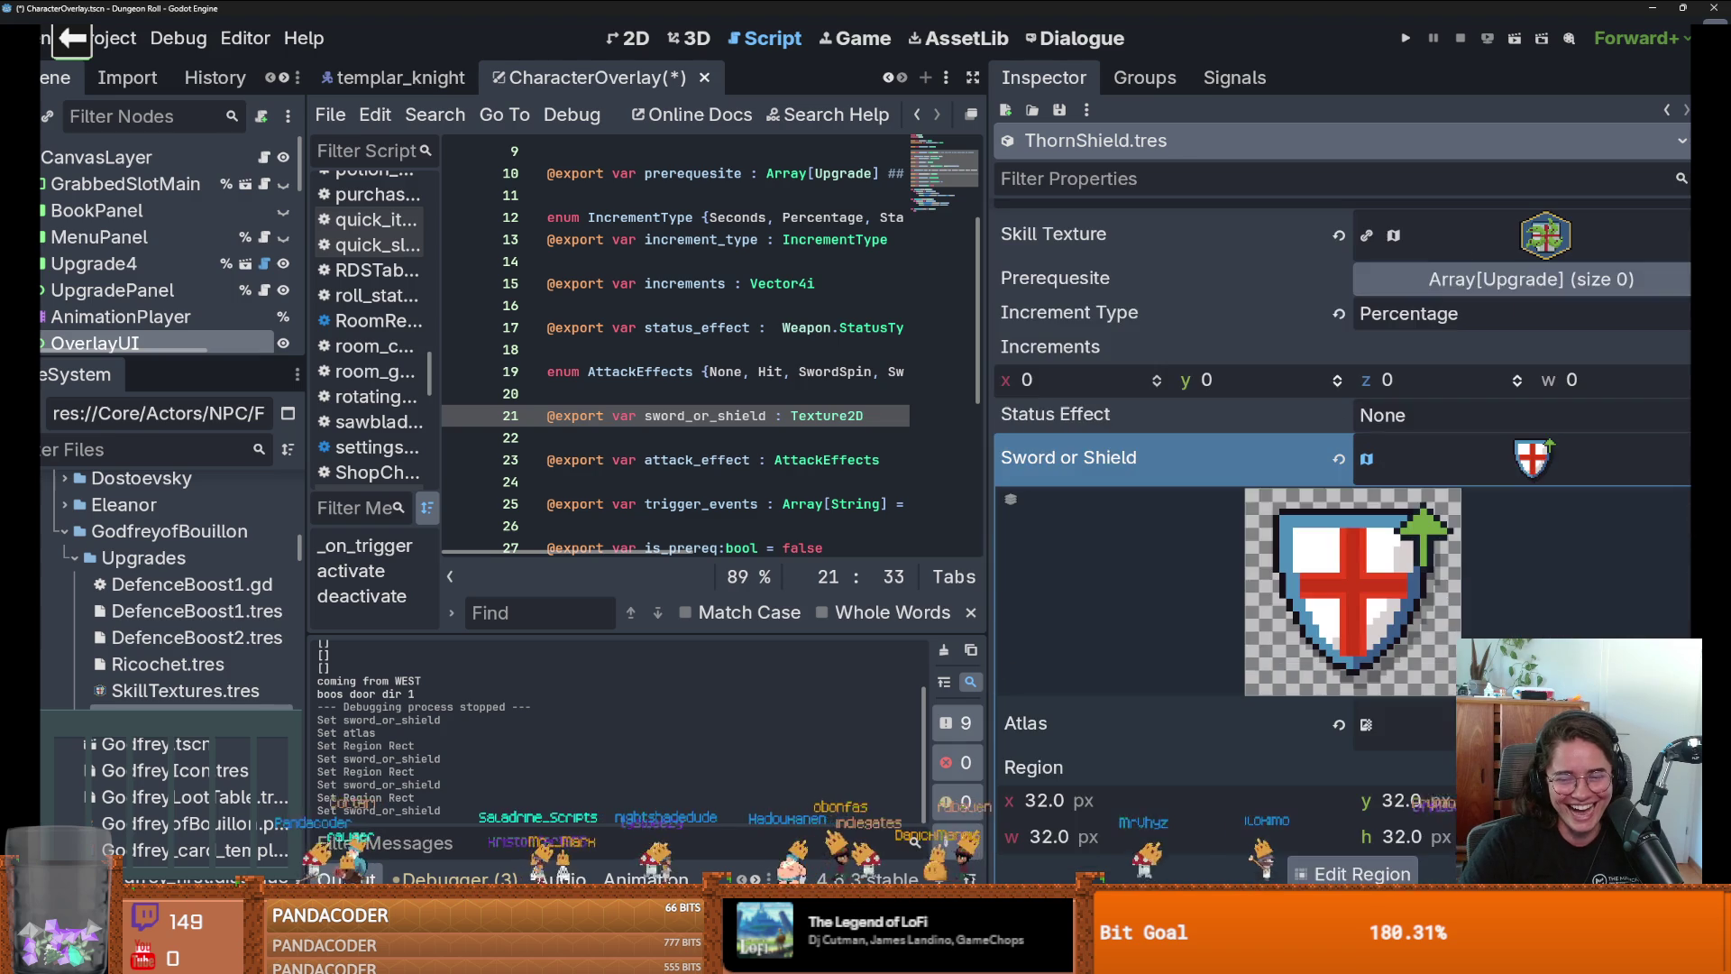
pyautogui.click(1363, 874)
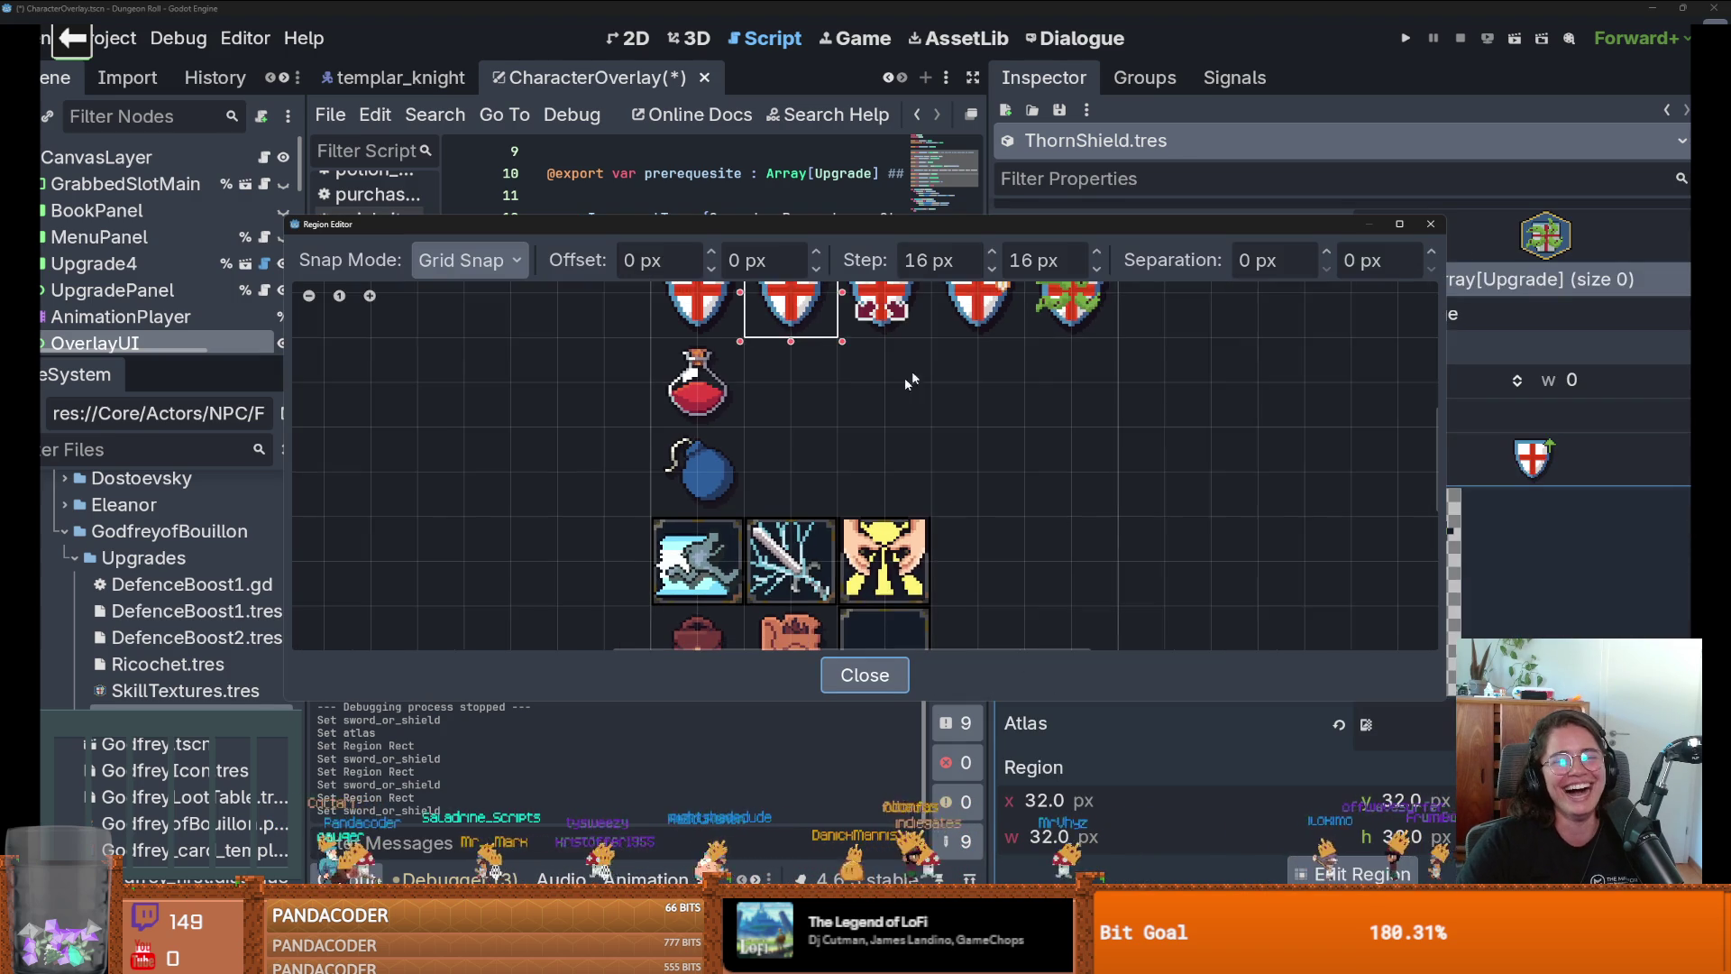
pyautogui.scroll(2, 905, 377)
pyautogui.moveTo(1086, 410); pyautogui.dragTo(1027, 338)
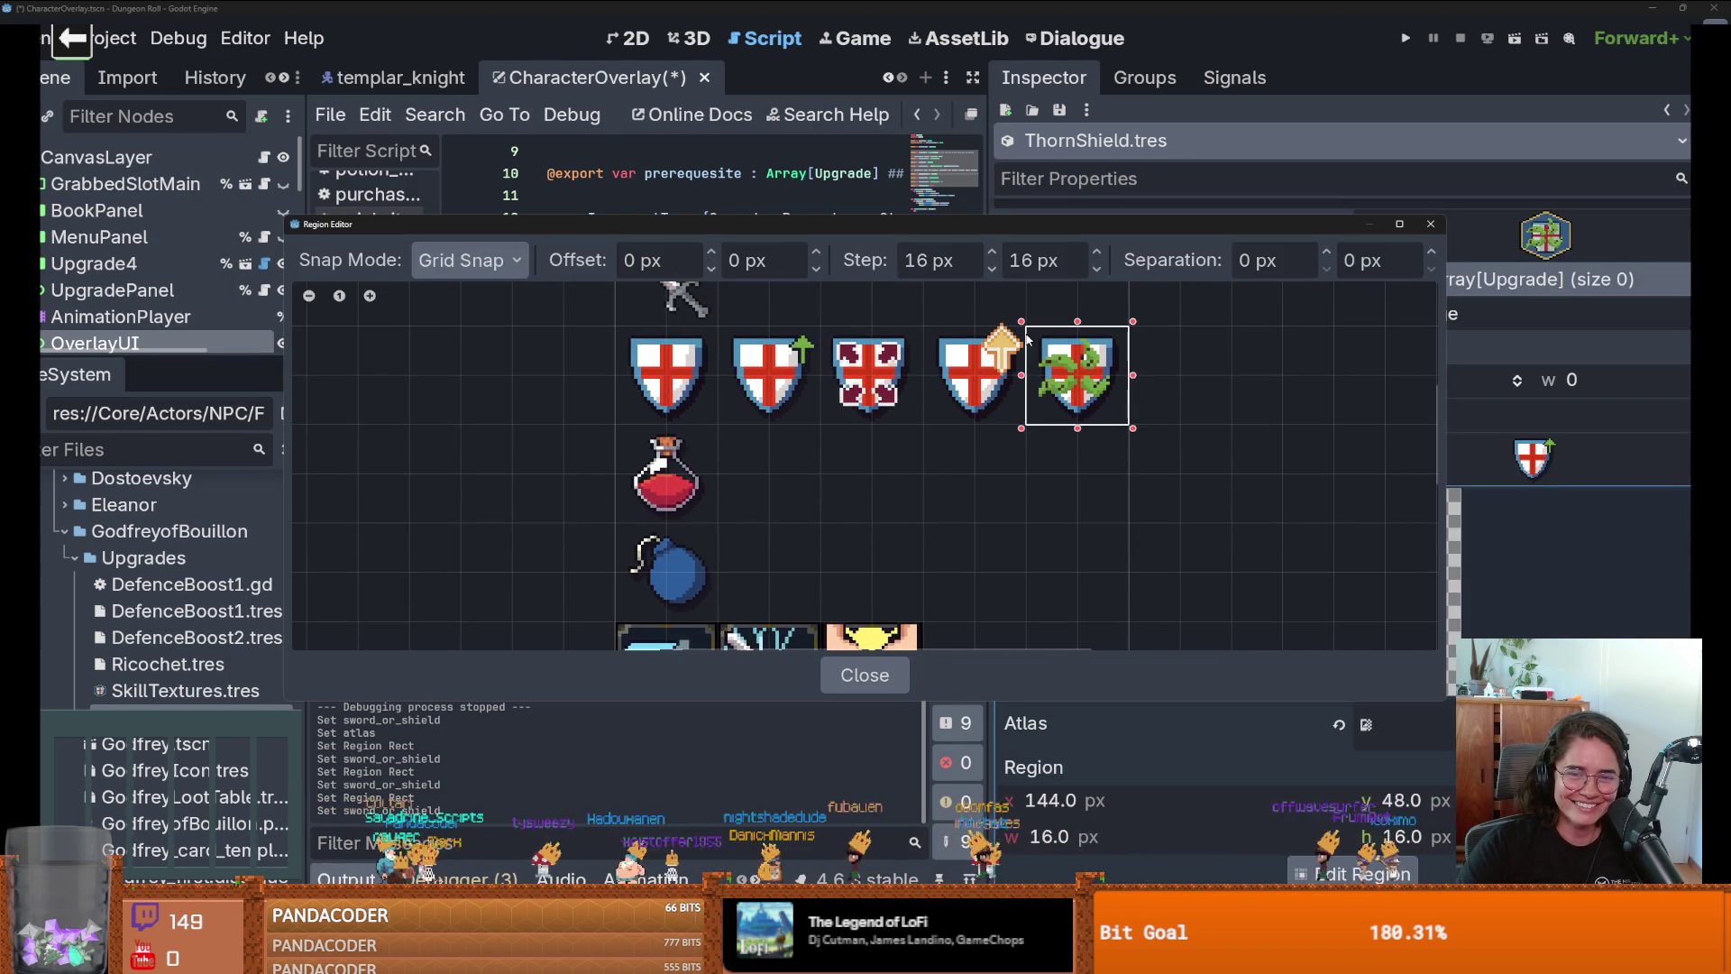
pyautogui.click(1431, 223)
# Save the scene, checking the new shield texture preview.
pyautogui.hotkey('ctrl', 's')
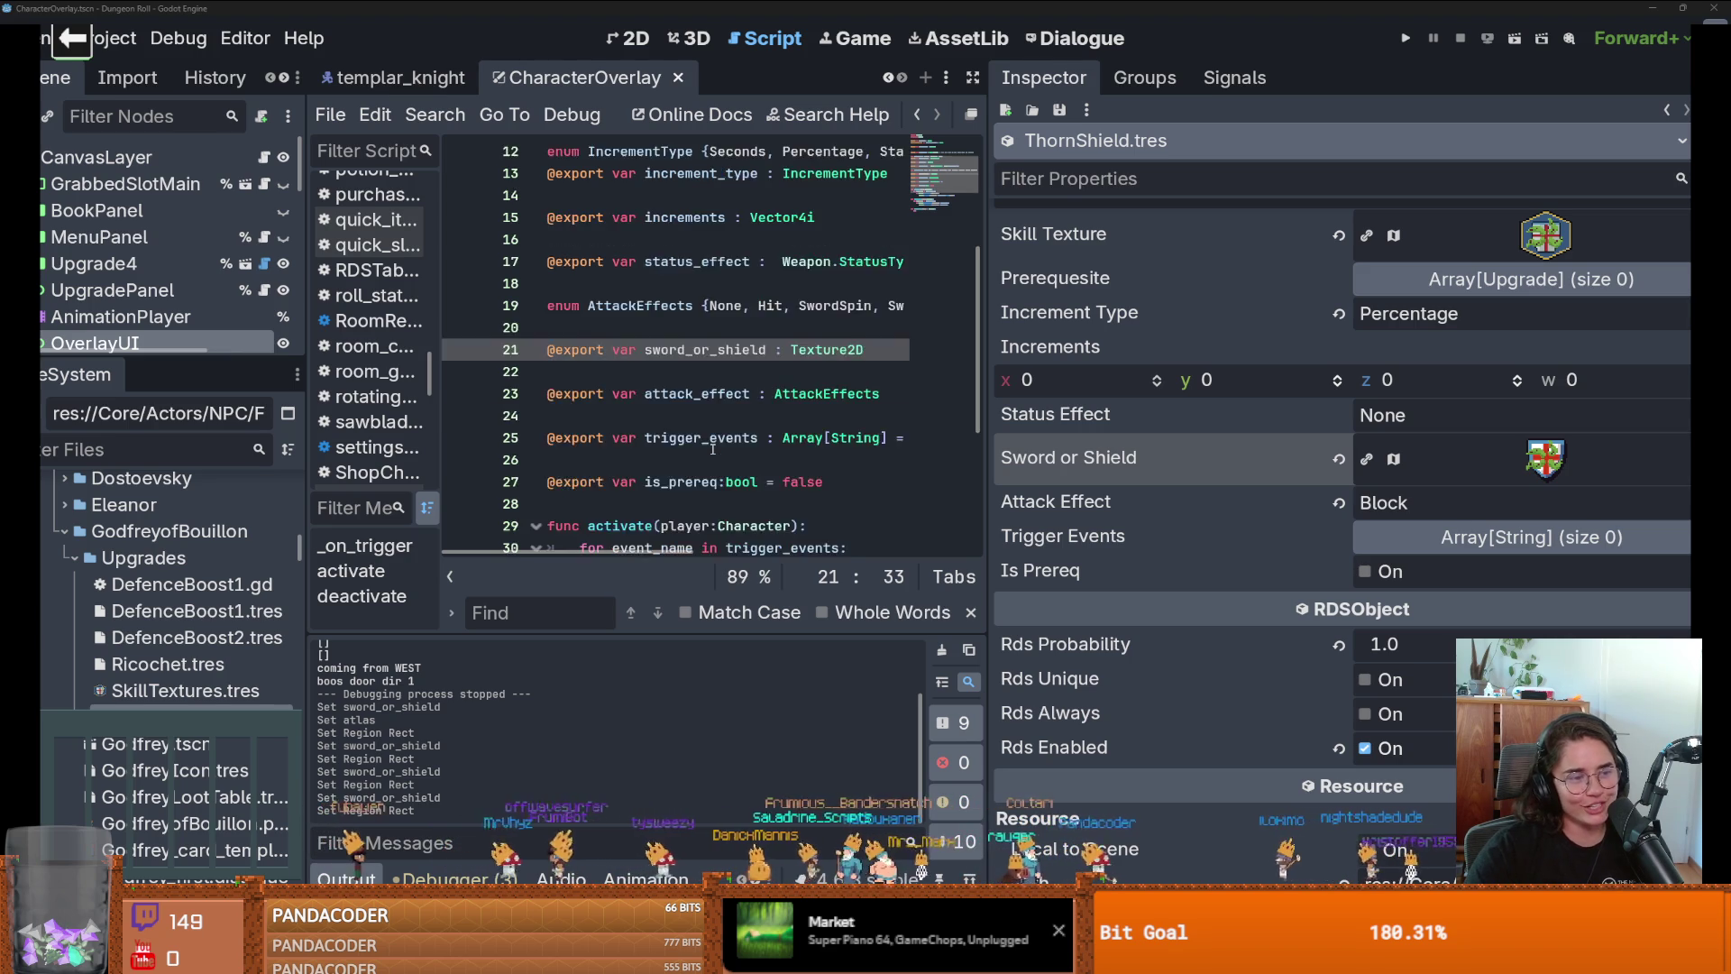
pyautogui.click(1545, 459)
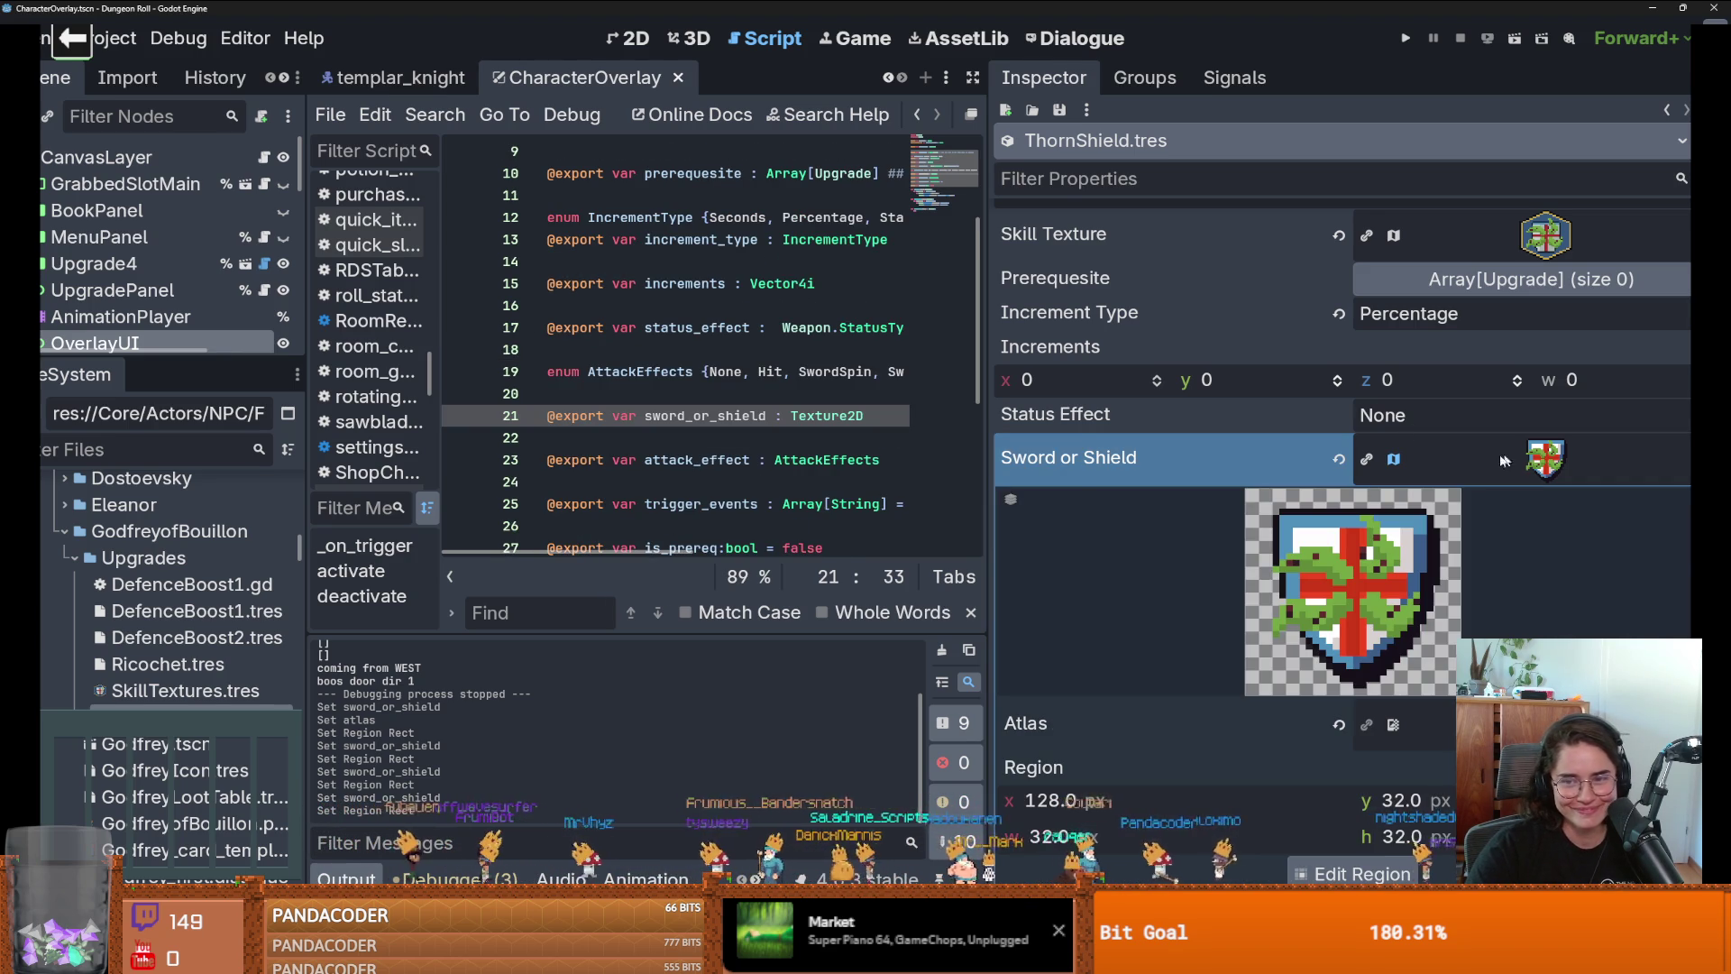
pyautogui.hotkey('ctrl', 's')
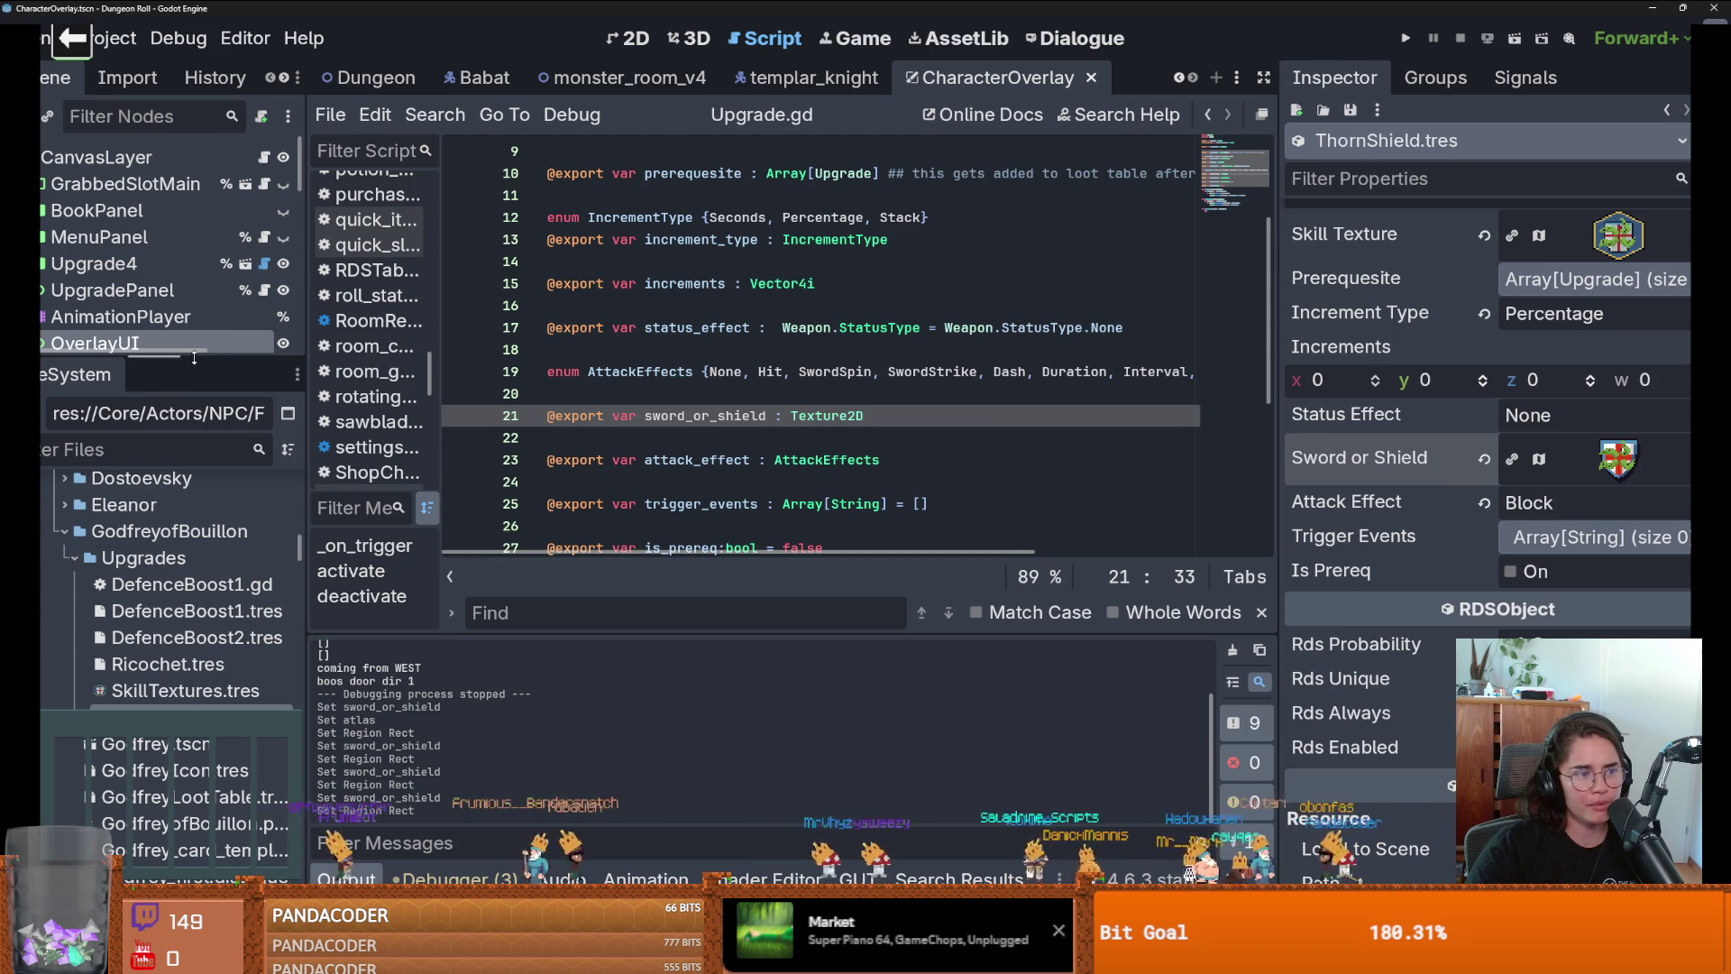
# Enlarge the scene tree dock, then preview the Rolling Stone 'green day' image result in Firefox.
pyautogui.moveTo(191, 358); pyautogui.dragTo(197, 533)
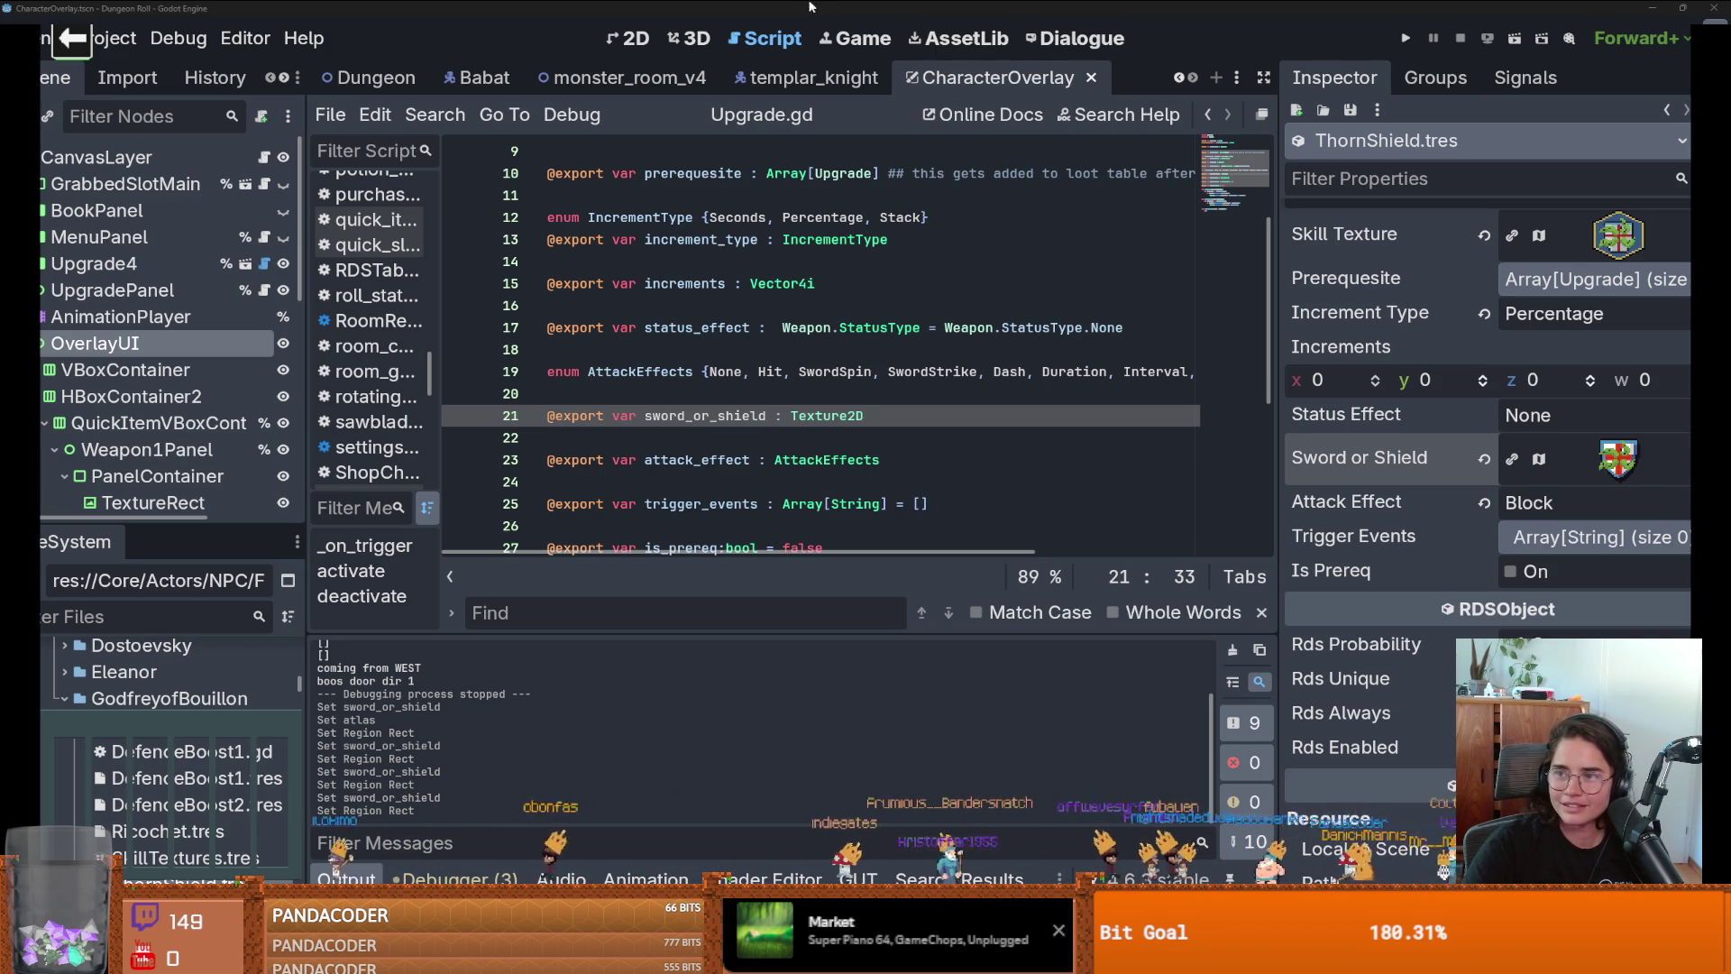
pyautogui.hotkey('alt', 'Tab')
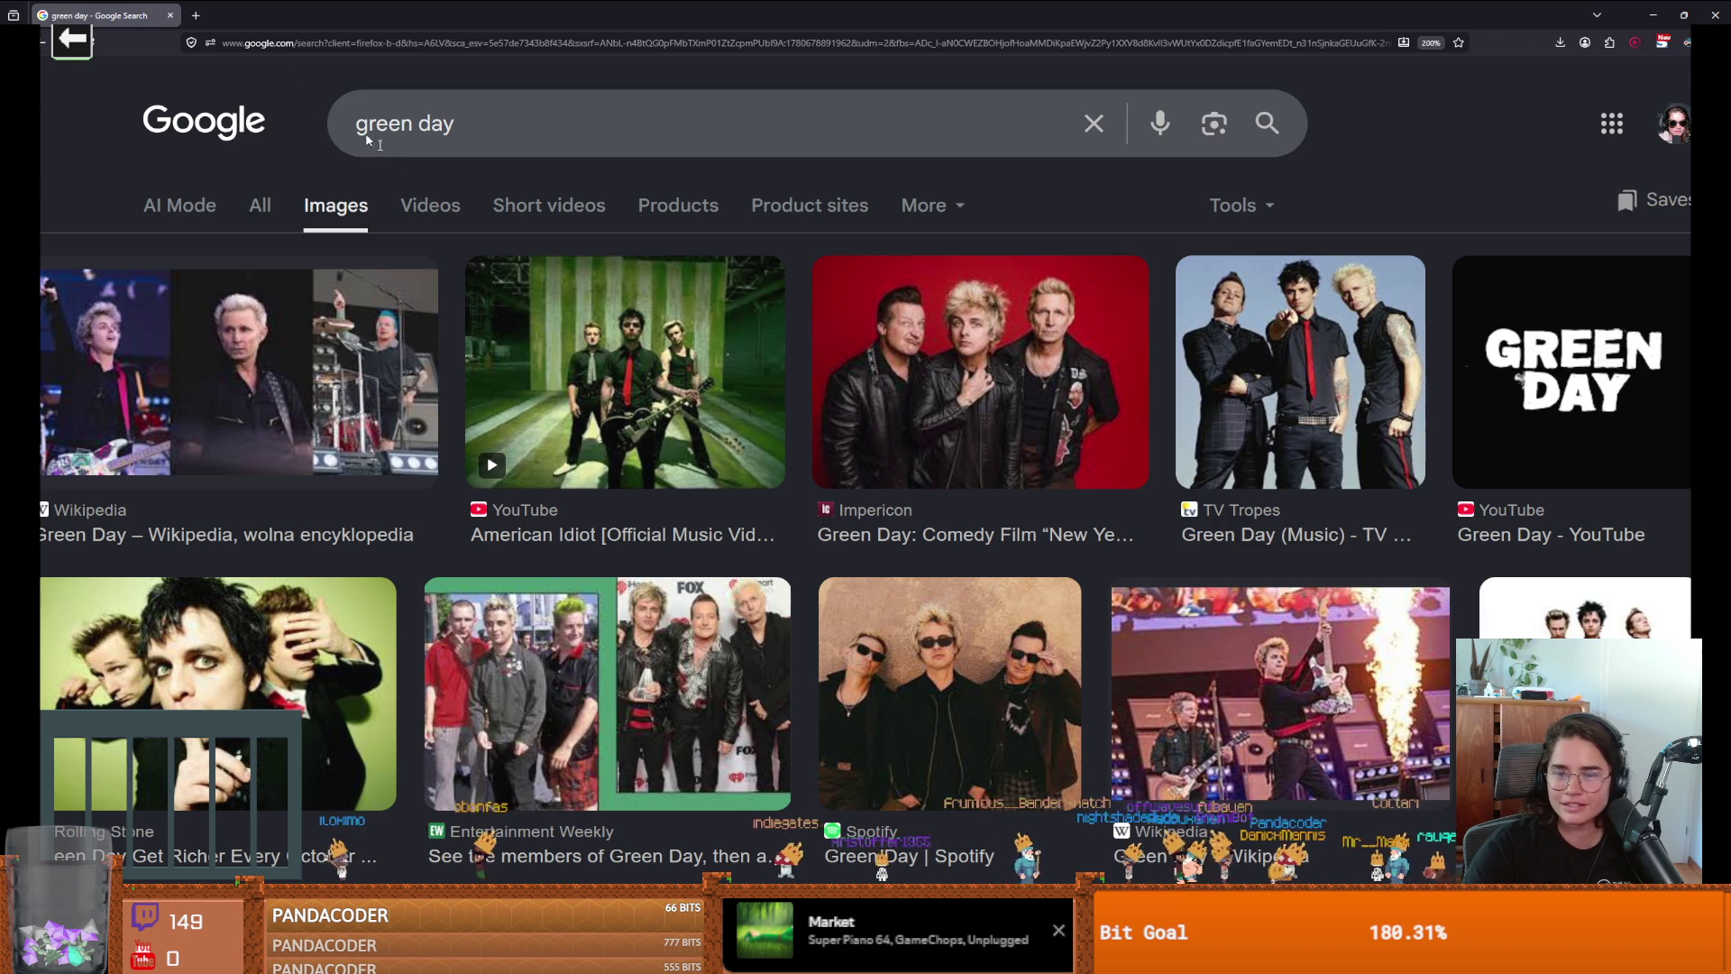
pyautogui.click(227, 710)
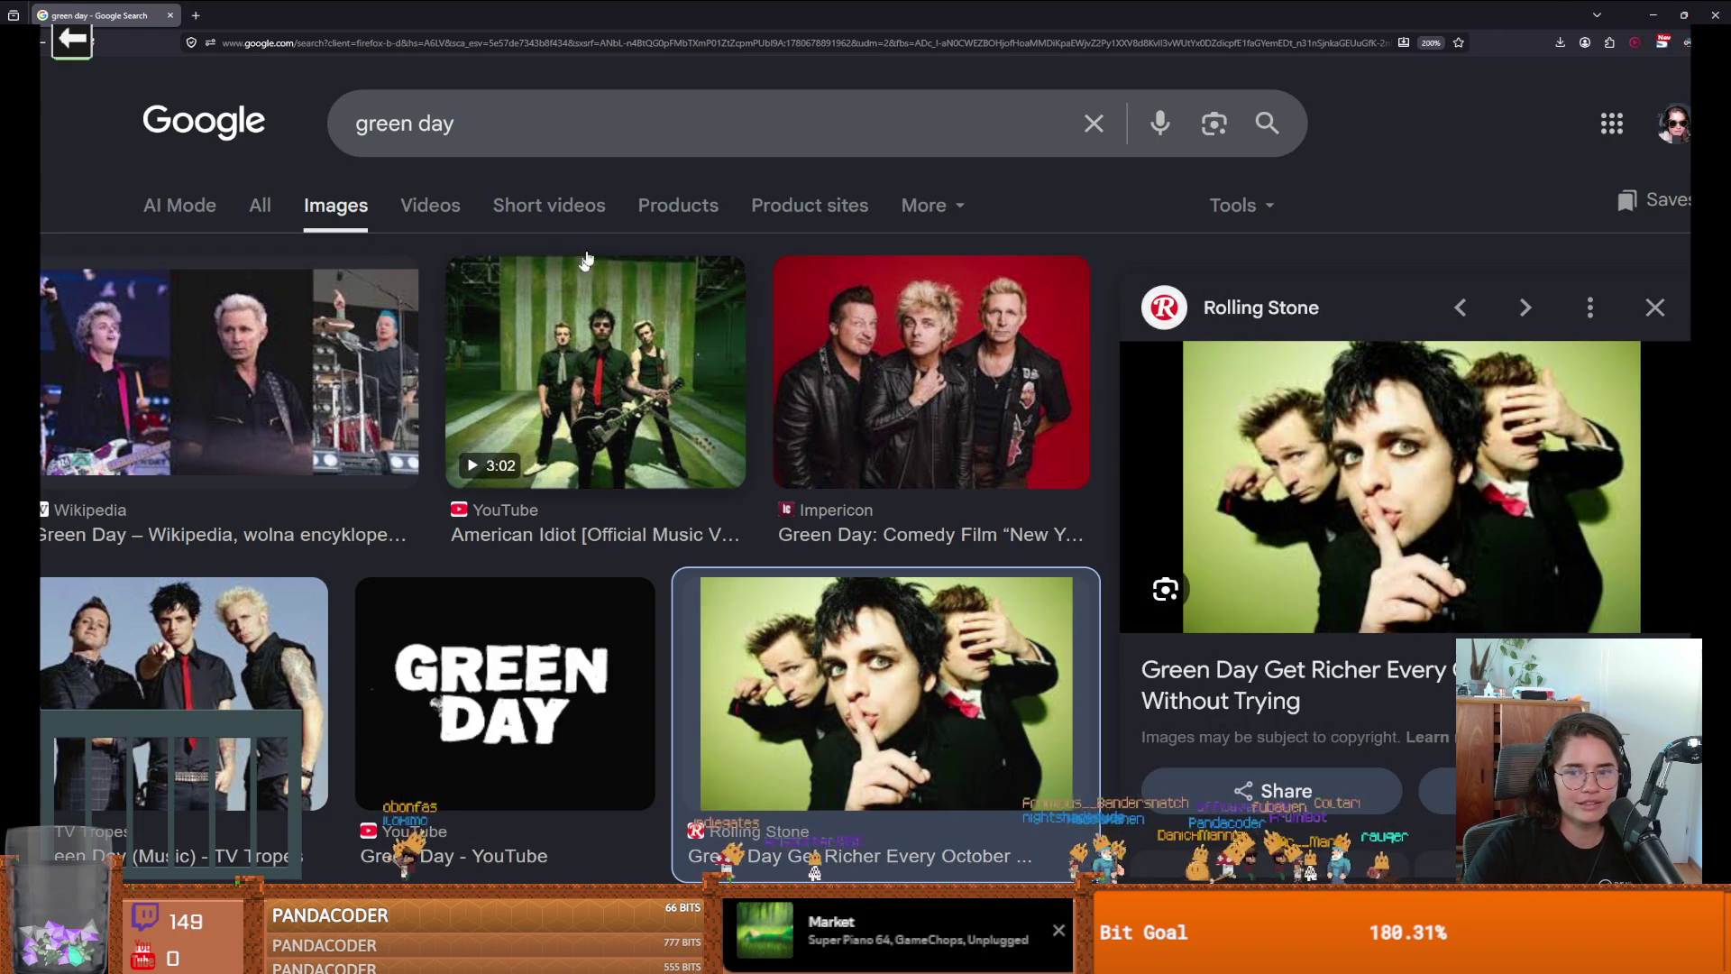